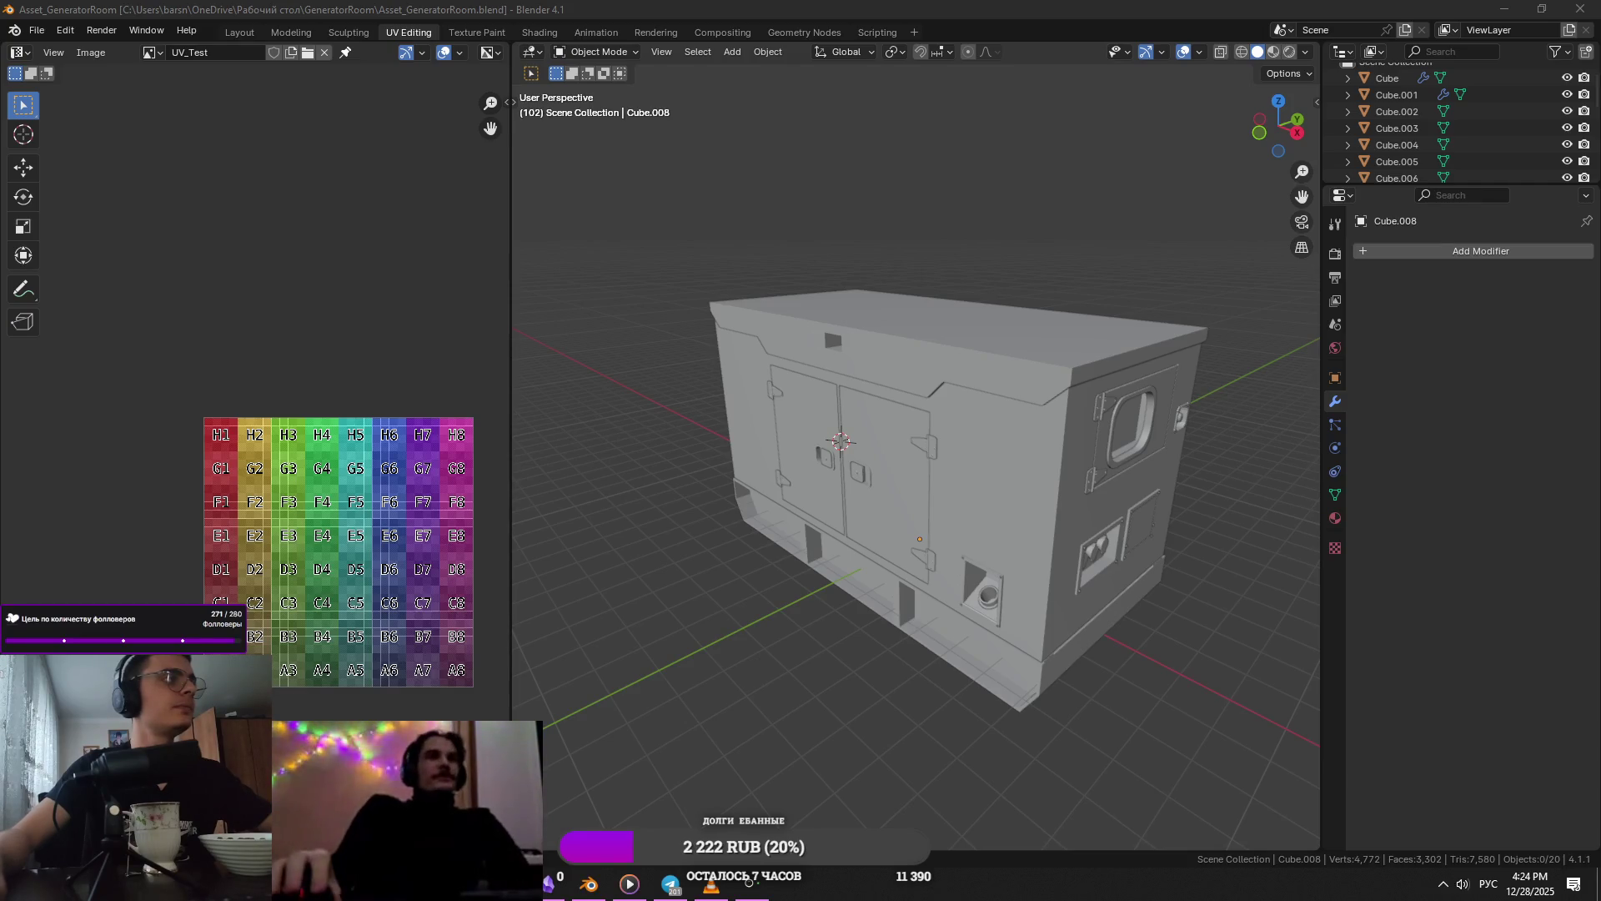
- Bring the Chrome window with the Twitch stream to the front and maximize it
key("alt+Tab")
double_click(859, 295)
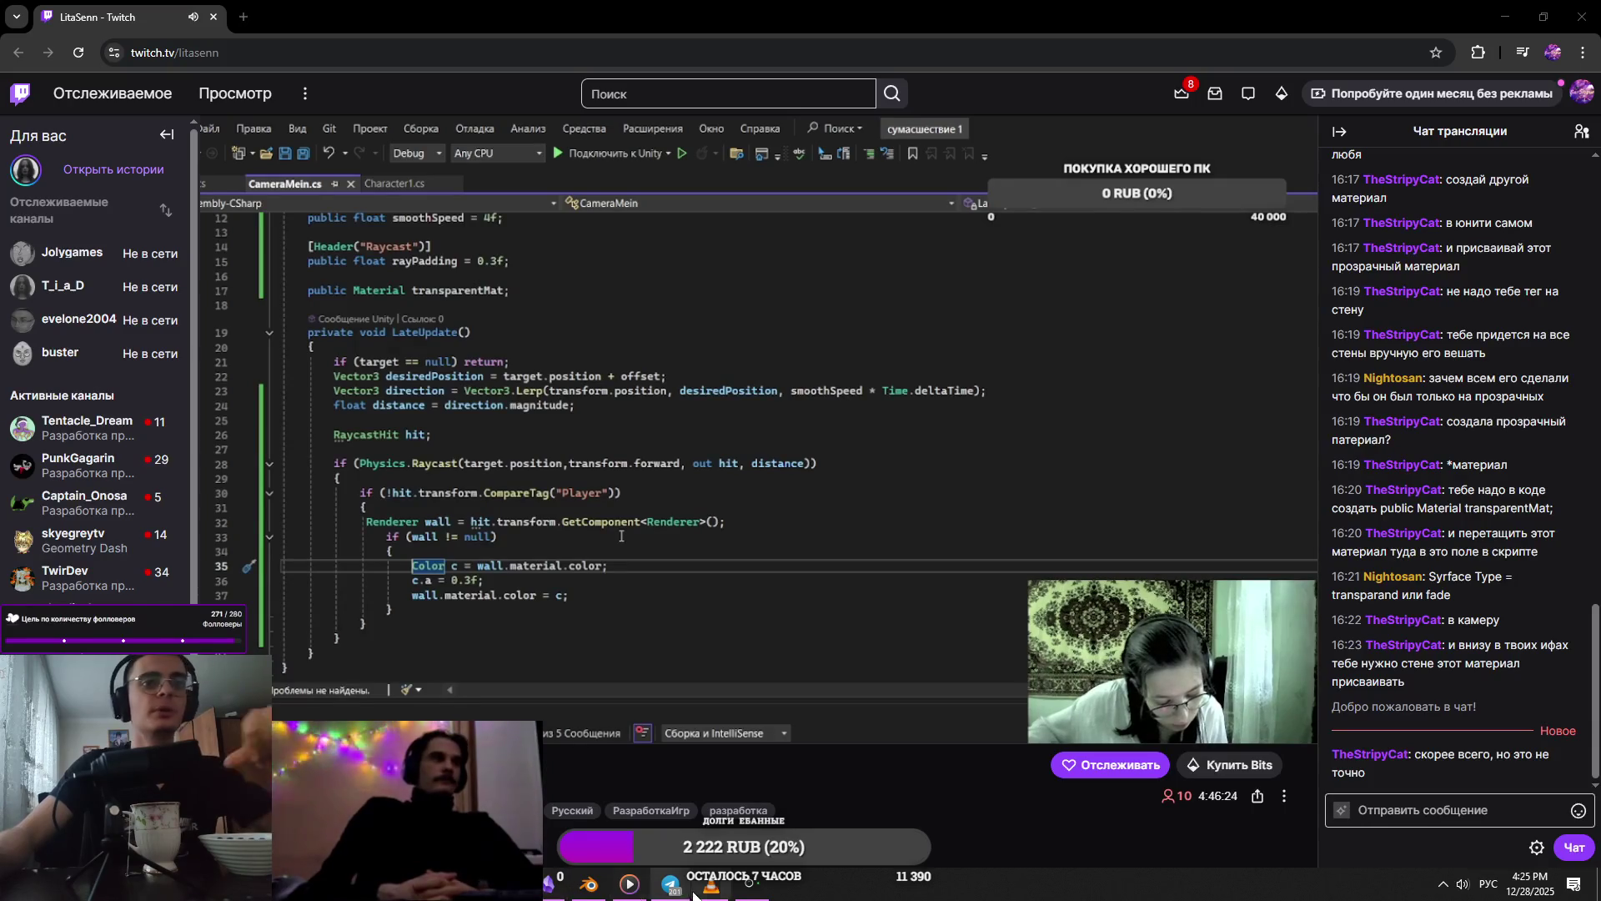
- Compare the generator reference photos with the Blender model from a near-front view, then close the viewer
mouse_move(336, 342)
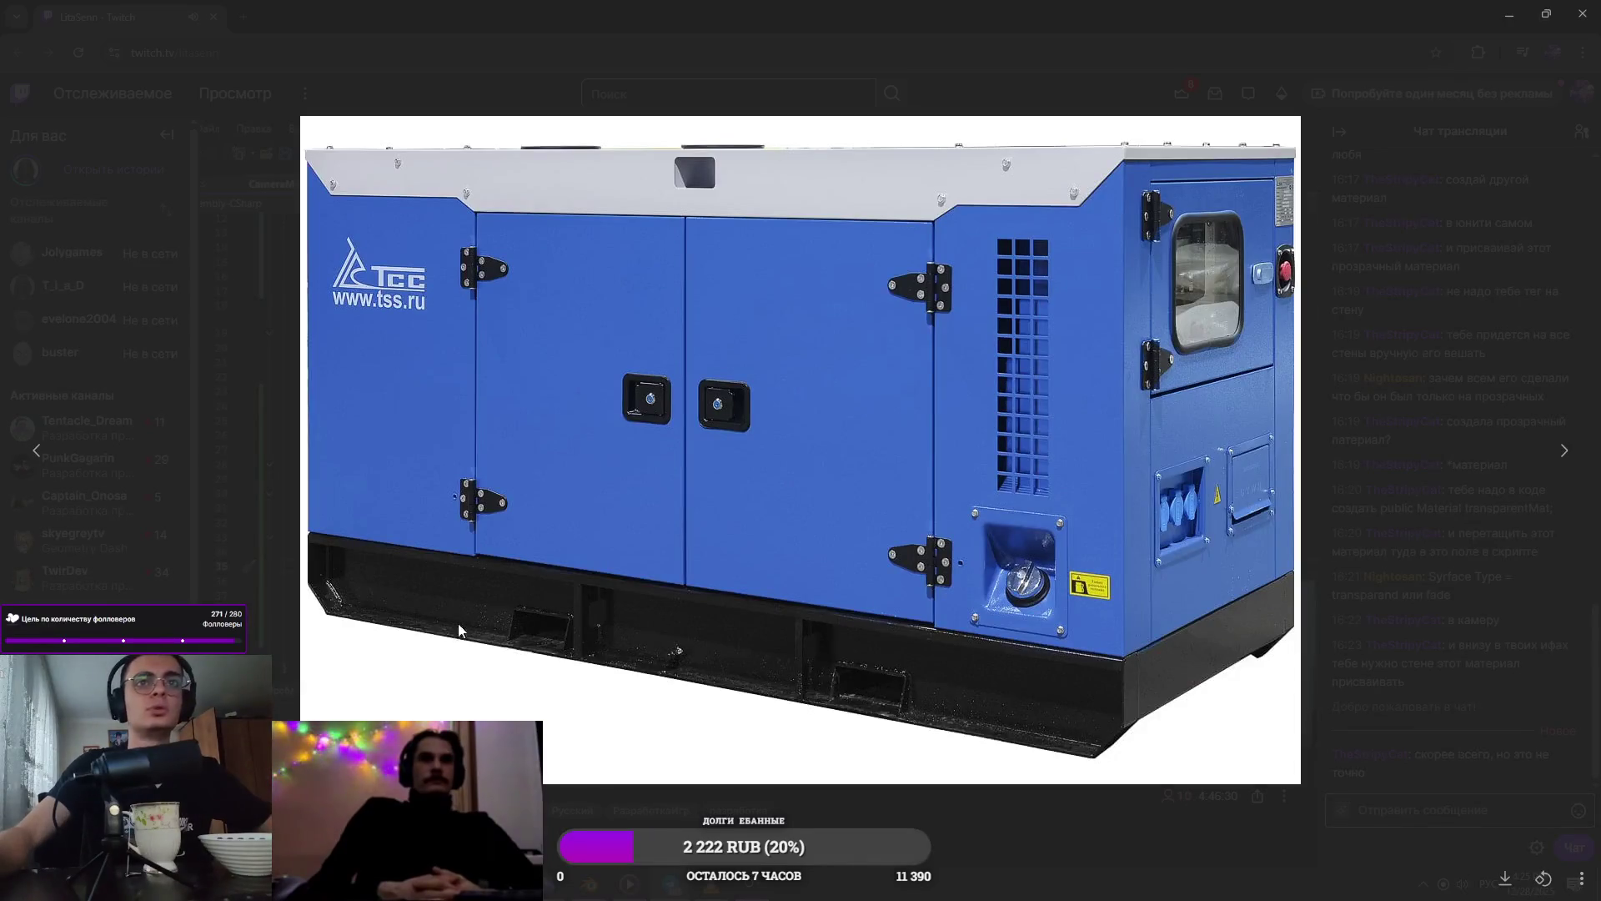
key("alt+Tab")
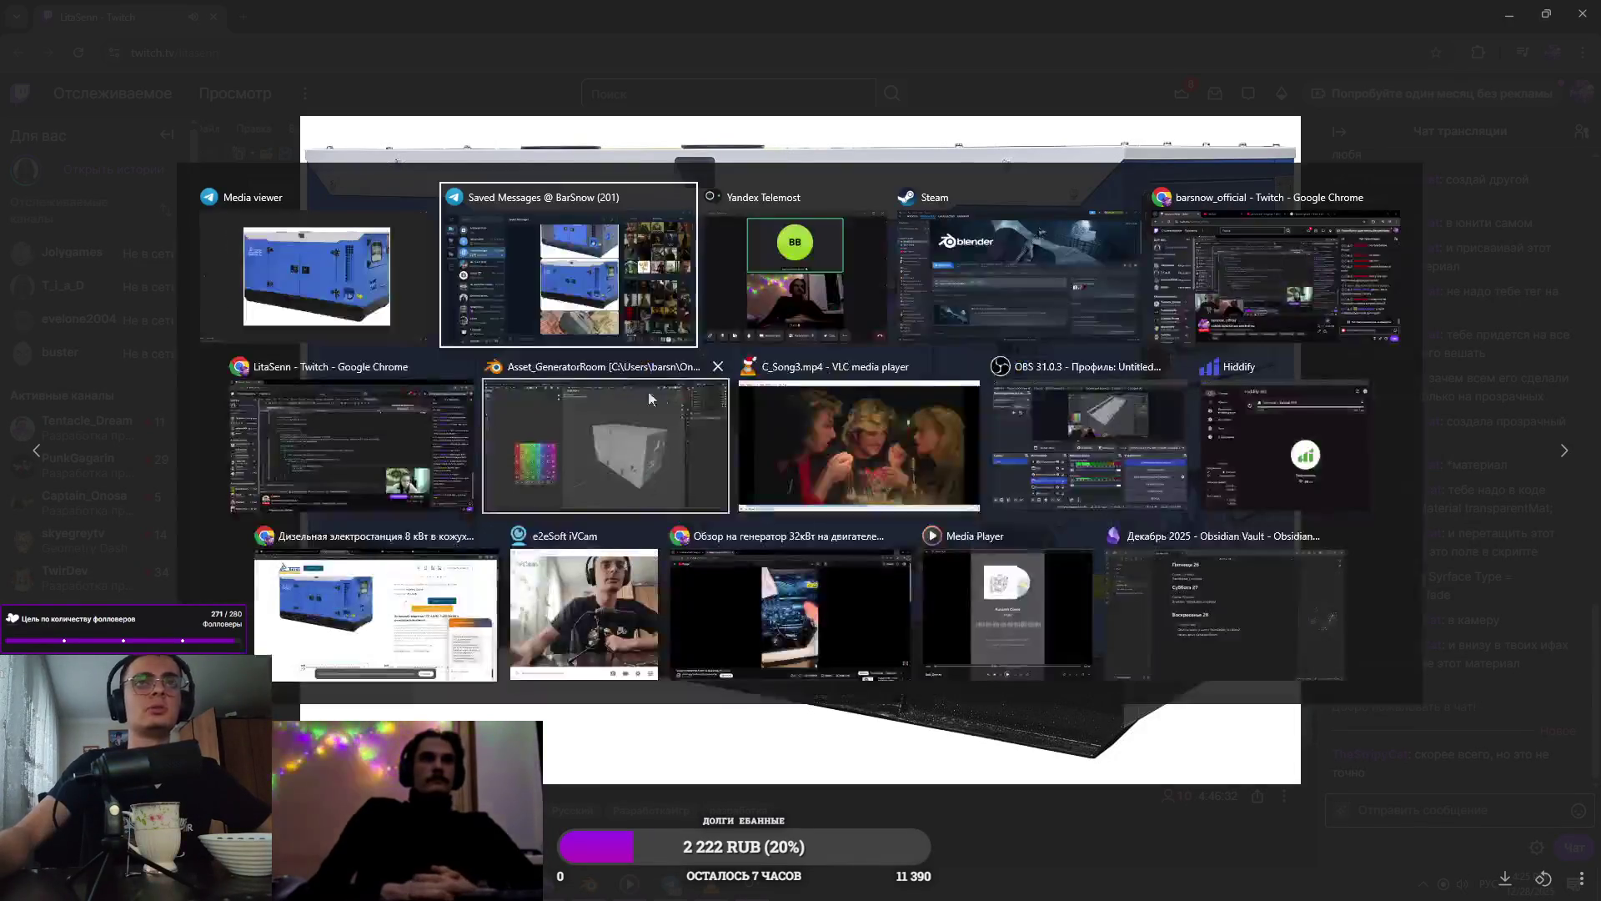
left_click(688, 462)
mouse_move(774, 499)
middle_mouse_down()
mouse_move(924, 548)
mouse_move(1098, 563)
mouse_move(1013, 543)
mouse_move(992, 584)
middle_mouse_up()
key("alt+Tab")
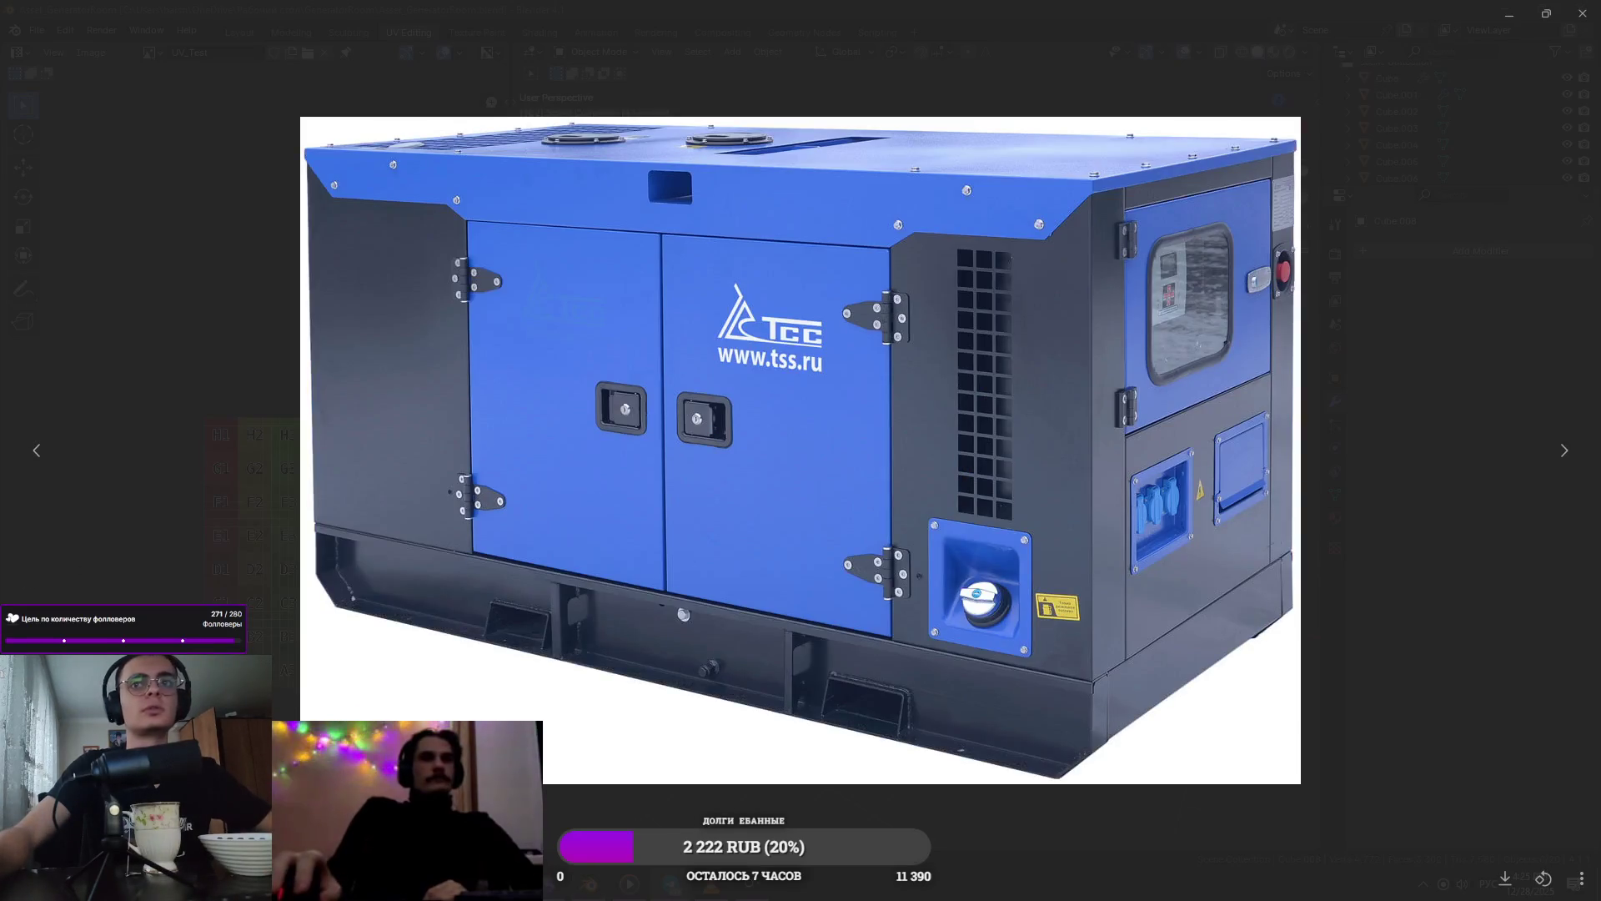
left_click(37, 451)
key("alt+Tab")
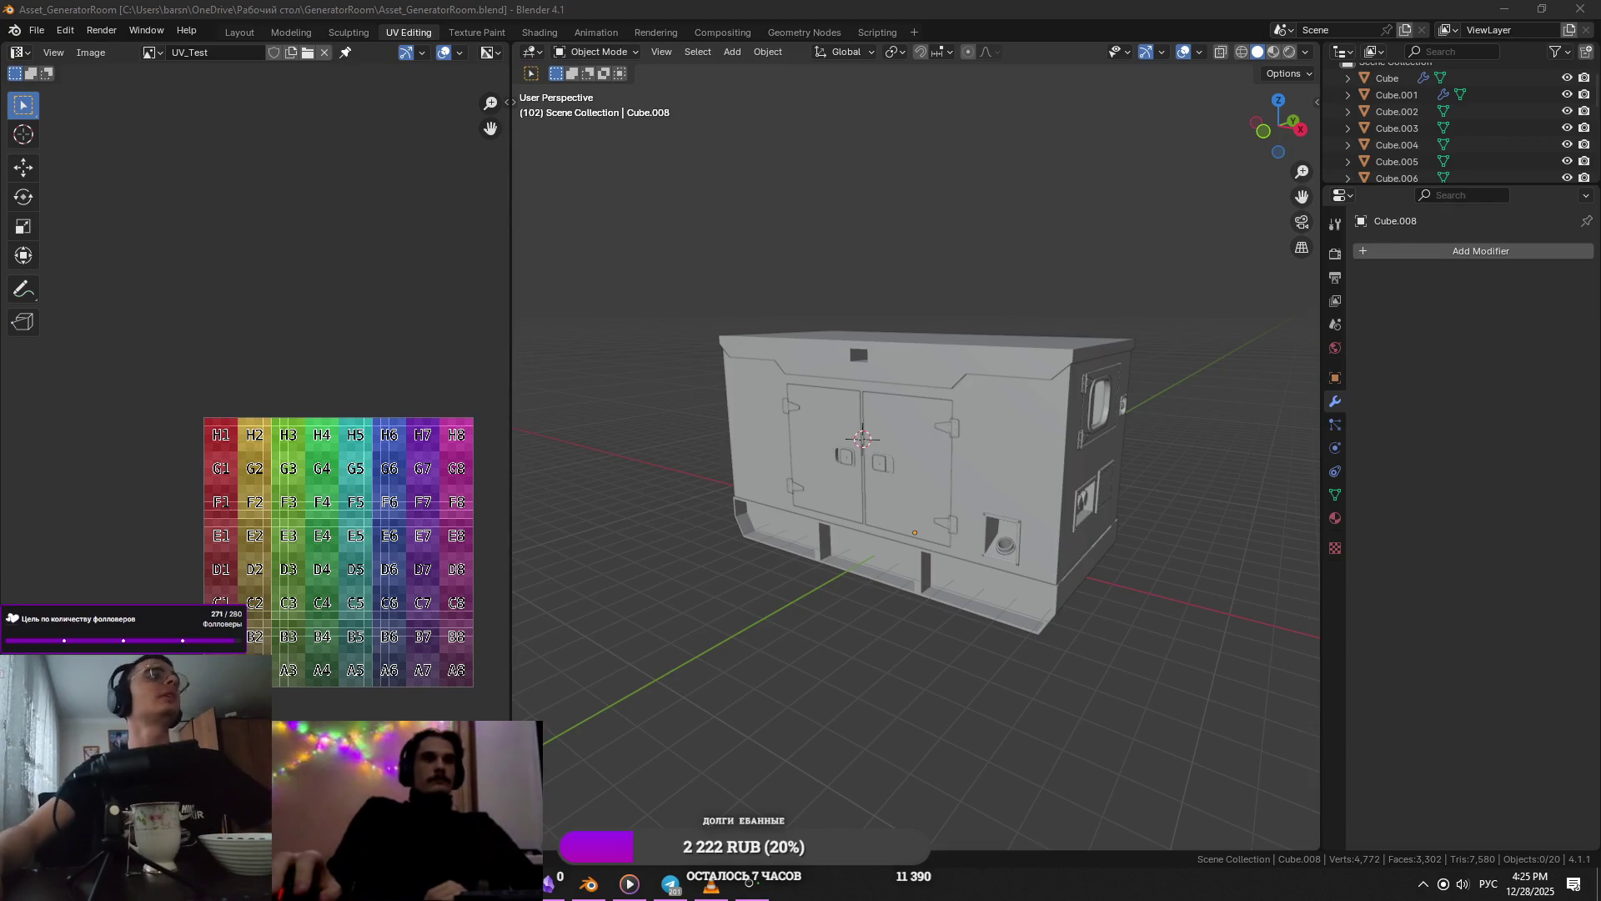
- Switch to the Twitch stream via the Chrome taskbar preview and watch until it goes offline
mouse_move(629, 883)
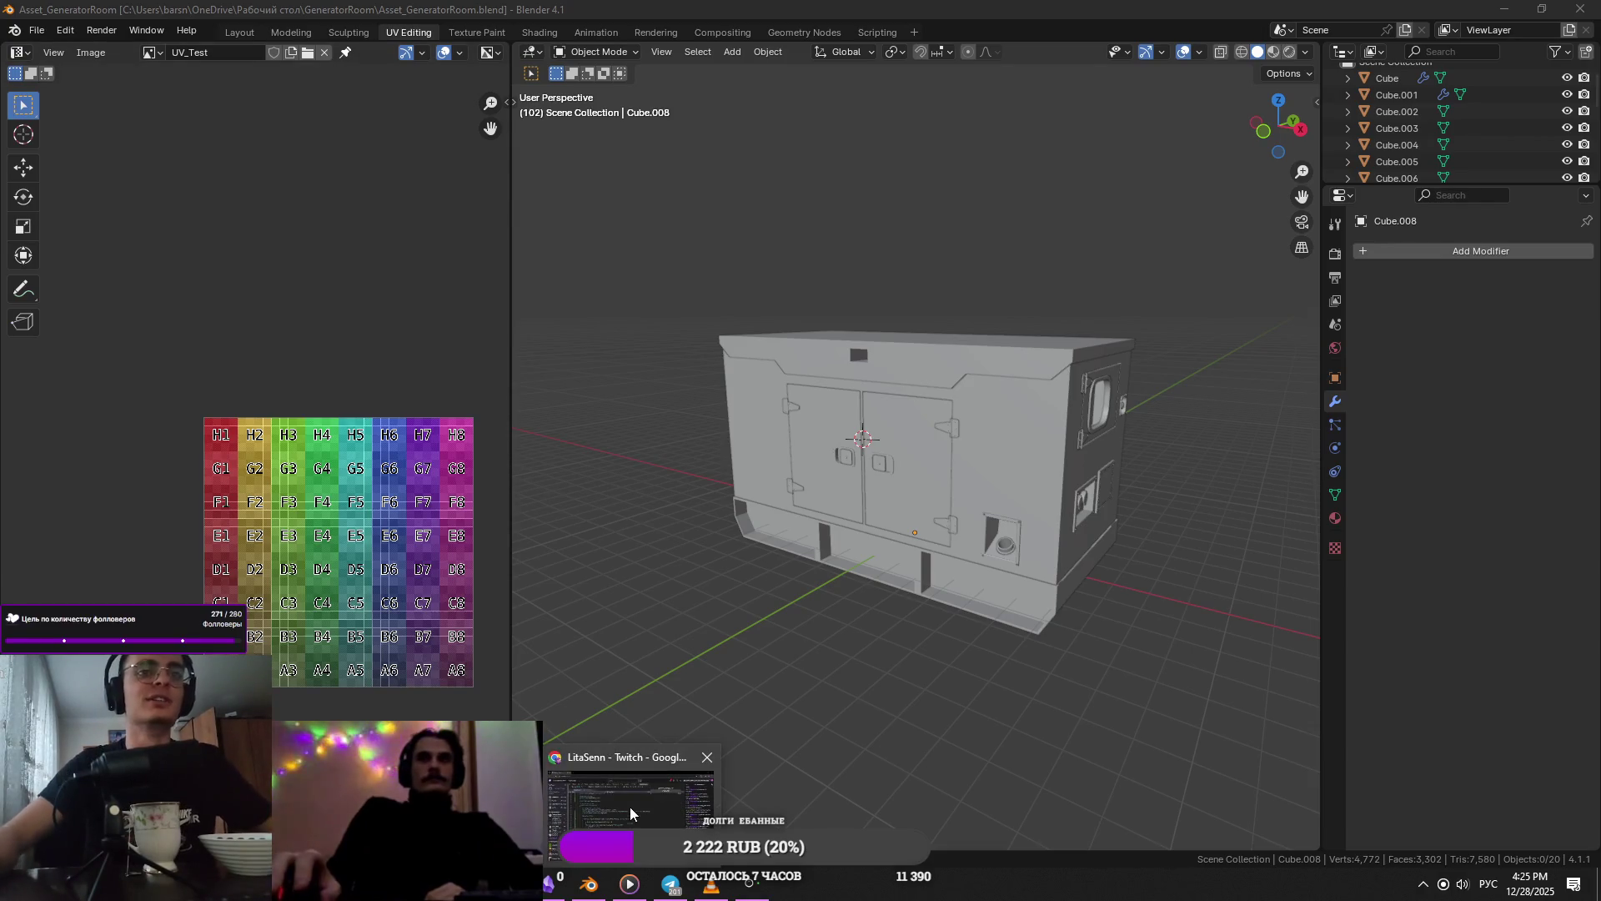
left_click(629, 808)
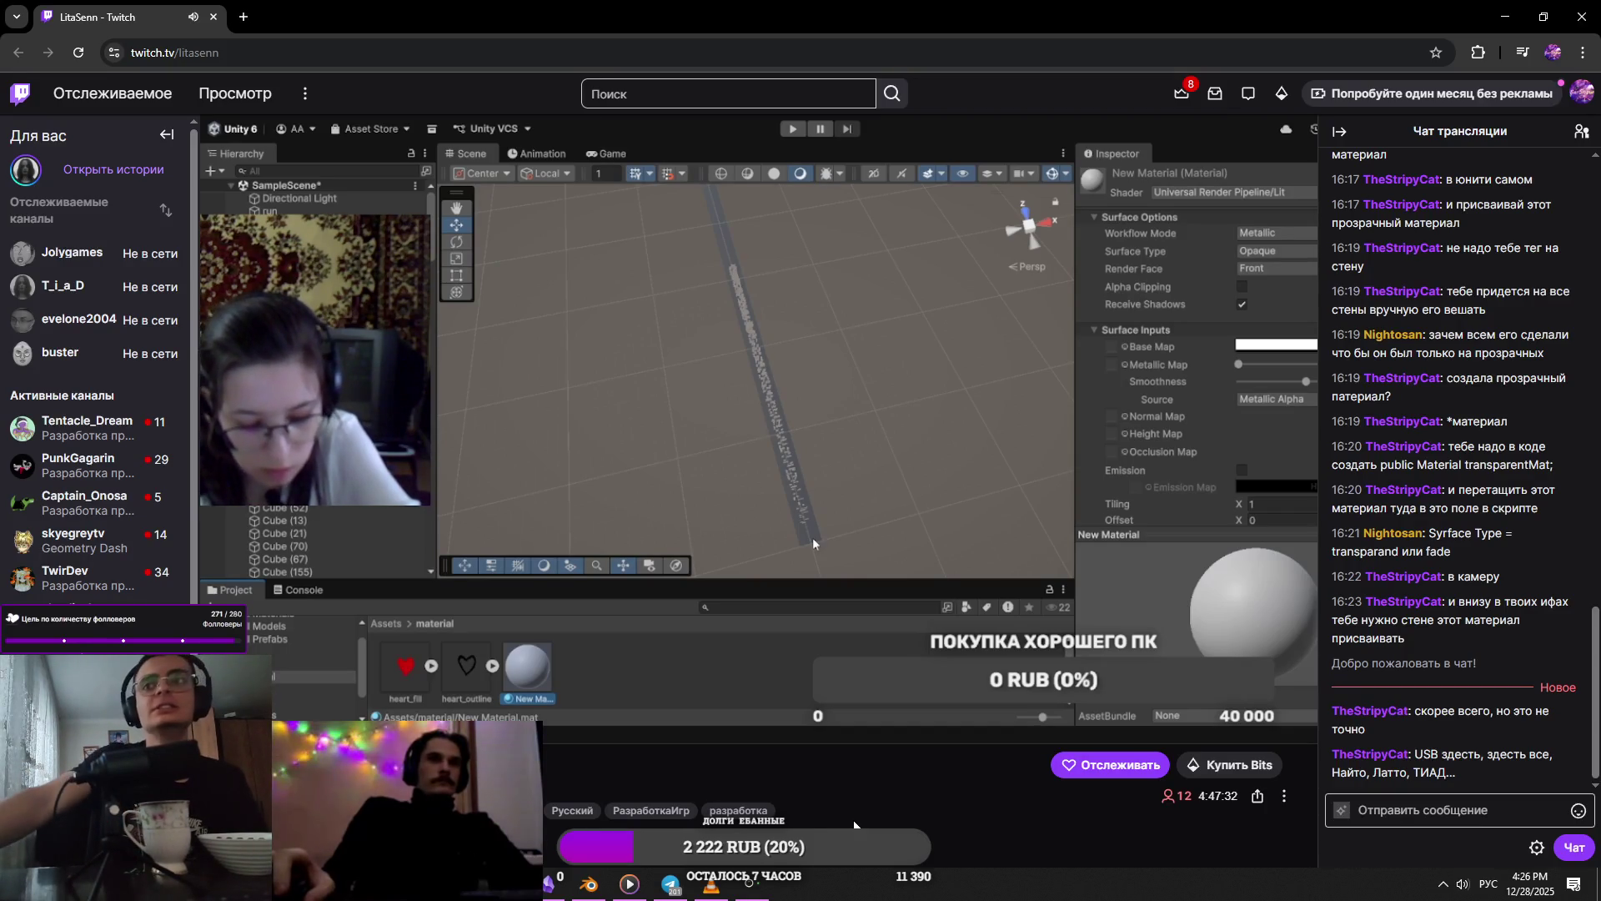
mouse_move(808, 724)
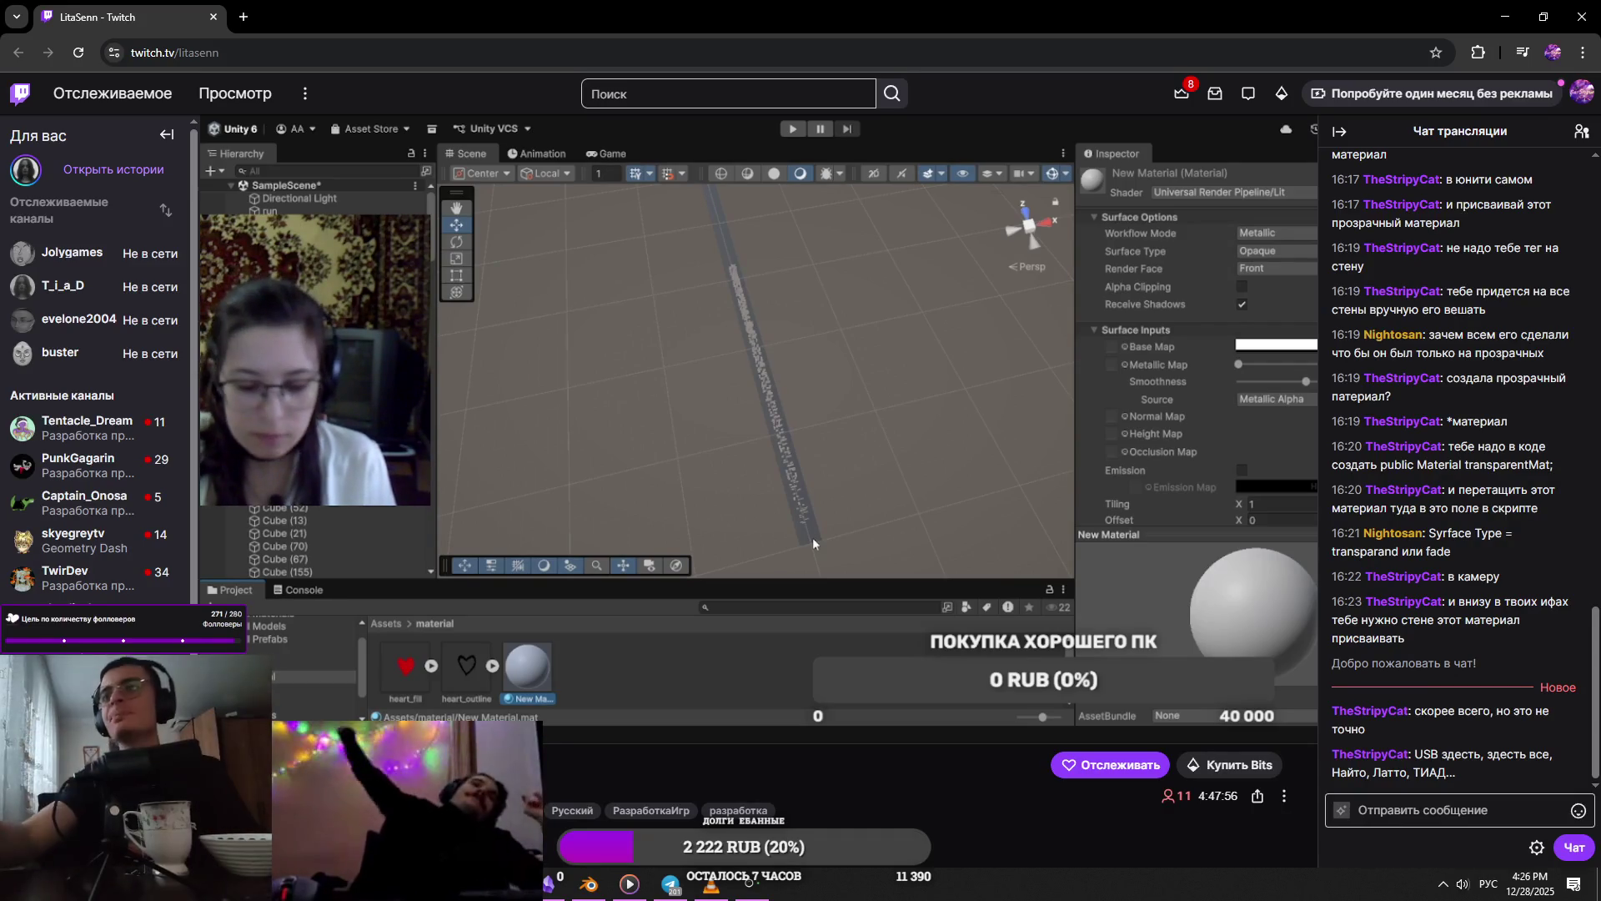
mouse_move(733, 627)
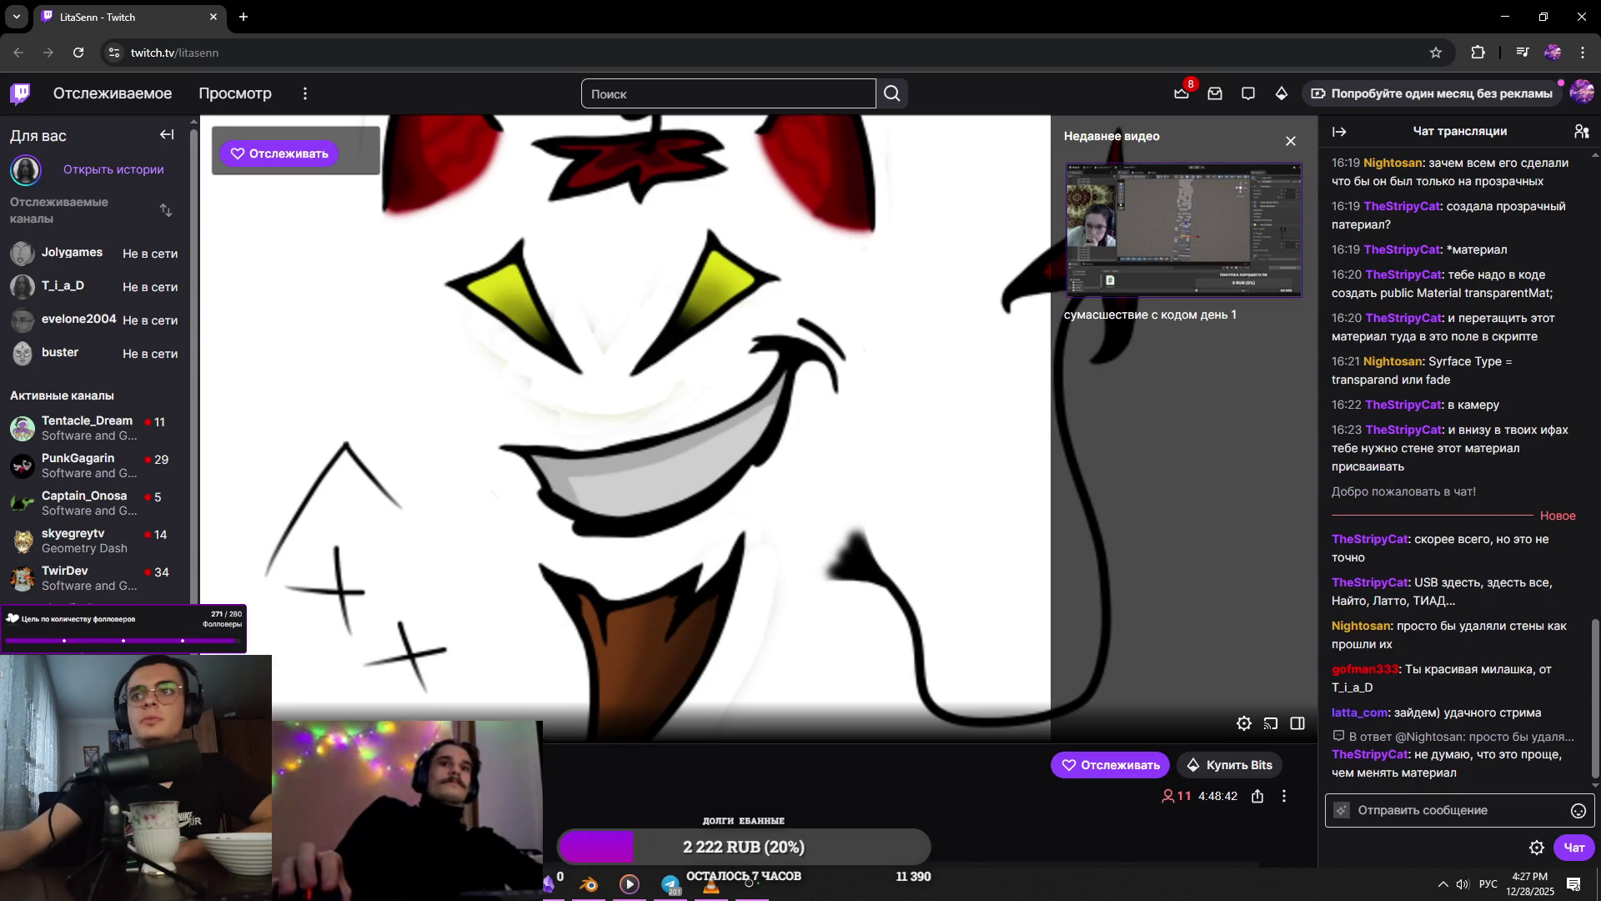
- Post 'удали, пока не поздно, качай unreal engine' in the stream chat, then return to Blender
left_click(1400, 806)
type("у")
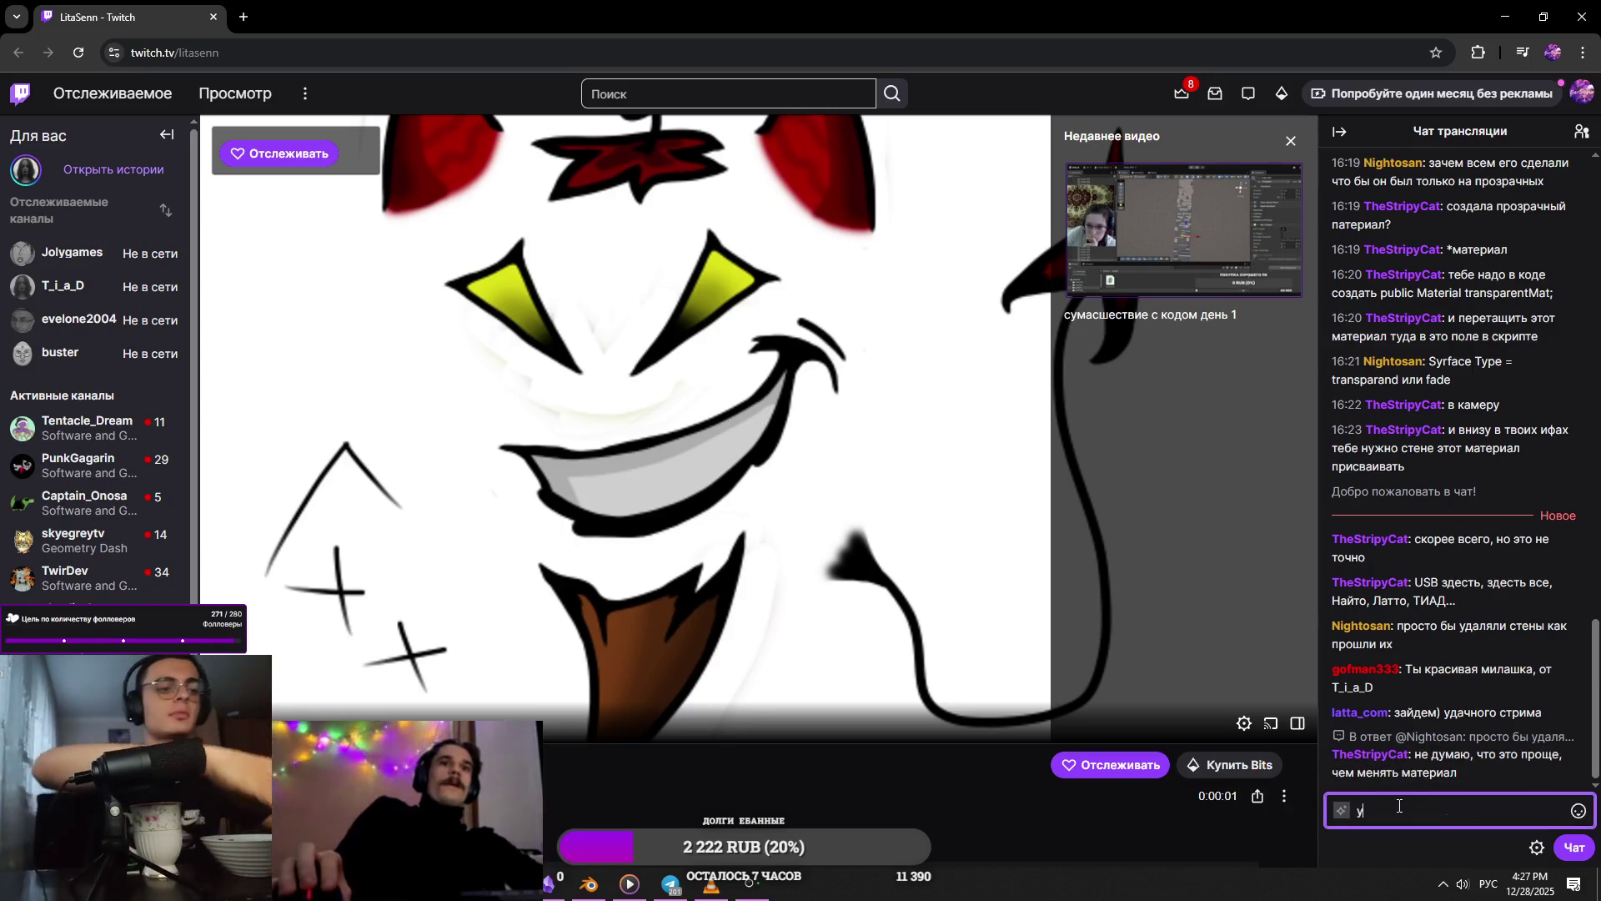
type("дали юнитт")
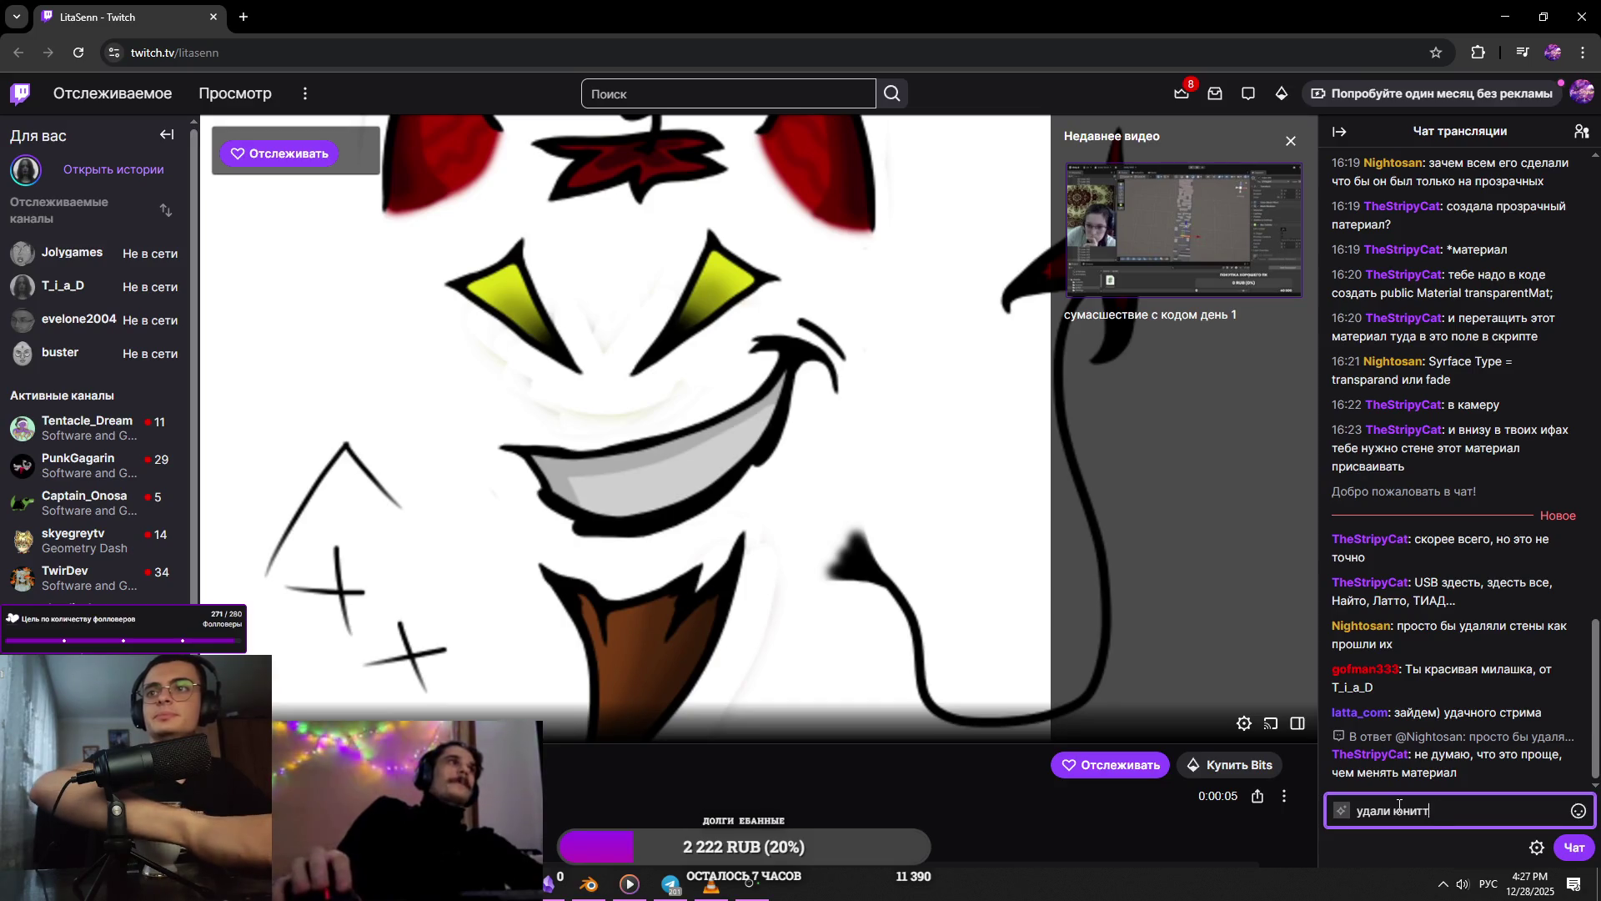
key("BackSpace")
type("и, пока не поздно, качай")
key("alt+shift")
type("unreal engine")
key("Return")
key("alt+shift")
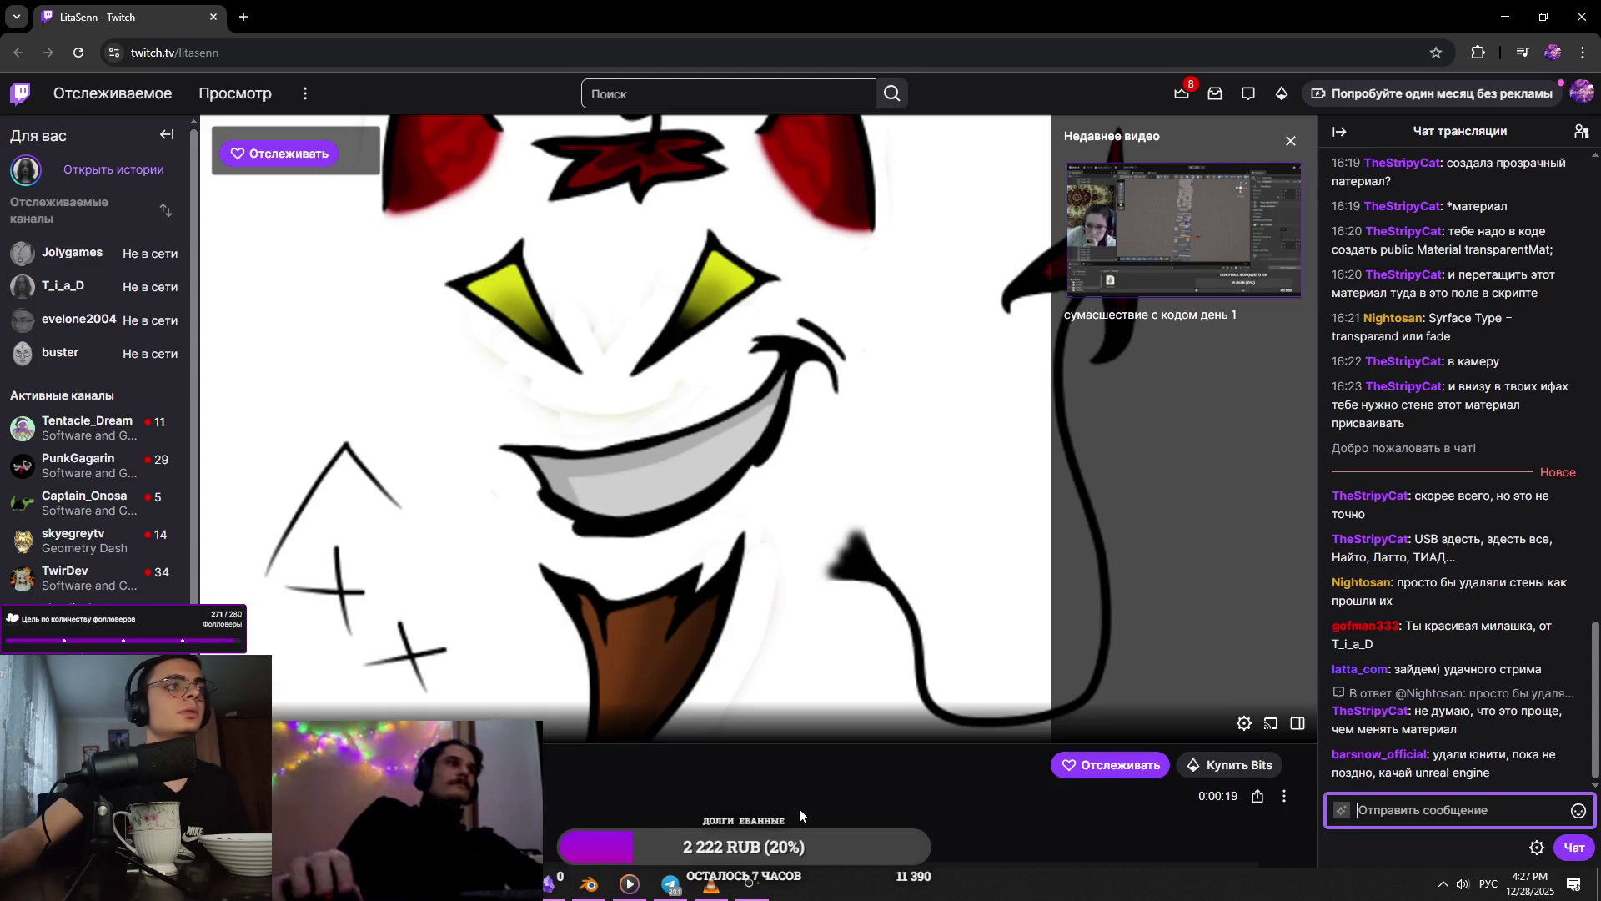
key("alt+Tab")
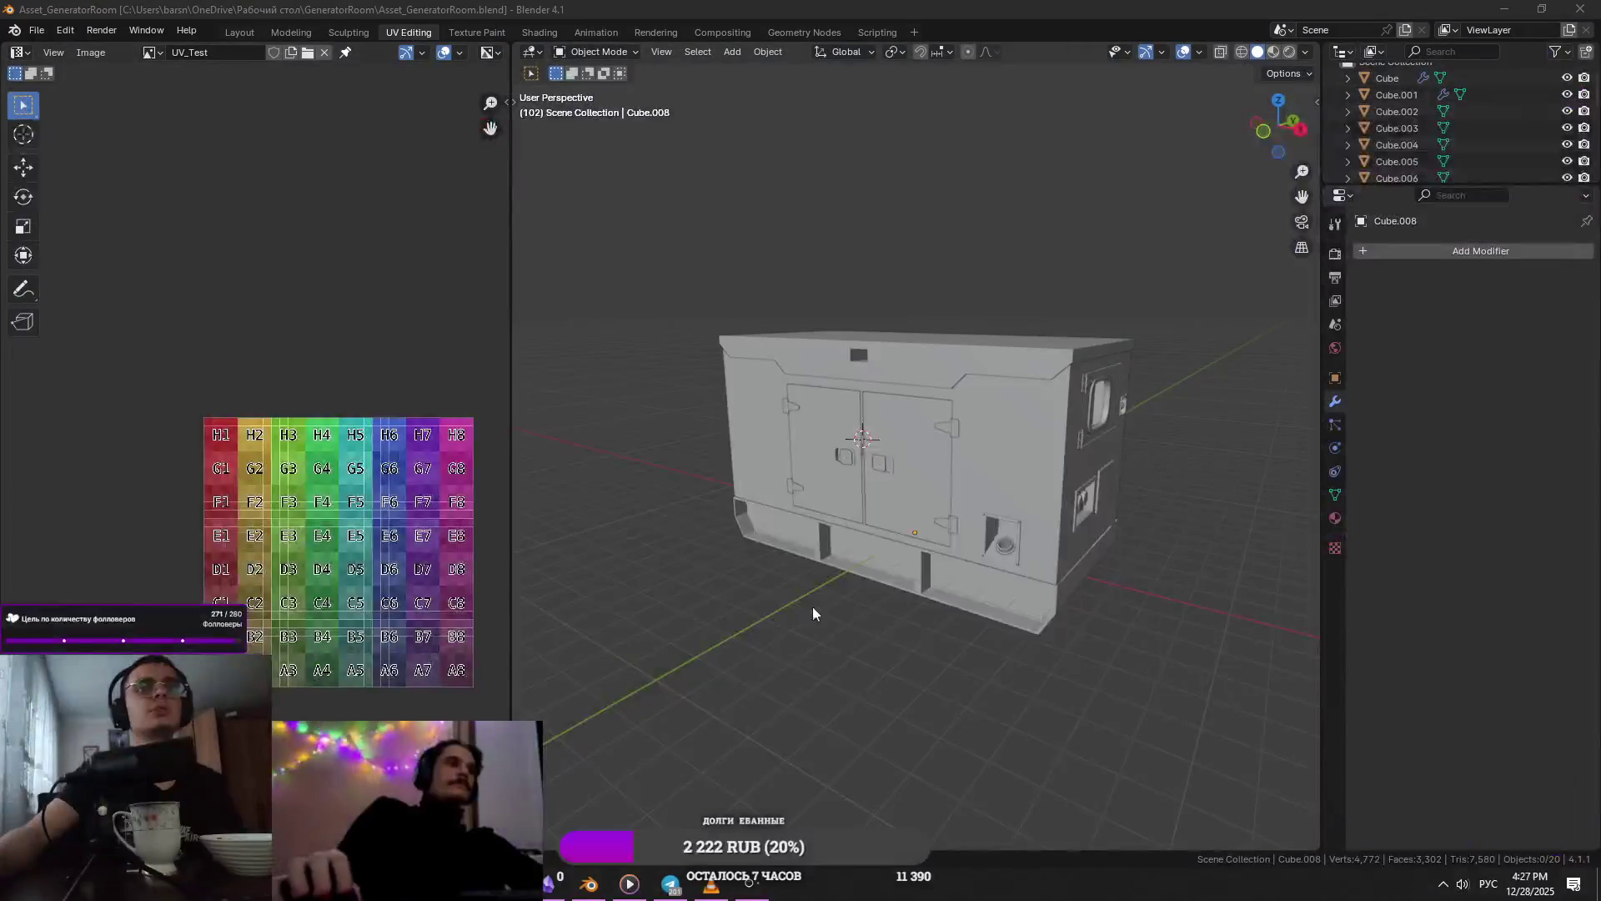
left_click(904, 549)
left_click(1003, 548)
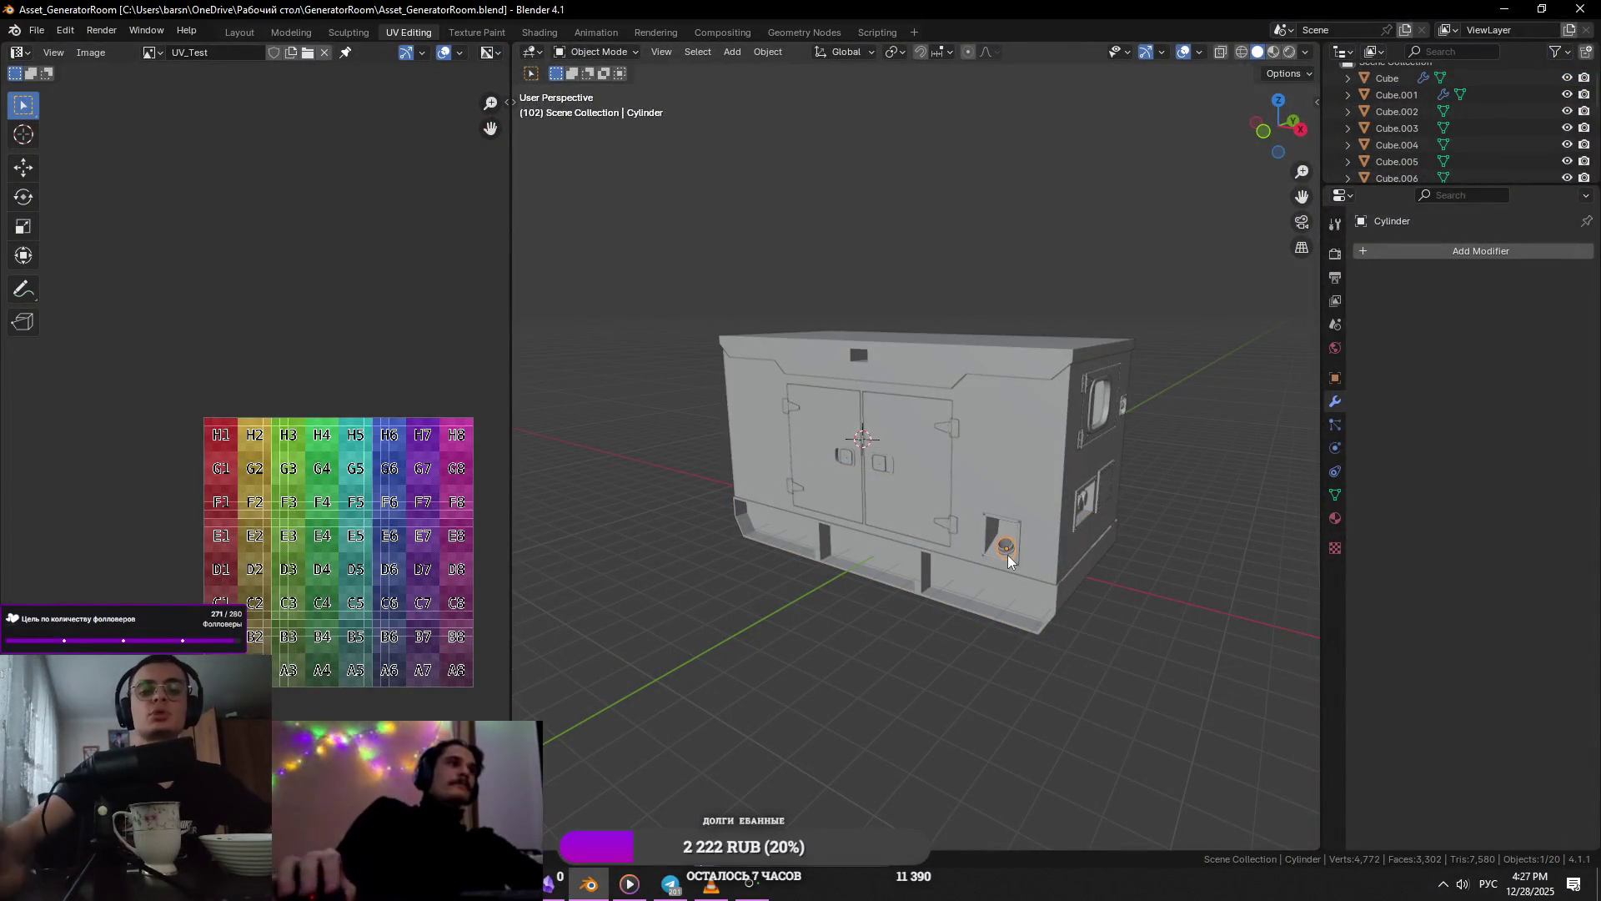
key("KP_Decimal")
key("Tab")
key("alt+z")
mouse_move(1008, 554)
middle_mouse_down()
mouse_move(968, 543)
mouse_move(1014, 537)
middle_mouse_up()
key("alt+z")
key("Tab")
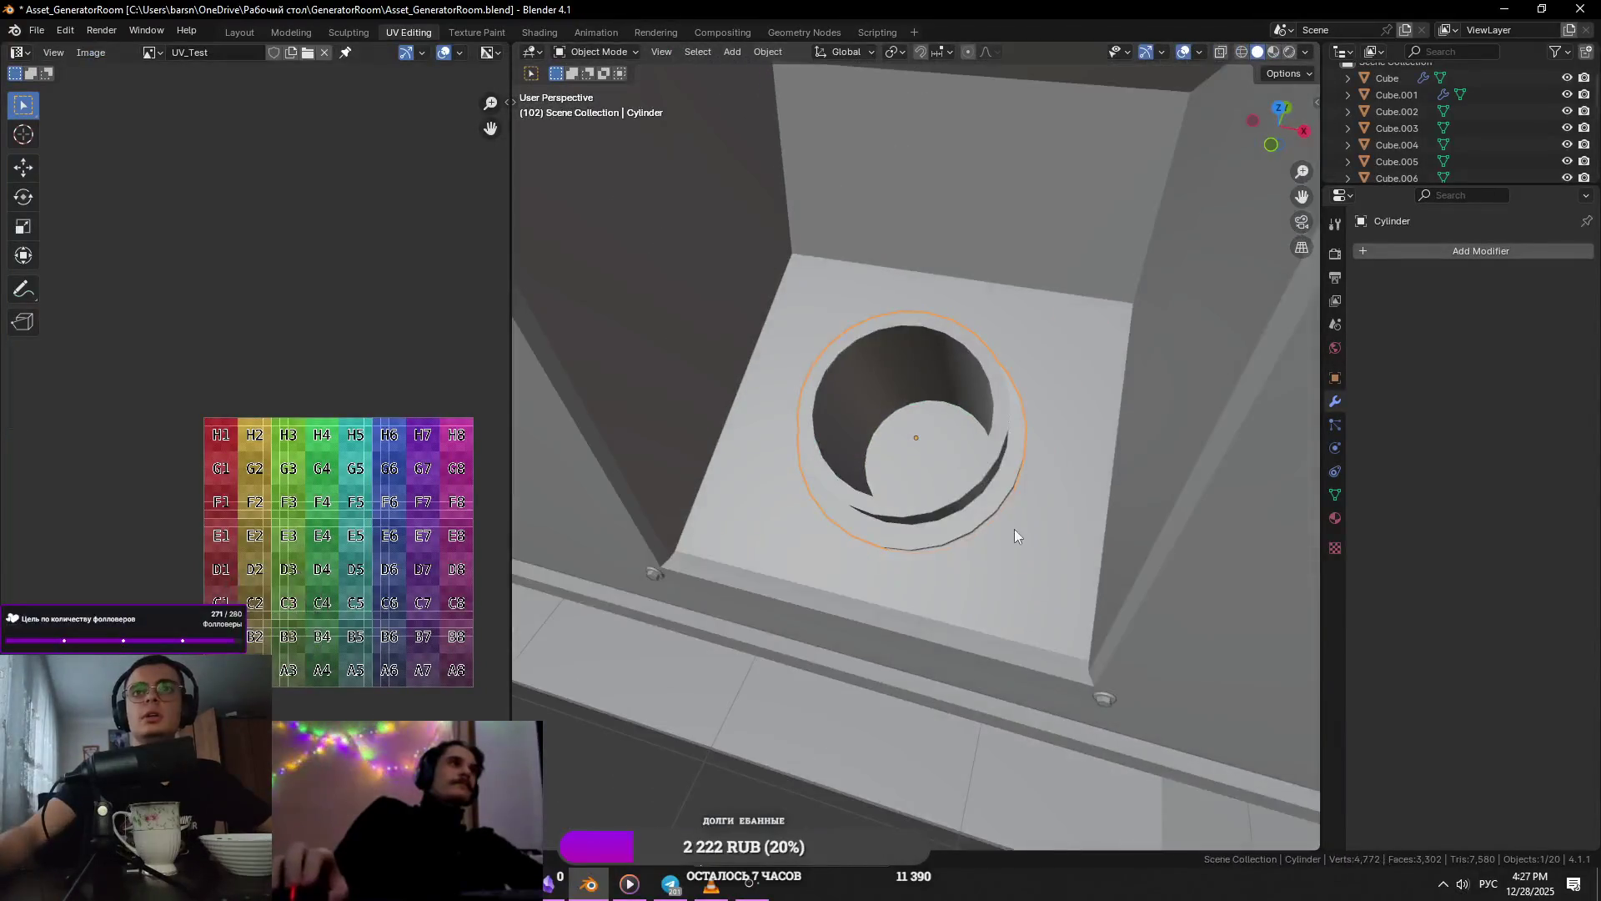
scroll(1001, 526, "down", 5)
scroll(1167, 672, "down", 3)
left_click(1138, 664)
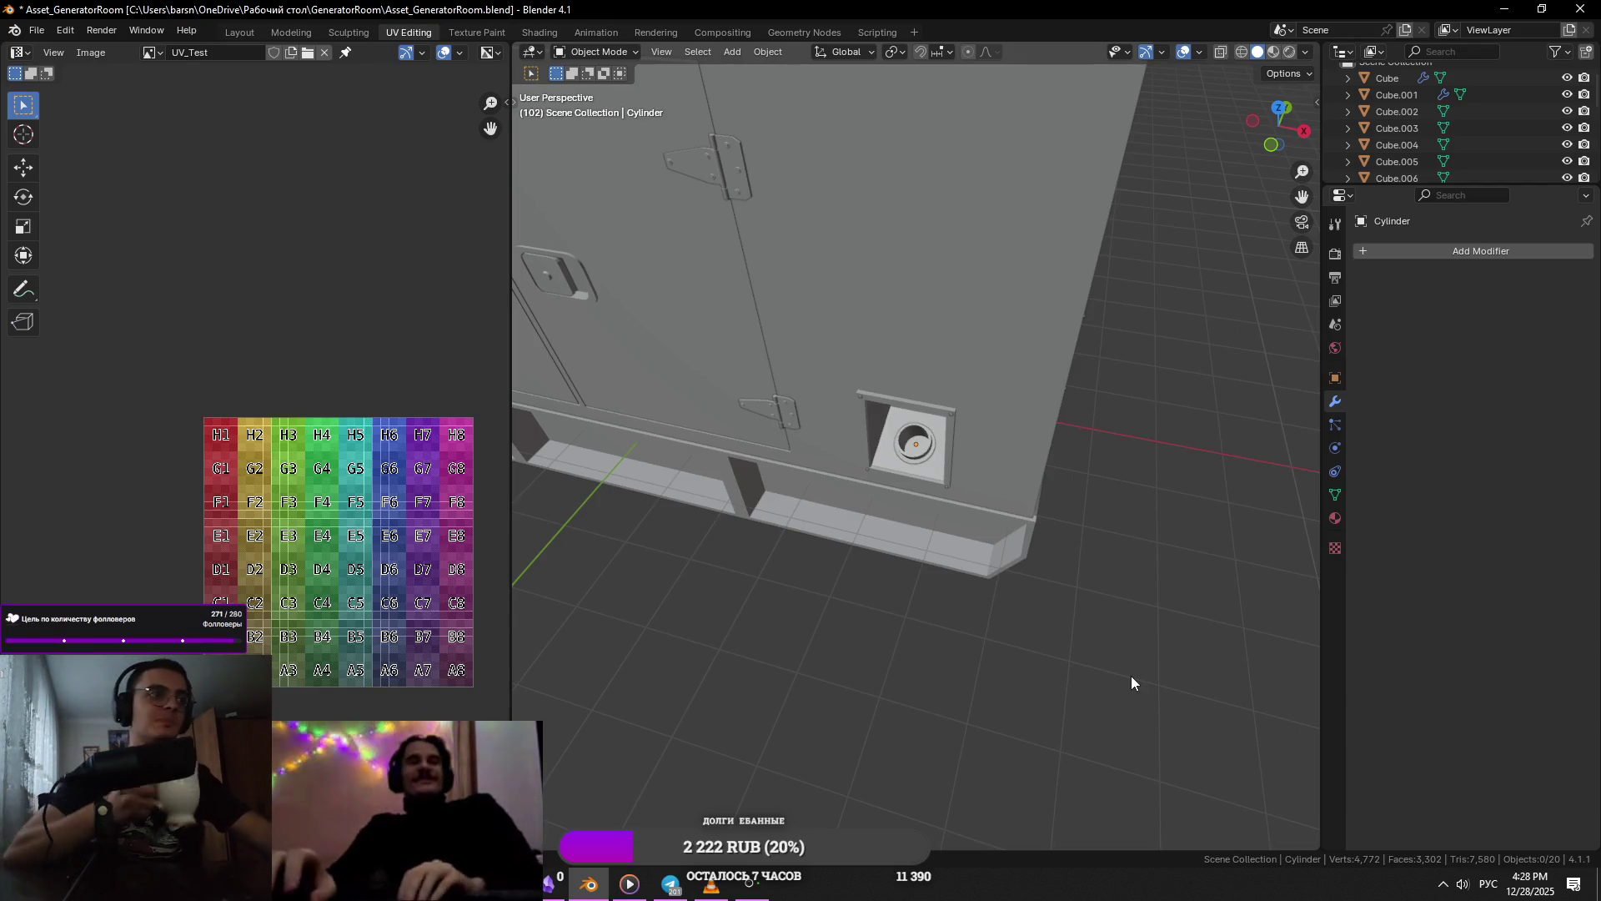
- Select the top cap Cube.008 and inspect its stepped outline in front orthographic edit mode
scroll(1044, 584, "down", 5)
key("a")
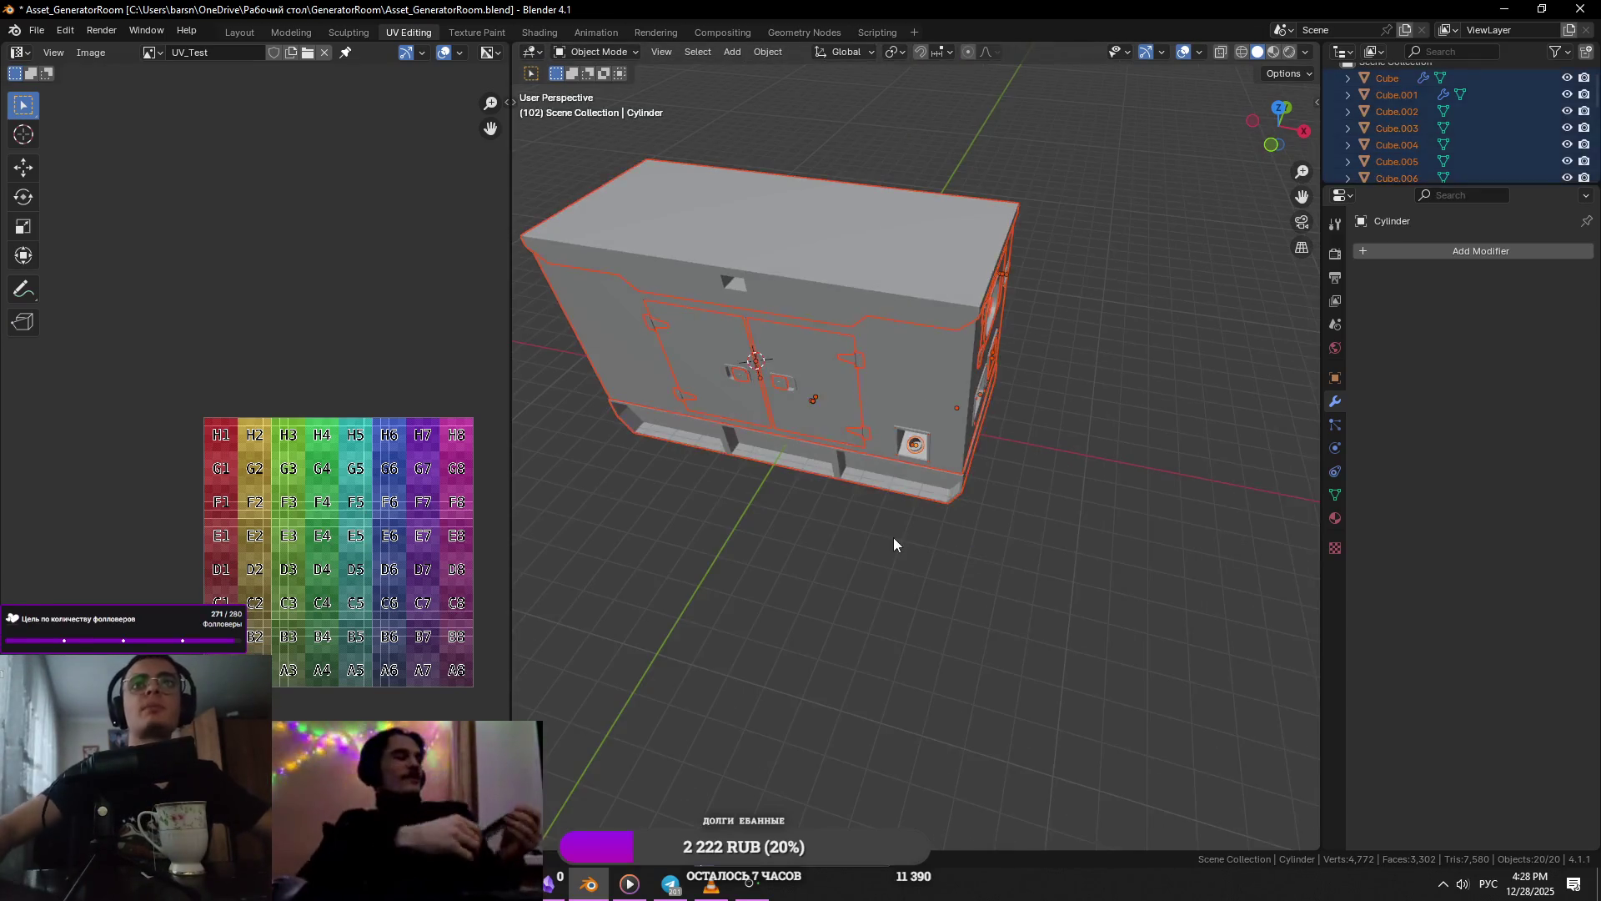
mouse_move(1118, 492)
middle_mouse_down()
mouse_move(1108, 404)
mouse_move(965, 433)
mouse_move(923, 393)
mouse_move(984, 368)
middle_mouse_up()
scroll(927, 337, "up", 5)
left_click(921, 282)
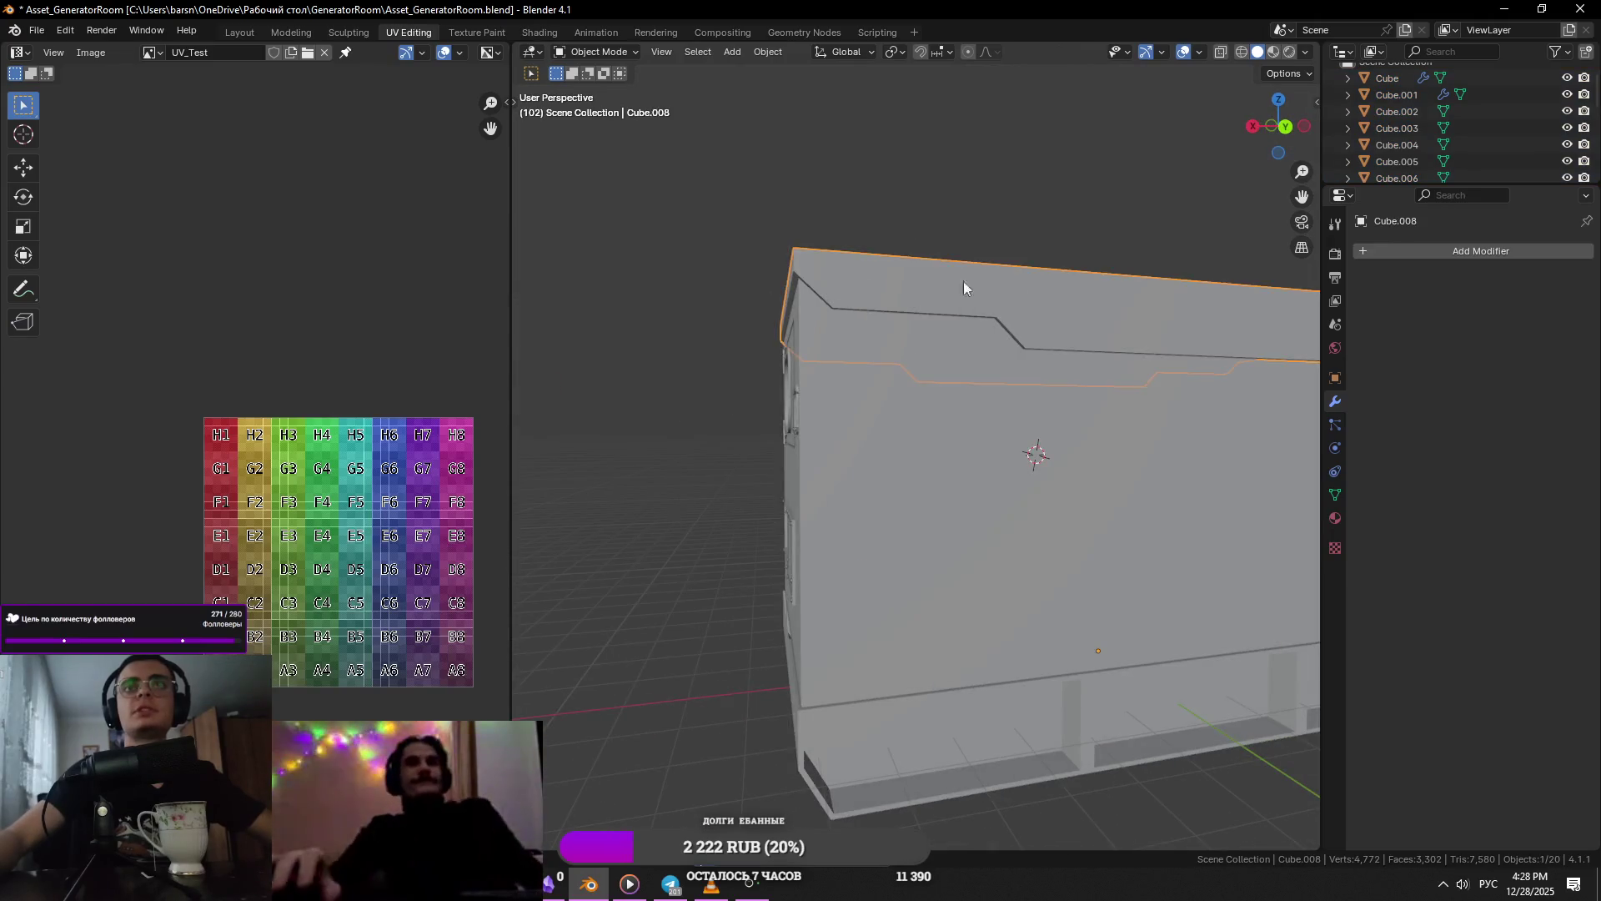
middle_click_drag(921, 282, 824, 357)
scroll(1090, 367, "down", 5)
scroll(1089, 357, "up", 5)
mouse_move(1088, 357)
middle_mouse_down()
mouse_move(893, 339)
mouse_move(929, 376)
middle_mouse_up()
key("KP_1")
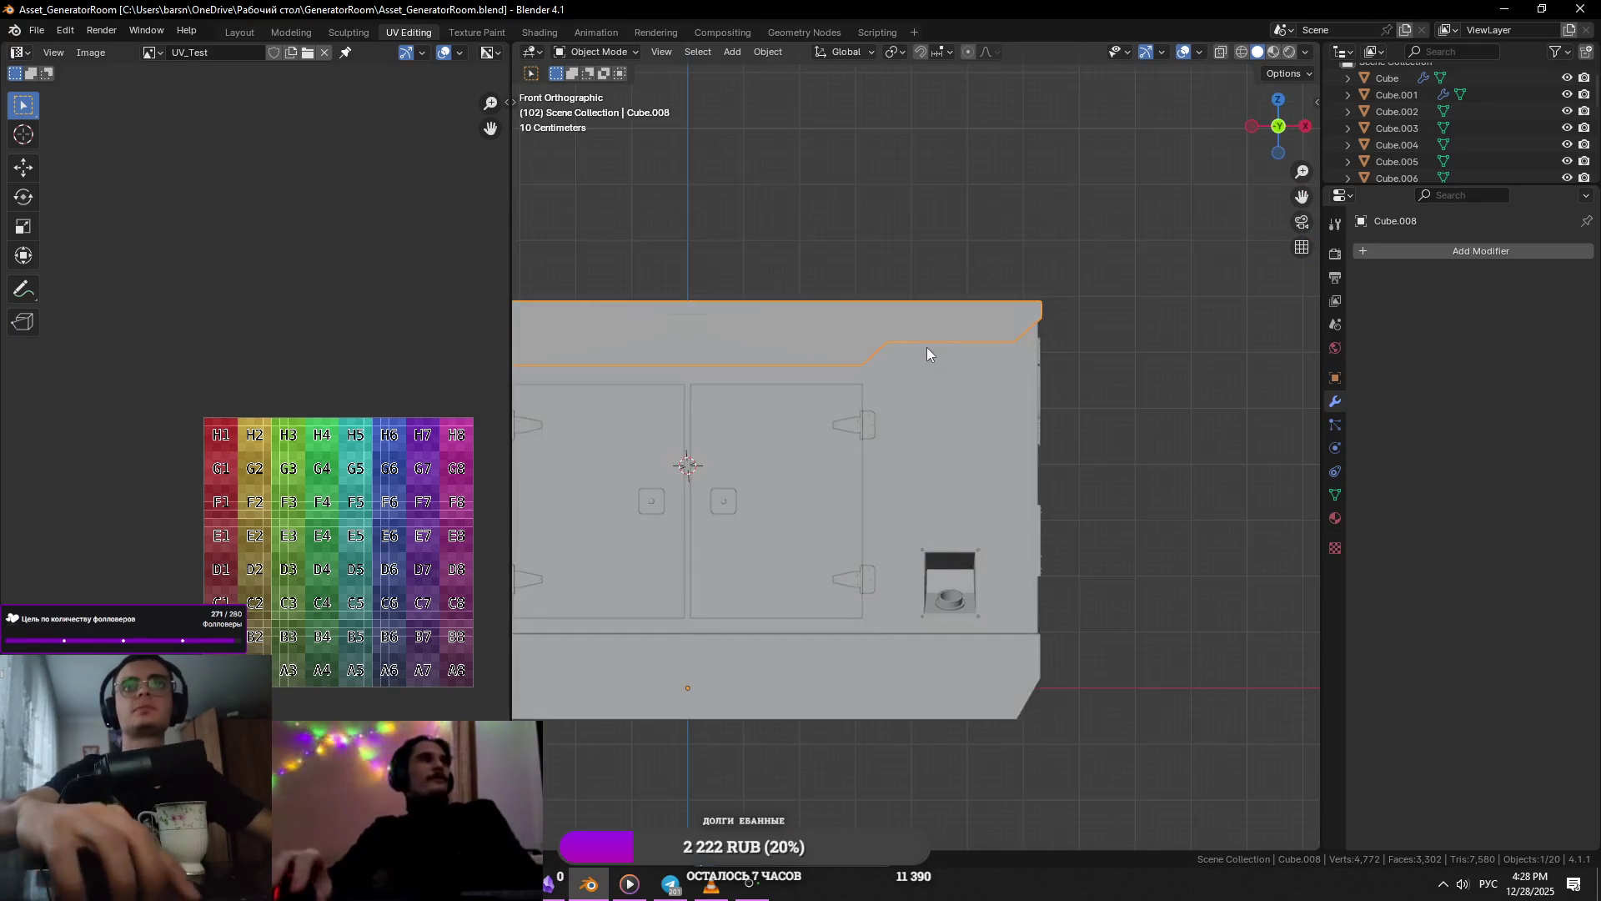
key("Tab")
key("Tab")
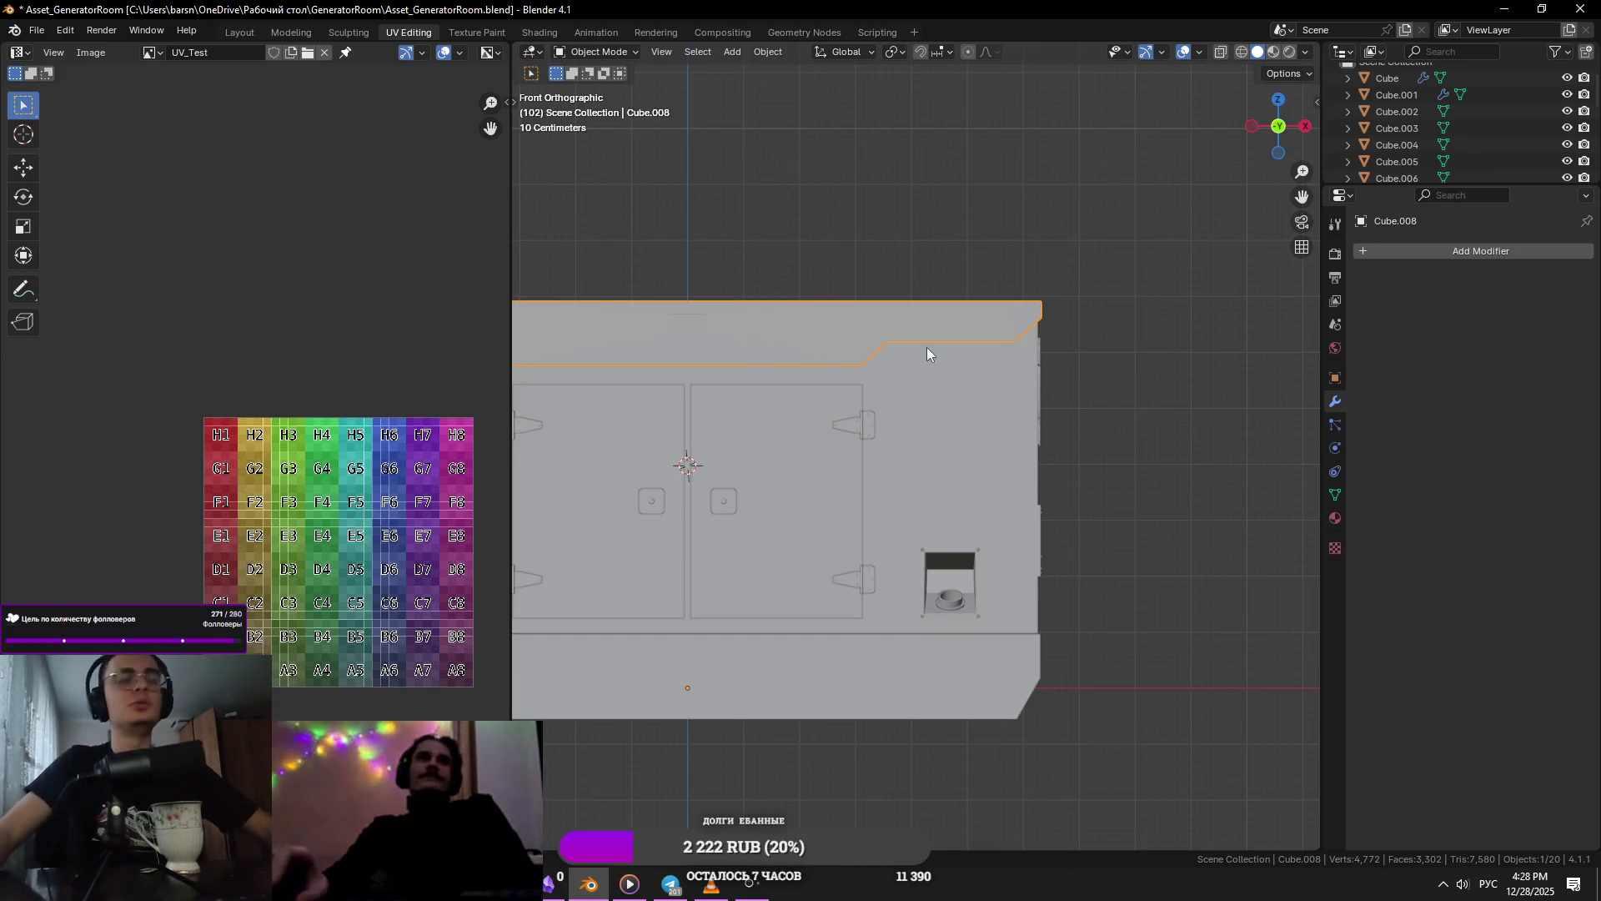
scroll(1128, 407, "down", 2)
- Restore the Cube.008 selection and save the generator scene with Ctrl+S
left_click(1128, 407)
mouse_move(1127, 407)
middle_mouse_down()
mouse_move(992, 435)
mouse_move(982, 372)
mouse_move(1103, 393)
middle_mouse_up()
key("ctrl+z")
key("ctrl+s")
scroll(1103, 367, "down", 5)
middle_click_drag(934, 514, 897, 582)
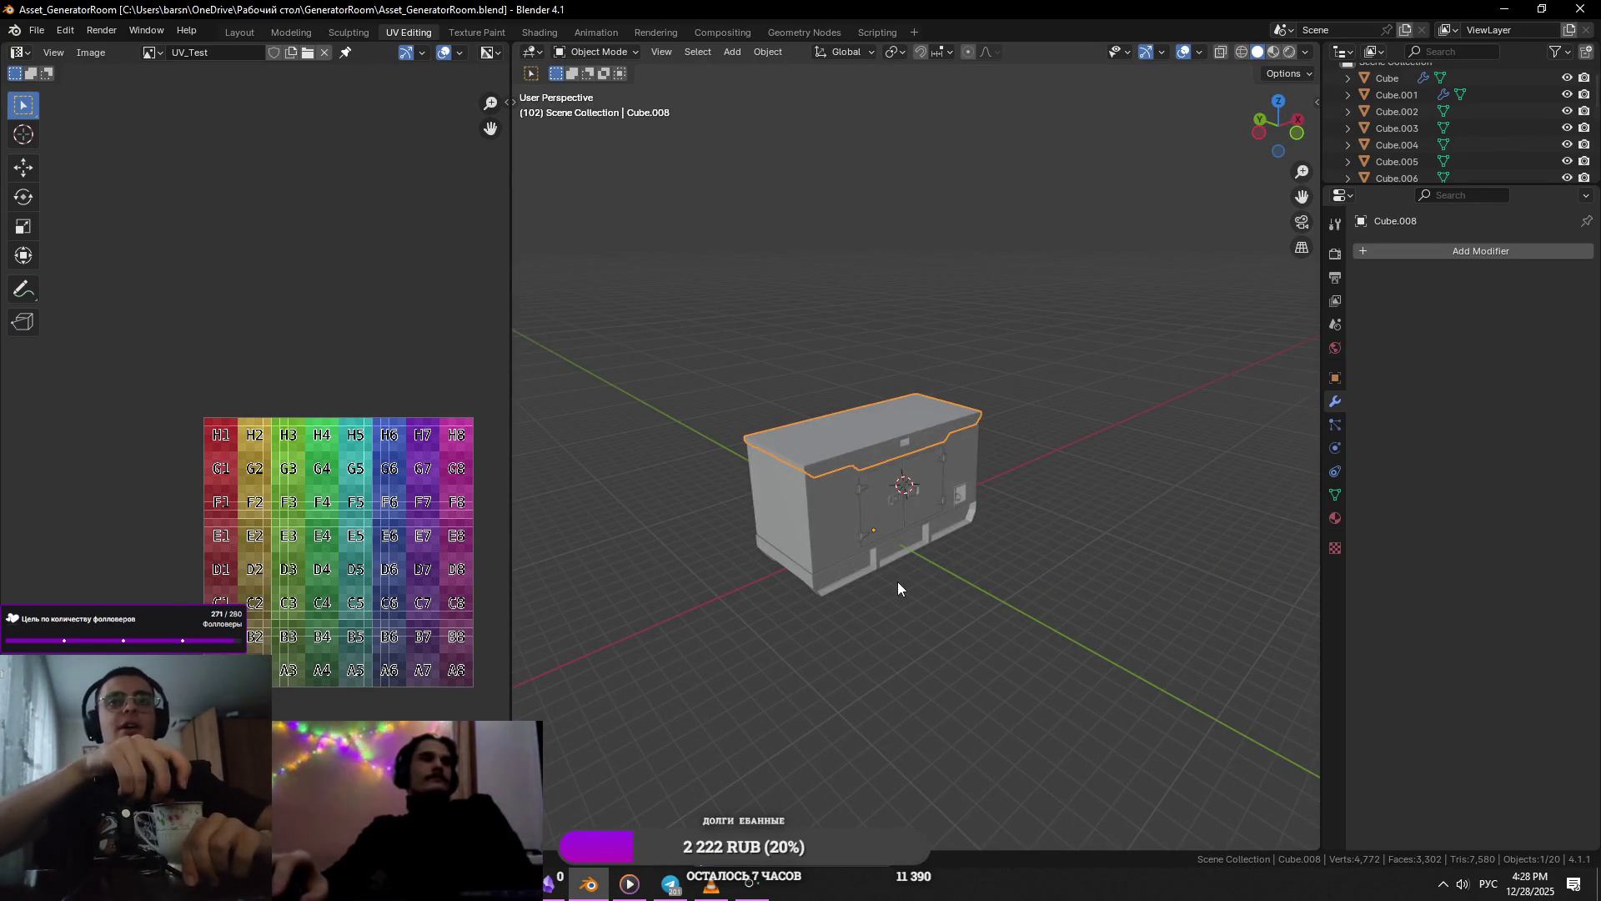
scroll(897, 582, "up", 5)
scroll(869, 501, "down", 4)
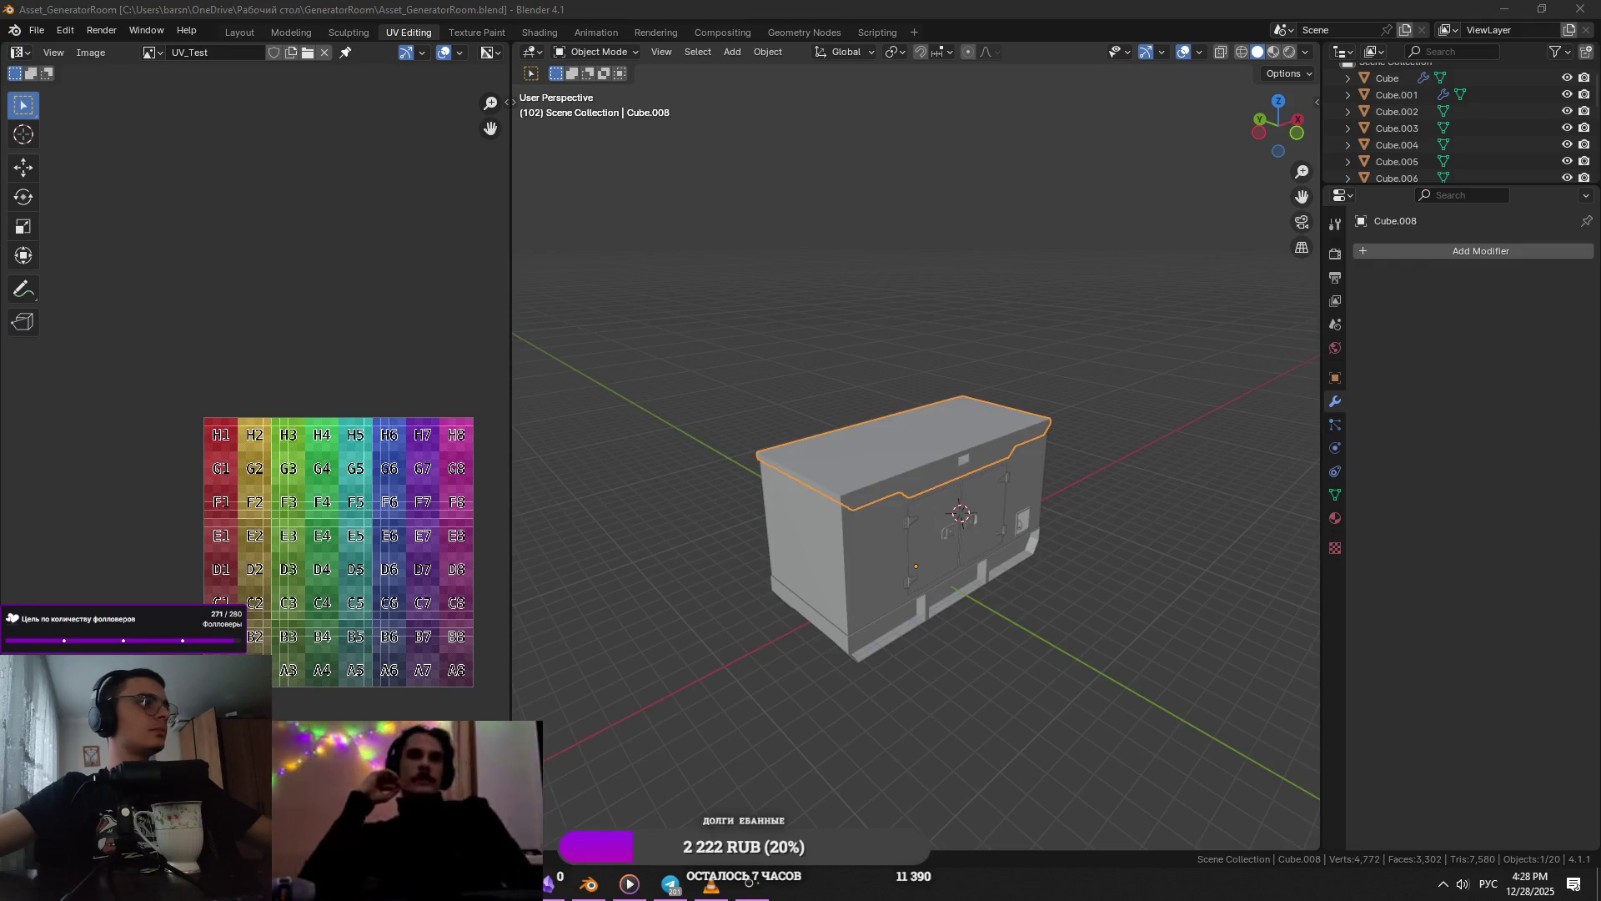
key("alt+Tab")
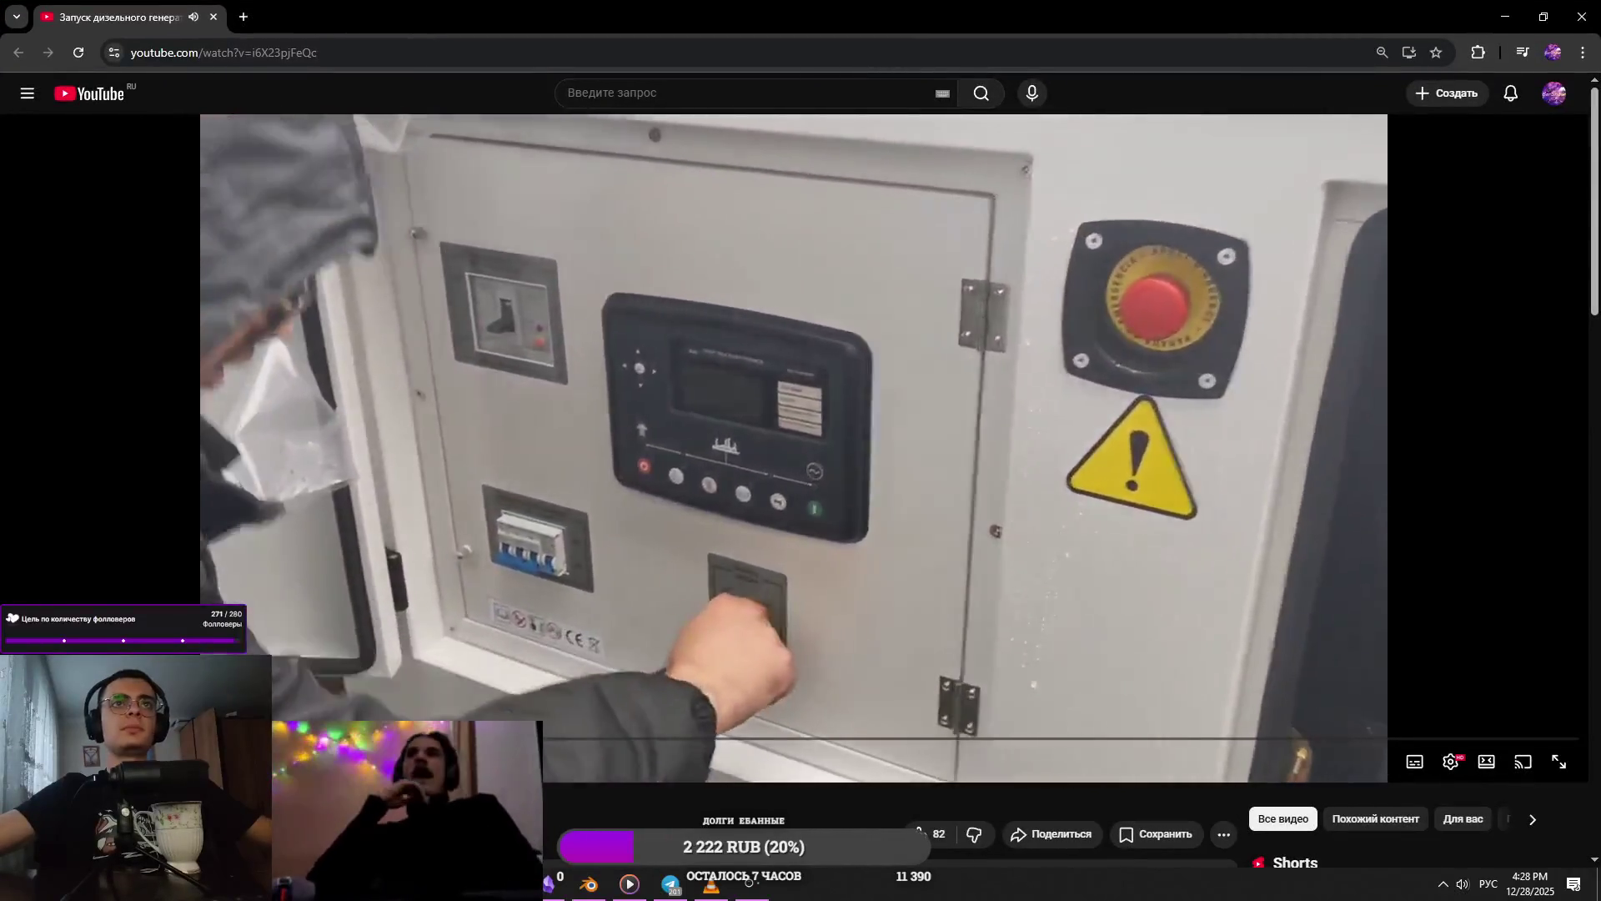
- Pause the generator video and show Google image results for 'roblox studio' in a tab beside it
left_click(637, 752)
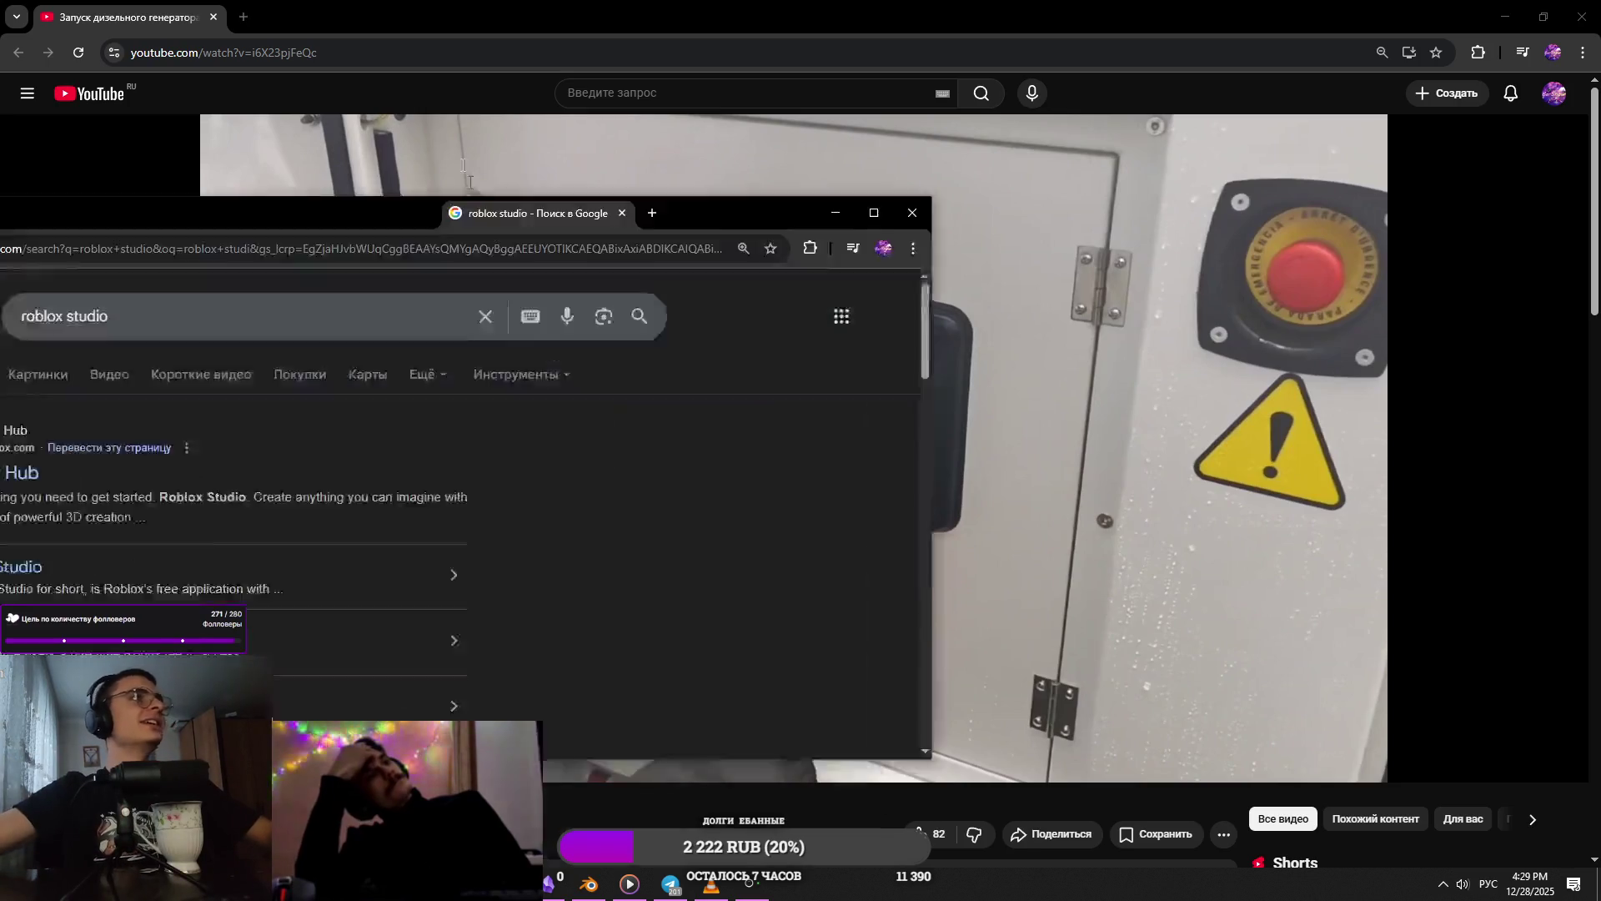
left_click_drag(537, 214, 556, 38)
left_click(377, 177)
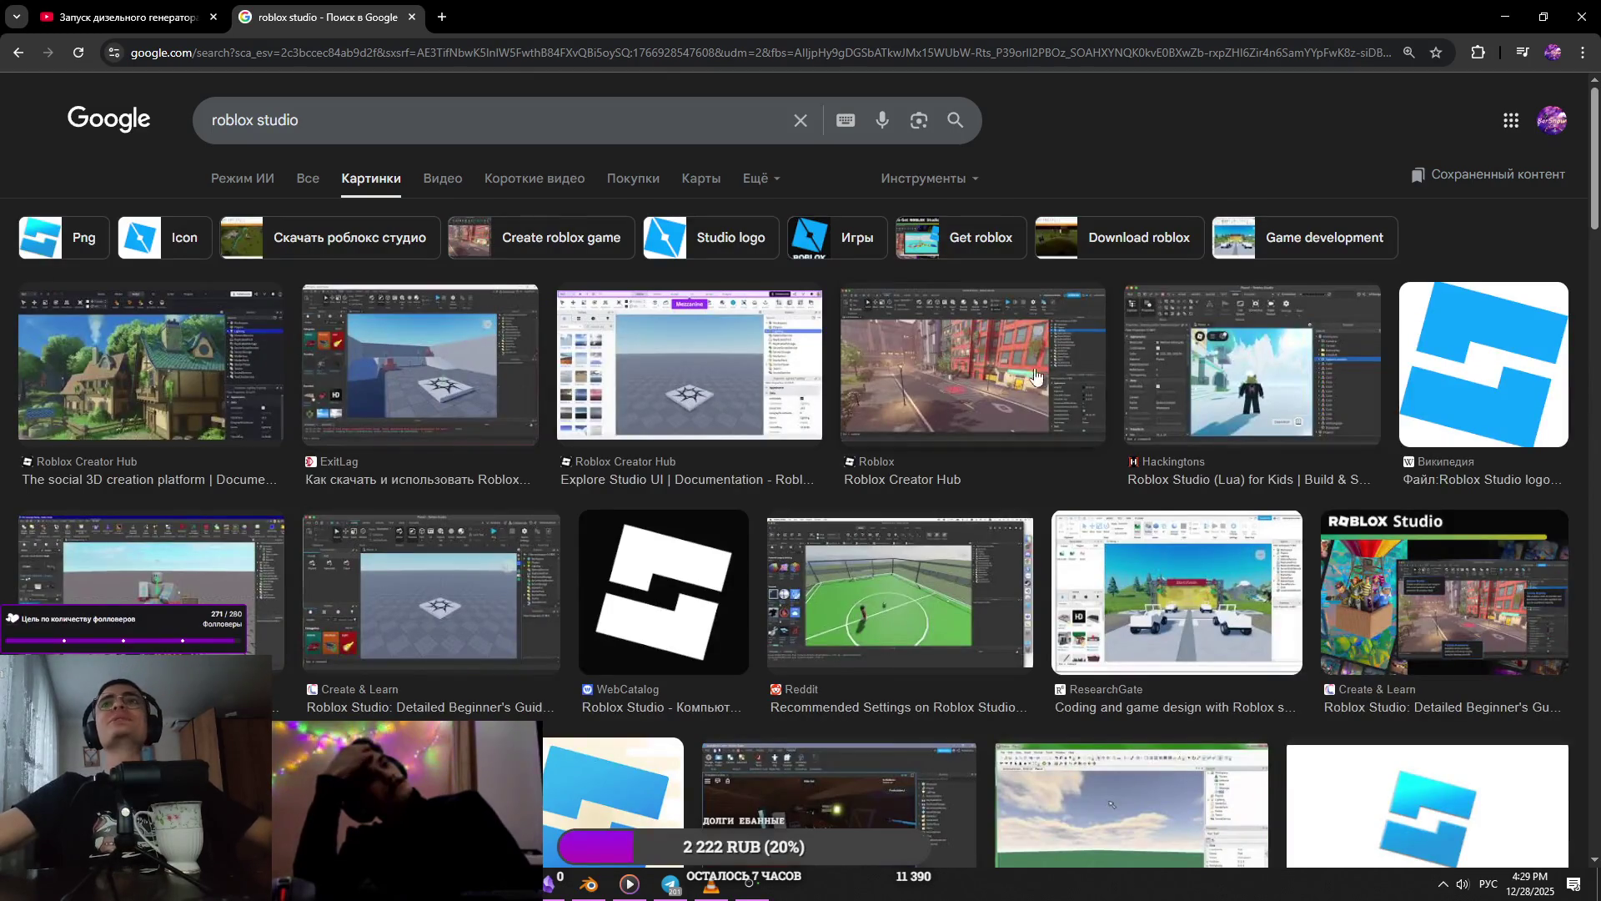
- Preview the ExitLag and JollyMax image results and skim the JollyMax Roblox animation article
left_click(444, 389)
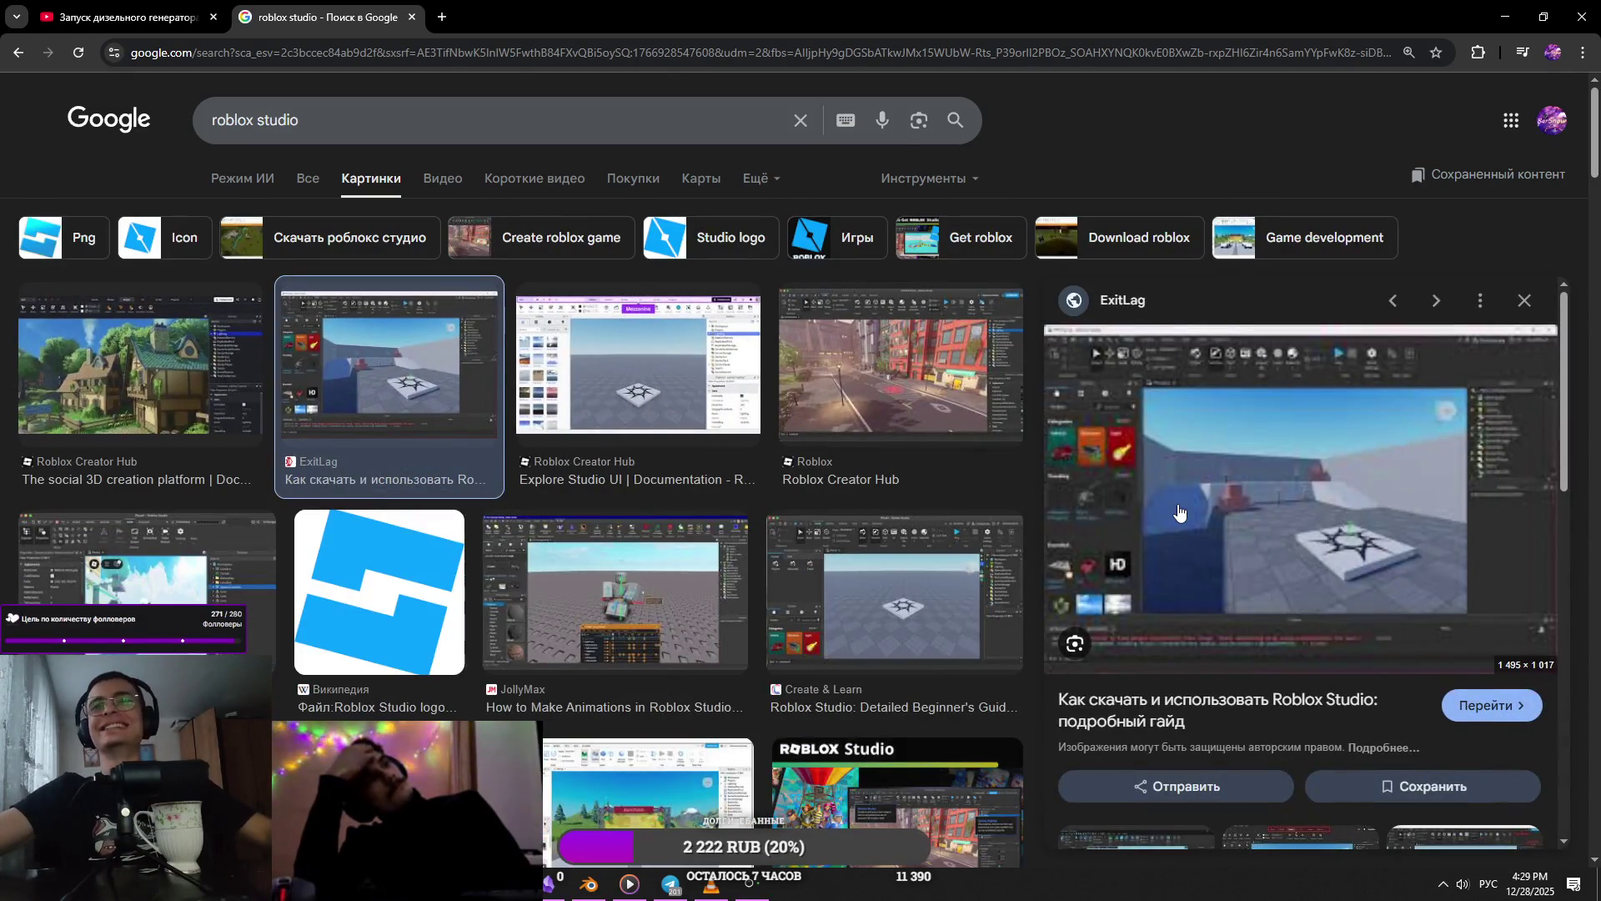
scroll(365, 592, "down", 1)
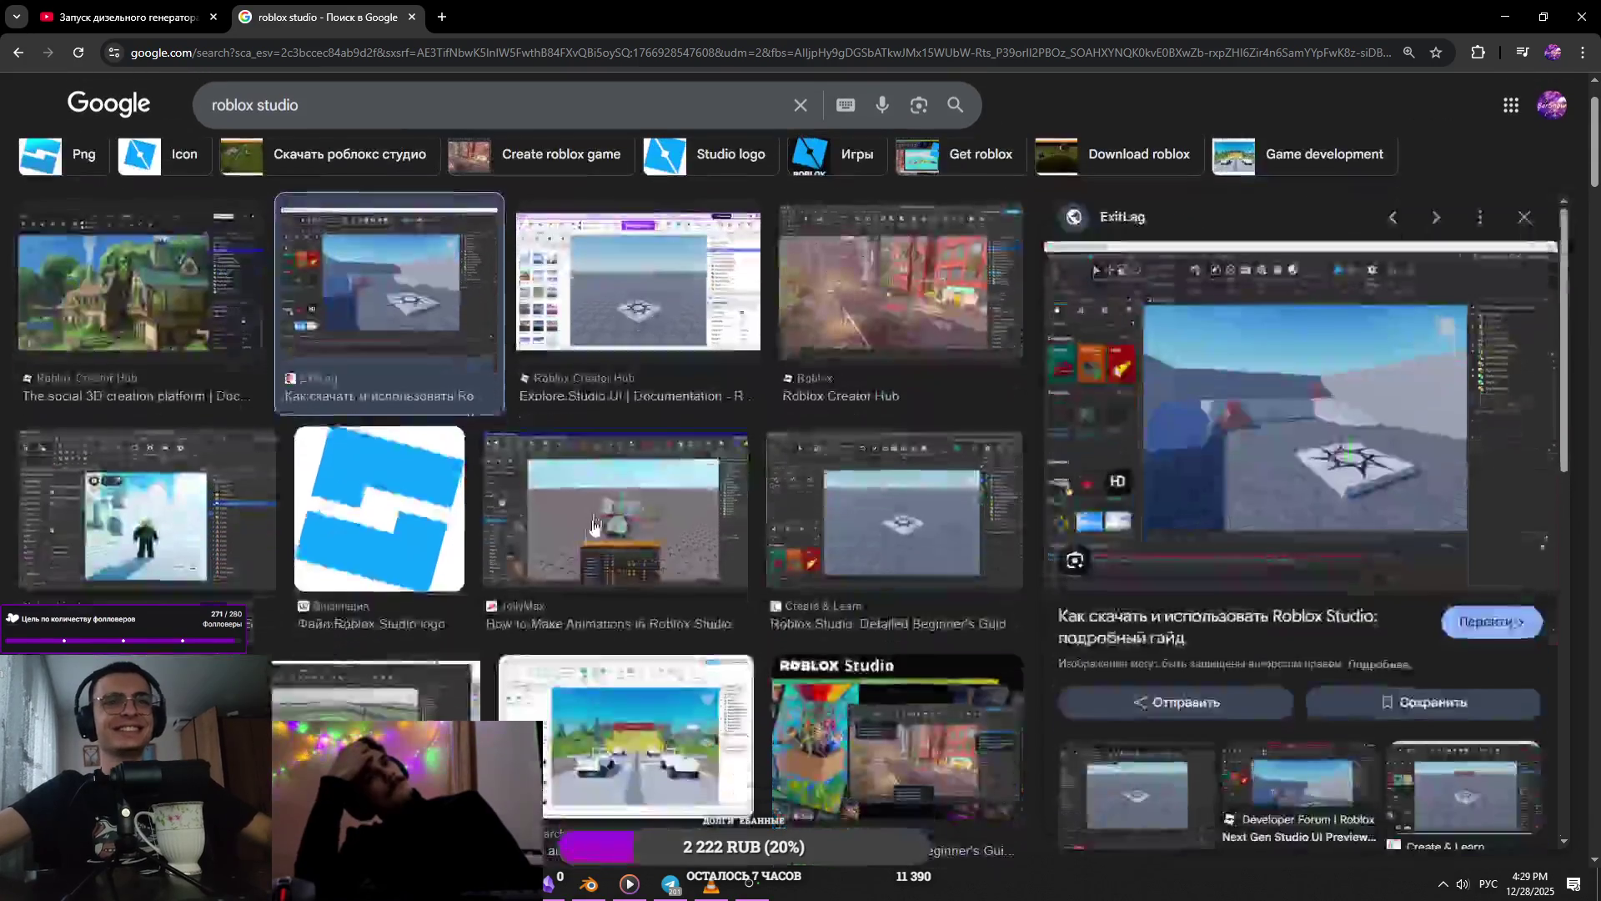
left_click(615, 511)
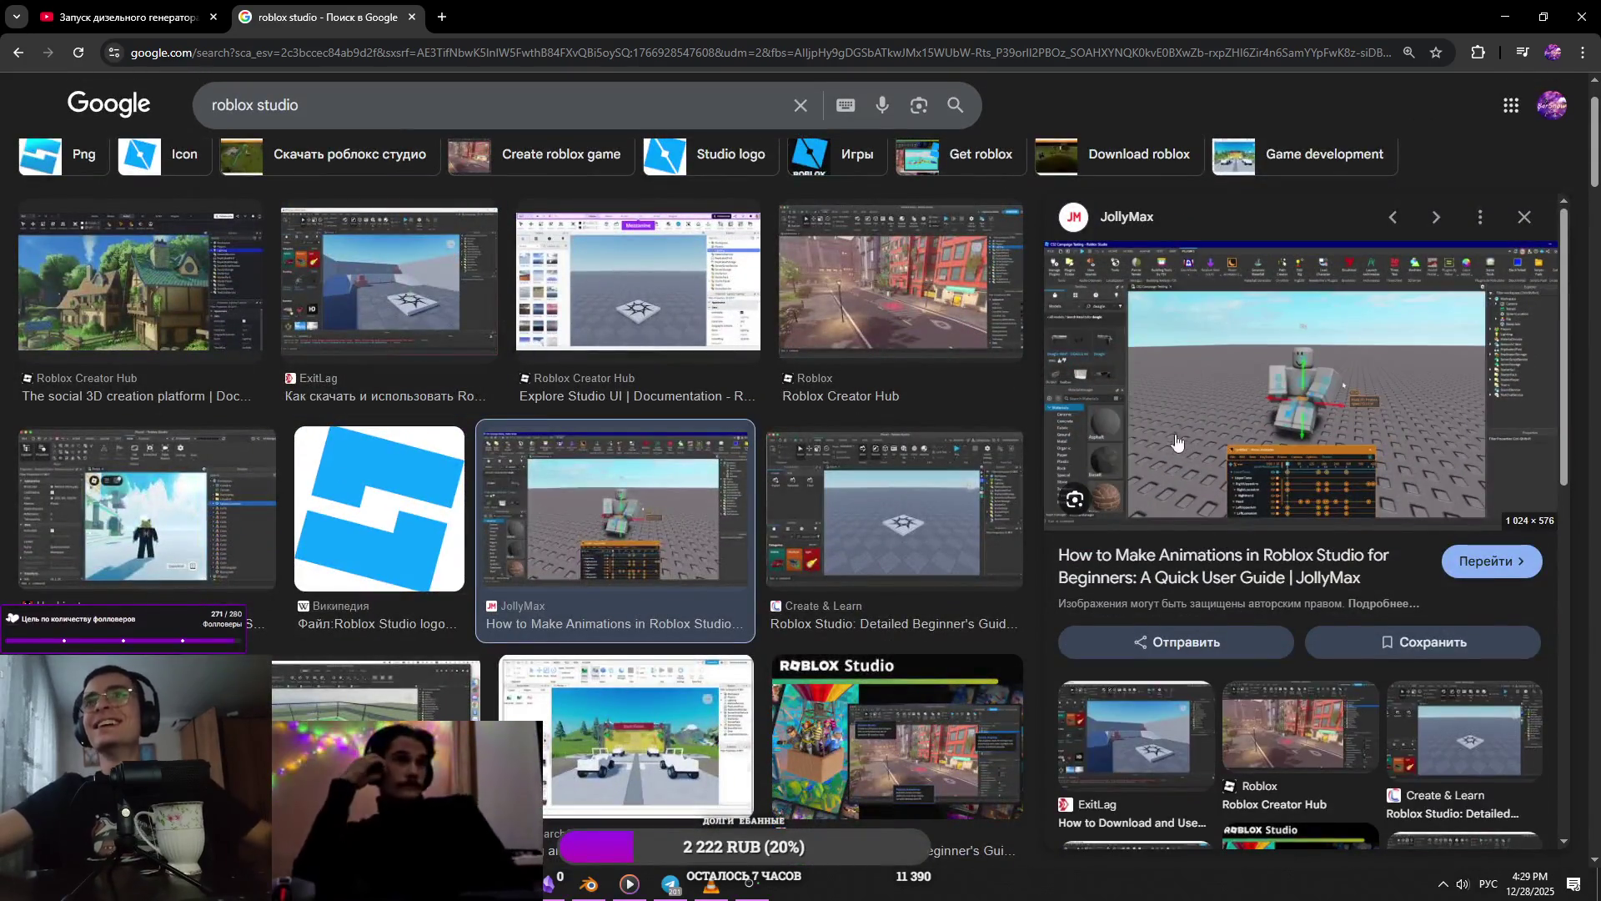
scroll(937, 520, "down", 10)
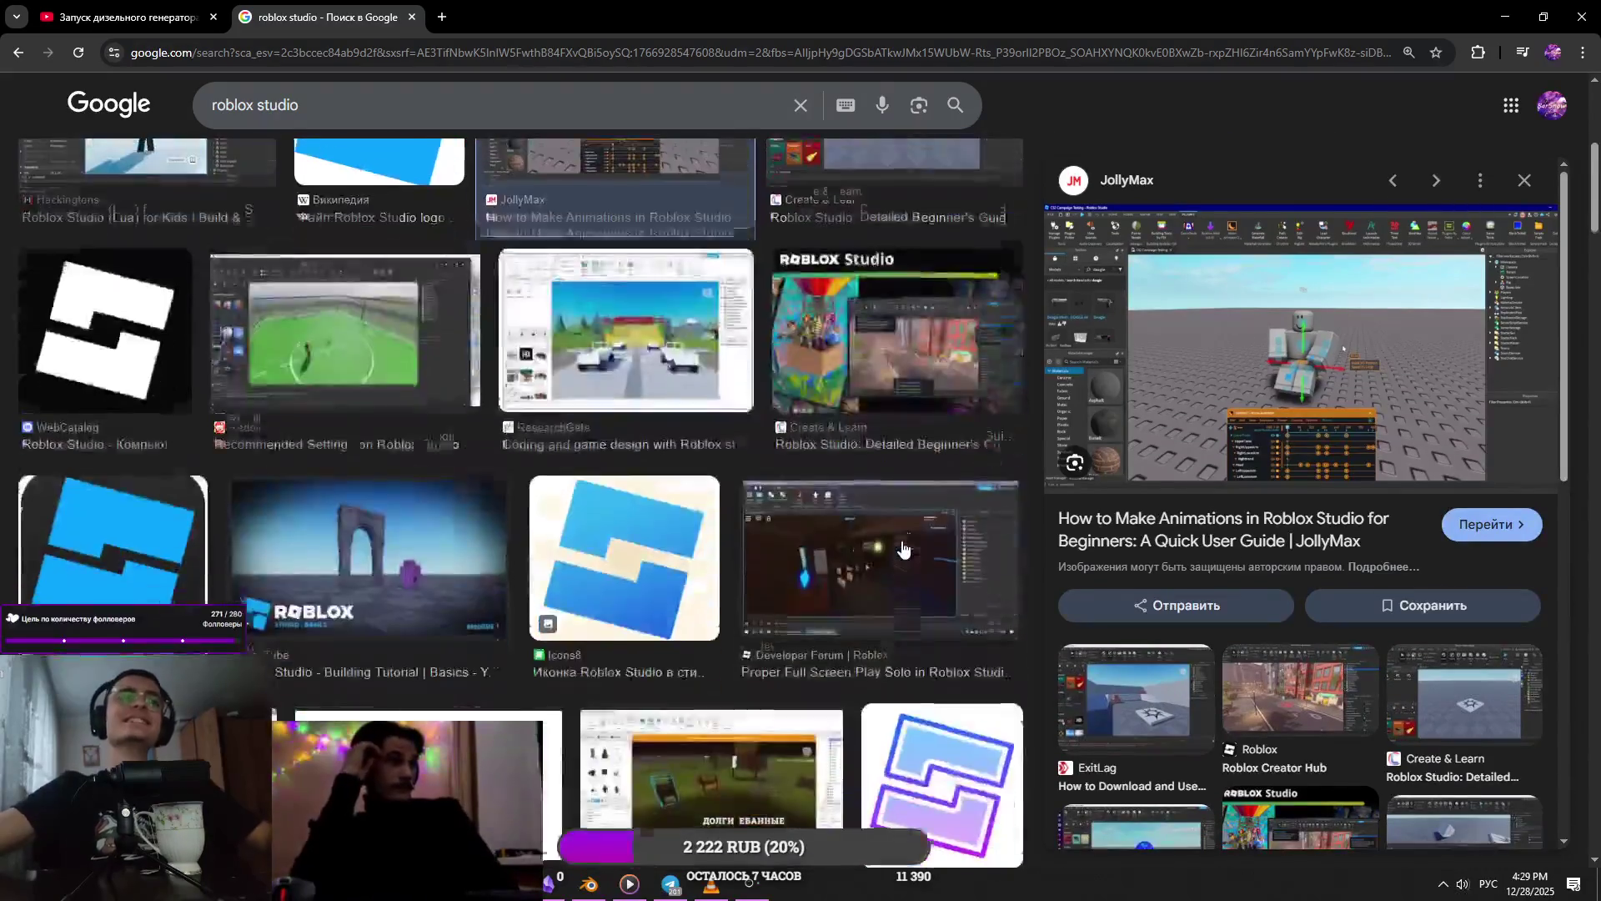
scroll(937, 520, "up", 10)
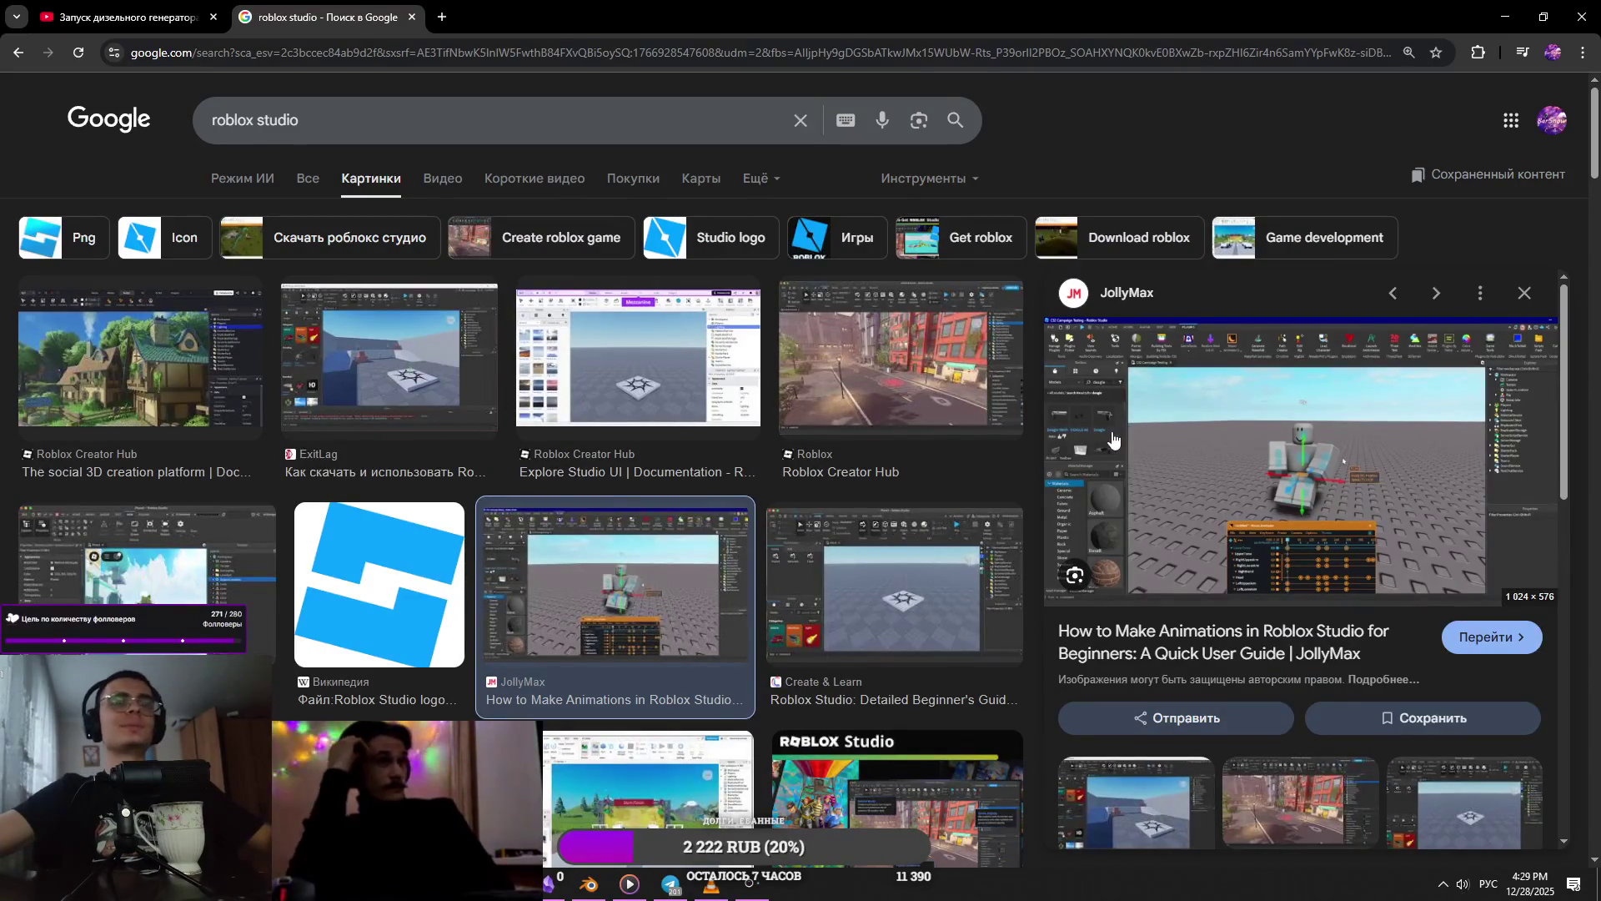
left_click(1112, 438)
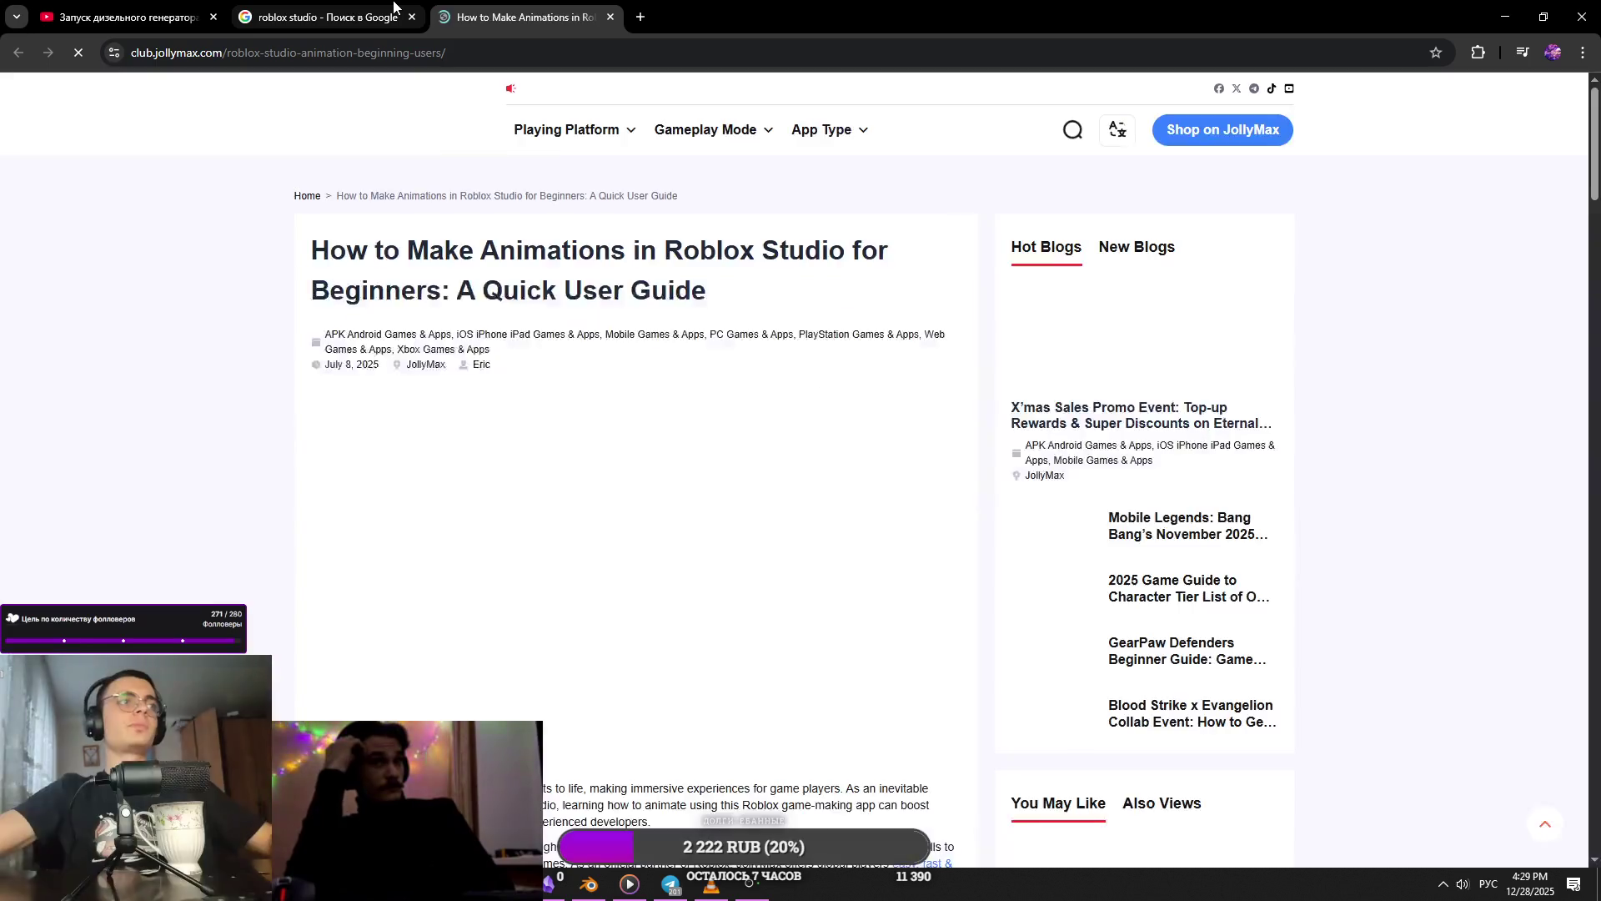
scroll(629, 478, "down", 1)
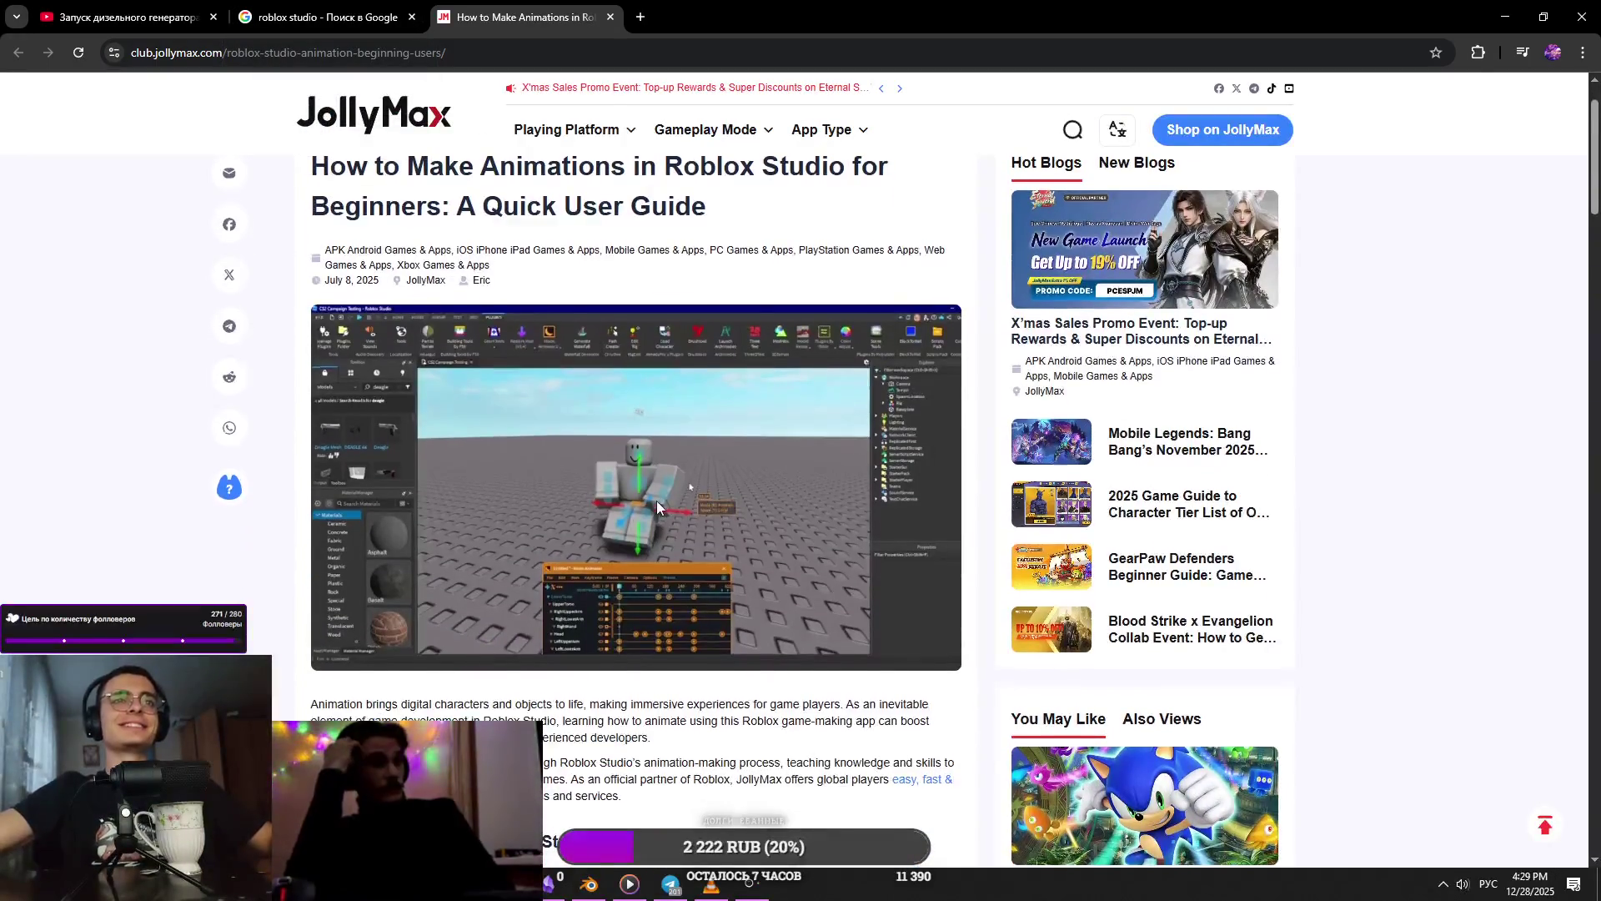
scroll(657, 500, "down", 20)
scroll(714, 518, "down", 15)
- Close the article and image-search tabs, leaving the YouTube video windowed over Blender
left_click(610, 16)
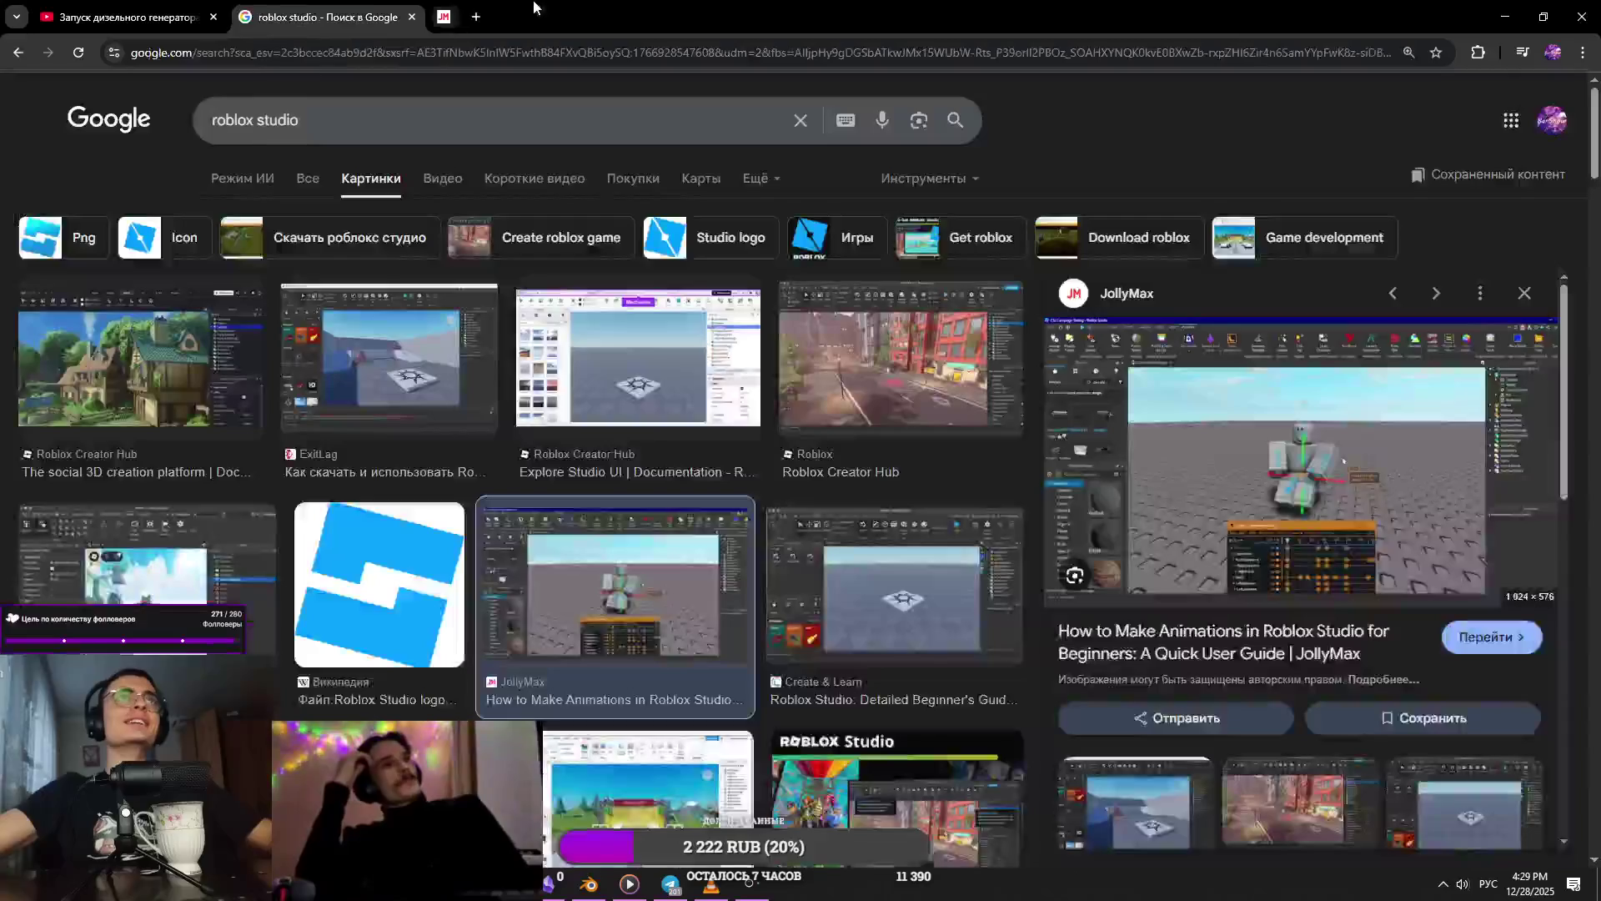
middle_click(356, 7)
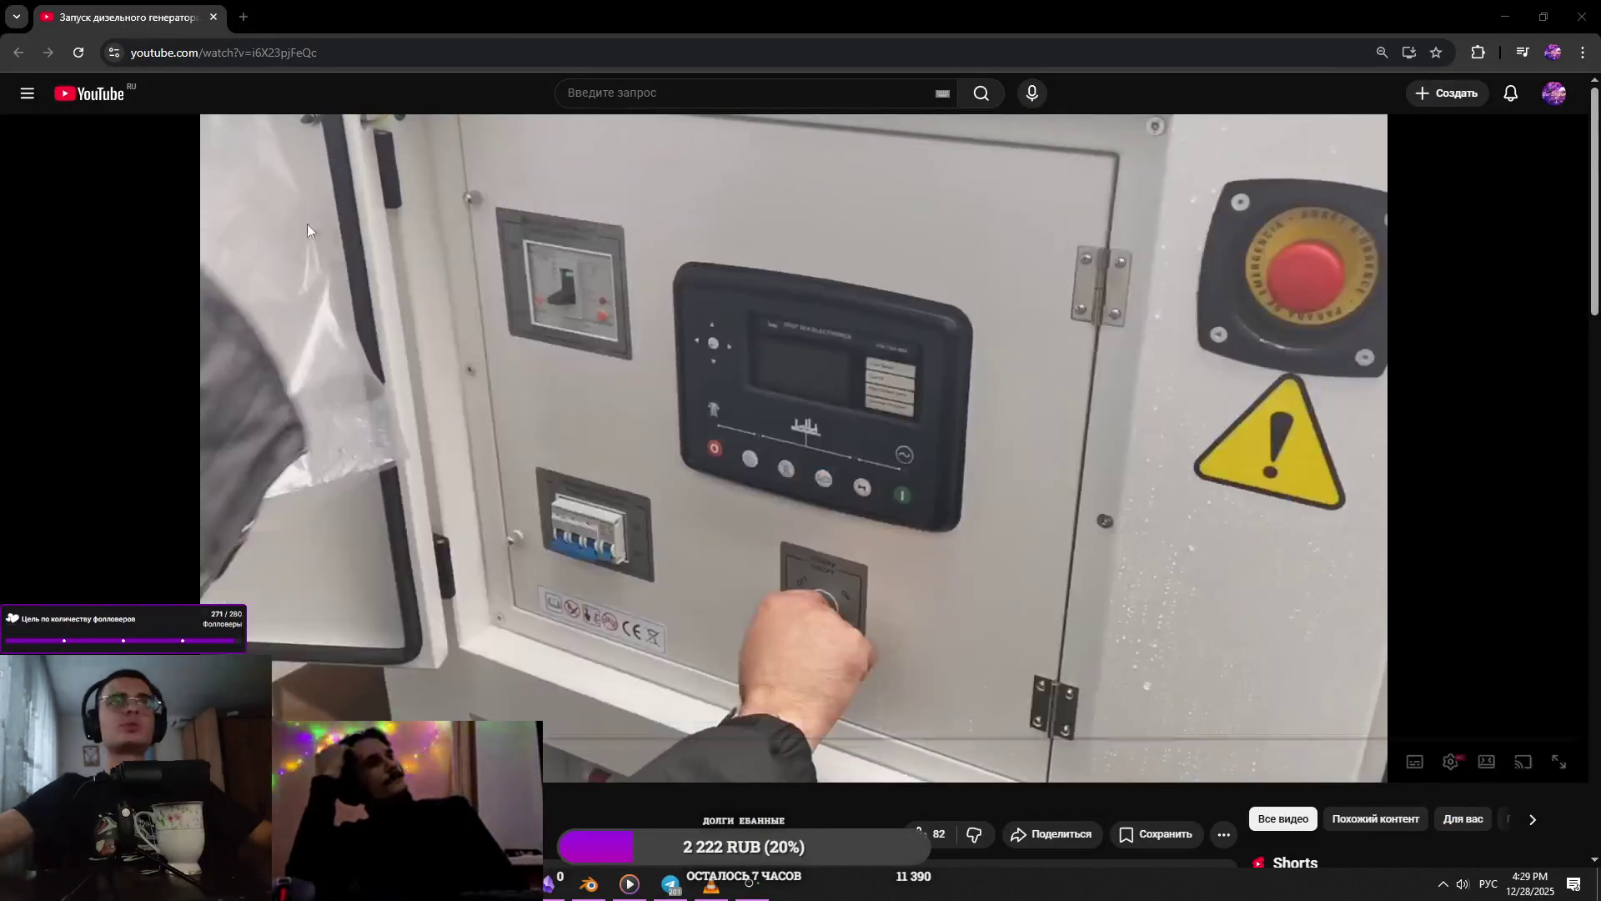
mouse_move(166, 17)
left_mouse_down()
mouse_move(334, 450)
mouse_move(334, 834)
mouse_move(501, 177)
mouse_move(178, 150)
left_mouse_up()
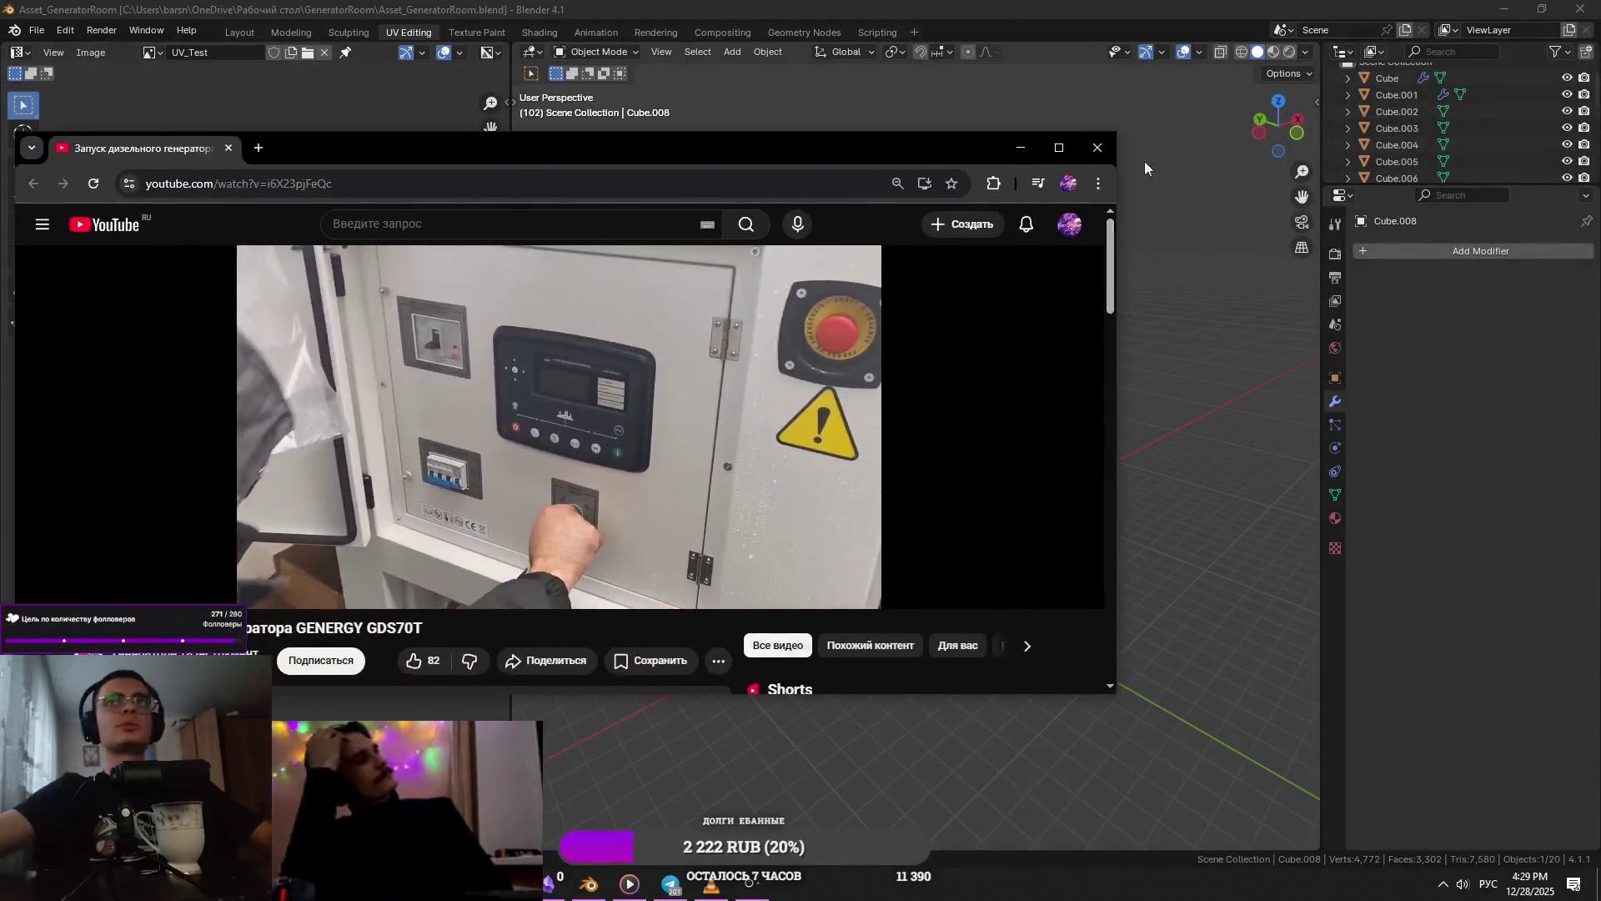
- Back in Blender, frame the door panel and join the window ring Cube.004 into door panel Cube.003
left_click(1076, 150)
key("alt+Tab")
left_click(929, 312)
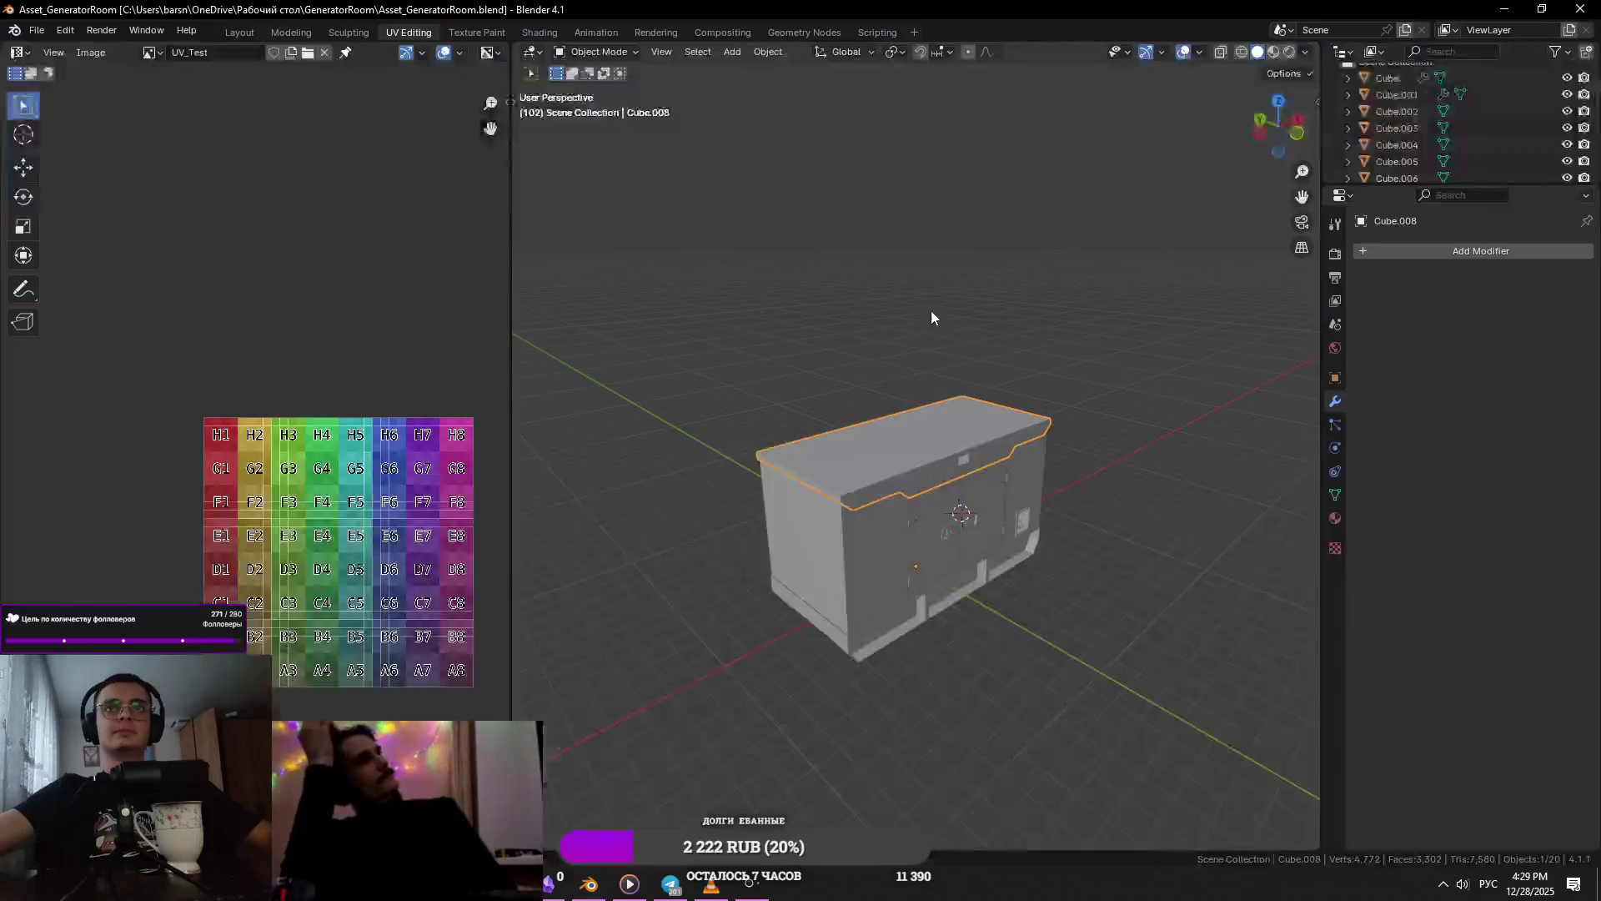
scroll(874, 644, "up", 3)
left_click(899, 567)
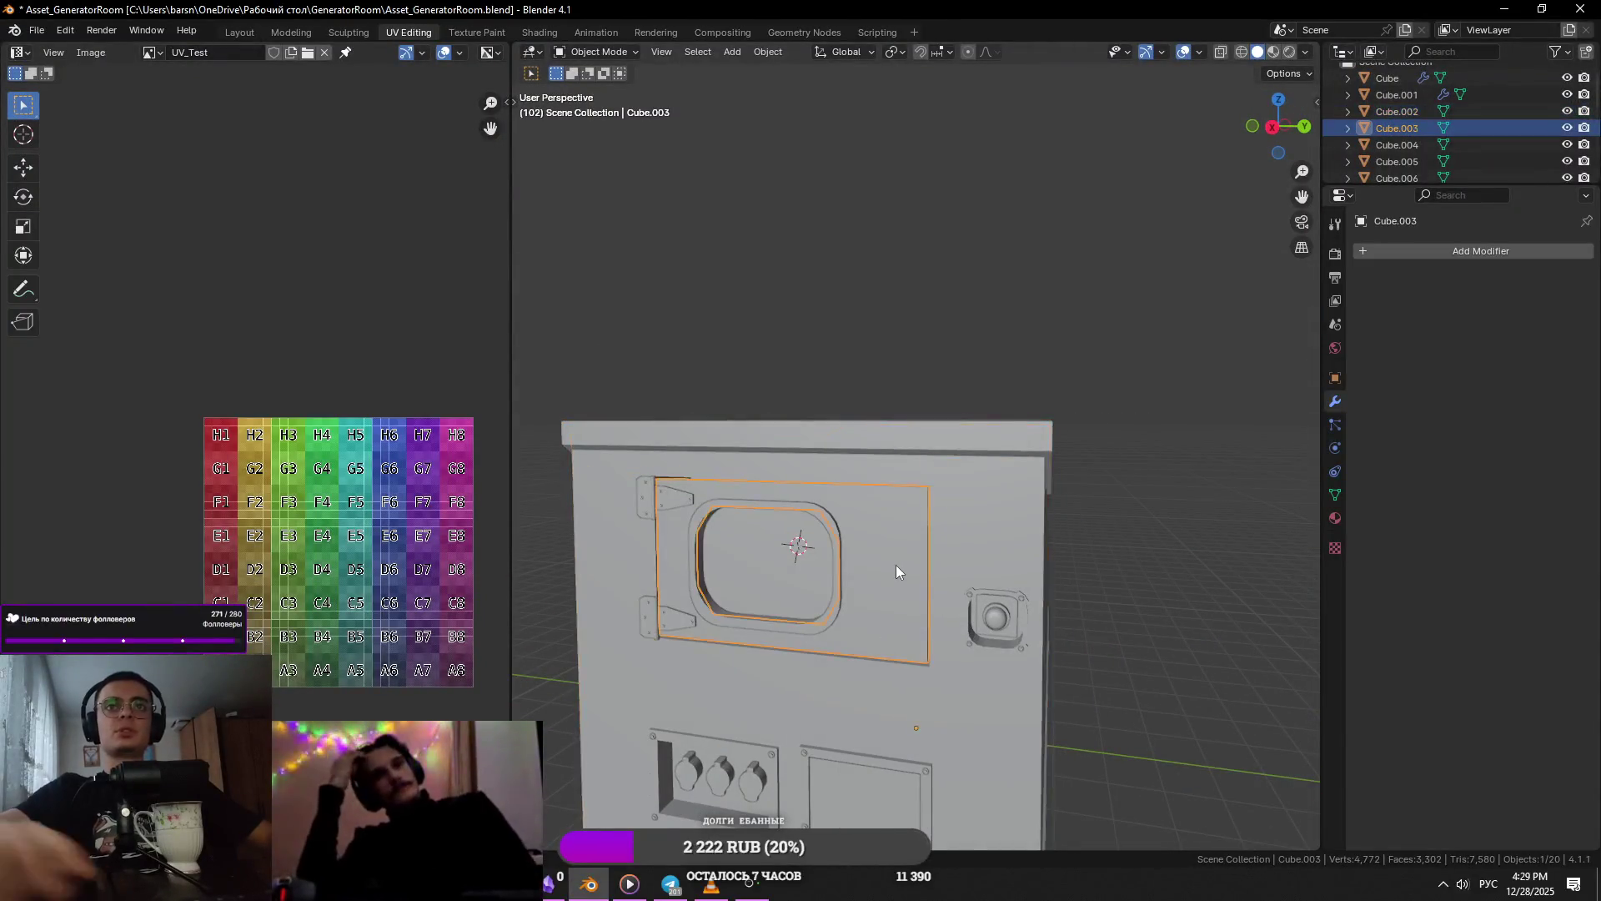
key("KP_Decimal")
left_click(1007, 559)
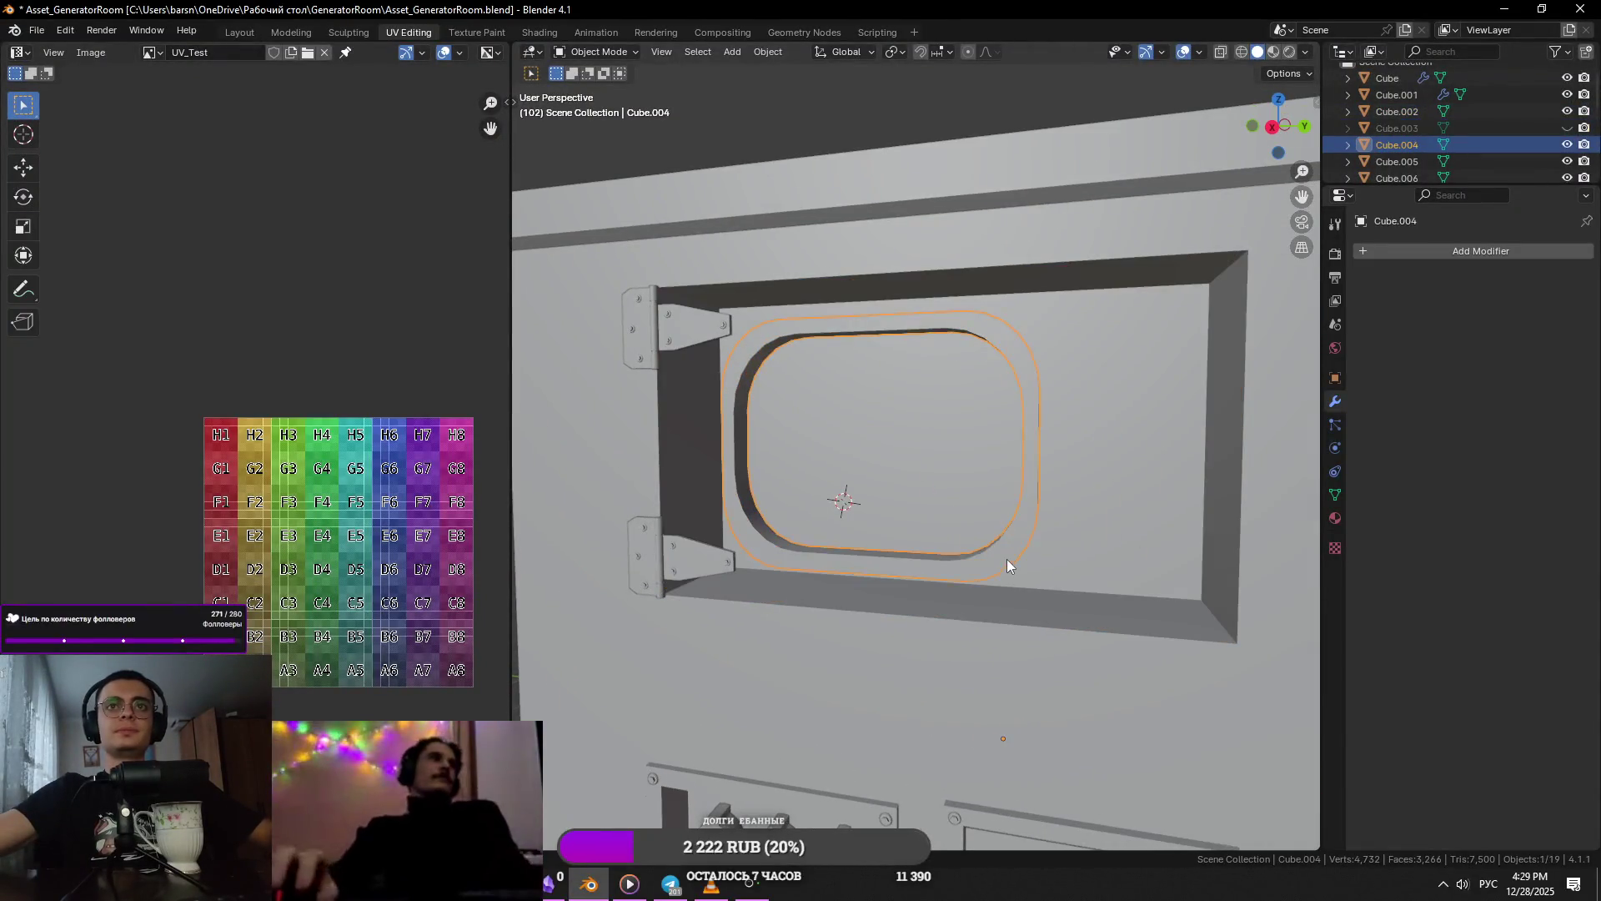
middle_click_drag(1008, 559, 1034, 607)
left_click(999, 548)
key("ctrl+z")
key("ctrl+z")
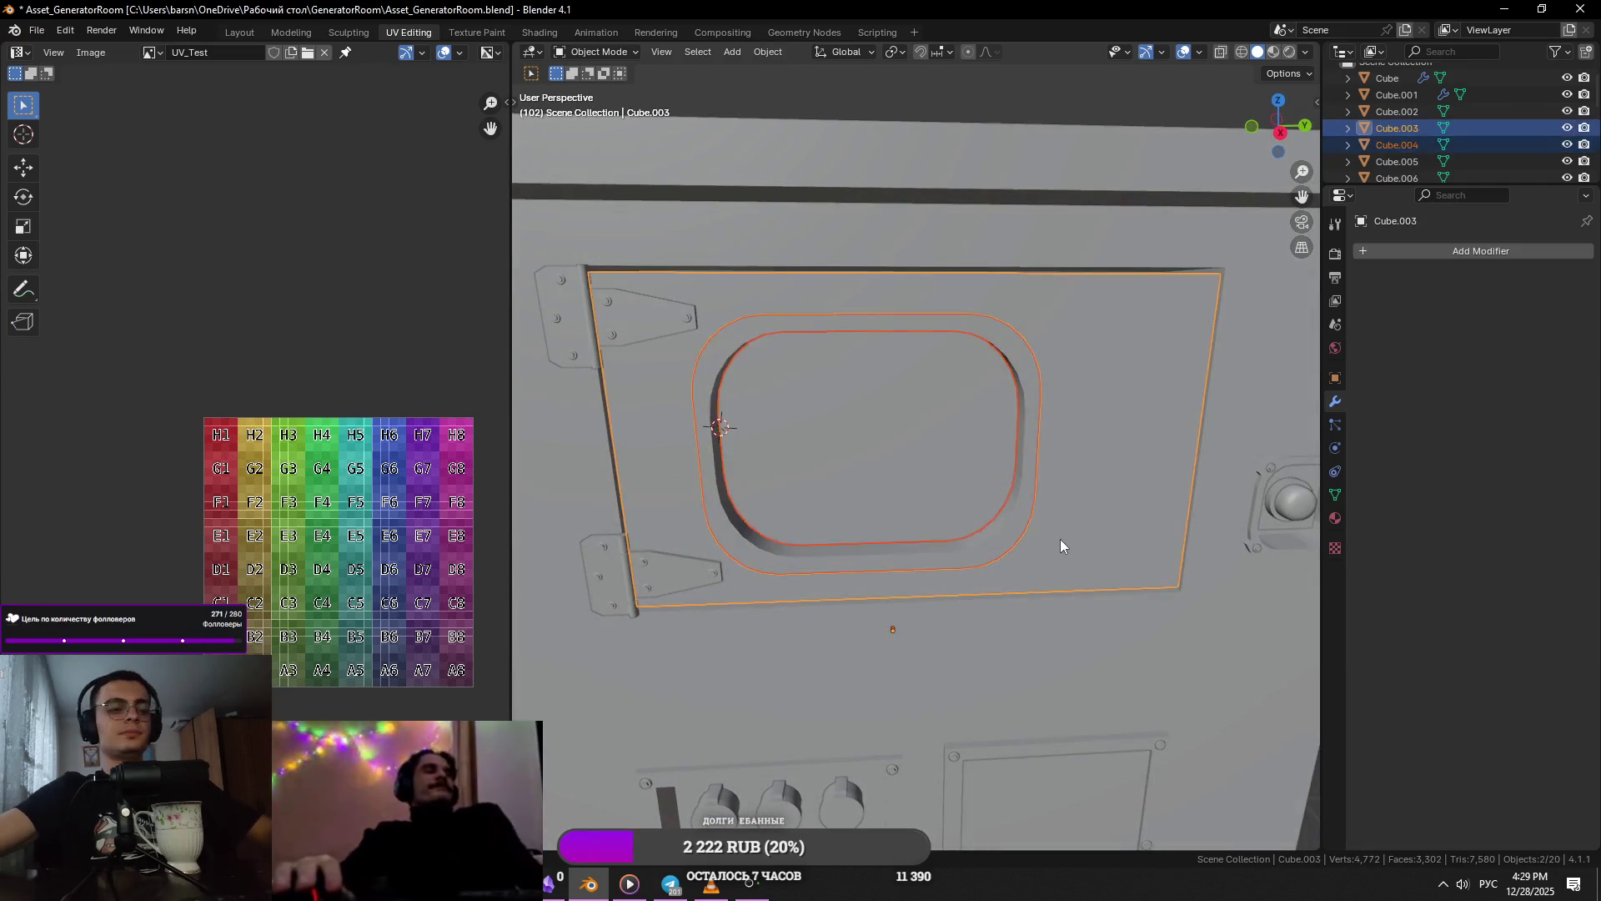
scroll(1006, 537, "down", 5)
- Hide the door panel Cube.003 and bring the generator reference video to the front
left_click(1034, 462)
key("h")
key("alt+h")
key("h")
left_click(999, 461)
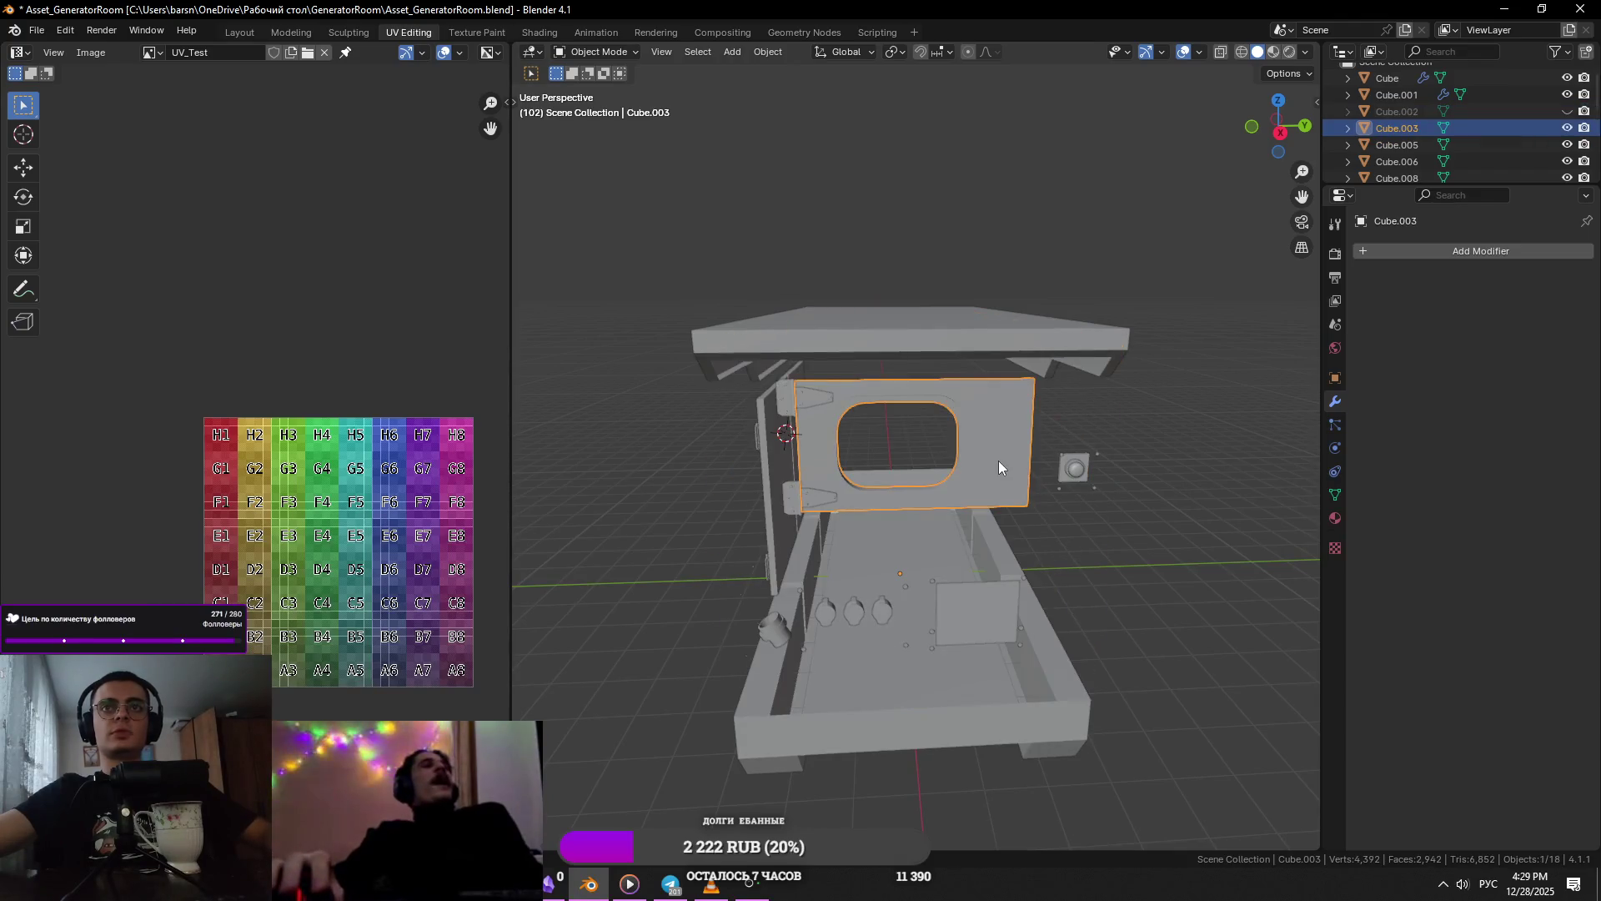
key("alt+h")
left_click(998, 460)
key("h")
scroll(889, 485, "up", 4)
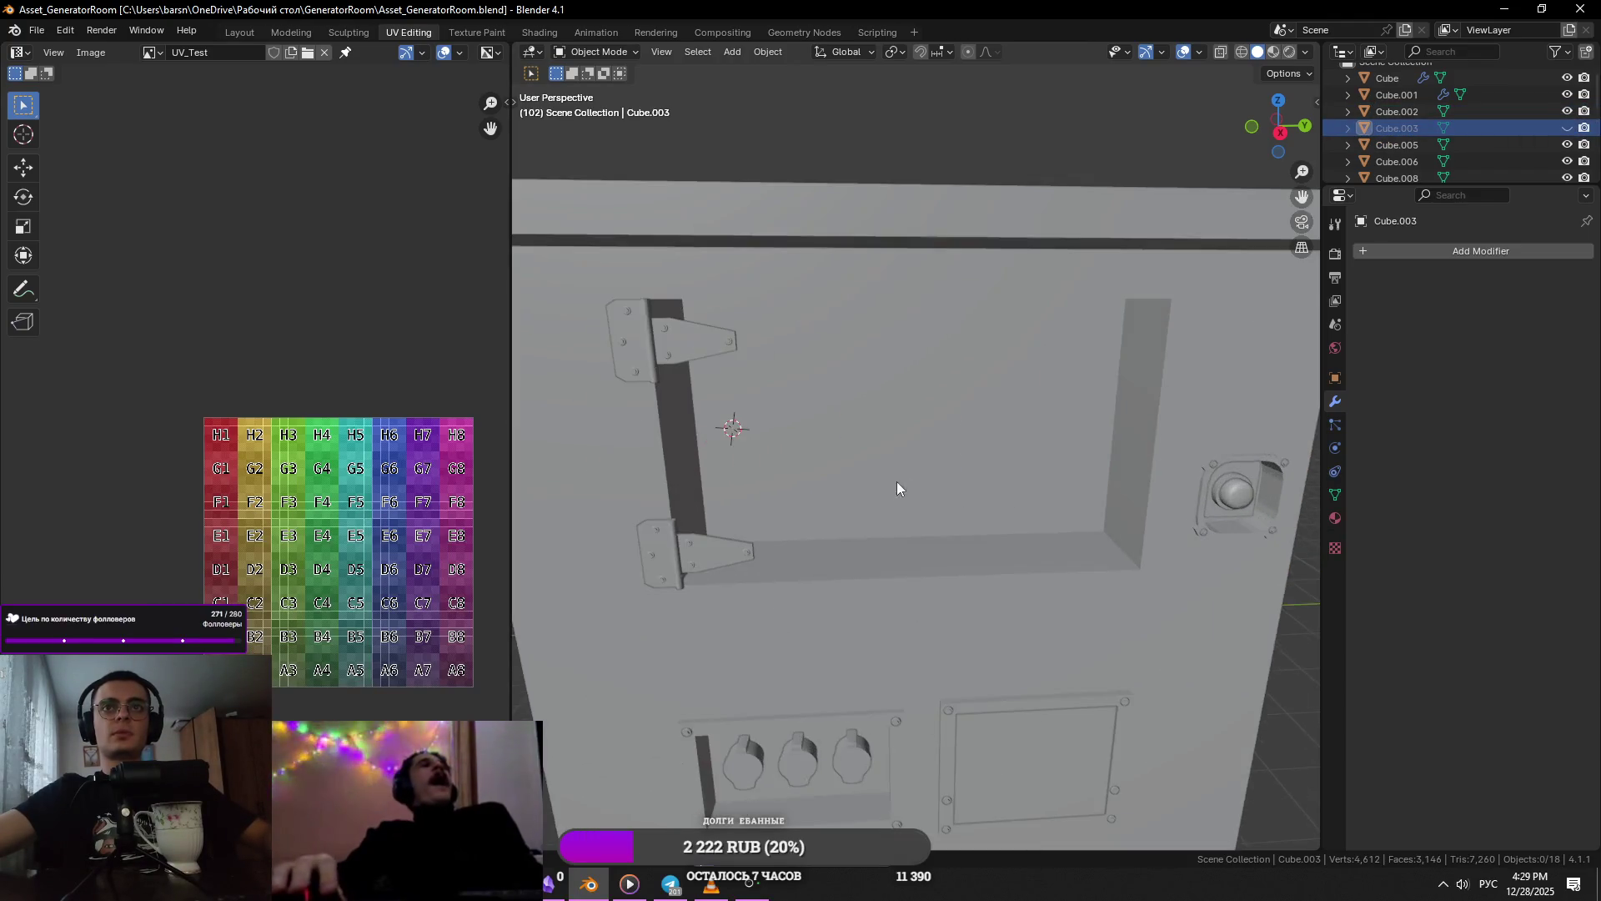
scroll(912, 468, "down", 3)
key("alt+Tab")
left_click(792, 309)
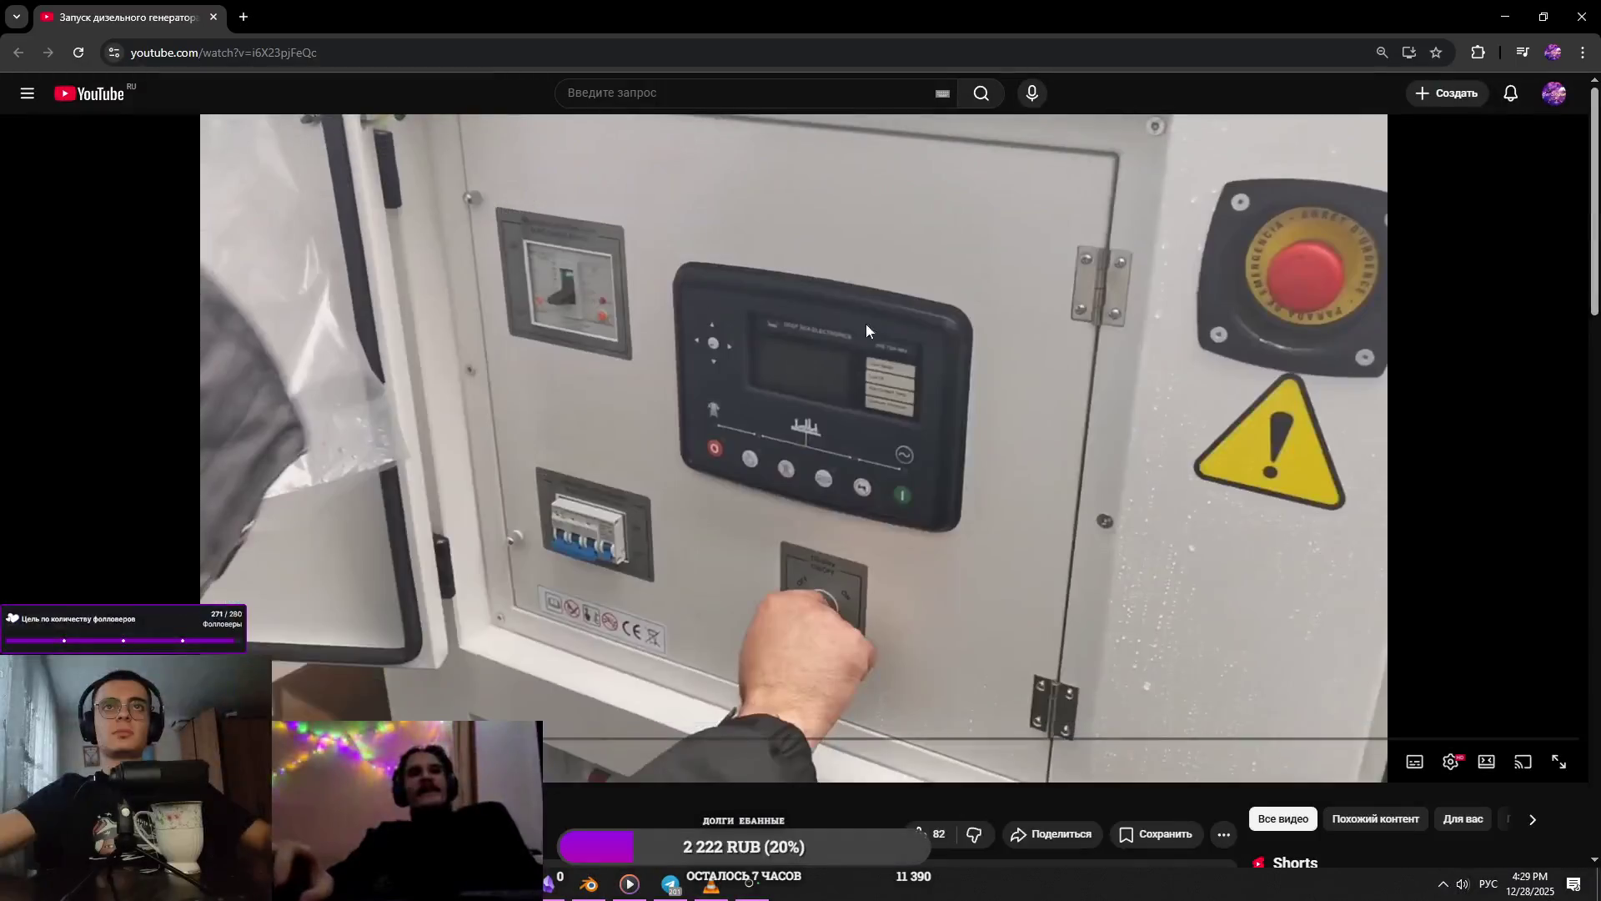
- Save the generator .blend file and pull the Twitch recording window over Blender
key("alt+Tab")
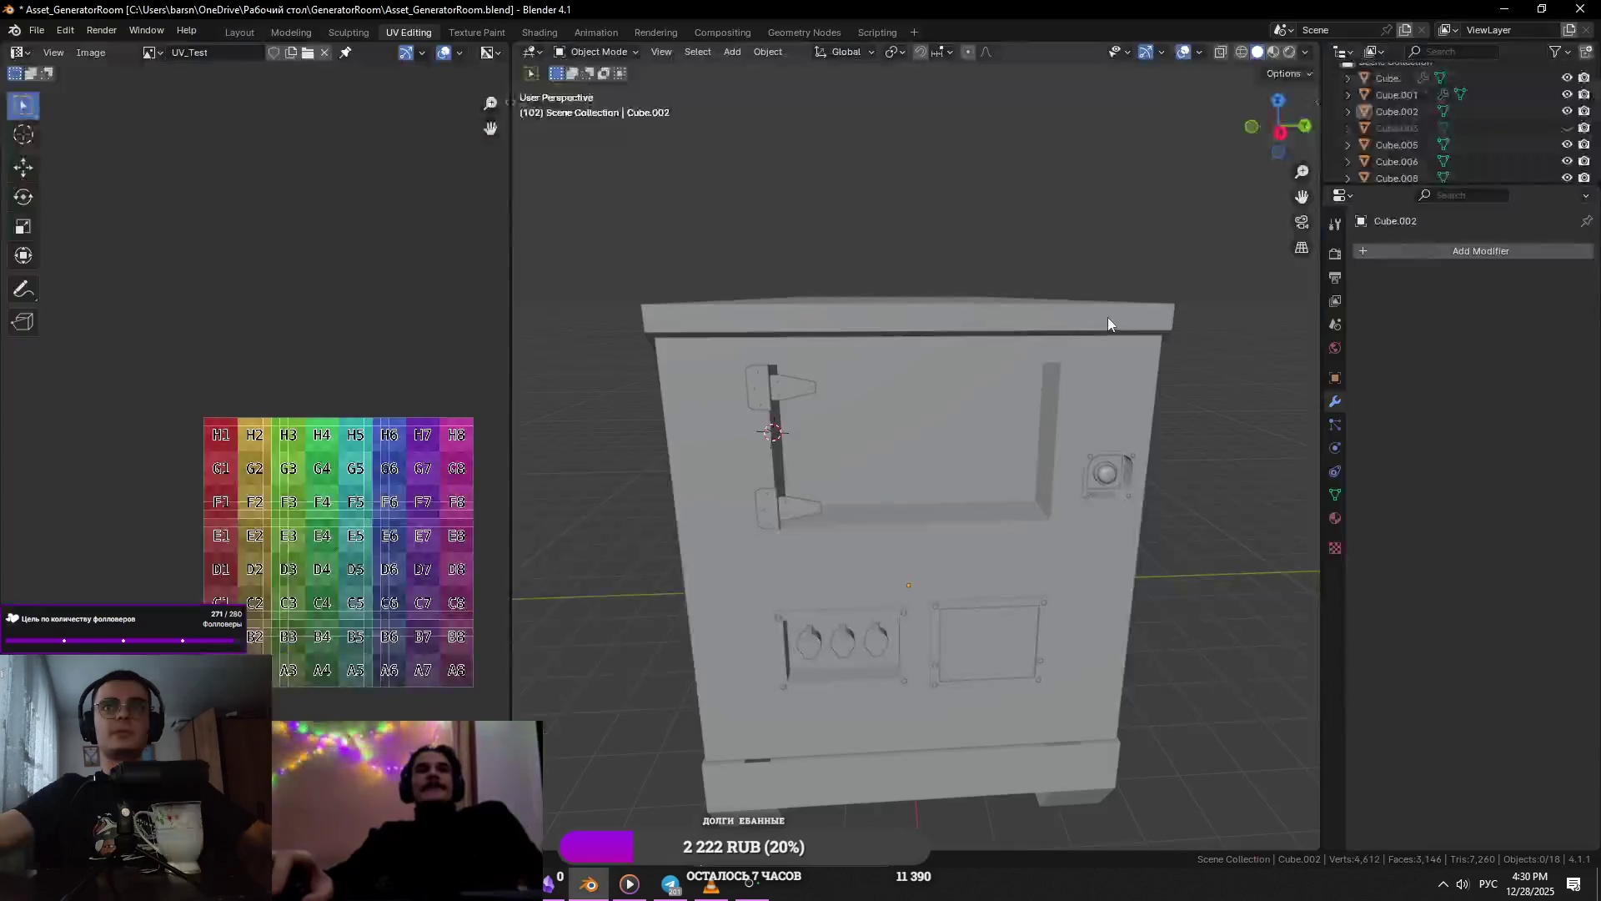
key("ctrl+s")
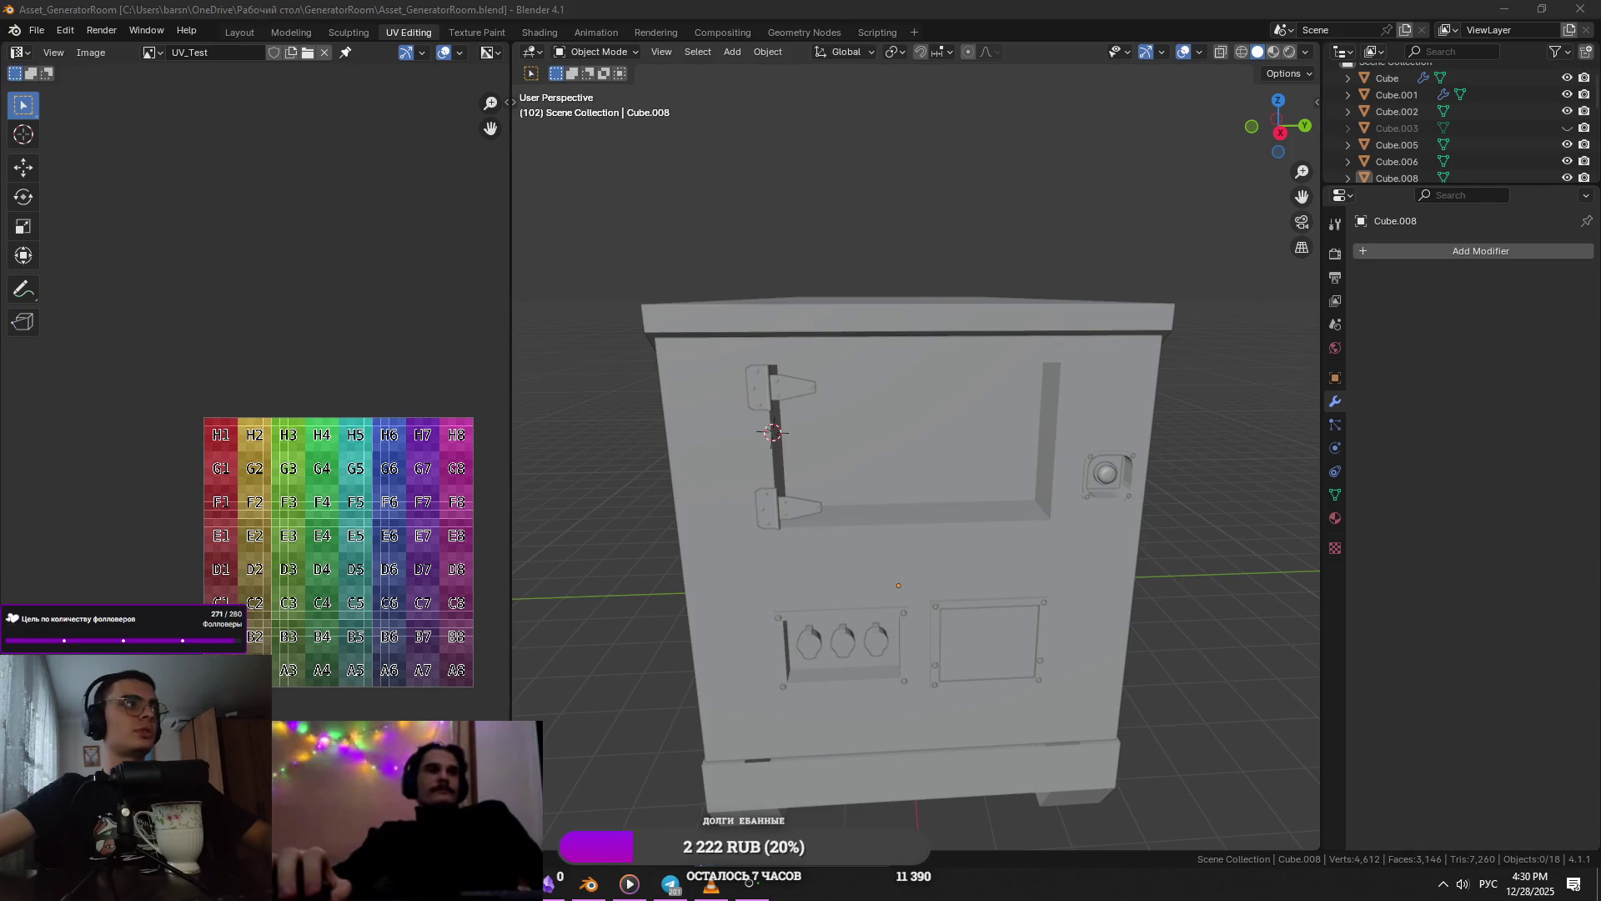
mouse_move(600, 0)
left_mouse_down()
mouse_move(600, 355)
mouse_move(322, 4)
left_mouse_up()
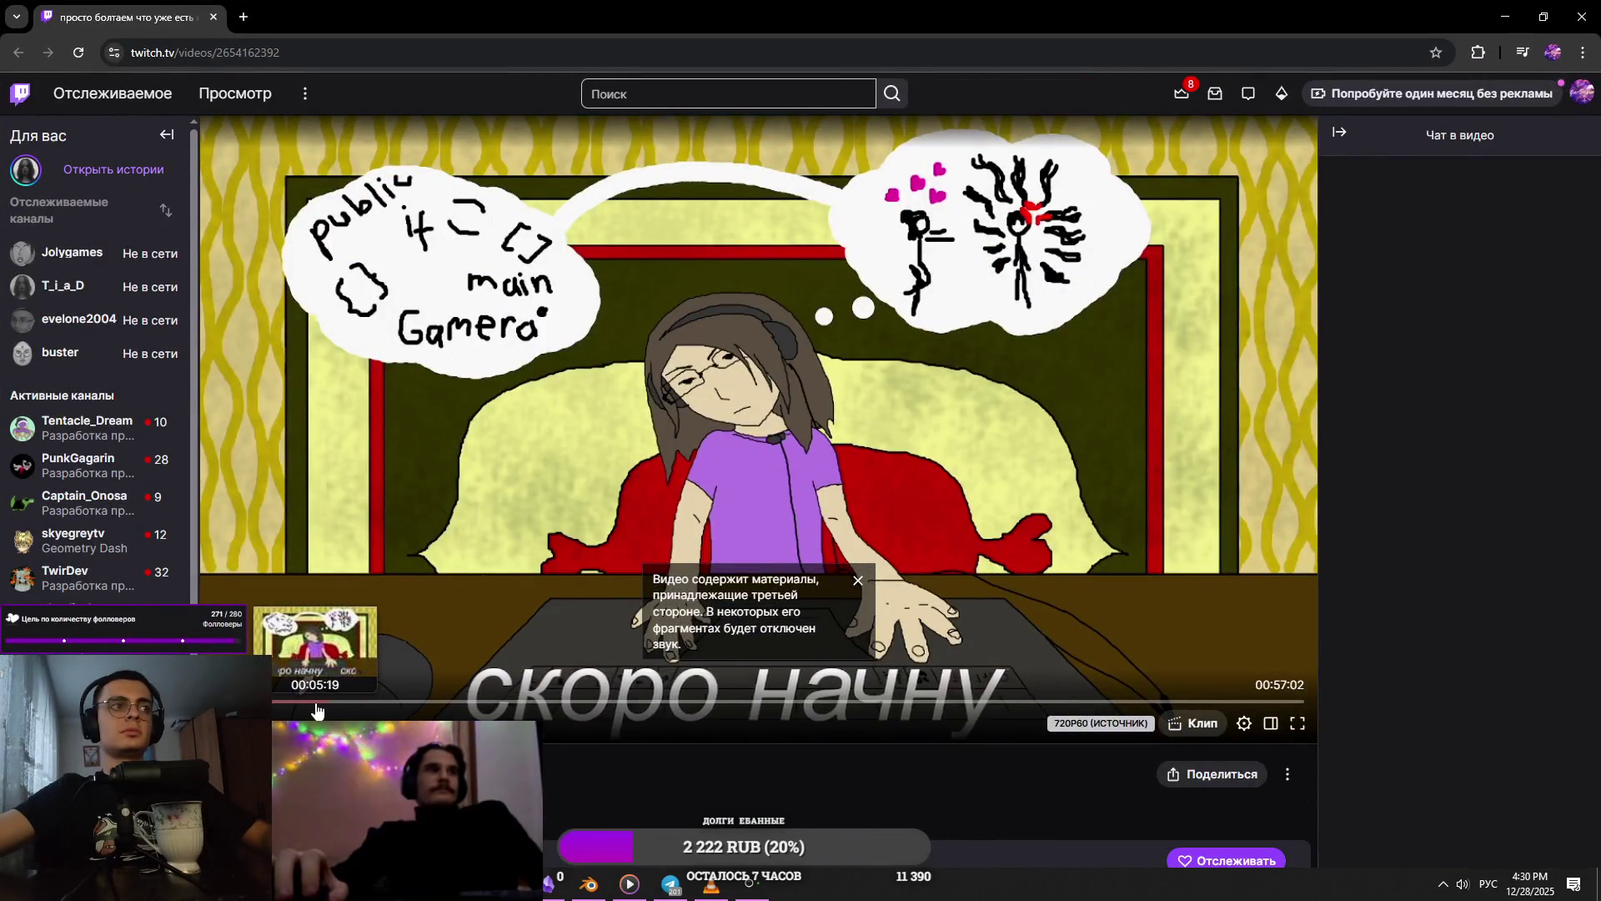
- Jump along the VOD seek bar through the sketching, script and Unity scene parts, then return to Blender
left_click(351, 715)
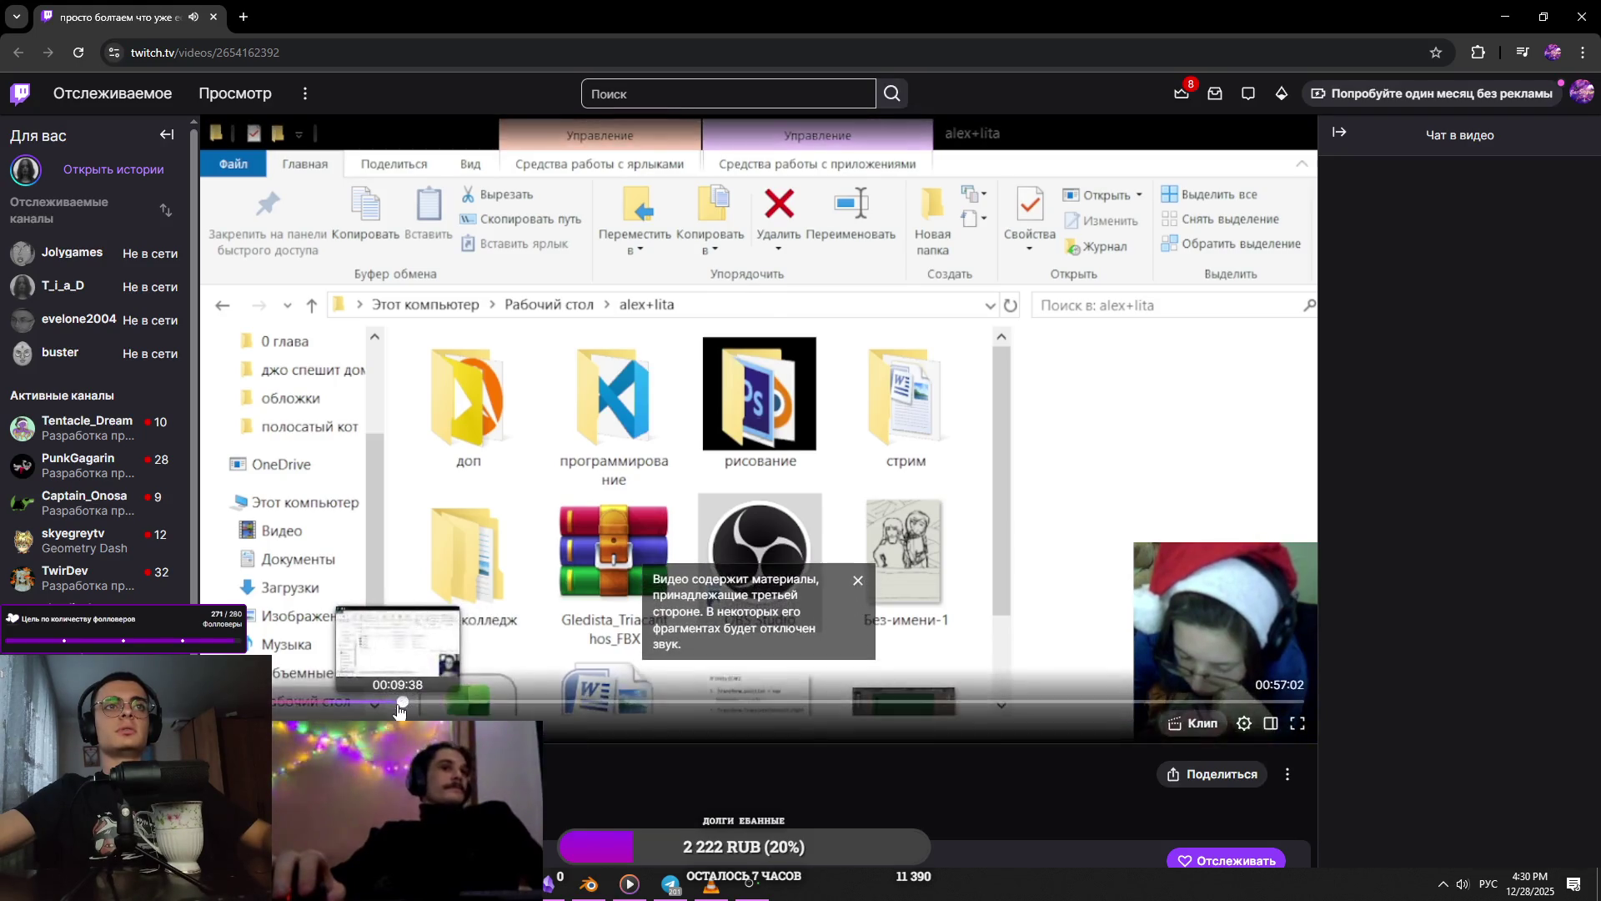
left_click(435, 704)
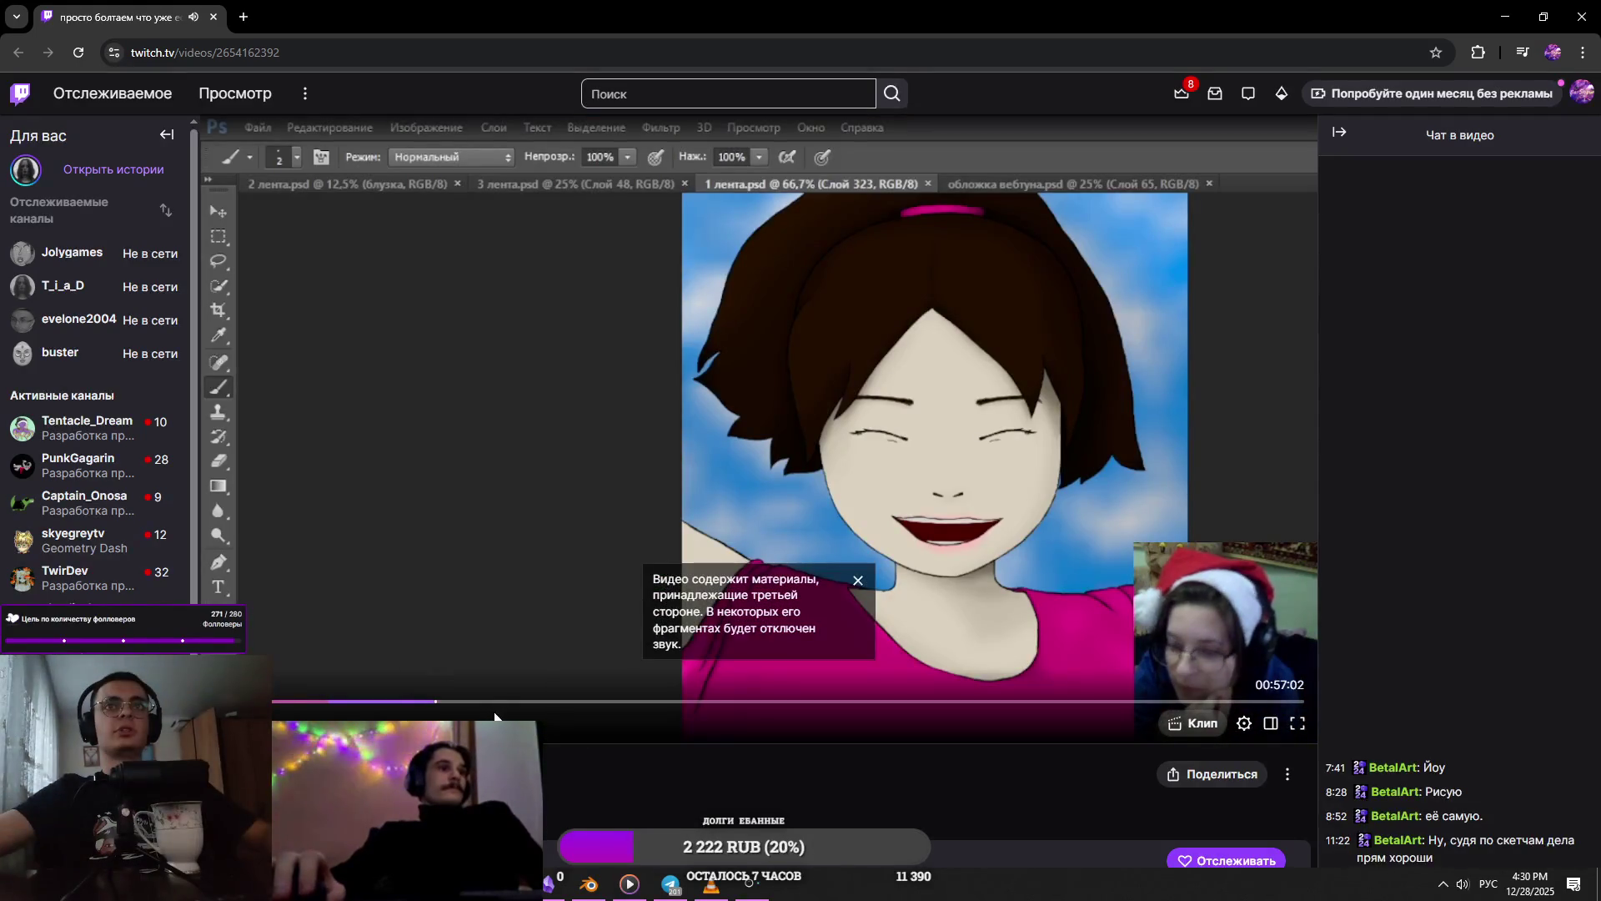
left_click(505, 703)
left_click(594, 705)
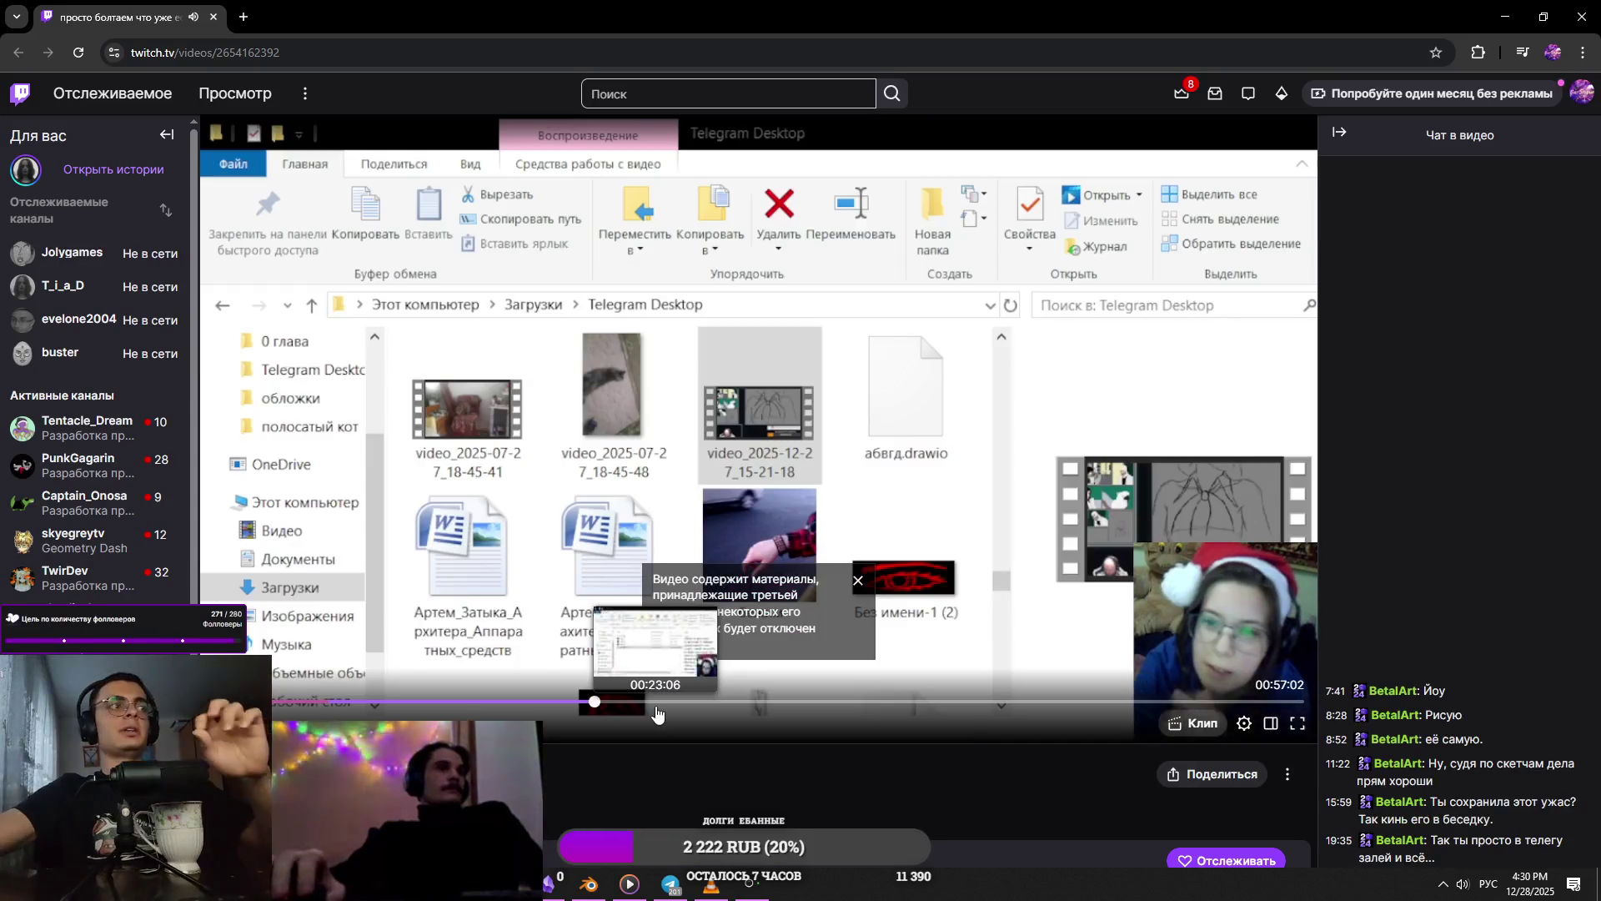
left_click(657, 713)
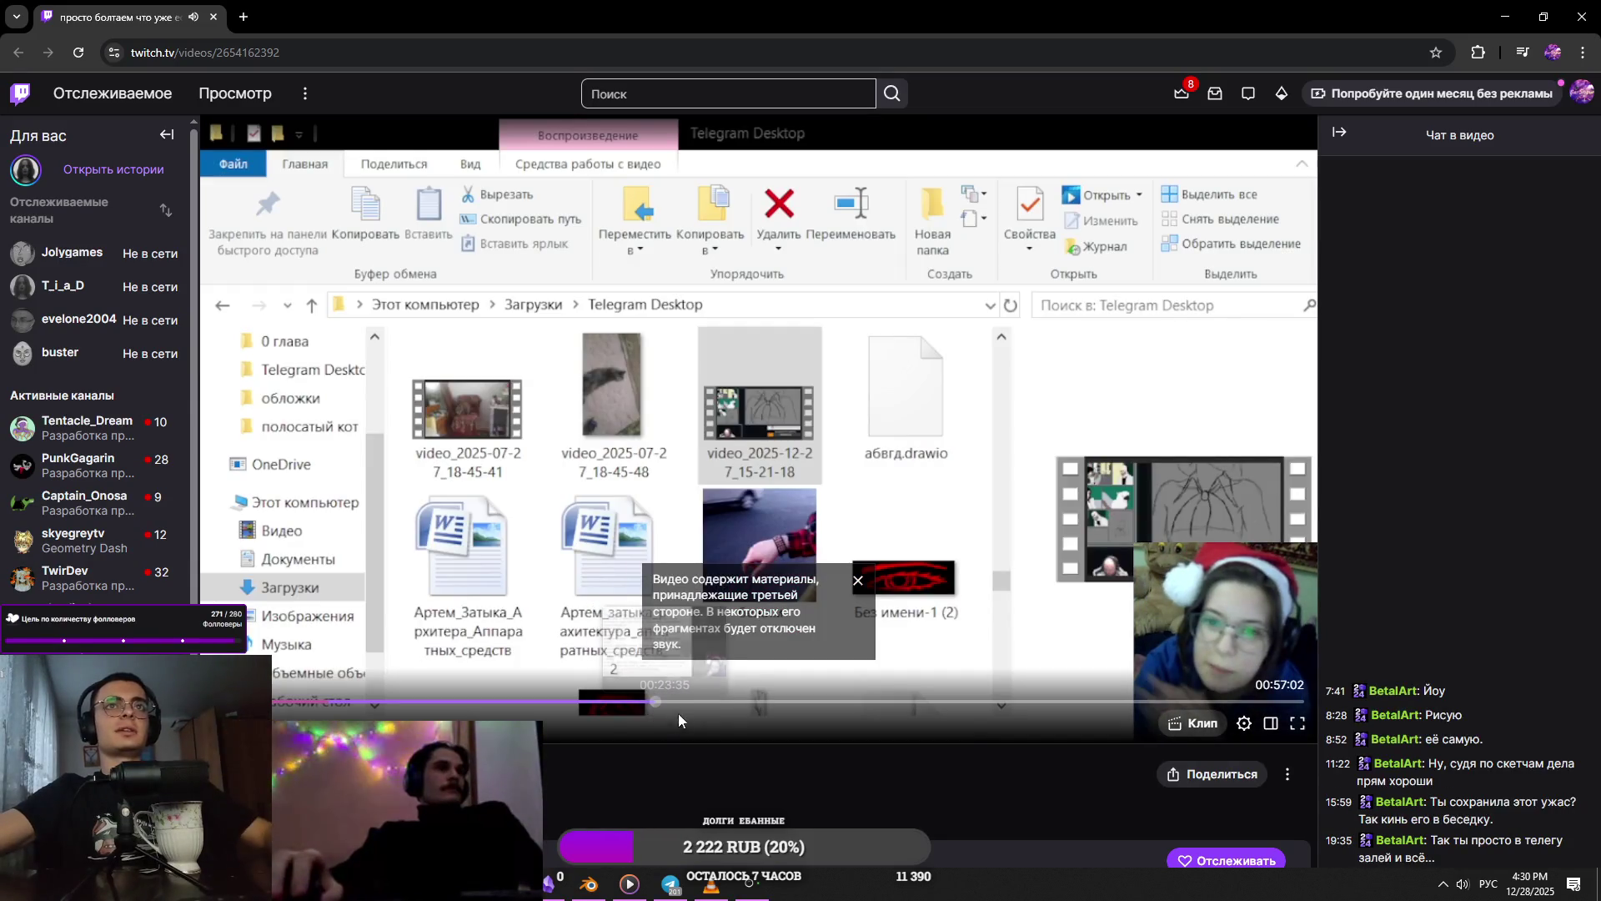
left_click(804, 715)
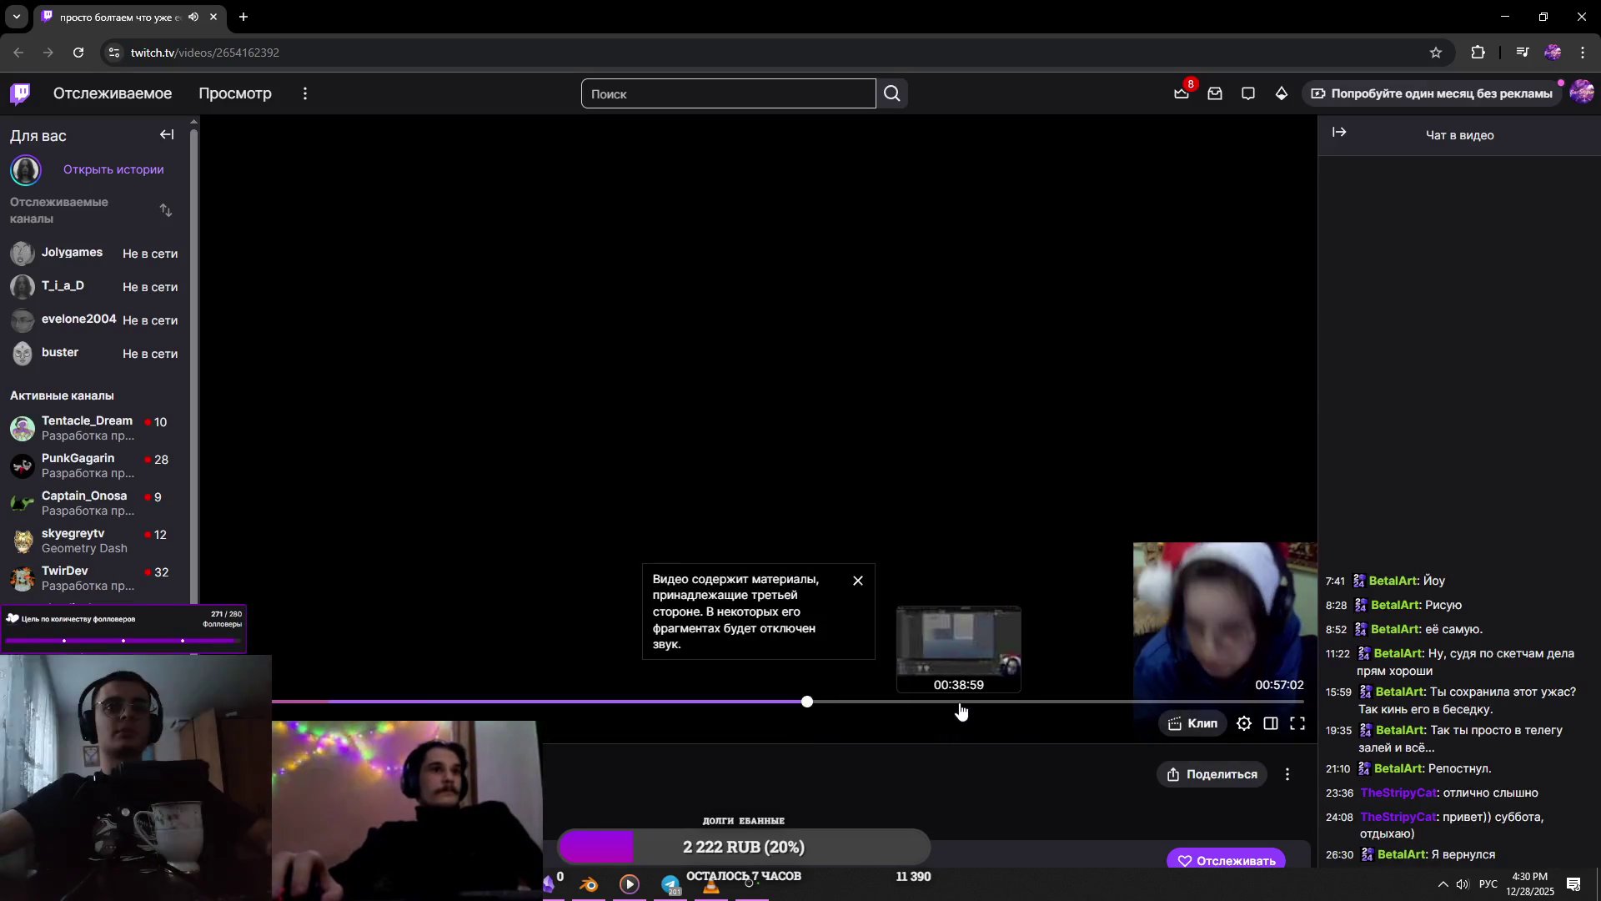
left_click(1058, 704)
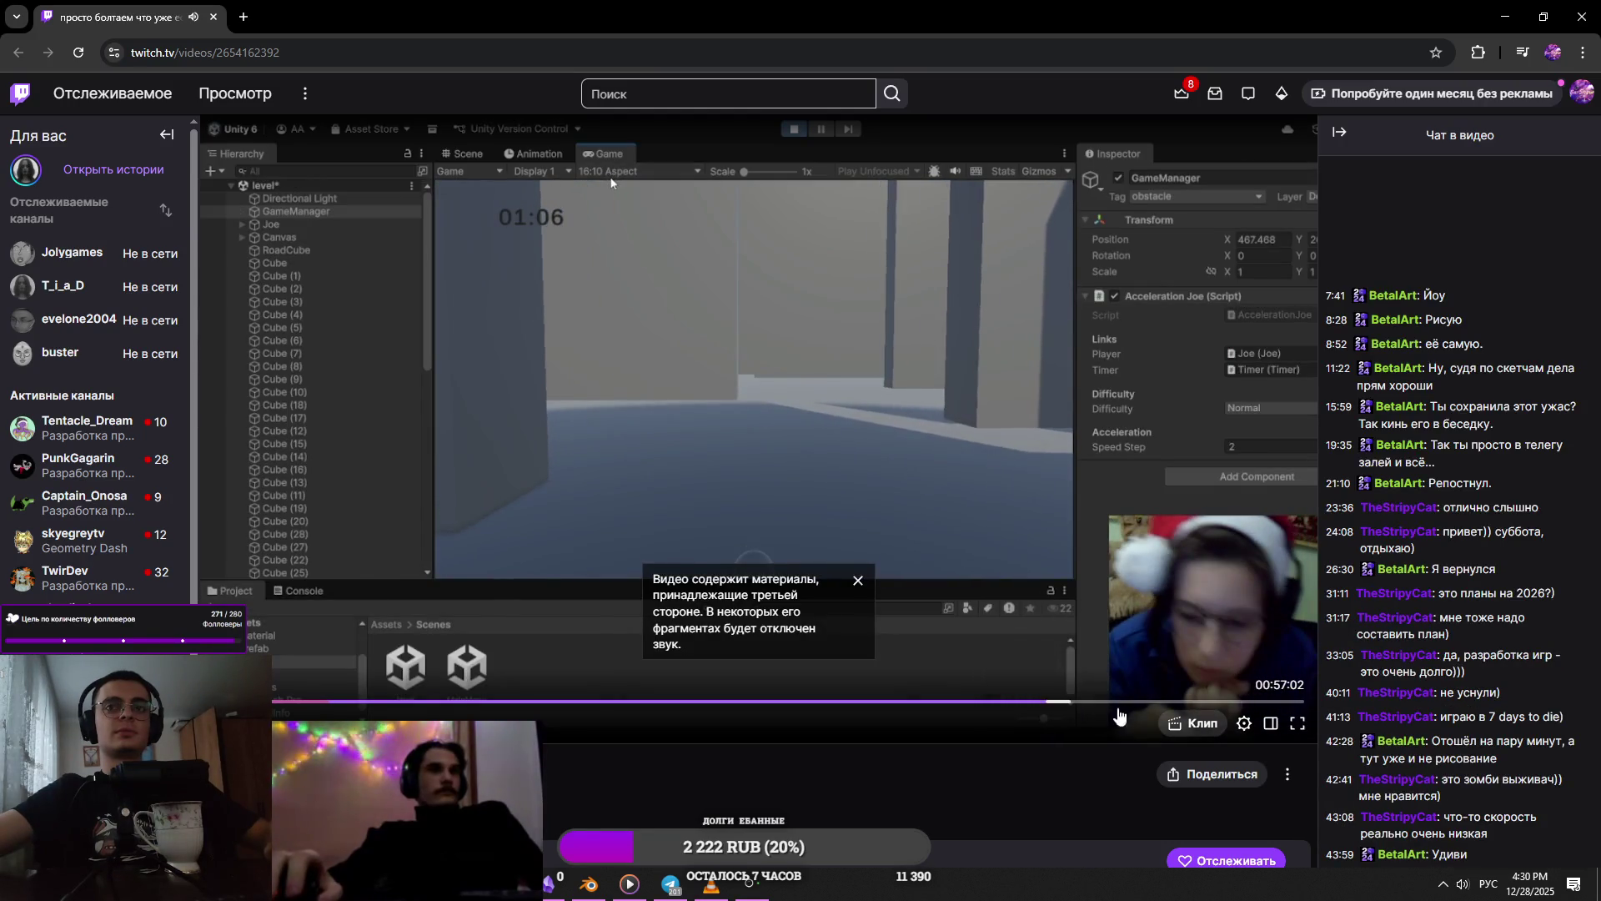
left_click(1008, 705)
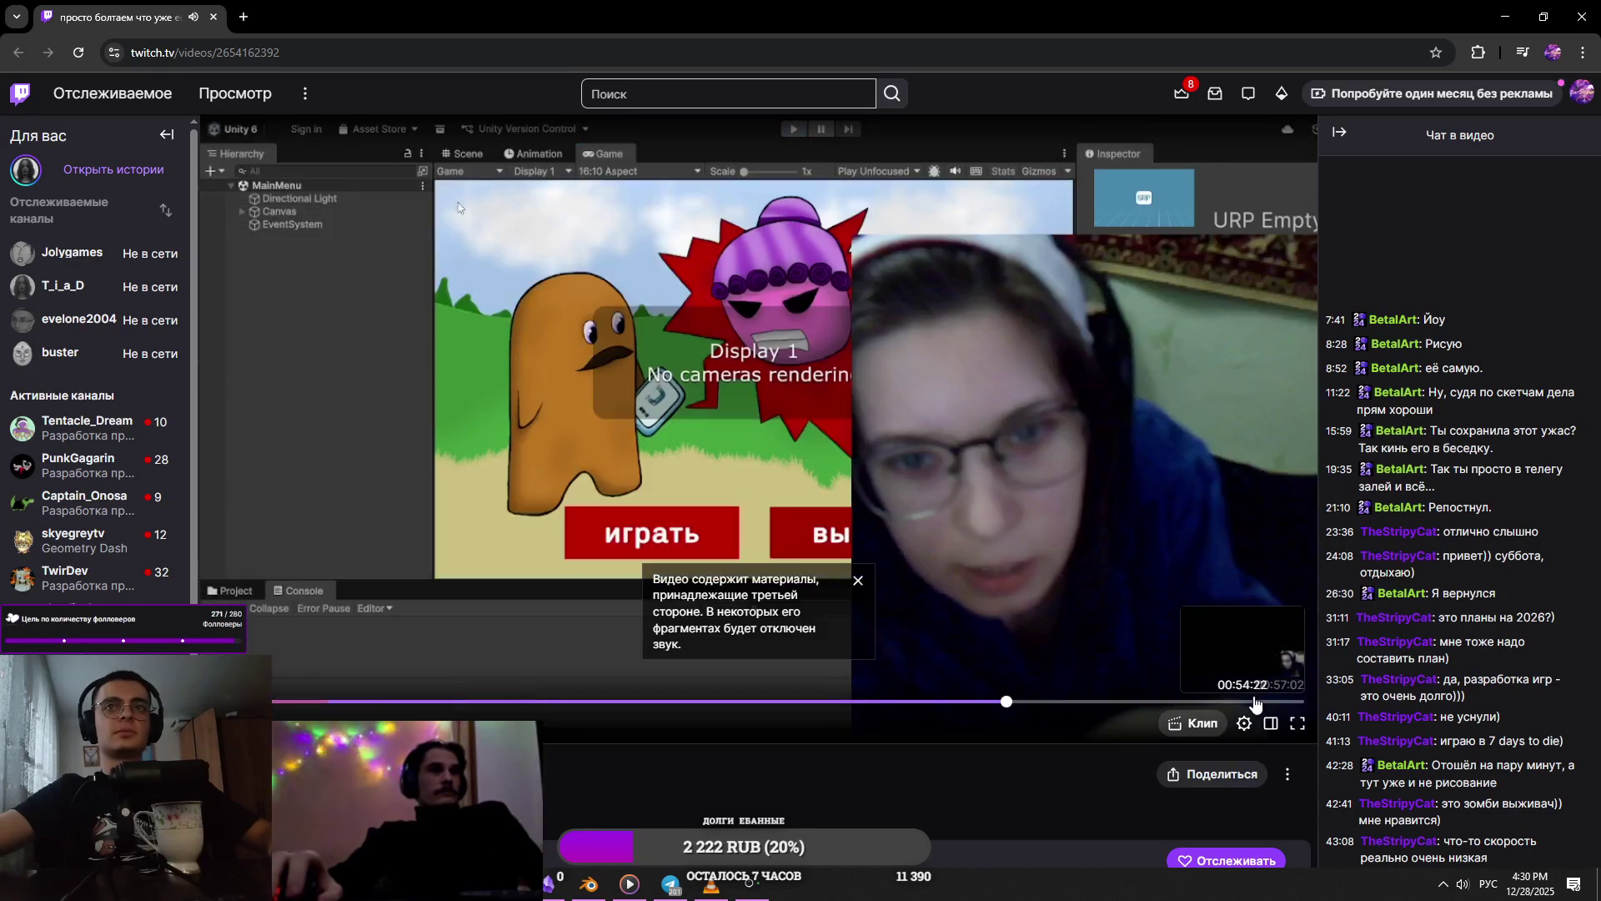
left_click(843, 703)
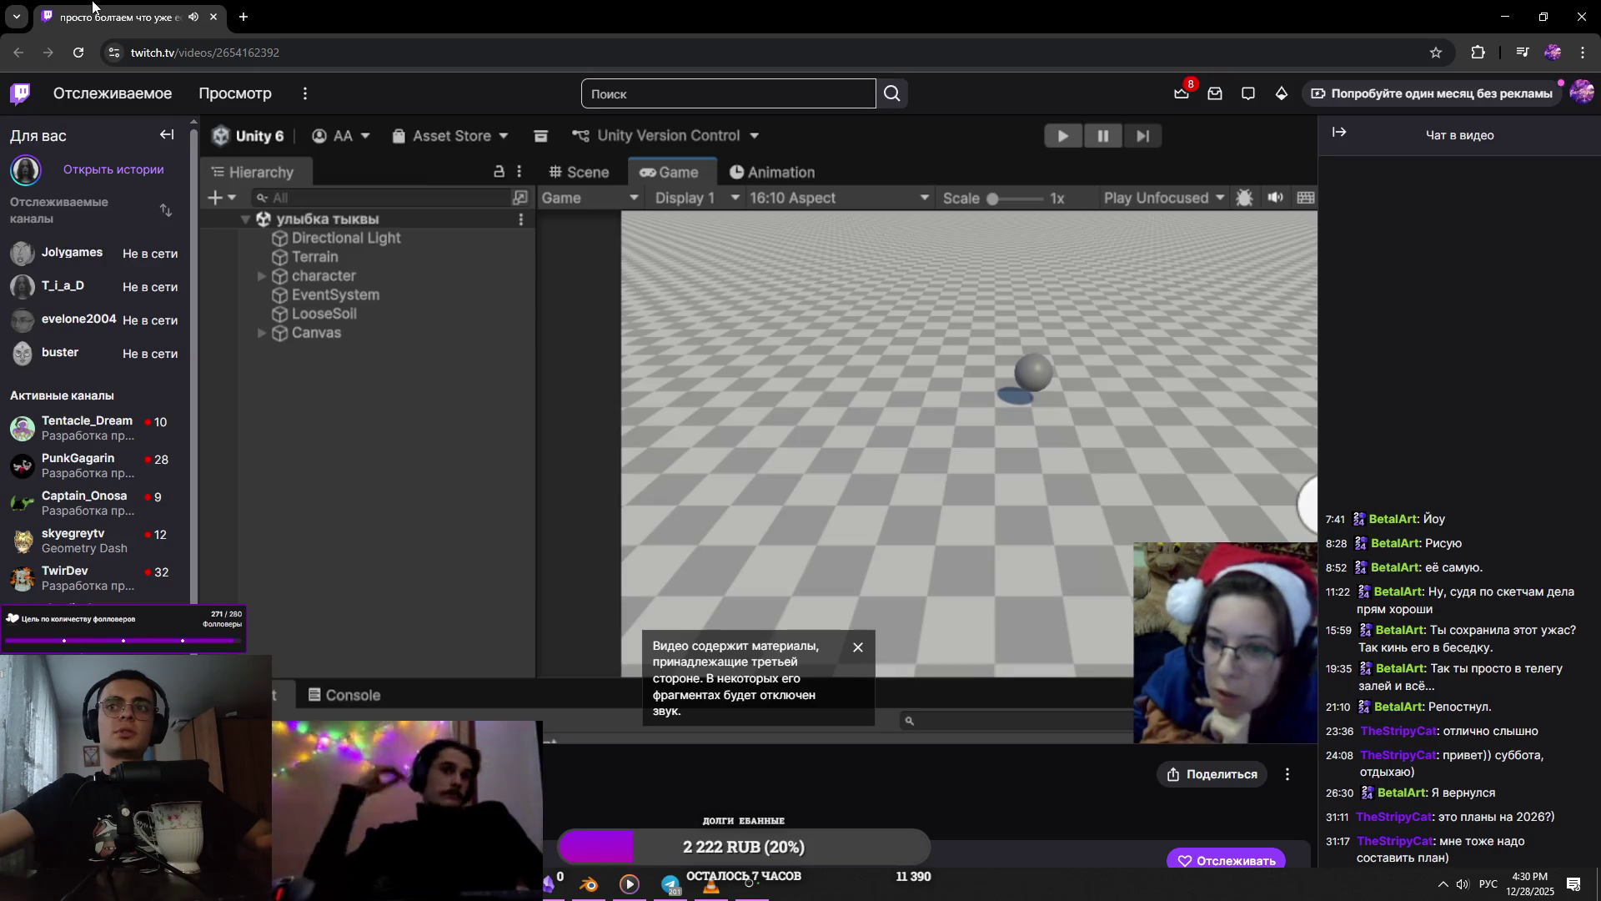
key("alt+Tab")
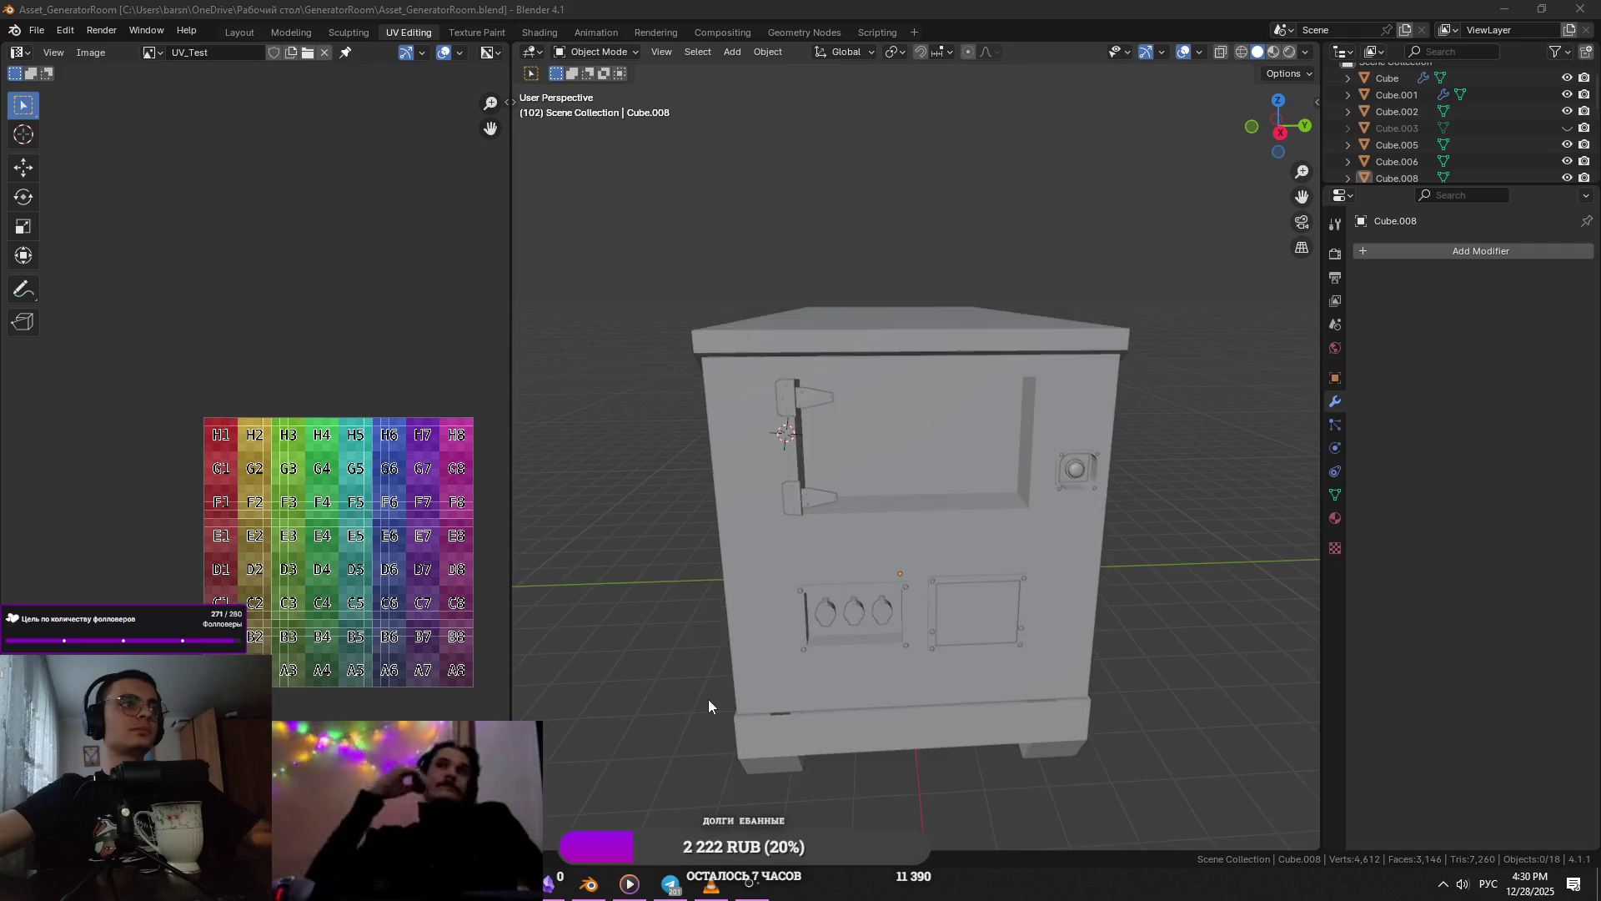
- Select two faces inside the cabinet's door opening in Edit Mode
key("shift+s")
key("Tab")
left_click(953, 430)
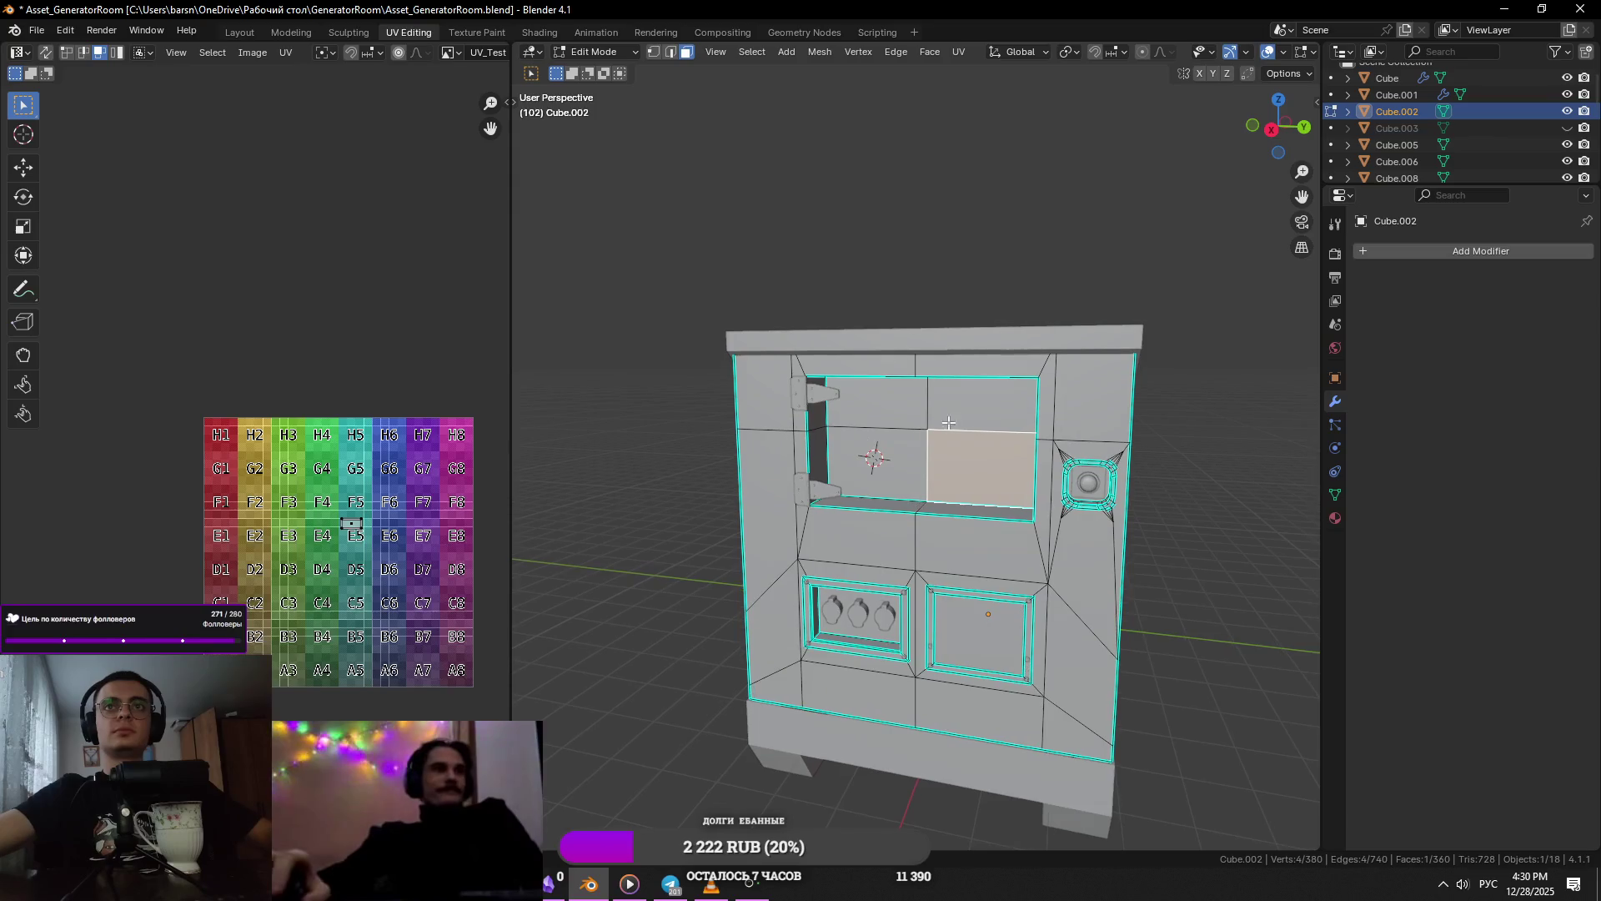
left_click(875, 446, "shift")
key("Tab")
- Add a new cube, shrink it to about half size, and frame it in view
key("shift+a")
mouse_move(1004, 447)
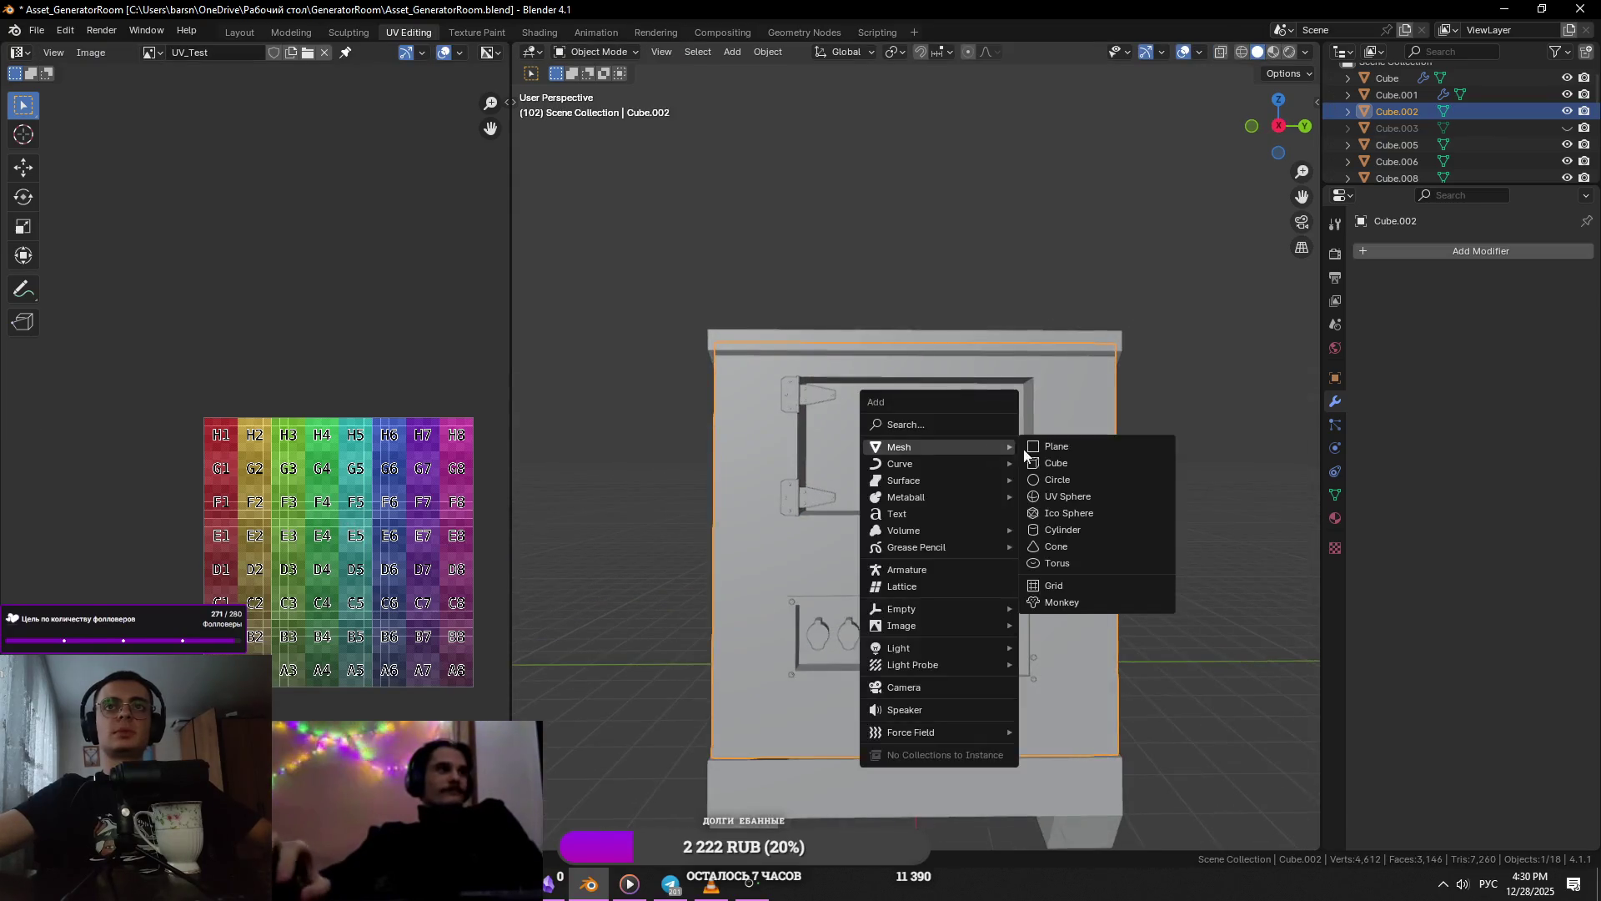
left_click(1080, 461)
key("s")
left_click(1012, 486)
key("KP_Decimal")
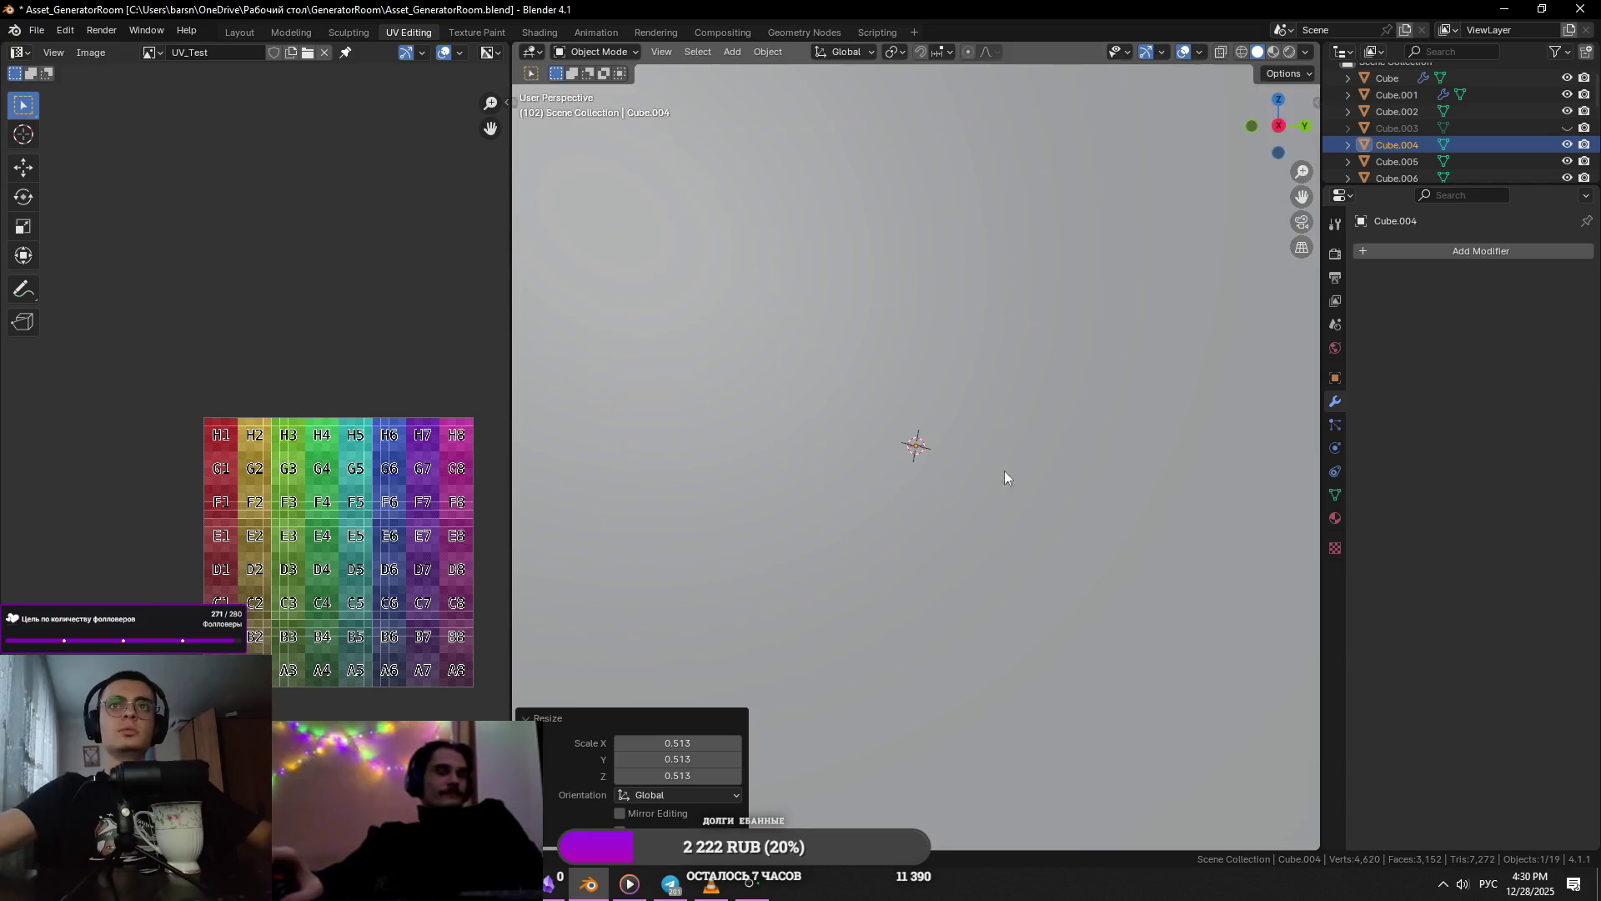
scroll(1009, 482, "down", 5)
middle_click_drag(983, 457, 1051, 473)
- Squash the new cube to 0.480 along X and slide it against the door opening
key("s")
key("x")
left_click(1137, 478)
key("s")
key("x")
left_click(1022, 467)
key("s")
key("x")
left_click(1121, 474)
key("g")
key("x")
left_click(1154, 472)
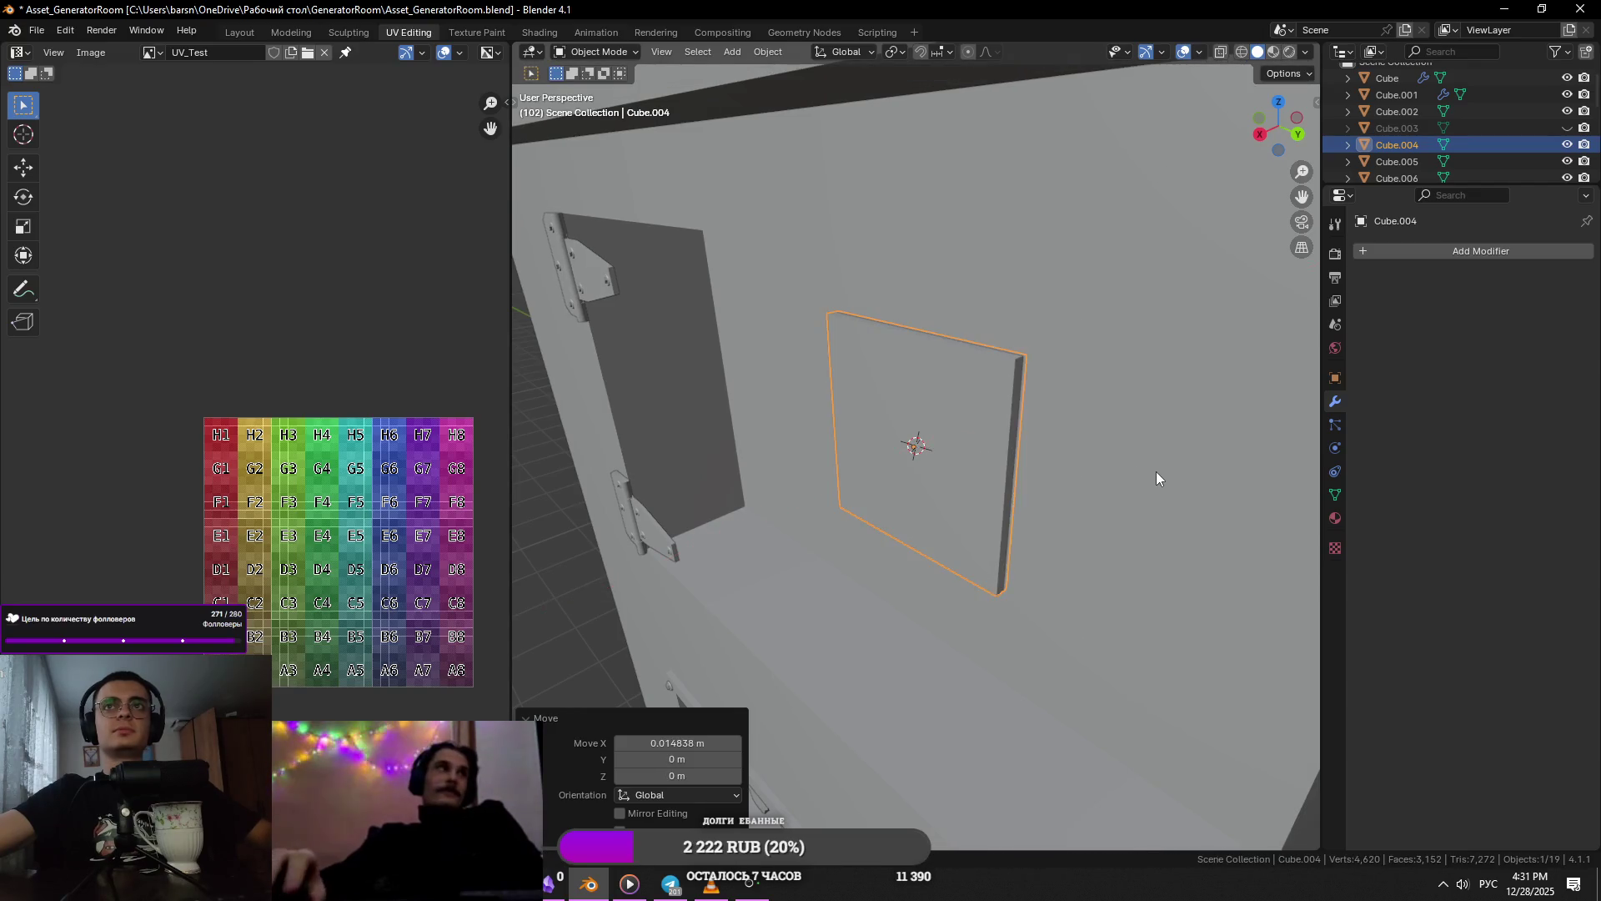
- Delete one face of the plate in X-ray view, then select all remaining faces
key("Tab")
key("alt+z")
key("3")
left_click(920, 442)
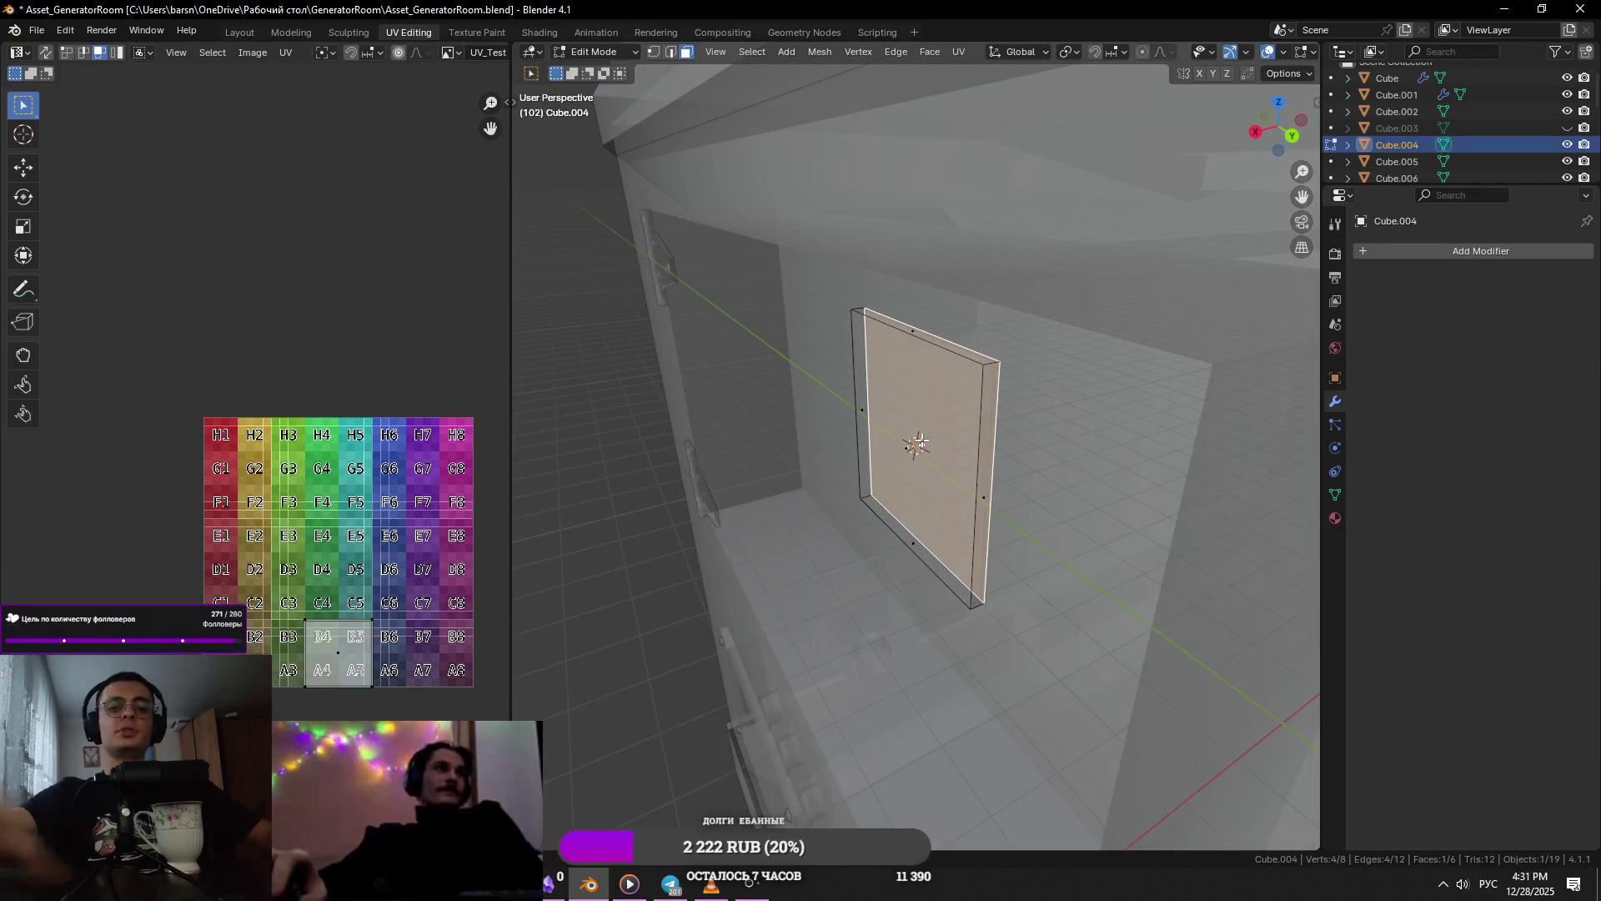
key("x")
left_click(923, 438)
key("alt+z")
key("a")
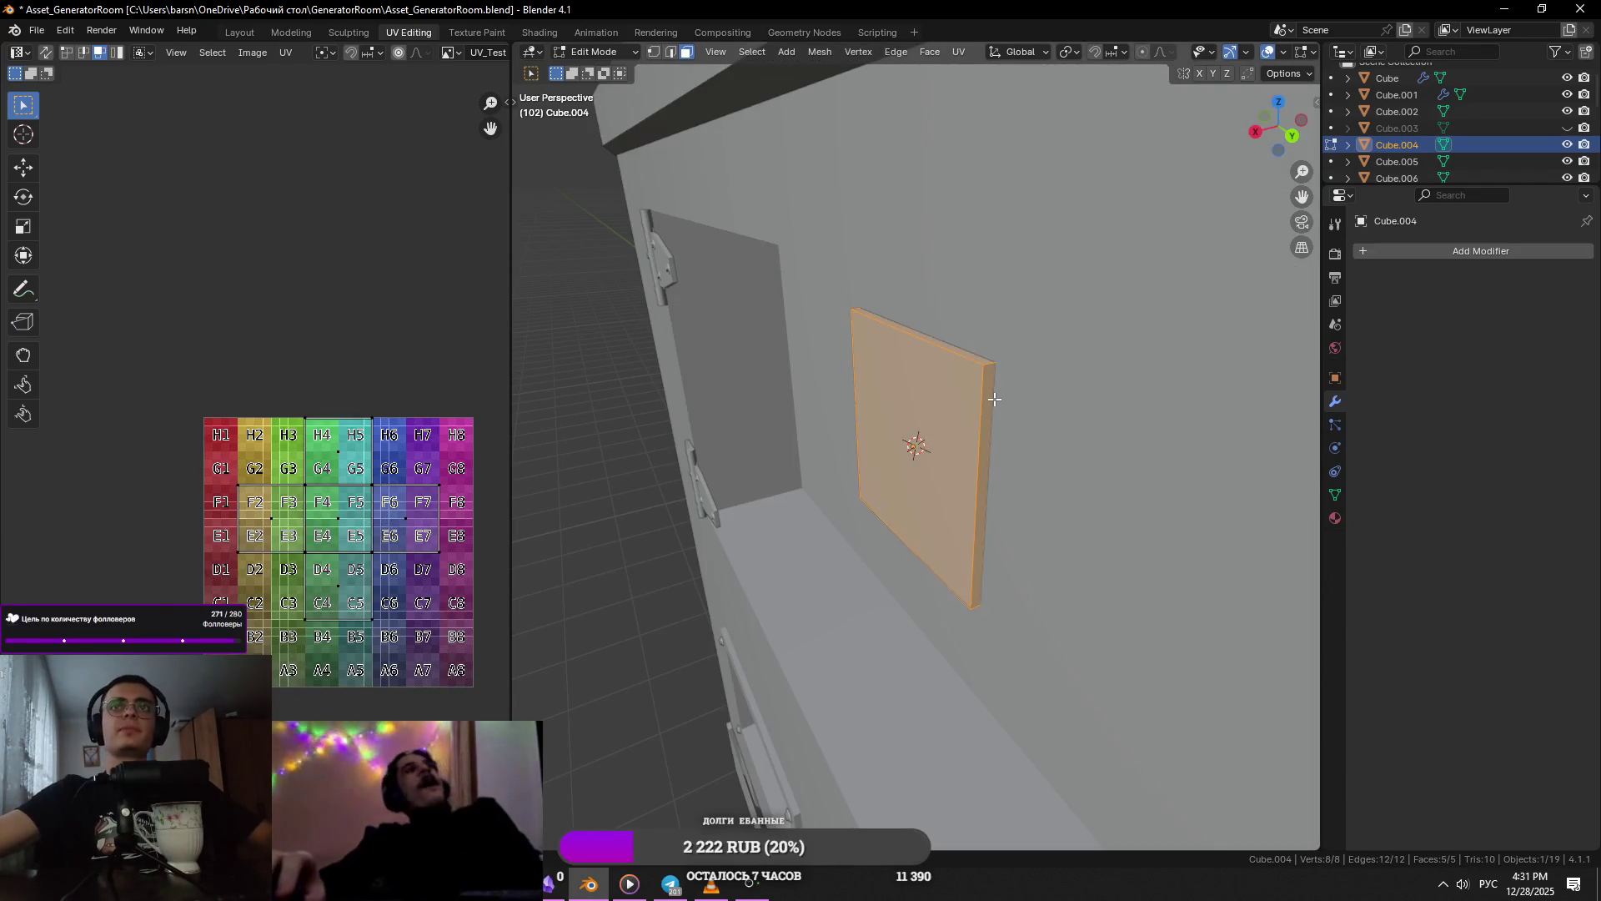
- Scale the plate's faces uniformly down to 0.847
scroll(1002, 399, "up", 5)
scroll(1062, 394, "down", 5)
scroll(1097, 483, "up", 5)
key("s")
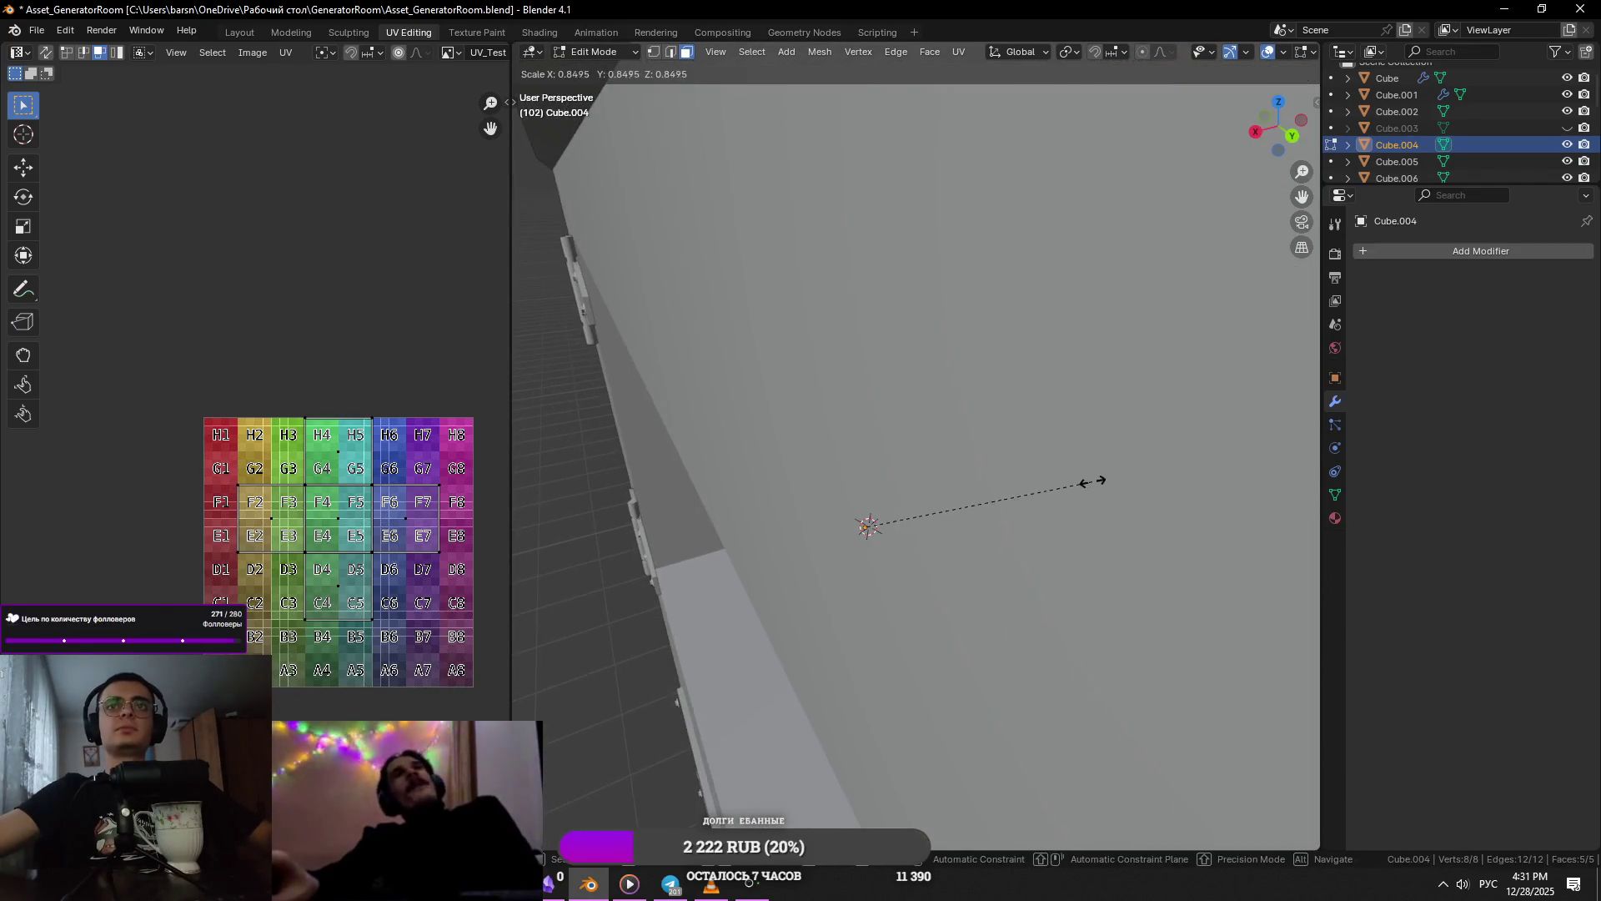
left_click(1130, 507)
key("alt+Tab")
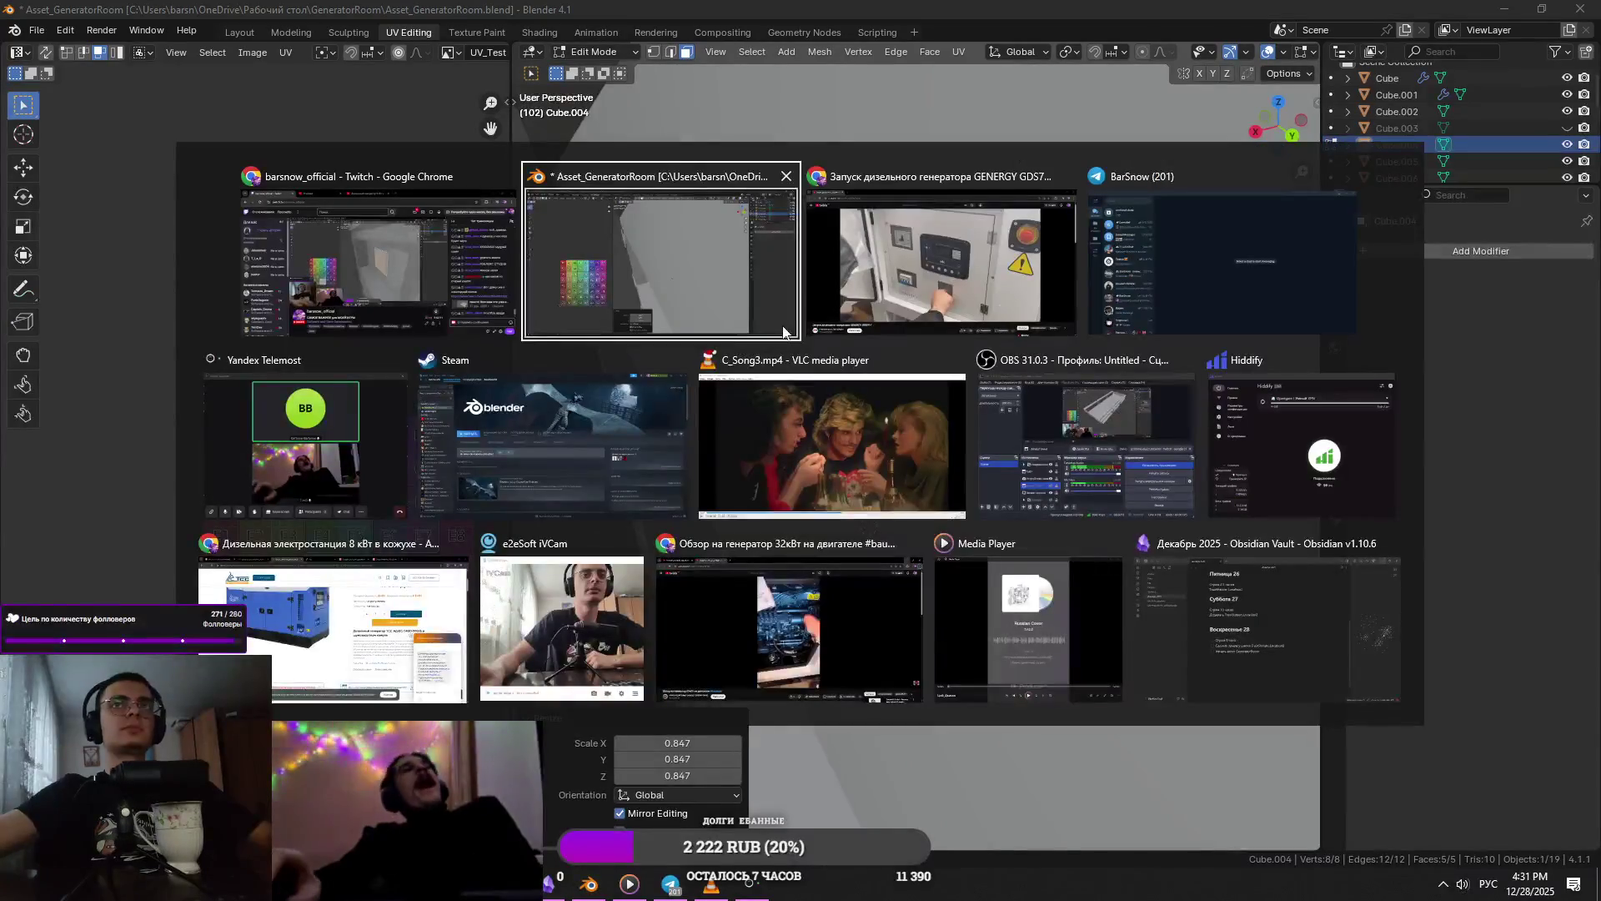
- Squash the panel face vertically to 0.626 along Z
key("alt+Tab")
left_click(916, 279)
mouse_move(916, 279)
middle_mouse_down()
mouse_move(879, 300)
mouse_move(1011, 403)
mouse_move(979, 429)
mouse_move(1140, 473)
middle_mouse_up()
scroll(1140, 473, "down", 5)
key("s")
key("z")
left_click(1100, 443)
key("alt+Tab")
- Switch to edge selection and try a first bevel on the panel face's corners
key("alt+Tab")
key("s")
key("z")
left_click(1126, 454)
key("alt+Tab")
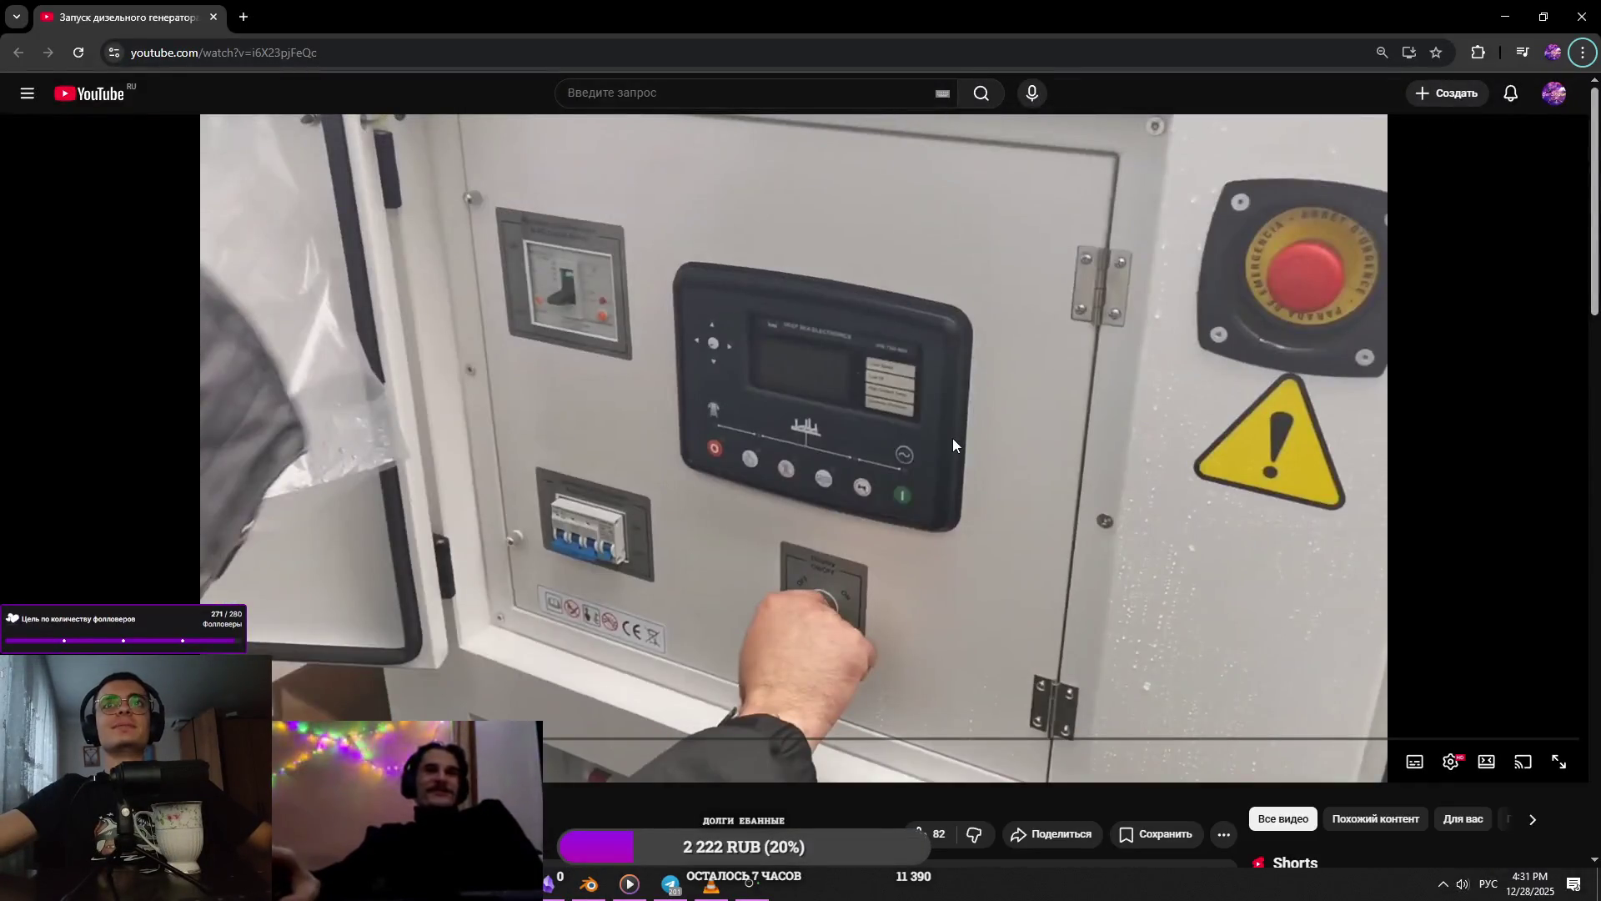
key("alt+Tab")
middle_click_drag(949, 436, 909, 448)
key("2")
left_click(822, 421)
key("alt+Tab")
key("alt+Tab")
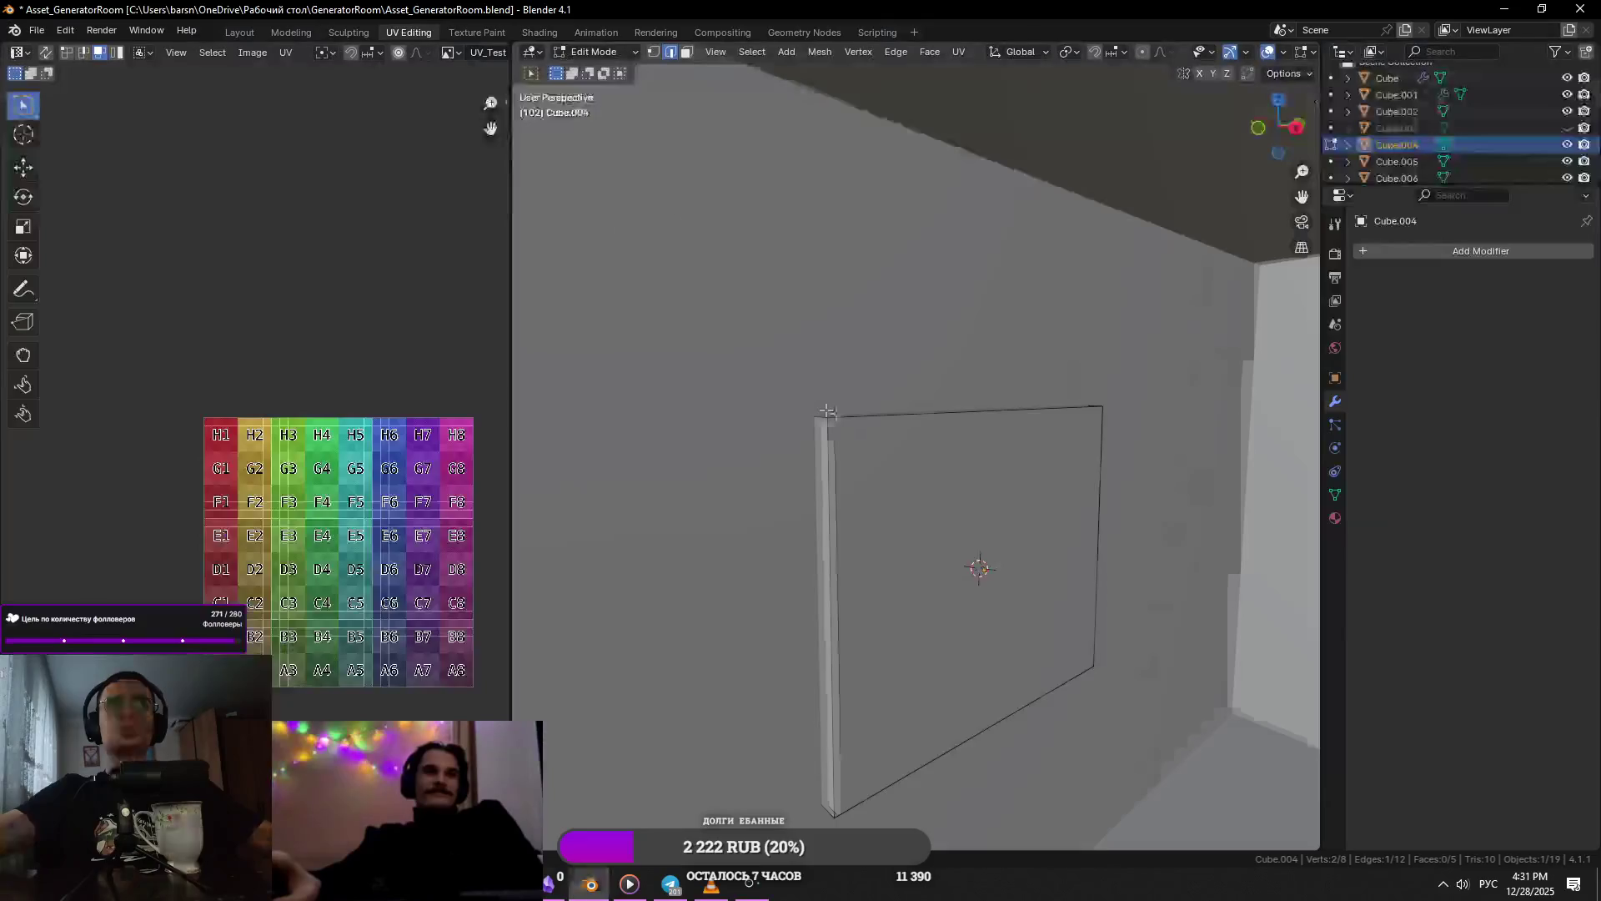
middle_click_drag(822, 421, 901, 439)
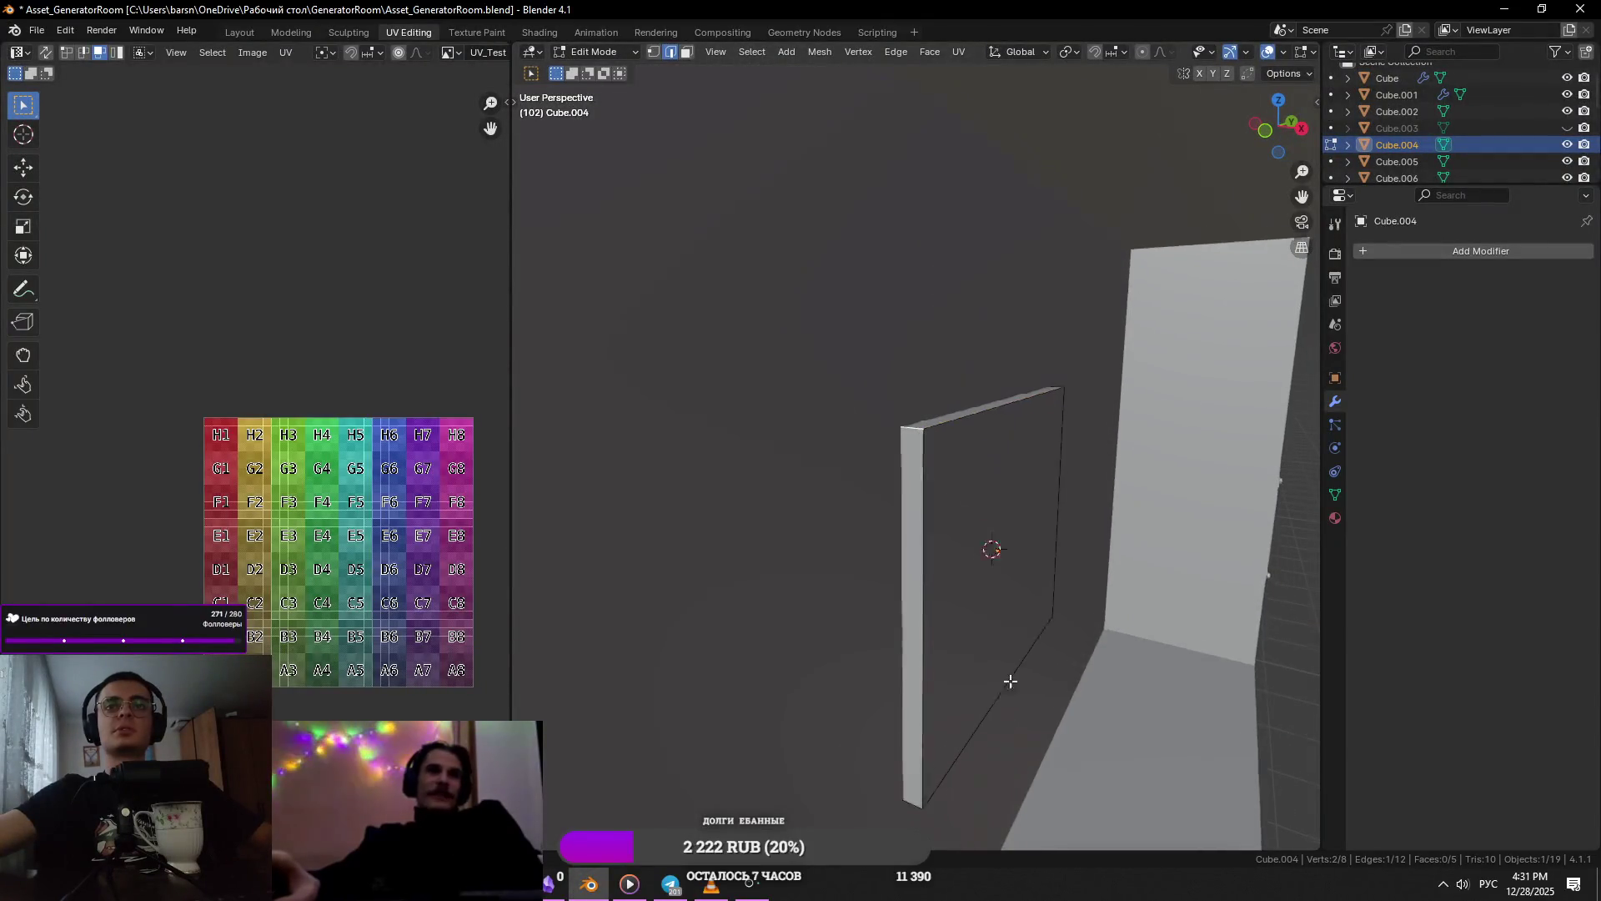
middle_click_drag(1011, 705, 919, 609)
middle_click_drag(1029, 605, 973, 622)
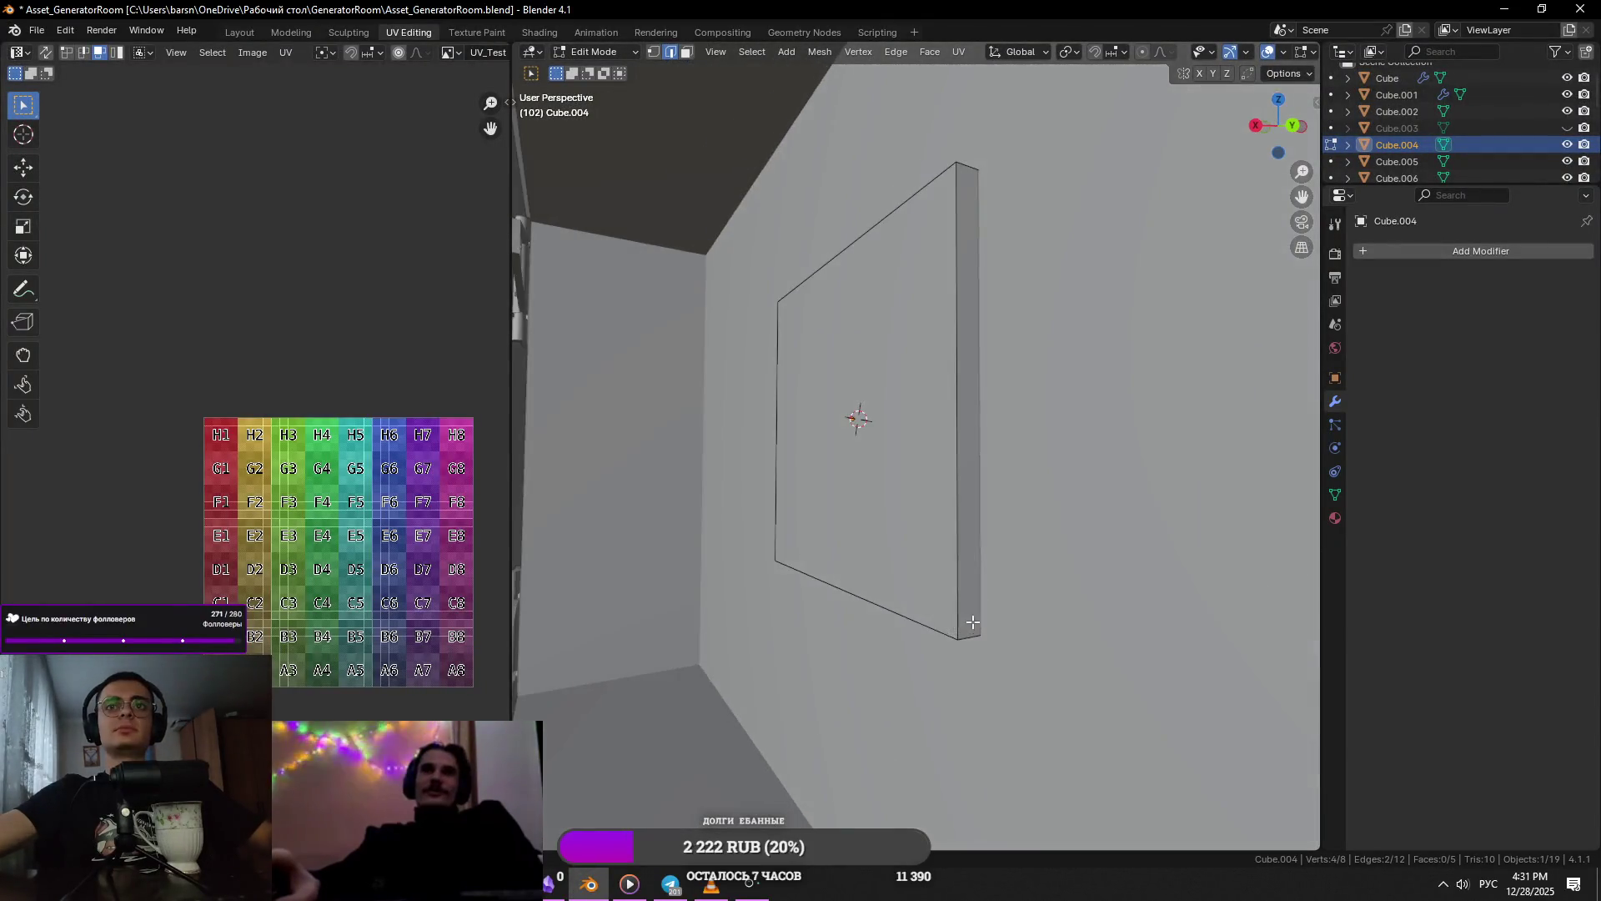
middle_click_drag(954, 325, 1118, 429)
key("ctrl+b")
scroll(1210, 506, "down", 1)
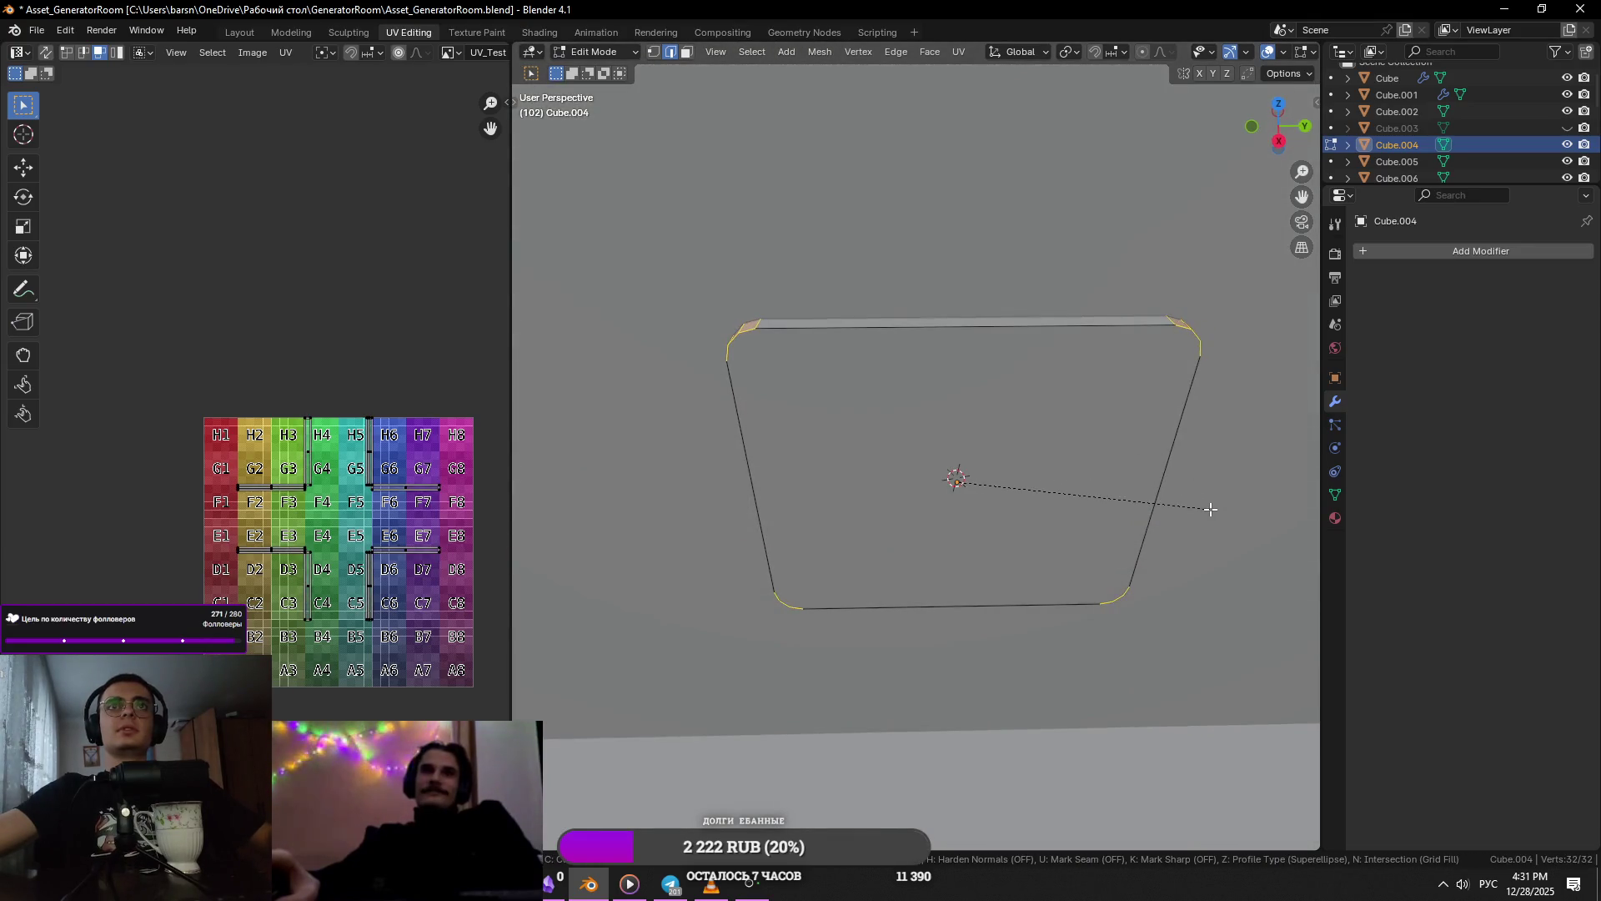
left_click(1212, 508)
- Undo the first bevel and widen the face to 1.124 along Y
mouse_move(1129, 511)
middle_mouse_down()
mouse_move(956, 422)
mouse_move(1077, 527)
mouse_move(1019, 583)
middle_mouse_up()
key("alt+Tab")
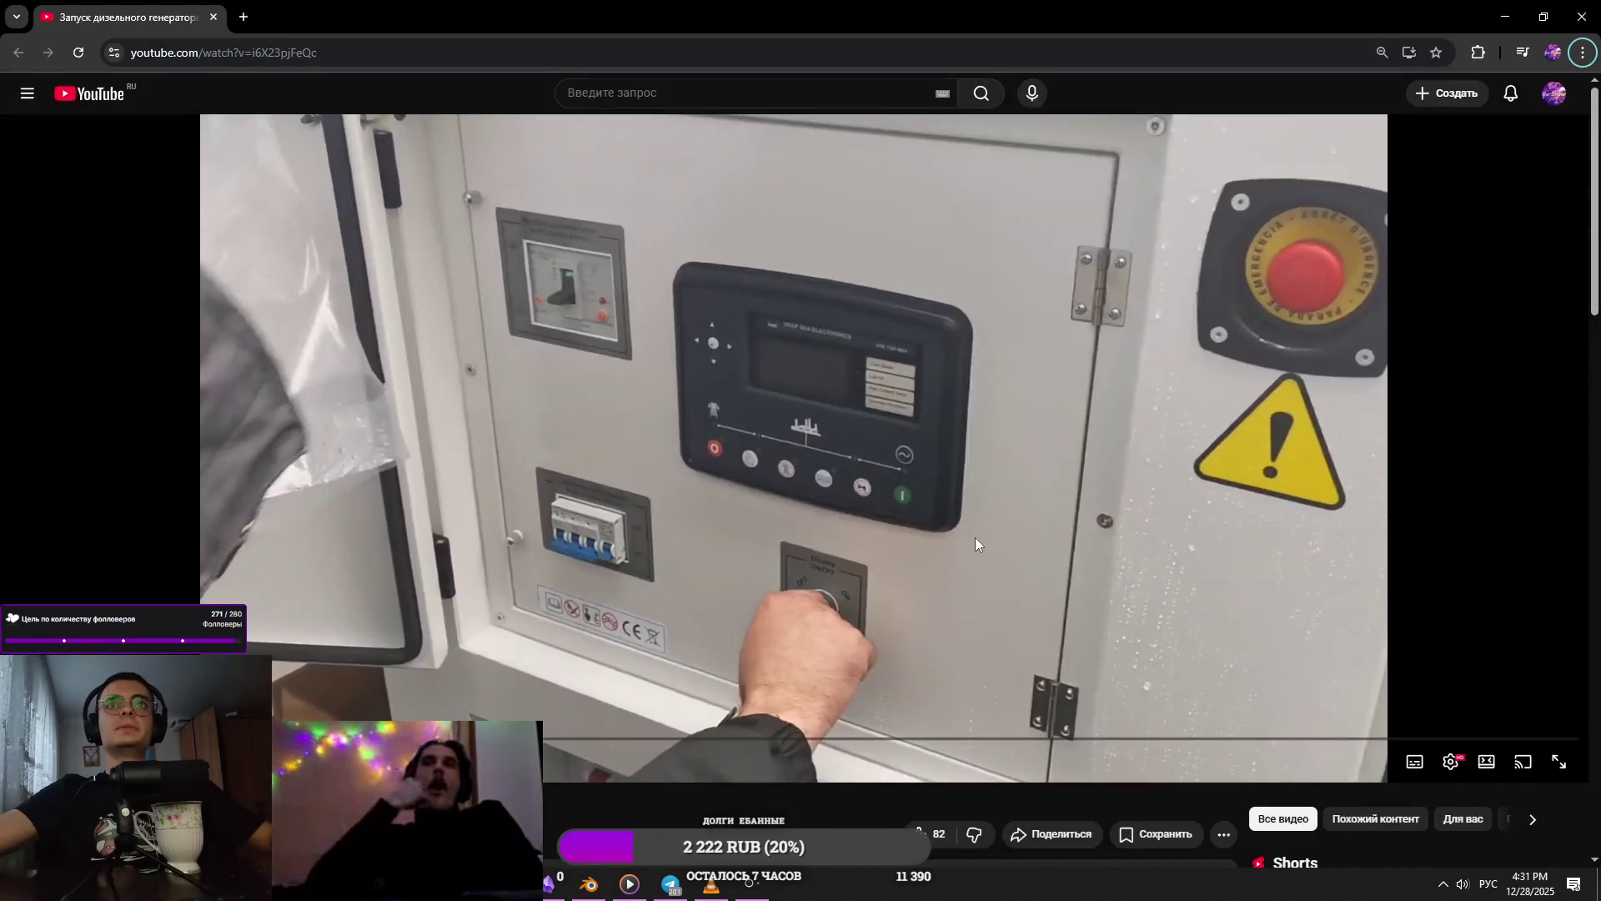
key("alt+Tab")
key("ctrl+z")
mouse_move(1122, 433)
middle_mouse_down()
mouse_move(1201, 468)
mouse_move(1178, 451)
middle_mouse_up()
key("s")
key("x")
key("y")
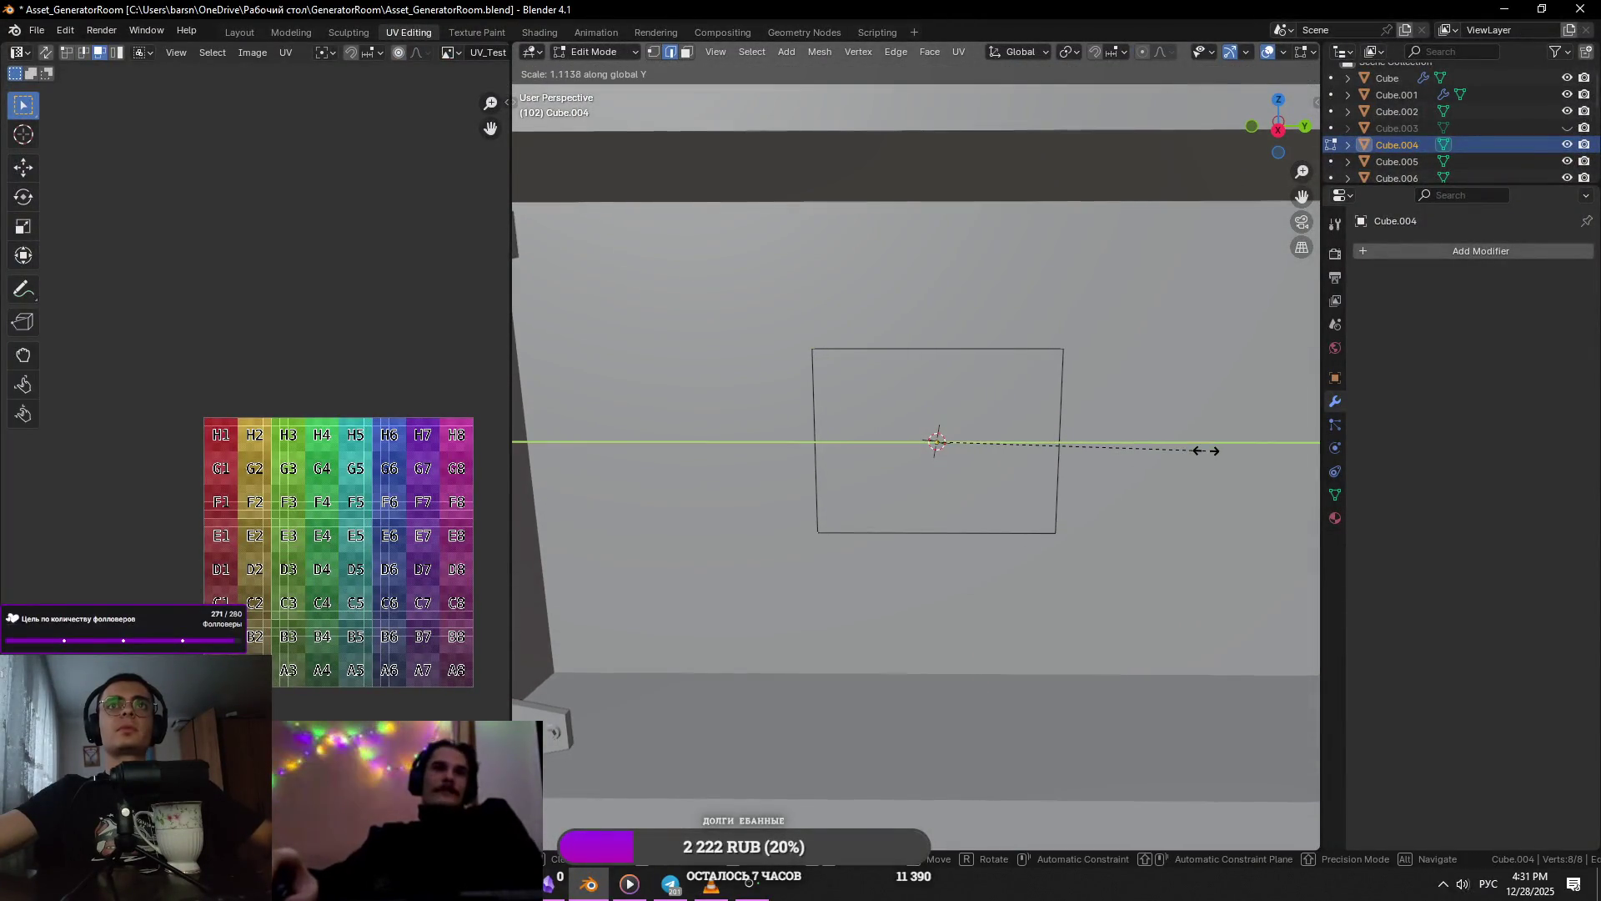
left_click(1208, 450)
- Bevel the face's corners with 4 segments, redoing the attempt once
mouse_move(1208, 451)
middle_mouse_down()
mouse_move(529, 469)
mouse_move(1119, 479)
middle_mouse_up()
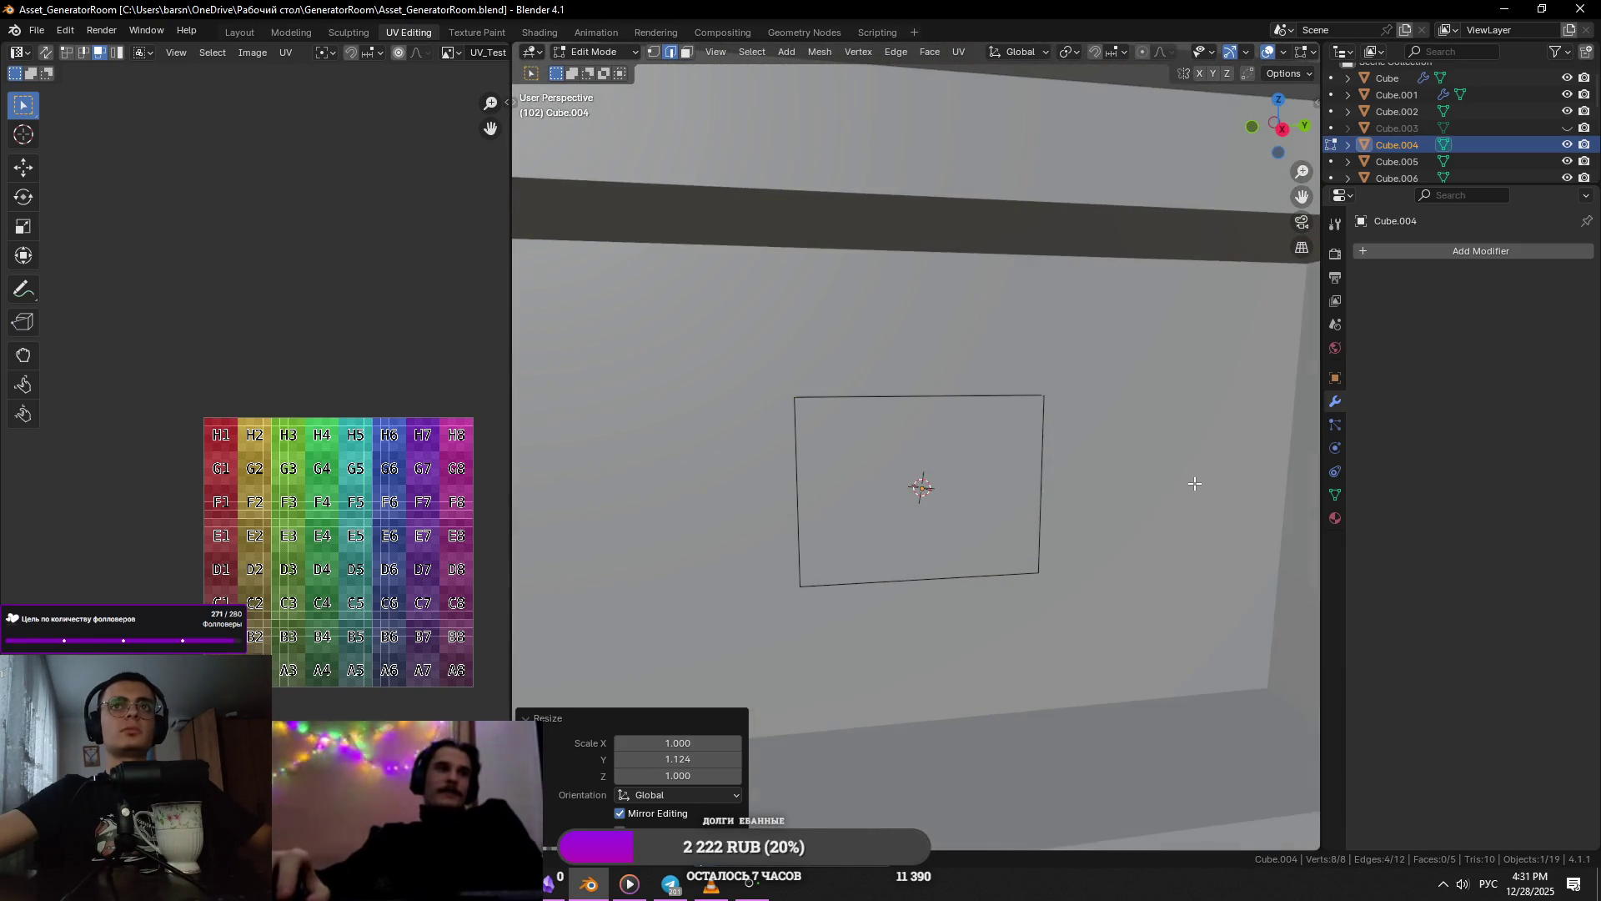
key("ctrl+b")
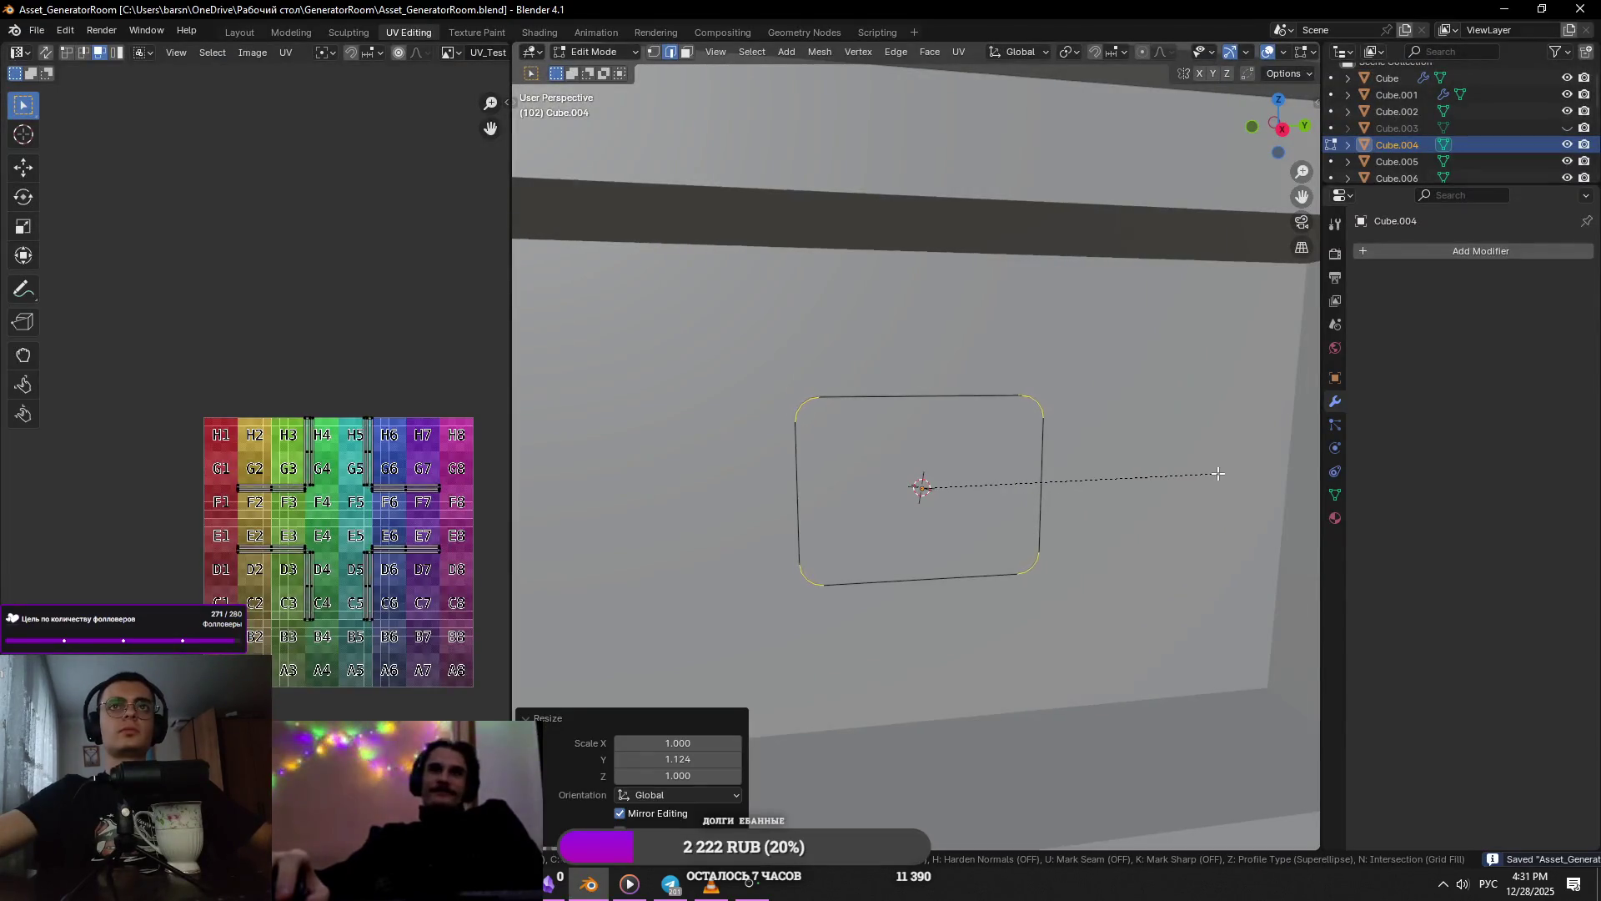
left_click(1219, 472)
key("ctrl+z")
key("ctrl+b")
left_click(1236, 482)
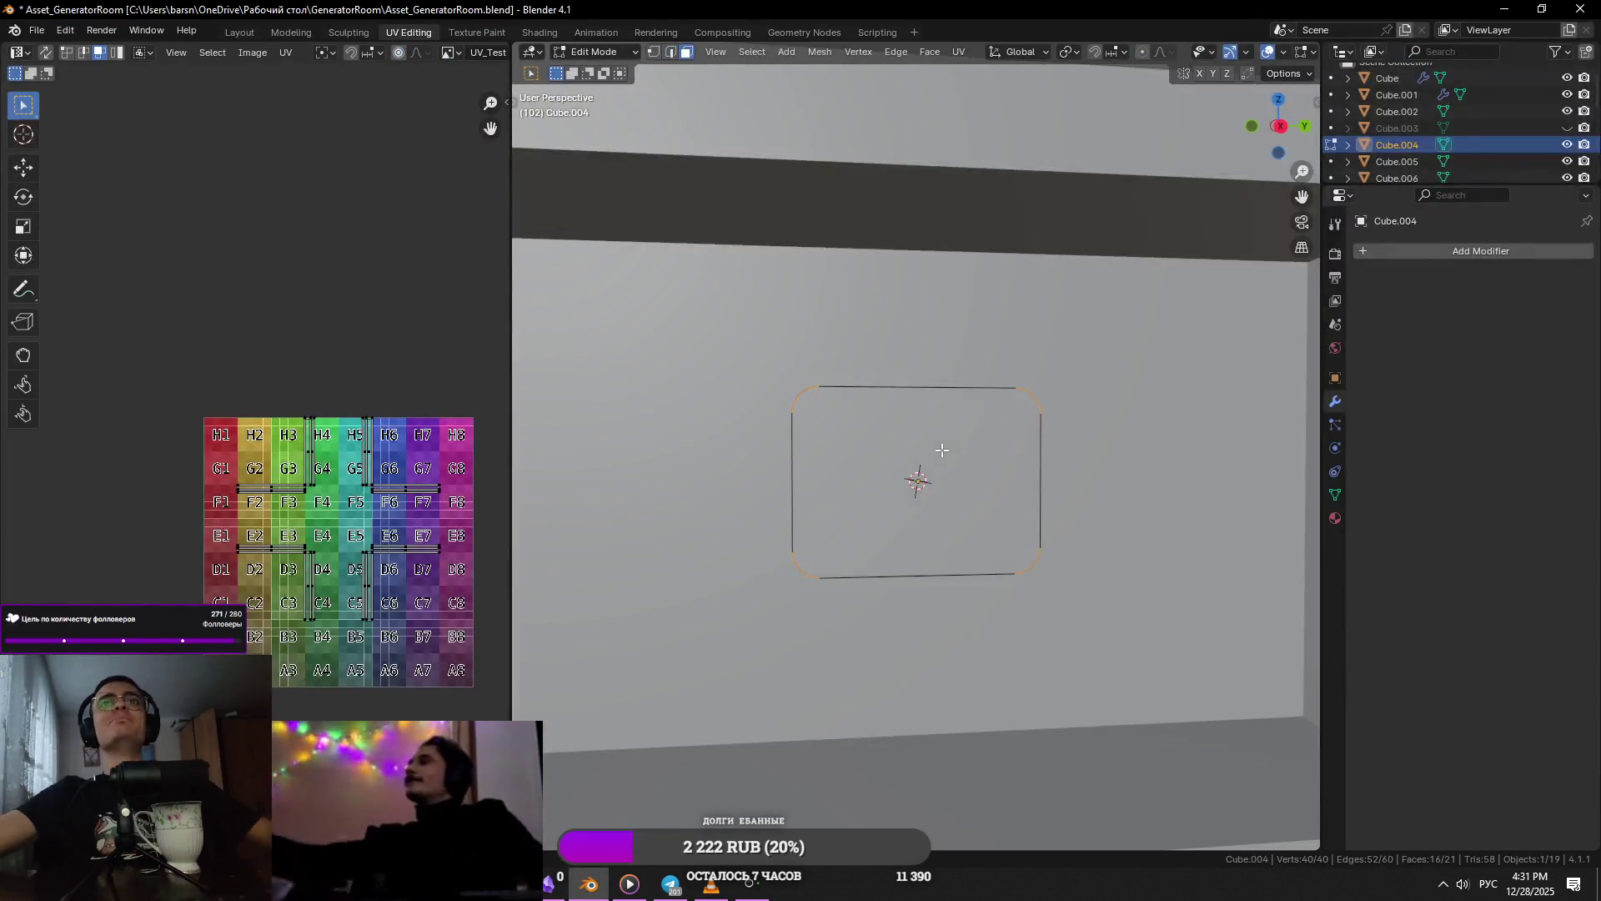
- Select the rounded panel Cube.004 and view the generator from the front
left_click(1022, 428)
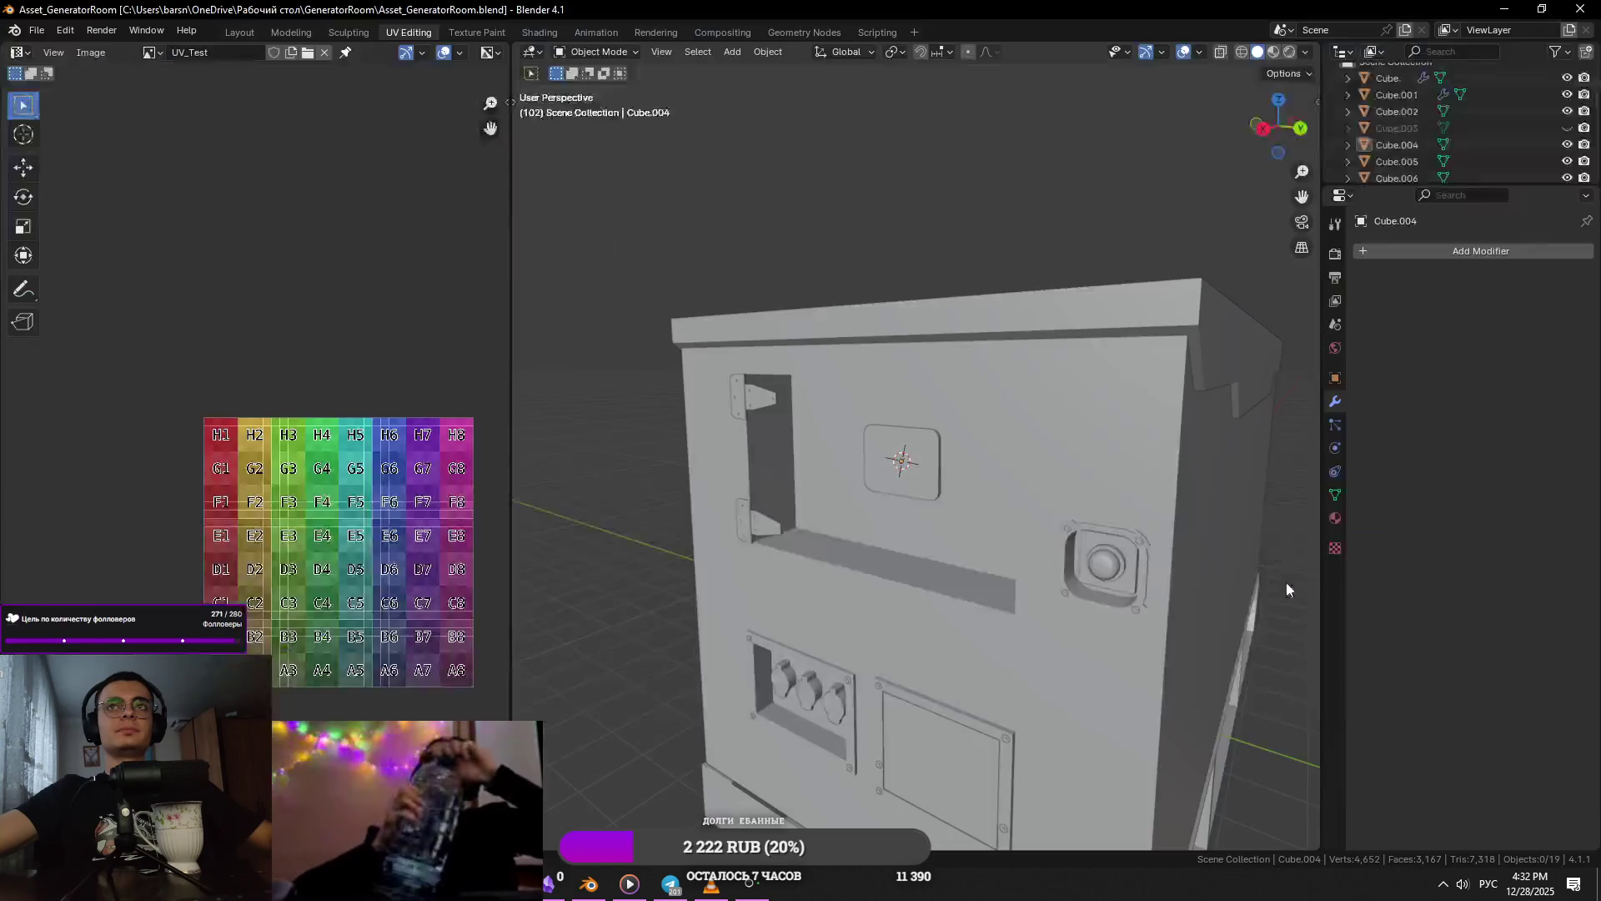
left_click(904, 476)
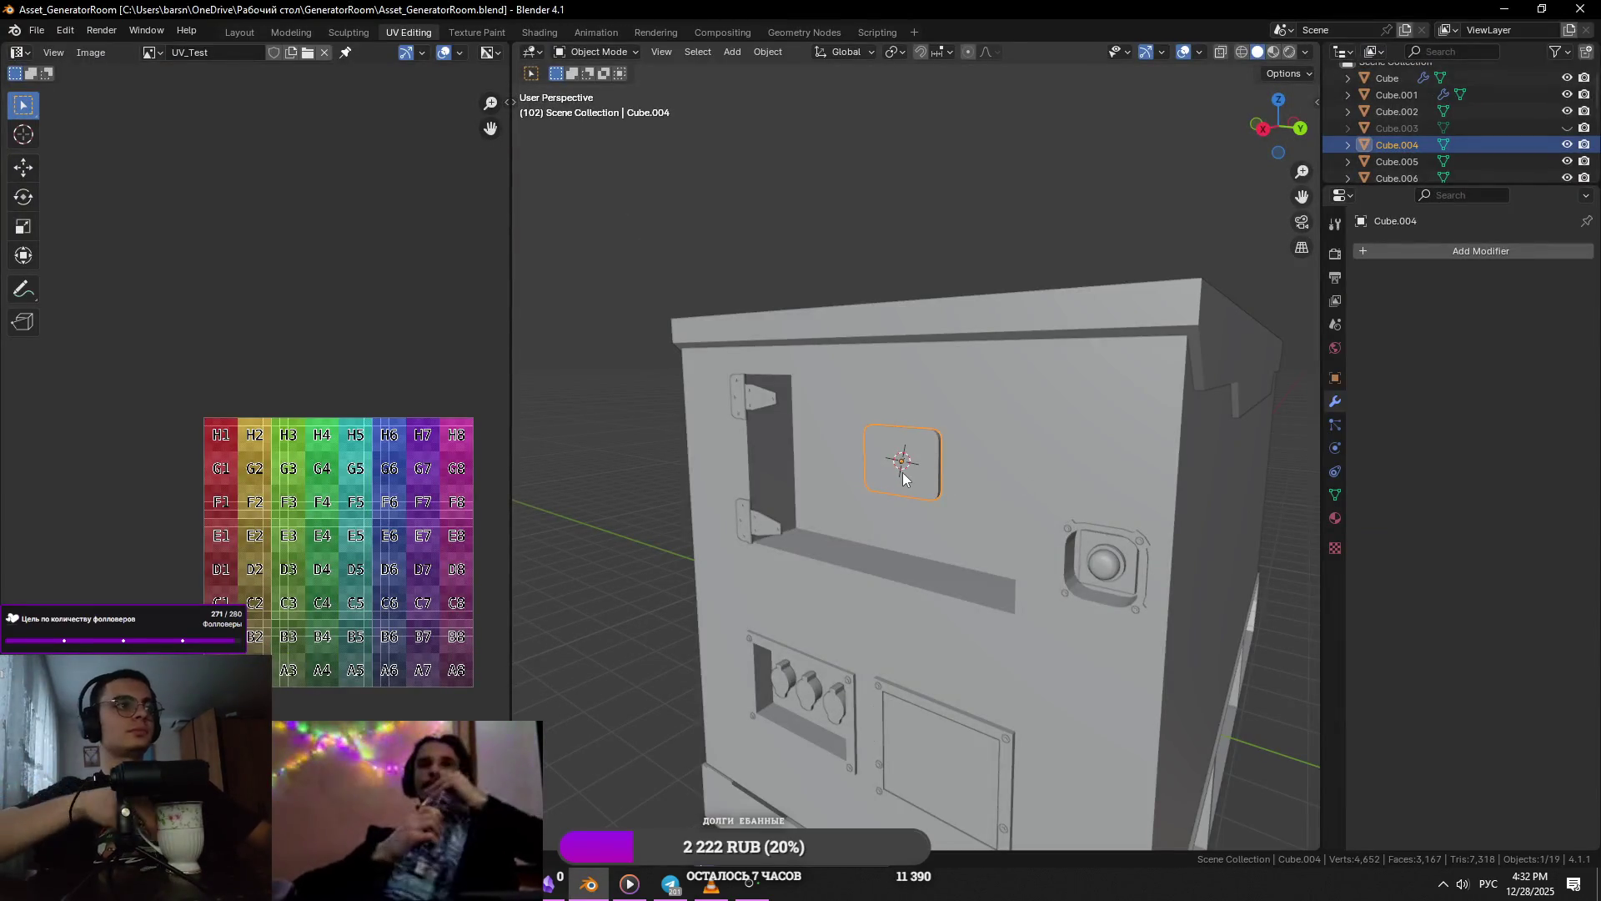
key("alt+Tab")
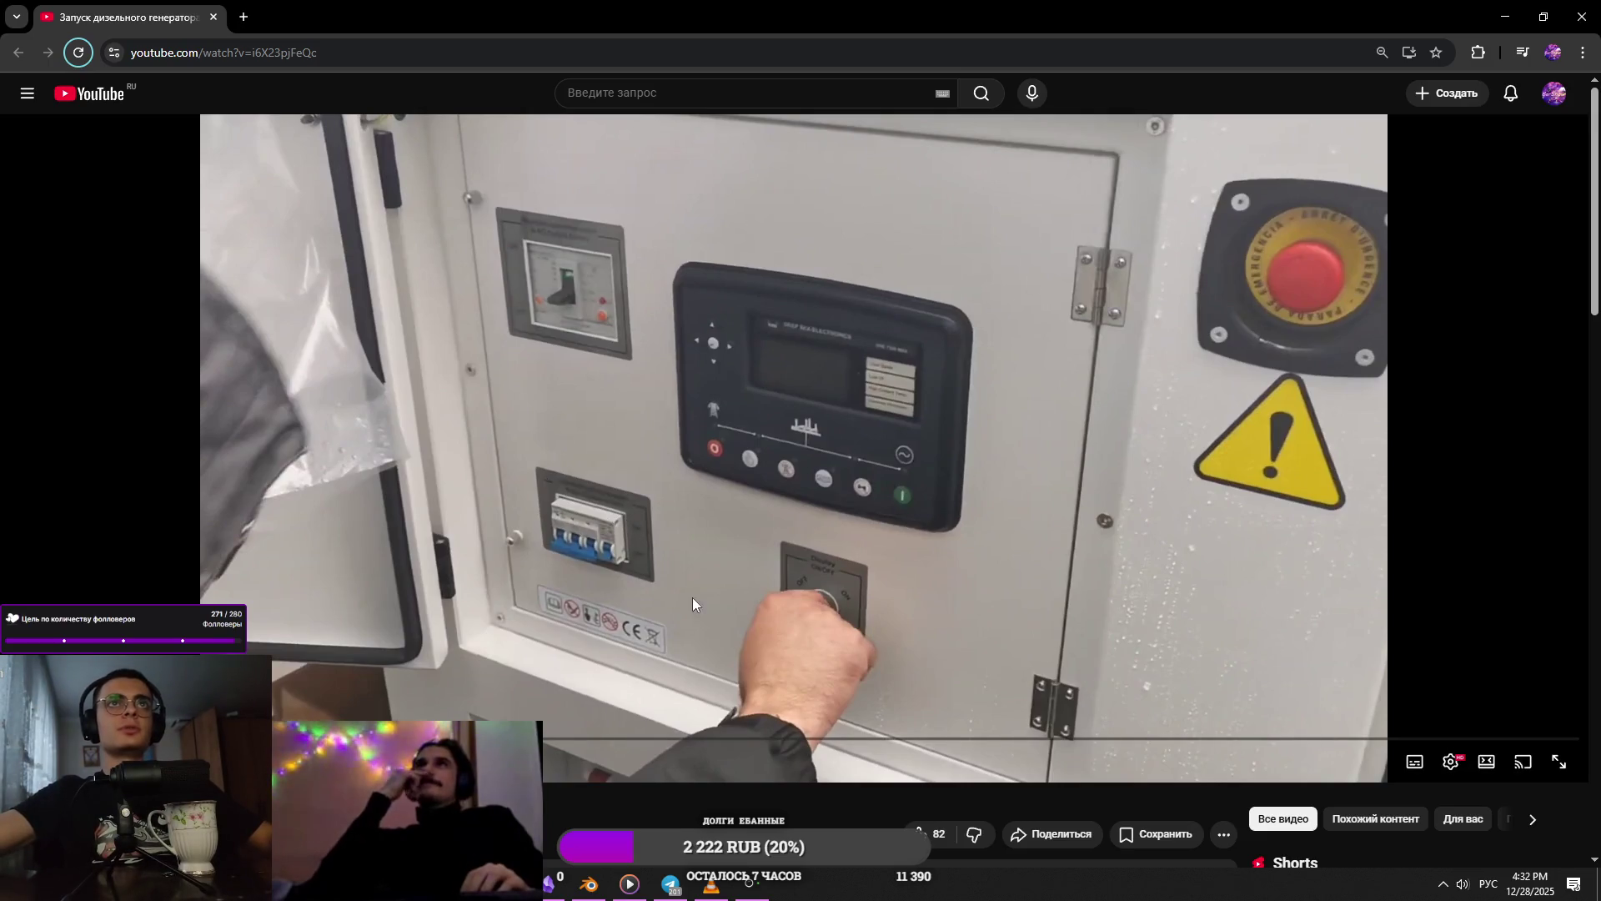
key("alt+Tab")
middle_click_drag(1187, 487, 1025, 542)
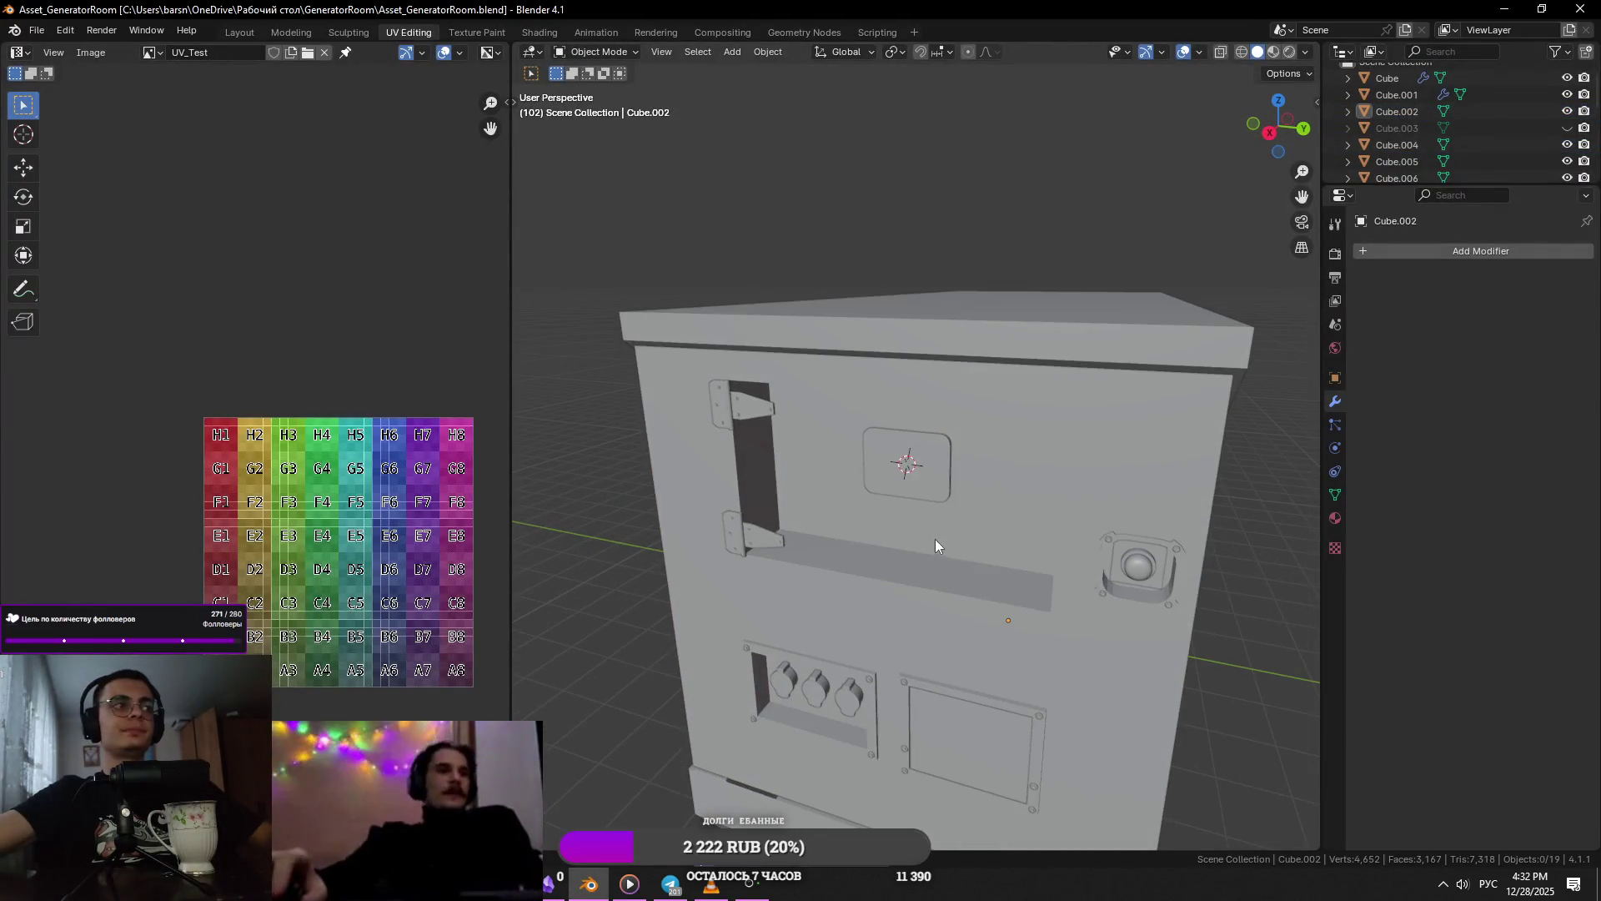
key("KP_1")
- Bring up the Shift+S snap pie menu over the rounded panel
key("shift+a")
key("Escape")
key("alt+Tab")
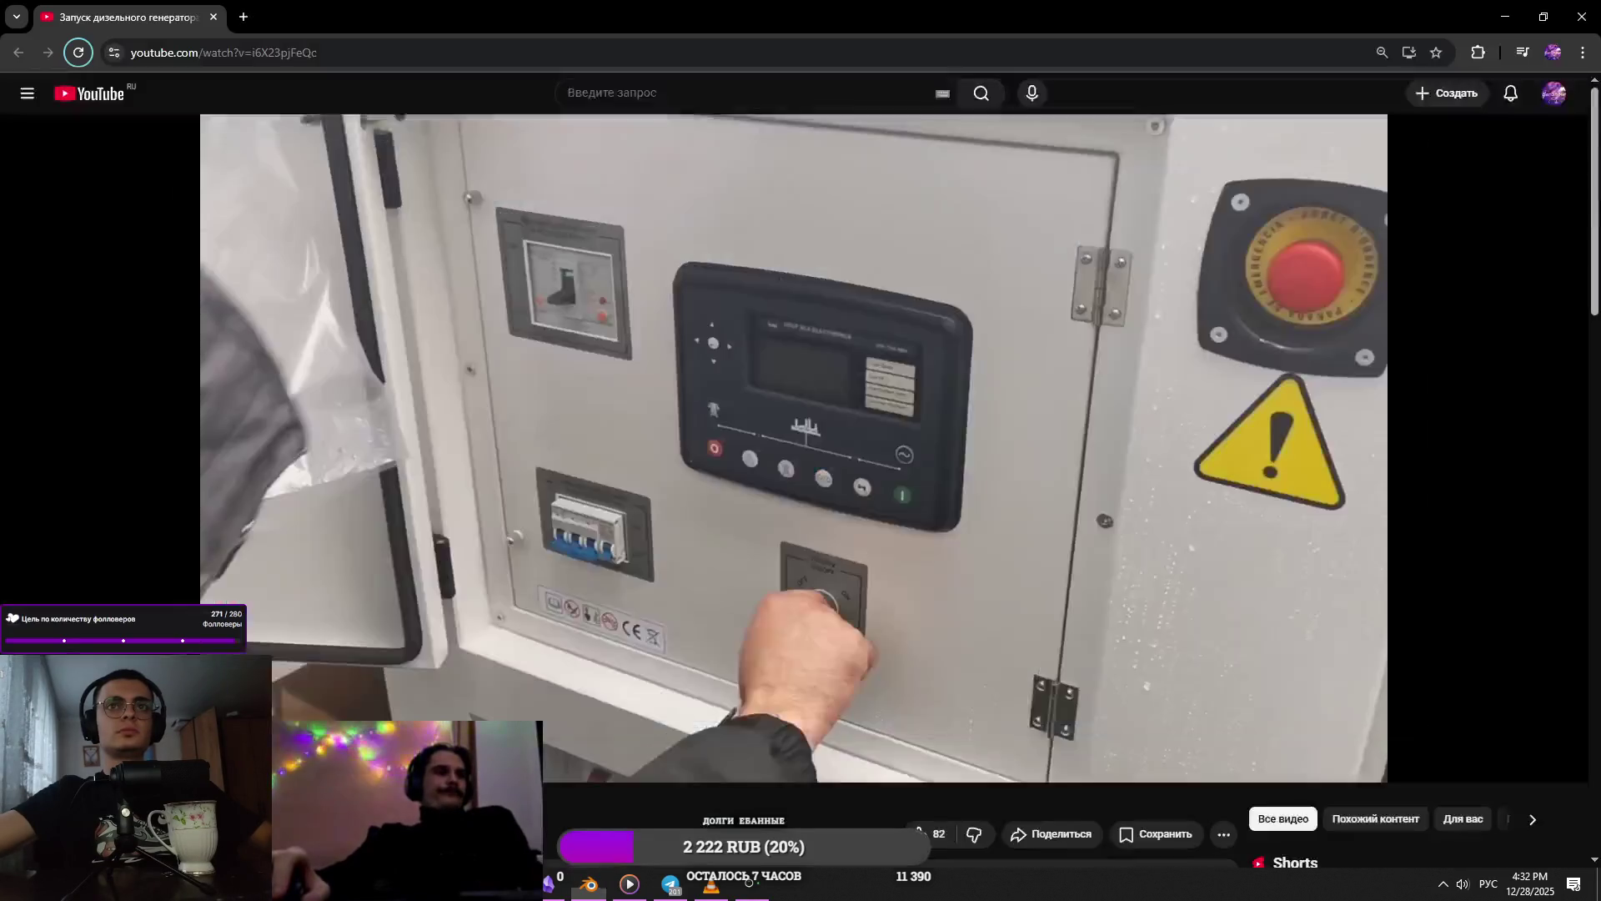
key("alt+Tab")
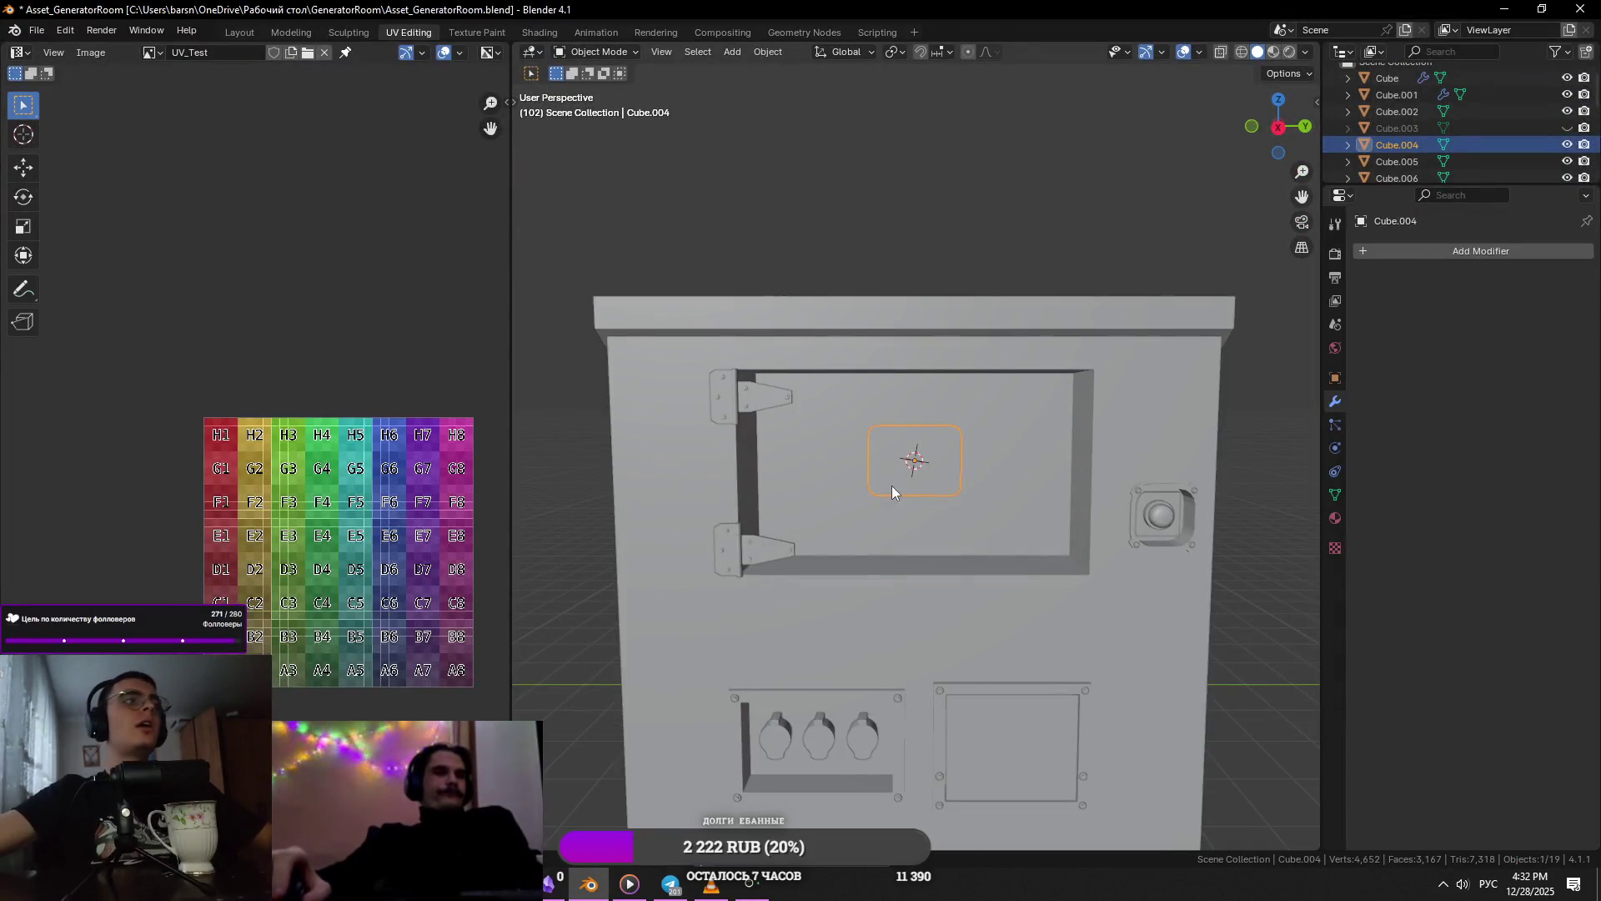
key("shift+s")
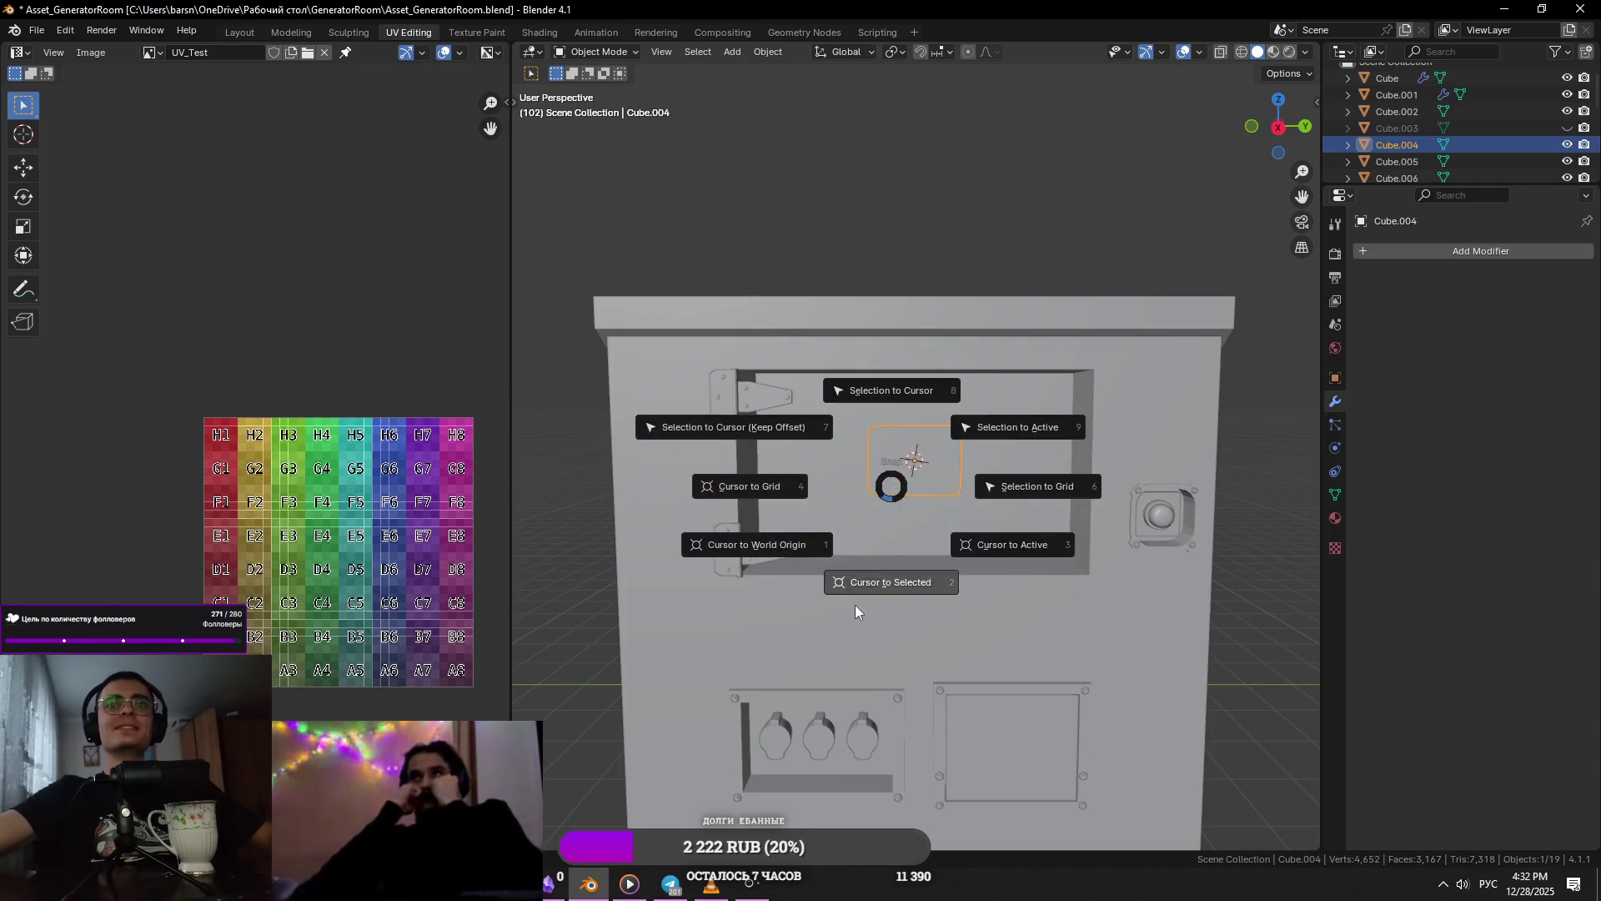
- Add a new cube scaled to 0.207 and frame it in view
key("Escape")
key("shift+a")
mouse_move(995, 511)
left_click(1064, 528)
key("s")
left_click(1188, 586)
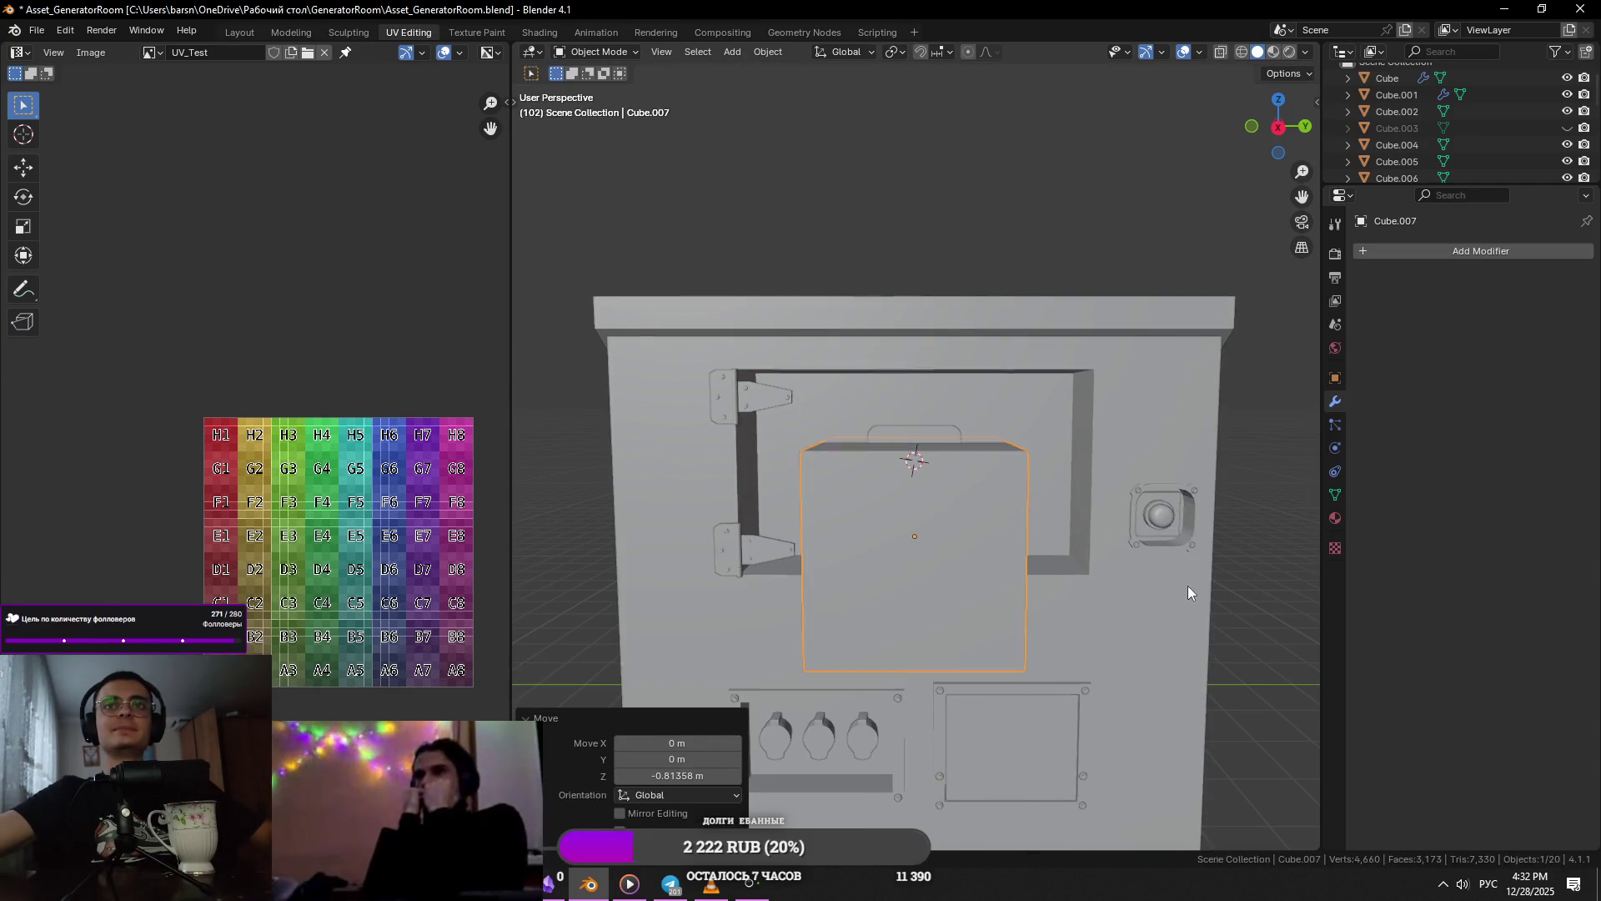
key("KP_Decimal")
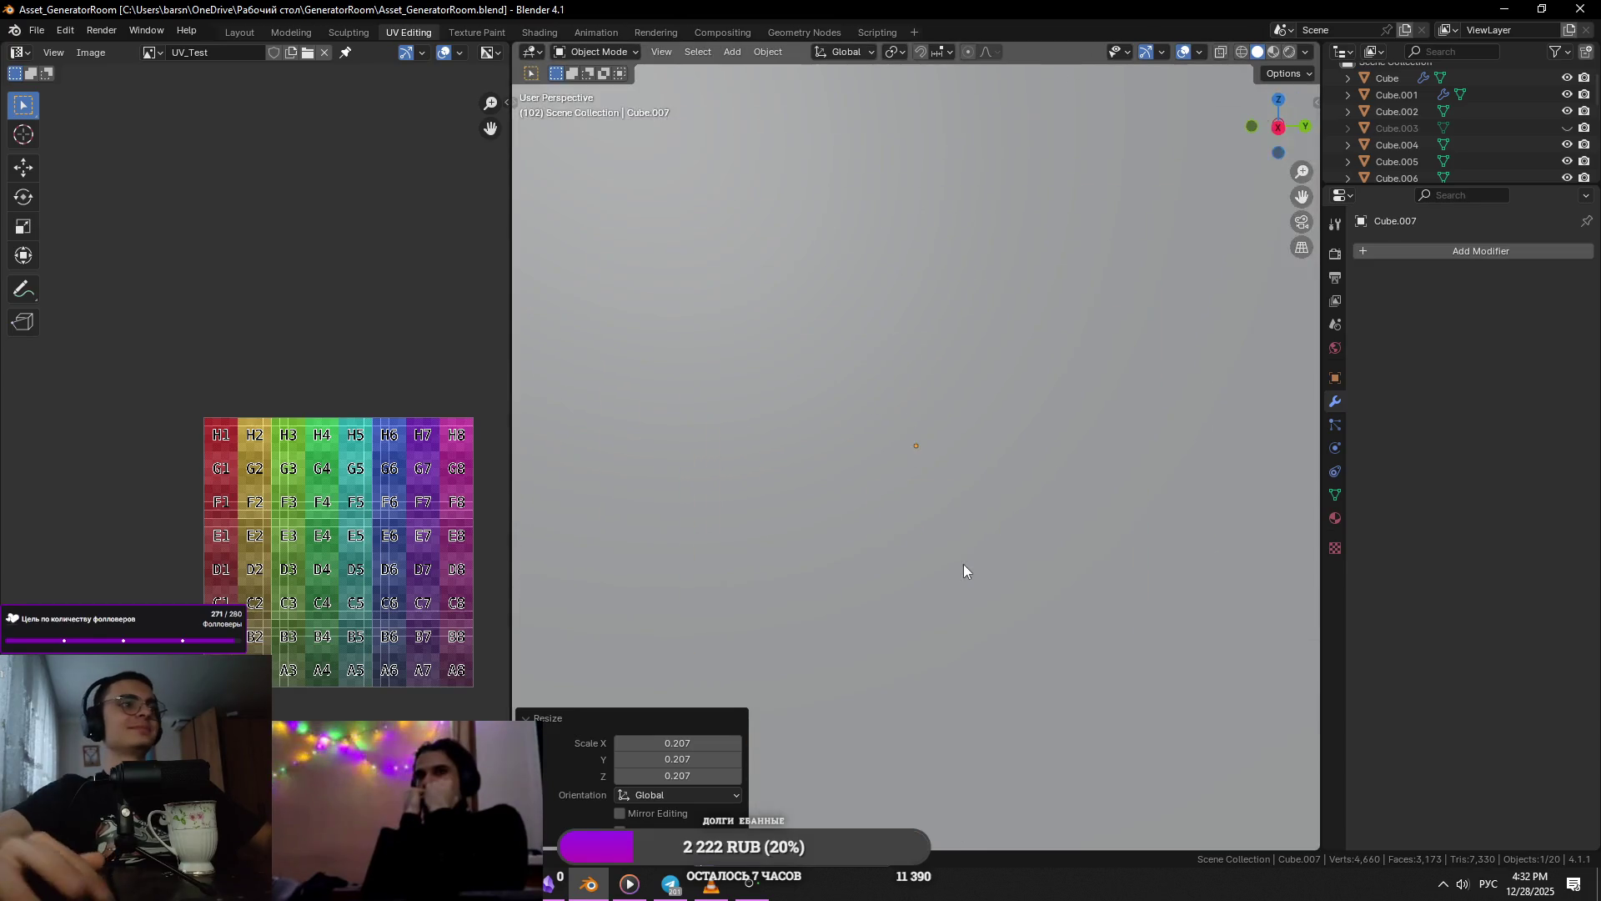
mouse_move(951, 411)
middle_mouse_down()
mouse_move(1001, 555)
mouse_move(998, 473)
mouse_move(1128, 464)
middle_mouse_up()
- Flatten the cube along X into a thin slab and move it along Y
key("s")
key("x")
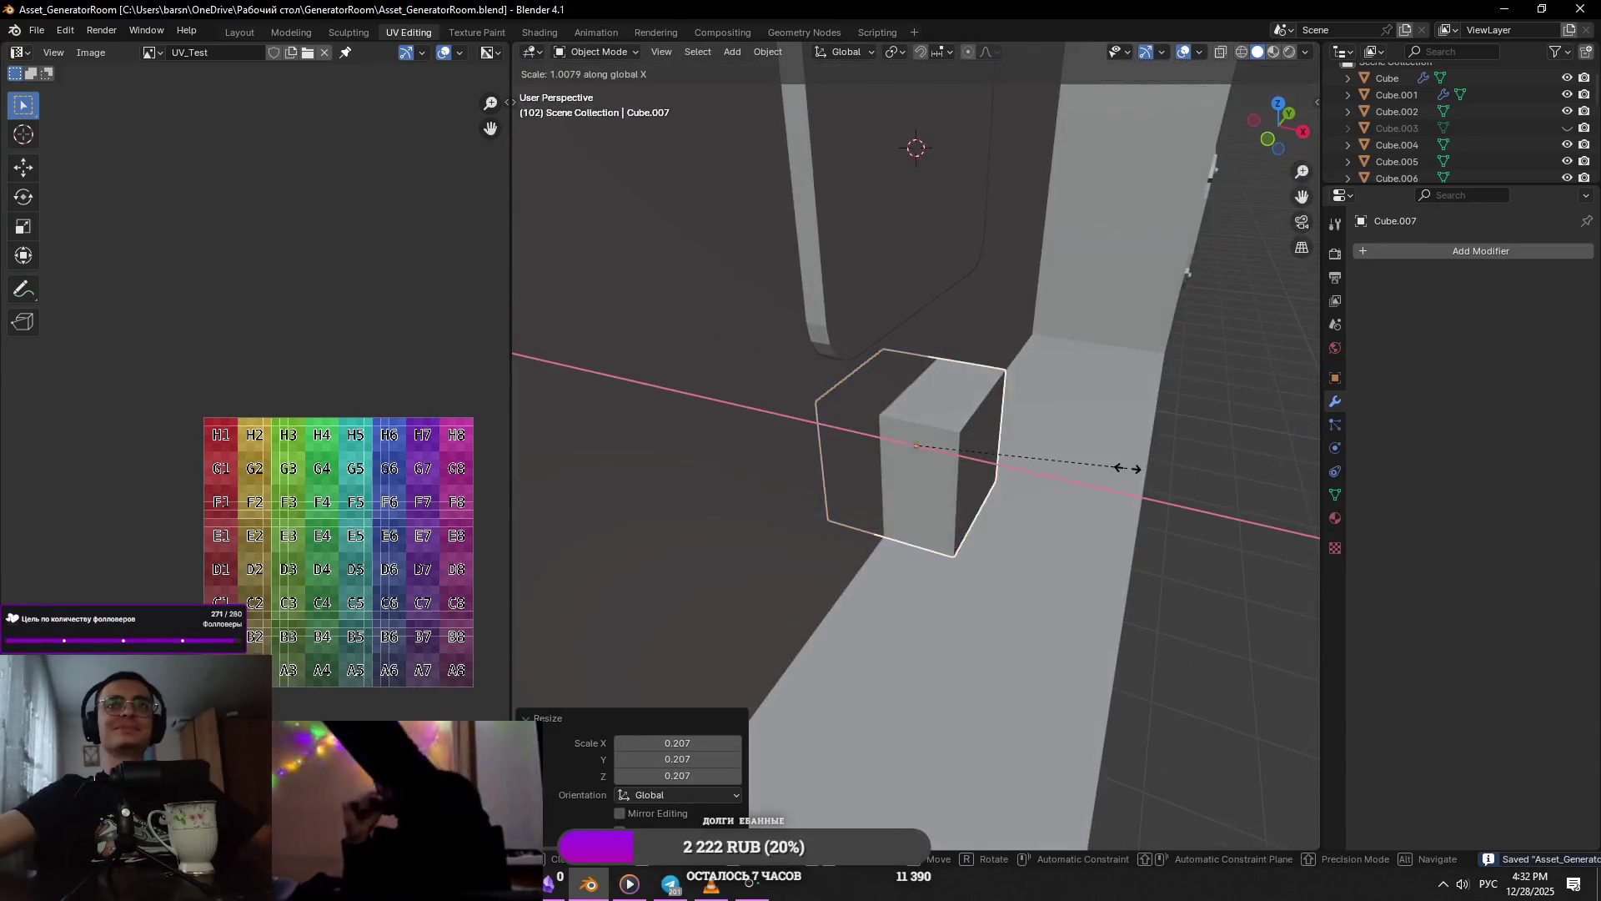
left_click(934, 422)
key("g")
key("x")
key("y")
left_click(859, 548)
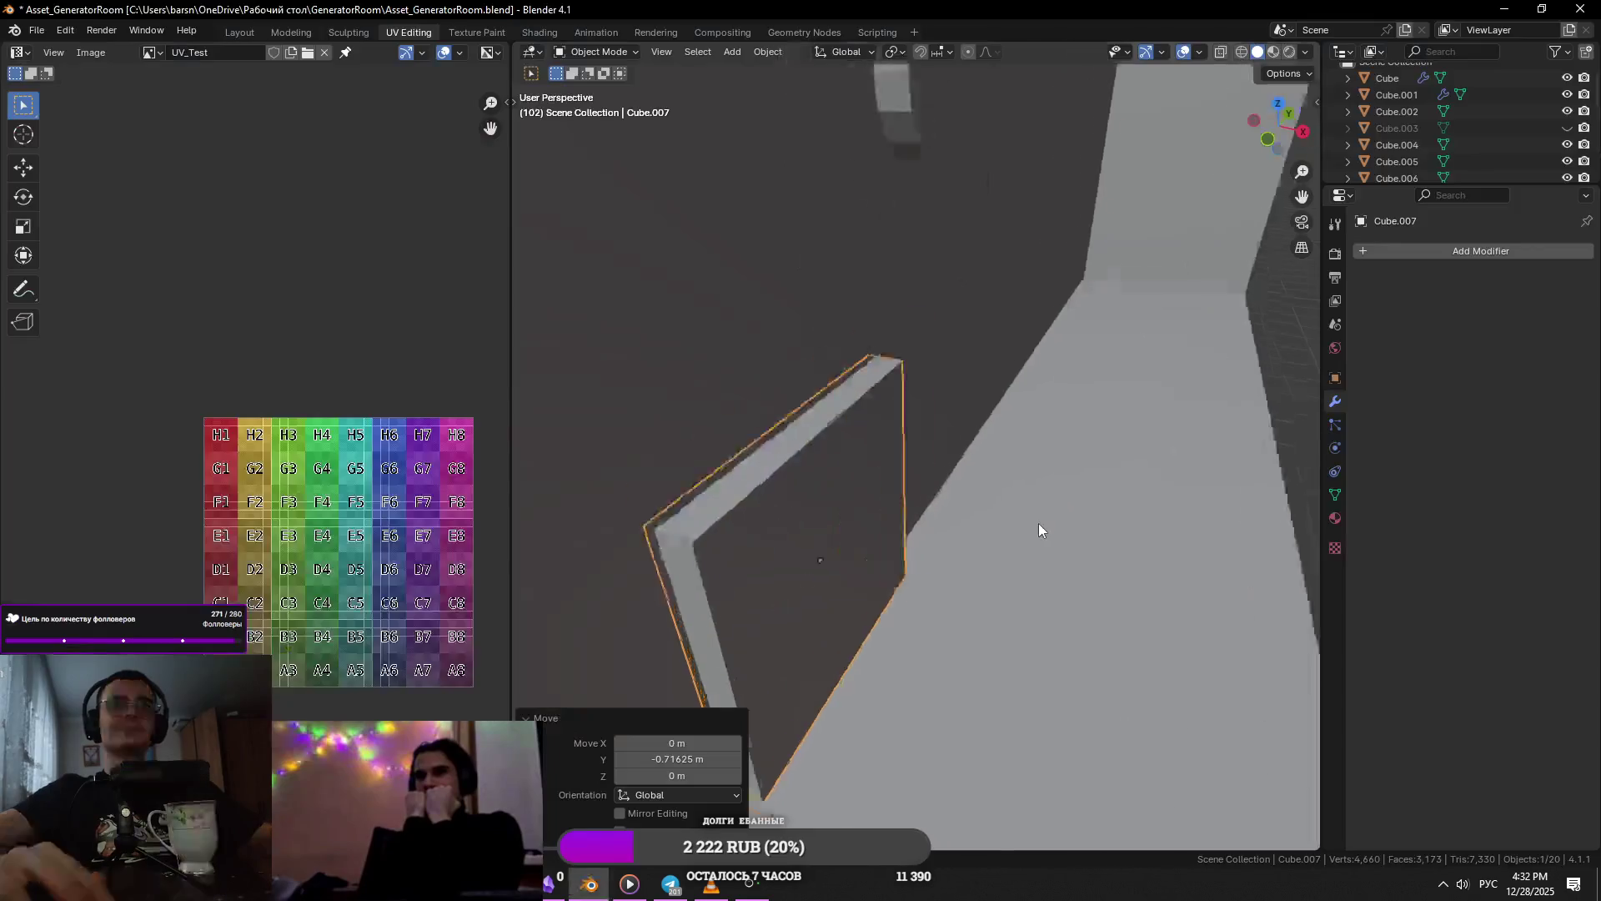
middle_click_drag(1038, 523, 983, 412)
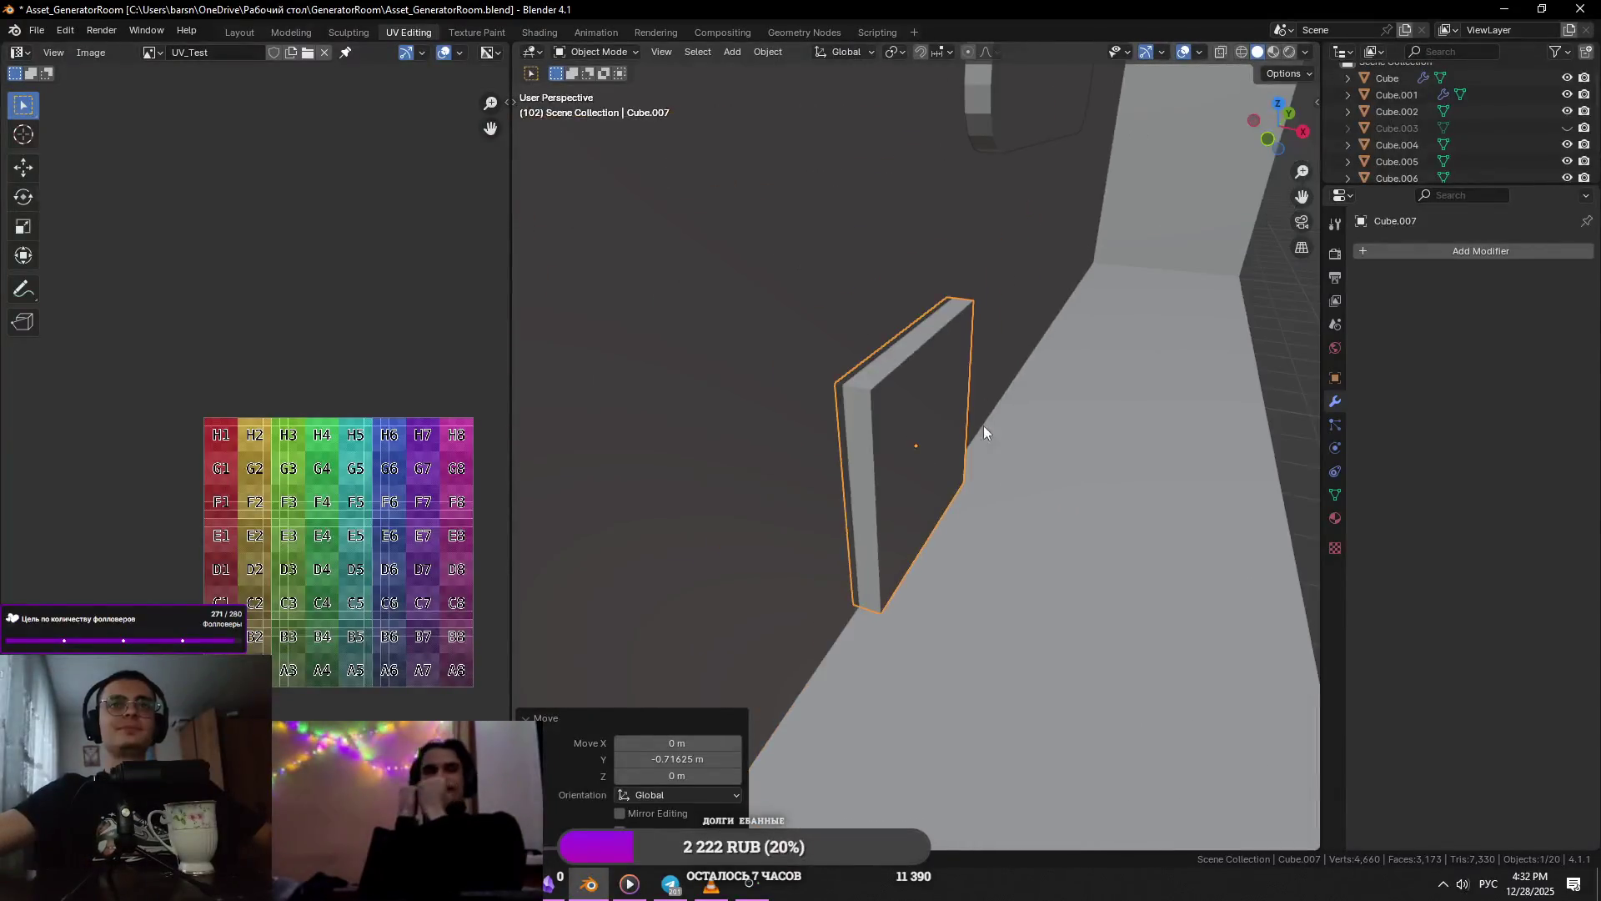
- Scale the slab's height to 0.75 along Z with sz.75
key("alt+Tab")
- Move the rounded panel Cube.004 0.781 along Y
key("alt+Tab")
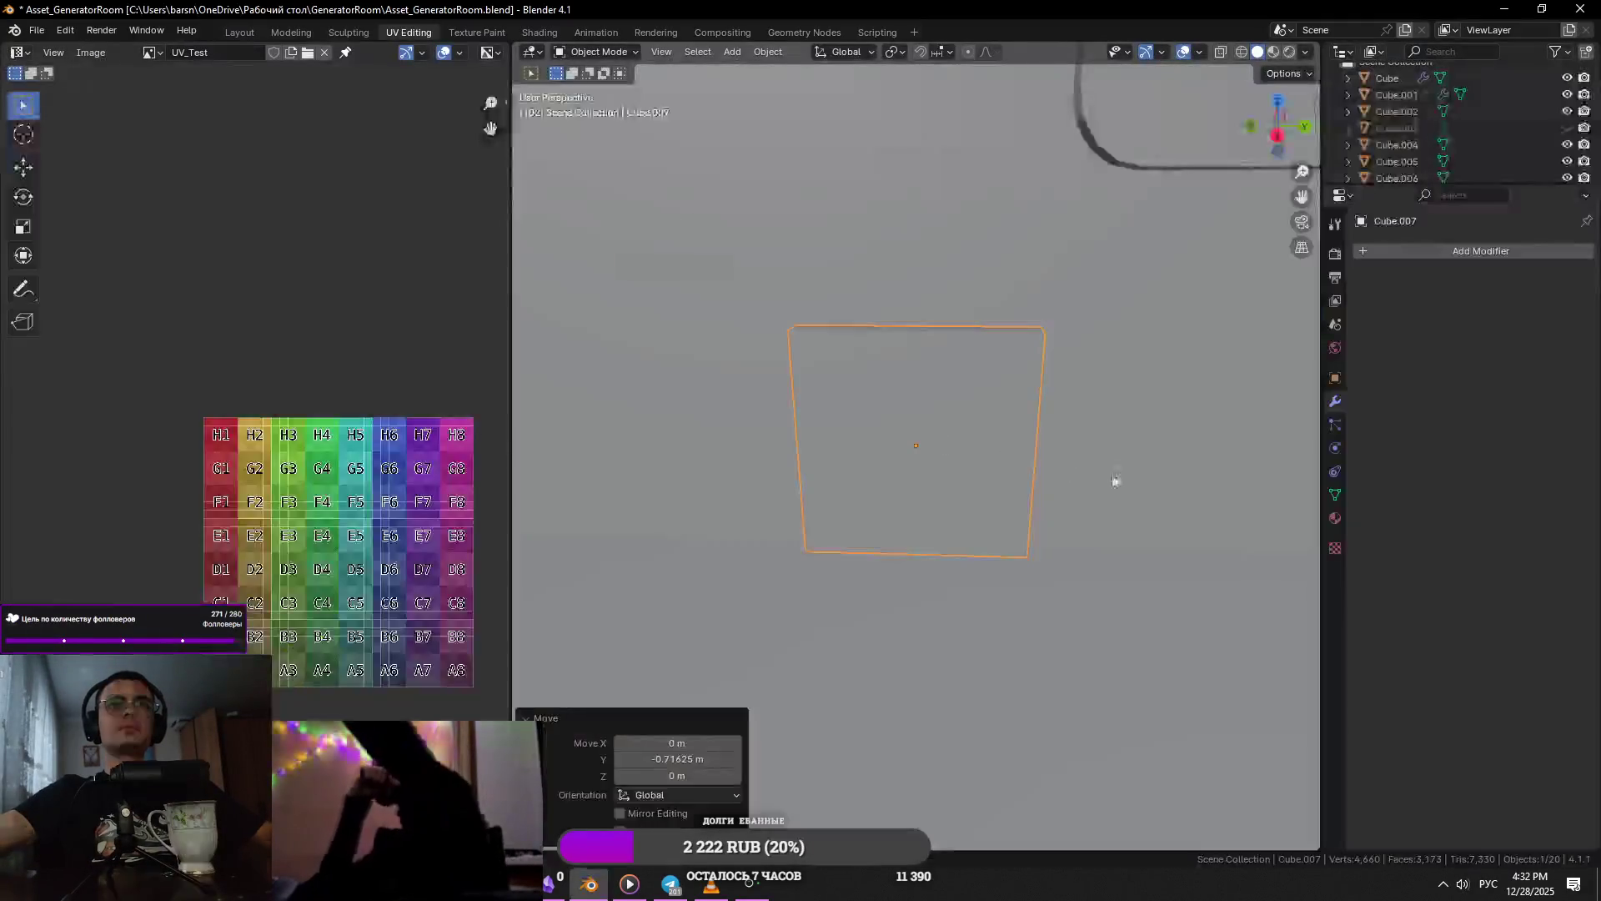
scroll(1113, 475, "down", 3)
middle_click_drag(1075, 487, 1094, 467)
type("sz.75")
key("Return")
left_click(1079, 372)
mouse_move(1079, 379)
middle_mouse_down()
mouse_move(916, 417)
mouse_move(965, 407)
middle_mouse_up()
key("alt+Tab")
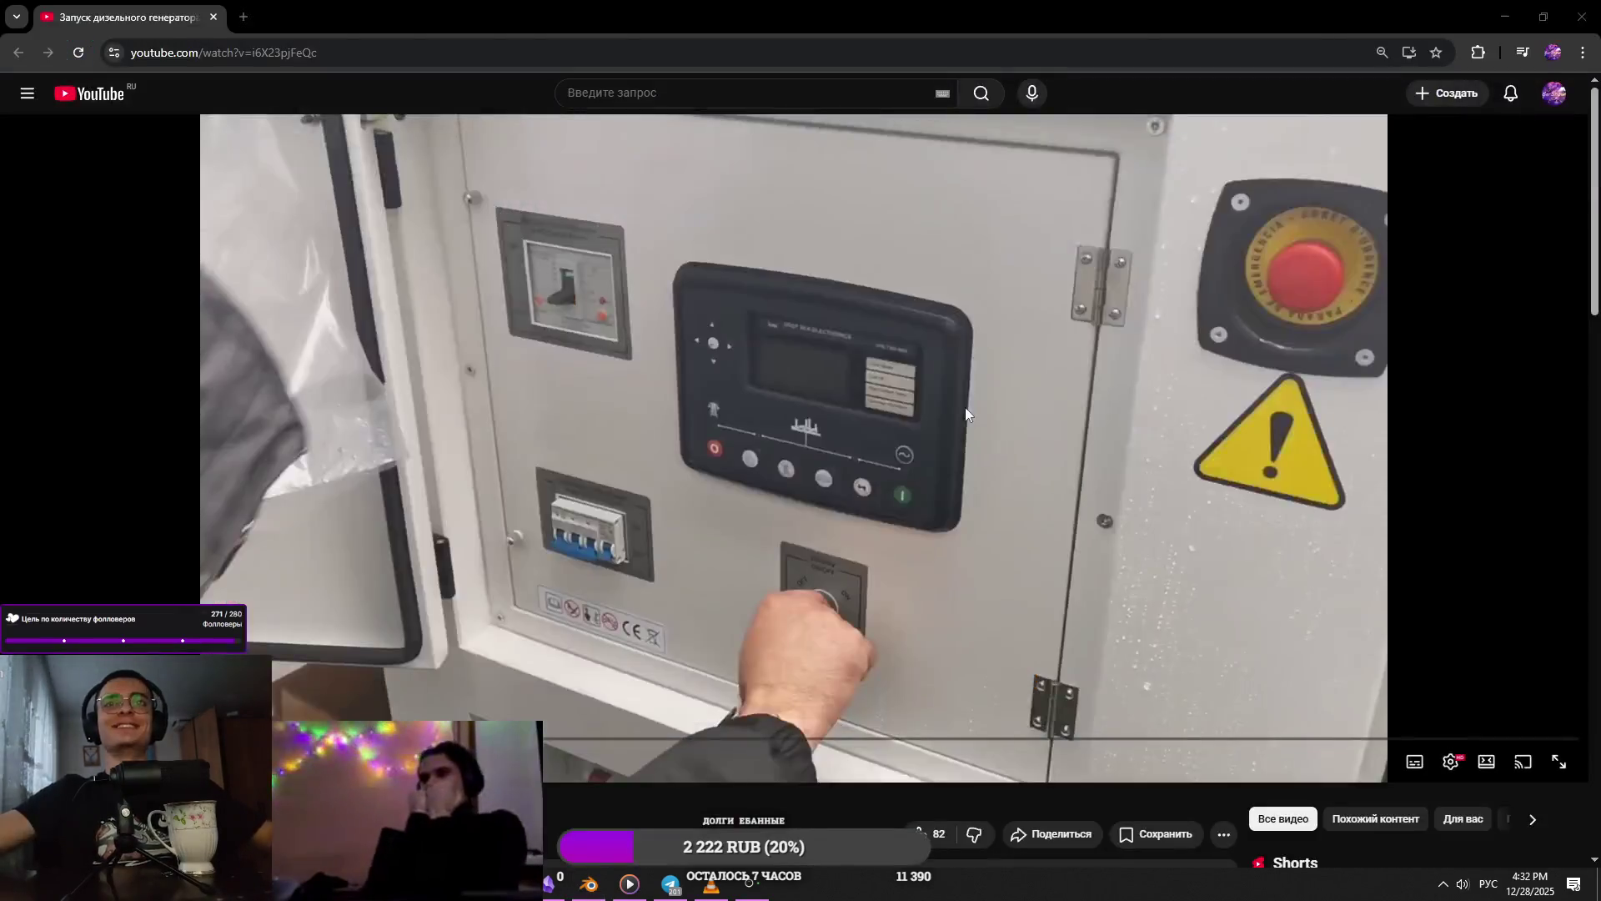
key("alt+Tab")
key("g")
key("Escape")
key("g")
key("y")
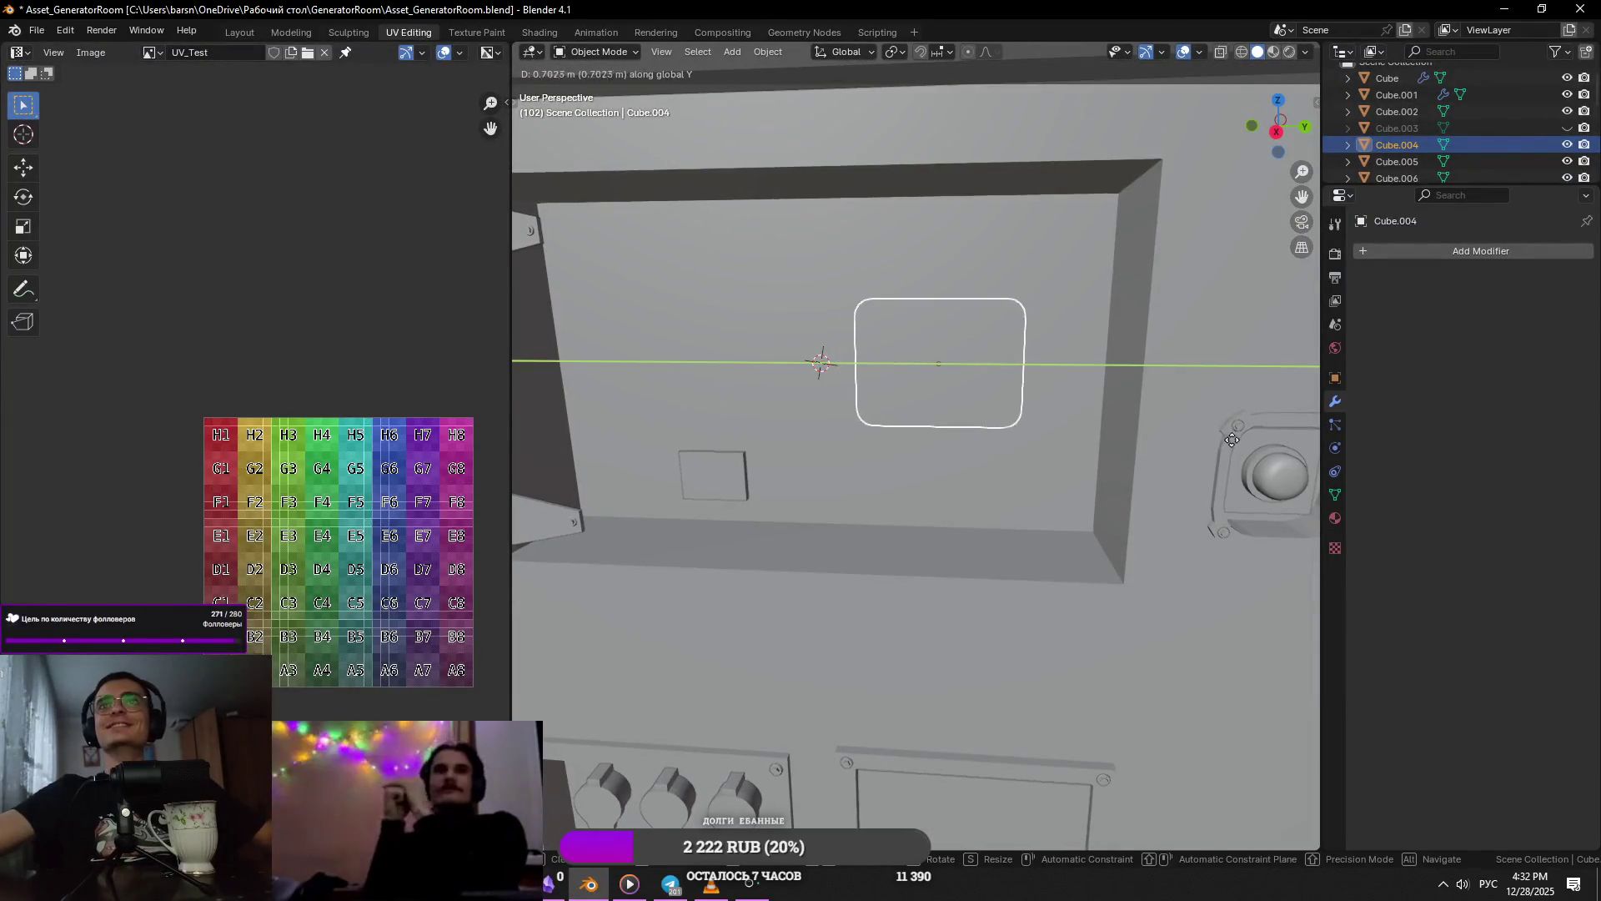
left_click(1104, 443)
scroll(1011, 479, "down", 5)
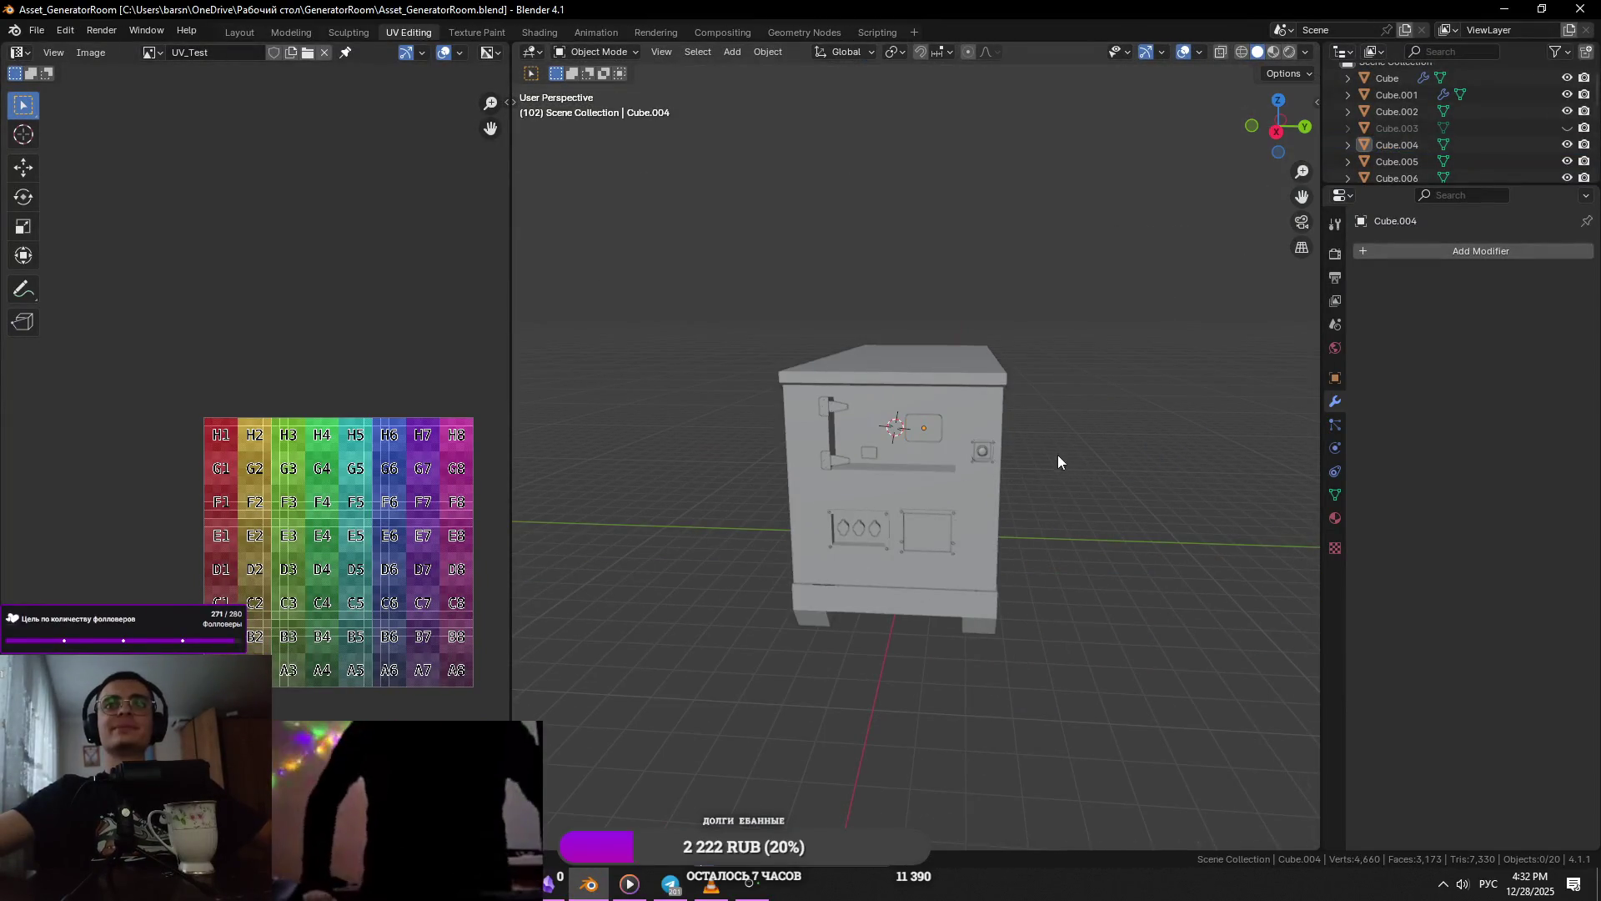
scroll(939, 425, "up", 4)
scroll(924, 429, "up", 8)
scroll(924, 429, "down", 5)
middle_click_drag(933, 512, 1104, 522)
- Save, and enlarge the panel's faces to 1.092 in Y and Z only
key("Tab")
key("ctrl+s")
key("s")
key("shift+x")
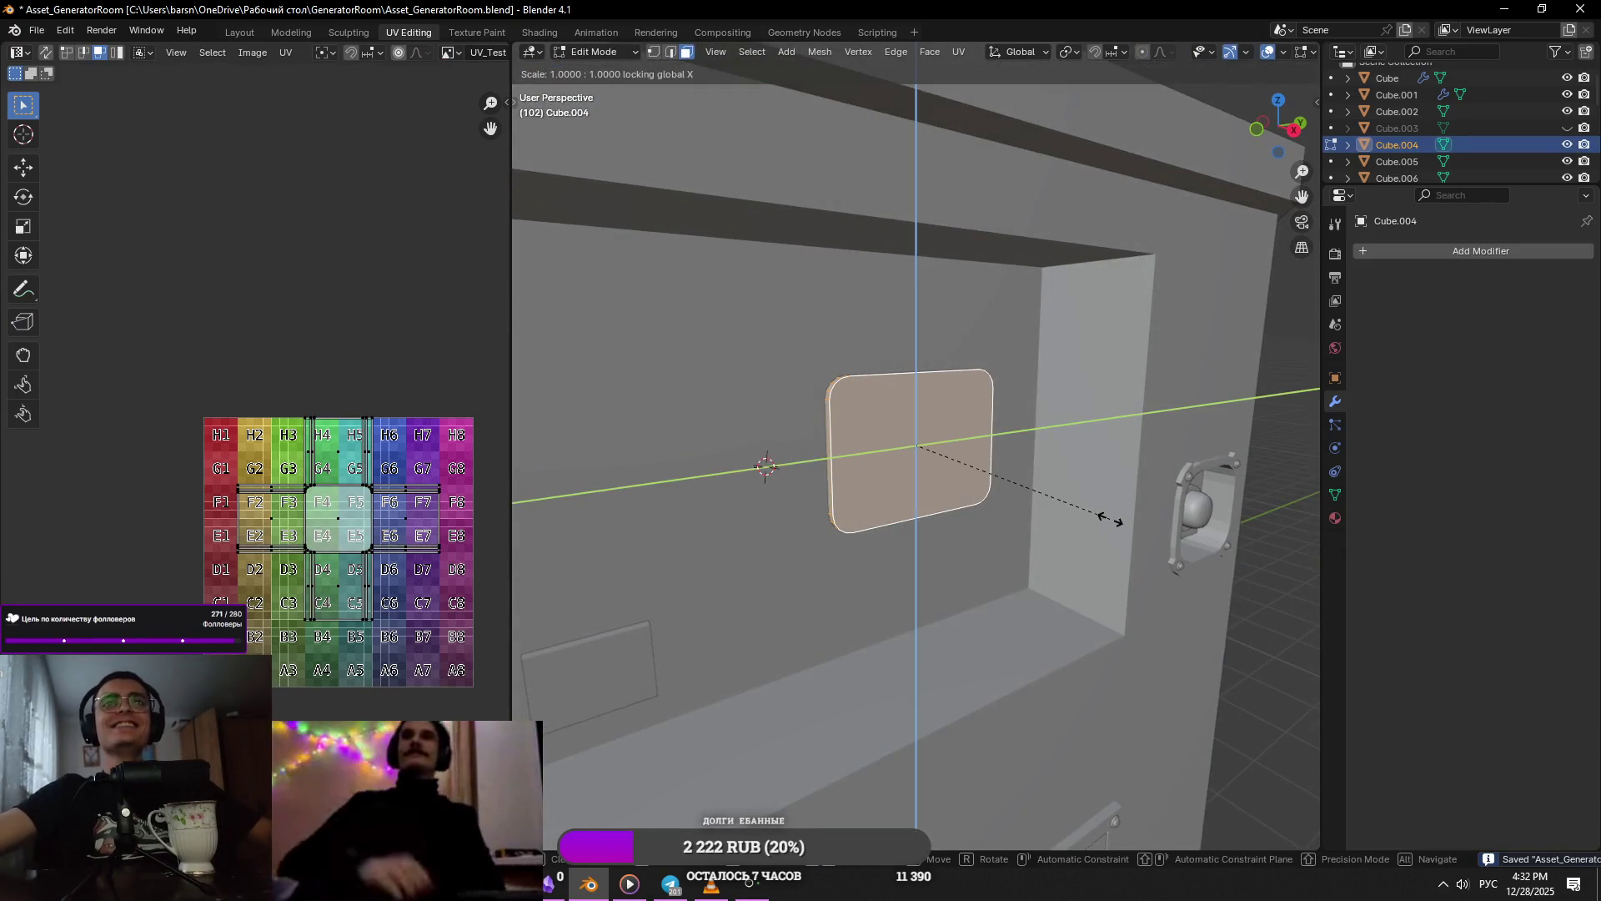
left_click(1110, 525)
scroll(1109, 527, "down", 5)
key("Tab")
- Select the small slab Cube.007 and frame it in the front view
middle_click_drag(1109, 528, 857, 494)
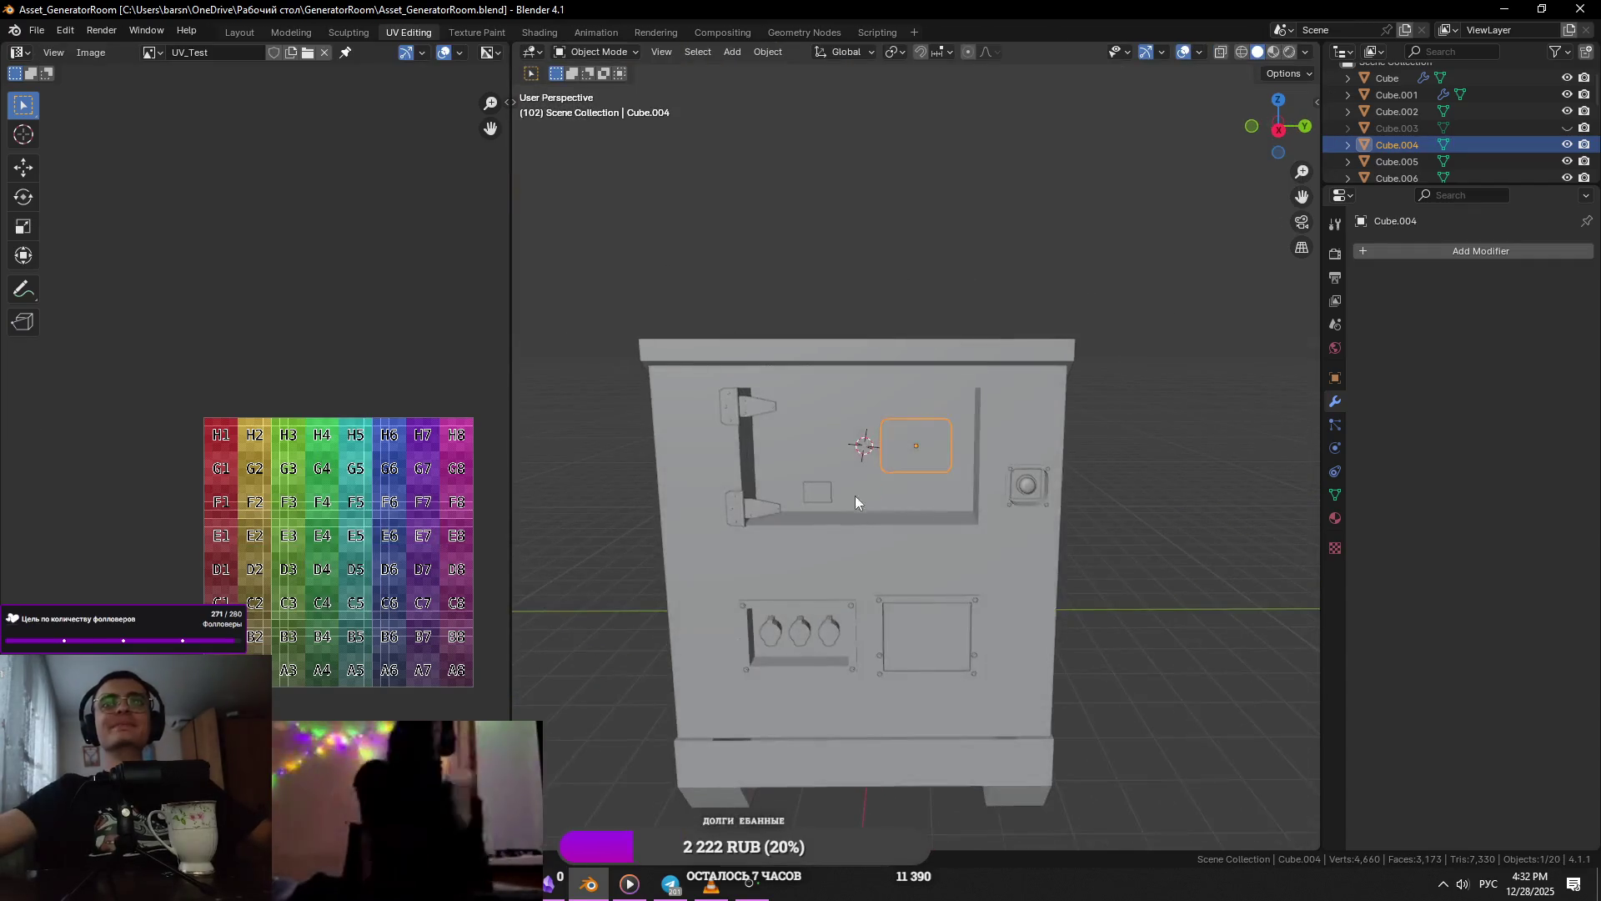
left_click(829, 490)
key("KP_Decimal")
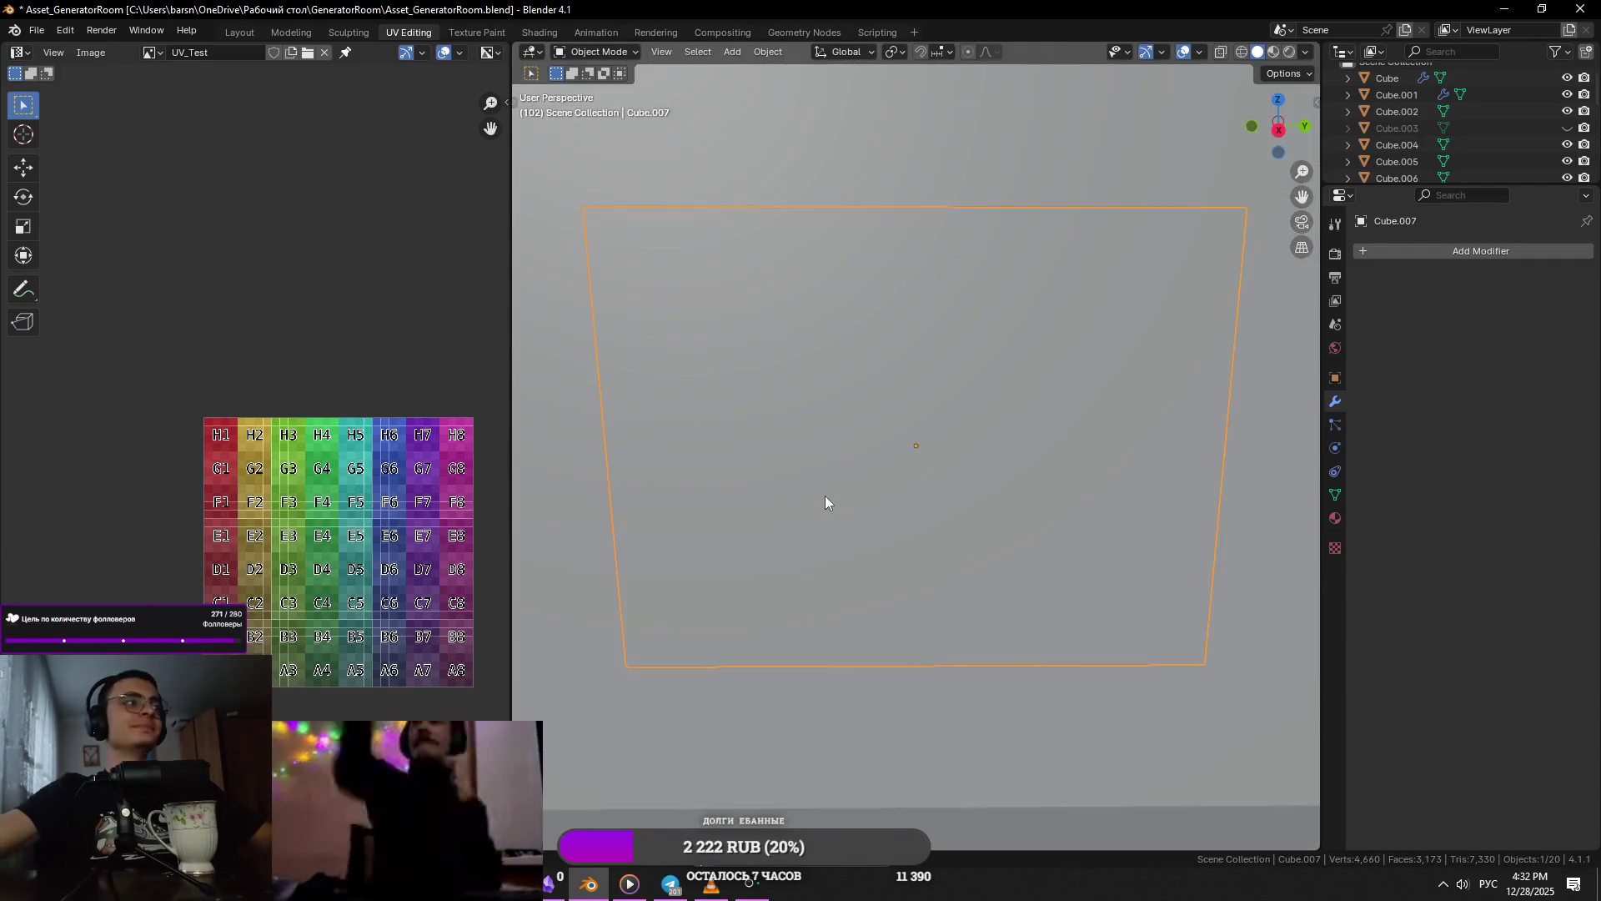
- Compare the selected panel against the generator reference video
scroll(819, 508, "down", 6)
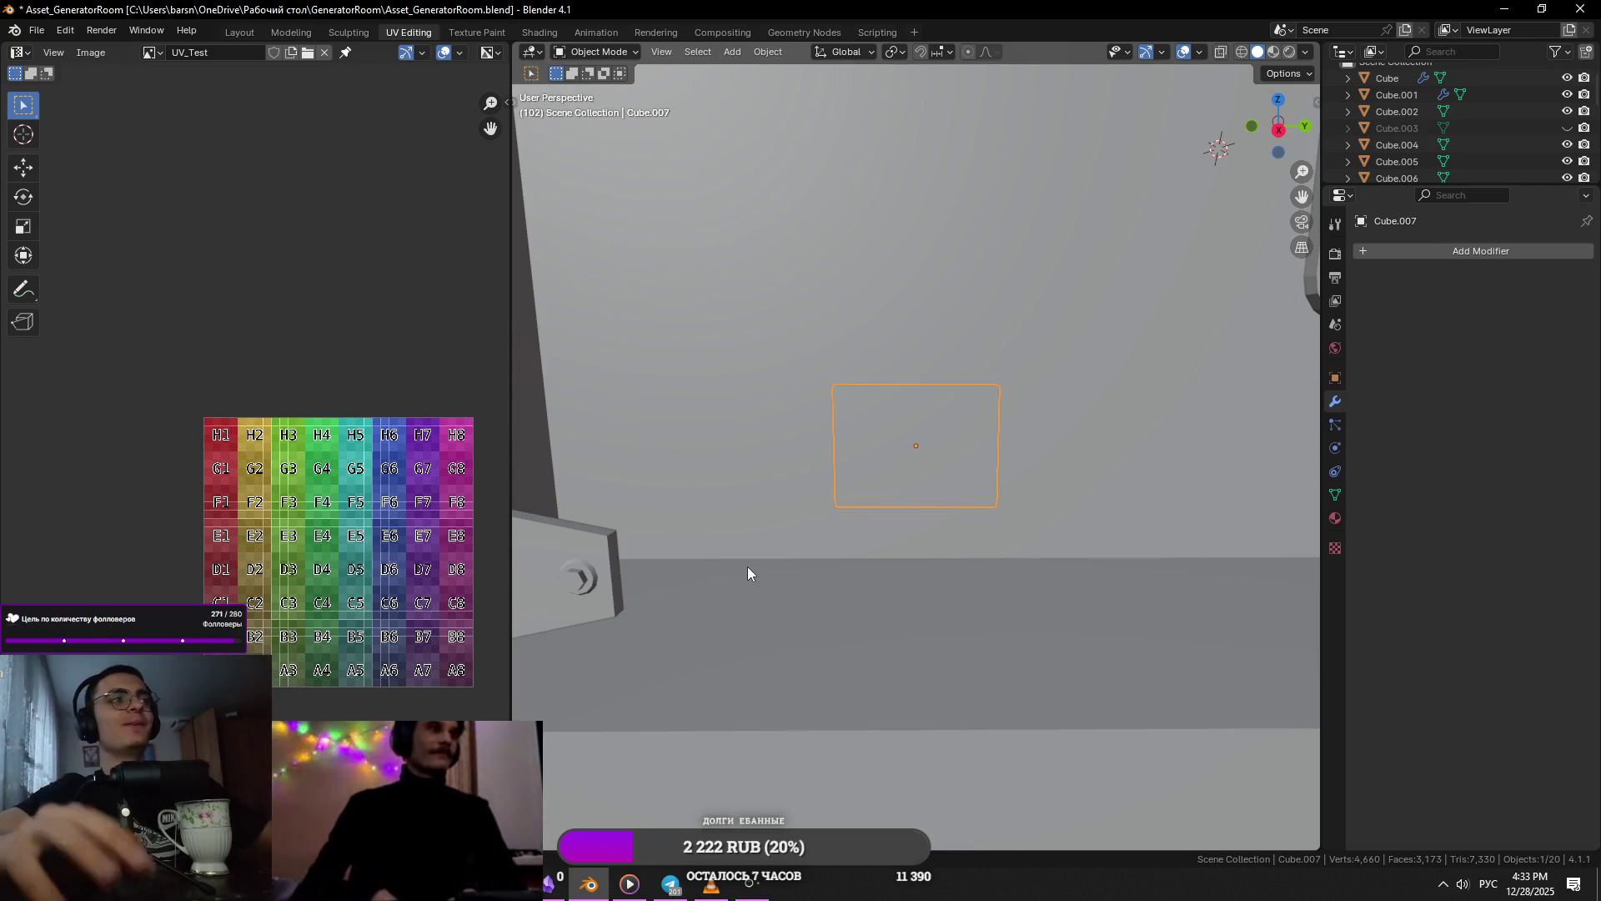
scroll(747, 573, "up", 5)
right_click(747, 567)
key("alt+Tab")
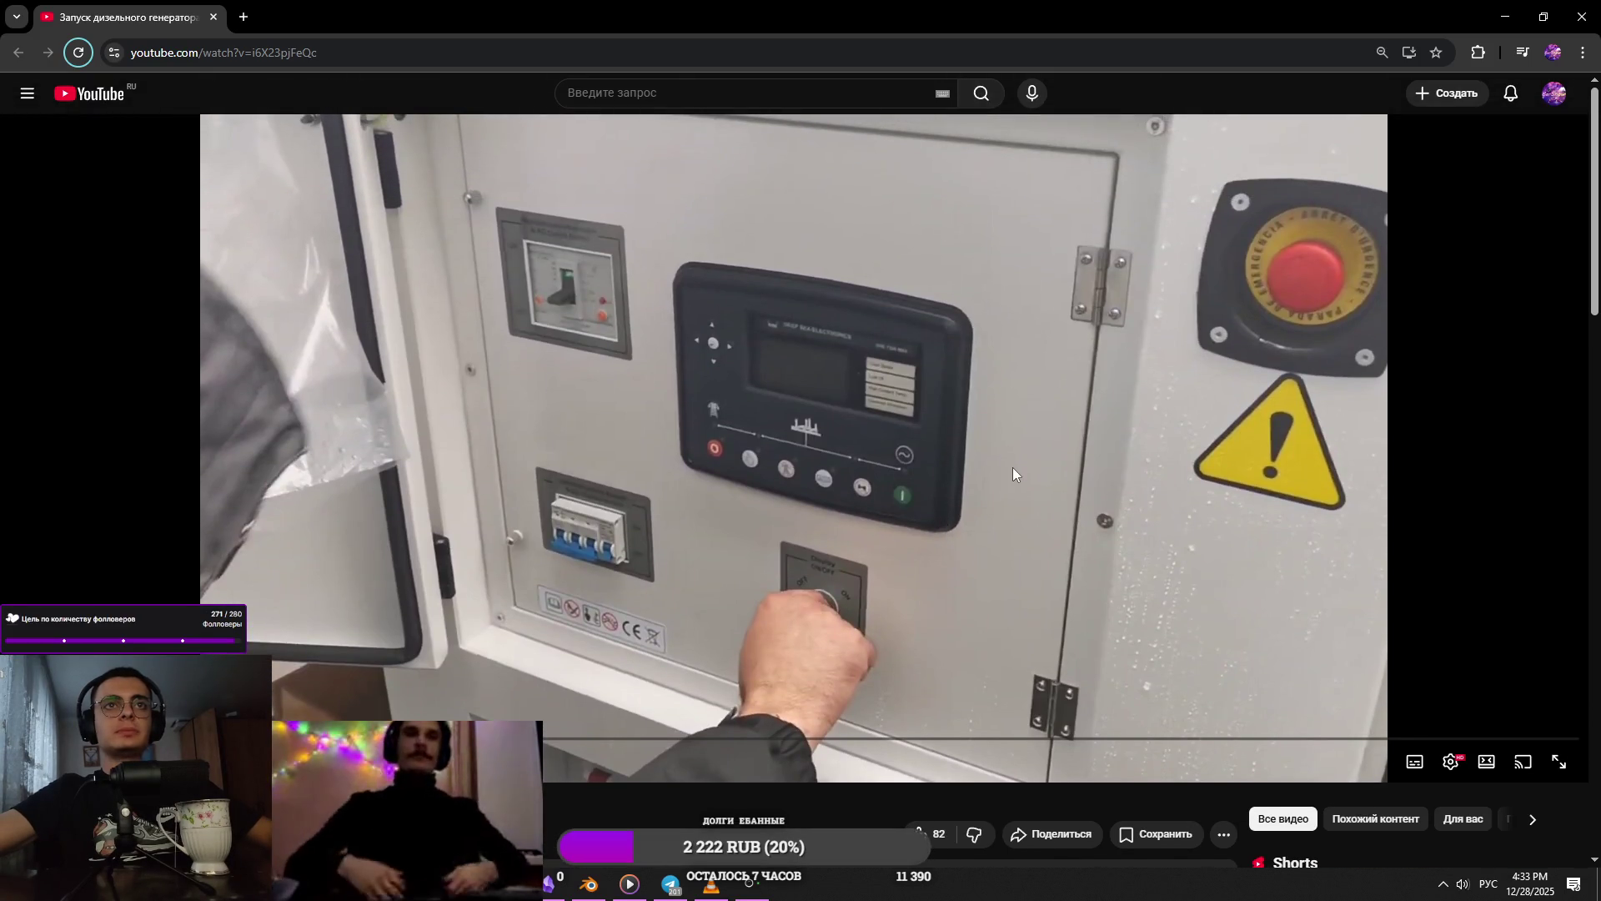
key("alt+Tab")
- Frame the thin Cube.007 plate, put it in Edit Mode, and save the blend file
scroll(998, 459, "down", 5)
middle_click_drag(859, 467, 920, 455)
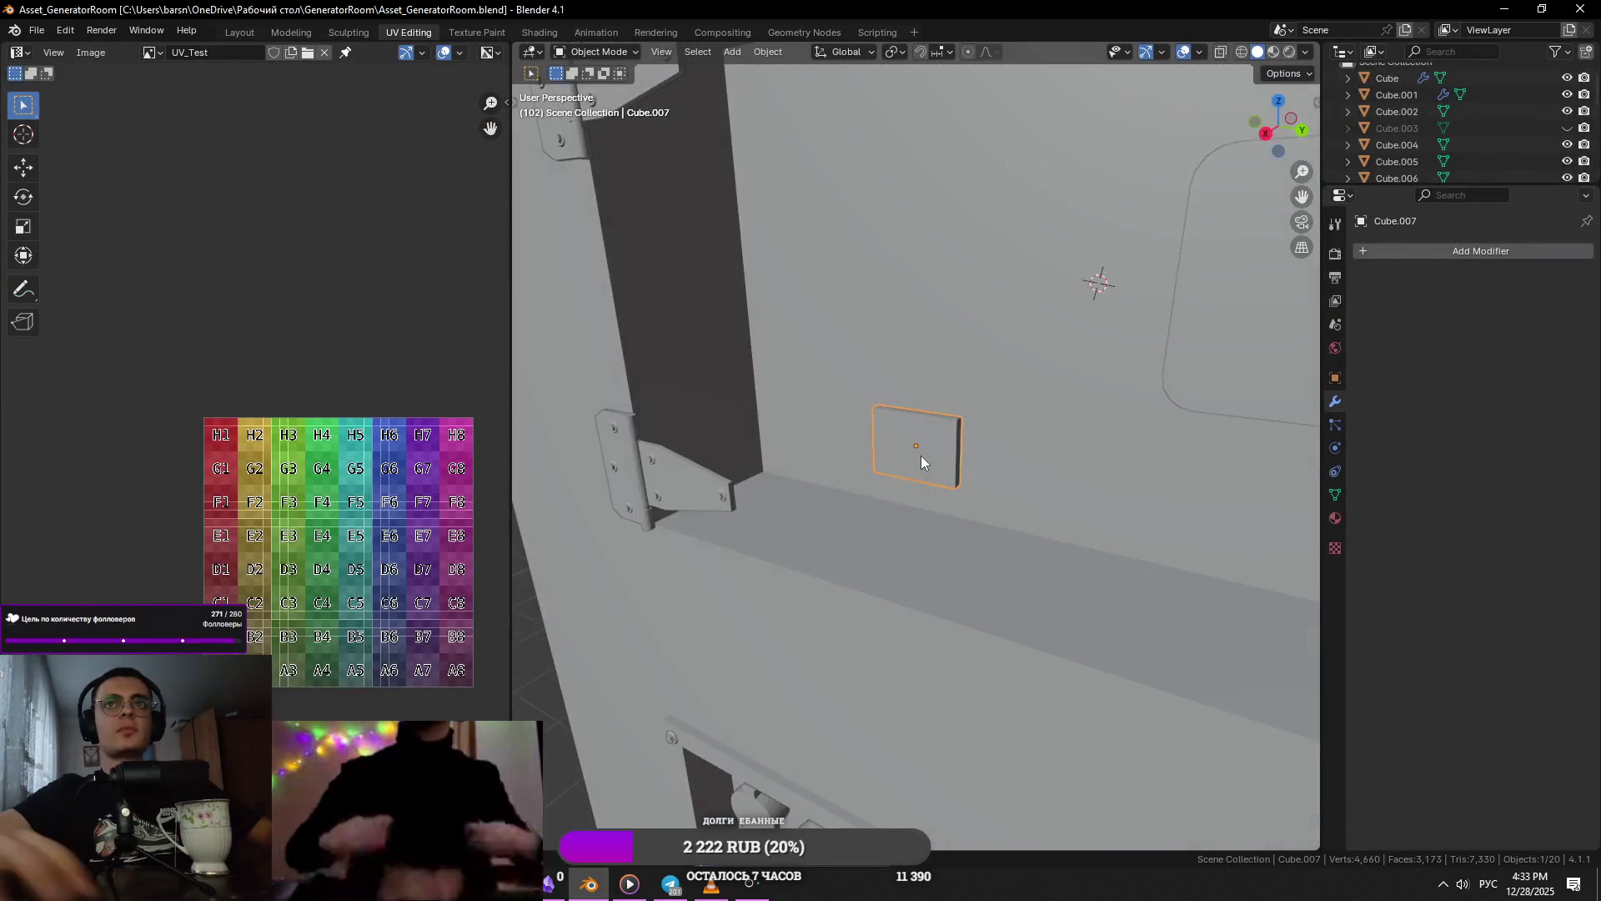
scroll(886, 462, "up", 5)
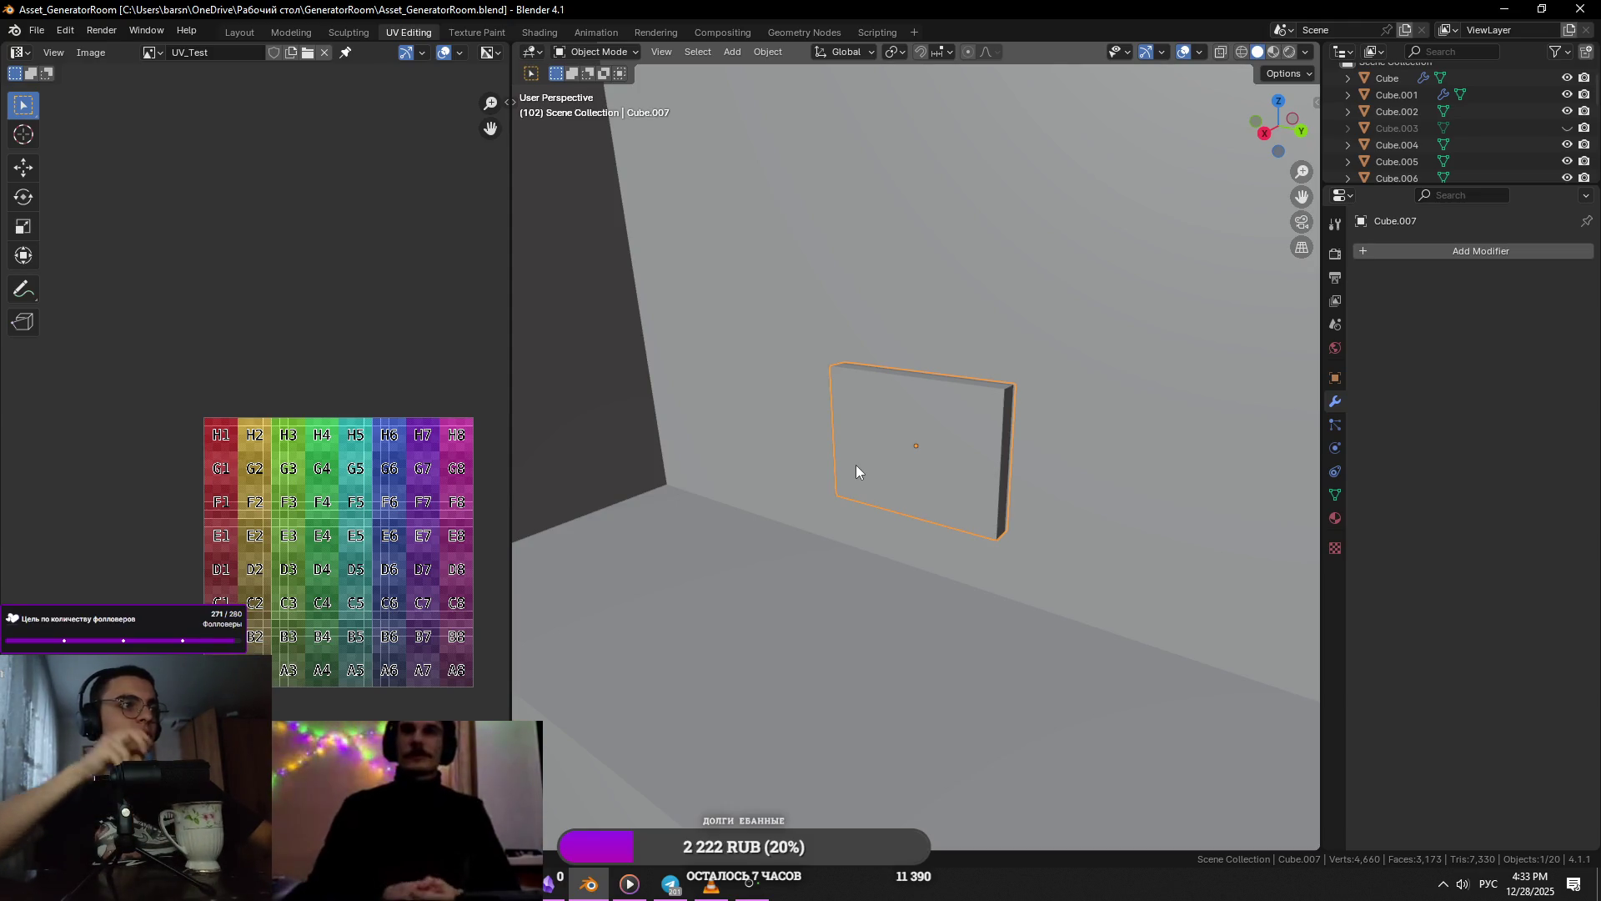
key("Tab")
key("alt+Tab")
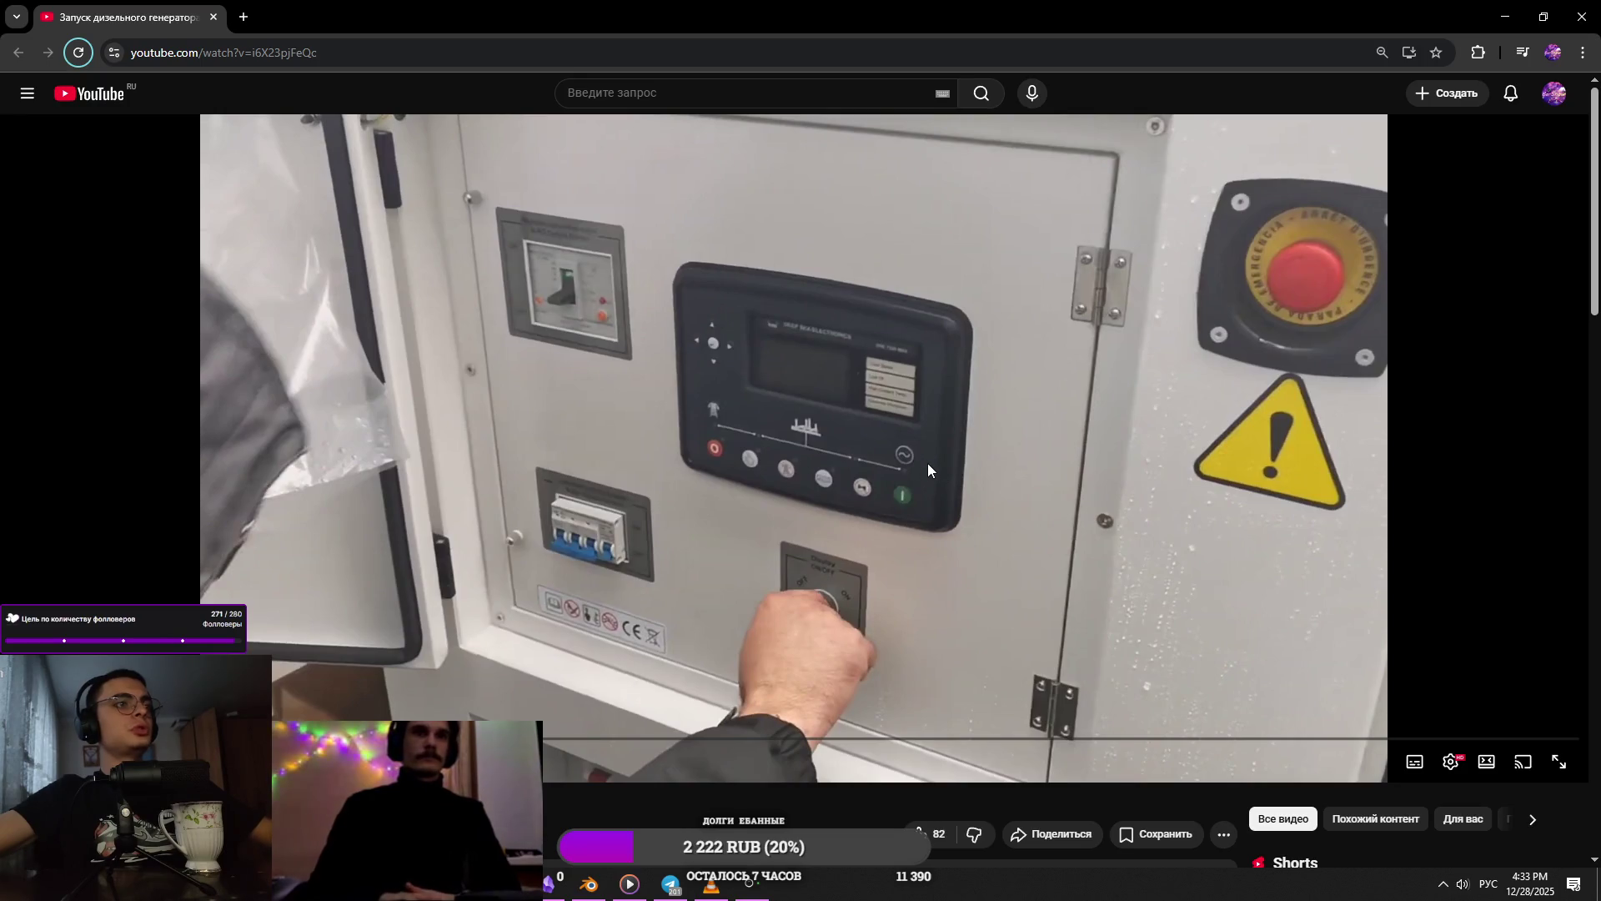
key("alt+Tab")
key("ctrl+s")
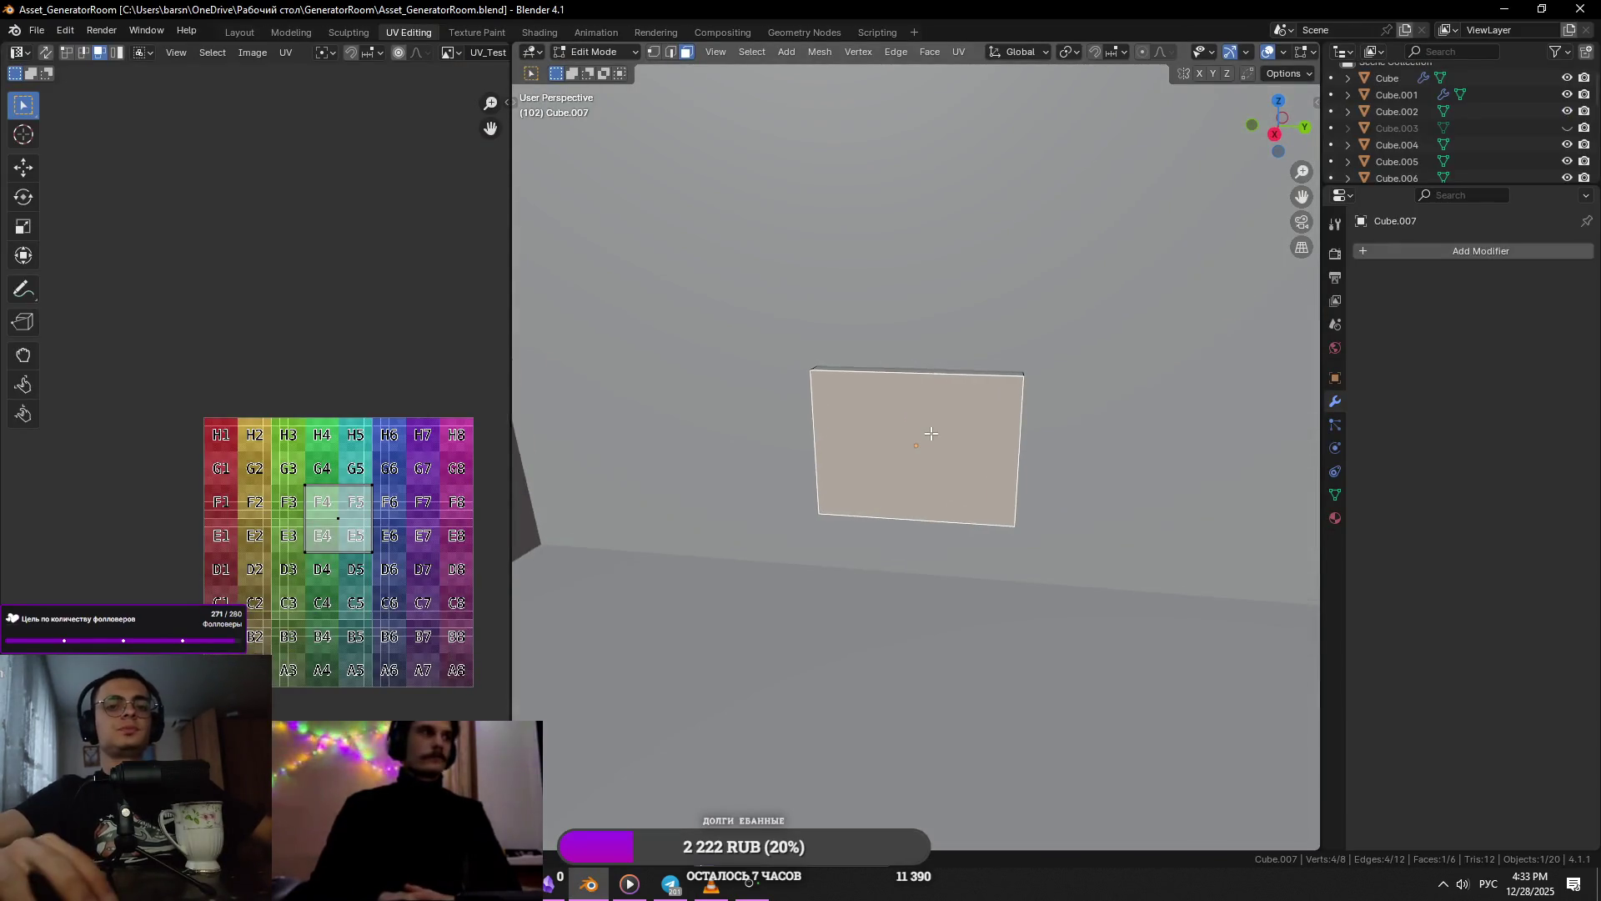
- Glance back at the generator reference video before modelling
scroll(924, 427, "up", 3)
scroll(1003, 431, "down", 8)
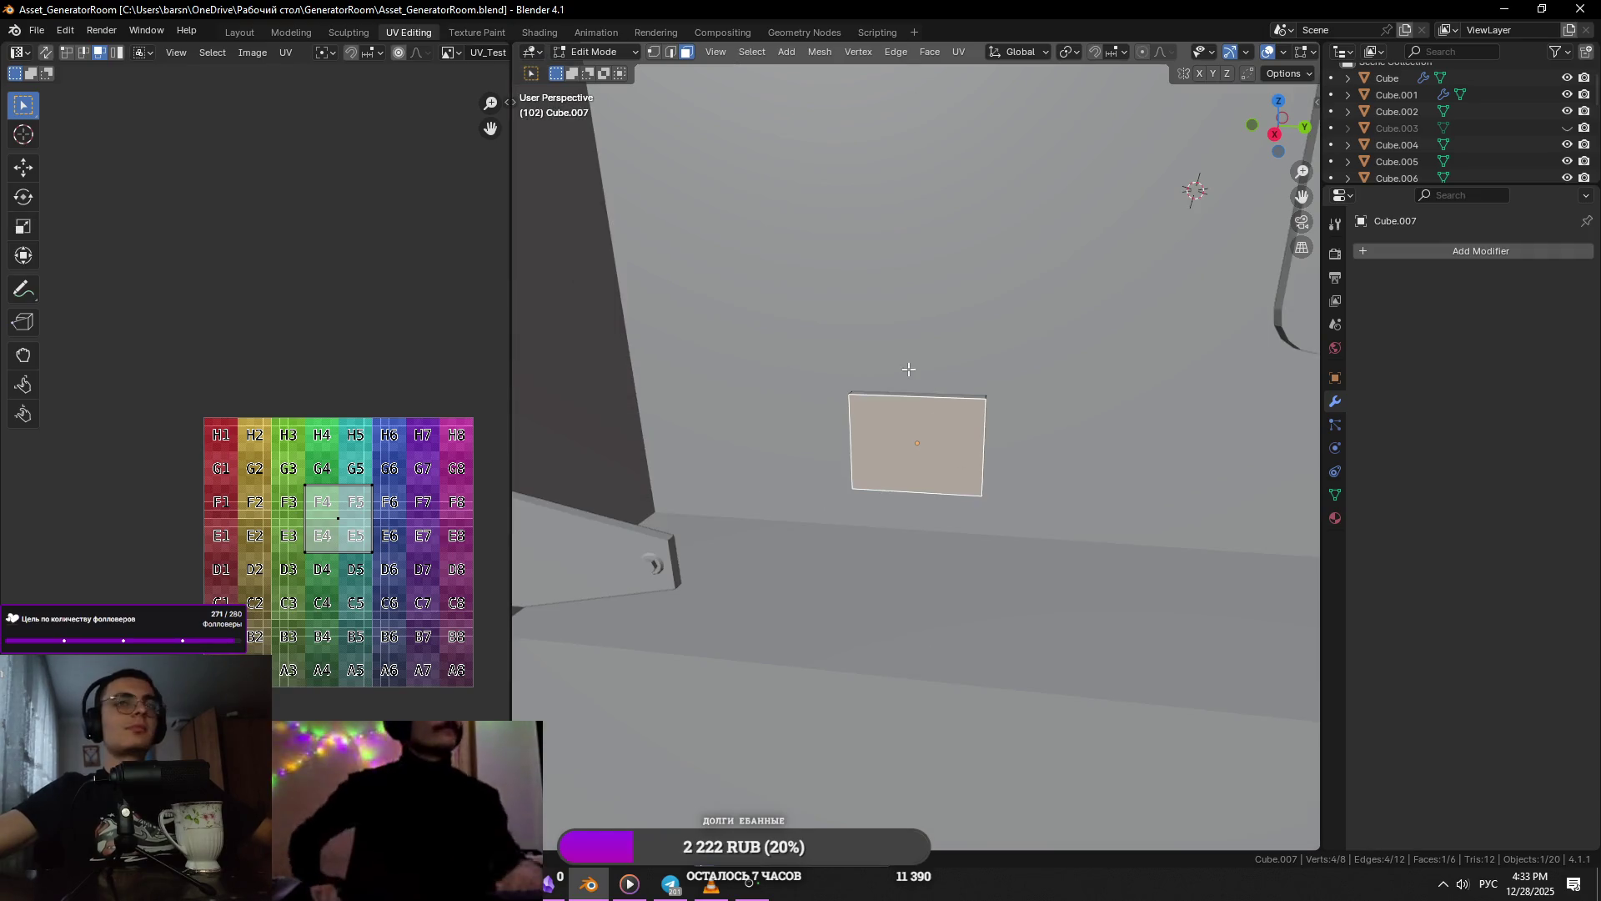
scroll(950, 451, "up", 4)
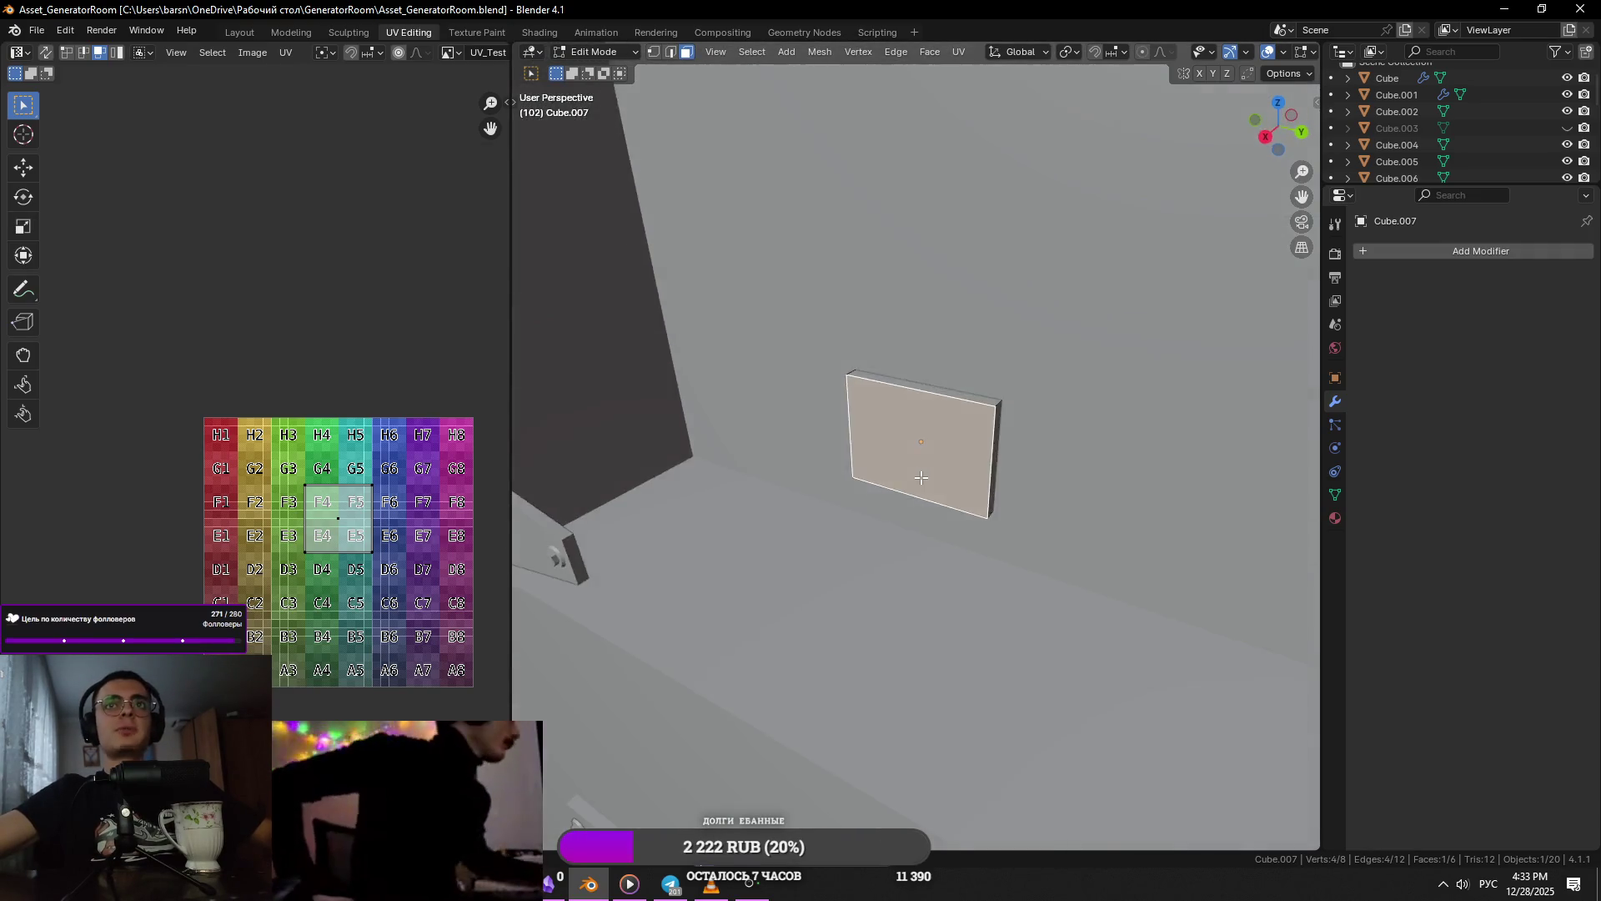
key("alt+Tab")
key("alt+Tab")
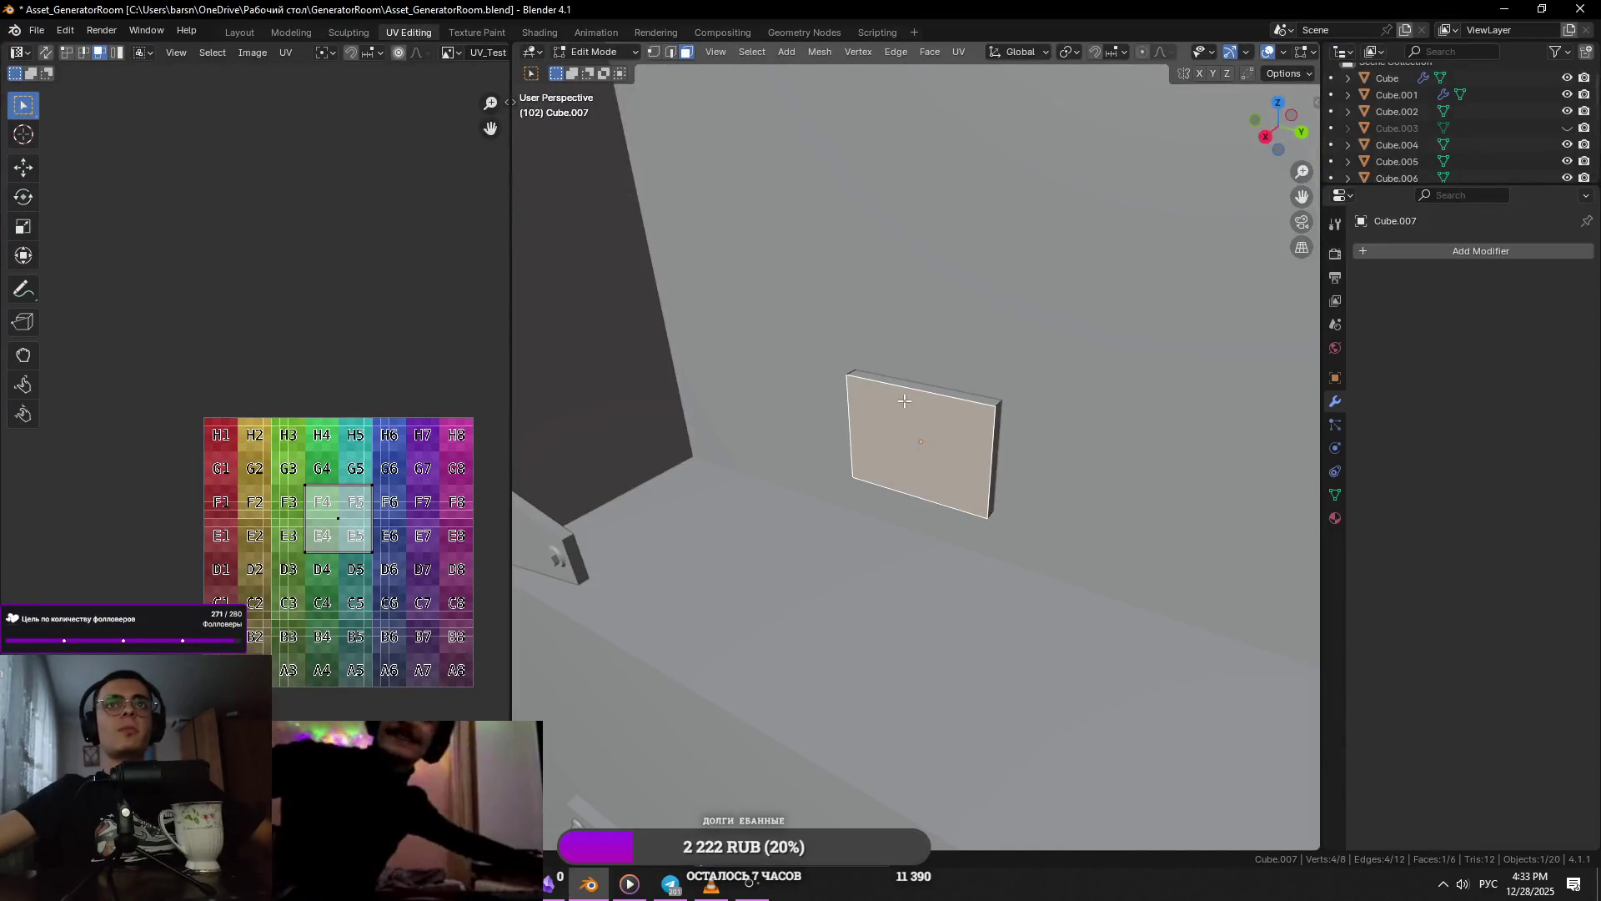
key("alt+Tab")
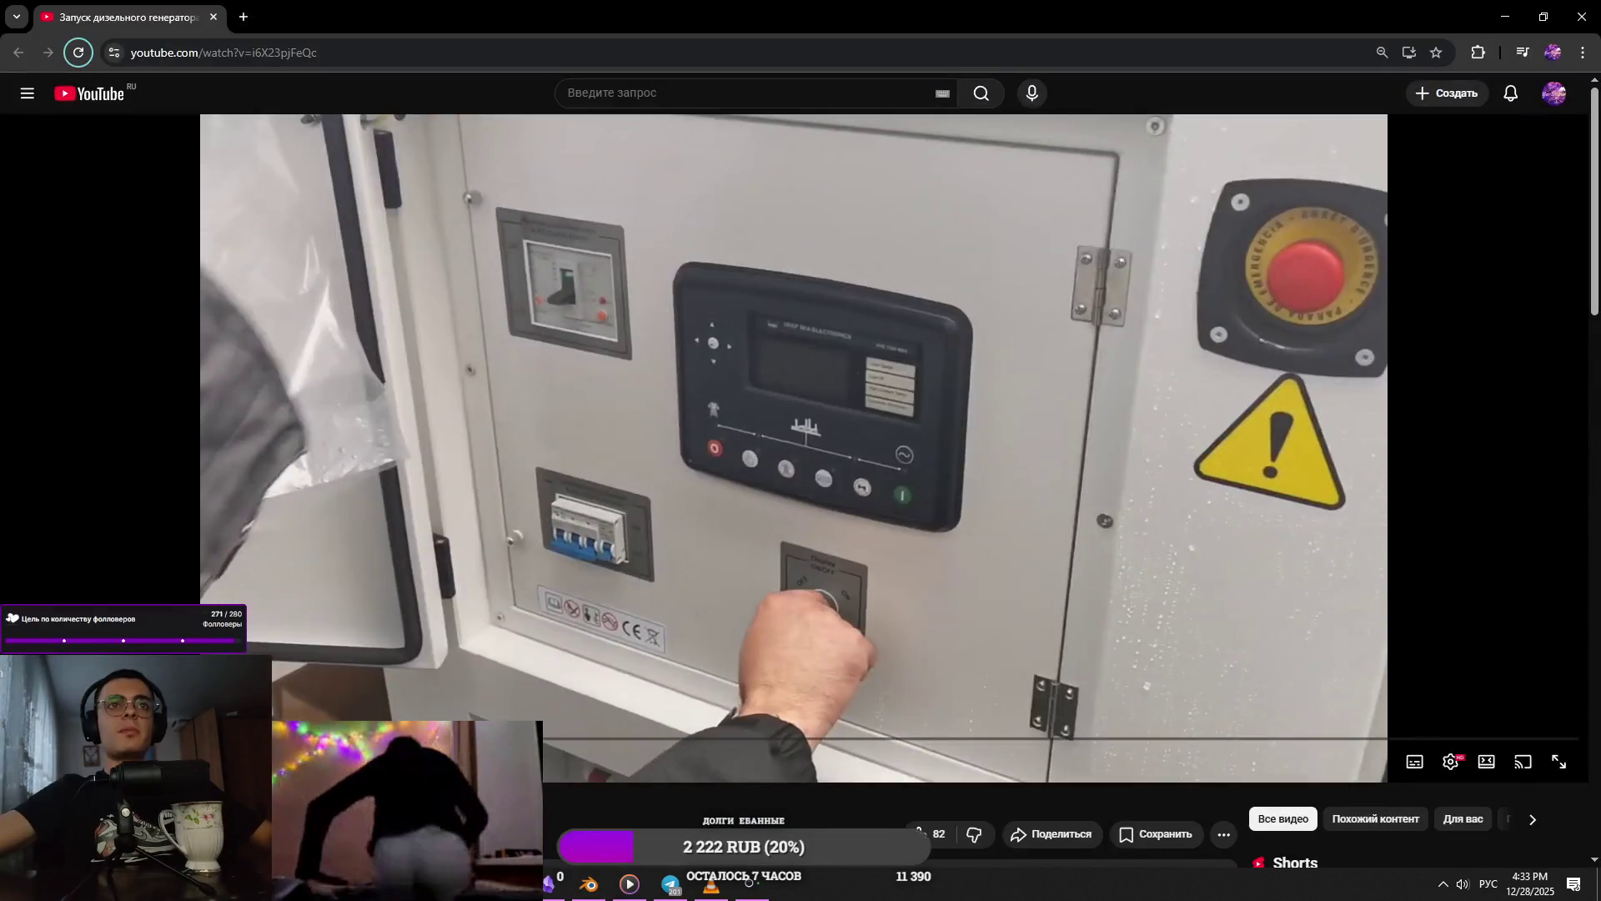
key("alt+Tab")
- Add a cube at the selected face, scaled down to 0.094 and flattened along Y
key("shift+s")
left_click(926, 559)
key("shift+a")
left_click(971, 515)
key("s")
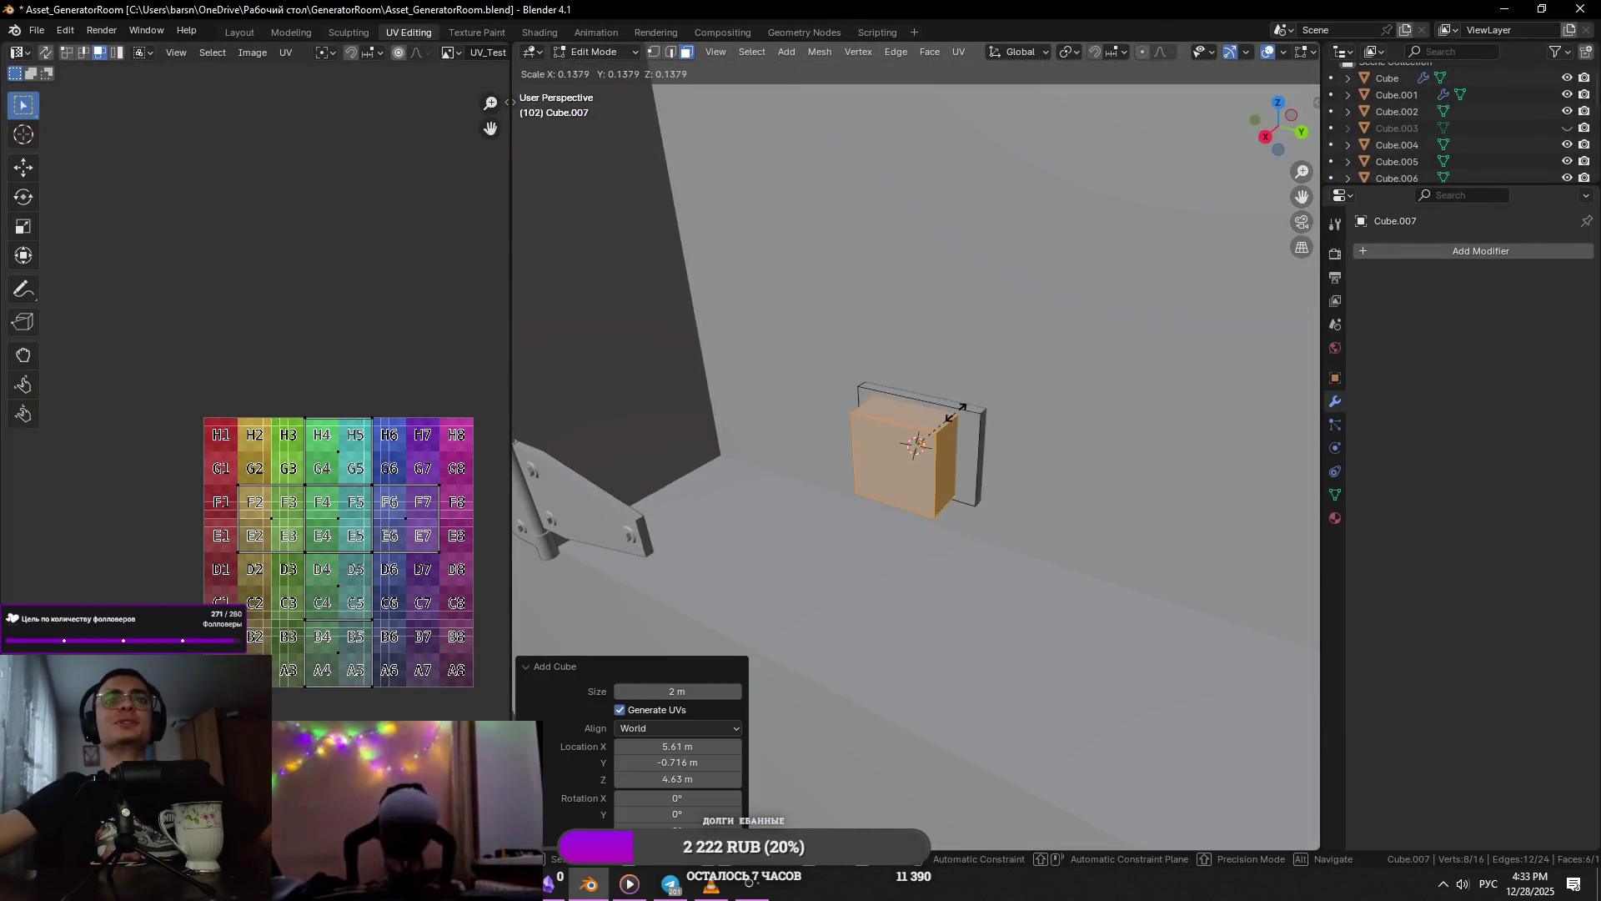
left_click(922, 455)
key("s")
key("y")
left_click(897, 434)
- Cut five evenly spaced edge loops across the slab and isolate it in local view
middle_click_drag(896, 434, 781, 424)
scroll(781, 424, "down", 2)
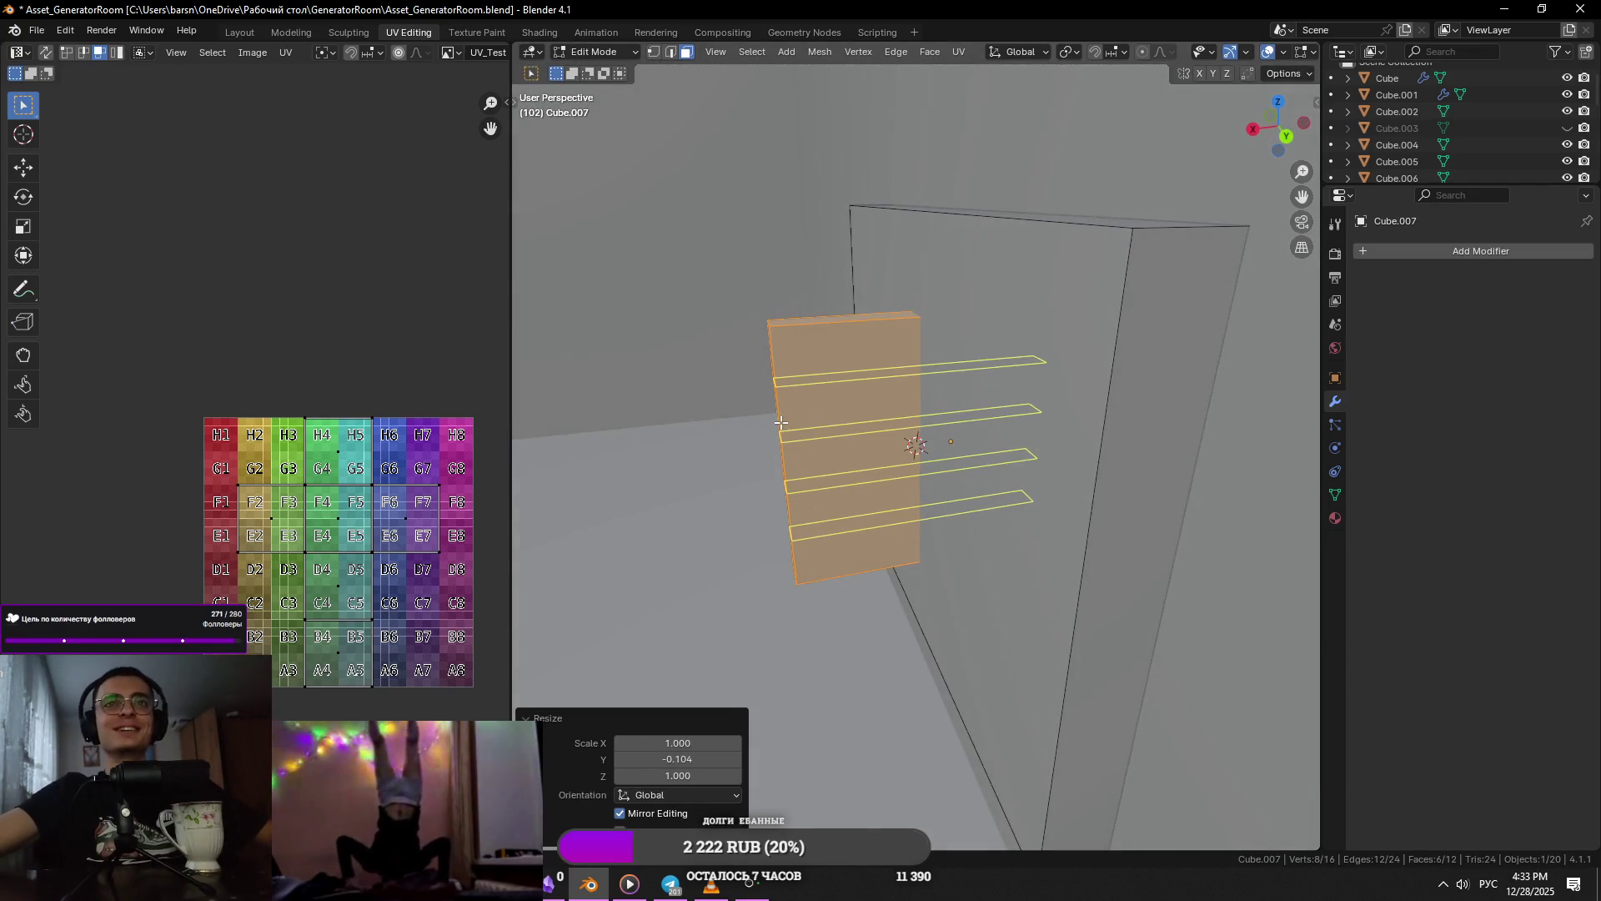
scroll(781, 423, "up", 2)
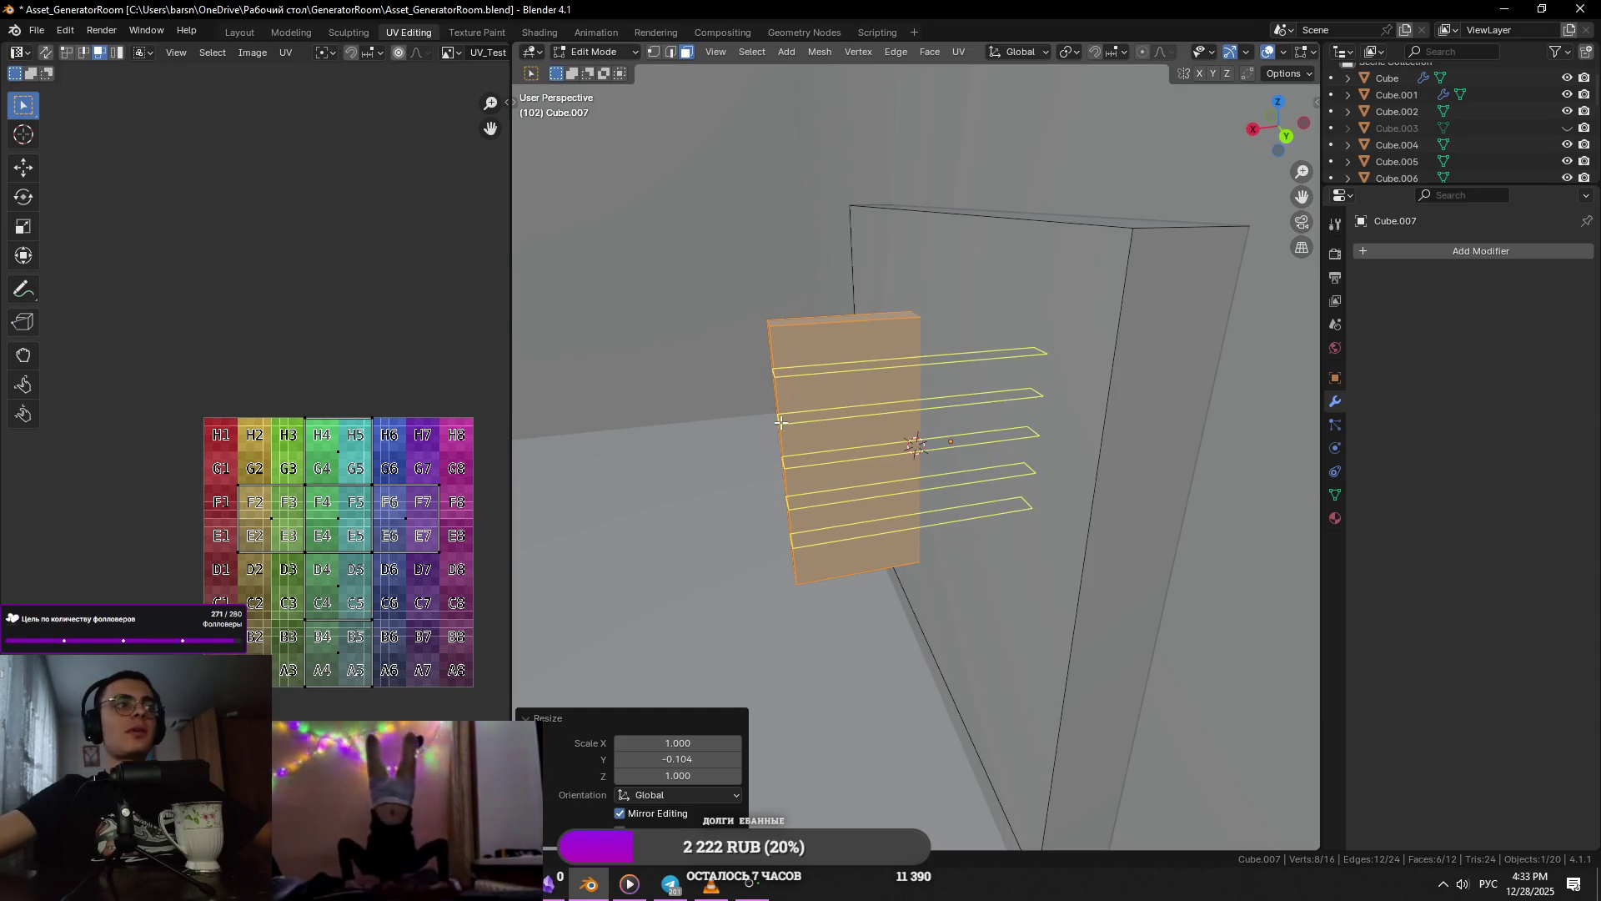
left_click(781, 423)
right_click(785, 435)
key("KP_Divide")
key("Tab")
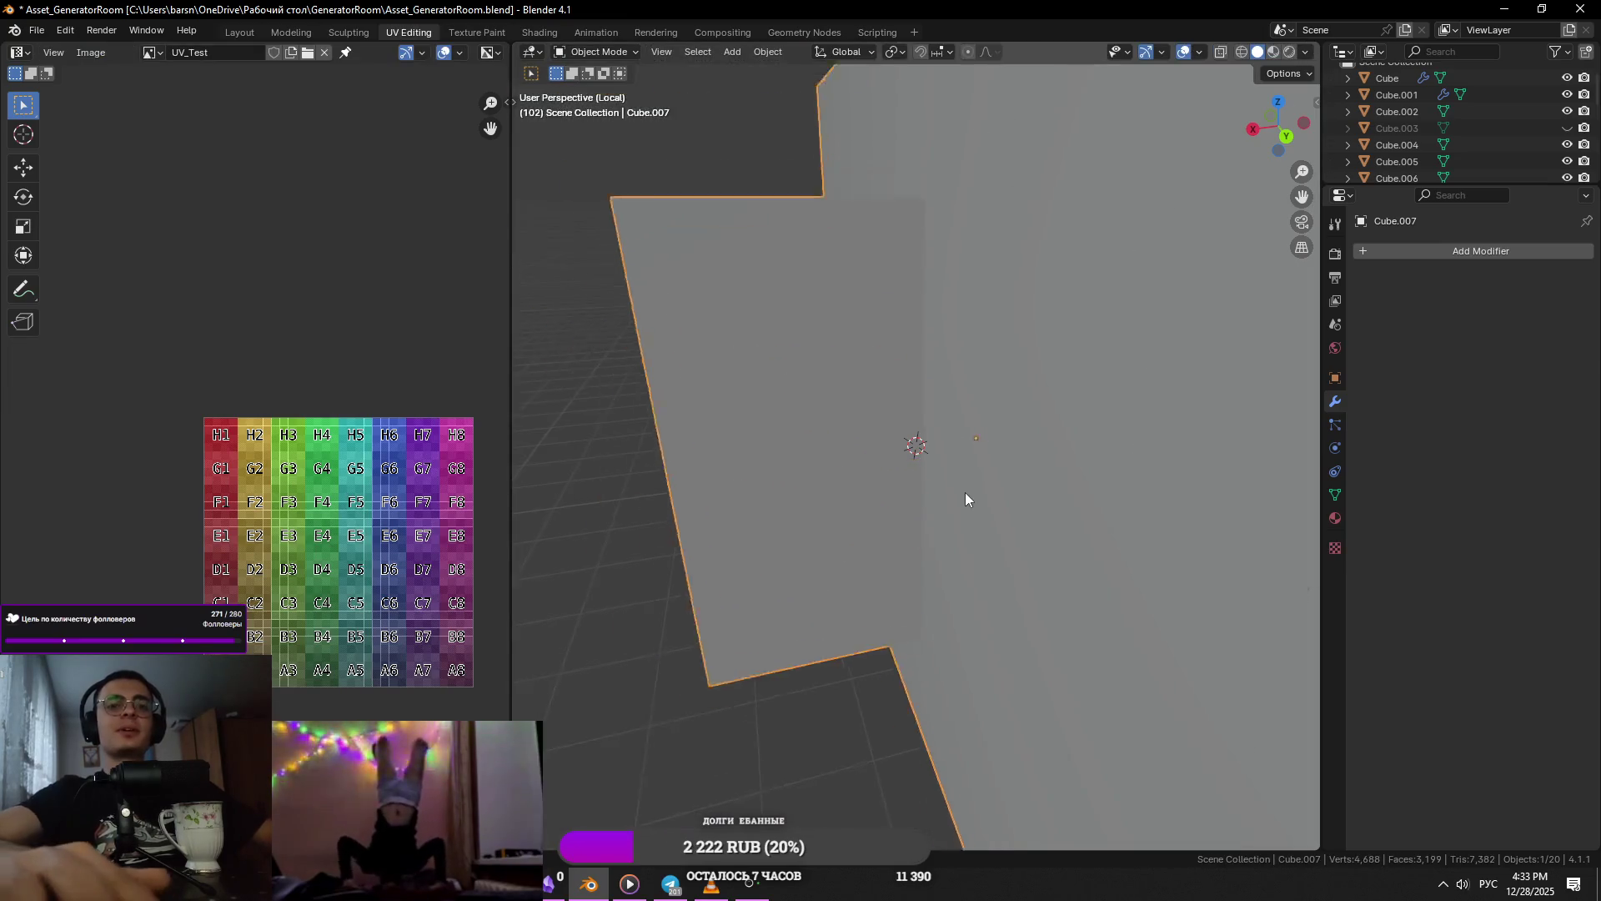
- From the front view, delete the faces on the slab's left side
key("KP_1")
key("KP_3")
key("Tab")
key("KP_1")
key("3")
key("alt+a")
left_click_drag(797, 261, 607, 669)
scroll(1003, 544, "up", 3)
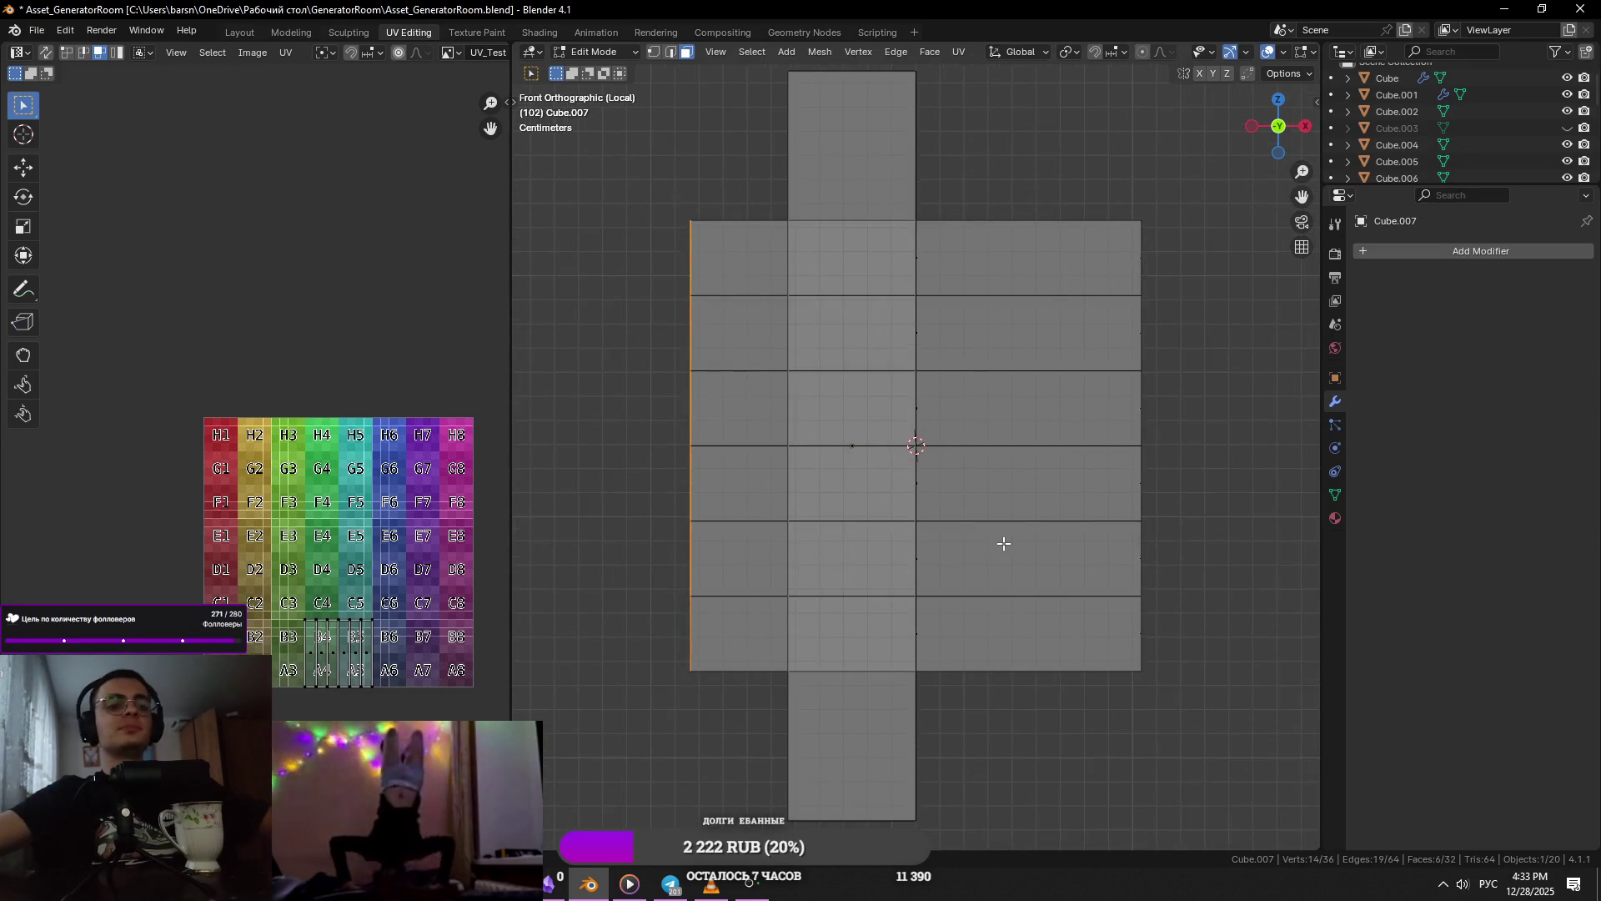
key("x")
left_click(1004, 547)
- Move the left-edge vertices 0.08655 m along X
key("1")
mouse_move(789, 177)
left_mouse_down()
mouse_move(640, 582)
mouse_move(737, 714)
left_mouse_up()
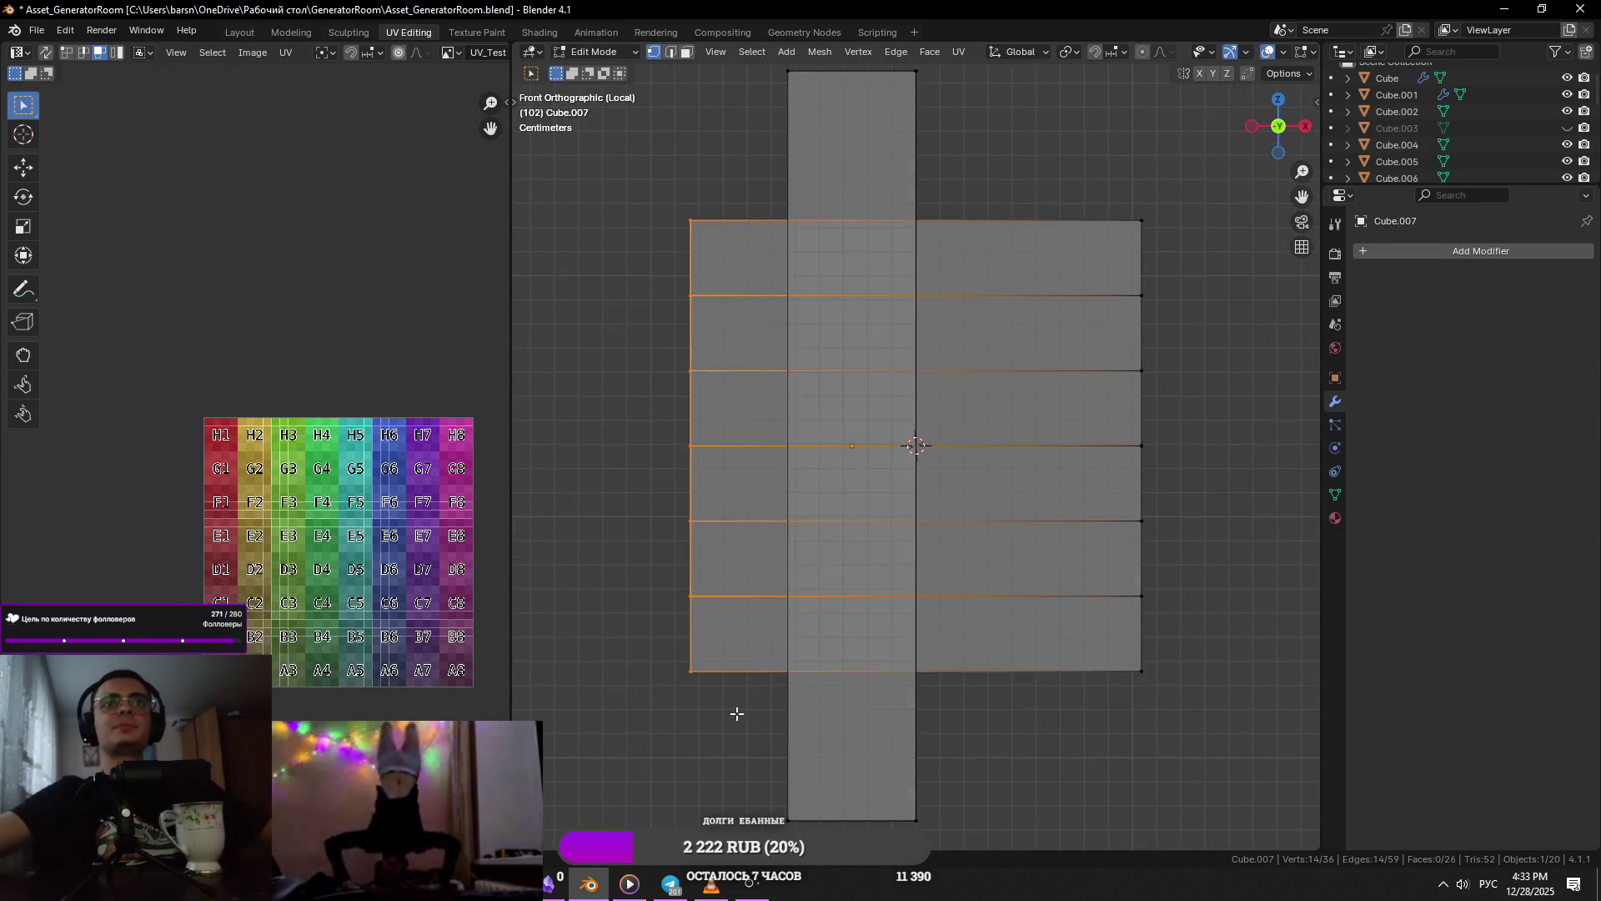
key("g")
key("x")
left_click(965, 661)
middle_click_drag(965, 661, 1065, 562, "shift")
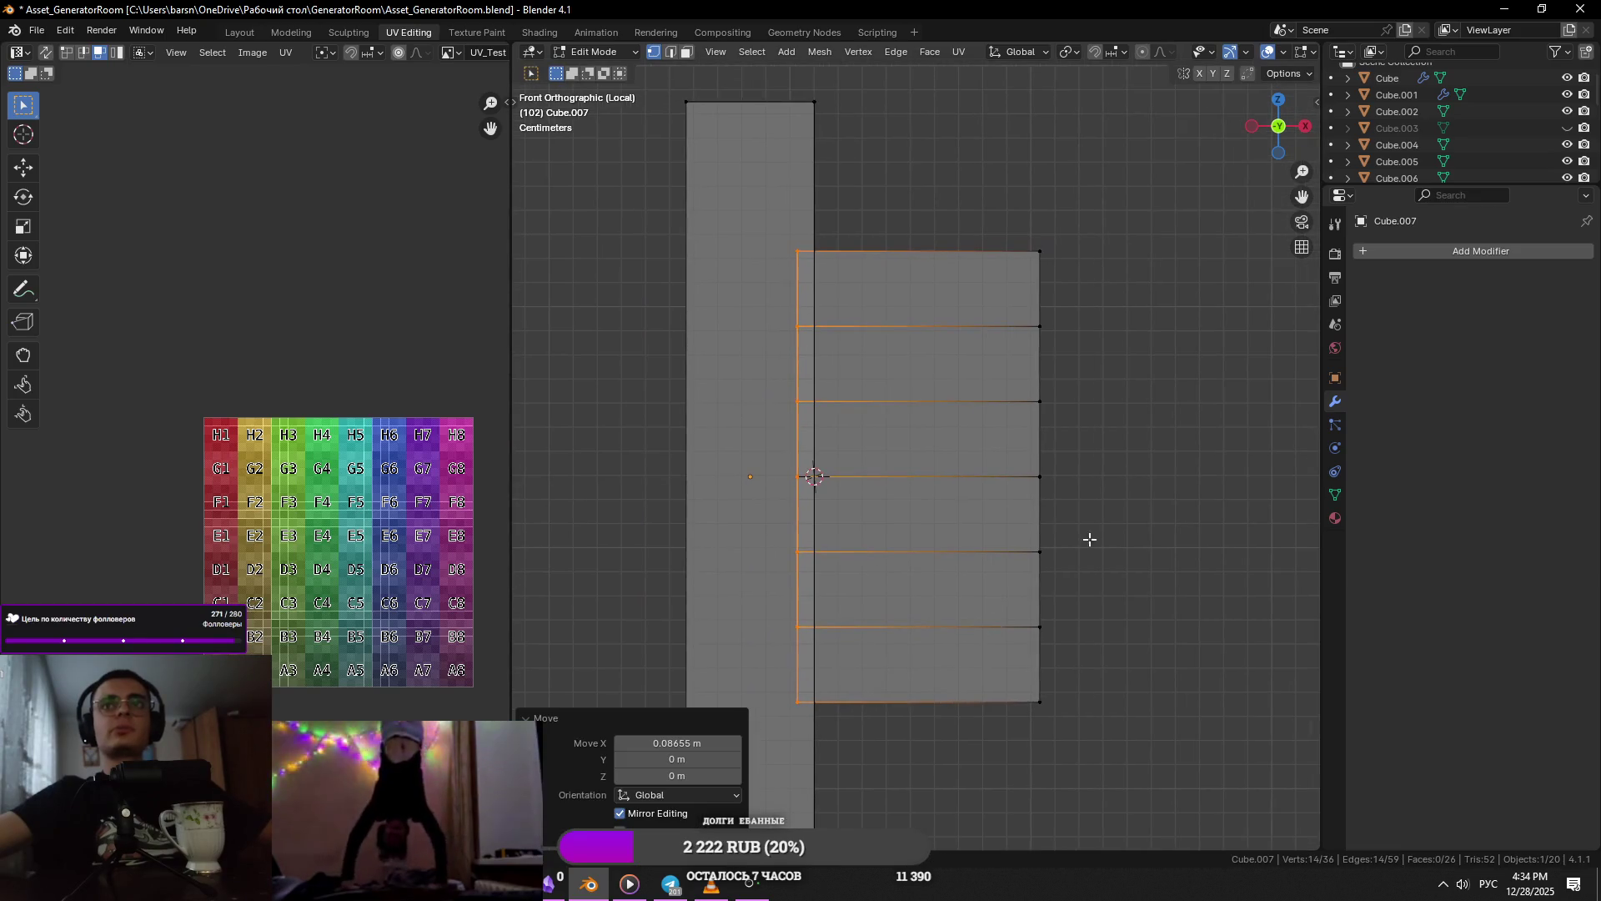
- Dissolve the extra horizontal edge loops and save the file
left_click(1015, 479, "alt")
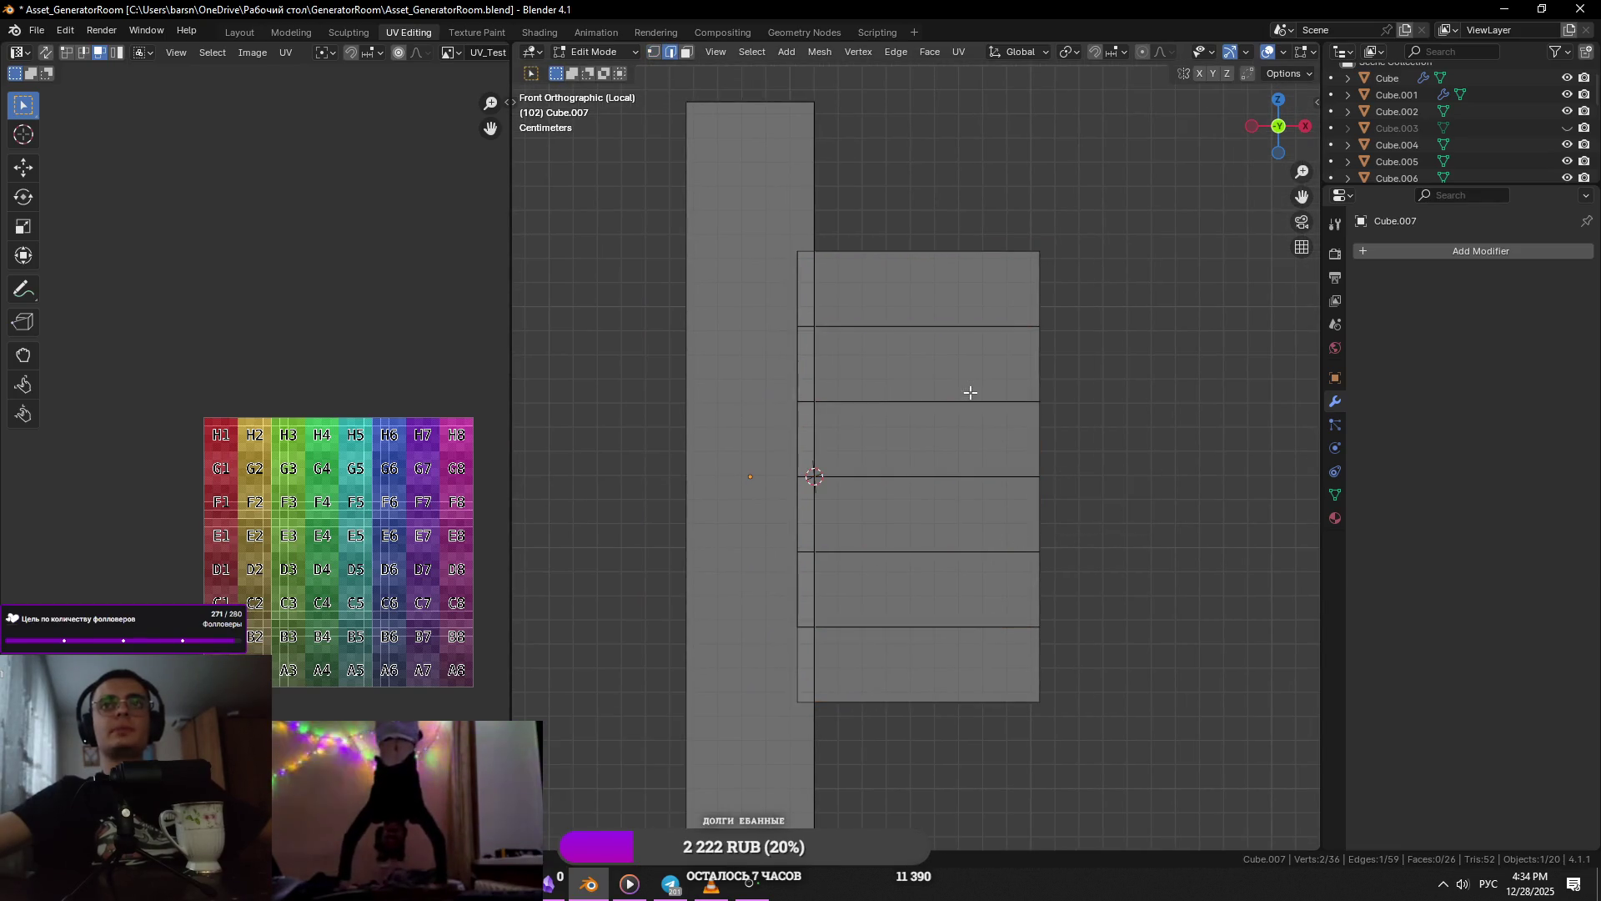
key("x")
left_click(1168, 586)
left_click(1062, 476, "alt")
key("1")
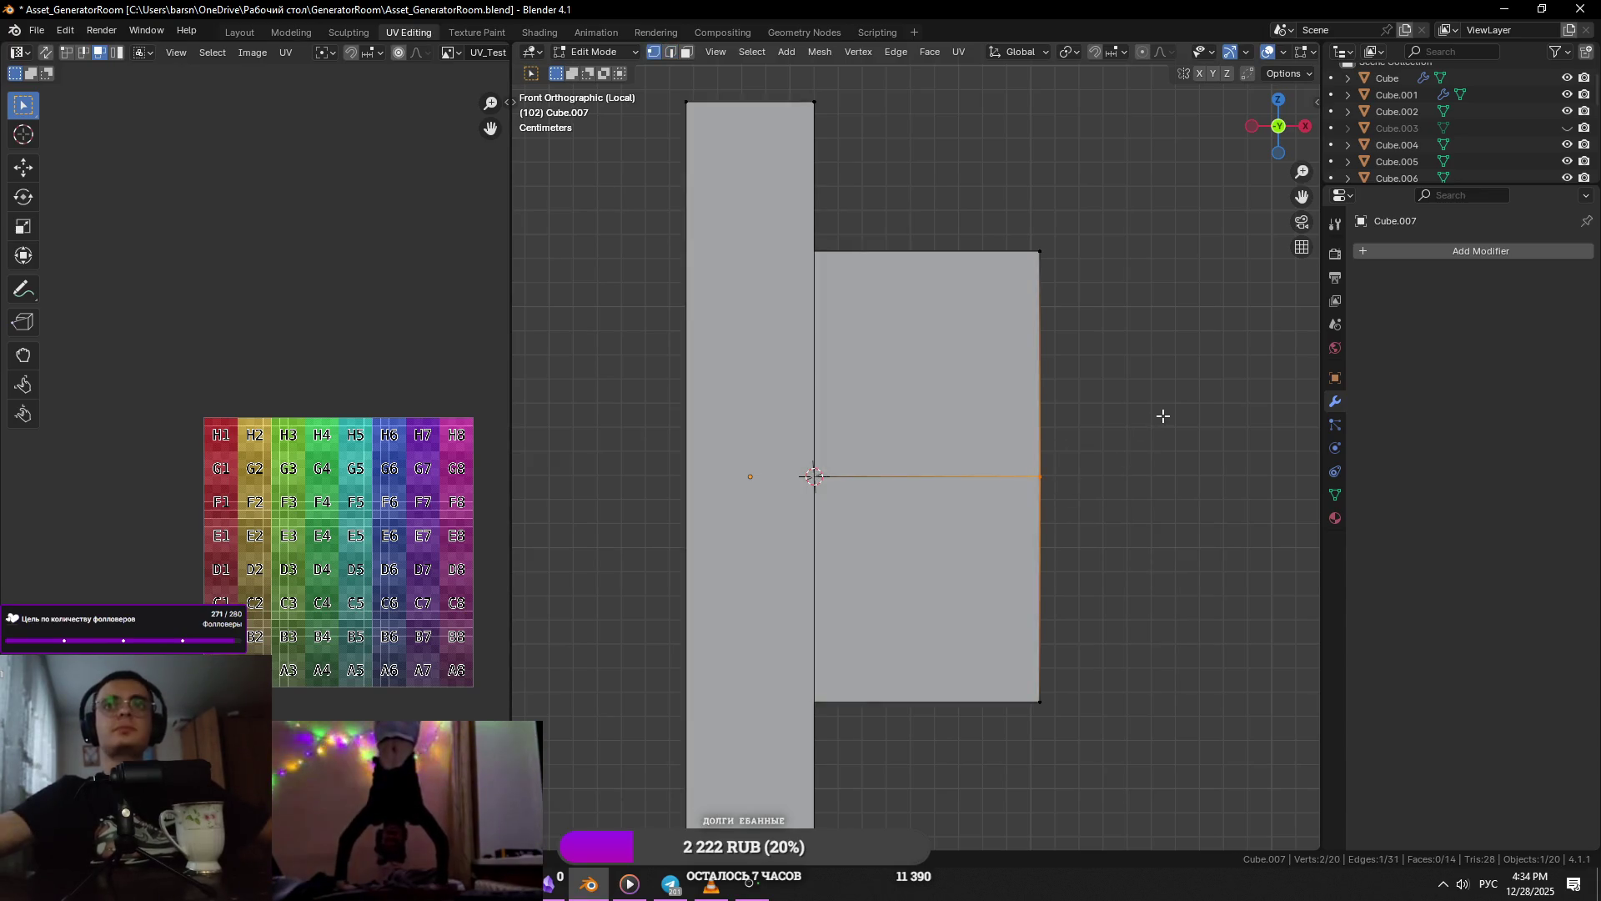
mouse_move(1158, 415)
left_mouse_down()
mouse_move(947, 564)
mouse_move(1082, 533)
left_mouse_up()
key("ctrl+s")
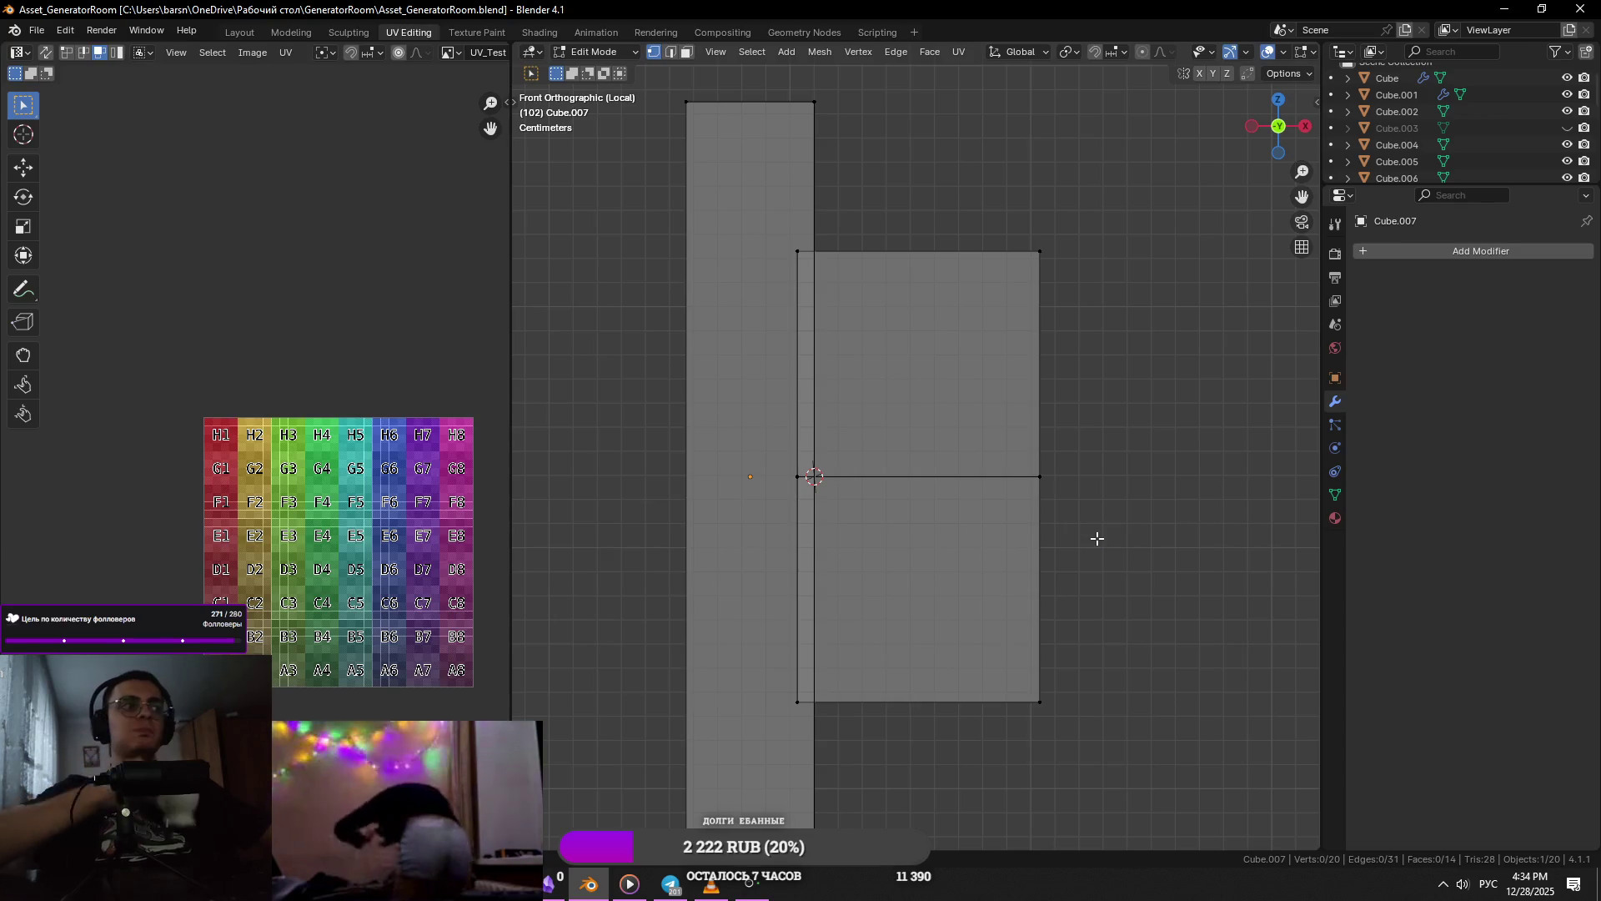
- Pull the right-middle vertex out along X into a point and fine-tune its position
left_click_drag(1136, 446, 1031, 575)
key("g")
key("x")
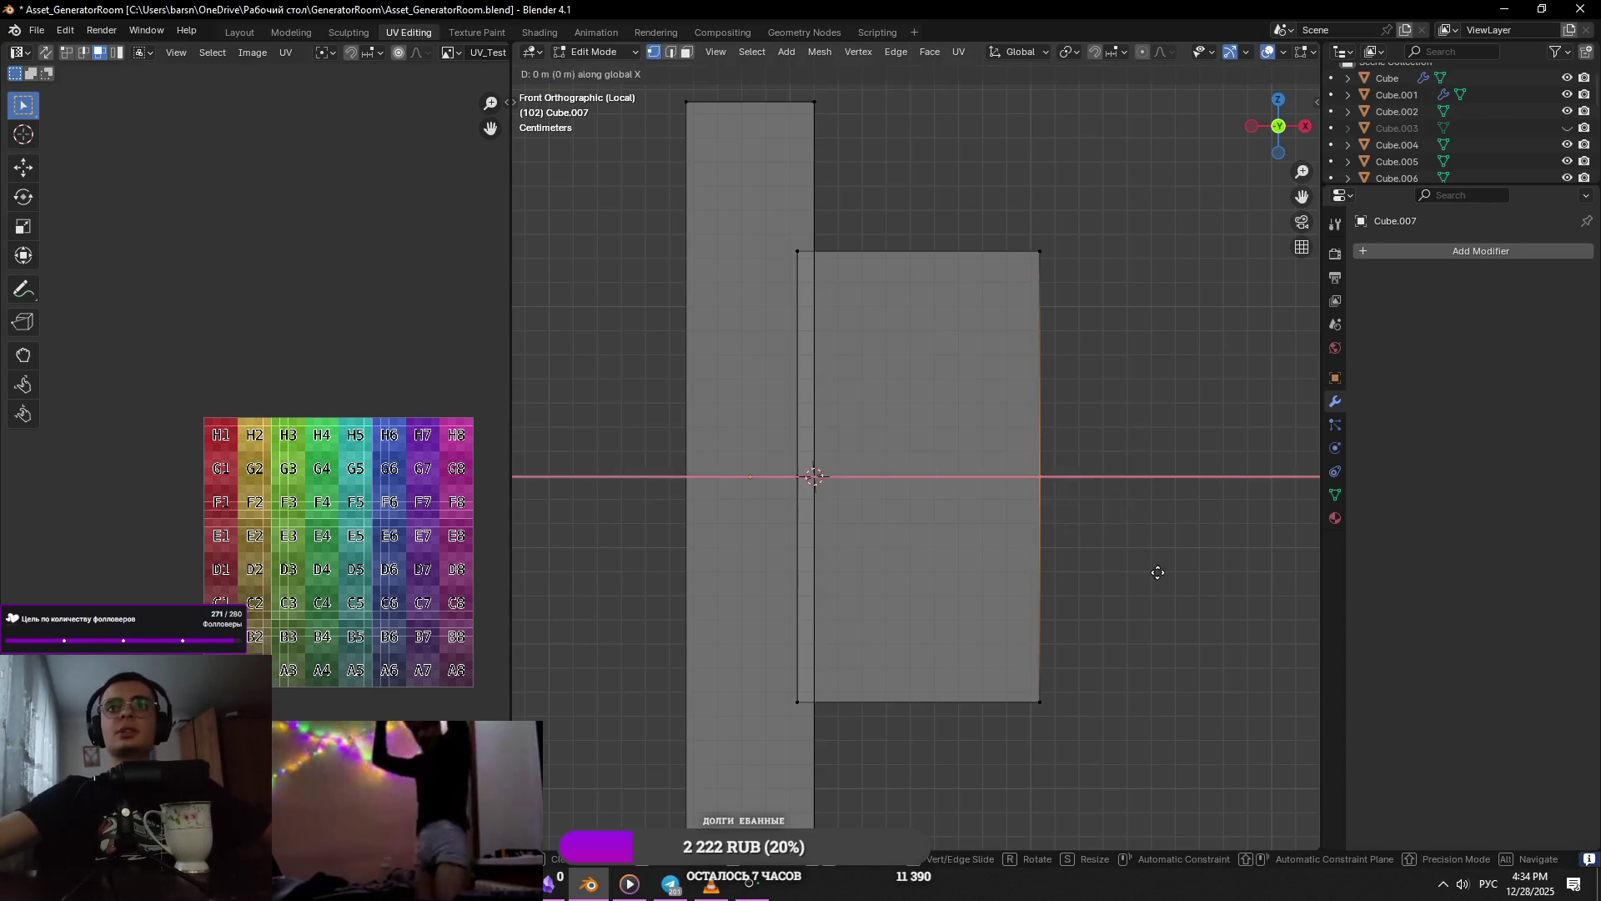
left_click(1217, 565)
key("KP_Decimal")
scroll(929, 489, "down", 2)
key("g")
key("x")
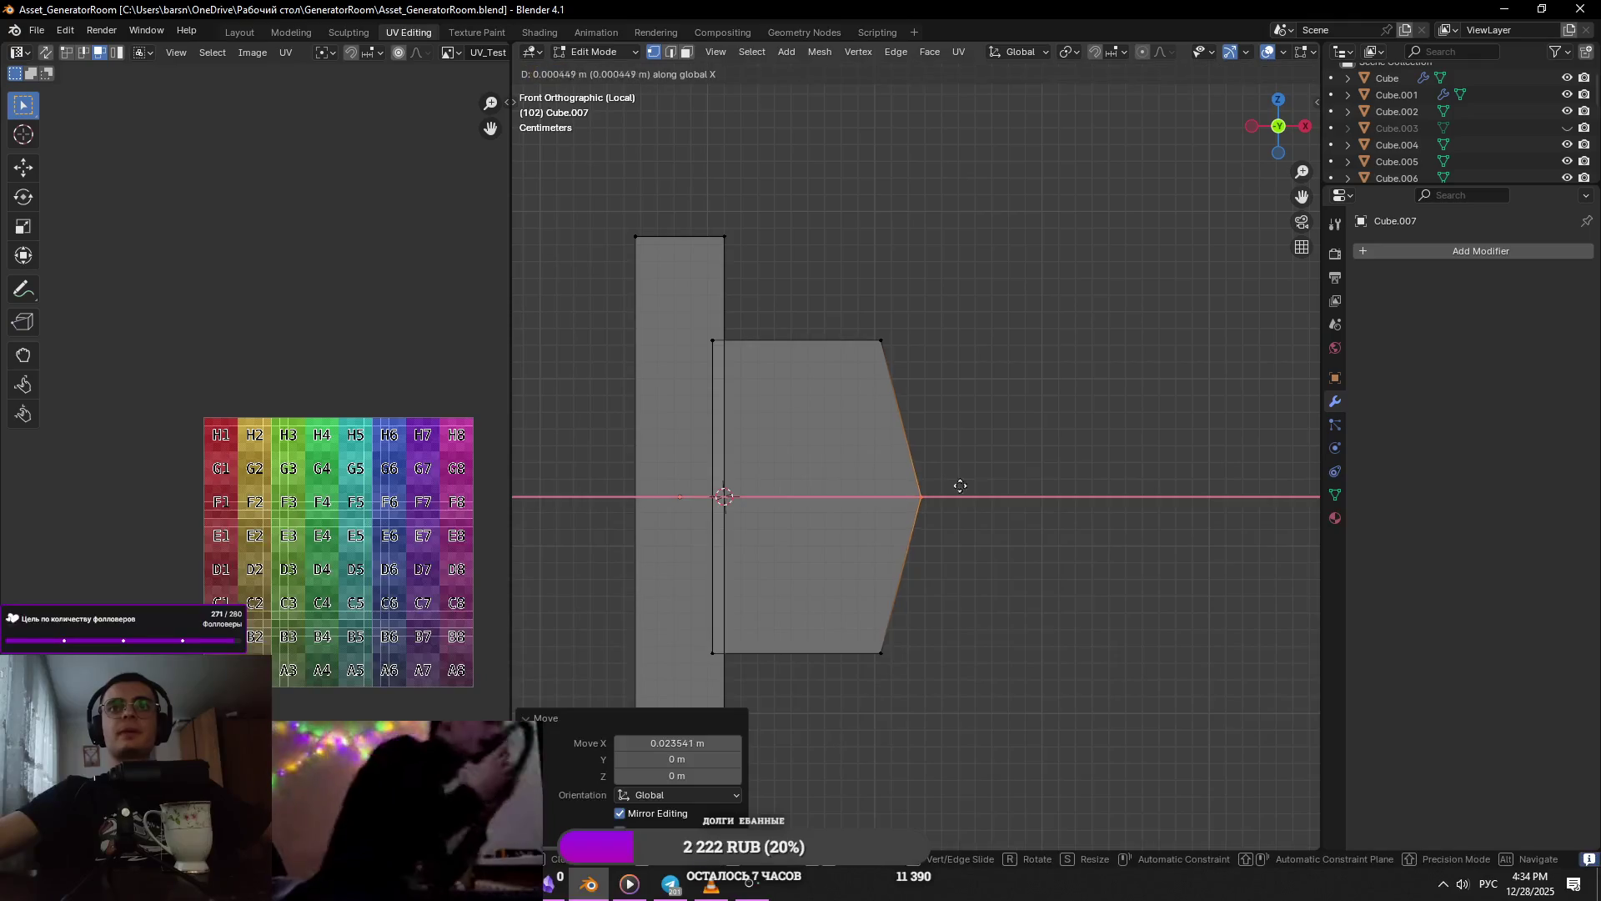
left_click(1019, 511)
scroll(1019, 512, "down", 3)
- Save, then try a bevel and a loop cut on the pointed edge, cancelling both
key("2")
middle_click_drag(1035, 468, 890, 535)
key("alt+z")
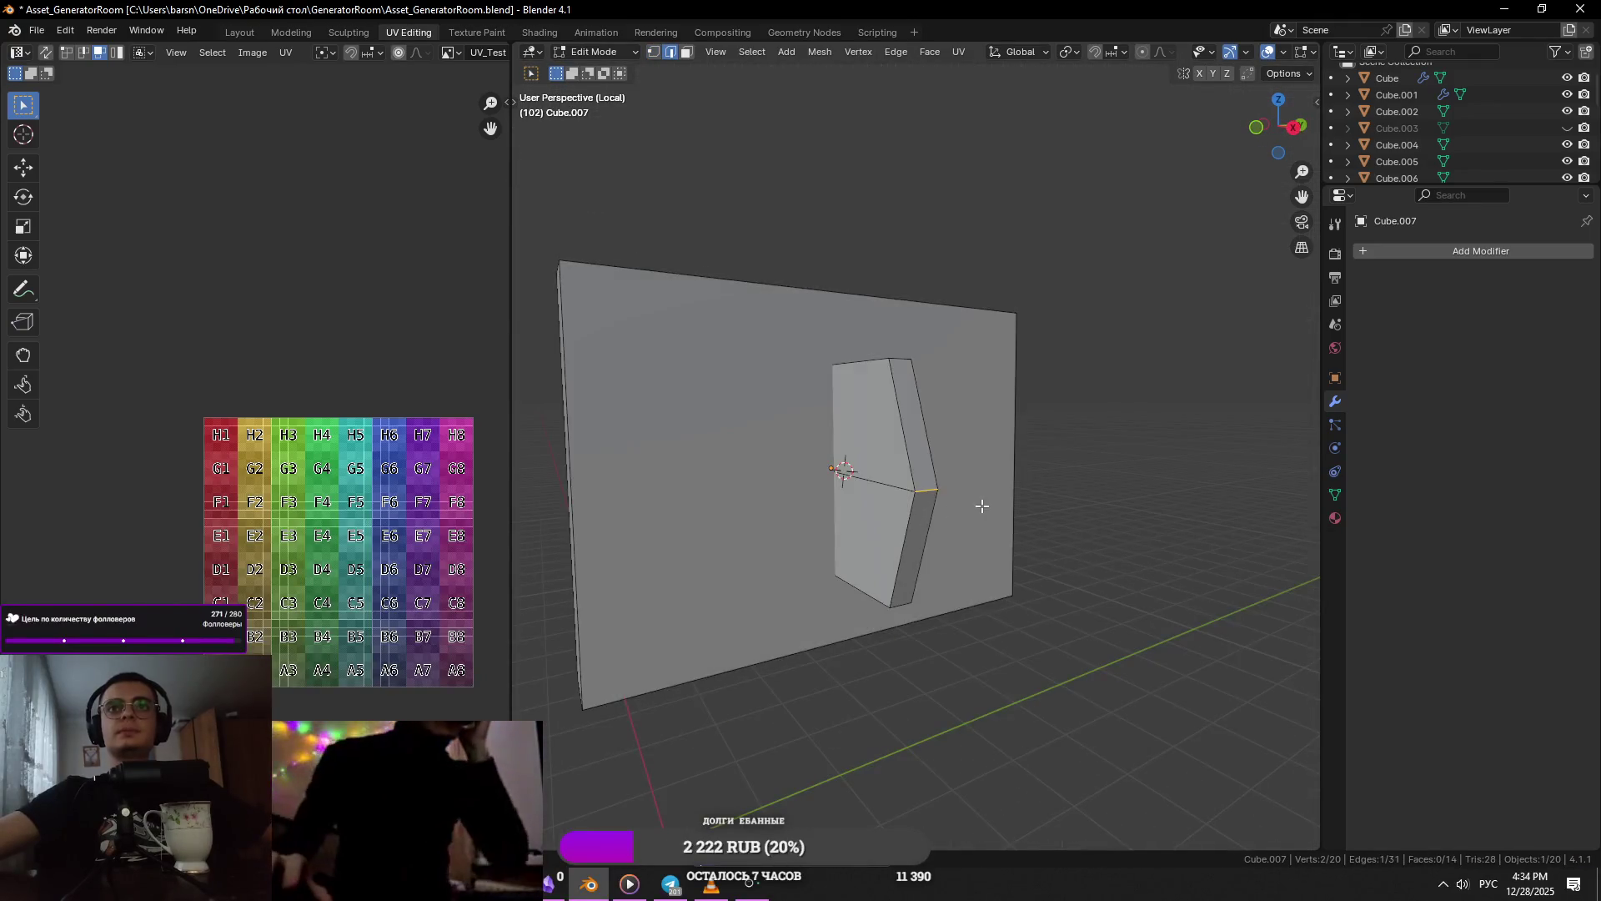
middle_click_drag(979, 504, 1062, 514)
key("ctrl+s")
key("ctrl+b")
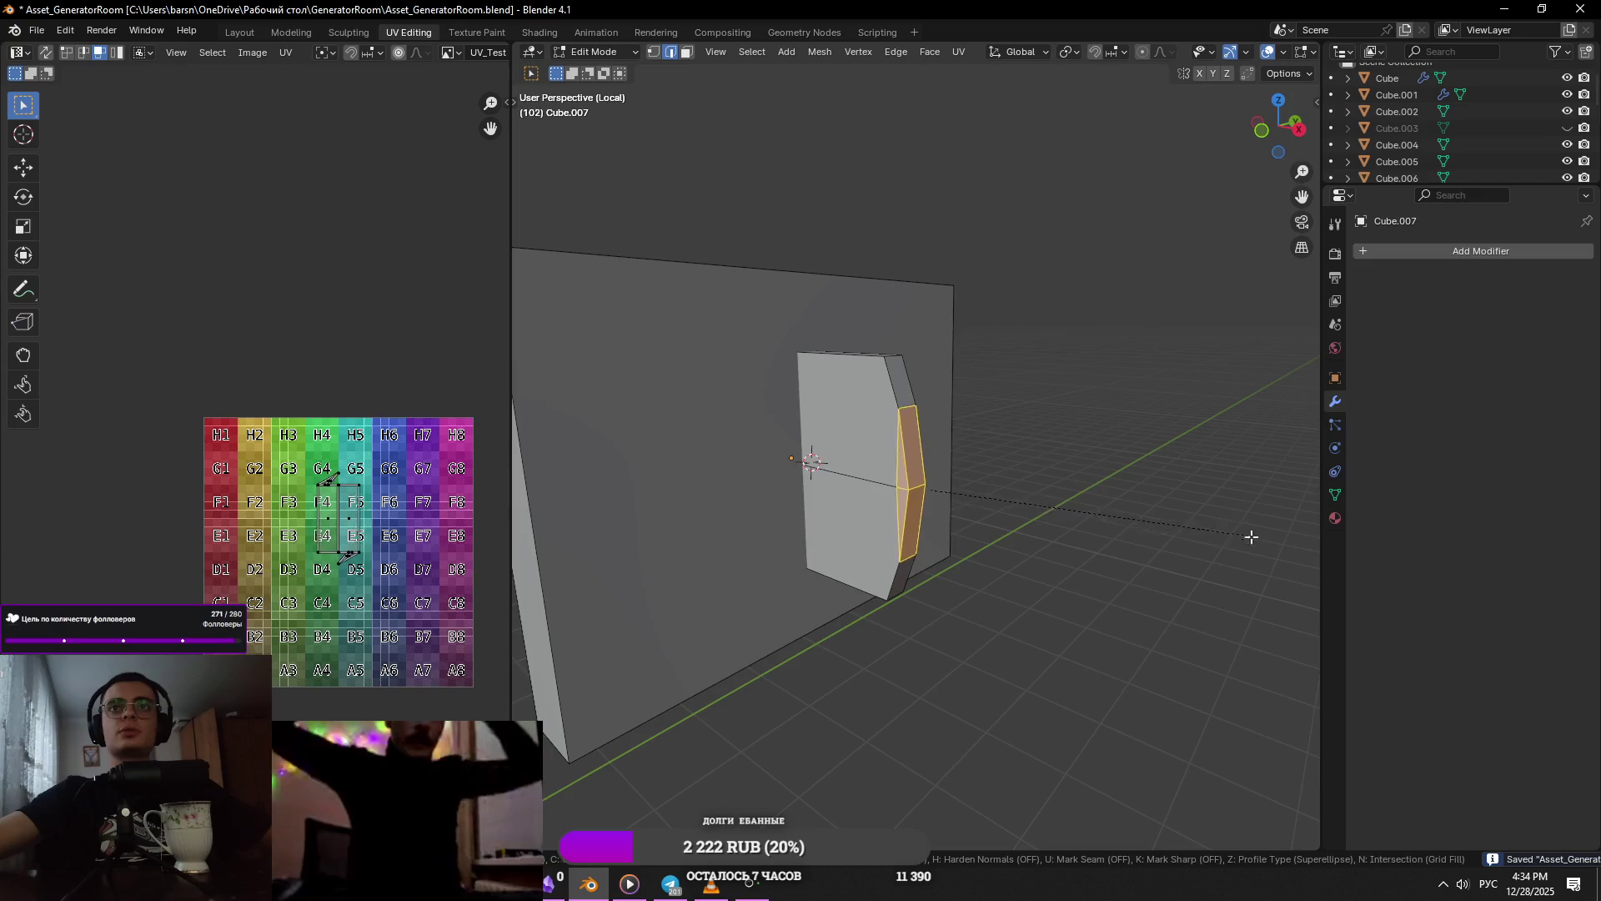
key("Escape")
key("1")
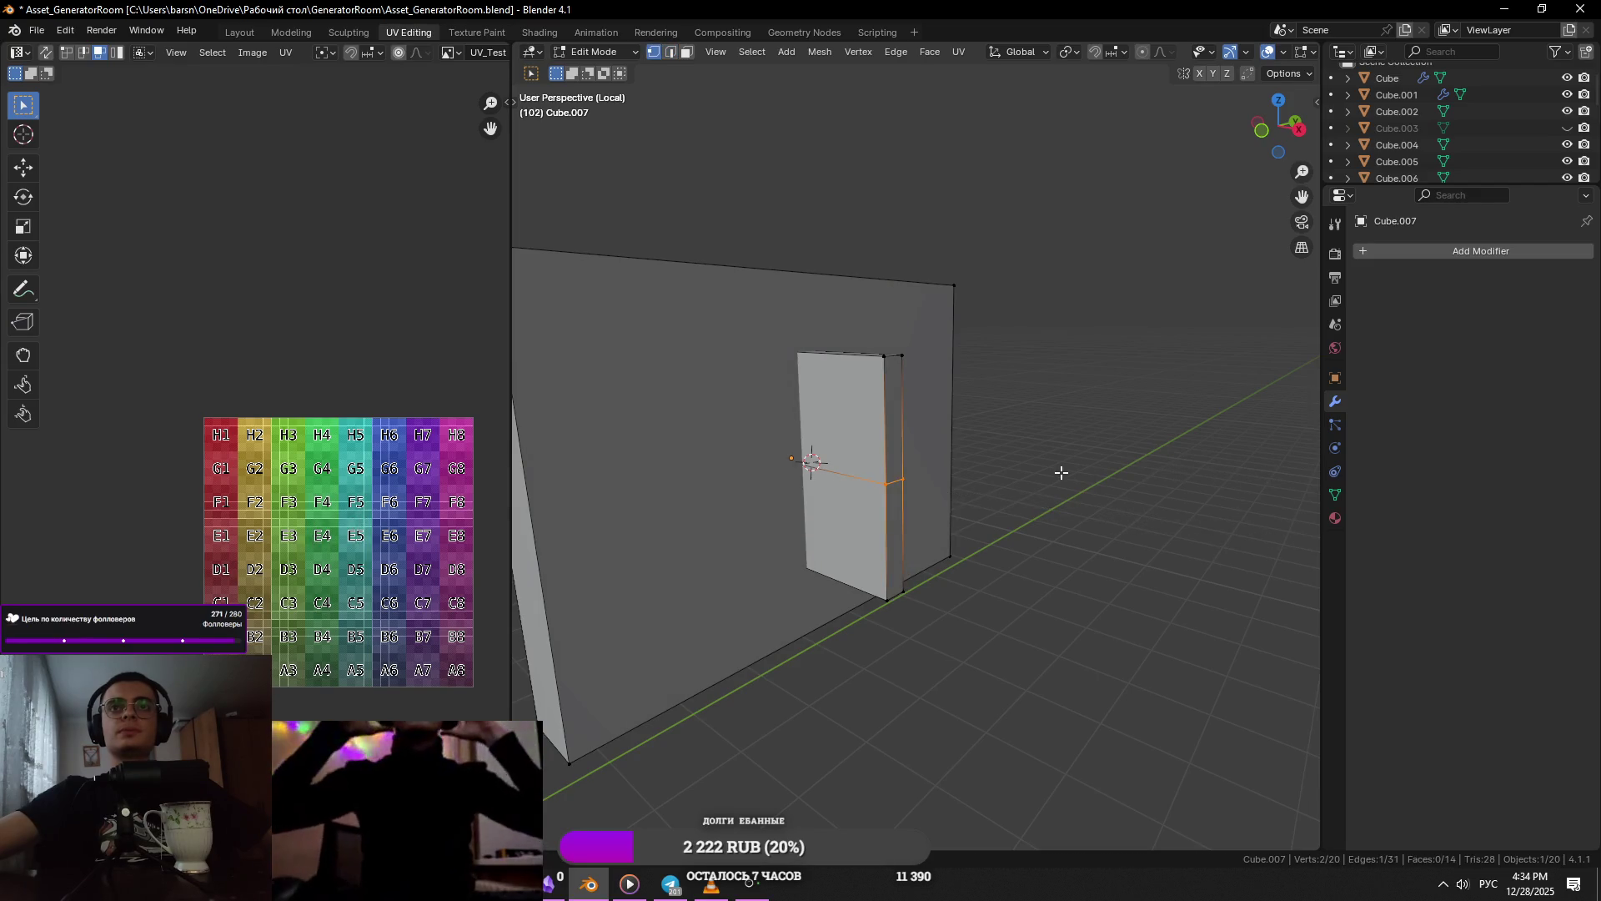
middle_click_drag(1062, 472, 1100, 448)
left_click(917, 422)
right_click(918, 422)
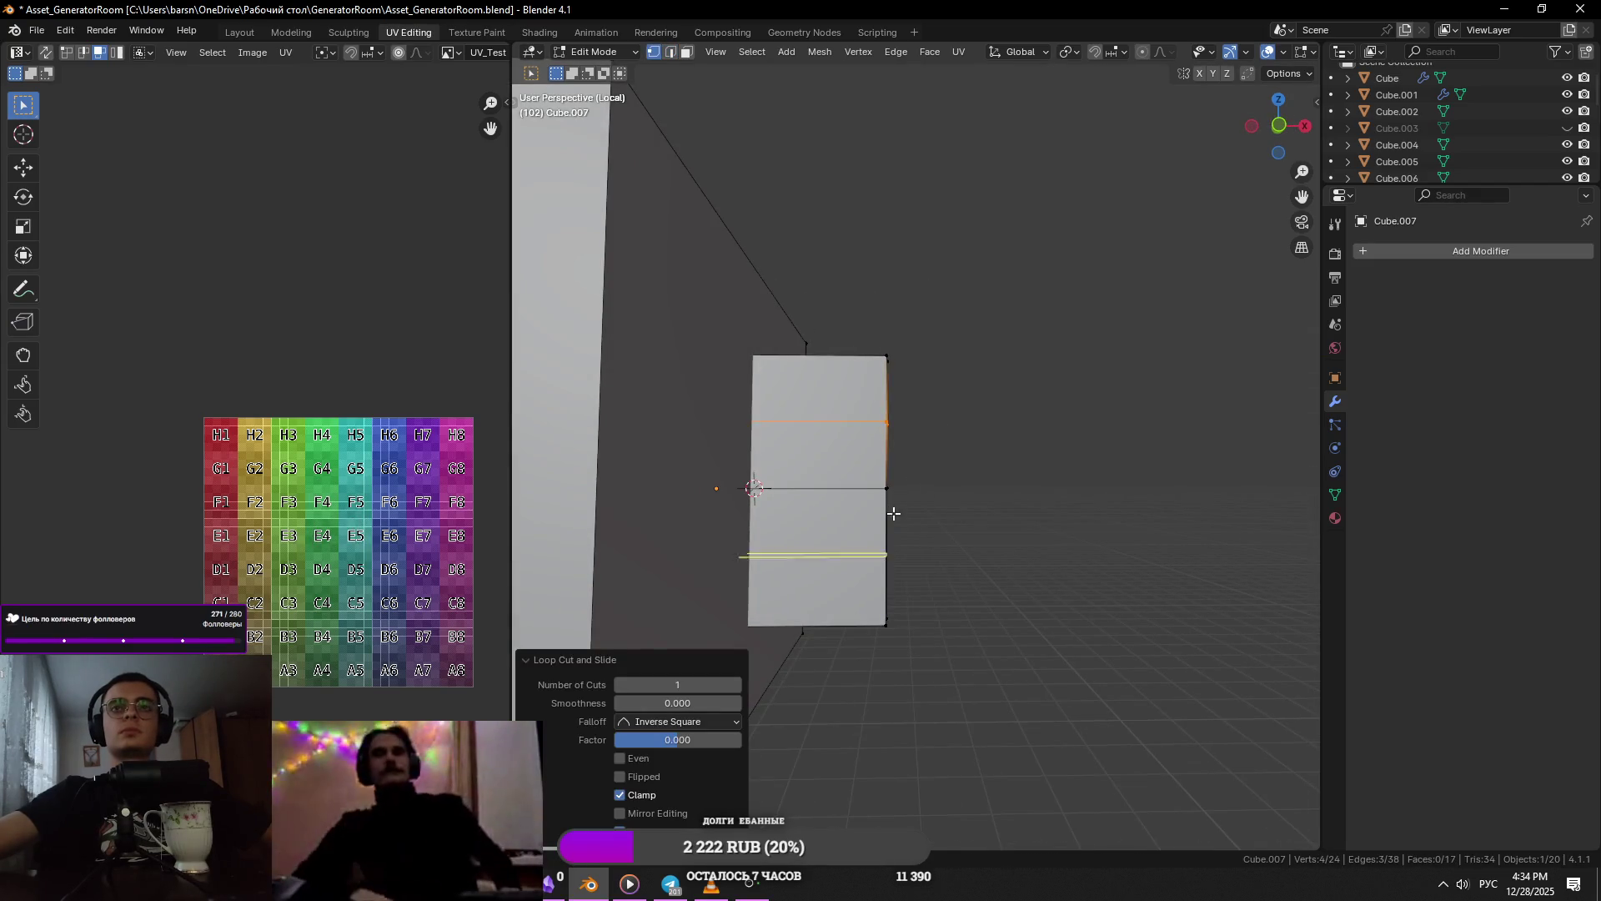
key("ctrl+z")
- Push the selected edge out along X into an arrow point
middle_click_drag(901, 513, 1031, 505)
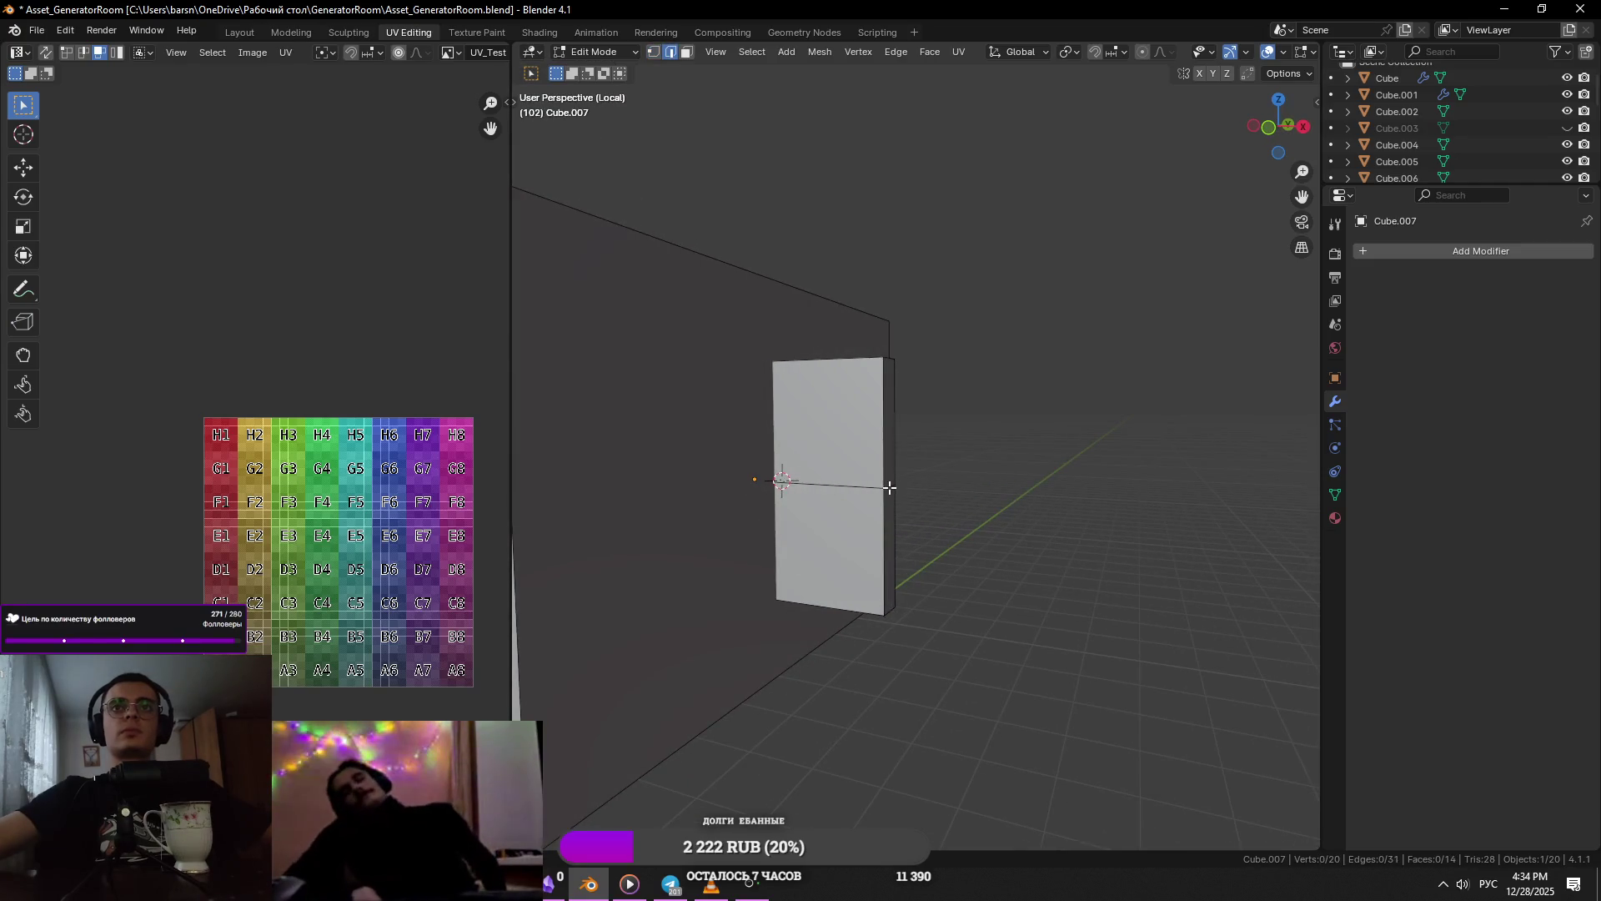
key("KP_1")
key("KP_Decimal")
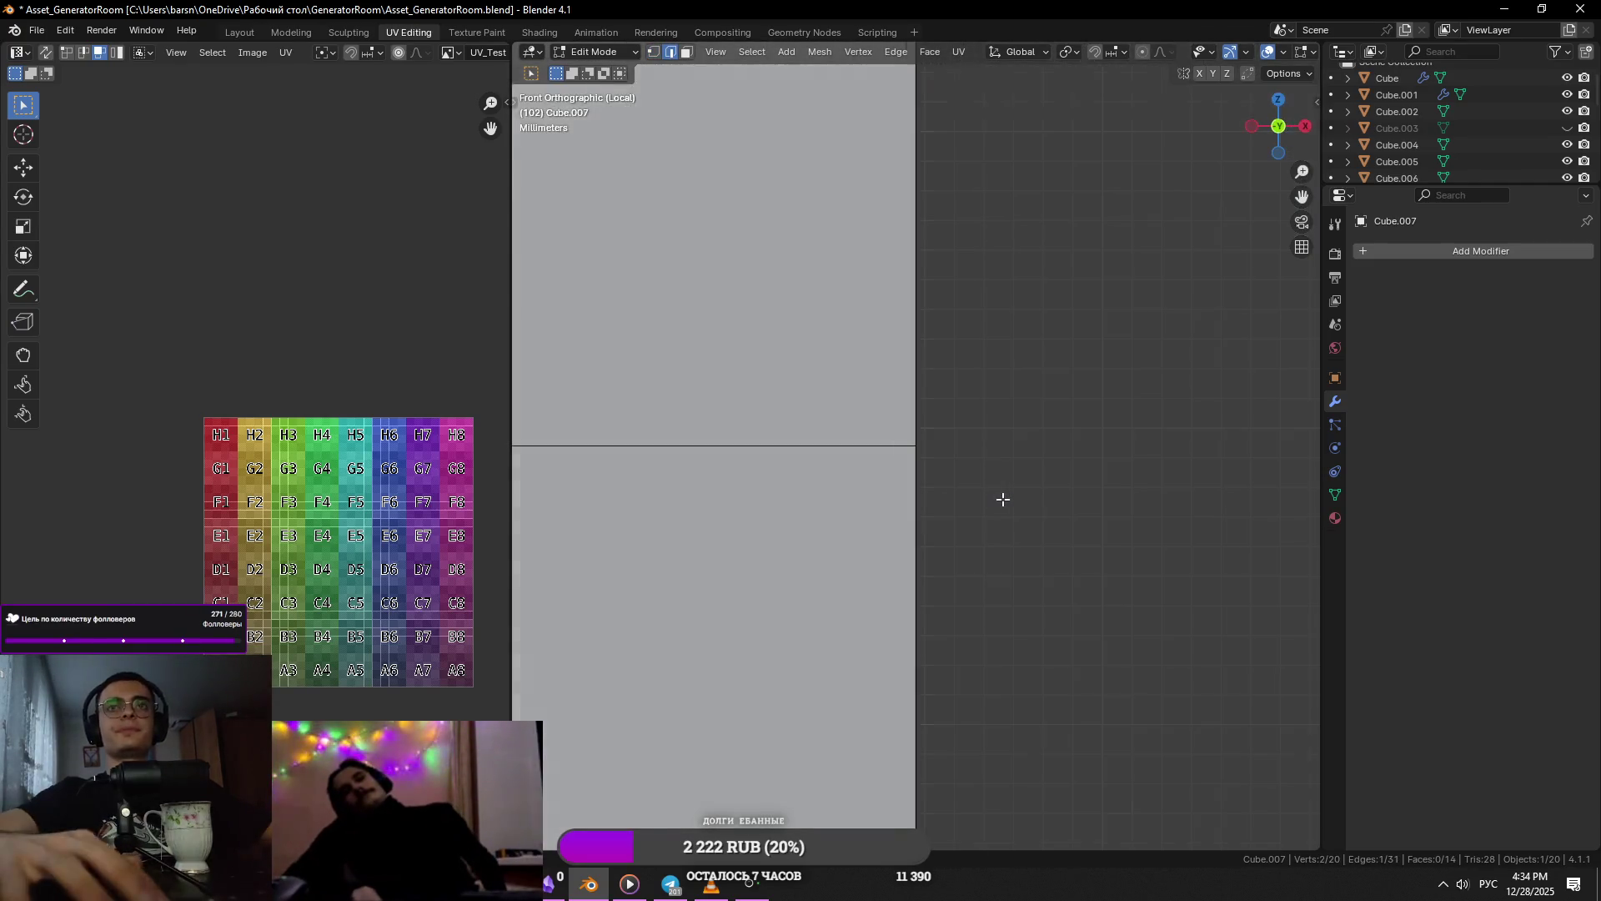
scroll(987, 499, "down", 5)
key("g")
key("x")
left_click(1062, 551)
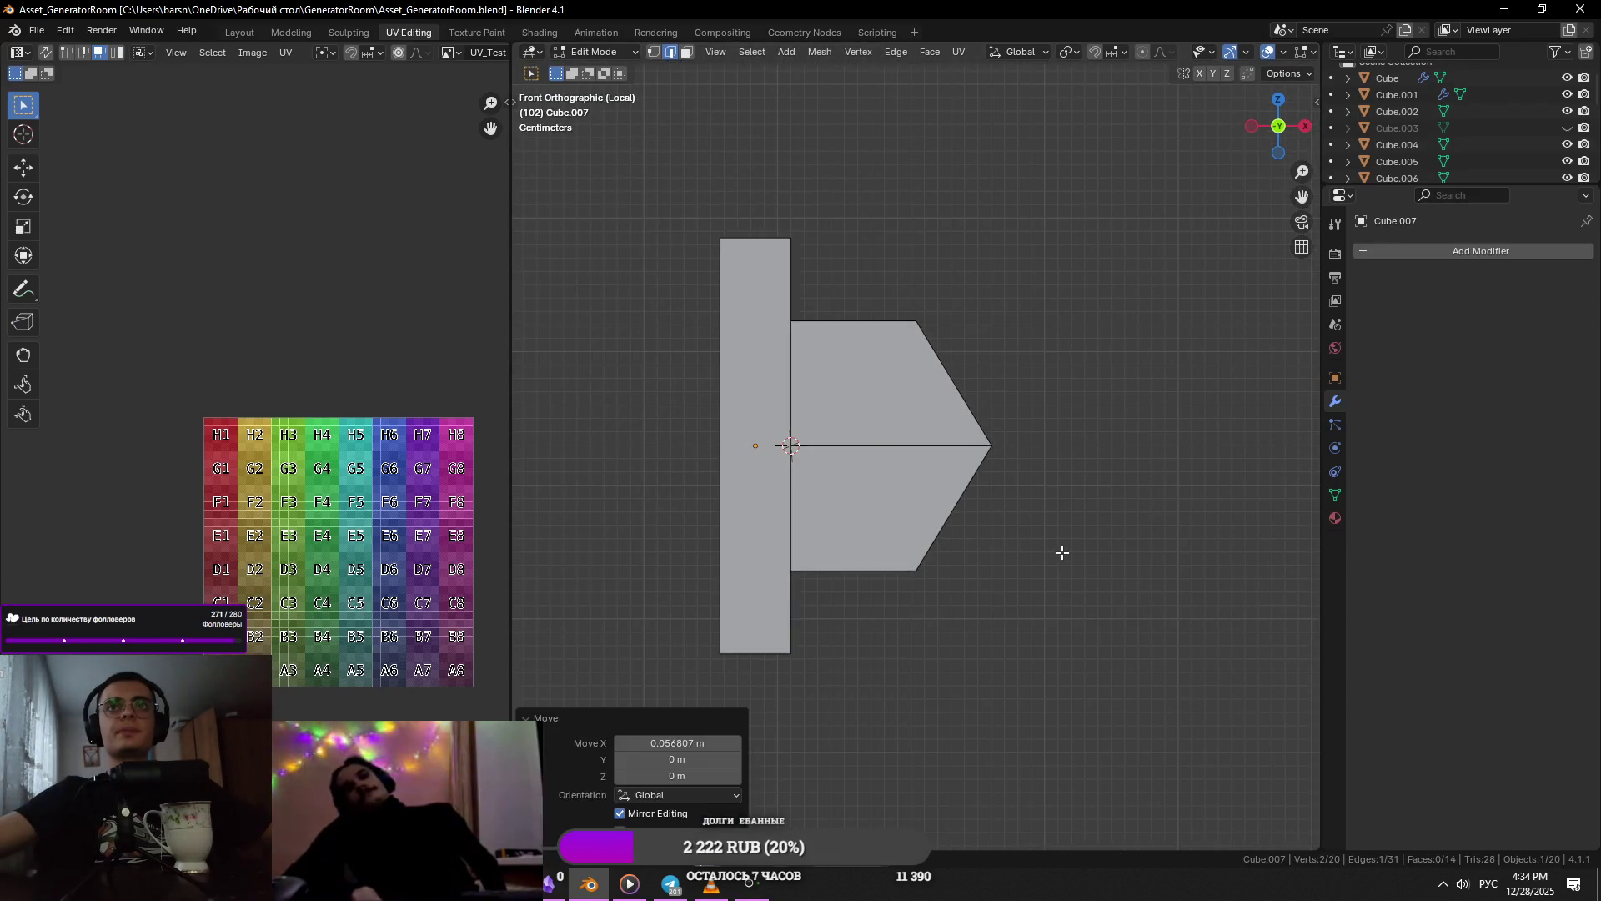
key("alt+Tab")
key("alt+Tab")
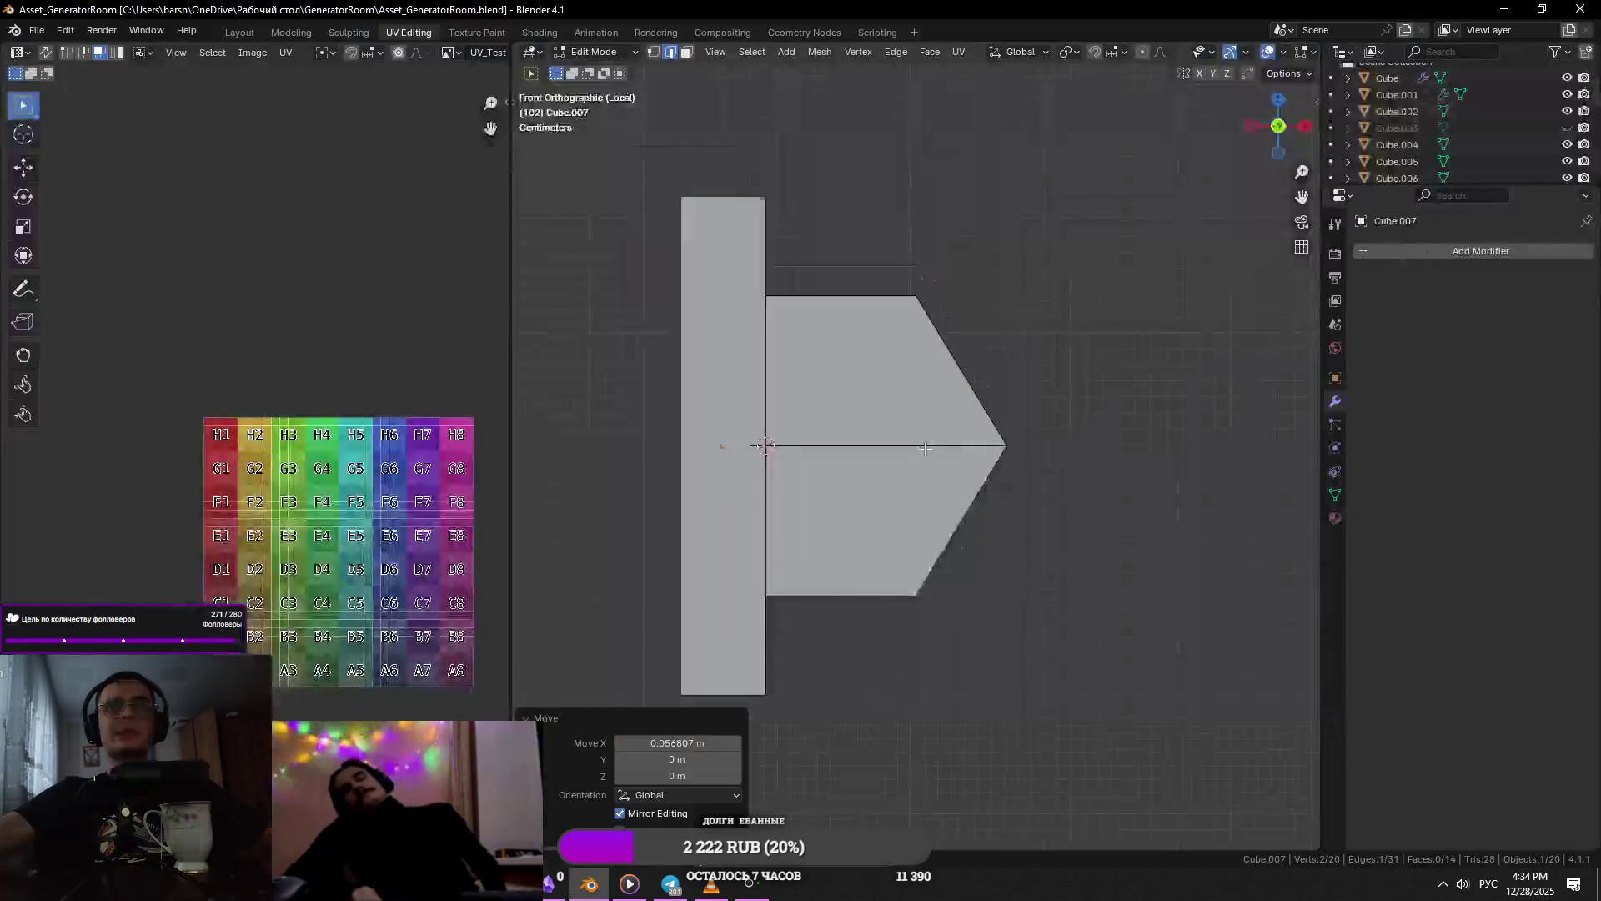
scroll(1015, 386, "down", 2)
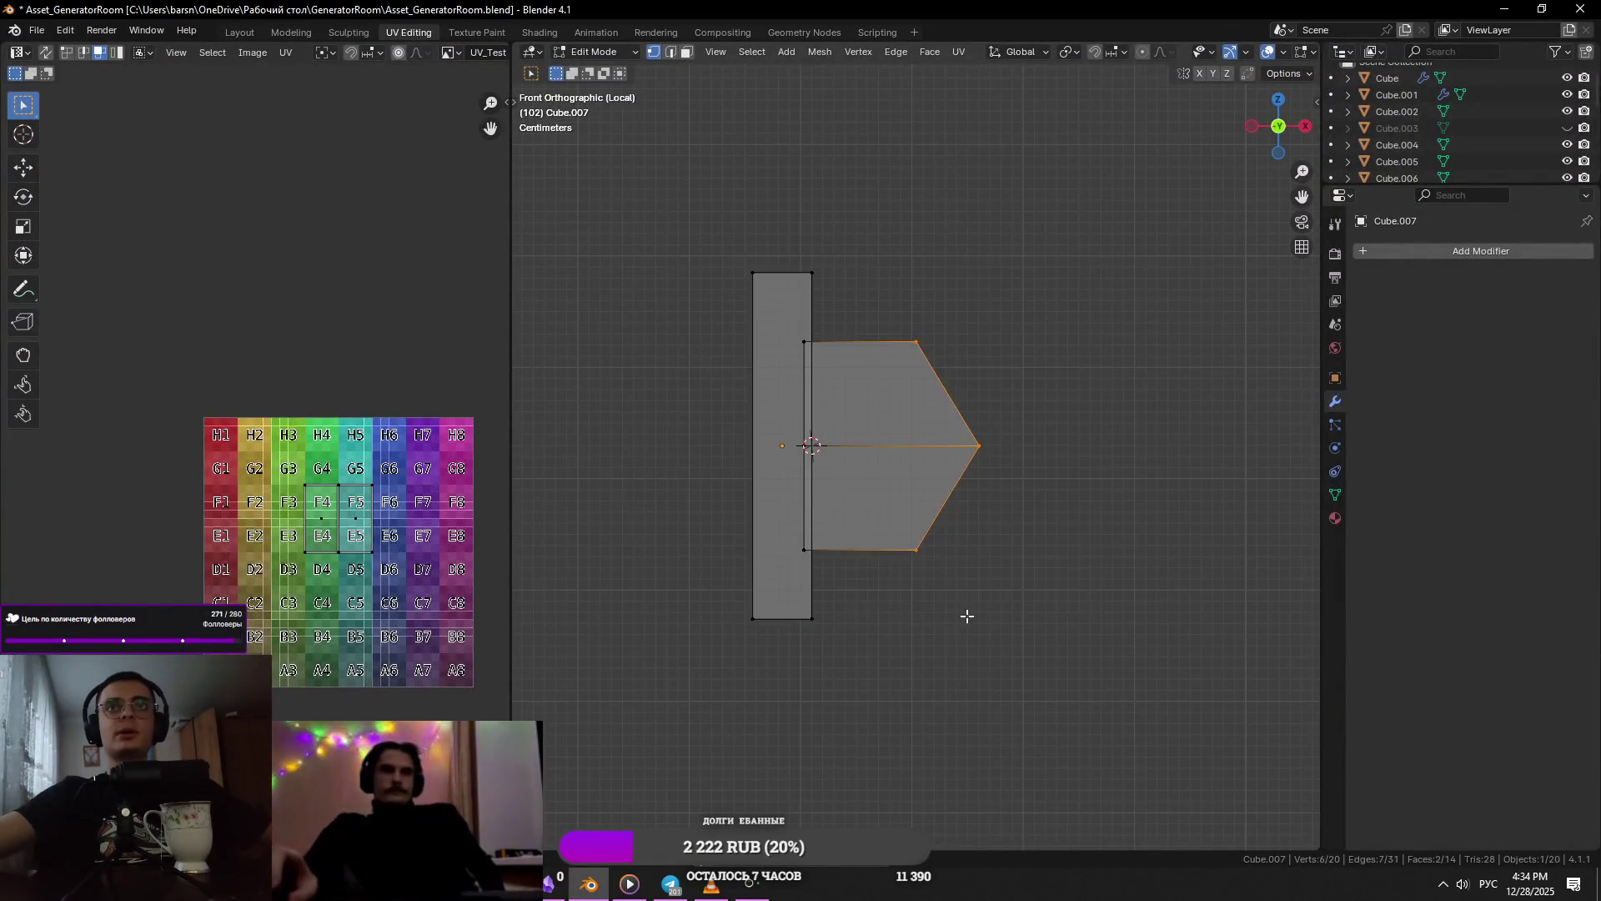
- Shorten the arrow tip along X and add a centred loop cut across the piece
key("g")
key("x")
left_click(866, 604)
scroll(869, 526, "up", 3)
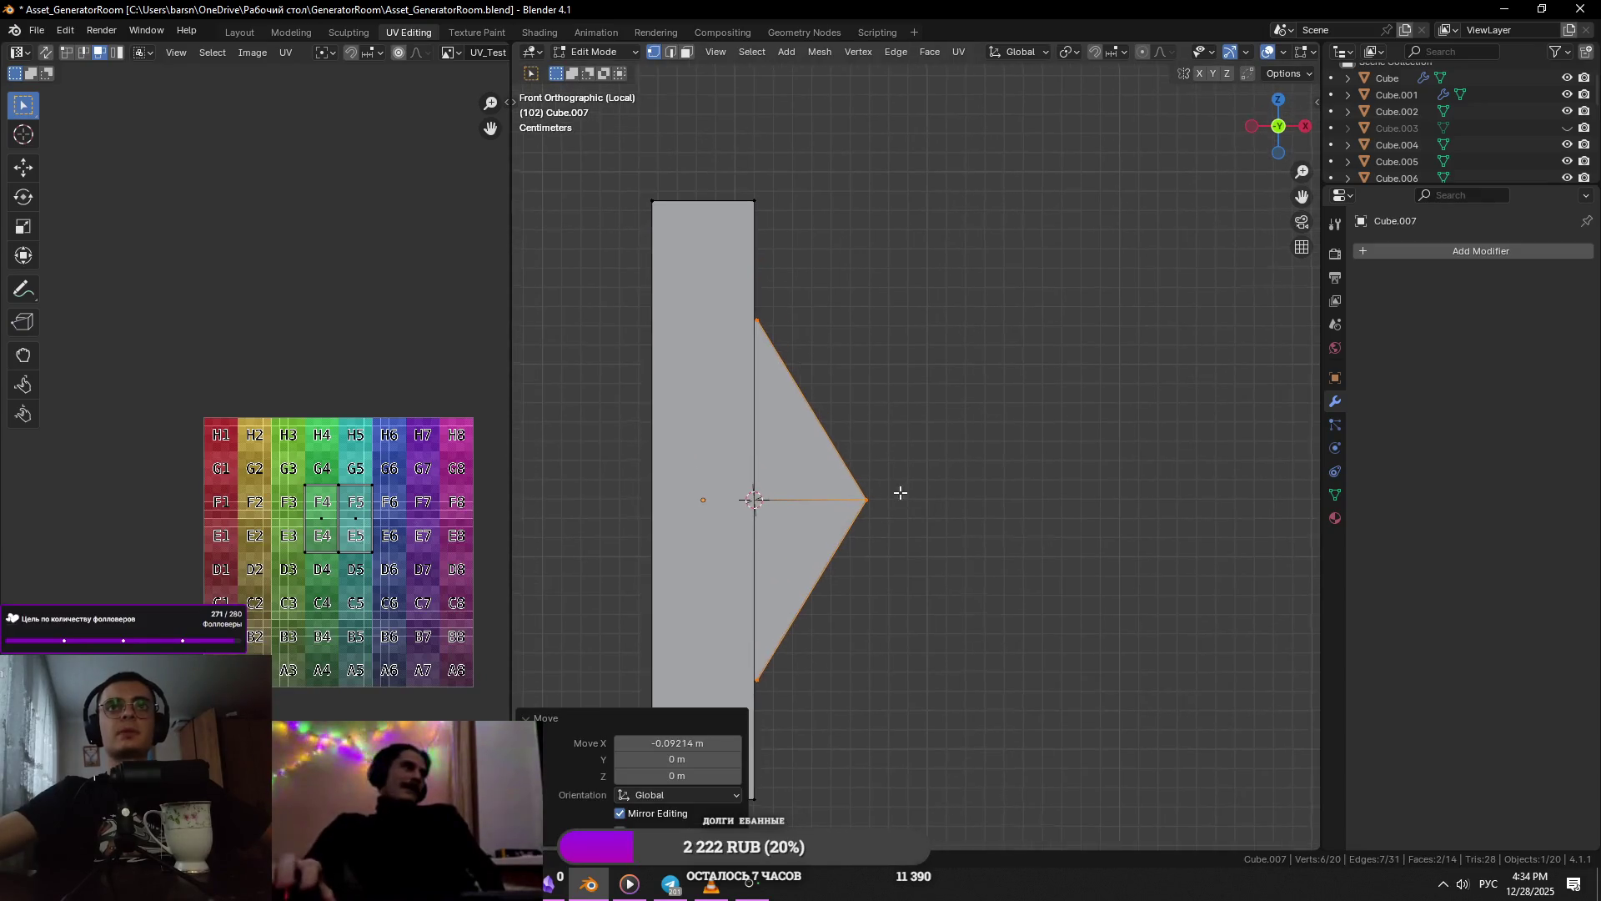
left_click(794, 417)
right_click(794, 417)
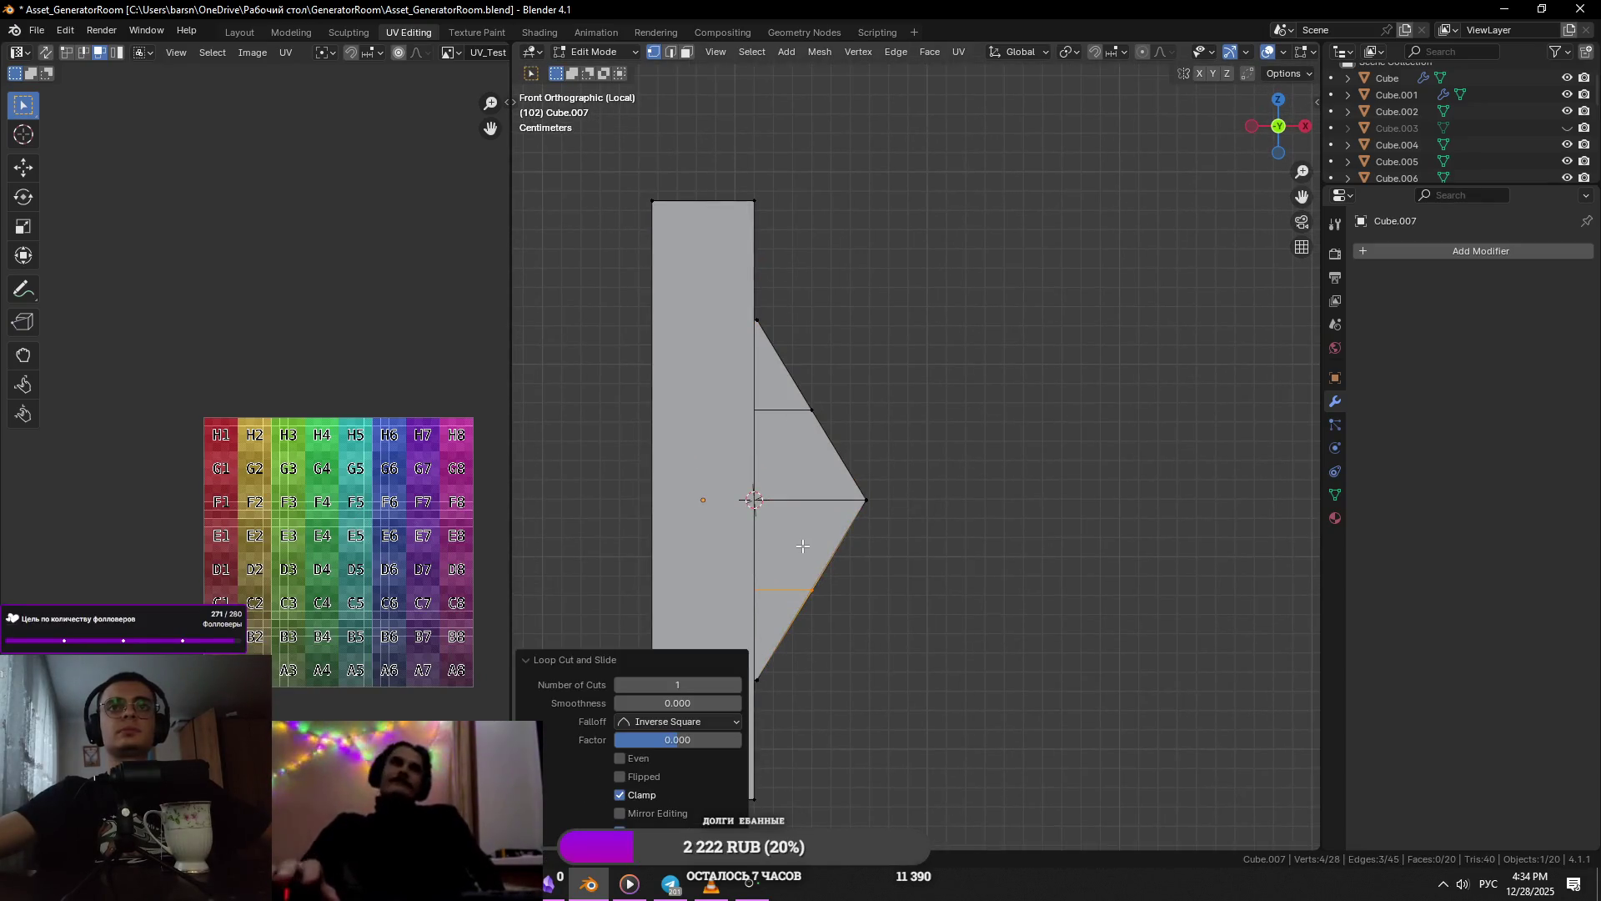
- Delete the lower faces of the arrow piece in X-ray mode
key("3")
key("alt+z")
left_click_drag(901, 689, 726, 494)
key("x")
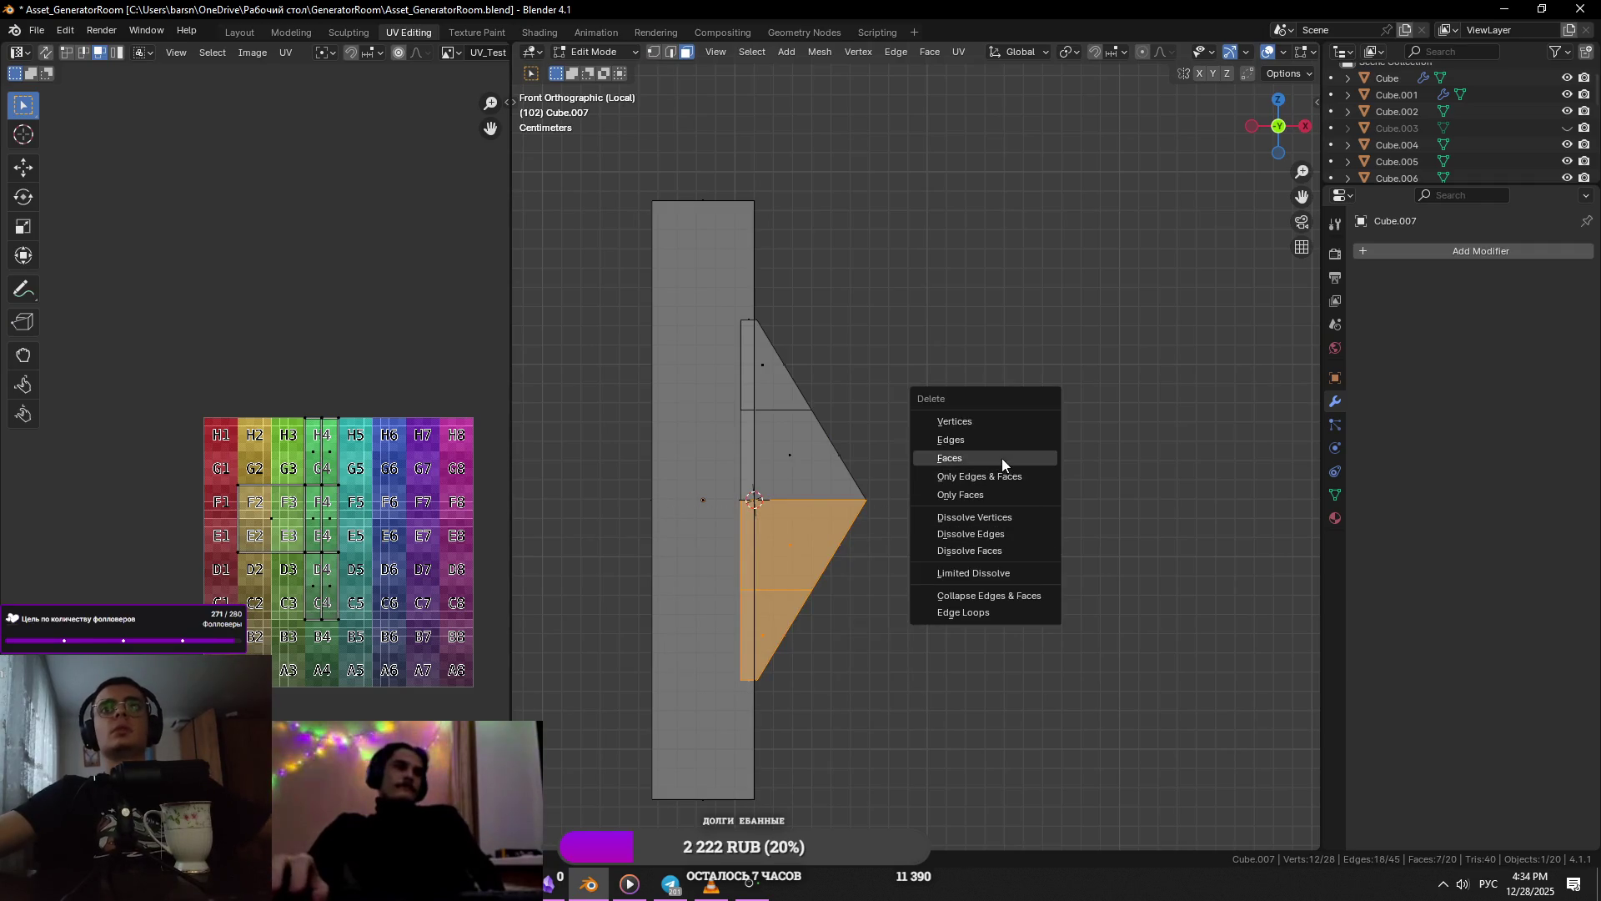
left_click(1002, 458)
key("Tab")
key("Tab")
key("Tab")
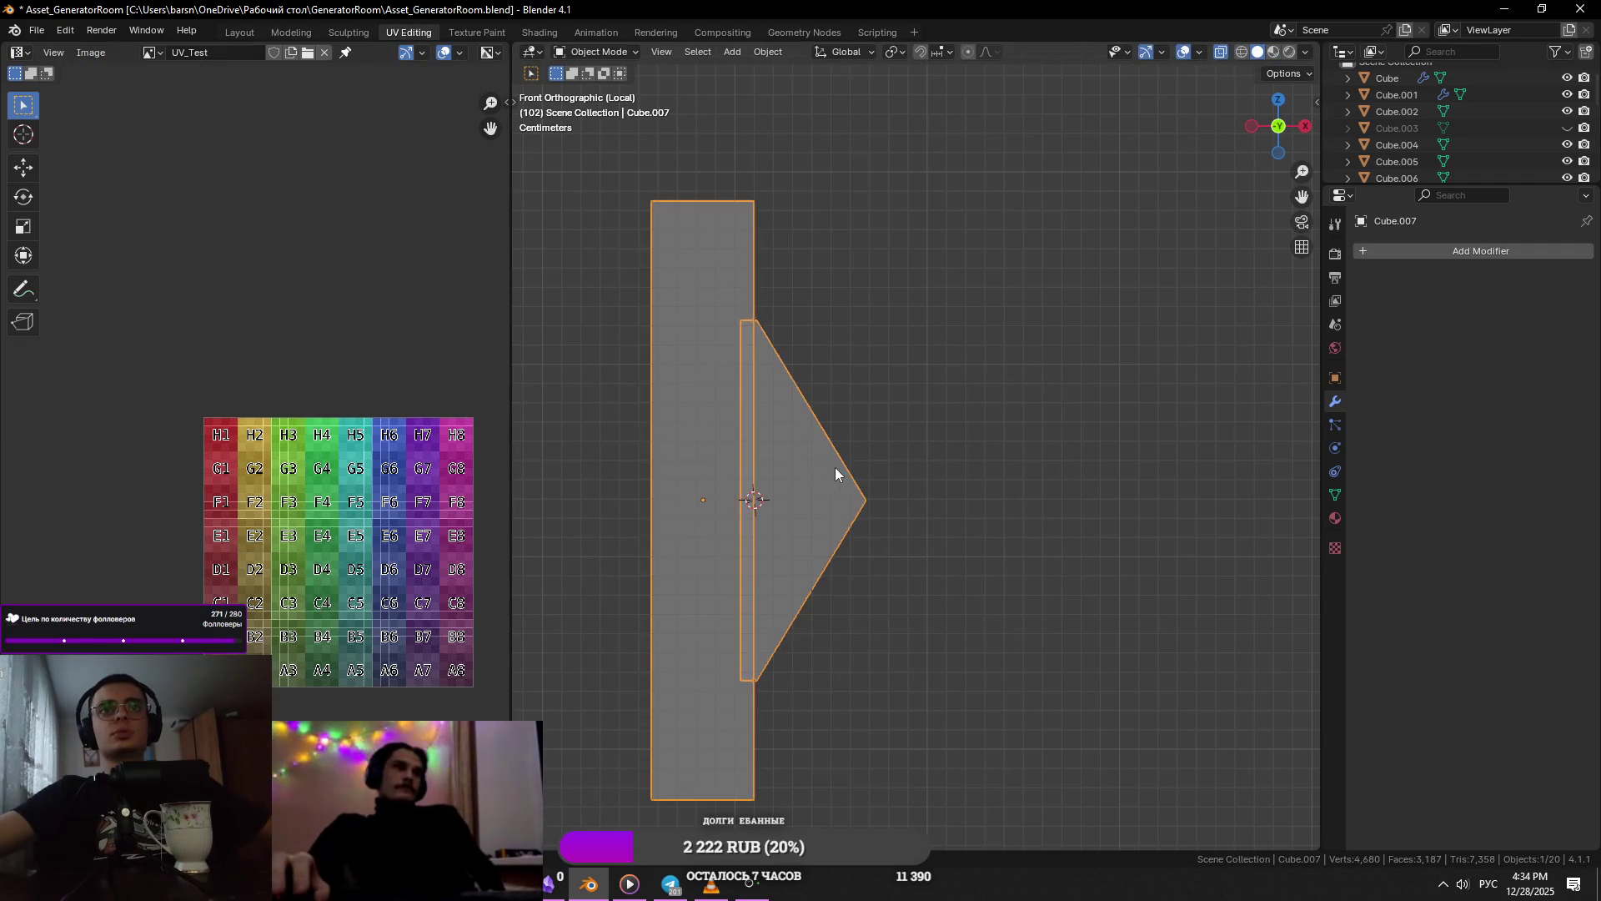
key("Tab")
- Select the remaining linked triangle piece and delete it
key("l")
key("x")
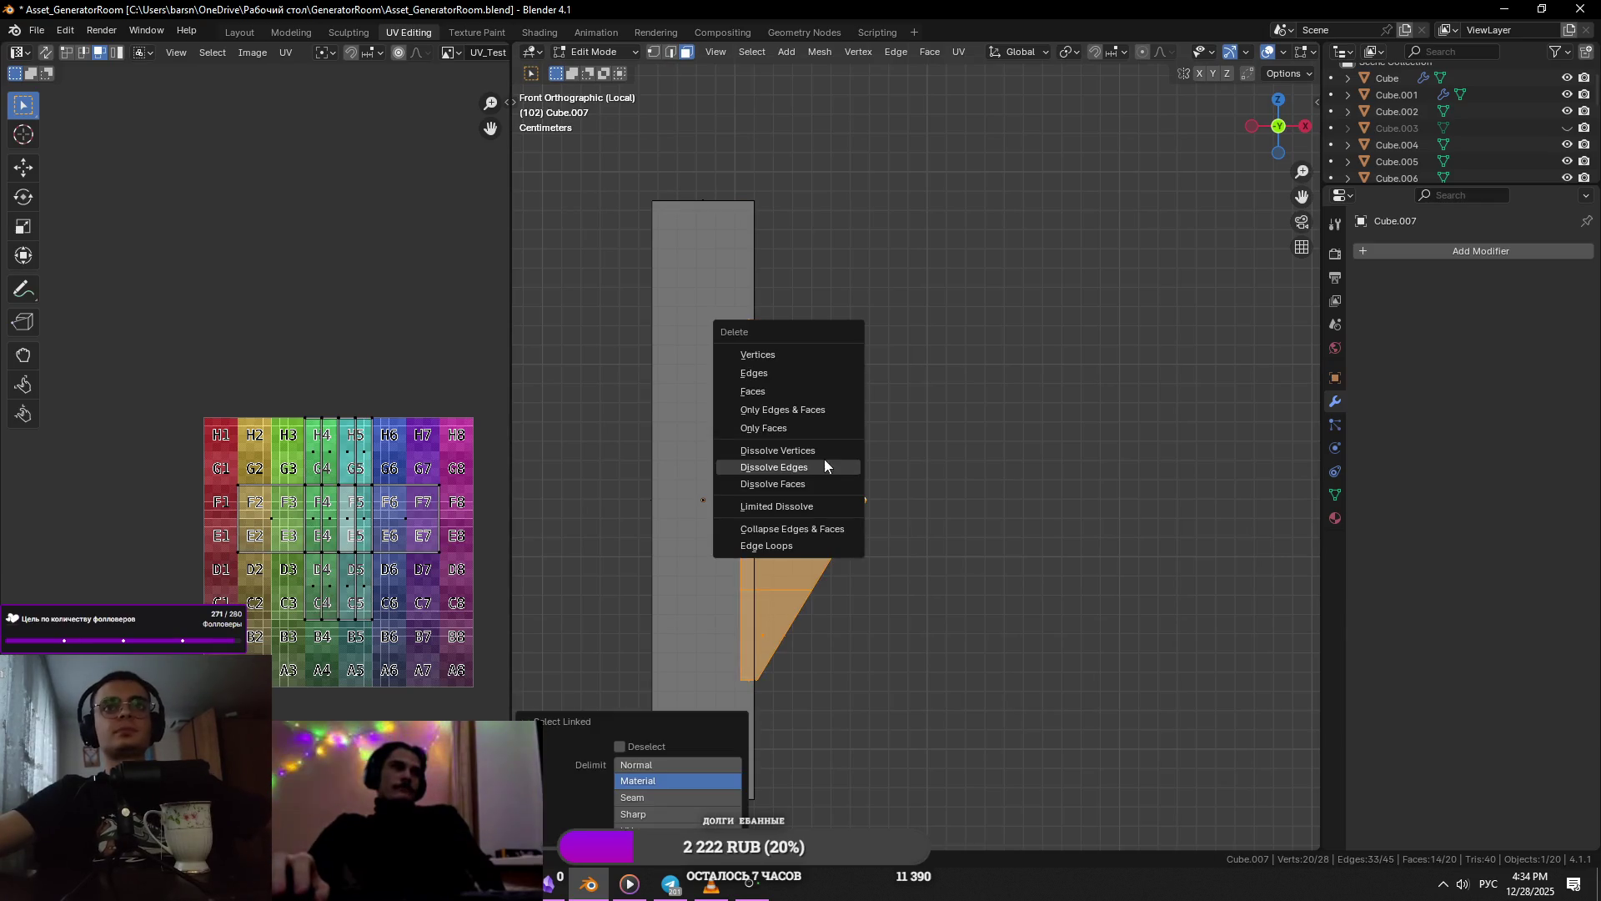
left_click(785, 391)
key("Tab")
- Add a small six-sided cylinder, then undo it and re-enter Edit Mode on the tall box
key("shift+a")
mouse_move(909, 443)
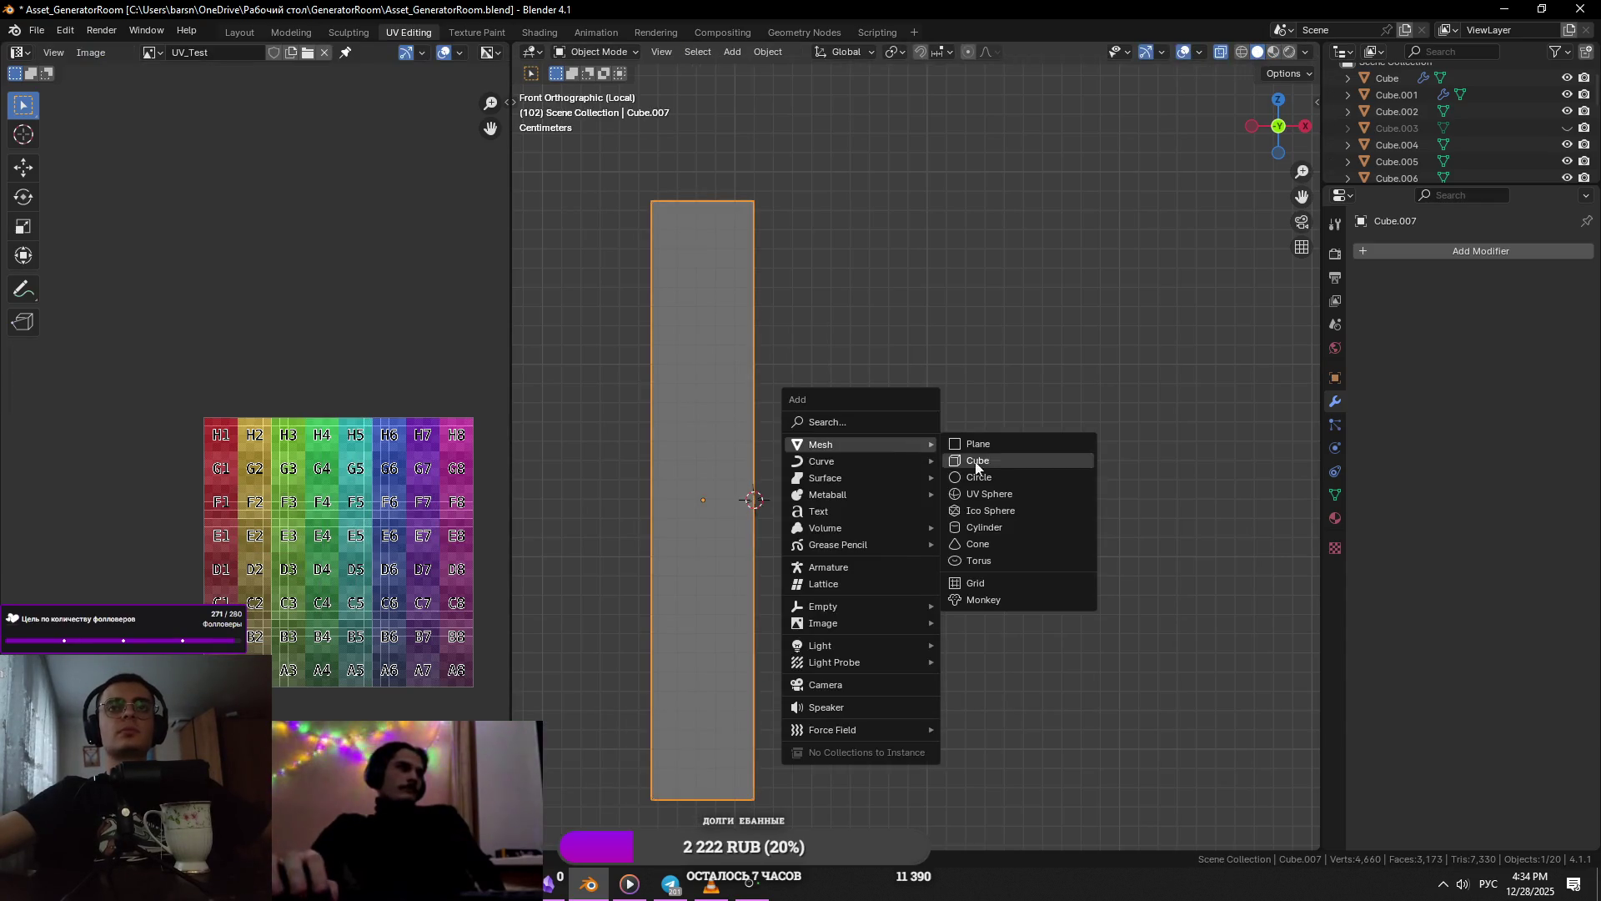
left_click(984, 525)
scroll(981, 501, "down", 8)
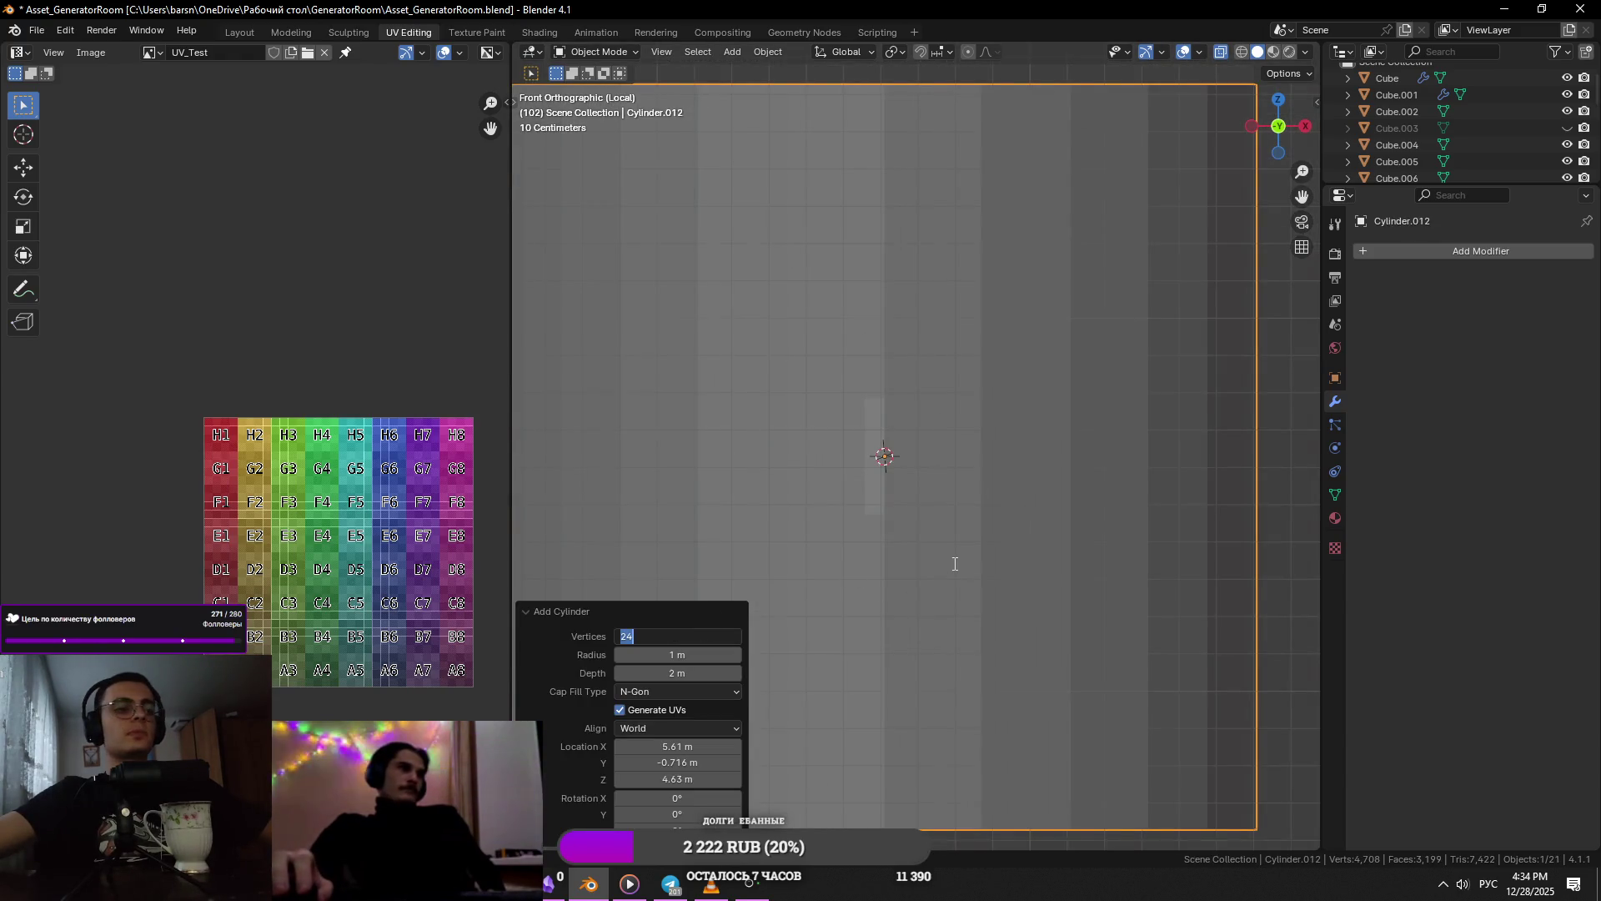
key("Return")
scroll(1084, 542, "down", 3)
key("s")
left_click(964, 449)
scroll(993, 417, "up", 2)
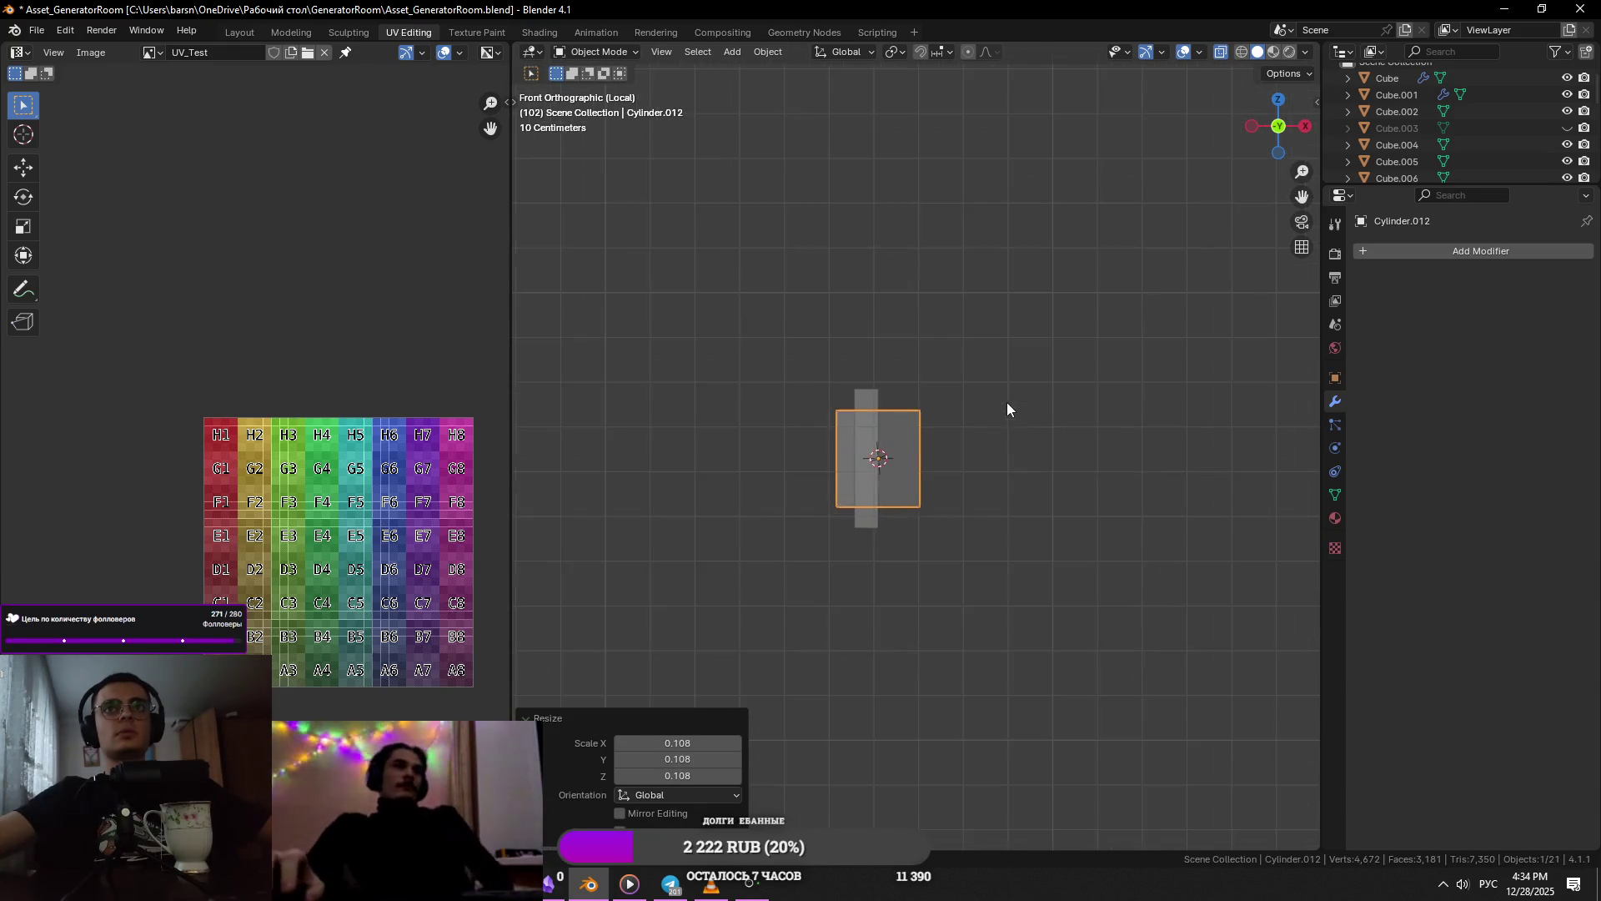
key("ctrl+z")
key("ctrl+z")
scroll(1030, 413, "up", 5)
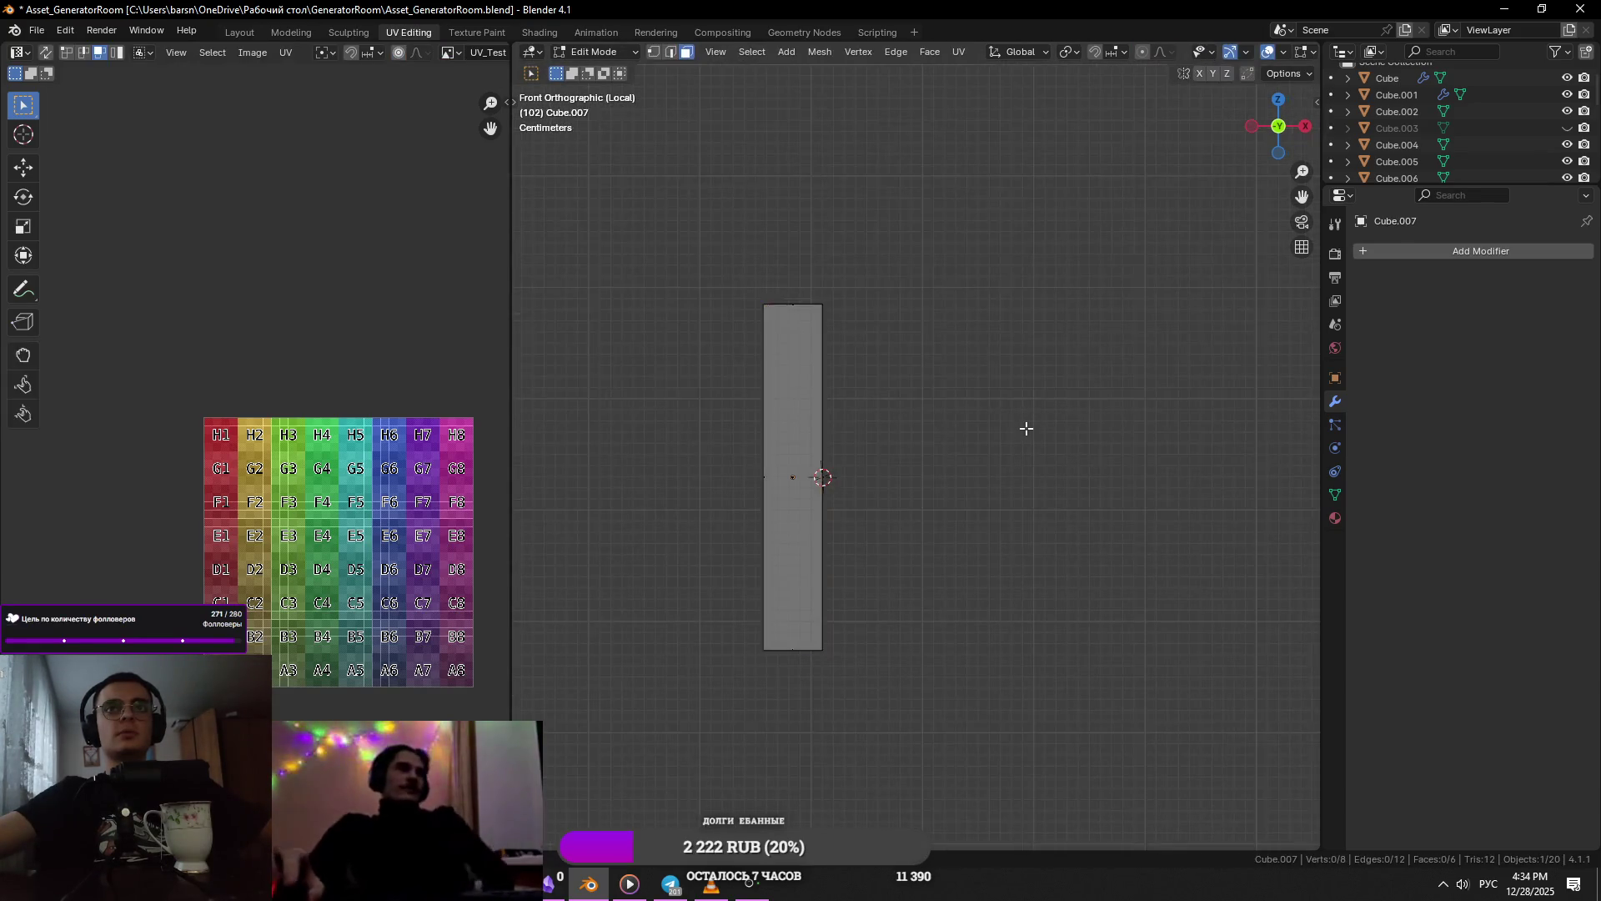
key("Tab")
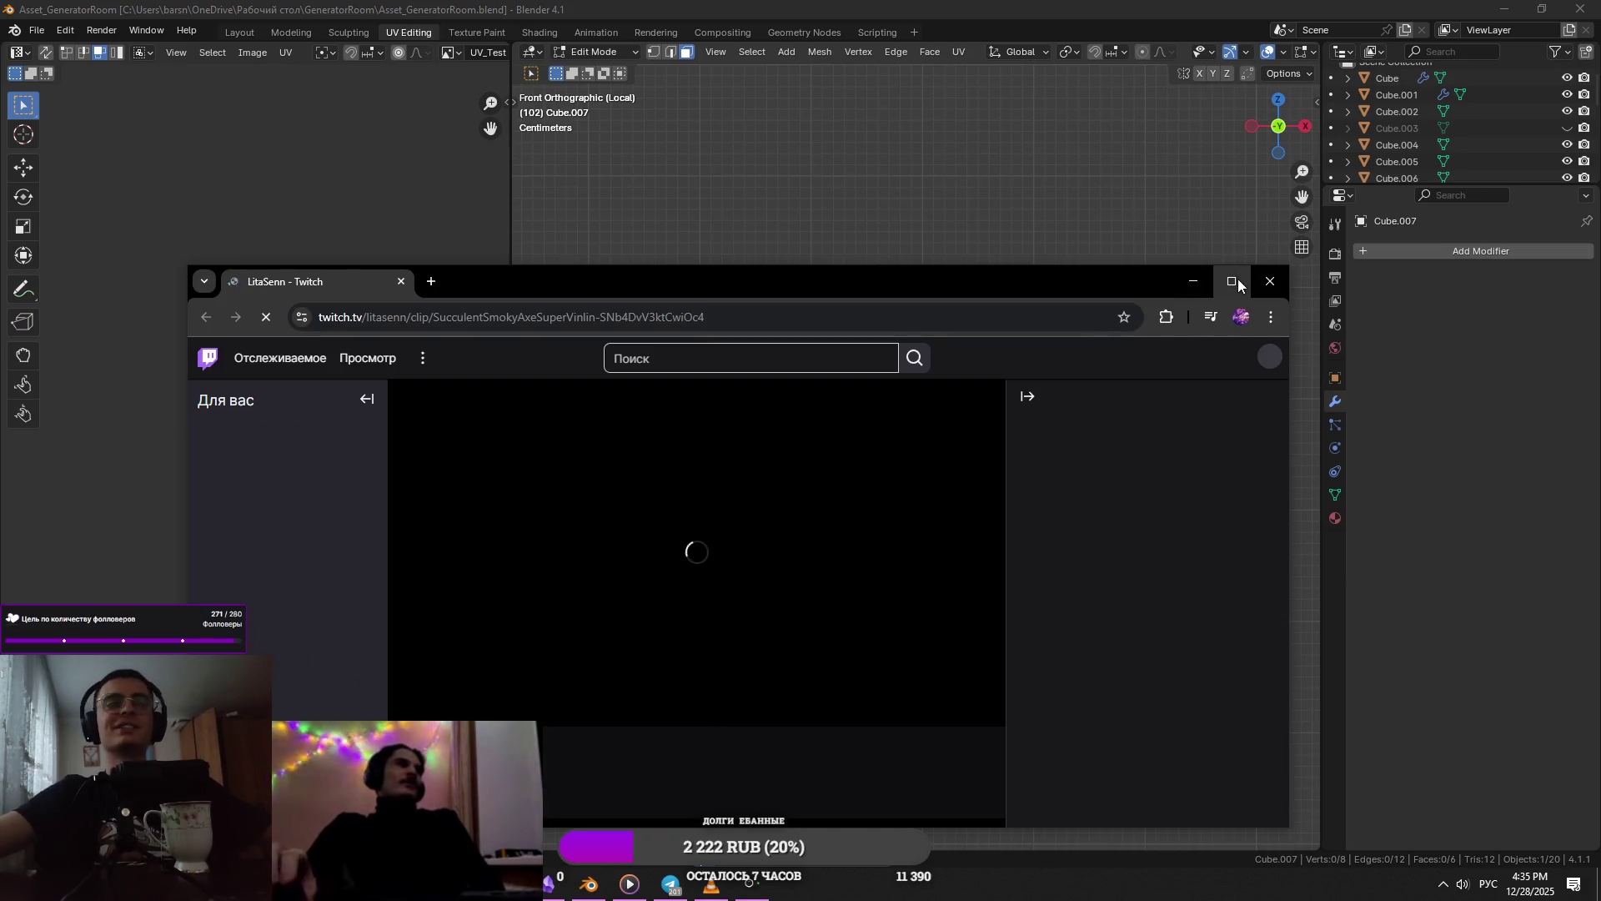
- Maximize the Twitch window and replay the clip from the start at 74 % volume
left_click(1231, 281)
scroll(367, 542, "down", 2)
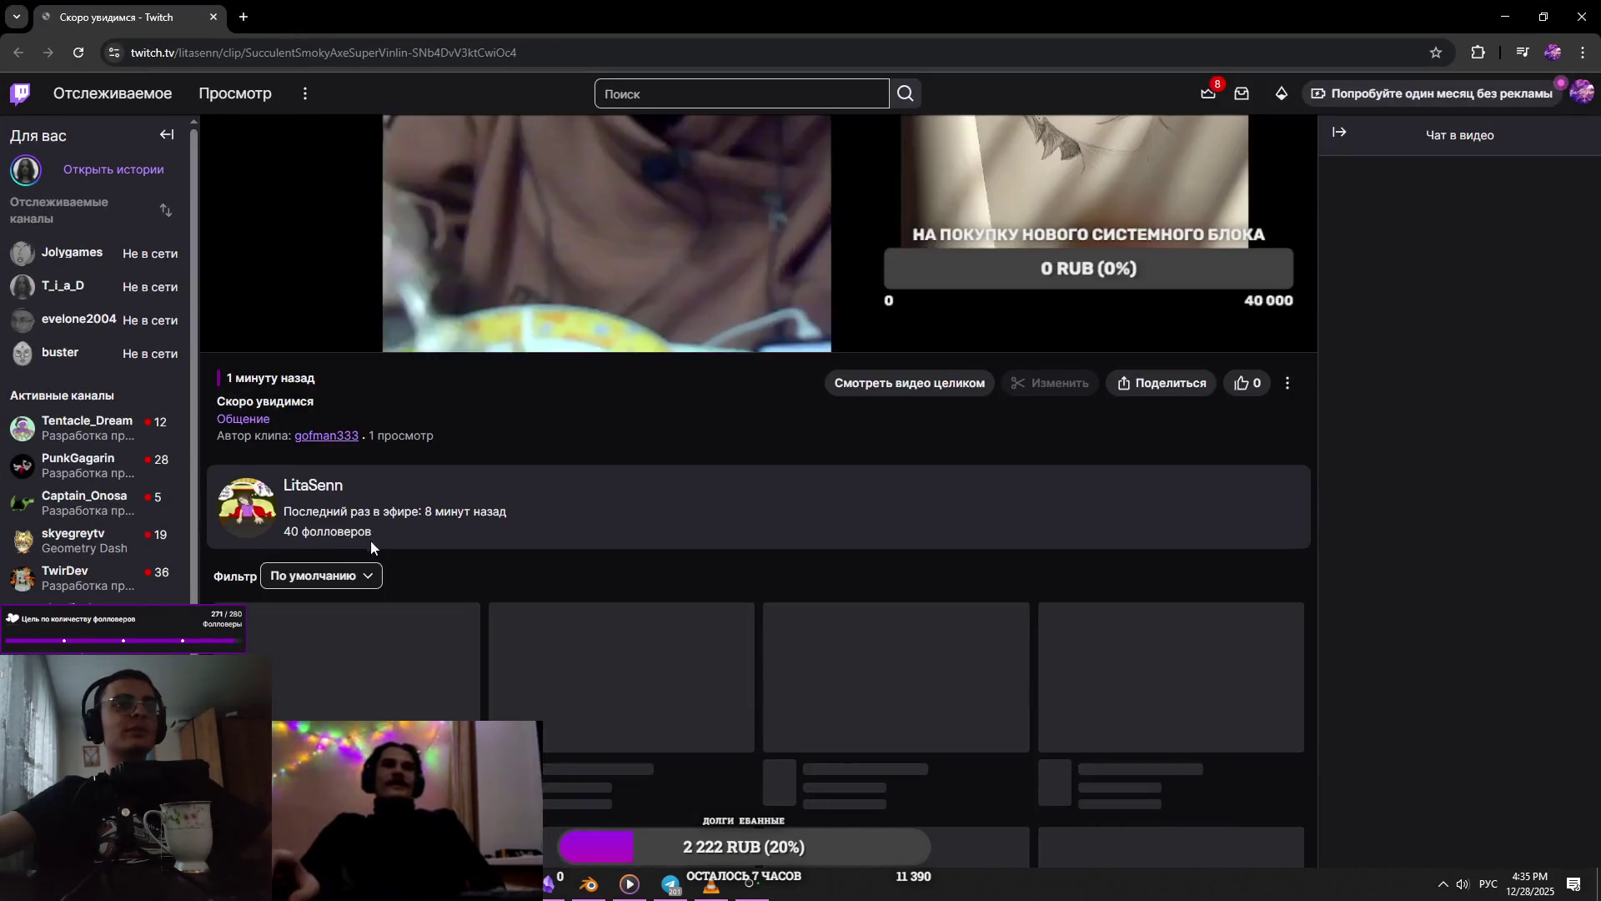
scroll(367, 544, "up", 4)
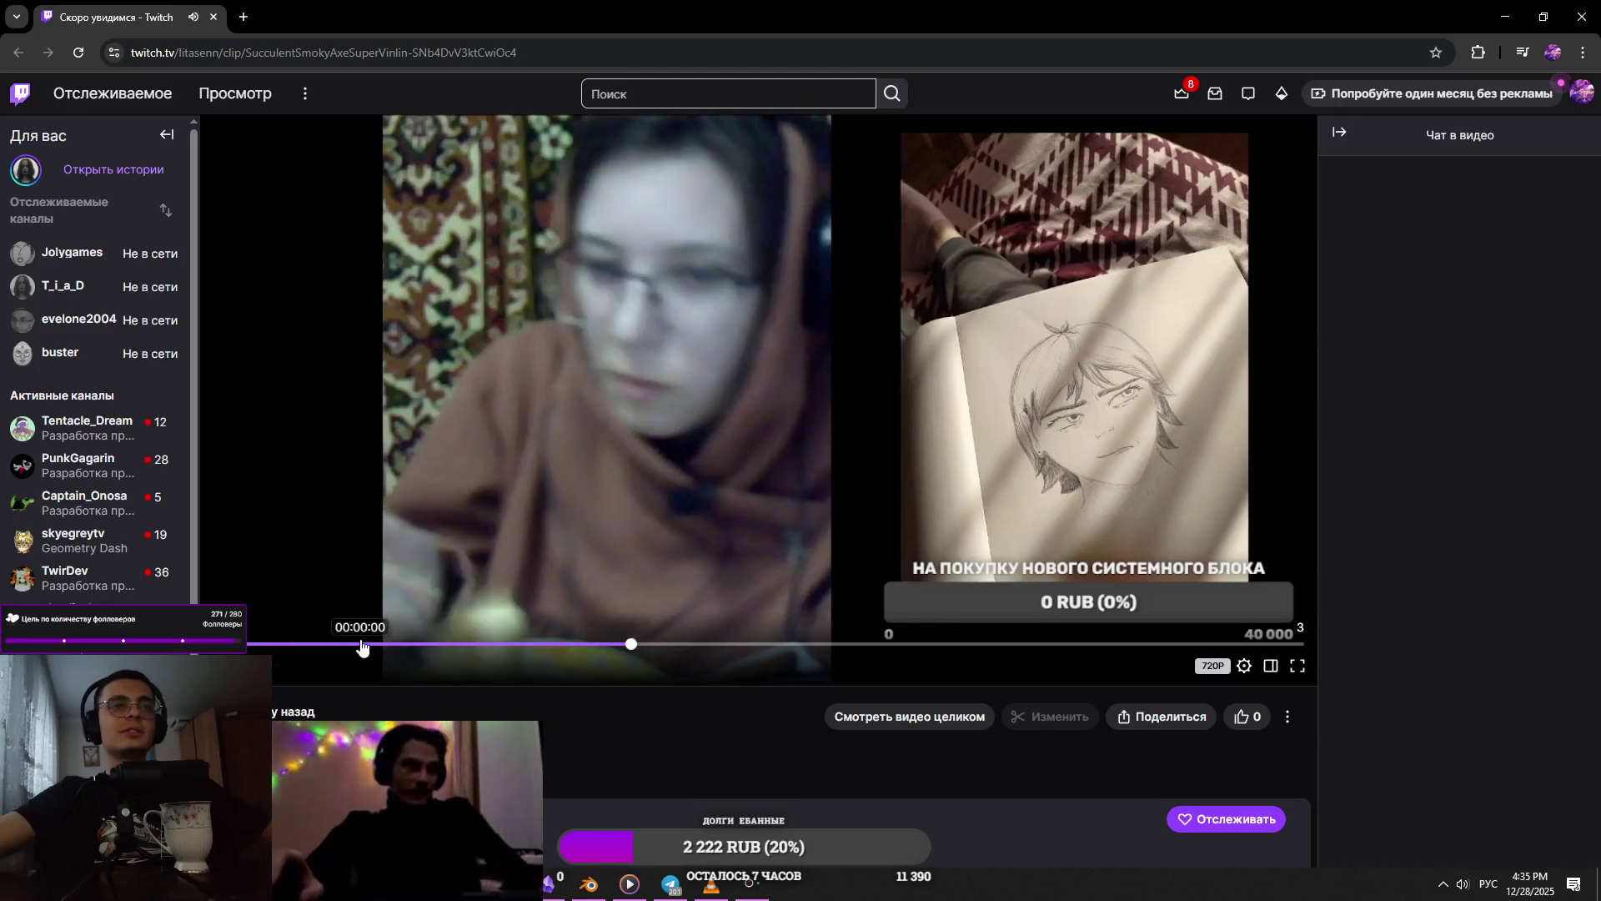
left_click(361, 646)
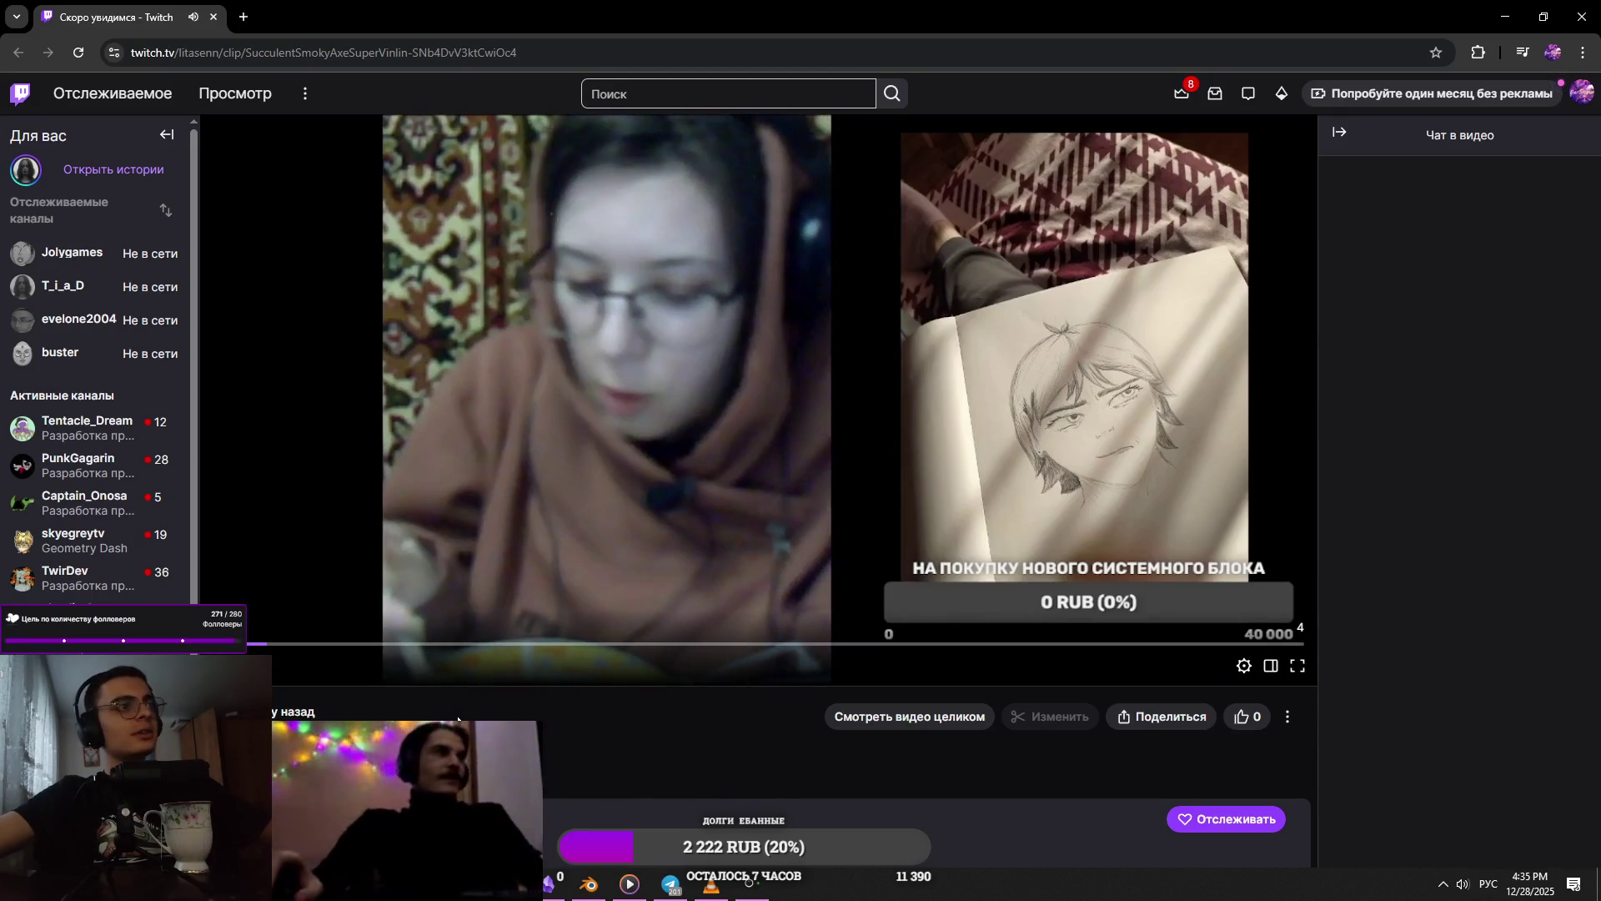
left_click_drag(305, 667, 326, 672)
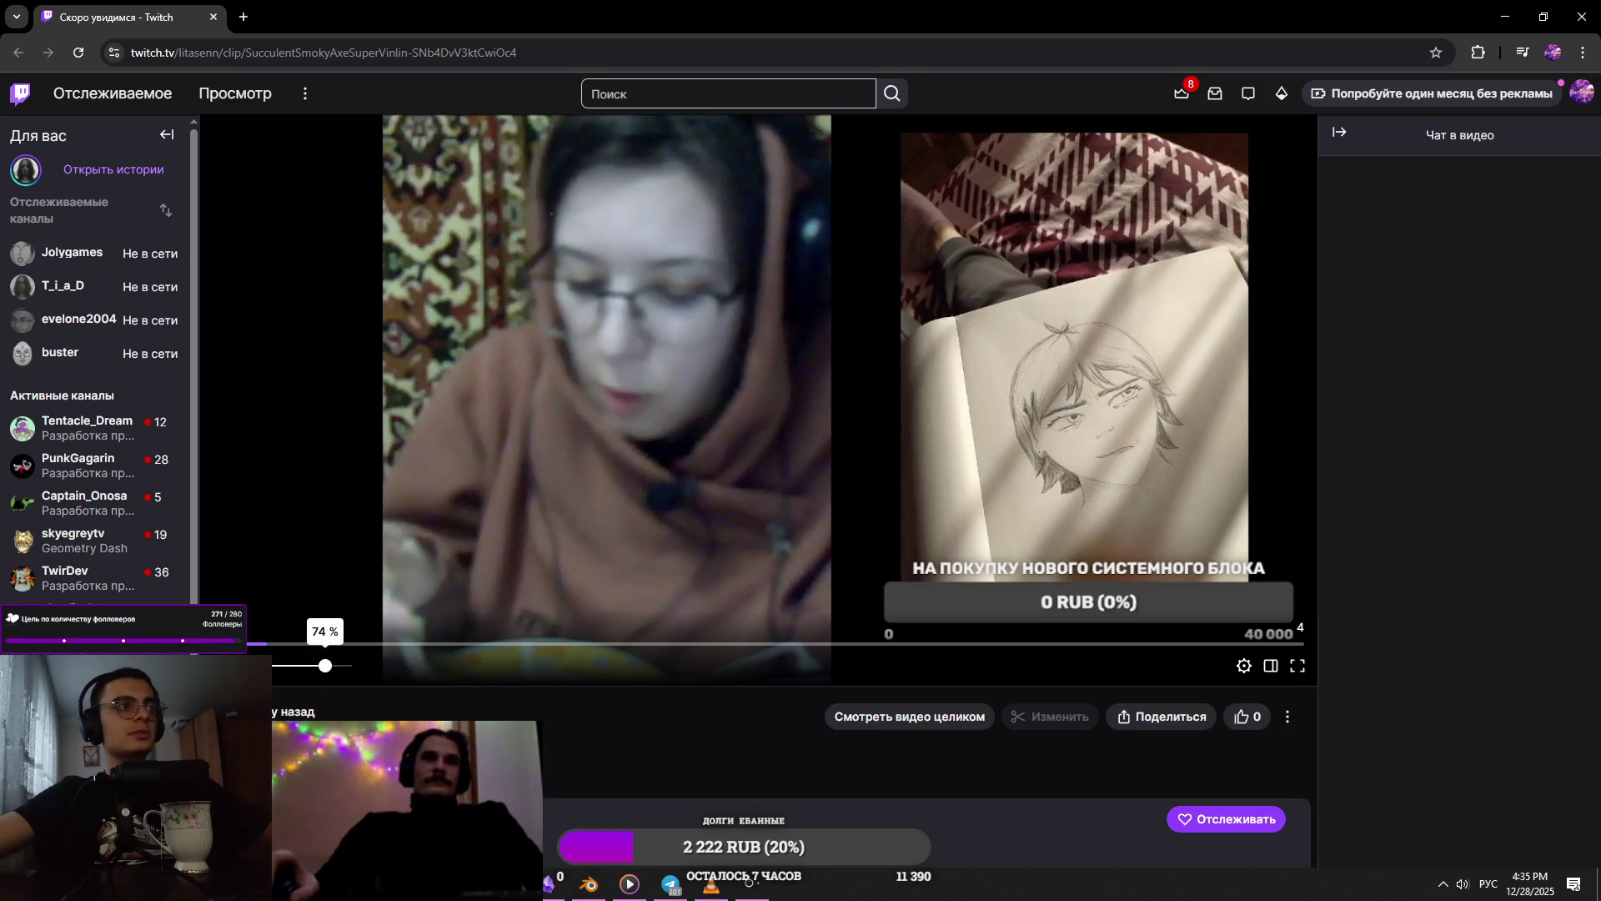
left_click(330, 672)
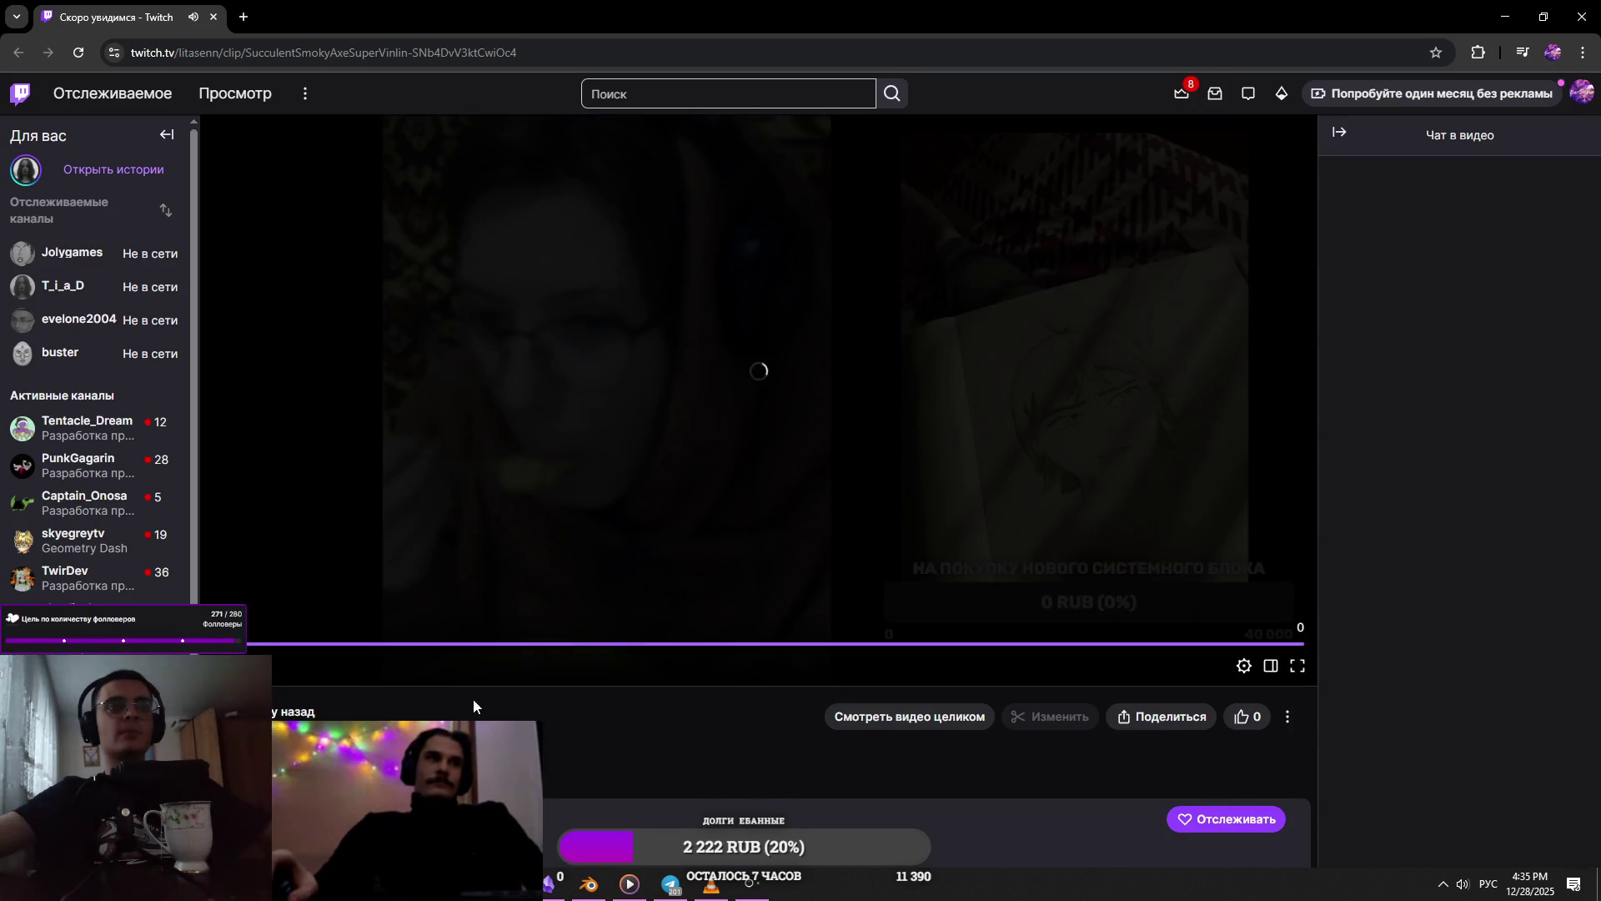
- Back in Blender, view the tall box from the front
key("alt+Tab")
mouse_move(597, 347)
middle_mouse_down()
mouse_move(929, 529)
mouse_move(903, 534)
middle_mouse_up()
key("KP_1")
- Add a small 12-sided cylinder beside the tall box and rotate it 90° around X
key("KP_5")
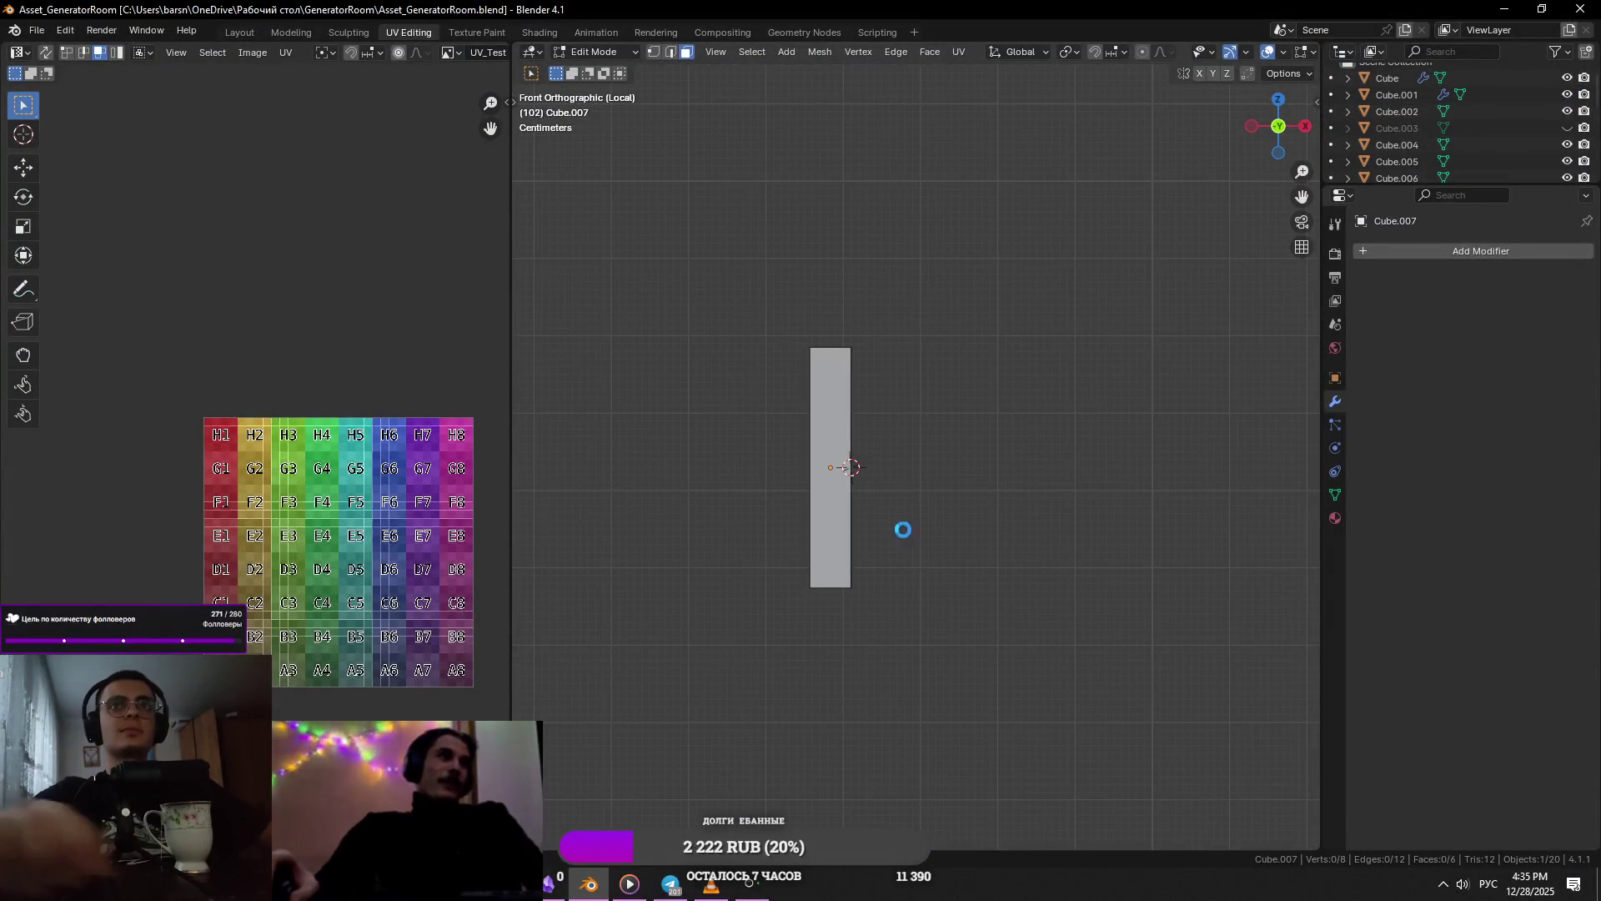
scroll(904, 531, "up", 2)
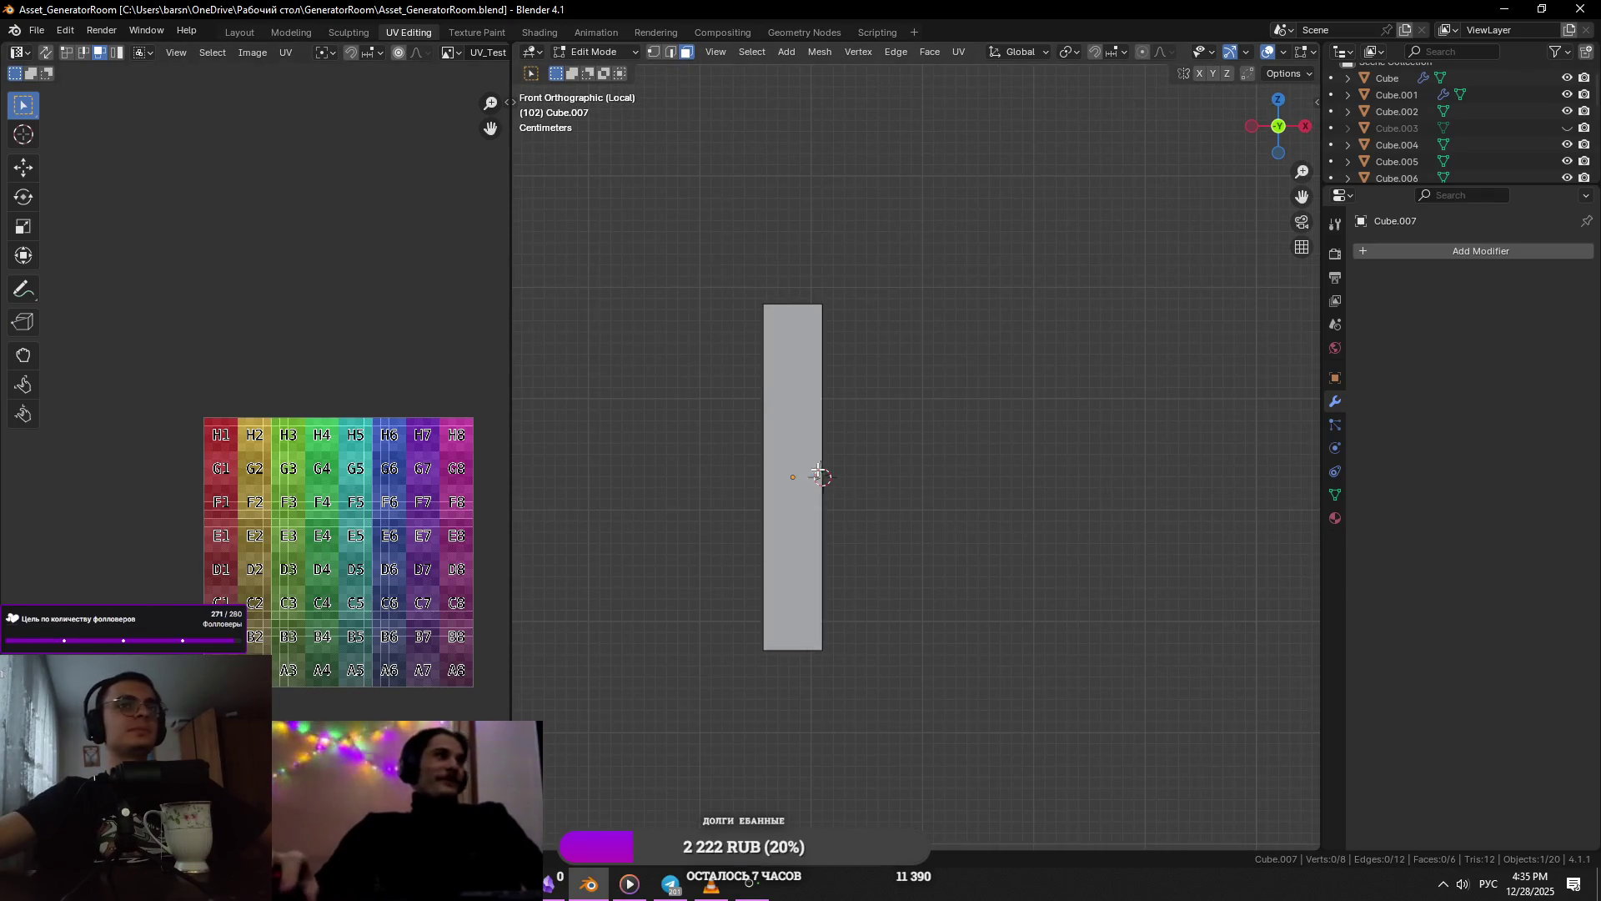
scroll(817, 468, "up", 2)
key("shift+a")
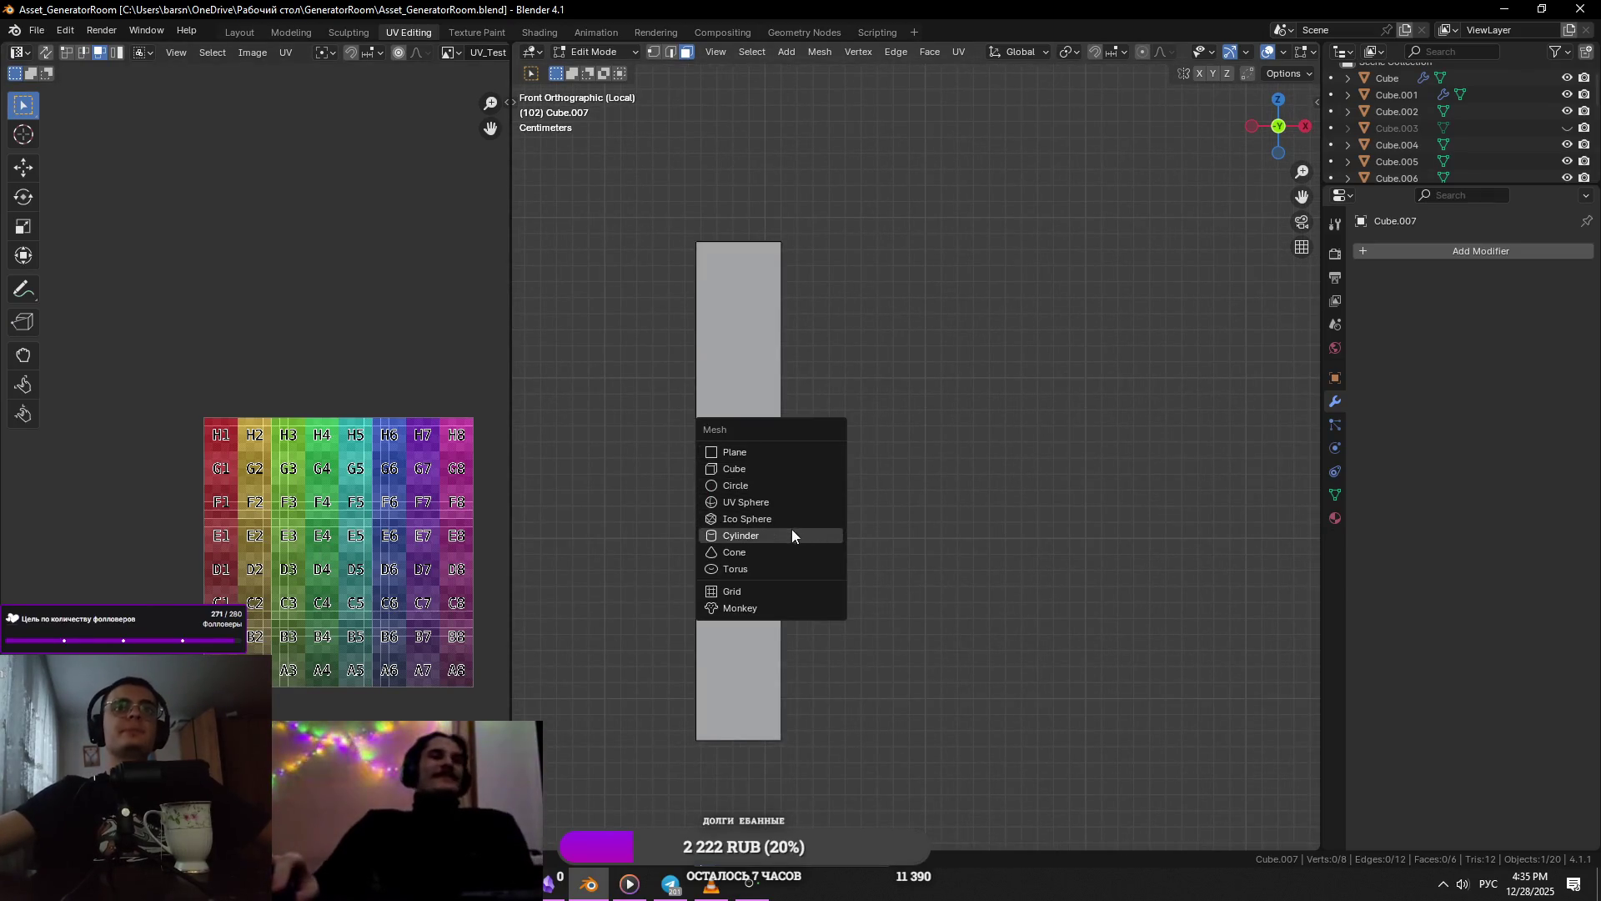
left_click(792, 535)
left_click_drag(656, 637, 668, 636)
key("ctrl+s")
key("s")
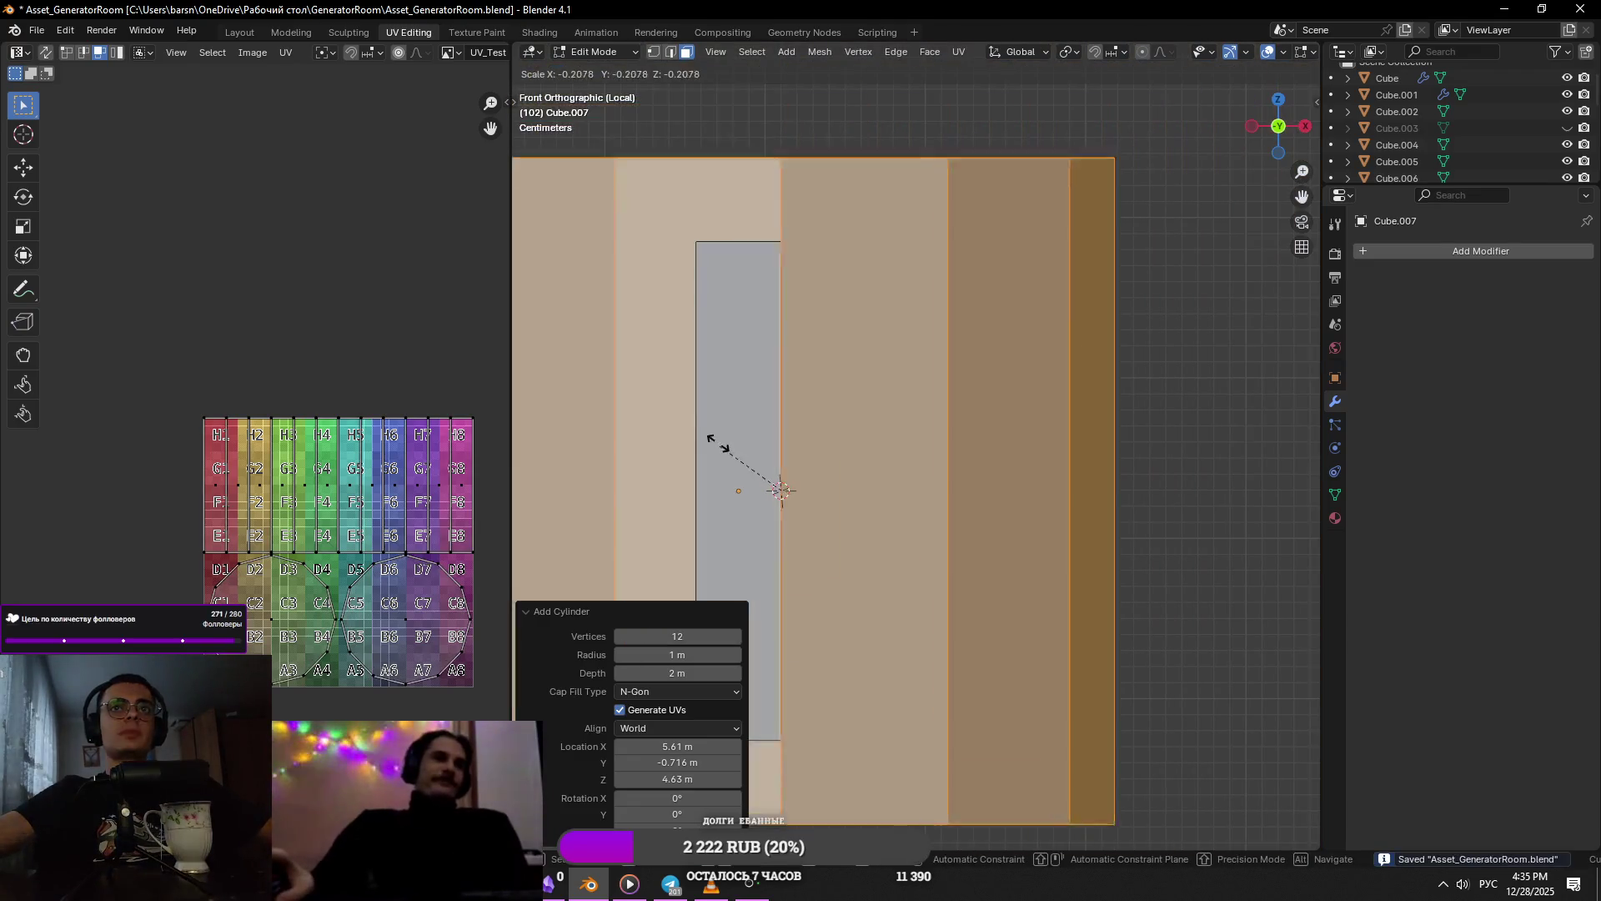
left_click(784, 488)
type("rx")
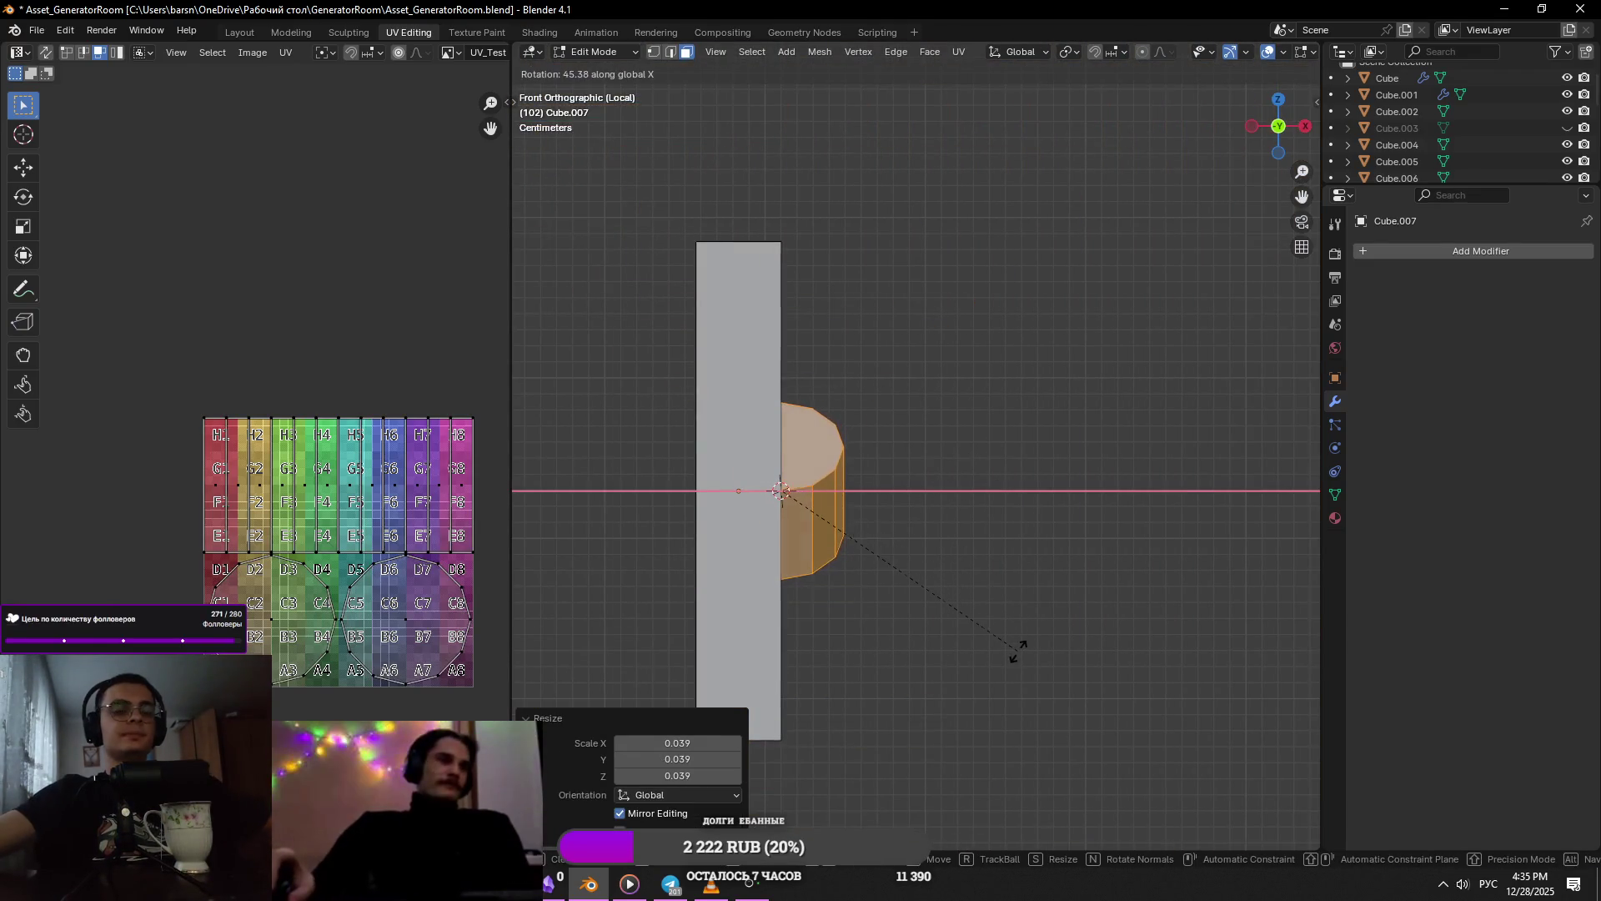
type("90")
key("Return")
- Turn on X-ray and try selecting the cylinder's left-side faces from the front view
key("alt+z")
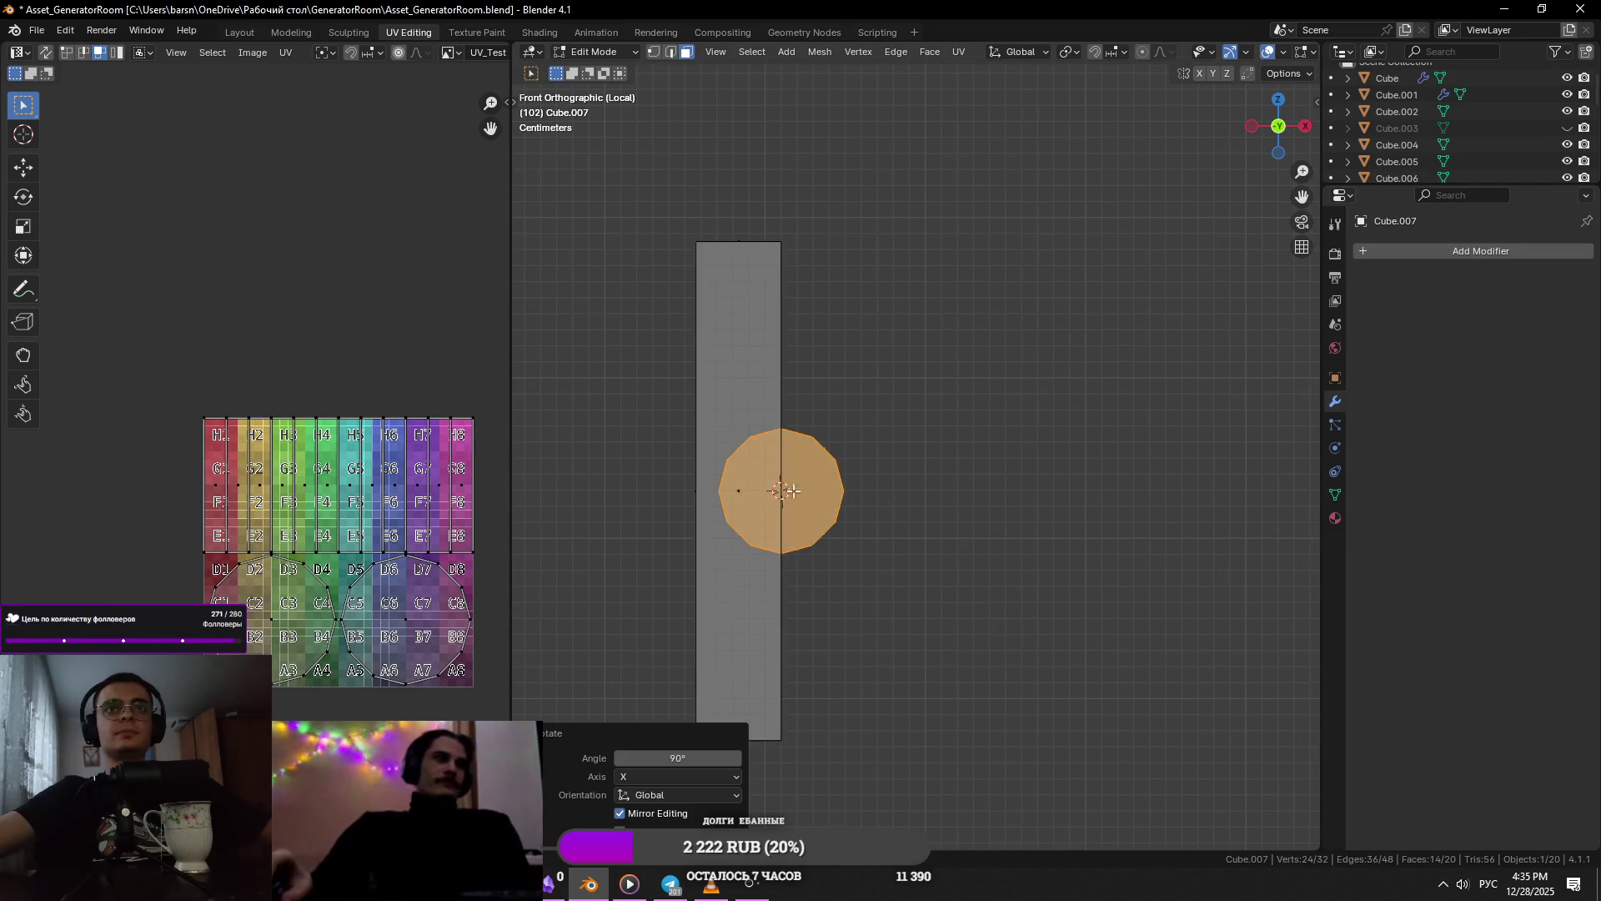
key("1")
left_click(733, 468)
middle_click_drag(733, 468, 693, 455)
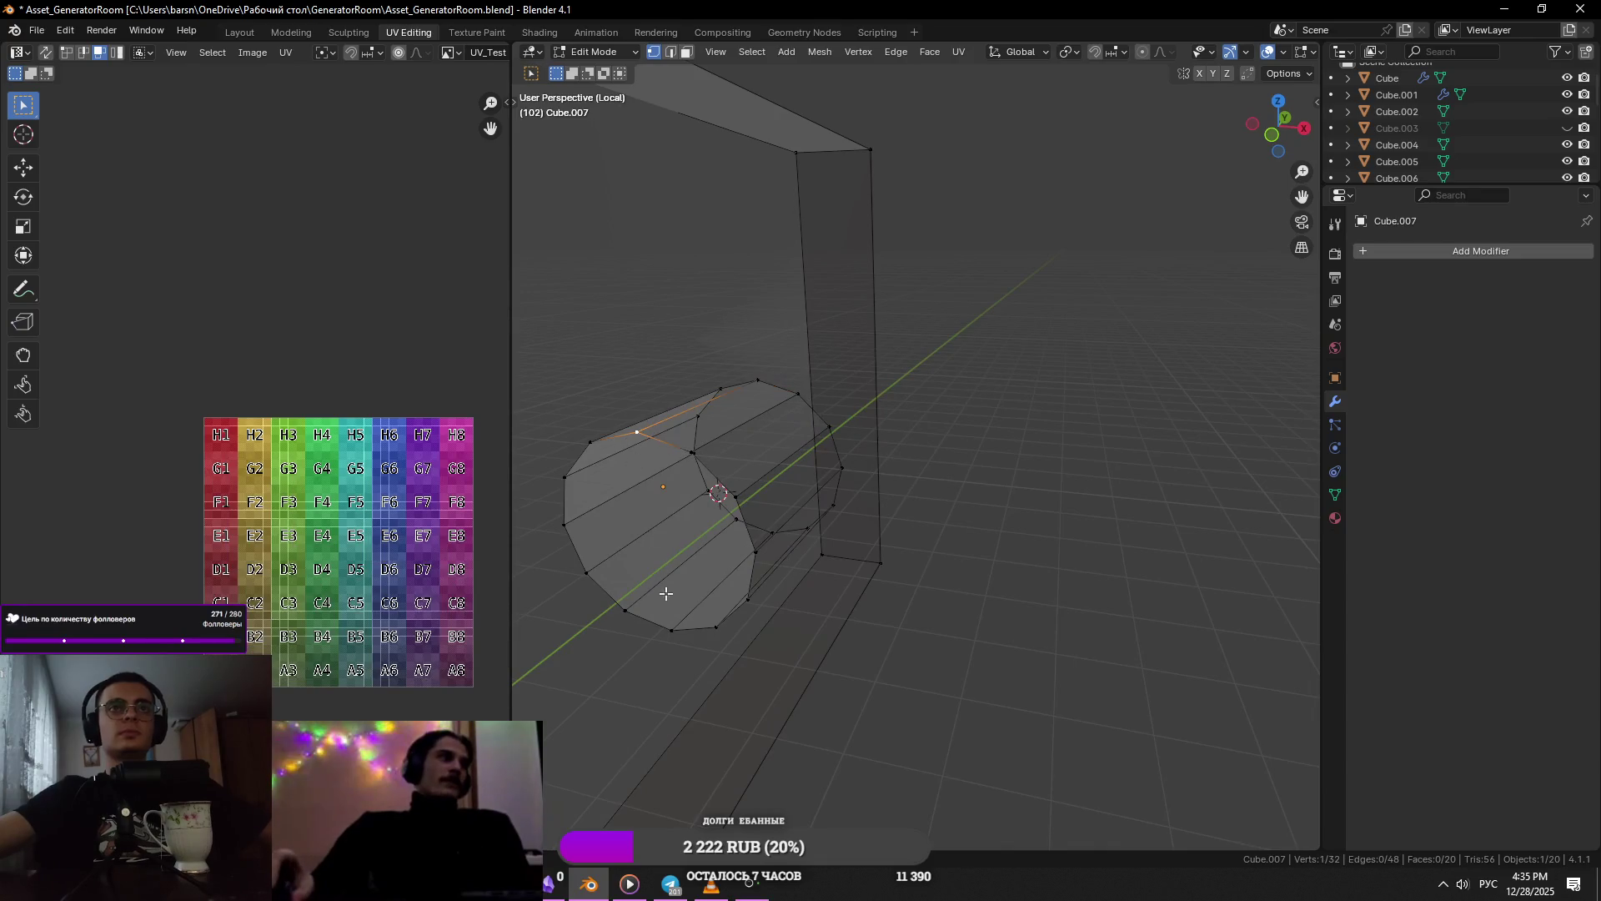
middle_click_drag(868, 554, 839, 417)
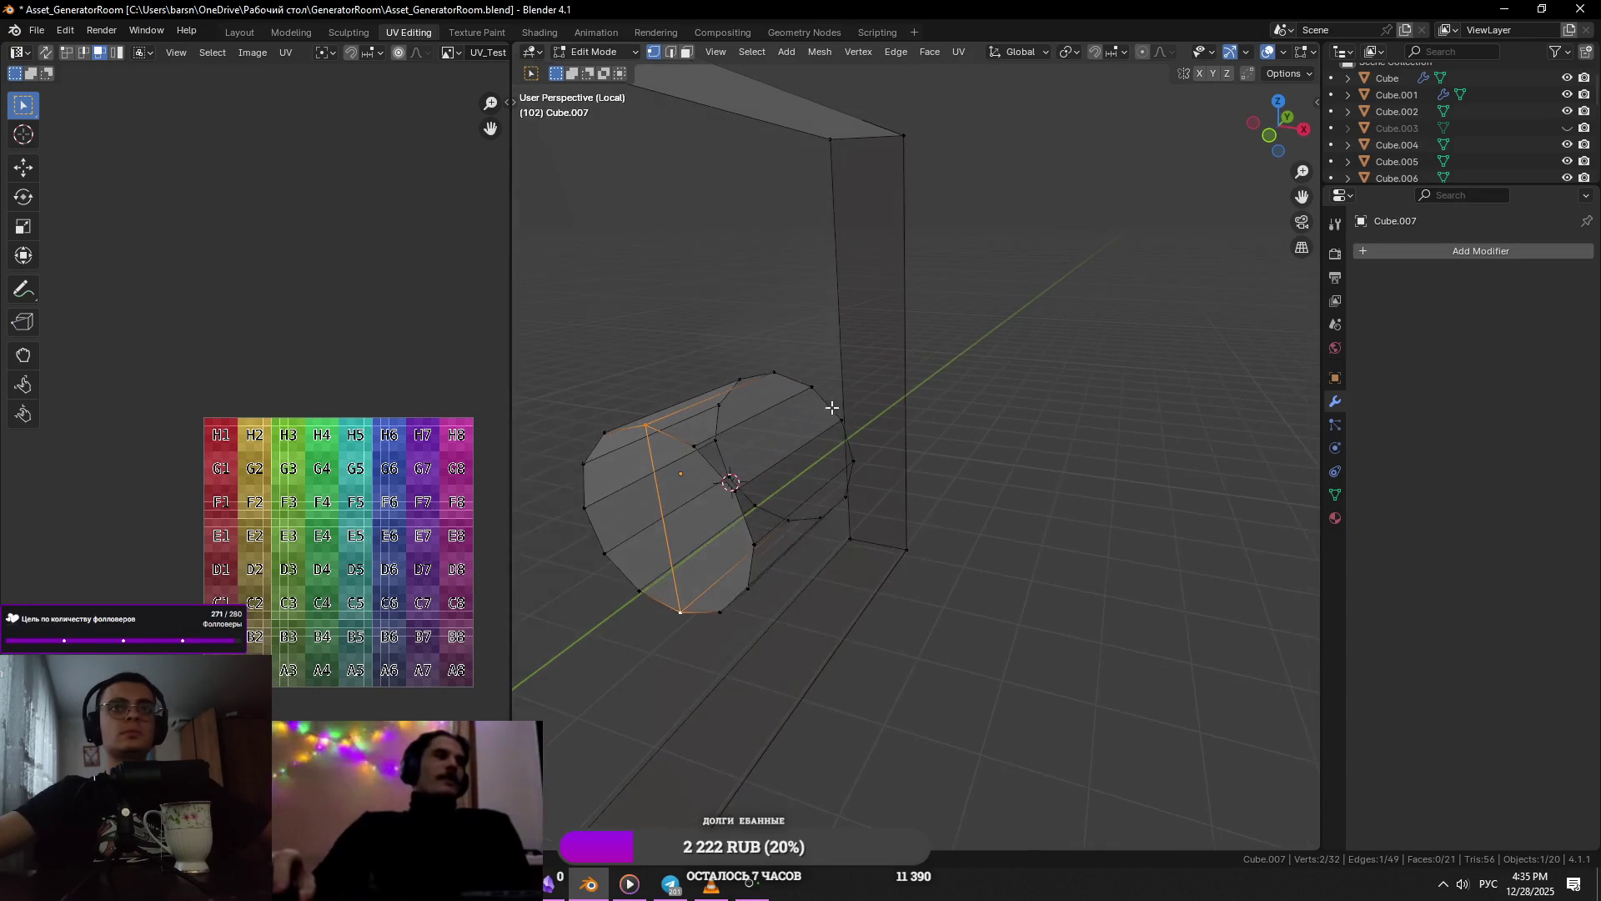
middle_click_drag(874, 503, 923, 489)
key("3")
key("KP_1")
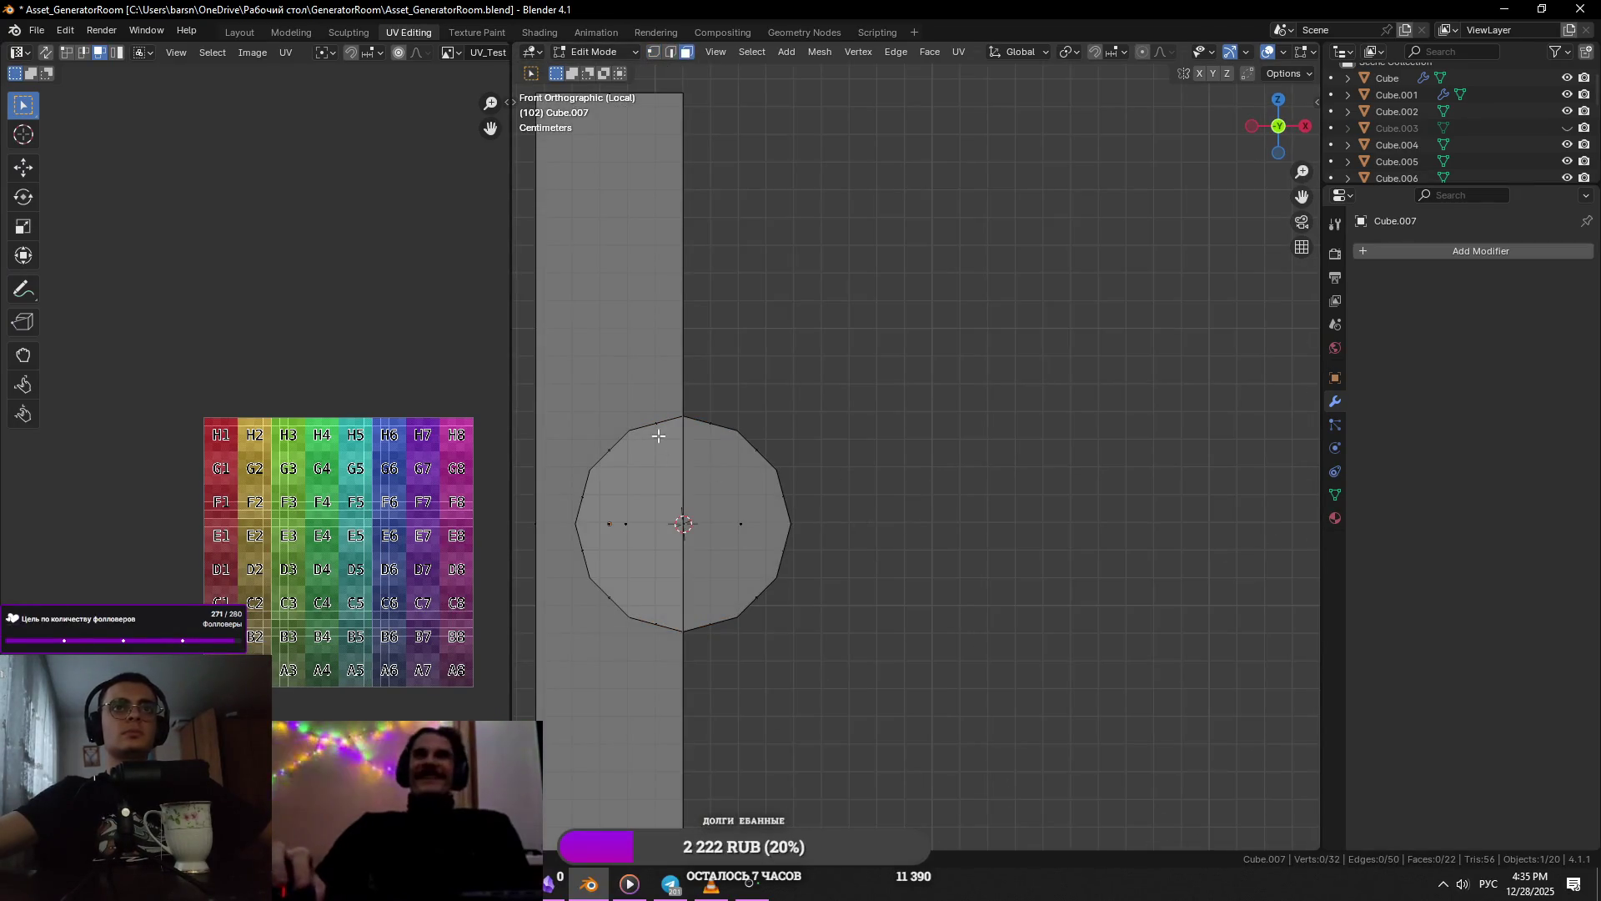
left_click_drag(609, 589, 610, 583)
left_click(834, 437)
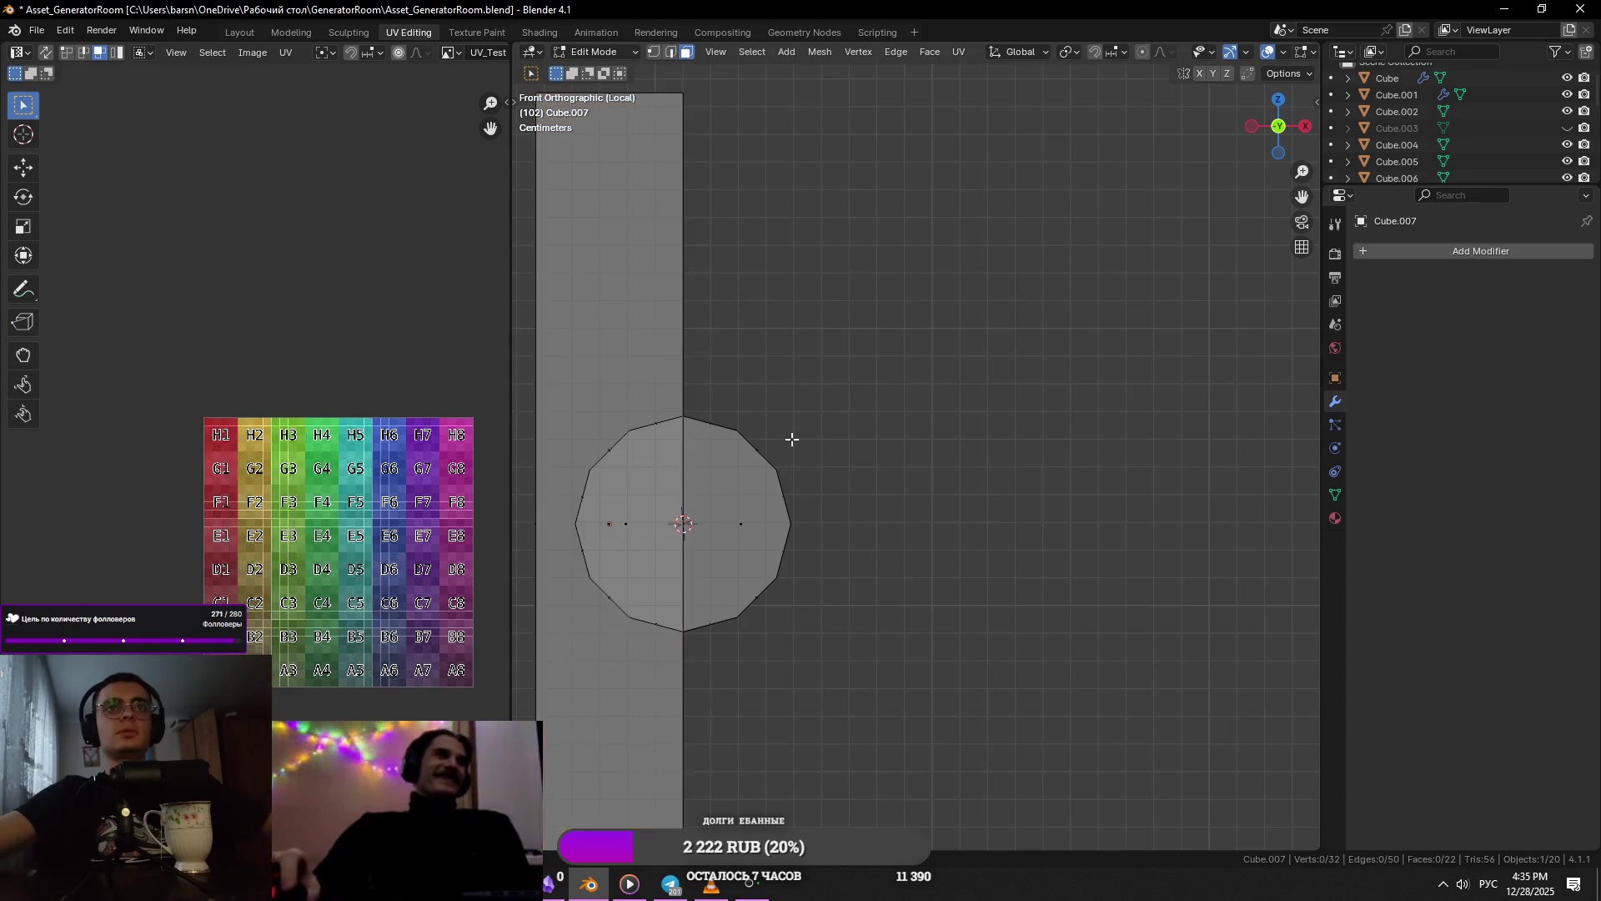
left_click_drag(579, 654, 579, 654)
left_click(789, 467)
- Select the whole cylinder part and shift it slightly right along X
key("Tab")
mouse_move(790, 468)
middle_mouse_down()
mouse_move(793, 498)
mouse_move(763, 492)
middle_mouse_up()
key("ctrl+Tab")
left_click(886, 486)
middle_click_drag(887, 486, 796, 480)
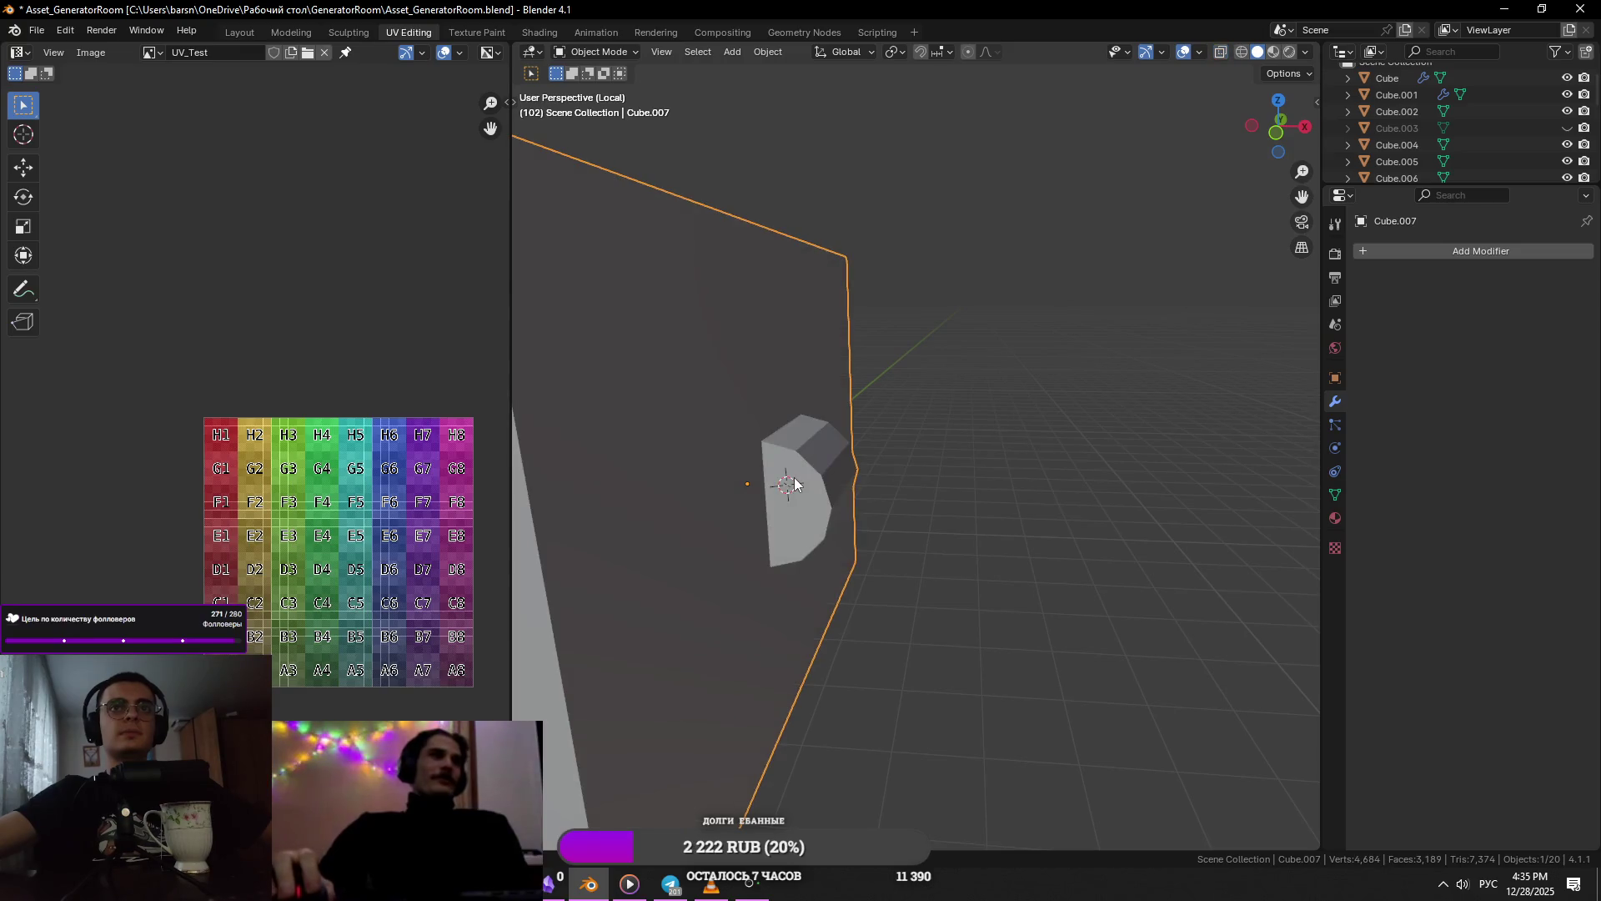
left_click(802, 476)
key("ctrl+l")
key("g")
key("x")
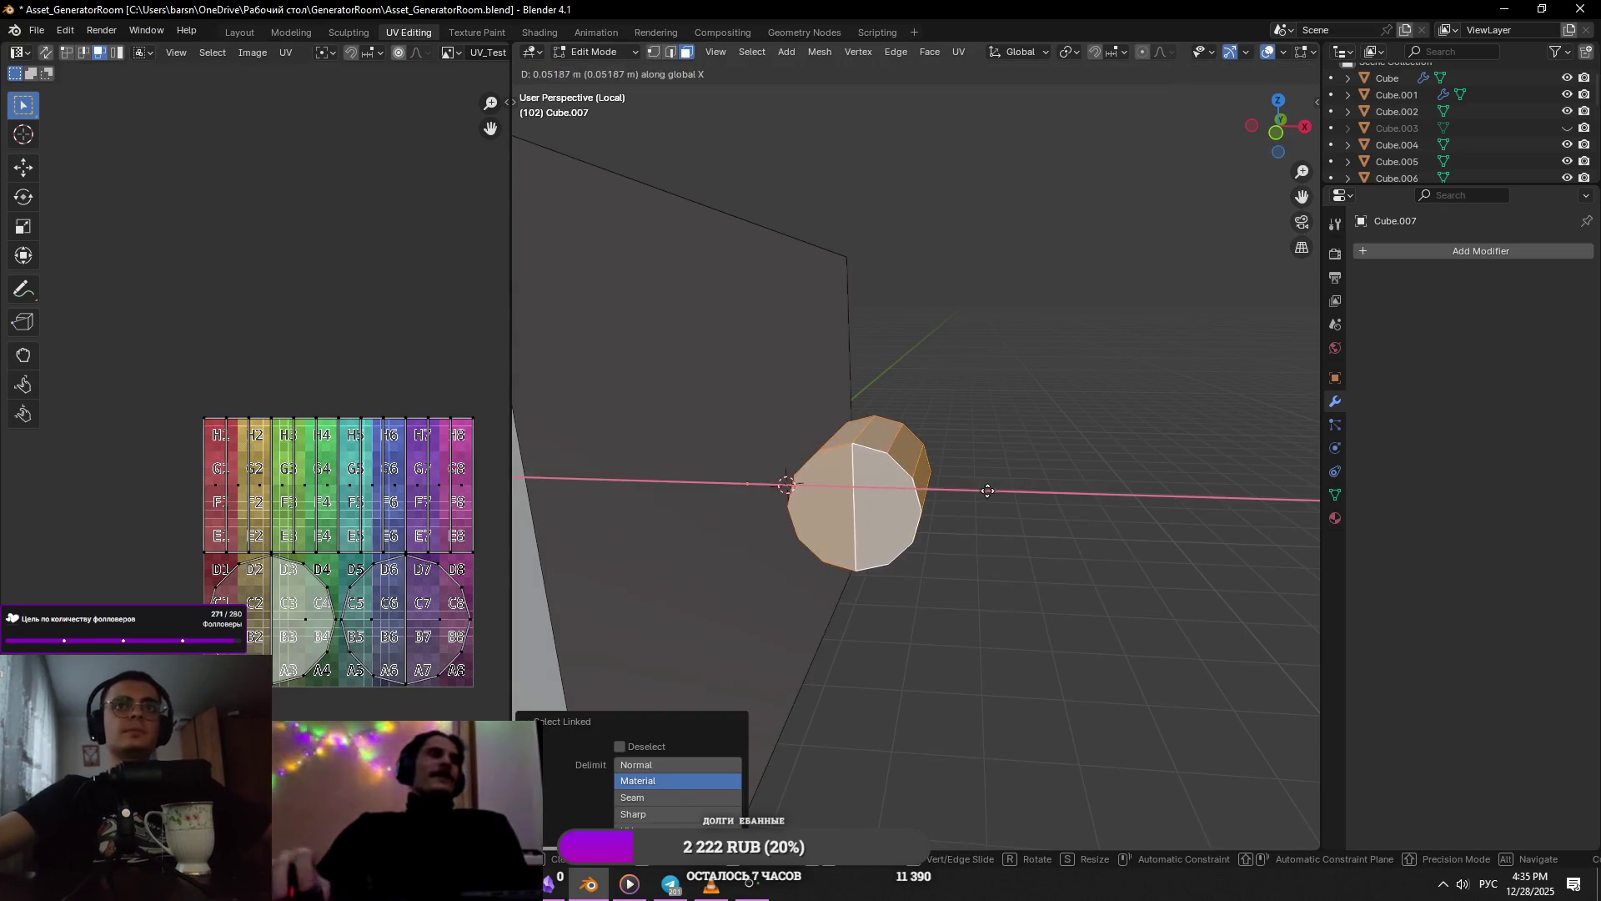
left_click(870, 475)
- Delete the cylinder's left half and the leftover thin sliver
left_click(870, 476)
key("KP_1")
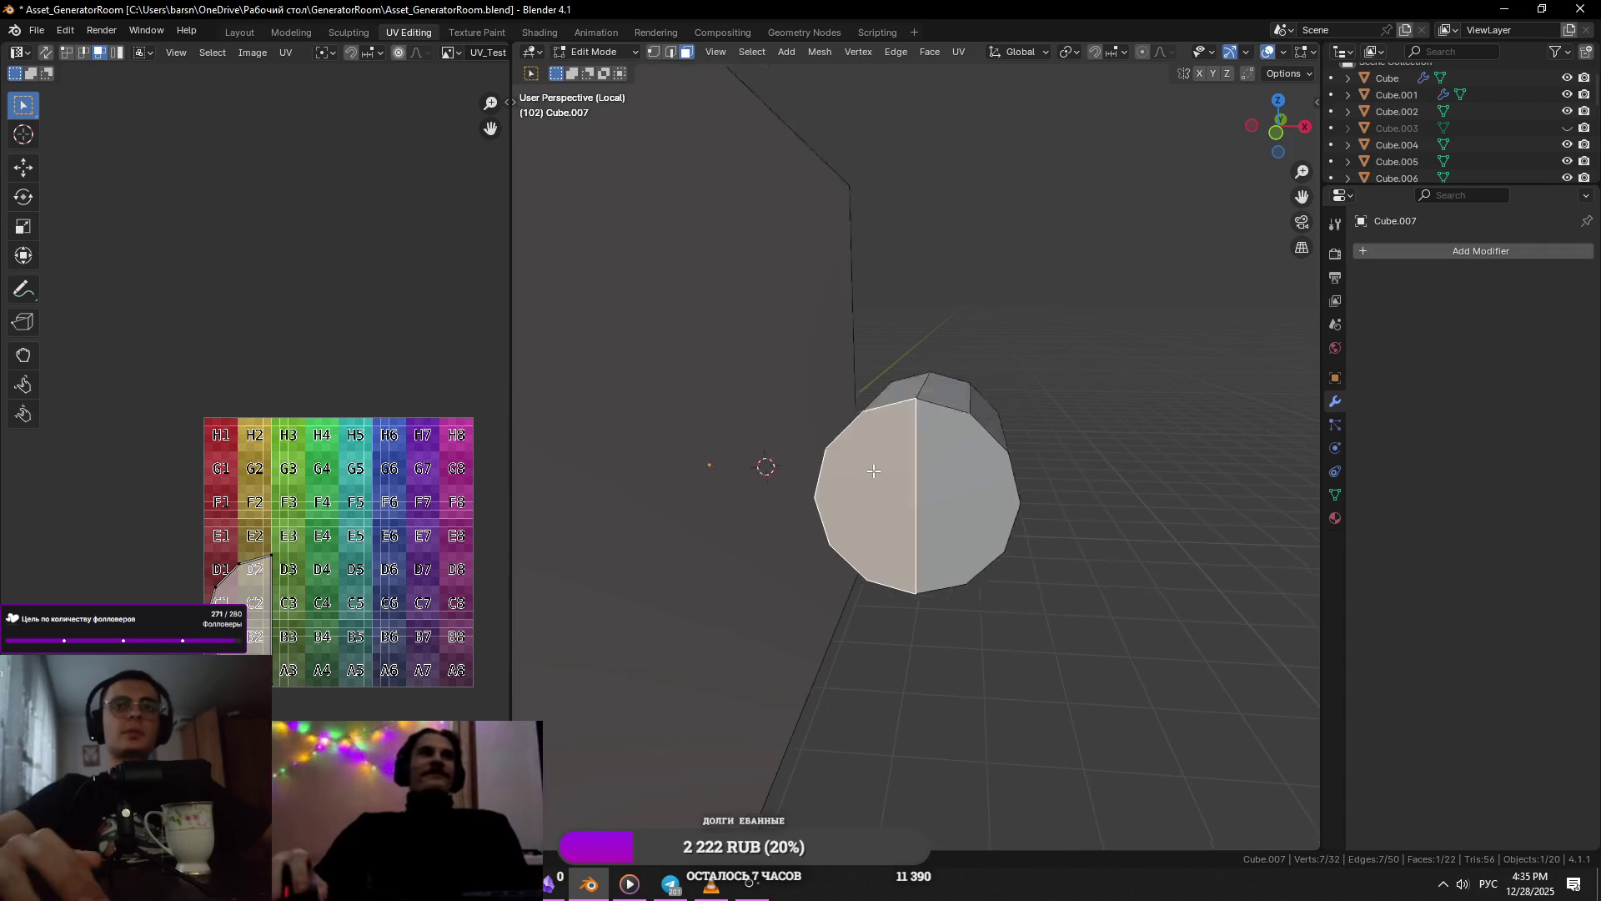
scroll(764, 478, "down", 3)
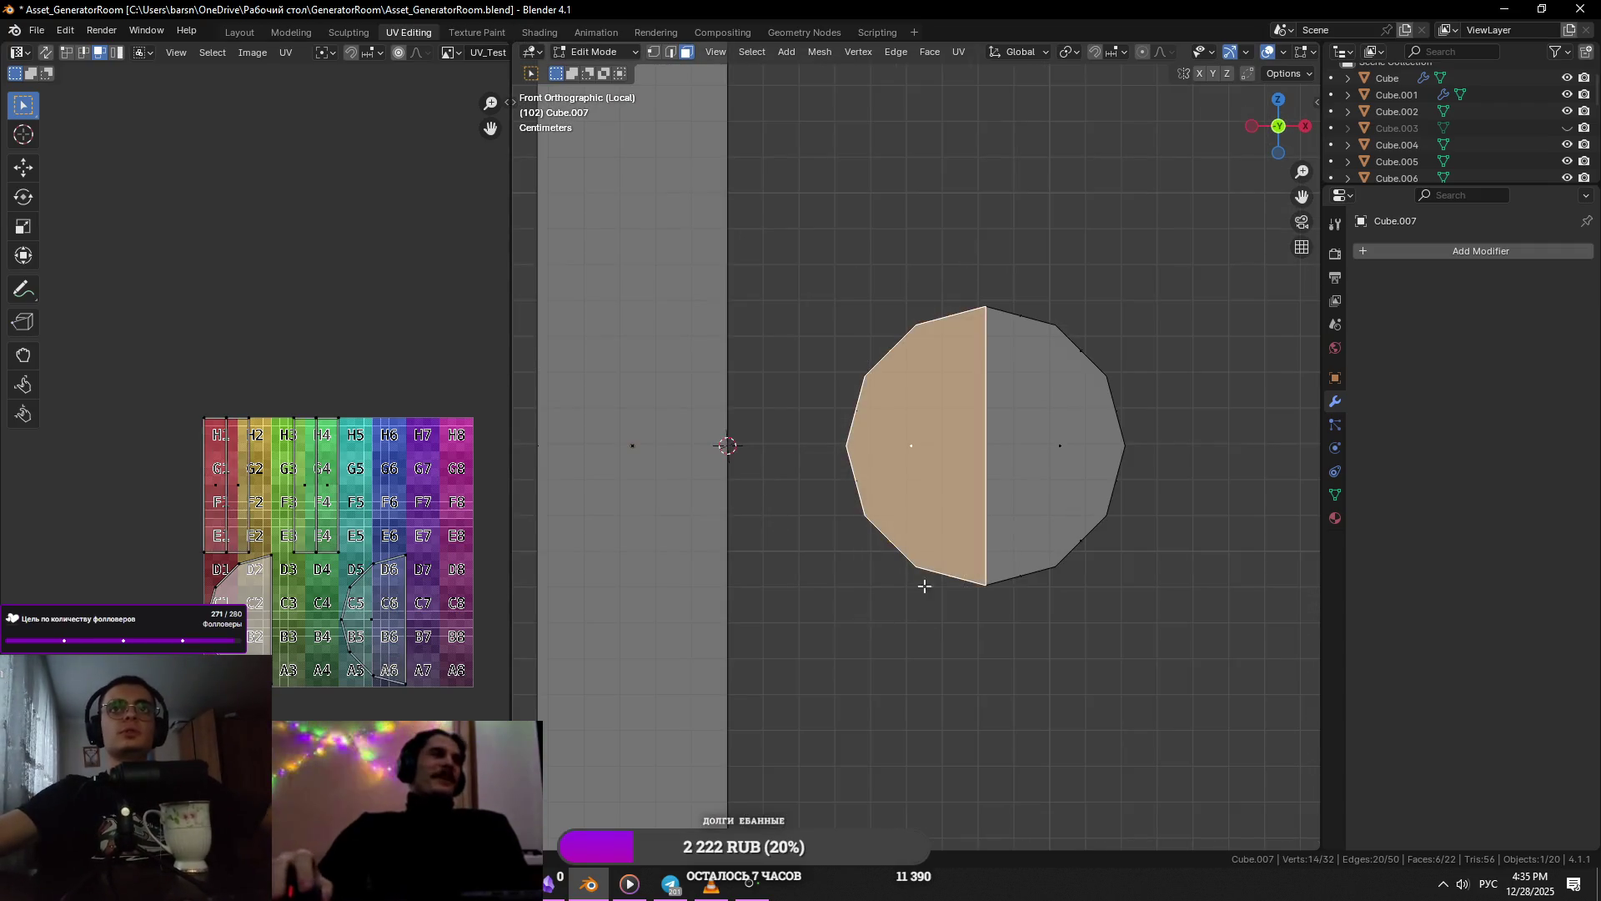
key("x")
left_click(1094, 438)
scroll(886, 511, "down", 5)
left_click_drag(909, 384, 863, 523)
scroll(957, 477, "up", 3)
key("Tab")
- Move the half-cylinder along X against the panel face and finish mesh editing
mouse_move(957, 477)
middle_mouse_down()
mouse_move(926, 554)
mouse_move(957, 448)
middle_mouse_up()
key("Tab")
key("l")
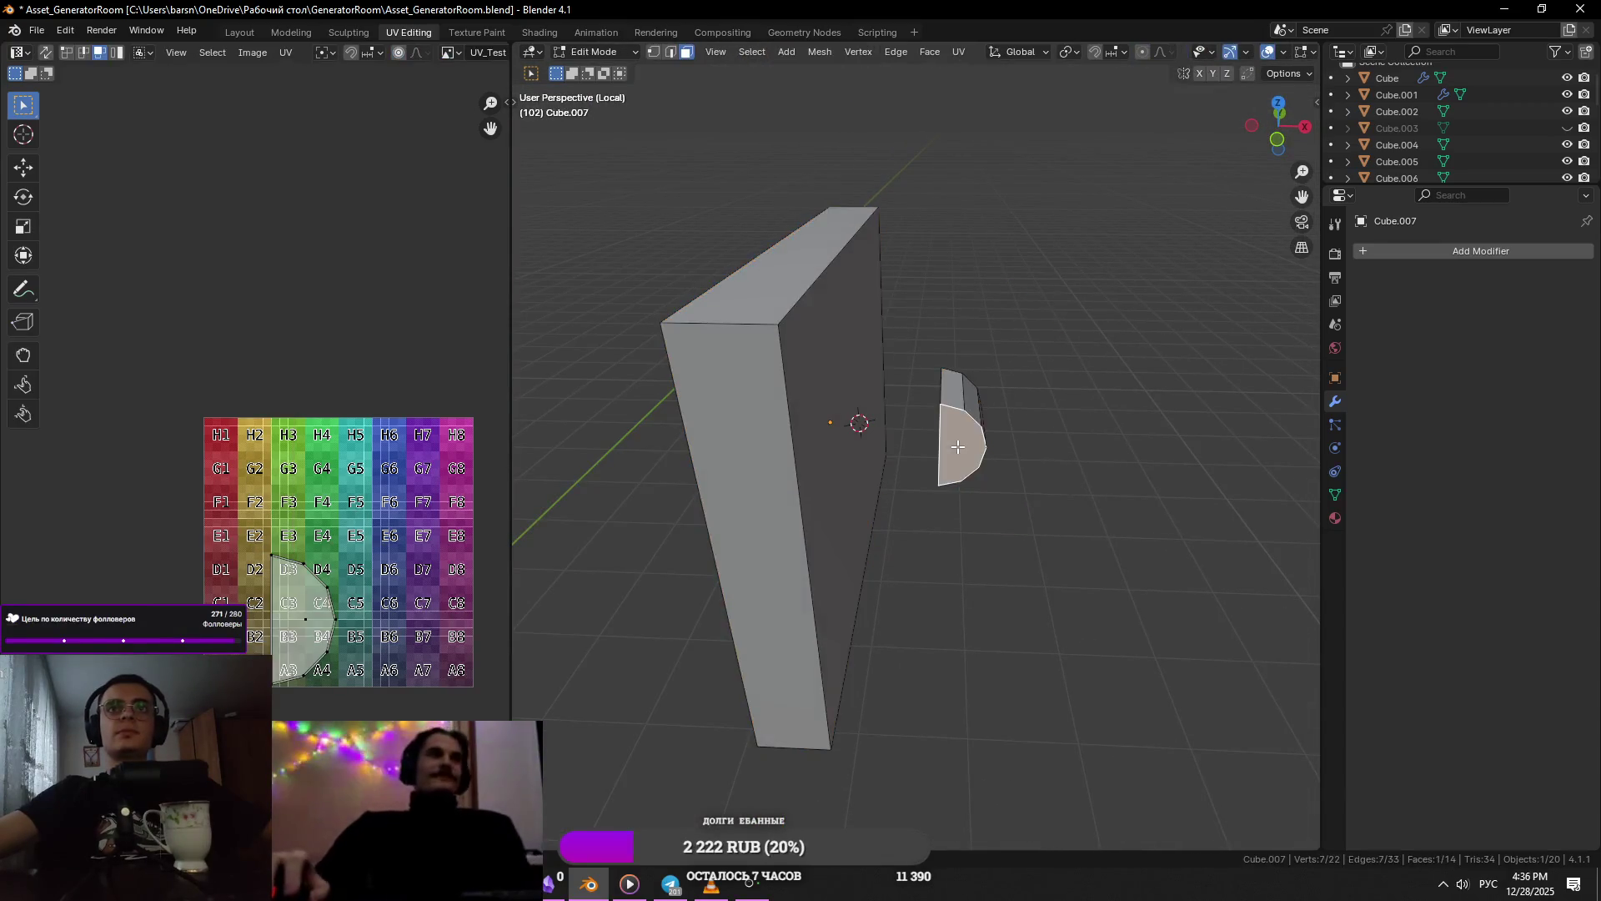
scroll(968, 446, "up", 3)
scroll(985, 433, "down", 3)
key("g")
key("x")
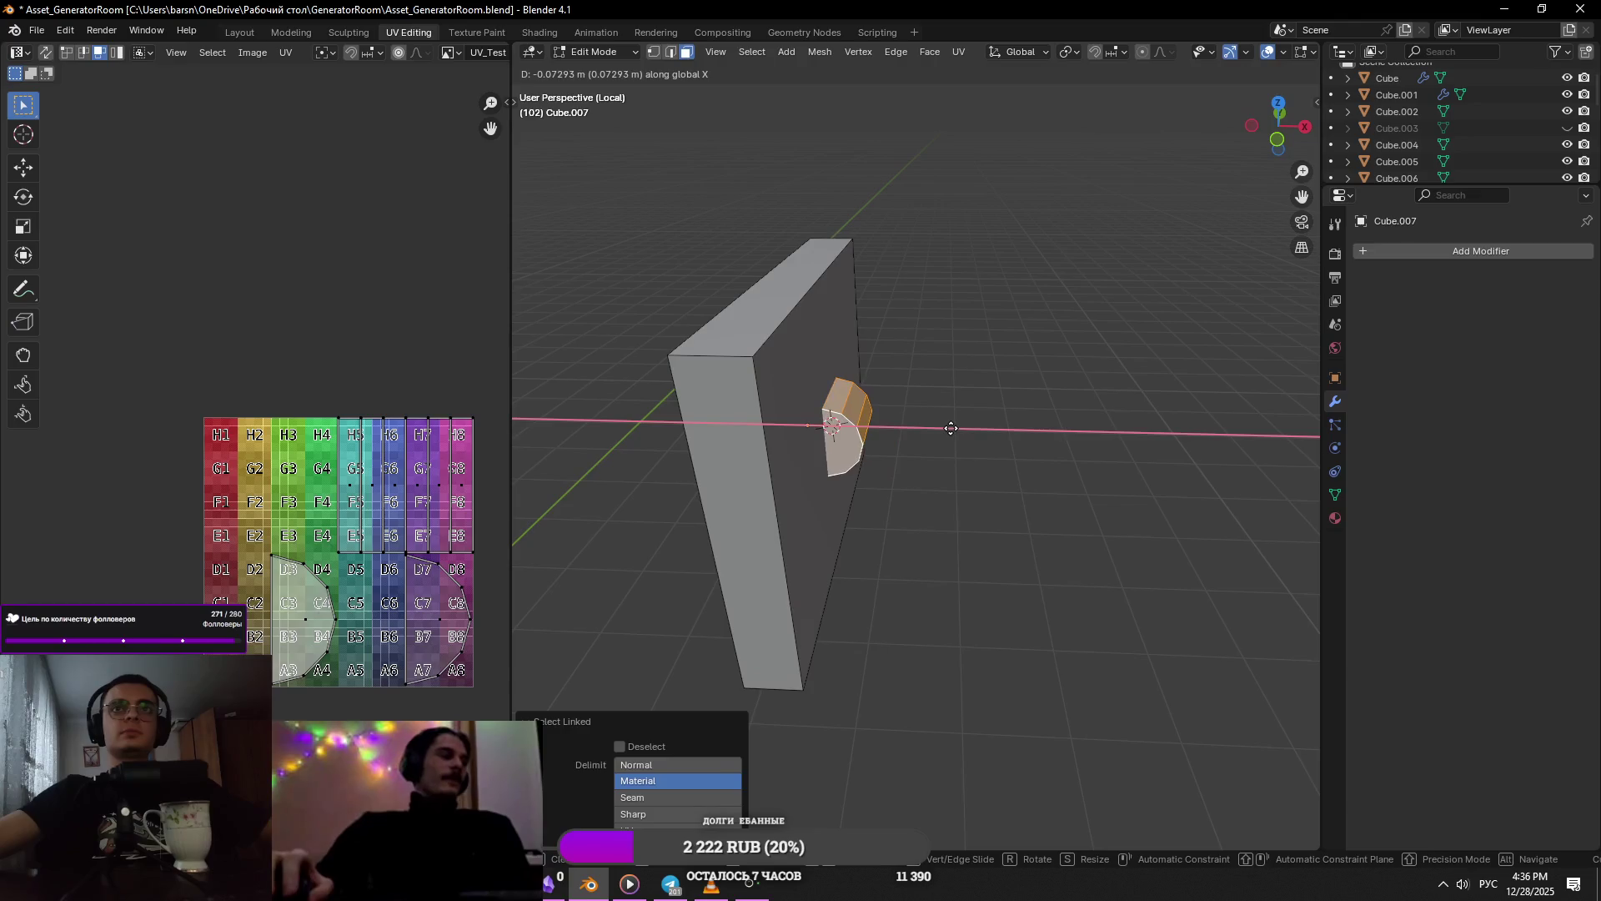
left_click(959, 433)
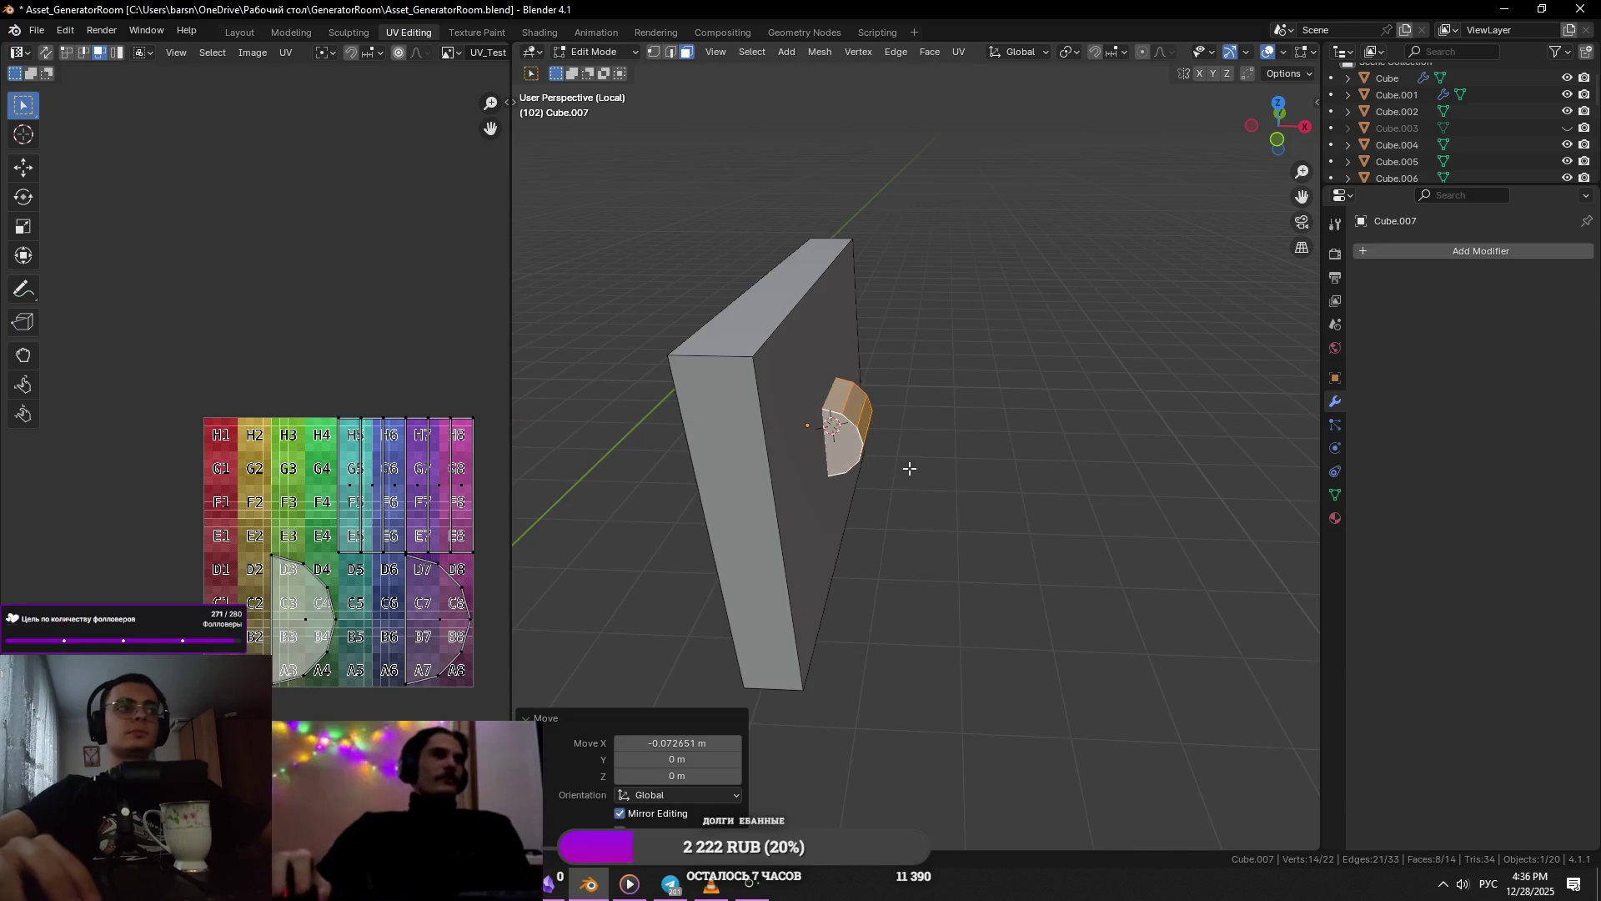
scroll(910, 467, "up", 6)
scroll(906, 460, "down", 8)
key("Tab")
middle_click_drag(997, 442, 1029, 454)
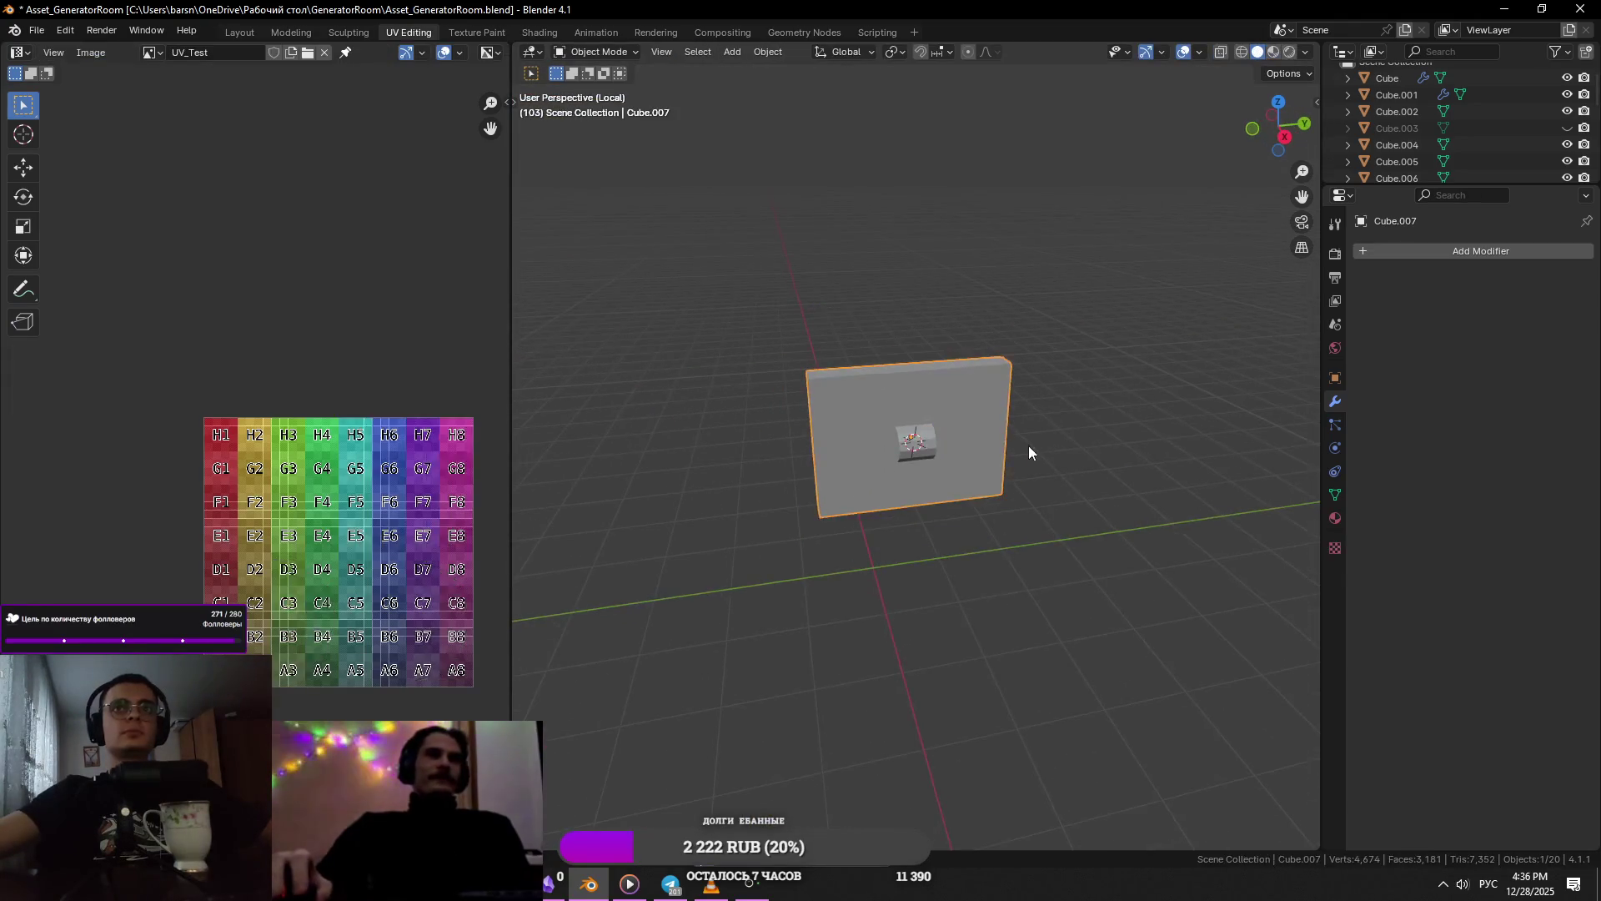
- Flatten the half-round piece by scaling it along Y
key("Tab")
scroll(911, 458, "up", 4)
key("s")
key("x")
key("y")
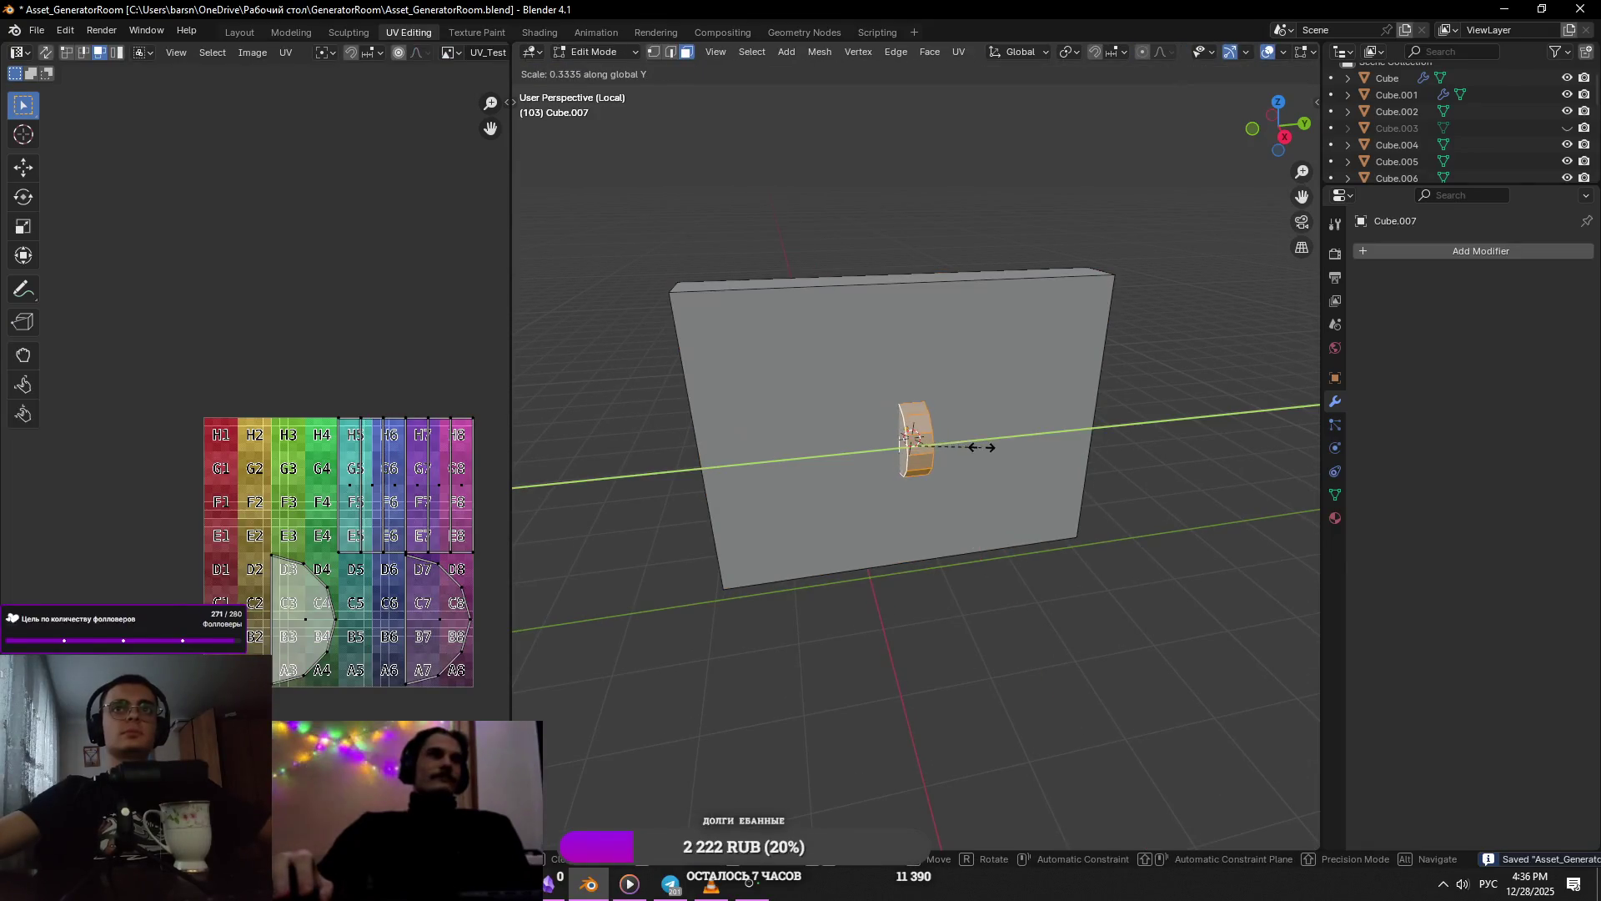
left_click(981, 447)
key("Tab")
- Separate the half-round piece into its own object
key("Tab")
key("a")
key("alt+a")
key("l")
key("p")
left_click(929, 440)
key("Tab")
left_click(929, 440)
- Apply Shade Smooth by Angle to the separated piece
right_click(1015, 484)
left_click(1015, 486)
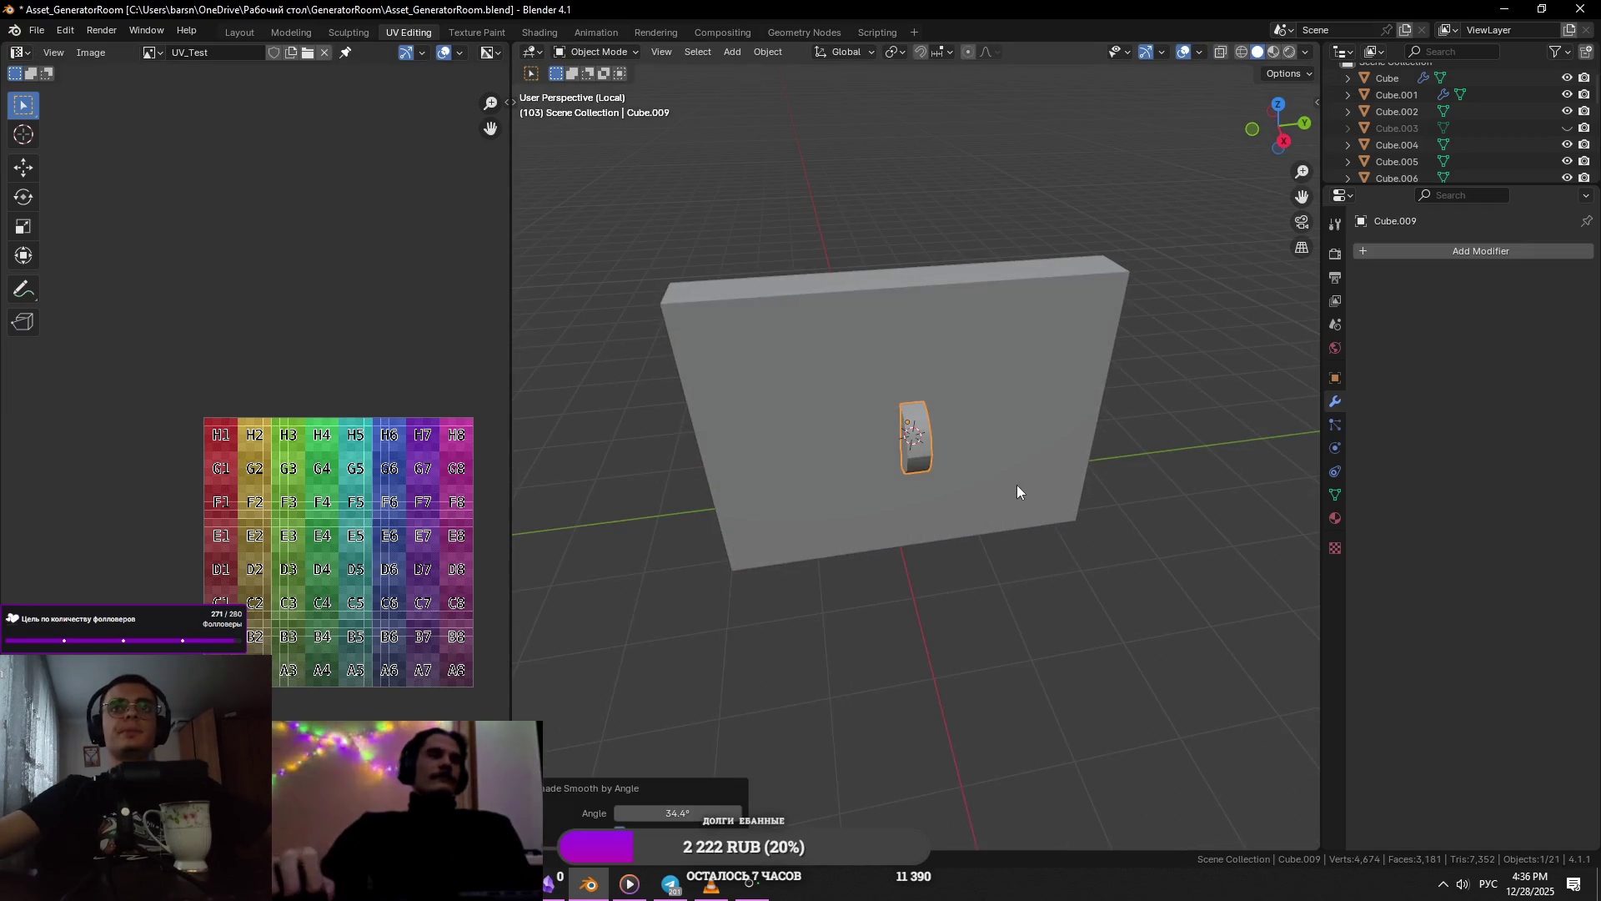
right_click(1048, 492)
left_click(1048, 493)
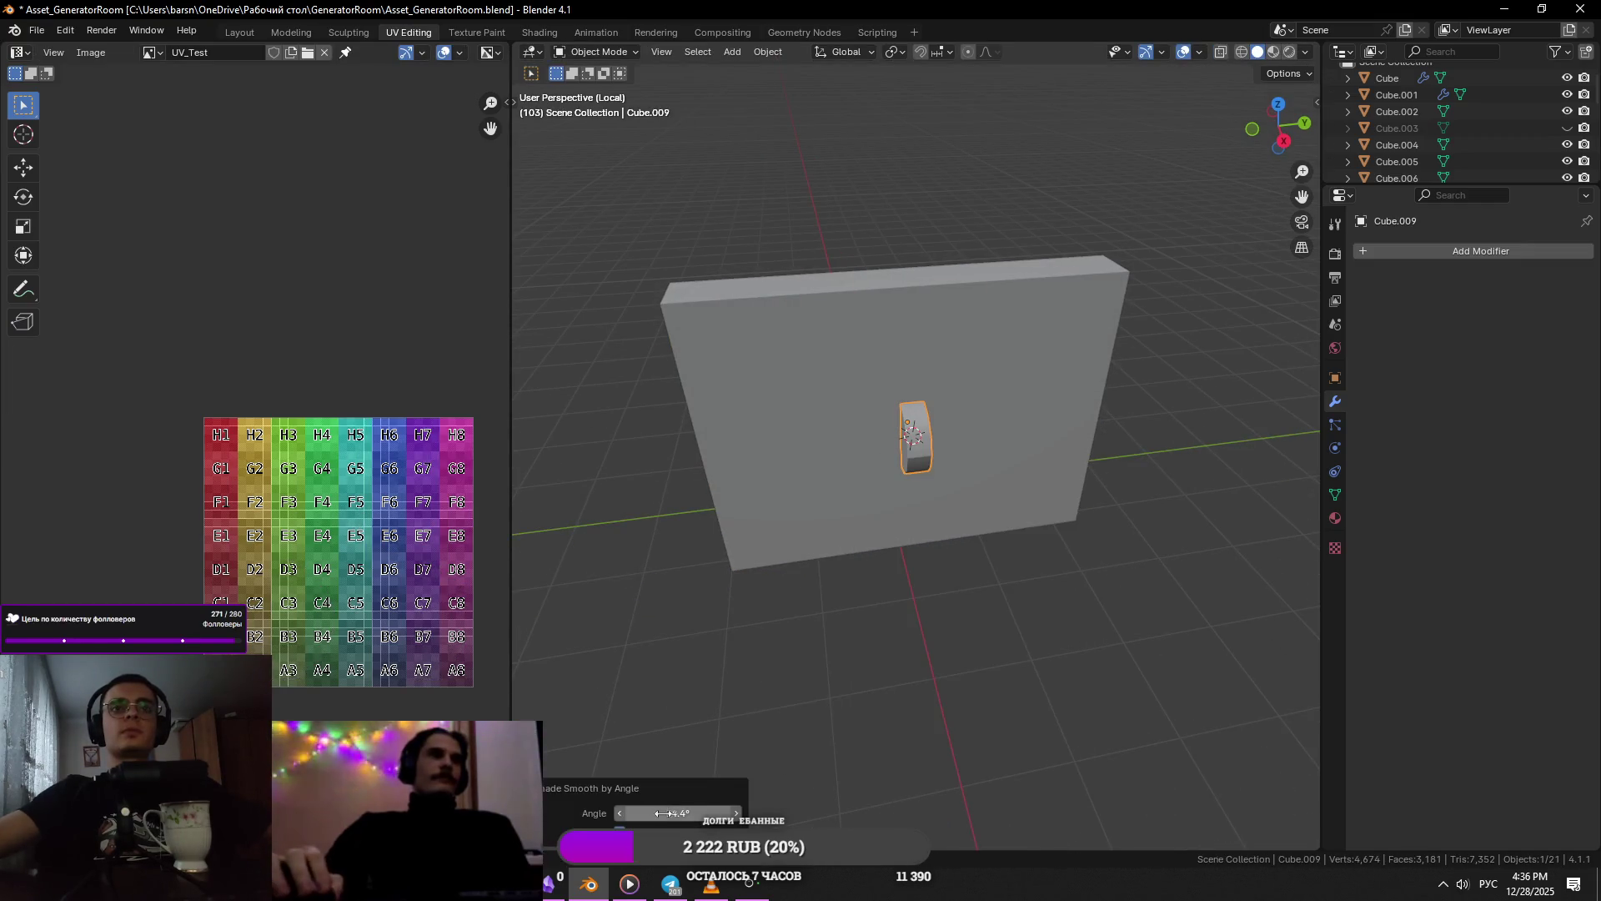
scroll(961, 532, "up", 4)
left_click(961, 532, "shift")
left_click(931, 425)
right_click(931, 425)
left_click(931, 425)
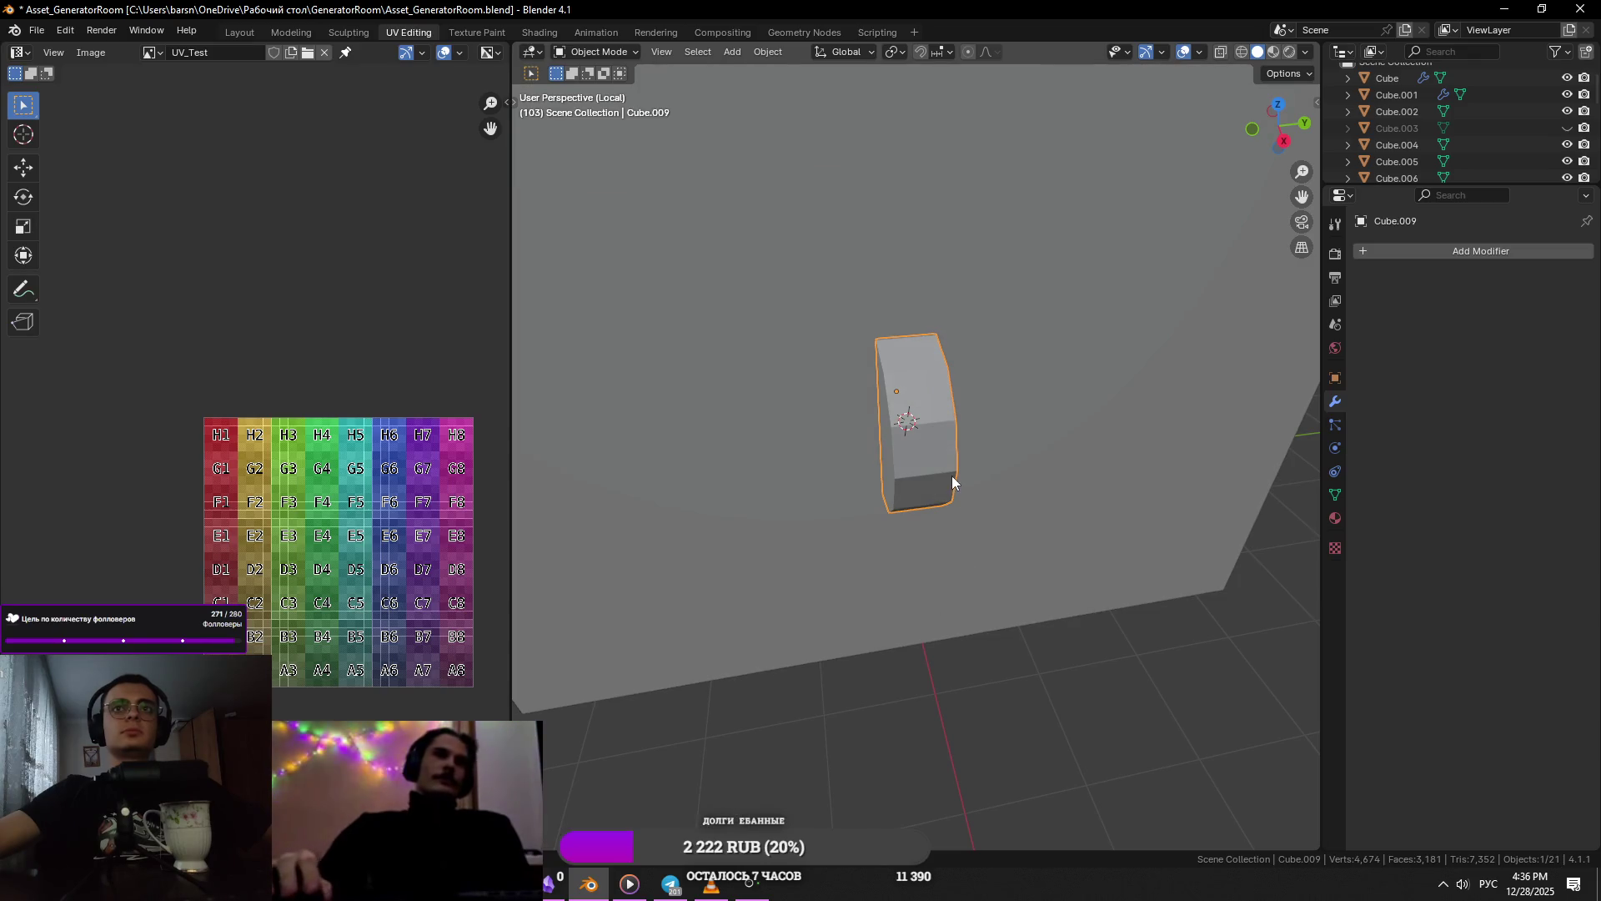
middle_click_drag(952, 475, 1047, 410)
right_click(1047, 410)
left_click(1048, 410)
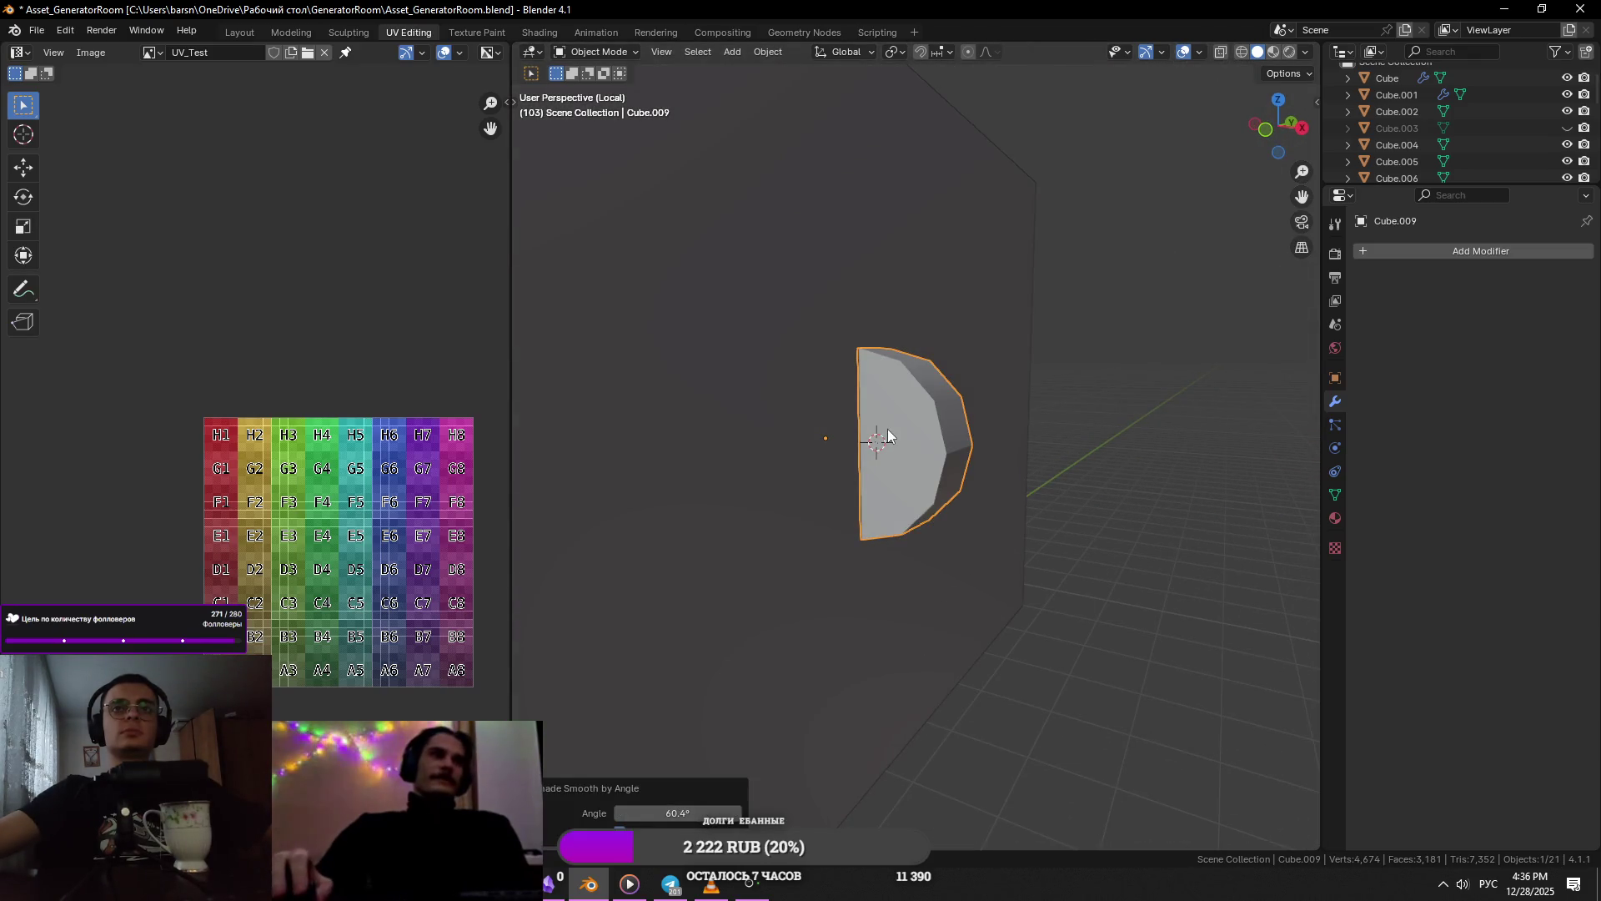
- Clear the sharp marking from the piece's edge
key("Tab")
right_click(968, 449)
left_click(882, 709)
scroll(1049, 484, "down", 3)
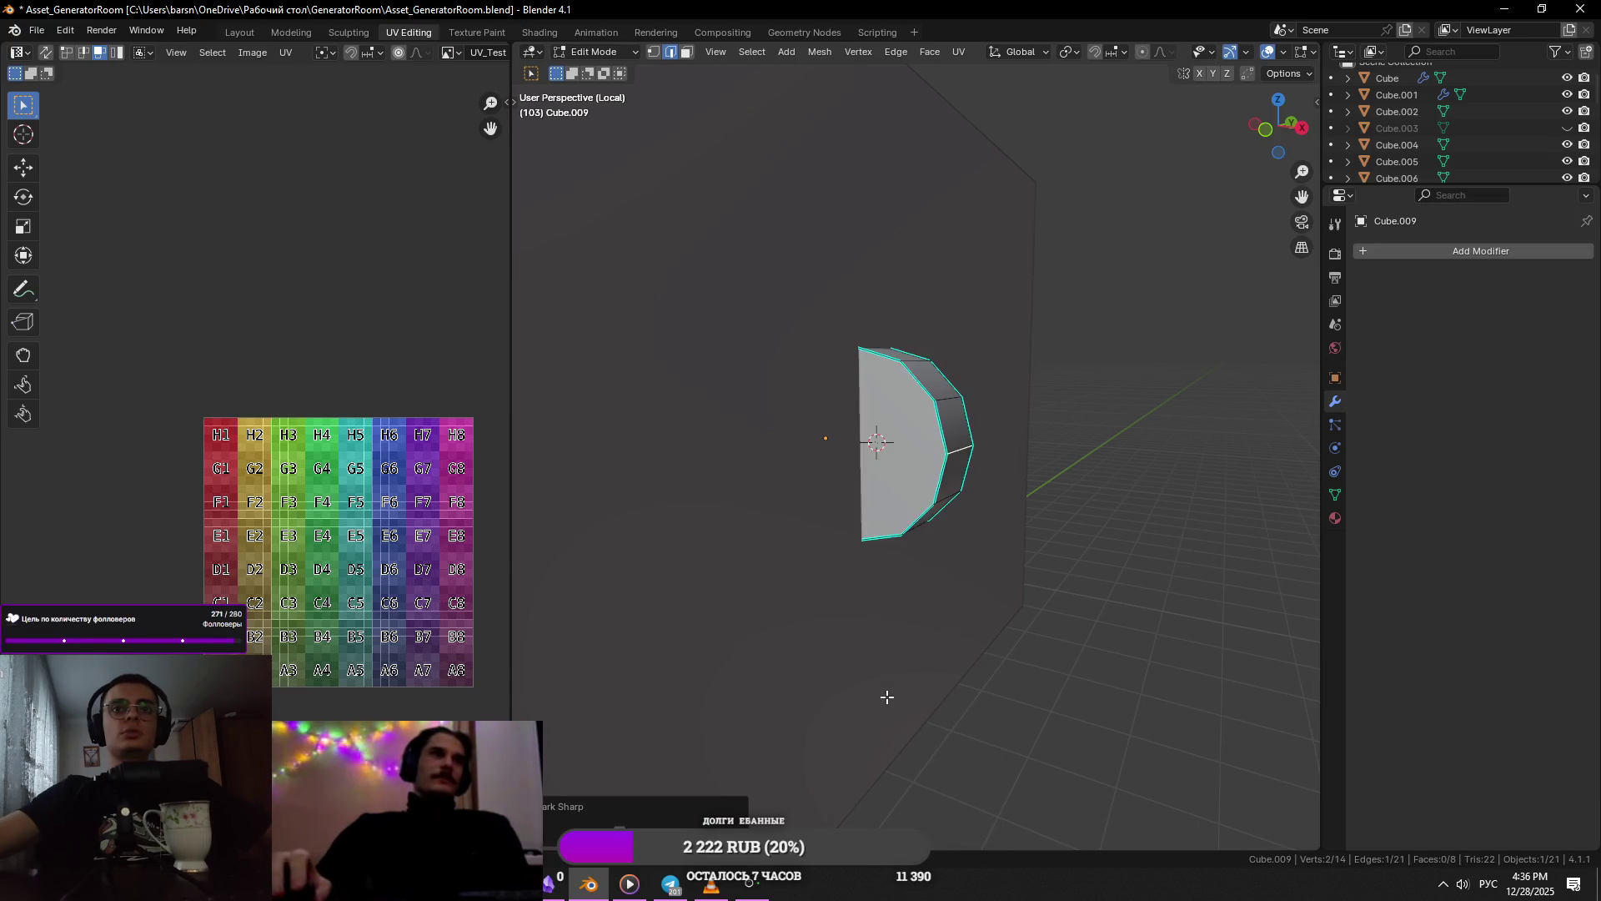
key("Tab")
- Move the piece along Y and save the file
scroll(1097, 422, "down", 4)
scroll(968, 443, "up", 1)
key("g")
key("x")
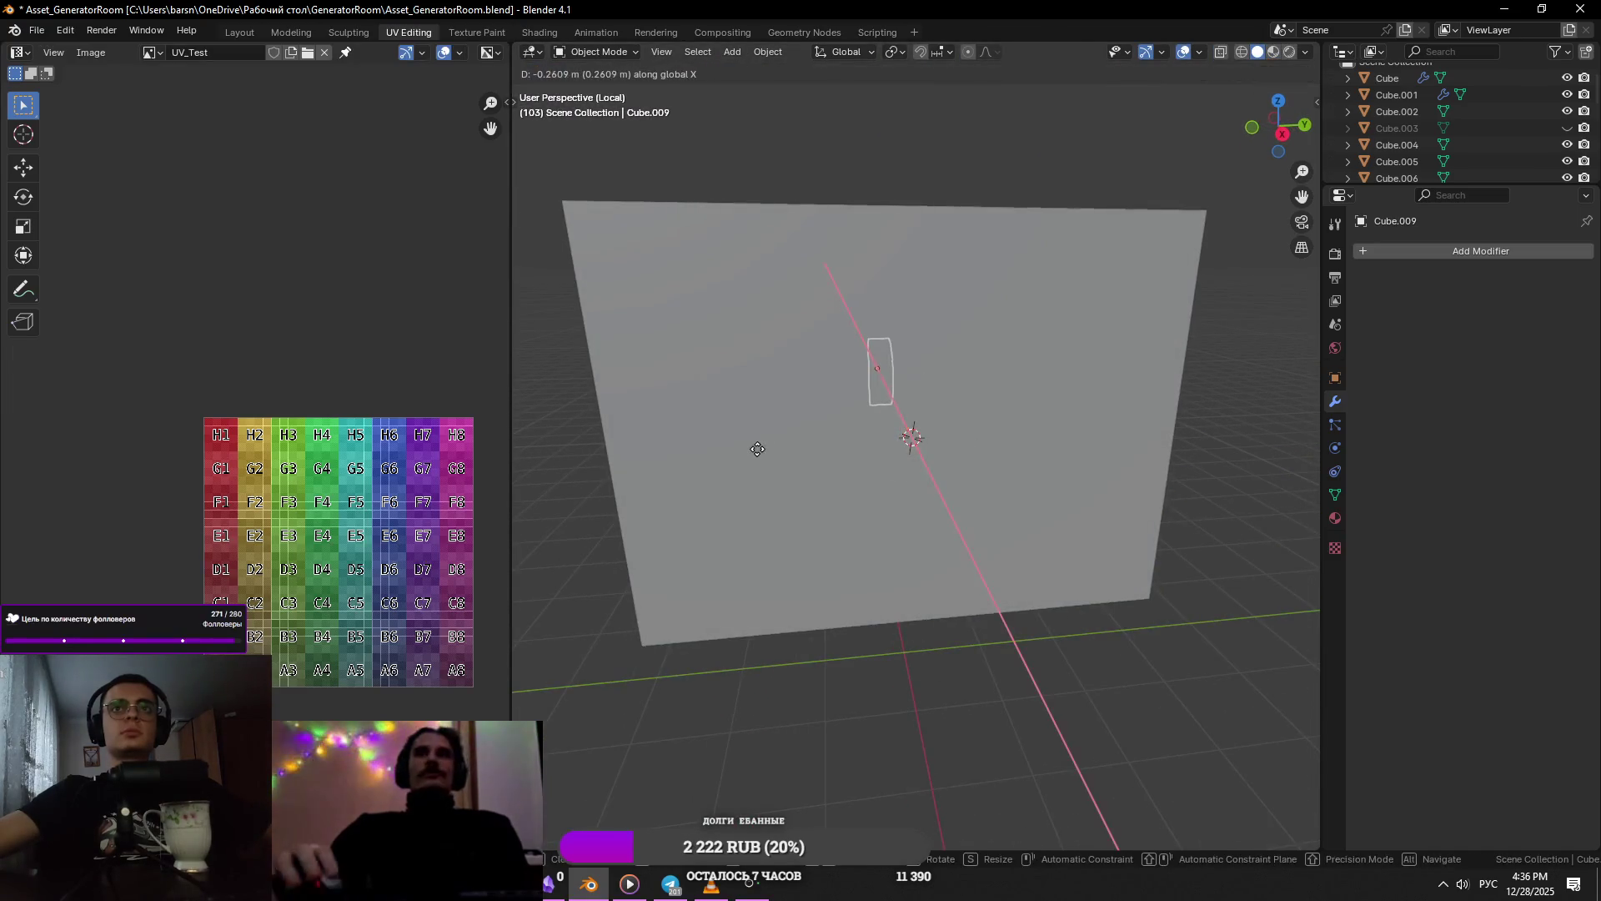
key("y")
left_click(794, 463)
key("ctrl+s")
key("KP_Decimal")
key("s")
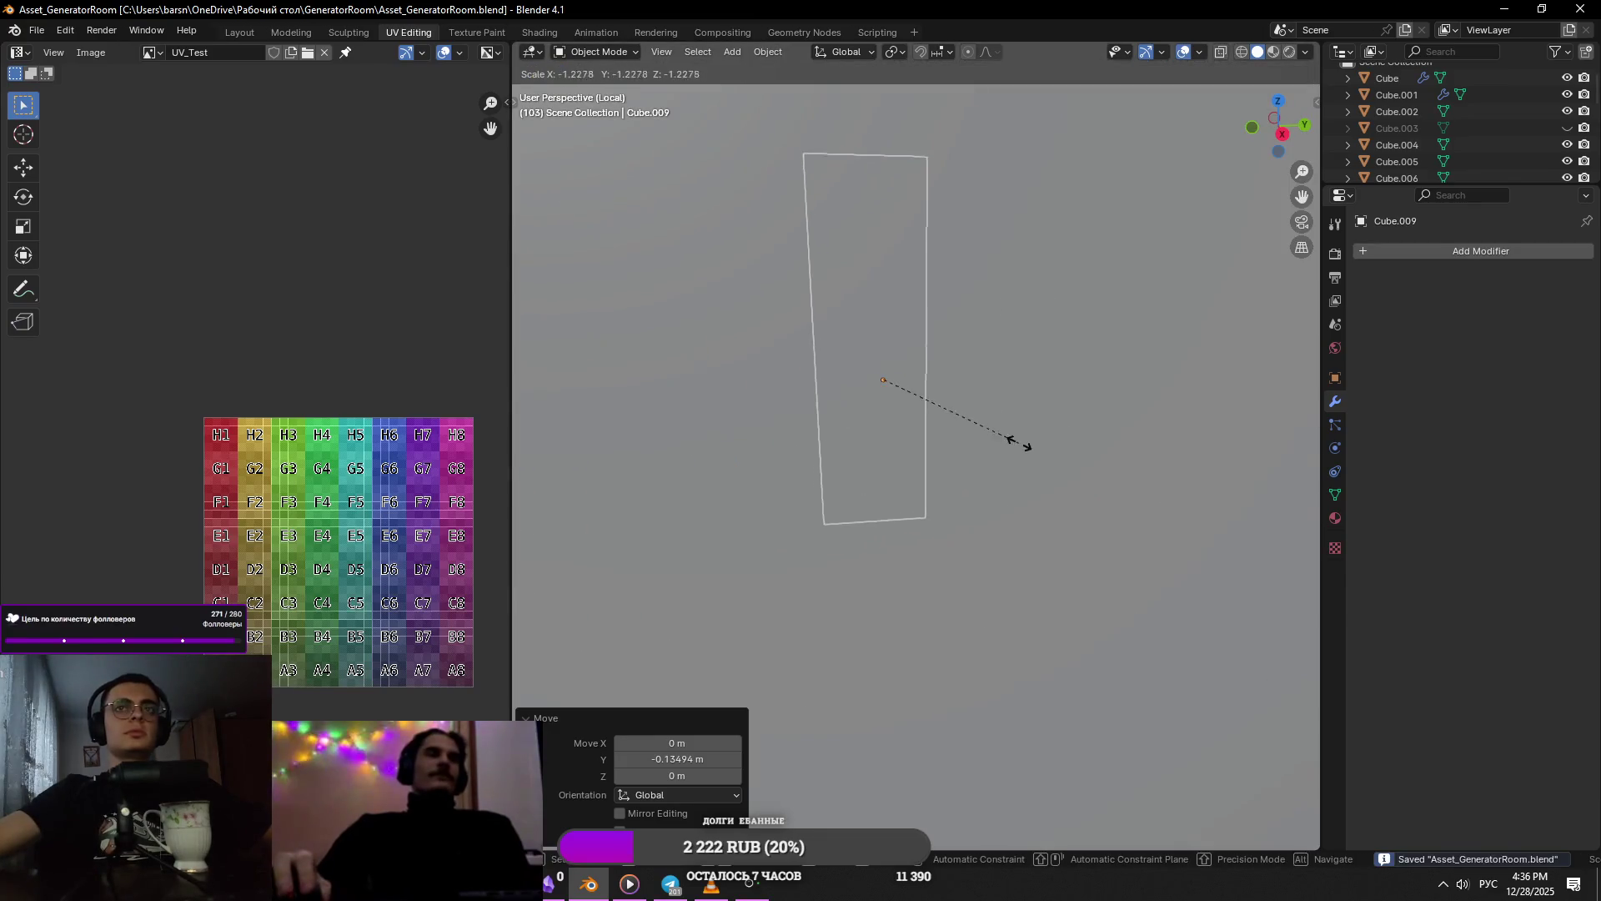
key("Escape")
- Inspect the piece beside the panel and compare it with the reference generator video
scroll(968, 440, "down", 4)
key("alt+Tab")
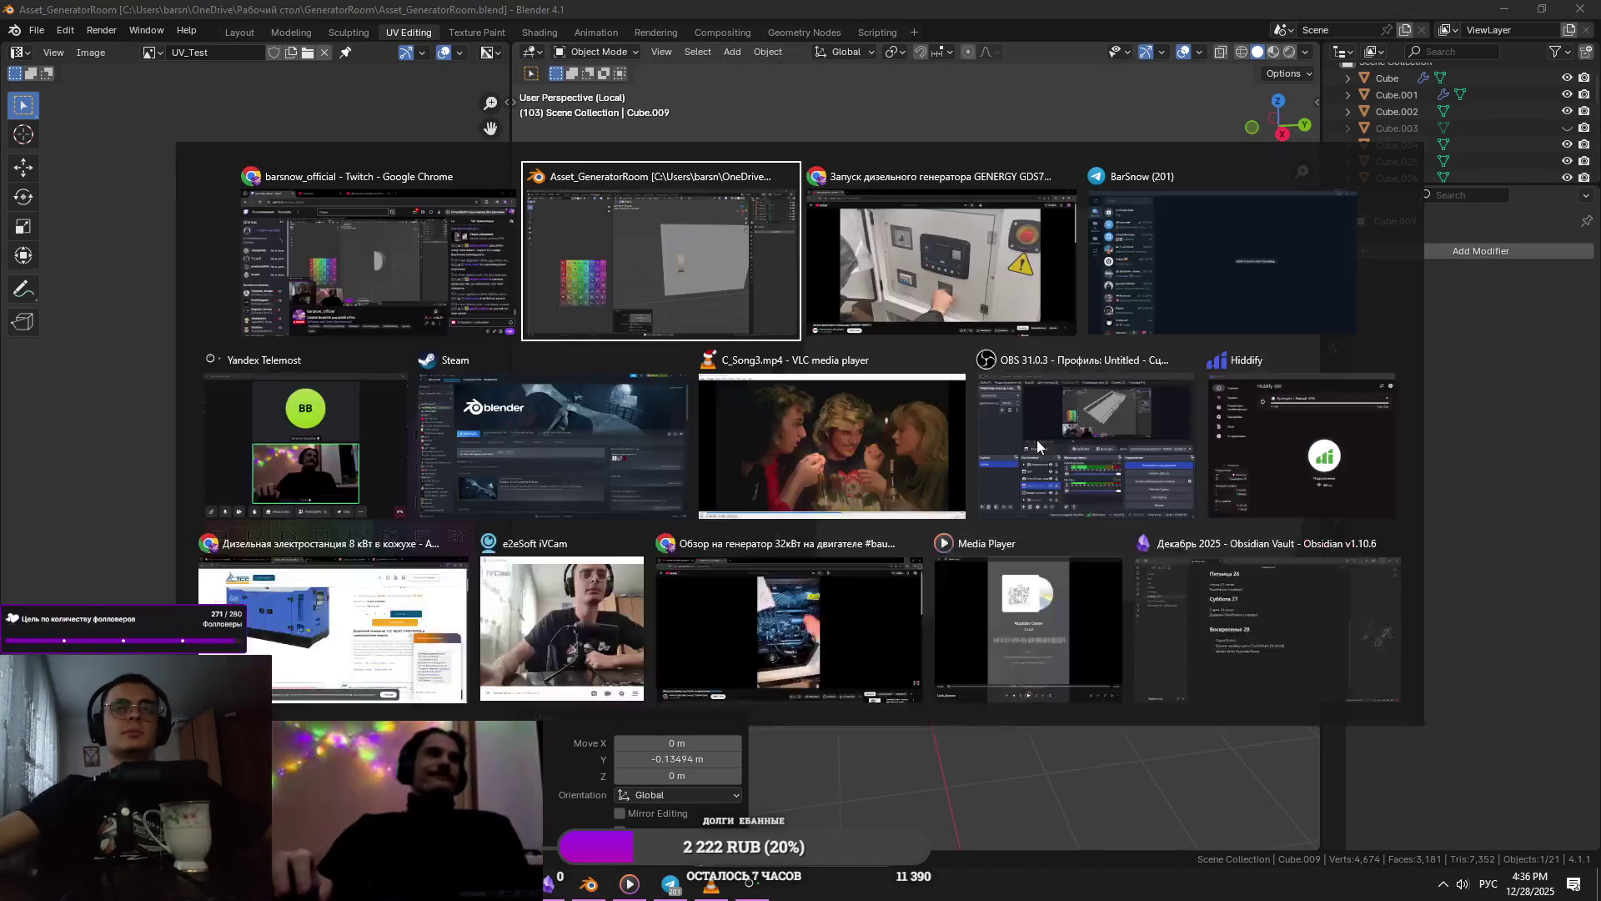
scroll(959, 475, "down", 3)
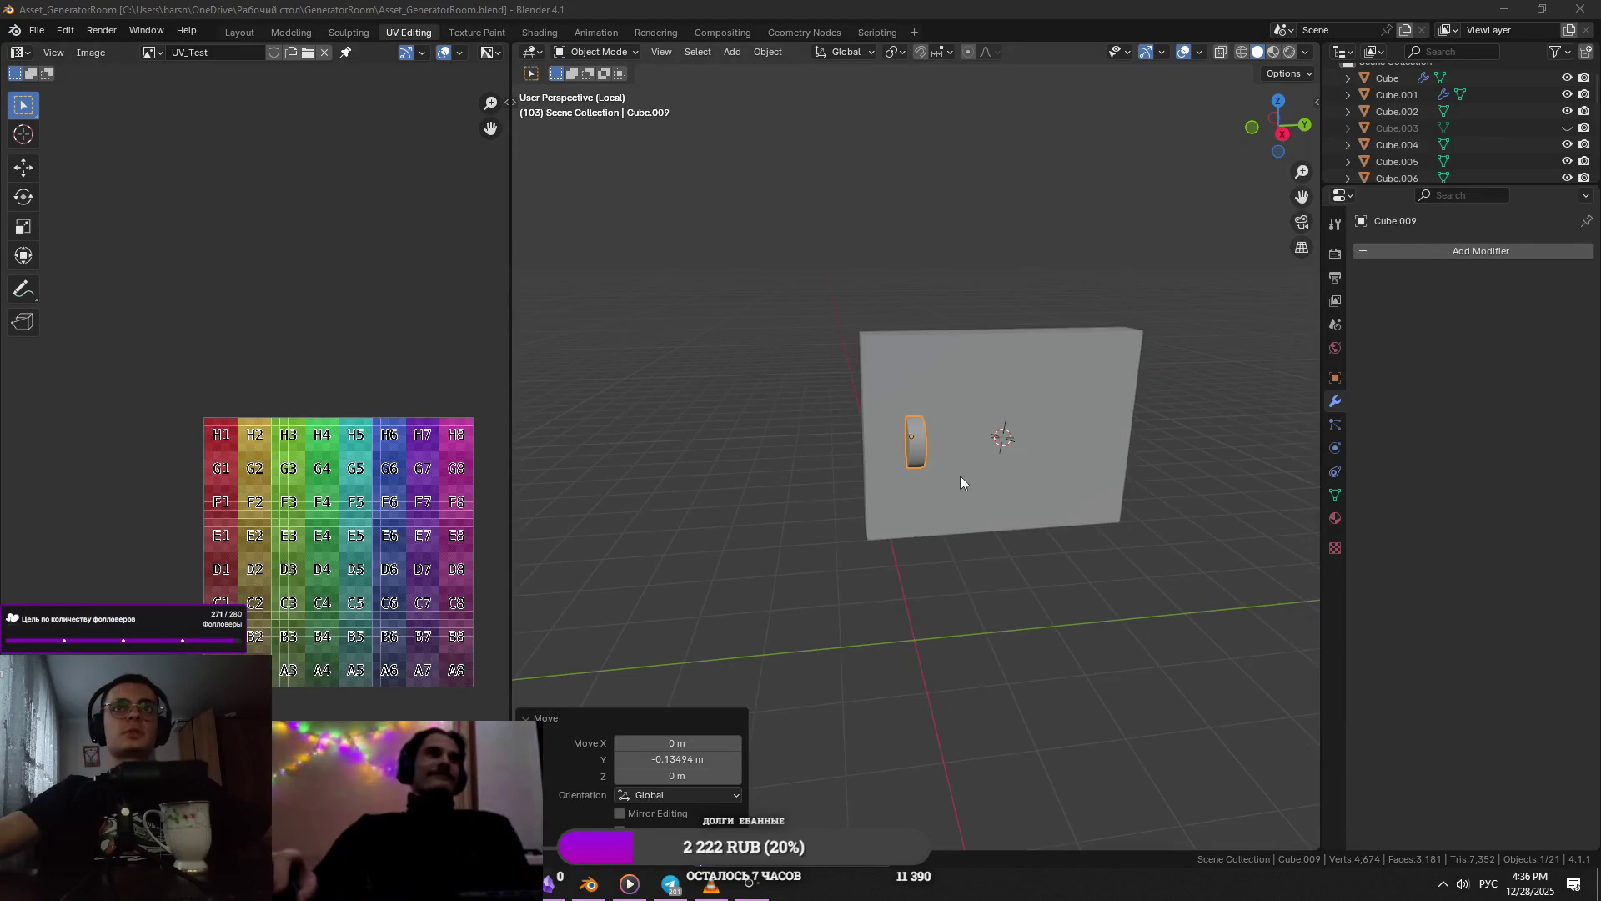
scroll(959, 475, "up", 3)
middle_click_drag(934, 477, 947, 480)
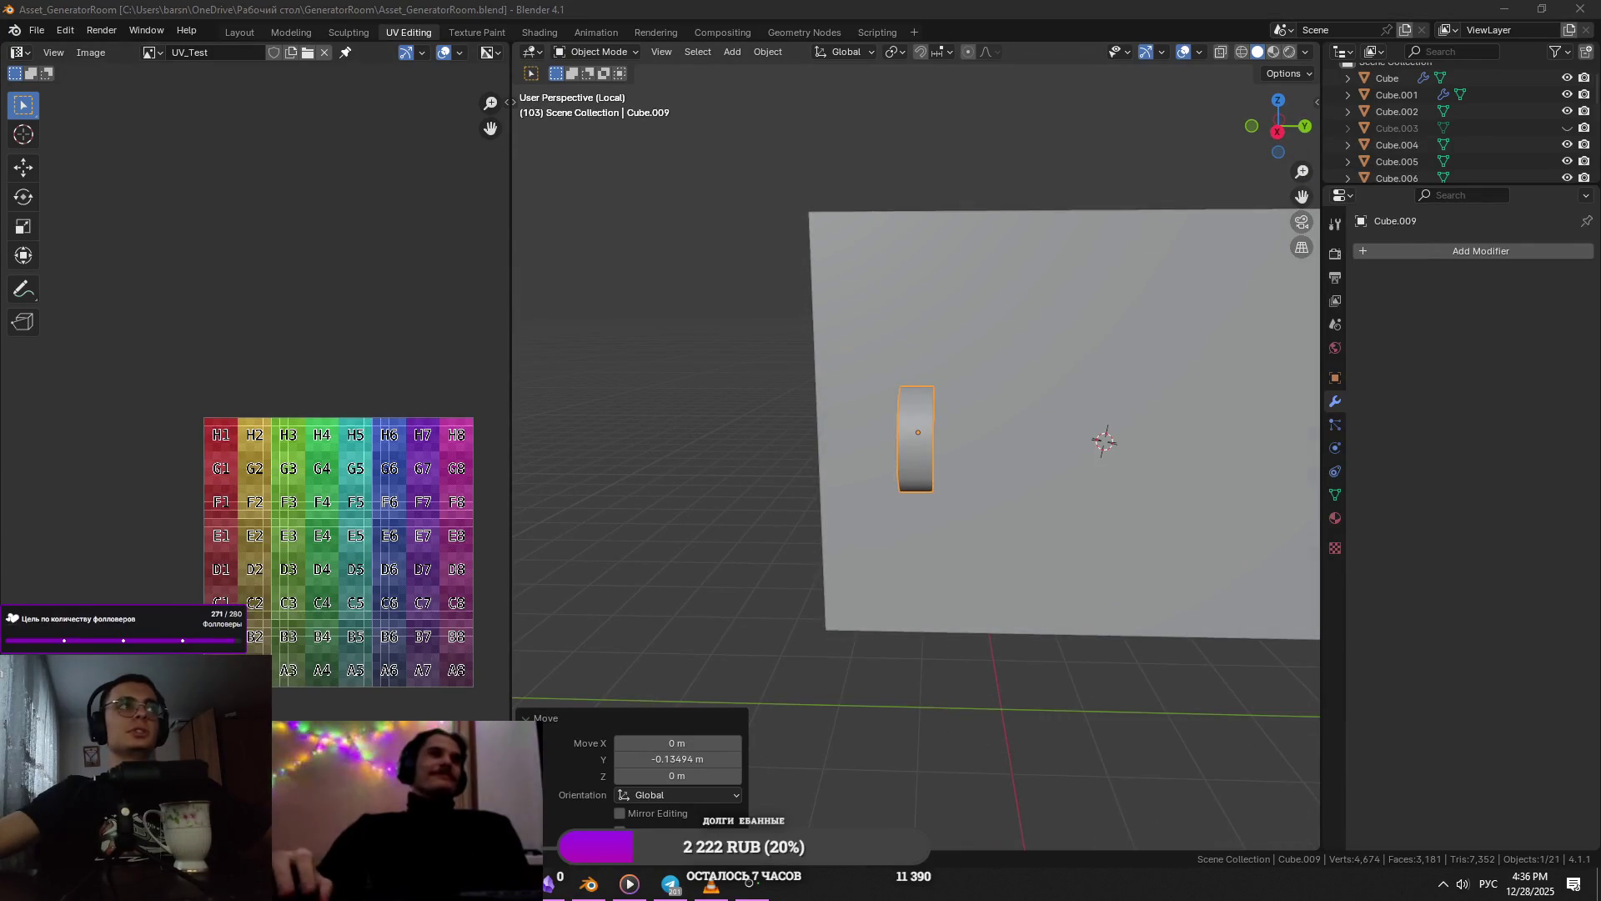
middle_click_drag(768, 492, 781, 428)
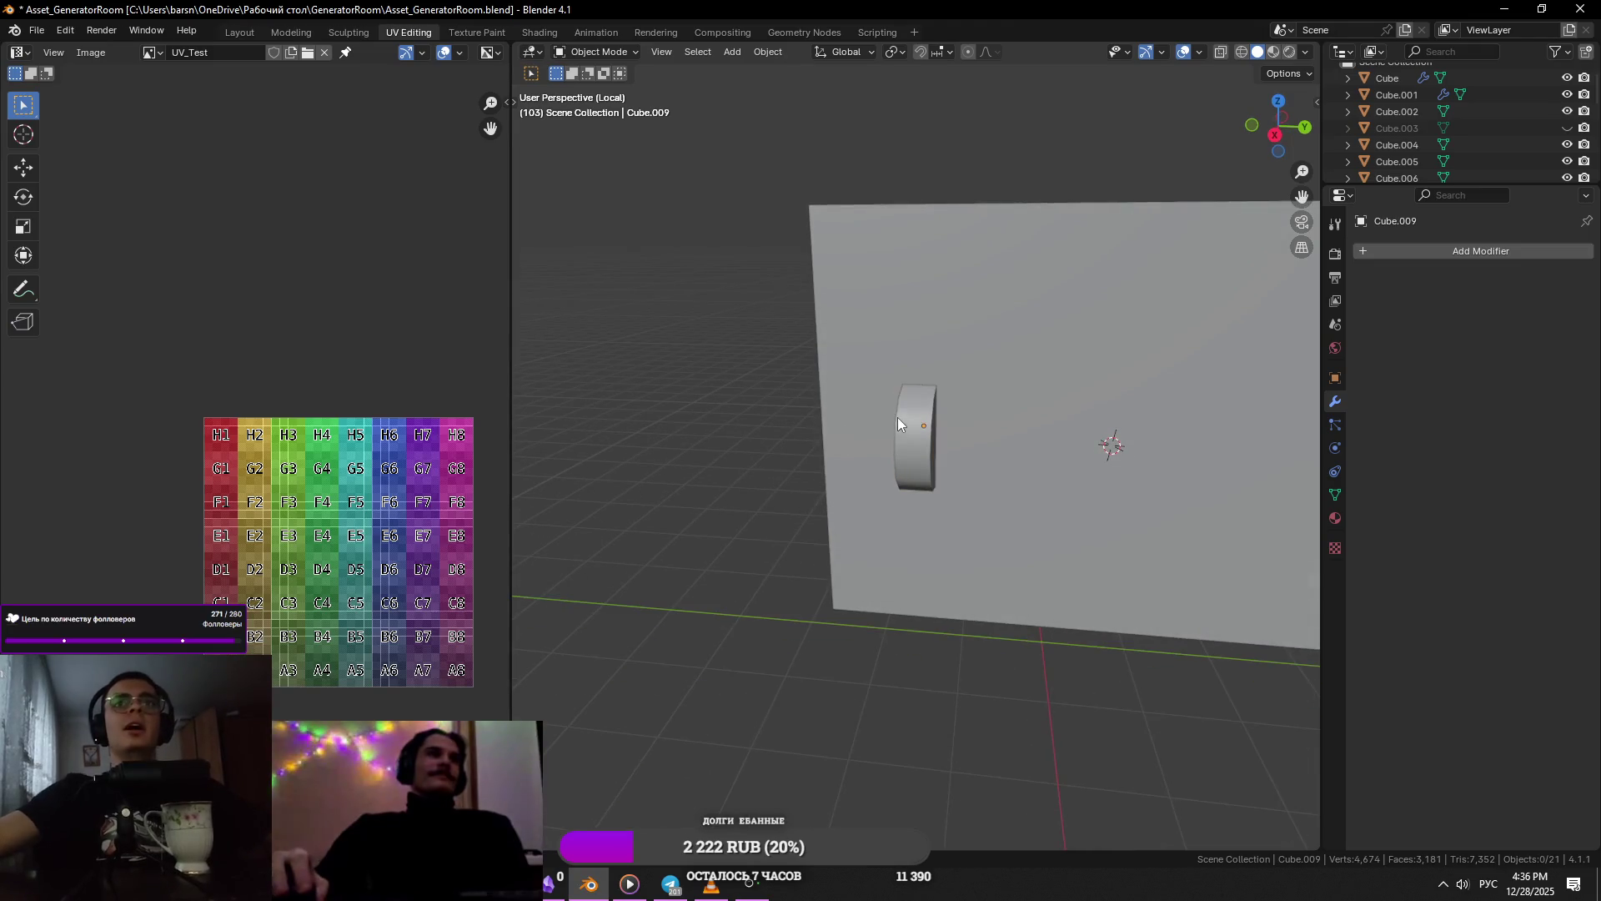
scroll(883, 453, "up", 8)
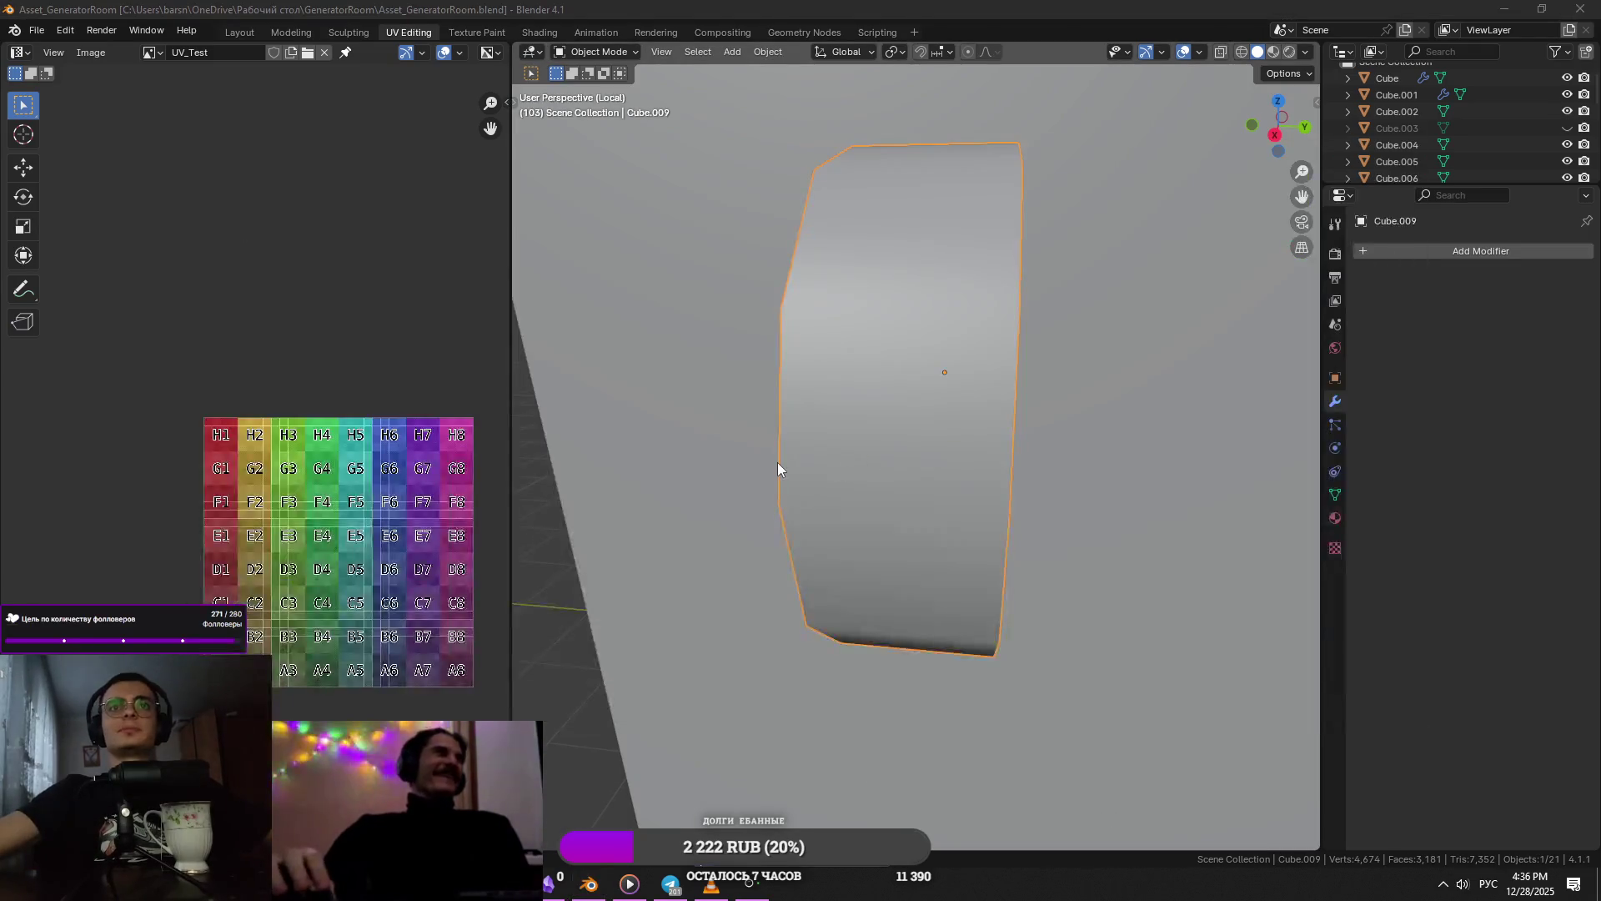
key("alt+Tab")
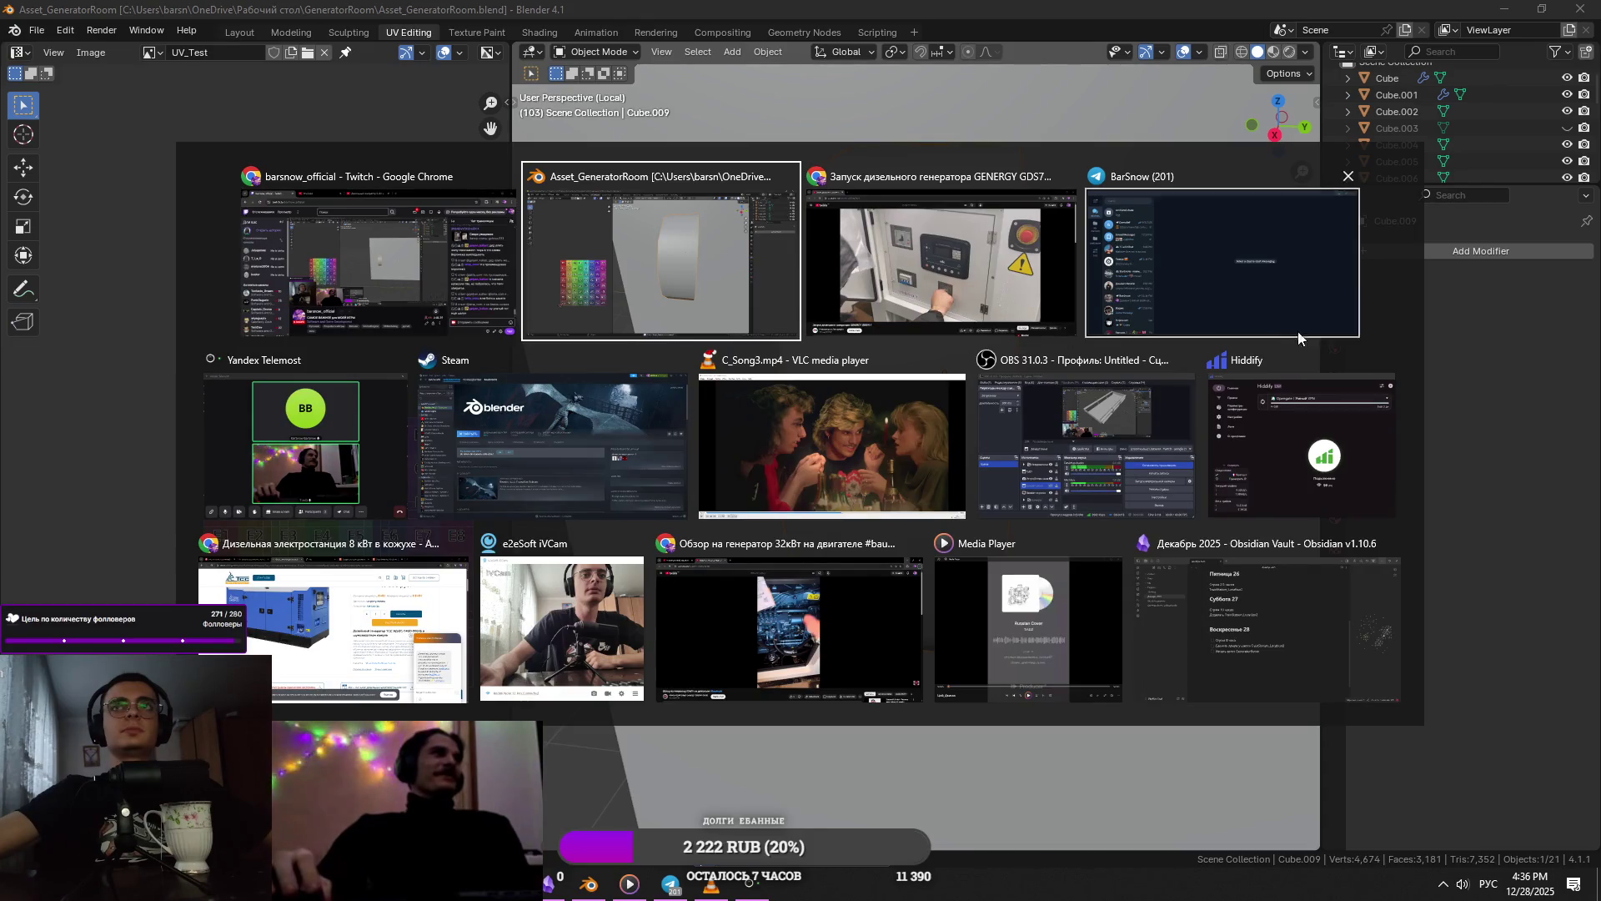
left_click(866, 332)
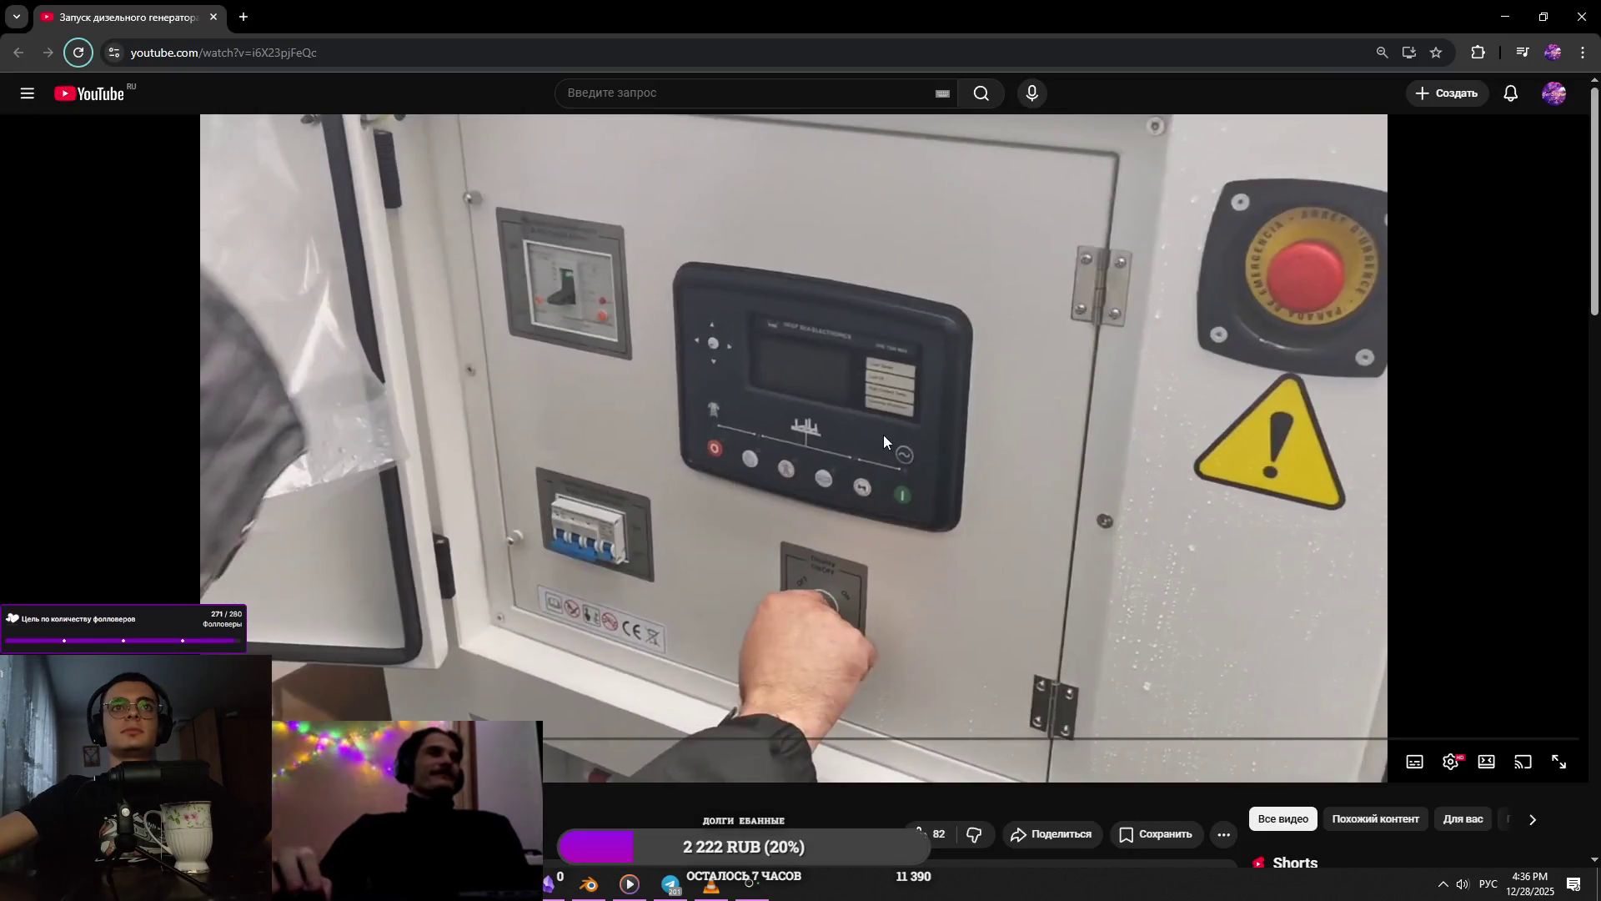
key("alt+Tab")
- Thin the piece further by scaling it along Y
scroll(926, 433, "down", 6)
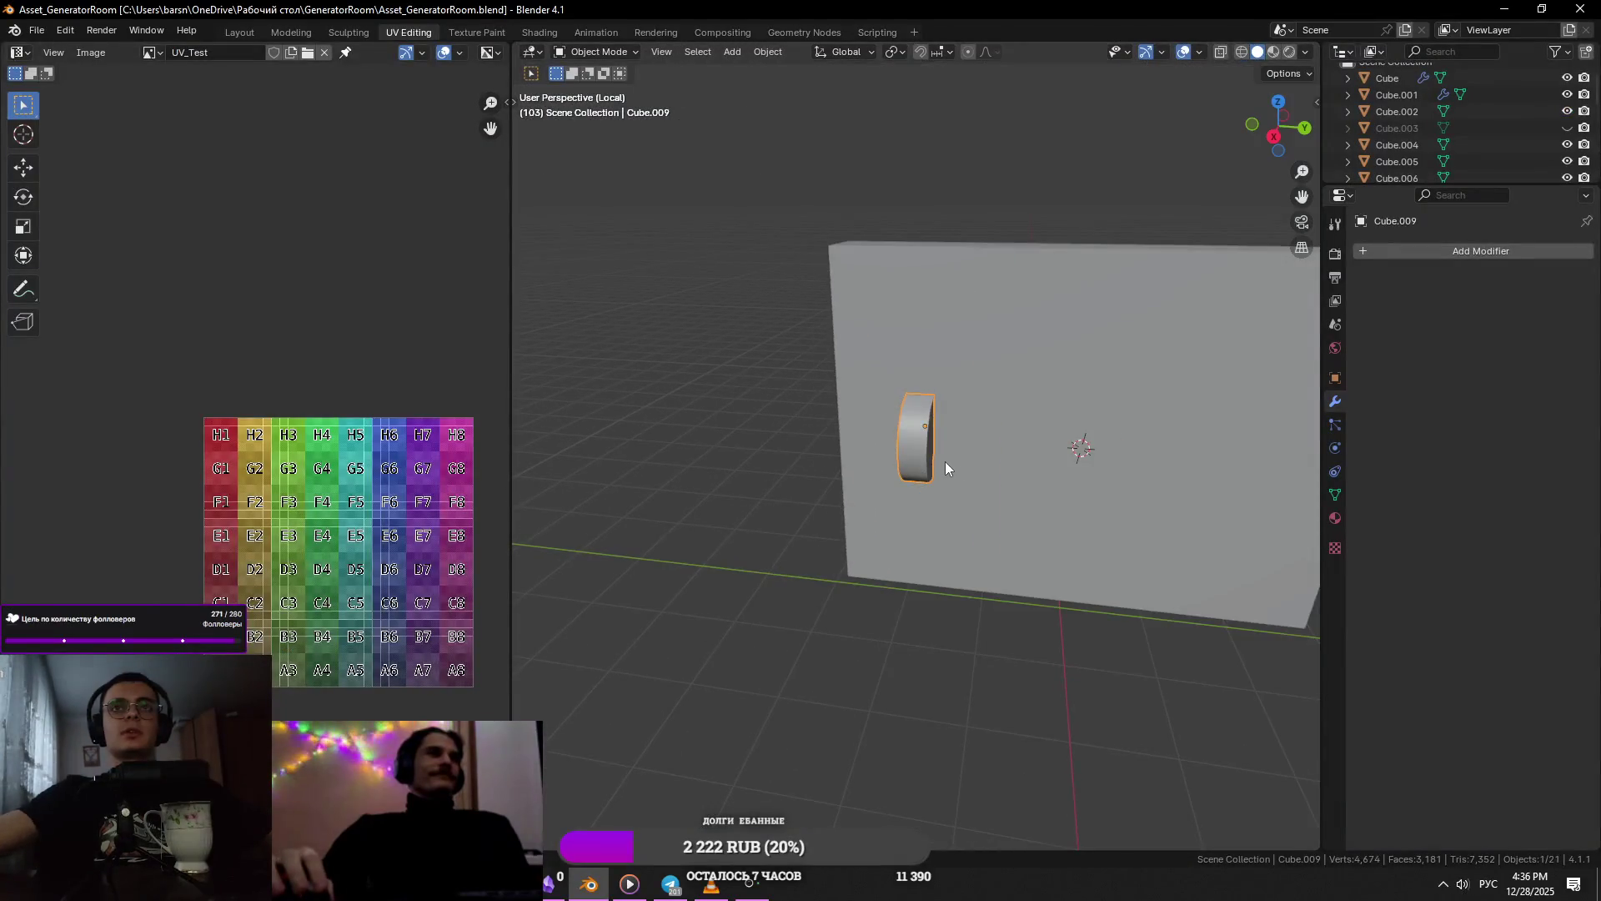
scroll(945, 468, "up", 5)
scroll(945, 468, "down", 4)
middle_click_drag(945, 468, 1053, 451)
key("s")
key("x")
key("y")
left_click(1008, 454)
key("s")
key("y")
key("Escape")
- Move the piece along Y against the panel and check the reference video
key("g")
key("y")
left_click(988, 498)
mouse_move(989, 498)
middle_mouse_down()
mouse_move(985, 484)
mouse_move(1084, 492)
middle_mouse_up()
key("alt+Tab")
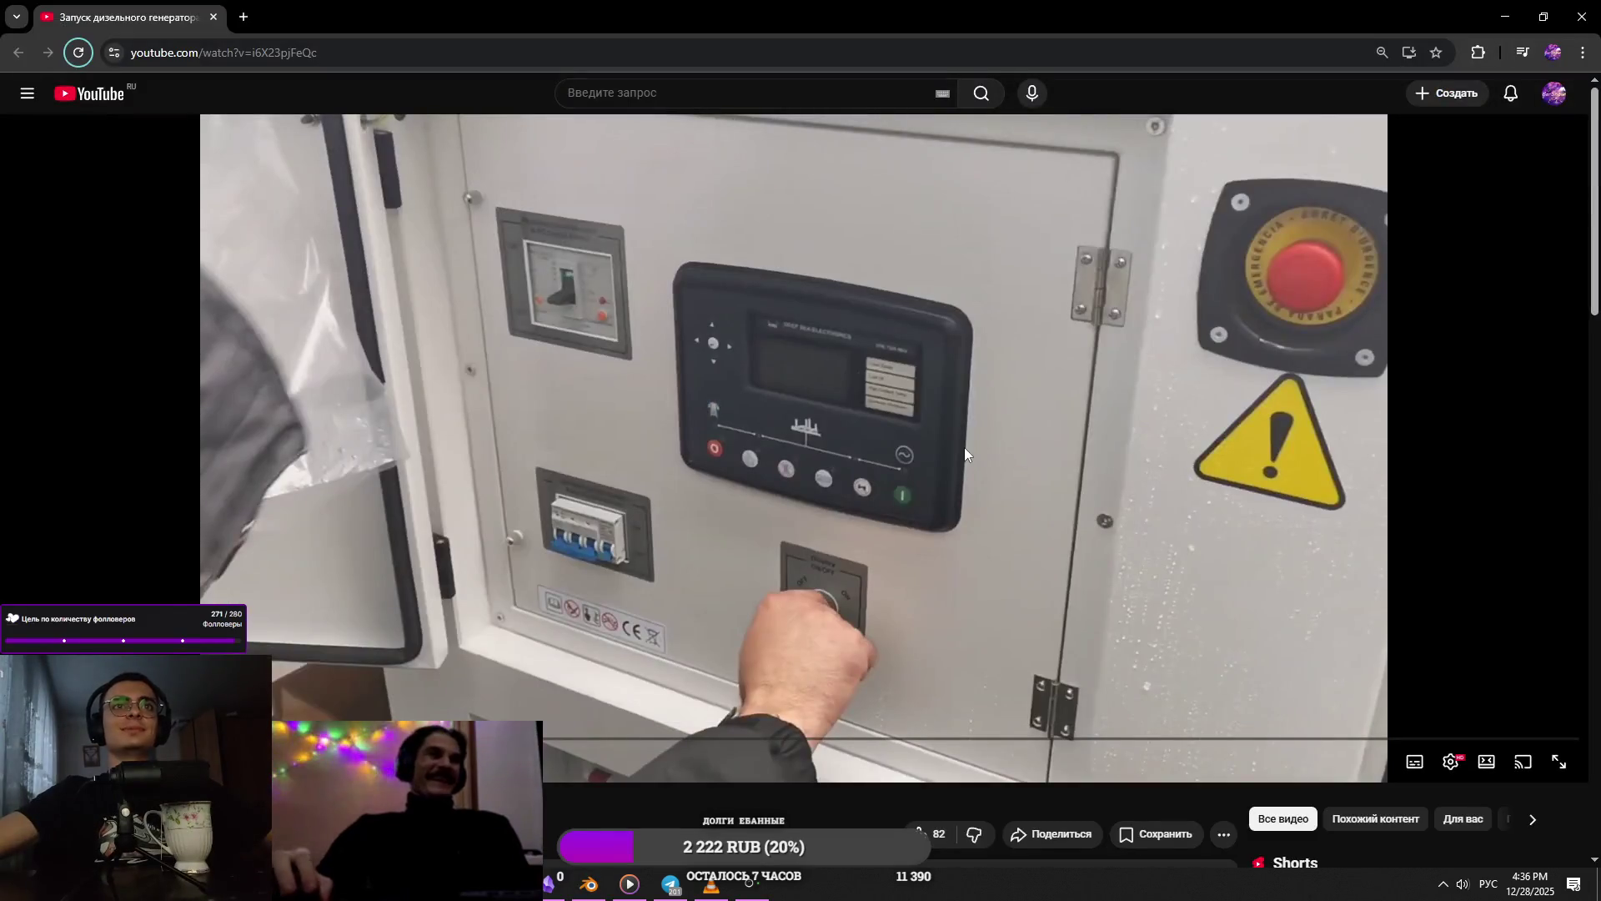
key("alt+Tab")
- Nudge the piece along Y to seat it closer to the panel face
middle_click_drag(959, 418, 990, 436)
key("g")
key("x")
key("y")
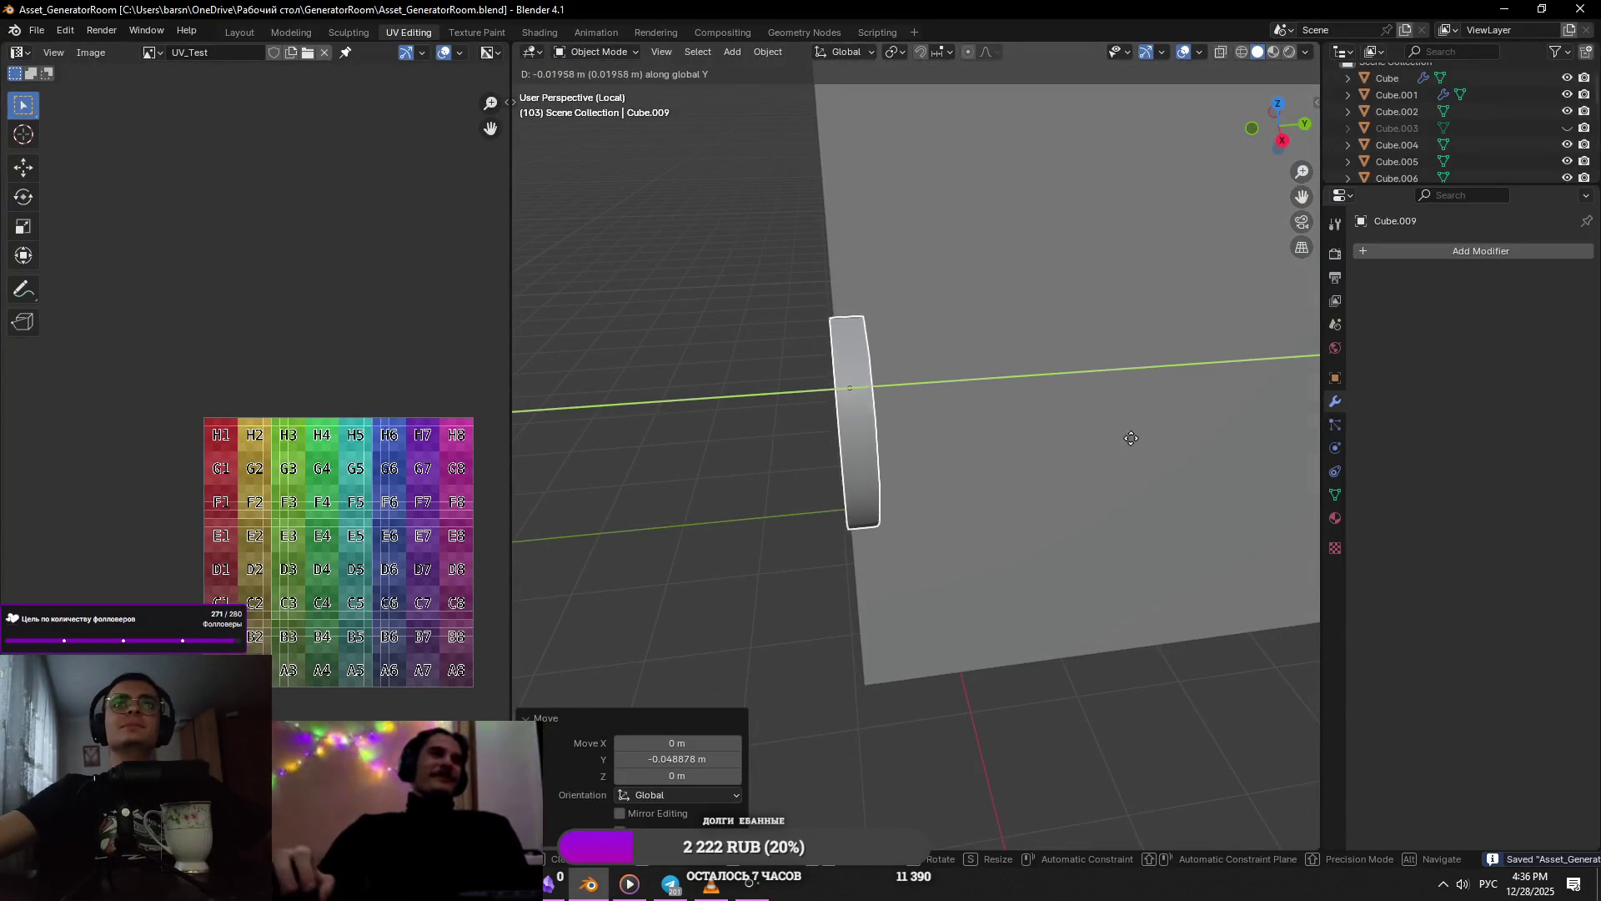
left_click(1152, 427)
scroll(1134, 438, "down", 5)
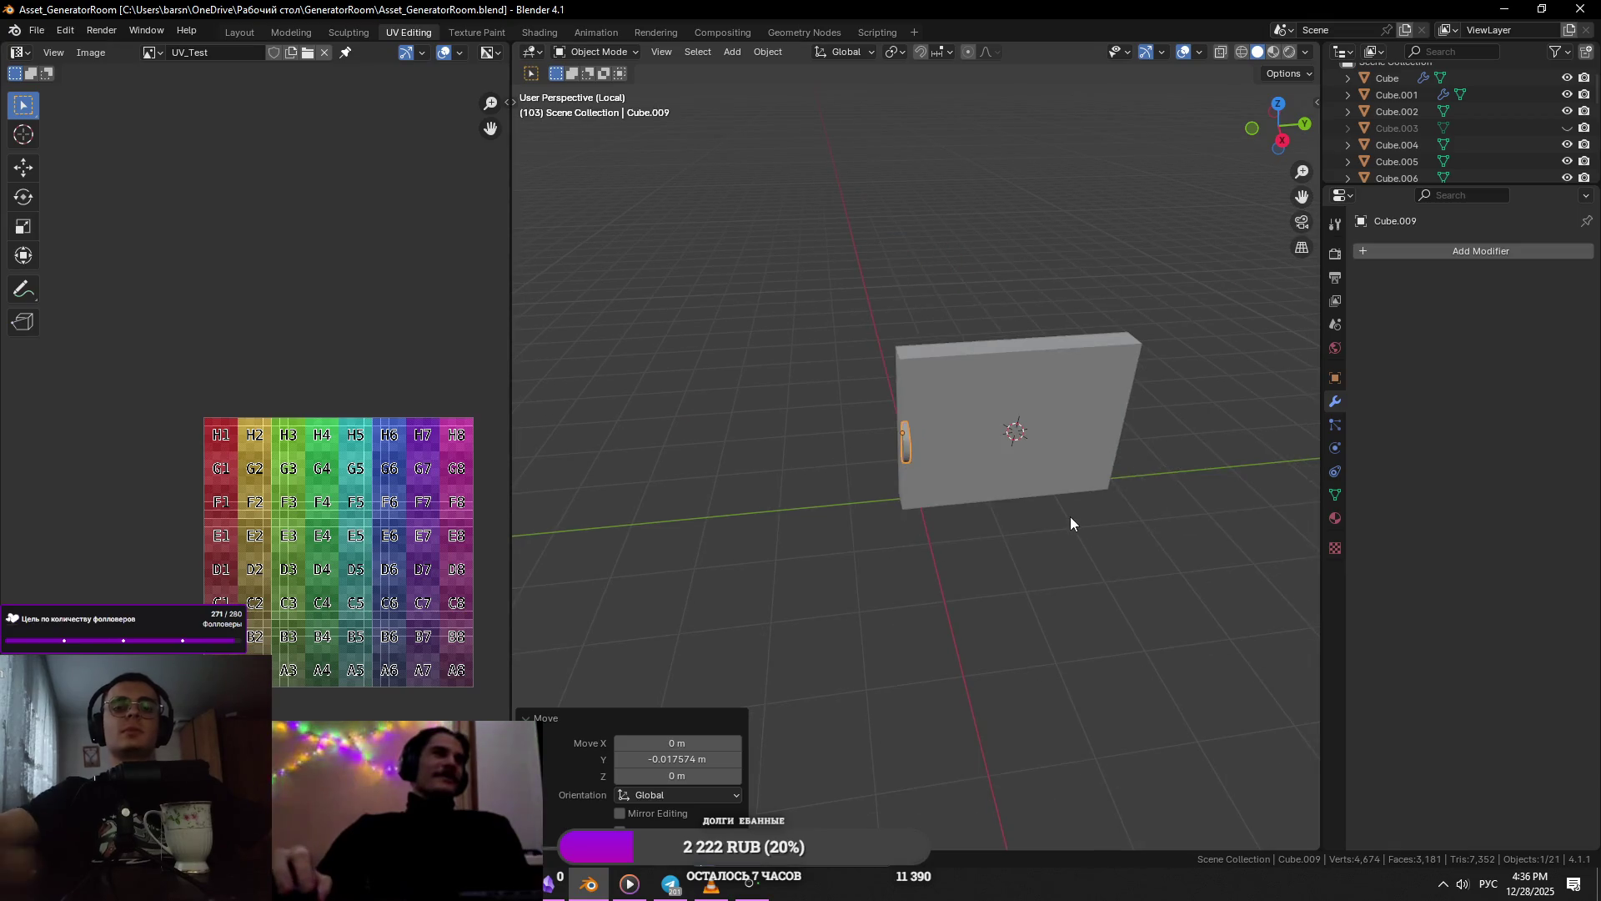
key("KP_1")
mouse_move(1068, 525)
middle_mouse_down()
mouse_move(1048, 490)
mouse_move(1218, 376)
middle_mouse_up()
left_click(1482, 251)
- Add an Array modifier to the hinge piece with Relative Offset X 0 and Y 4.8
type("a")
left_click(1372, 298)
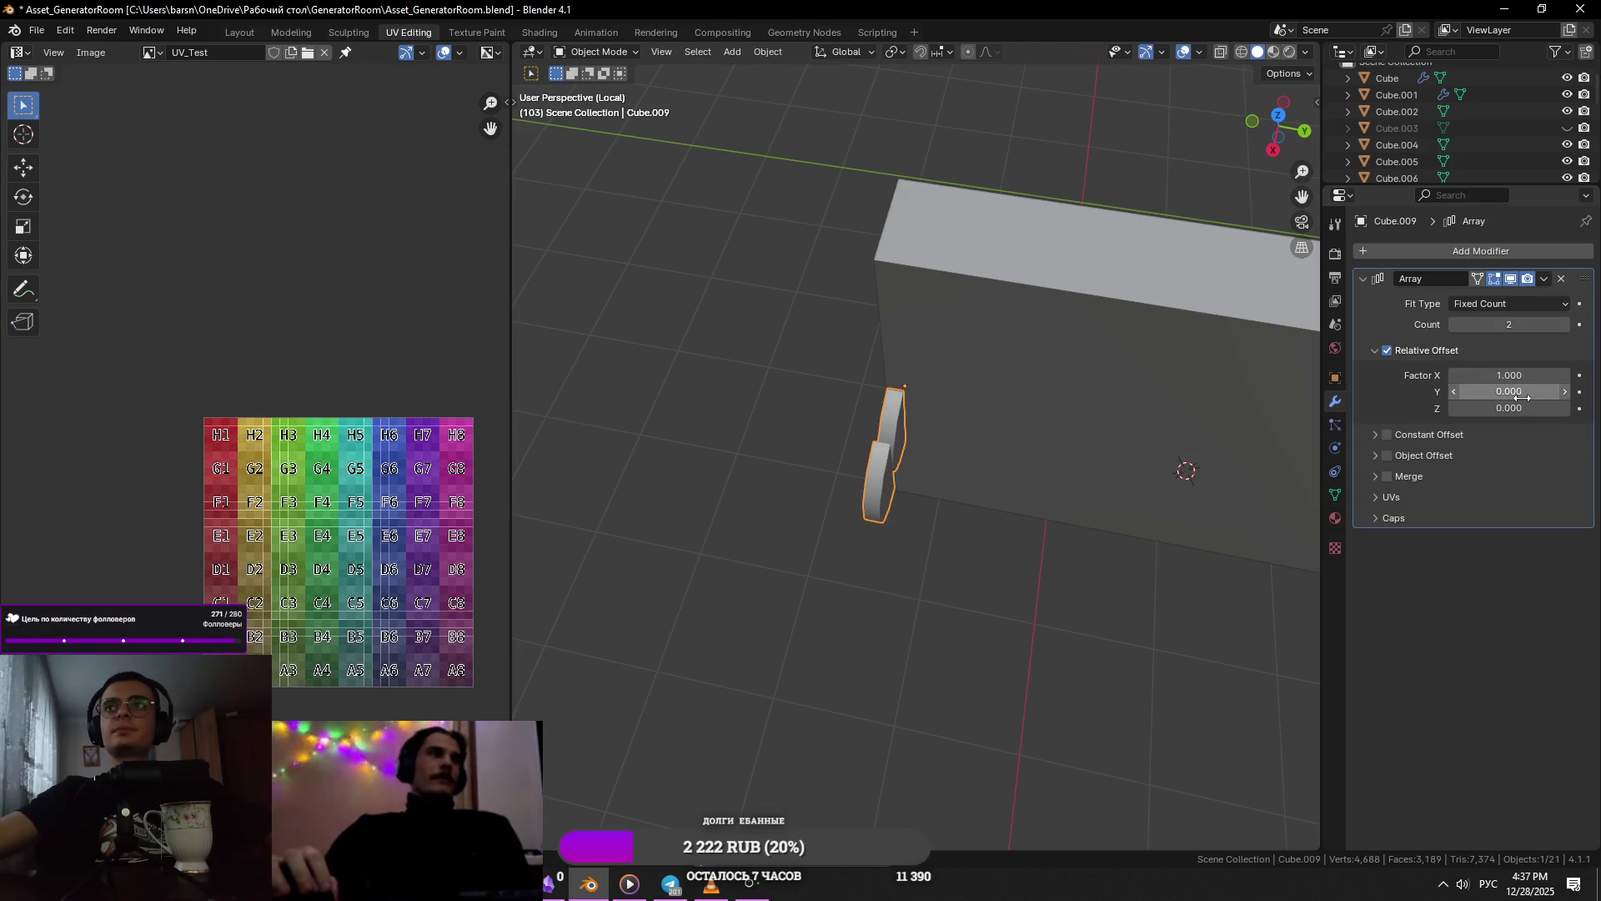
type("1")
key("Return")
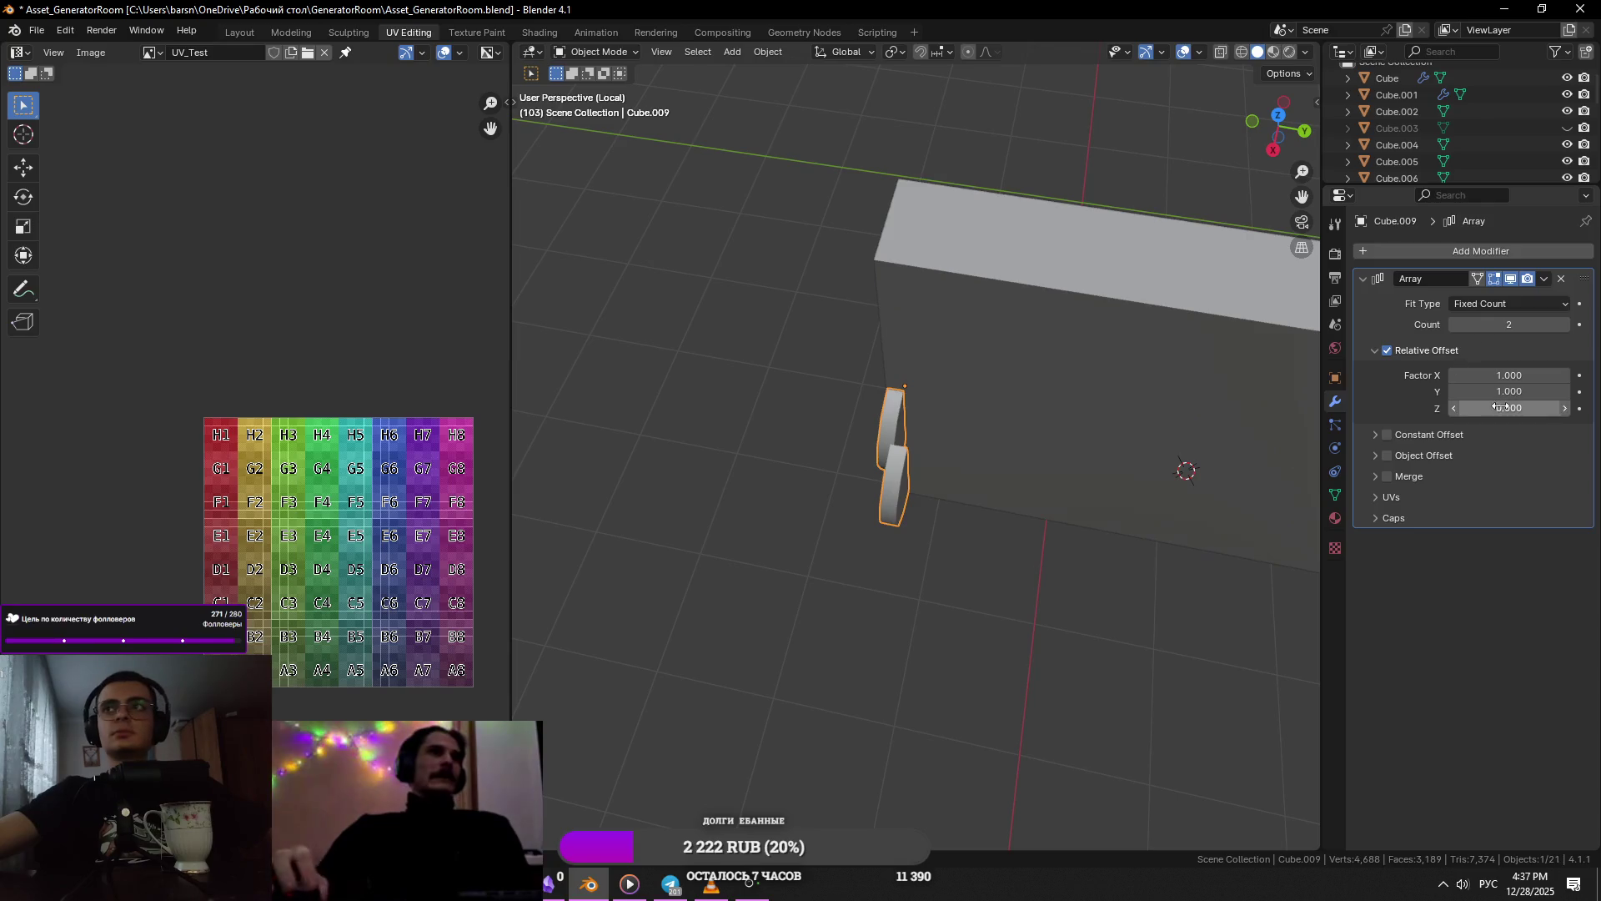
mouse_move(1109, 392)
middle_mouse_down()
mouse_move(1044, 397)
mouse_move(1084, 388)
middle_mouse_up()
key("BackSpace")
left_click_drag(1492, 391, 1518, 391)
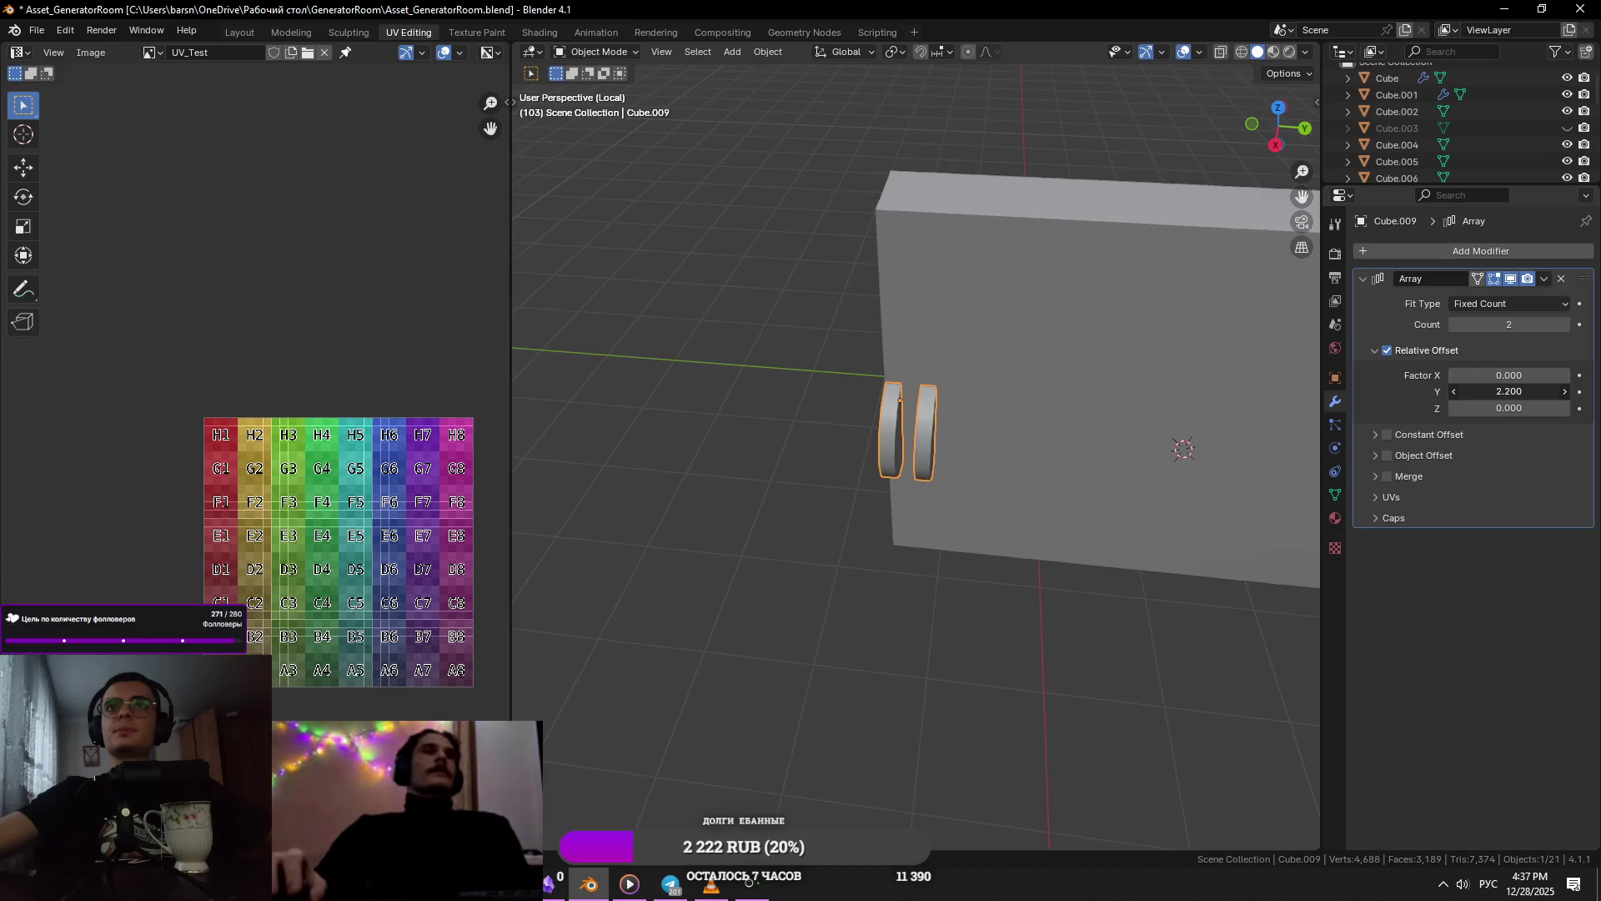
key("alt+Tab")
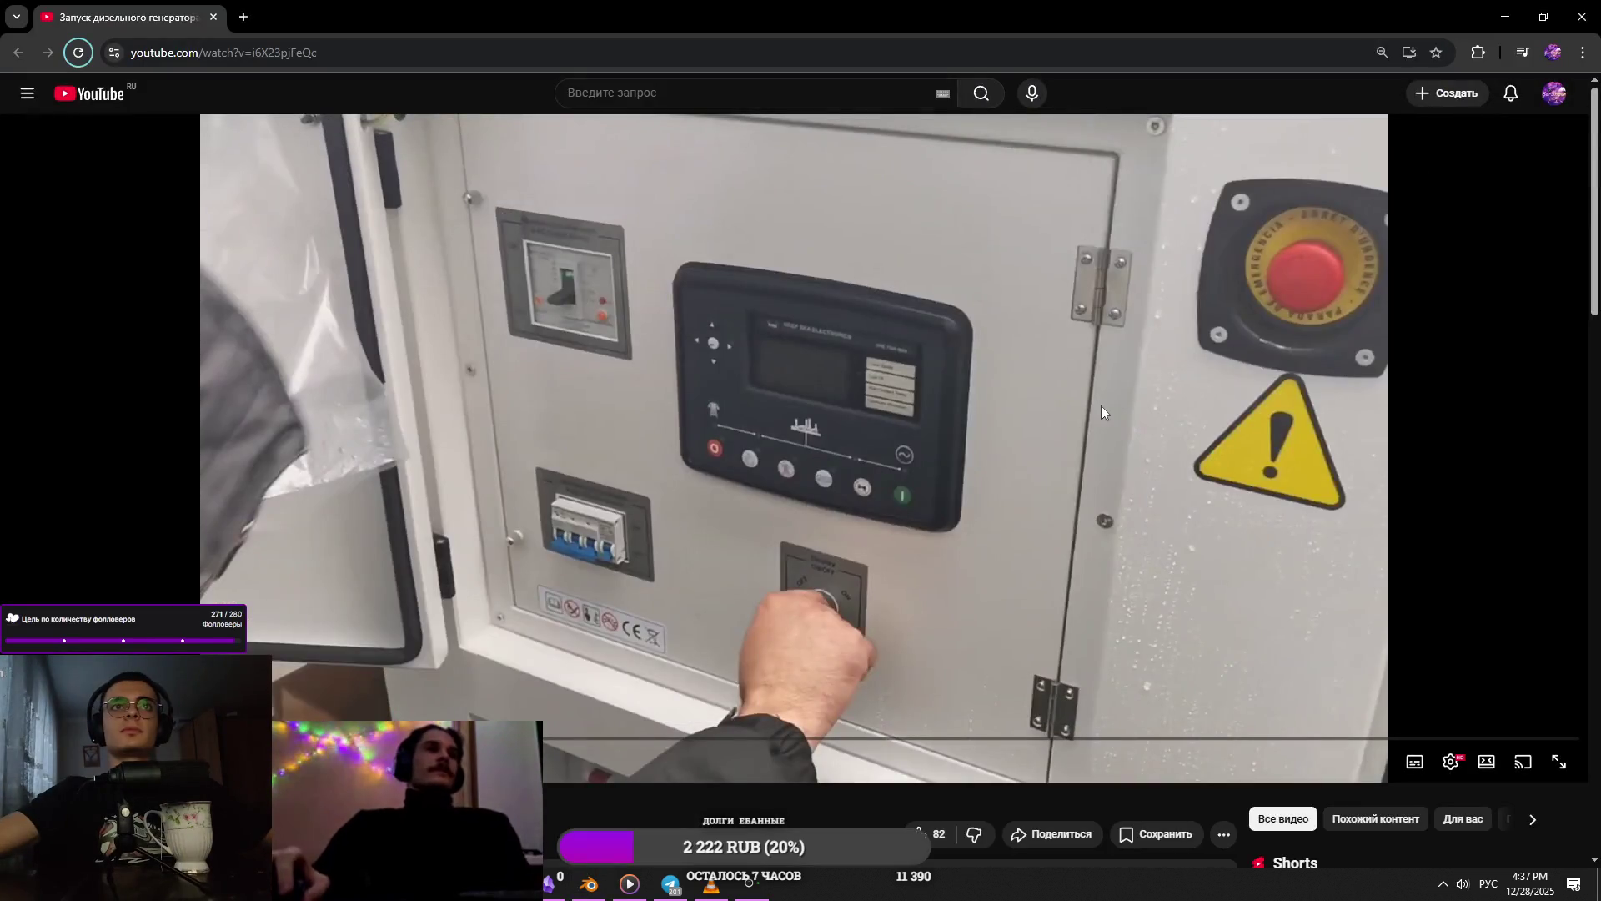
key("alt+Tab")
left_click(1564, 392)
middle_click_drag(1084, 379, 981, 361)
key("alt+Tab")
key("alt+Tab")
- Lower the hinge piece slightly along Z
key("g")
key("z")
mouse_move(1084, 369)
middle_mouse_down()
mouse_move(959, 397)
mouse_move(957, 382)
mouse_move(1010, 396)
mouse_move(1088, 452)
mouse_move(1226, 406)
middle_mouse_up()
left_click(945, 405)
- Add a second Array modifier and move it to the top of the stack
left_click(1449, 252)
left_click(1355, 404)
left_click_drag(1585, 539, 1584, 280)
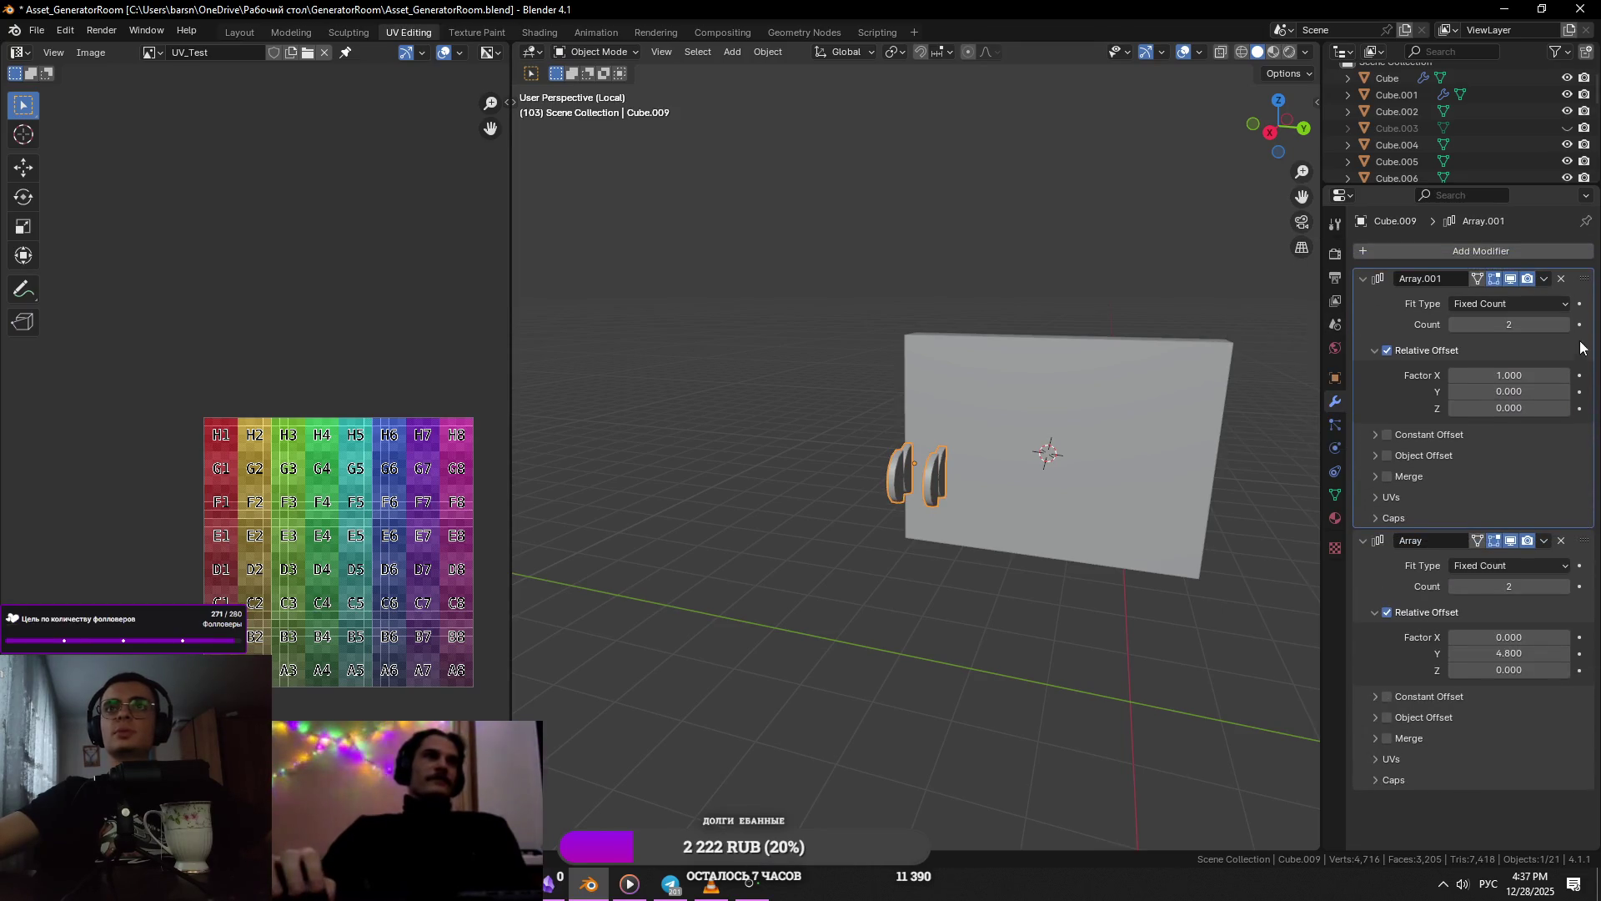
- Give Array.001 4 copies at Y offset 1.2 and put the first Array back on top
key("ctrl+v")
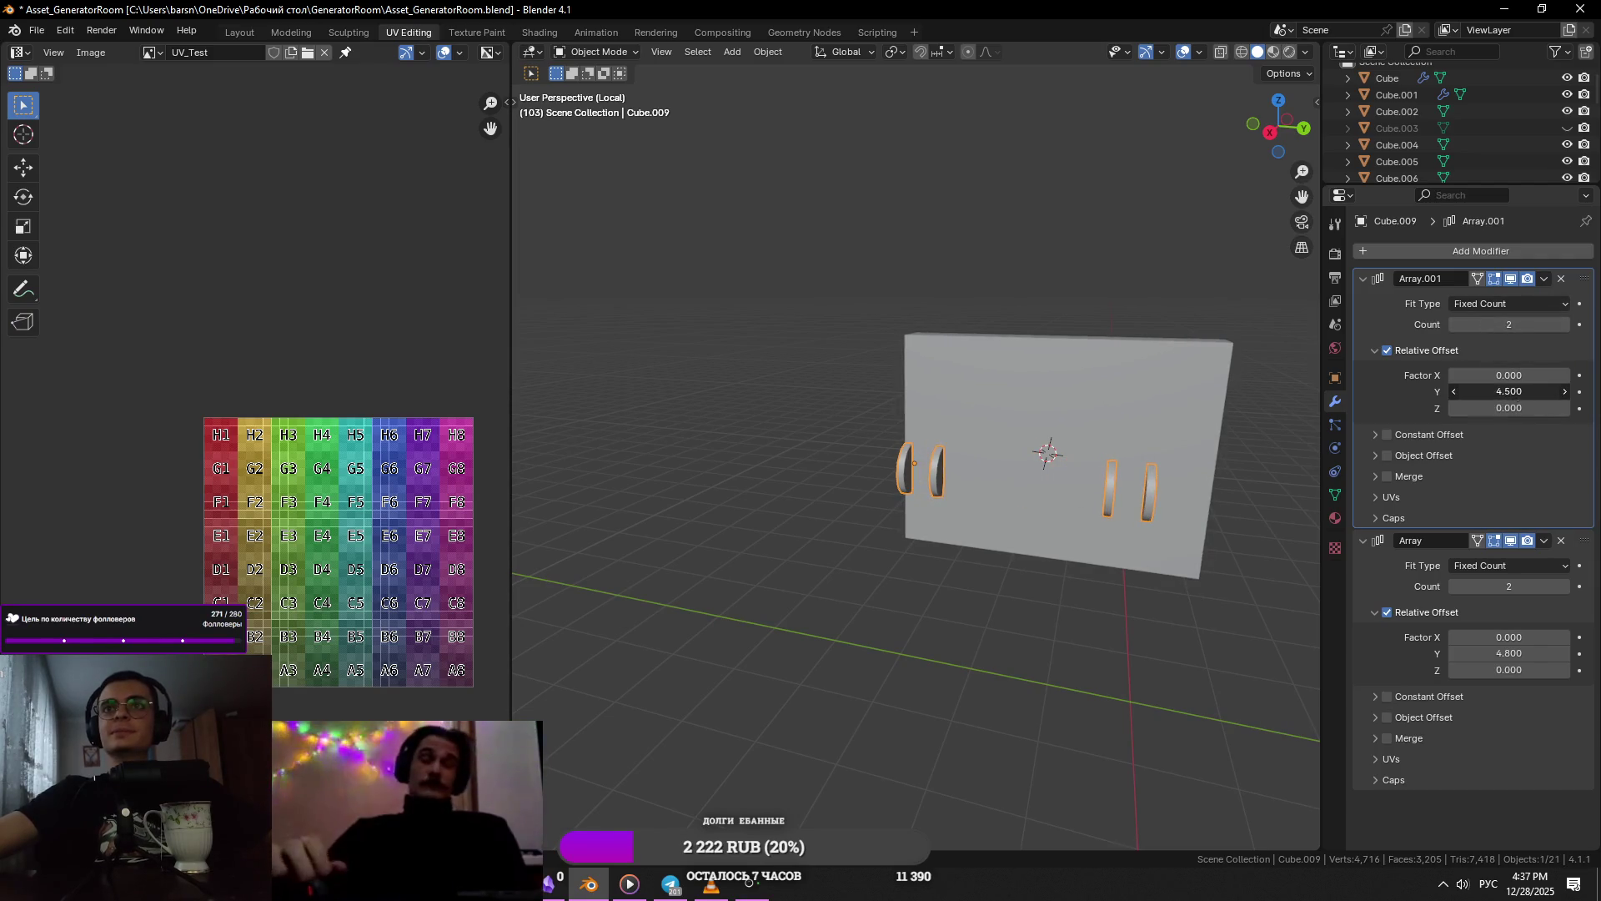
left_click_drag(1583, 279, 1559, 688)
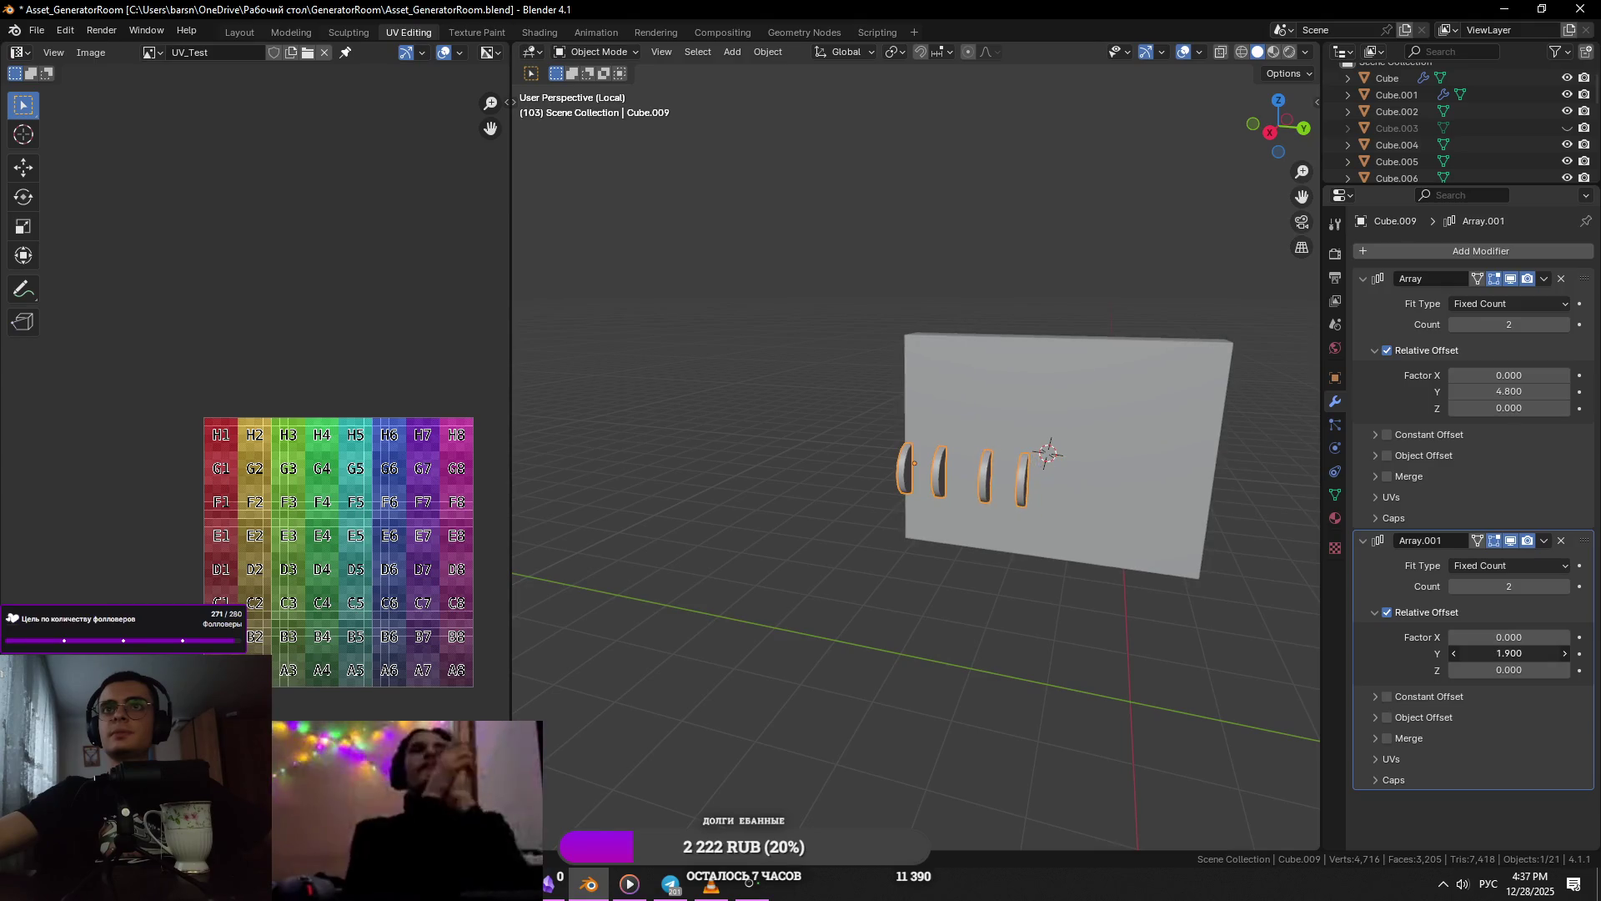
key("alt+Tab")
key("alt+Tab")
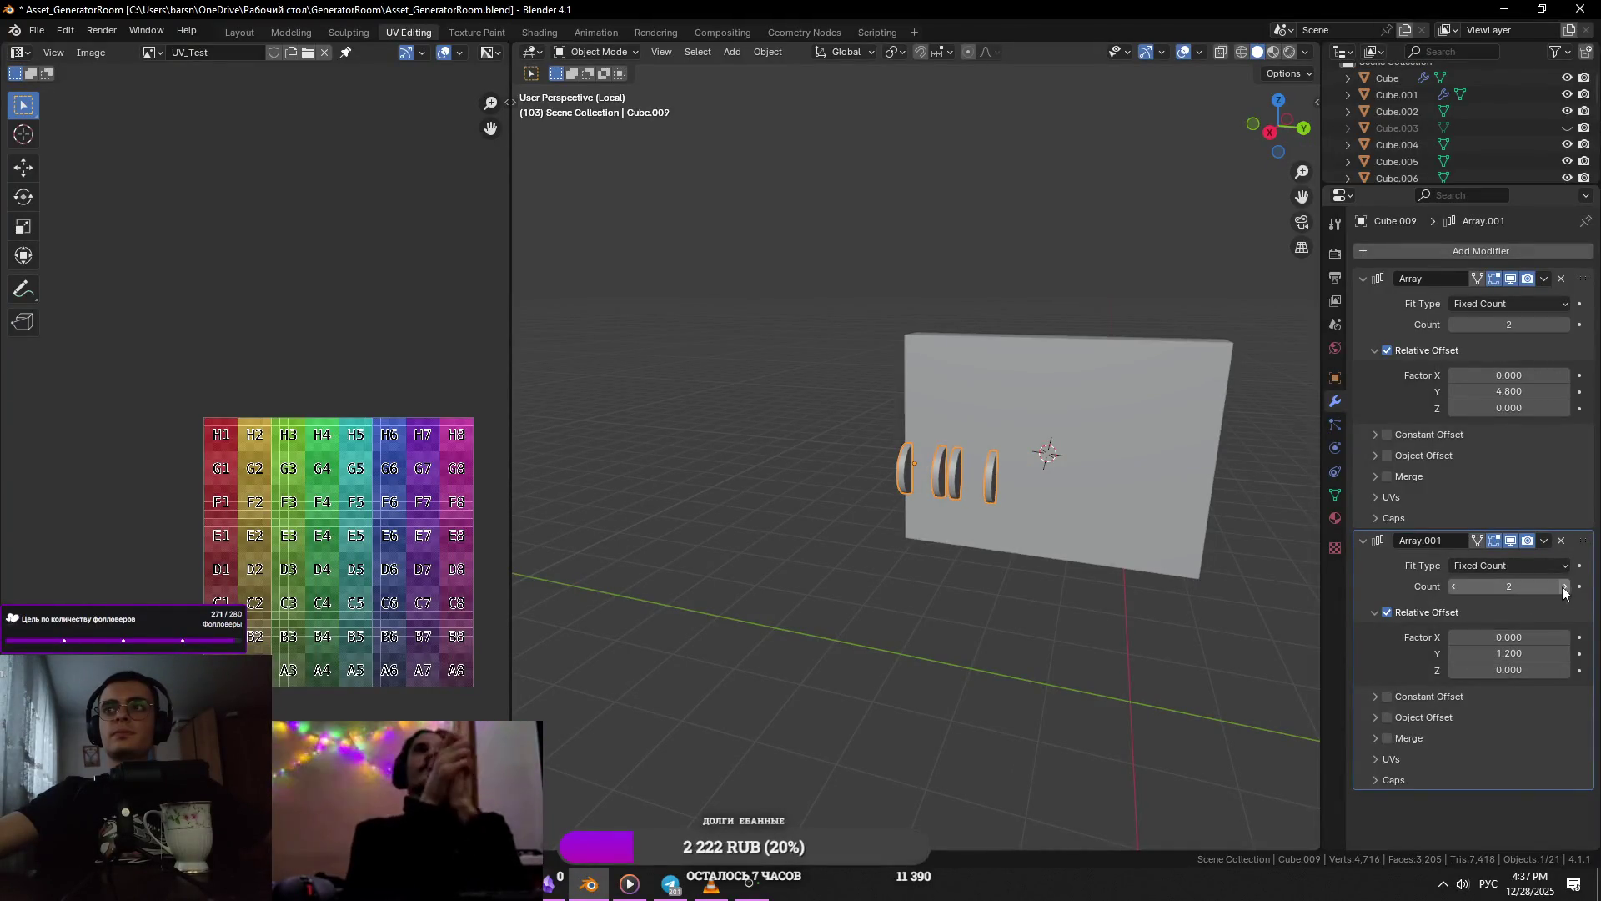
key("alt+Tab")
key("alt+Tab")
- Orbit and zoom around the box to inspect the fin groups, then enter Edit Mode on the fin array
mouse_move(834, 533)
middle_mouse_down()
mouse_move(1001, 505)
mouse_move(1111, 520)
middle_mouse_up()
scroll(1111, 520, "down", 3)
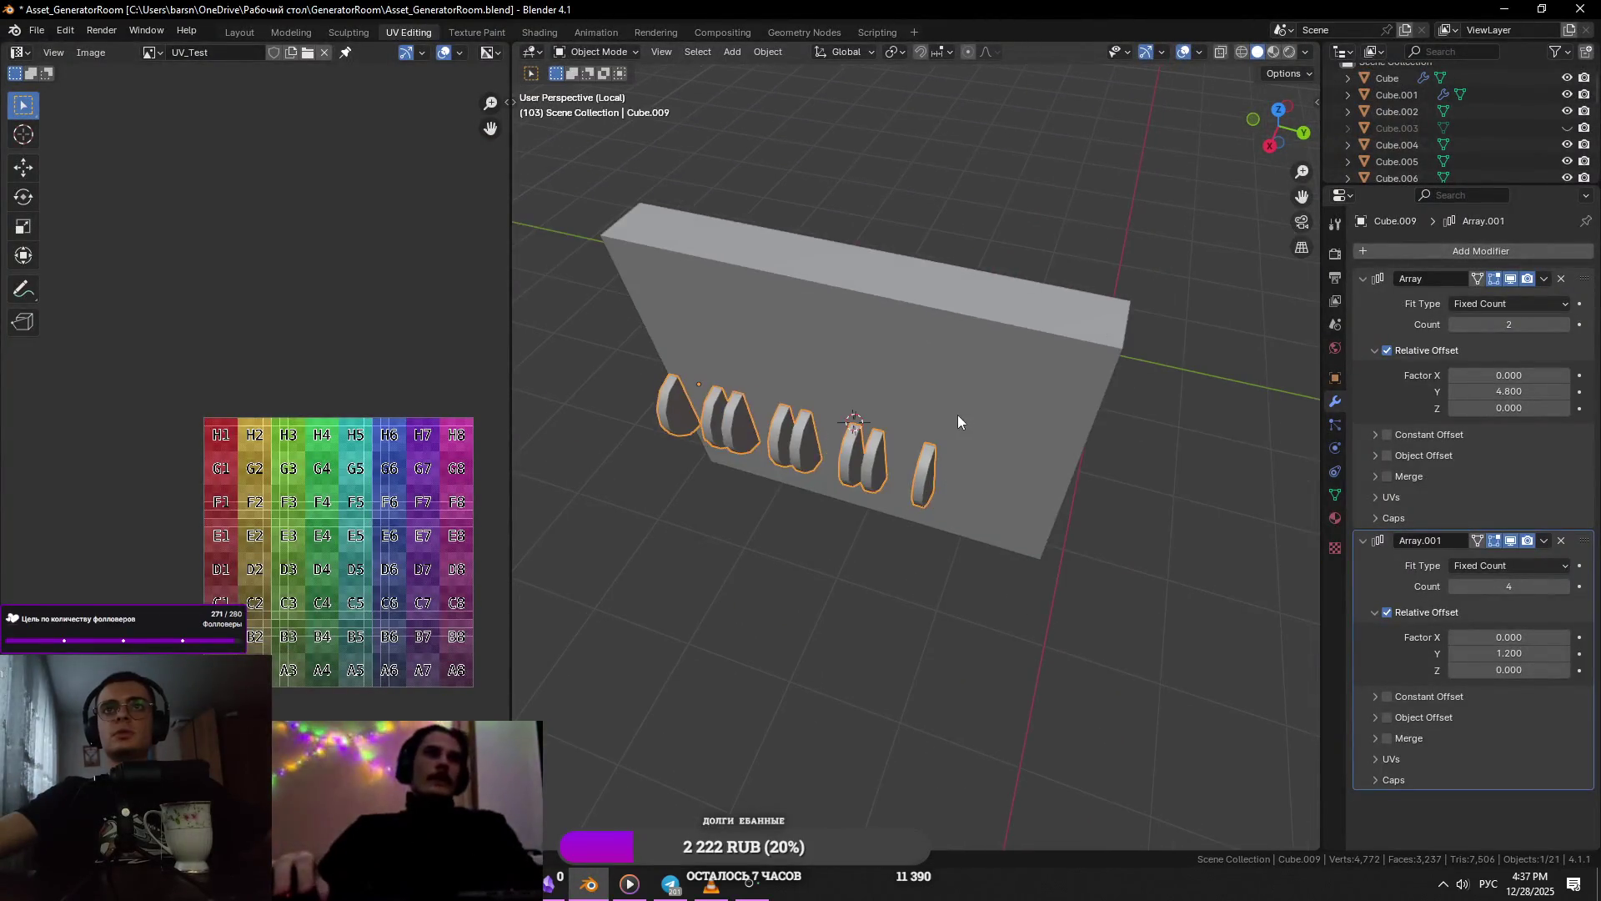
mouse_move(973, 425)
middle_mouse_down()
mouse_move(1019, 408)
mouse_move(953, 435)
mouse_move(964, 394)
middle_mouse_up()
scroll(1019, 456, "down", 5)
scroll(954, 435, "up", 5)
key("alt+Tab")
key("alt+Tab")
mouse_move(834, 467)
middle_mouse_down()
mouse_move(931, 508)
mouse_move(1013, 495)
mouse_move(827, 548)
middle_mouse_up()
scroll(931, 509, "up", 4)
scroll(831, 548, "up", 3)
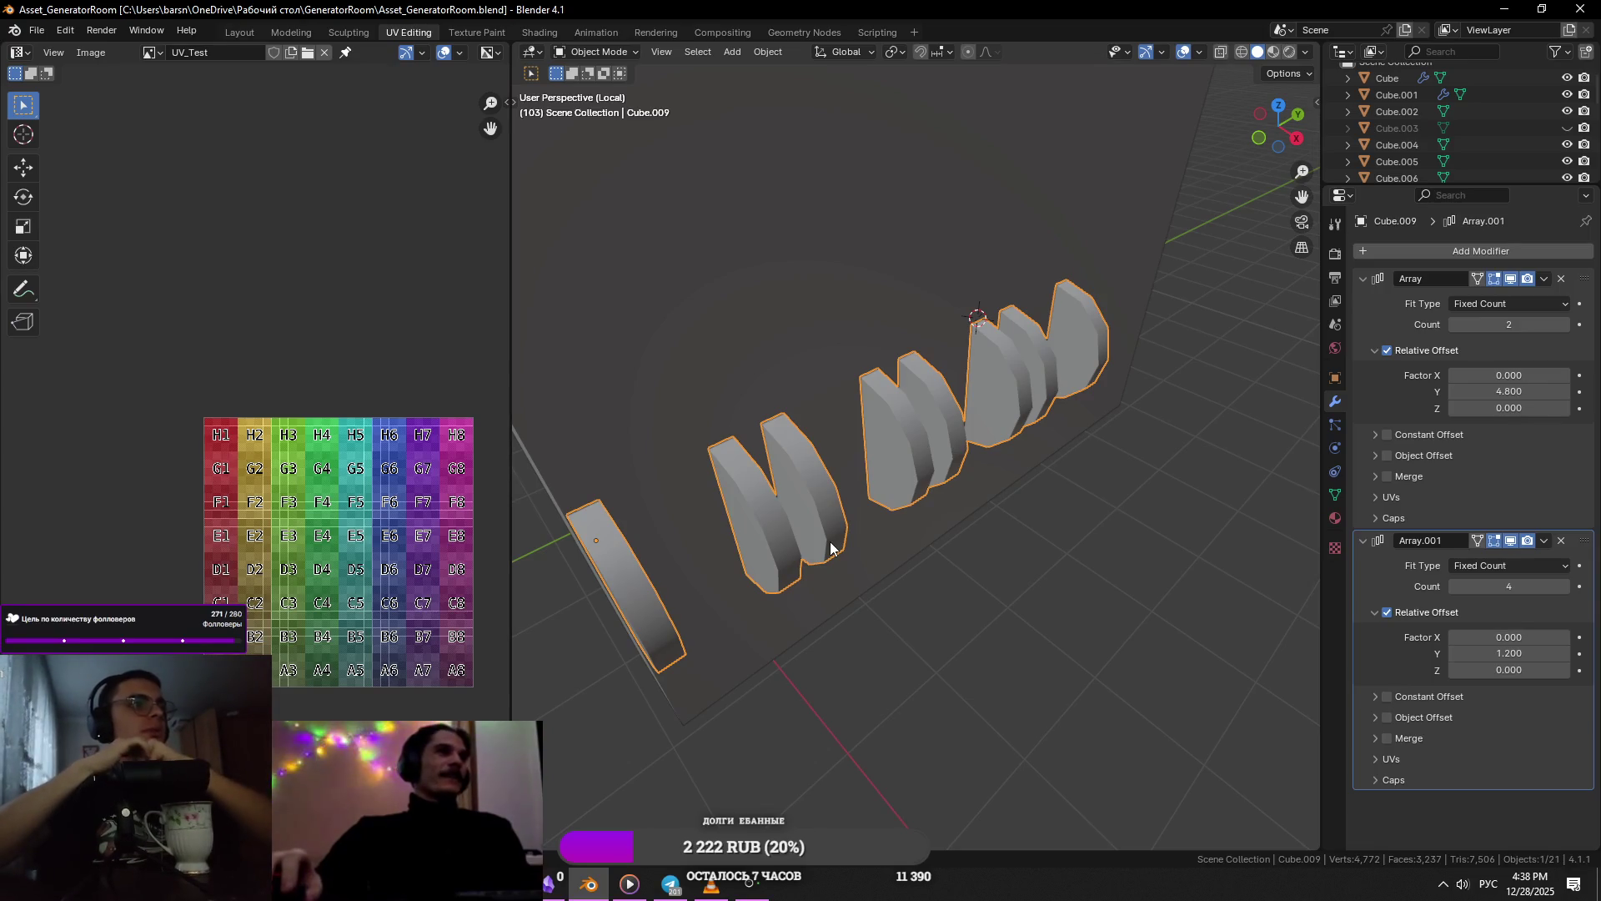
key("Tab")
- Set Array.001's Relative Offset Y to 1.1
middle_click_drag(822, 536, 1175, 551)
double_click(1509, 653)
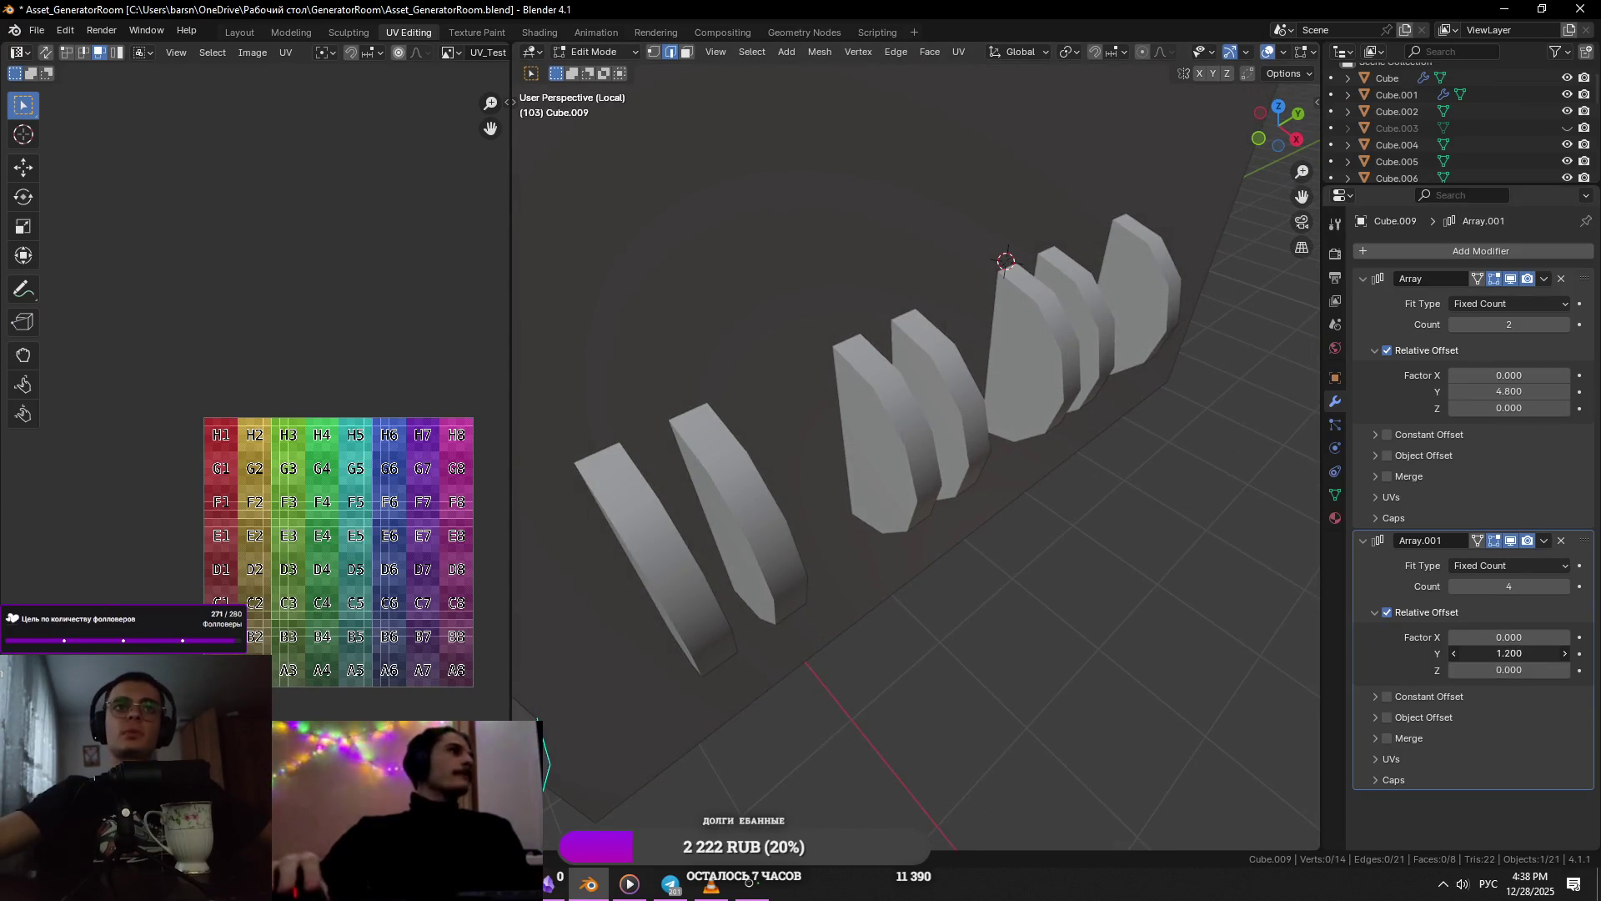
type("1.1")
key("Return")
- Select the back wall and move its side face along Y to narrow it
mouse_move(1000, 434)
middle_mouse_down()
mouse_move(1106, 402)
mouse_move(1144, 429)
middle_mouse_up()
key("Tab")
left_click(1106, 402)
key("Tab")
key("3")
key("Tab")
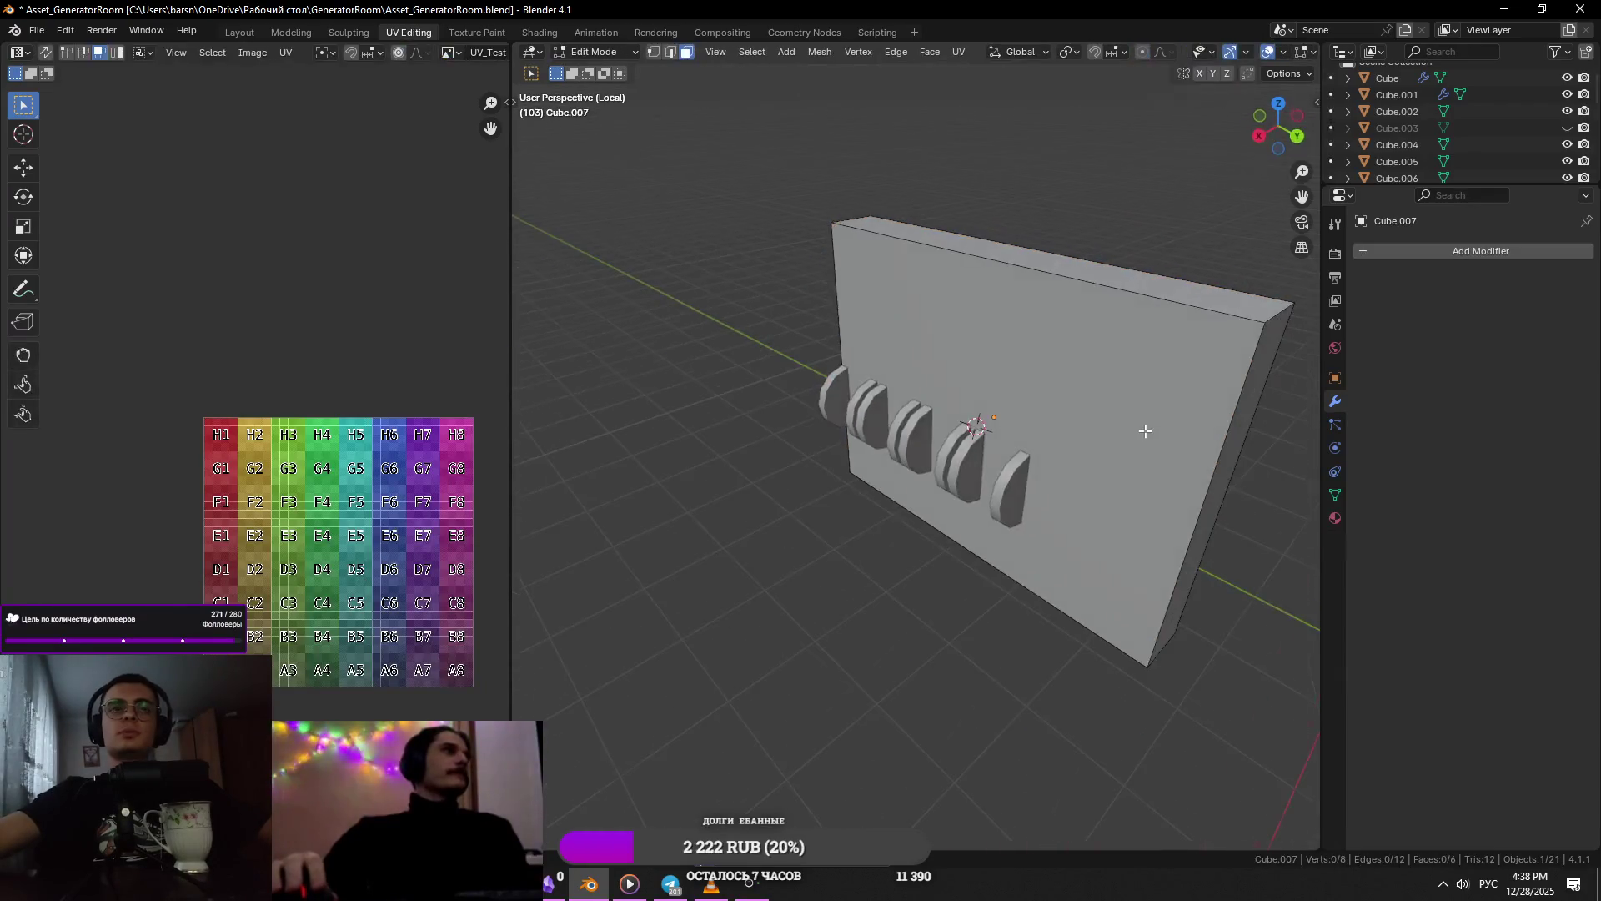
key("alt+Tab")
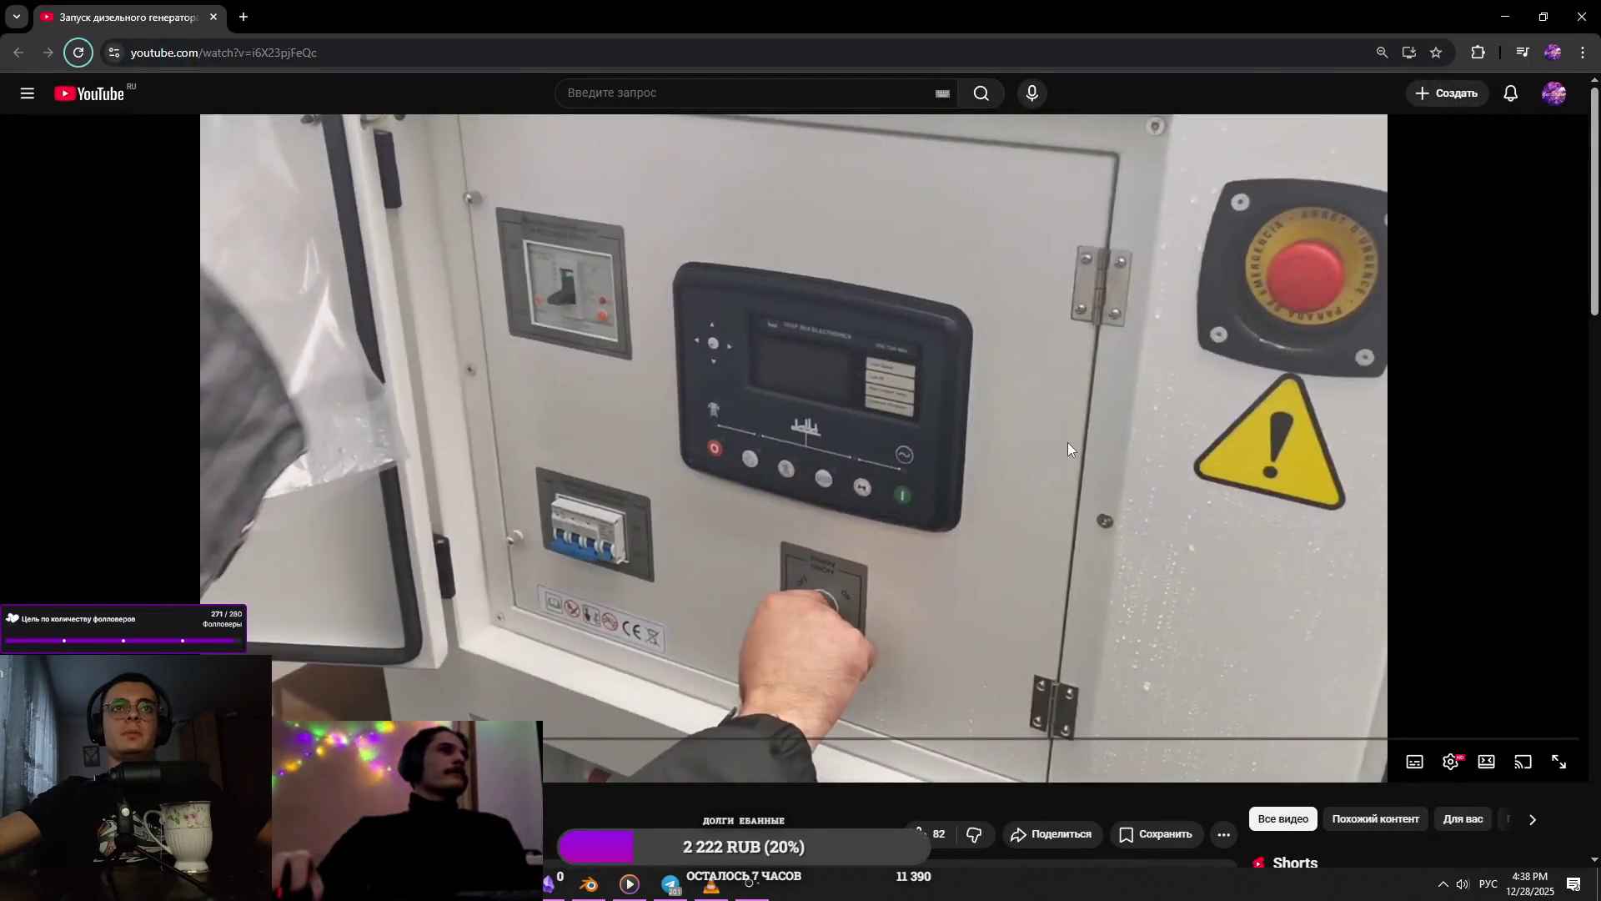
key("alt+Tab")
key("Tab")
key("g")
key("y")
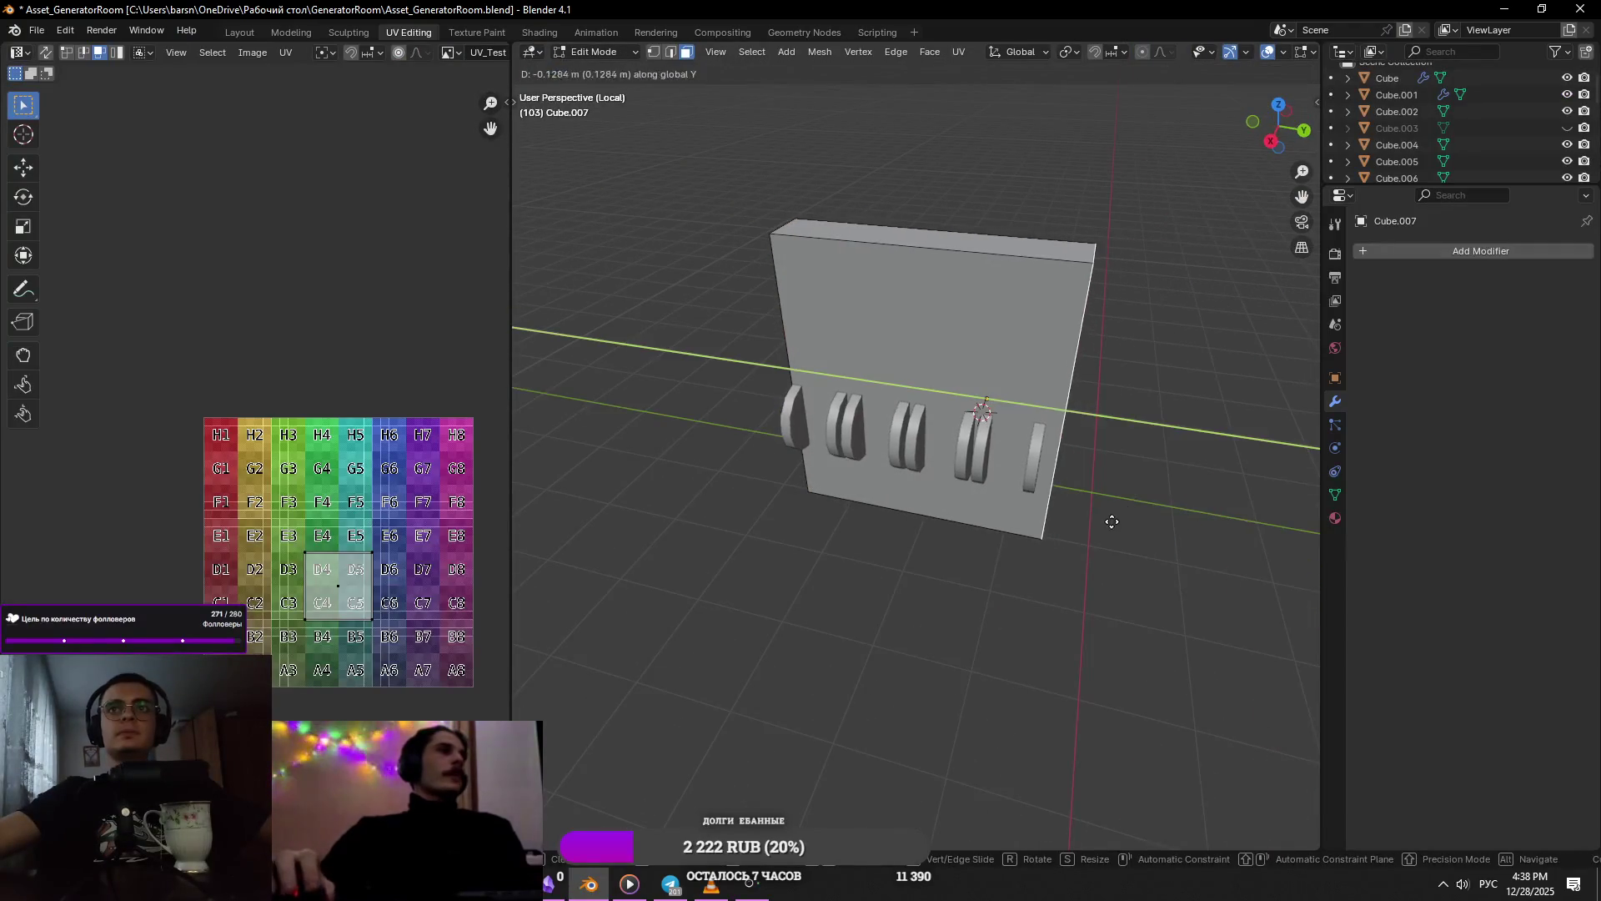
left_click(1054, 523)
- Move a wall face along X so the wall fits the fin row
mouse_move(1054, 523)
middle_mouse_down()
mouse_move(934, 474)
mouse_move(1038, 483)
mouse_move(1158, 363)
mouse_move(916, 338)
mouse_move(983, 338)
middle_mouse_up()
key("Tab")
key("Tab")
key("g")
key("x")
left_click(1117, 503)
key("Tab")
left_click(982, 338)
key("alt+Tab")
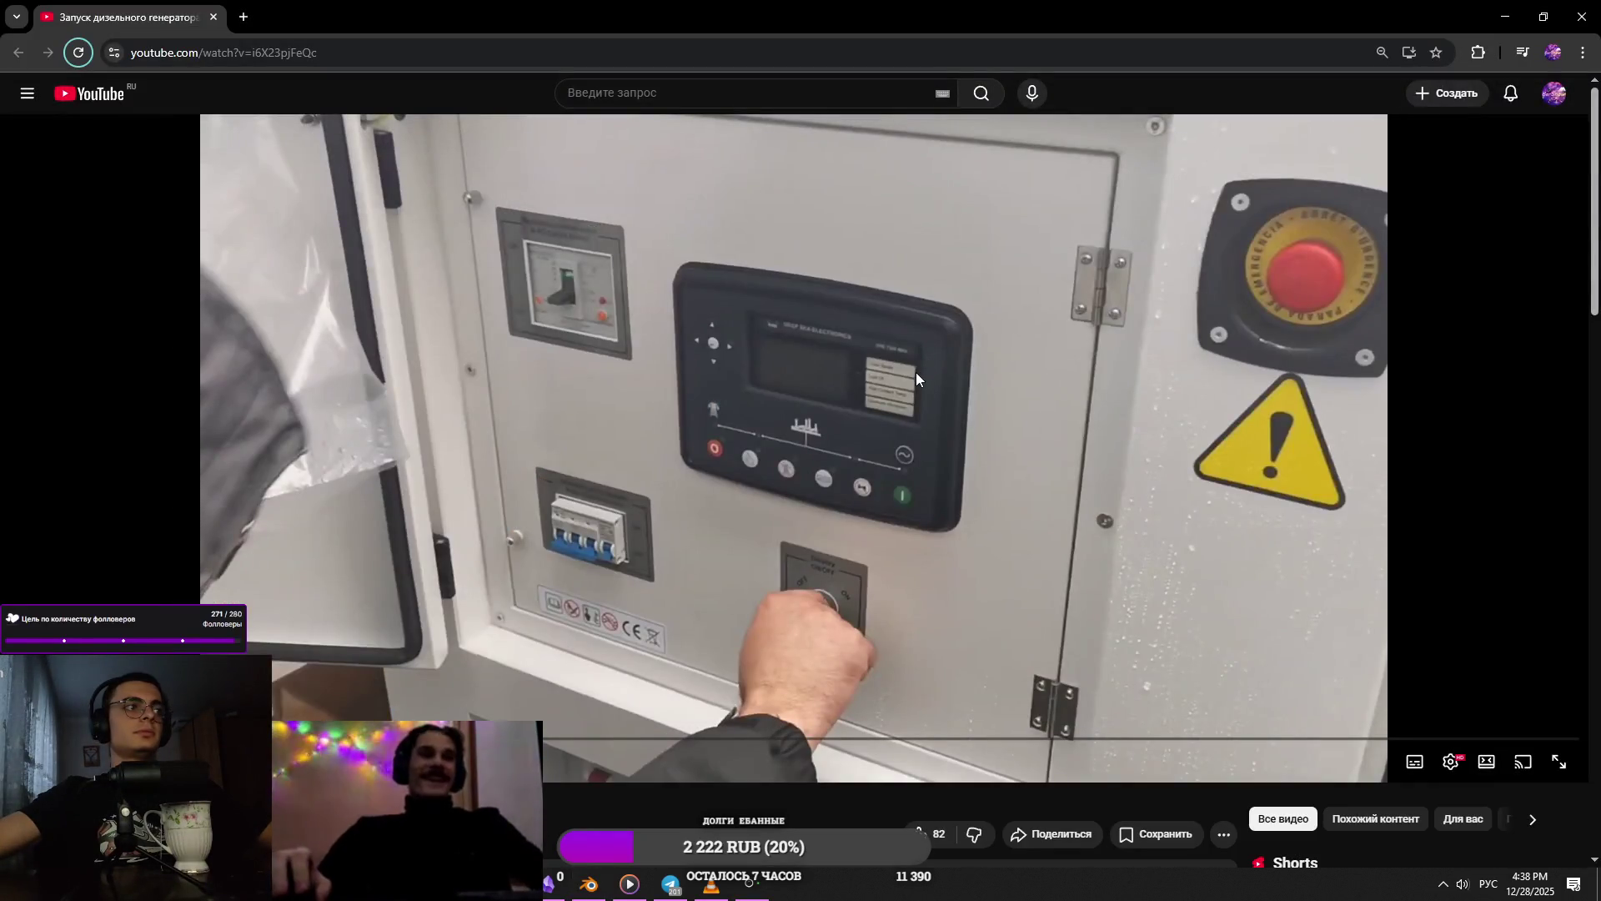
key("alt+Tab")
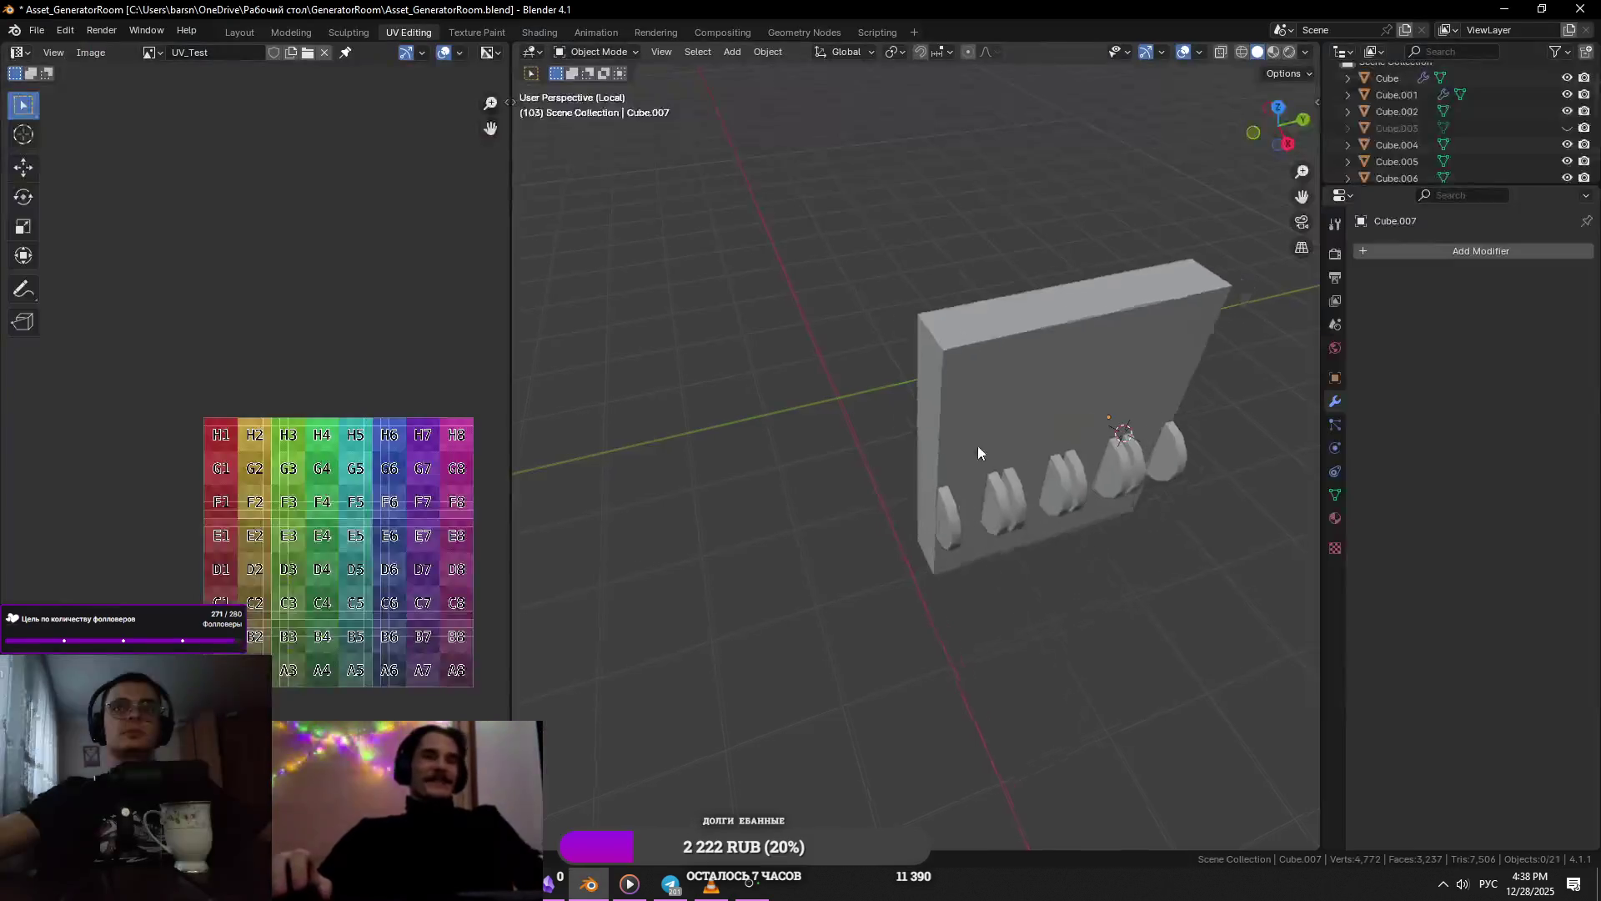
key("Tab")
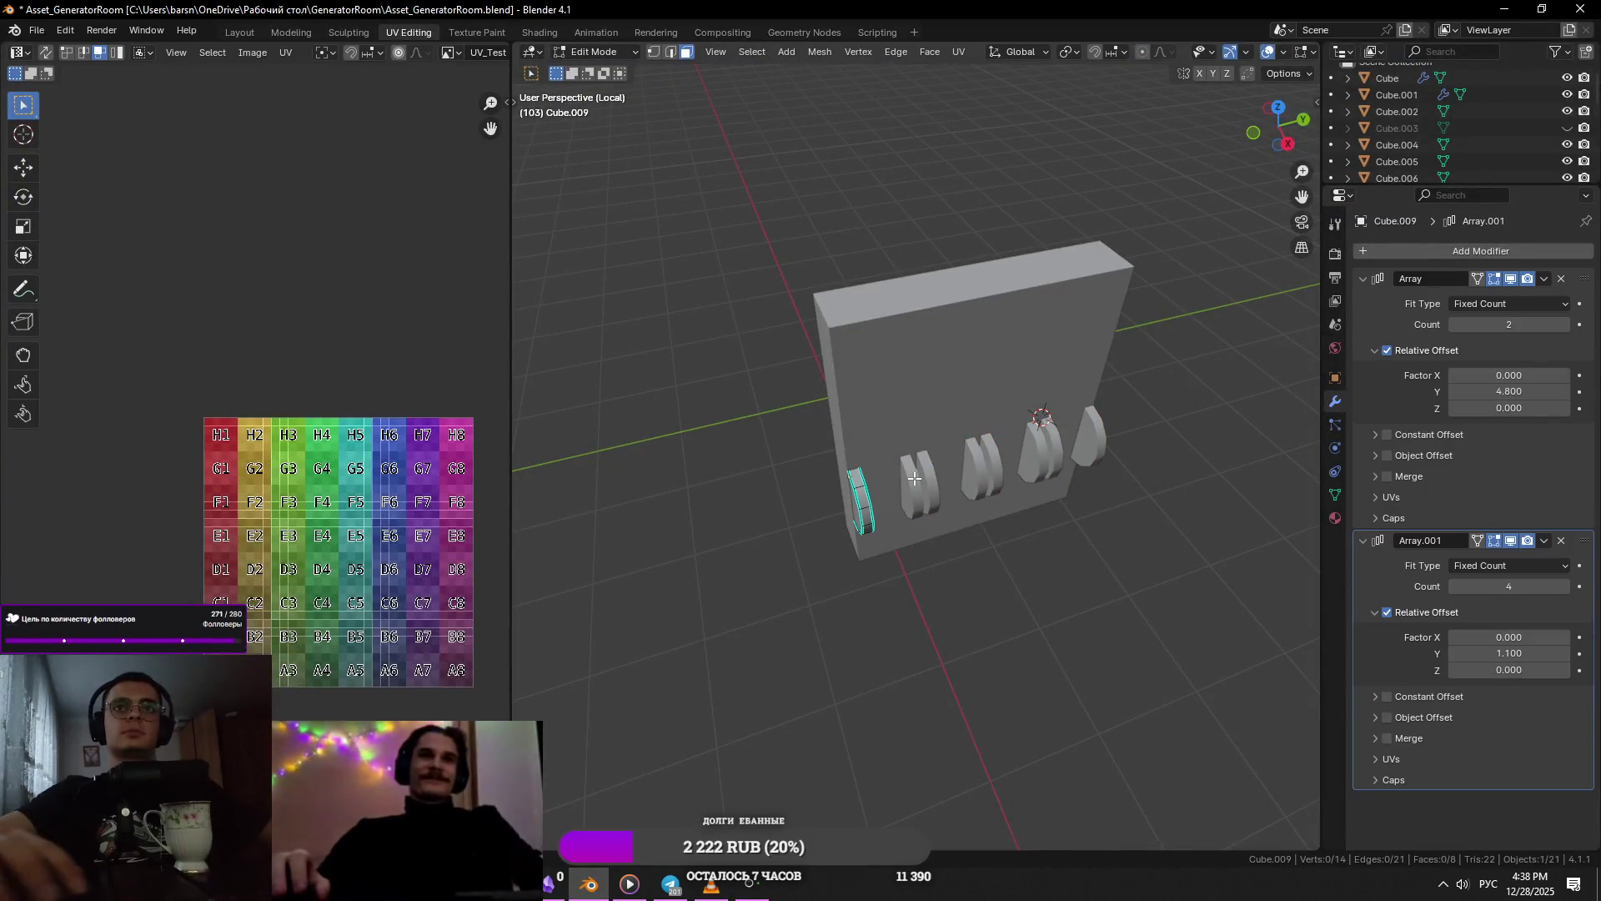
- Frame all the fin faces and orbit to inspect the fins from several angles
key("a")
key("KP_Decimal")
key("Tab")
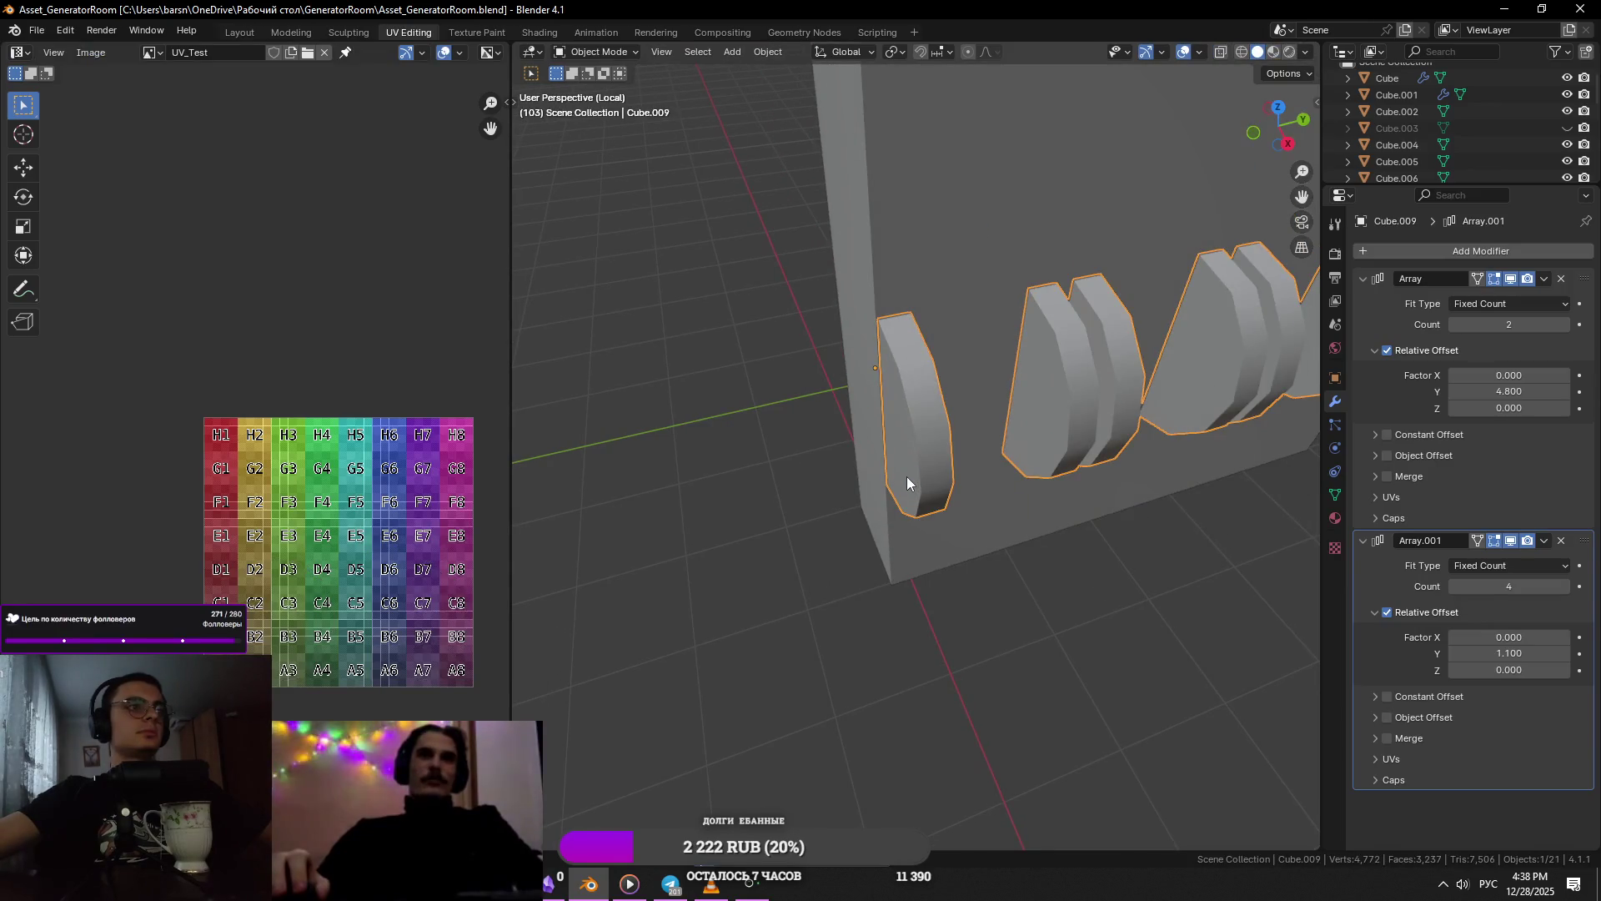
mouse_move(907, 477)
middle_mouse_down()
mouse_move(929, 473)
mouse_move(866, 538)
mouse_move(807, 500)
mouse_move(671, 537)
mouse_move(724, 558)
middle_mouse_up()
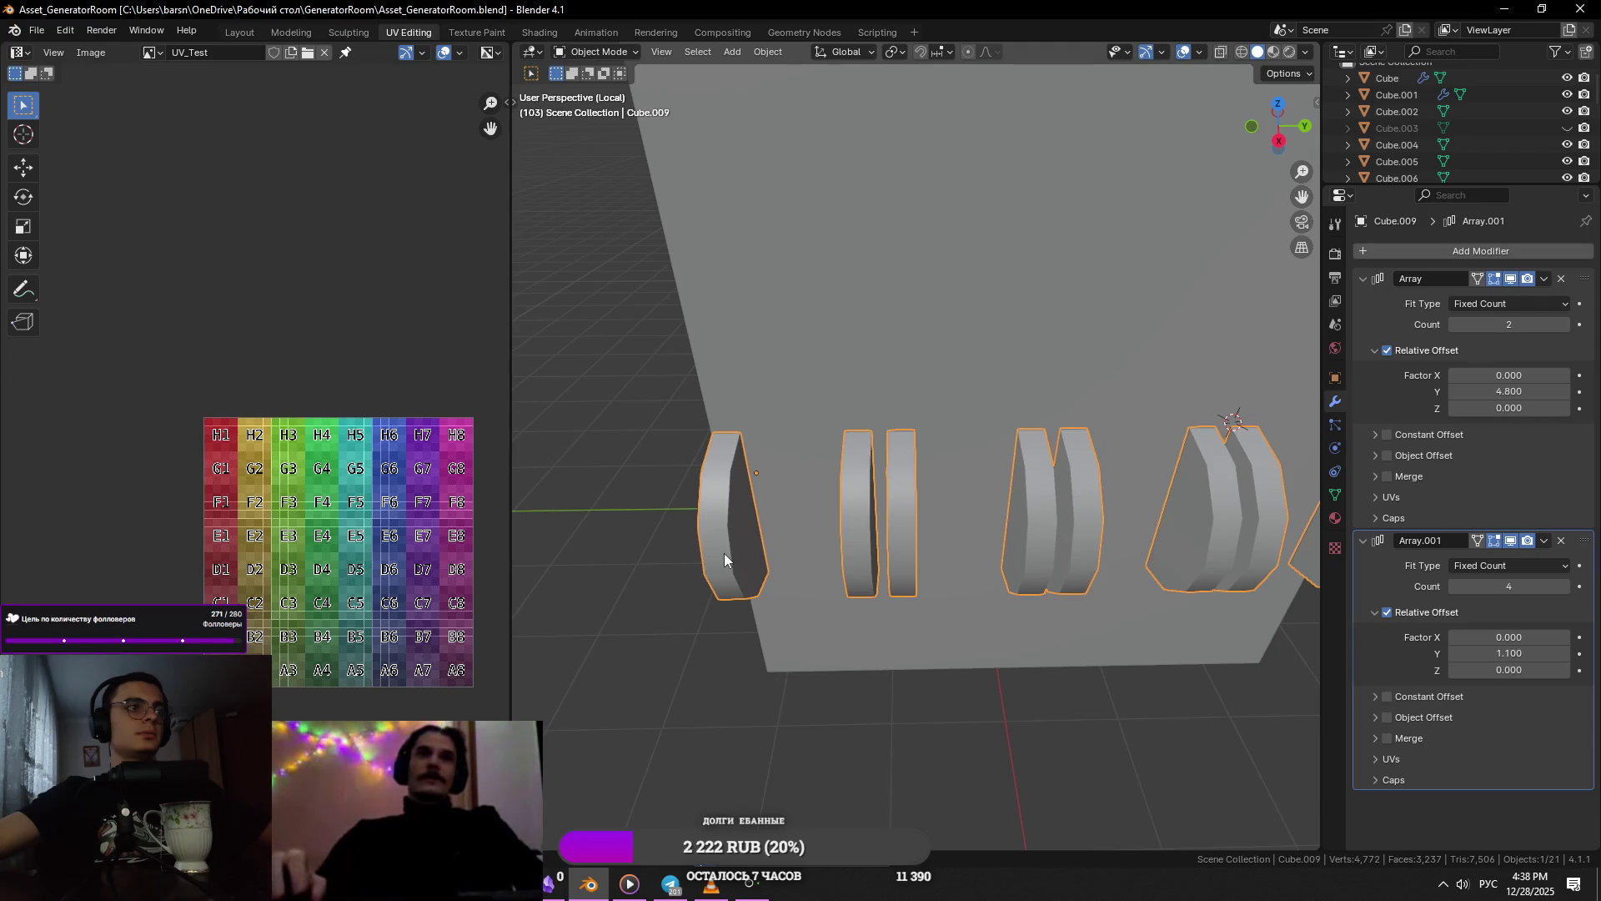
middle_click_drag(723, 549, 677, 534)
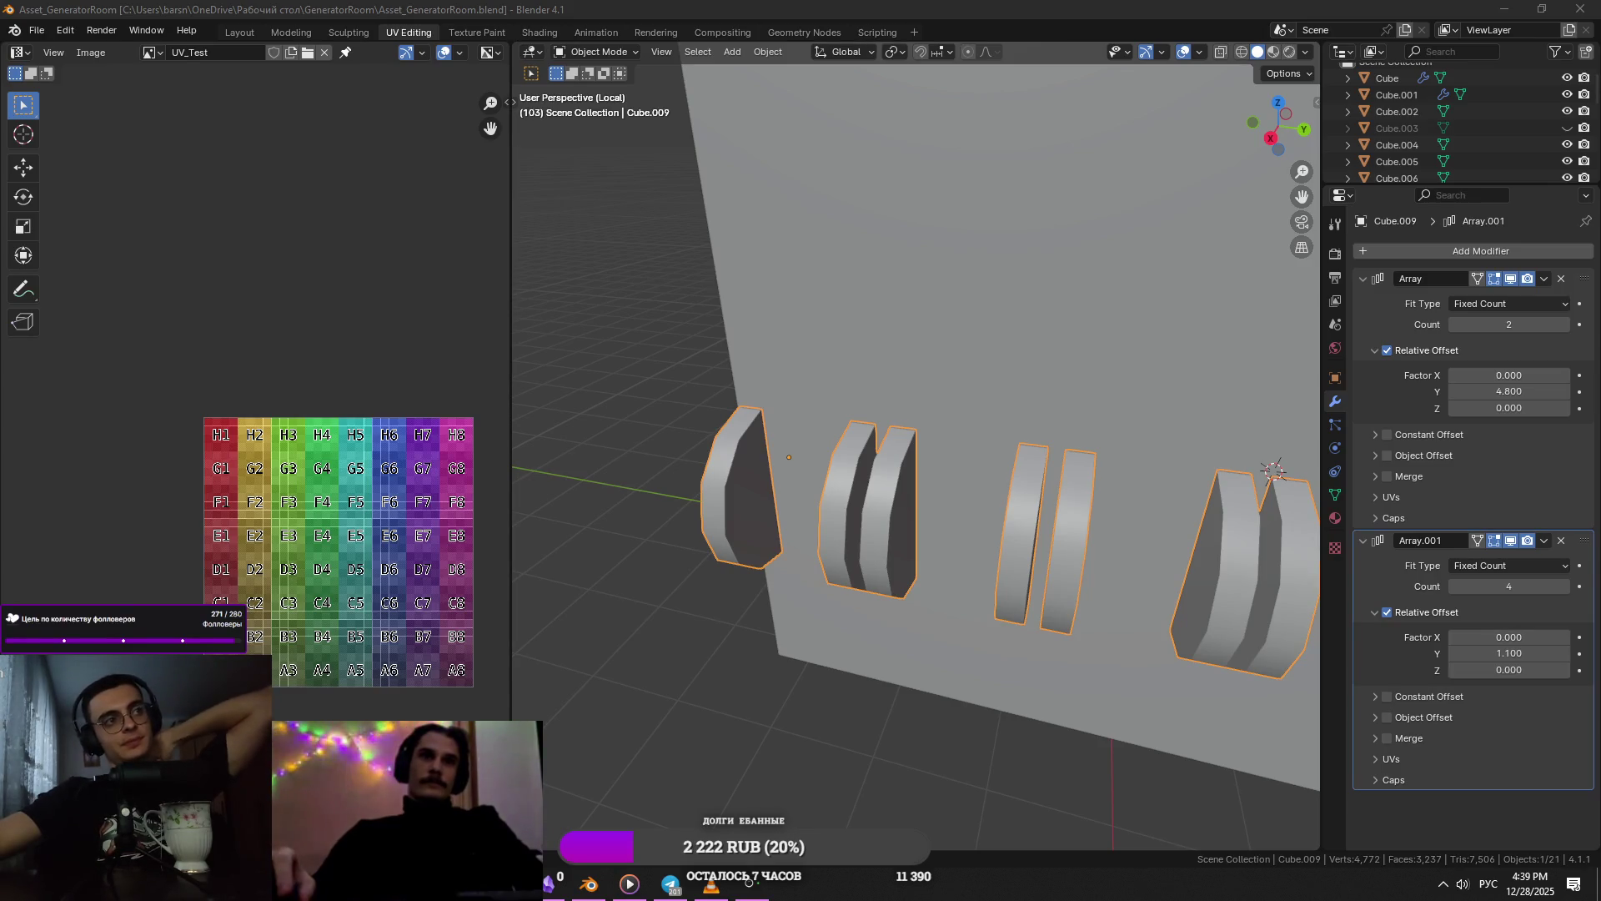
middle_click_drag(825, 492, 943, 590)
- Select the fin array, trying a rotation and then cancelling it
left_click(942, 546)
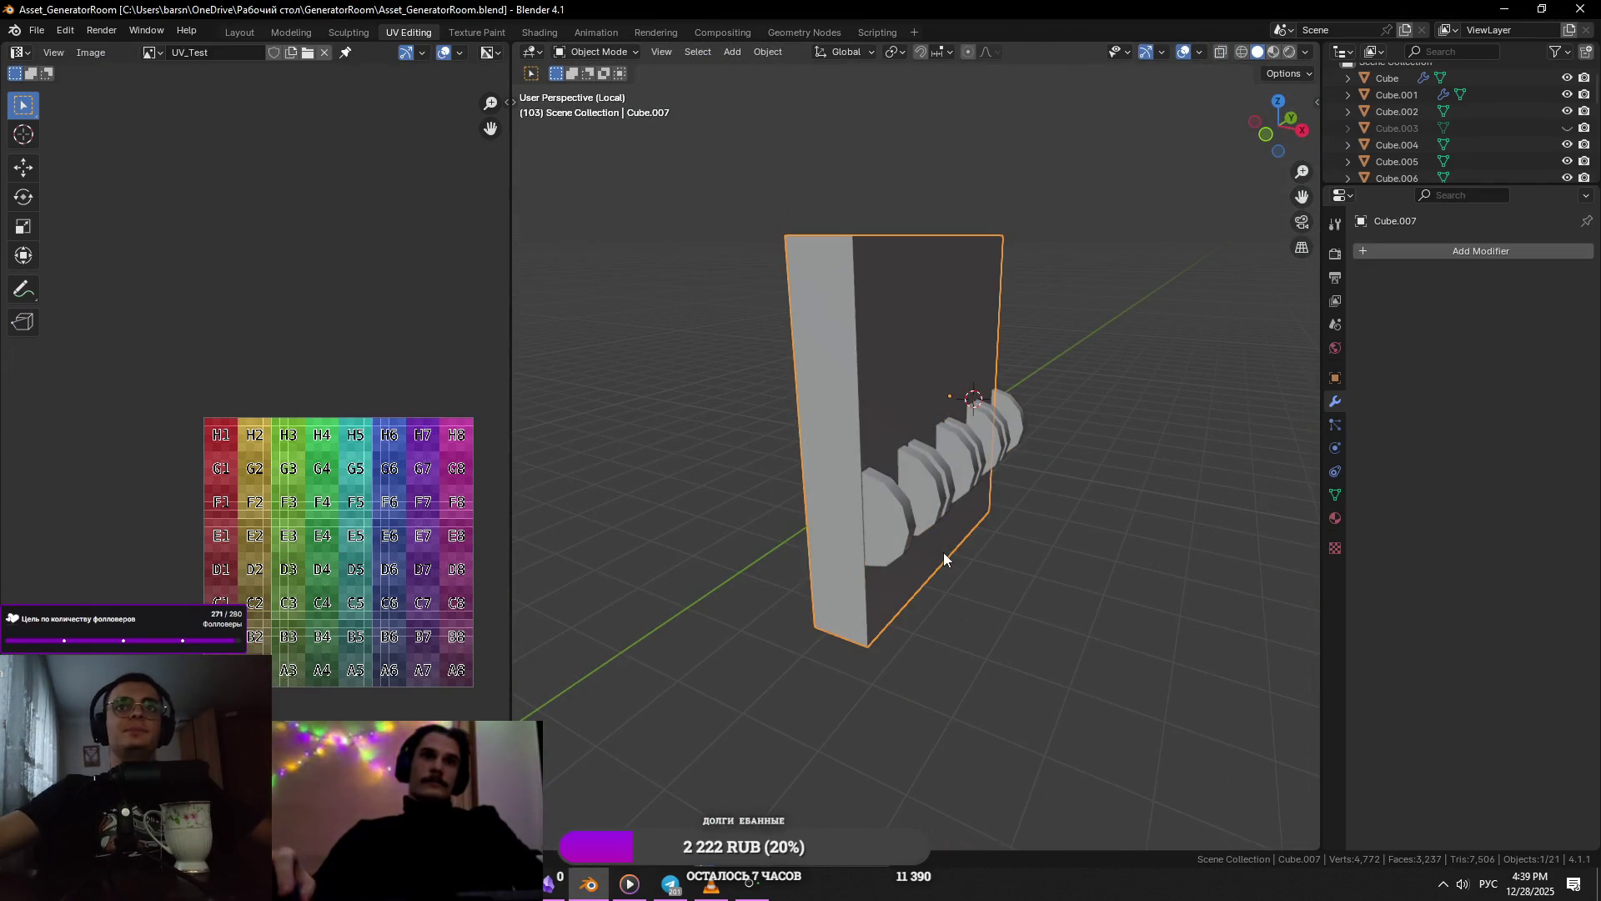
left_click(929, 599)
left_click(894, 528)
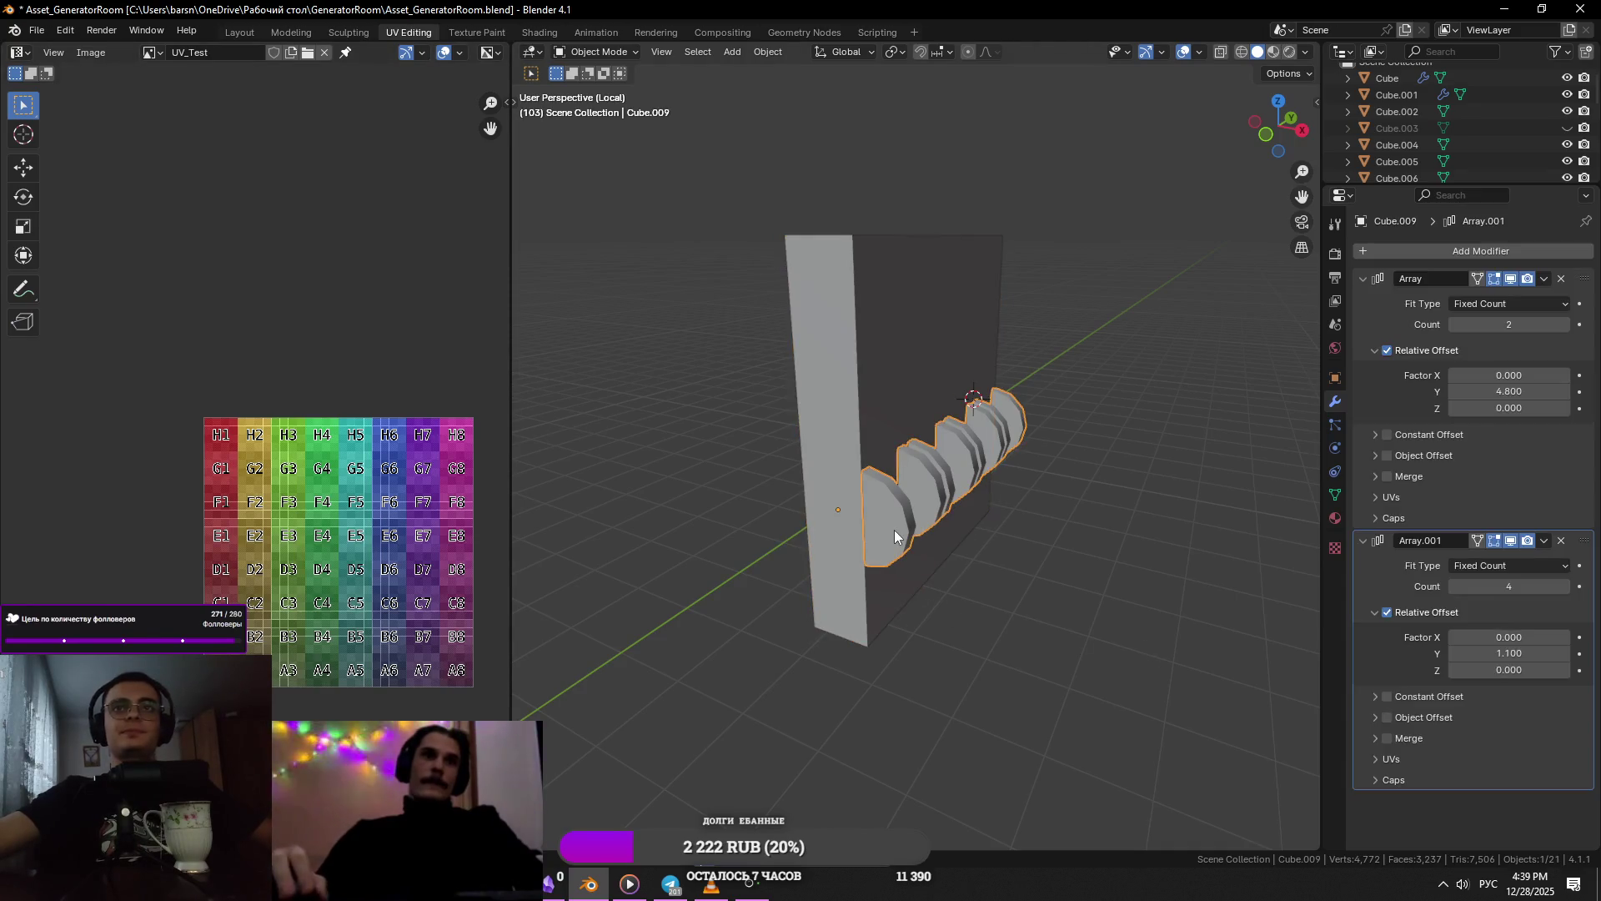
key("r")
right_click(809, 538)
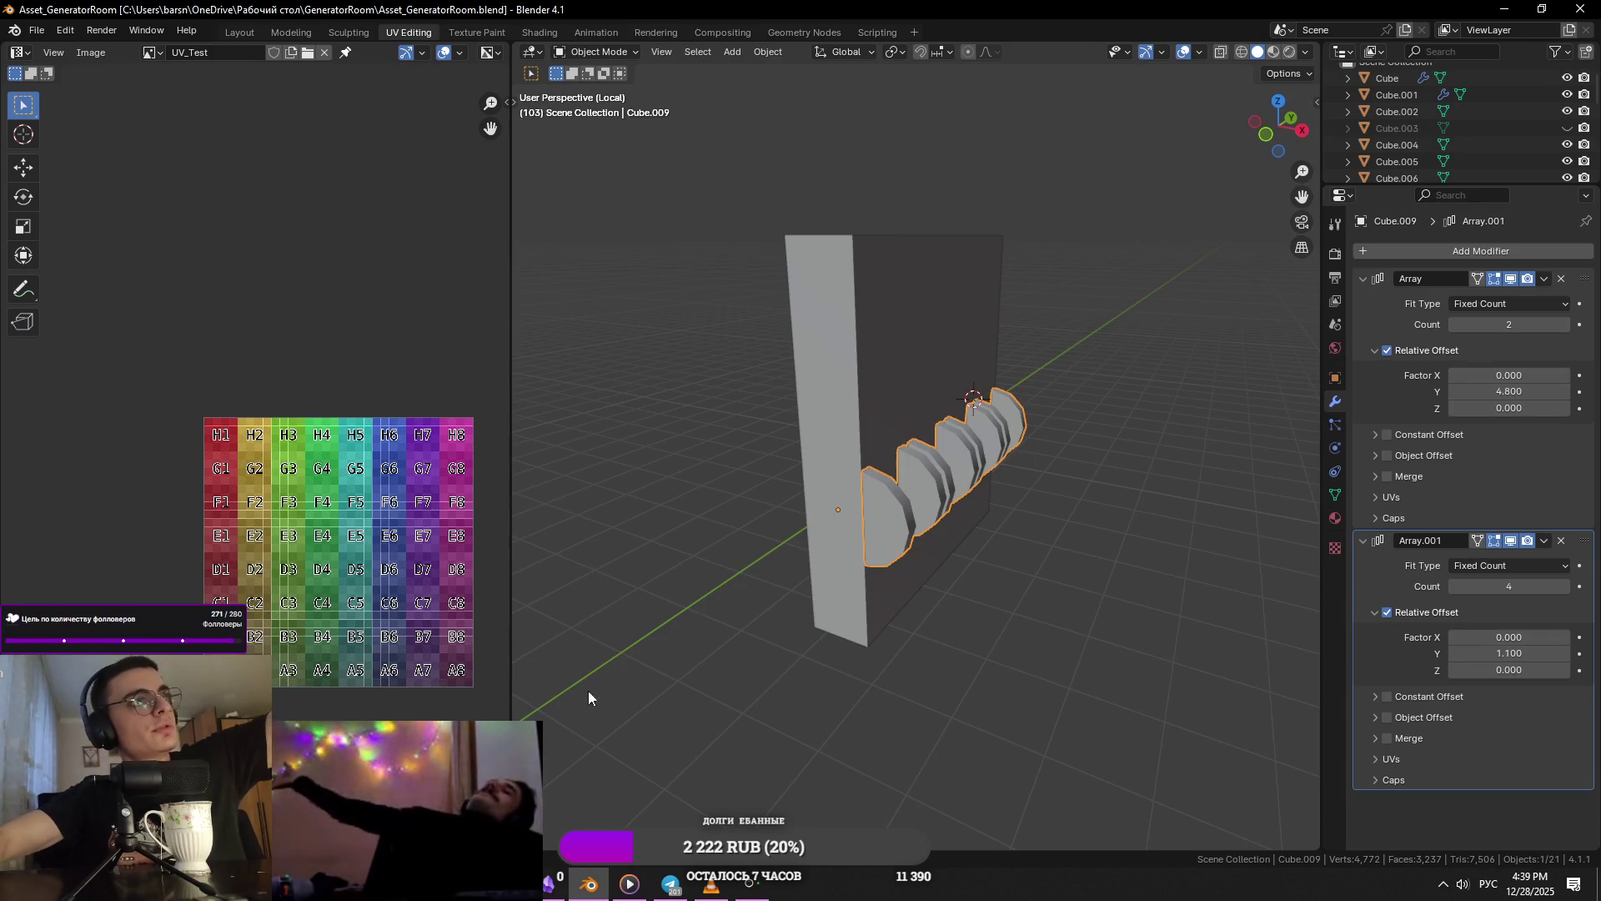
left_click(1078, 613)
left_click(883, 530)
- Save Asset_GeneratorRoom.blend and bring up the window switcher
scroll(1006, 649, "up", 3)
key("ctrl+s")
scroll(1006, 648, "down", 5)
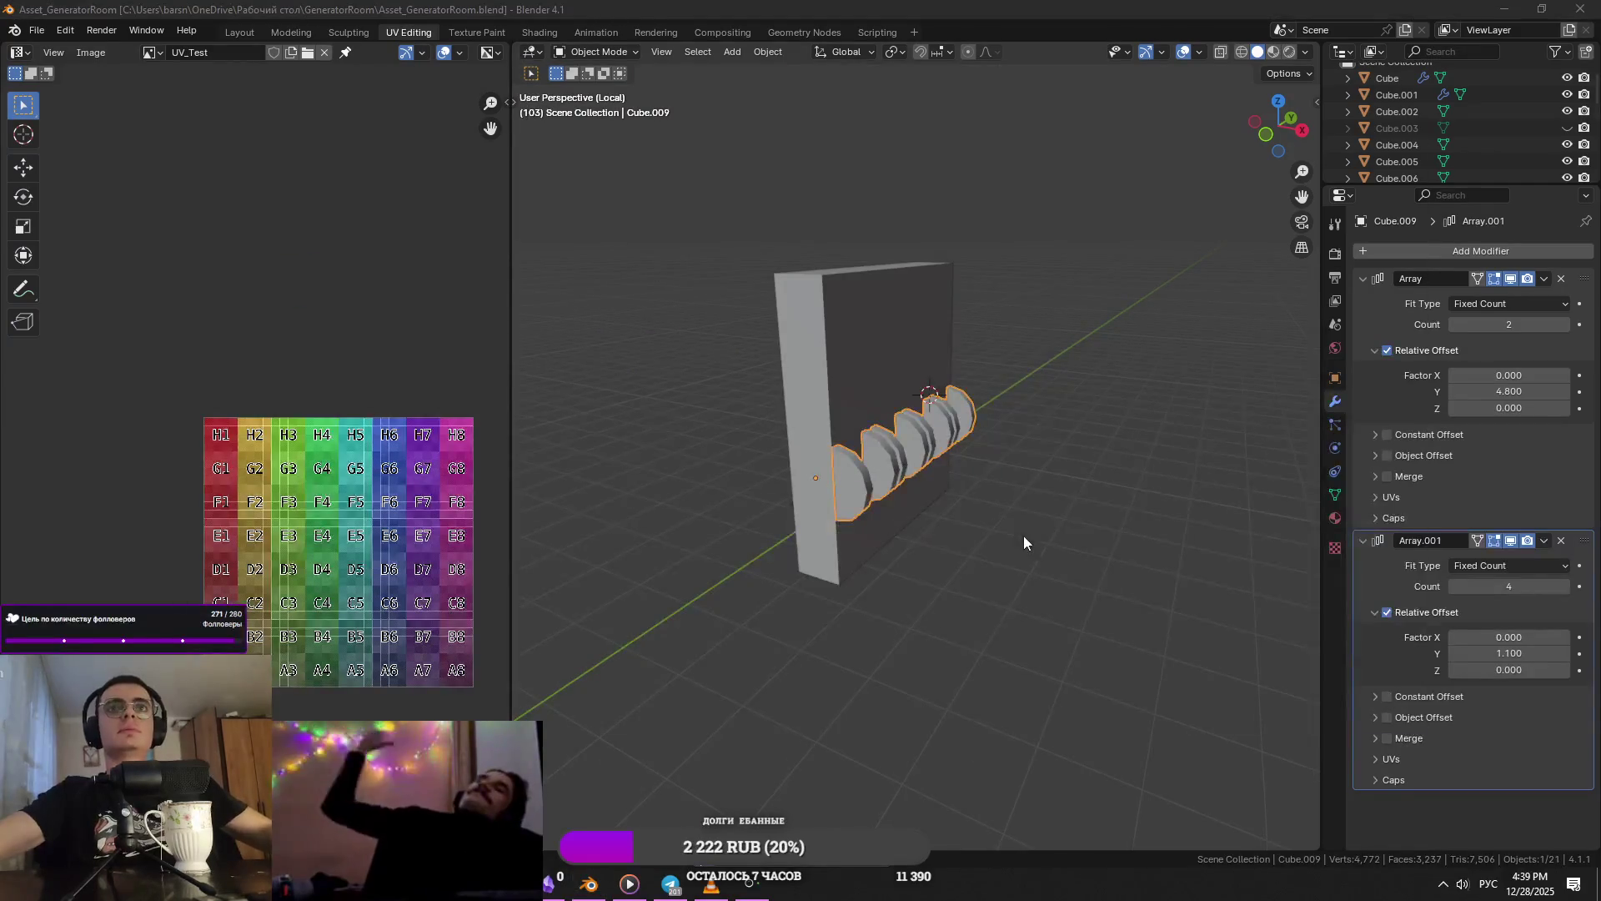
left_click(943, 533)
middle_click_drag(905, 526, 883, 500)
key("alt+Tab")
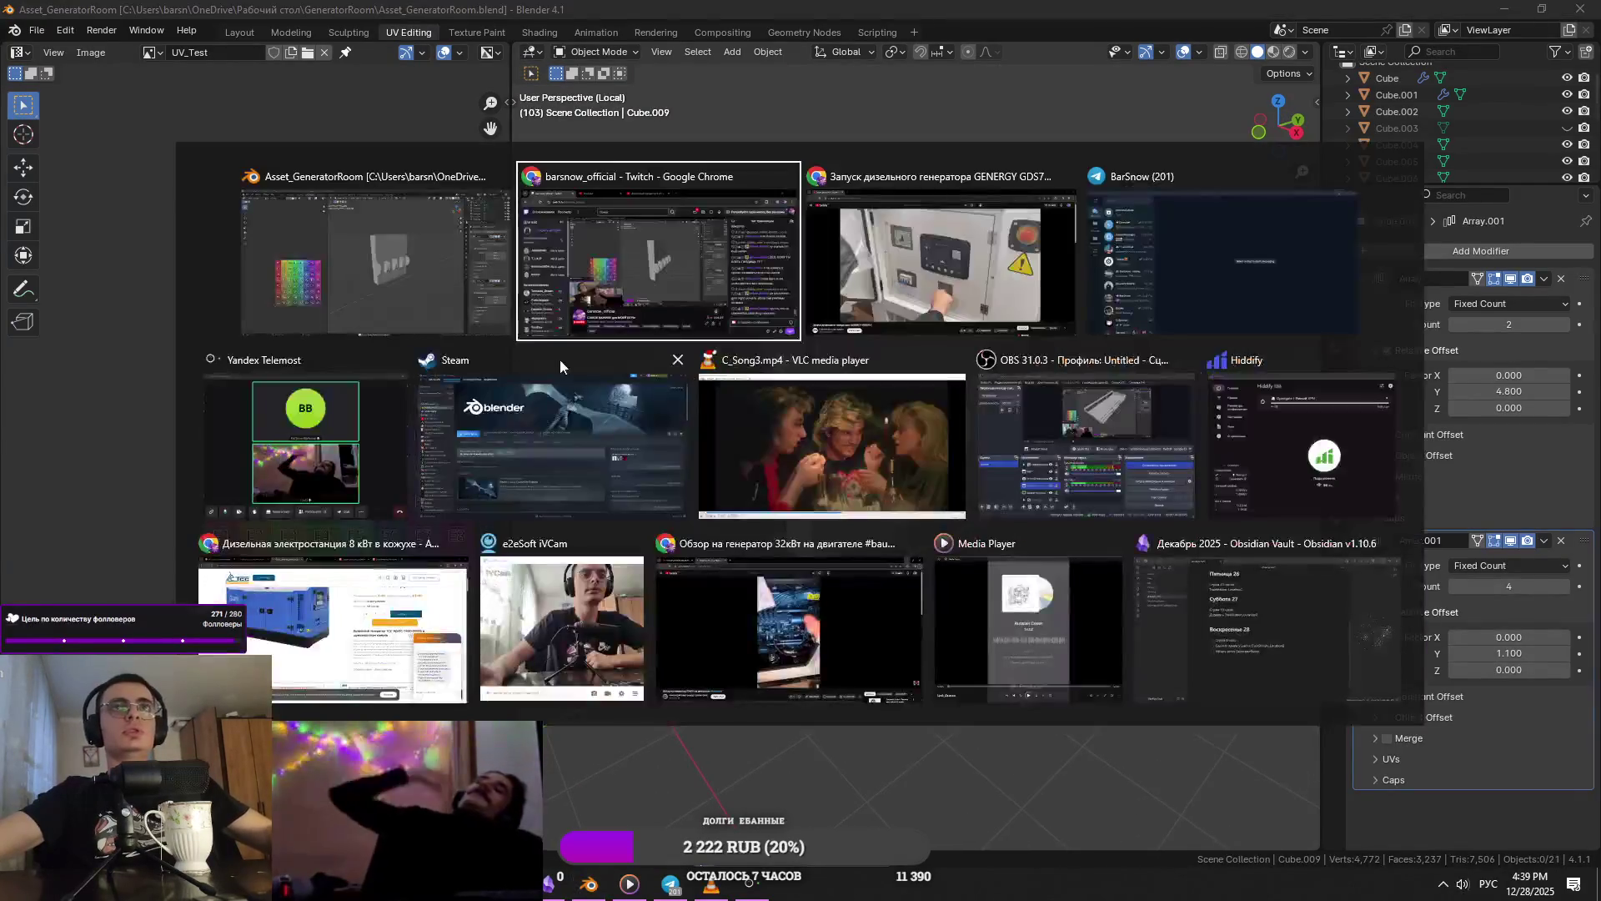
- Compare the panel against the generator reference video
left_click(939, 267)
key("alt+Tab")
left_click(665, 292)
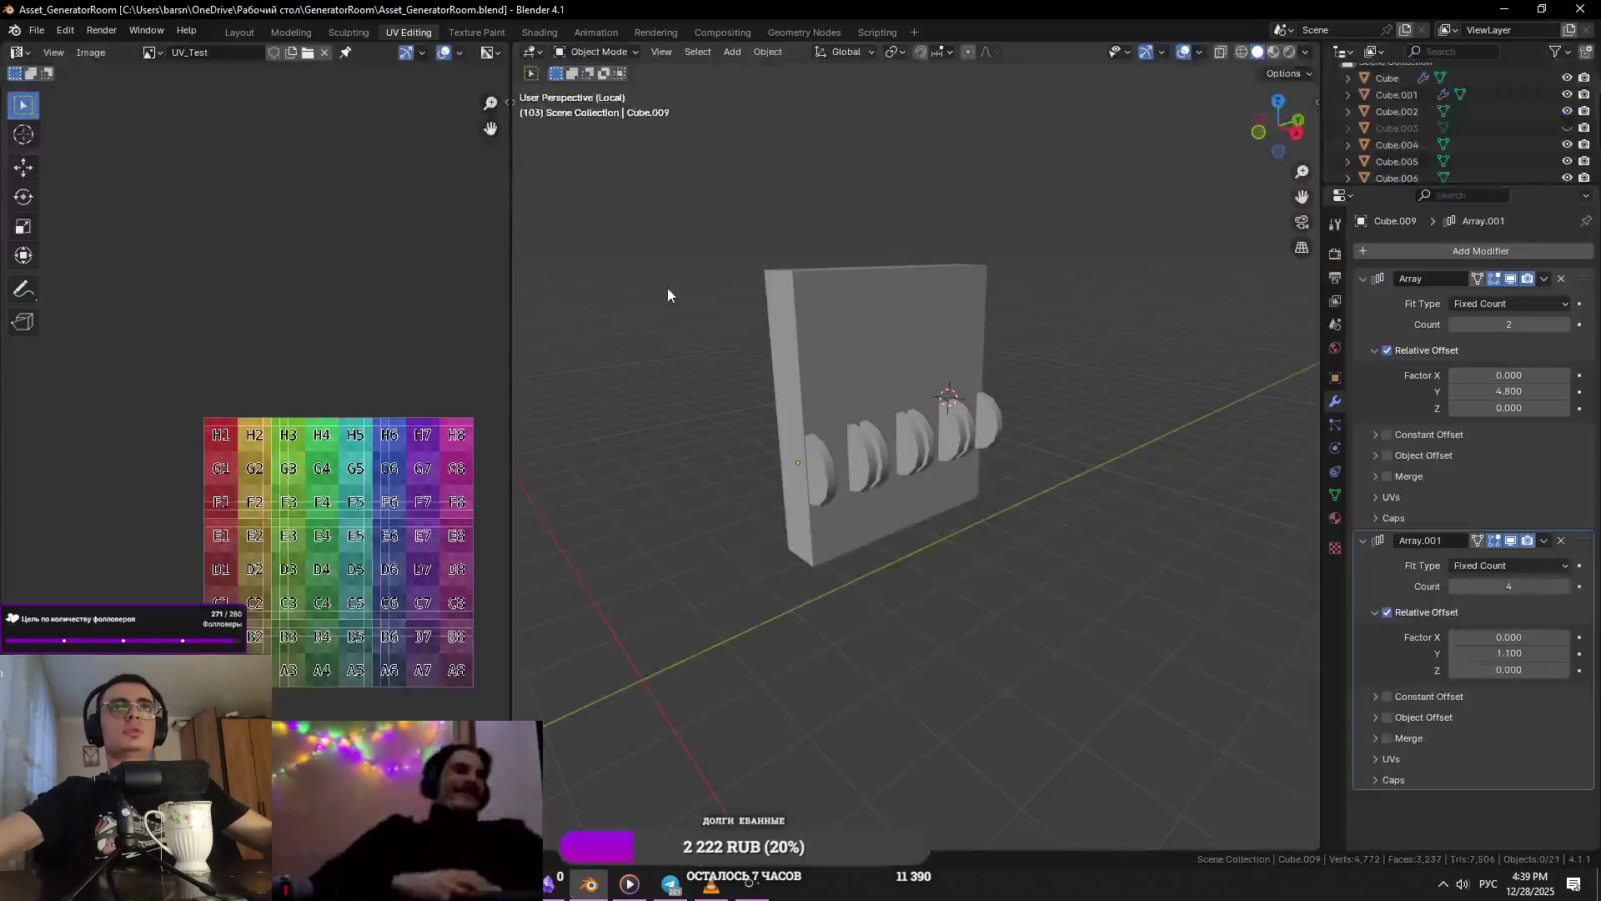
key("alt+Tab")
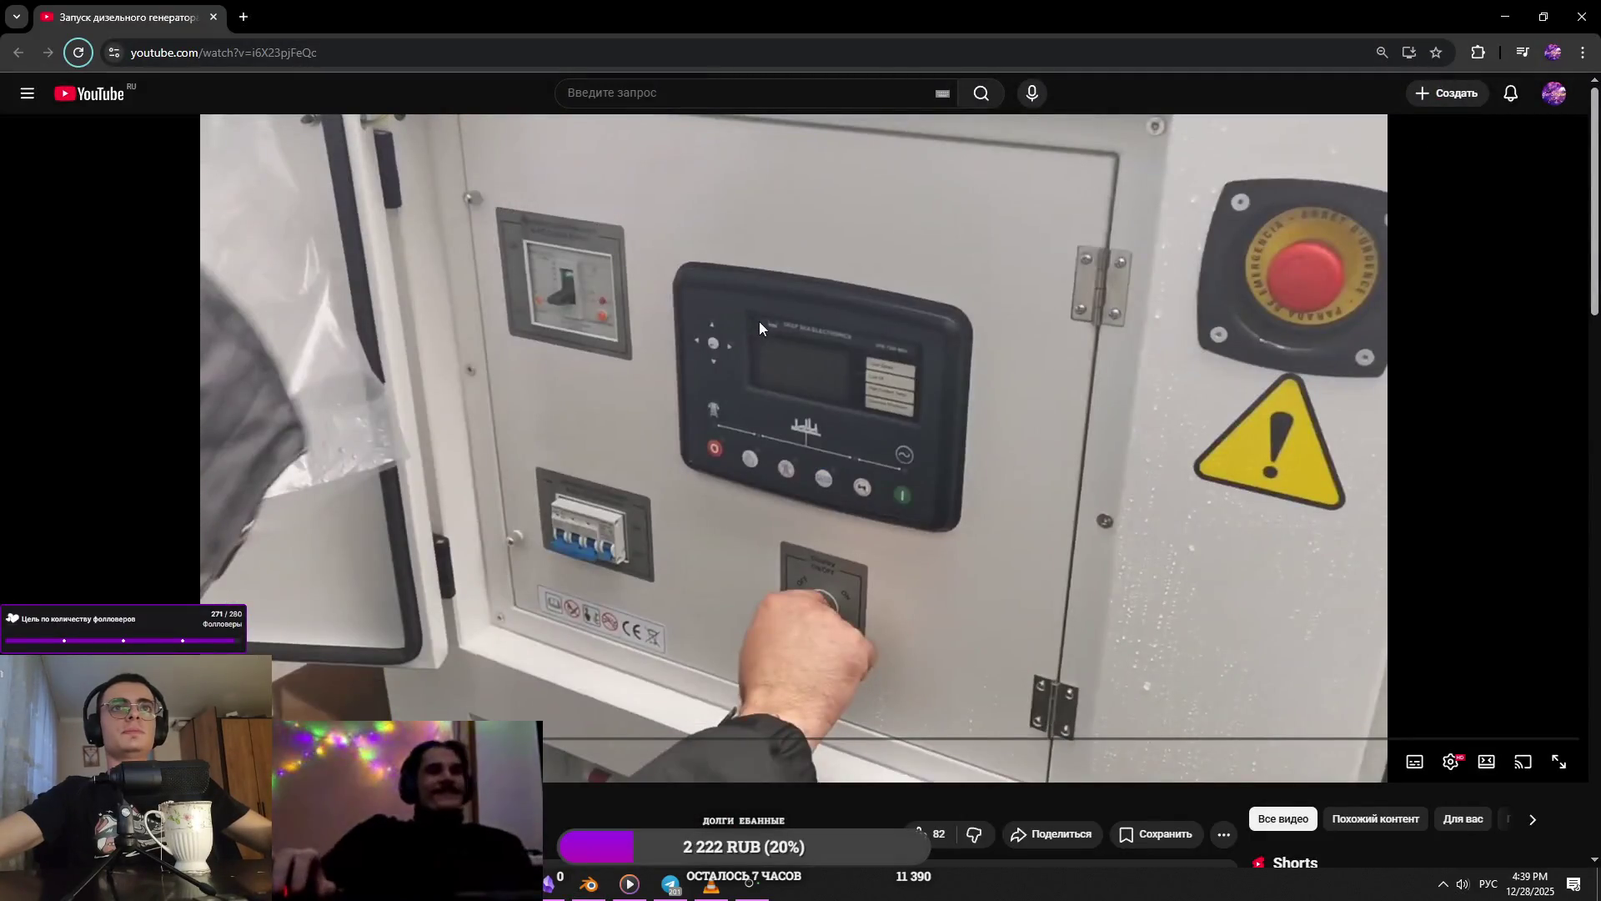
key("alt+Tab")
middle_click_drag(743, 297, 712, 347)
key("alt+Tab")
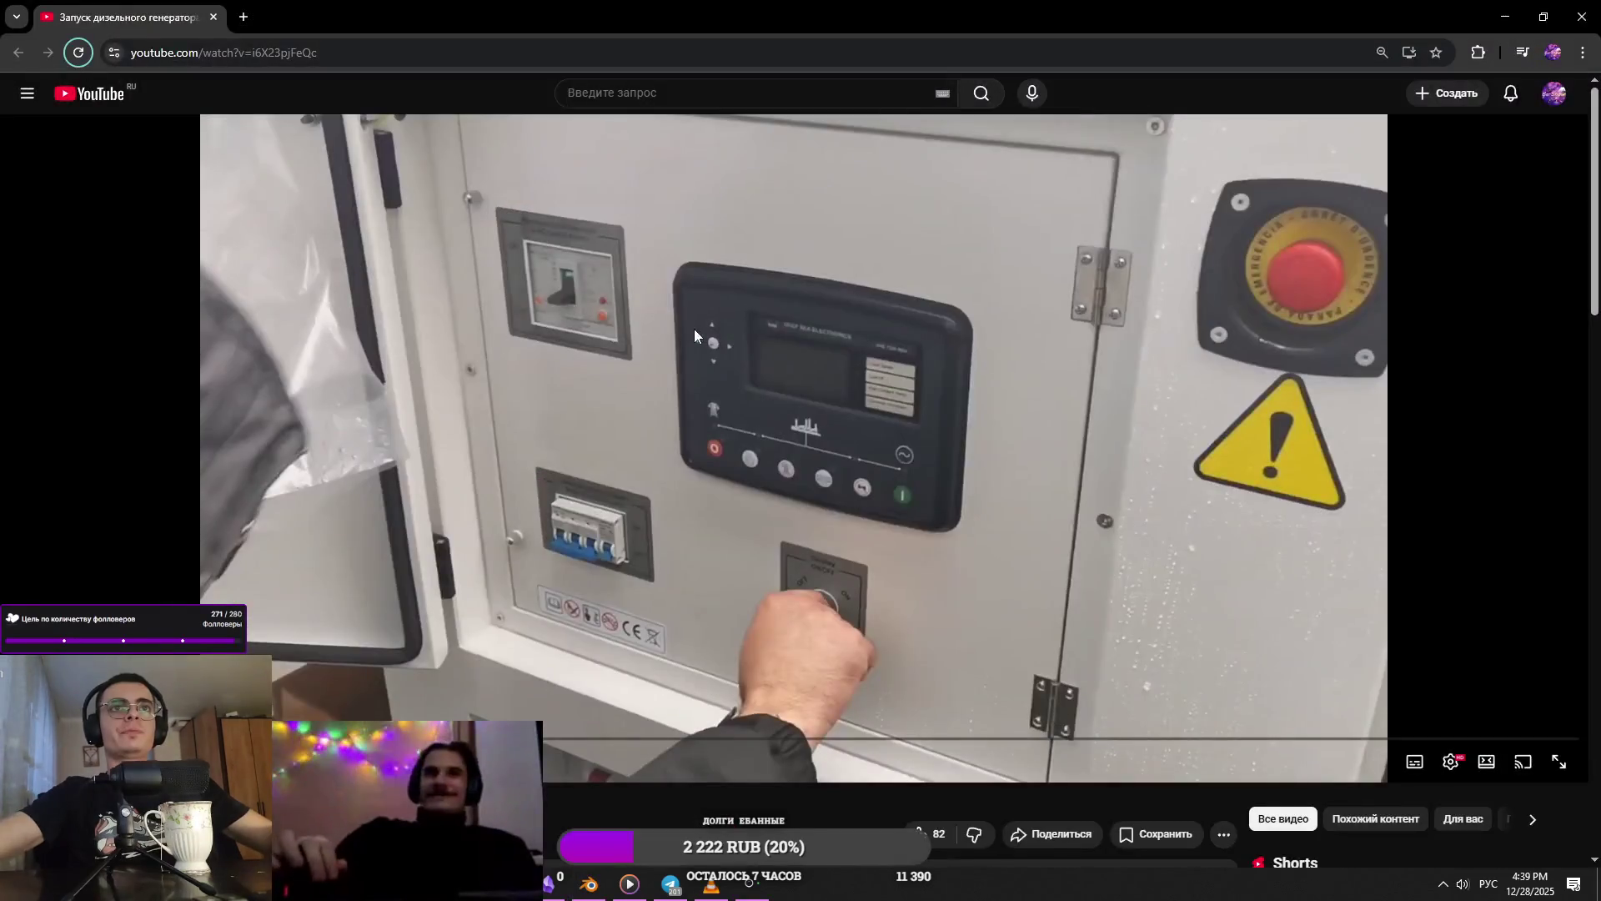
key("alt+Tab")
- Lower the panel's top face by about 0.077 m
left_click(847, 337)
key("g")
key("z")
left_click(851, 338)
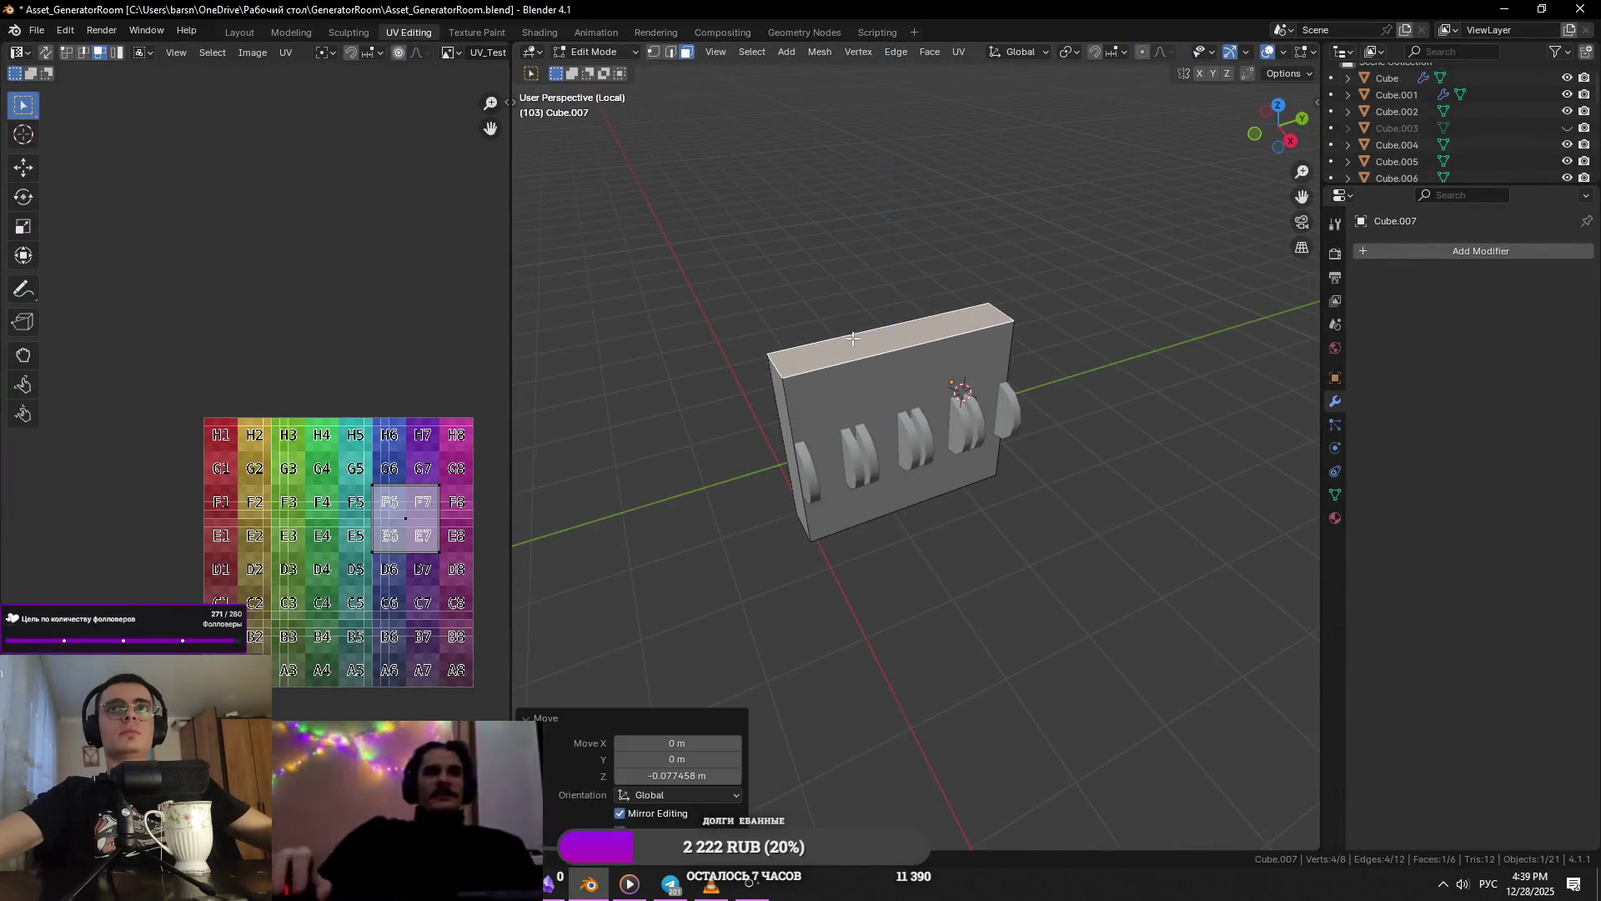
middle_click_drag(852, 338, 1109, 347)
key("alt+Tab")
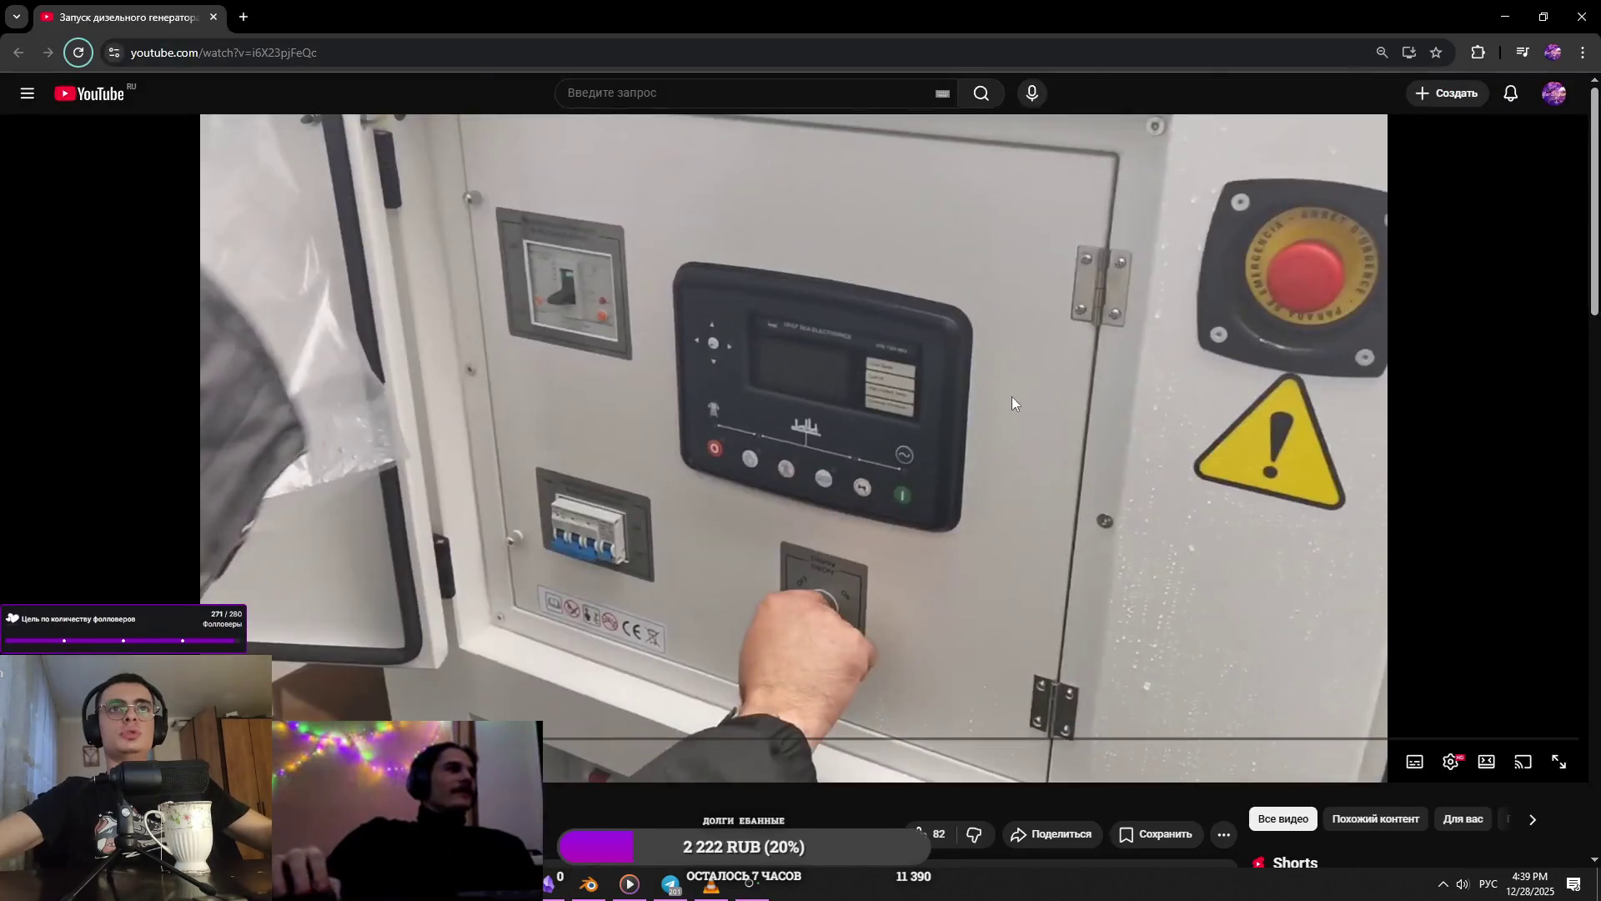
key("alt+Tab")
- Lower the fin array by about 0.044 m
left_click(1031, 442)
key("g")
key("z")
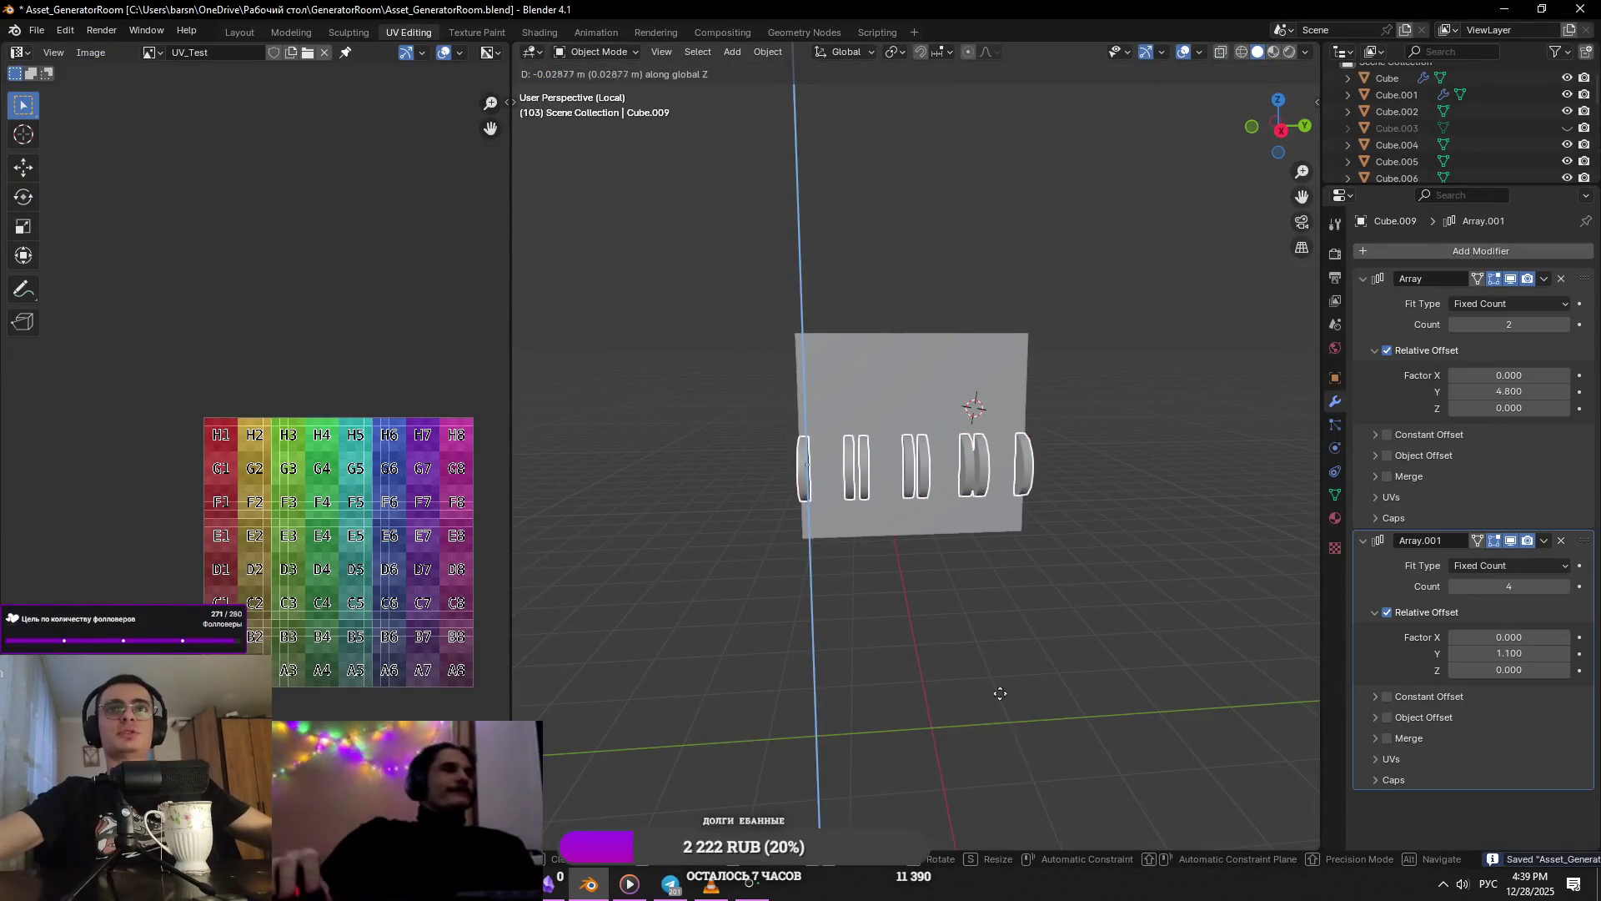
left_click(1009, 693)
key("alt+Tab")
key("alt+Tab")
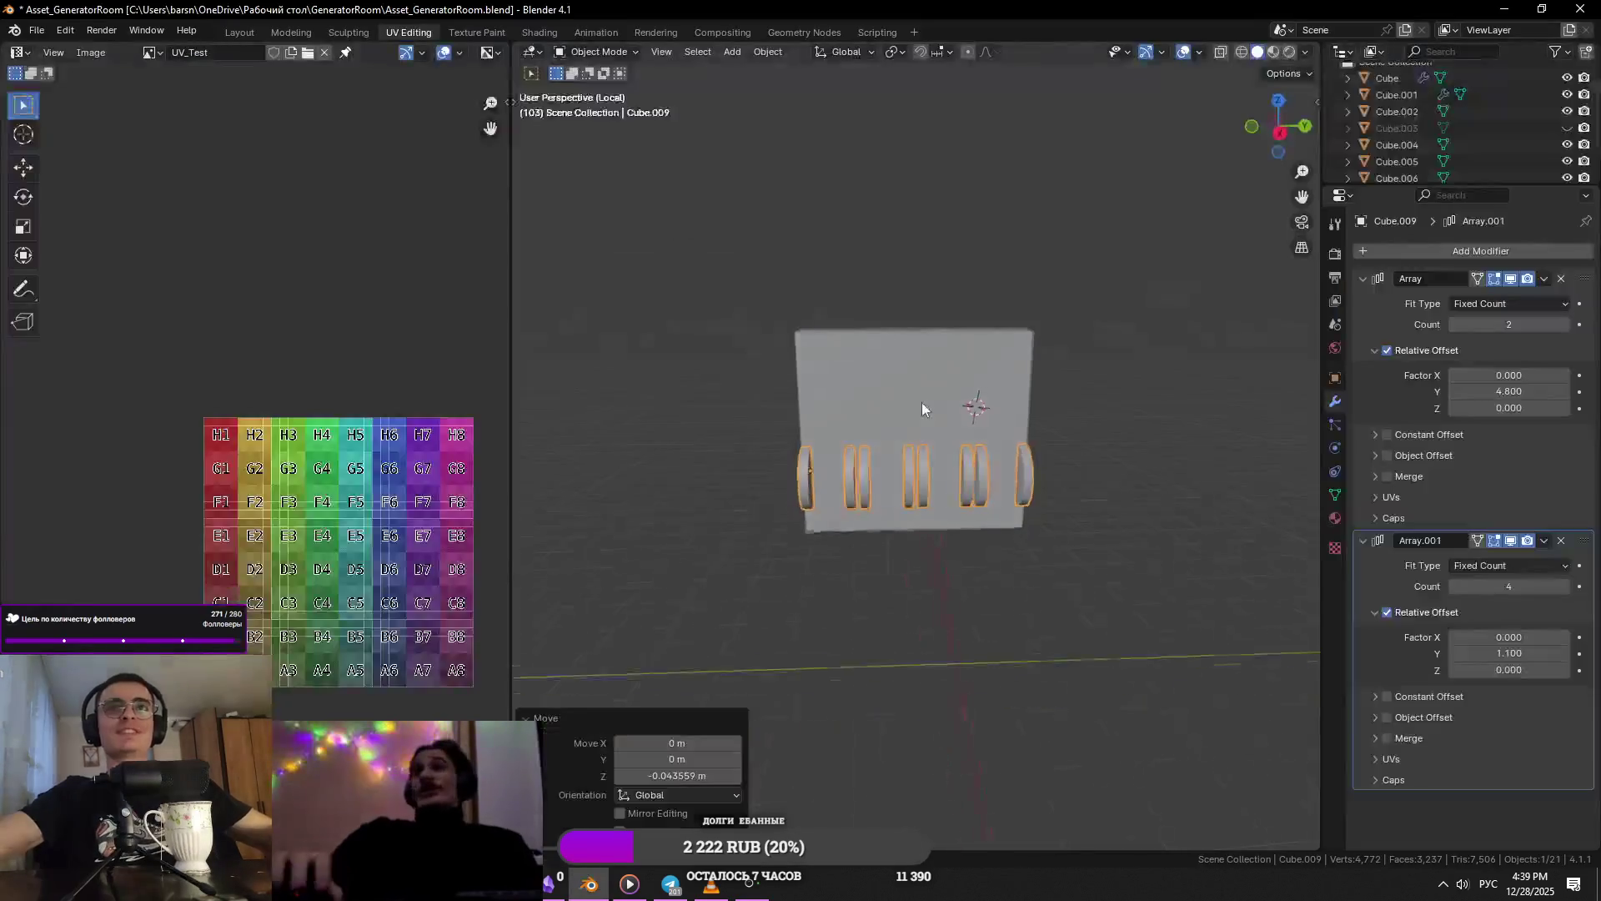
- Lower the back plate's selected face about 0.028 m and save the file
left_click(923, 407)
middle_click_drag(974, 357, 1025, 392)
key("Tab")
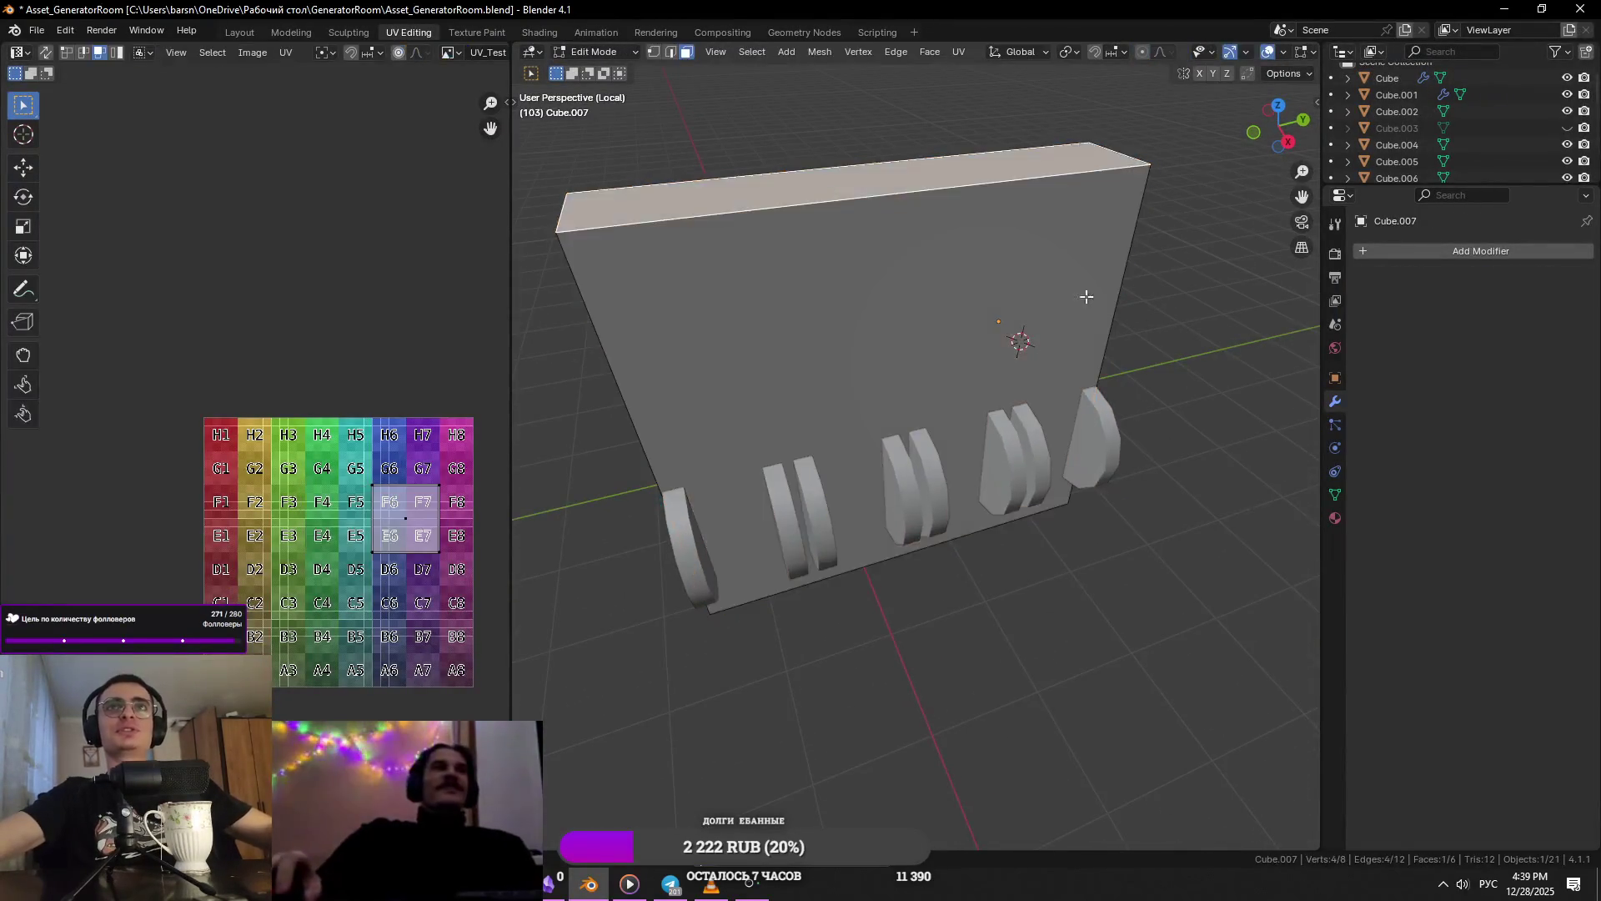
key("grave")
key("g")
key("z")
left_click(1148, 292)
key("ctrl+s")
- Lower the plate's top face very slightly and save again
mouse_move(1147, 292)
middle_mouse_down()
mouse_move(1078, 374)
mouse_move(1084, 217)
middle_mouse_up()
key("alt+Tab")
key("alt+Tab")
key("Tab")
key("Tab")
key("g")
key("z")
left_click(1090, 319)
key("ctrl+s")
key("Tab")
scroll(1084, 207, "down", 3)
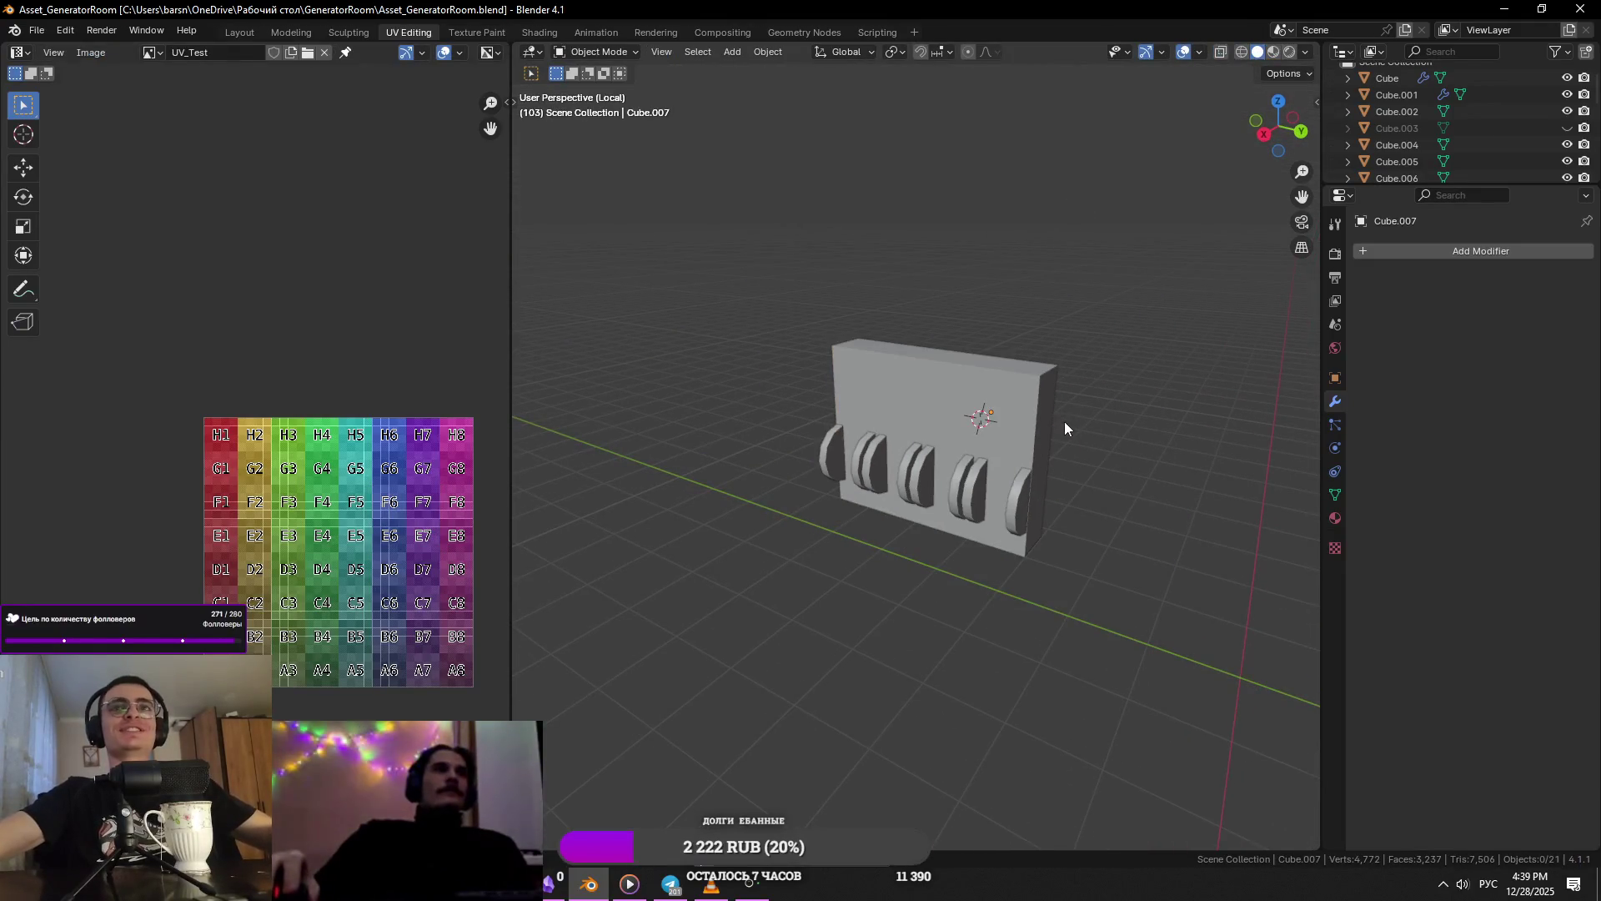
- Select the leftmost fin's side face in the fin array and frame it
left_click(968, 467)
key("Tab")
left_click(832, 475)
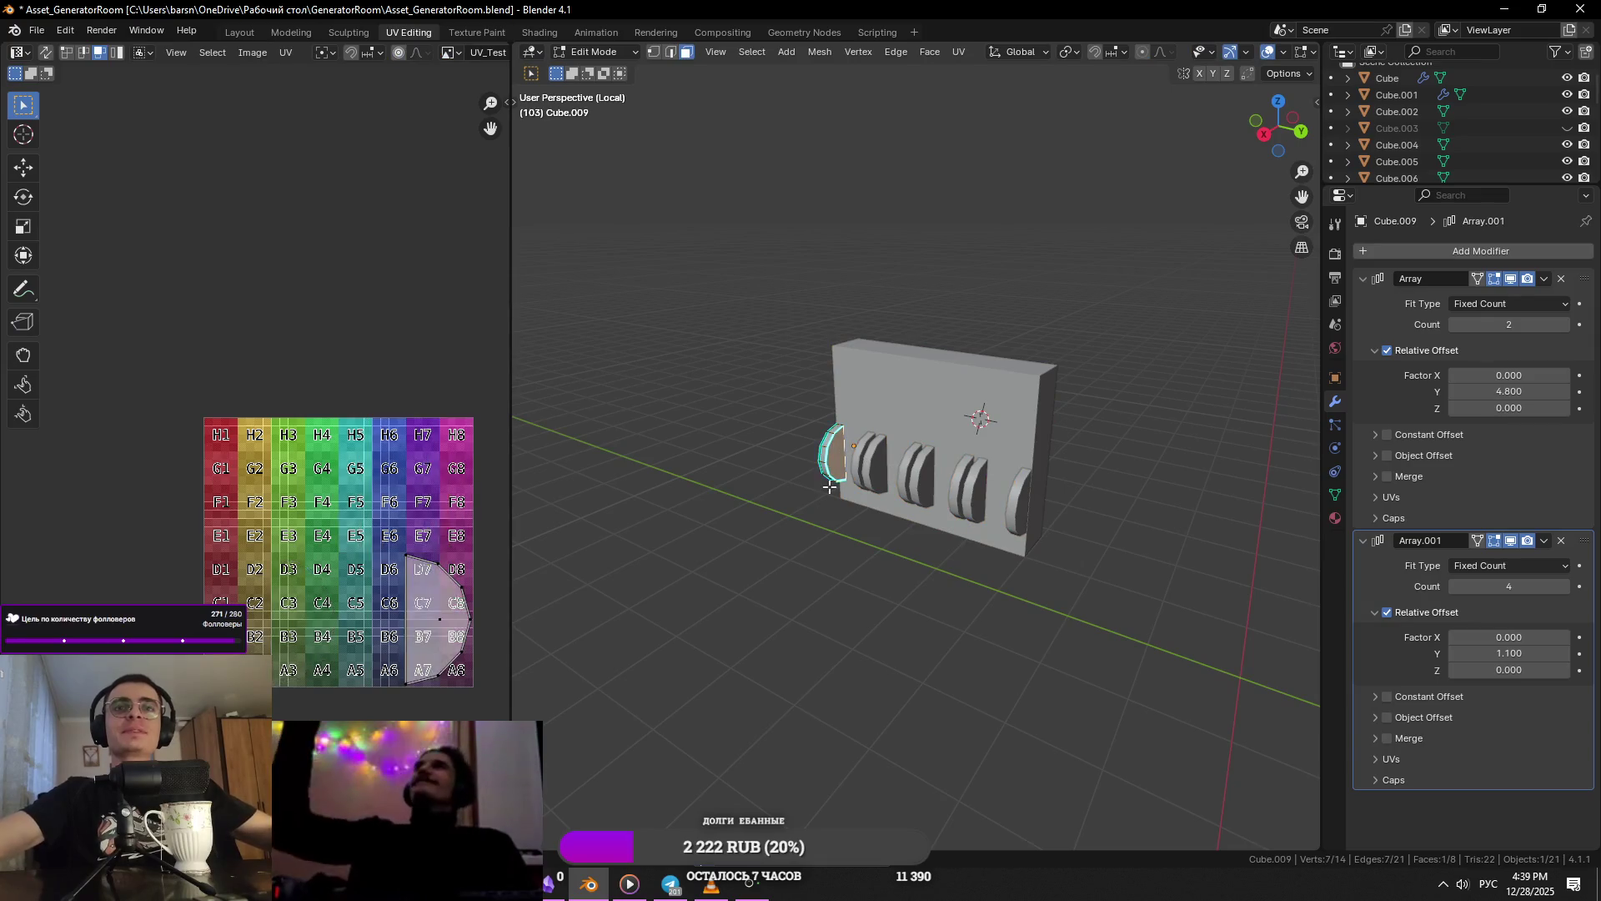
key("KP_Decimal")
key("Tab")
scroll(1098, 528, "down", 3)
- Face the leftmost fin in Edit Mode, switch to edge selection and save
middle_click_drag(1098, 528, 1082, 414)
key("Tab")
key("Tab")
key("Tab")
middle_click_drag(1123, 525, 1019, 472)
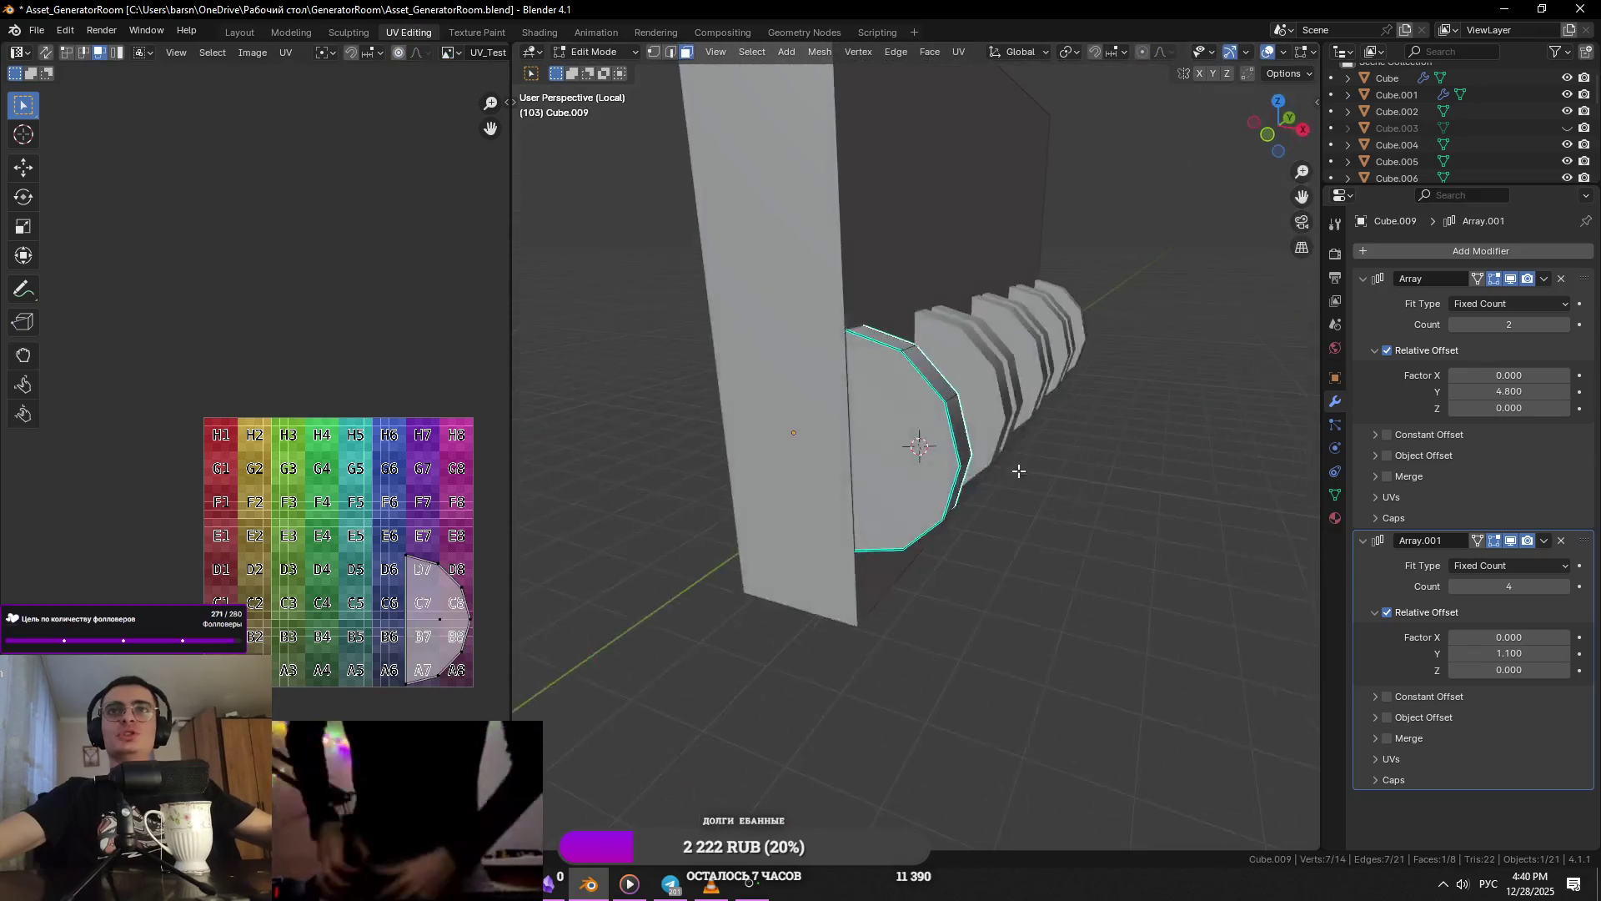
key("2")
key("ctrl+s")
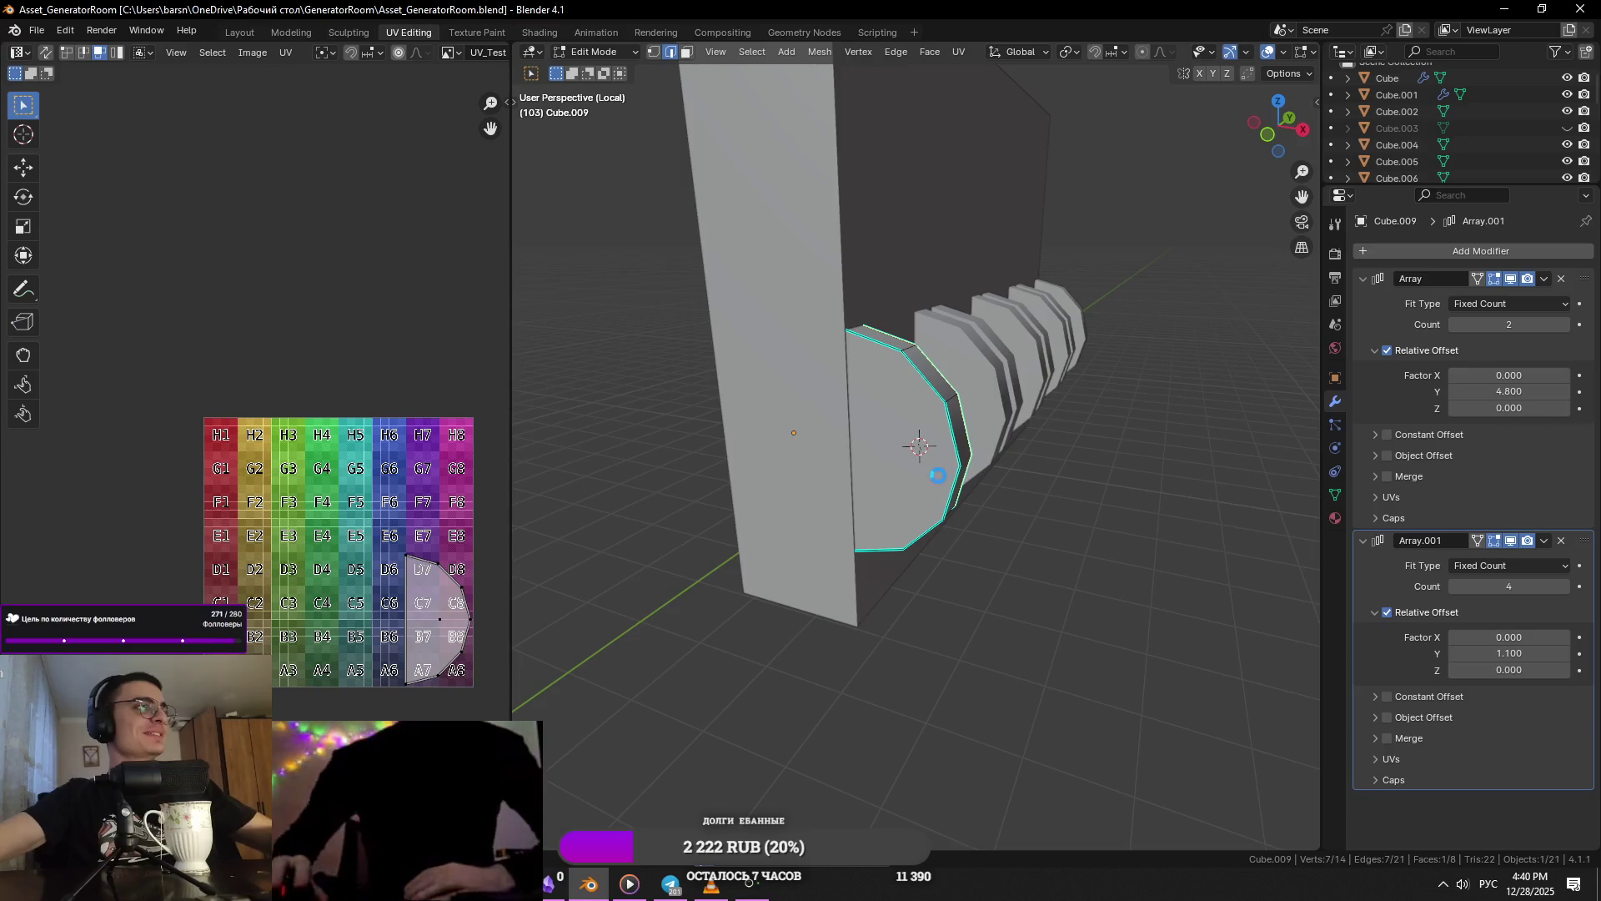
scroll(937, 488, "down", 2)
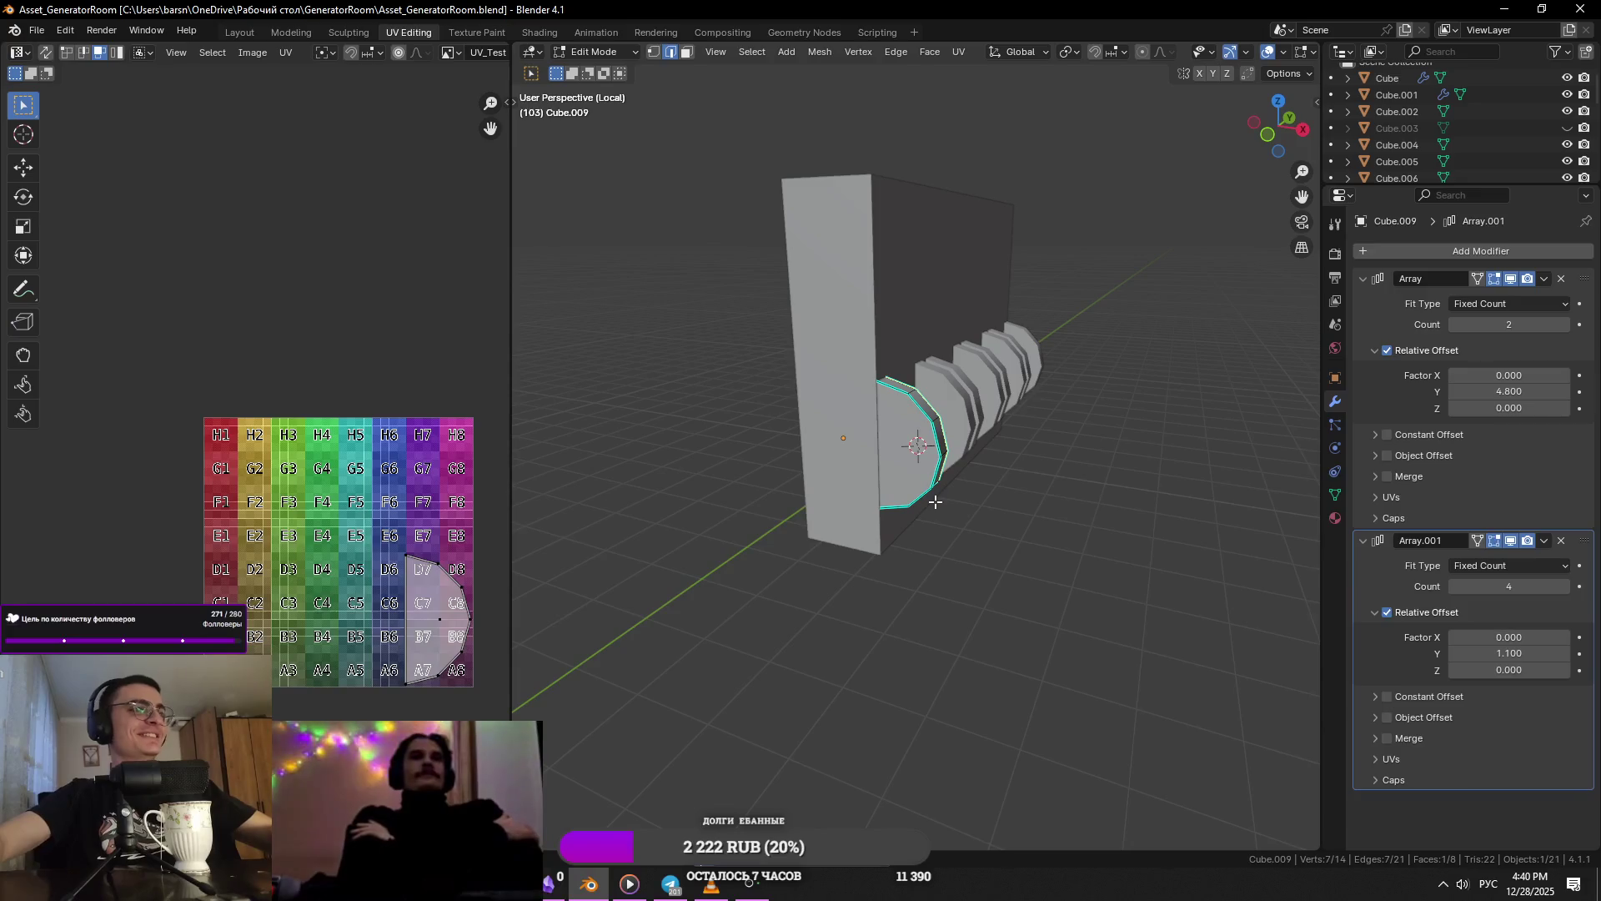
middle_click_drag(924, 419, 862, 497, "shift")
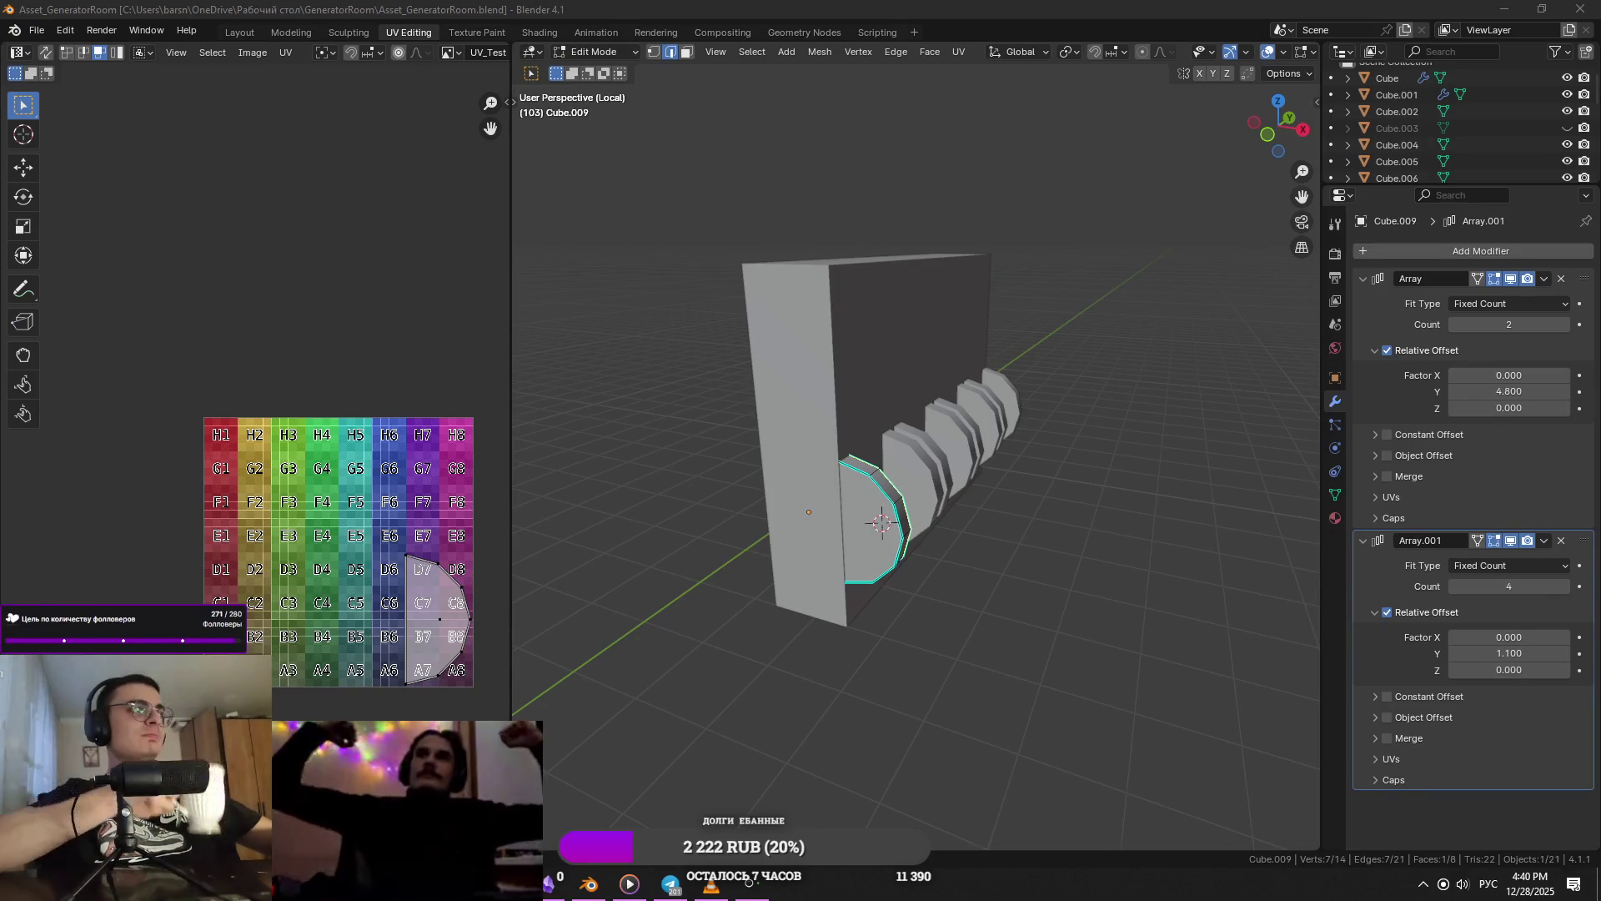
- Zoom onto the first arrayed disc and select its outline edge loop
mouse_move(776, 461)
middle_mouse_down()
mouse_move(961, 516)
mouse_move(902, 517)
middle_mouse_up()
left_click(876, 530, "alt")
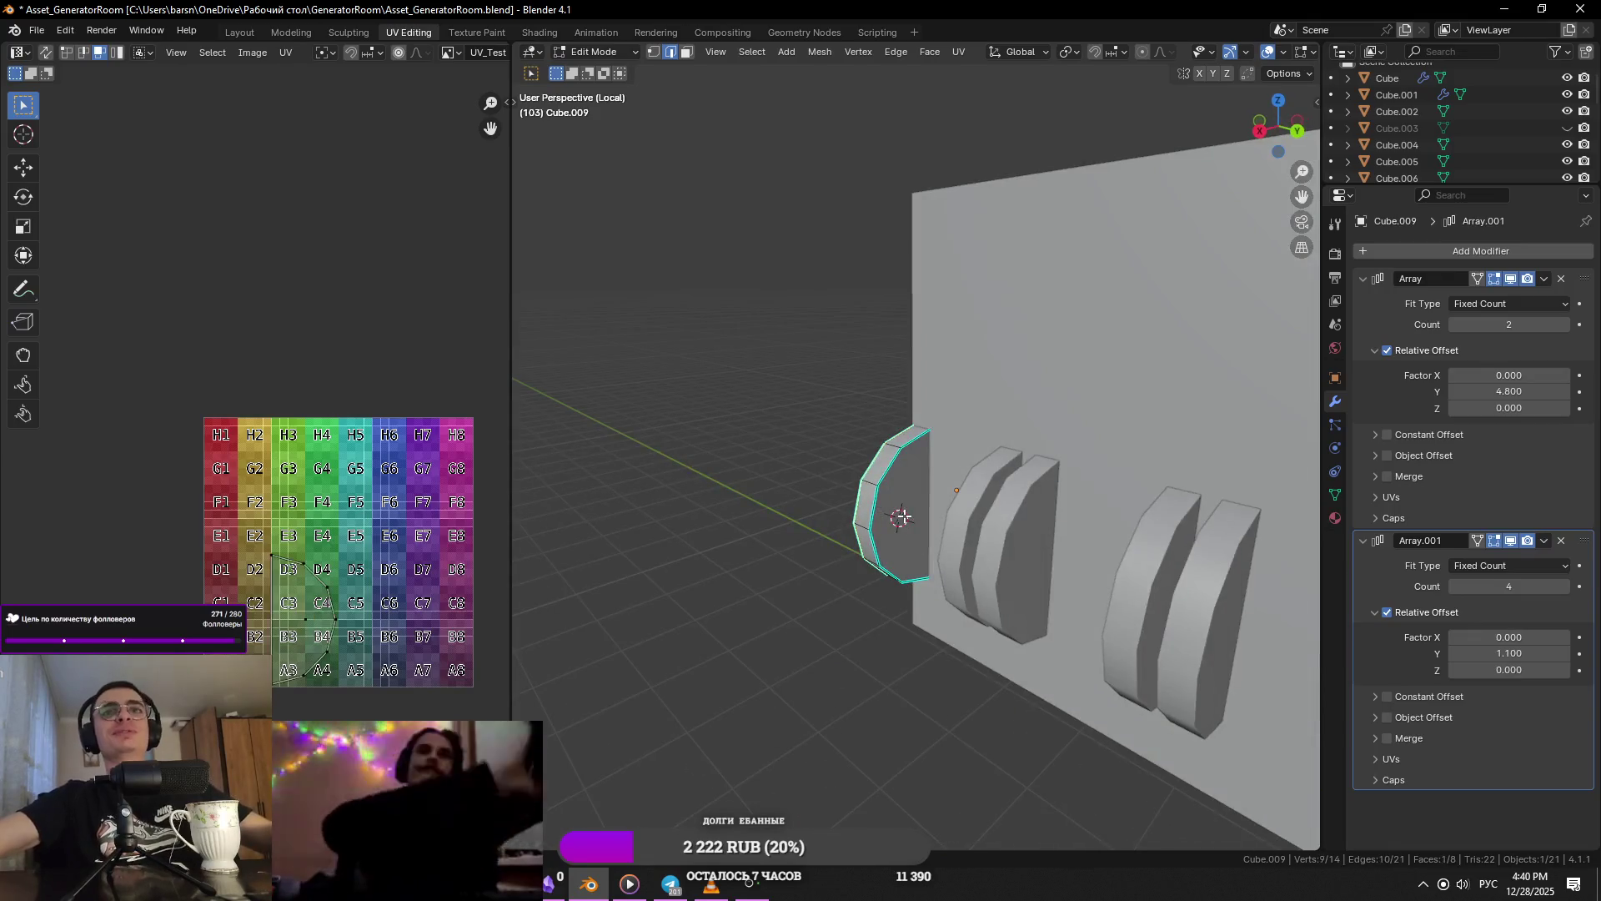
left_click(859, 507, "alt")
right_click(904, 517)
- Mark a seam around the disc's rim and UV-unwrap the whole disc
left_click(869, 459)
middle_click_drag(869, 459, 917, 517)
key("a")
left_click(959, 52)
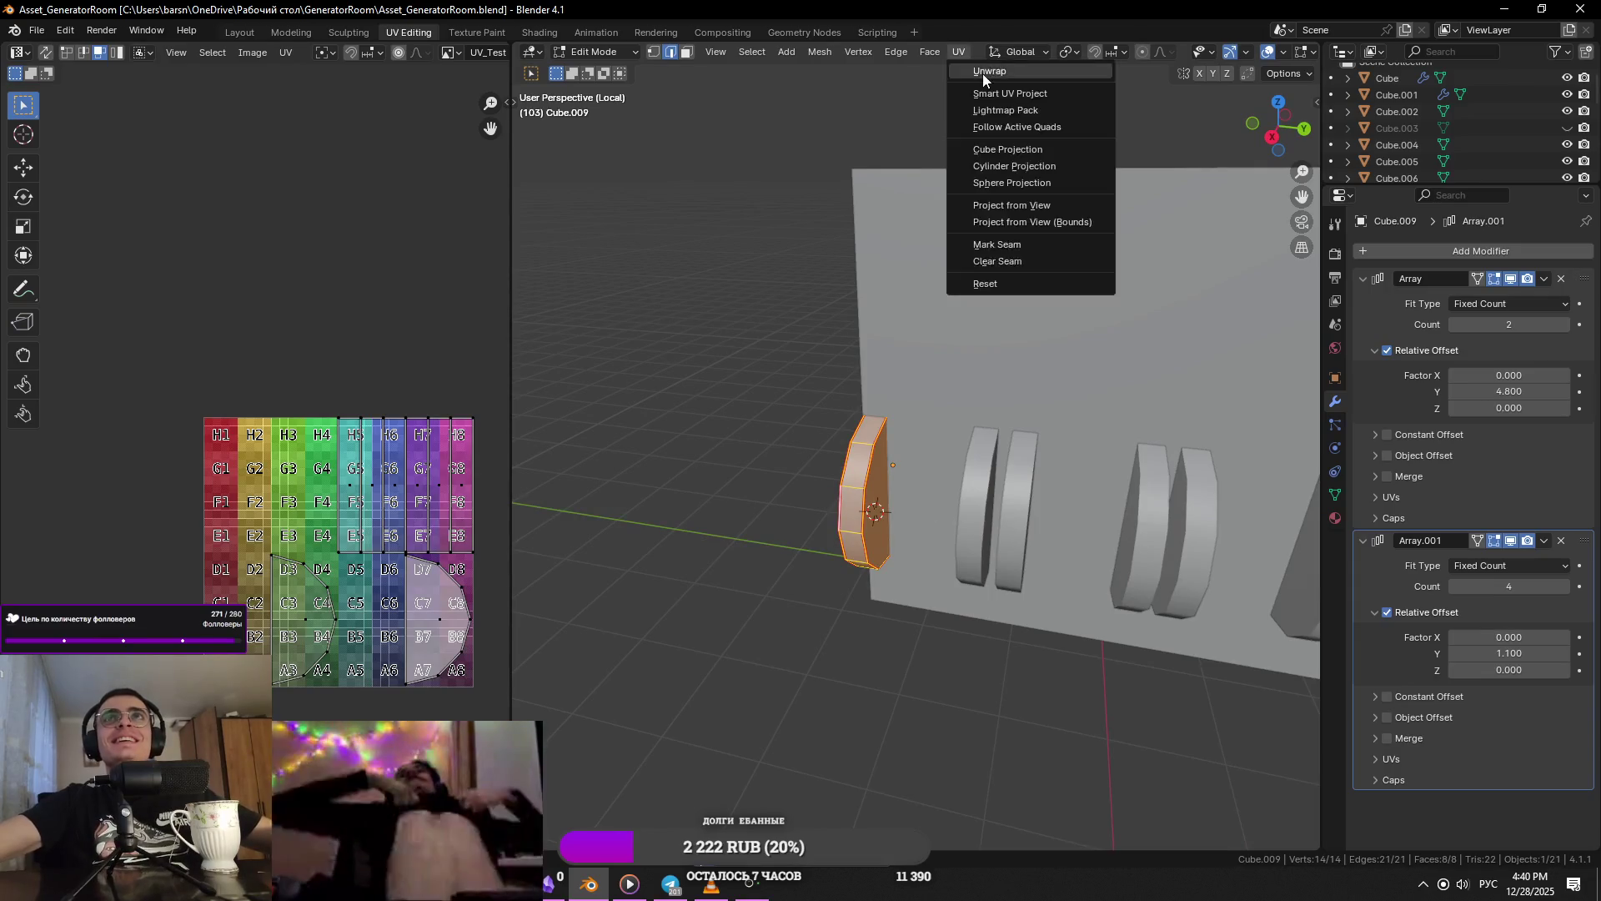
left_click(983, 73)
key("Tab")
- Apply the disc object's transforms, then select the entire disc mesh and unwrap it again
middle_click_drag(939, 458, 1134, 446)
key("ctrl+a")
left_click(1133, 446)
middle_click_drag(1069, 489, 1003, 453)
key("Tab")
left_click(752, 51)
left_click(799, 67)
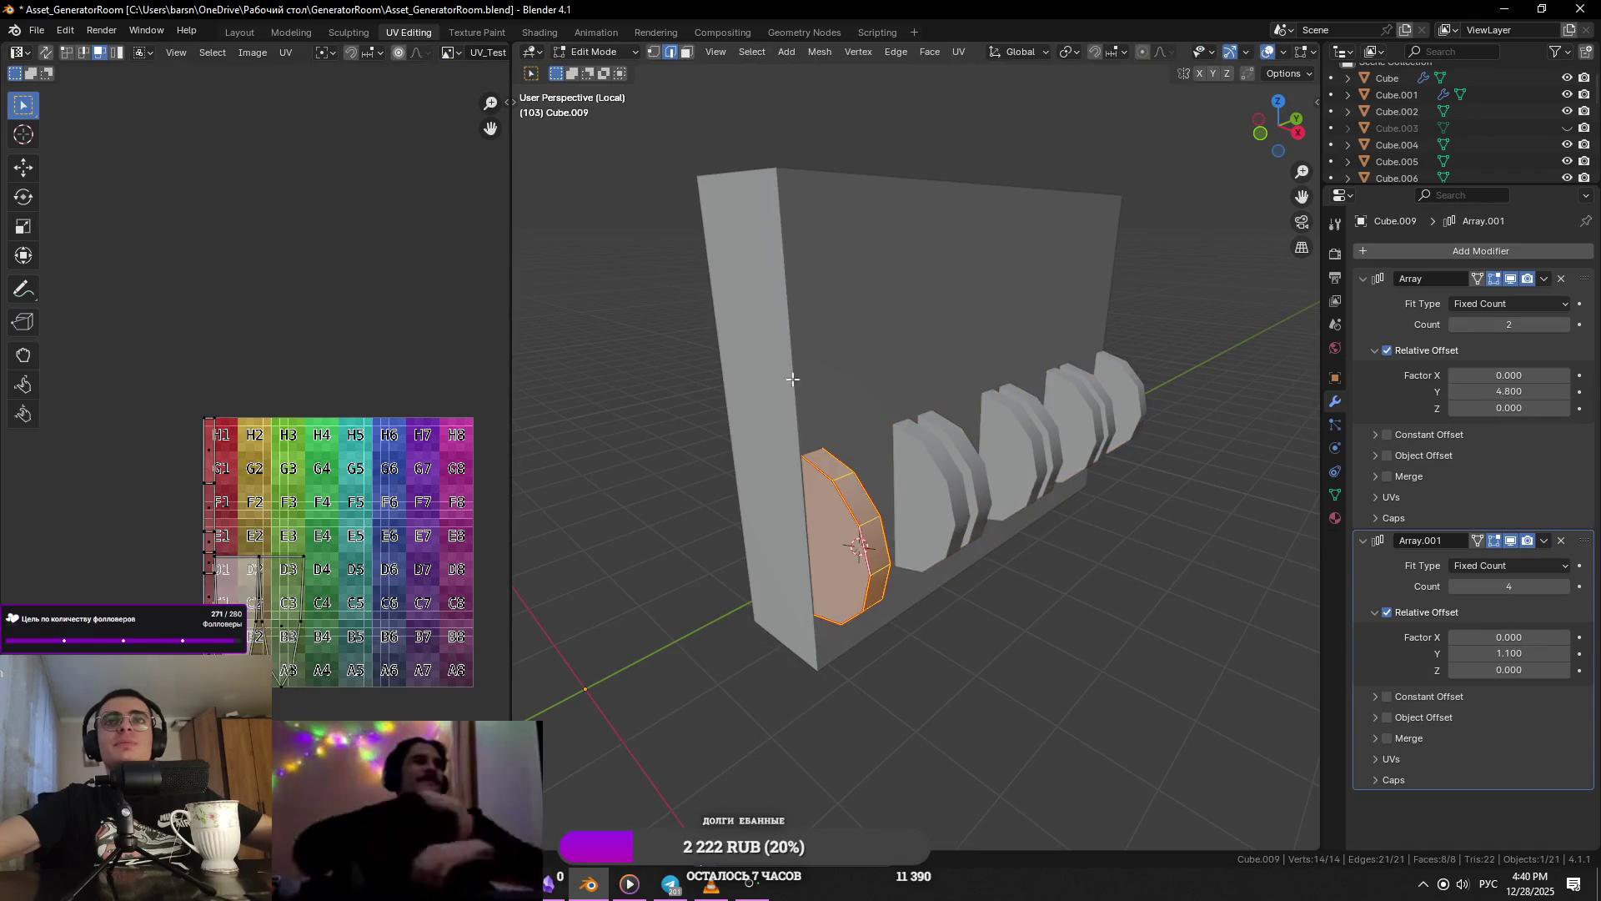
left_click(959, 52)
left_click(982, 73)
key("Tab")
- Deselect the discs and save the blend file
mouse_move(993, 492)
middle_mouse_down()
mouse_move(937, 481)
mouse_move(1154, 317)
mouse_move(922, 417)
middle_mouse_up()
left_click(1154, 335)
key("ctrl+s")
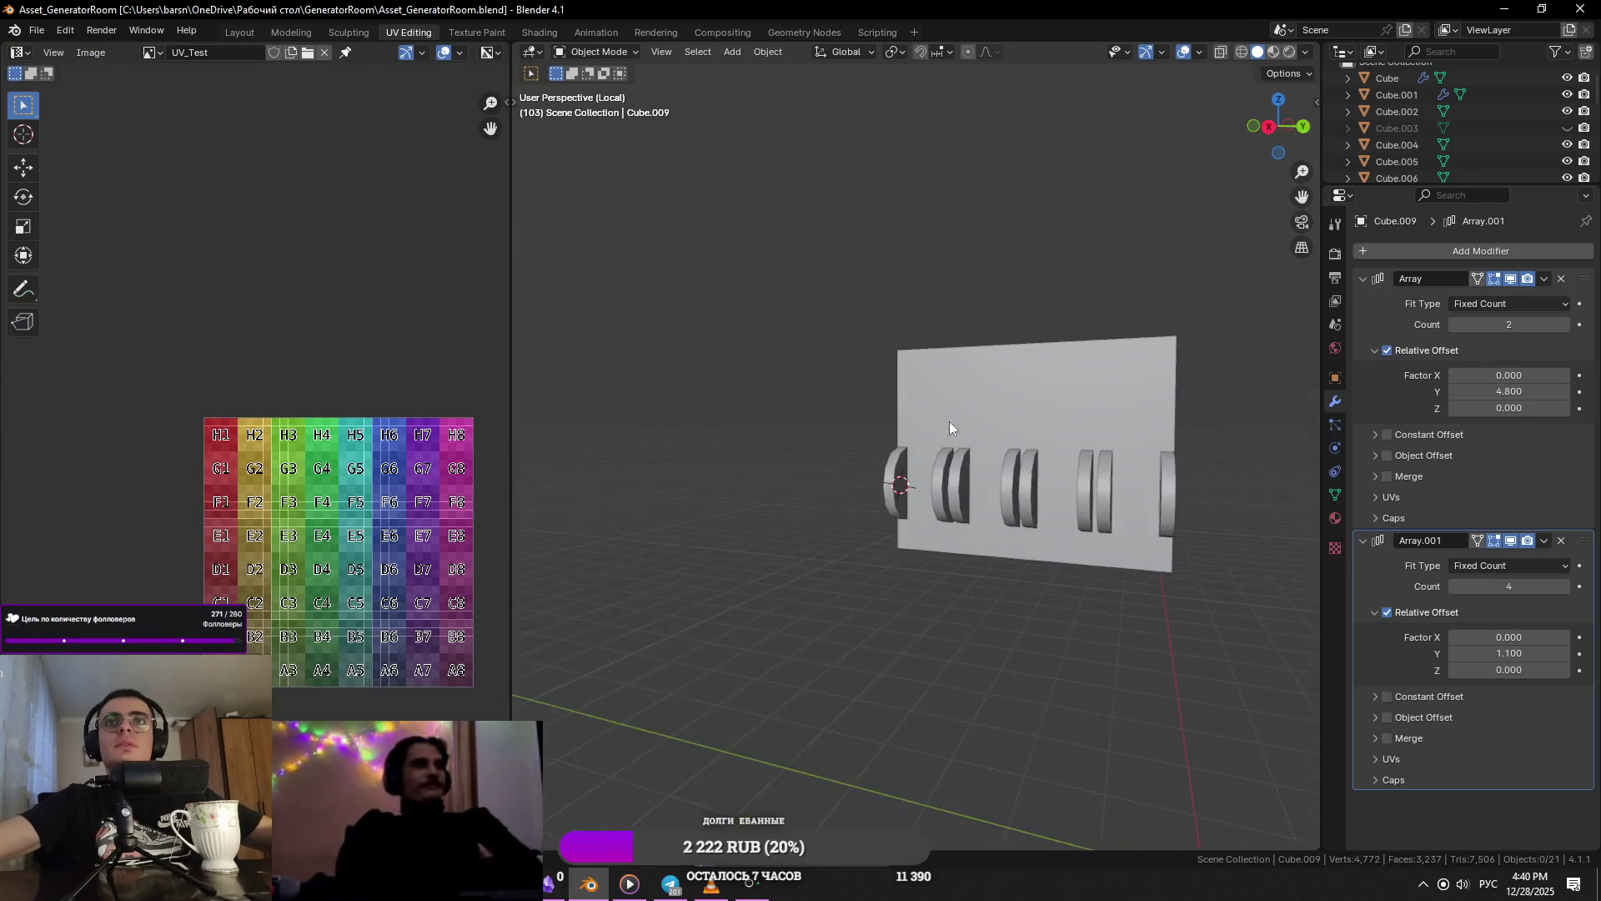
- Compare the plate and discs against the reference generator video
middle_click_drag(1091, 477, 1135, 509)
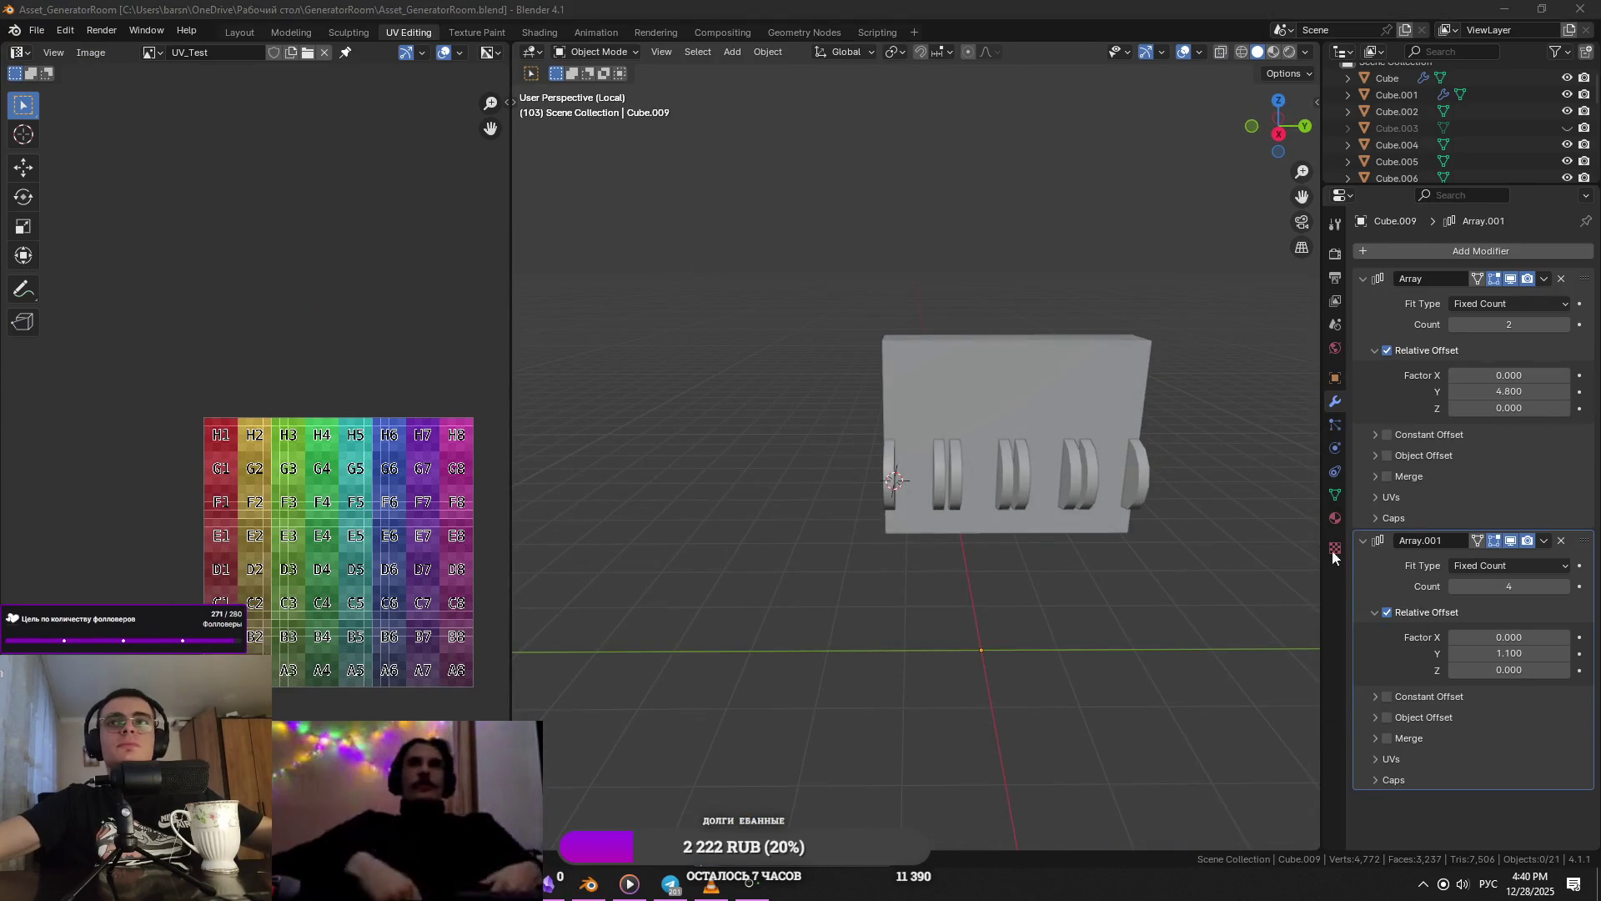
key("alt+Tab")
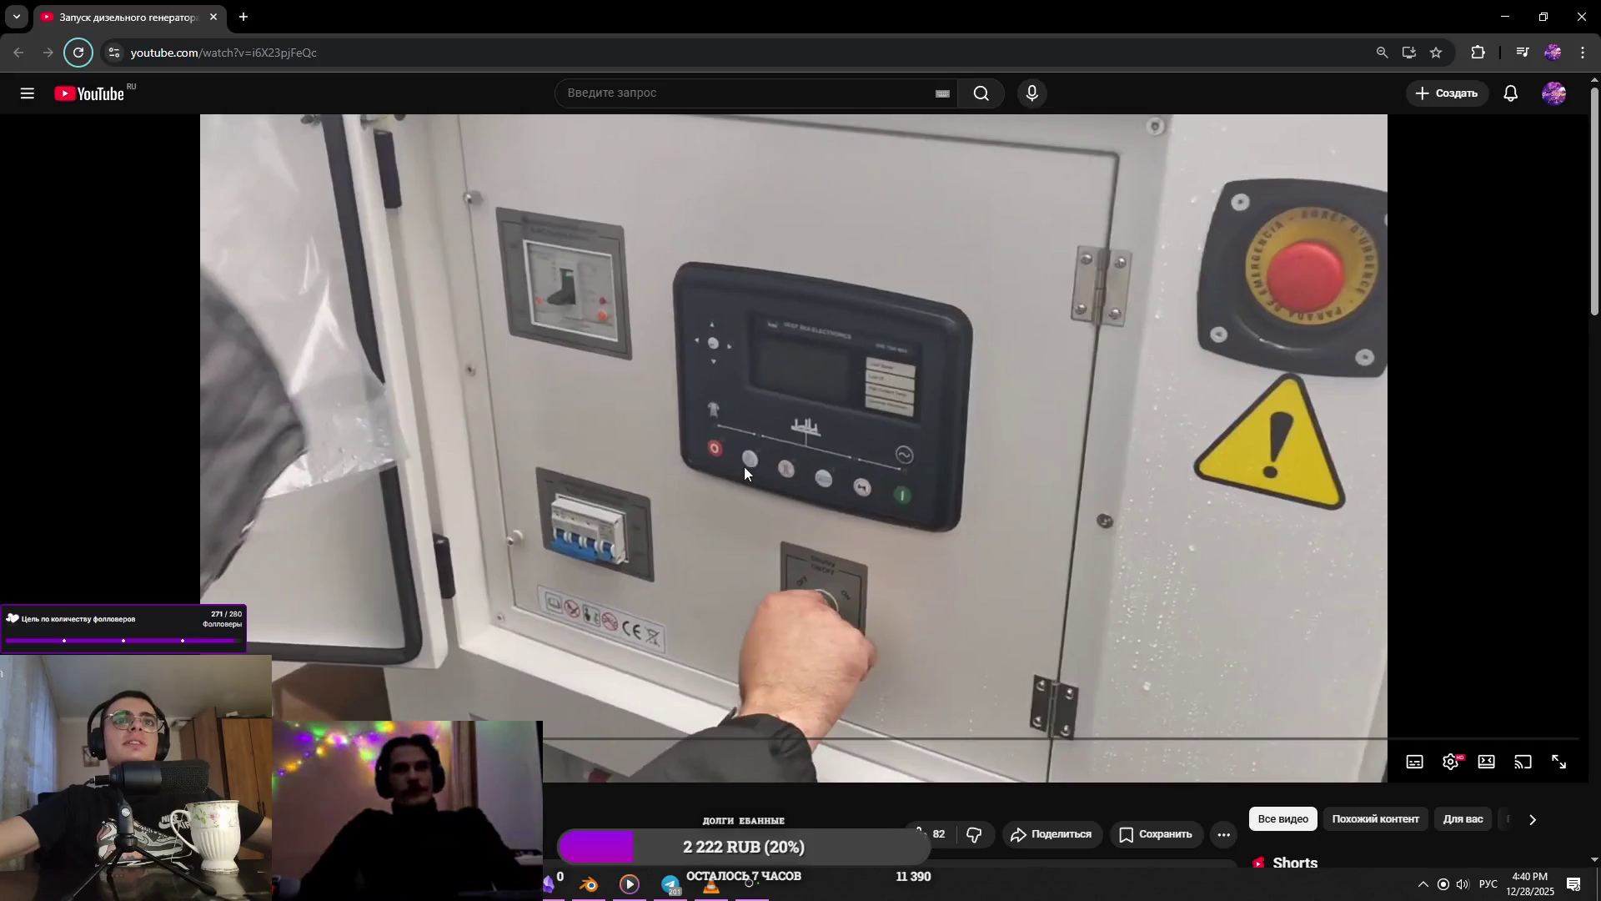
key("alt+Tab")
scroll(878, 442, "down", 3)
key("alt+Tab")
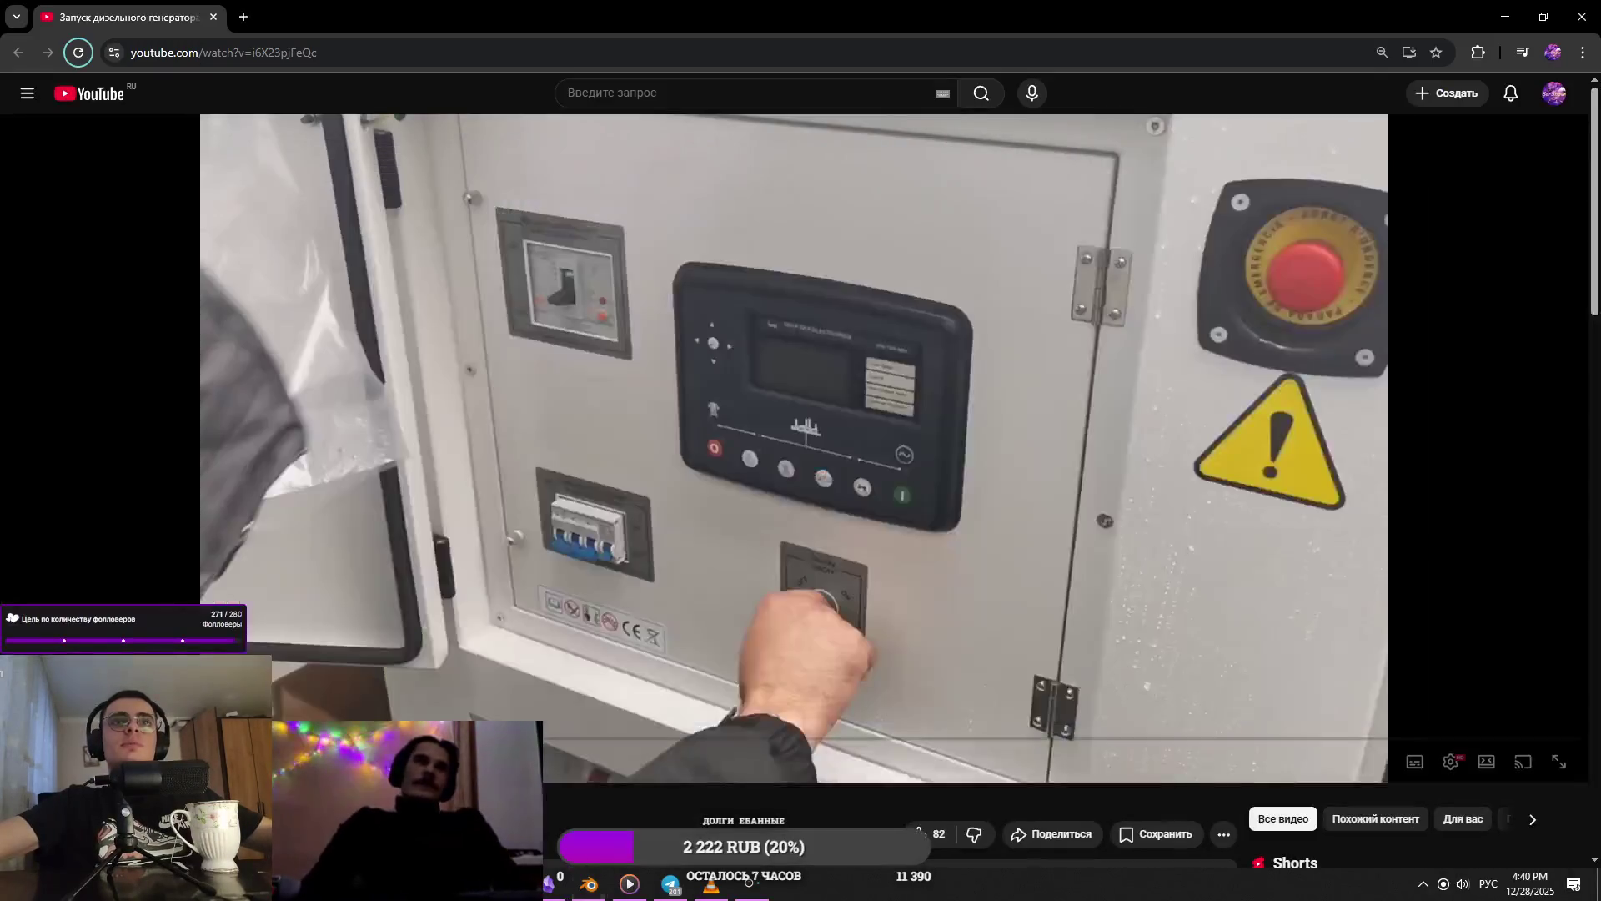
key("alt+Tab")
middle_click_drag(916, 355, 963, 399)
key("alt+Tab")
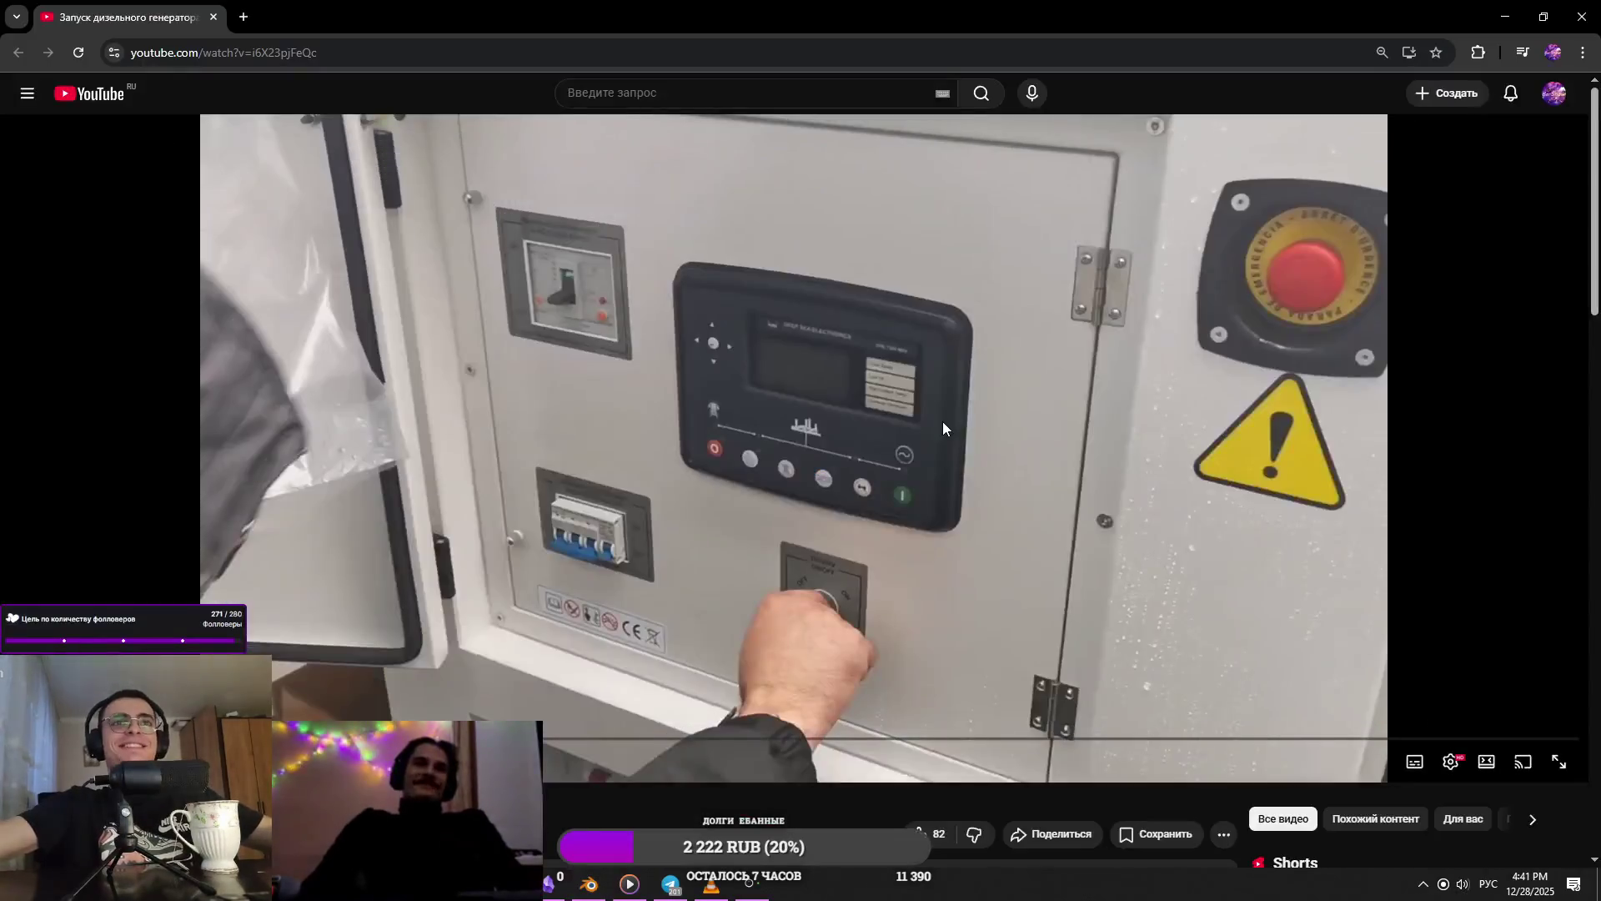
key("alt+Tab")
key("Tab")
- Shift all the disc geometry about 0.0145 m along X, then save
key("a")
key("g")
key("x")
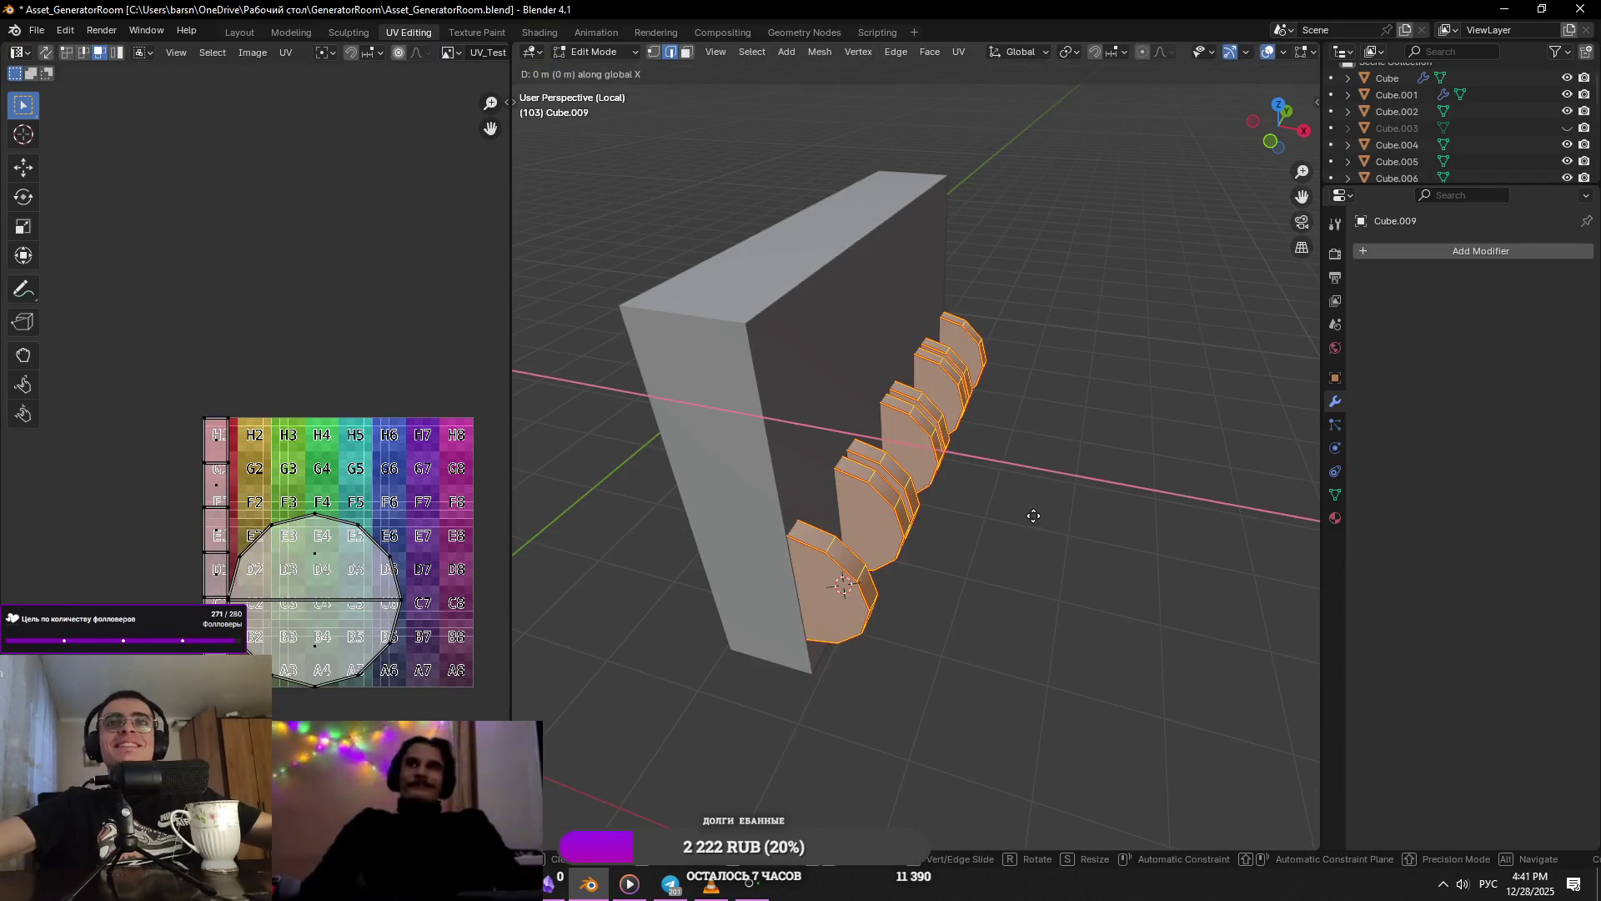
left_click(1004, 554)
mouse_move(1004, 554)
middle_mouse_down()
mouse_move(991, 517)
mouse_move(986, 583)
mouse_move(950, 583)
middle_mouse_up()
key("alt+a")
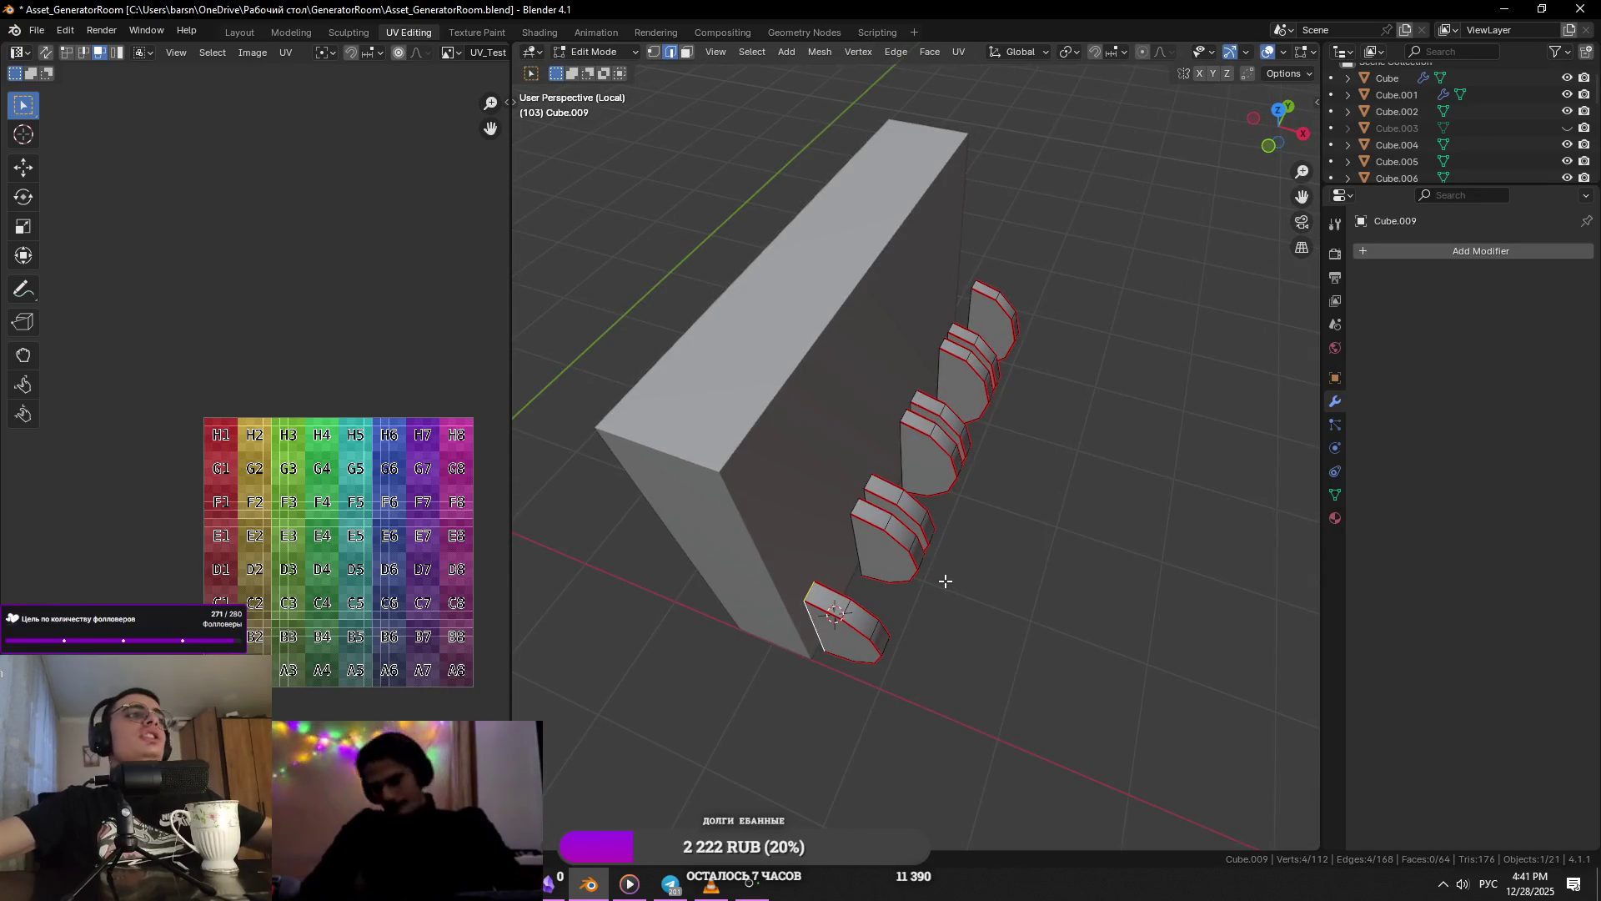
key("ctrl+s")
- Nudge all the discs a little further
scroll(945, 570, "down", 3)
key("a")
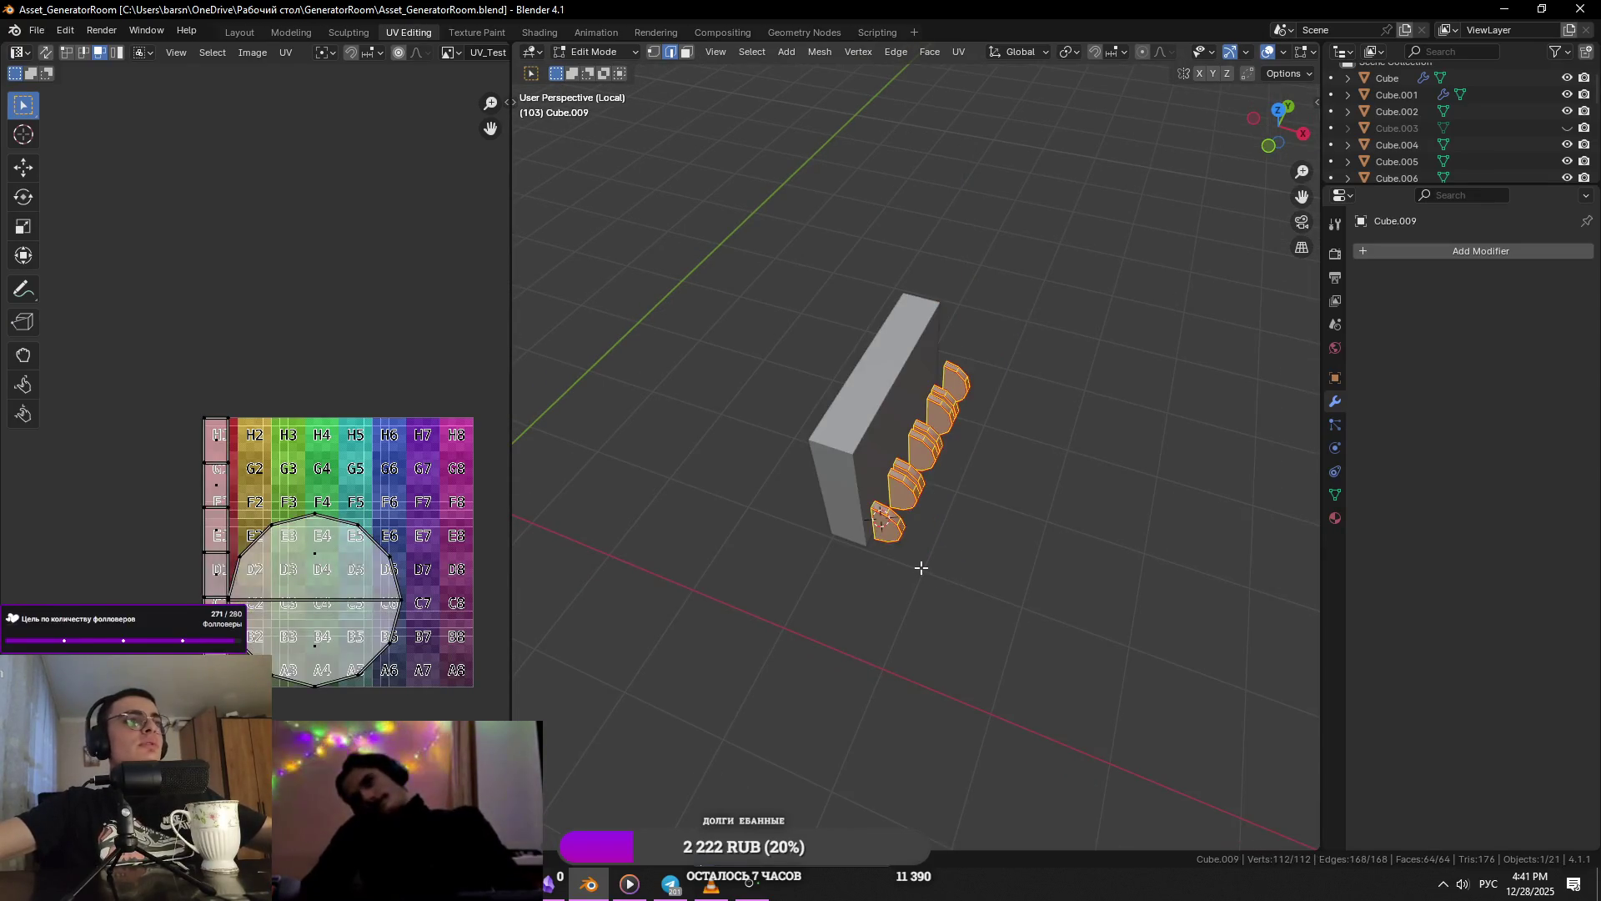
key("g")
left_click(942, 547)
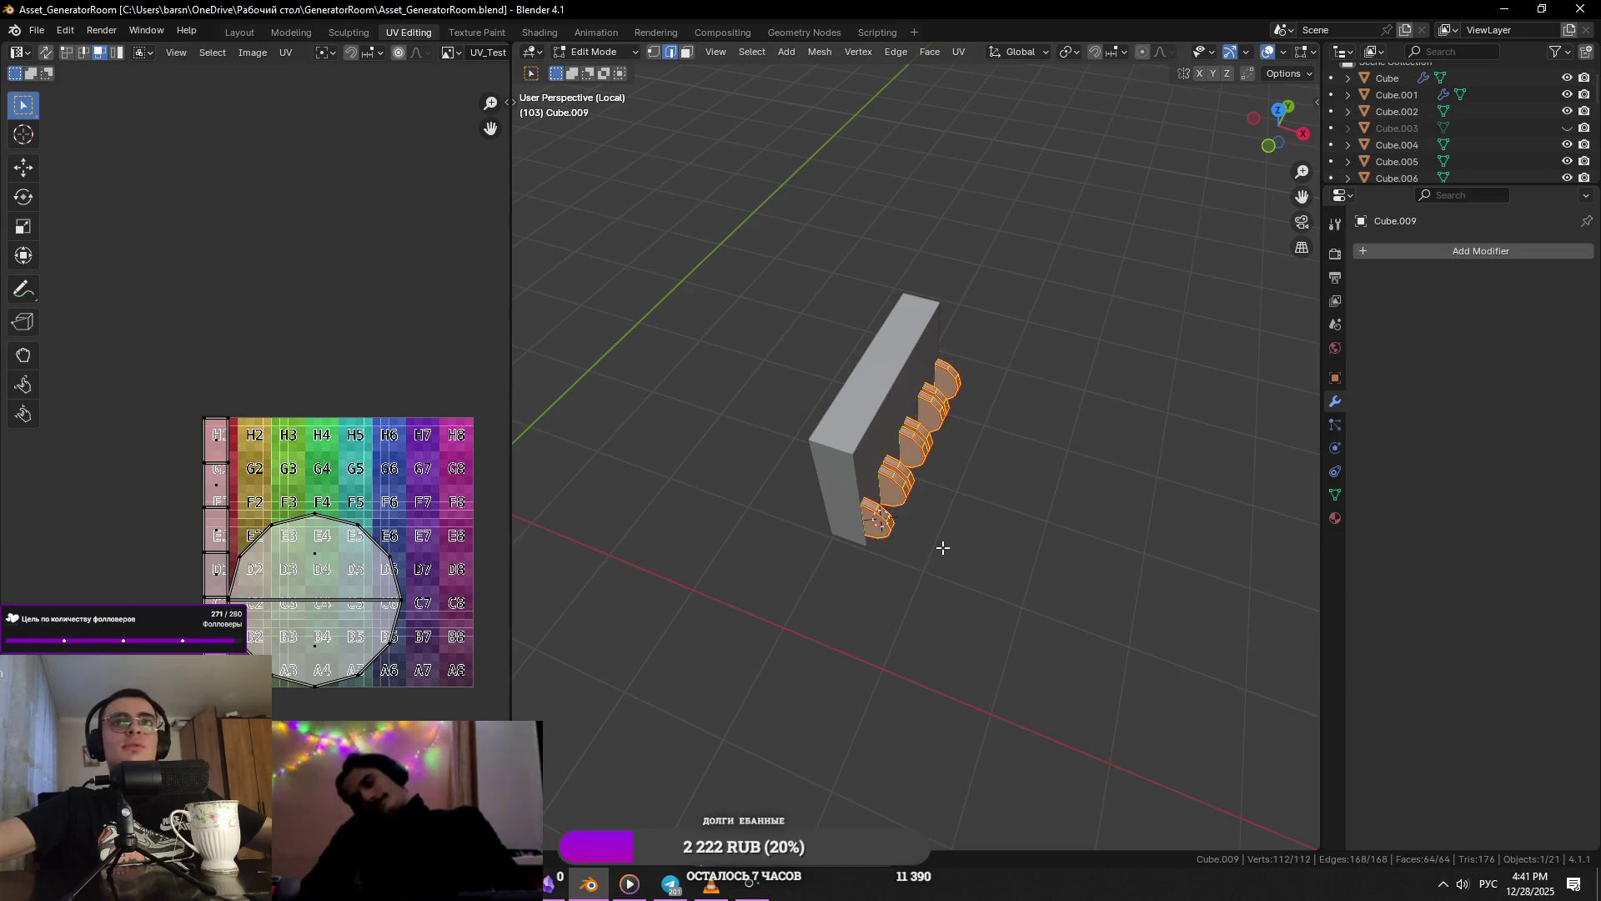
- Open the plate Cube.007 in Edit Mode, framed in top orthographic view
key("Tab")
mouse_move(942, 548)
middle_mouse_down()
mouse_move(1018, 522)
mouse_move(1024, 487)
mouse_move(925, 377)
mouse_move(944, 429)
mouse_move(779, 458)
mouse_move(915, 450)
mouse_move(971, 475)
middle_mouse_up()
left_click(960, 437)
key("Tab")
key("KP_Decimal")
key("KP_7")
scroll(1189, 328, "up", 5)
- Save, then slide the plate's end edge along Y so it lines up with the panel
key("ctrl+s")
key("g")
key("g")
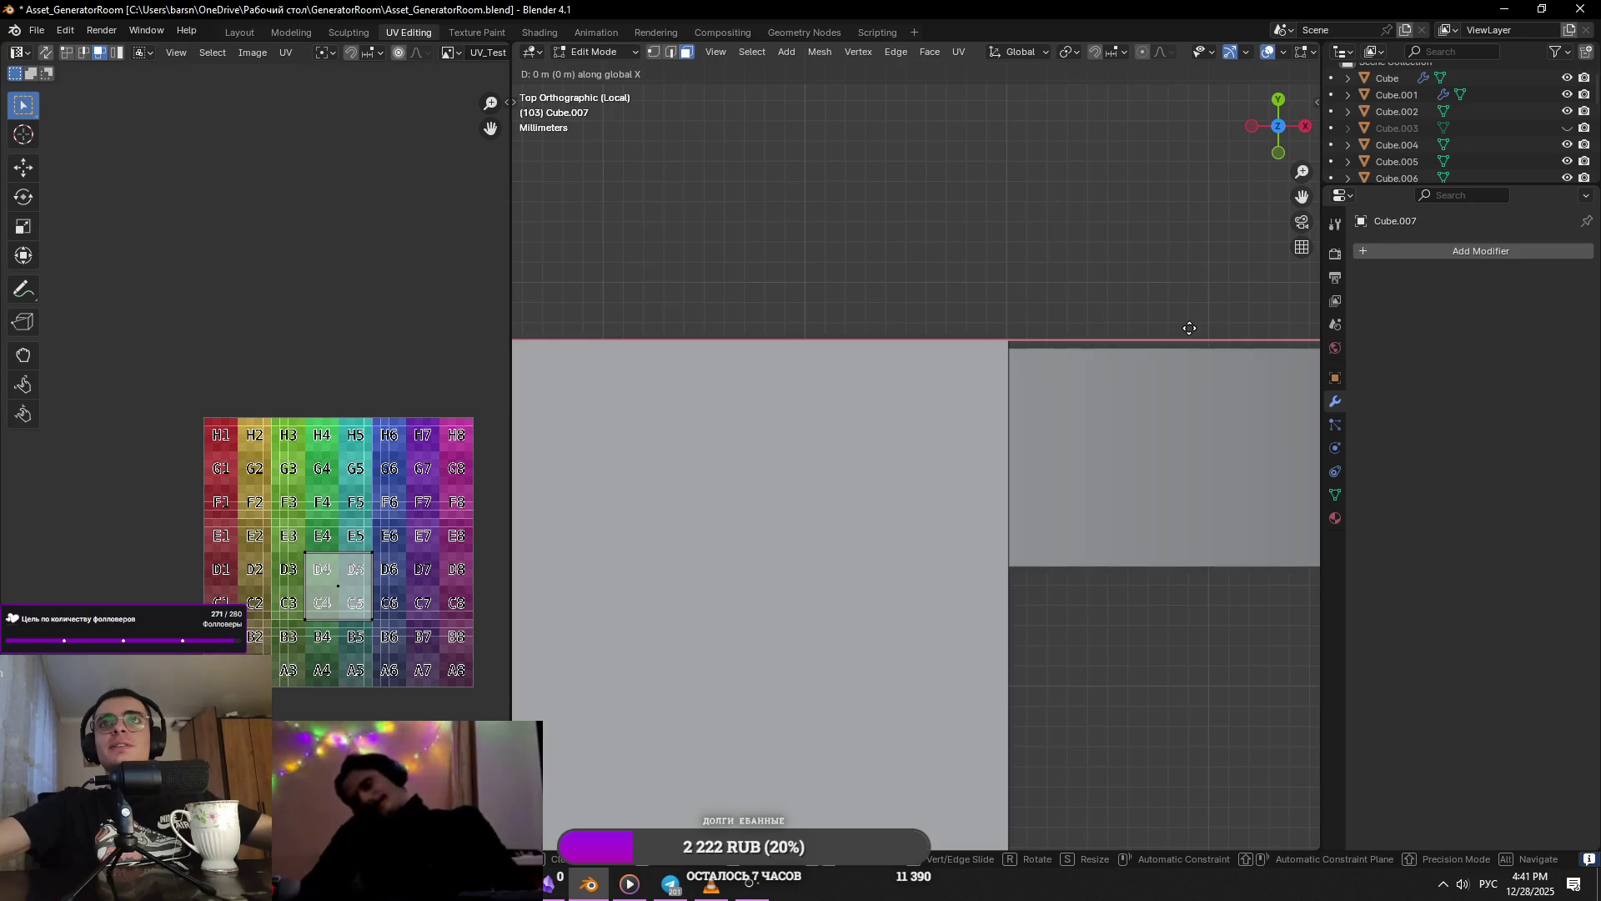
left_click(1200, 371)
middle_click_drag(1154, 383, 819, 522, "shift")
scroll(1248, 533, "up", 2)
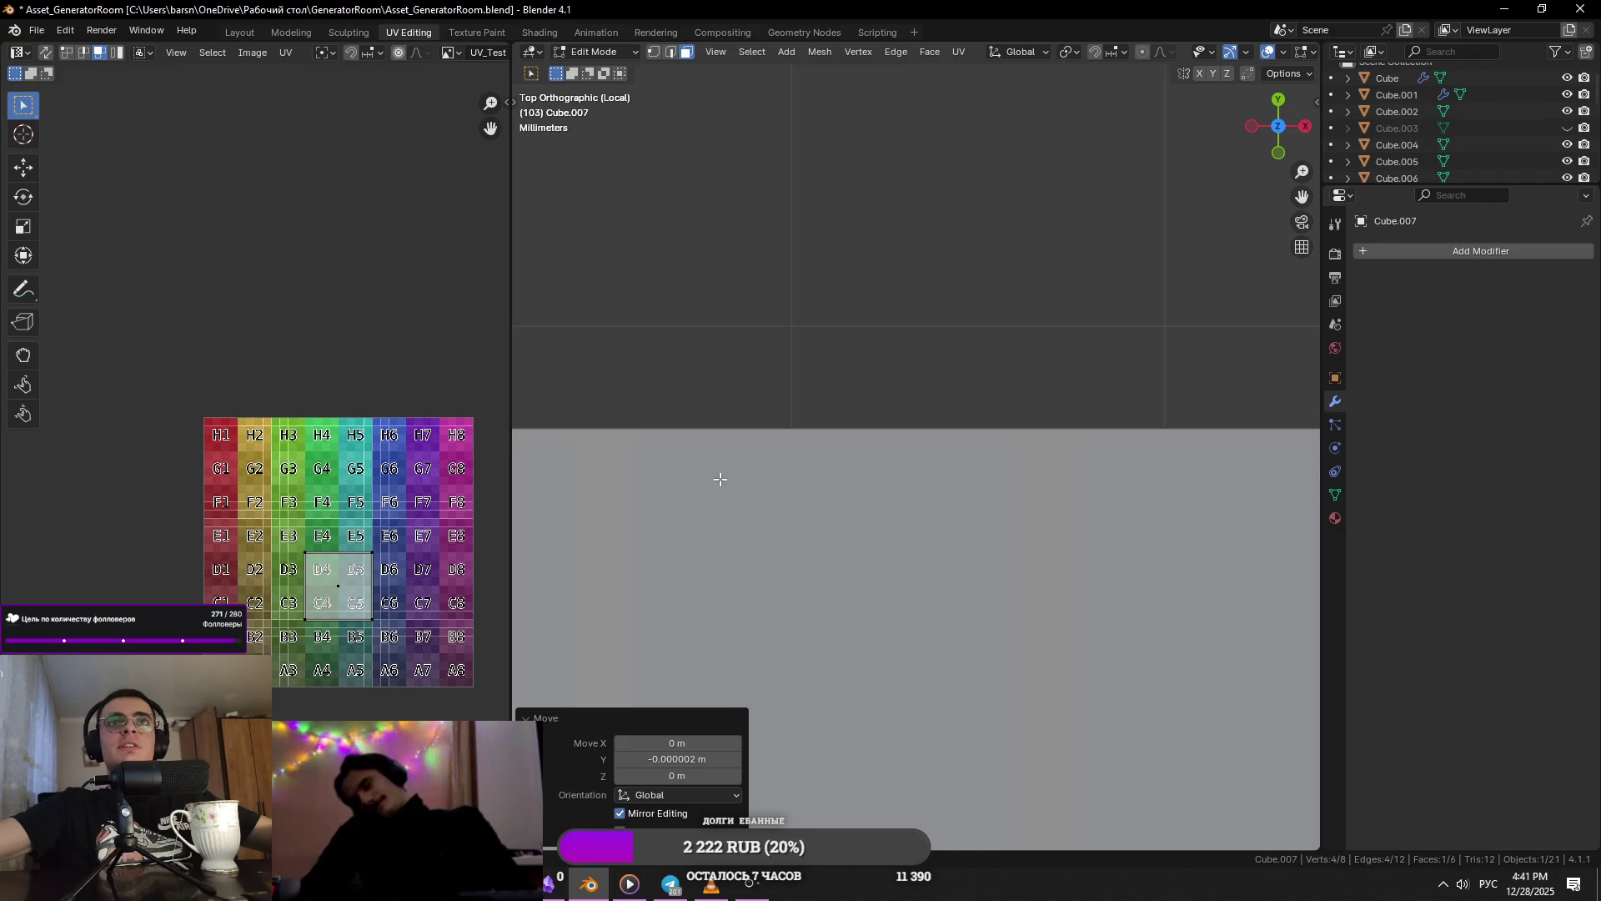
left_click(900, 491)
key("g")
key("y")
left_click(871, 703)
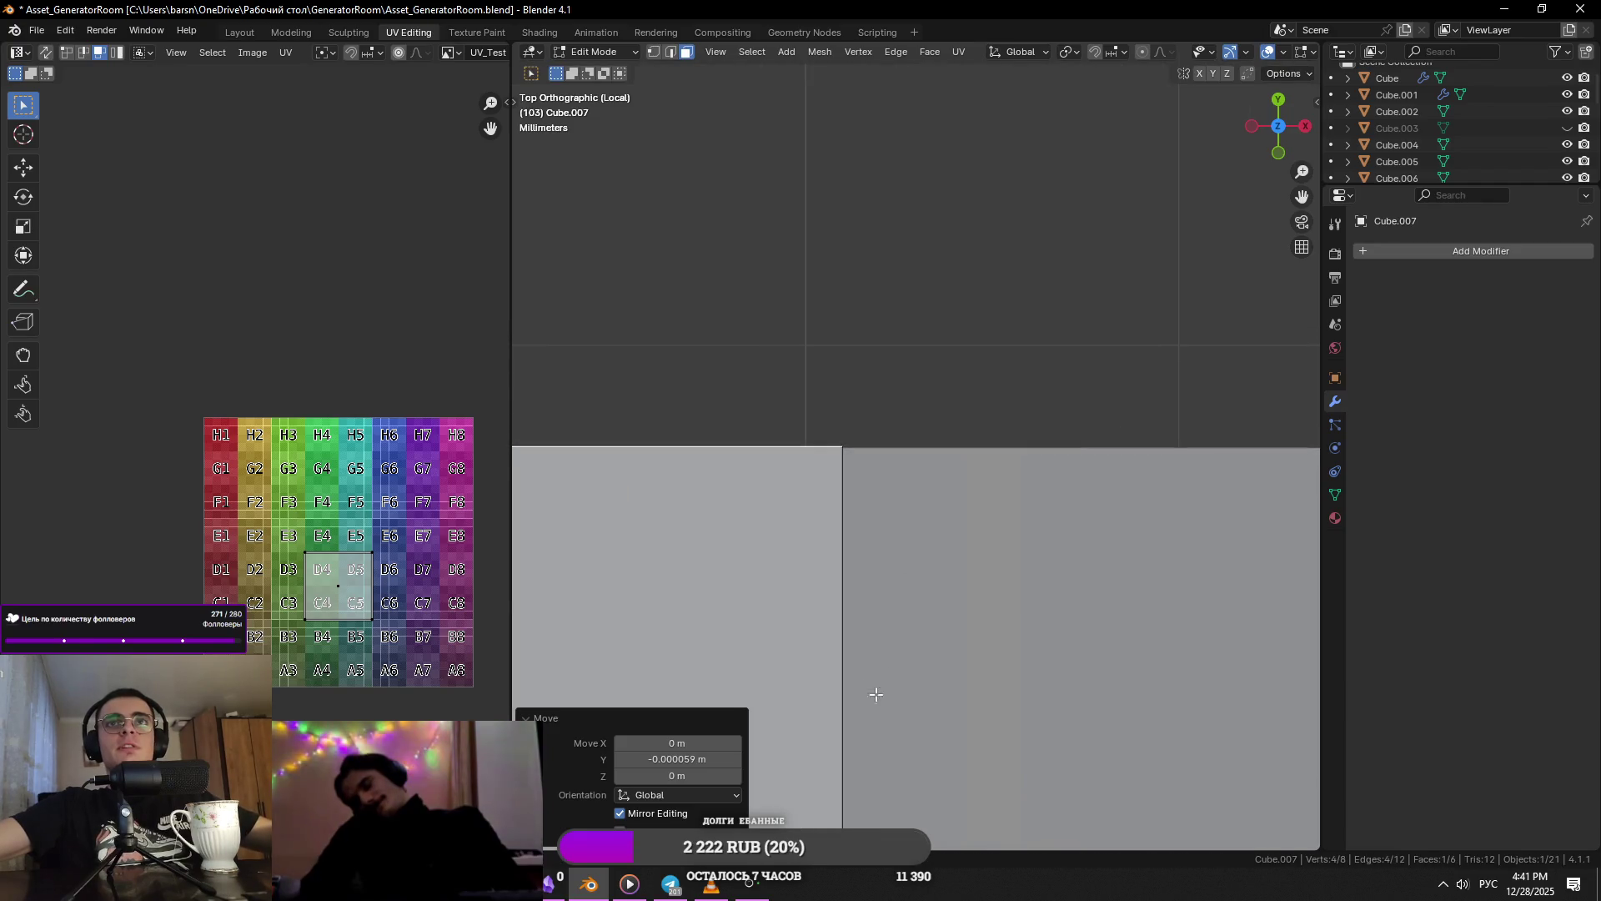
scroll(902, 597, "down", 2)
scroll(919, 611, "down", 3)
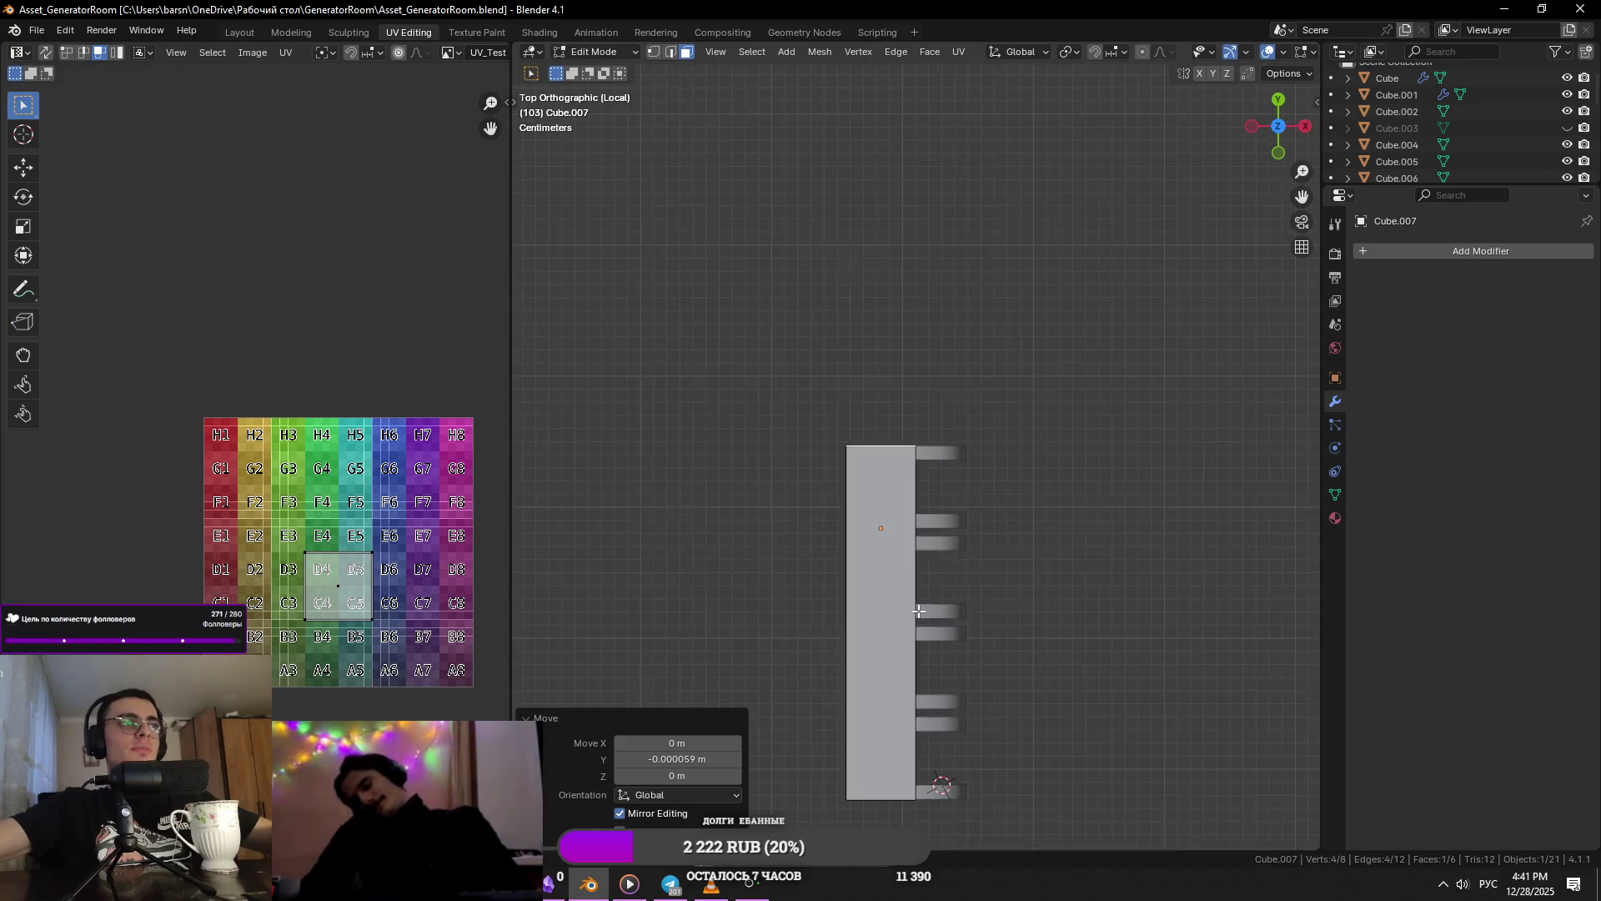
scroll(909, 551, "down", 5, "shift")
- Select the plate's bottom edge and nudge it along Y until flush
key("1")
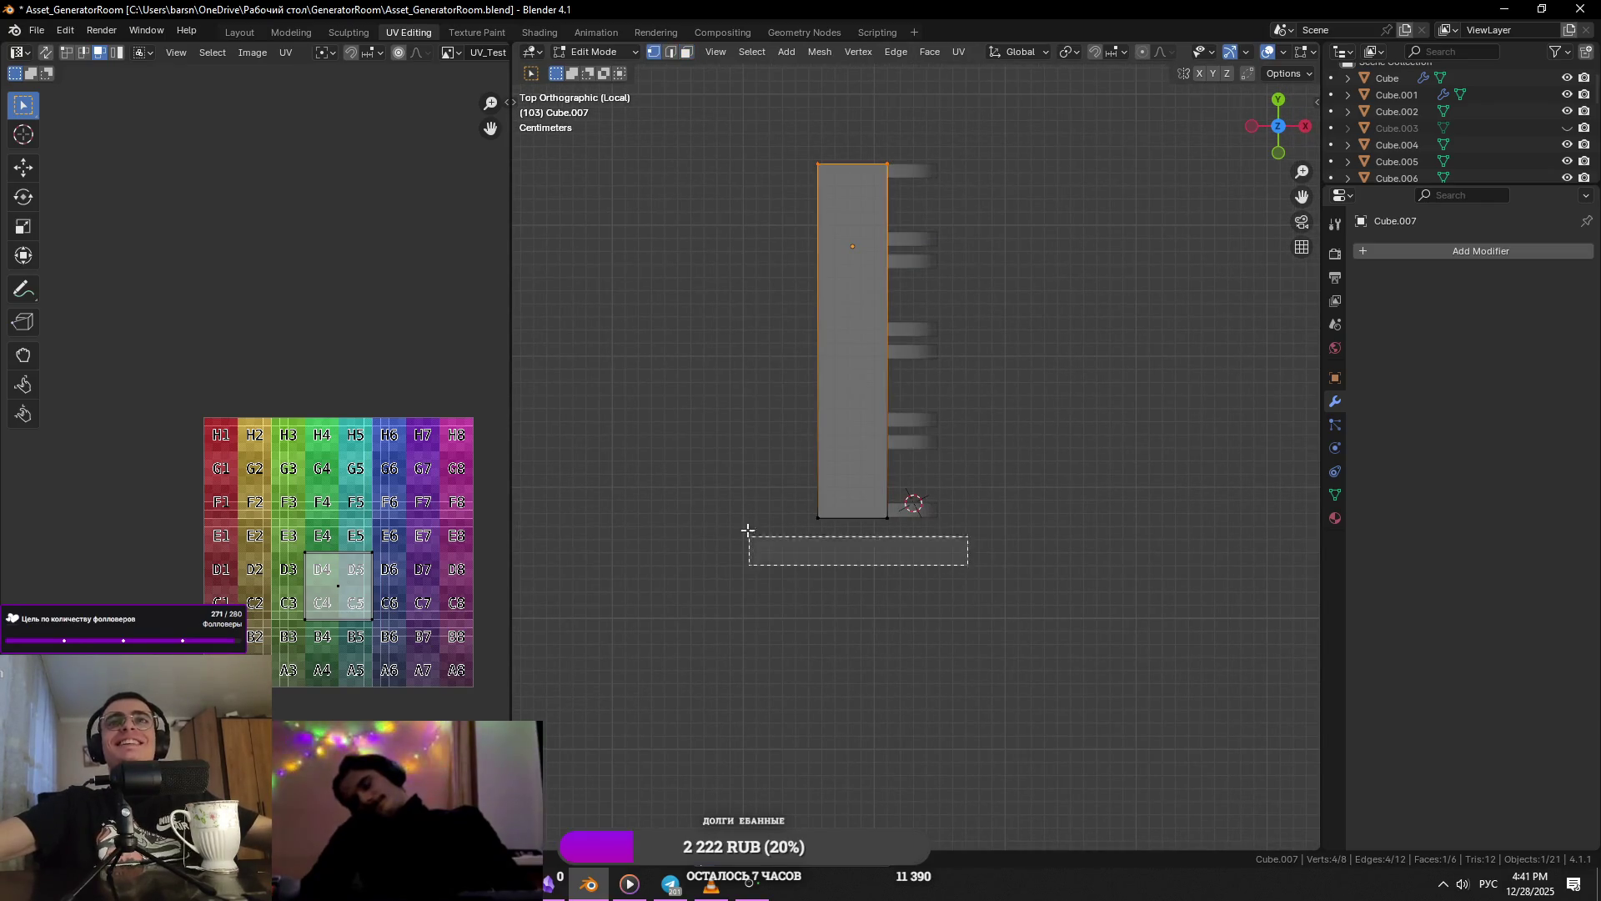
left_click_drag(750, 538, 793, 475)
scroll(793, 475, "up", 10)
key("2")
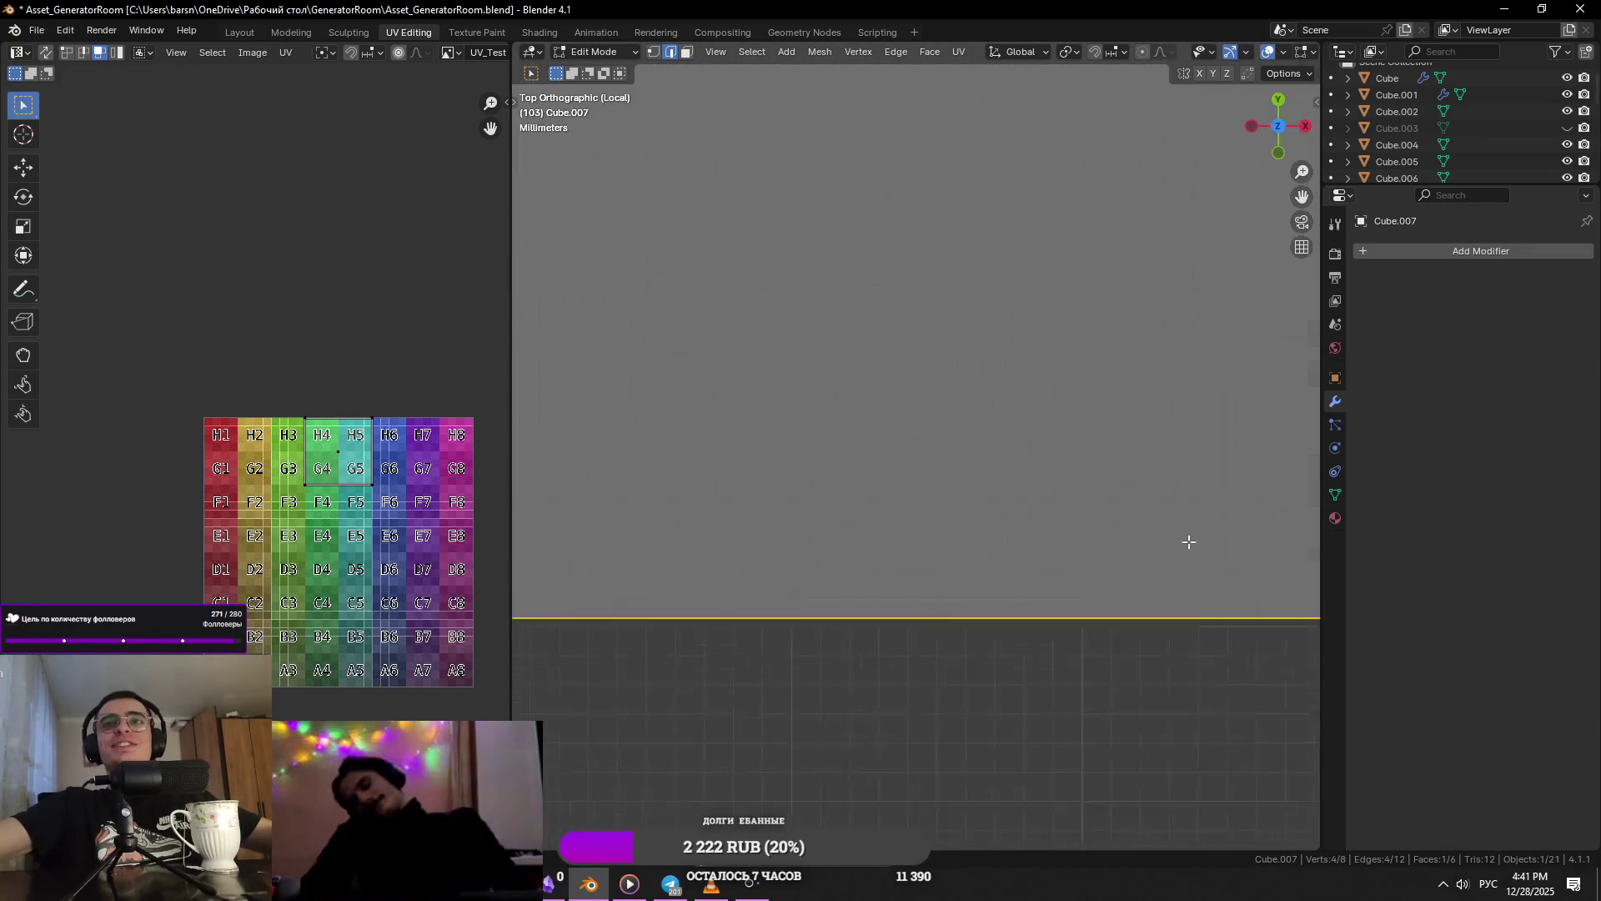
key("g")
key("y")
left_click(1263, 301)
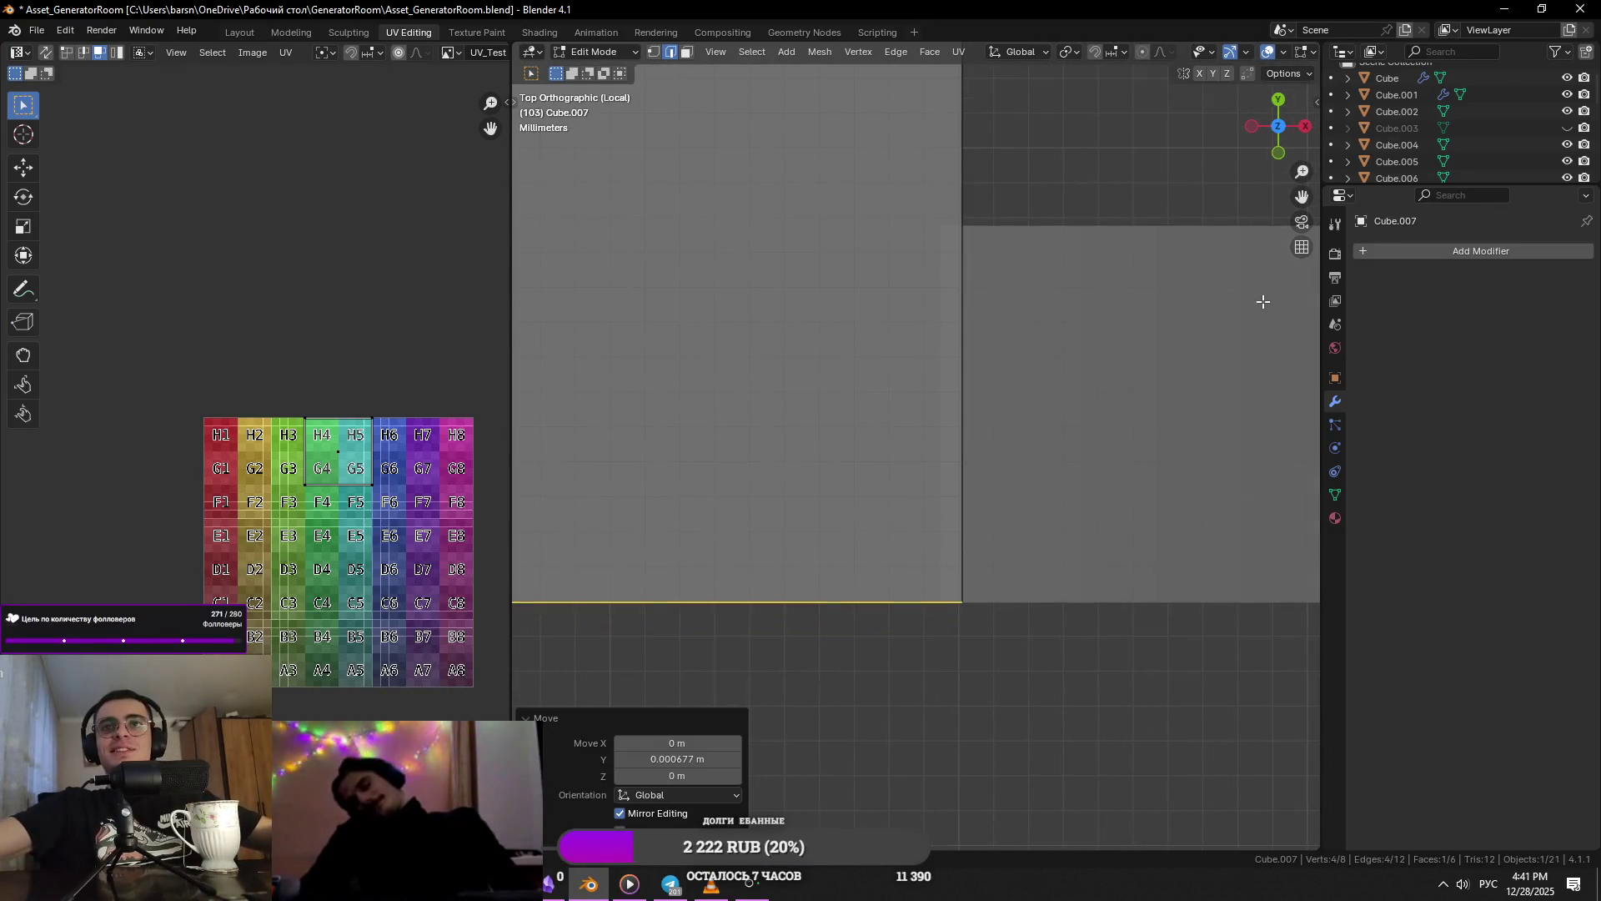
scroll(973, 472, "up", 3)
key("g")
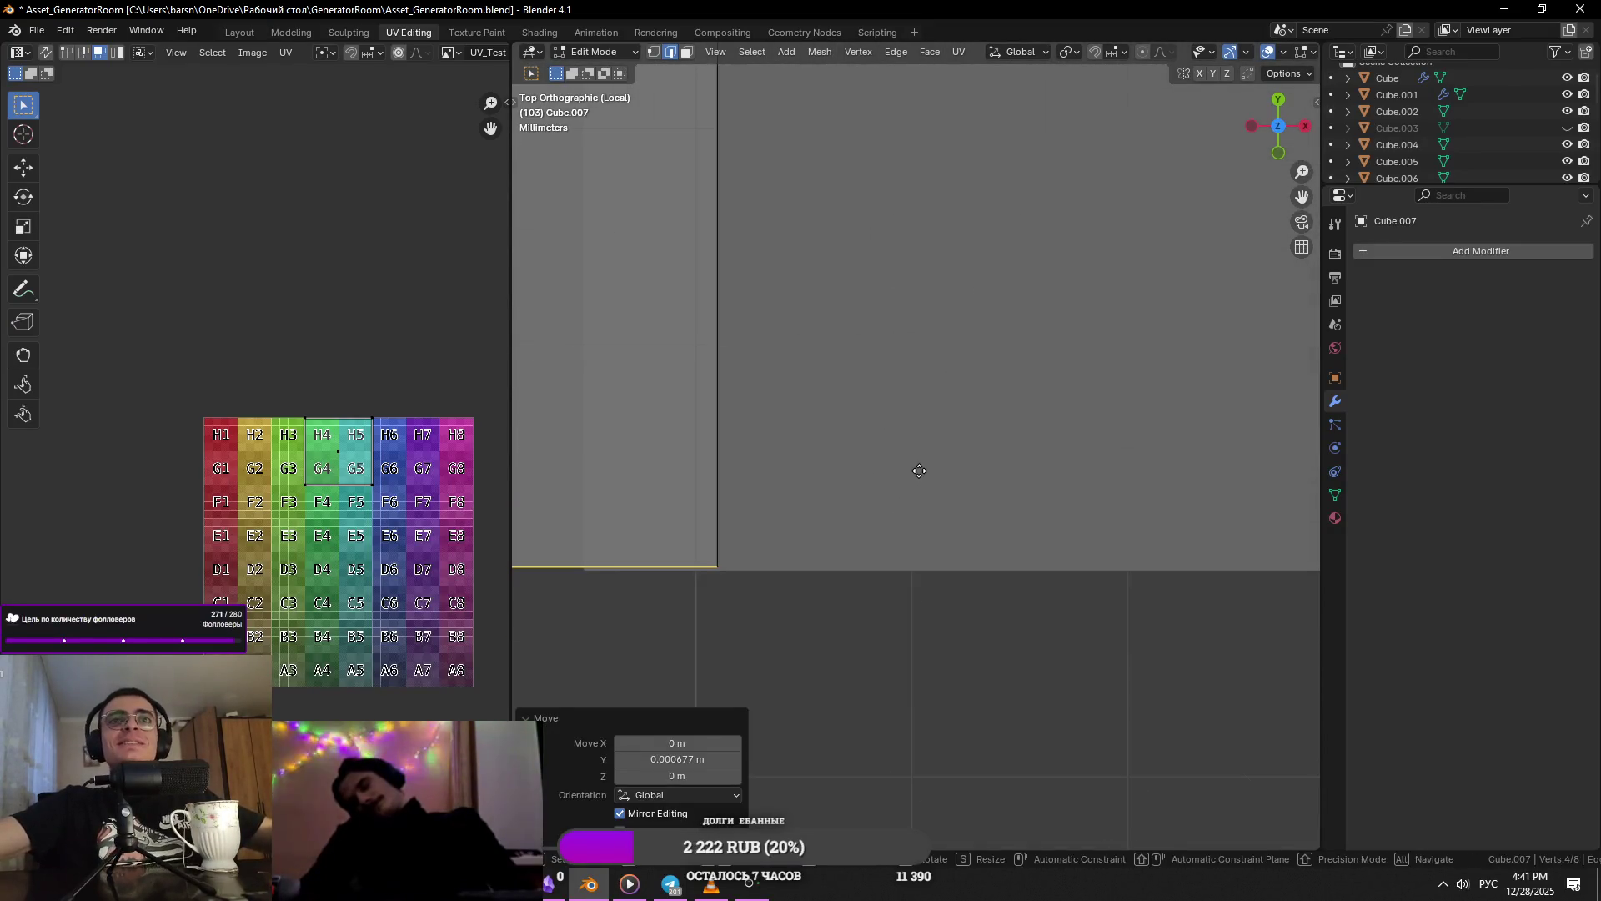
key("y")
left_click(937, 531)
scroll(924, 530, "down", 3)
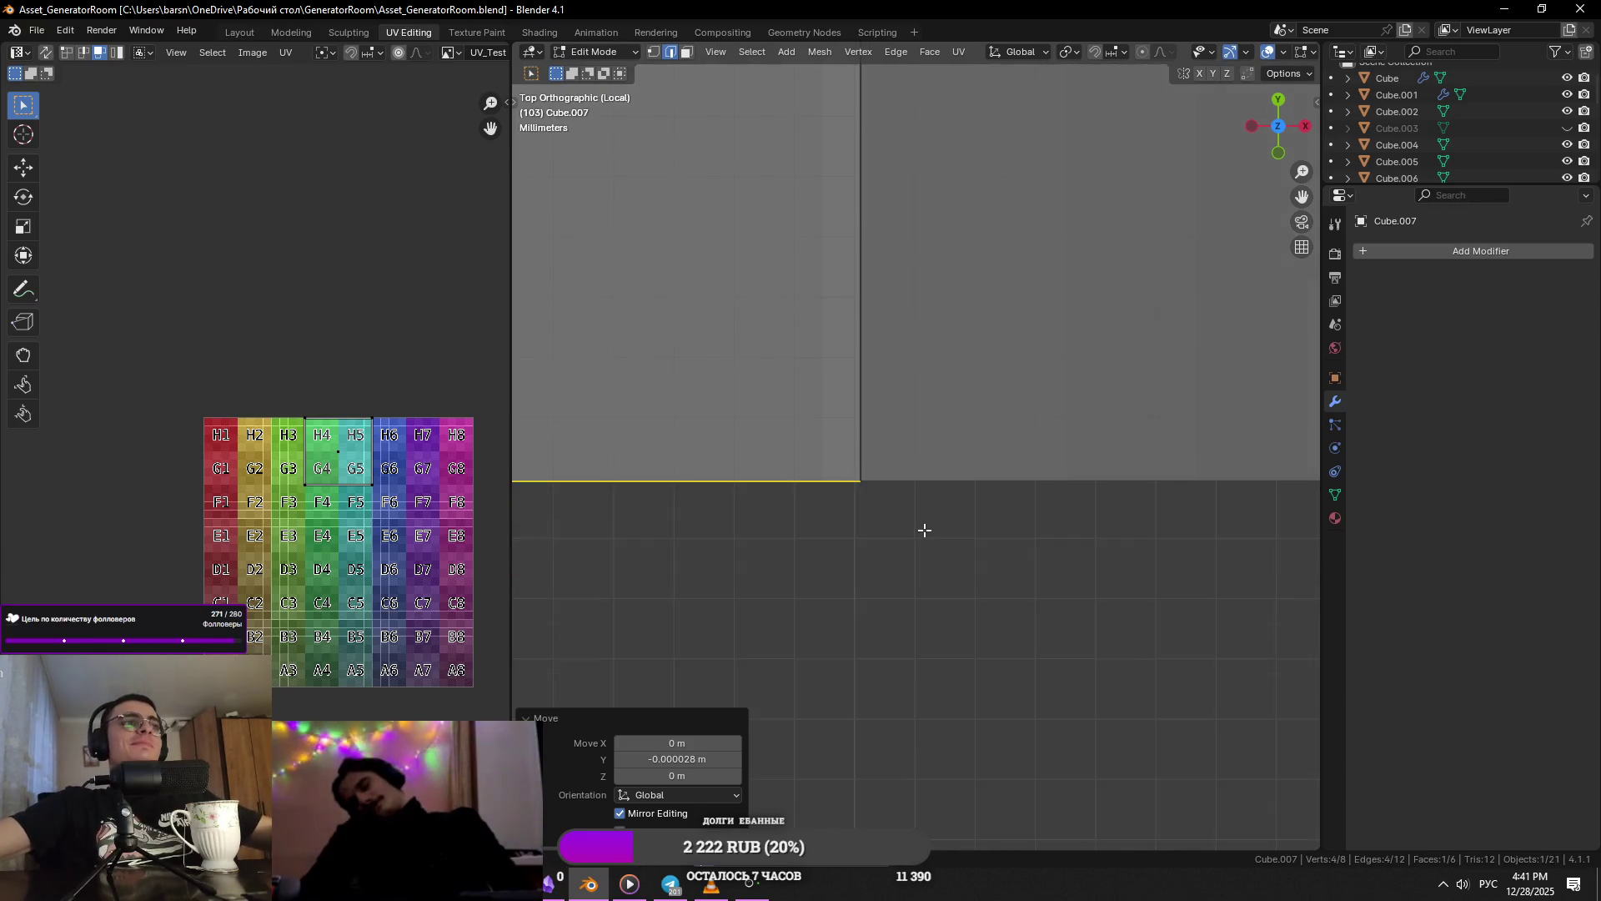
scroll(924, 530, "down", 5)
- Return to Object Mode and deselect the plate
key("Tab")
middle_click_drag(1001, 511, 814, 381)
scroll(778, 372, "down", 2)
left_click(779, 372)
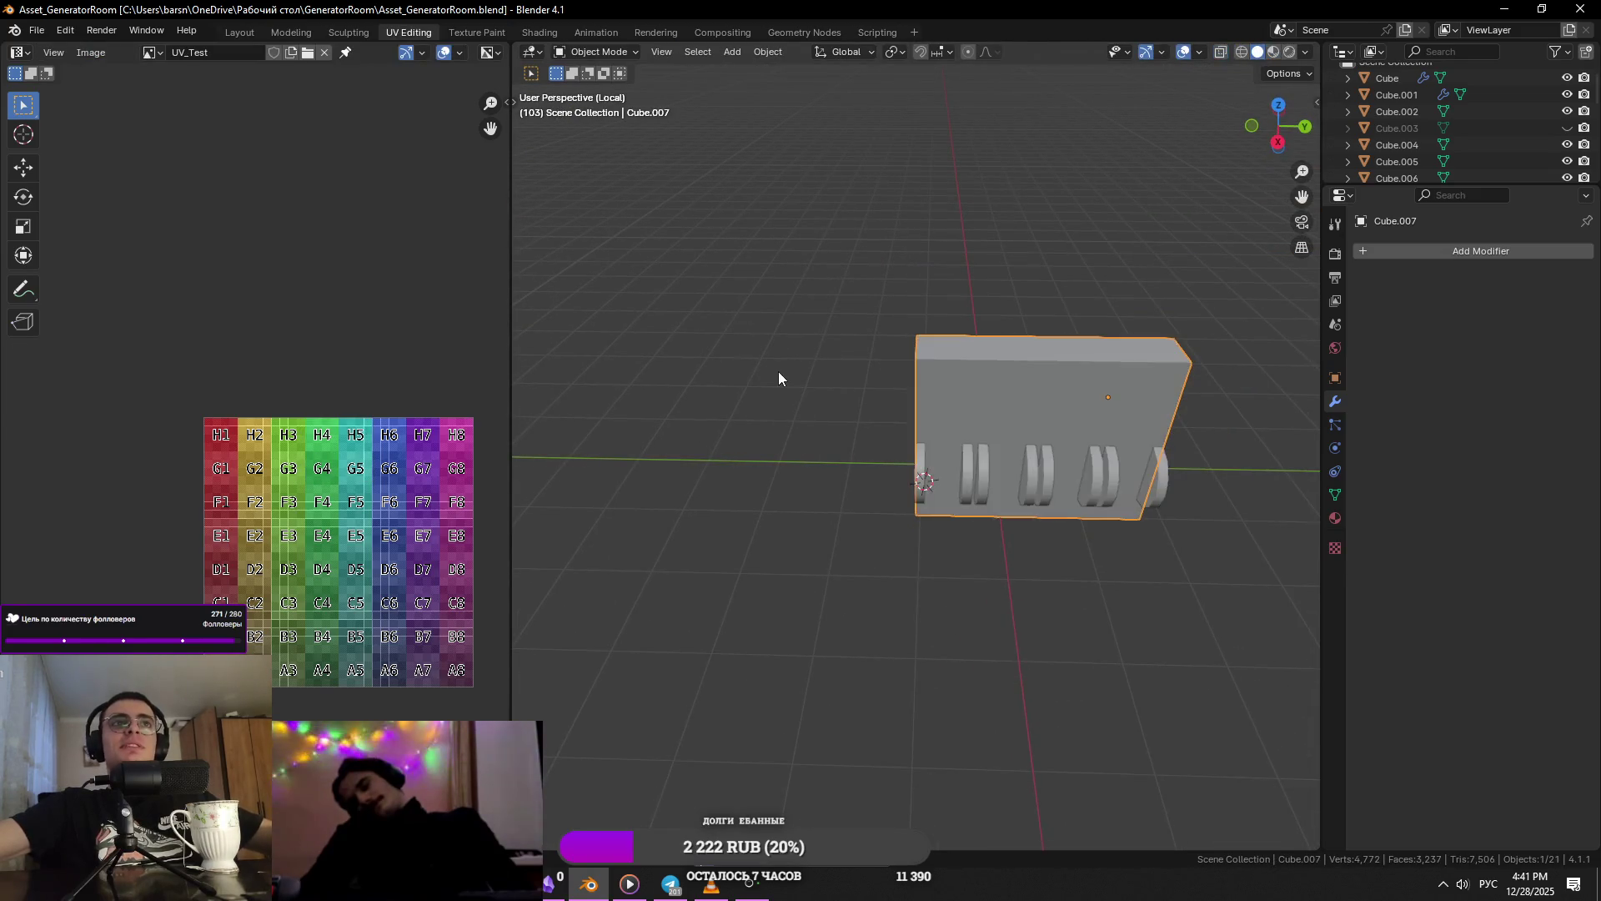
- Exit local view, select the hinge part on the wall and raise it about 0.073 m
scroll(778, 372, "down", 3)
key("KP_Divide")
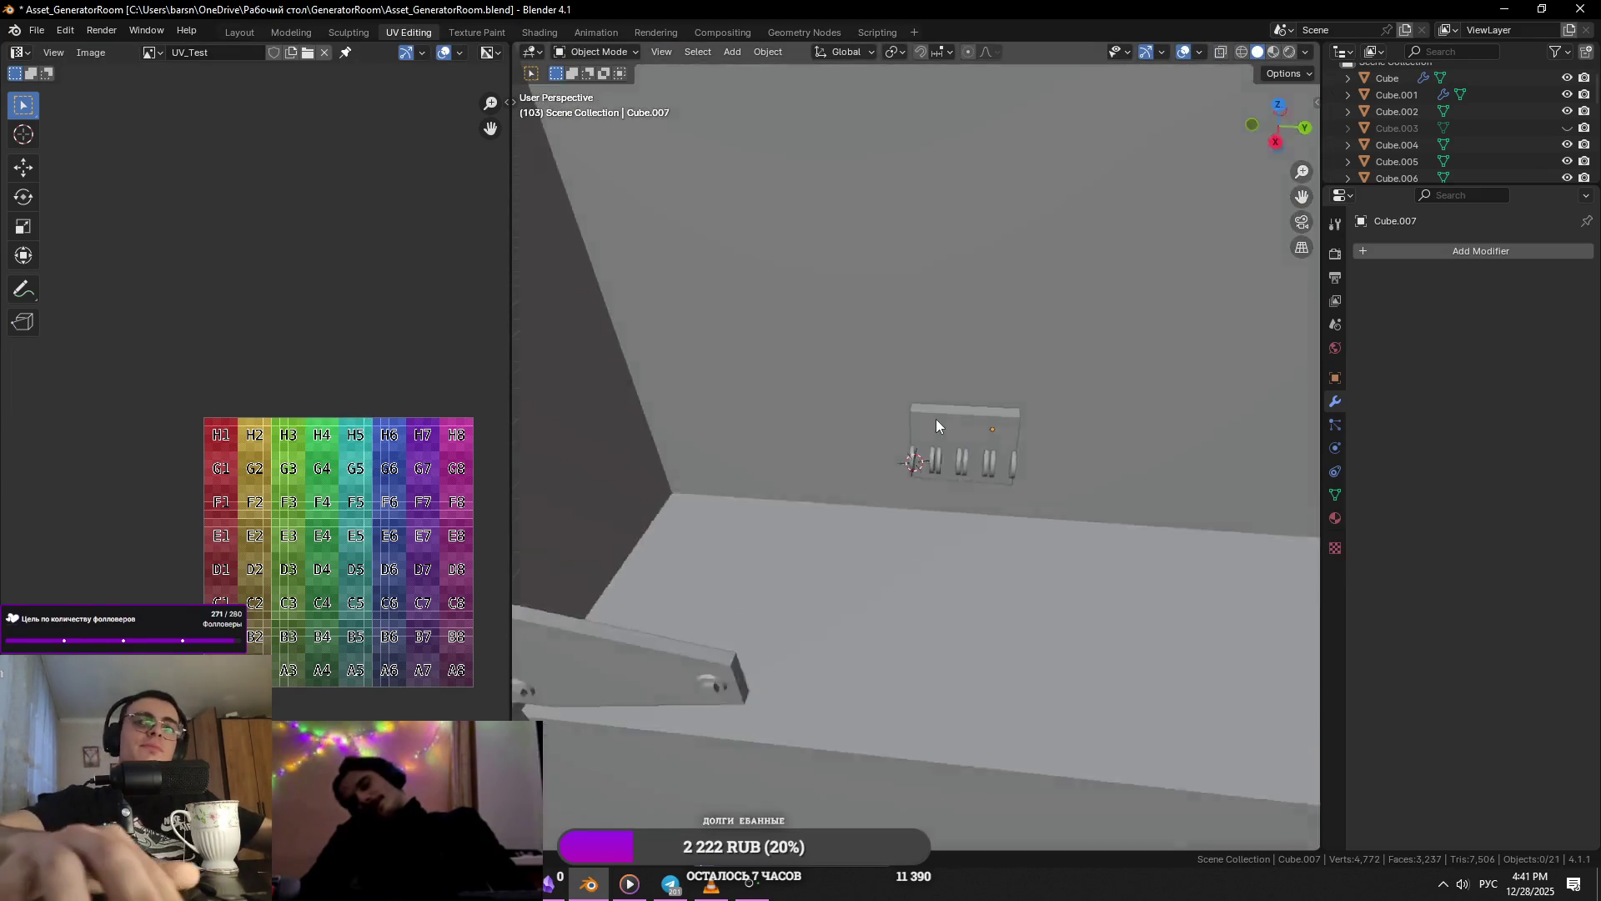
mouse_move(936, 418)
middle_mouse_down()
mouse_move(969, 367)
mouse_move(1019, 348)
mouse_move(909, 462)
mouse_move(1007, 478)
middle_mouse_up()
left_click(908, 462)
scroll(908, 462, "up", 3)
key("g")
key("z")
left_click(1009, 442)
scroll(1009, 442, "down", 3)
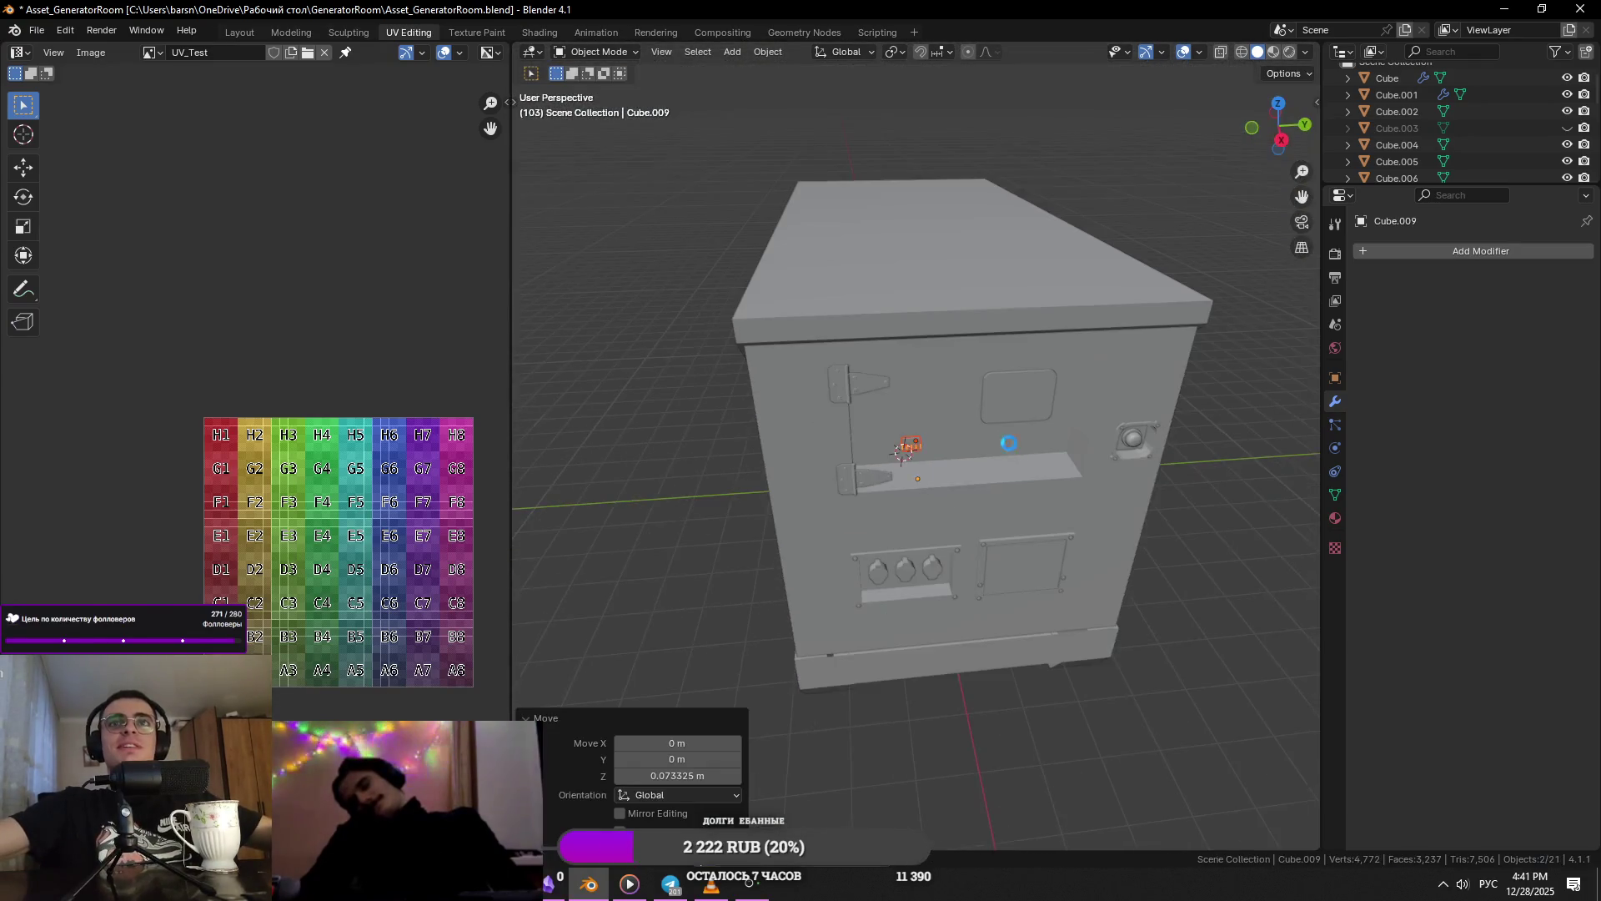
- In Edit Mode, save, enlarge the hinge part slightly and lower it a touch along Z
key("KP_Decimal")
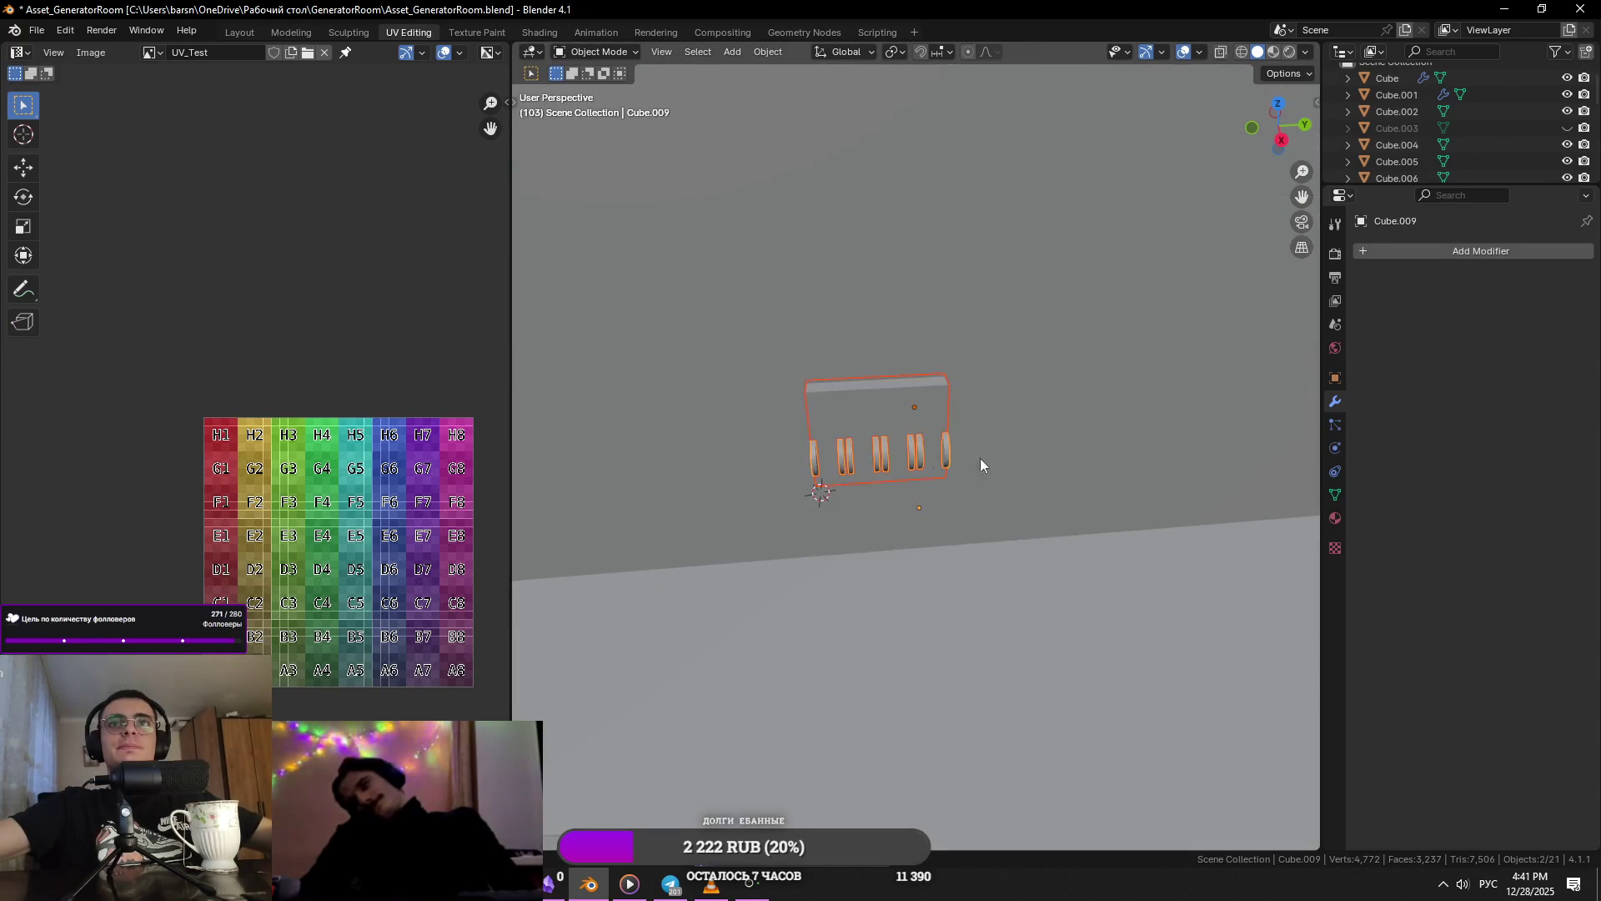
key("Tab")
key("ctrl+s")
key("s")
left_click(1070, 474)
key("g")
key("z")
left_click(1070, 504)
- Shift the hinge part along X, scale it to 1.213 and save
key("g")
key("y")
key("x")
left_click(1073, 520)
key("s")
left_click(1105, 546)
scroll(1075, 506, "down", 5)
key("ctrl+s")
key("KP_Decimal")
middle_click_drag(1075, 506, 976, 525)
- Nudge the hinge part slightly along X, then isolate it in local view for editing
key("g")
key("x")
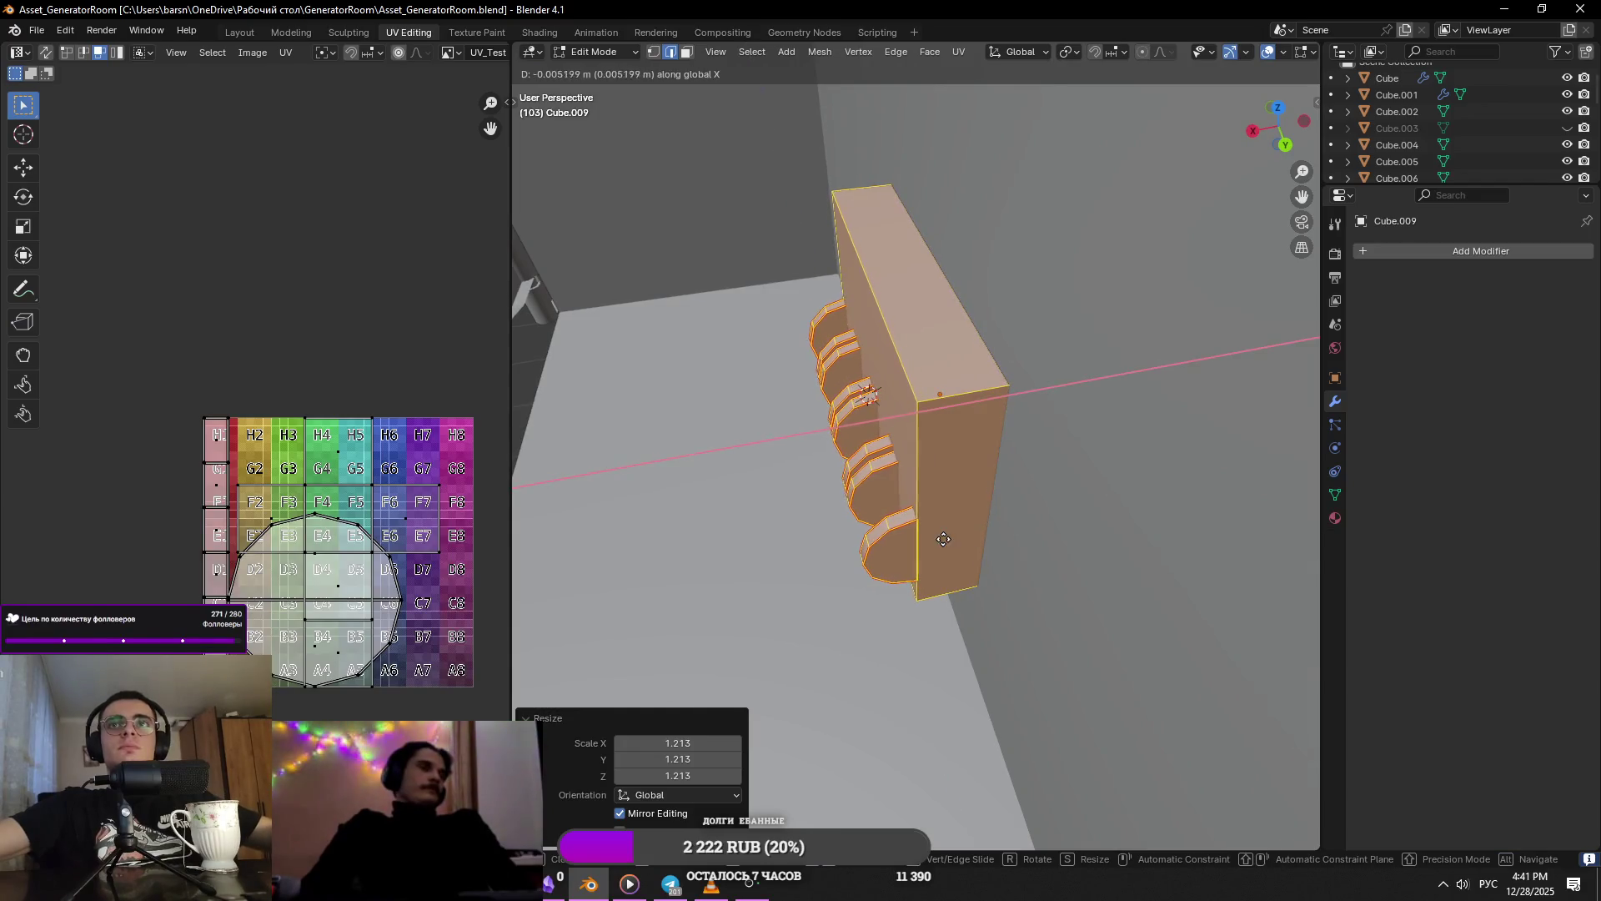
left_click(967, 522)
key("Tab")
key("KP_Divide")
key("Tab")
- In face select, pick a fin face and add the left fin's side face
key("3")
left_click(948, 504)
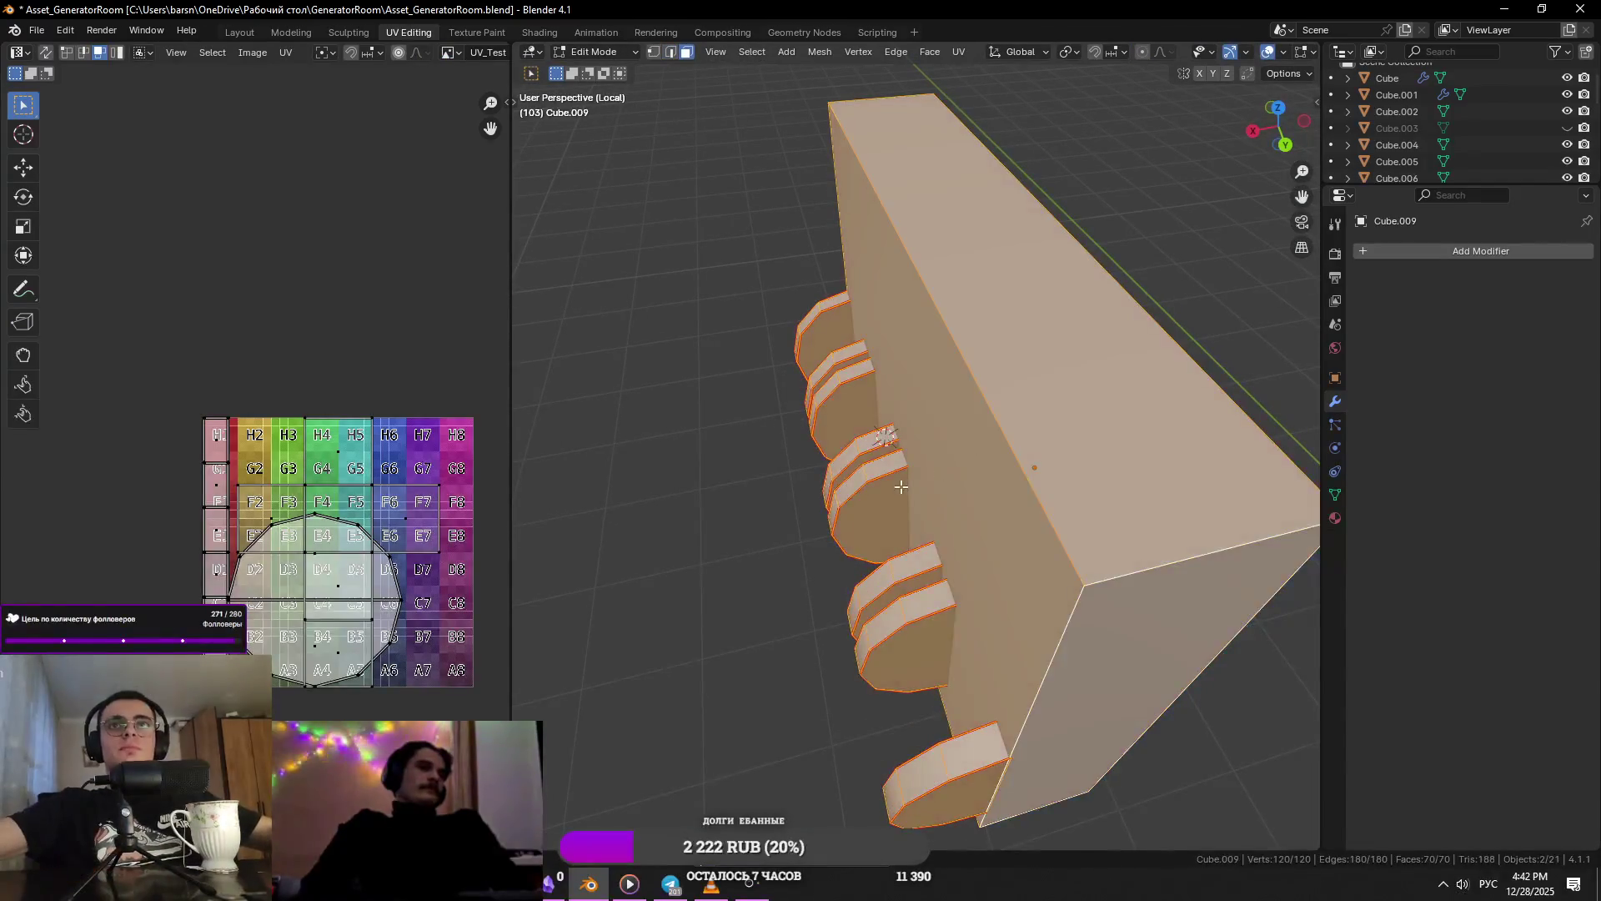
middle_click_drag(948, 504, 821, 423)
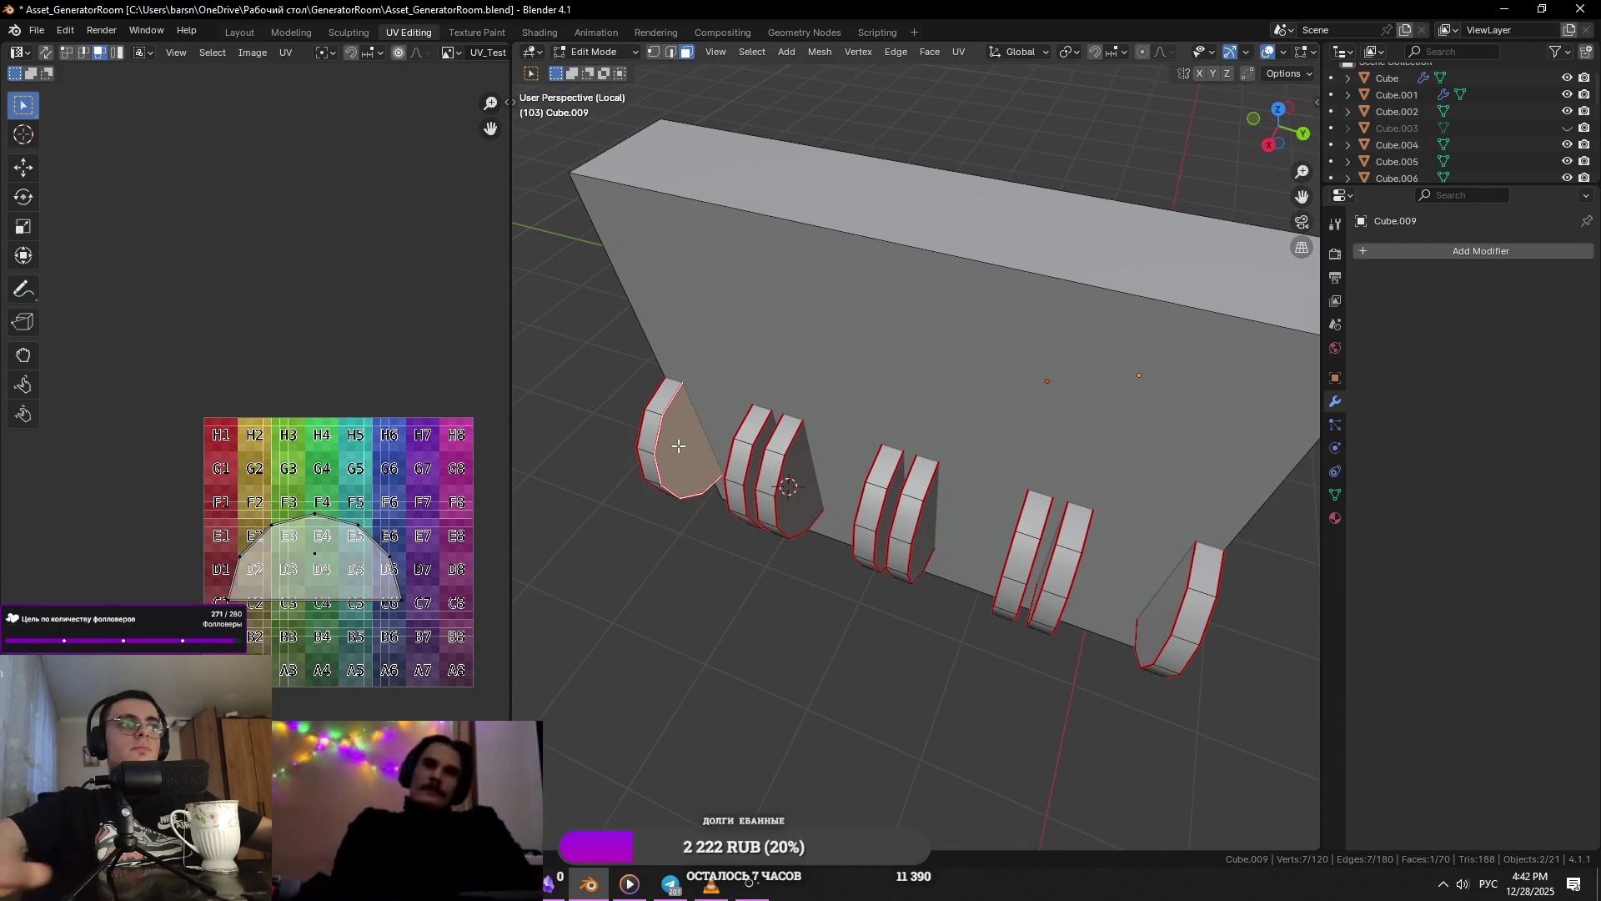
scroll(678, 446, "up", 5)
mouse_move(678, 446)
middle_mouse_down()
mouse_move(843, 332)
mouse_move(1051, 392)
middle_mouse_up()
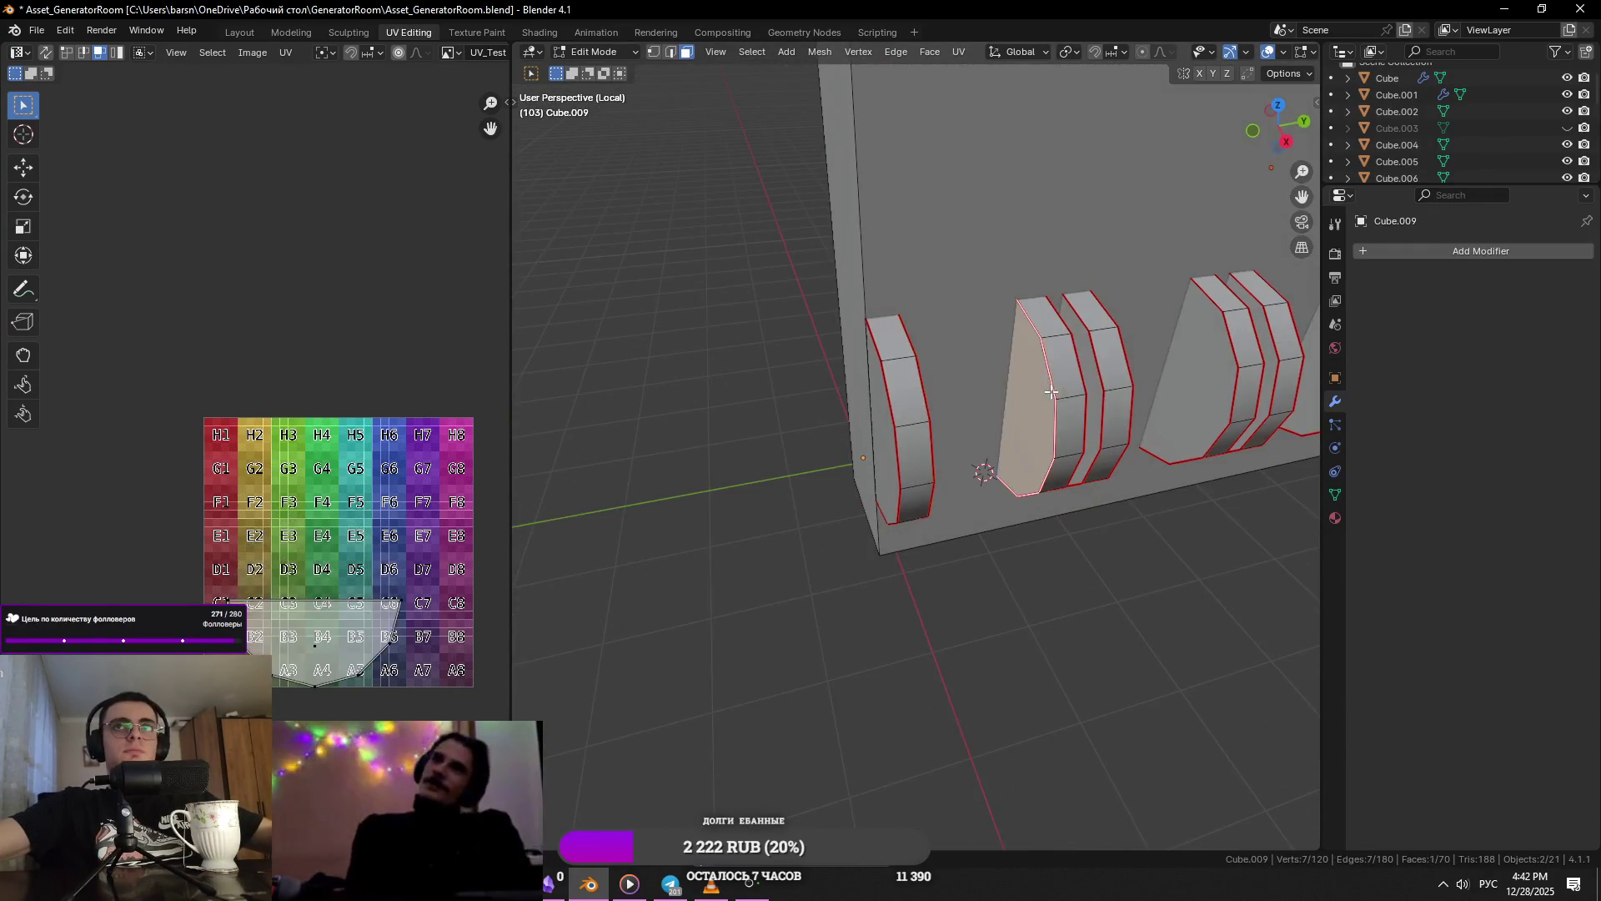
scroll(1051, 392, "down", 5)
left_click(907, 405, "shift")
- Reselect one left-fin face plus another fin face and frame them
key("KP_6")
key("KP_6")
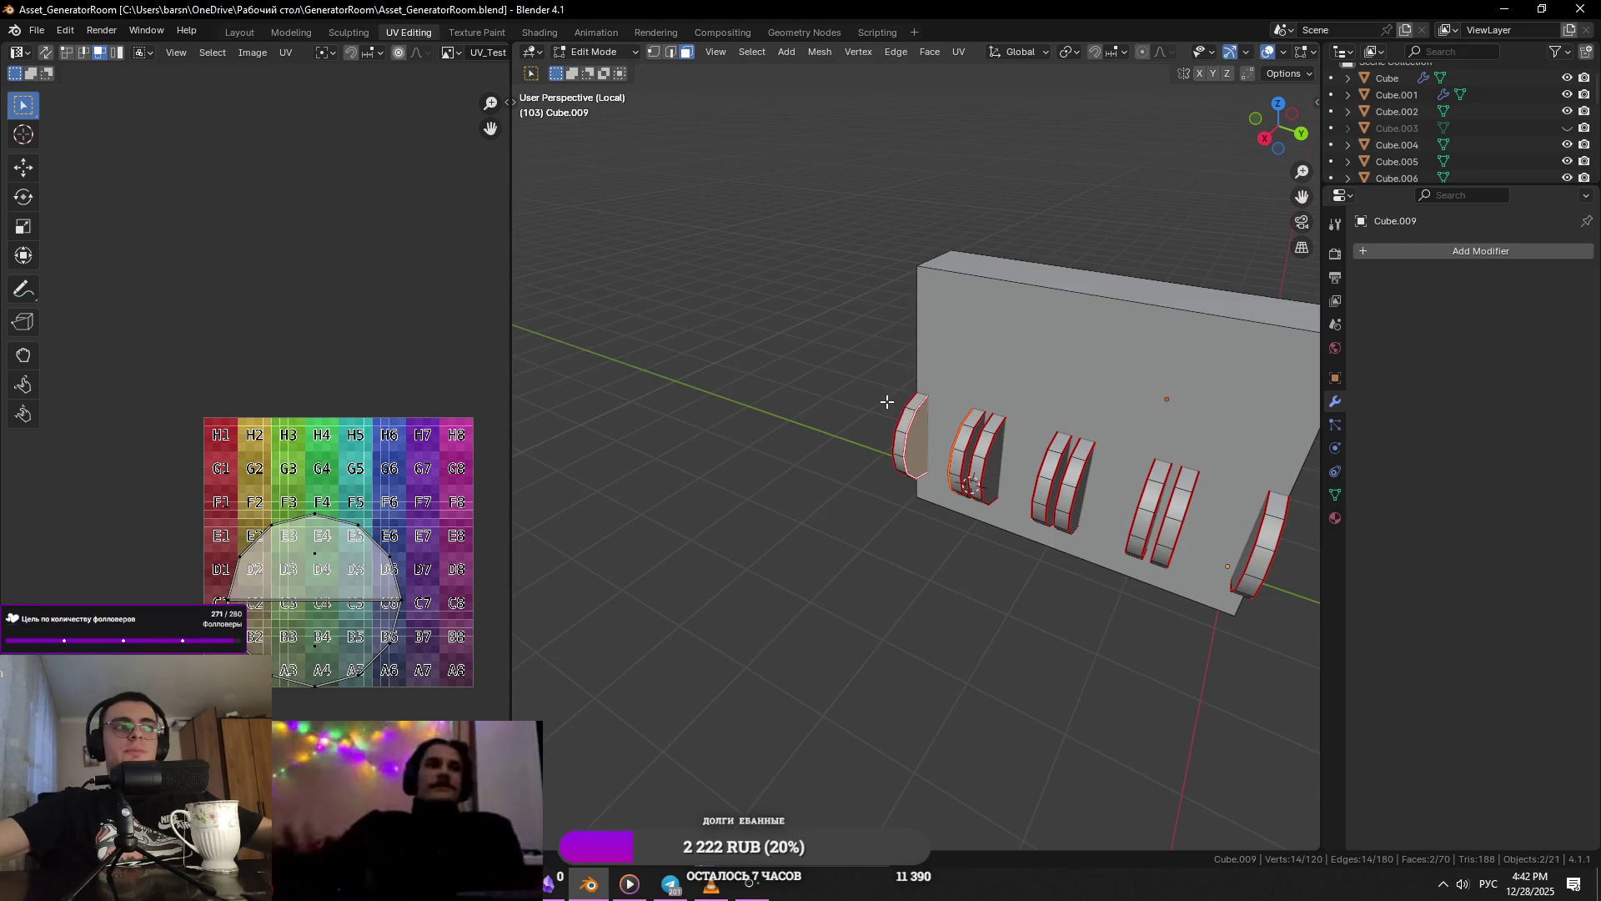
left_click(886, 401)
middle_click_drag(887, 402, 914, 447)
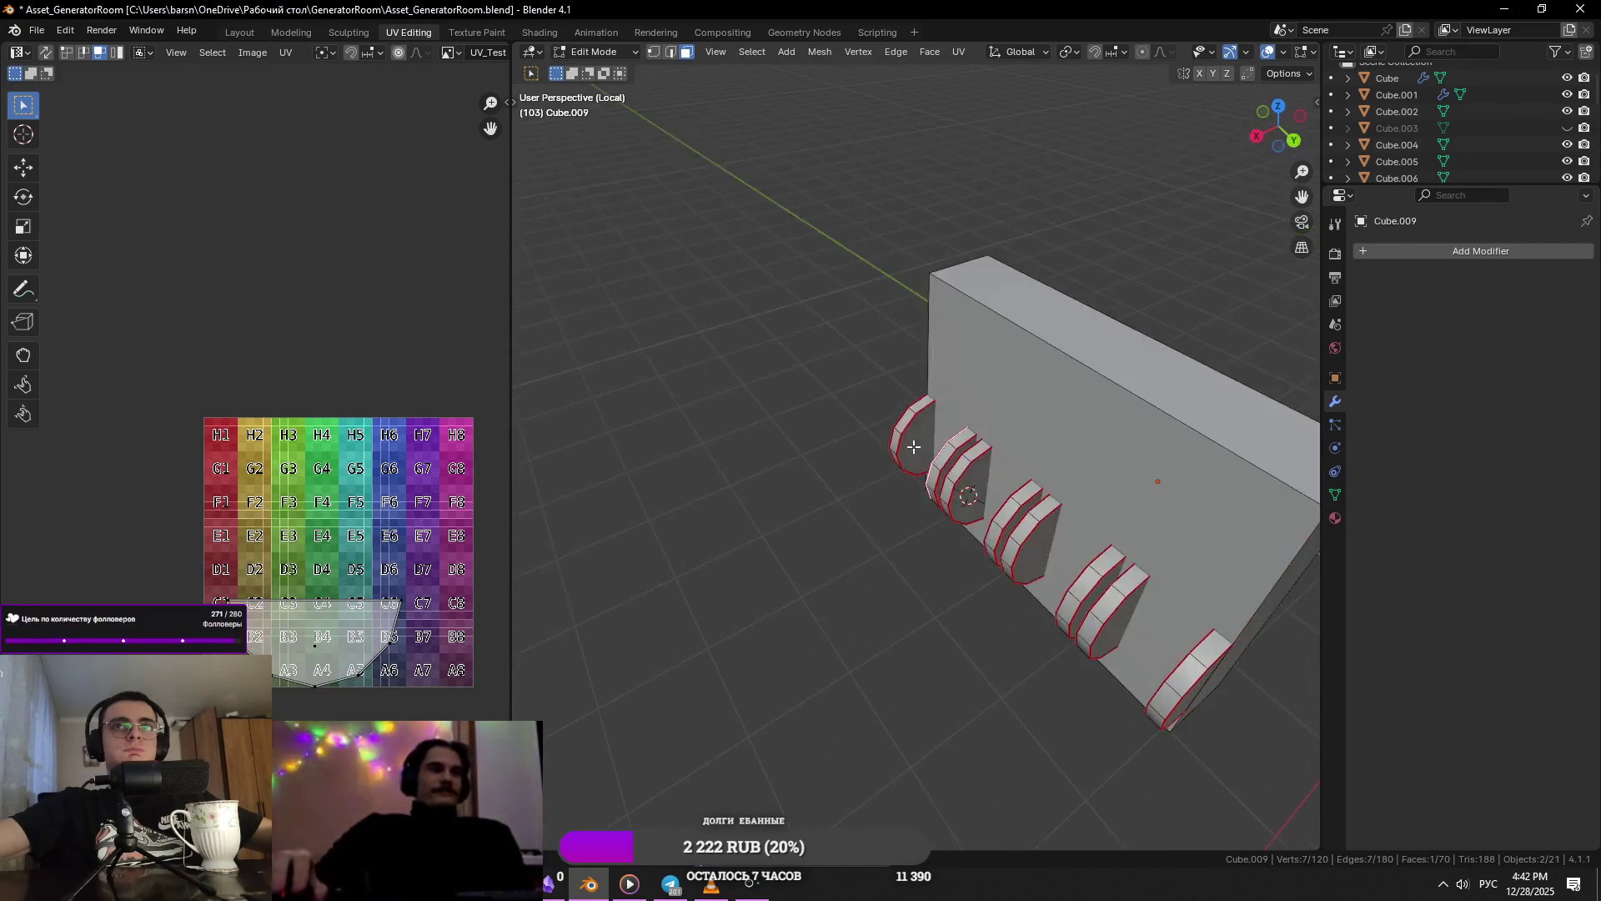
left_click(914, 447, "shift")
key("KP_Decimal")
scroll(884, 451, "down", 6)
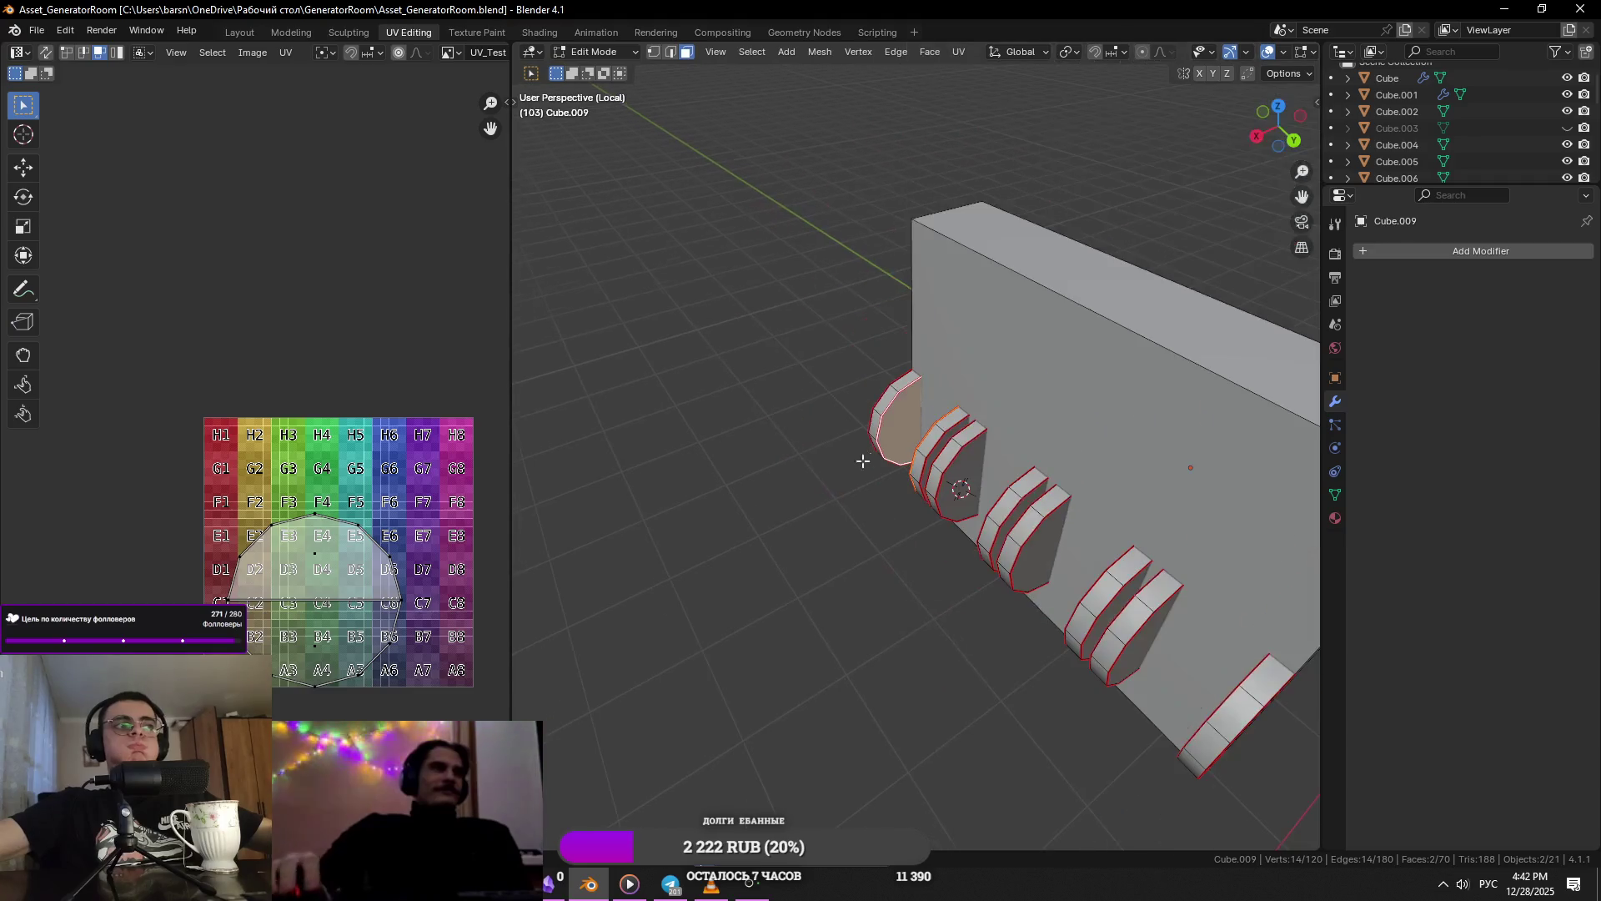
scroll(871, 506, "up", 5)
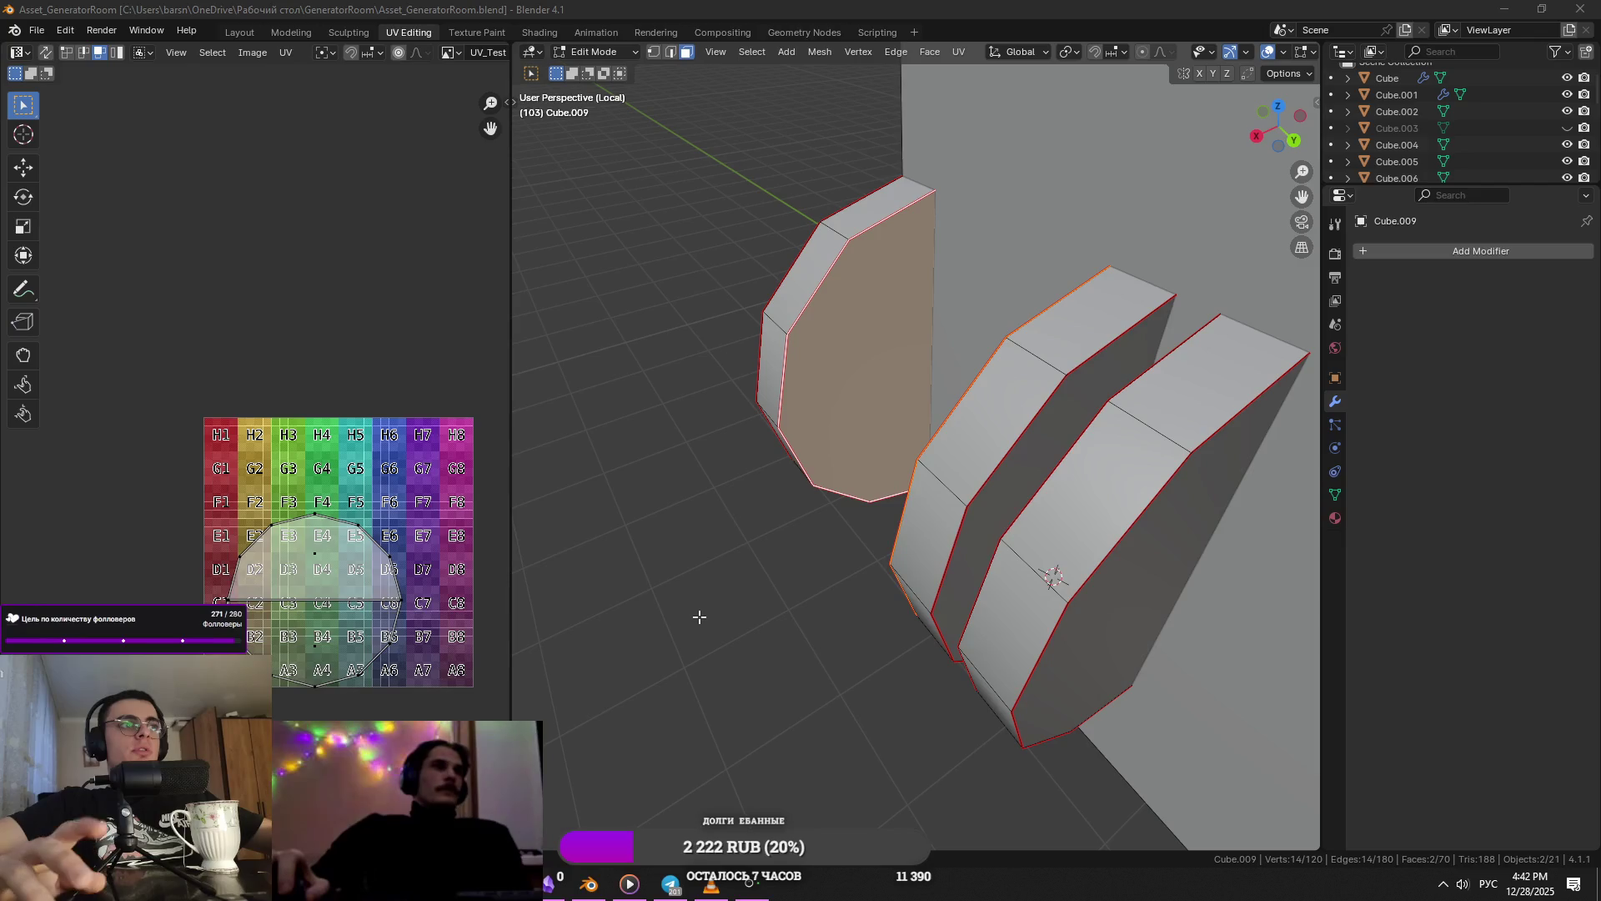
- Select the middle fin's inner face and the left fin's side face, then bring up the Add menu
mouse_move(699, 616)
middle_mouse_down()
mouse_move(847, 525)
mouse_move(868, 560)
mouse_move(892, 500)
mouse_move(1109, 350)
mouse_move(943, 408)
middle_mouse_up()
left_click(898, 490)
scroll(897, 494, "up", 2)
left_click(1045, 380)
left_click(932, 414, "shift")
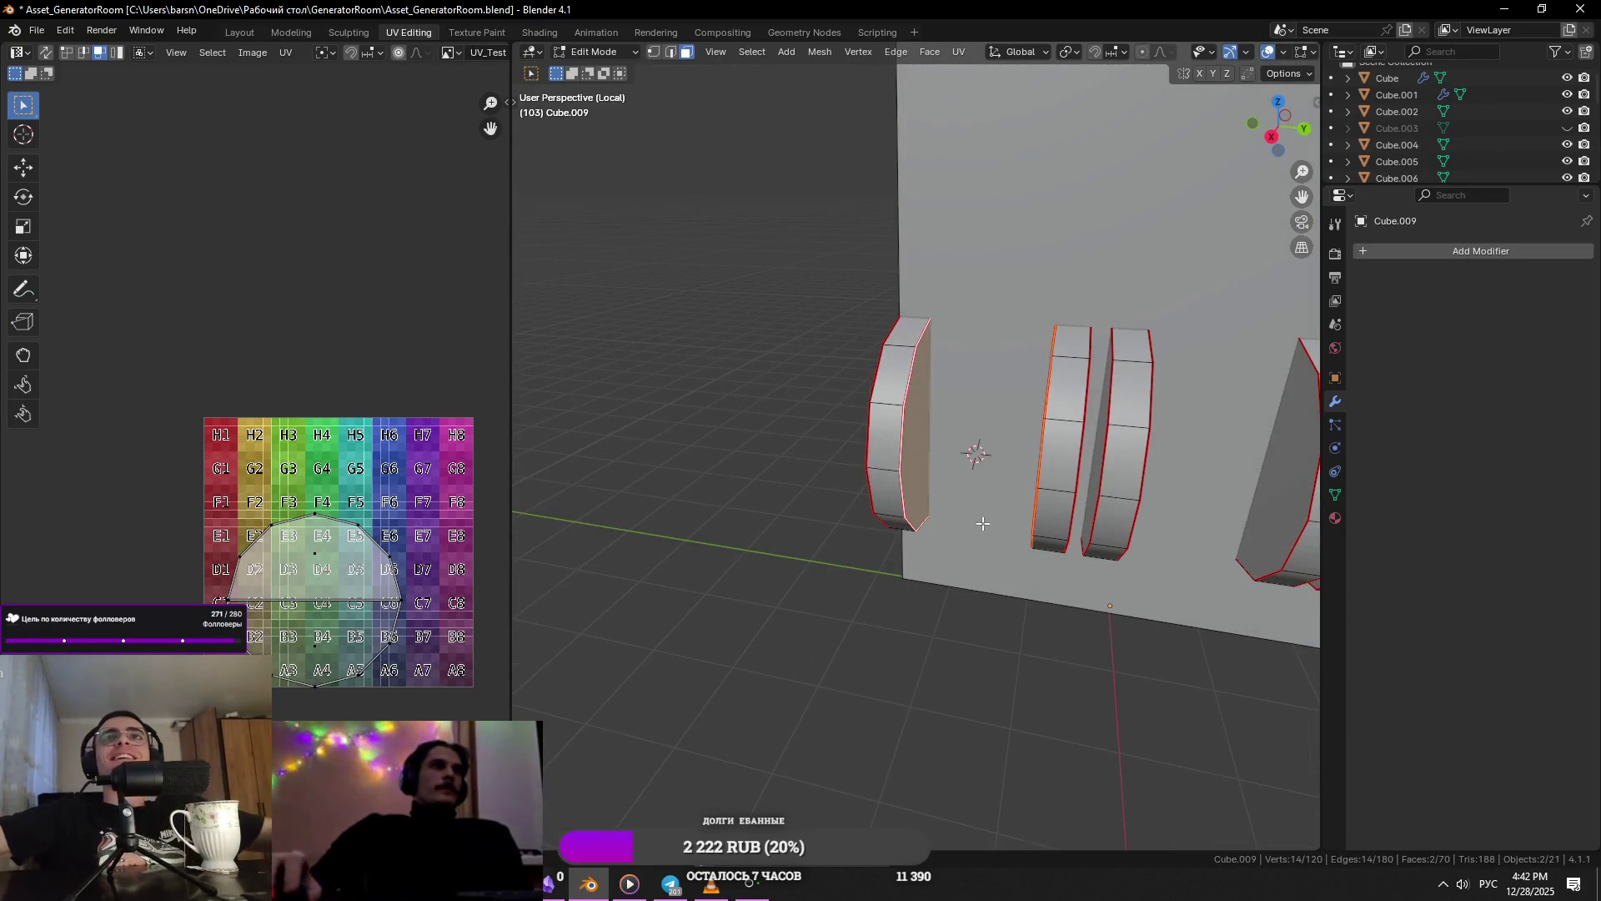
key("Tab")
key("shift+a")
- Add a cylinder, scale it to 0.373 and rotate it 90° on X to lie sideways
mouse_move(983, 522)
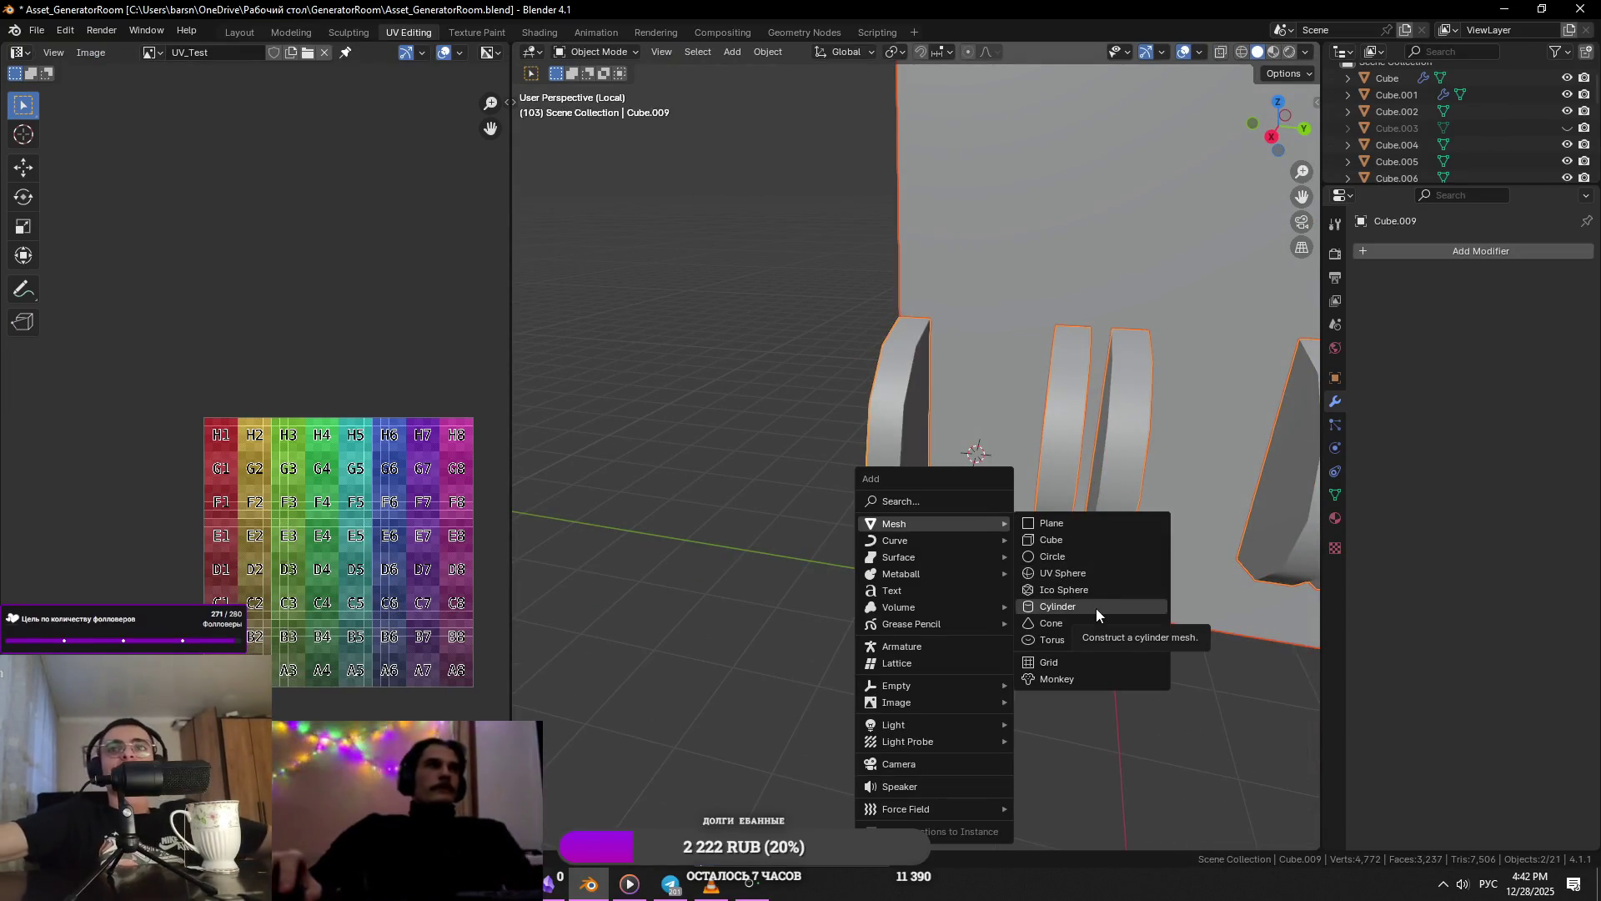
left_click(1096, 608)
key("s")
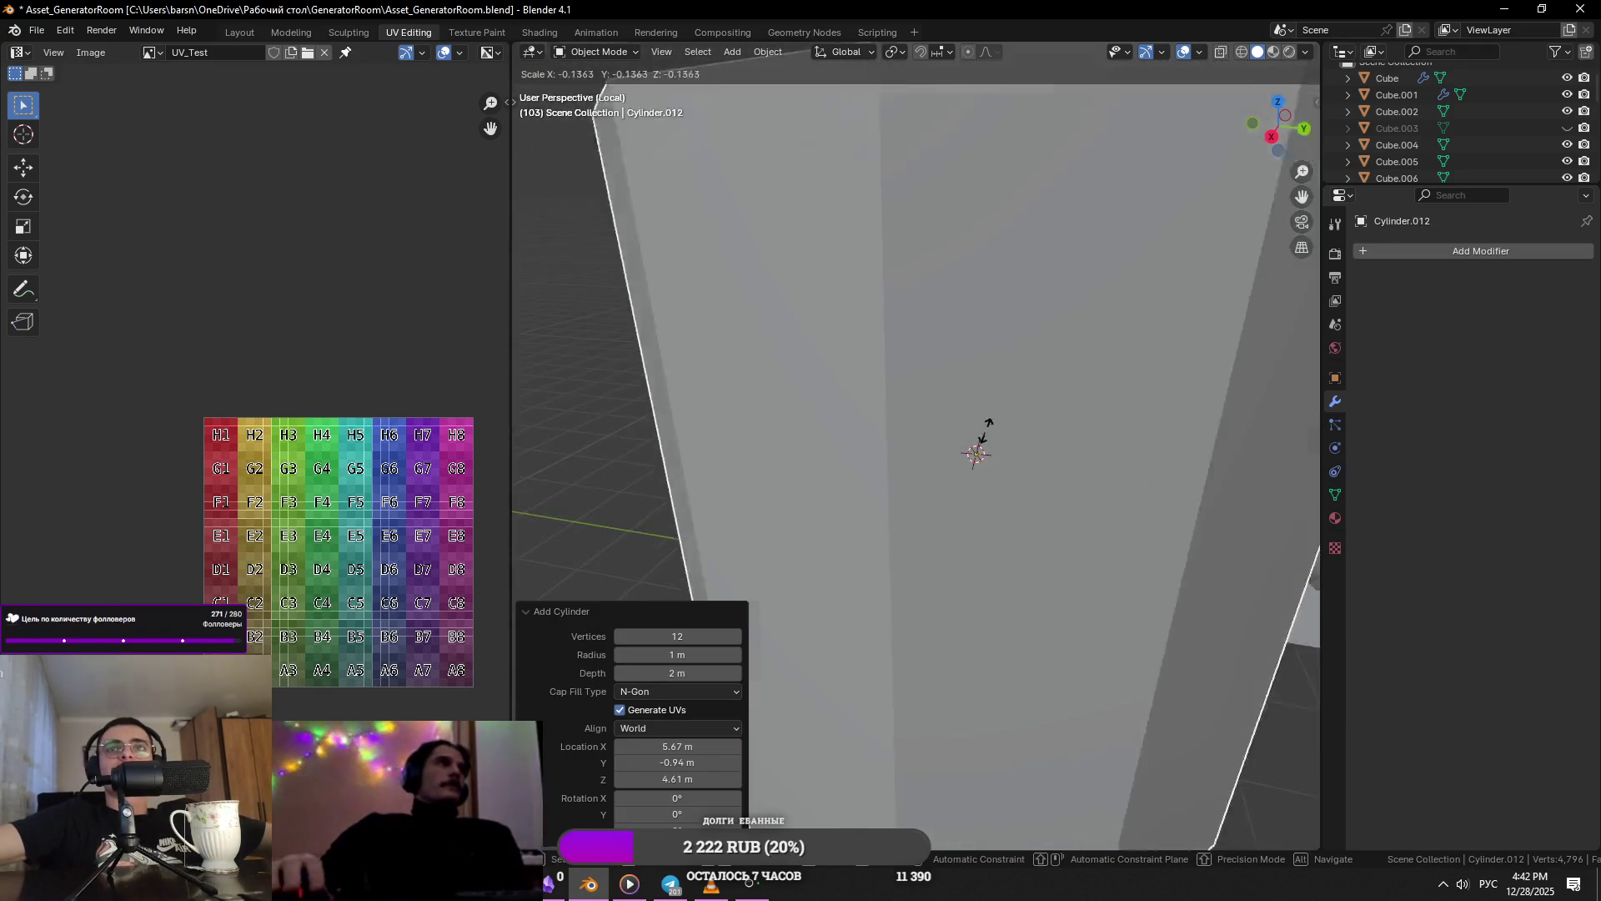
left_click(1089, 420)
key("x")
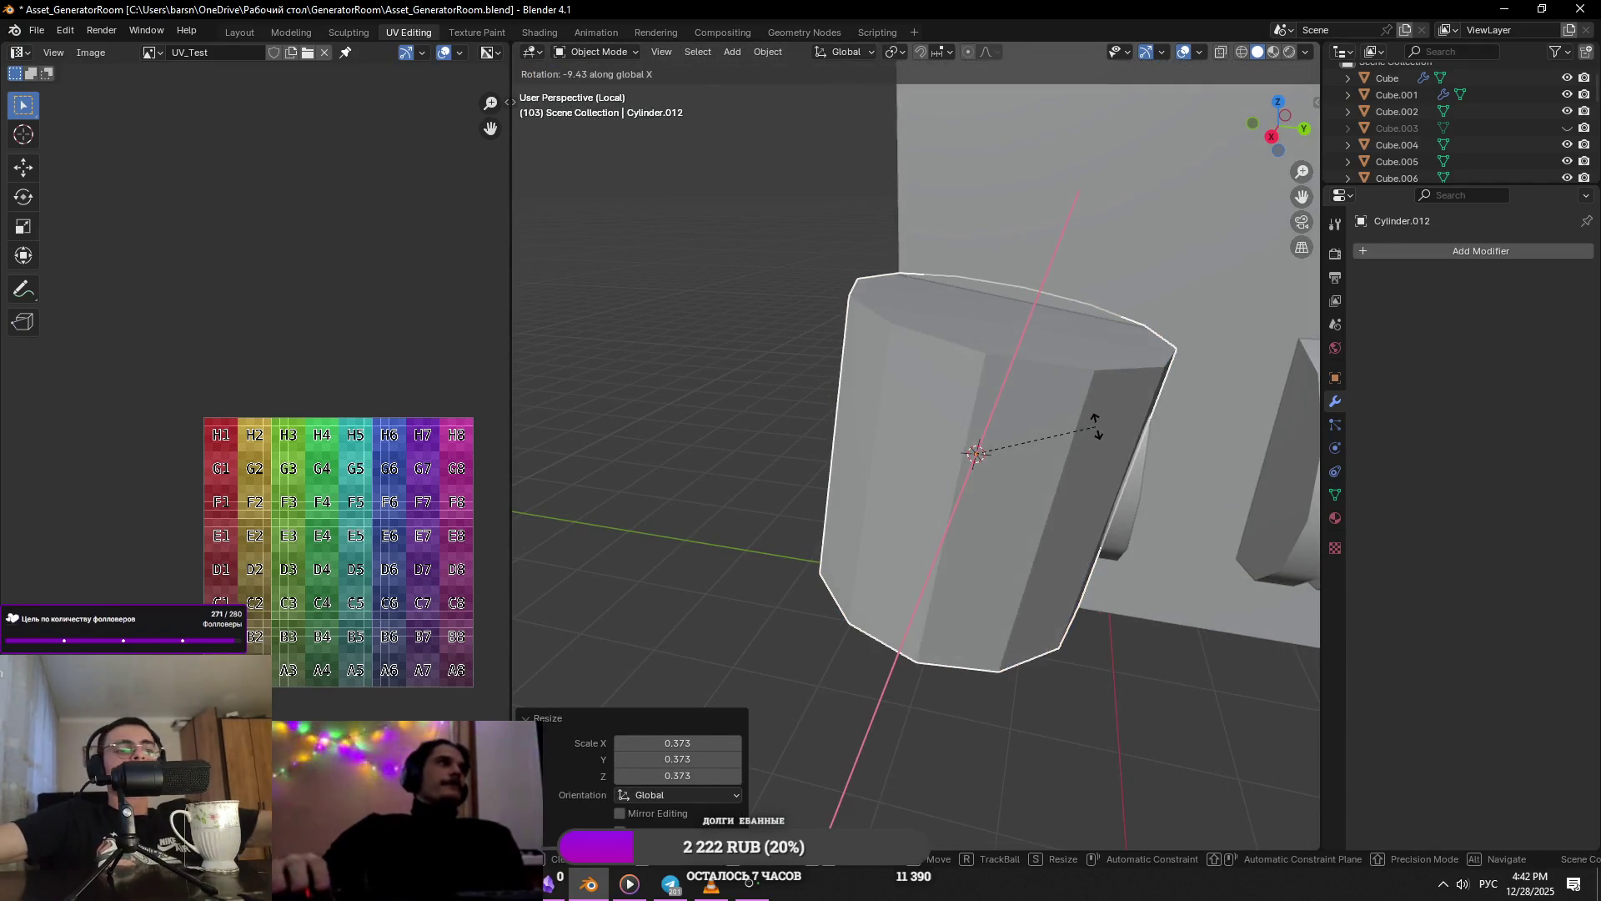
key("9")
key("0")
key("Return")
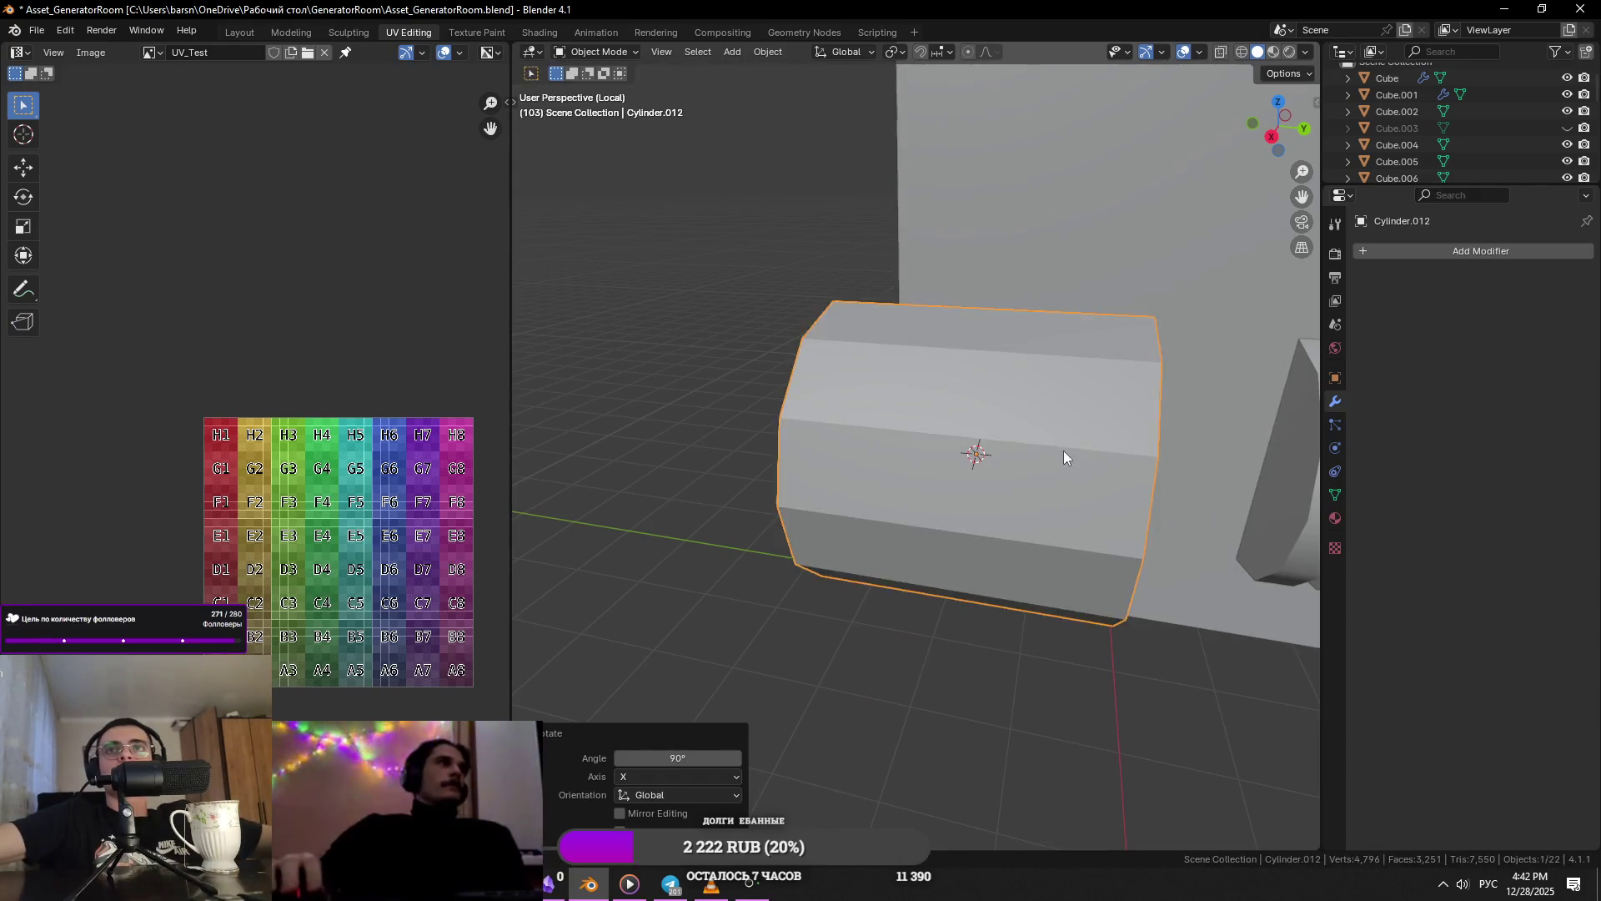
- Shrink the cylinder further, narrow it along Y and nudge it along X between the fins
scroll(1063, 450, "down", 3)
left_click(1063, 478)
middle_click_drag(1007, 574, 1103, 592)
key("s")
key("x")
key("y")
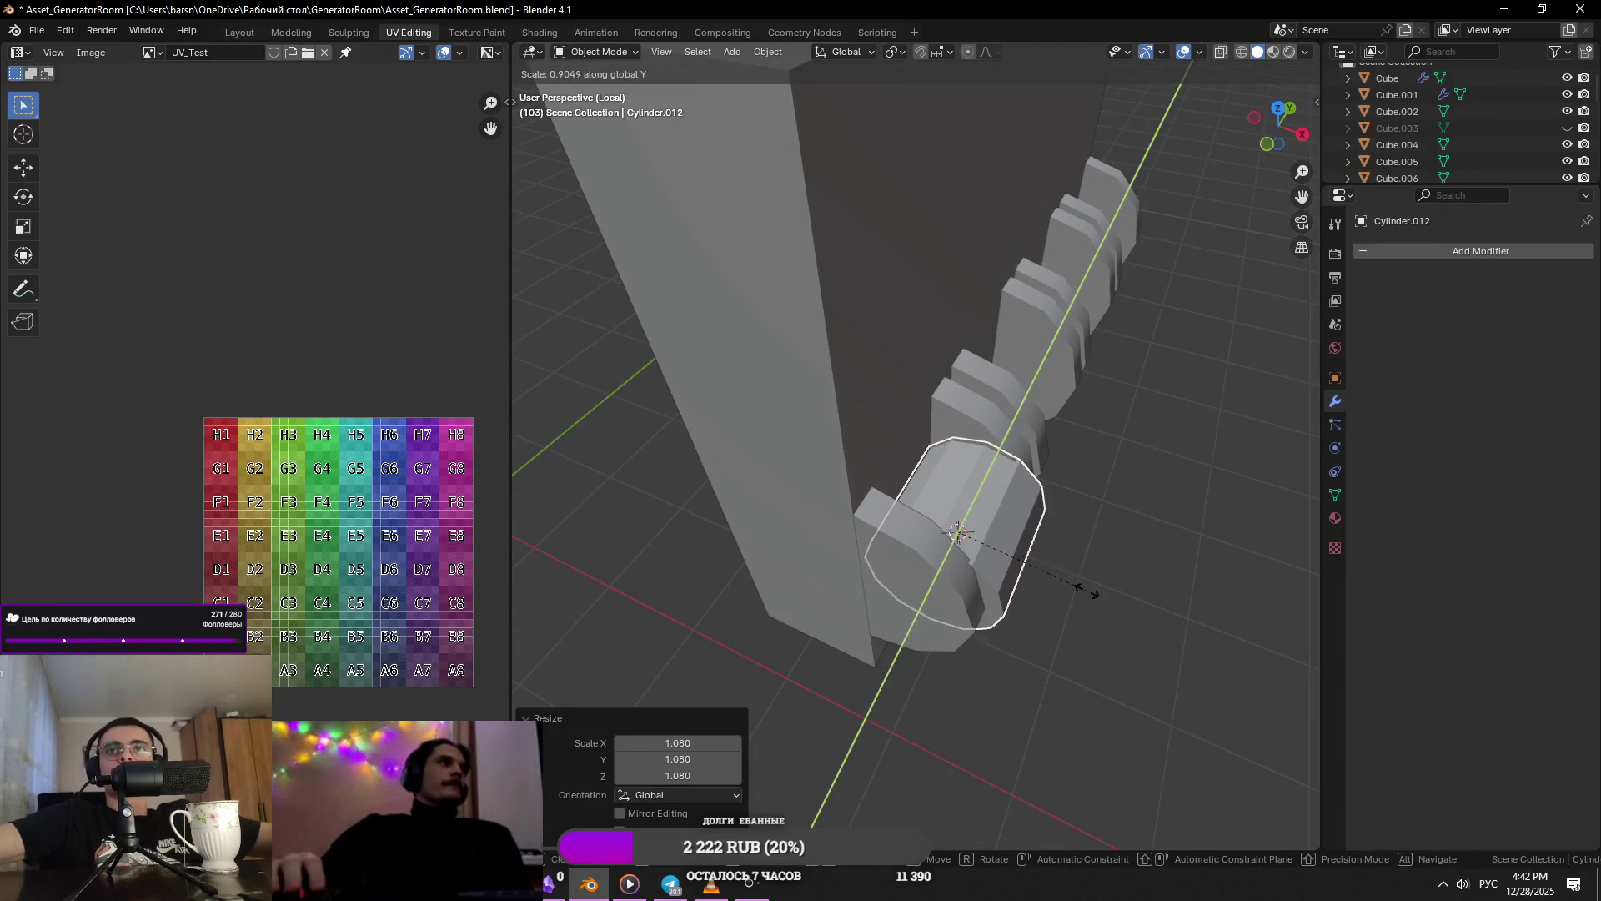
left_click(1064, 617)
key("g")
key("x")
left_click(1057, 613)
mouse_move(1058, 618)
middle_mouse_down()
mouse_move(1097, 600)
mouse_move(1028, 590)
middle_mouse_up()
- In Edit Mode, stretch the cylinder along X to reach the neighbouring fins and select two side faces
key("Tab")
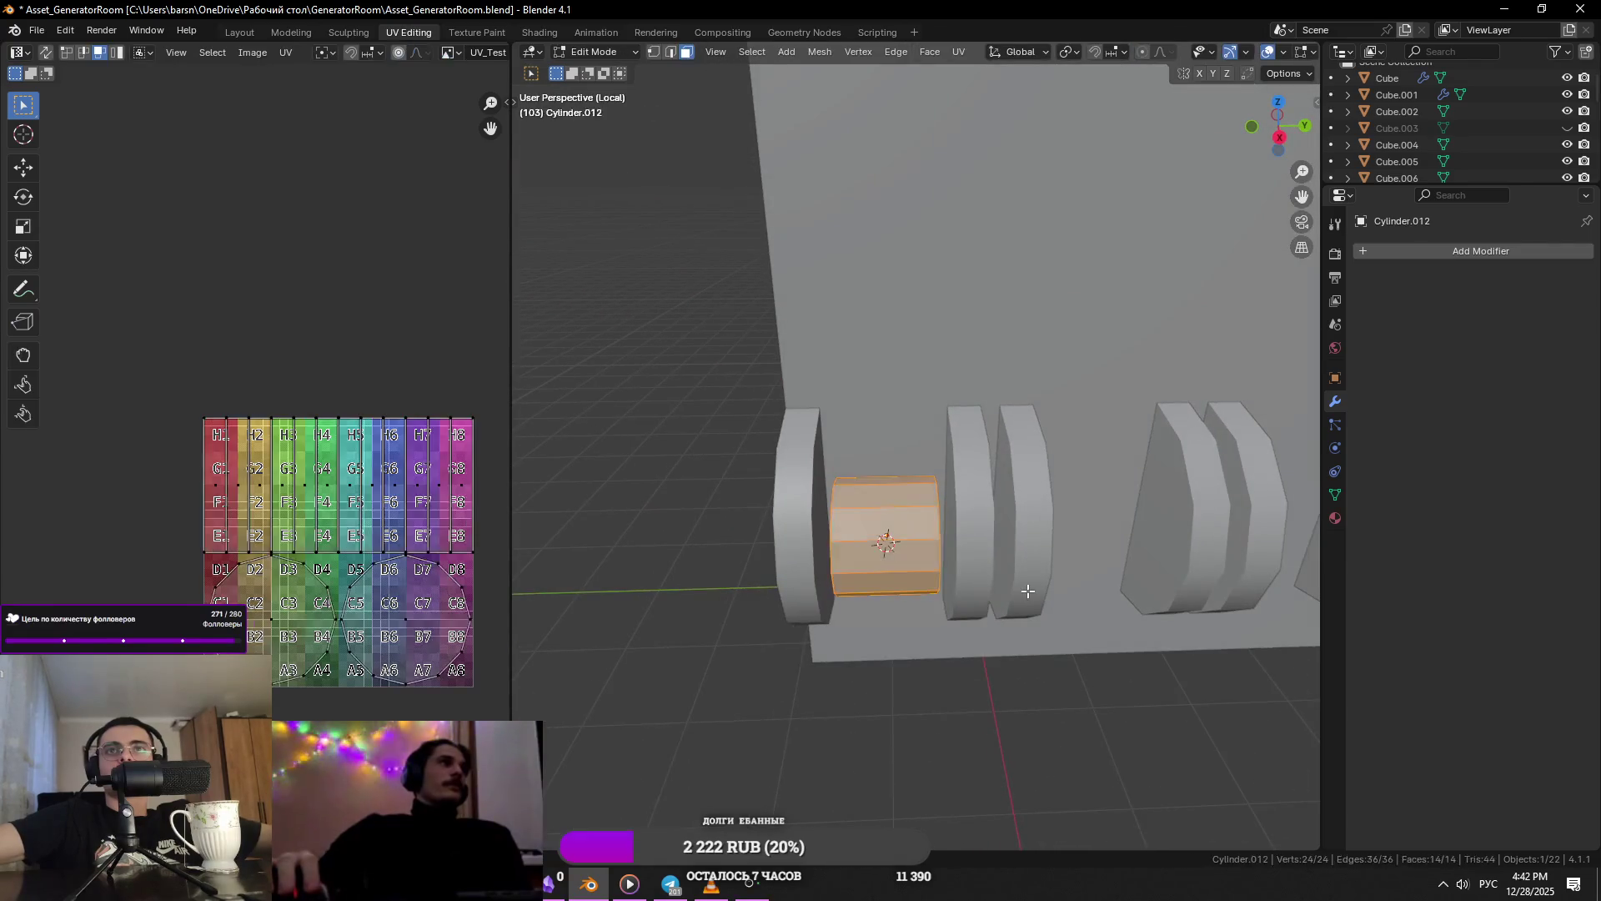
key("s")
key("x")
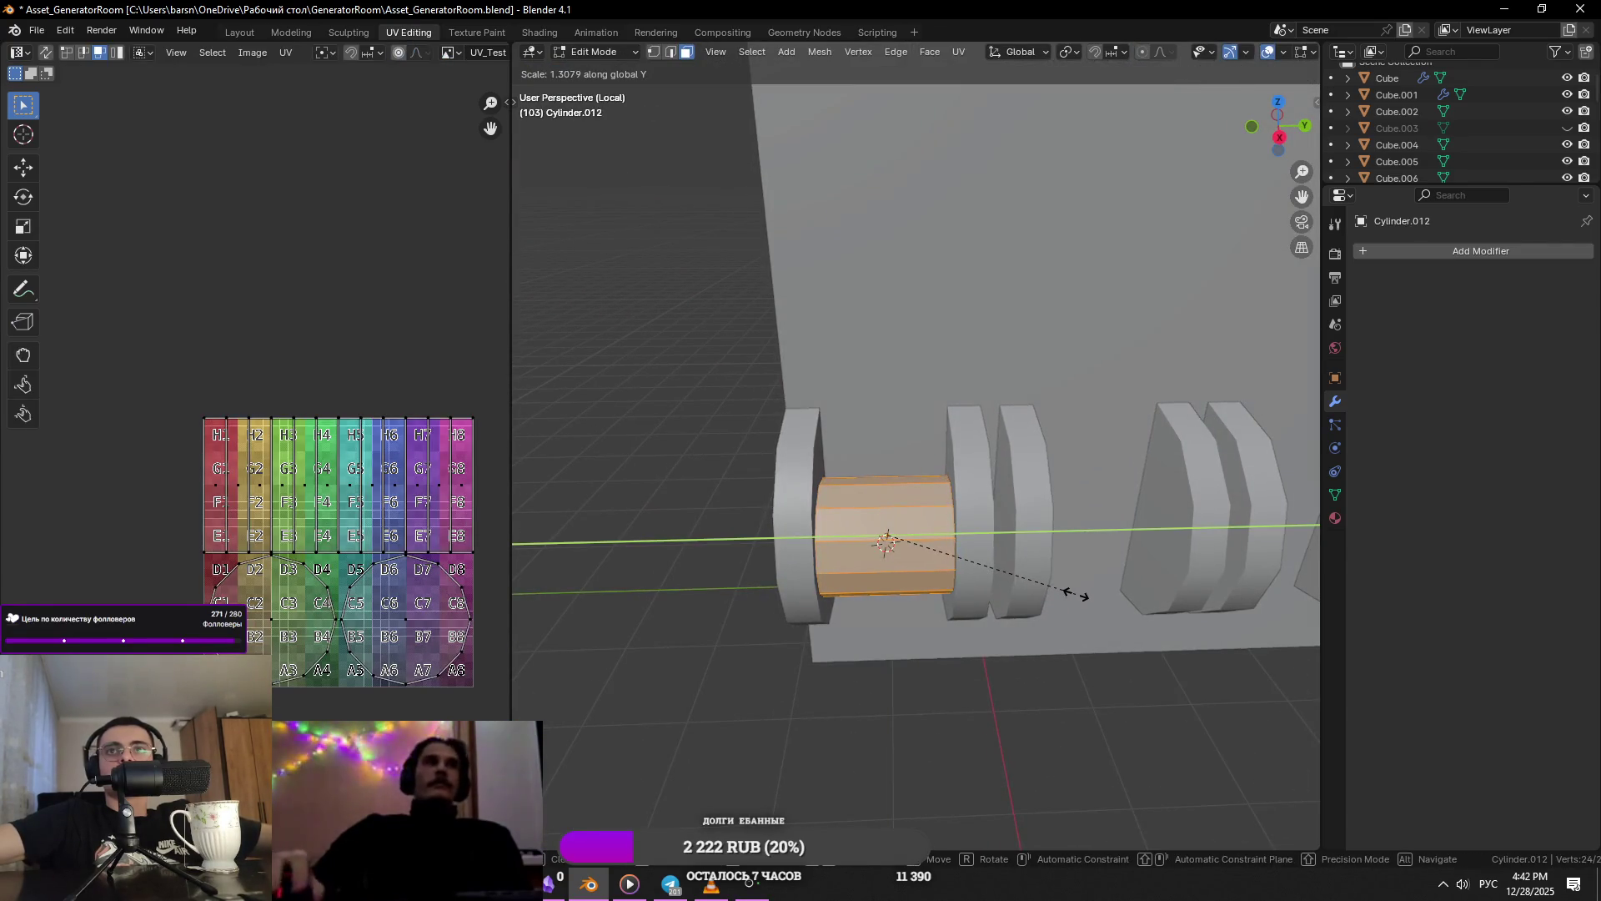
left_click(1076, 594)
middle_click_drag(1076, 594, 1035, 587)
left_click(905, 500)
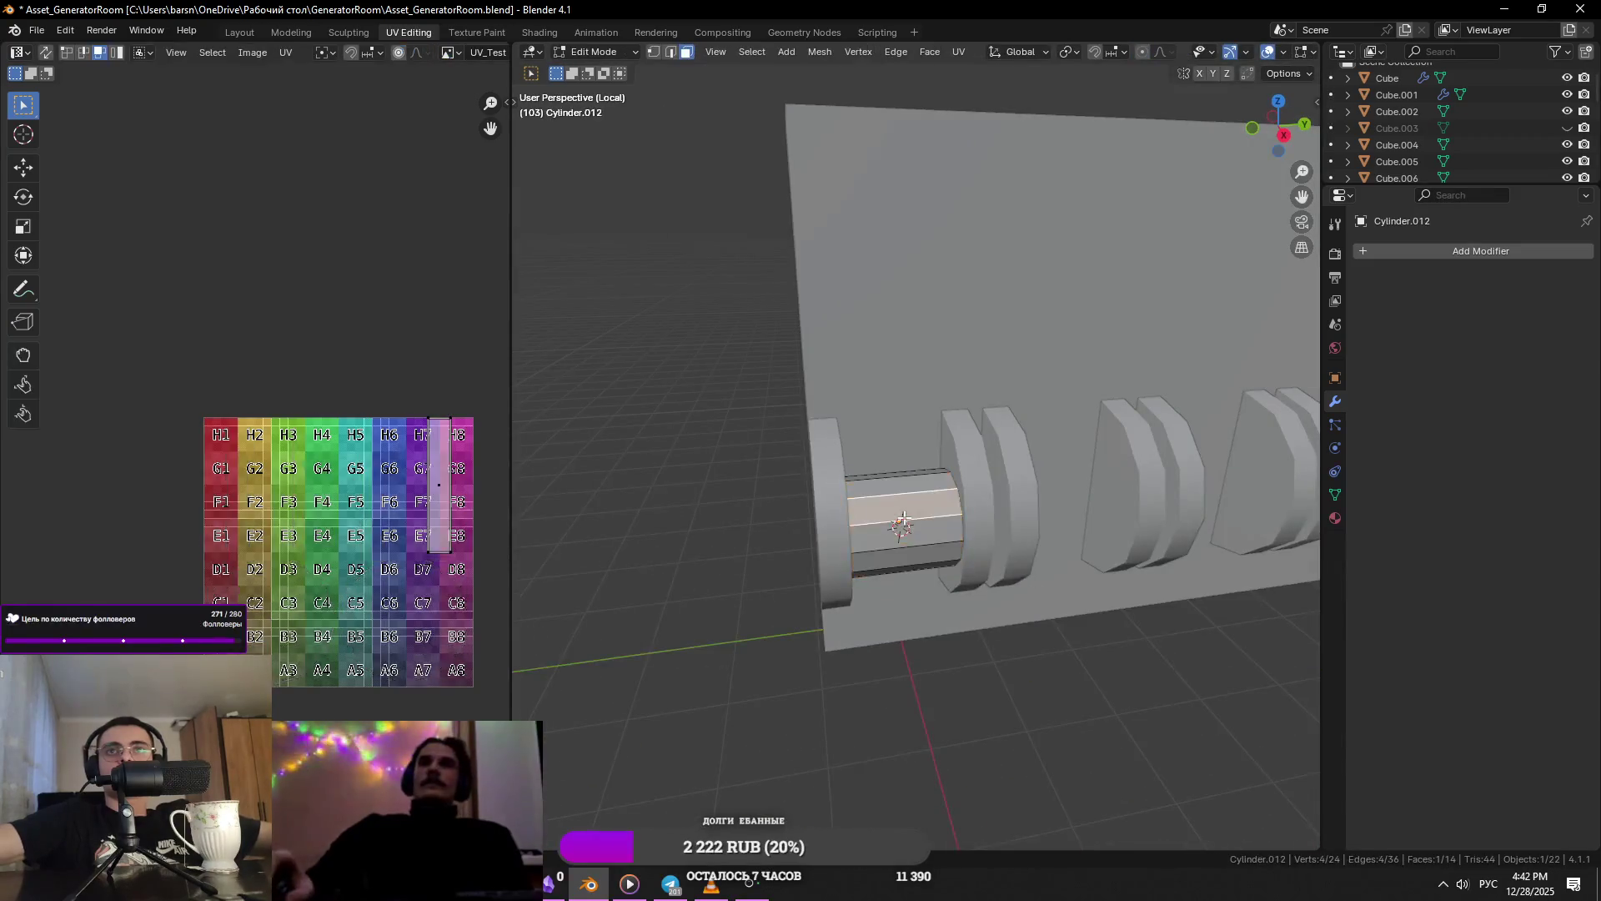
middle_click_drag(903, 521, 876, 496)
left_click(871, 491)
scroll(883, 485, "up", 5)
scroll(884, 492, "down", 6)
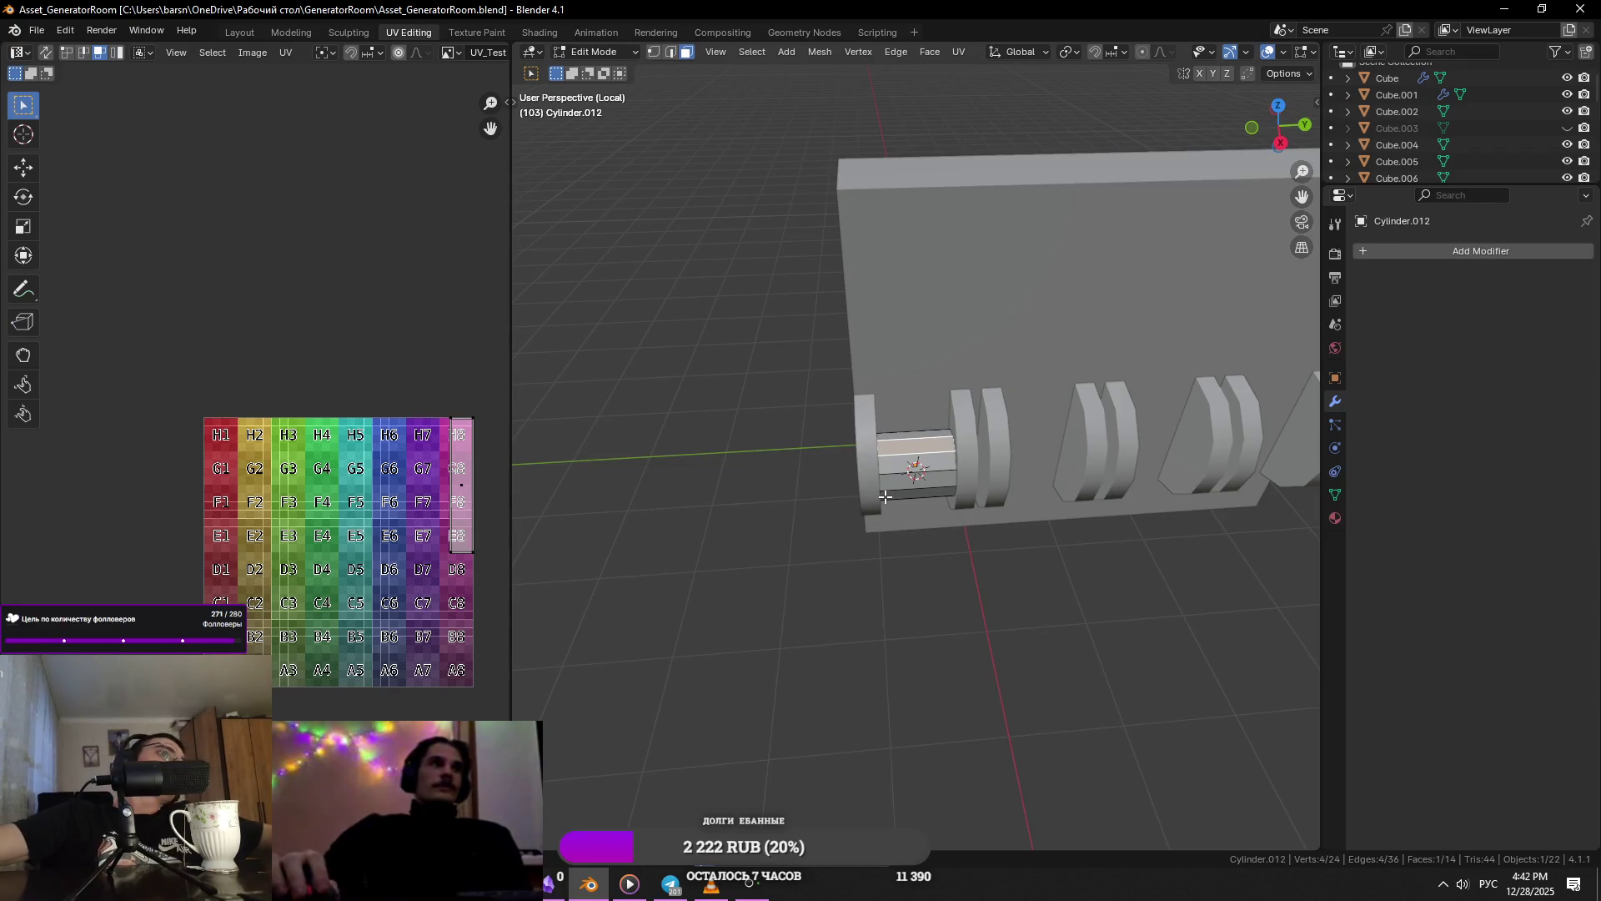
scroll(1040, 407, "up", 1)
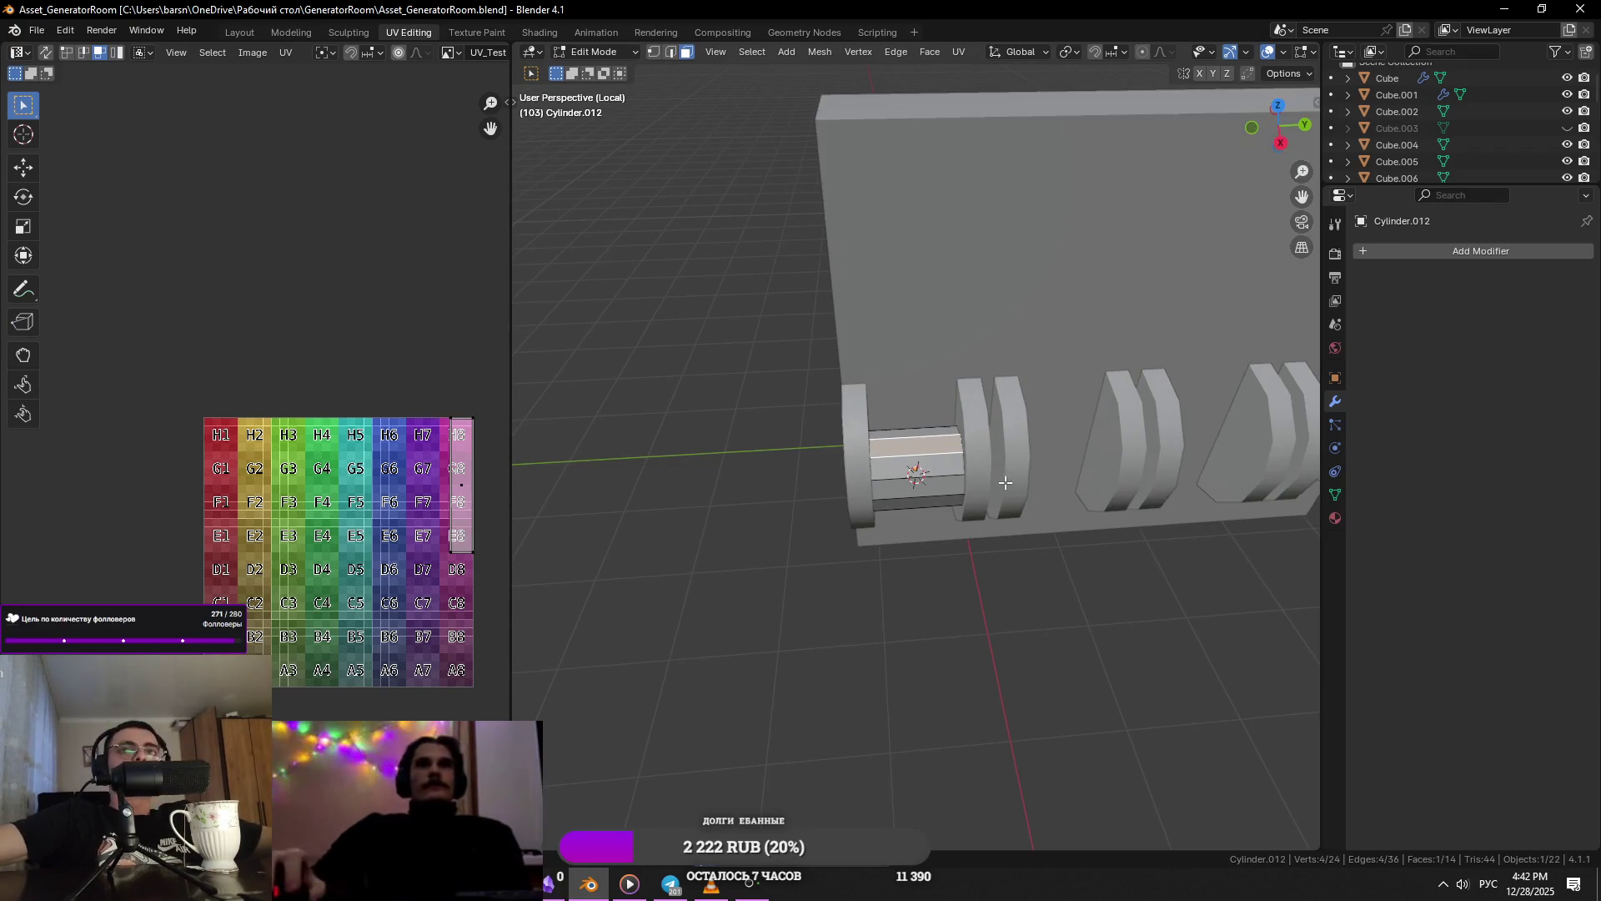
- Apply Shade Smooth by Angle to the cylinder
key("Tab")
right_click(952, 482)
left_click(952, 482)
scroll(972, 483, "up", 3)
mouse_move(973, 484)
middle_mouse_down()
mouse_move(924, 416)
mouse_move(948, 506)
middle_mouse_up()
- Extrude the selected side faces about 0.07 m along their normals into a short tab
key("Tab")
left_click(865, 474, "shift")
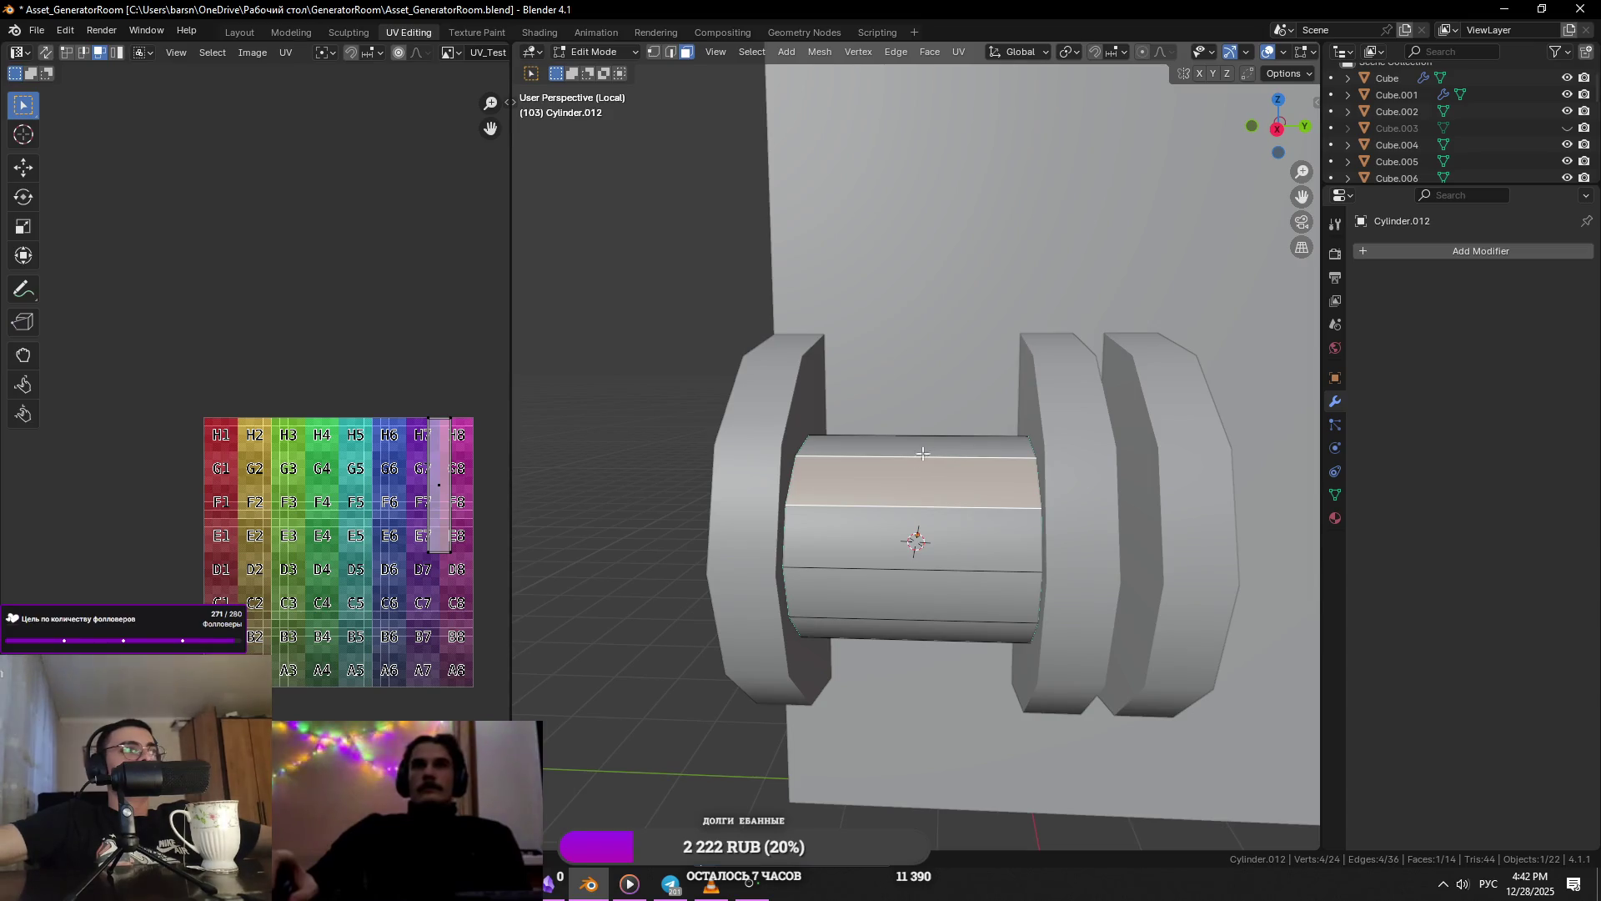
left_click(905, 518, "shift")
mouse_move(905, 518)
middle_mouse_down()
mouse_move(961, 461)
mouse_move(1001, 450)
middle_mouse_up()
key("e")
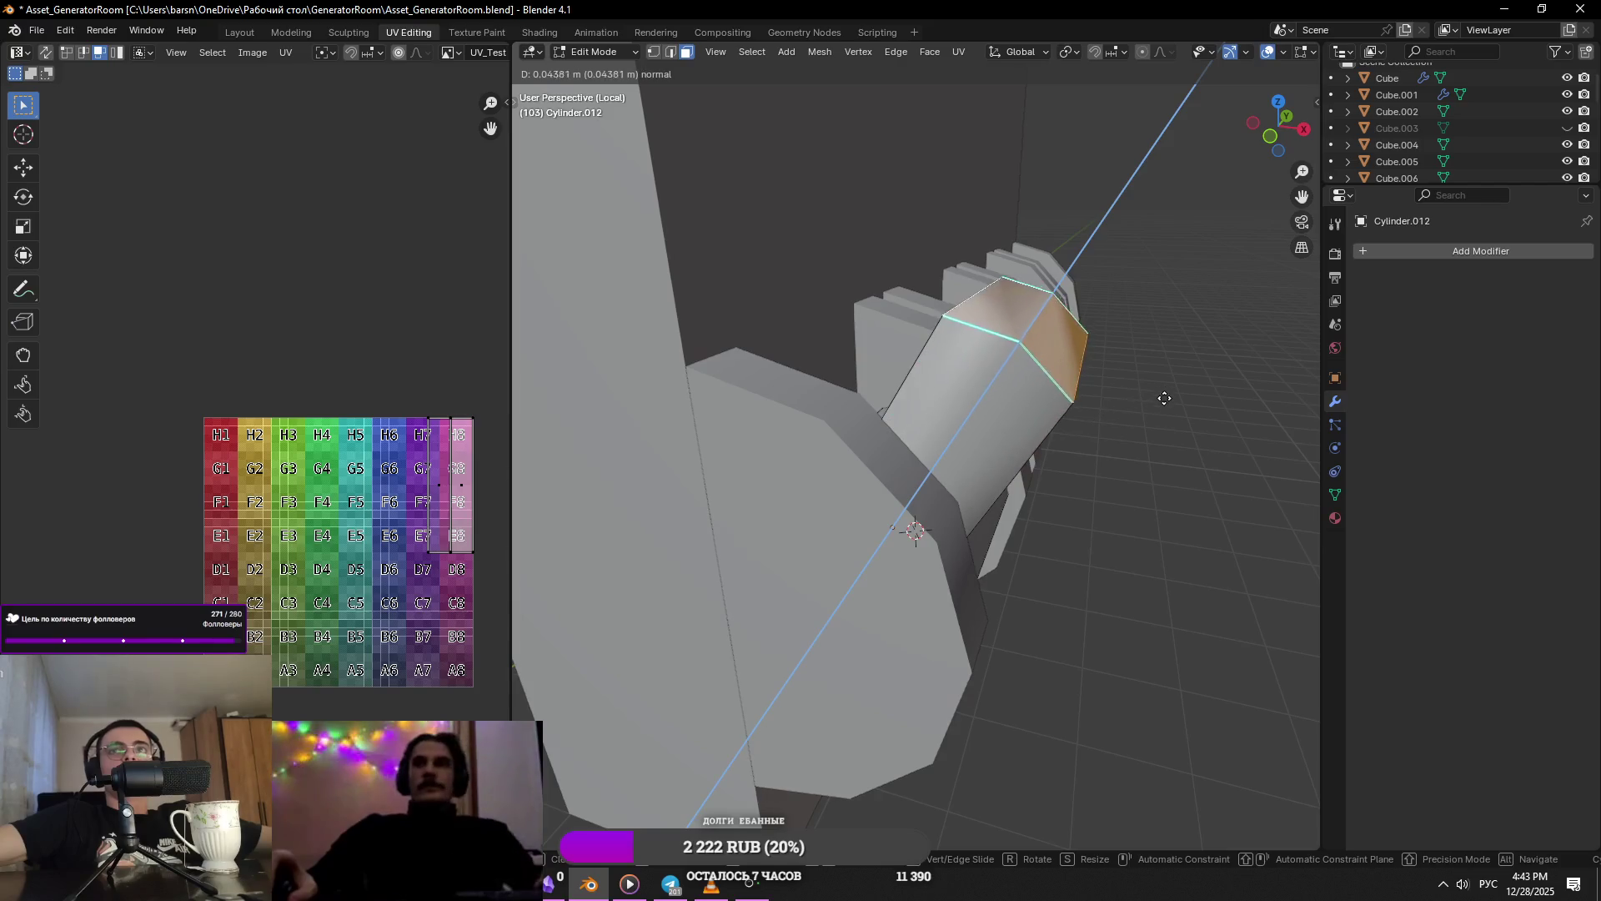
left_click(1242, 334)
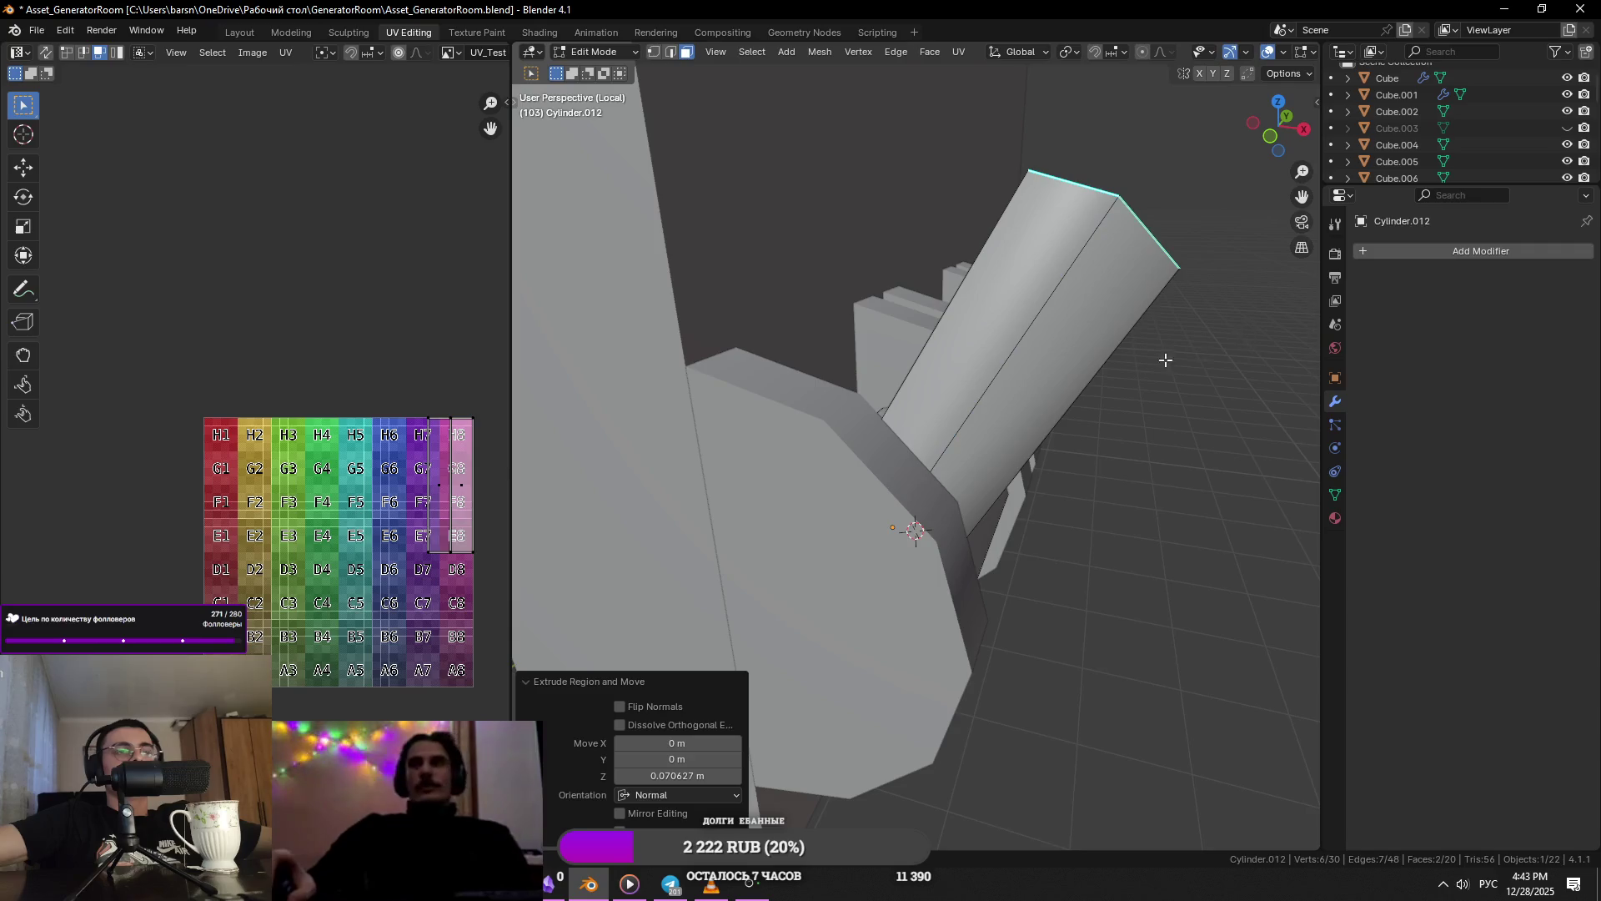
key("Tab")
scroll(1134, 375, "down", 5)
middle_click_drag(1134, 375, 1014, 369)
- Vertex-slide the extruded ring to angle the tab into an elbow
key("Tab")
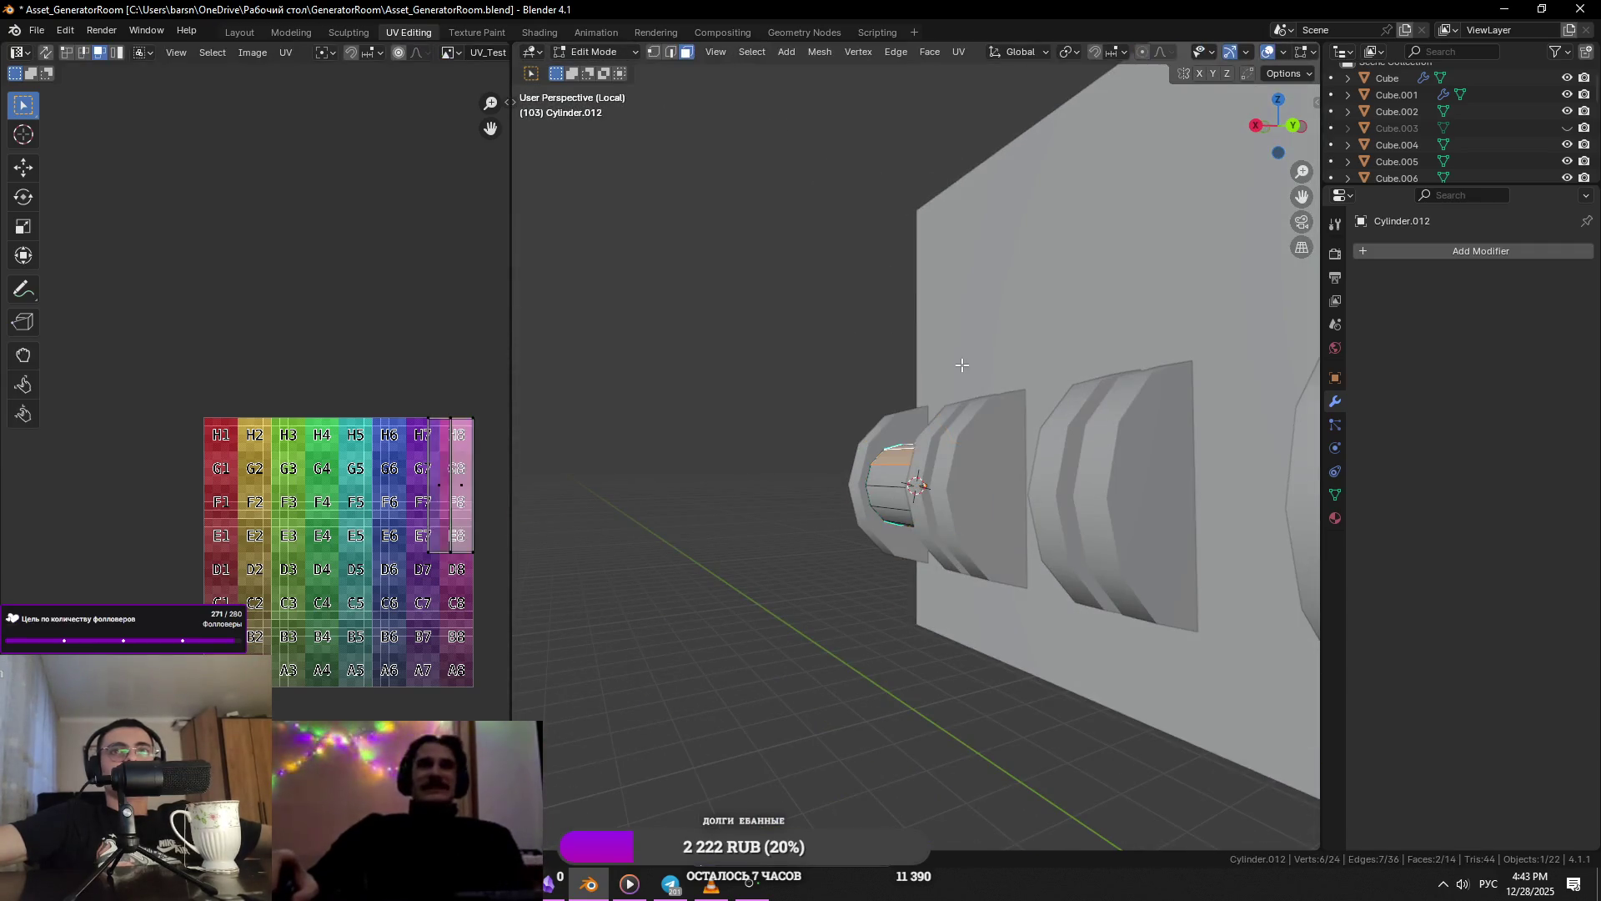
key("shift+v")
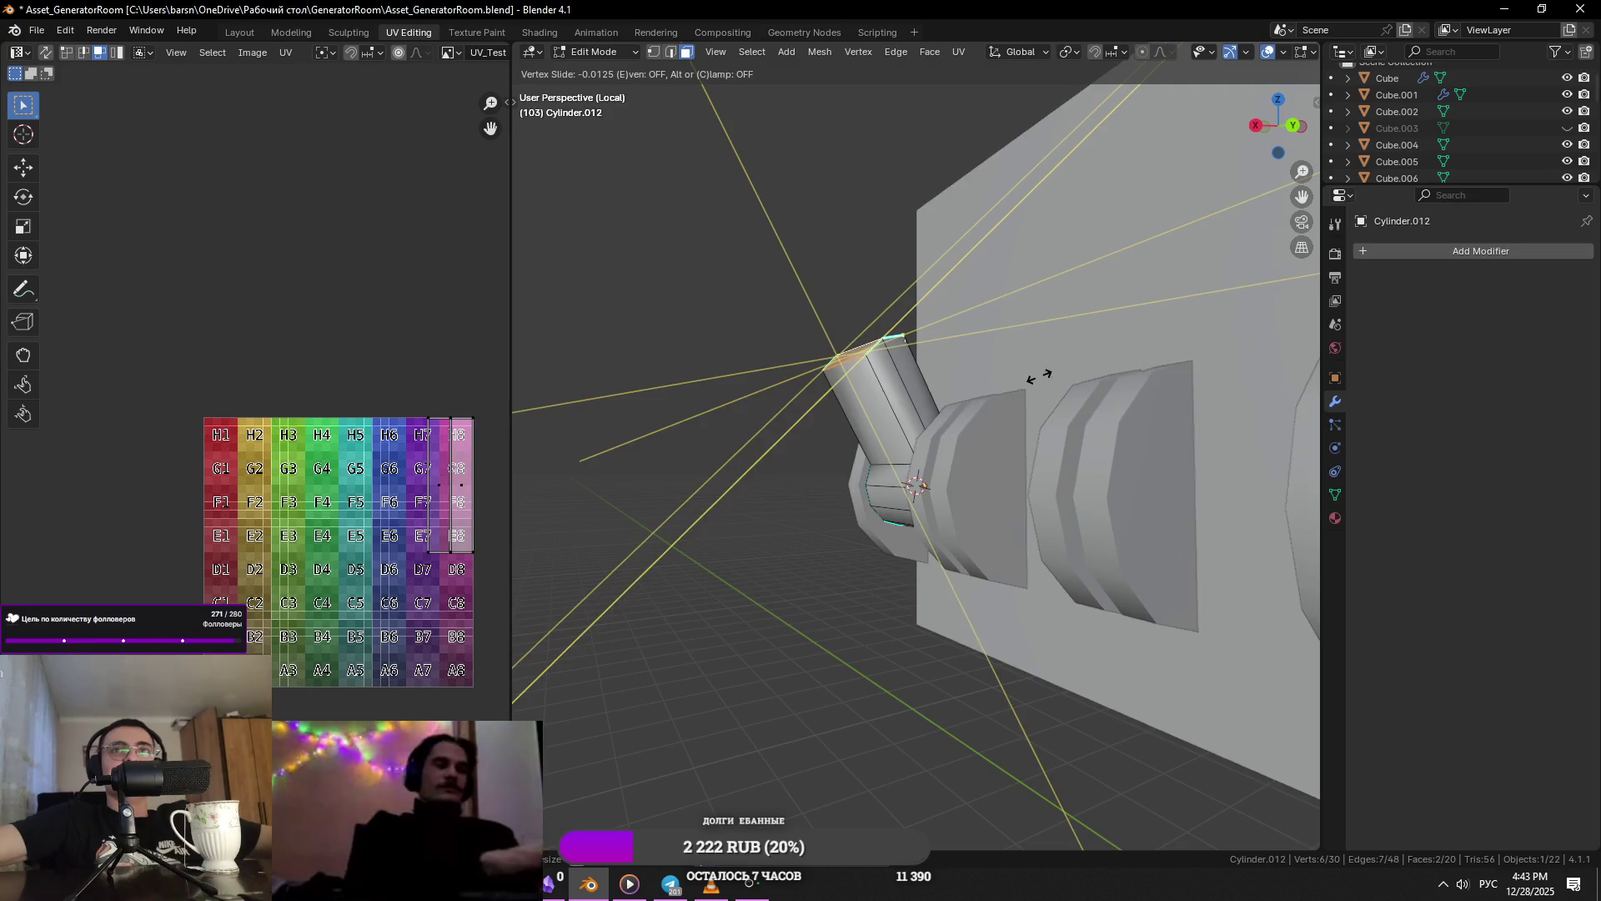
left_click(1037, 389)
key("Tab")
scroll(818, 408, "down", 6)
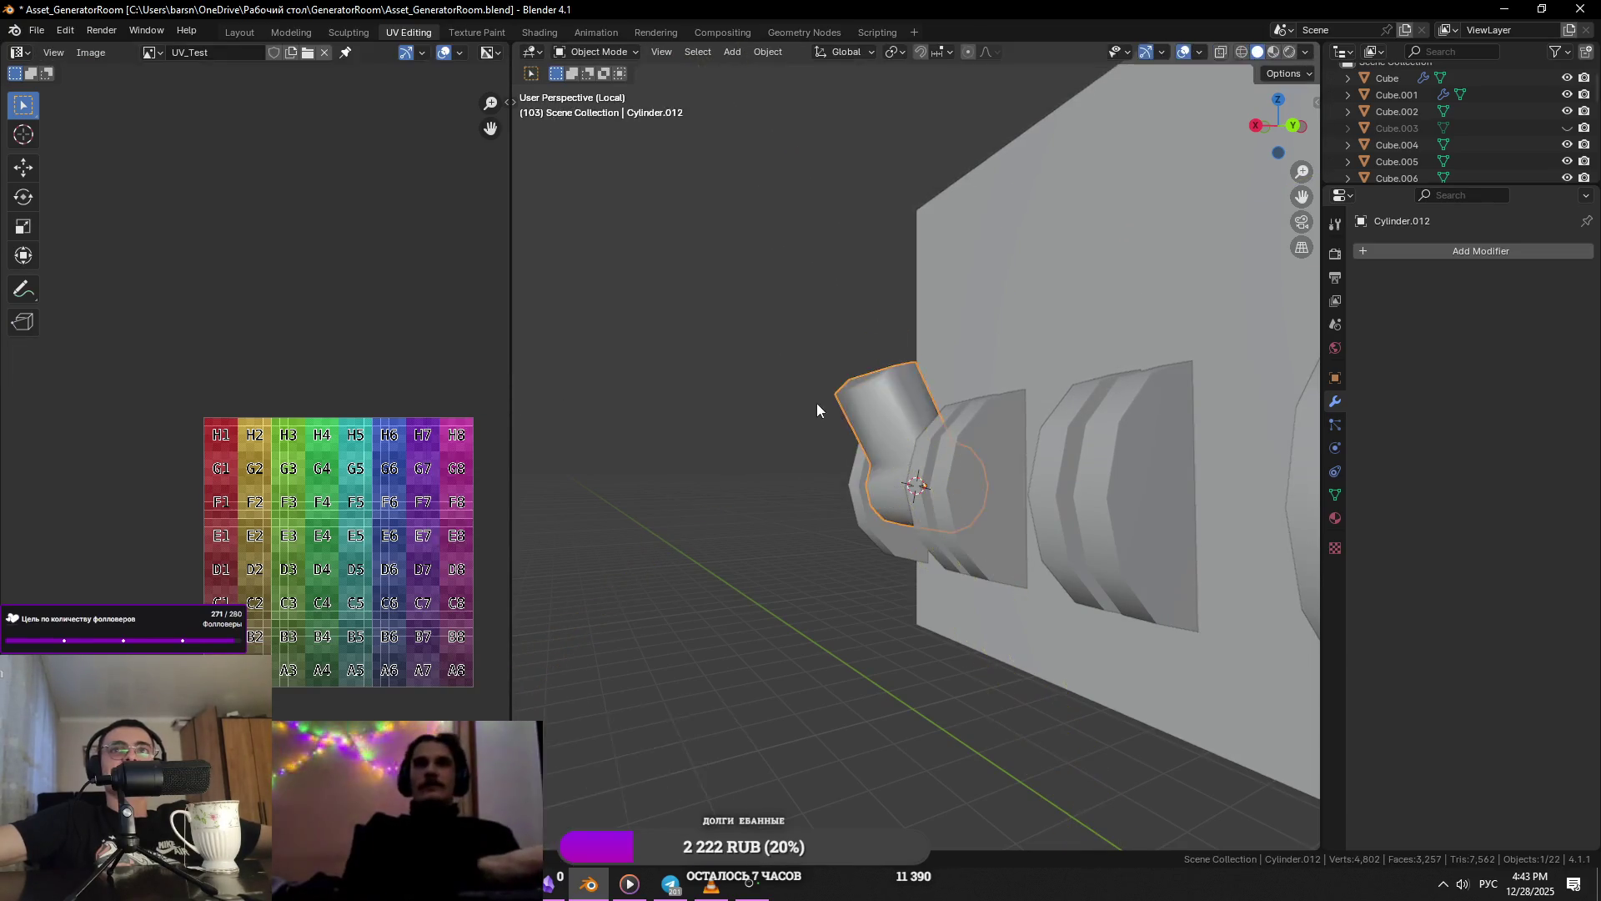
- Give the cylinder flat shading, deselect it and save the file
mouse_move(975, 417)
middle_mouse_down()
mouse_move(922, 526)
mouse_move(1194, 407)
mouse_move(1201, 450)
mouse_move(1021, 421)
mouse_move(1091, 338)
mouse_move(1040, 516)
mouse_move(948, 459)
middle_mouse_up()
scroll(938, 504, "up", 8)
right_click(943, 499)
left_click(899, 518)
right_click(1194, 407)
left_click(1194, 409)
scroll(1227, 471, "down", 4)
left_click(1228, 474)
key("ctrl+s")
- Add an Array modifier to the cylinder with X offset 0, relative Z offset -1.7 and count 4
scroll(960, 471, "up", 4)
scroll(948, 459, "up", 2)
left_click(926, 460)
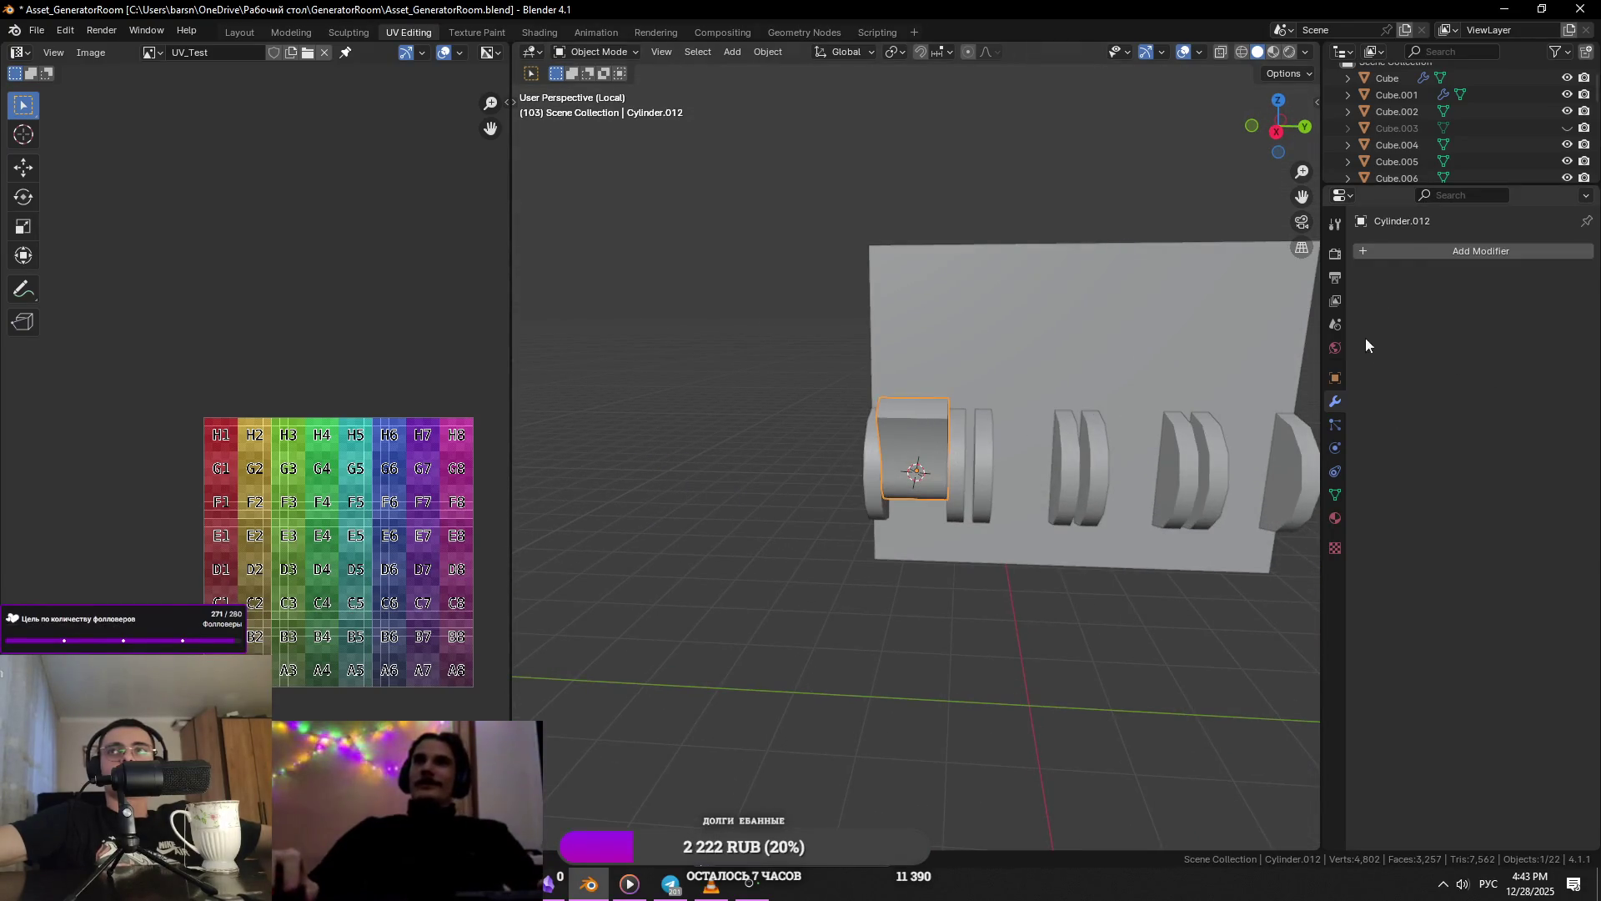
left_click(1396, 251)
left_click(1379, 288)
middle_click_drag(1151, 367, 1088, 393)
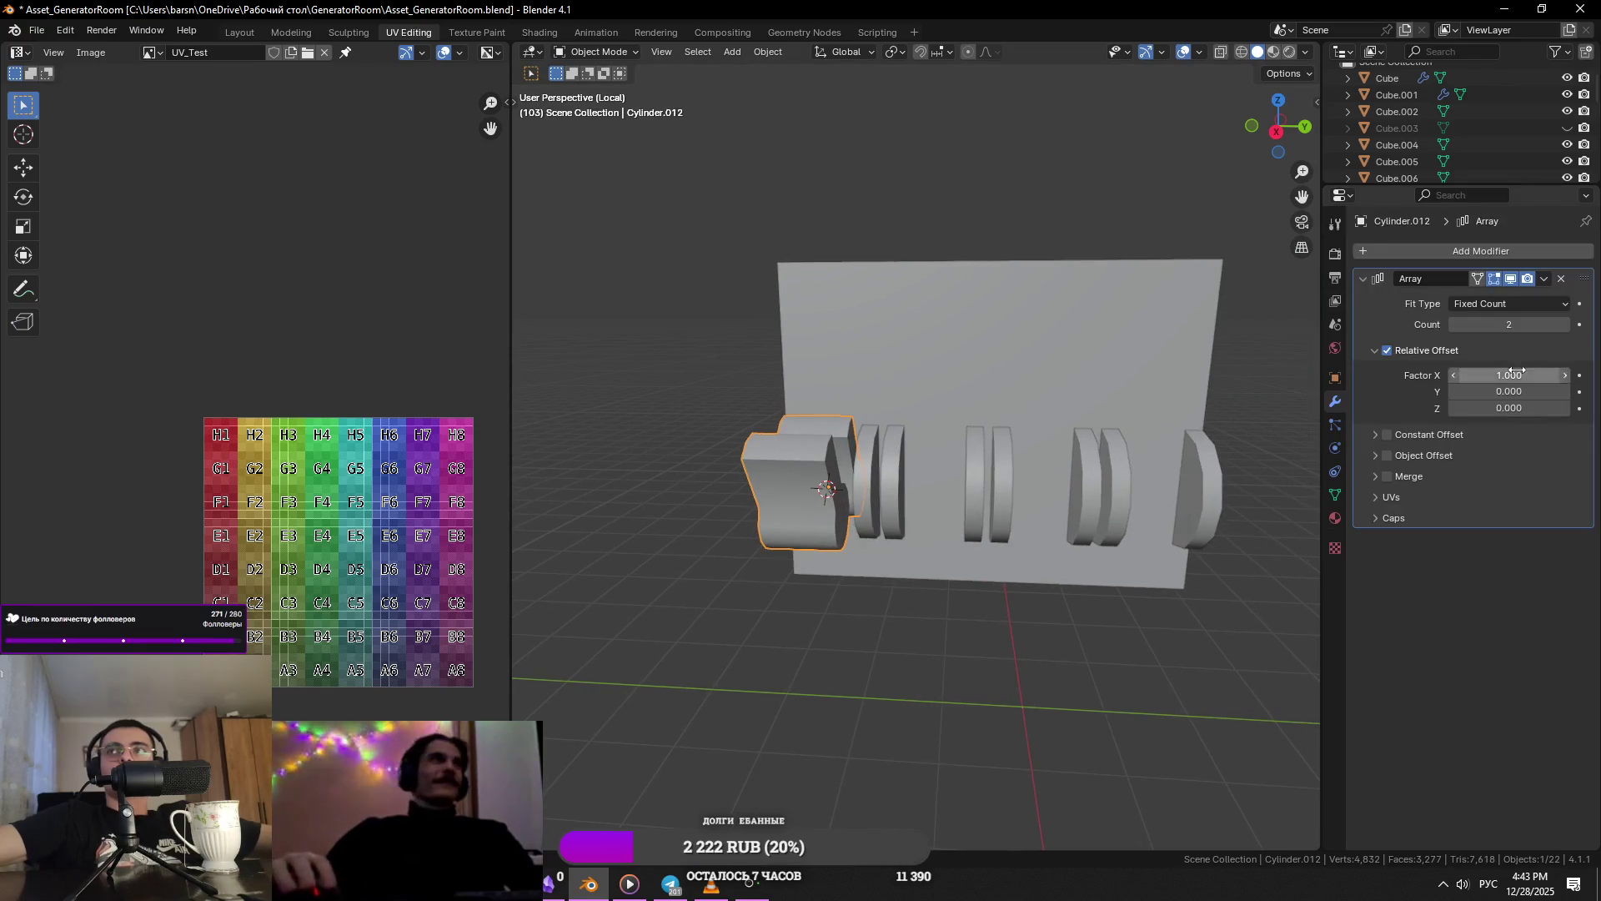
type("0")
key("Return")
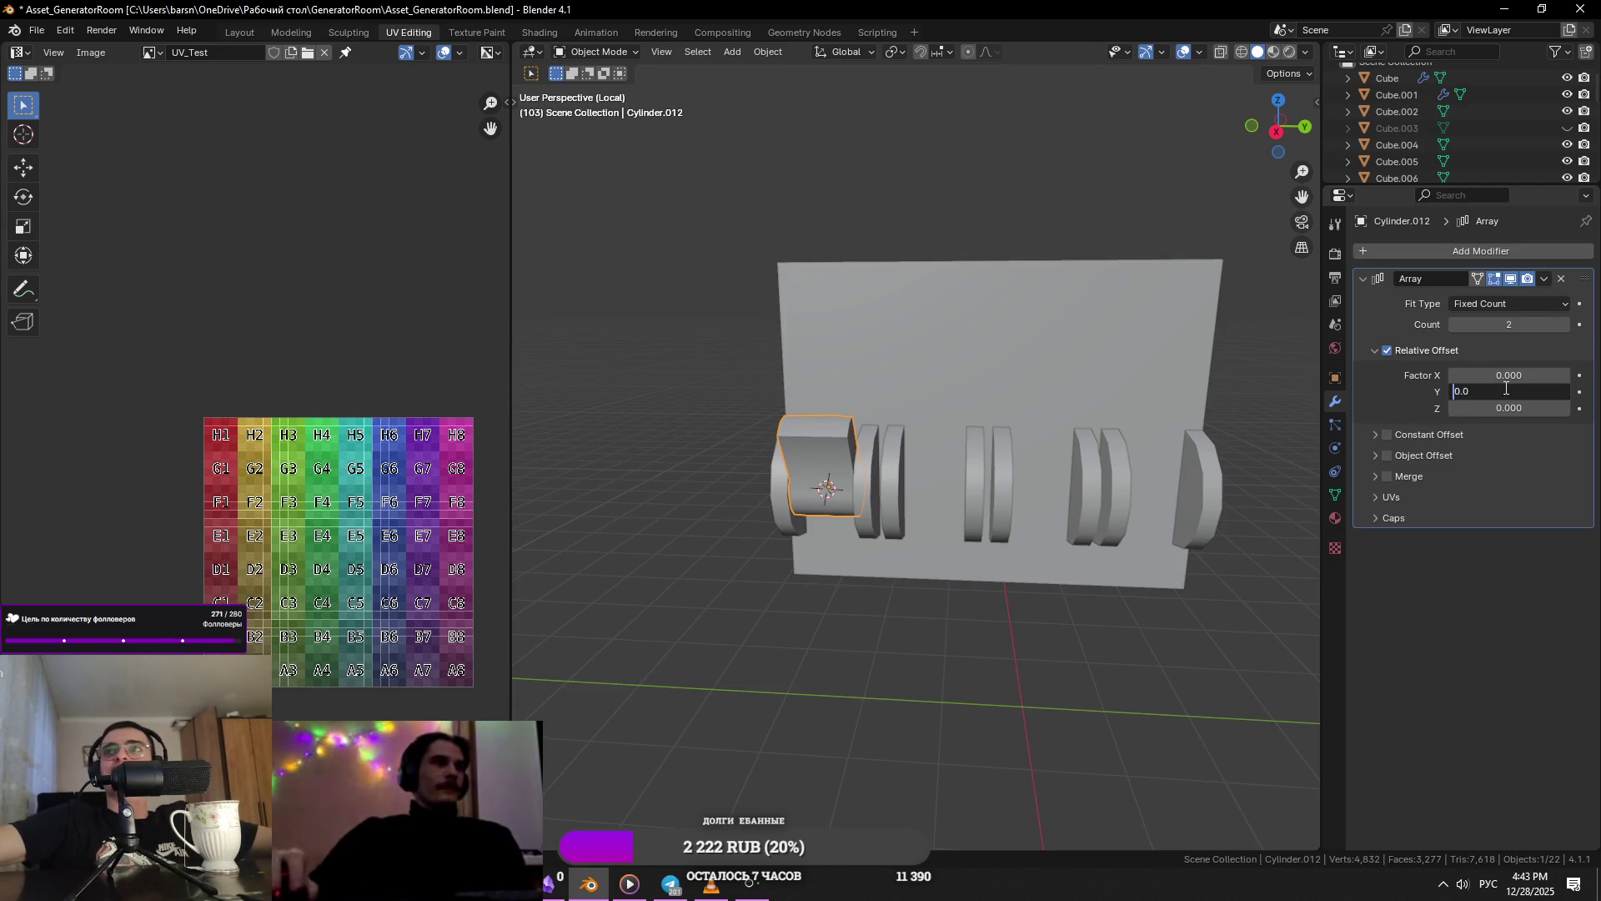
mouse_move(1477, 389)
left_mouse_down()
mouse_move(1526, 384)
mouse_move(1472, 408)
left_mouse_up()
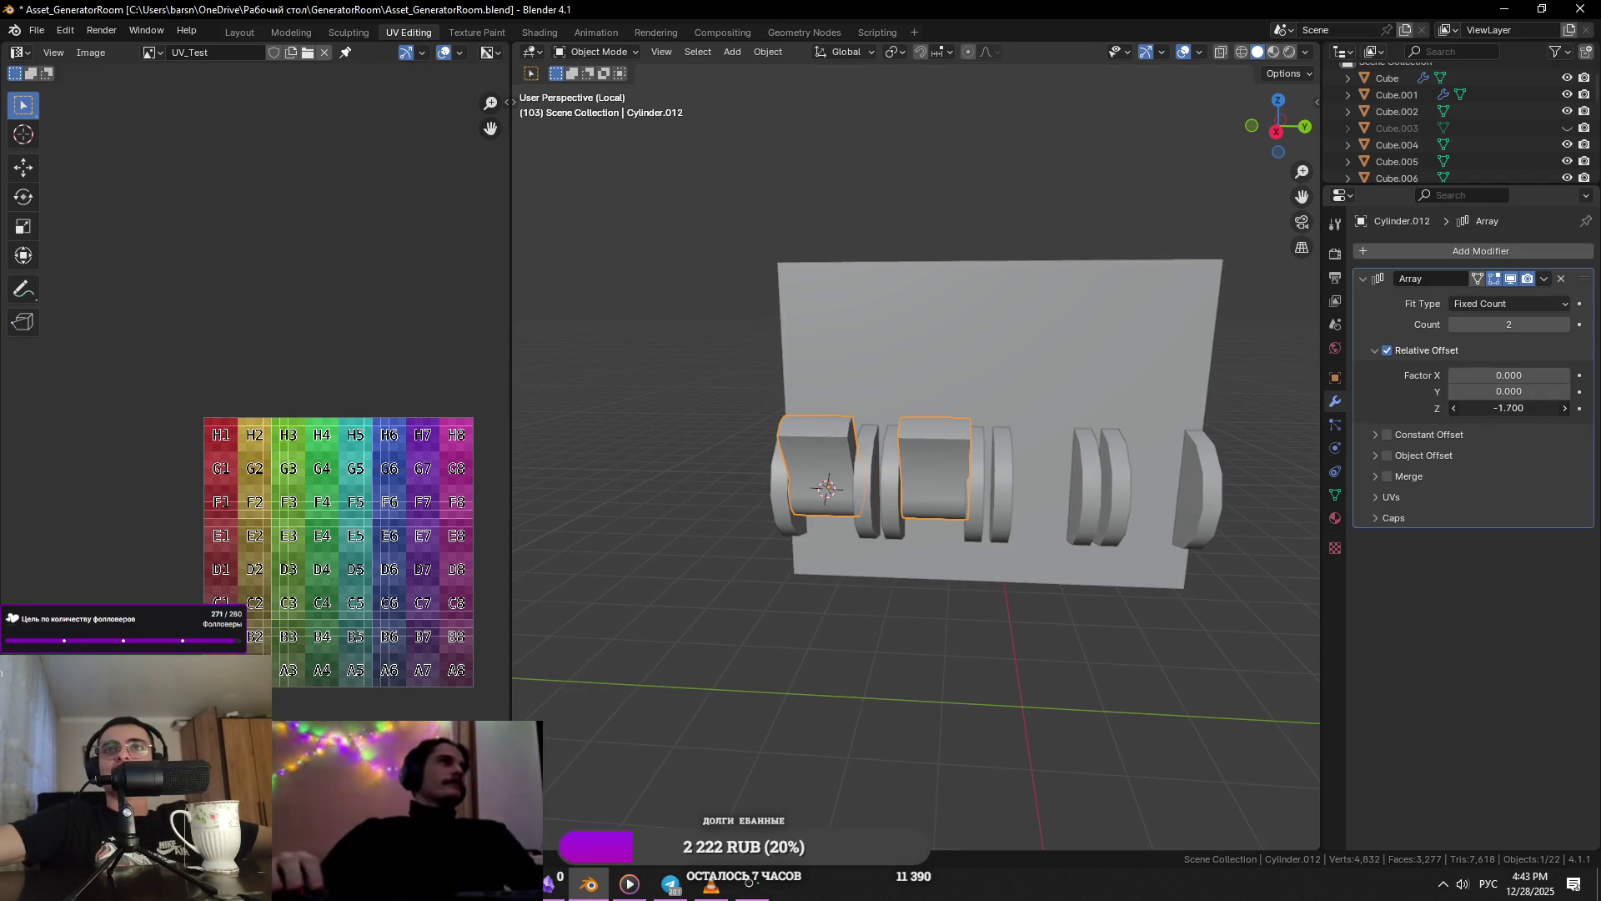
scroll(1084, 455, "up", 5)
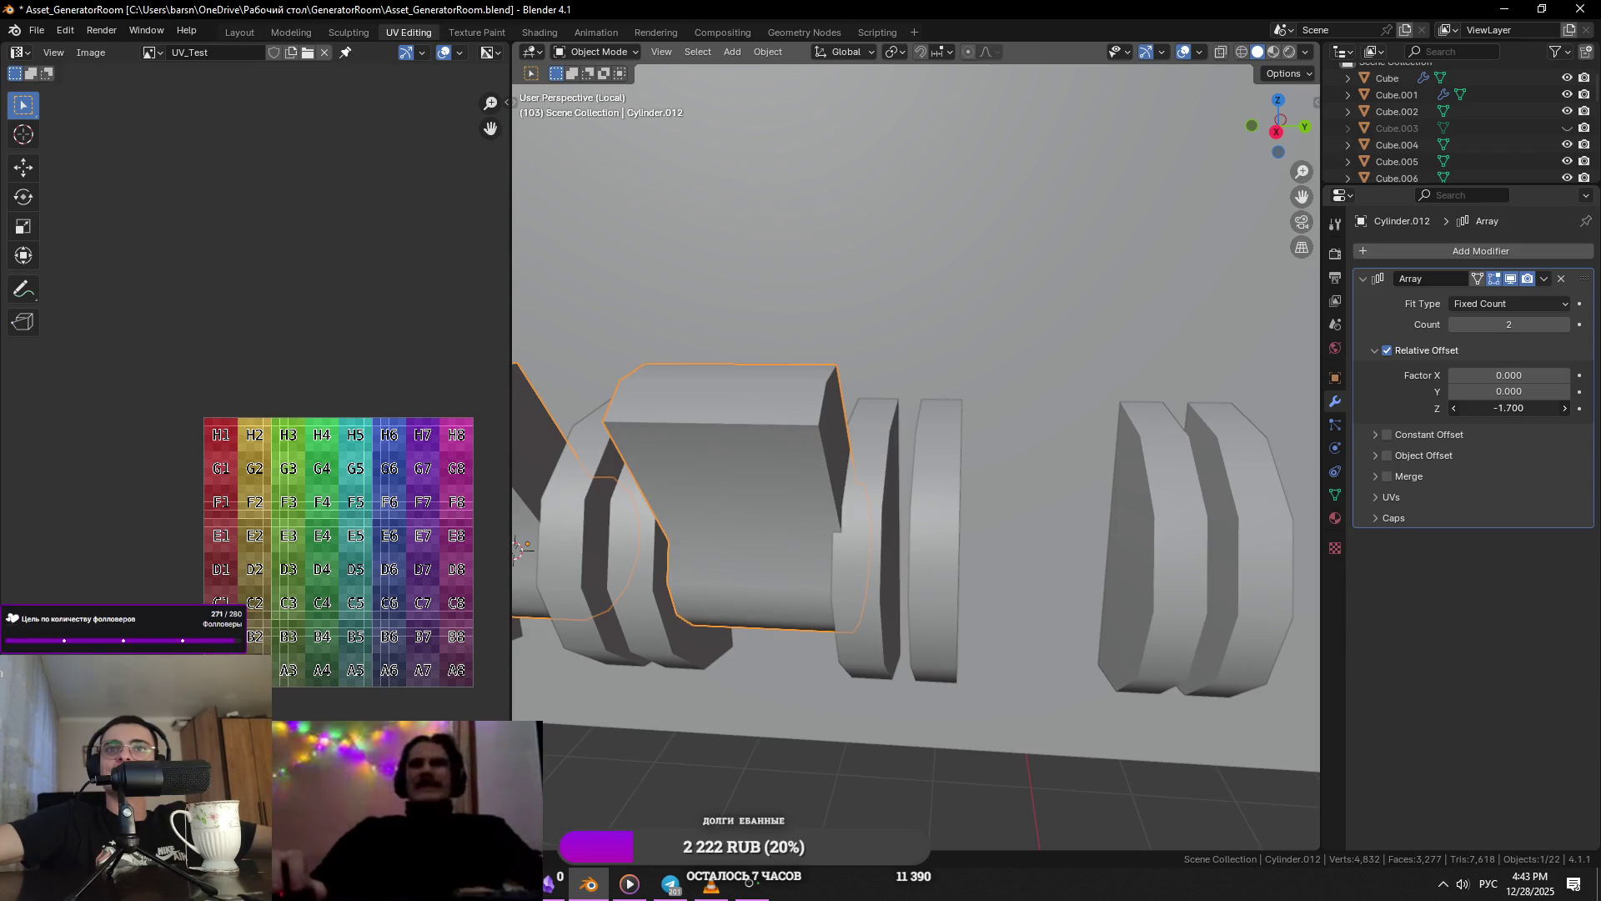
left_click(1564, 408)
key("ctrl+z")
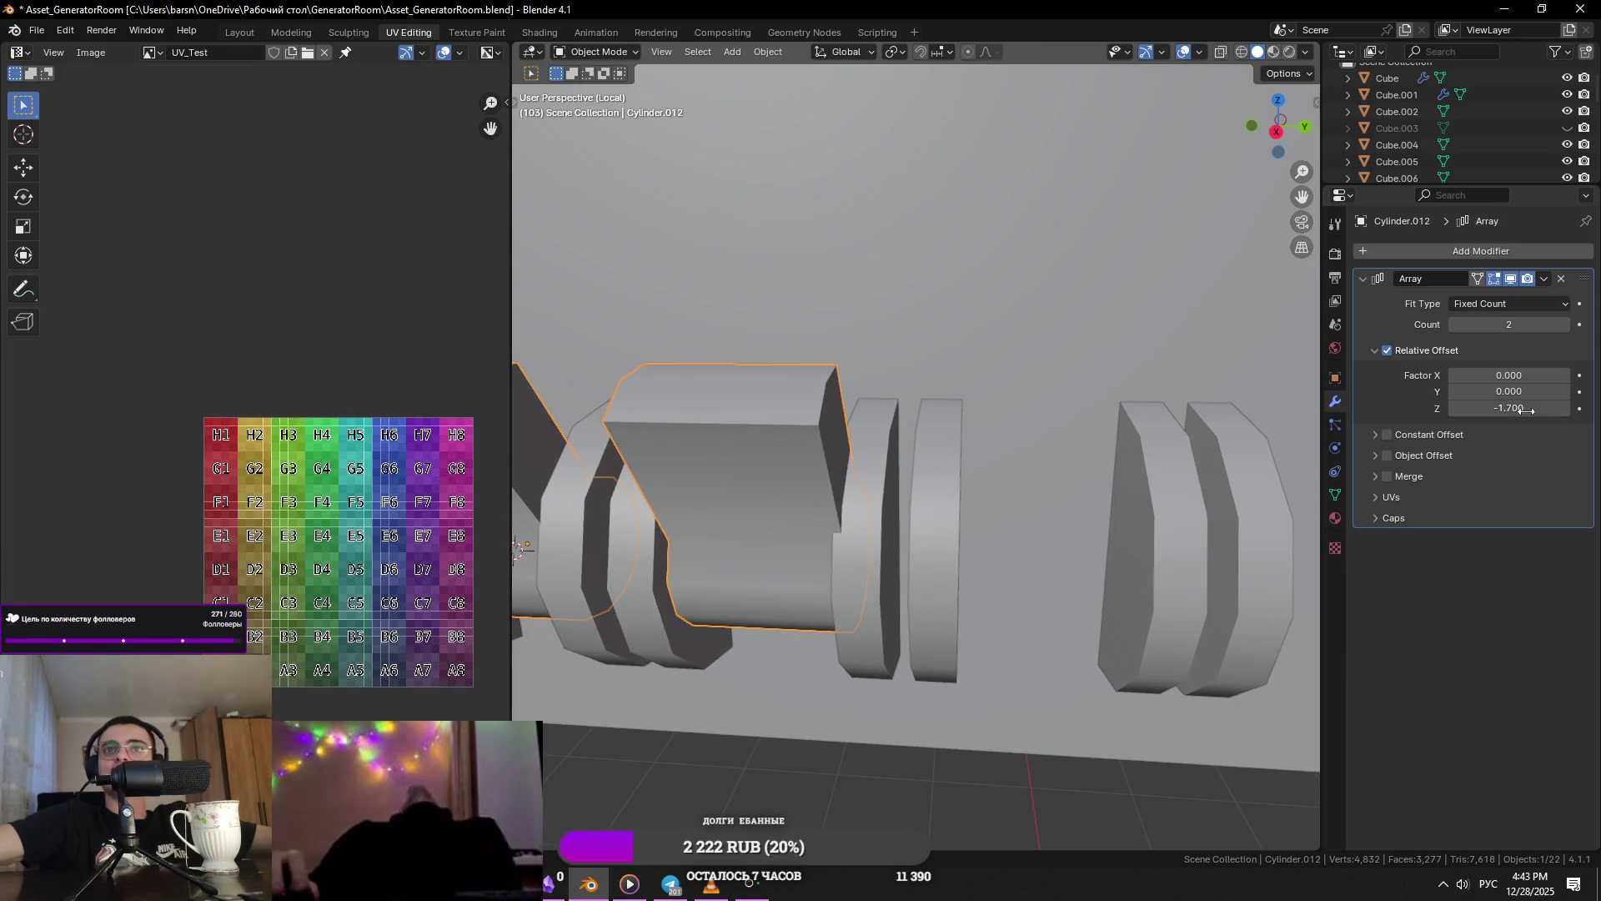
left_click(1565, 325)
- Leave local view, frame the arrayed cylinder with numpad period and add its surrounding box to the selection
key("KP_Divide")
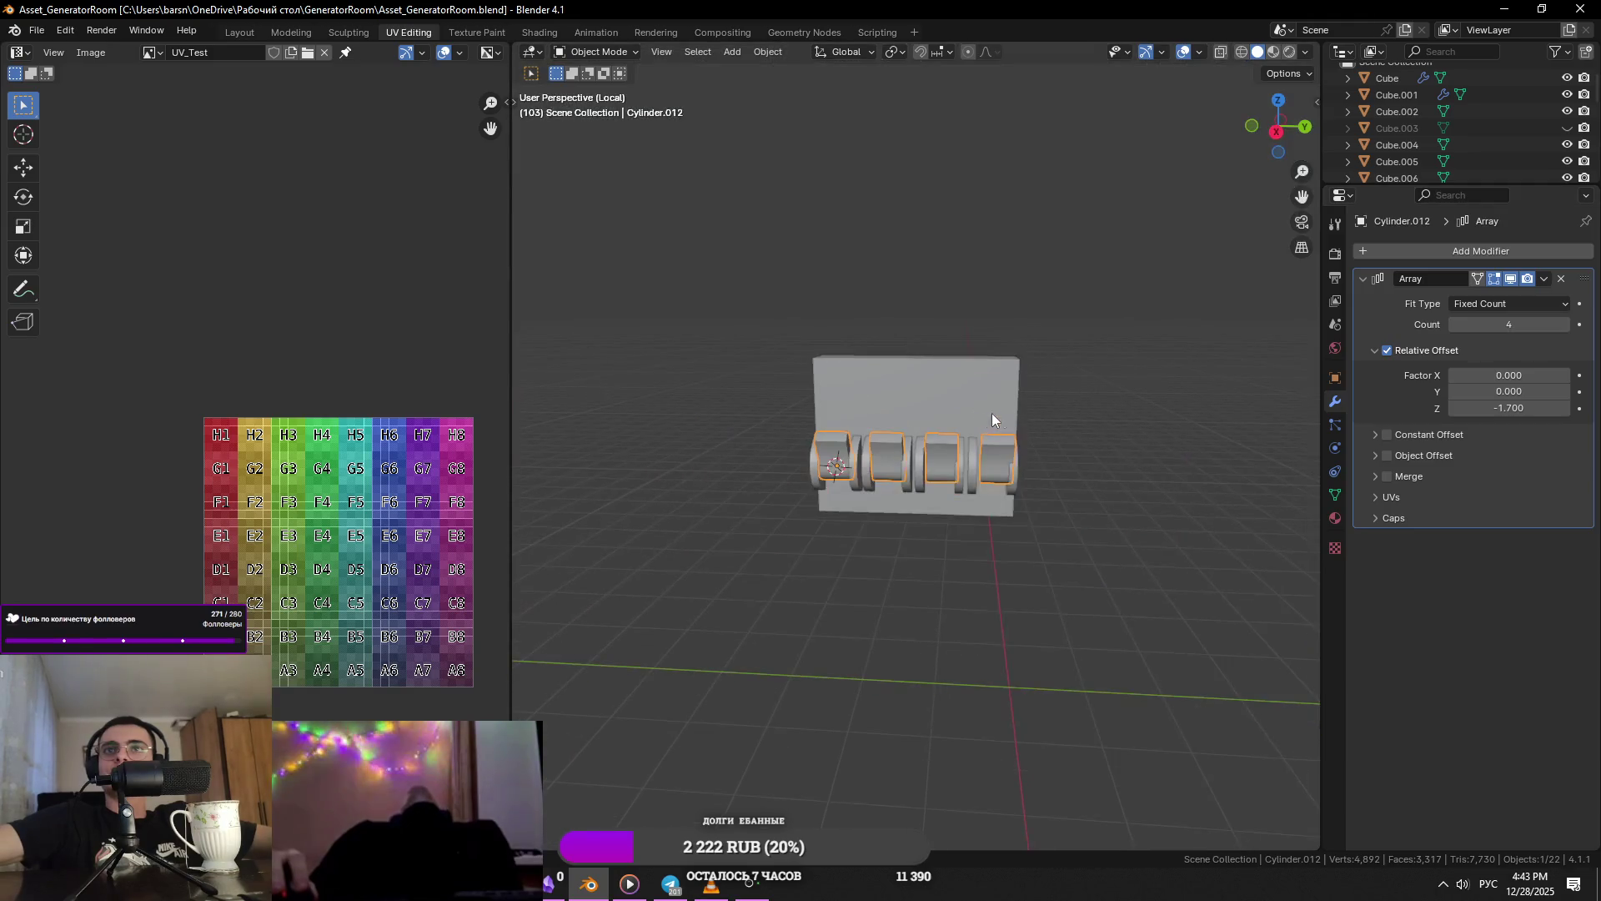
mouse_move(1100, 415)
middle_mouse_down()
mouse_move(1043, 409)
mouse_move(900, 479)
mouse_move(921, 408)
middle_mouse_up()
scroll(1043, 408, "up", 3)
scroll(1043, 407, "down", 3)
scroll(769, 422, "down", 2)
scroll(769, 422, "up", 5)
middle_click_drag(1028, 494, 961, 468)
left_click(921, 451)
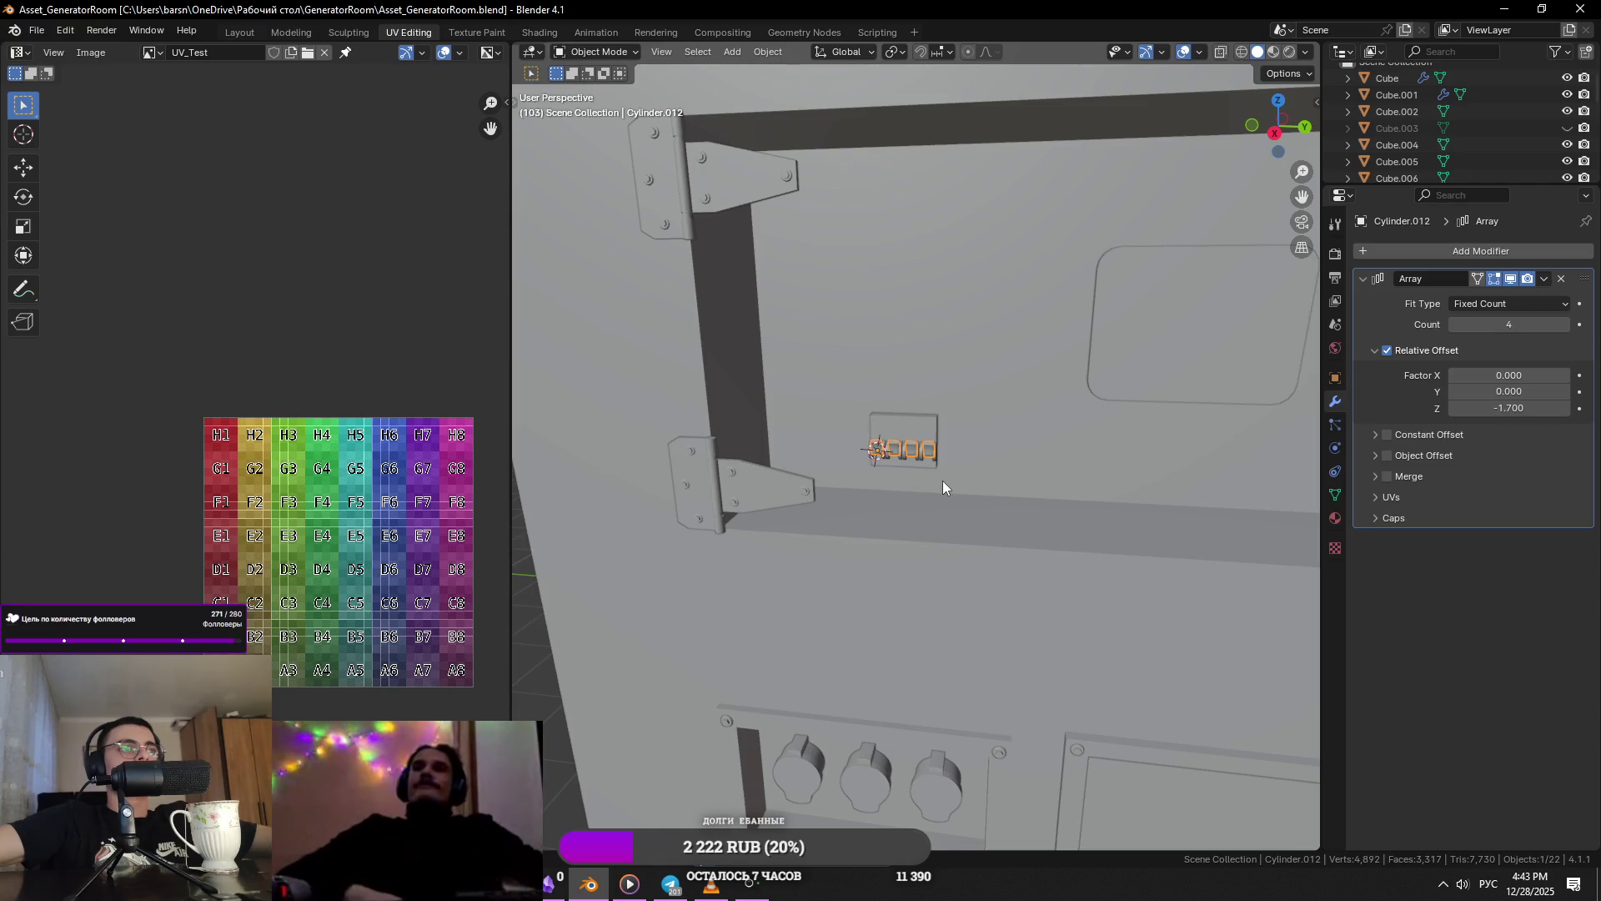
key("KP_Decimal")
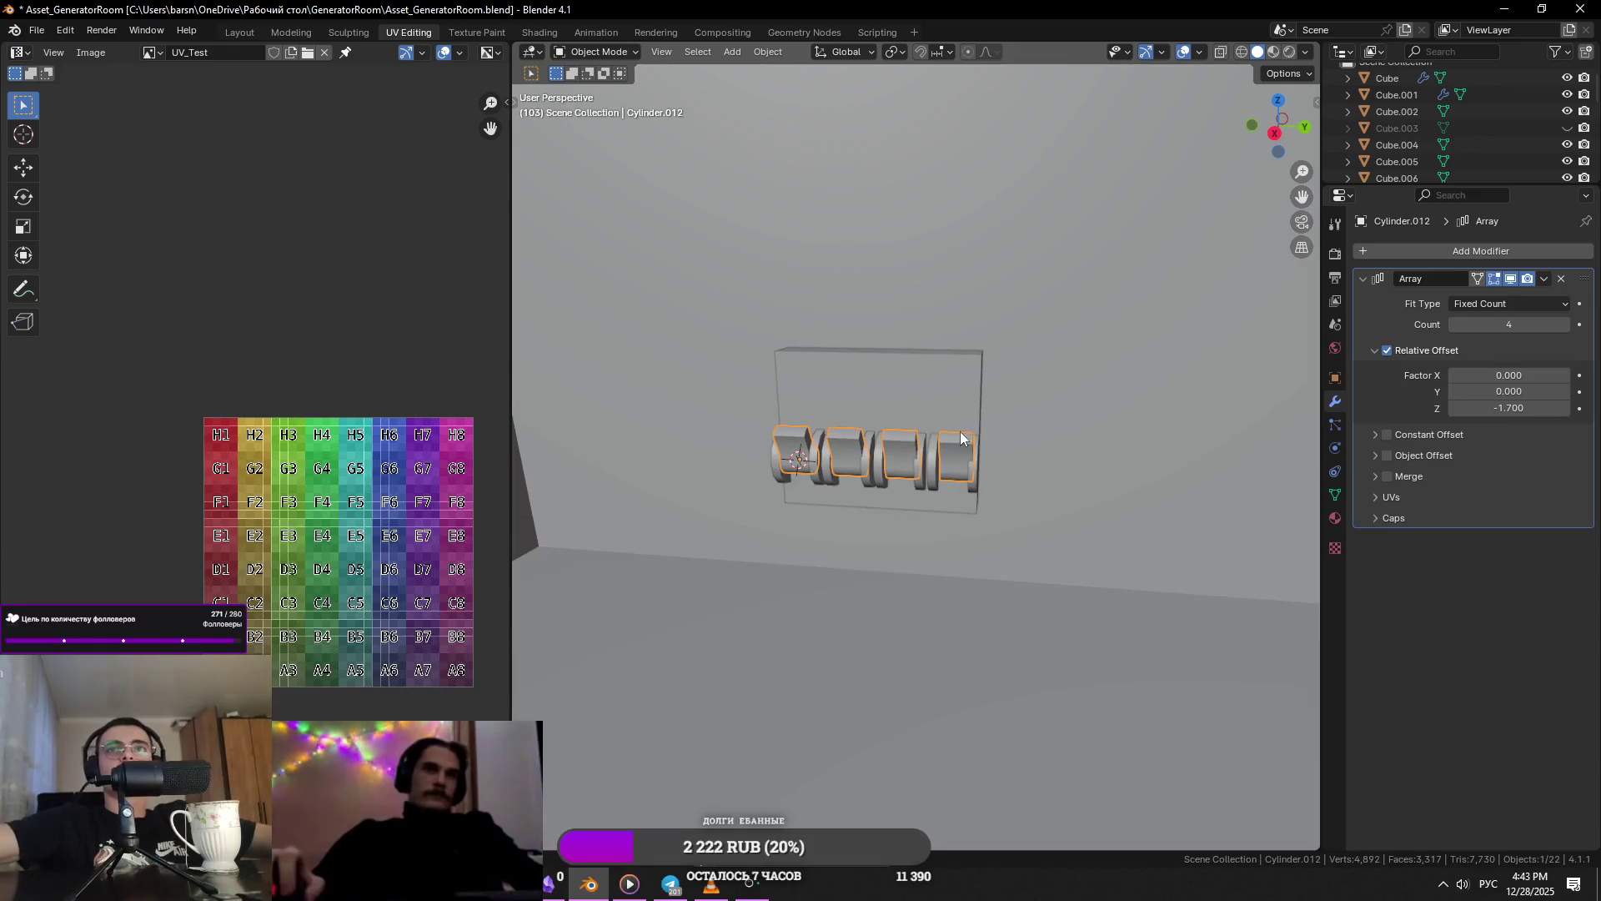
left_click(918, 435, "shift")
- Isolate the hinge part in local view and remove the cylinder part's array modifier
key("KP_Divide")
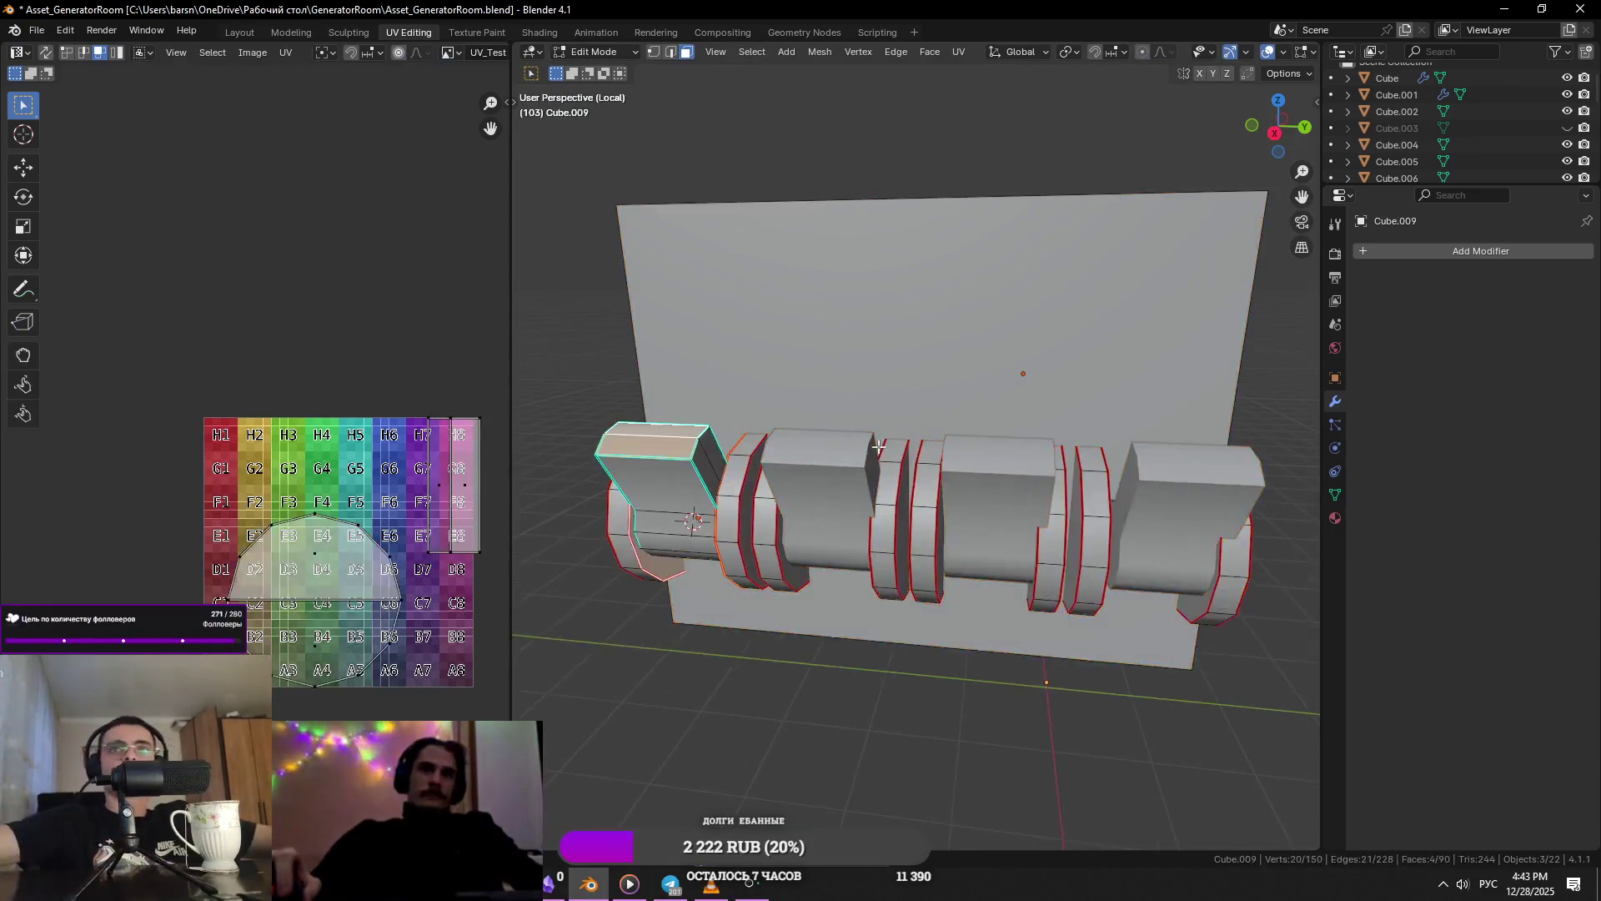
left_click(704, 469)
left_click(1562, 280)
left_click(807, 529)
key("Tab")
middle_click_drag(817, 536, 889, 503)
key("Tab")
scroll(897, 498, "up", 3)
left_click(678, 494)
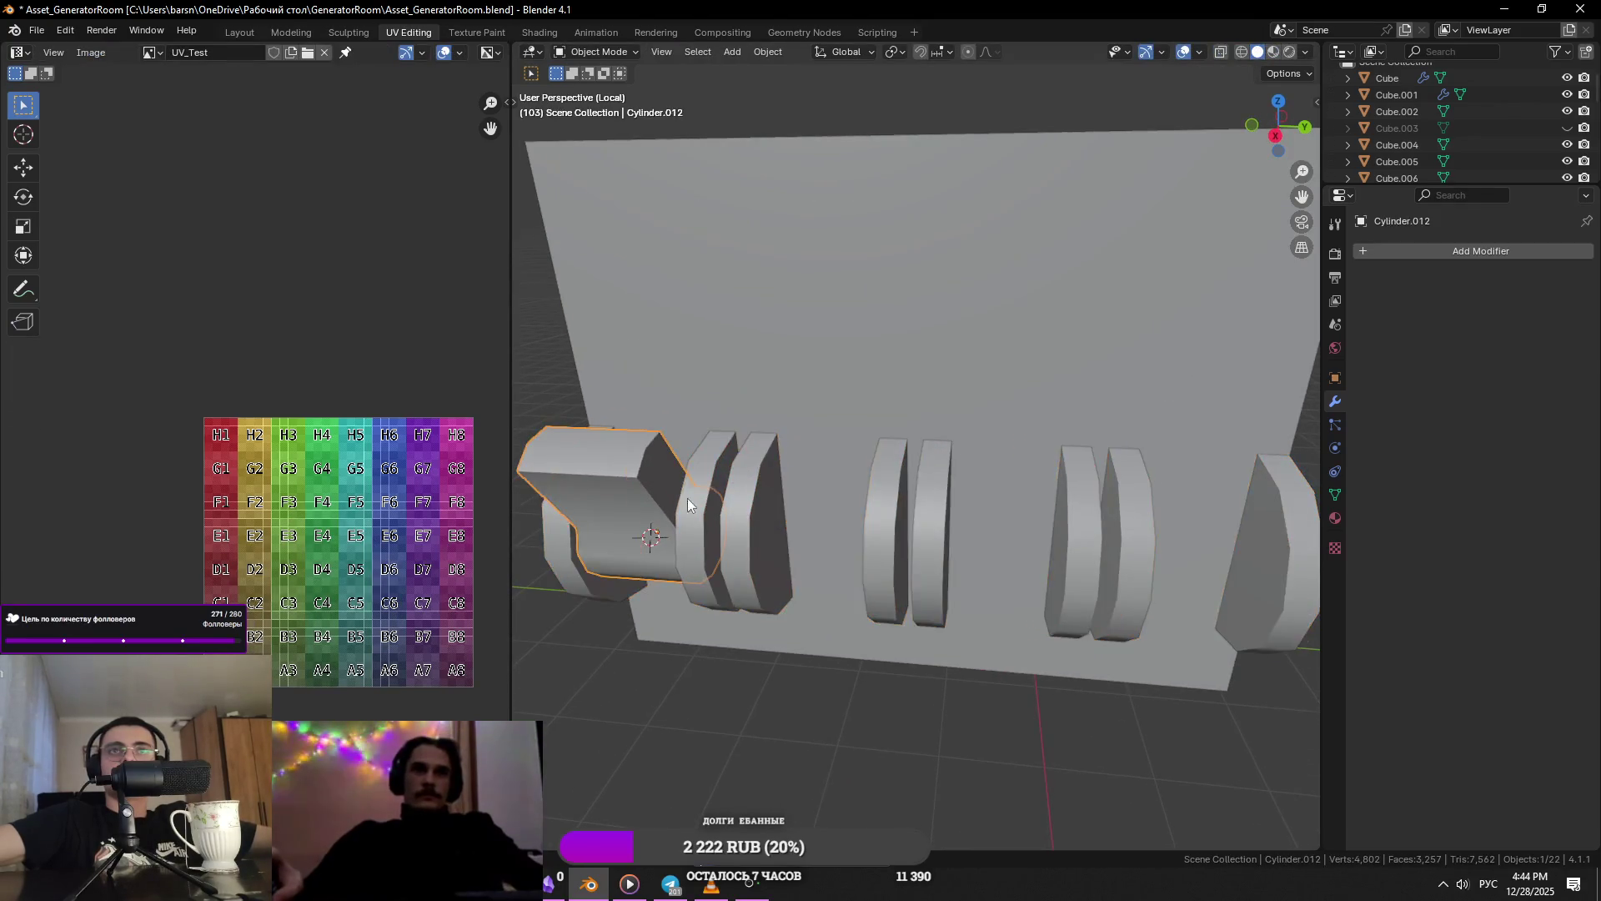
key("KP_Decimal")
- Dissolve Cylinder.012's block faces and scale them thinner along Y, saving the file
key("Tab")
key("a")
key("x")
left_click(1134, 509)
key("ctrl+s")
key("s")
key("y")
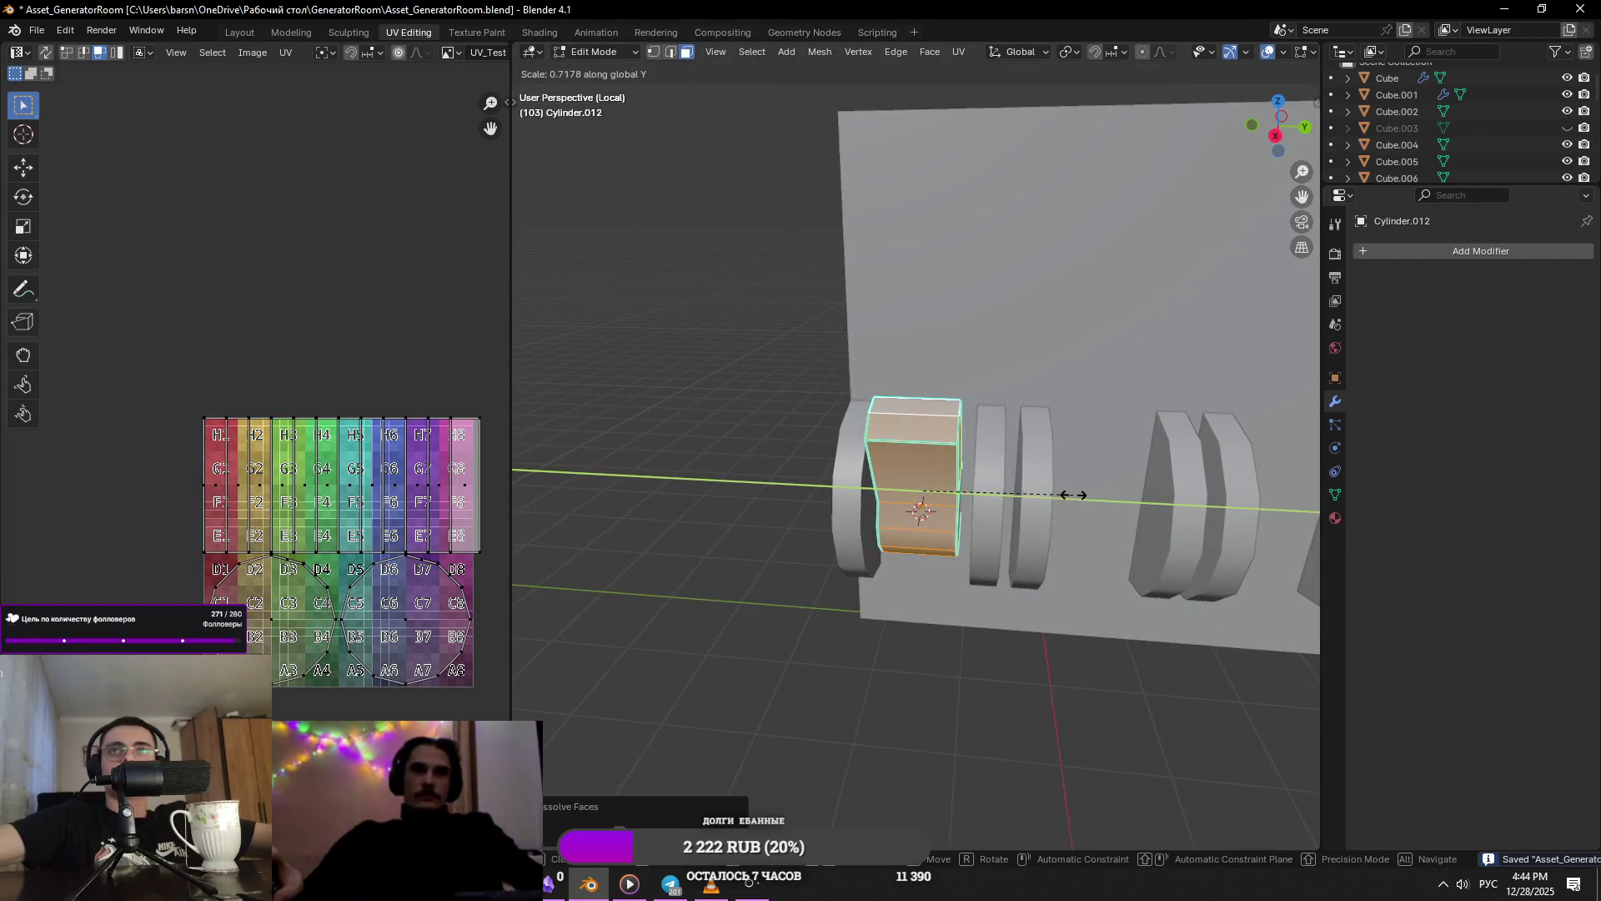
left_click(1052, 492)
scroll(1042, 504, "down", 4)
mouse_move(1043, 504)
middle_mouse_down()
mouse_move(975, 529)
mouse_move(1080, 543)
middle_mouse_up()
scroll(1080, 543, "up", 3)
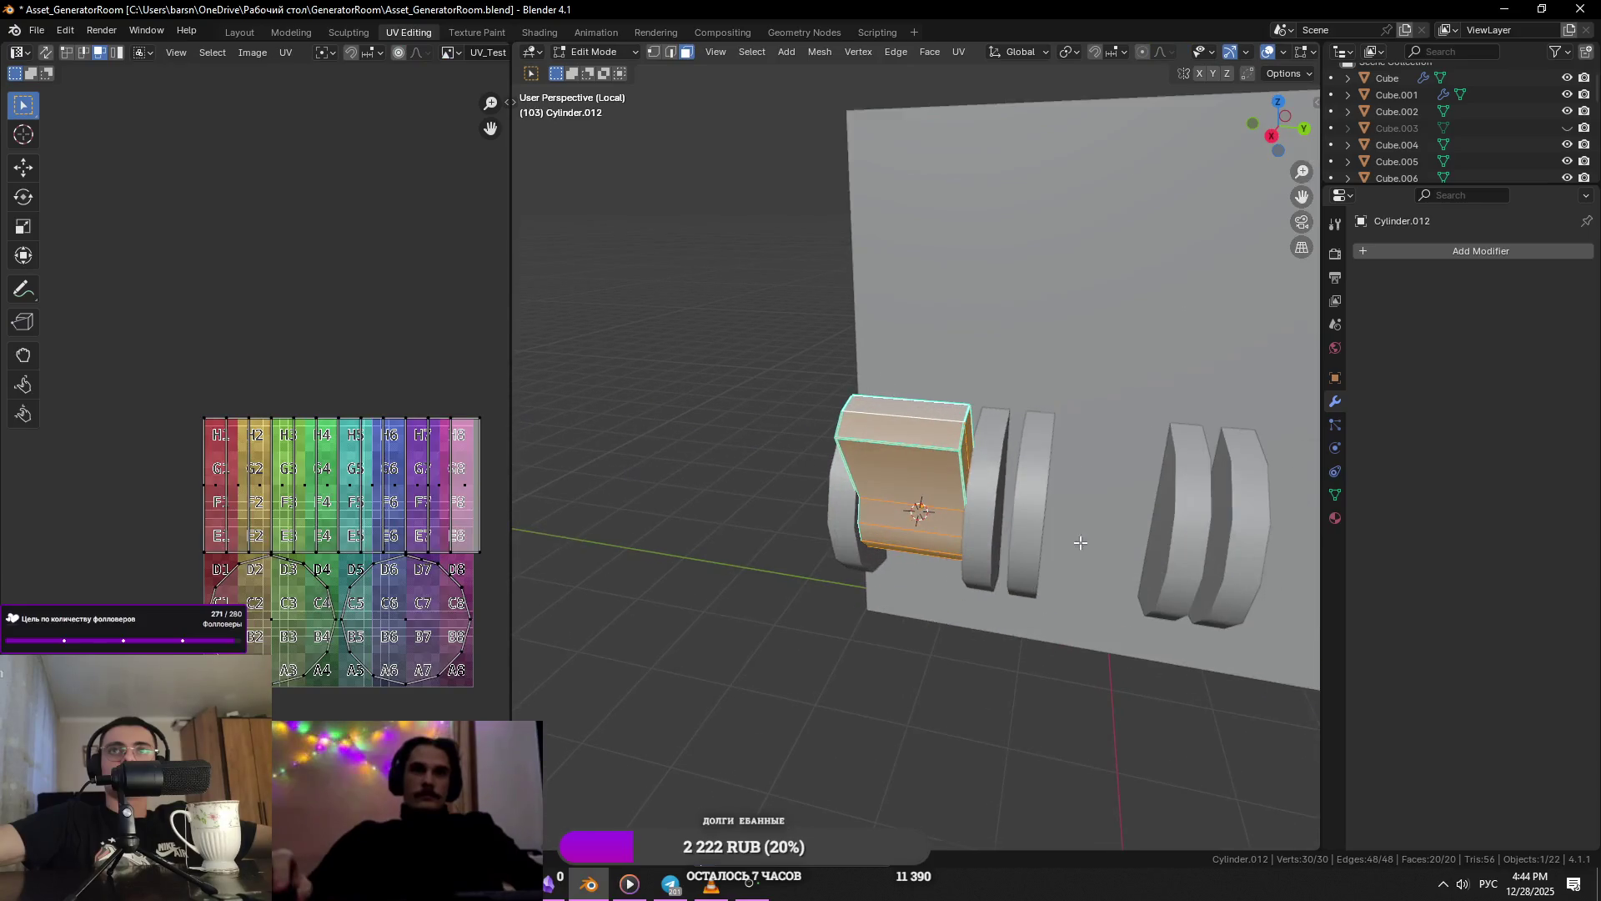
- Scale two block edges along X and slide them to taper the block
key("2")
left_click(886, 460)
mouse_move(886, 460)
middle_mouse_down()
mouse_move(956, 398)
mouse_move(1117, 479)
middle_mouse_up()
left_click(956, 397, "shift")
key("x")
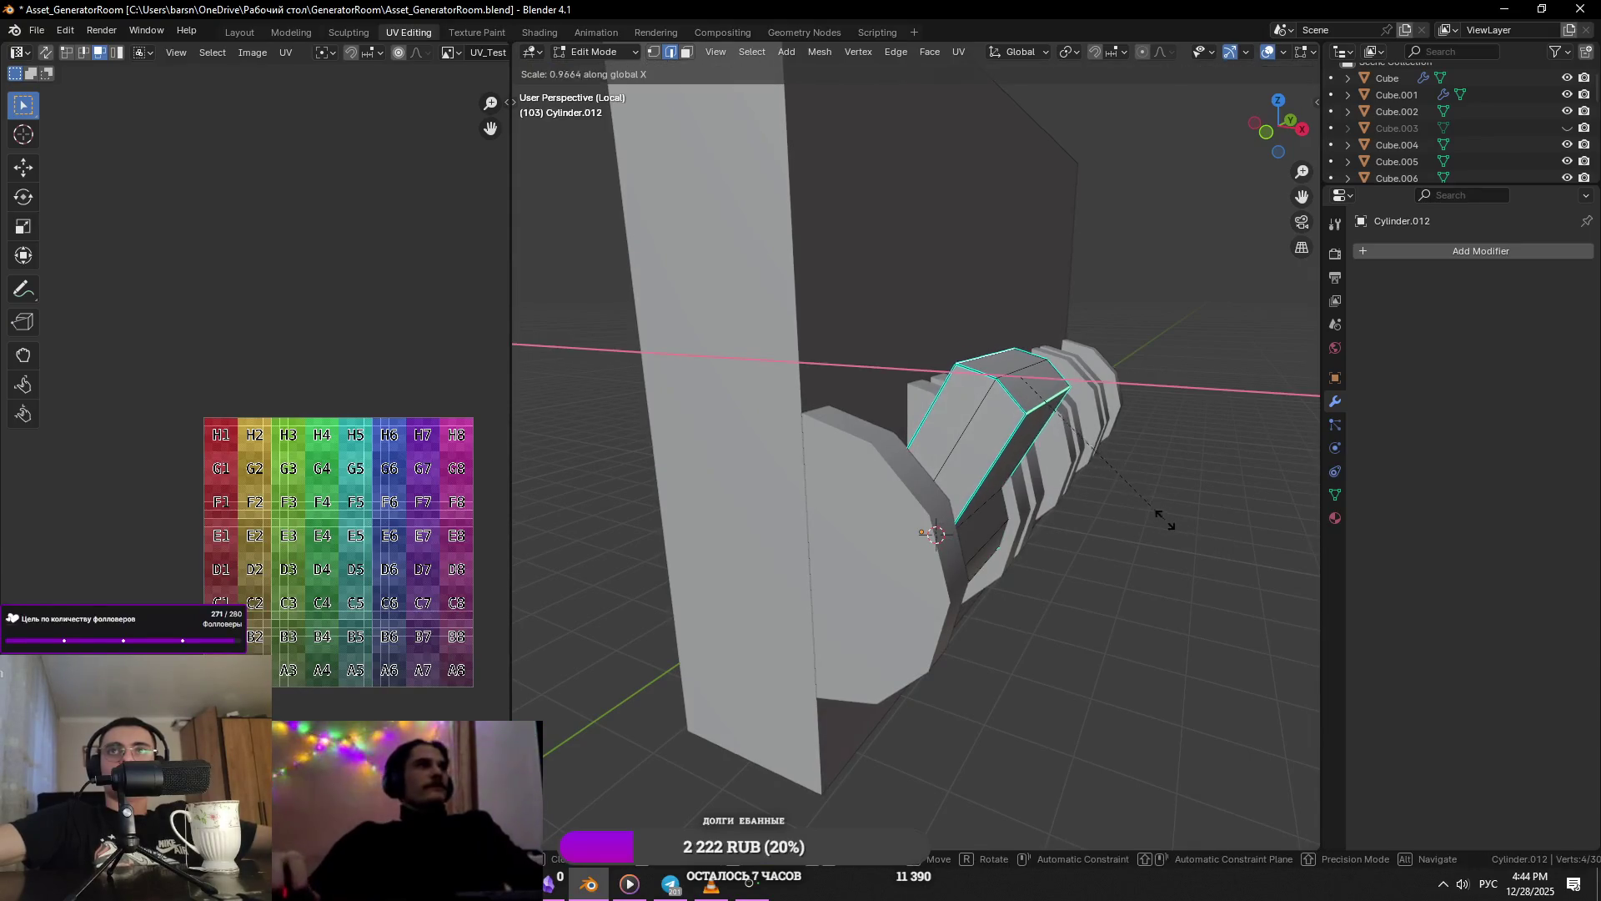
left_click(1096, 472)
key("g")
key("g")
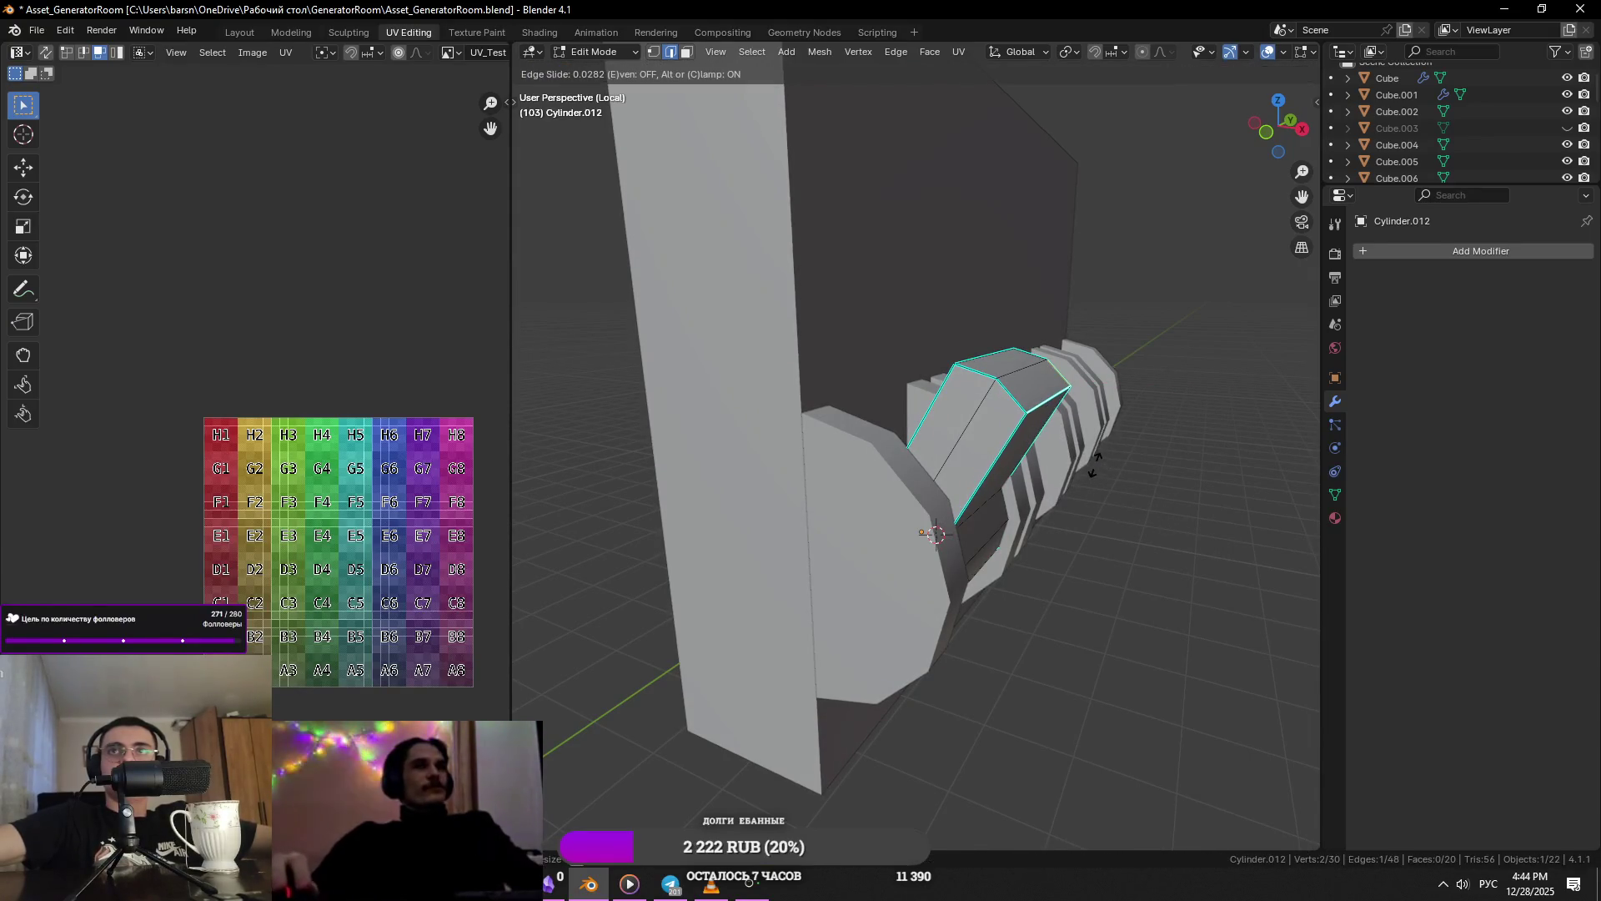
left_click(1077, 429)
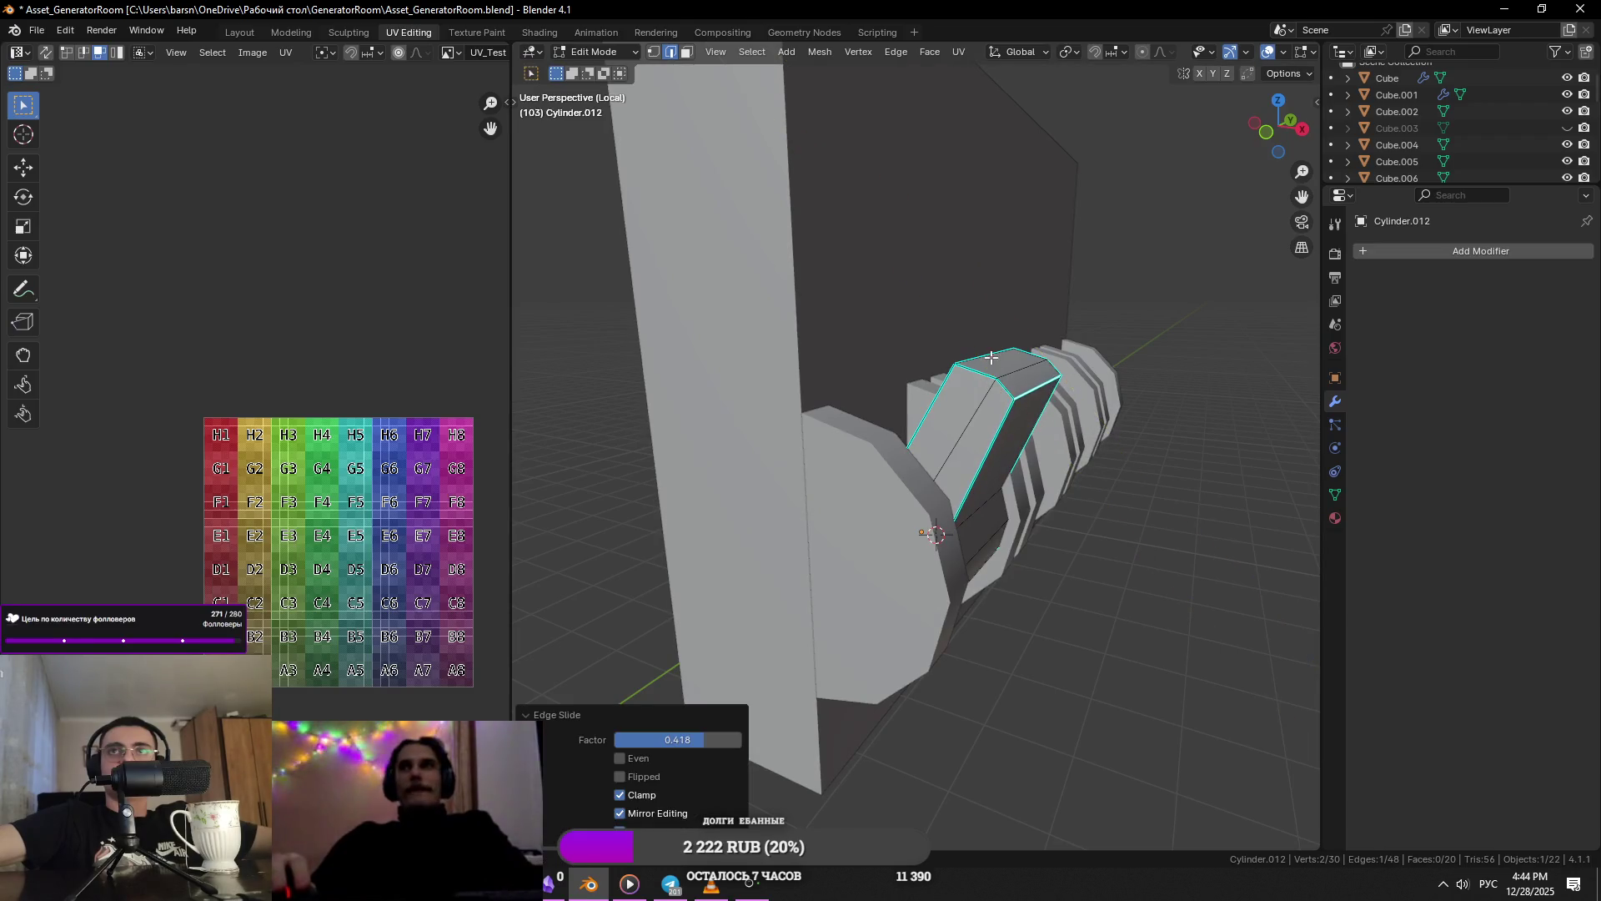
left_click(1167, 454)
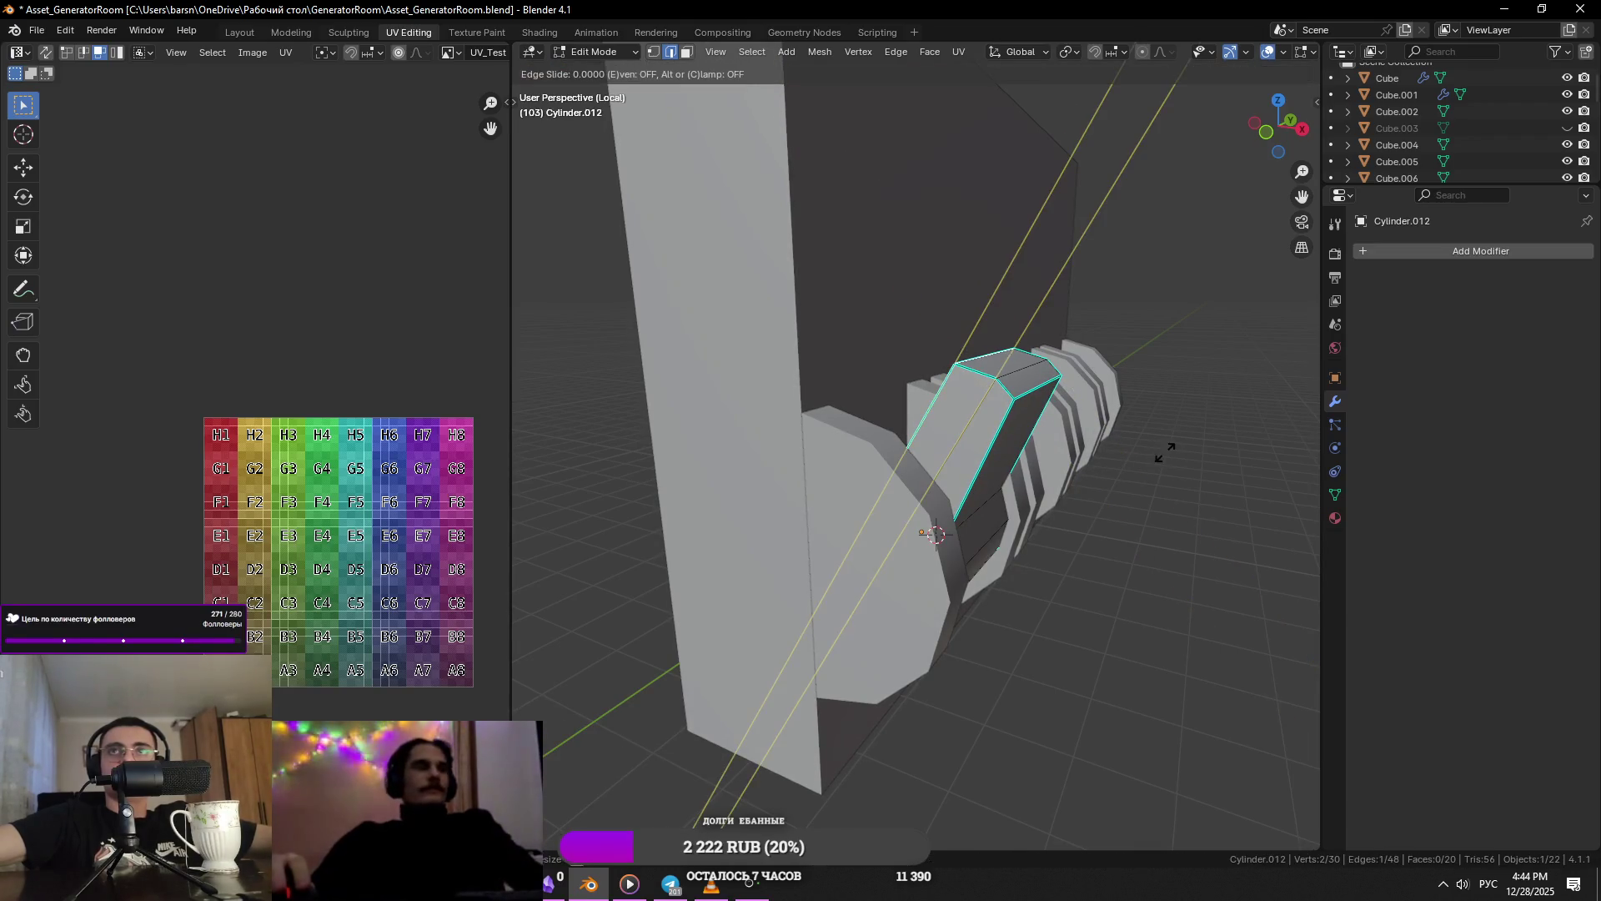
left_click(1168, 456)
- Slide another edge along the block to continue the taper
mouse_move(1131, 454)
middle_mouse_down()
mouse_move(985, 525)
mouse_move(1035, 513)
middle_mouse_up()
key("g")
key("g")
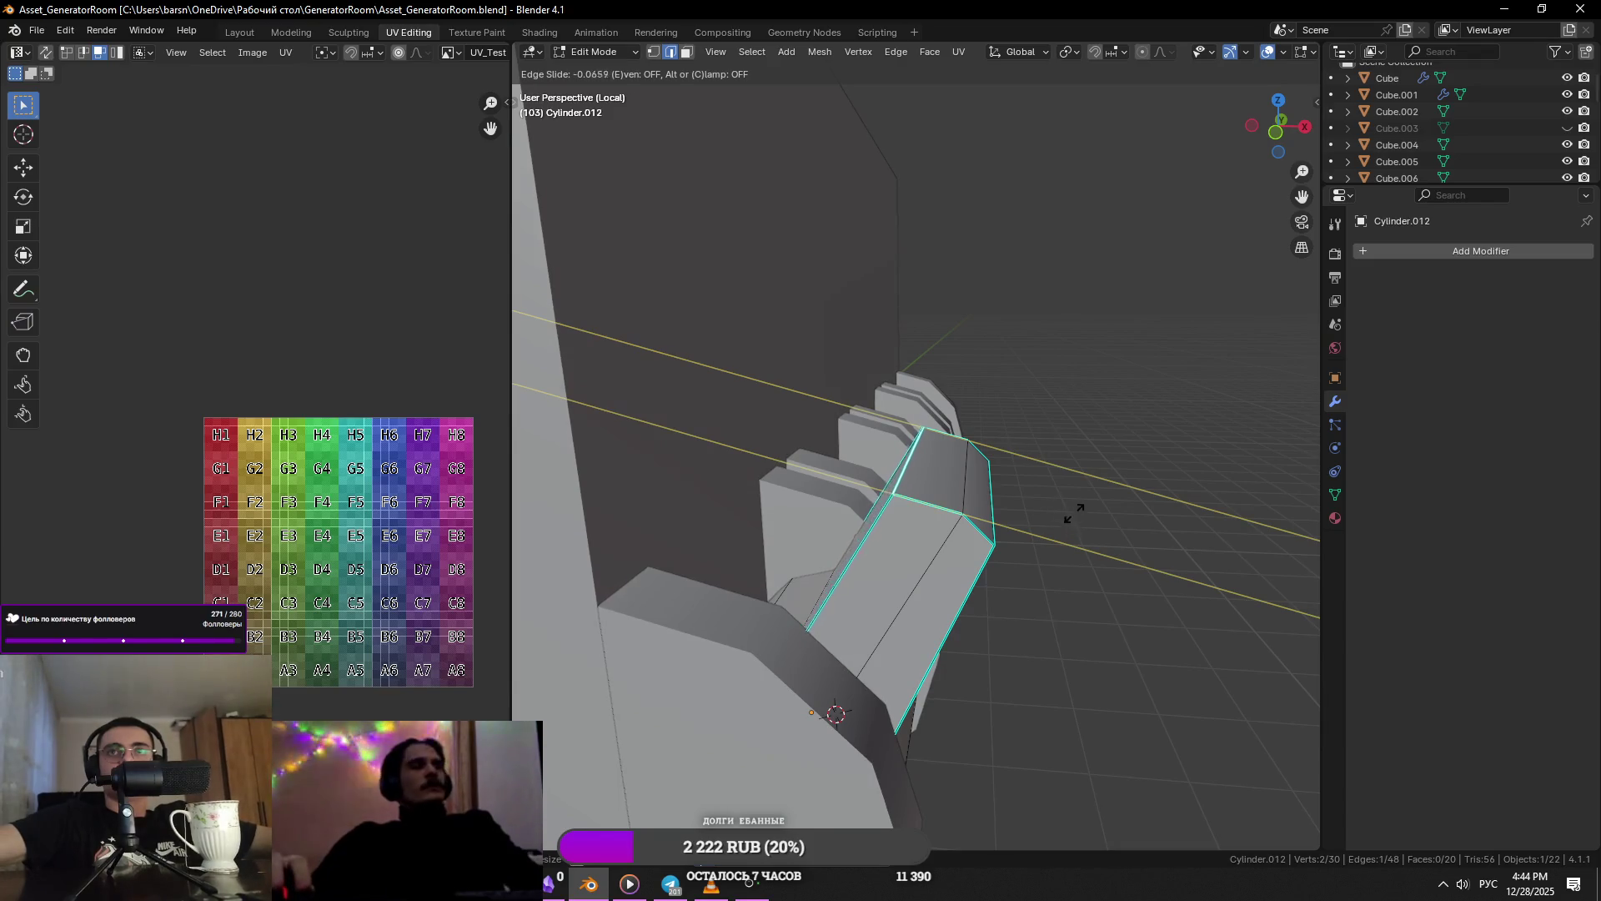
left_click(1080, 448)
scroll(1080, 453, "down", 3)
key("Tab")
- Slide an edge loop about halfway, then unclamped past the block's end
mouse_move(1079, 454)
middle_mouse_down()
mouse_move(1035, 498)
mouse_move(819, 498)
mouse_move(972, 472)
middle_mouse_up()
key("Tab")
left_click(841, 498, "alt")
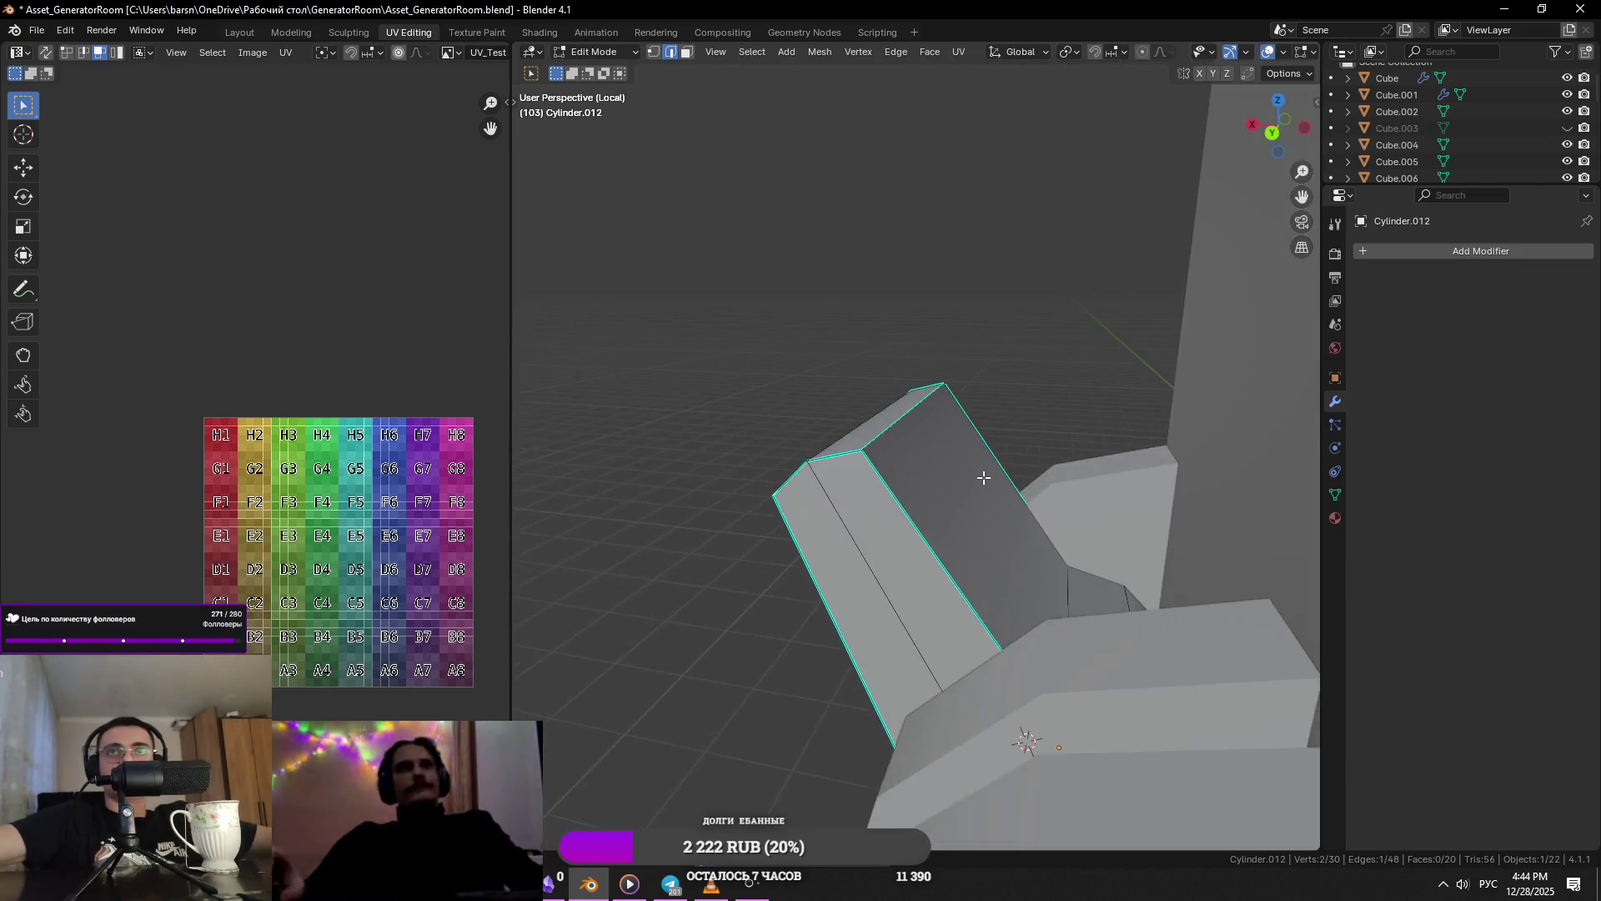
key("g")
key("g")
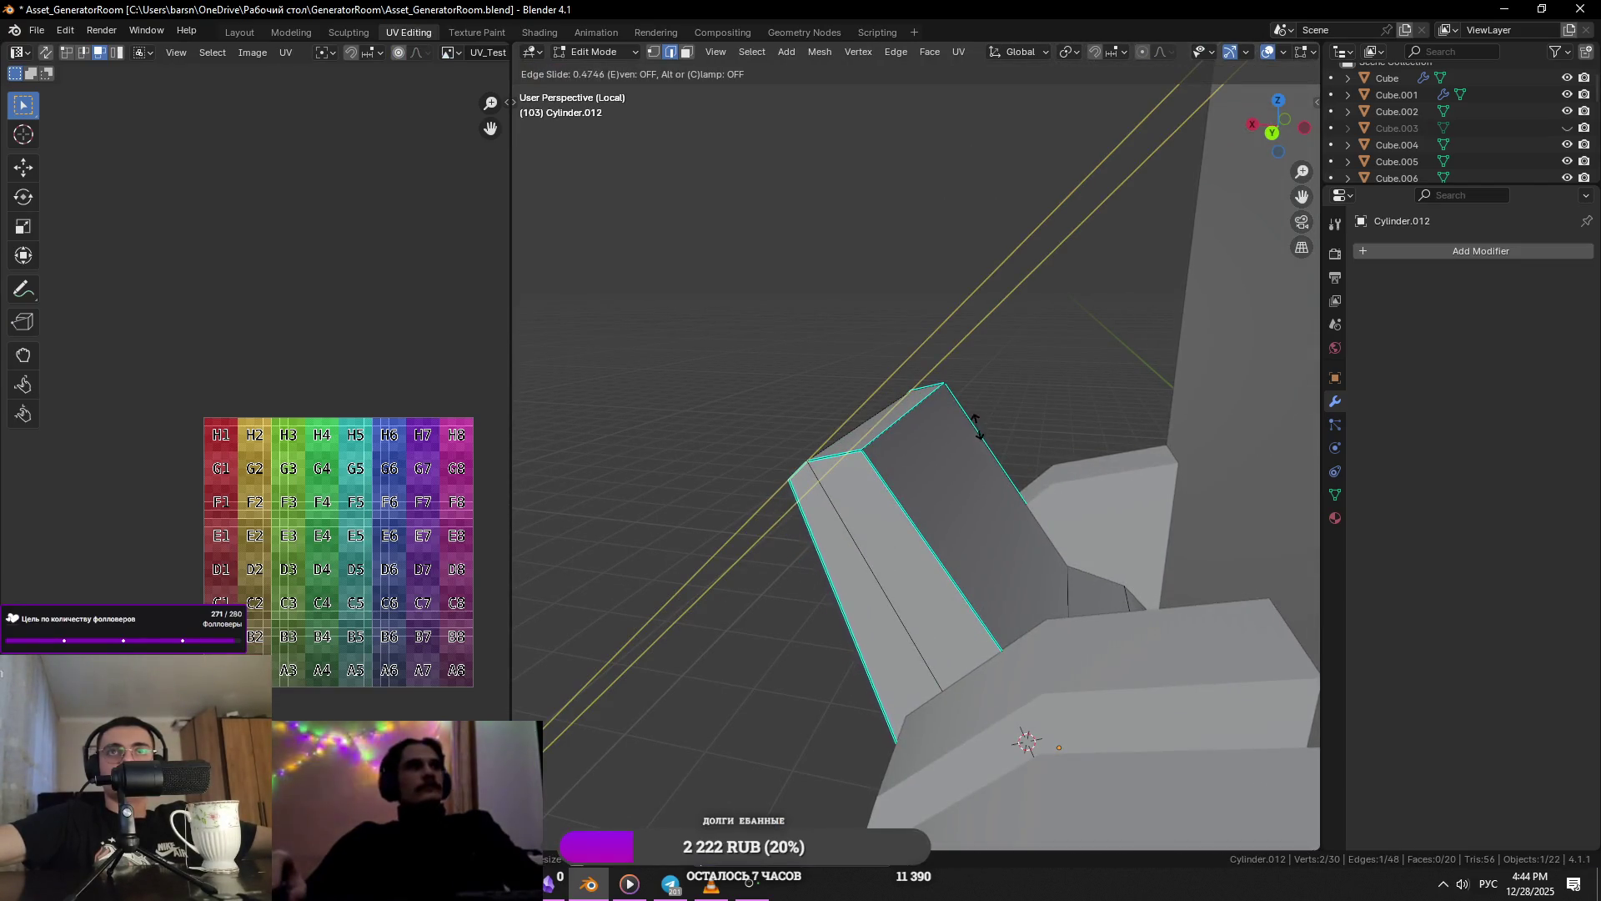
left_click(975, 432)
key("g")
key("g")
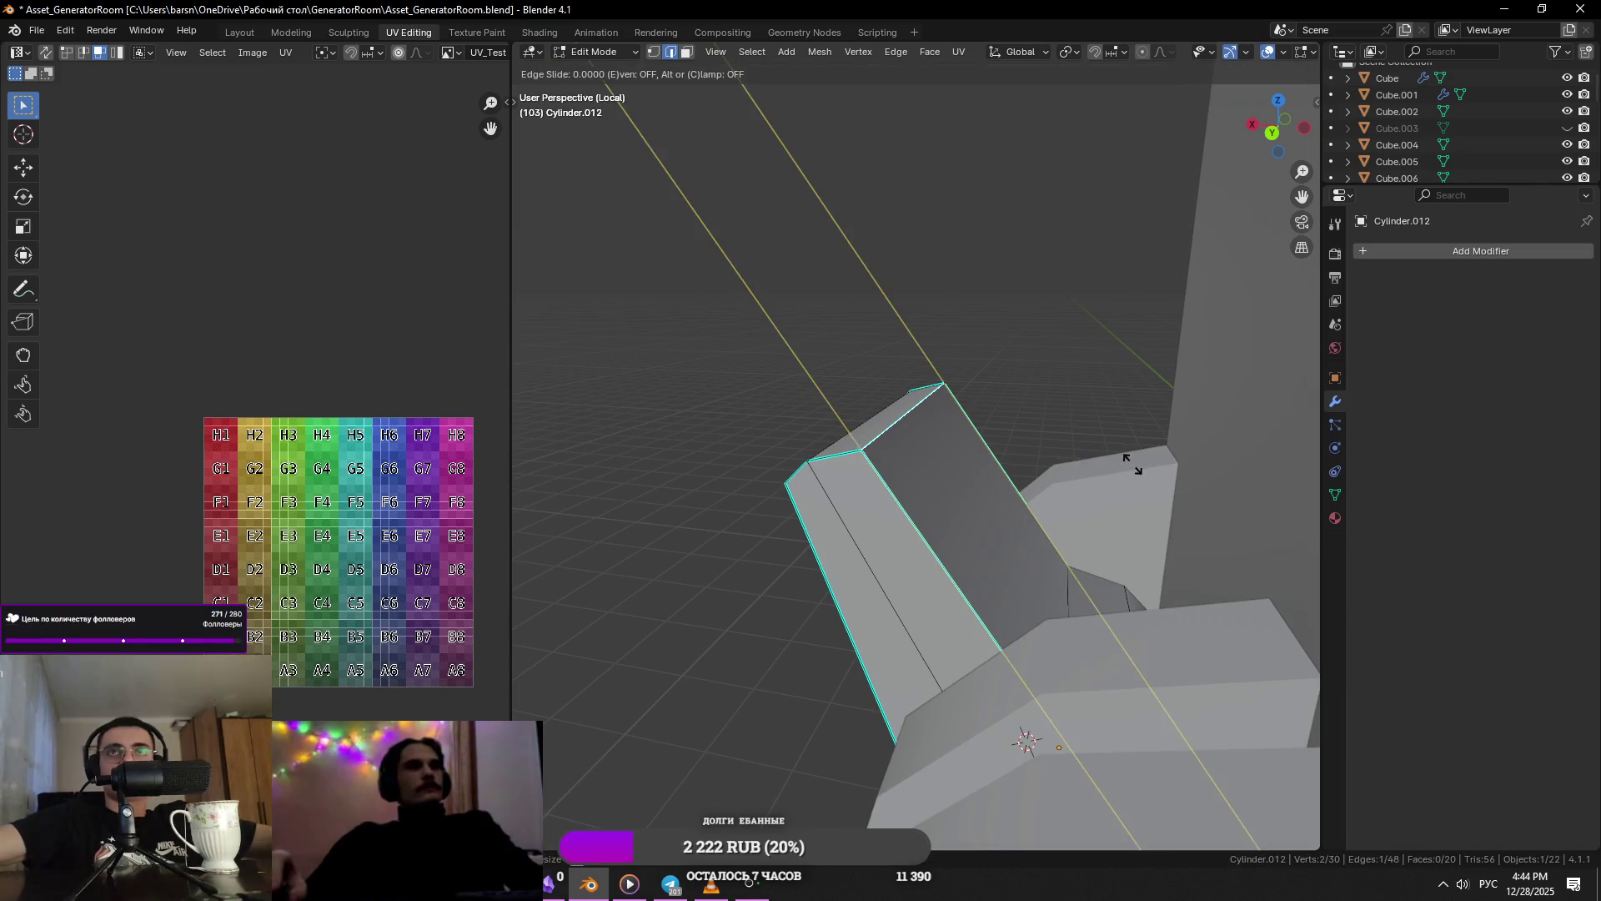
key("c")
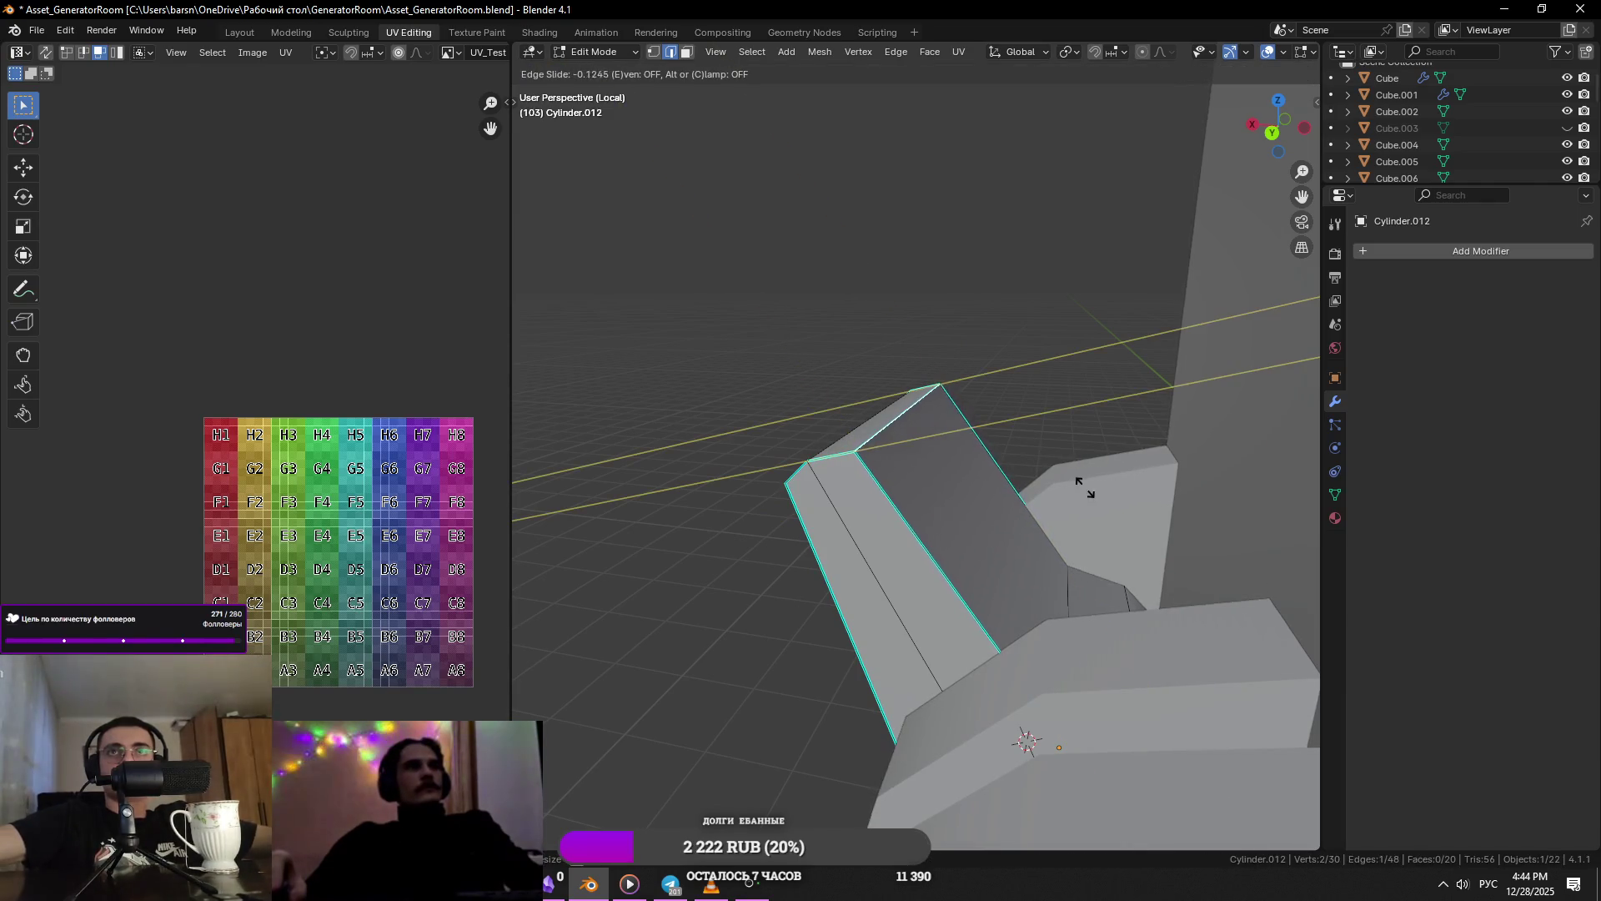
left_click(978, 544)
key("Tab")
mouse_move(978, 544)
middle_mouse_down()
mouse_move(949, 547)
mouse_move(937, 515)
middle_mouse_up()
scroll(899, 469, "down", 5)
- Mark the chosen edge of the hinge part as sharp and save the file
left_click(1179, 557)
middle_click_drag(1179, 557, 978, 538)
scroll(977, 538, "up", 5)
scroll(951, 499, "down", 5)
scroll(951, 499, "up", 5)
left_click(941, 517)
key("Tab")
left_click(941, 518)
right_click(900, 579)
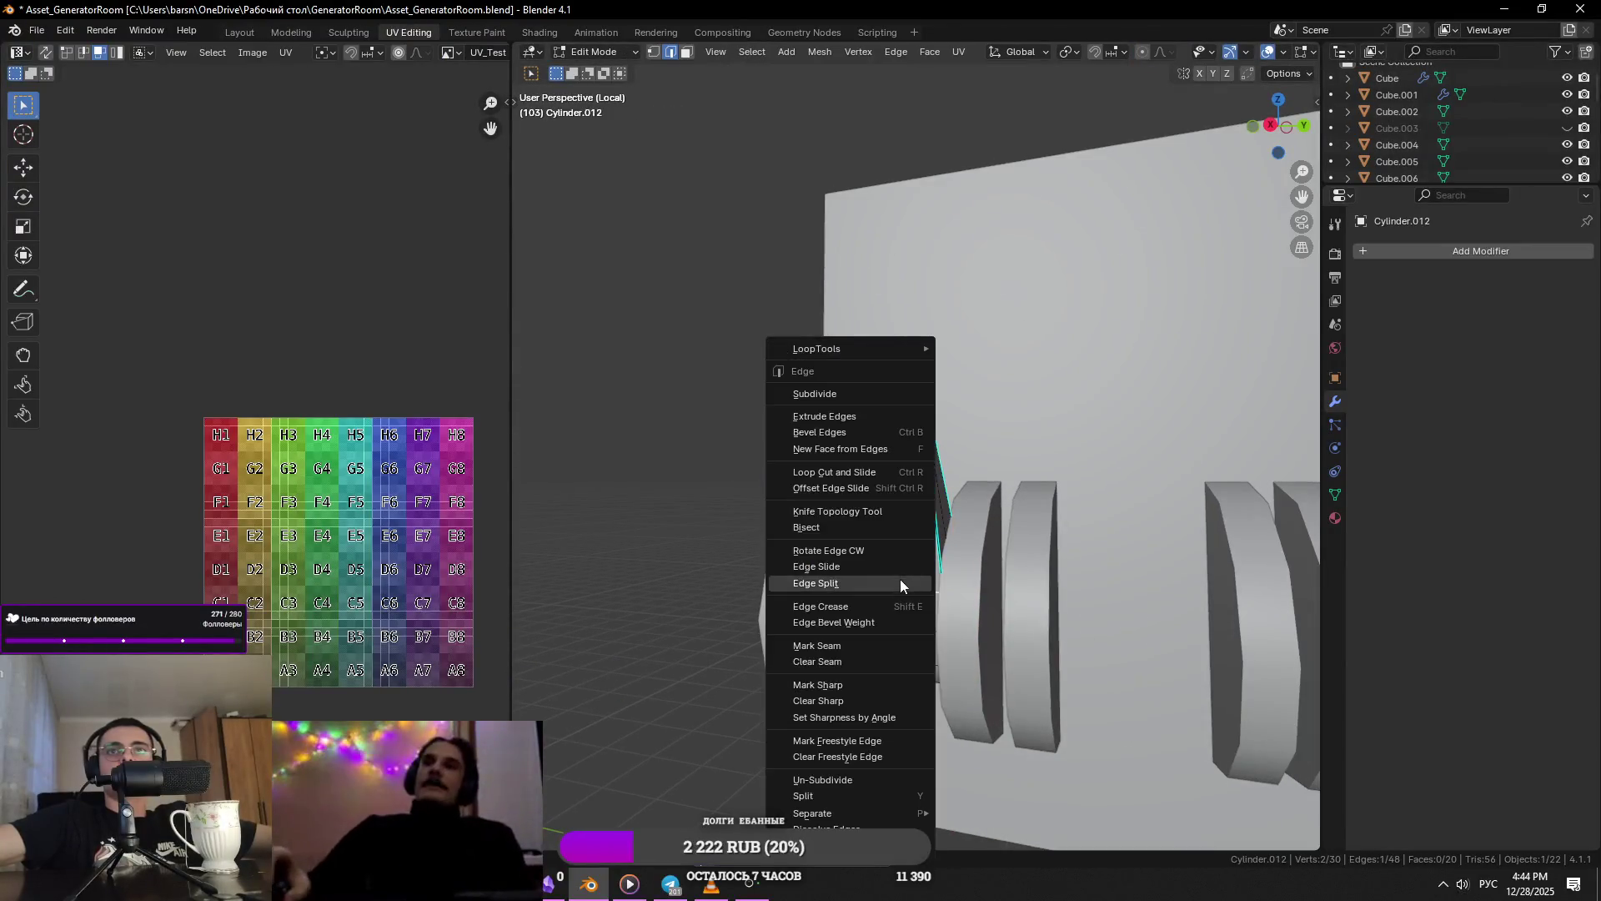
left_click(864, 683)
mouse_move(957, 602)
middle_mouse_down()
mouse_move(849, 738)
mouse_move(962, 431)
mouse_move(1021, 383)
mouse_move(1106, 528)
mouse_move(1038, 538)
mouse_move(1190, 511)
mouse_move(1176, 525)
mouse_move(1208, 554)
mouse_move(1024, 557)
middle_mouse_up()
key("Tab")
scroll(962, 431, "down", 6)
key("ctrl+s")
- Exit local view to show the whole cabinet, then switch to the YouTube reference video
key("KP_Divide")
scroll(1205, 550, "up", 4)
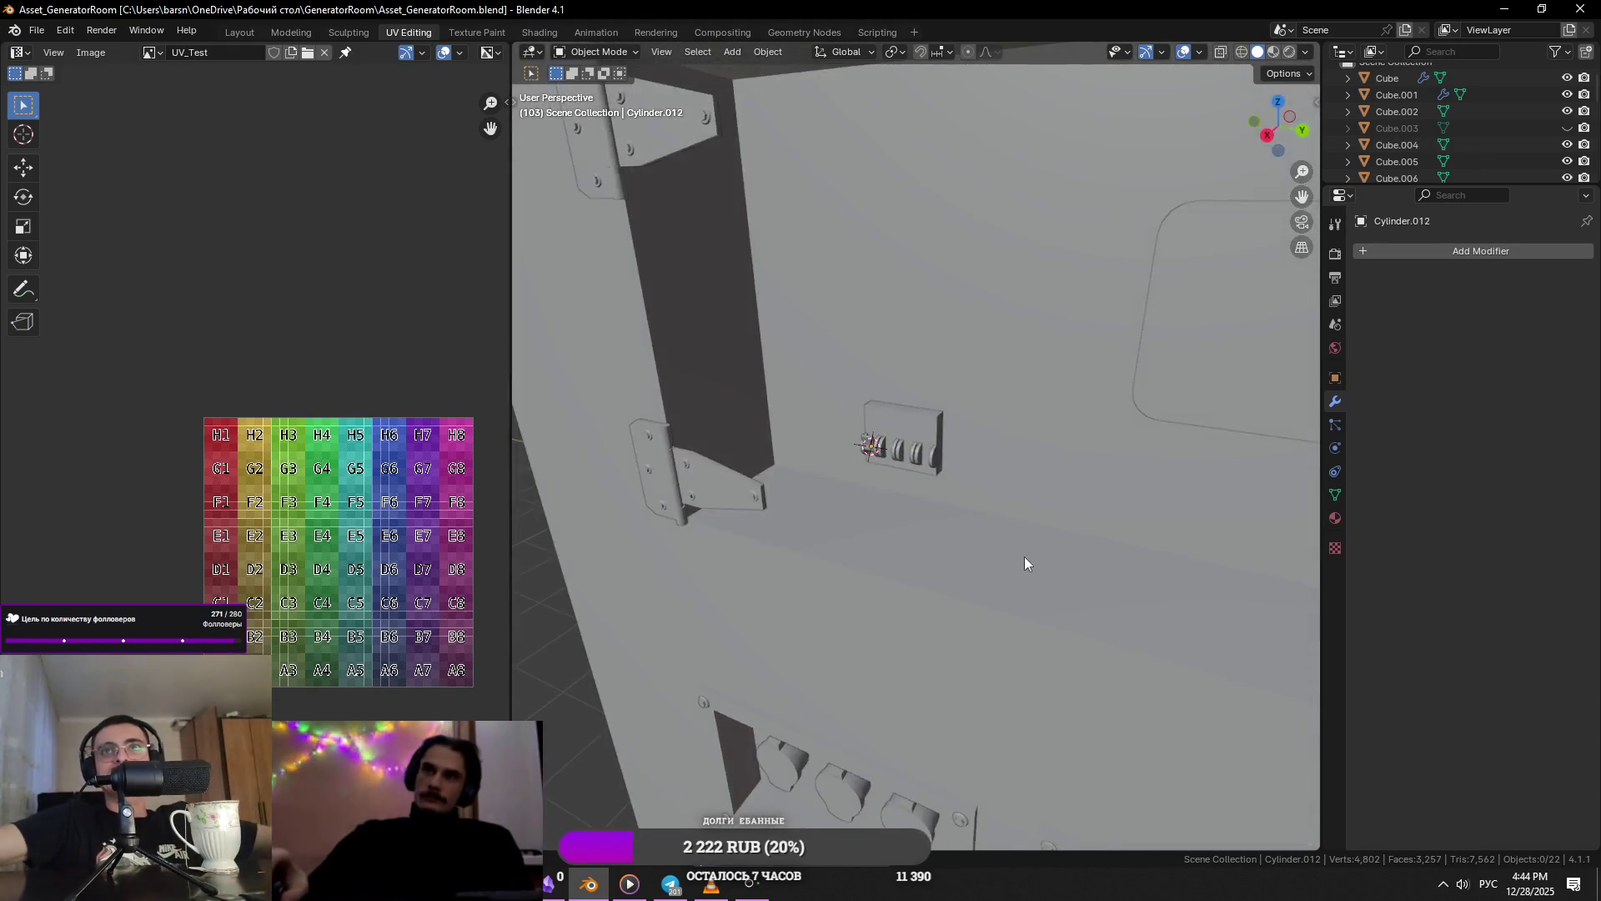
scroll(1024, 557, "down", 1)
key("alt+Tab")
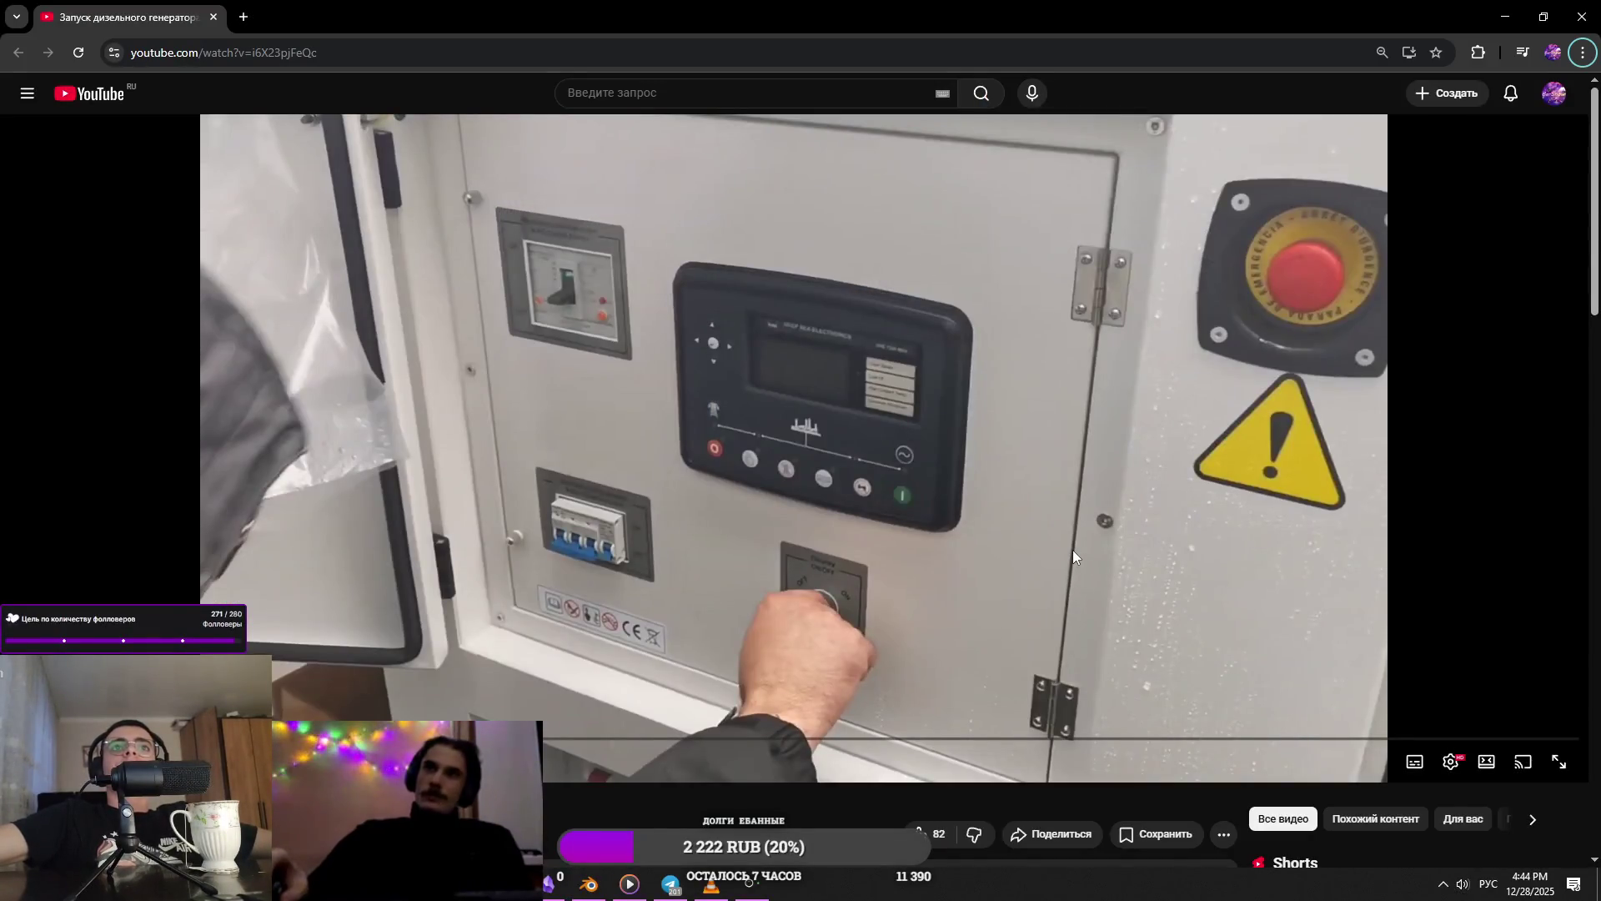
key("alt+Tab")
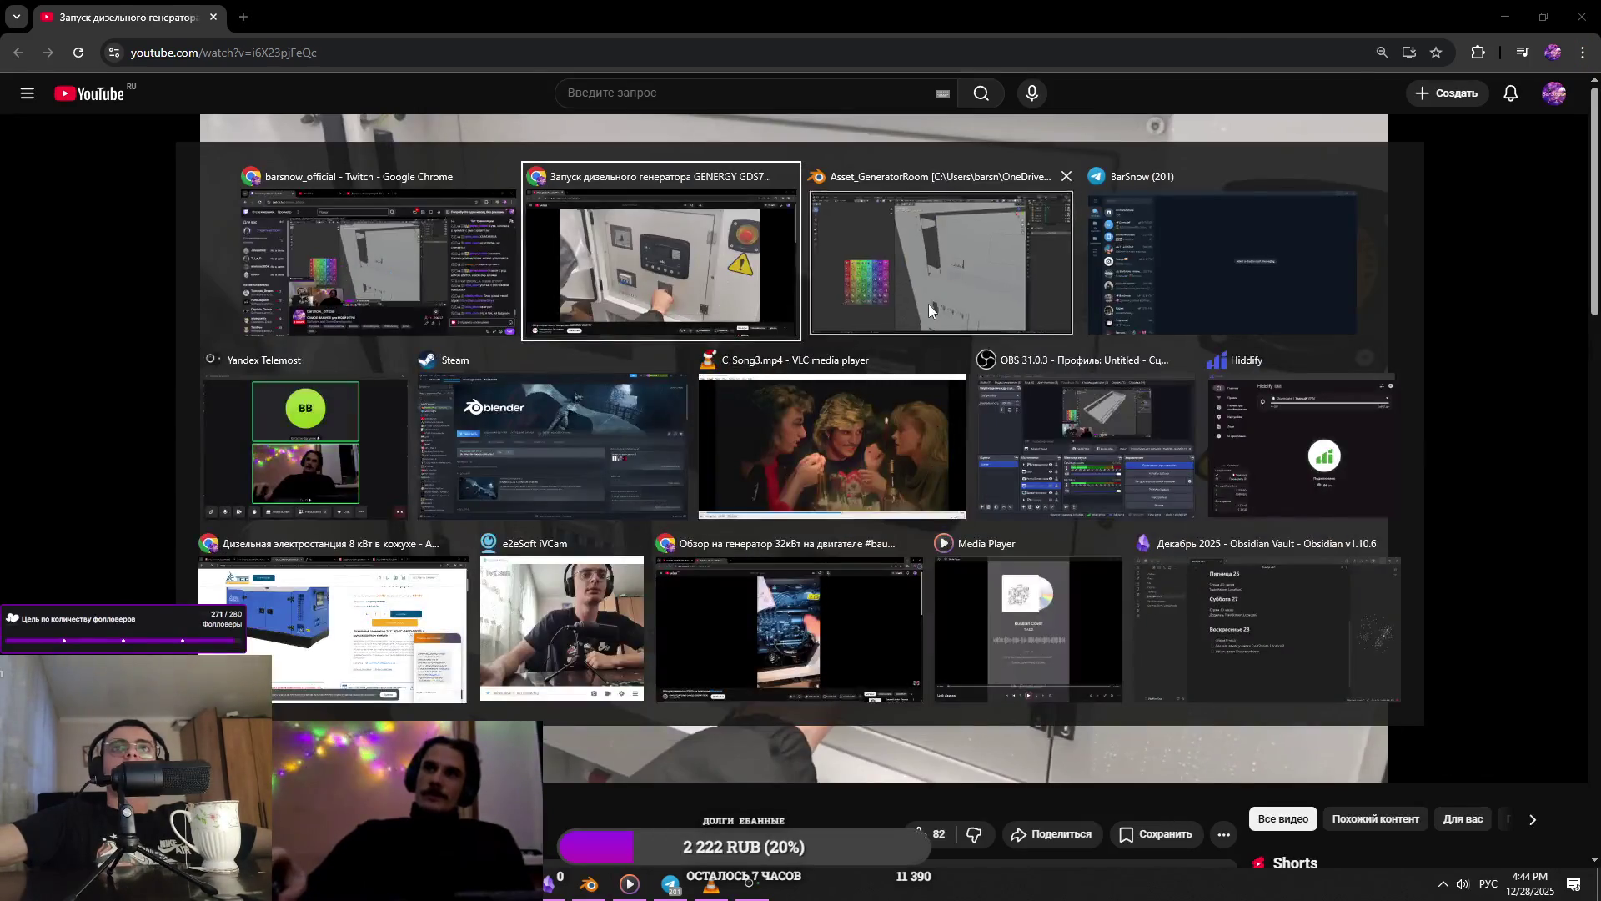
key("Tab")
scroll(1071, 382, "down", 3)
middle_click_drag(1072, 383, 929, 352)
scroll(929, 352, "up", 3)
key("ctrl+s")
left_click(930, 352, "shift")
left_click(1043, 358, "shift")
left_click(1067, 500, "shift")
left_click(867, 467, "shift")
scroll(1067, 467, "up", 3)
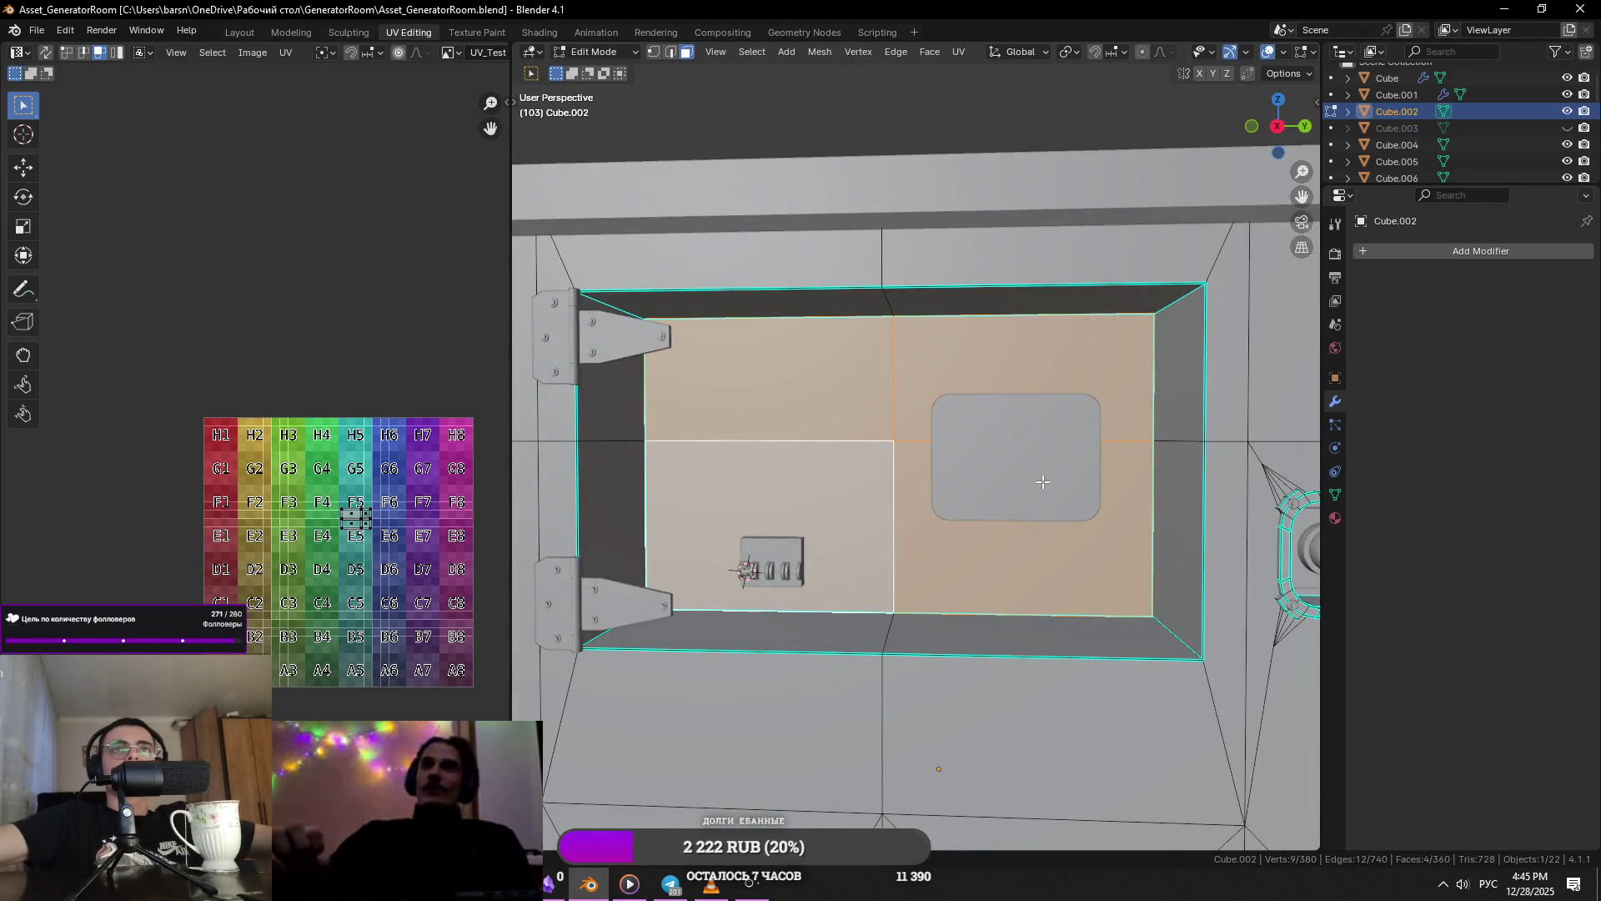
key("Tab")
key("alt+Tab")
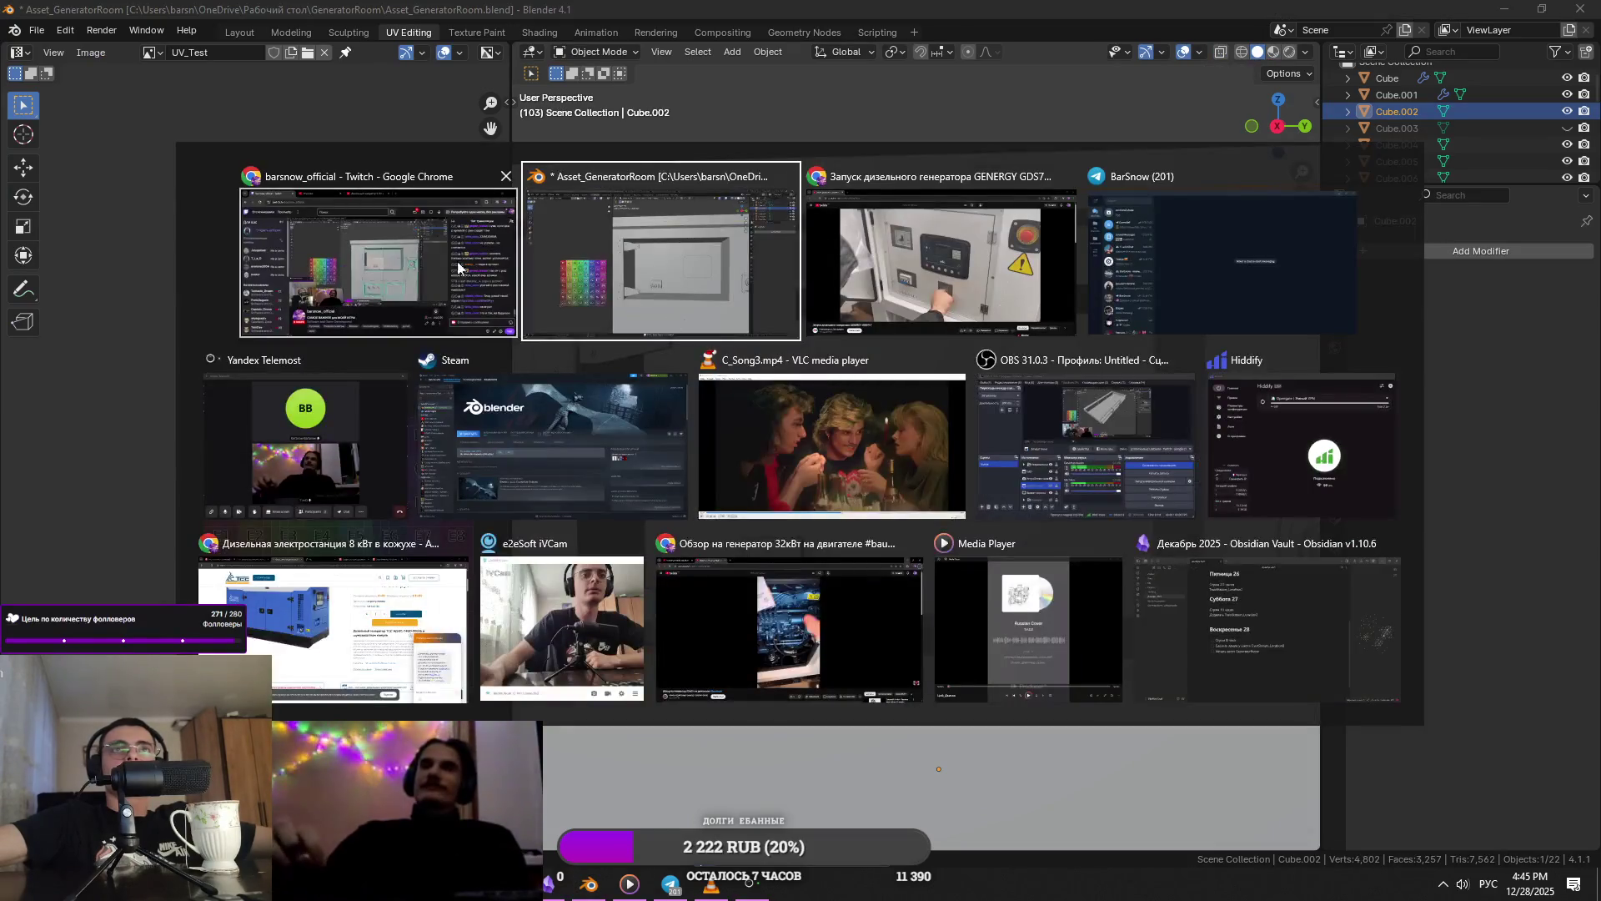
left_click(945, 313)
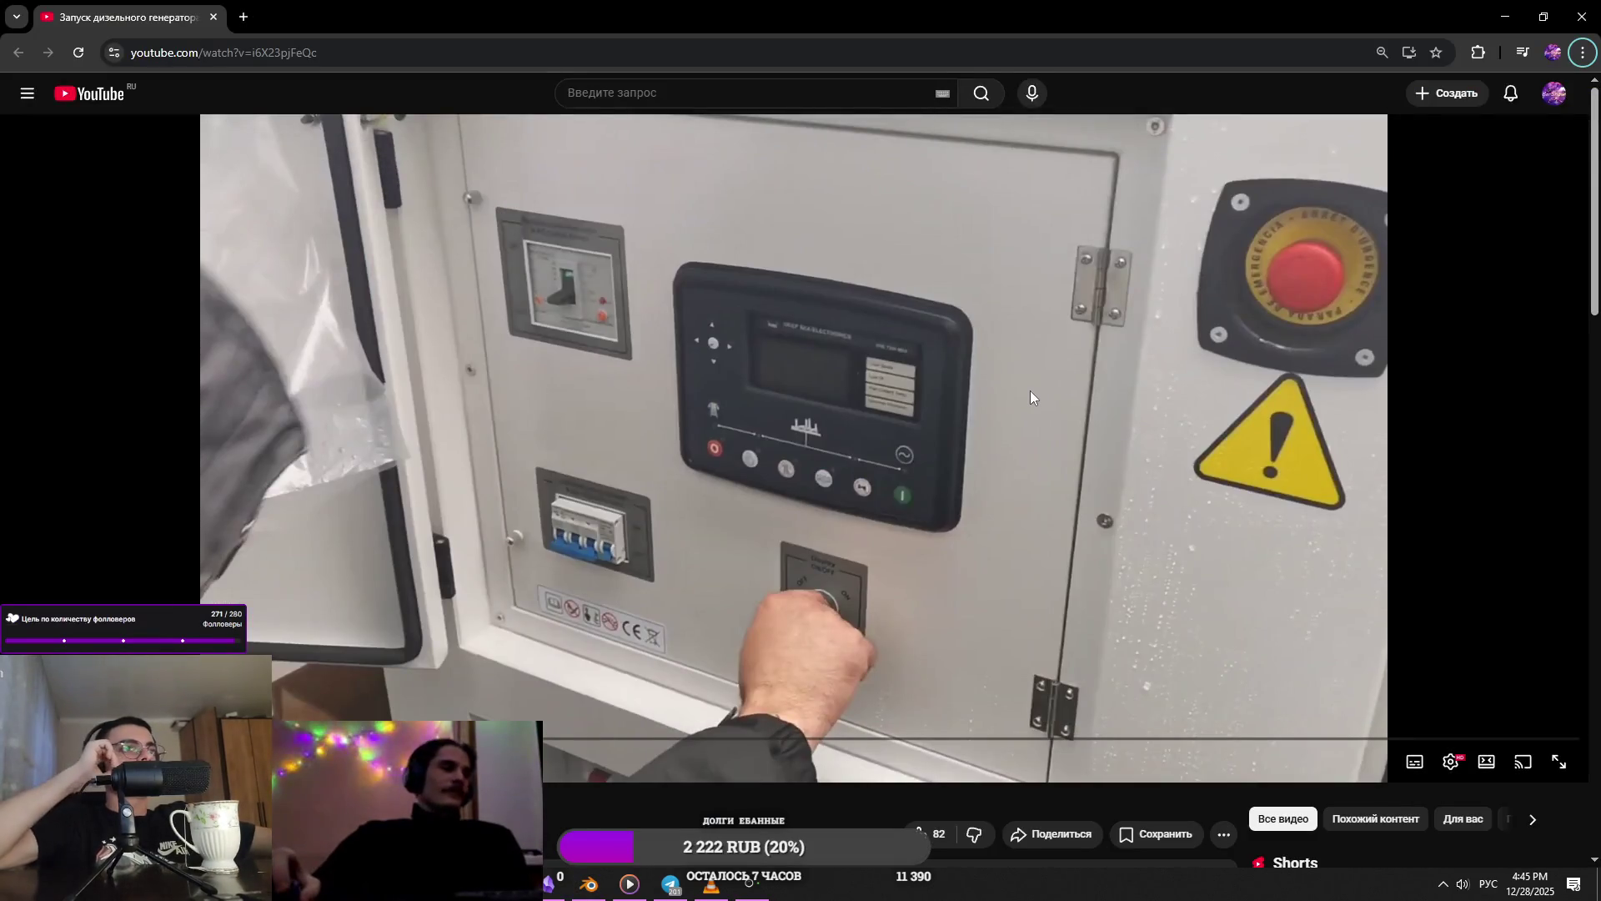
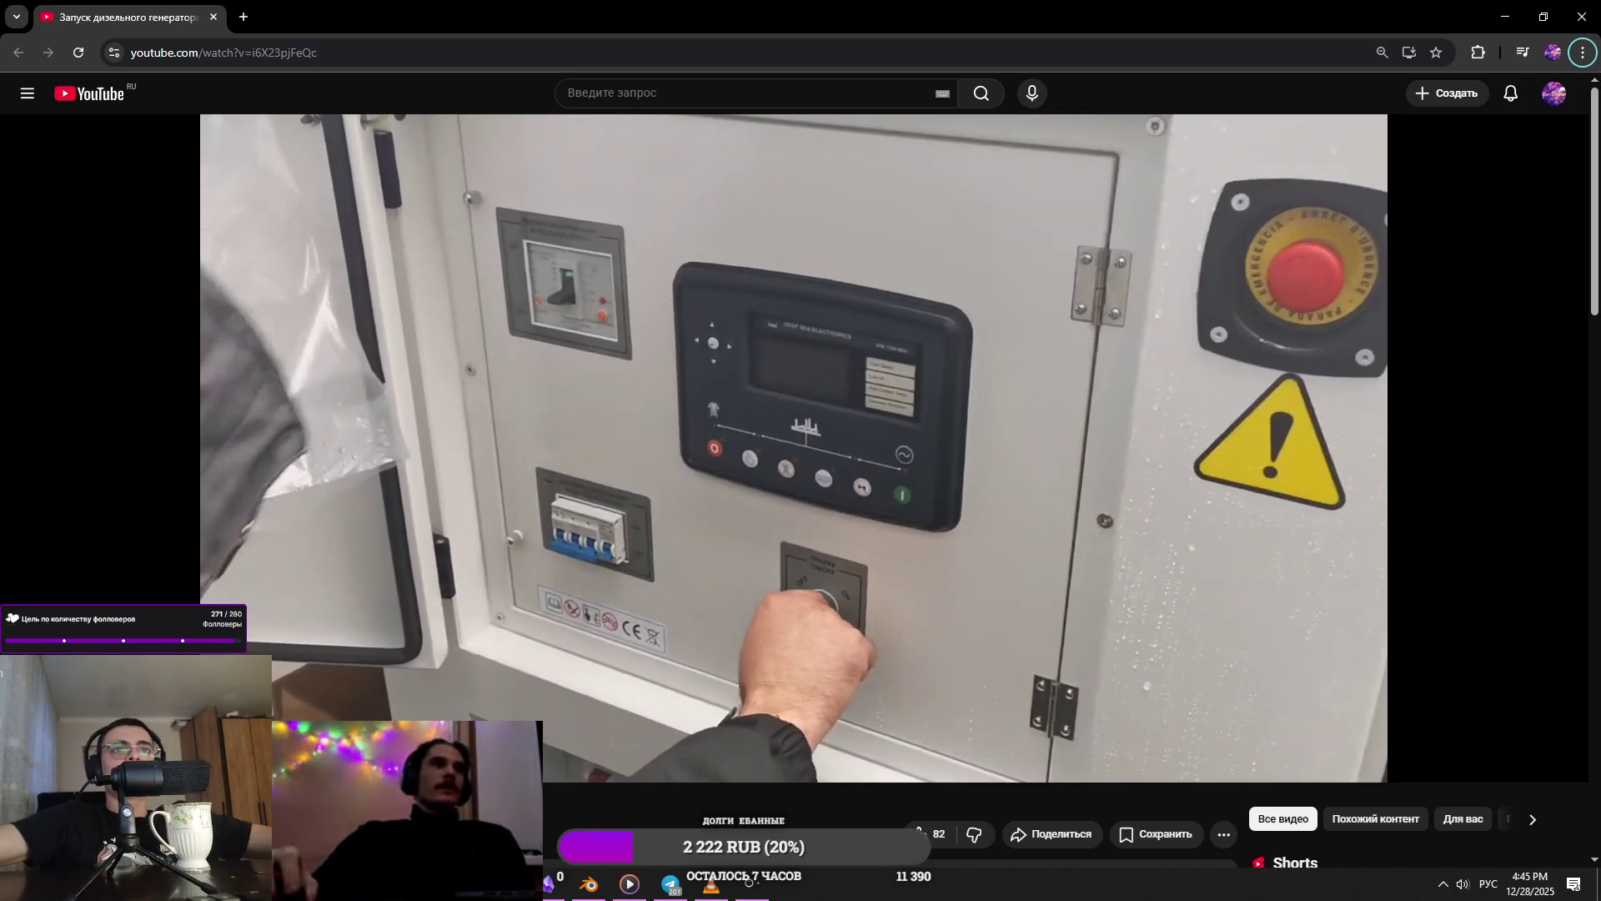
- Switch from the YouTube reference video back to the Asset_GeneratorRoom Blender scene
key("alt+Tab")
left_click(854, 223)
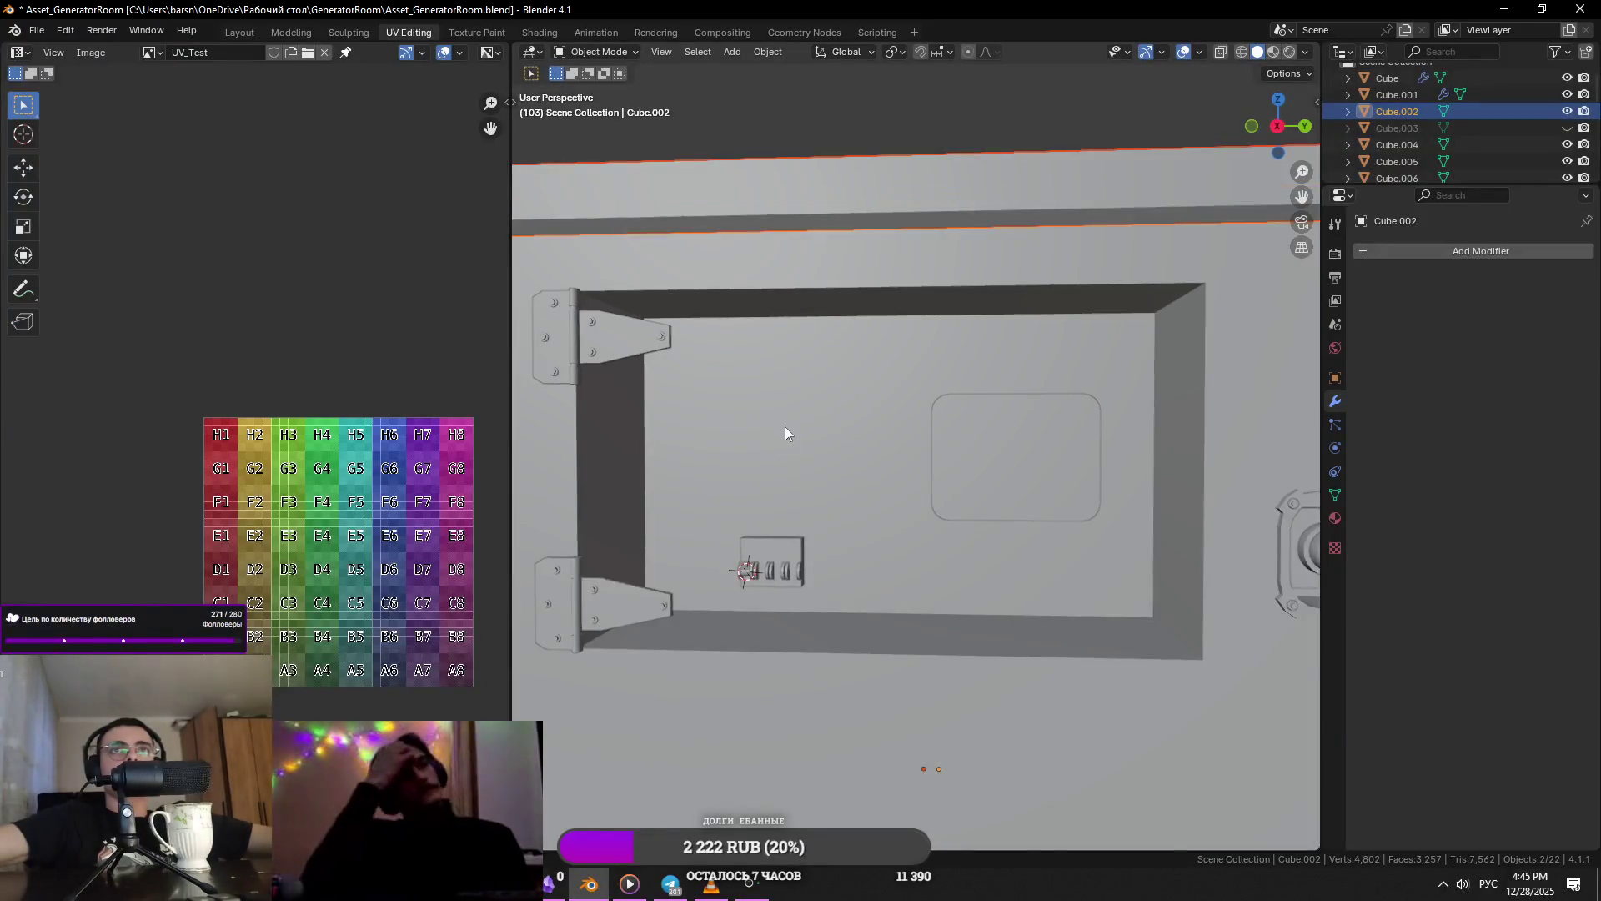
- In Edit Mode, select the four faces at the back of the hatch recess, checking the reference video
key("Tab")
scroll(785, 425, "up", 4)
left_click(769, 376)
left_click(792, 542, "shift")
left_click(960, 542, "shift")
left_click(796, 428)
left_click(908, 518, "shift")
left_click(751, 542, "shift")
left_click(1001, 359, "shift")
middle_click_drag(1001, 359, 928, 417)
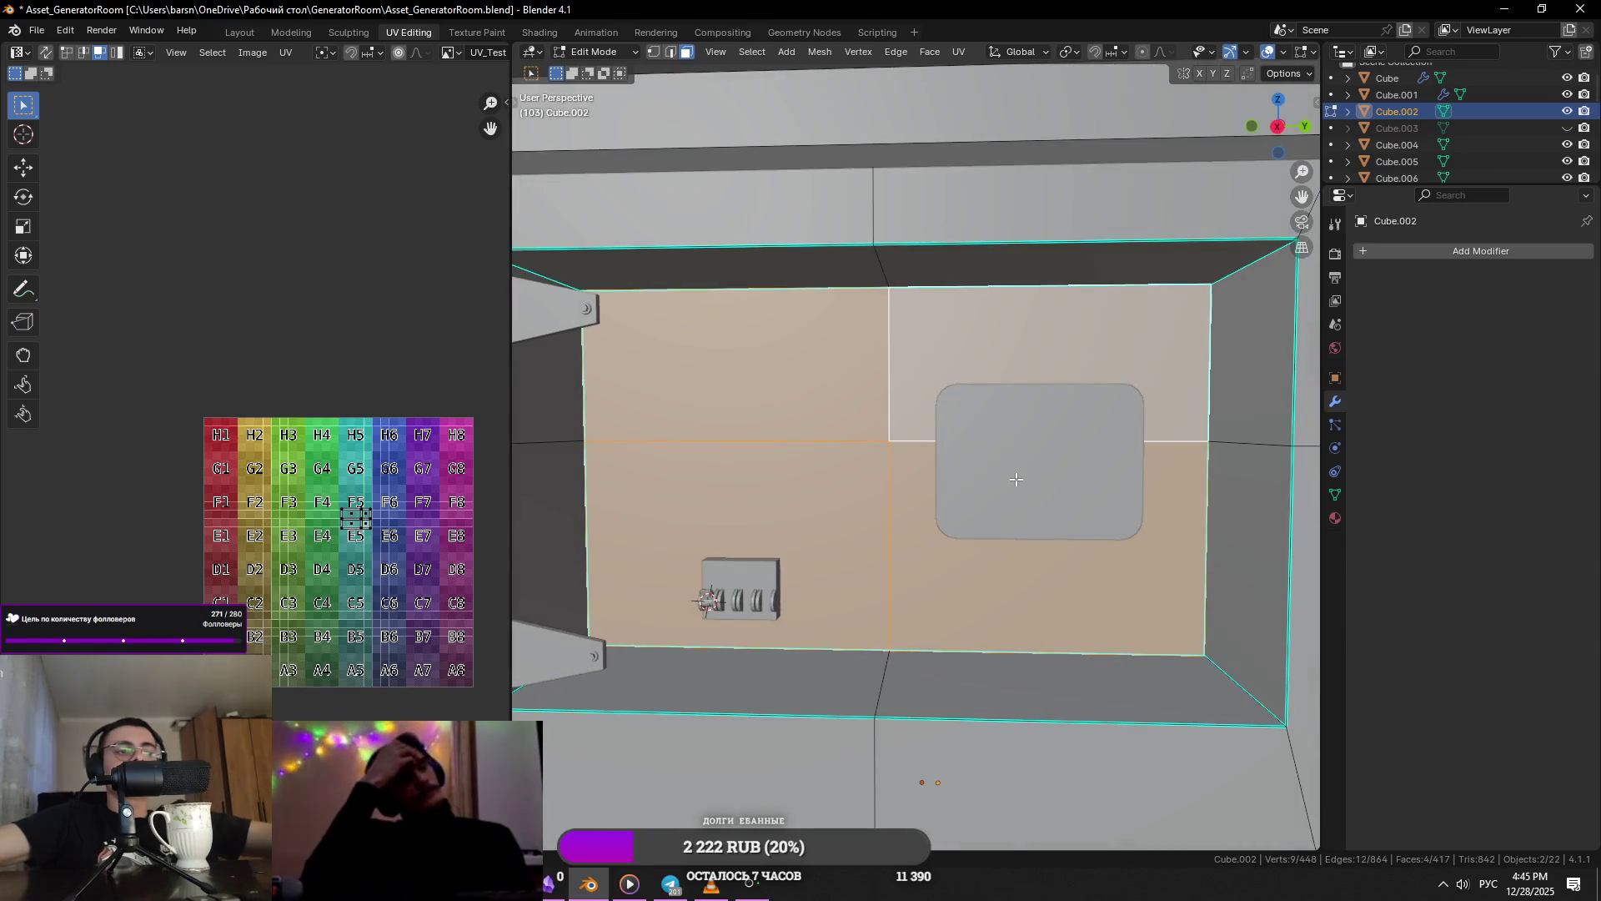
key("alt+Tab")
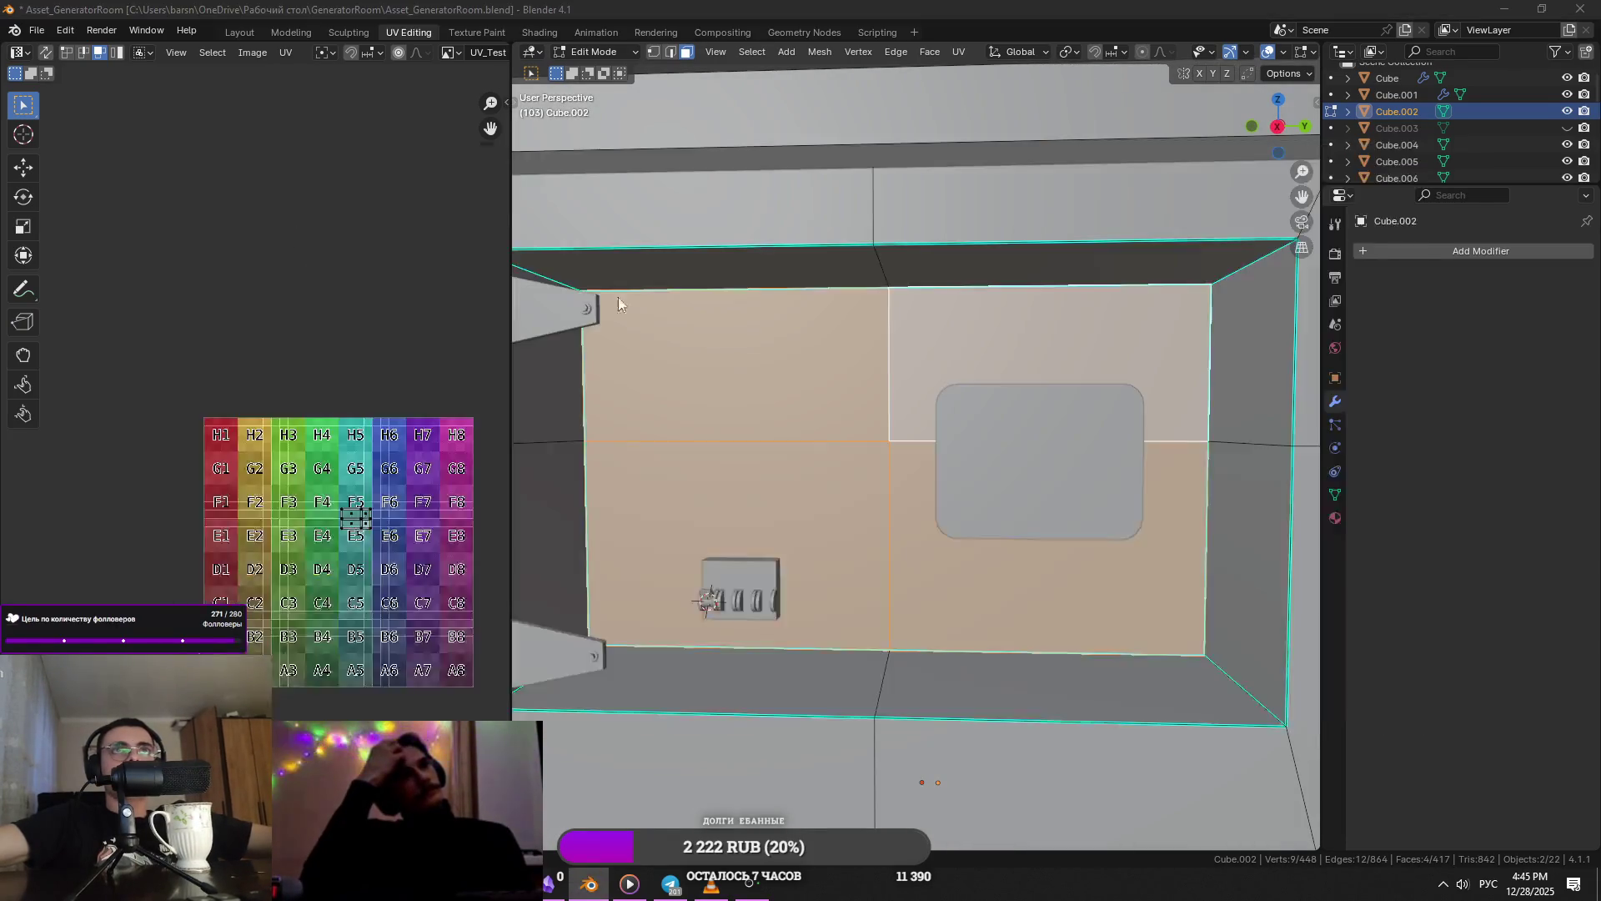
left_click(889, 317)
key("alt+Tab")
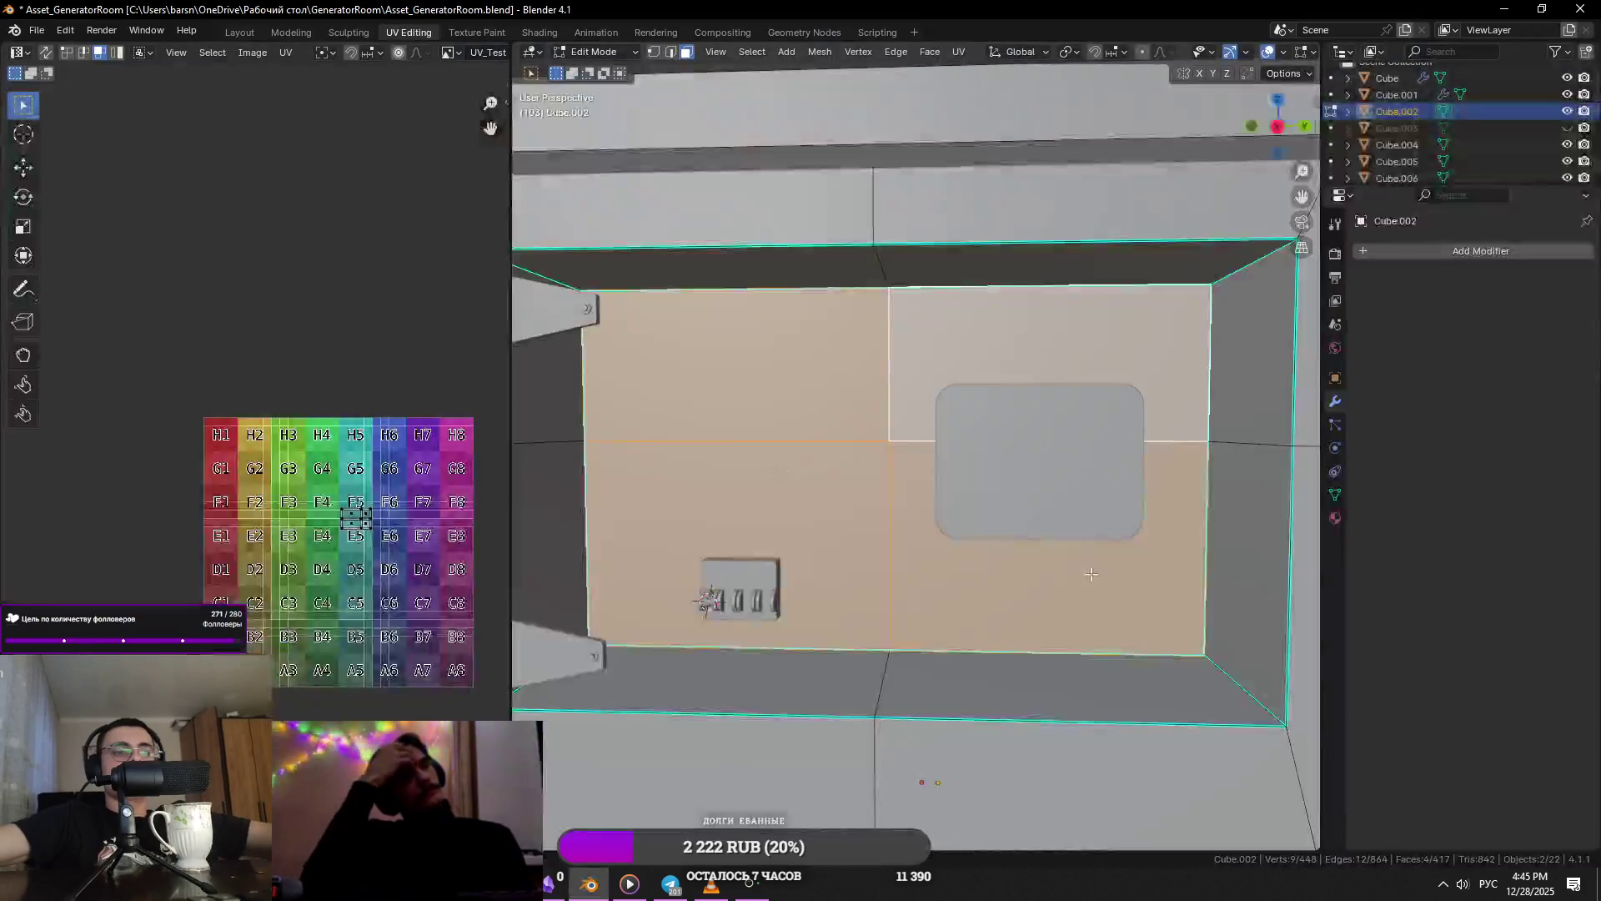
- Inset the selected recess faces to leave a thin rim, cancelling a second inset
key("i")
left_click(1113, 589)
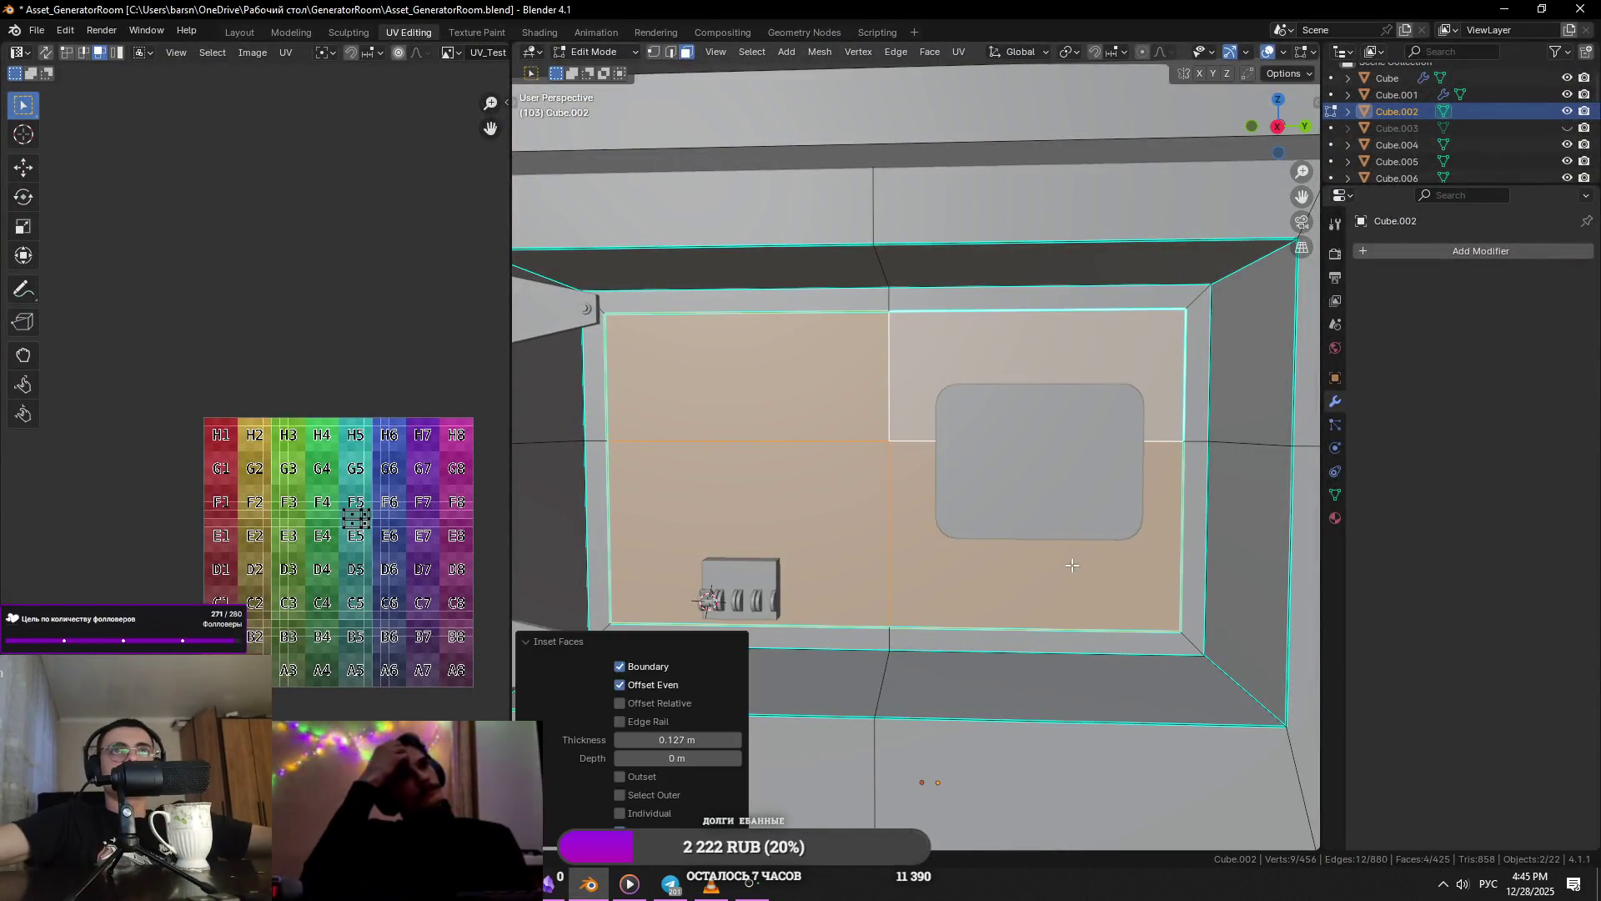
key("alt+Tab")
key("alt+Tab")
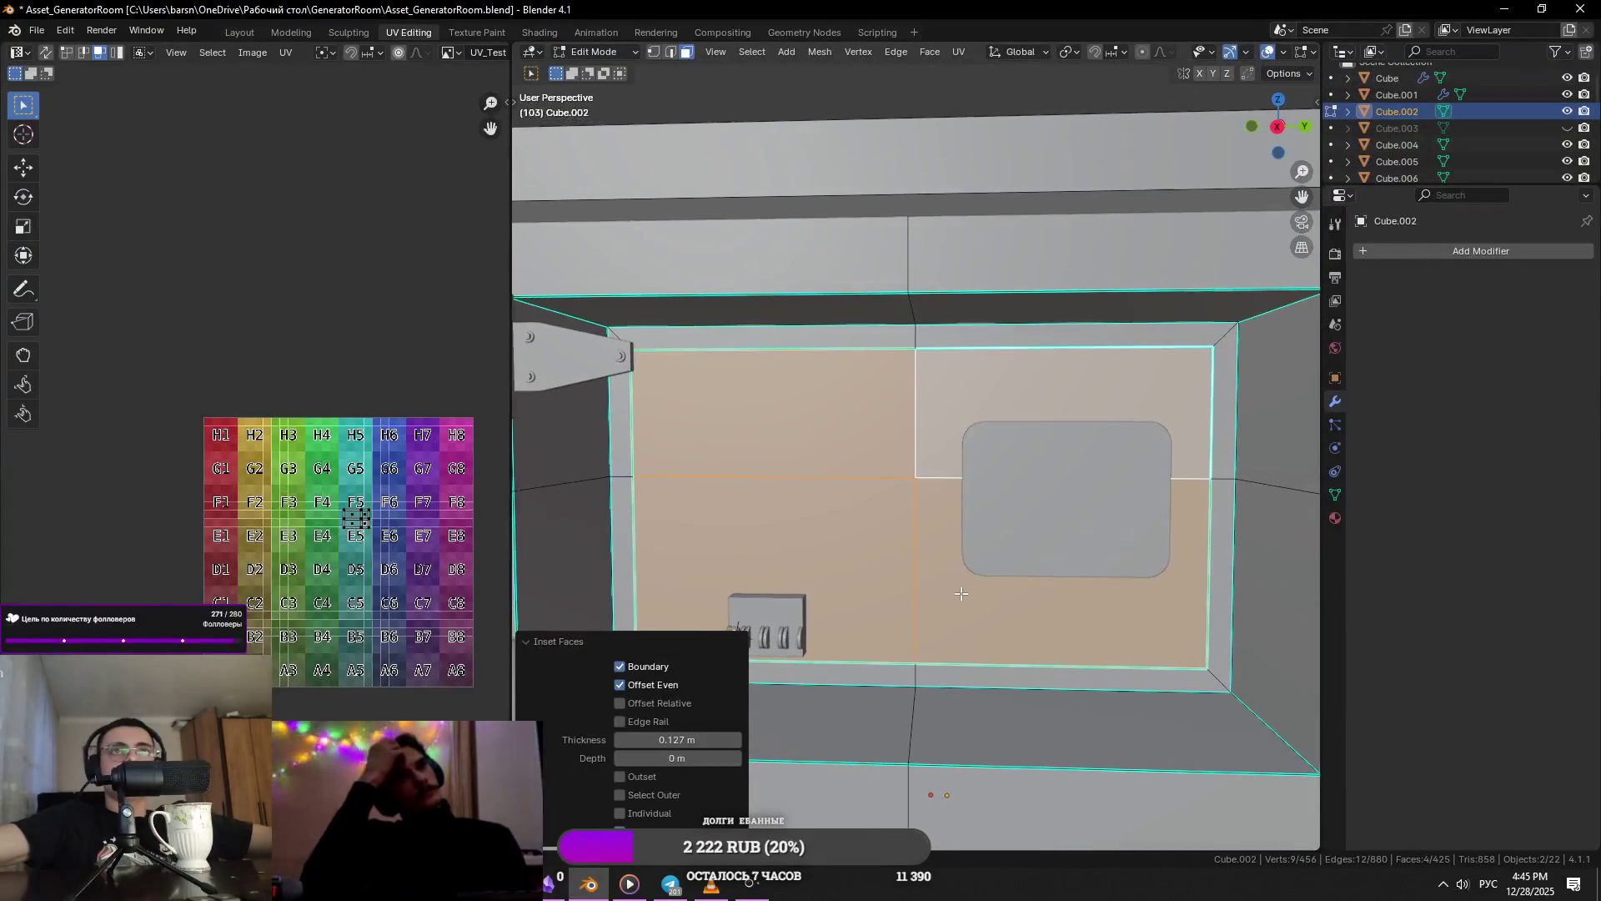
key("i")
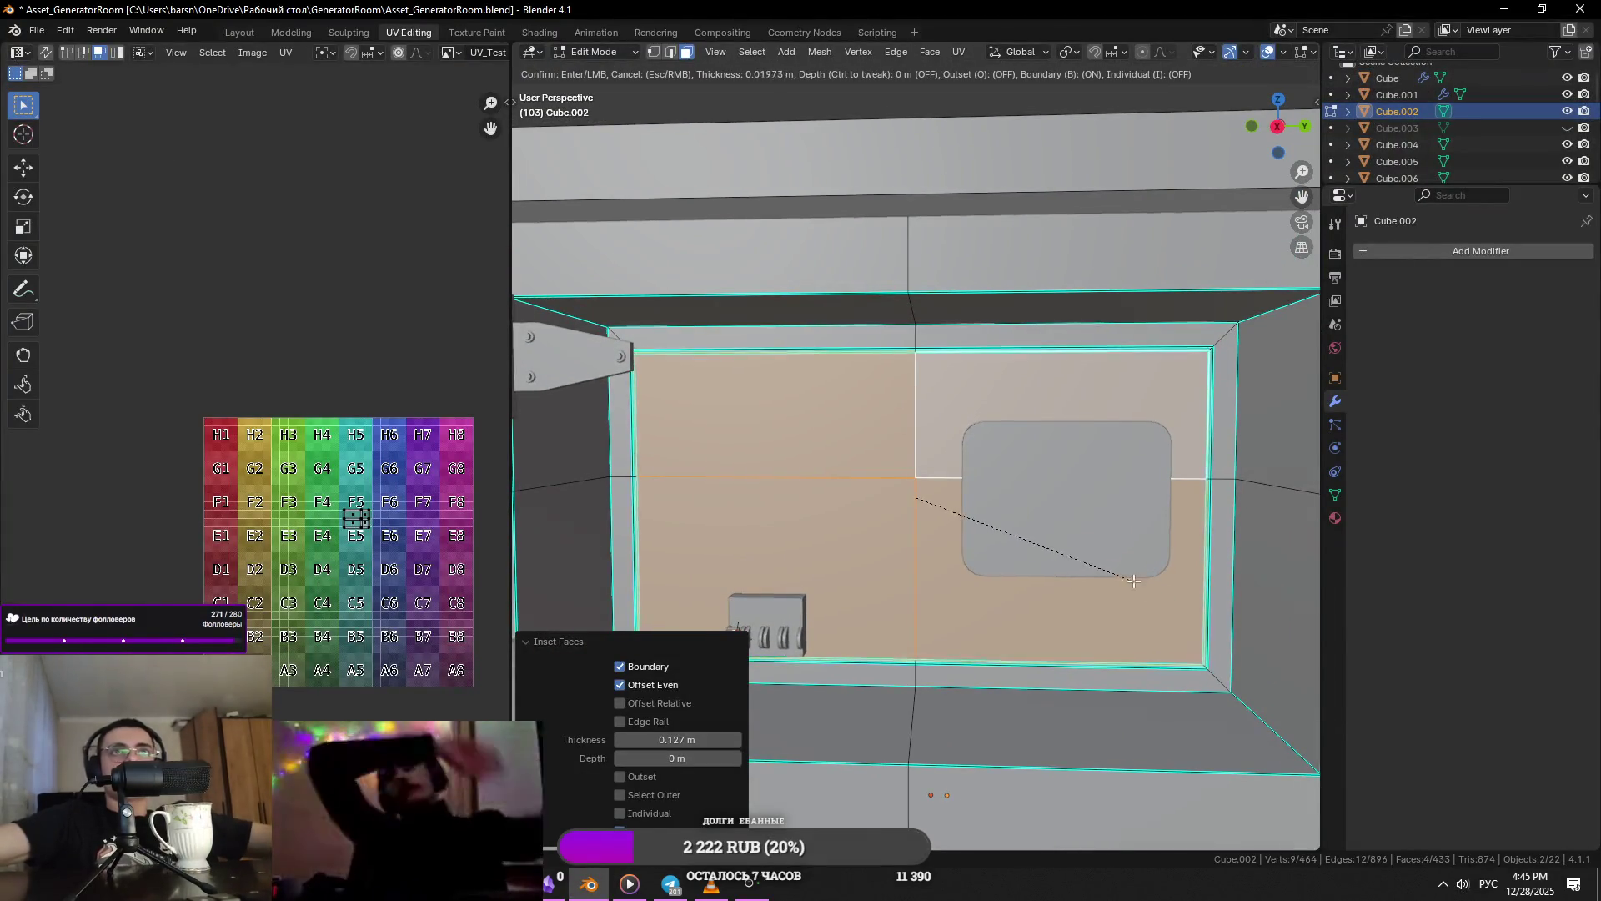
key("Escape")
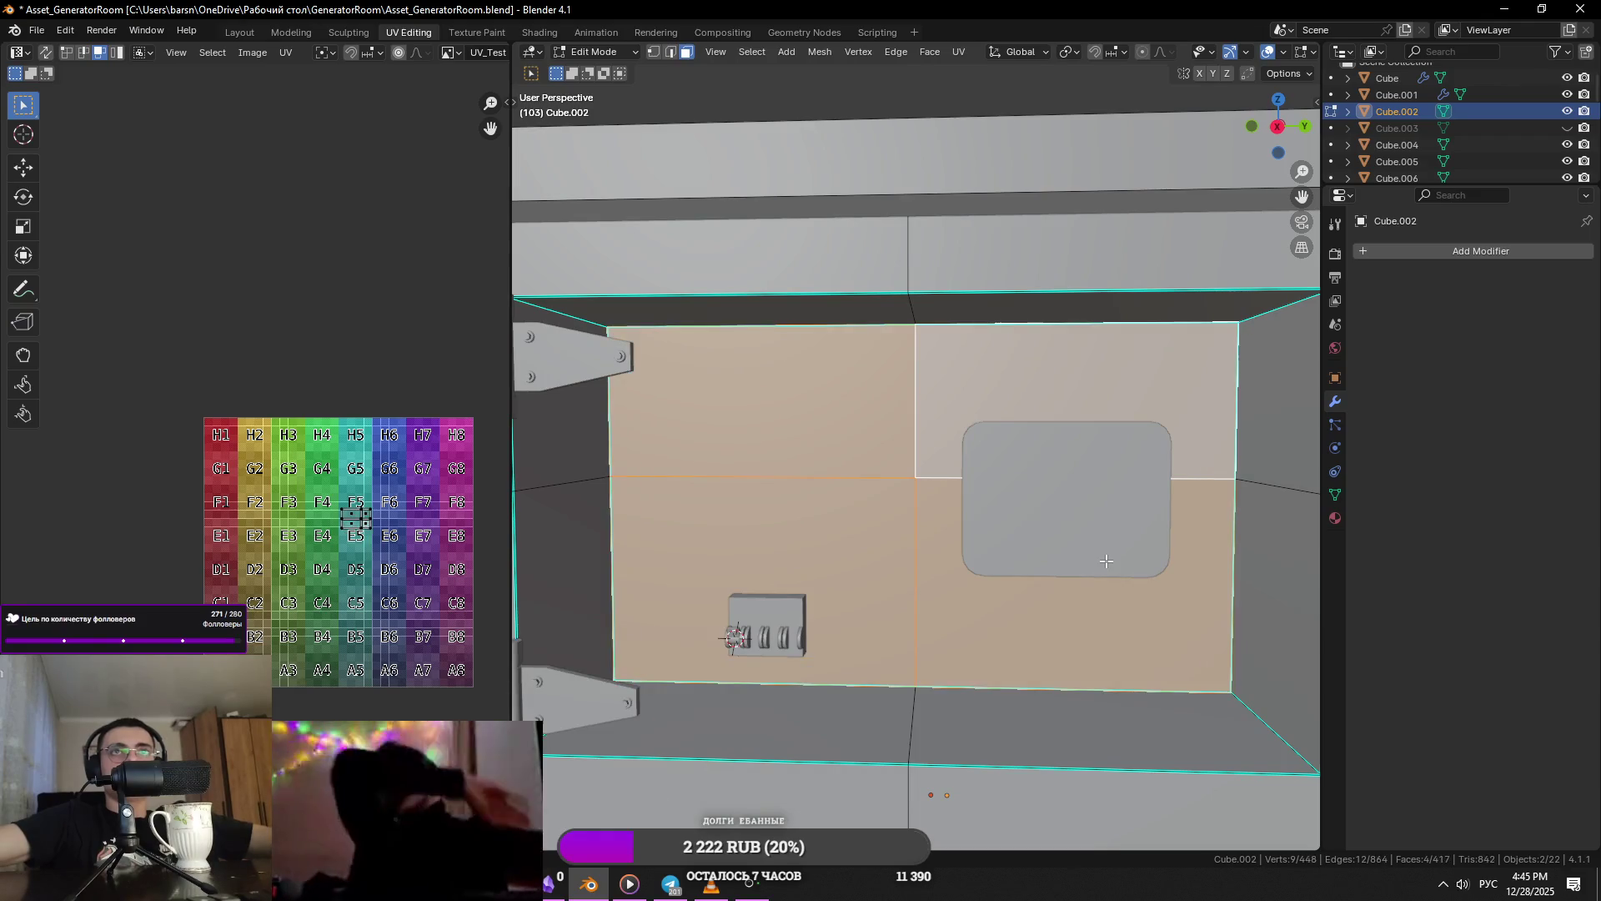
- Reselect the four inner recess faces and delete them to open the hatch
left_click(852, 464)
left_click(822, 484)
left_click(1037, 507, "shift")
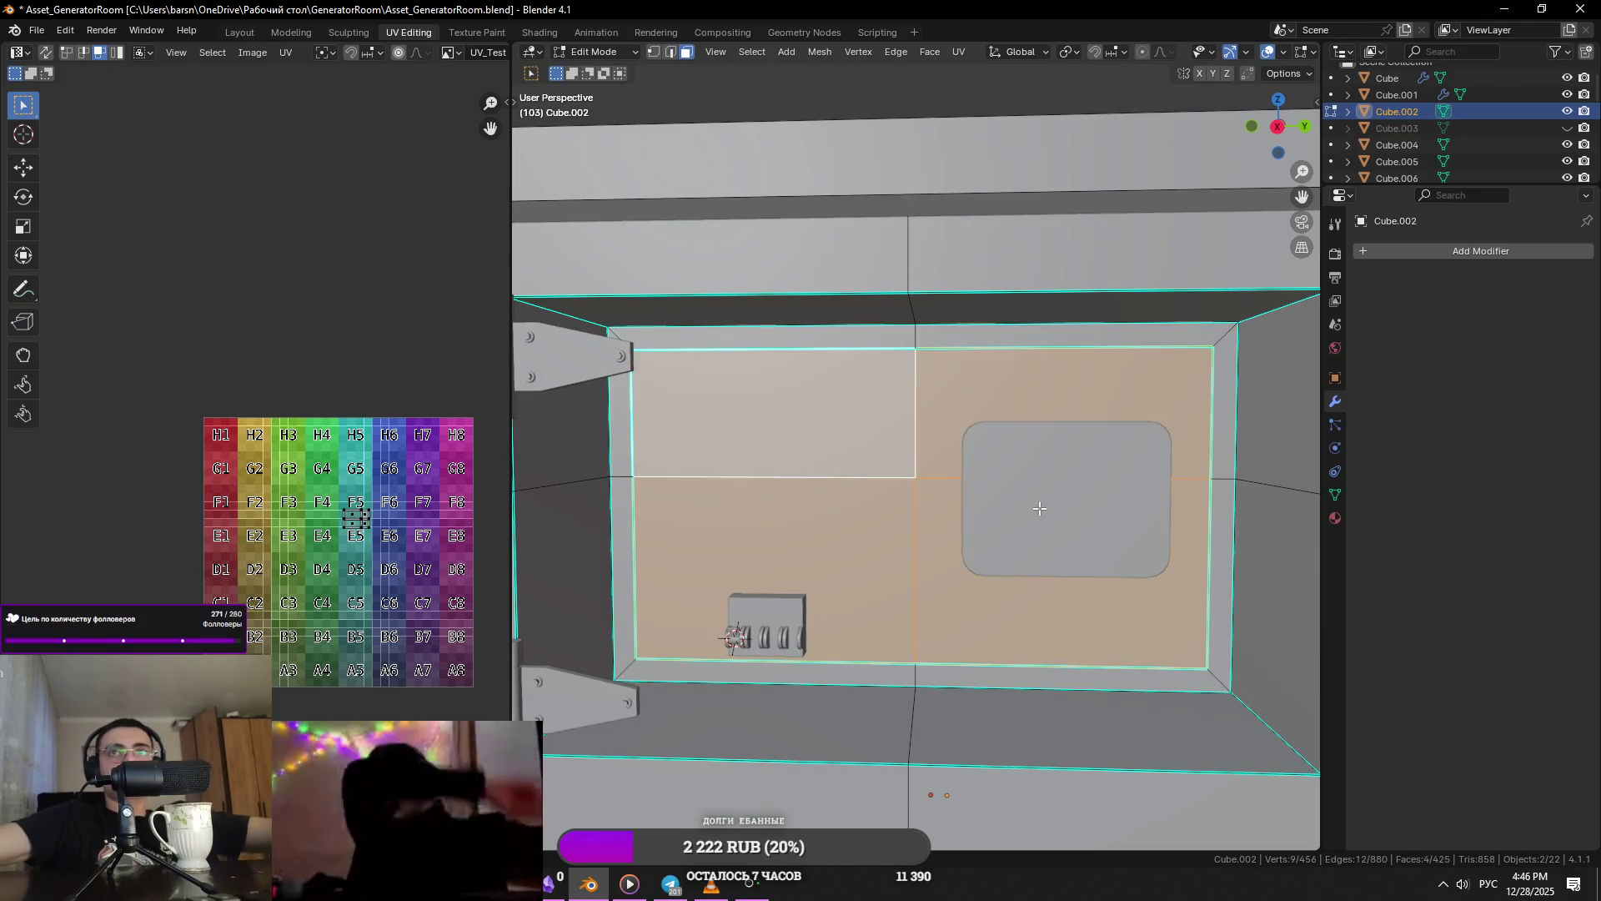
middle_click_drag(1036, 507, 1055, 518)
key("u")
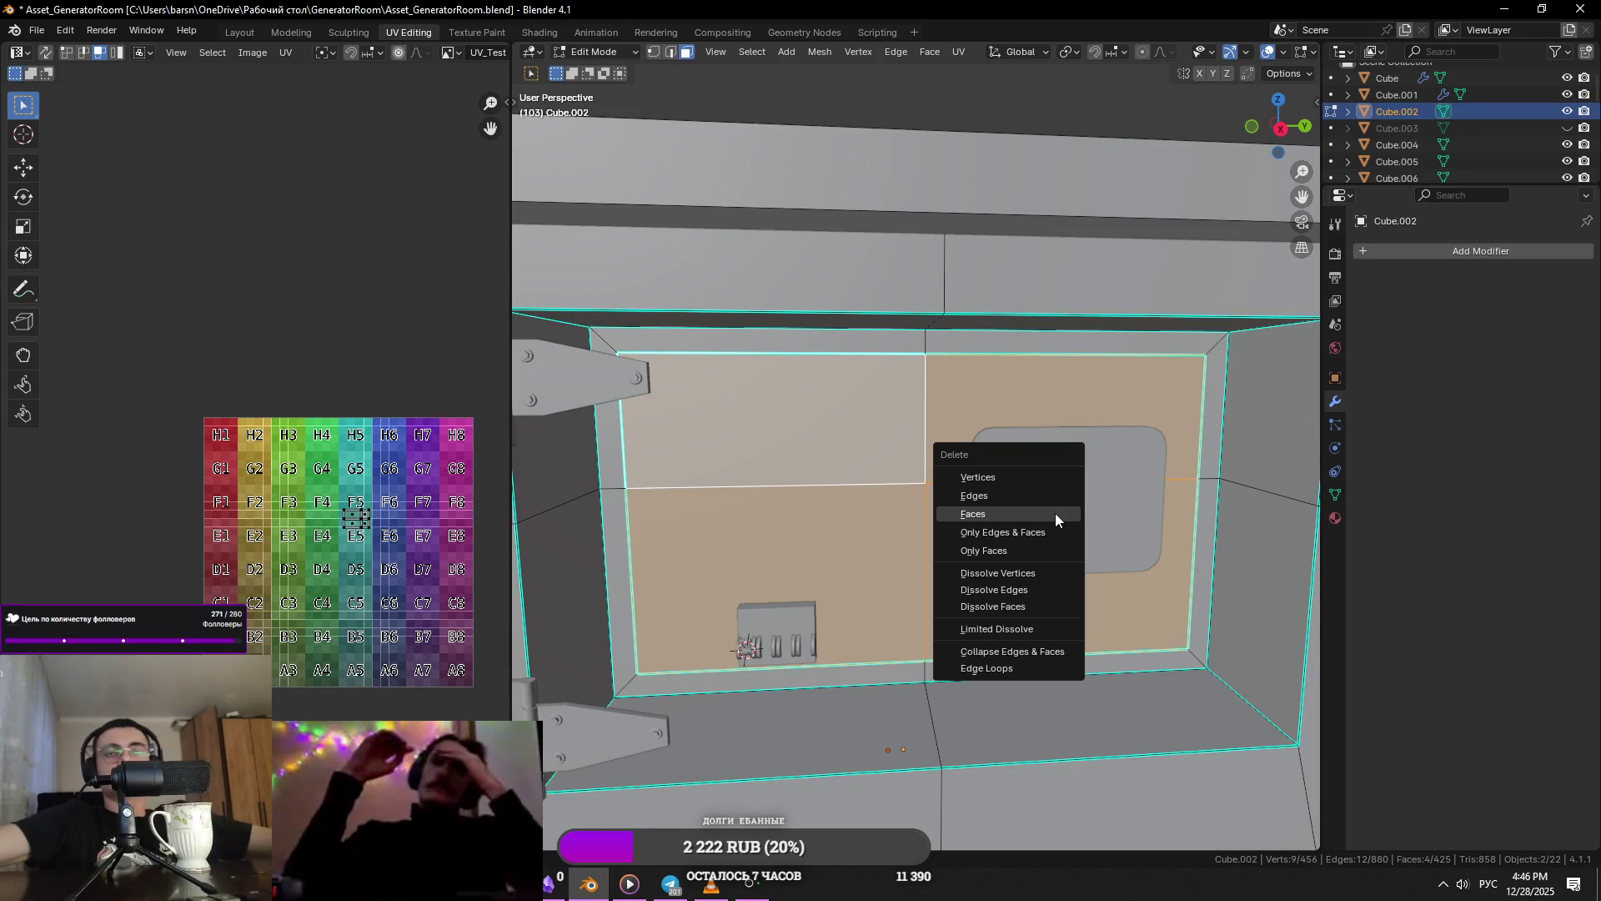
key("x")
left_click(988, 515)
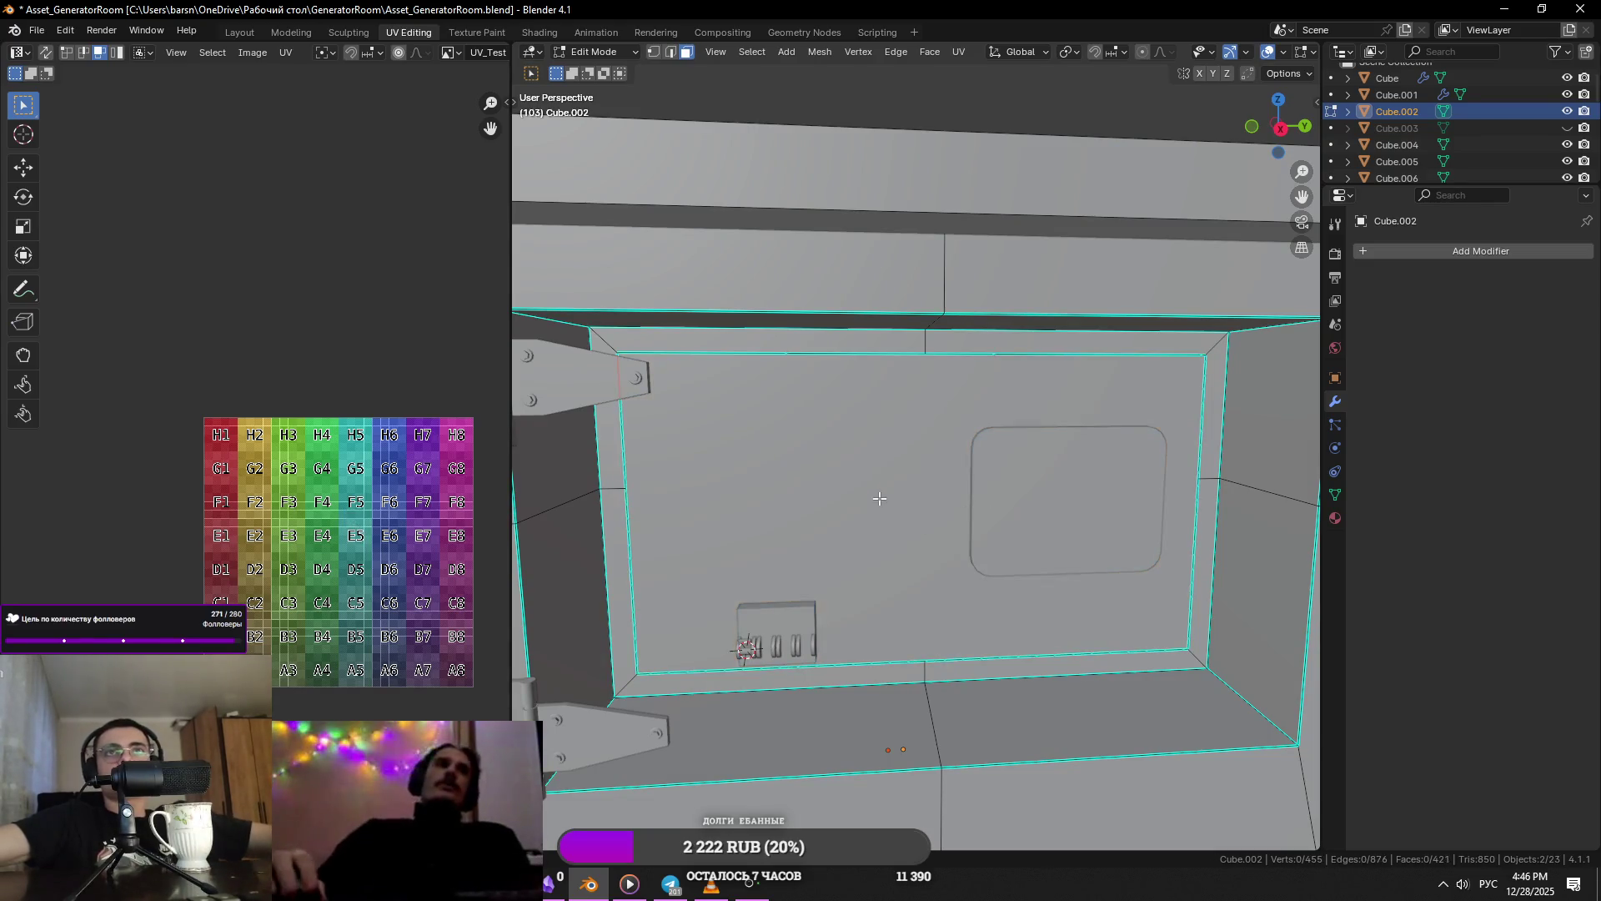
- Back in Object Mode, select the hatch door panel and frame it in view
key("Tab")
left_click(874, 497)
key("KP_Decimal")
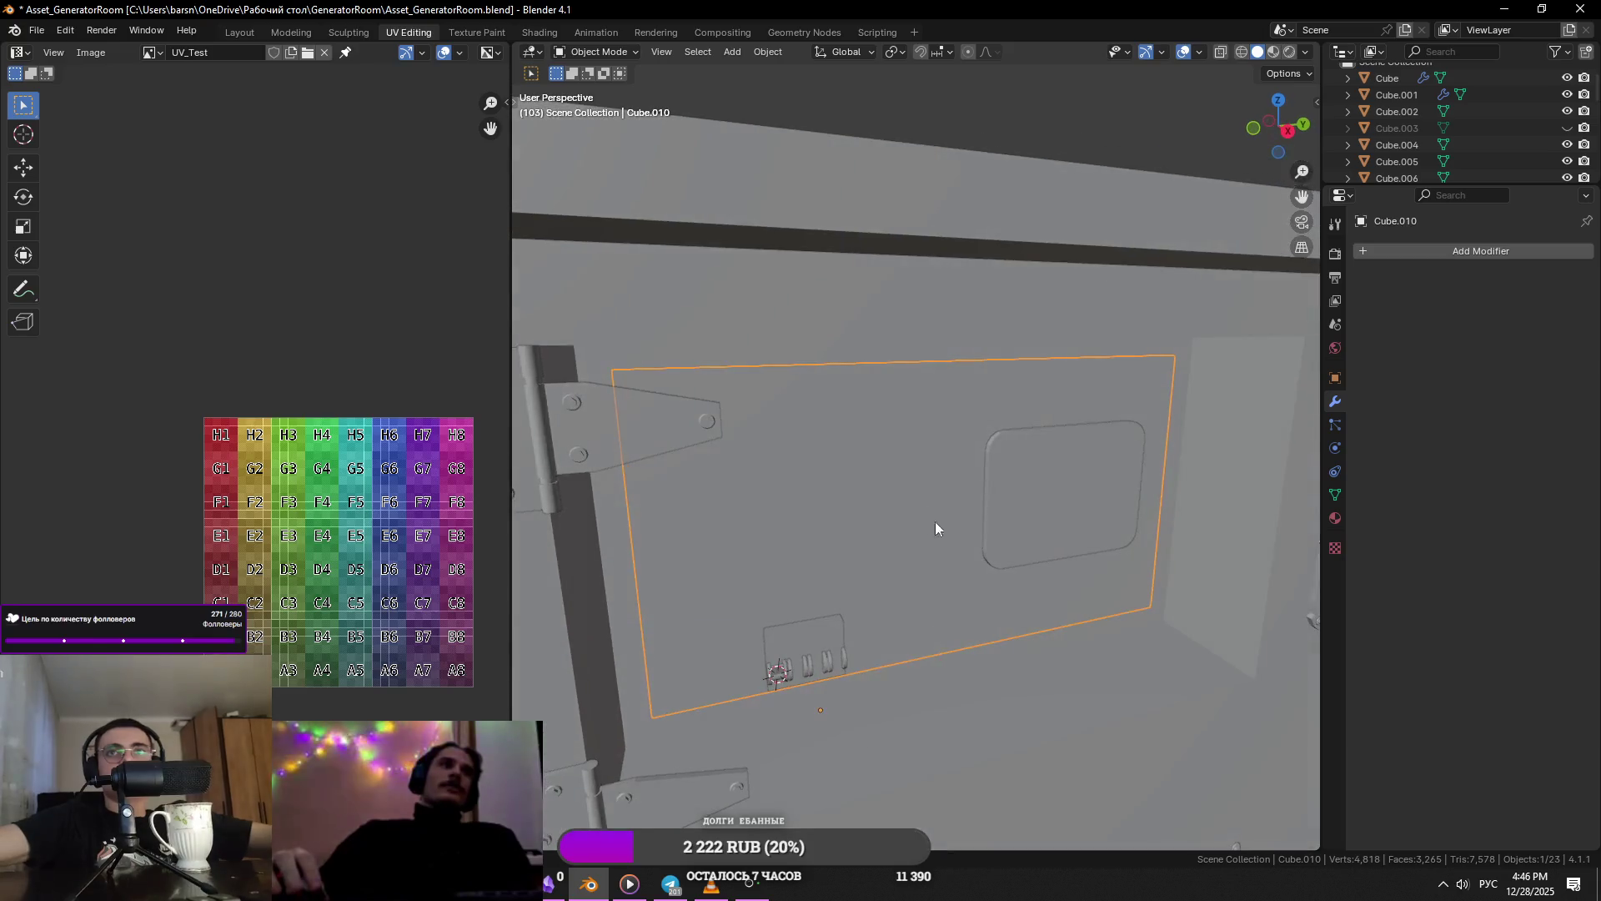
- Scale the Cube.010 hatch panel to 0.988 in height and width, then save the file
key("Tab")
scroll(1021, 552, "down", 3)
key("a")
key("s")
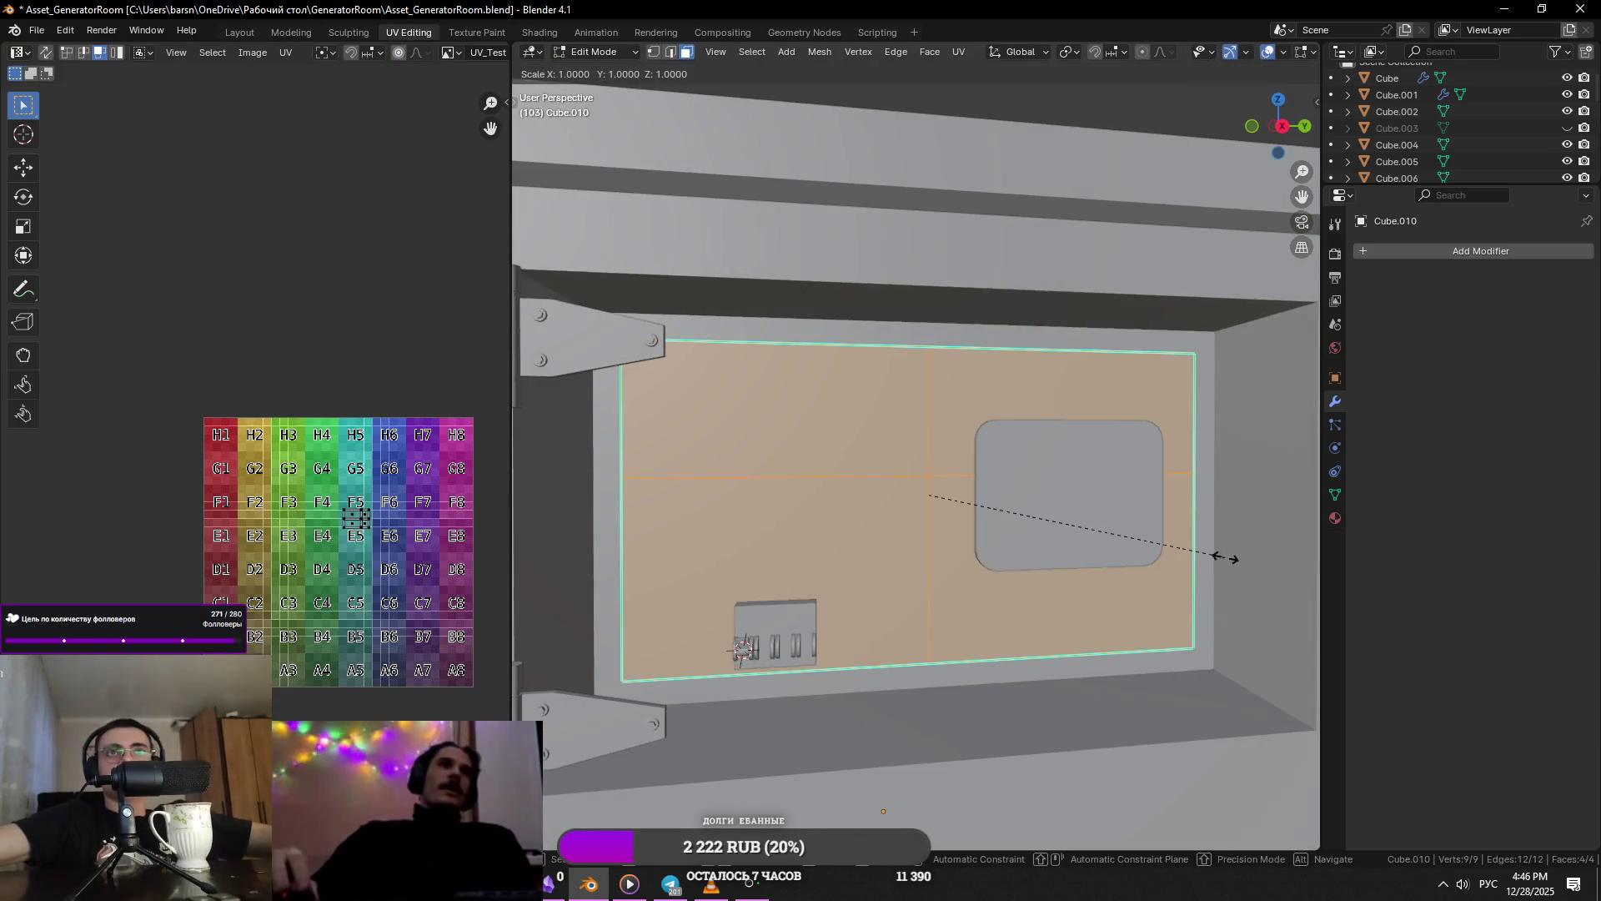
key("shift+x")
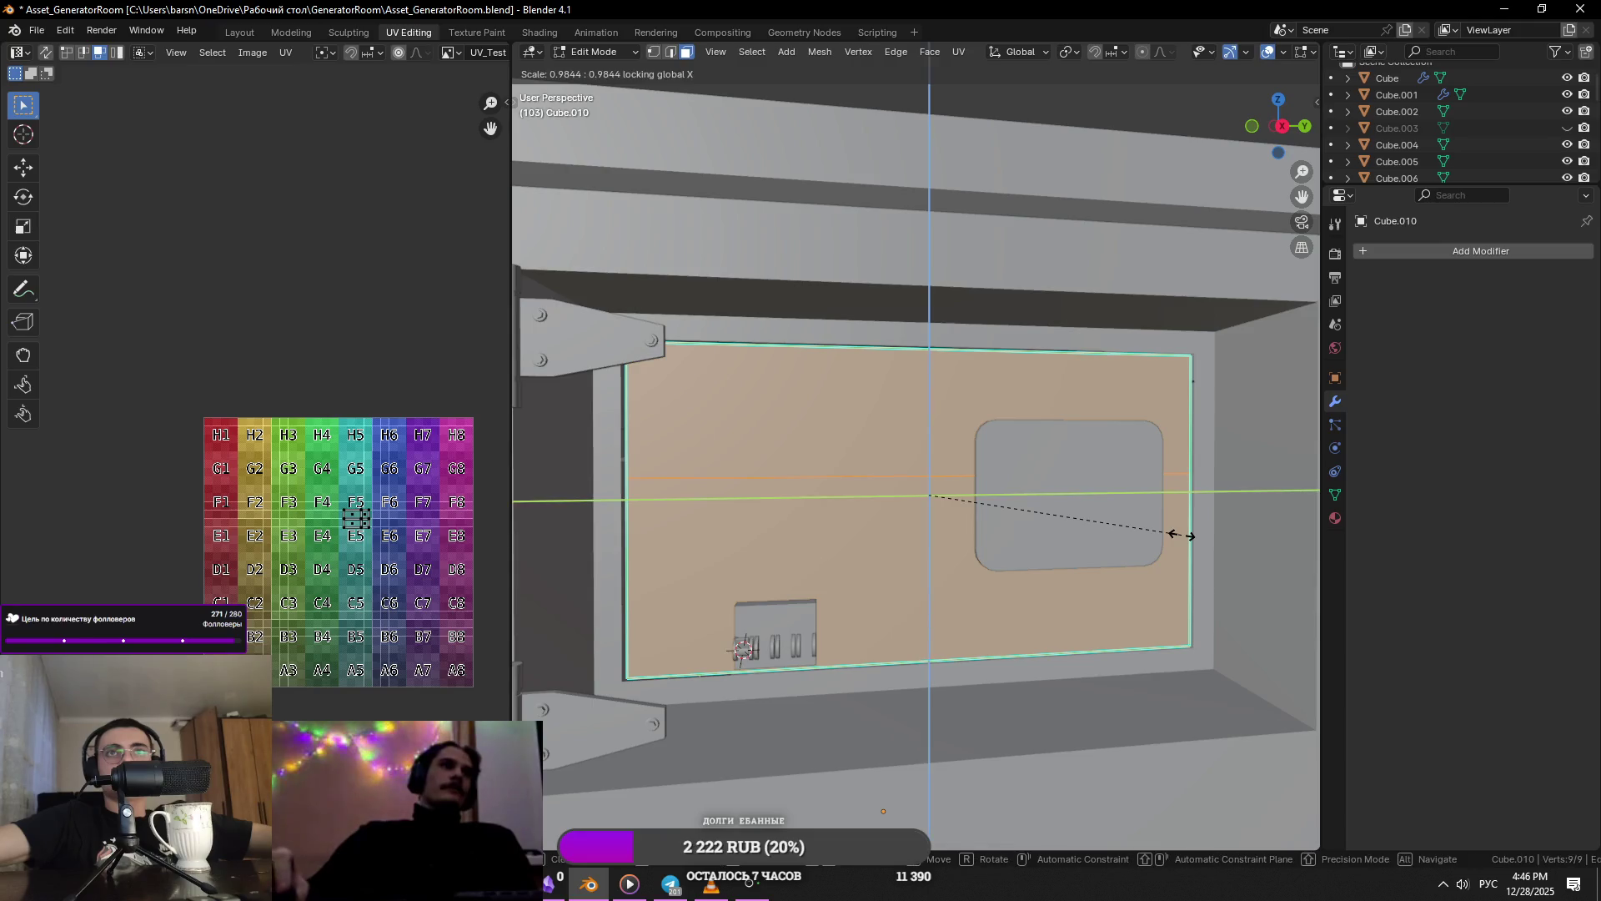
left_click(1178, 530)
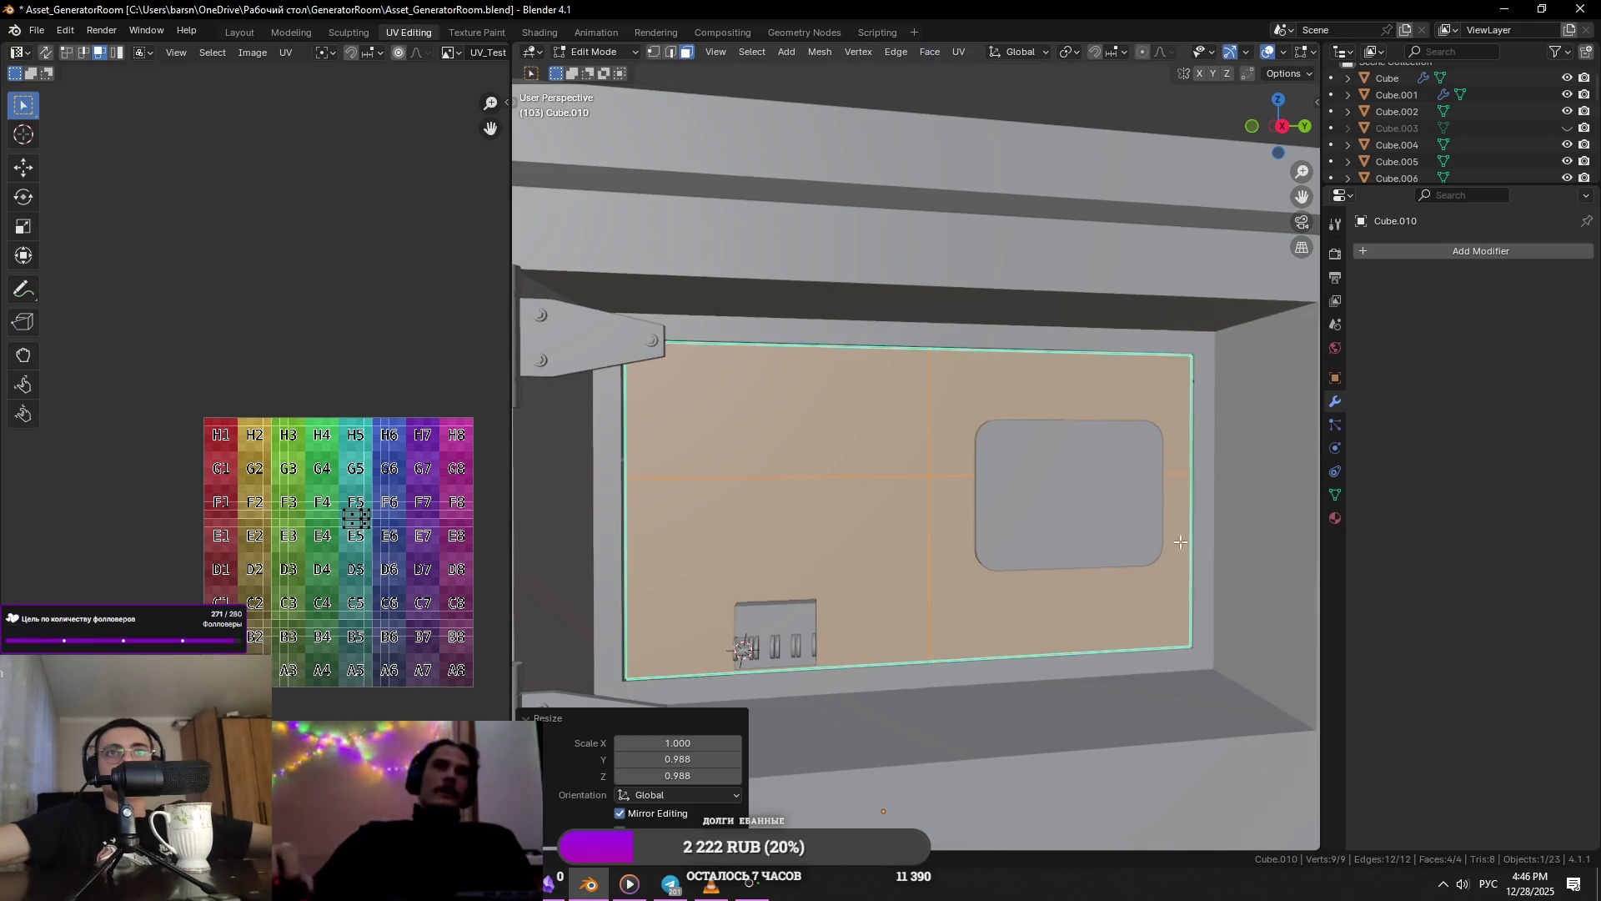
key("Tab")
scroll(1094, 563, "down", 3)
key("alt+a")
key("ctrl+s")
- Extrude the Cube.002 recess rim -0.1976 m inward along X
middle_click_drag(1201, 532, 1068, 562)
scroll(1068, 562, "up", 5)
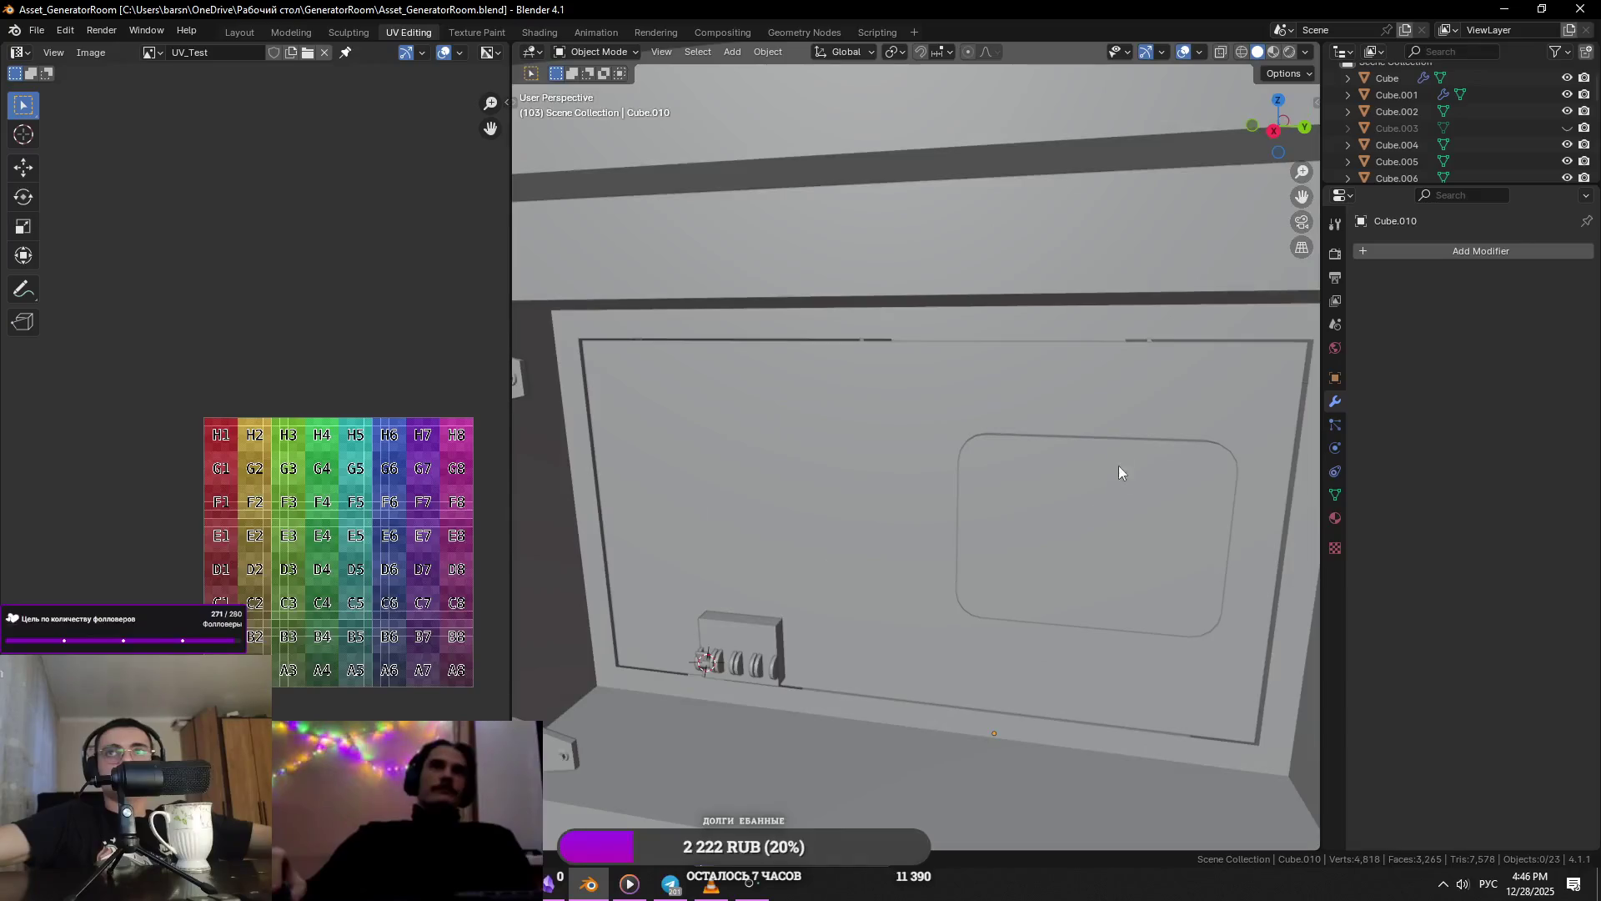
left_click(910, 316)
key("Tab")
scroll(860, 381, "up", 8)
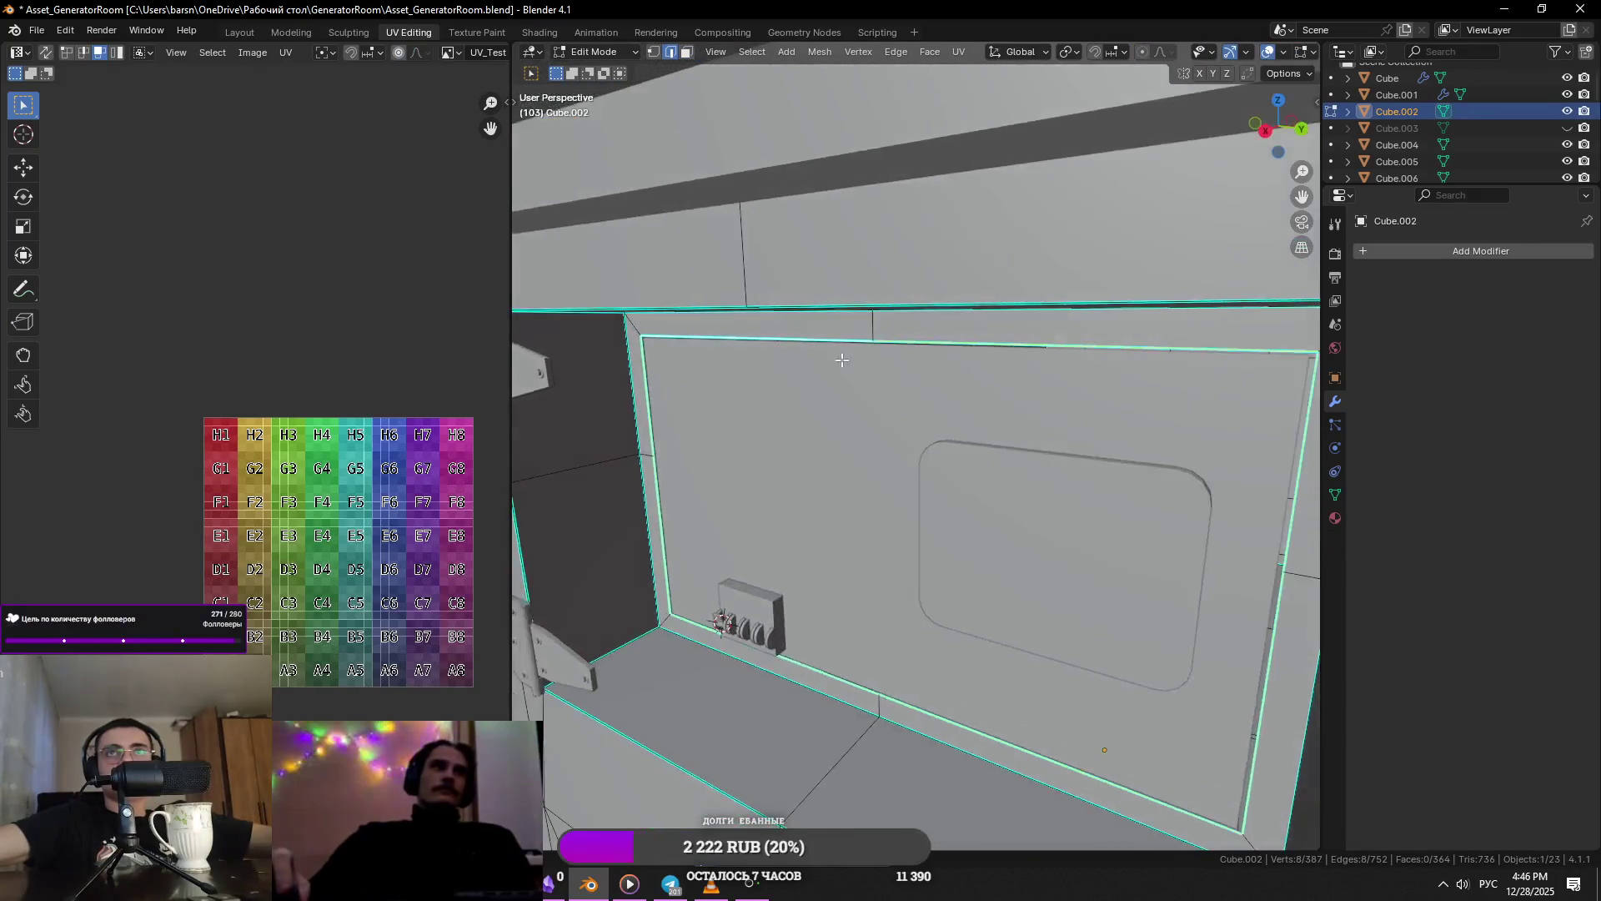
scroll(860, 381, "down", 6)
key("e")
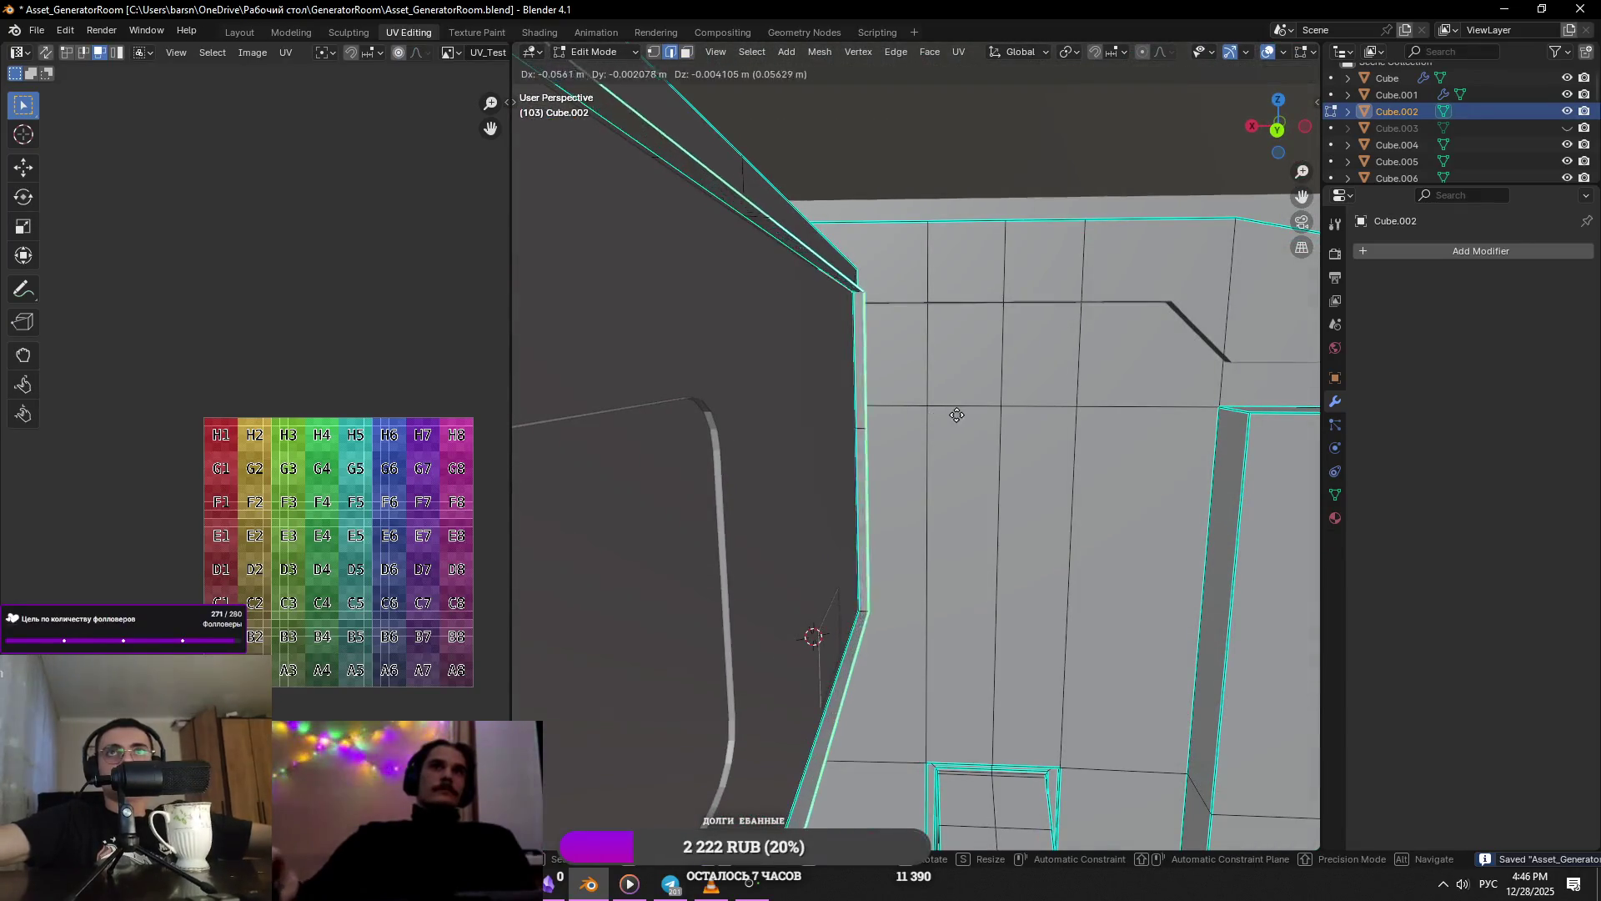
key("x")
left_click(1005, 435)
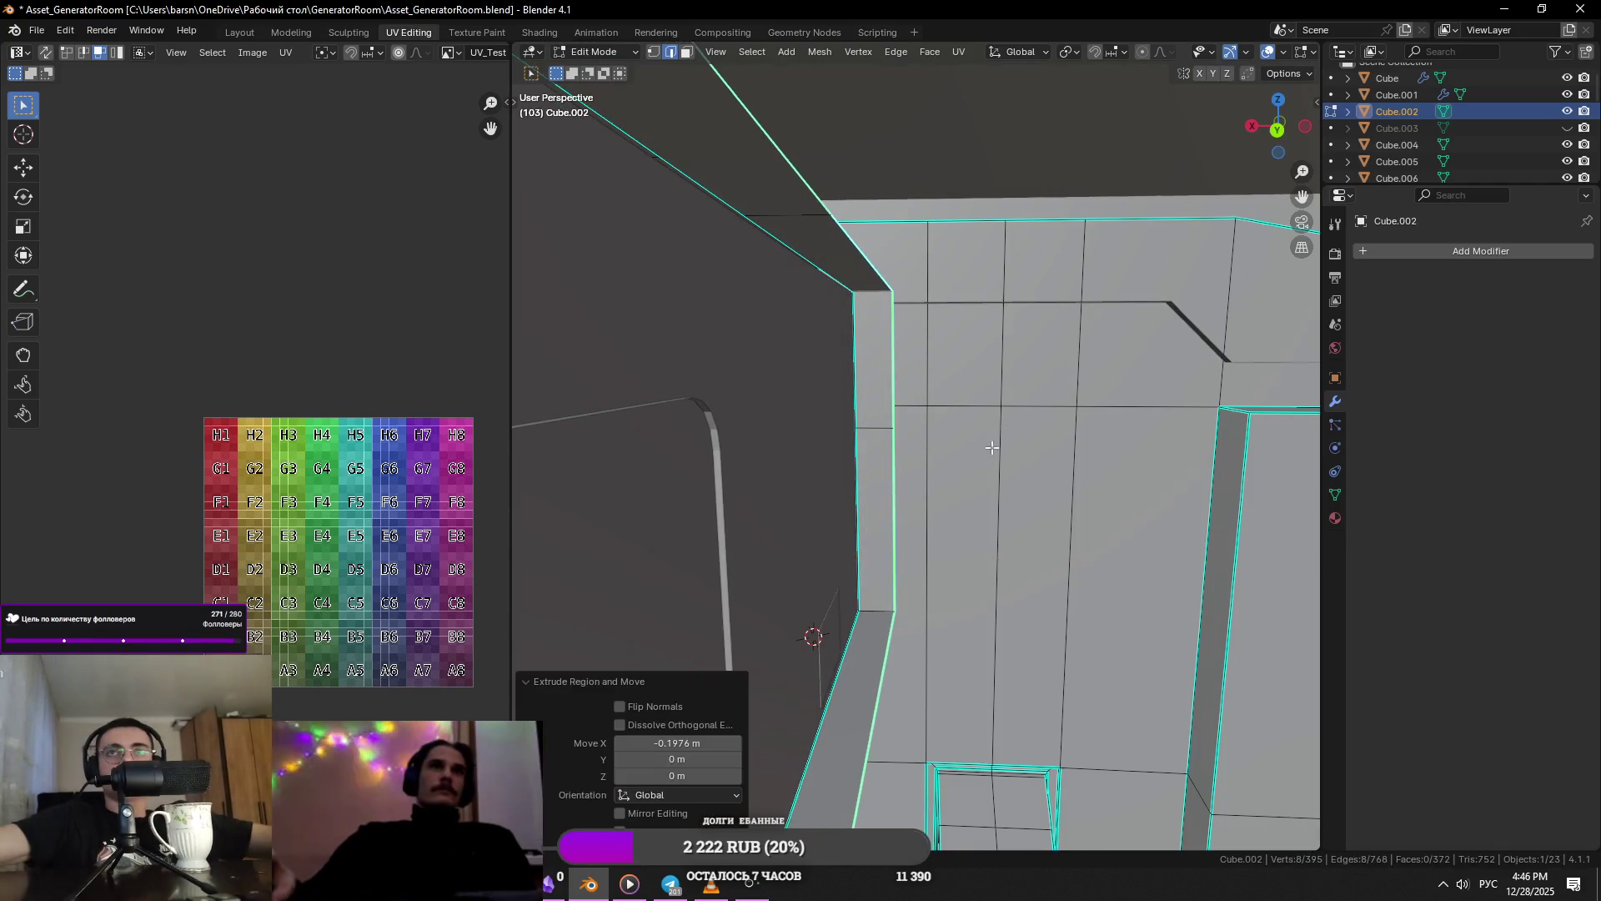
- Taper the extruded rim by scaling it to 0.749 with X held fixed
key("s")
key("shift+x")
left_click(985, 429)
mouse_move(985, 429)
middle_mouse_down()
mouse_move(874, 440)
mouse_move(936, 457)
mouse_move(1121, 443)
mouse_move(984, 442)
middle_mouse_up()
key("Tab")
scroll(984, 442, "down", 5)
left_click(1048, 463)
scroll(1053, 467, "down", 3)
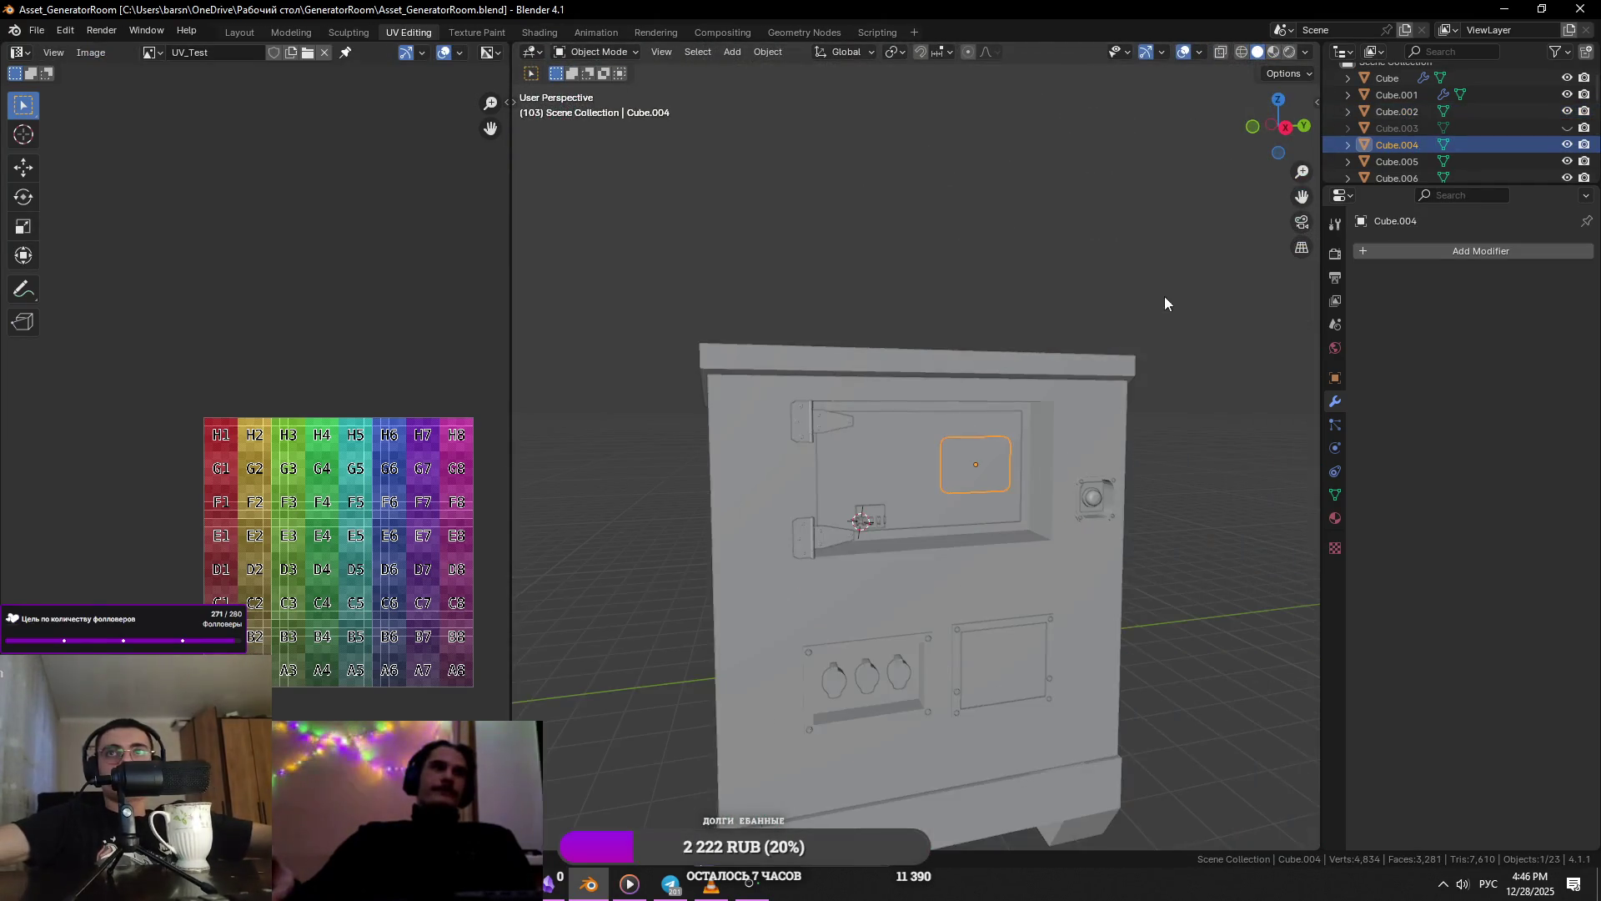
- Orbit to a frontal view of the cabinet and locate the latch housing by the hatch
left_click(1157, 308)
mouse_move(1087, 372)
middle_mouse_down()
mouse_move(1093, 437)
mouse_move(1004, 409)
mouse_move(1104, 400)
middle_mouse_up()
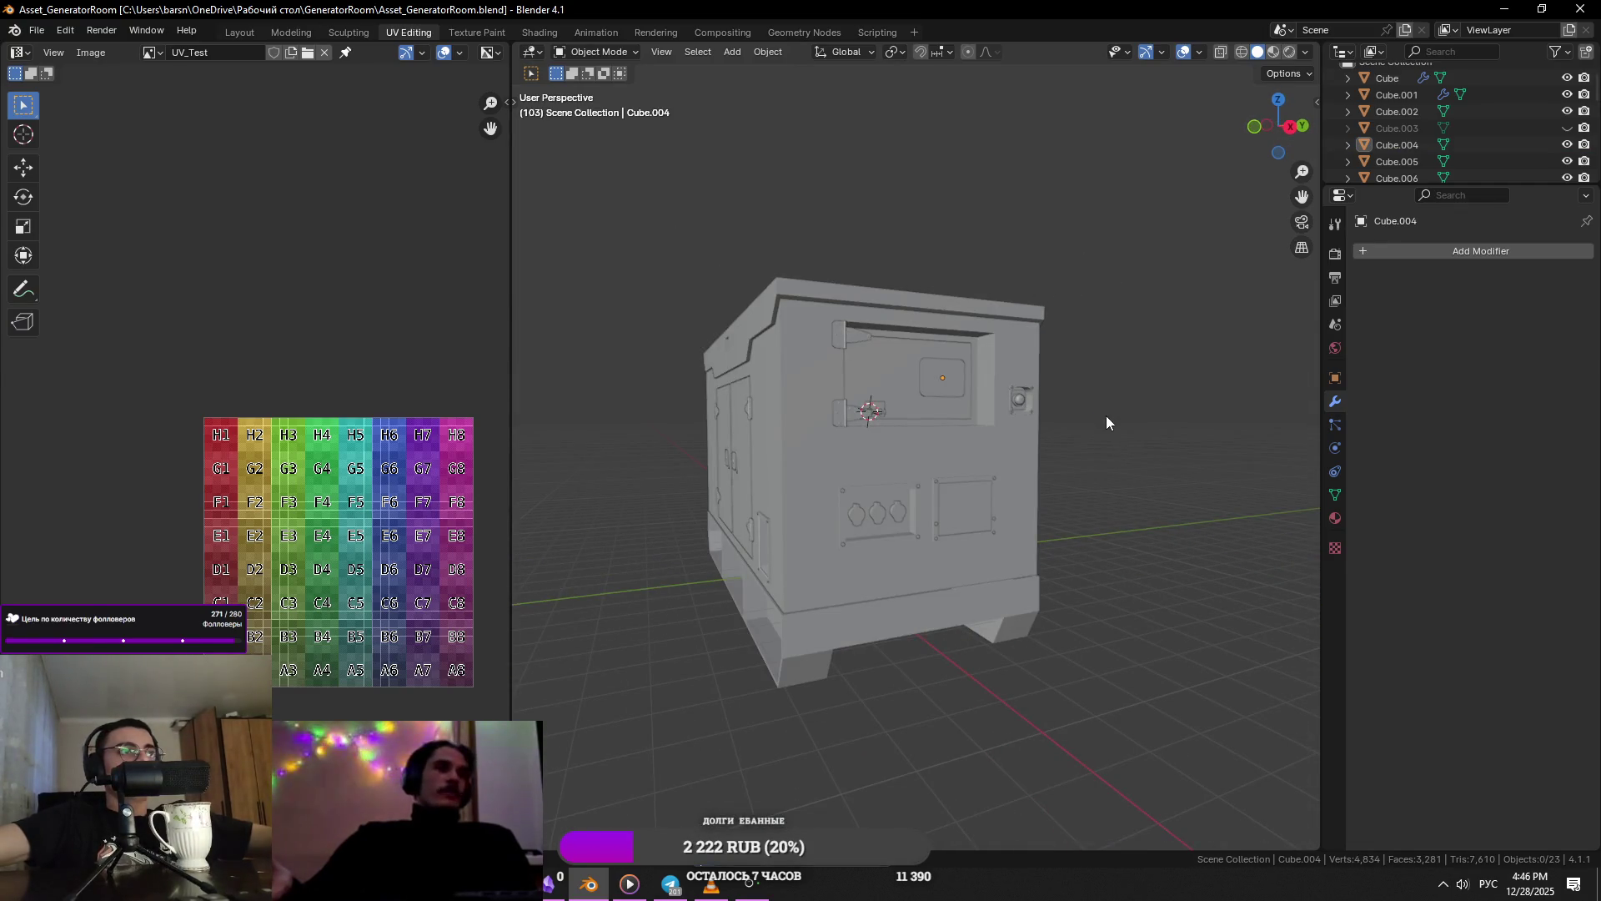
middle_click_drag(1106, 415, 1088, 429)
scroll(976, 387, "up", 3)
left_click(917, 288)
left_click(904, 297)
scroll(904, 298, "up", 2)
key("alt+Tab")
key("alt+Tab")
- Join the row of knob cylinders into the latch housing Cube.009
left_click(733, 597)
scroll(764, 603, "up", 3)
left_click_drag(923, 514, 762, 634)
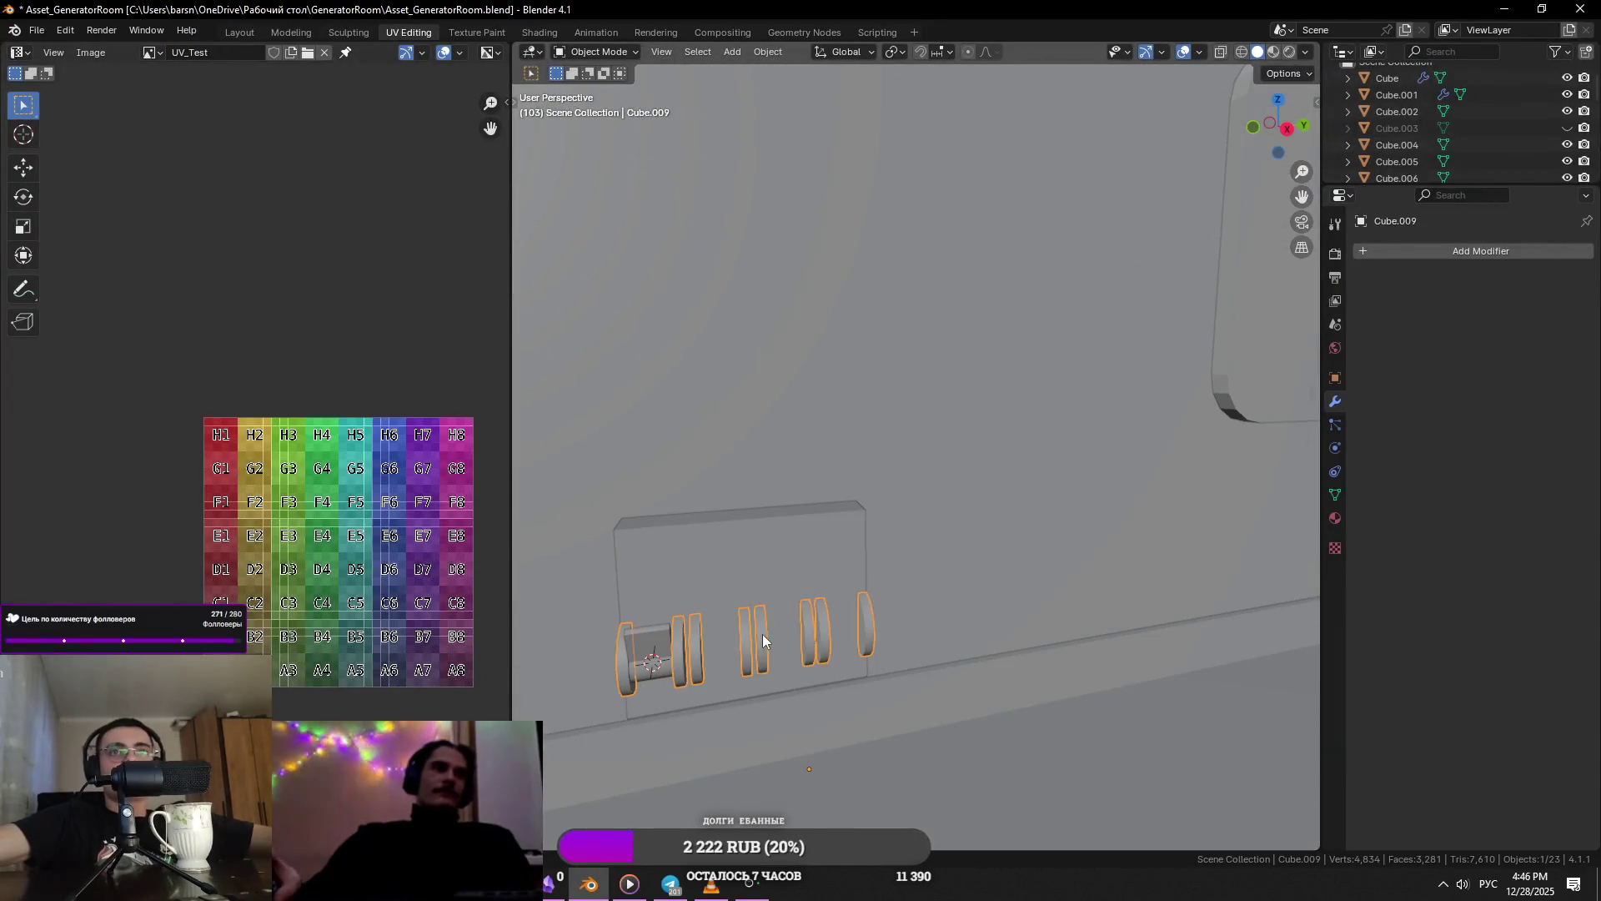
key("alt+a")
left_click(679, 624)
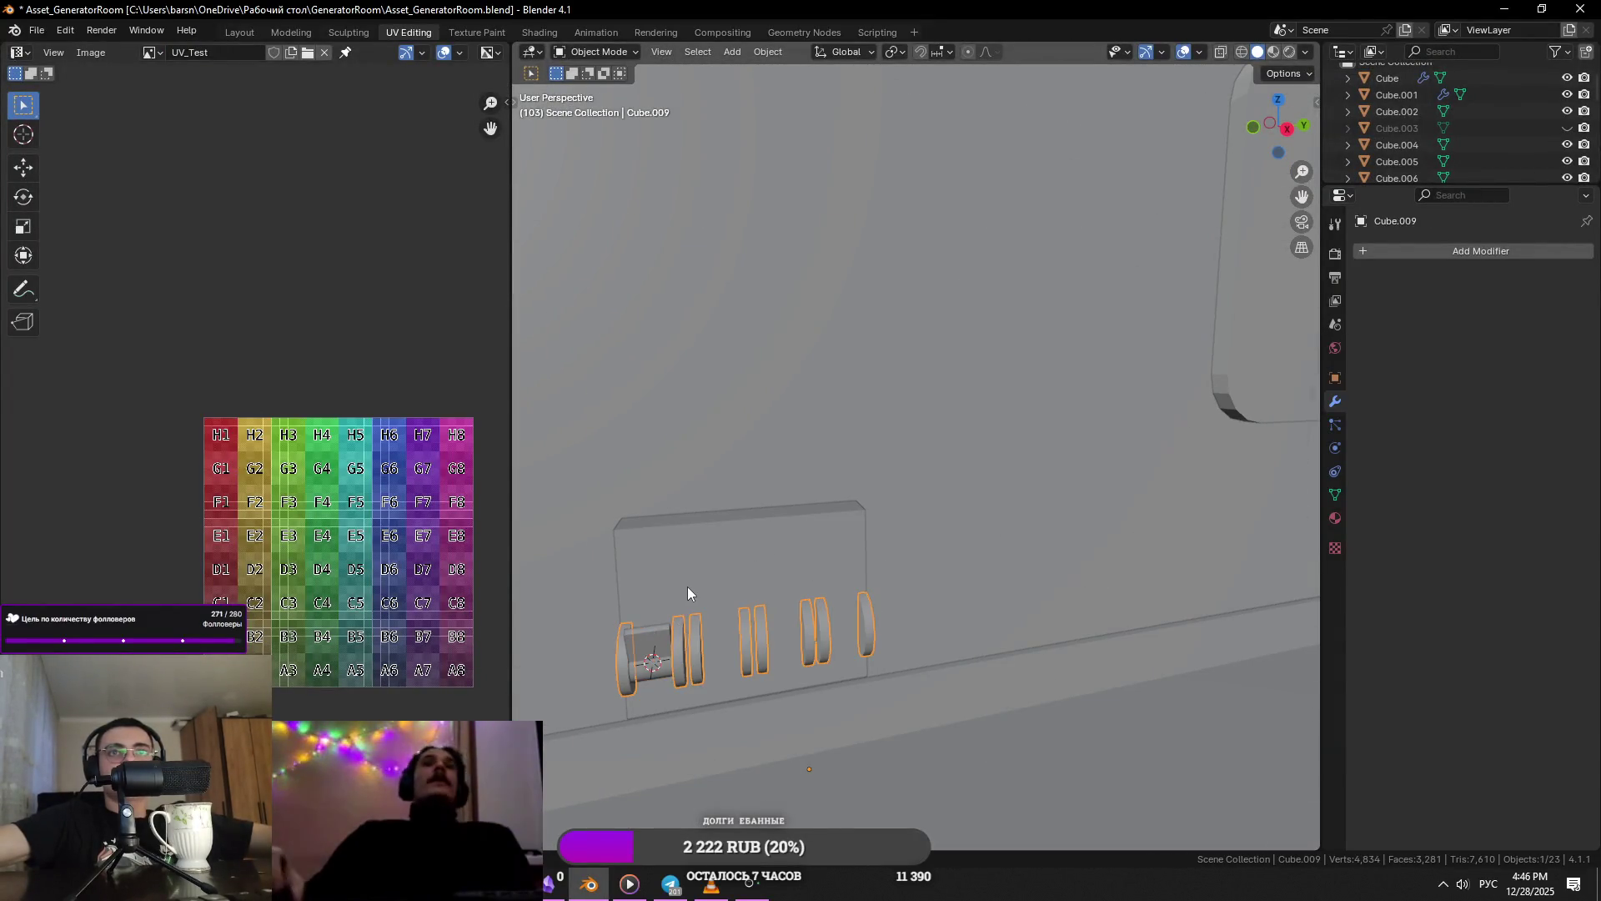
left_click(684, 593, "shift")
key("ctrl+j")
- Move the knob cylinder Cylinder.012 vertically along Z
left_click(665, 642, "shift")
scroll(1092, 627, "down", 5)
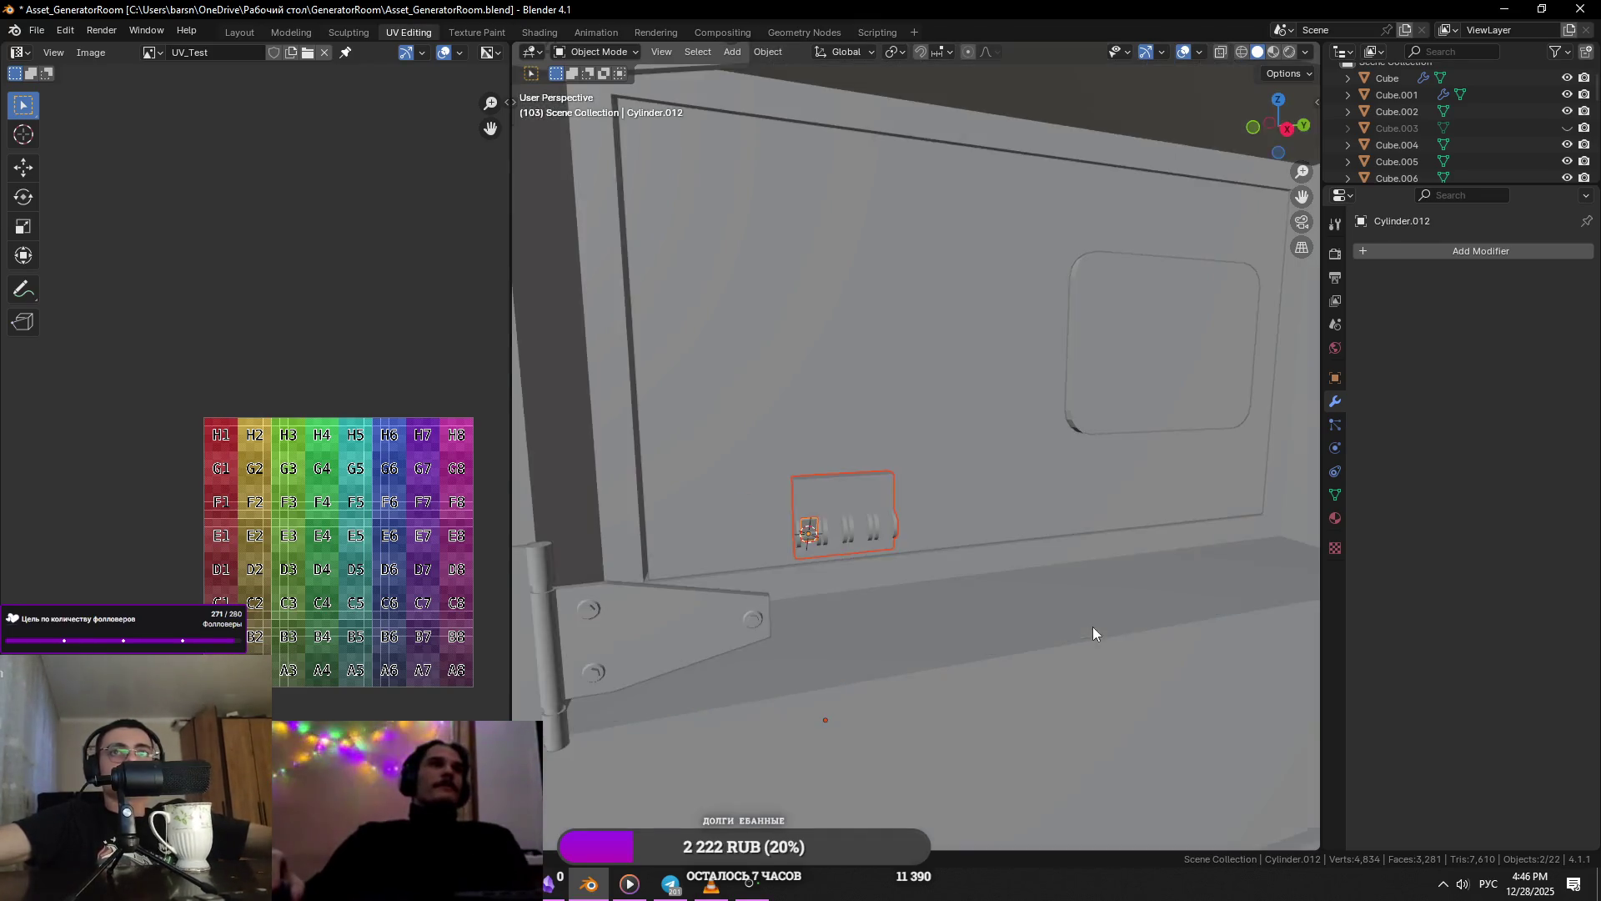
key("g")
key("z")
left_click(1080, 567)
scroll(1044, 577, "down", 3)
- Try moving the rounded window panel along X, cancel it, and recheck the reference video
key("alt+Tab")
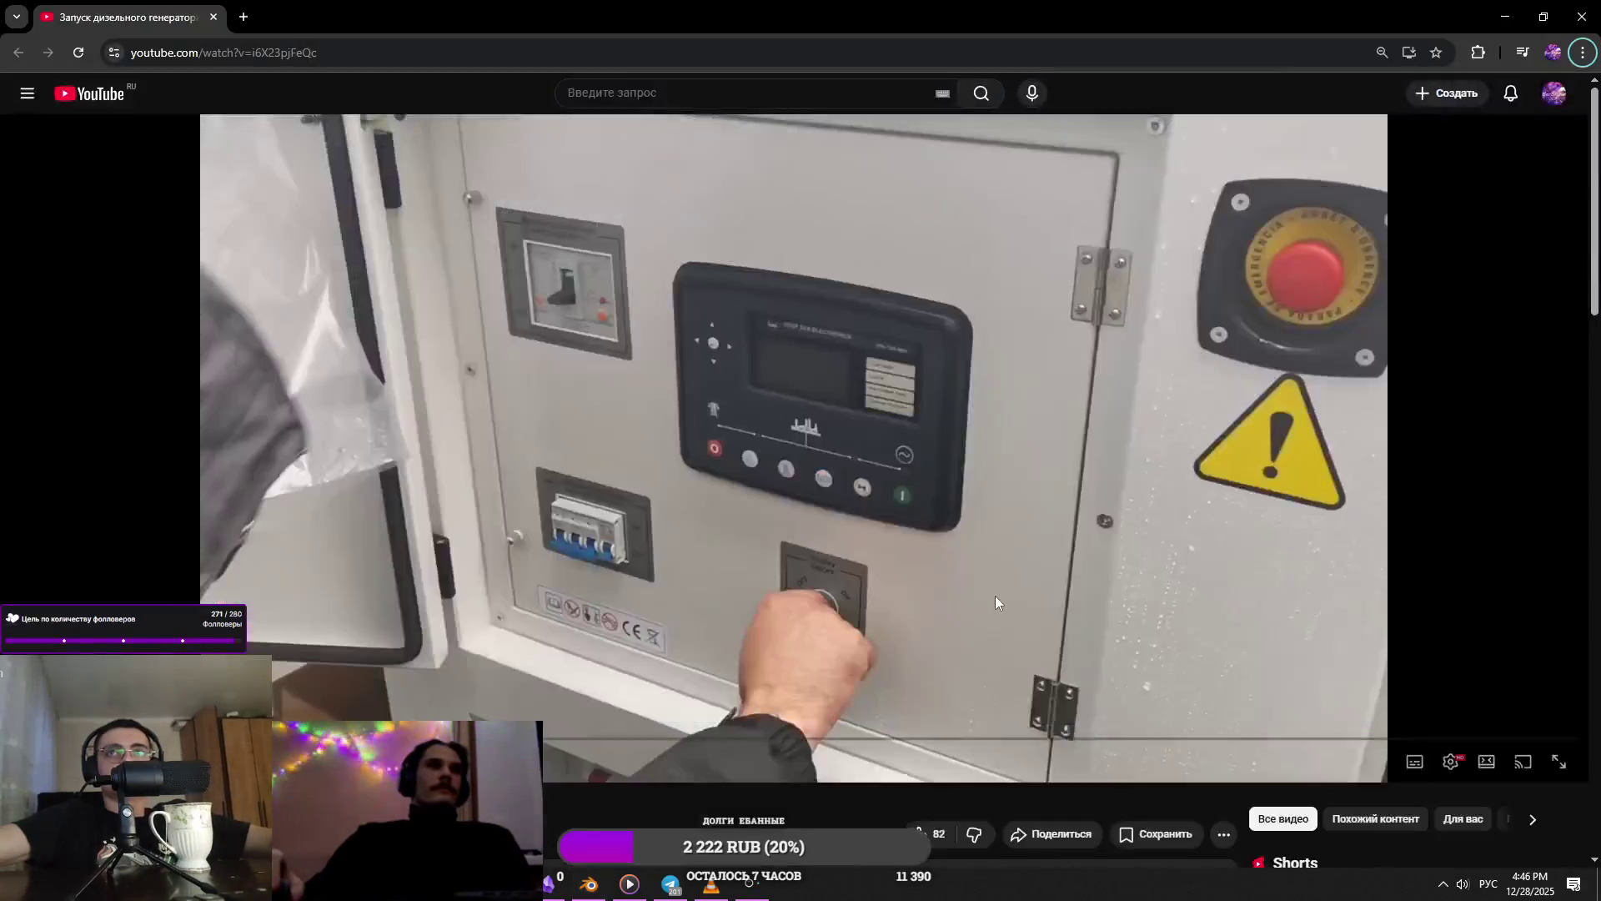
key("alt+Tab")
left_click(1059, 408)
key("g")
key("x")
right_click(1151, 491)
key("alt+Tab")
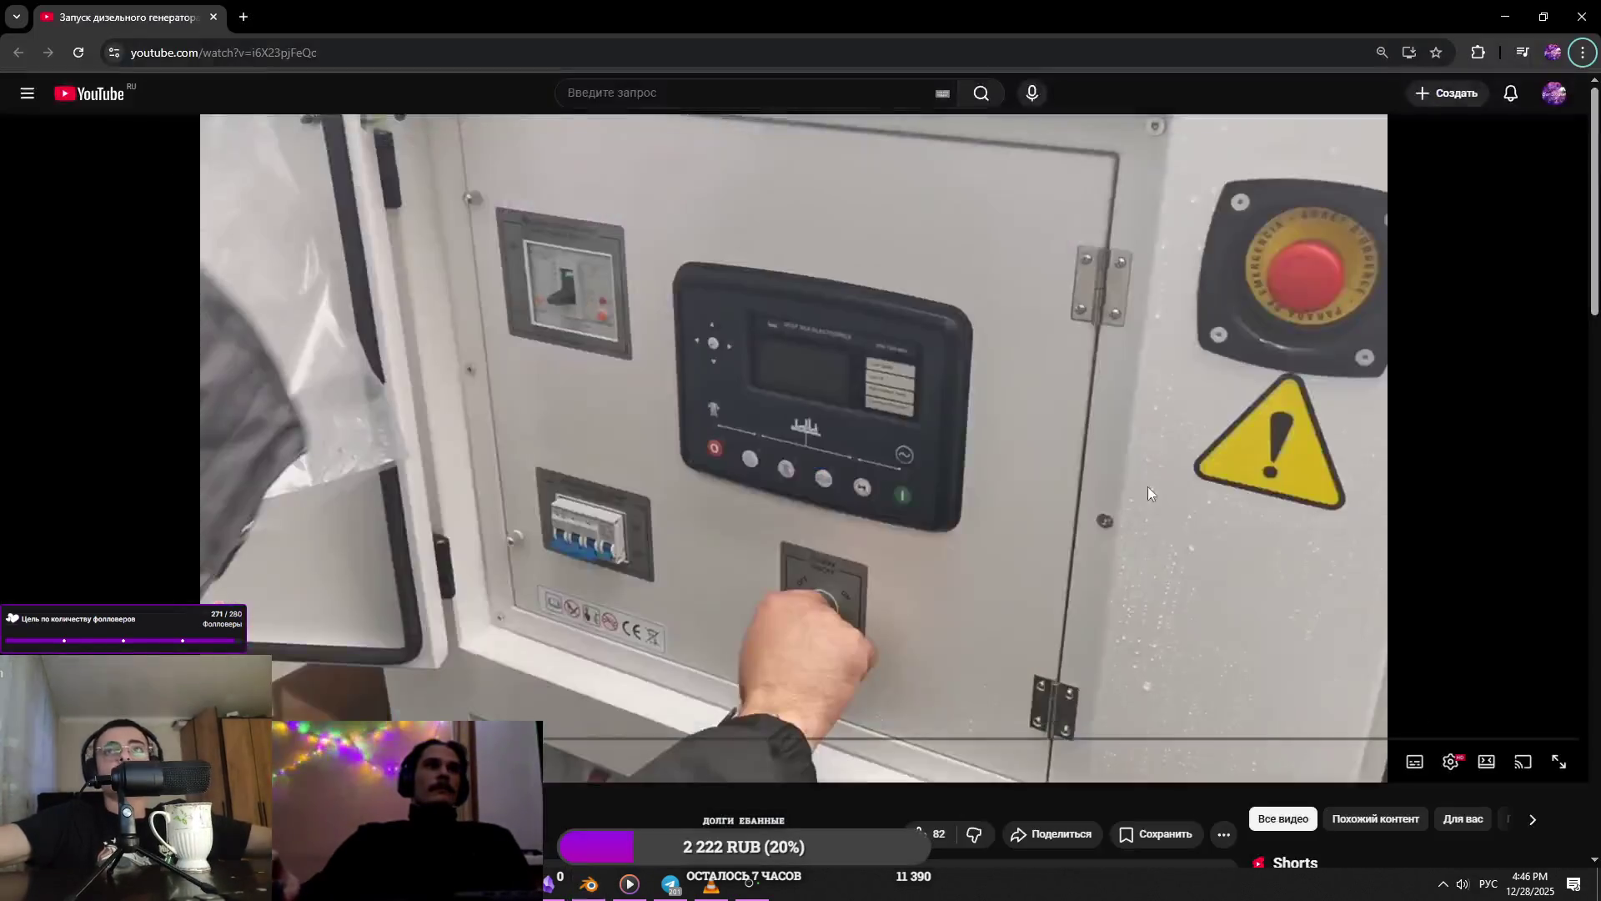
key("alt+Tab")
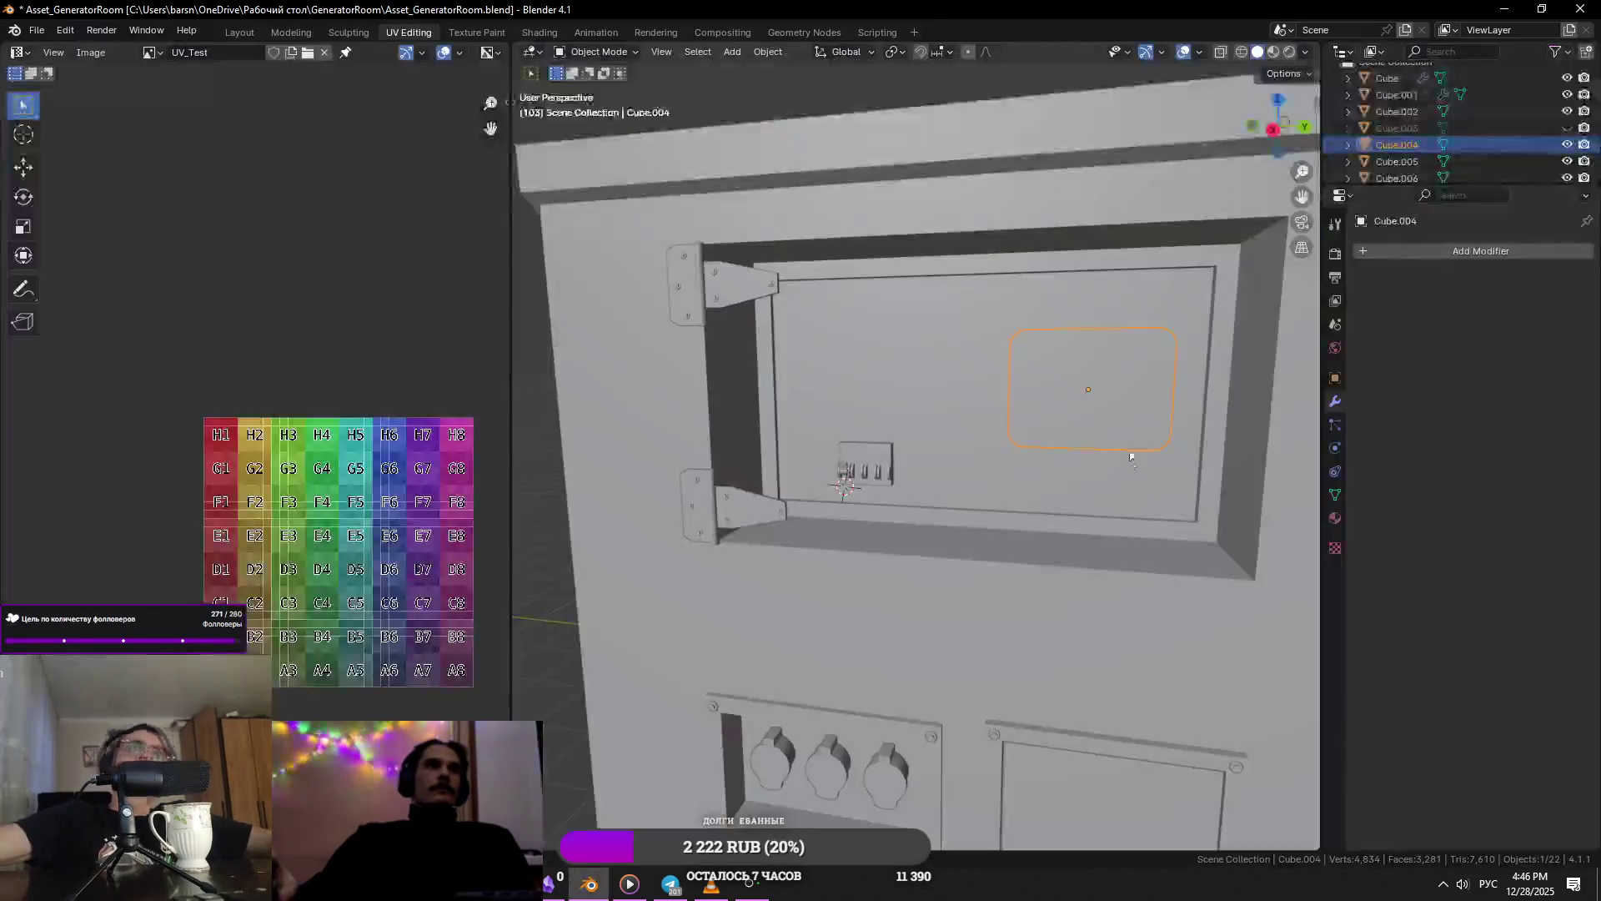
left_click(1199, 418)
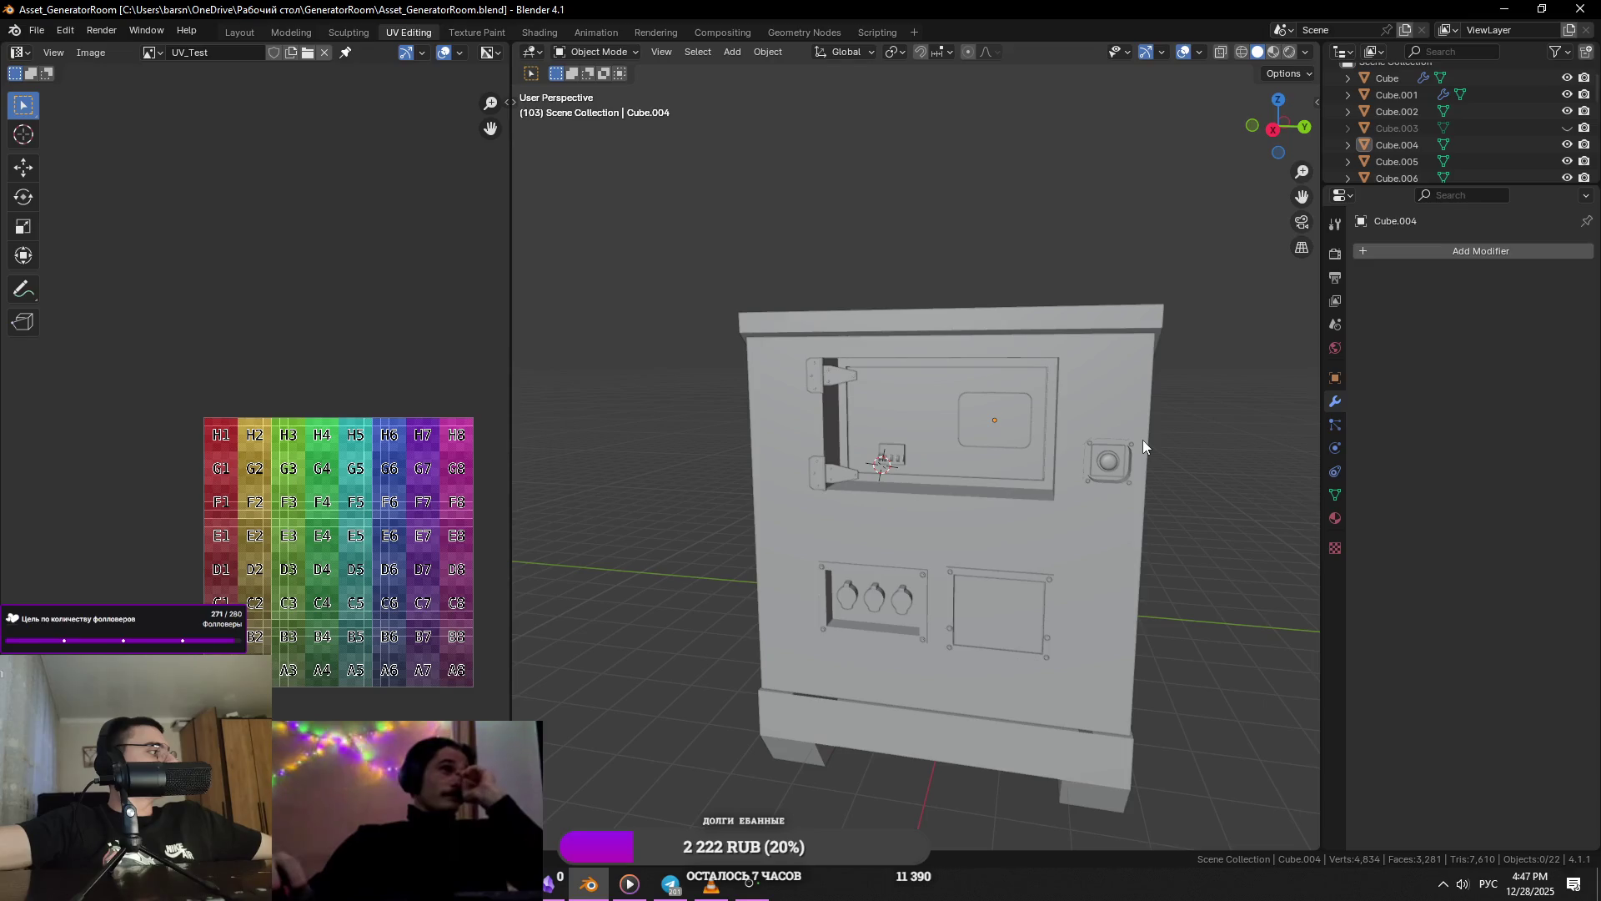
mouse_move(1105, 506)
middle_mouse_down()
mouse_move(973, 564)
mouse_move(876, 472)
middle_mouse_up()
scroll(876, 471, "up", 3)
left_click(876, 472)
key("KP_Decimal")
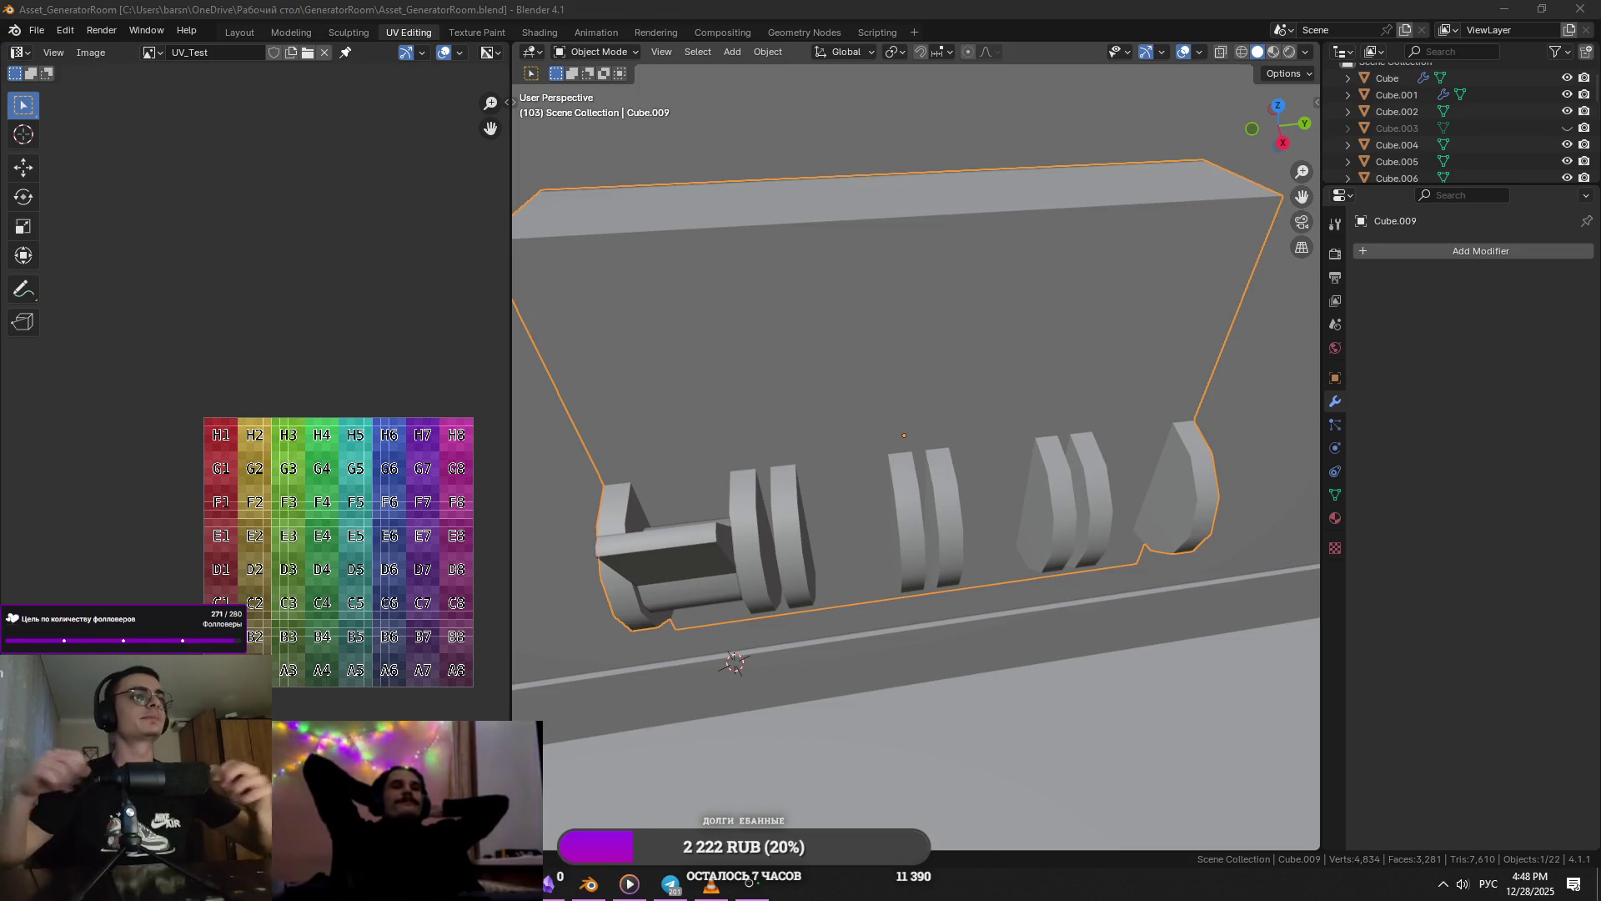
- Orbit out around the generator front and frame the side panel piece
scroll(554, 339, "down", 5)
middle_click_drag(553, 339, 770, 402)
scroll(770, 402, "down", 3)
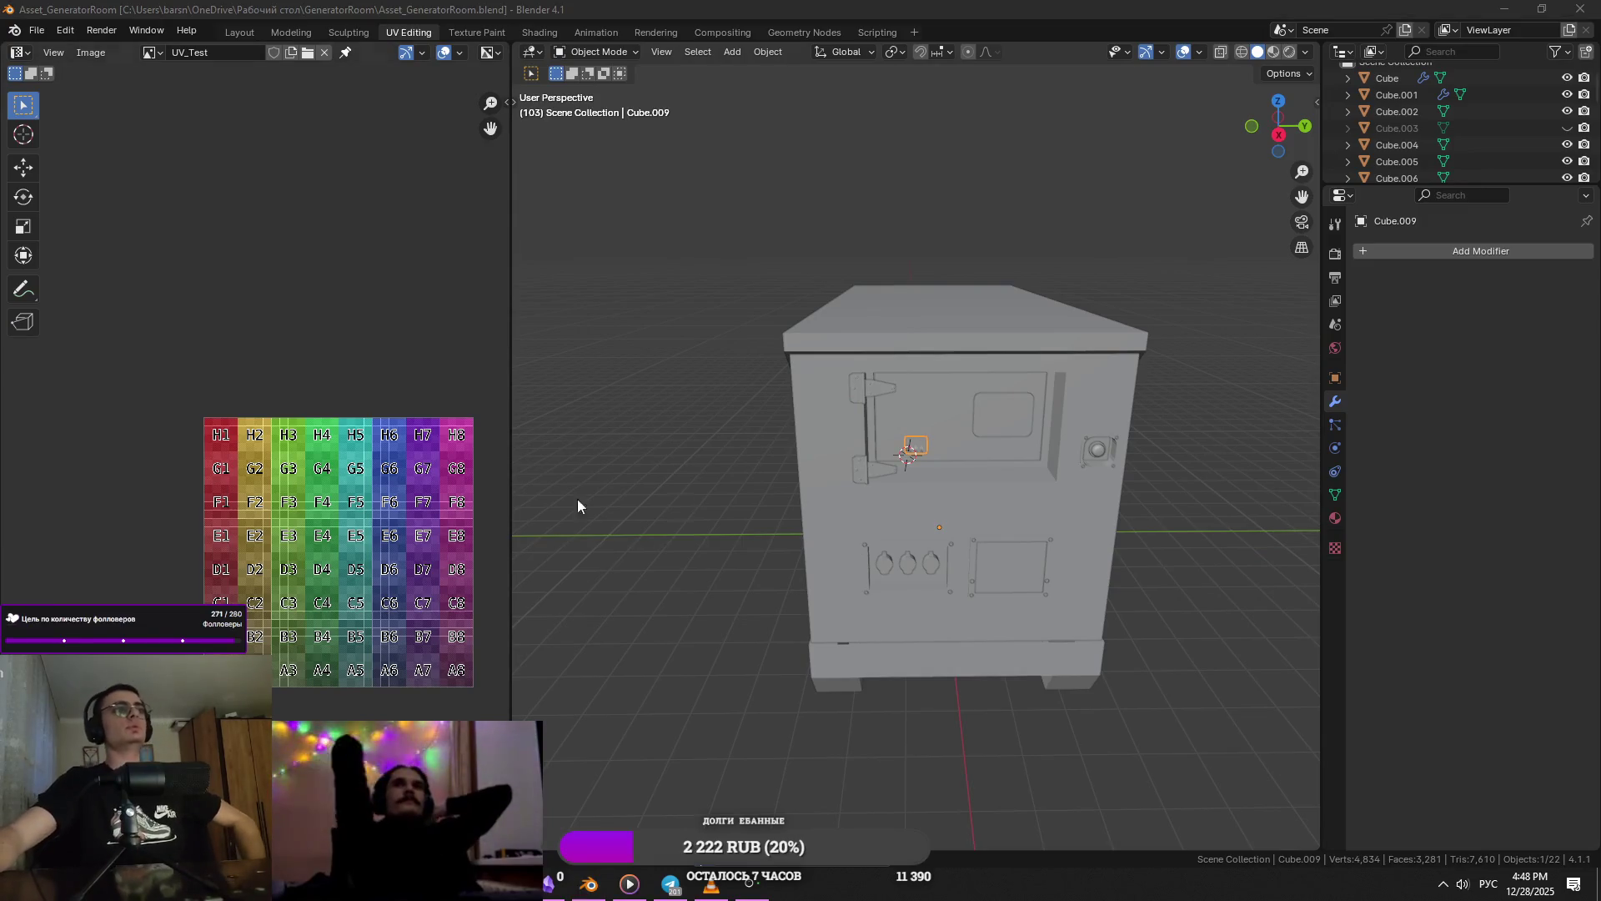
middle_click_drag(1159, 455, 1184, 452)
left_click(1184, 452)
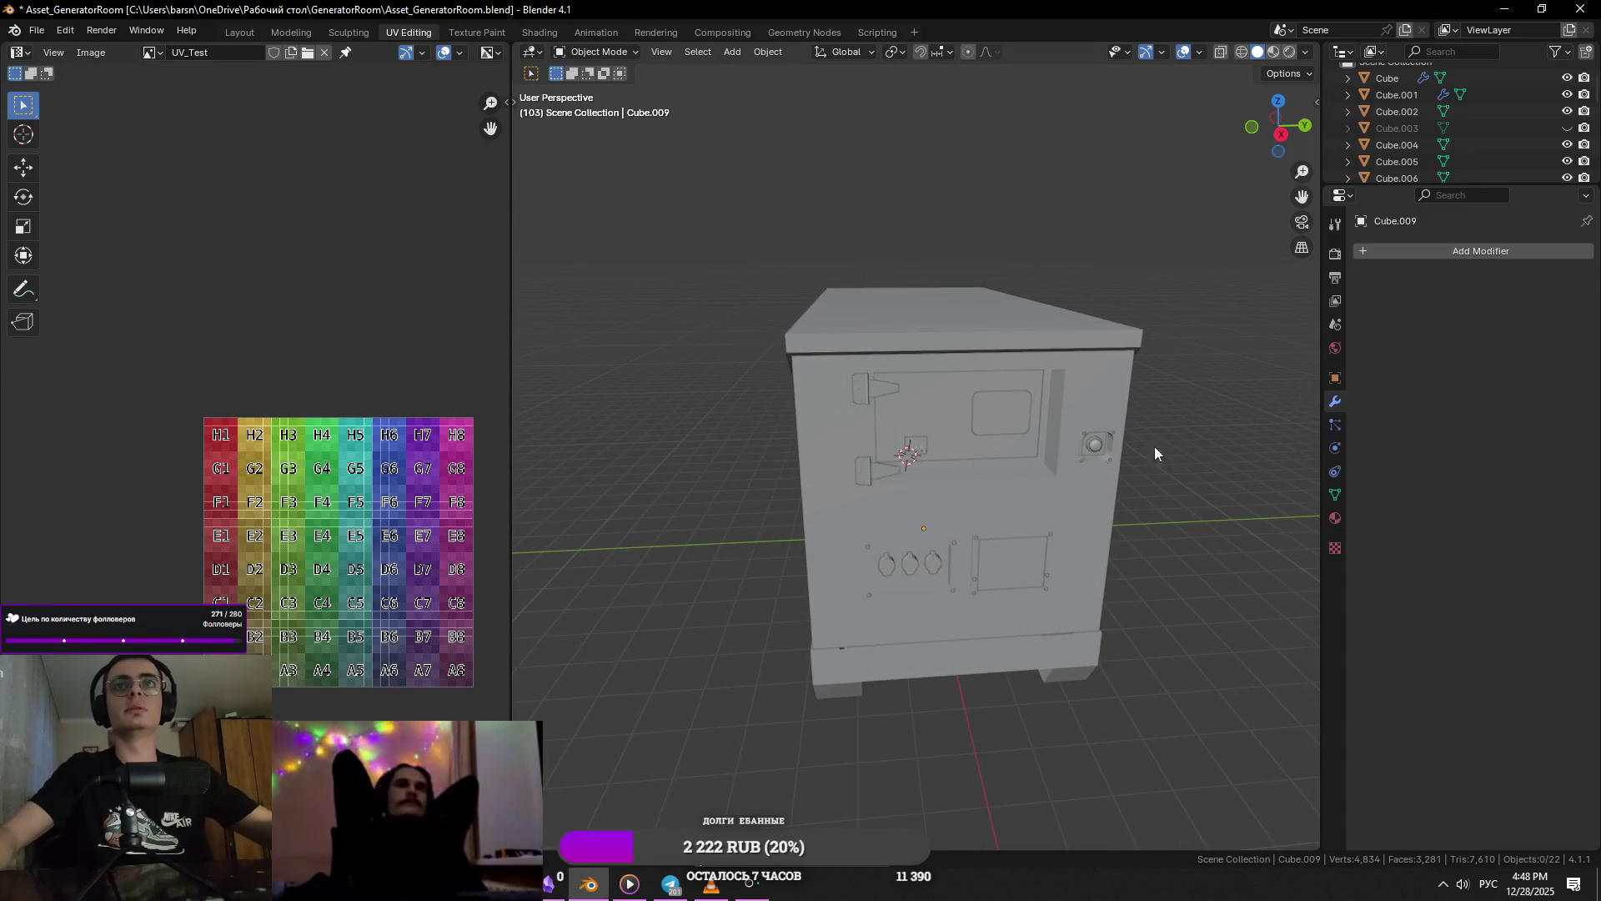
left_click(990, 422)
key("KP_Decimal")
scroll(1004, 423, "down", 5)
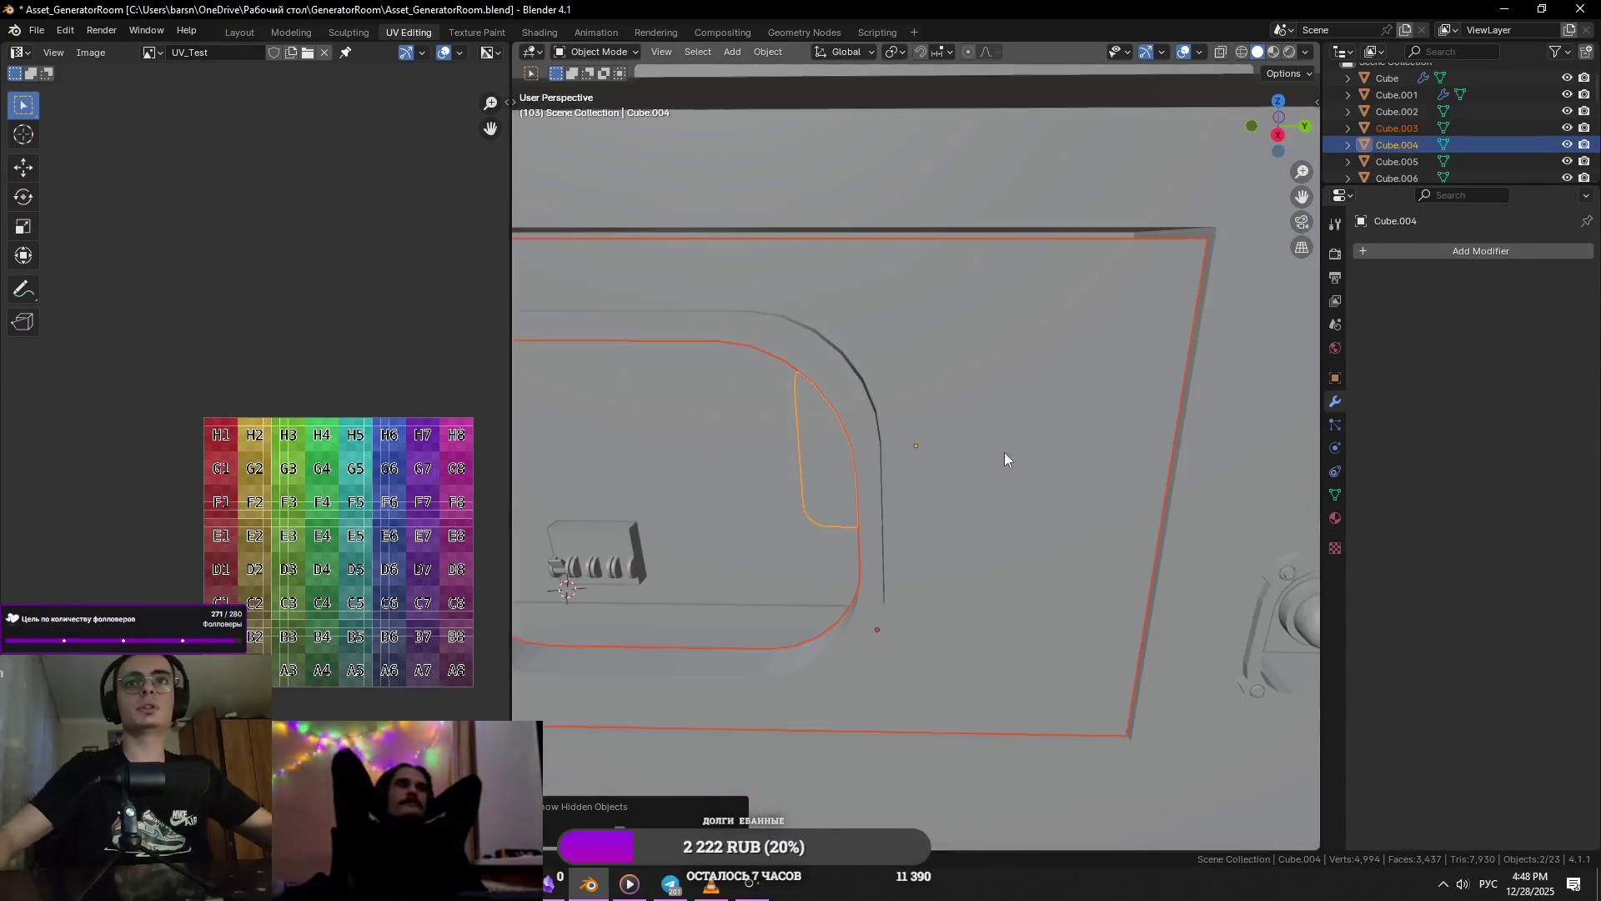
middle_click_drag(1009, 453, 1166, 475)
scroll(1079, 437, "up", 3)
- Open Cube.003 in Edit Mode with edge select, pick one edge, and view it front-on
left_click(914, 442)
key("Tab")
key("2")
left_click(914, 443)
key("KP_1")
key("KP_Decimal")
scroll(833, 562, "down", 3)
middle_click_drag(1004, 512, 899, 494)
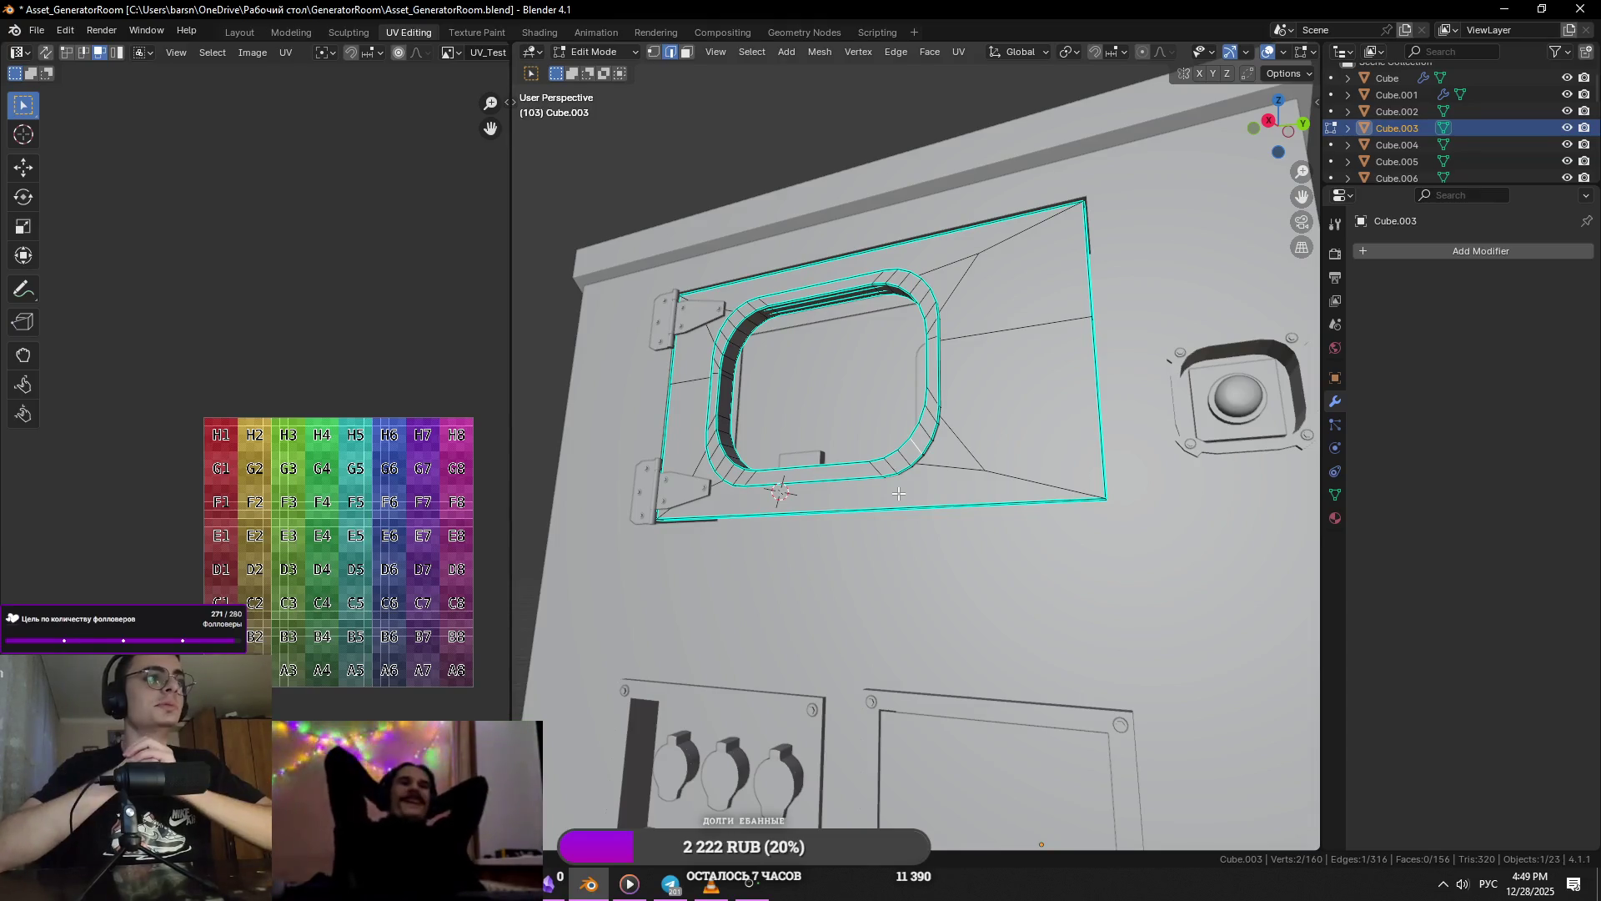
- Save the file and centre a right side view on the hatch panel
mouse_move(898, 493)
middle_mouse_down()
mouse_move(801, 457)
mouse_move(785, 474)
middle_mouse_up()
key("ctrl+s")
key("KP_3")
key("ctrl+KP_3")
key("KP_3")
key("KP_Decimal")
scroll(831, 427, "down", 6)
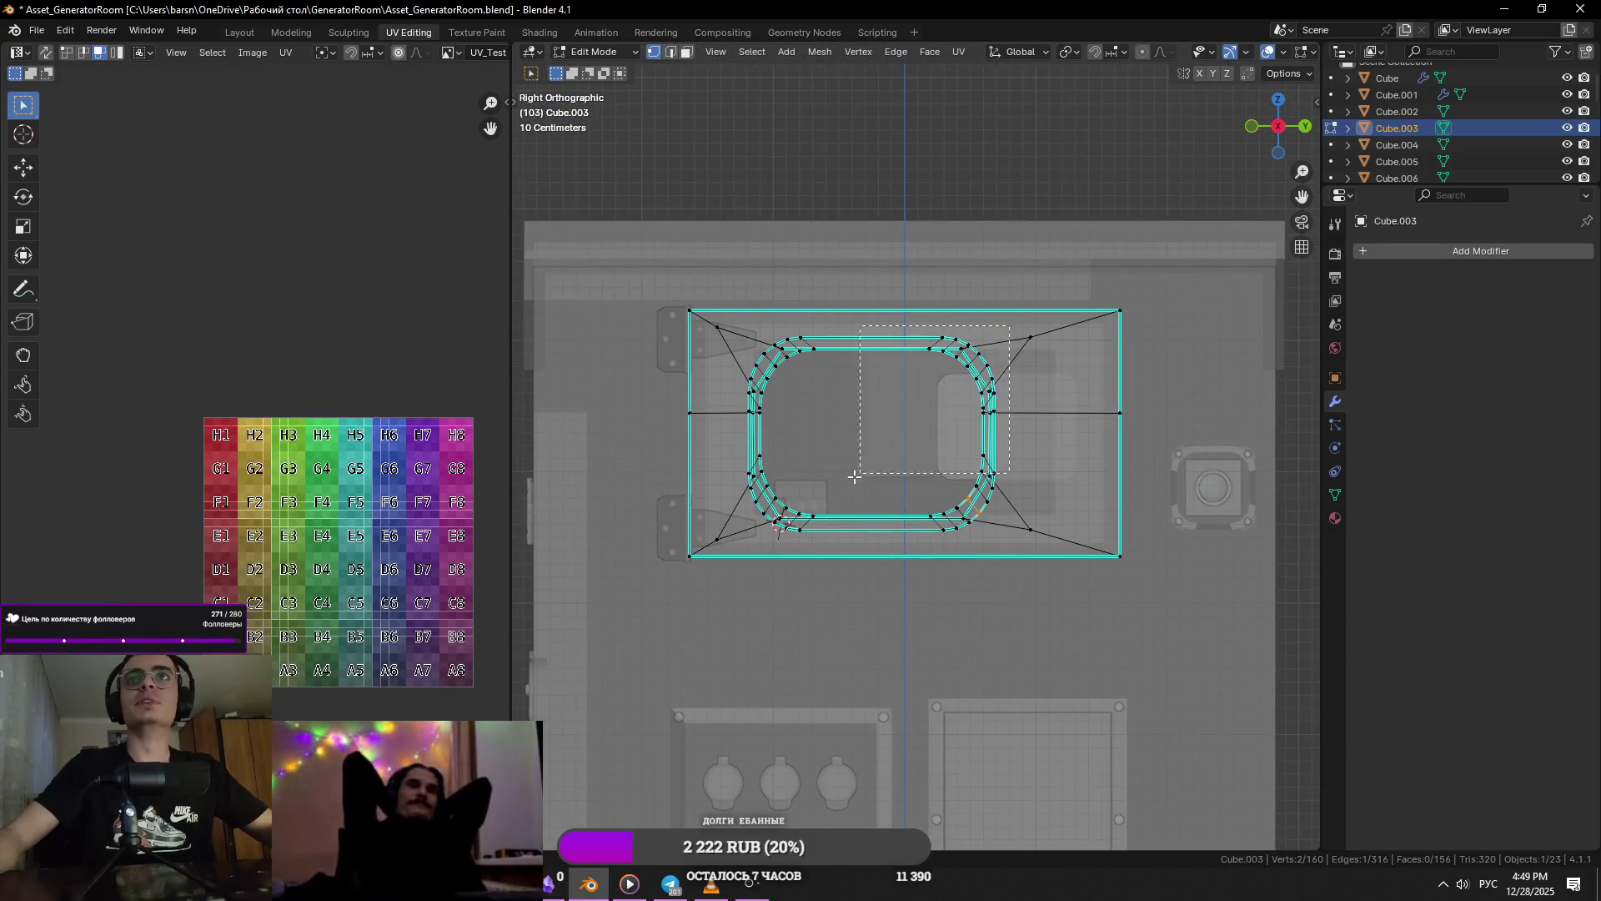
- Select the whole rounded window ring with Ctrl+L and frame it
key("ctrl+l")
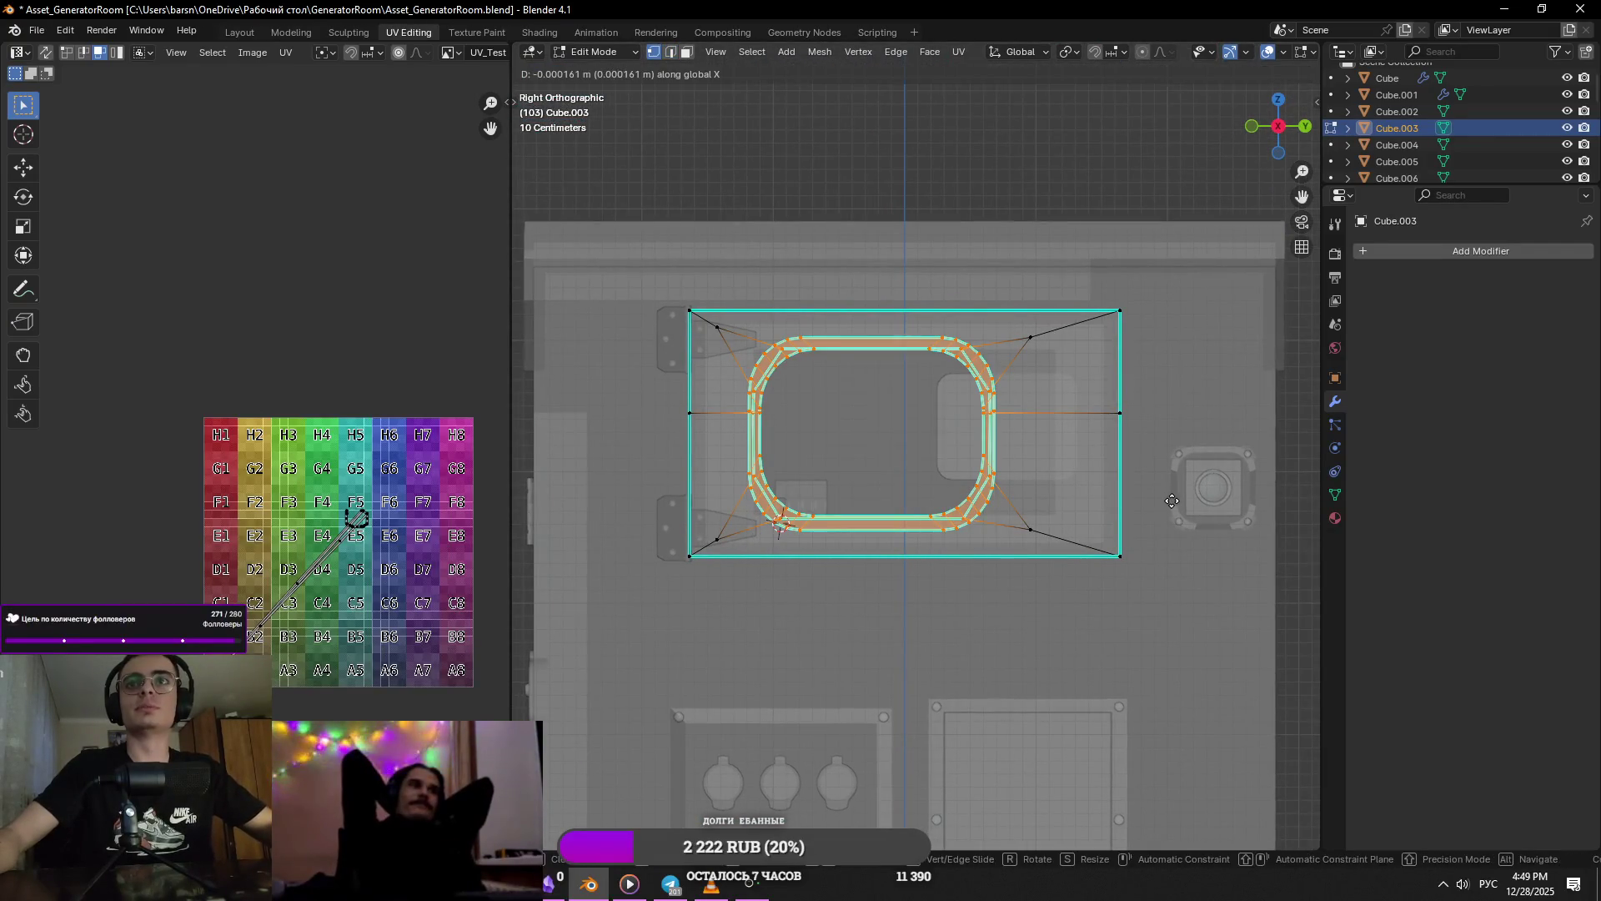
scroll(1158, 502, "up", 2)
key("g")
key("y")
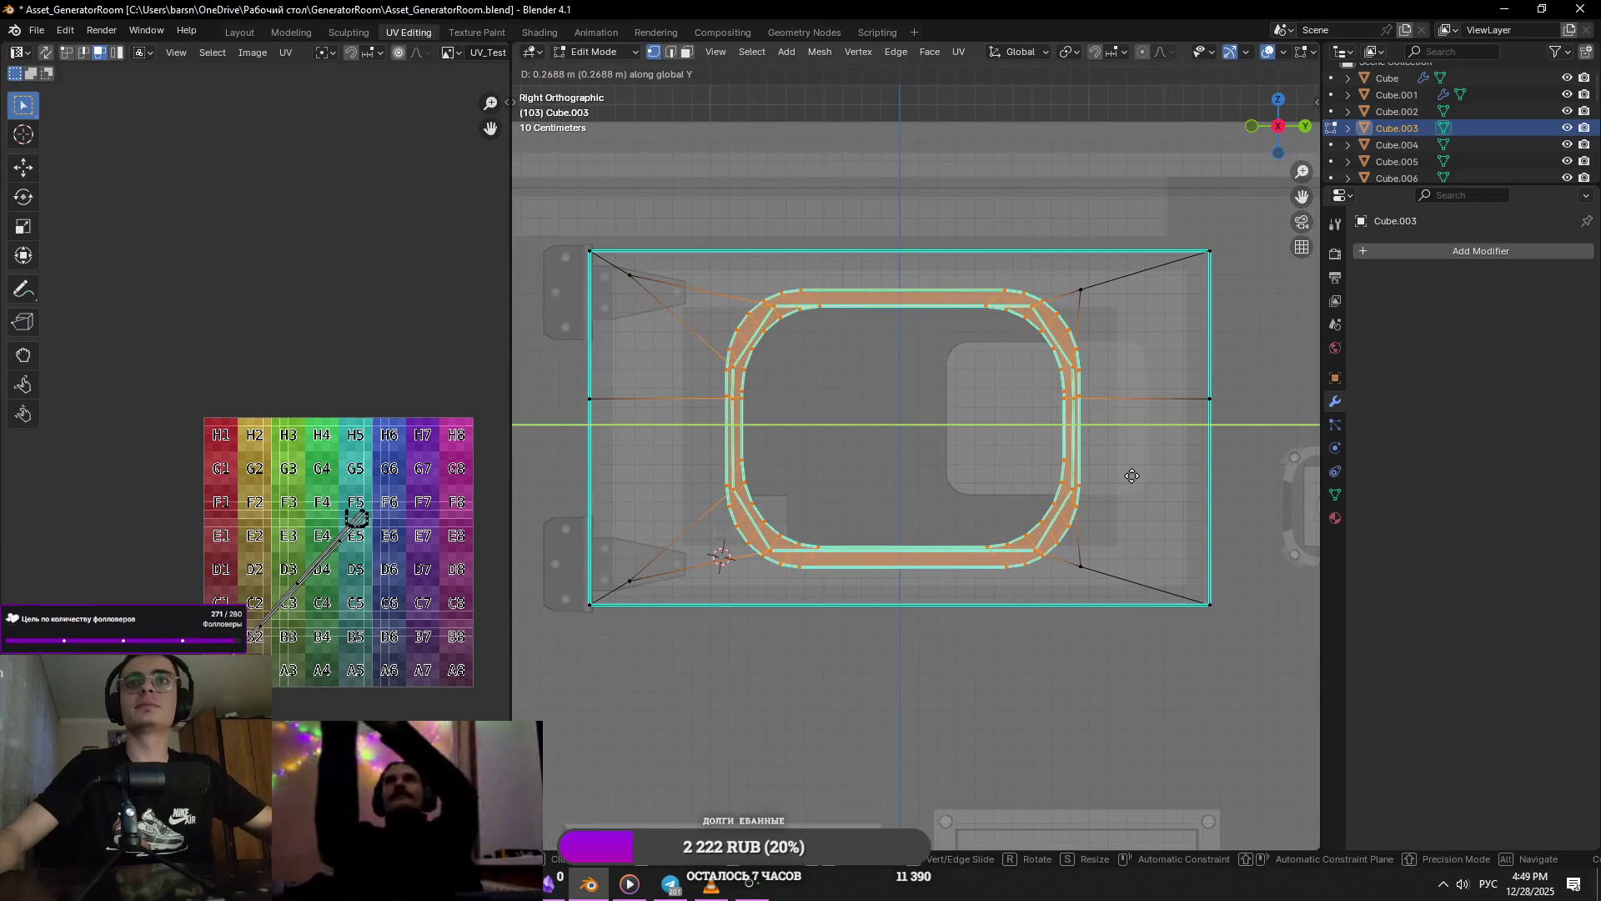
right_click(1123, 486)
scroll(1122, 486, "down", 3)
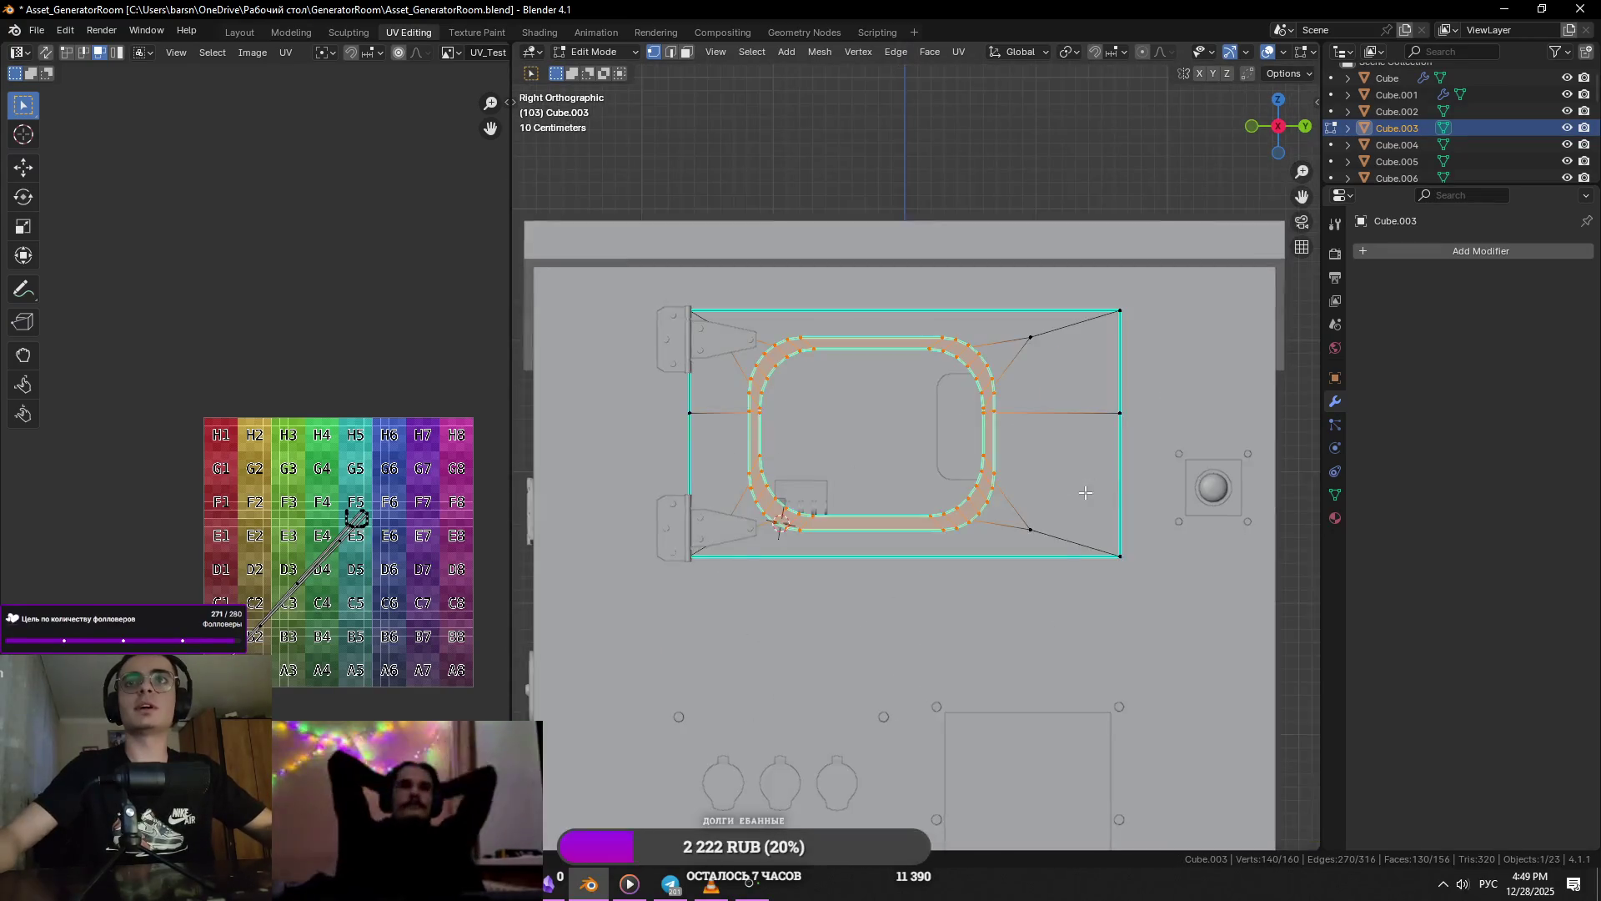
middle_click_drag(1082, 492, 1098, 543)
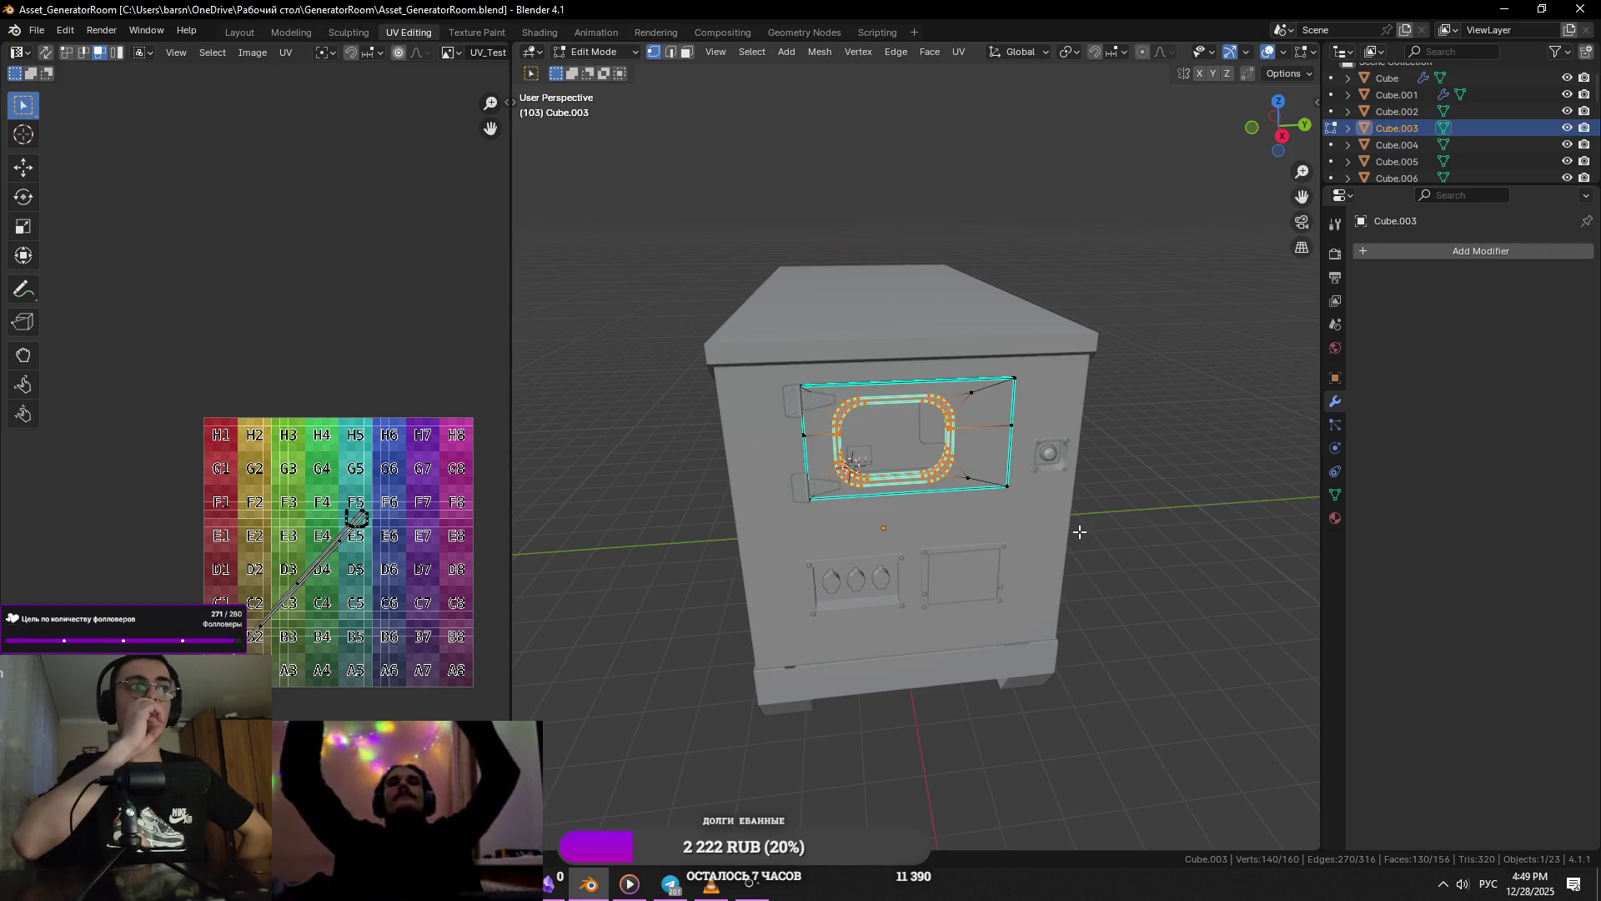
key("KP_Decimal")
scroll(1080, 531, "down", 5)
- Move the window ring along the Y axis
key("g")
key("y")
left_click(1204, 524)
middle_click_drag(1203, 524, 1100, 487)
- Add the four corner triangles and shift the opening about 0.258 m along Y
left_click(1143, 317, "shift")
left_click(1171, 565, "shift")
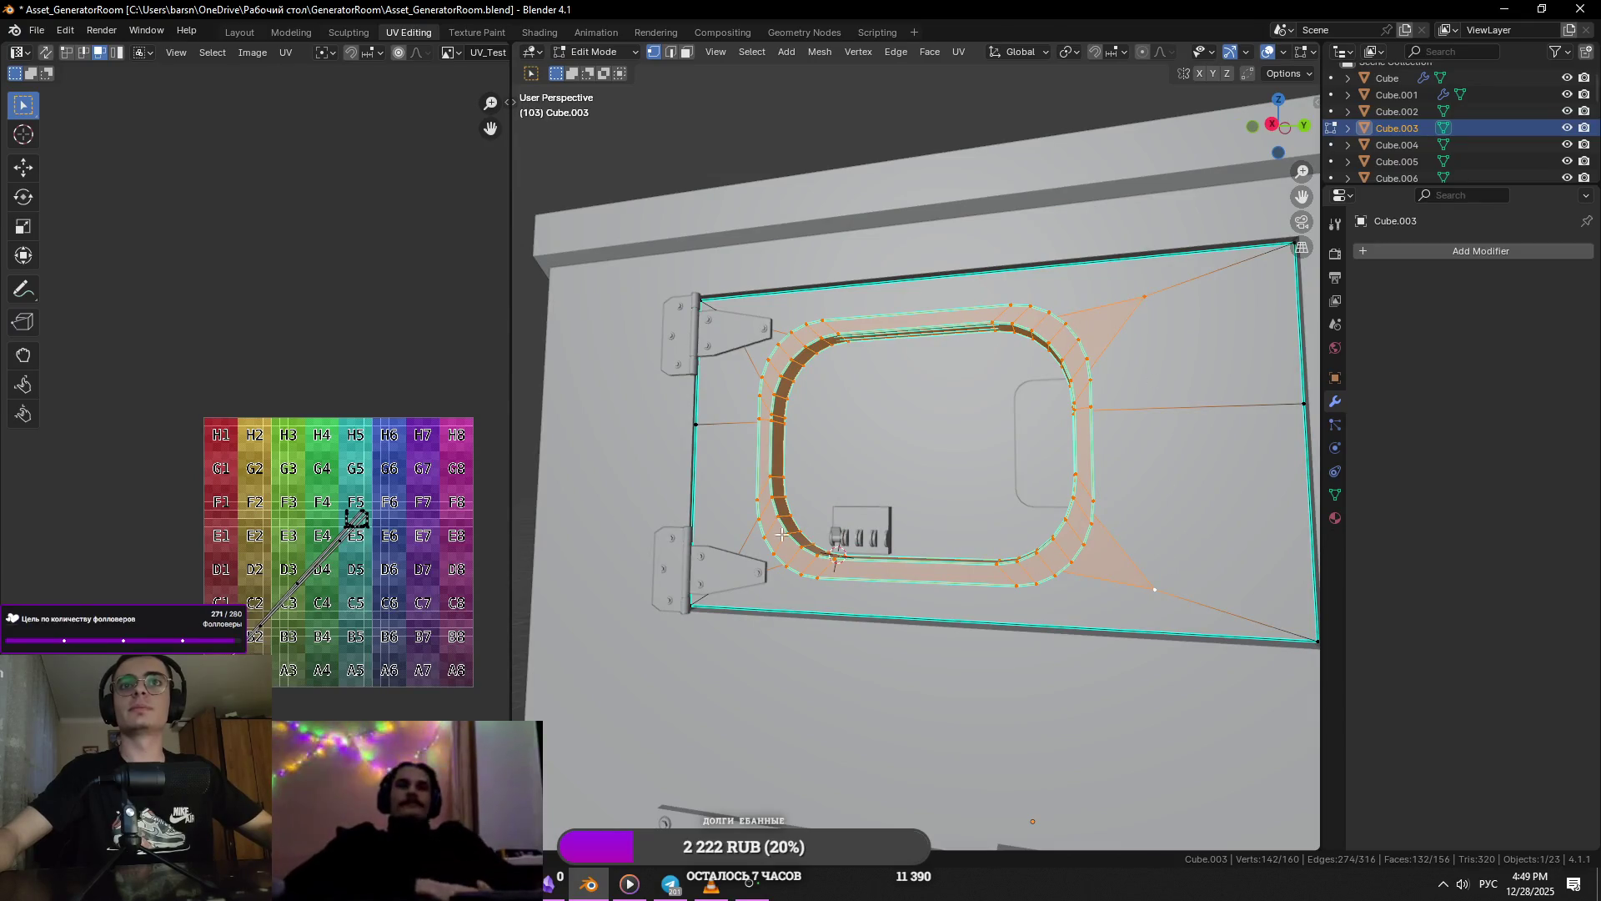
key("KP_3")
key("KP_1")
key("KP_3")
left_click(714, 309, "shift")
left_click(718, 589, "shift")
key("alt+z")
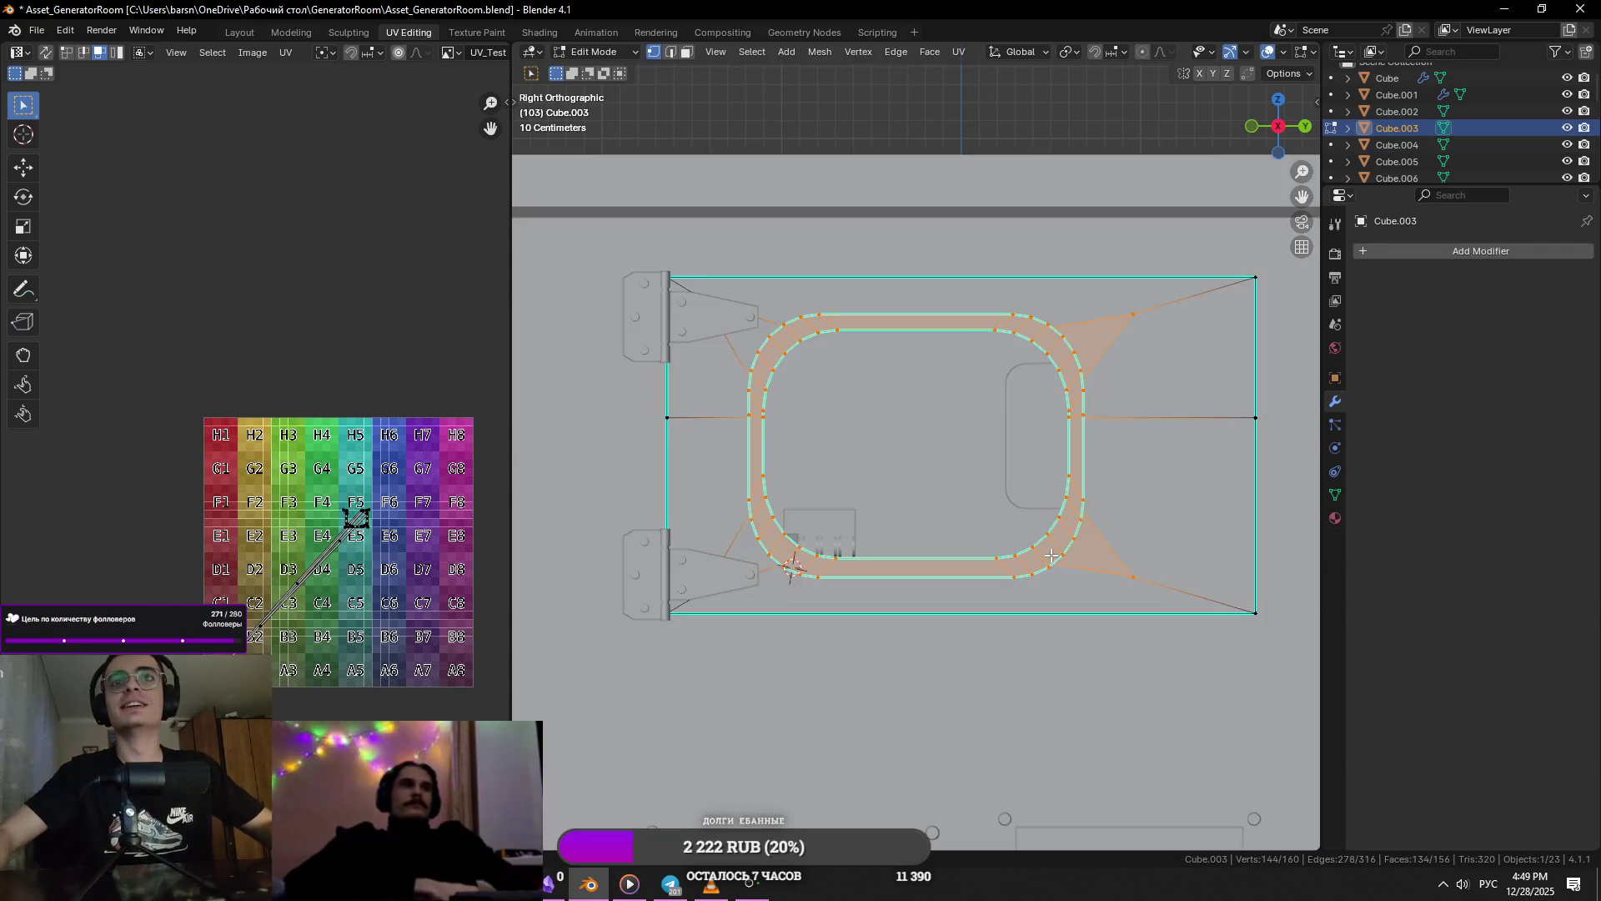
key("g")
key("y")
left_click(1157, 548)
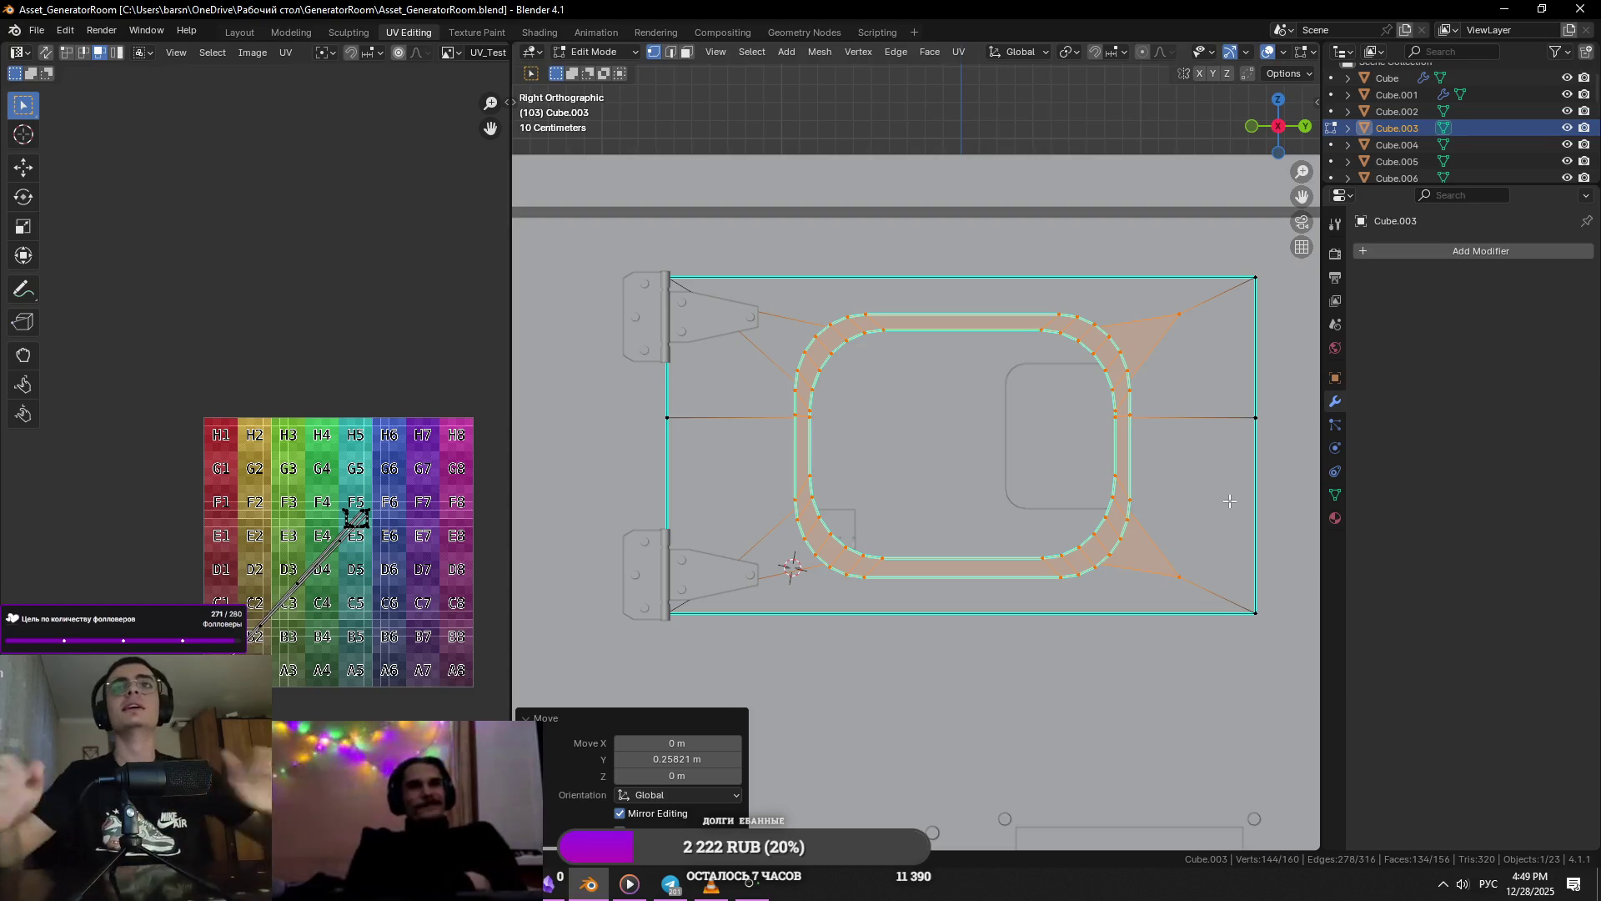
- Nudge the inner edge loops 0.031 m along Y to deepen the opening
scroll(1229, 501, "up", 2)
scroll(1180, 421, "down", 5)
mouse_move(1187, 418)
middle_mouse_down()
mouse_move(1176, 491)
mouse_move(1072, 471)
mouse_move(1151, 483)
middle_mouse_up()
scroll(1151, 484, "up", 3)
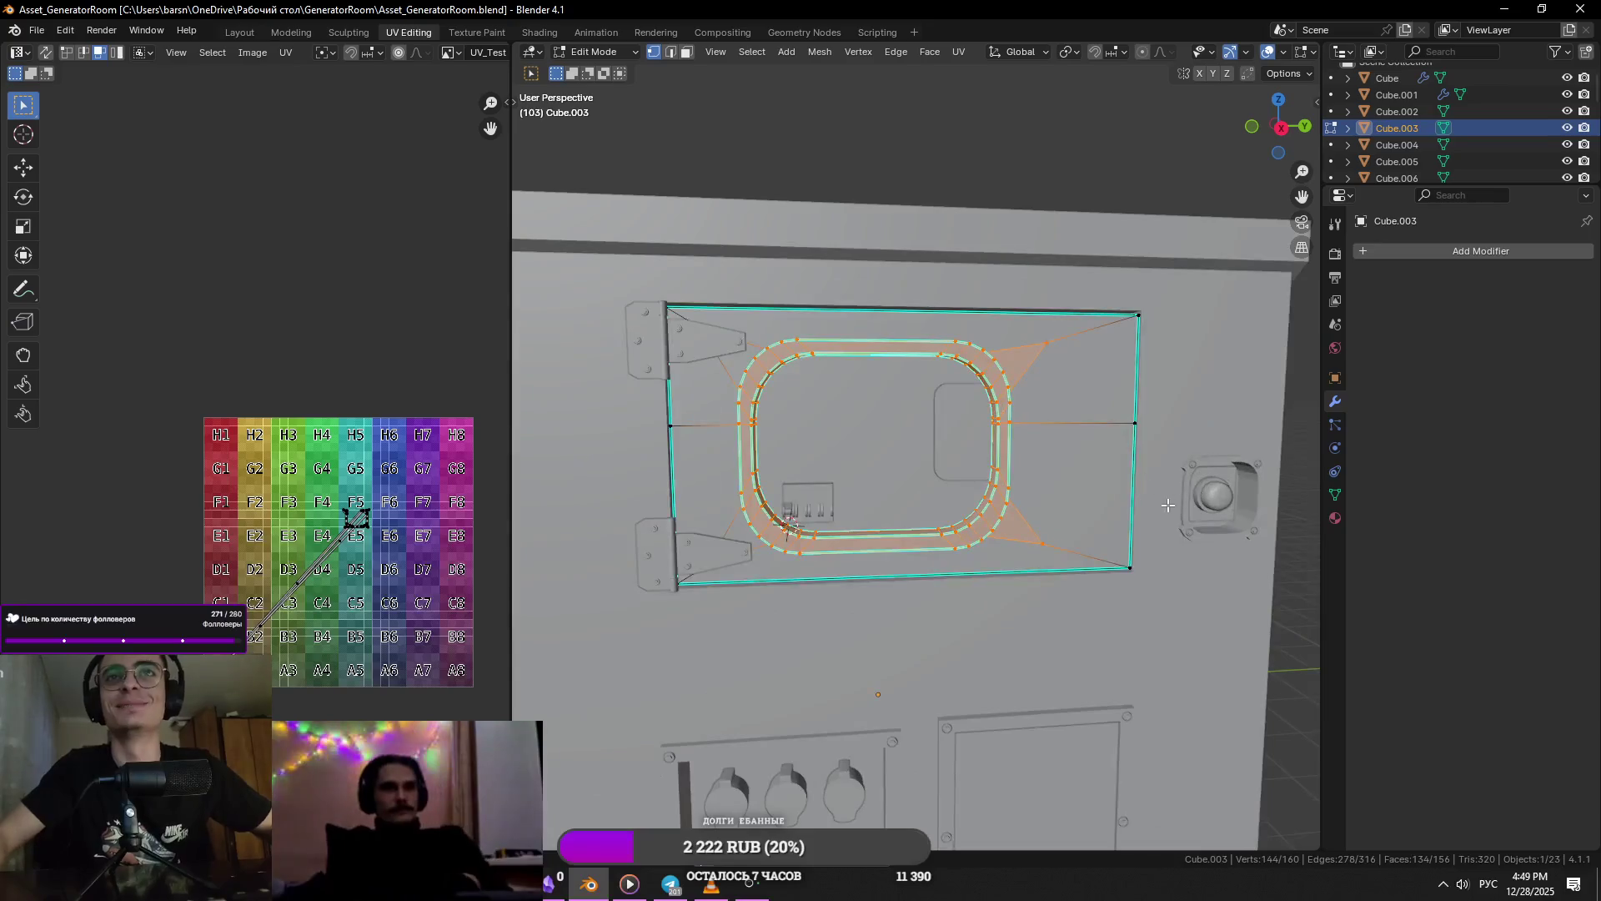
key("g")
key("y")
left_click(1211, 495)
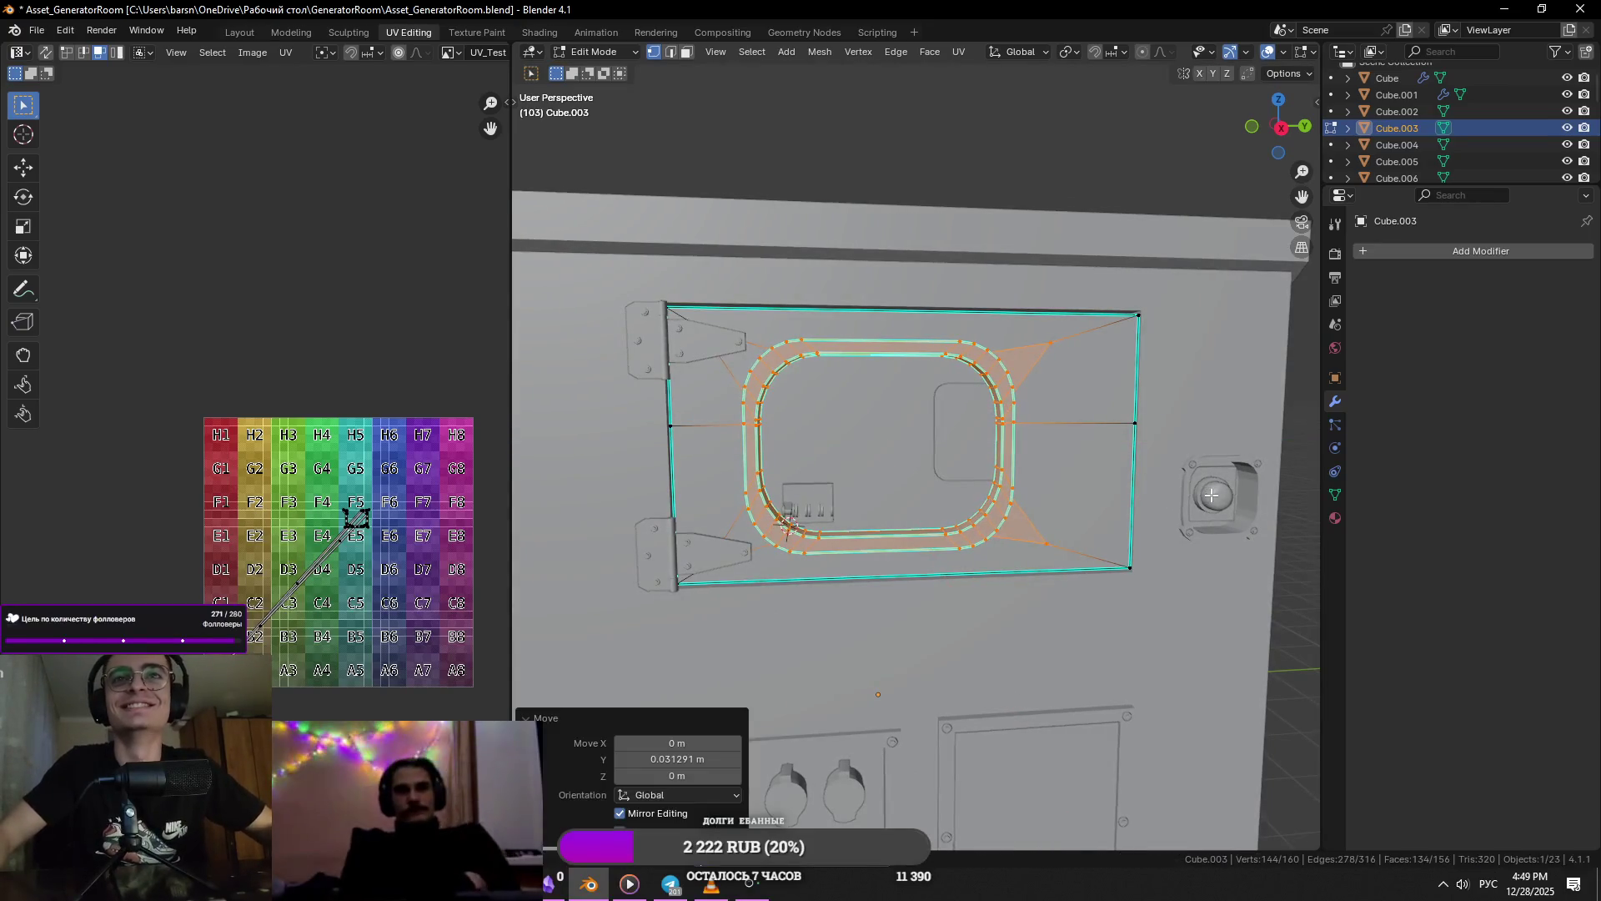
- Leave Edit Mode and save the file
key("Tab")
scroll(1163, 480, "down", 5)
mouse_move(1162, 480)
middle_mouse_down()
mouse_move(1082, 524)
mouse_move(1229, 482)
mouse_move(1166, 557)
mouse_move(951, 499)
mouse_move(1033, 429)
mouse_move(947, 422)
middle_mouse_up()
key("ctrl+s")
- Check the side wall Cube.002's edge, deselect it and save again
scroll(1033, 428, "up", 5)
key("Tab")
key("Tab")
scroll(1042, 458, "down", 5)
left_click(1105, 450)
scroll(948, 422, "up", 5)
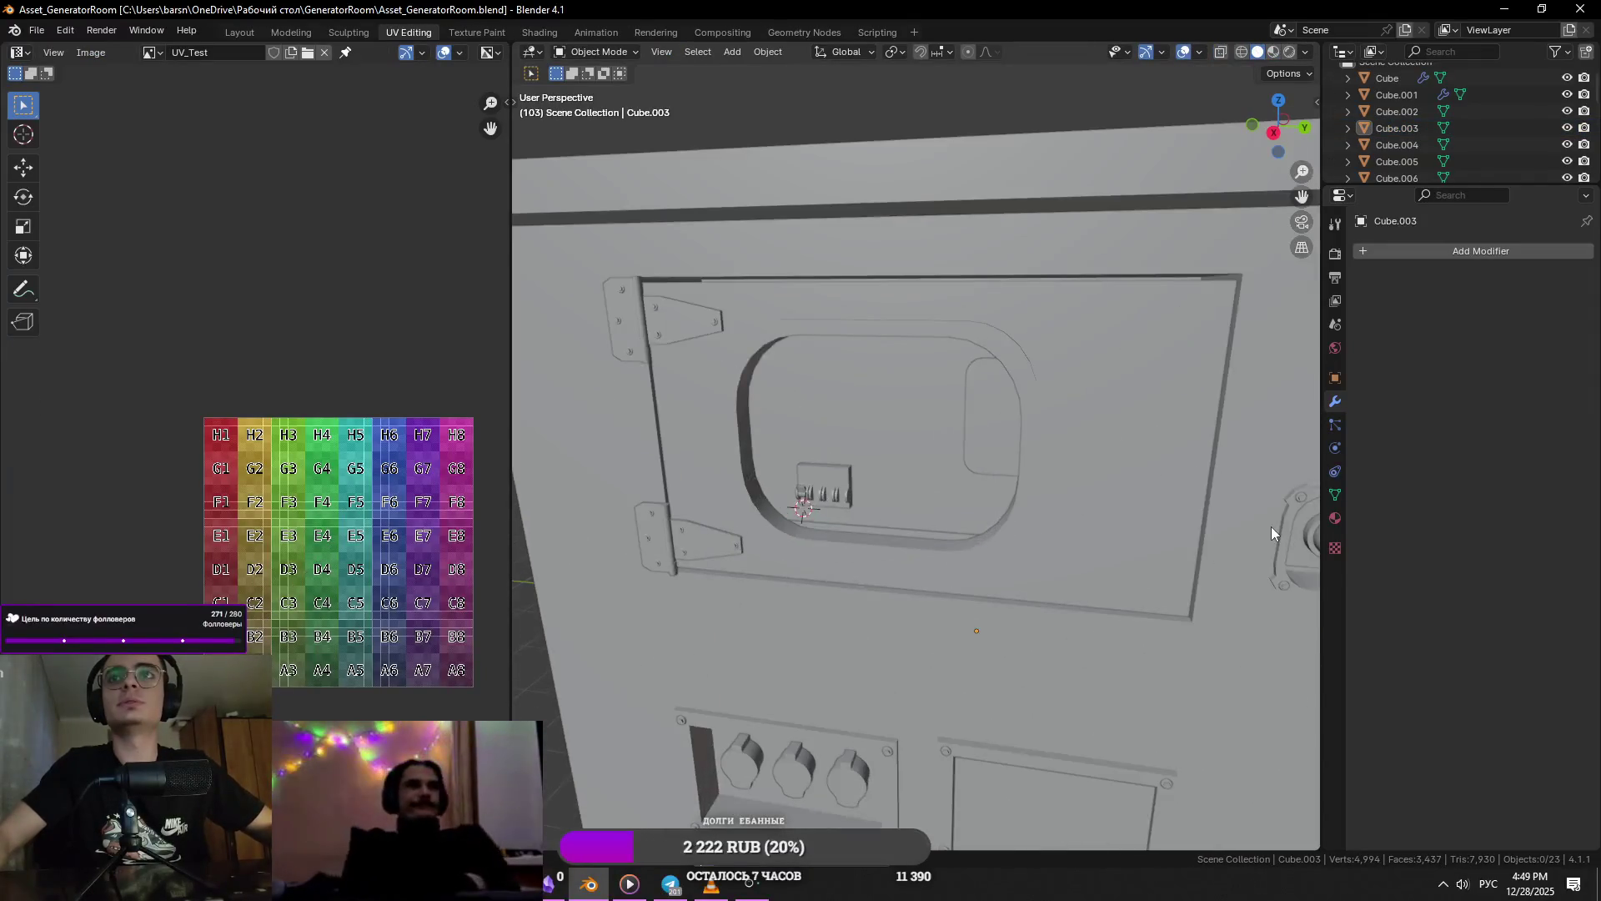
left_click(1271, 527)
middle_click_drag(1271, 527, 967, 506)
left_click(1231, 490)
key("ctrl+s")
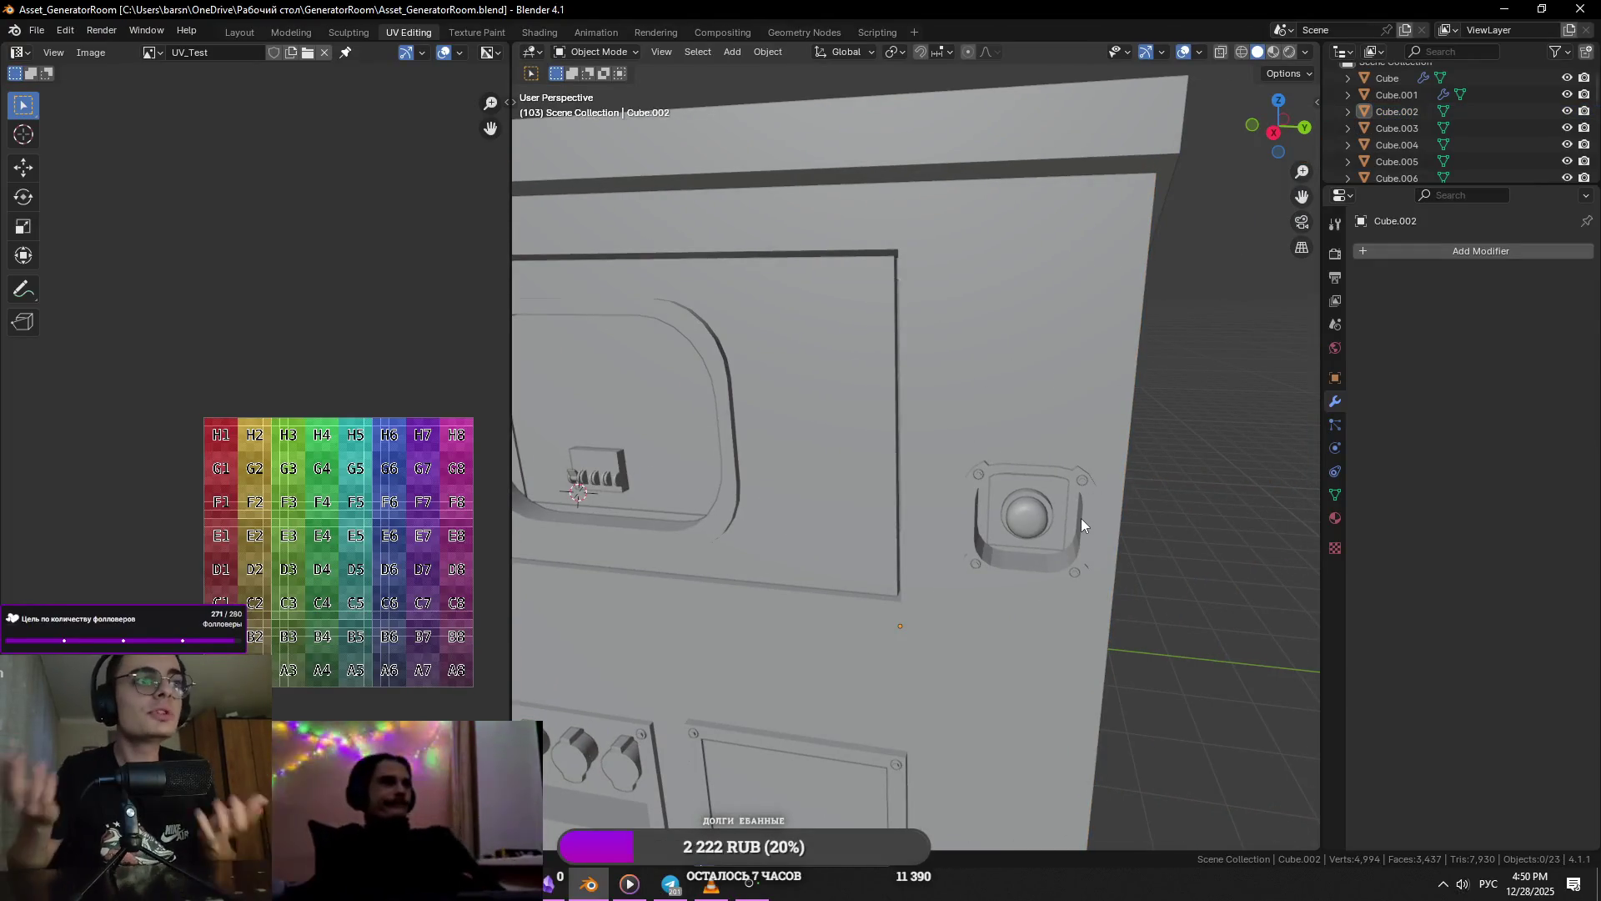
scroll(1121, 639, "down", 5)
mouse_move(1121, 639)
middle_mouse_down()
mouse_move(1132, 617)
mouse_move(1143, 749)
mouse_move(1027, 738)
middle_mouse_up()
scroll(1132, 617, "down", 5)
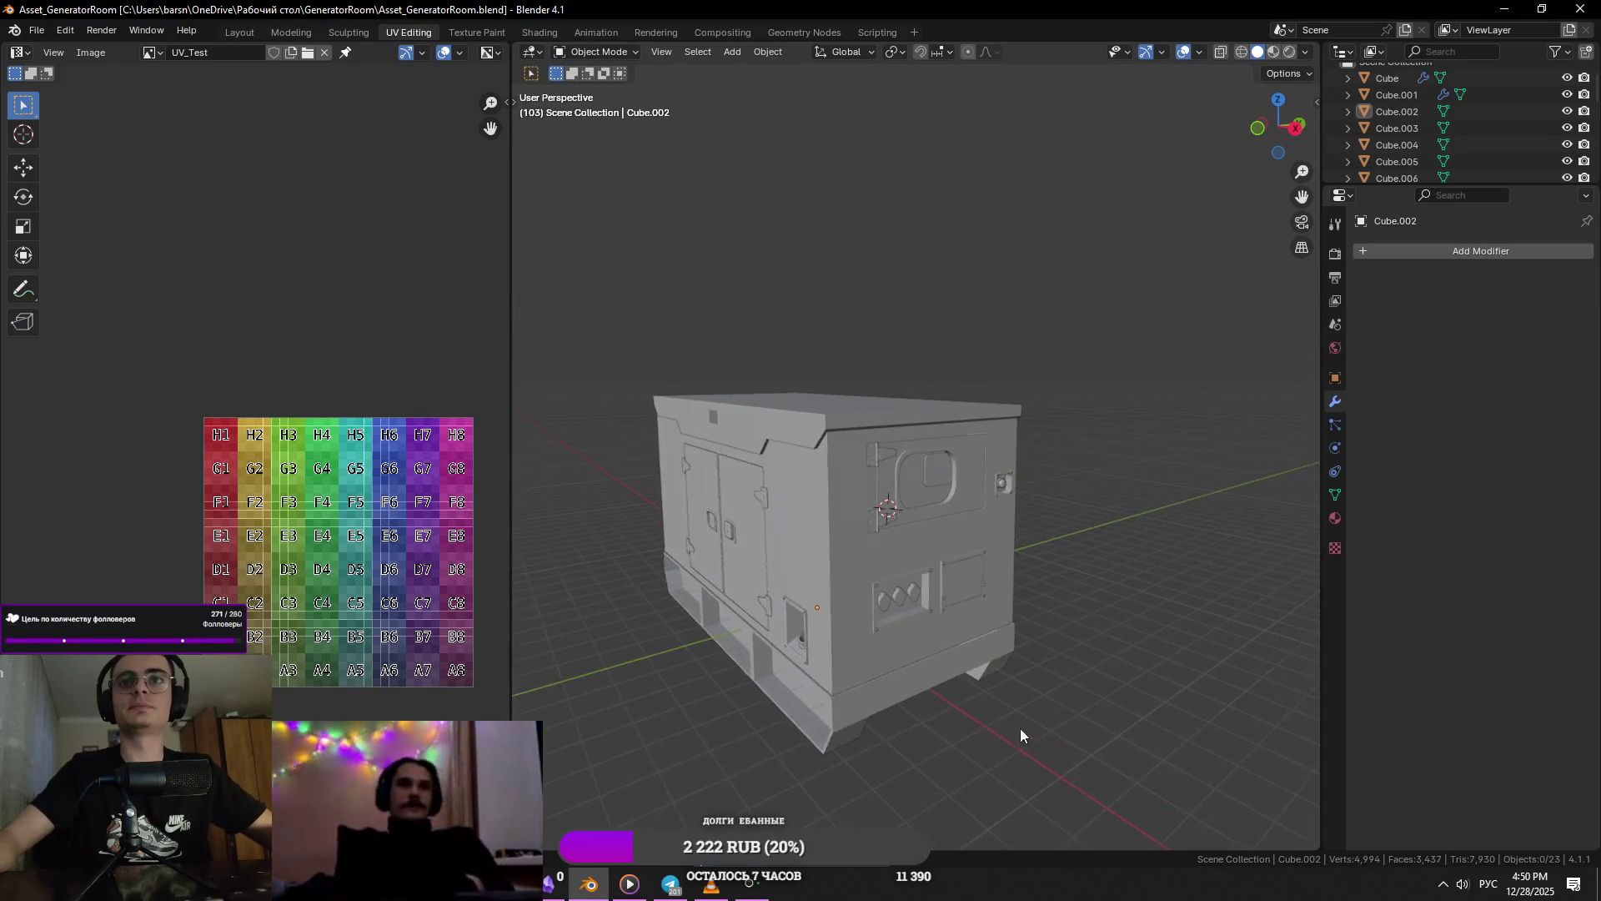
- Select the filler-neck Cylinder in the lower recess, frame it and orbit around it
left_click(798, 642)
scroll(832, 622, "up", 10)
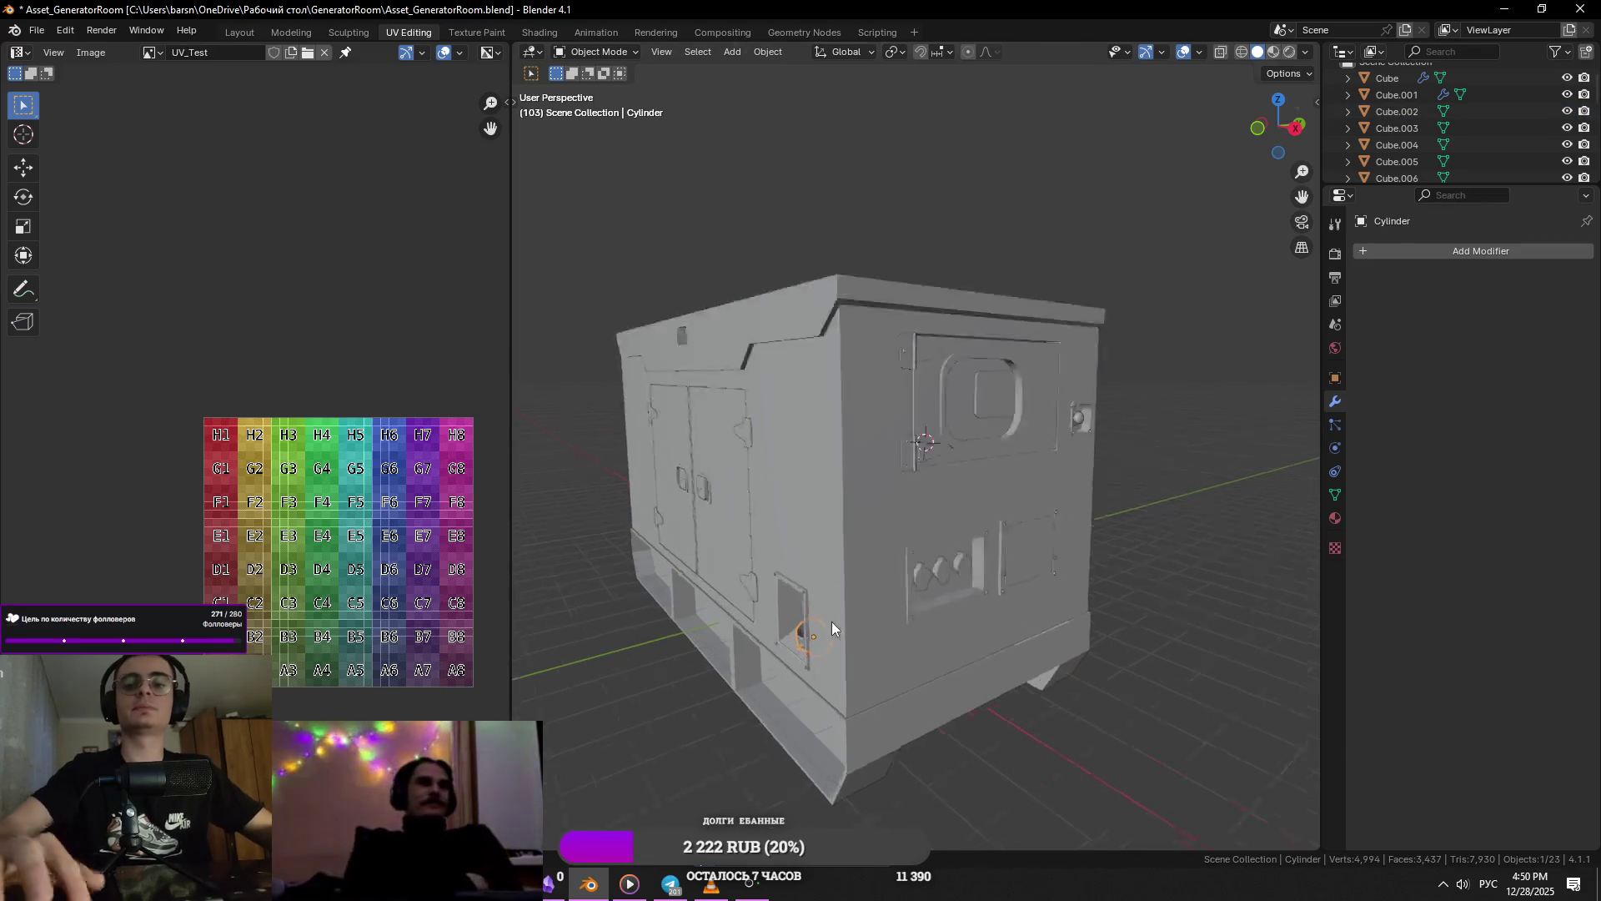
scroll(858, 605, "down", 10)
key("KP_Decimal")
scroll(1048, 548, "up", 3)
mouse_move(1004, 569)
middle_mouse_down()
mouse_move(1023, 527)
mouse_move(884, 538)
mouse_move(842, 567)
middle_mouse_up()
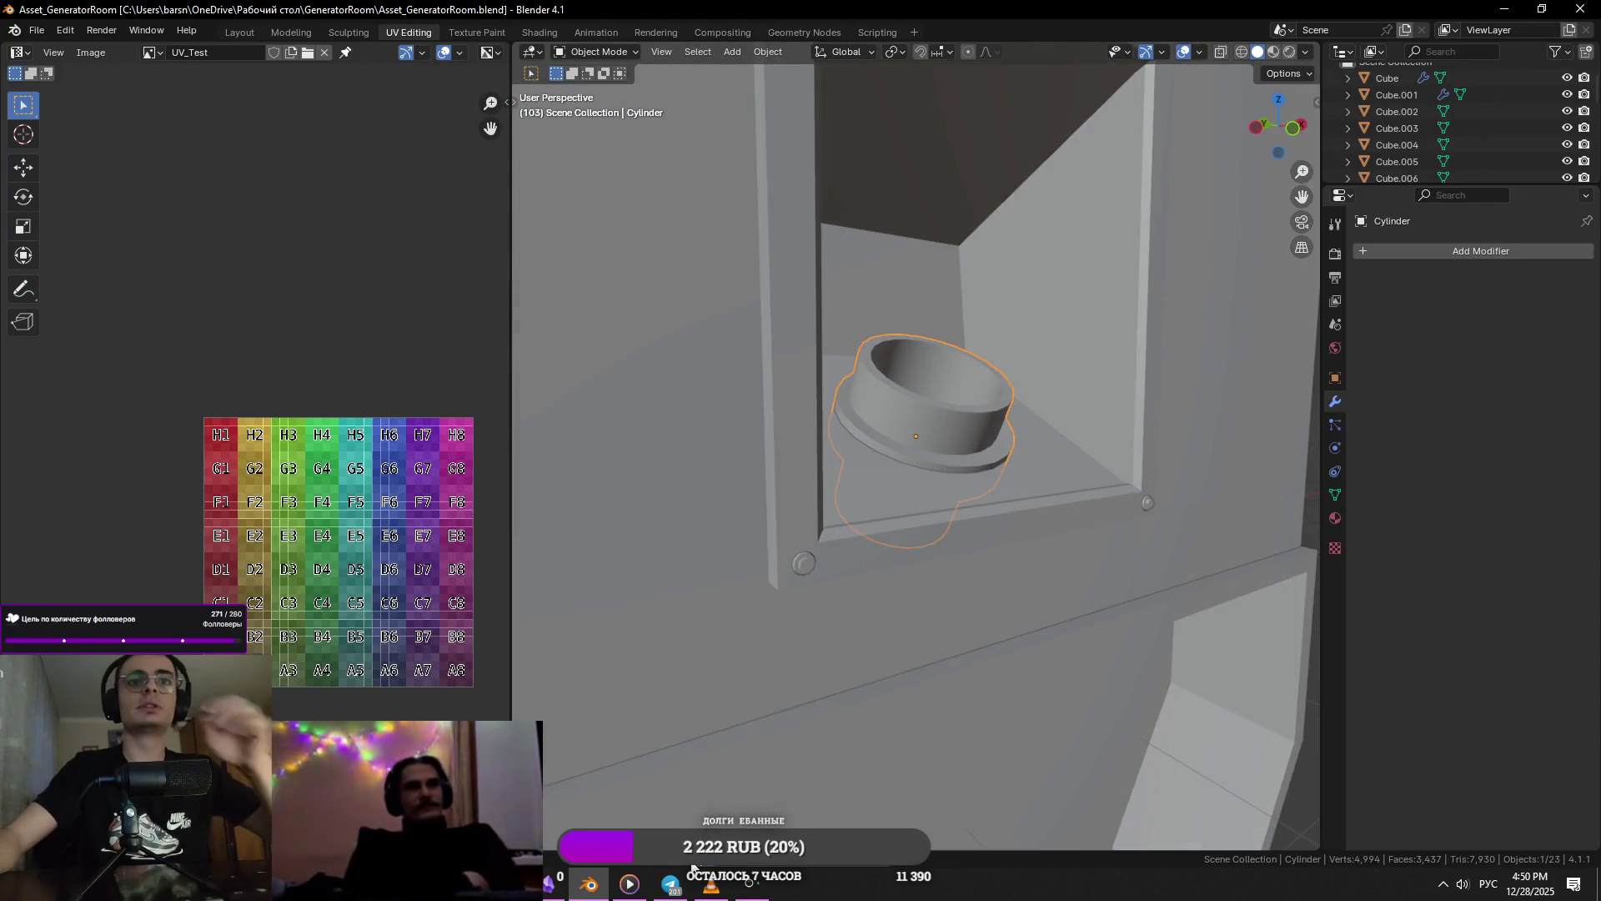
mouse_move(672, 880)
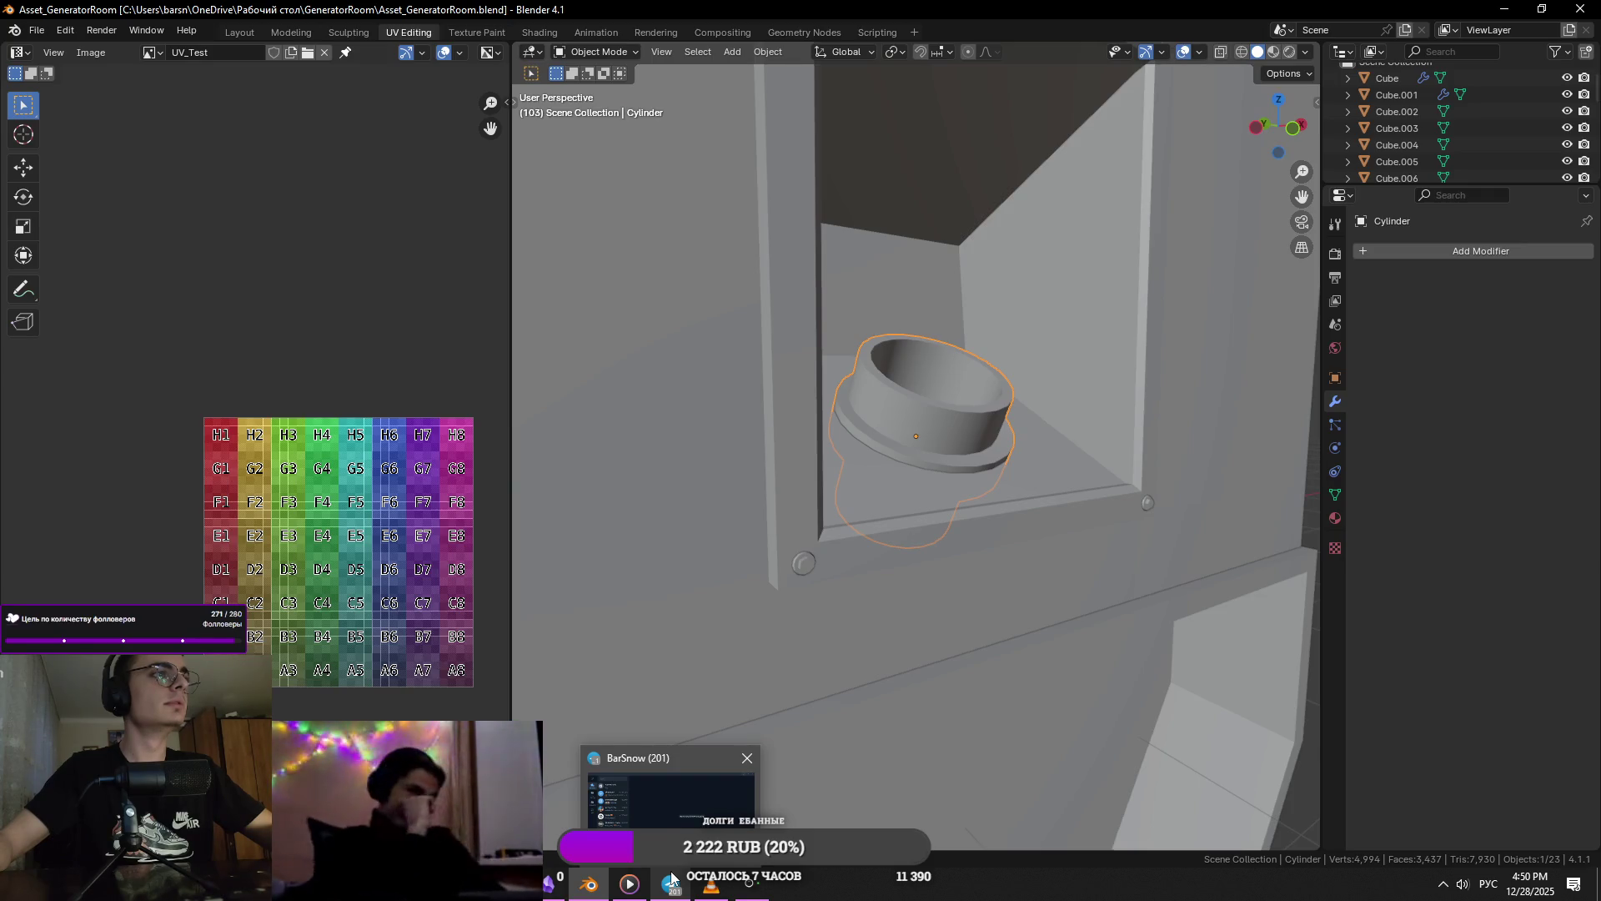
middle_click_drag(1248, 599, 1038, 548)
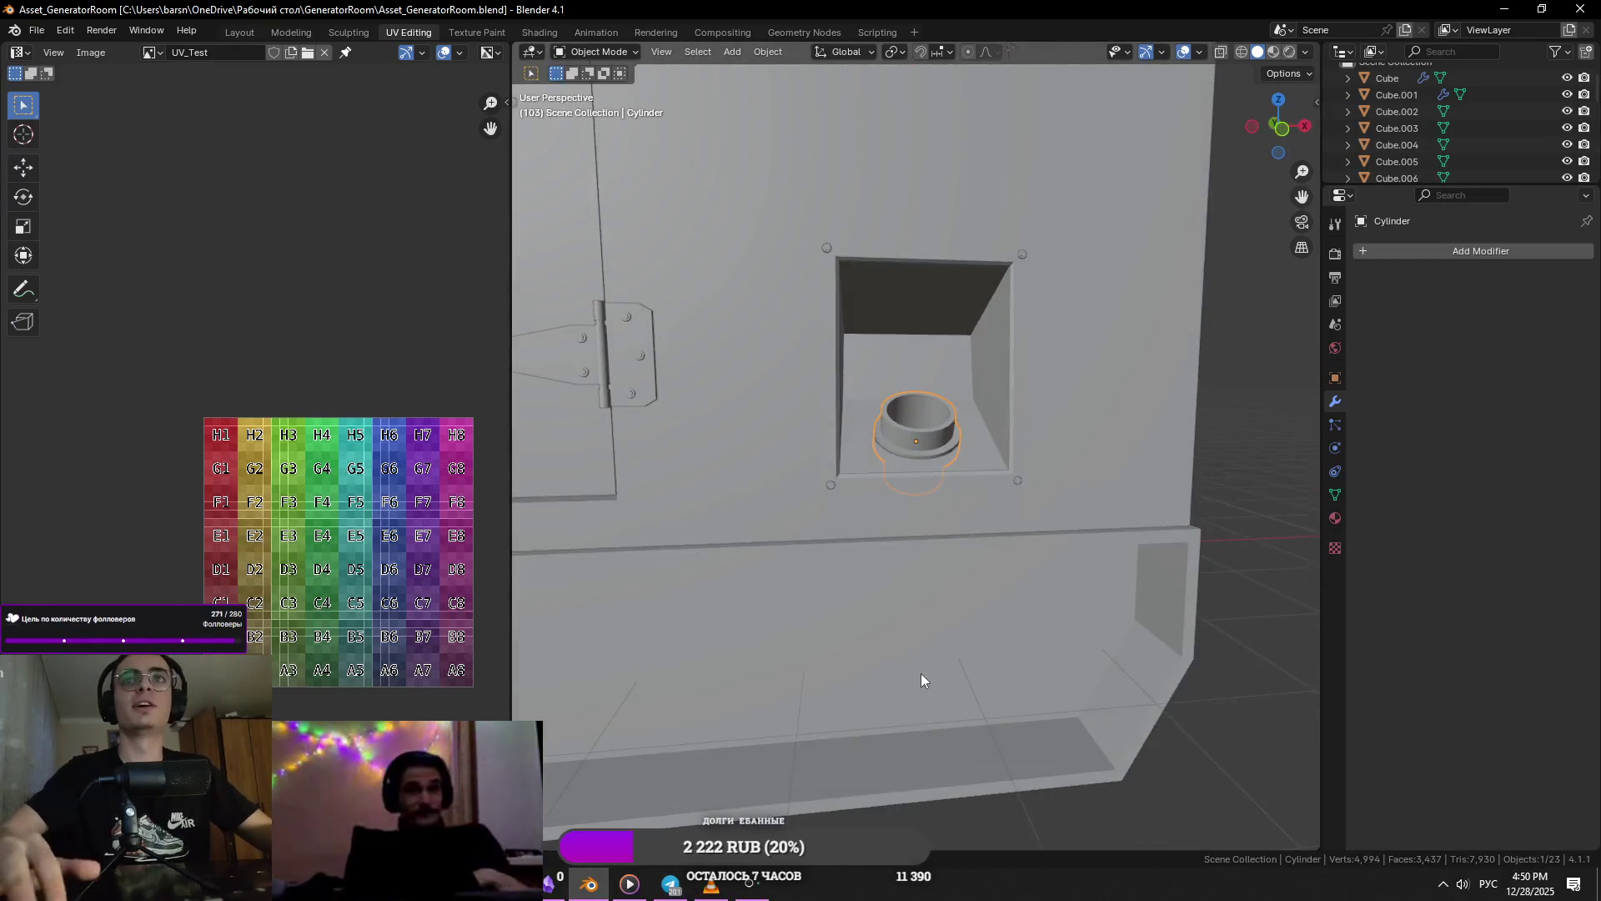
key("KP_Decimal")
key("alt+Tab")
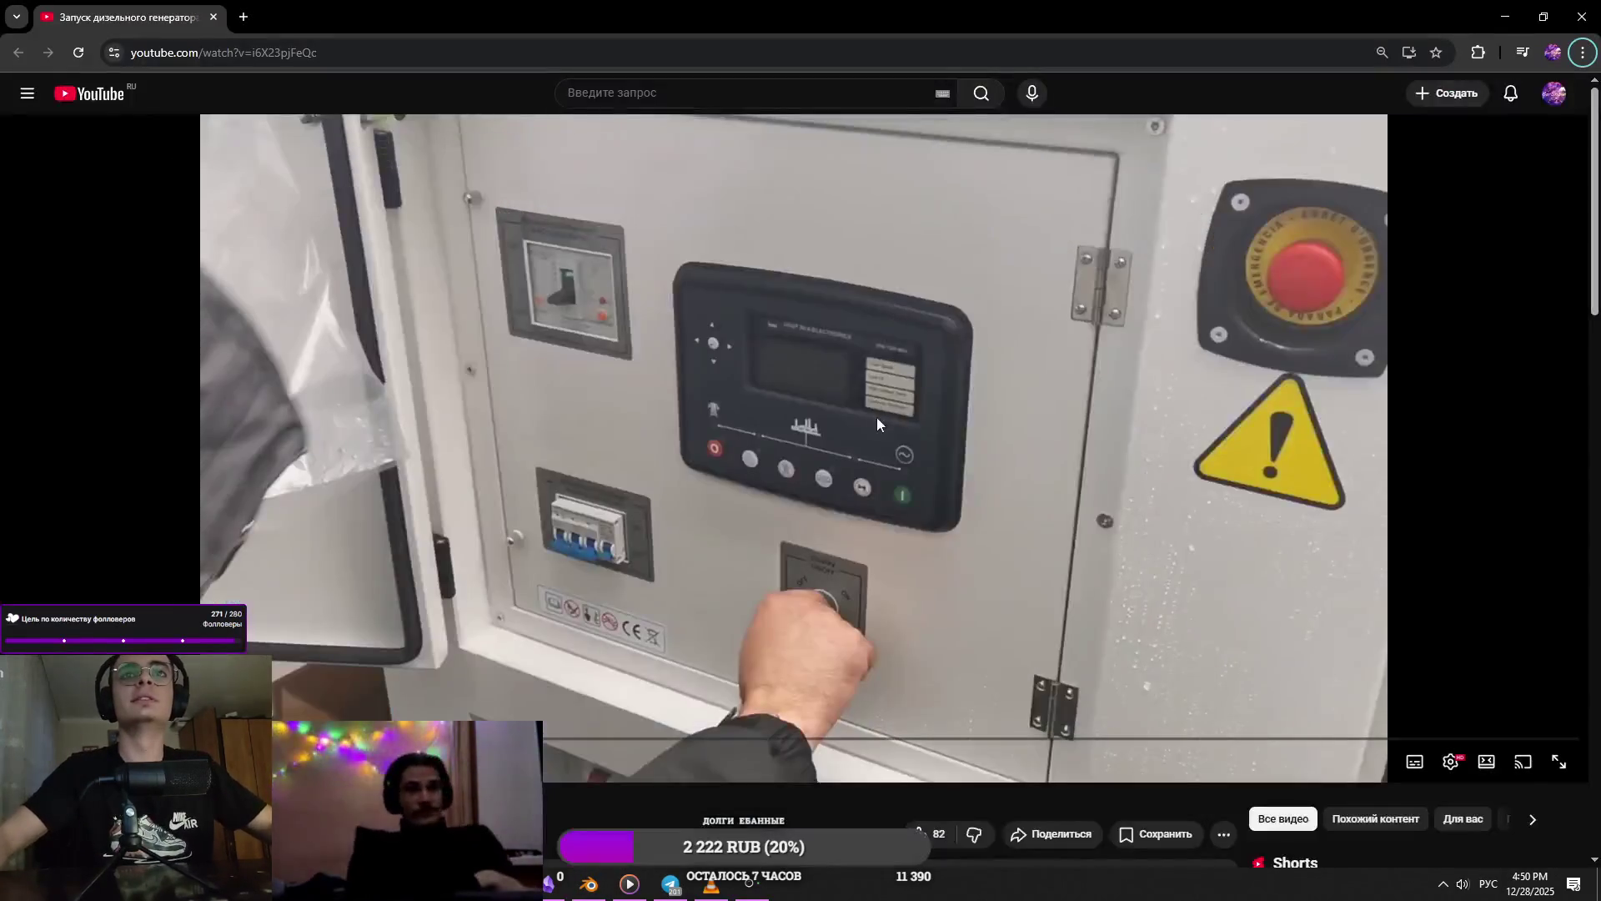
key("alt+Tab")
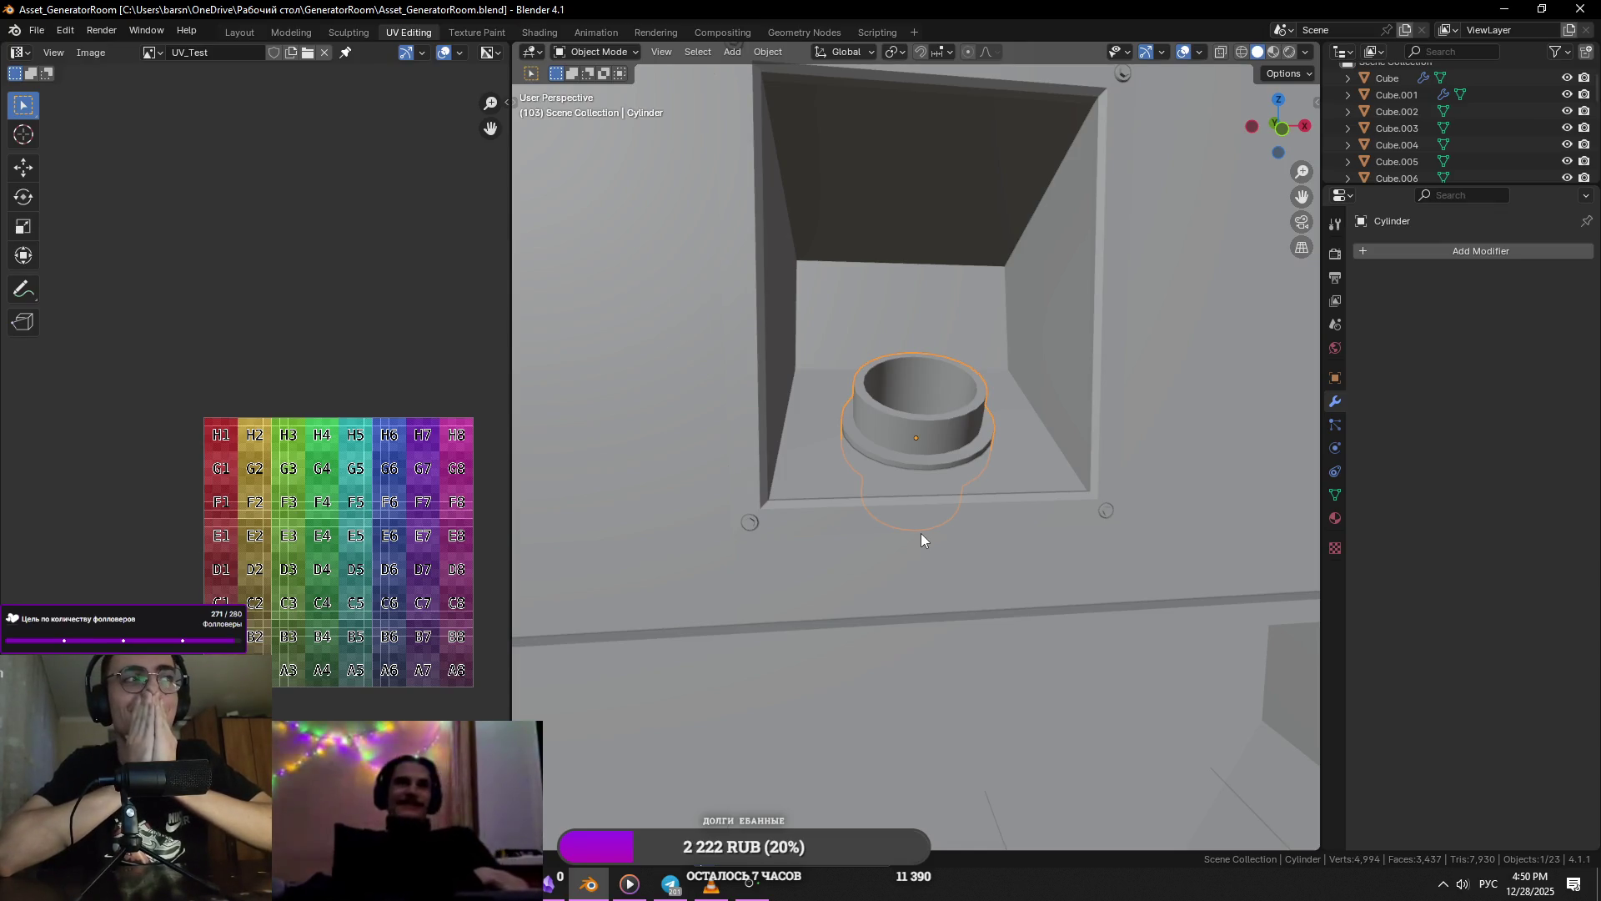
- Browse the blue generator reference photos, then select and frame a filler-neck cylinder face
key("alt+Tab")
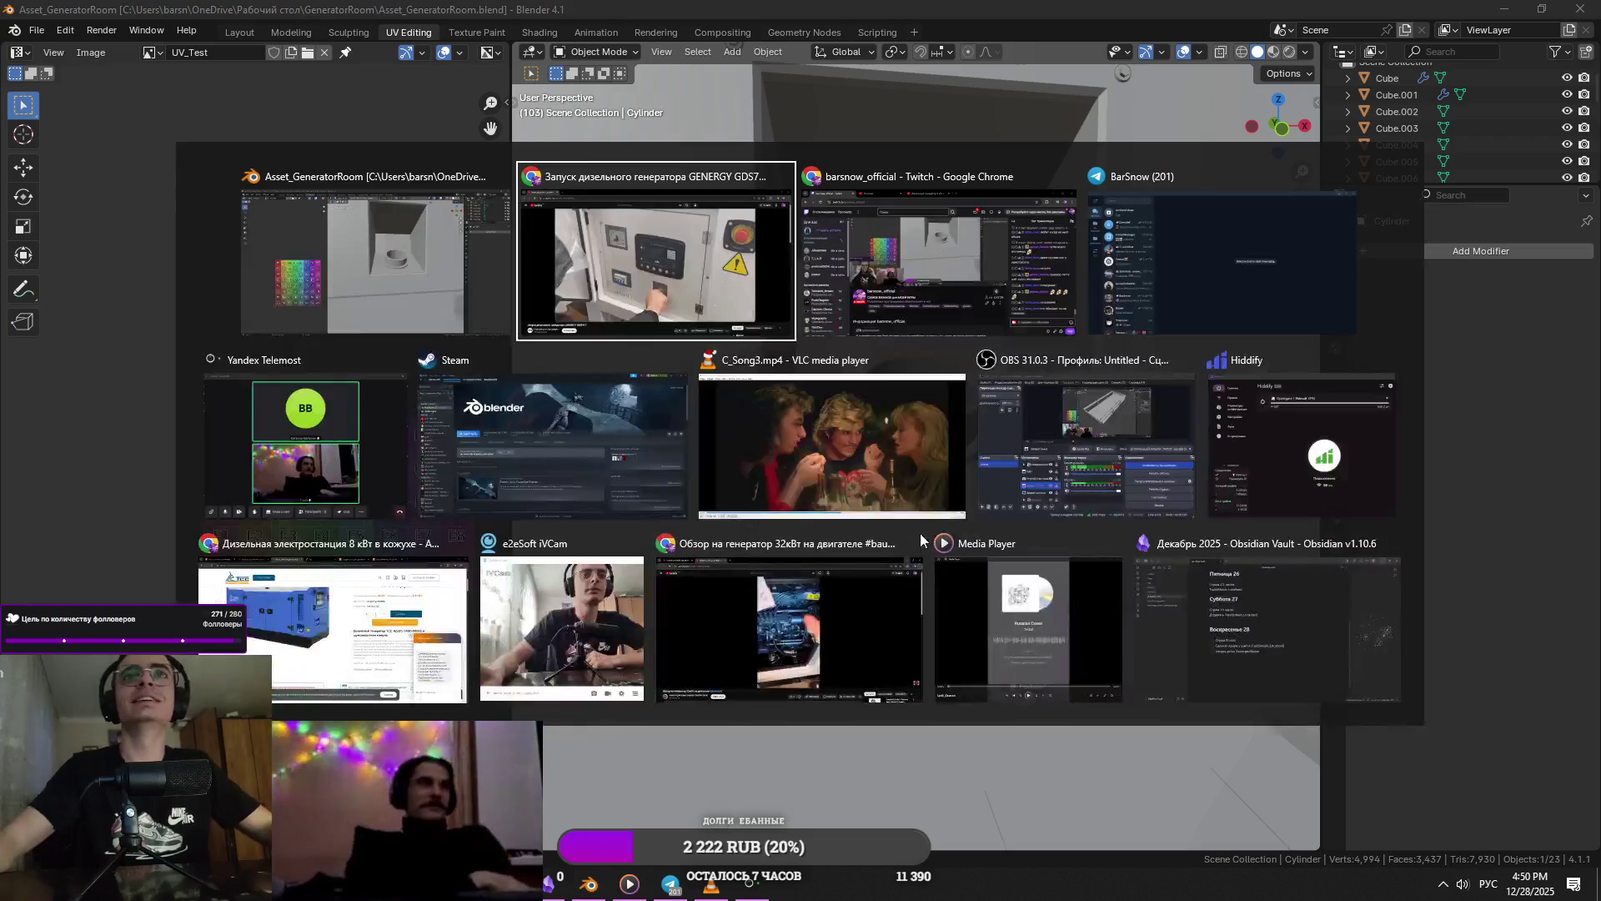
key("Escape")
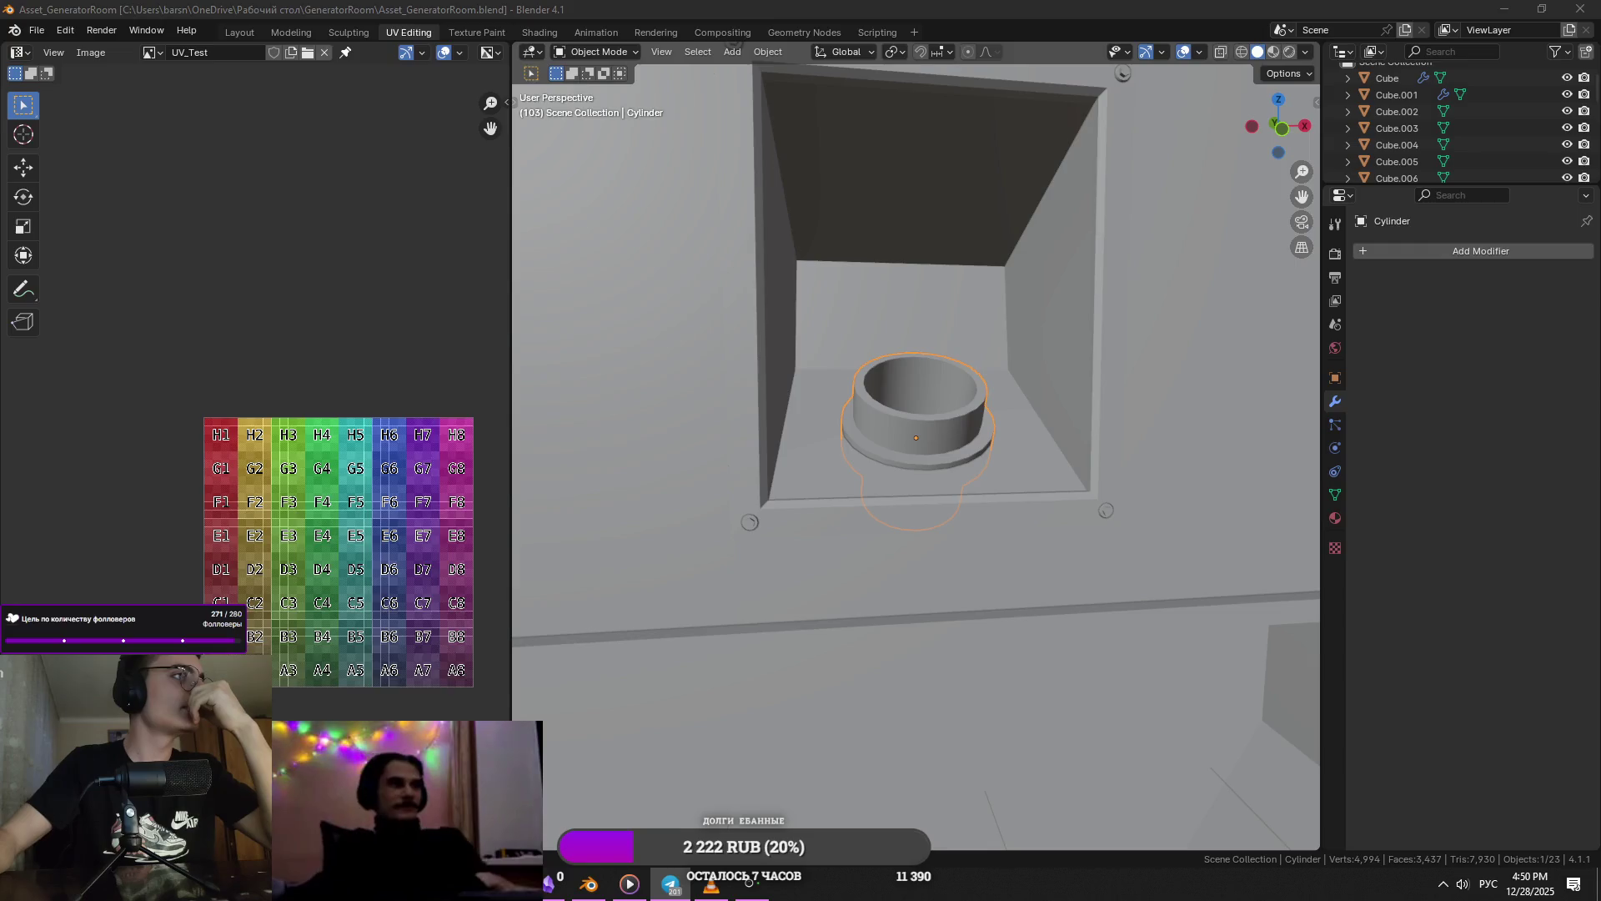
key("alt+Tab")
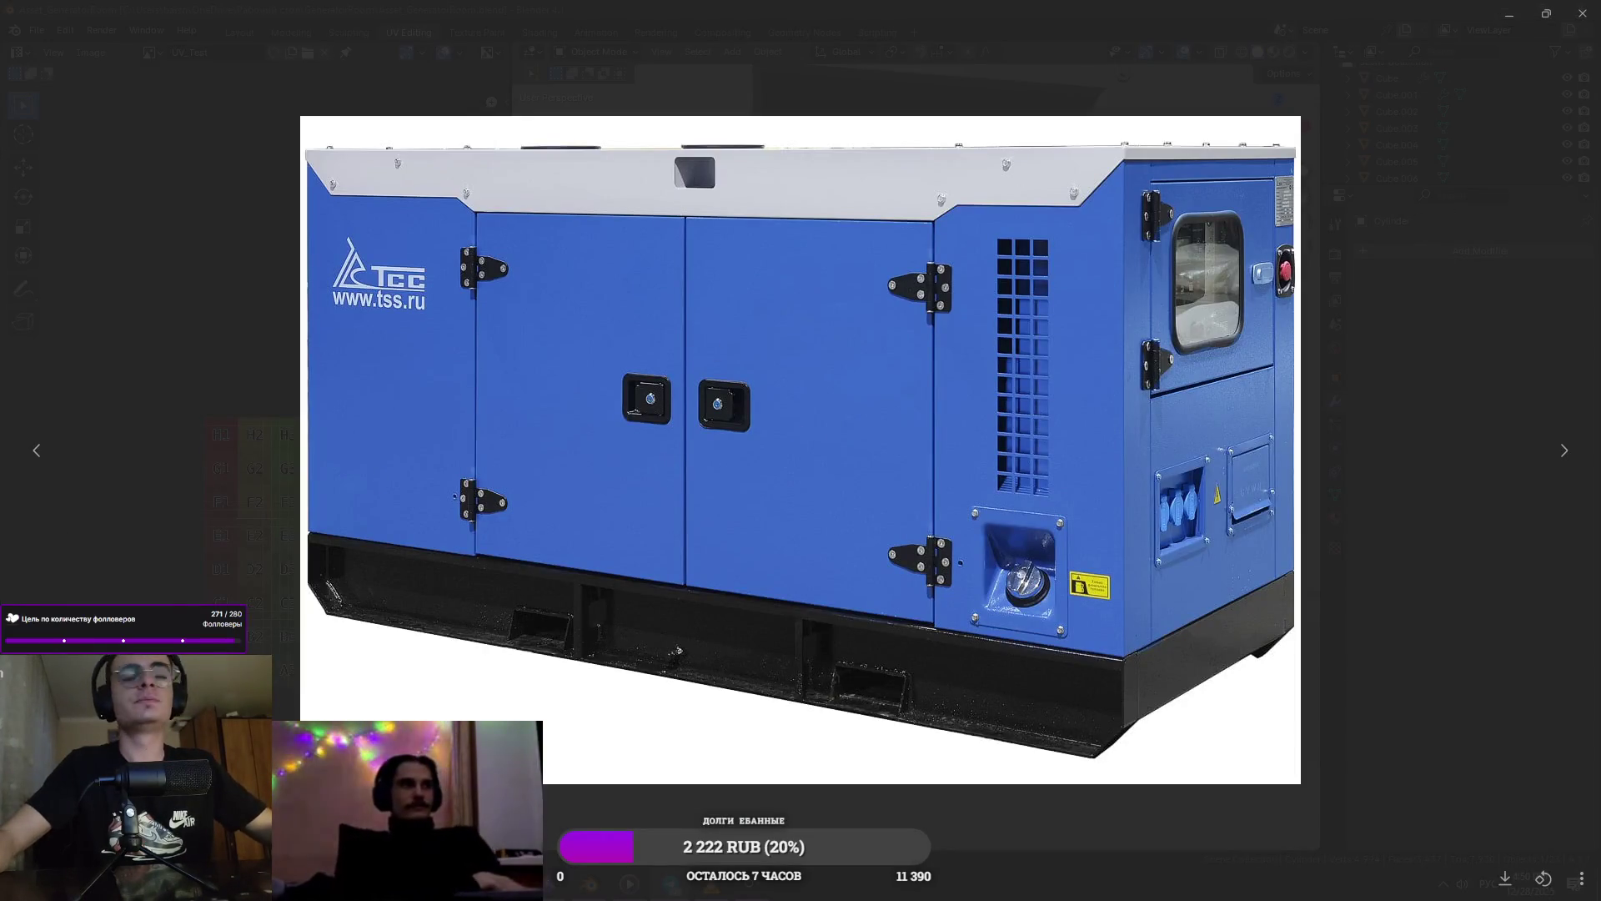
key("Right")
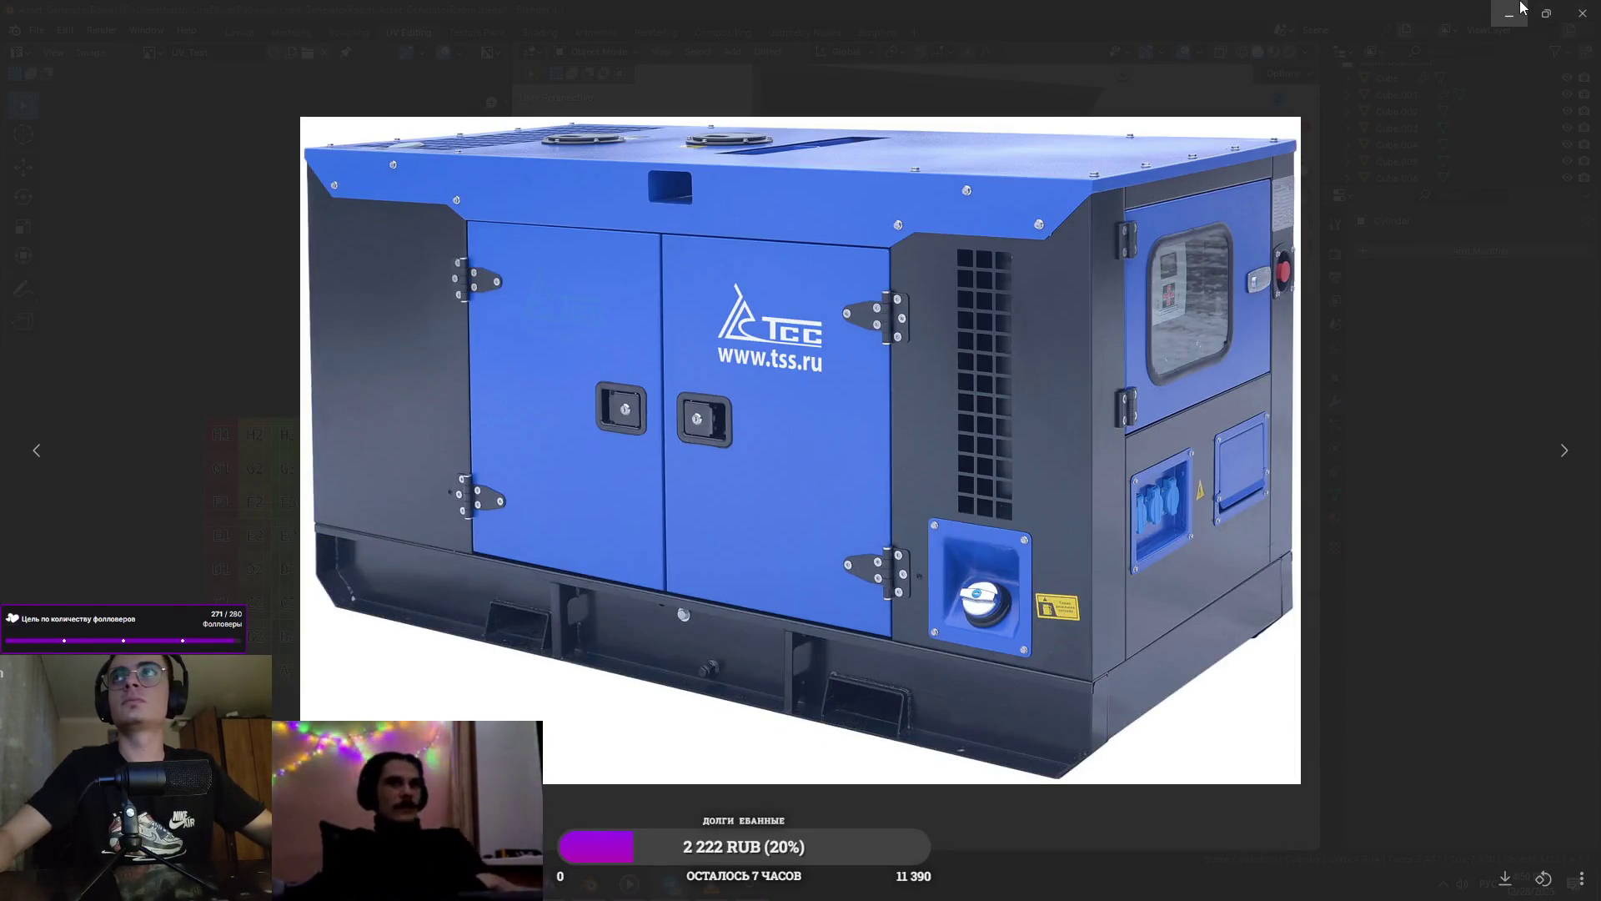
left_click(1510, 15)
left_click(918, 434)
key("KP_Decimal")
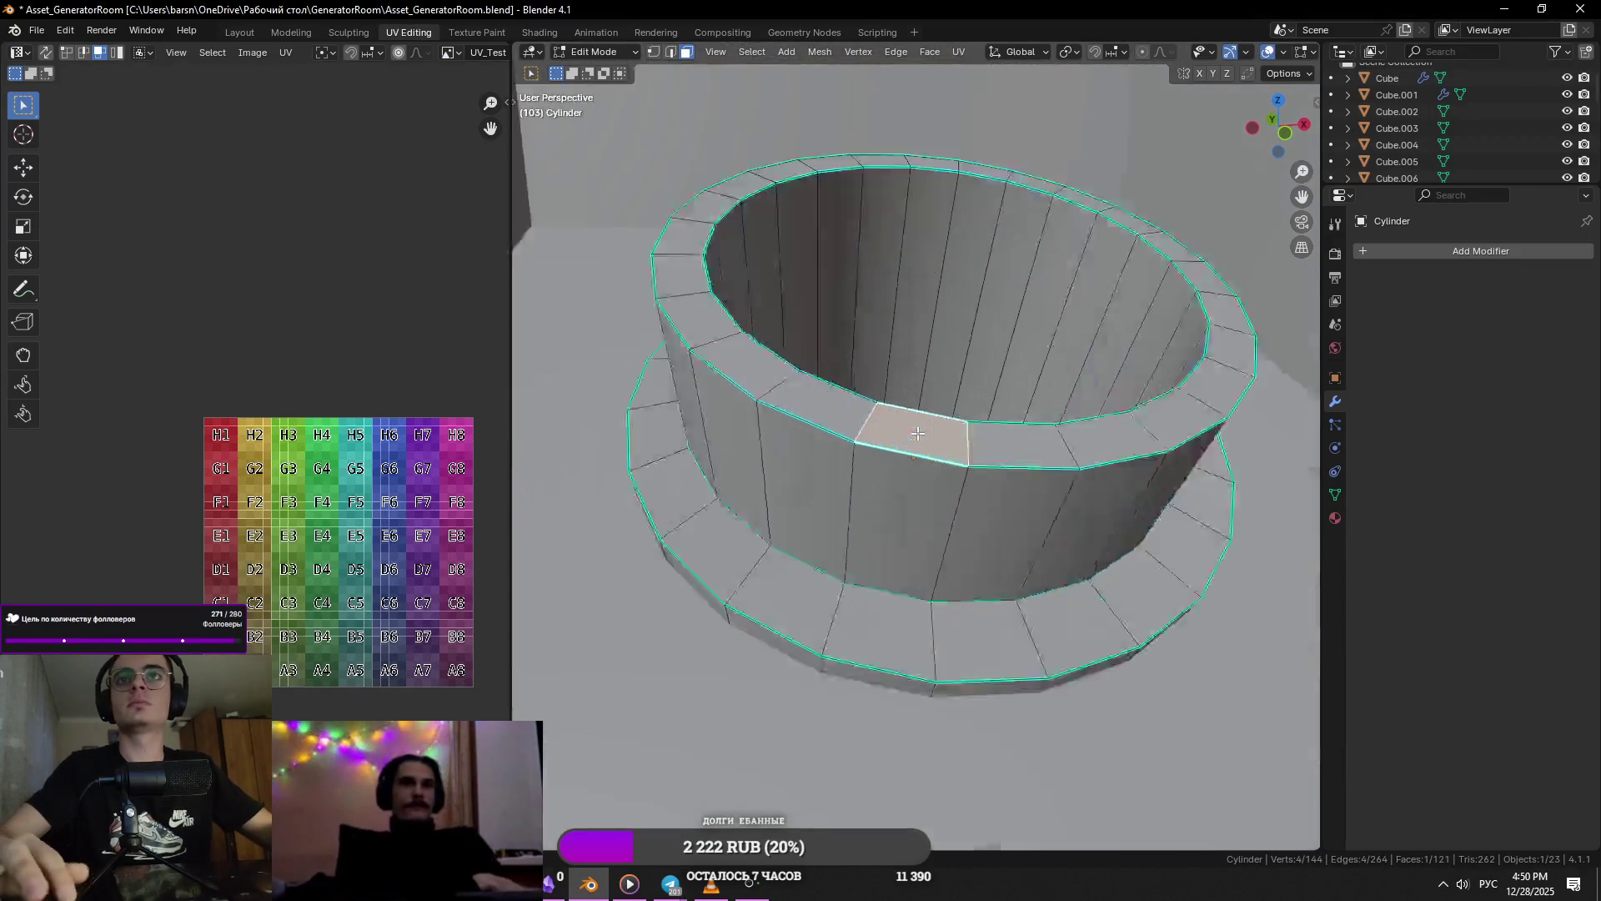
- Return to Blender and frame the selected neck face
scroll(625, 576, "down", 2)
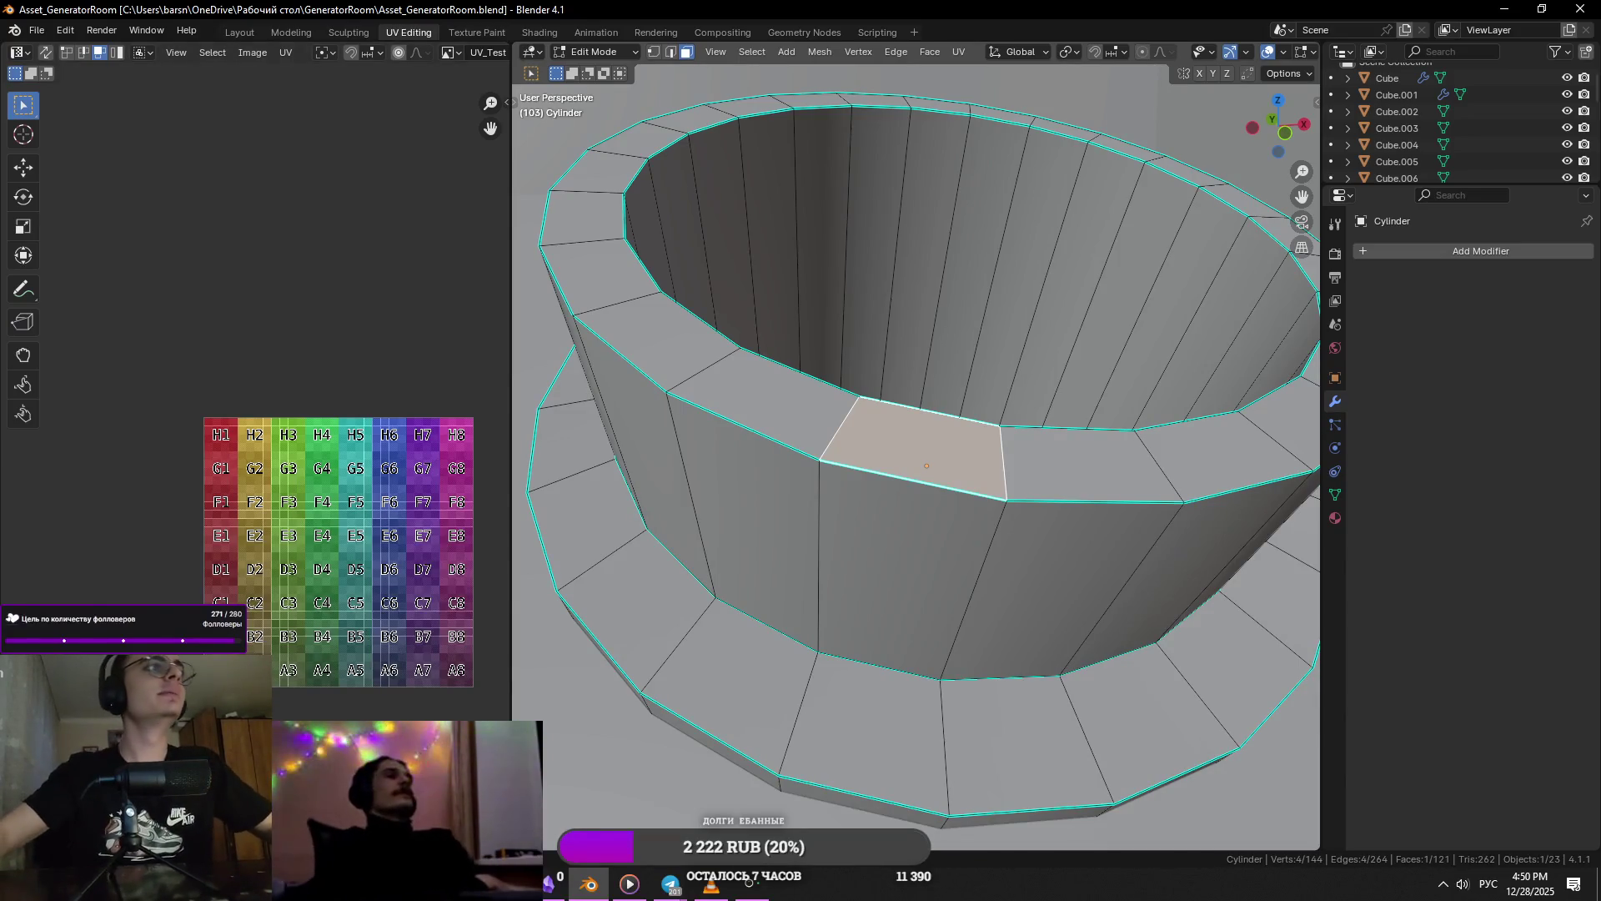
key("alt+Tab")
key("alt+Tab")
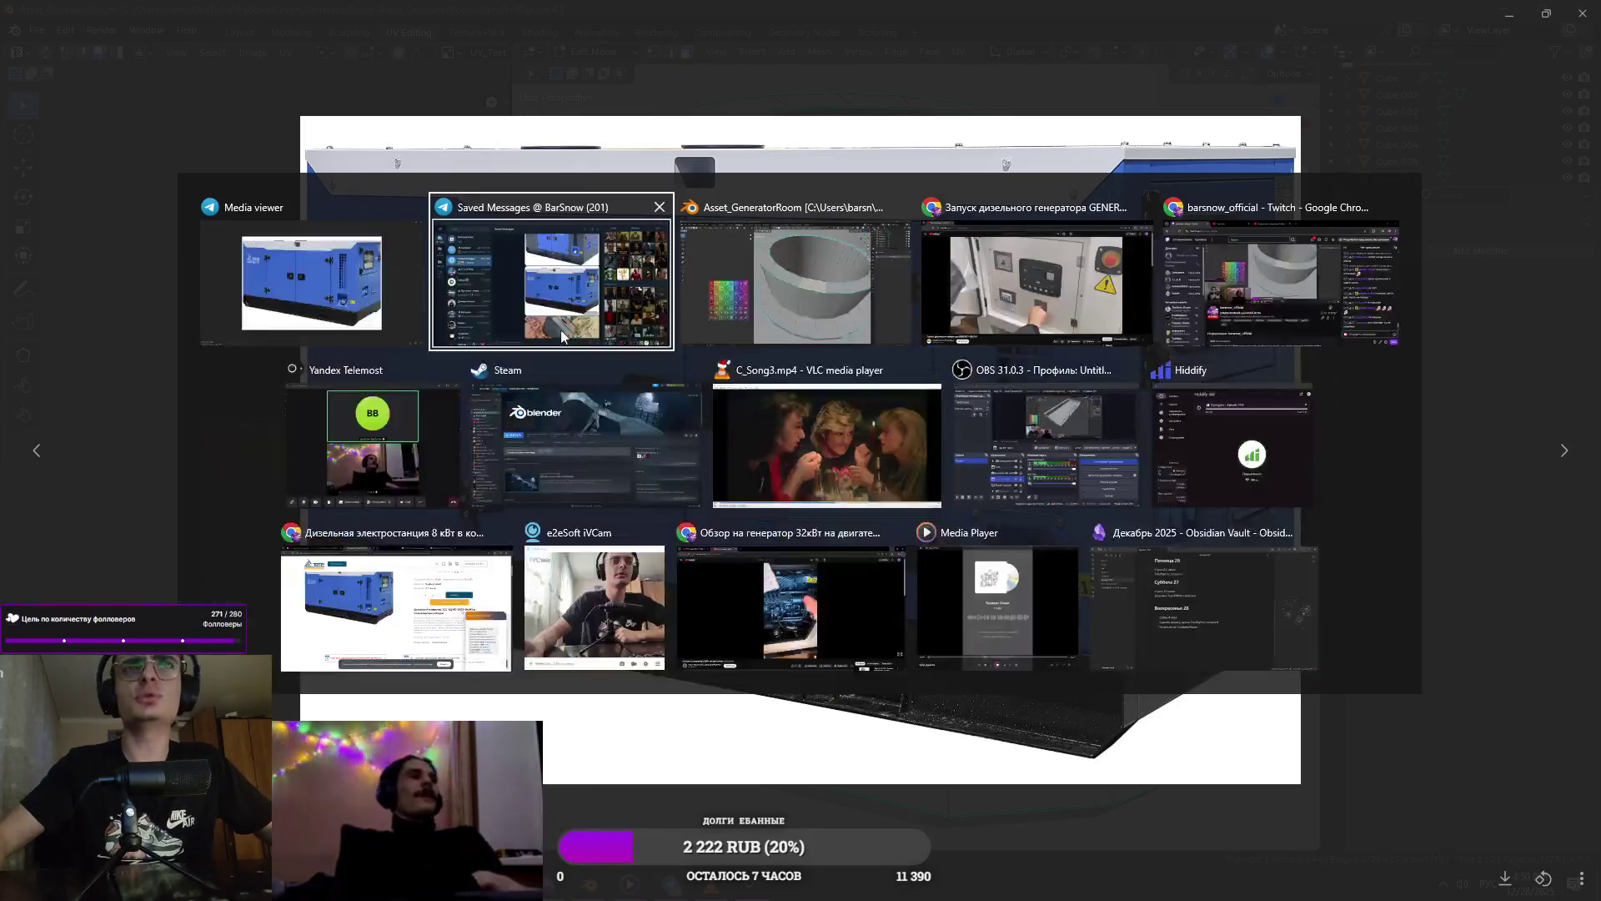
key("alt+Tab")
scroll(842, 423, "down", 3)
left_click(855, 432)
key("KP_Decimal")
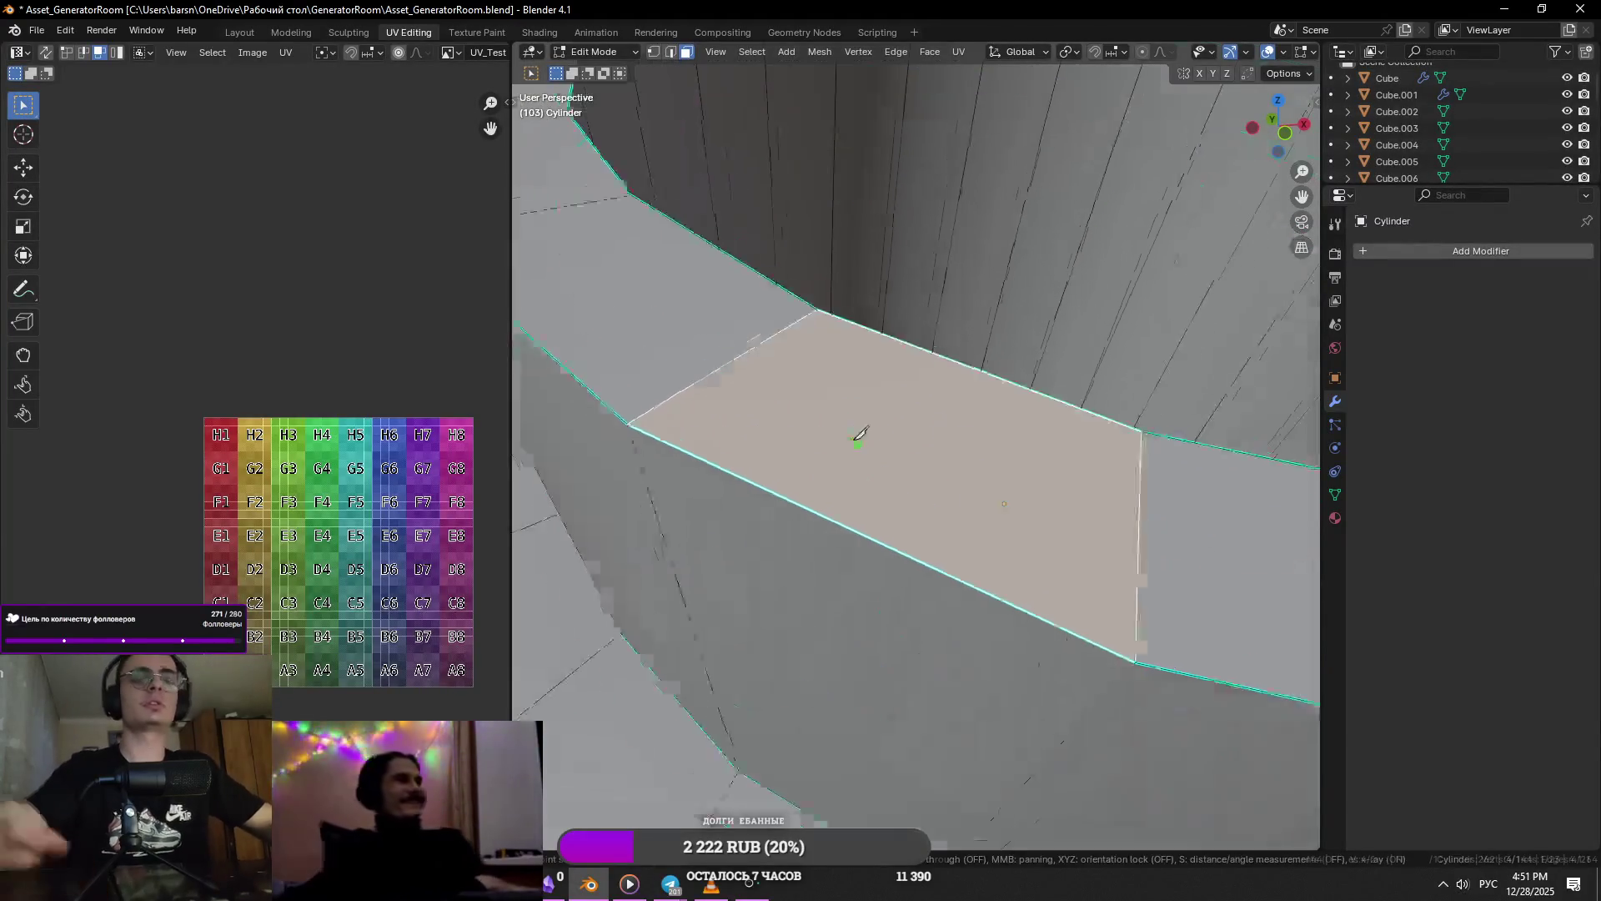
scroll(859, 434, "down", 6)
- Inspect the neck by selecting and framing its side and top-rim faces
key("ctrl+l")
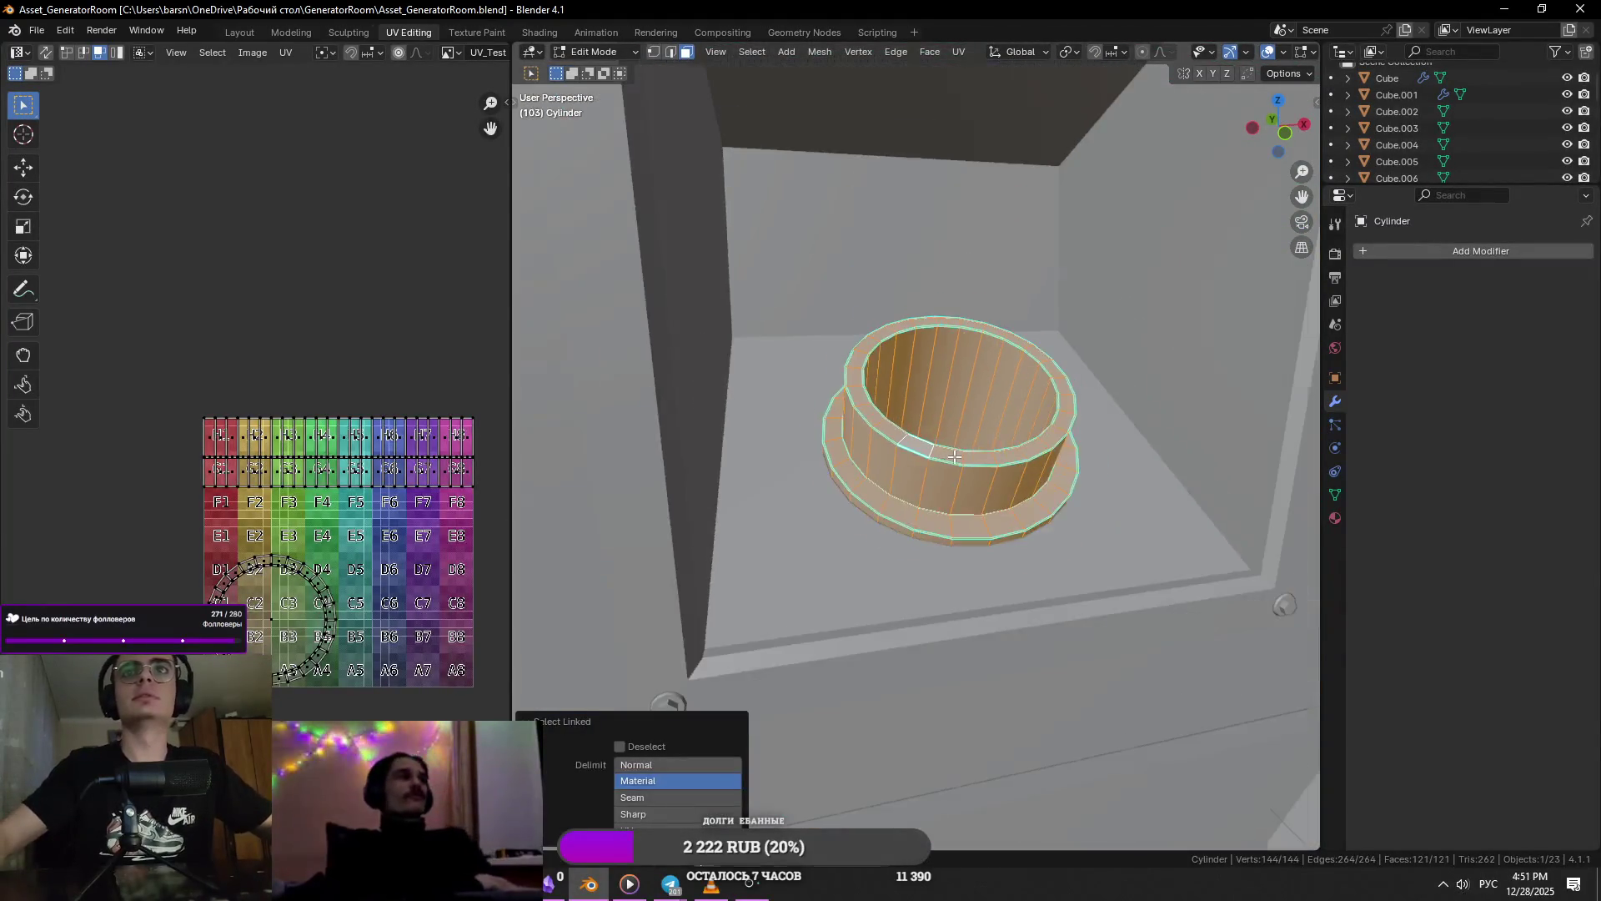
left_click(951, 479)
key("KP_Decimal")
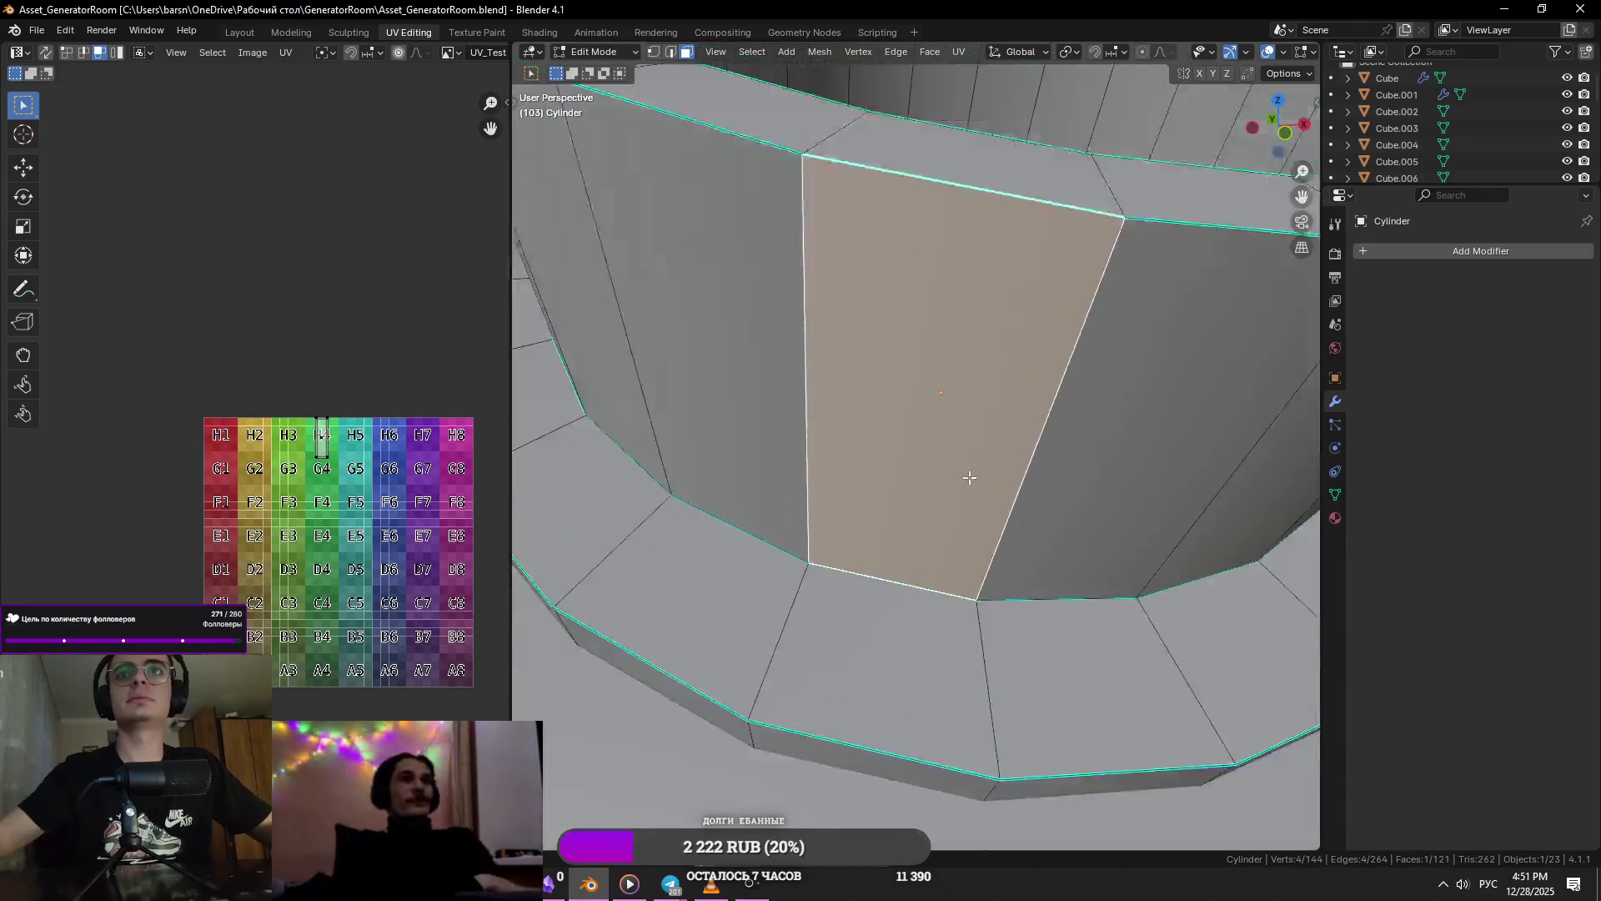
scroll(941, 401, "down", 5)
left_click(941, 399)
key("KP_Decimal")
scroll(832, 476, "down", 5)
left_click(913, 460)
scroll(914, 459, "down", 6)
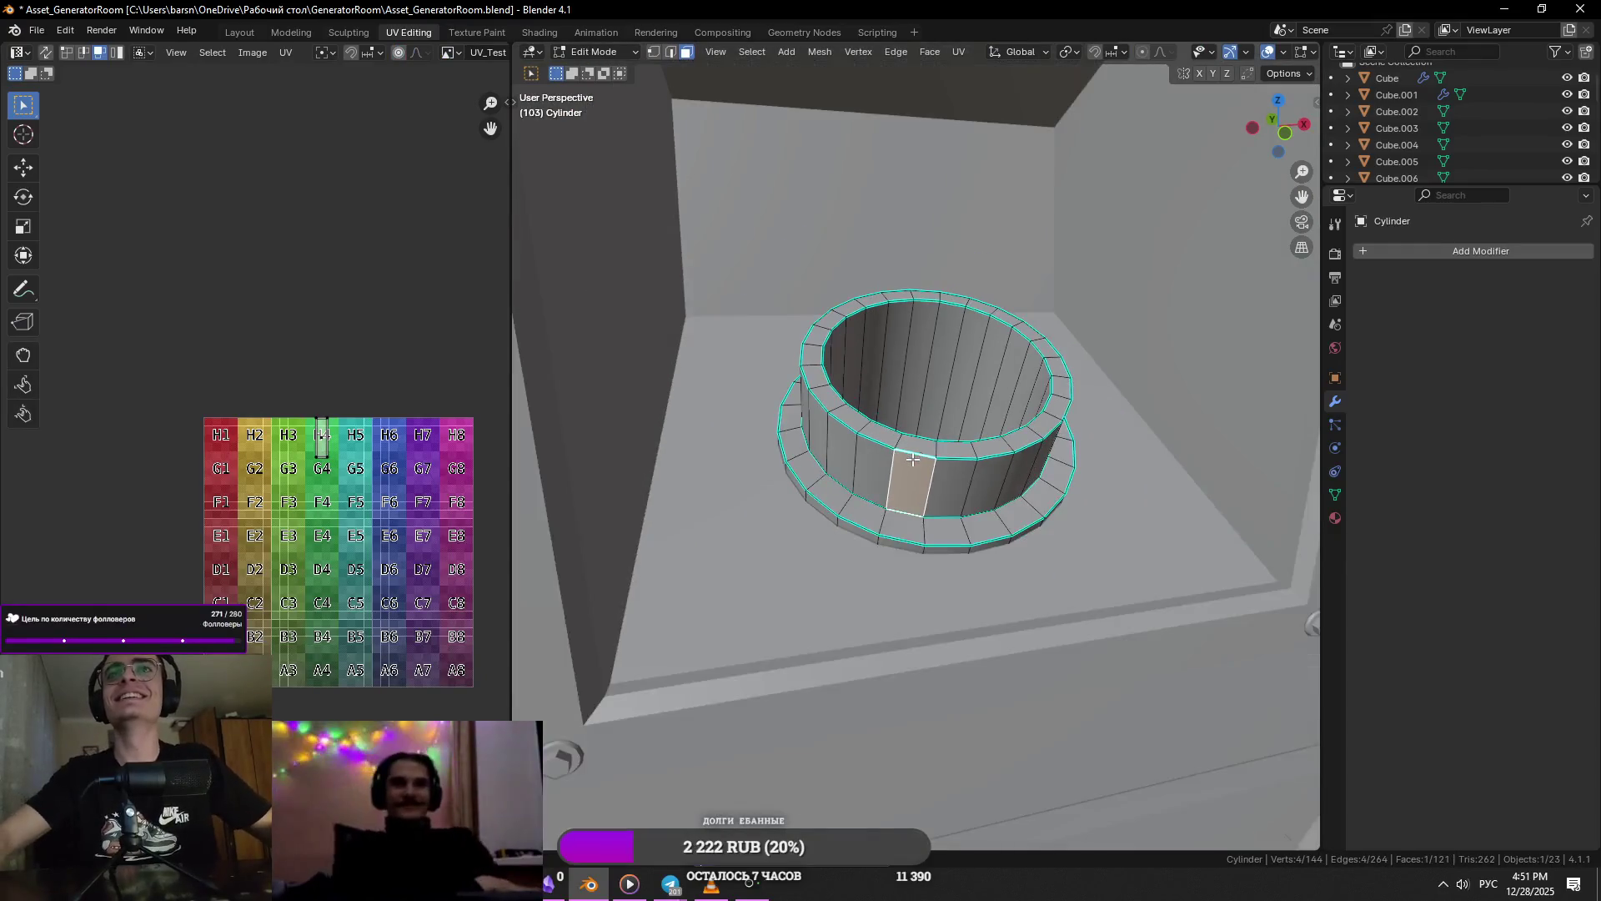
- Stop editing the neck and enter Edit Mode on the hatch wall Cube.002
key("Tab")
middle_click_drag(913, 460, 987, 424)
scroll(937, 430, "up", 3)
scroll(937, 430, "up", 3)
key("Tab")
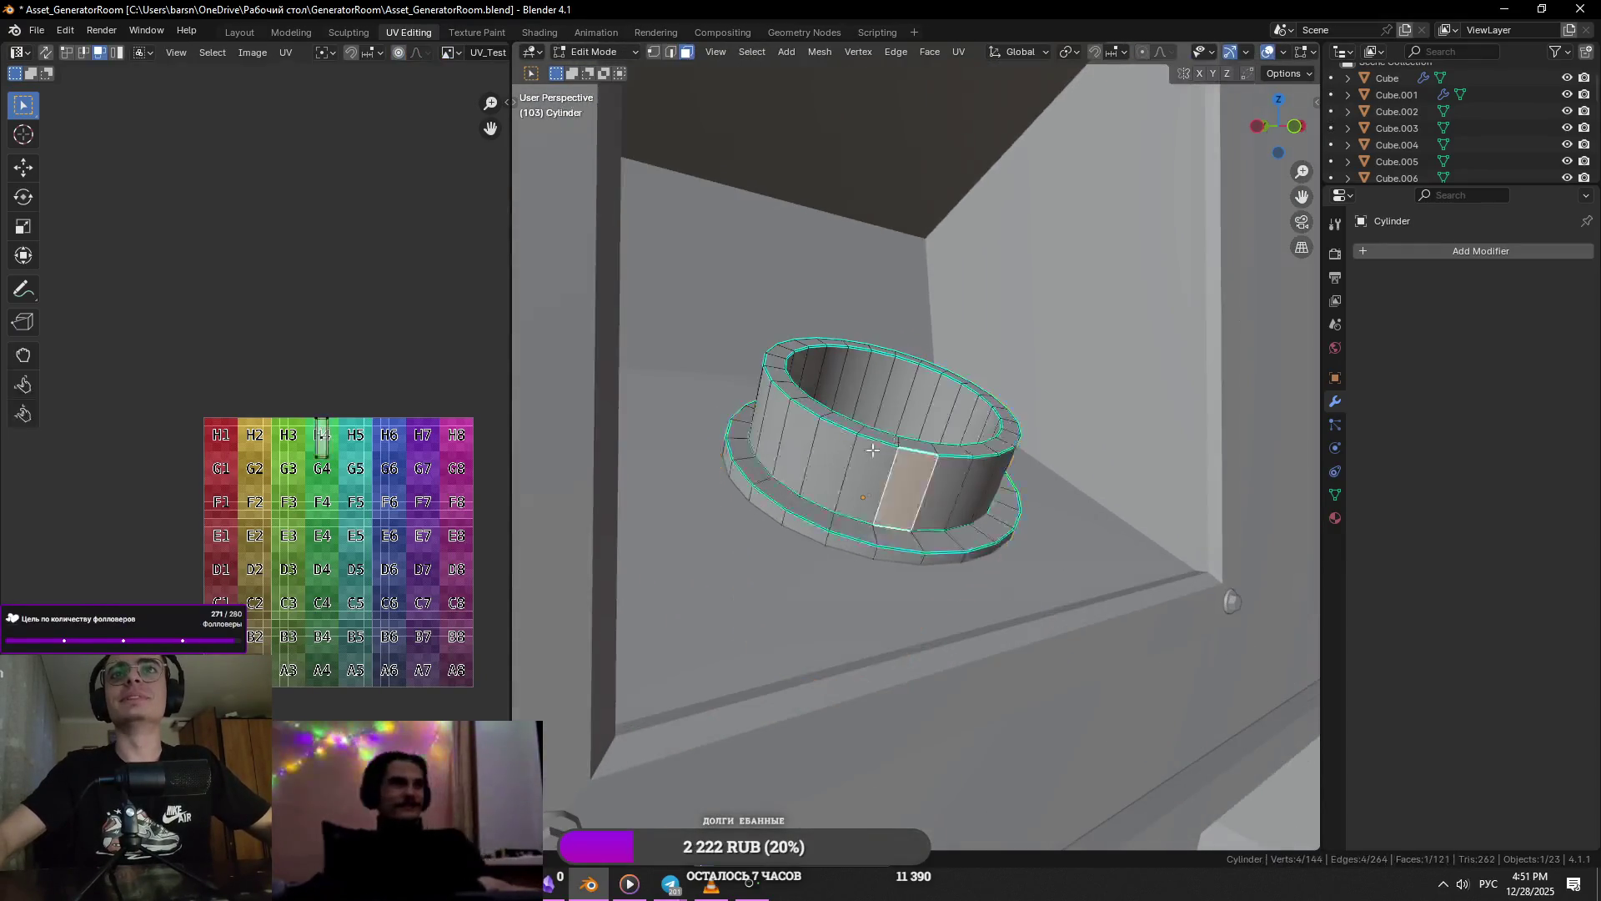
key("Tab")
scroll(969, 442, "down", 6)
left_click(978, 455)
key("Tab")
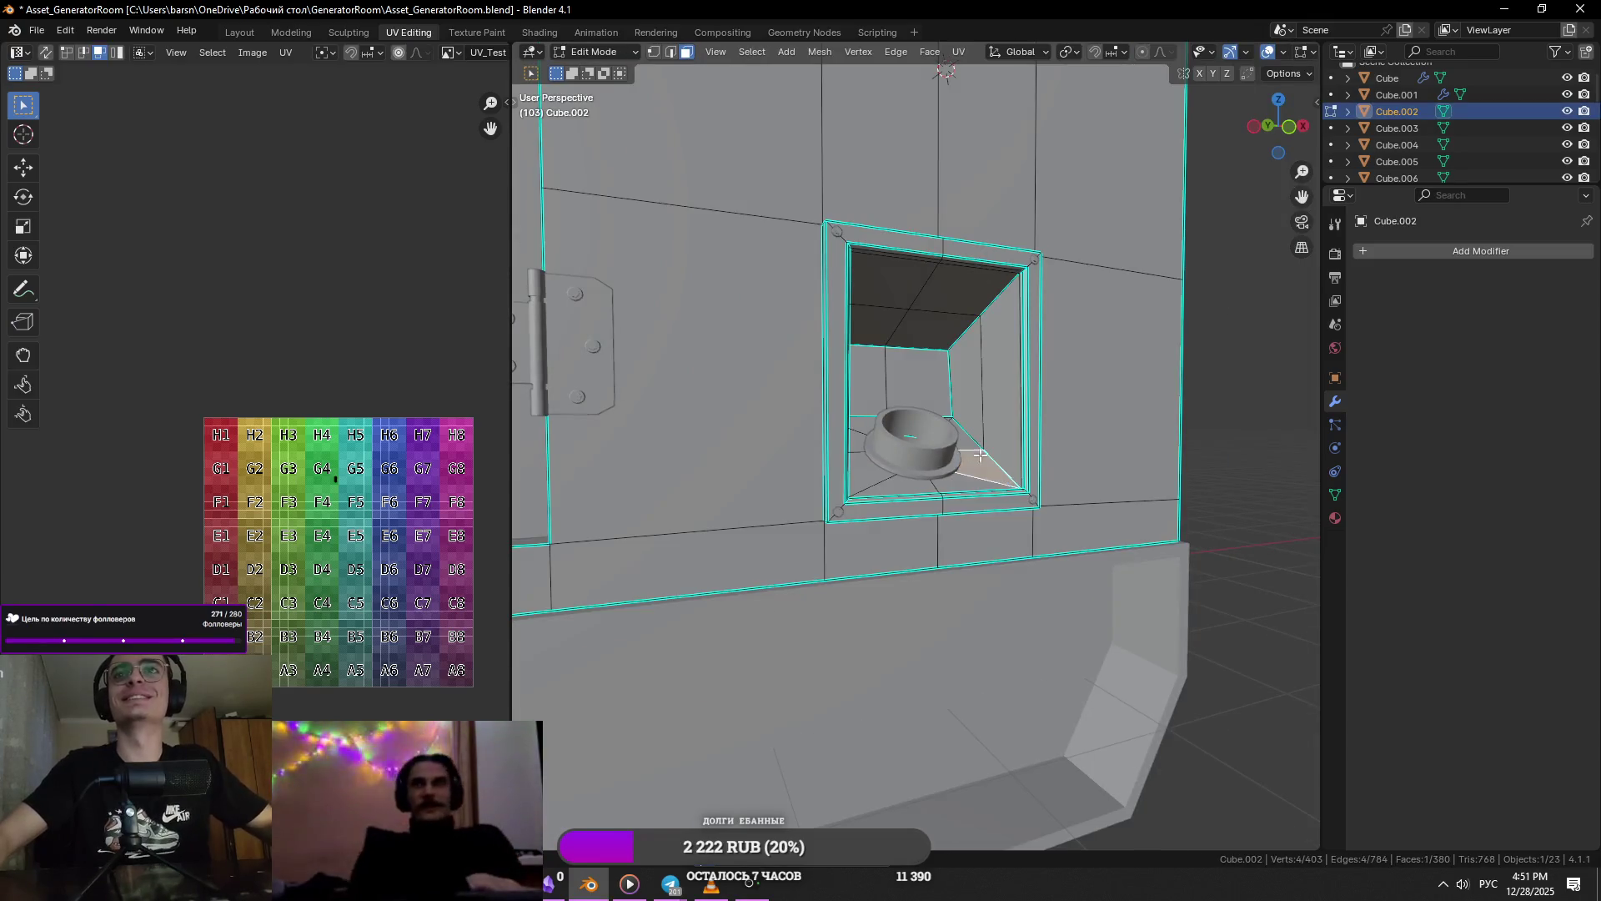
middle_click_drag(978, 456, 984, 425)
- Select the ring of floor faces around the neck using X-ray
left_click(997, 421, "shift")
key("alt+z")
key("alt+z")
left_click(984, 400, "shift")
left_click(909, 400, "shift")
left_click(875, 425, "shift")
left_click(863, 468, "shift")
left_click(888, 492, "shift")
left_click(985, 505, "shift")
left_click(985, 504, "shift")
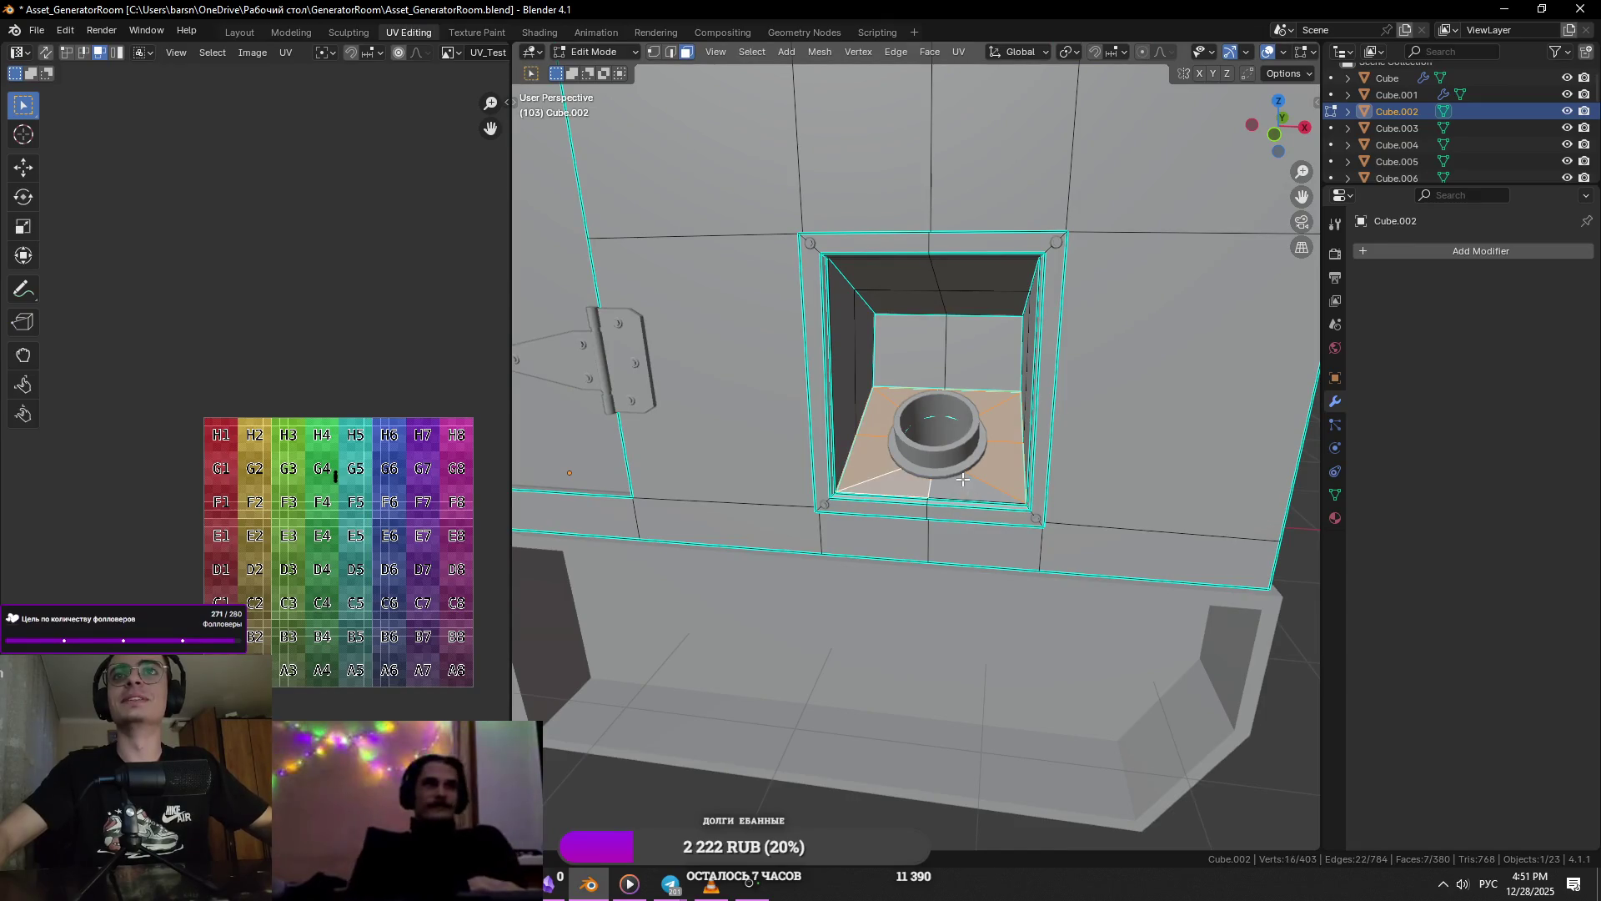
left_click(980, 488, "shift")
- Snap the 3D cursor to the selected floor faces and return to Object Mode
key("shift+s")
left_click(1023, 427)
key("Tab")
key("alt+z")
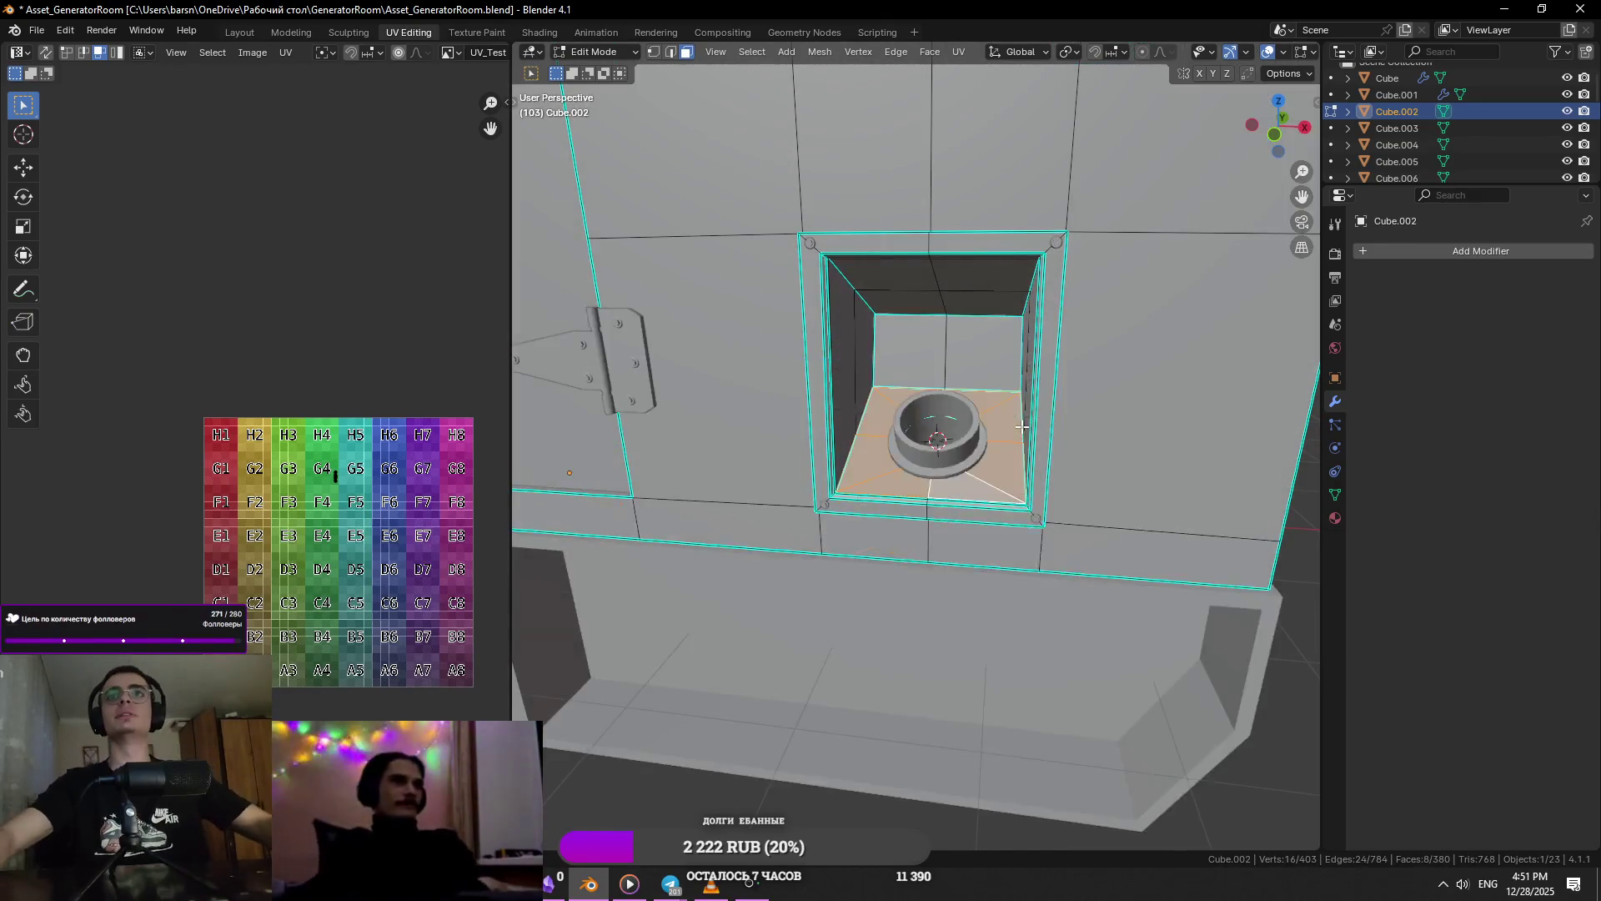
right_click(884, 392)
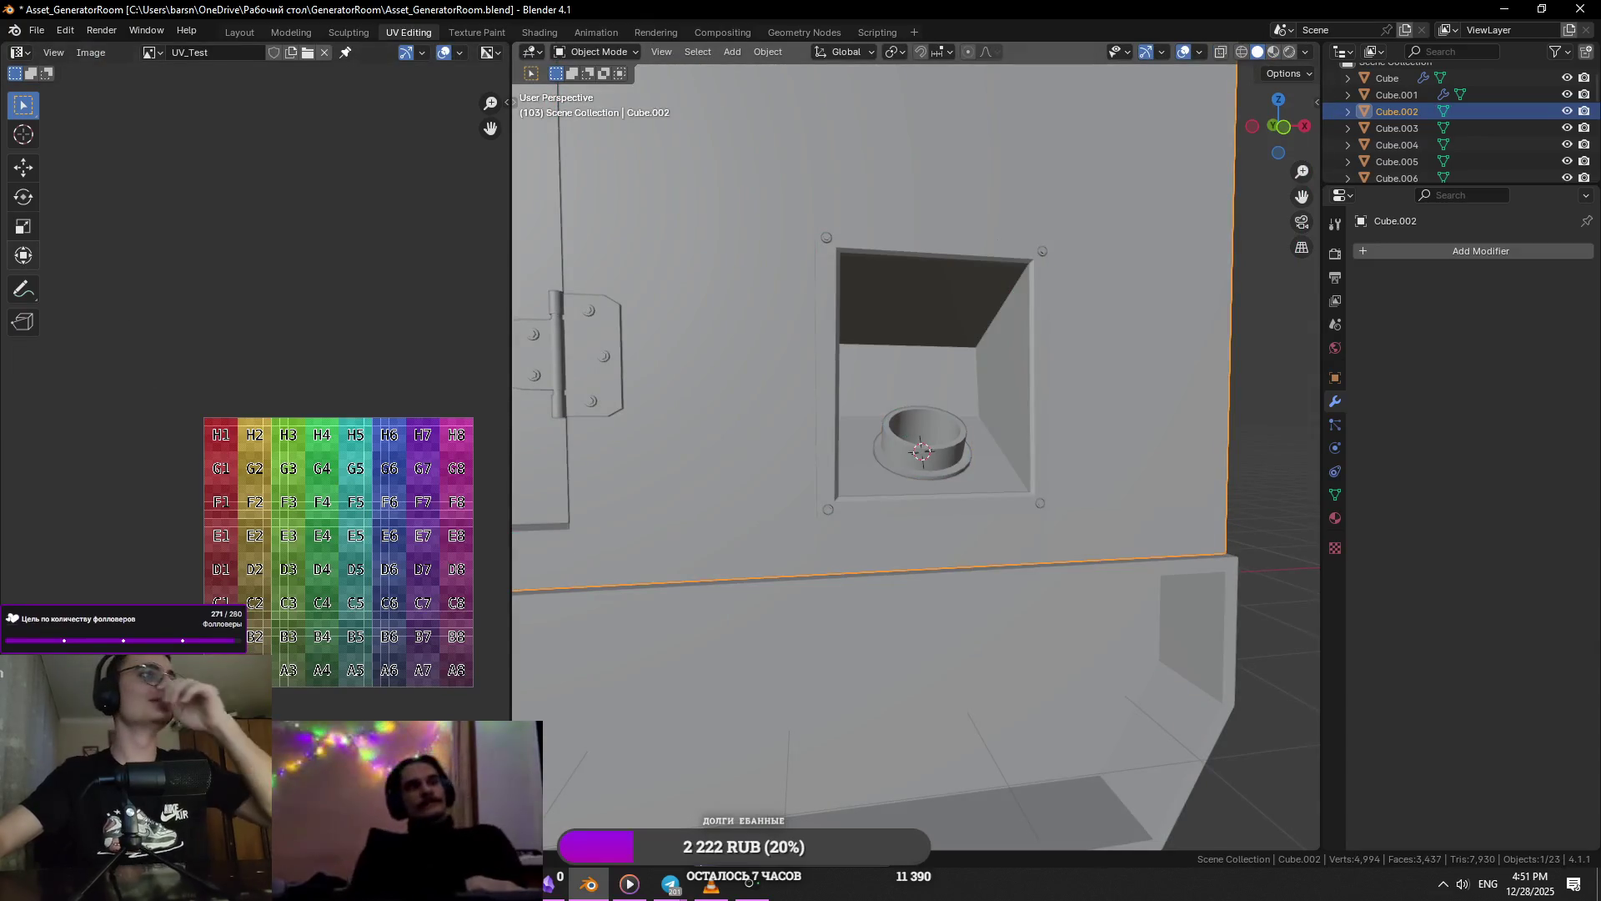
middle_click_drag(884, 392, 919, 385)
- Add a 24-vertex cylinder at the 3D cursor
key("shift+a")
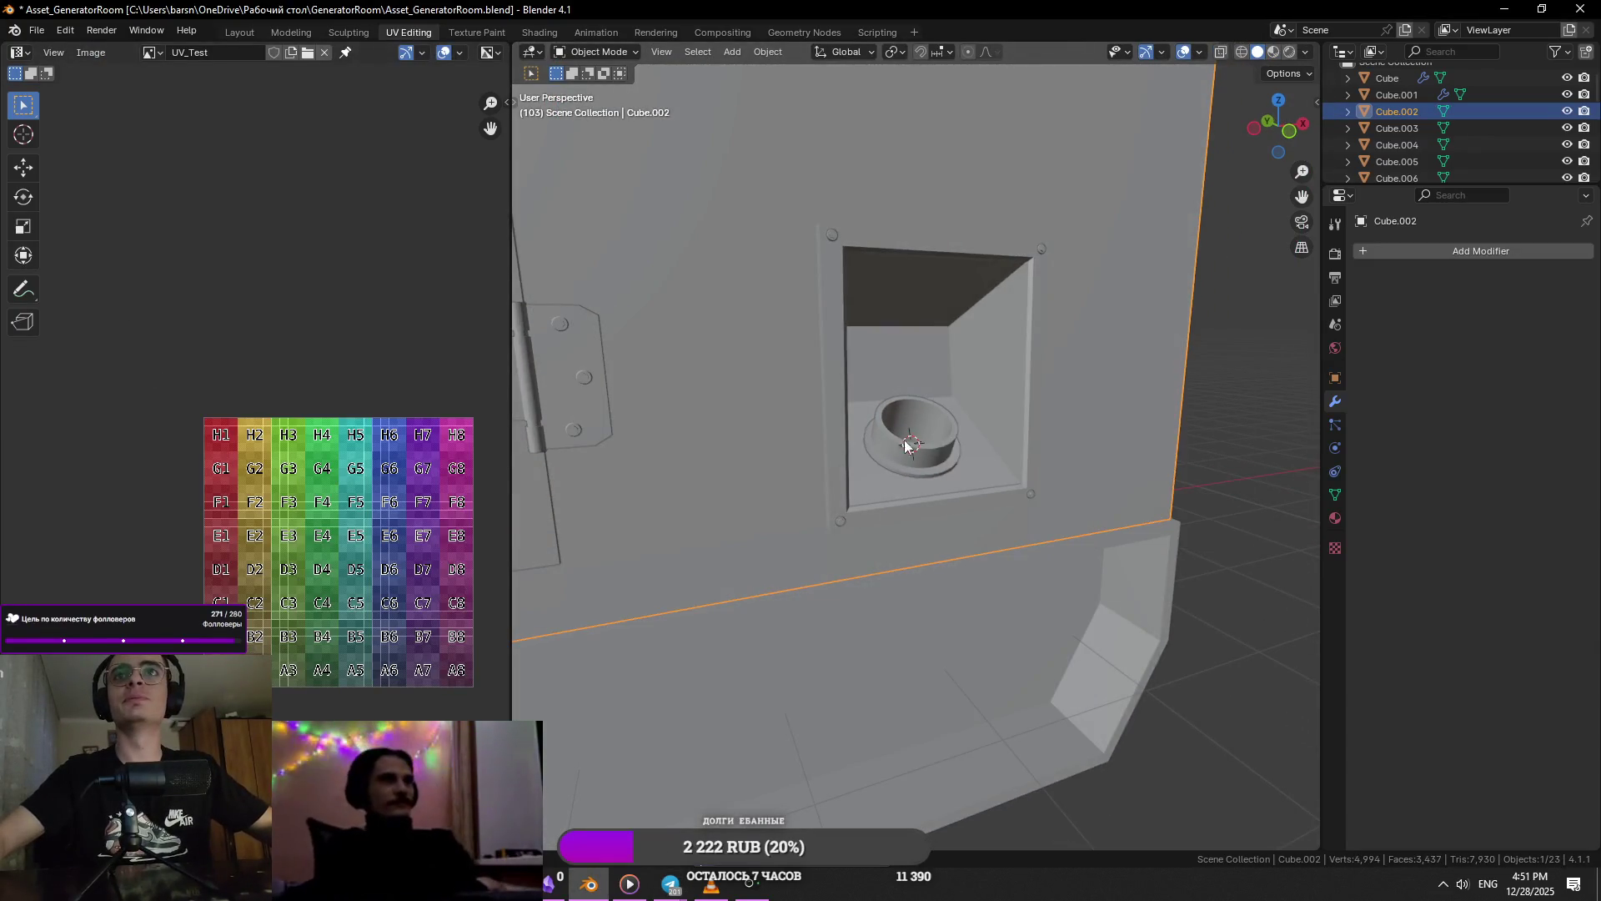
key("shift+a")
mouse_move(872, 432)
left_click(1038, 515)
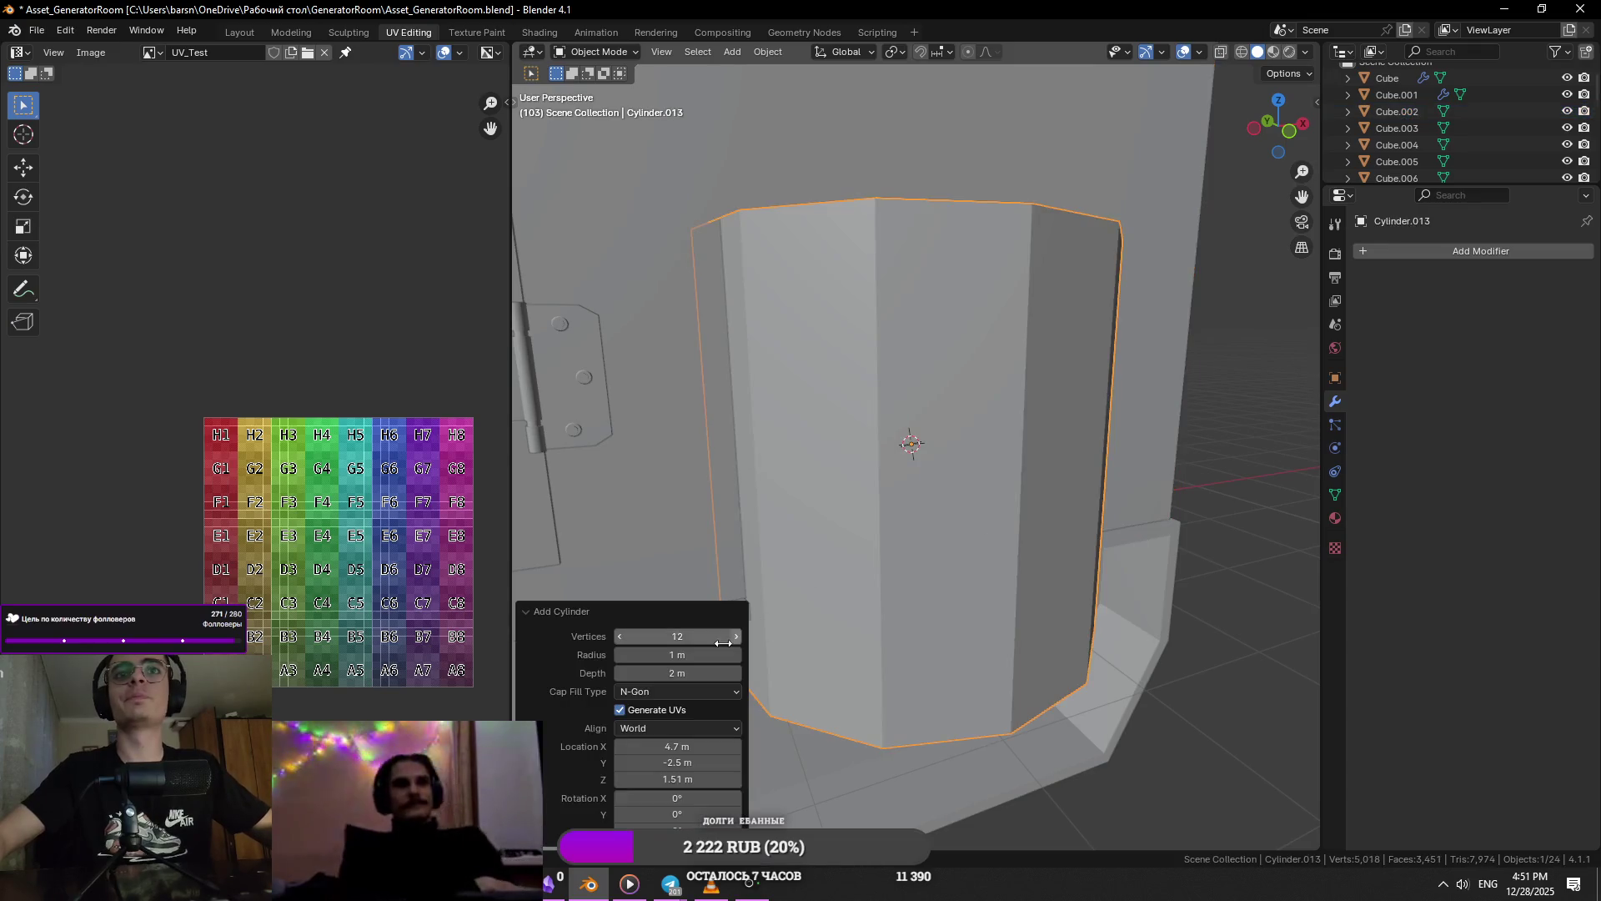
key("Return")
- Undo a trial X-axis scale and rotate the cylinder 30° around X
scroll(1084, 609, "up", 4)
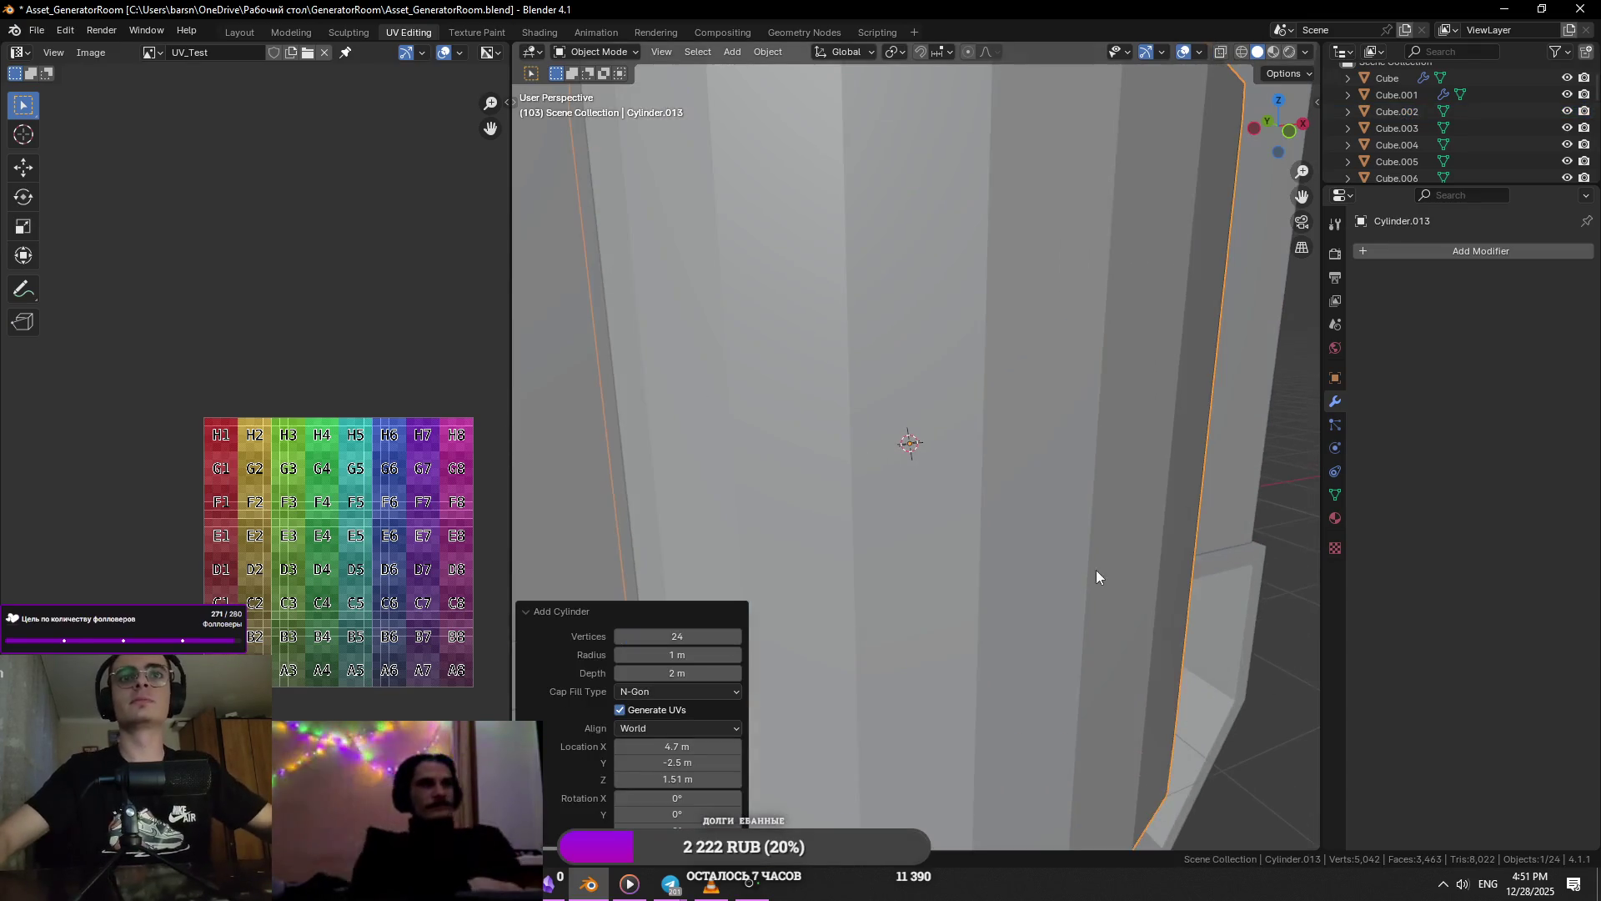
key("s")
key("x")
left_click(1095, 569)
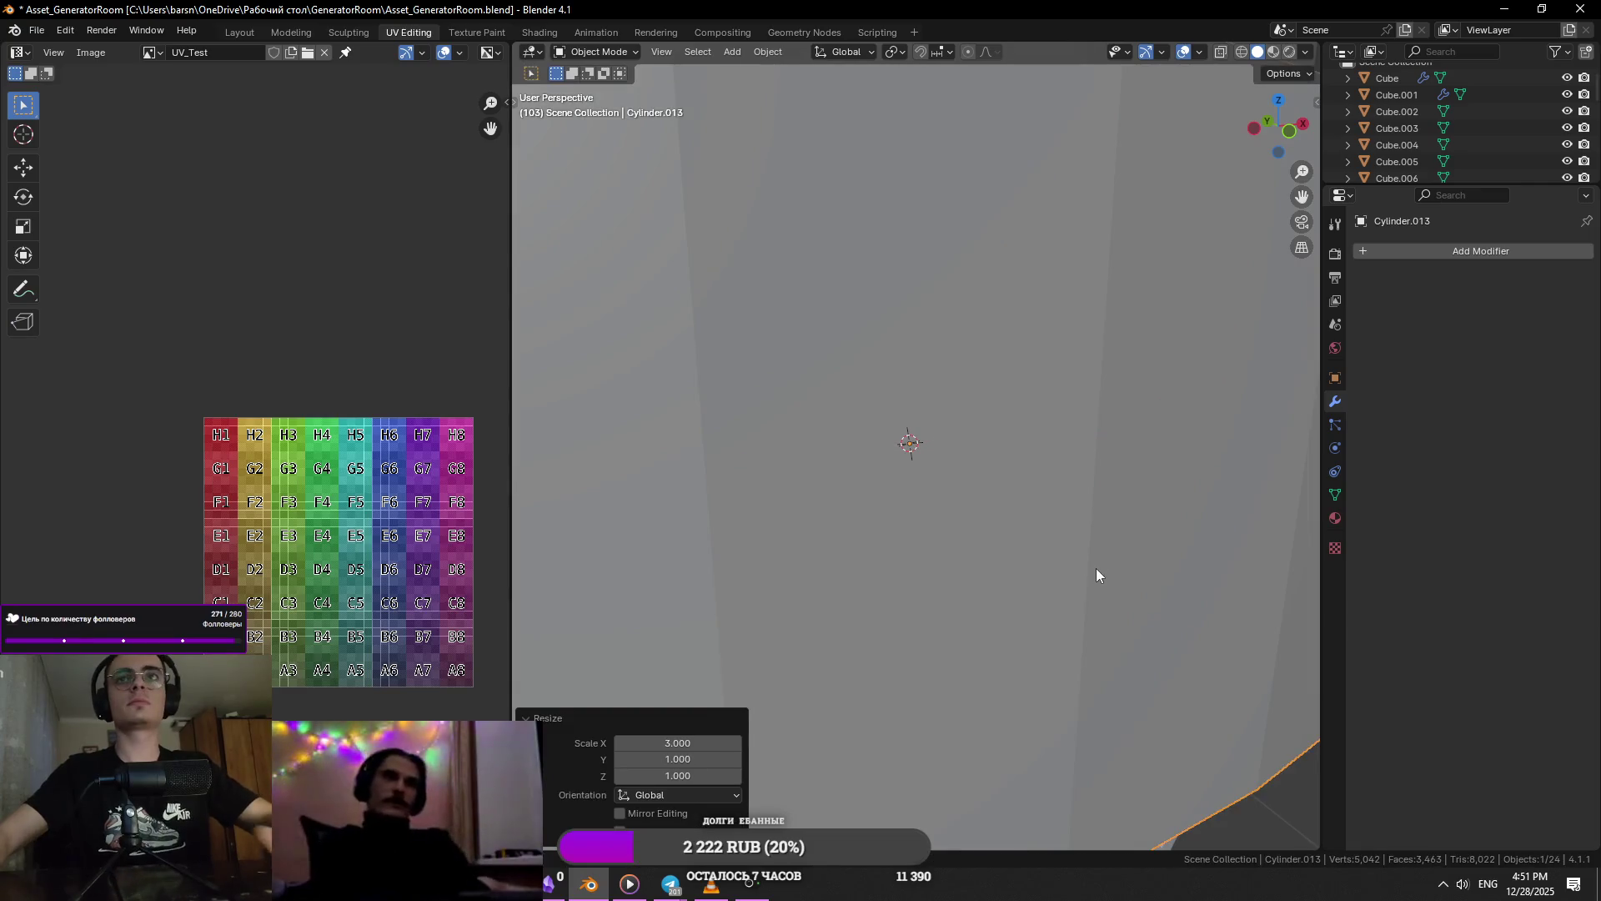
key("ctrl+z")
key("r")
key("x")
key("3")
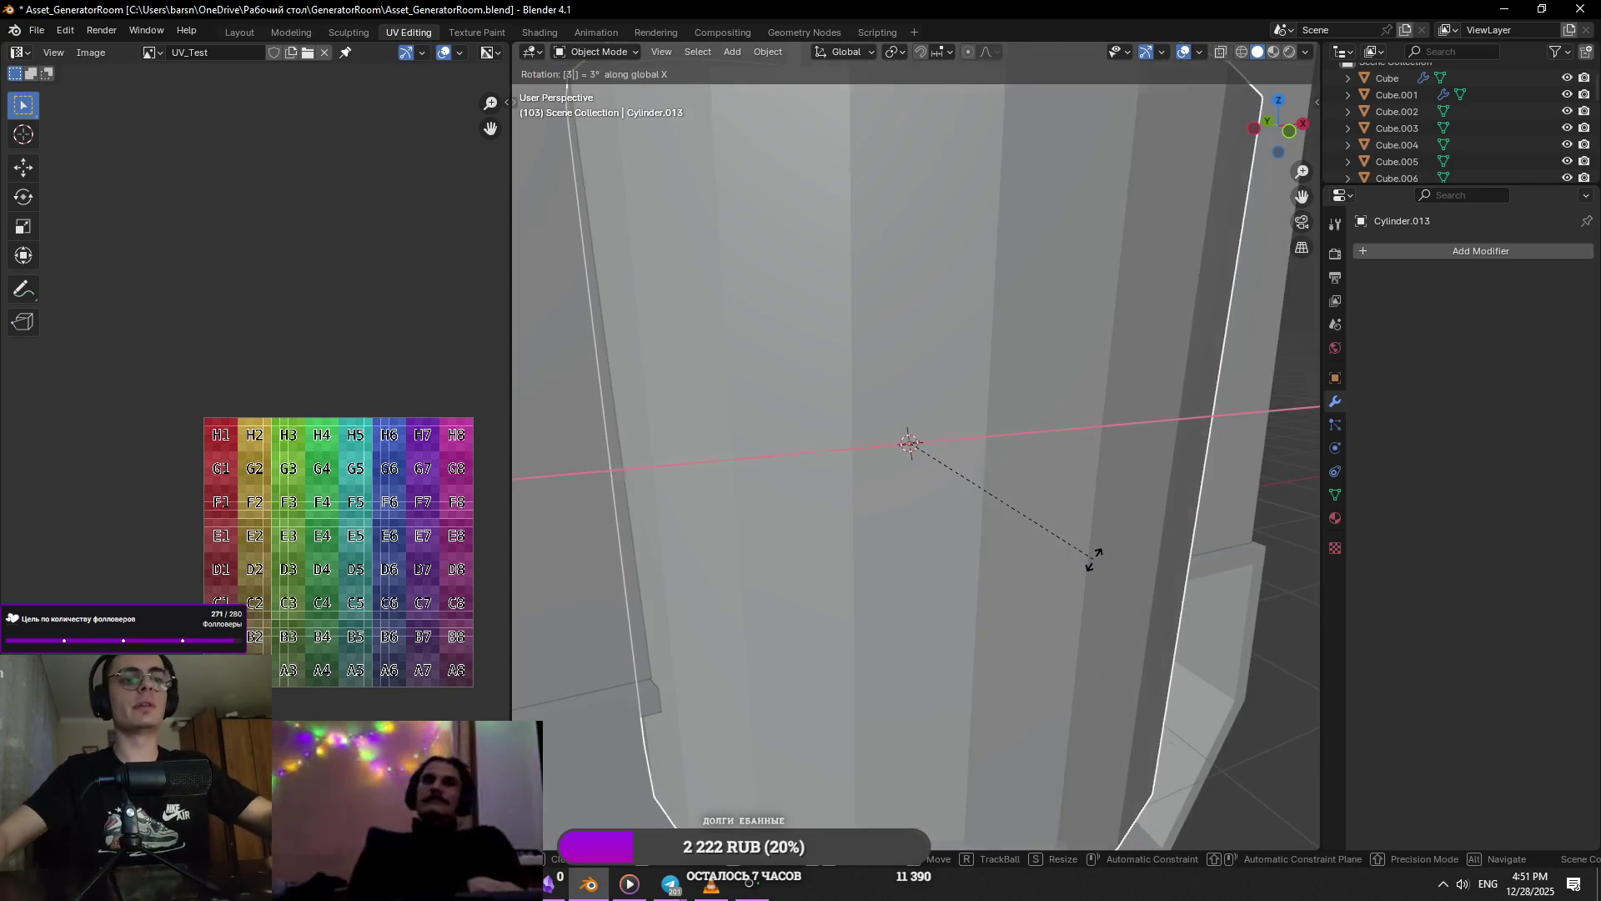
key("0")
key("Return")
- Scale the cylinder down uniformly to 0.272, then to 0.808
key("s")
left_click(940, 518)
scroll(939, 518, "up", 5)
key("s")
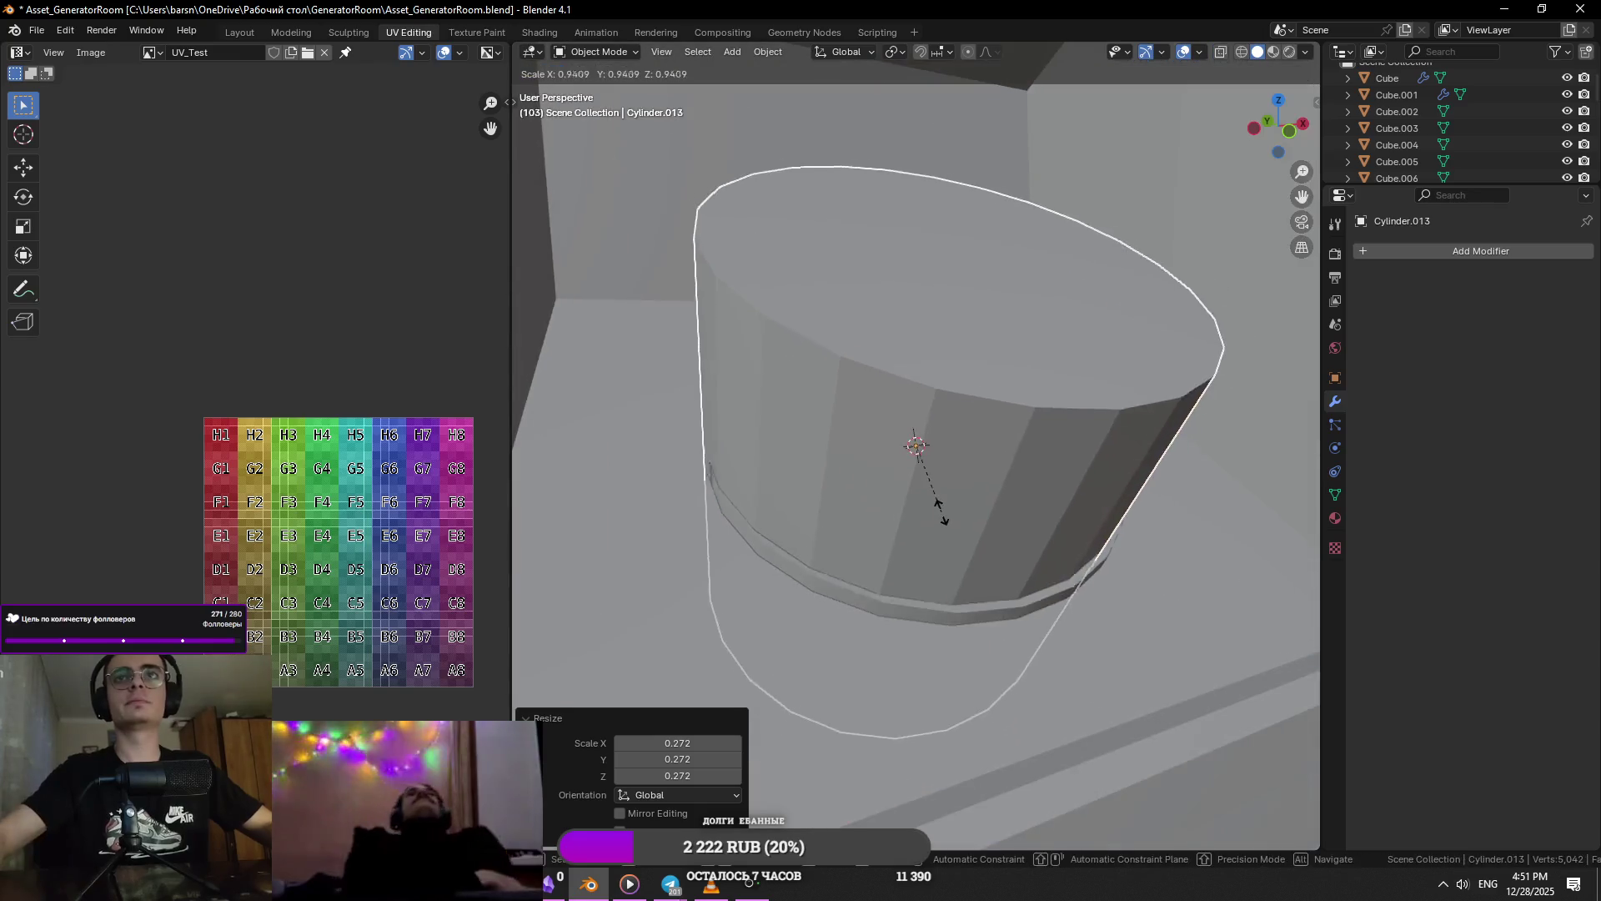
left_click(986, 494)
scroll(989, 502, "down", 4)
key("s")
left_click(995, 514)
- Turn on X-ray, enter Edit Mode and select the cylinder's side and bottom faces
key("alt+z")
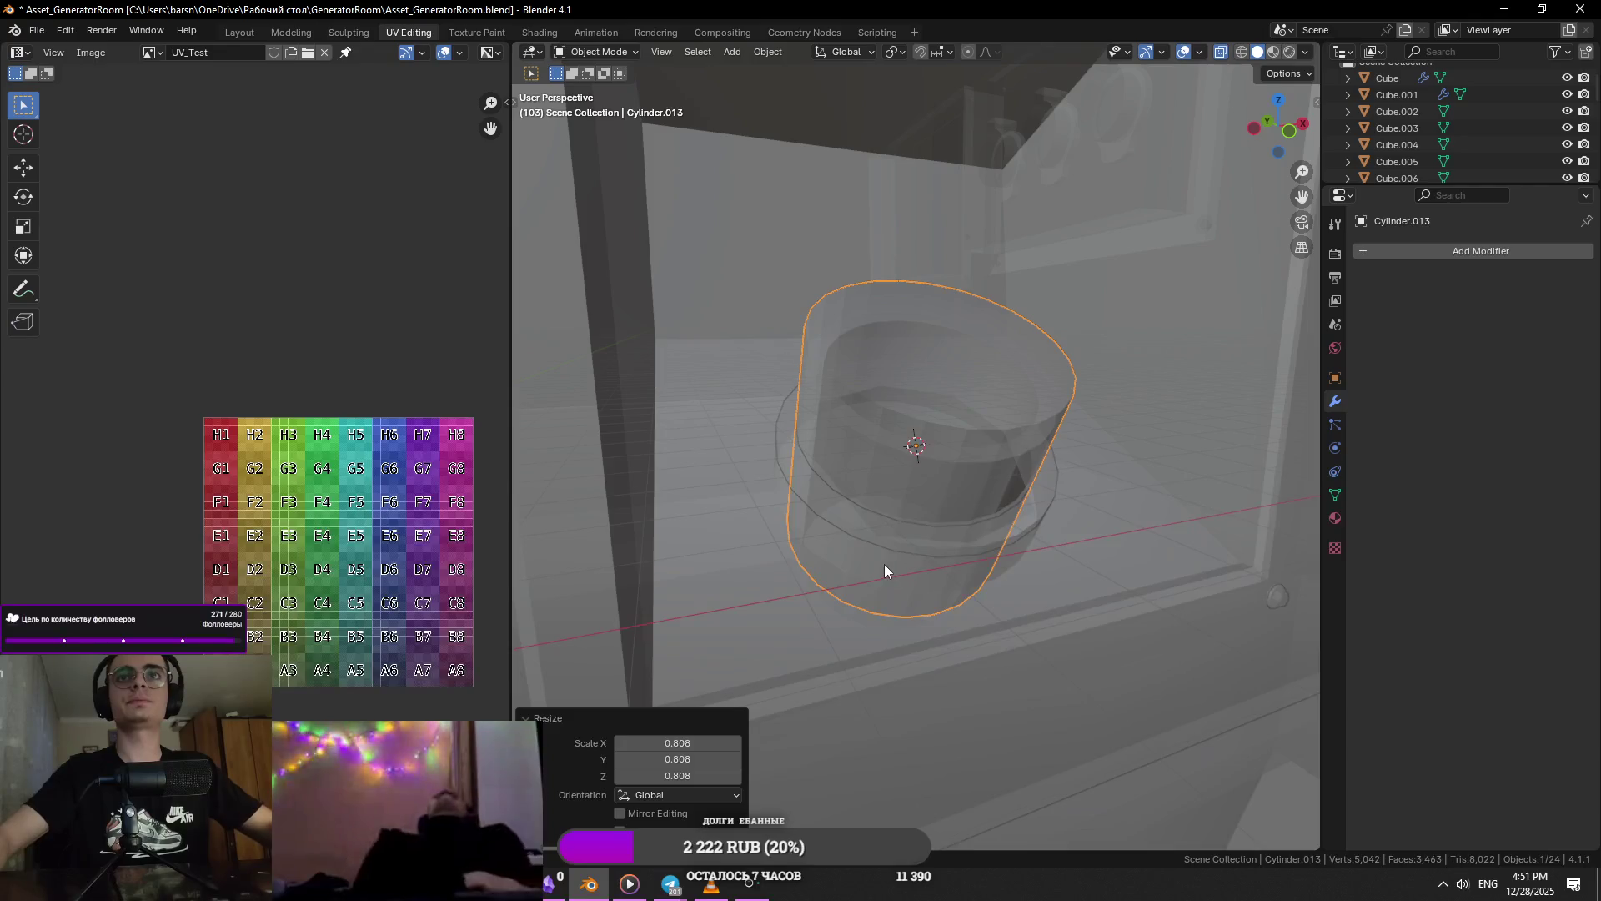
key("Tab")
left_click(886, 561)
left_click(892, 550)
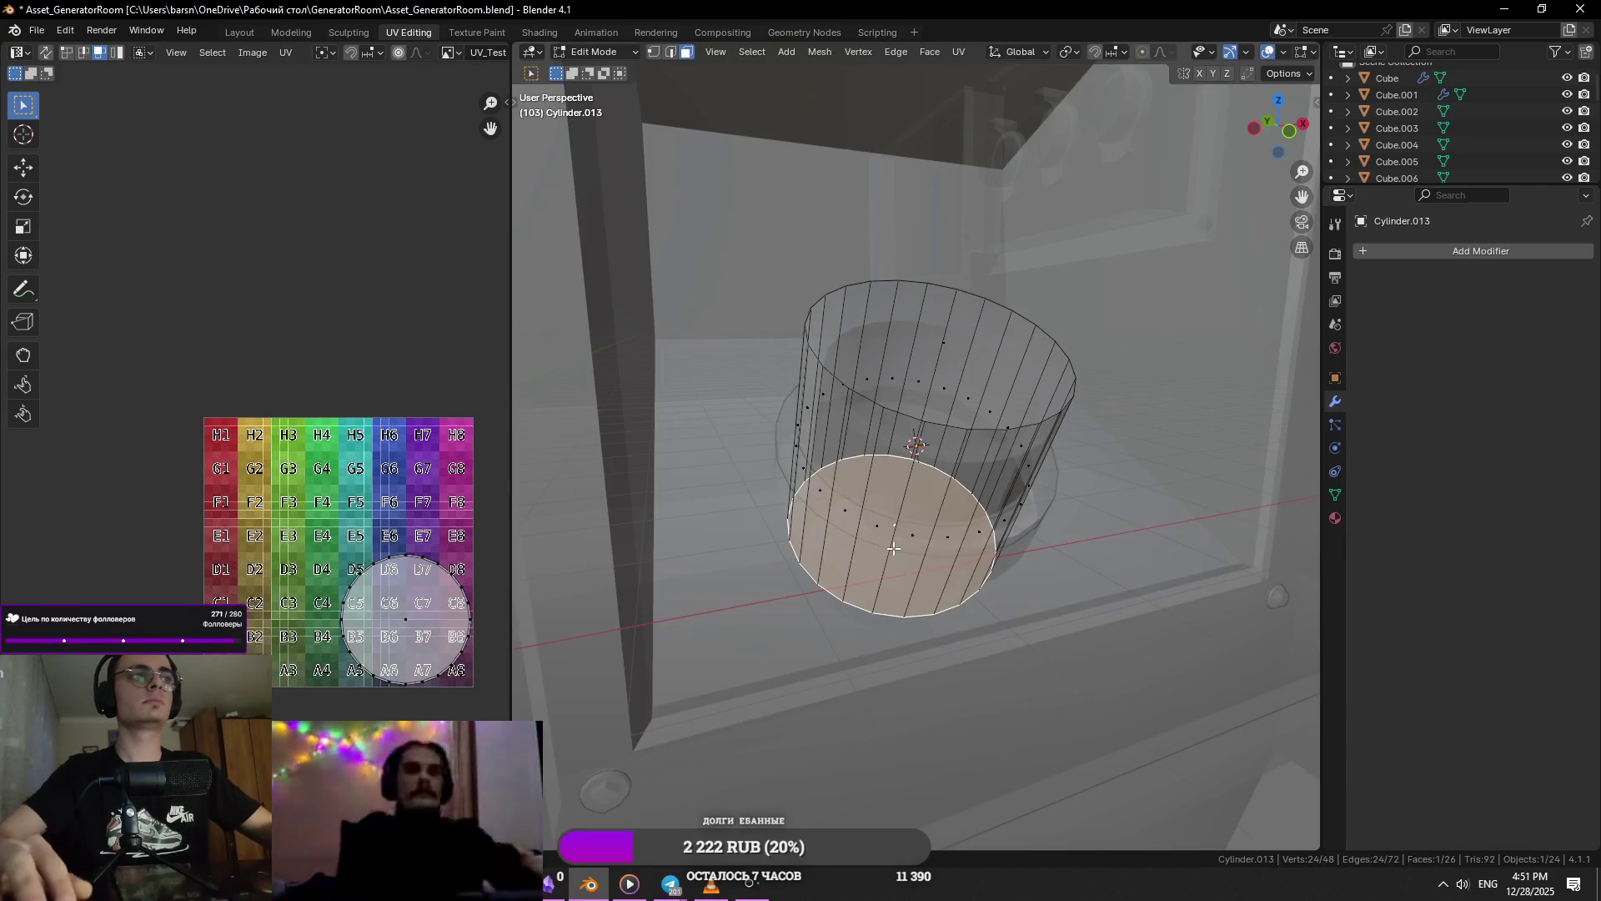
- Slide a new edge loop up the cylinder to set the cap's step height
key("KP_Decimal")
key("alt+z")
mouse_move(821, 493)
middle_mouse_down()
mouse_move(825, 511)
mouse_move(883, 467)
mouse_move(959, 493)
middle_mouse_up()
key("g")
key("g")
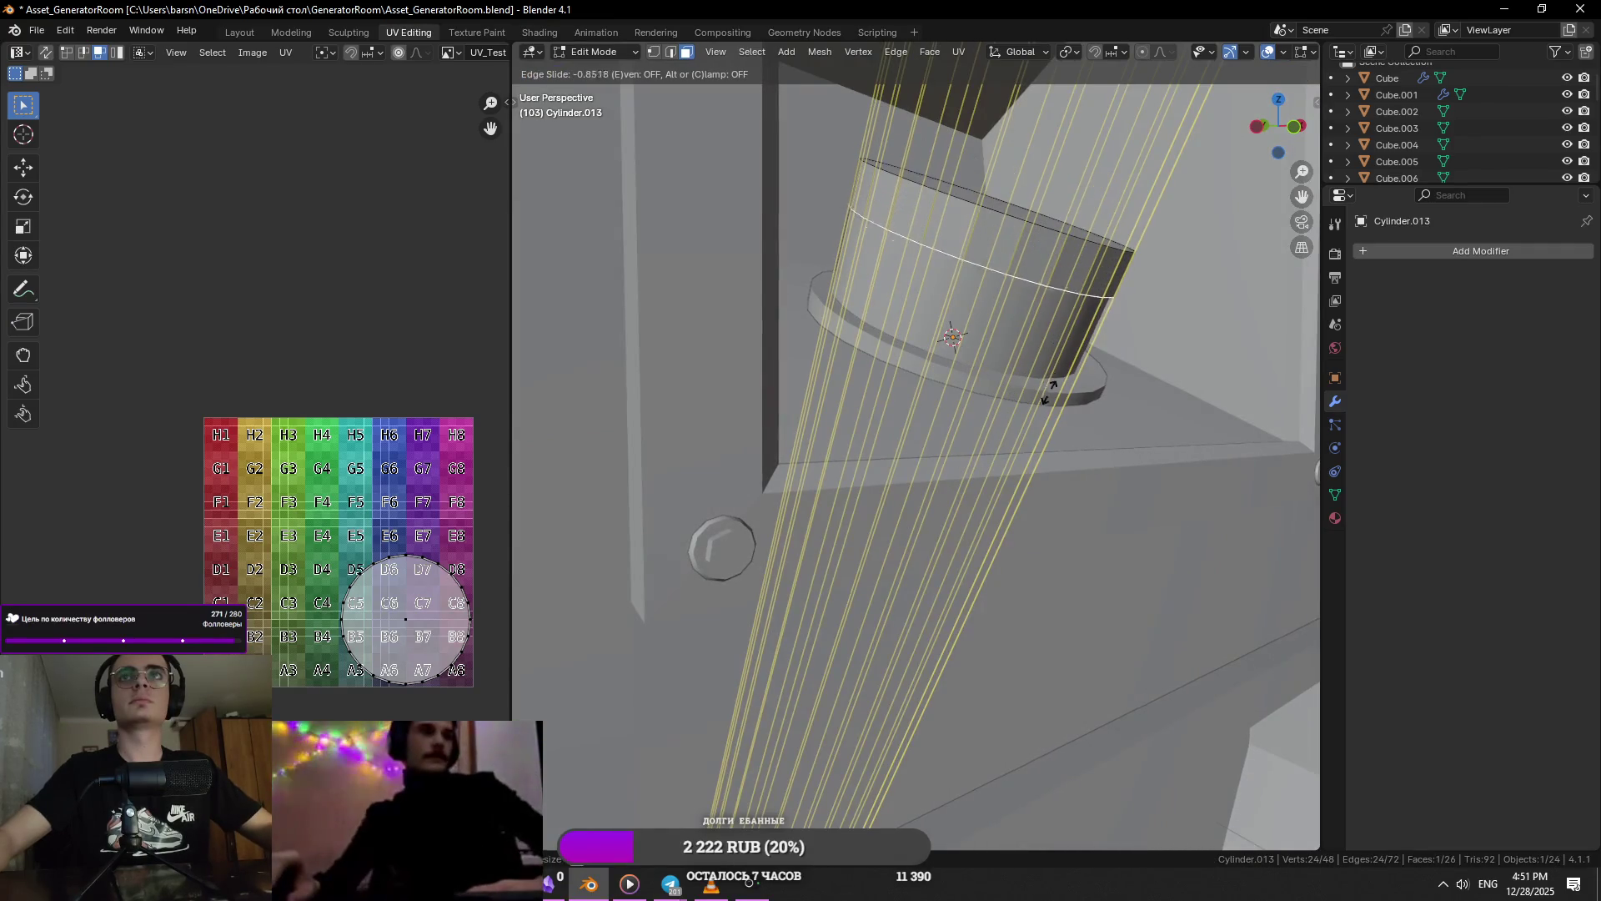
left_click(1045, 422)
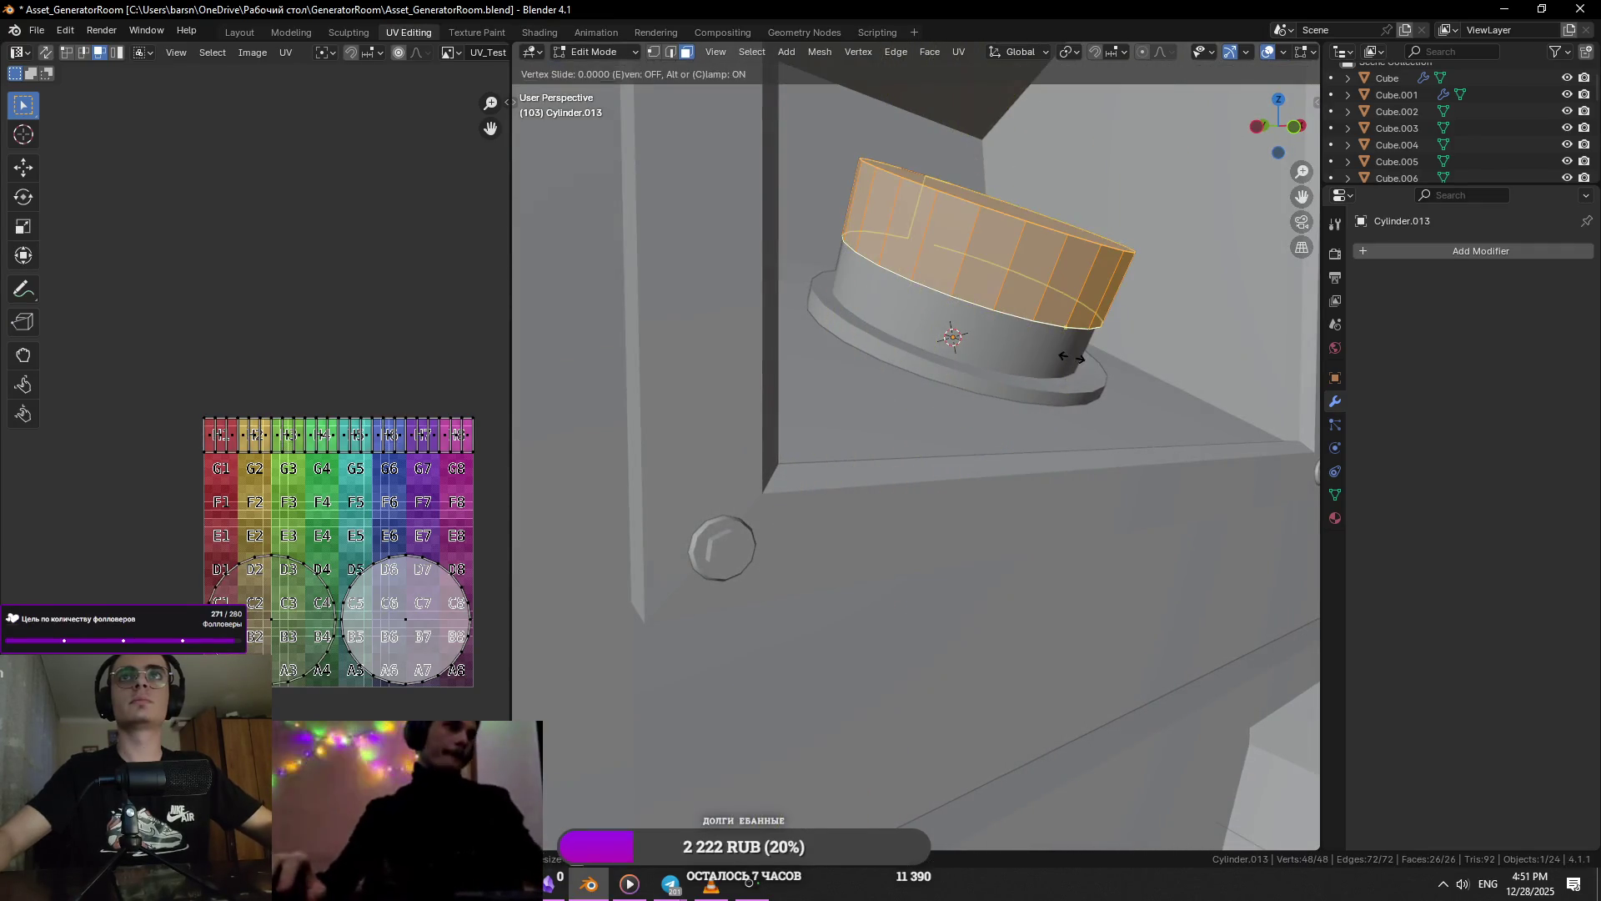
key("g")
key("Escape")
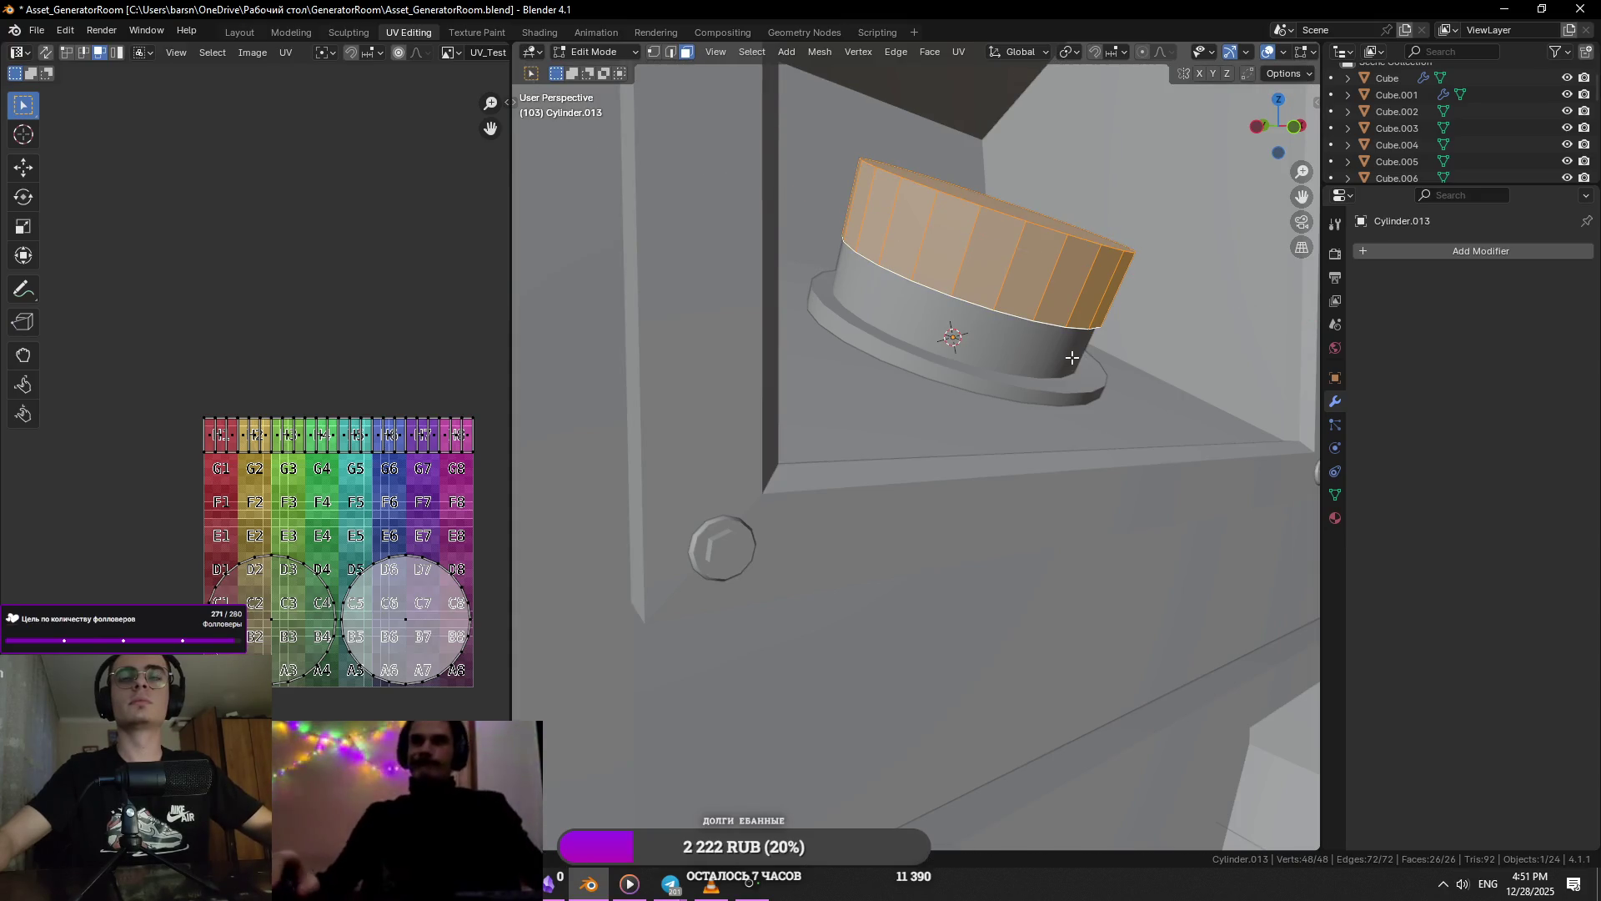
mouse_move(1072, 357)
middle_mouse_down()
mouse_move(959, 275)
mouse_move(1008, 280)
mouse_move(1000, 342)
middle_mouse_up()
- Turn on see-through, try rendered and material preview shading, then return to solid
key("alt+a")
key("alt+z")
left_click(1008, 281)
key("z")
left_click(1025, 281)
scroll(1281, 55, "down", 3)
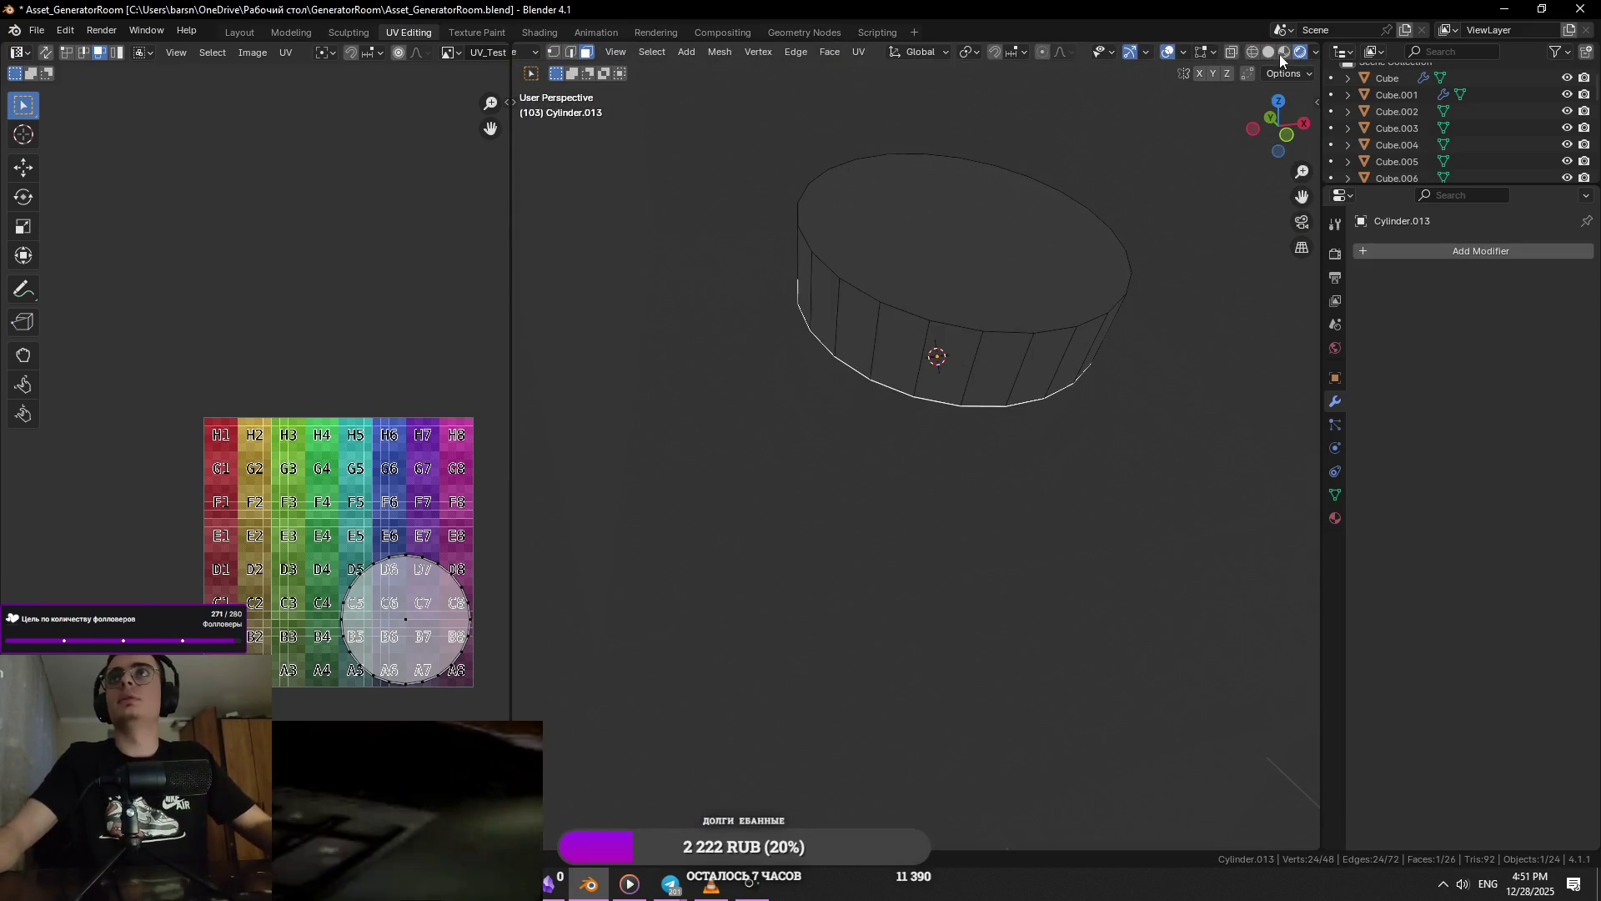
left_click(1283, 51)
left_click(1268, 52)
- Select only the cap cylinder's upper band faces
left_click(1086, 210)
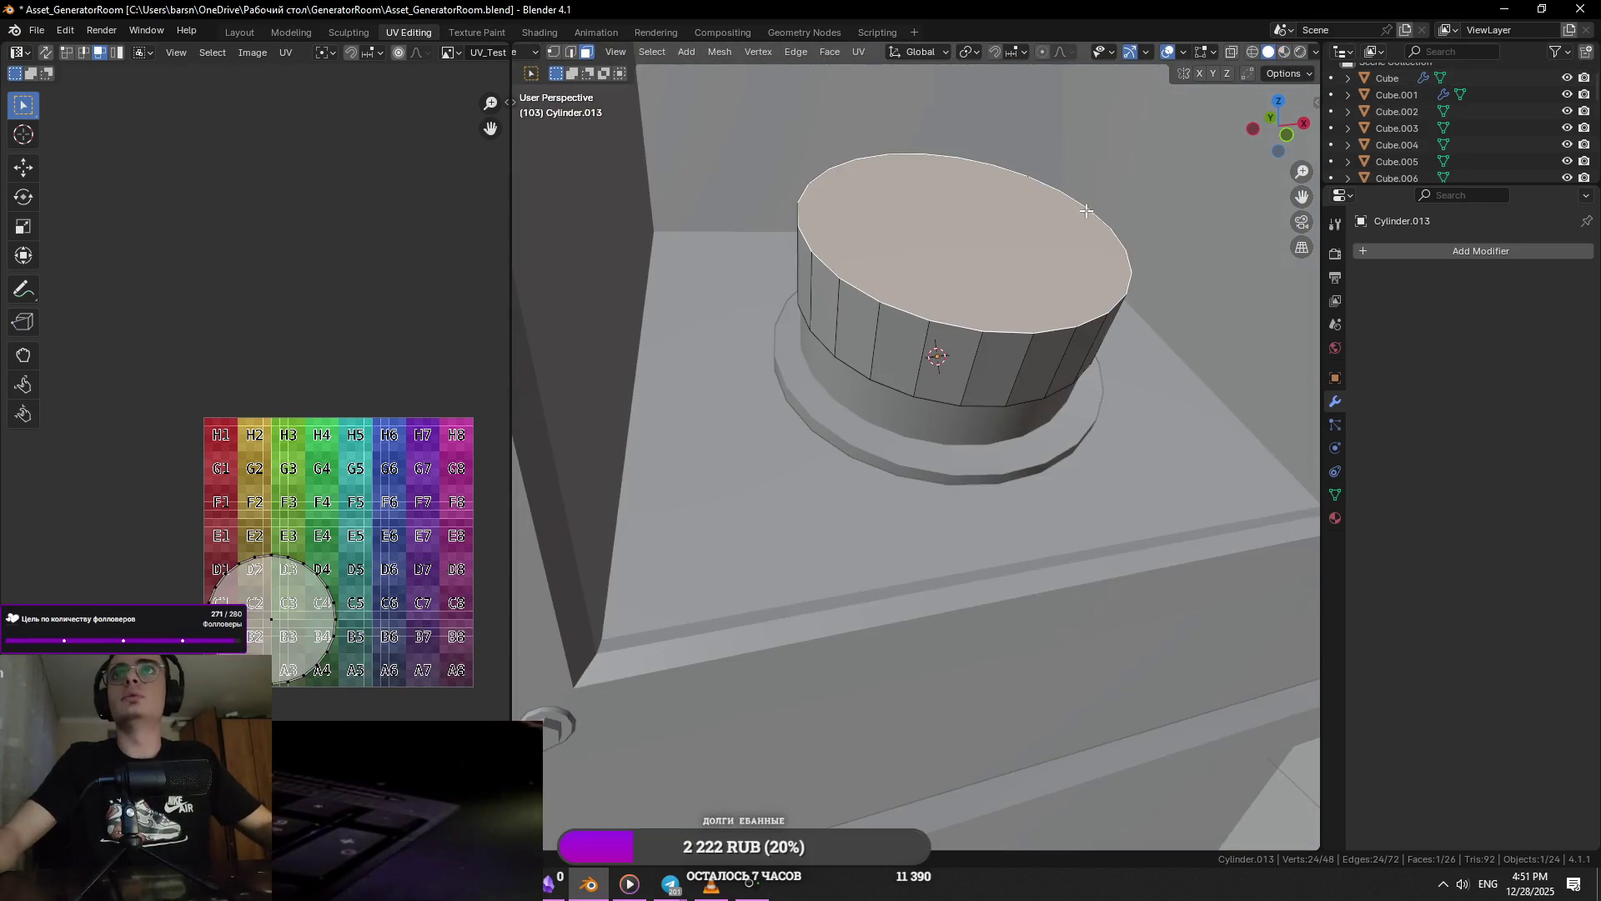
scroll(1004, 261, "up", 3)
key("a")
scroll(1012, 404, "down", 5)
mouse_move(1012, 404)
middle_mouse_down()
mouse_move(865, 554)
mouse_move(810, 498)
mouse_move(1085, 501)
middle_mouse_up()
left_click(810, 498)
left_click(1085, 467)
key("s")
right_click(1138, 526)
left_click(929, 468)
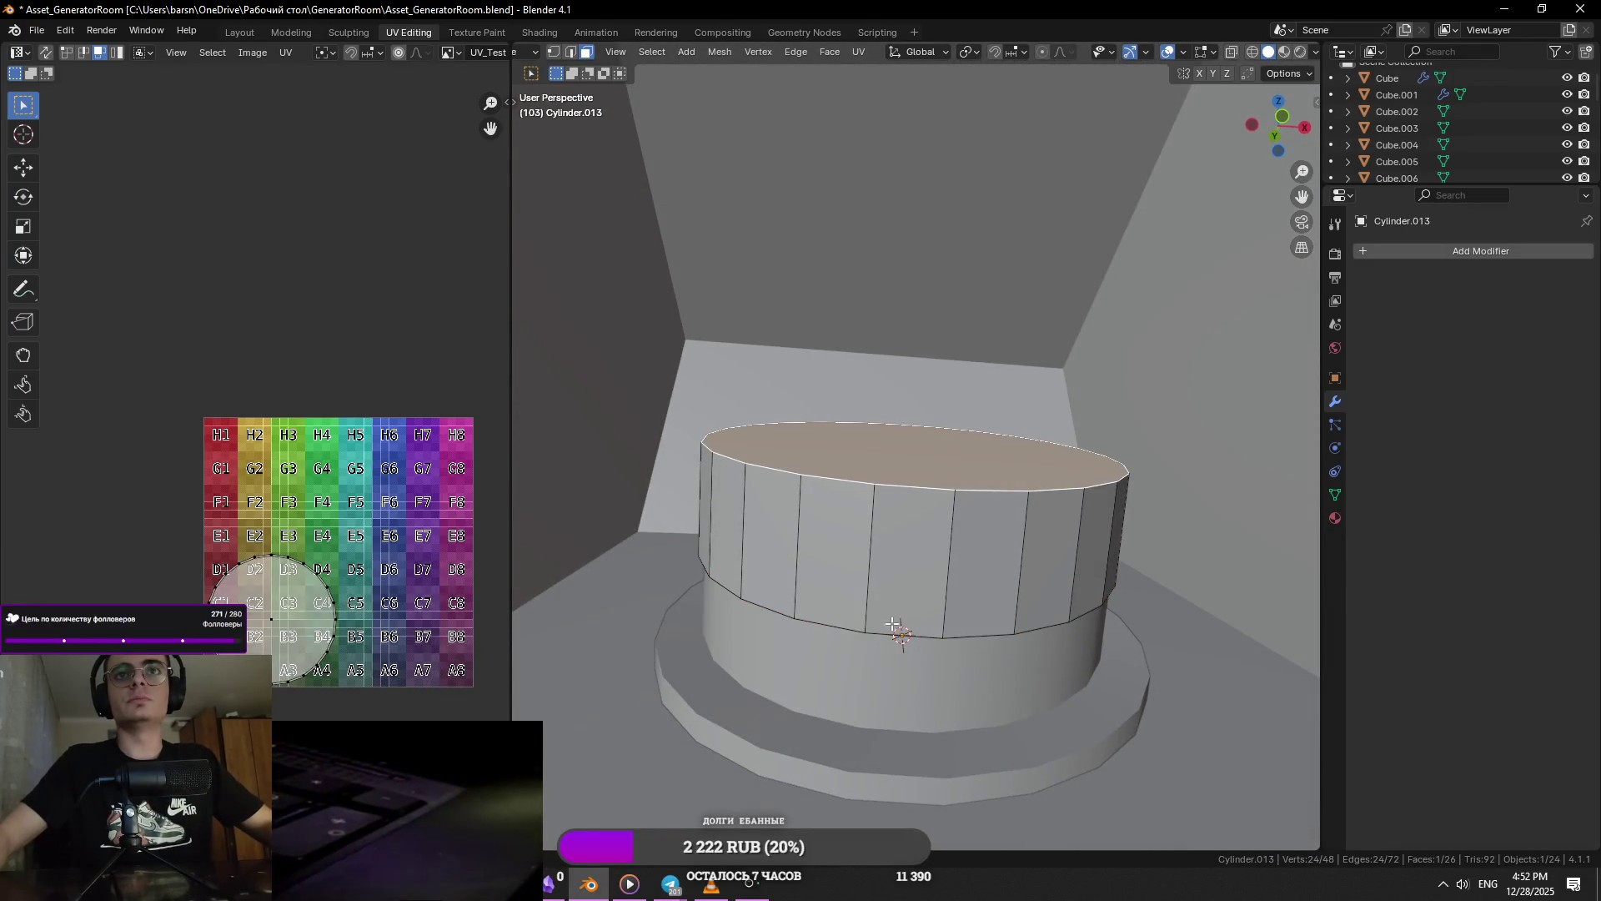
middle_click_drag(883, 621, 1177, 582)
- Widen the upper band by 1.122, then scale it to 0.949
key("ctrl+z")
key("s")
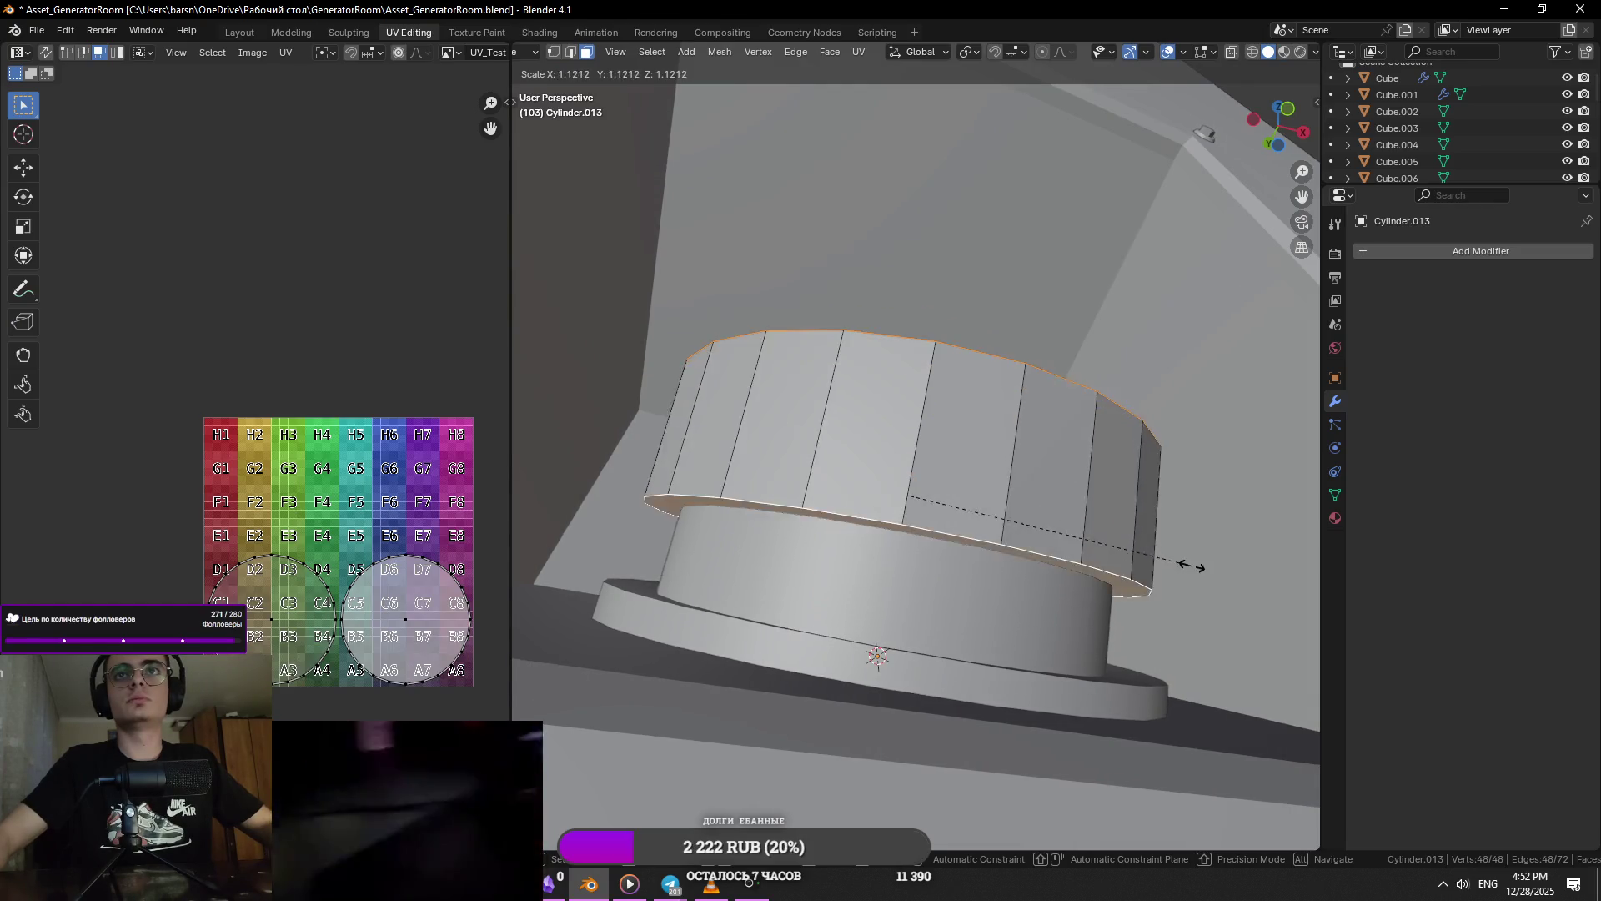
left_click(1232, 572)
middle_click_drag(1233, 573, 1090, 522)
scroll(1090, 522, "down", 5)
key("s")
left_click(1139, 538)
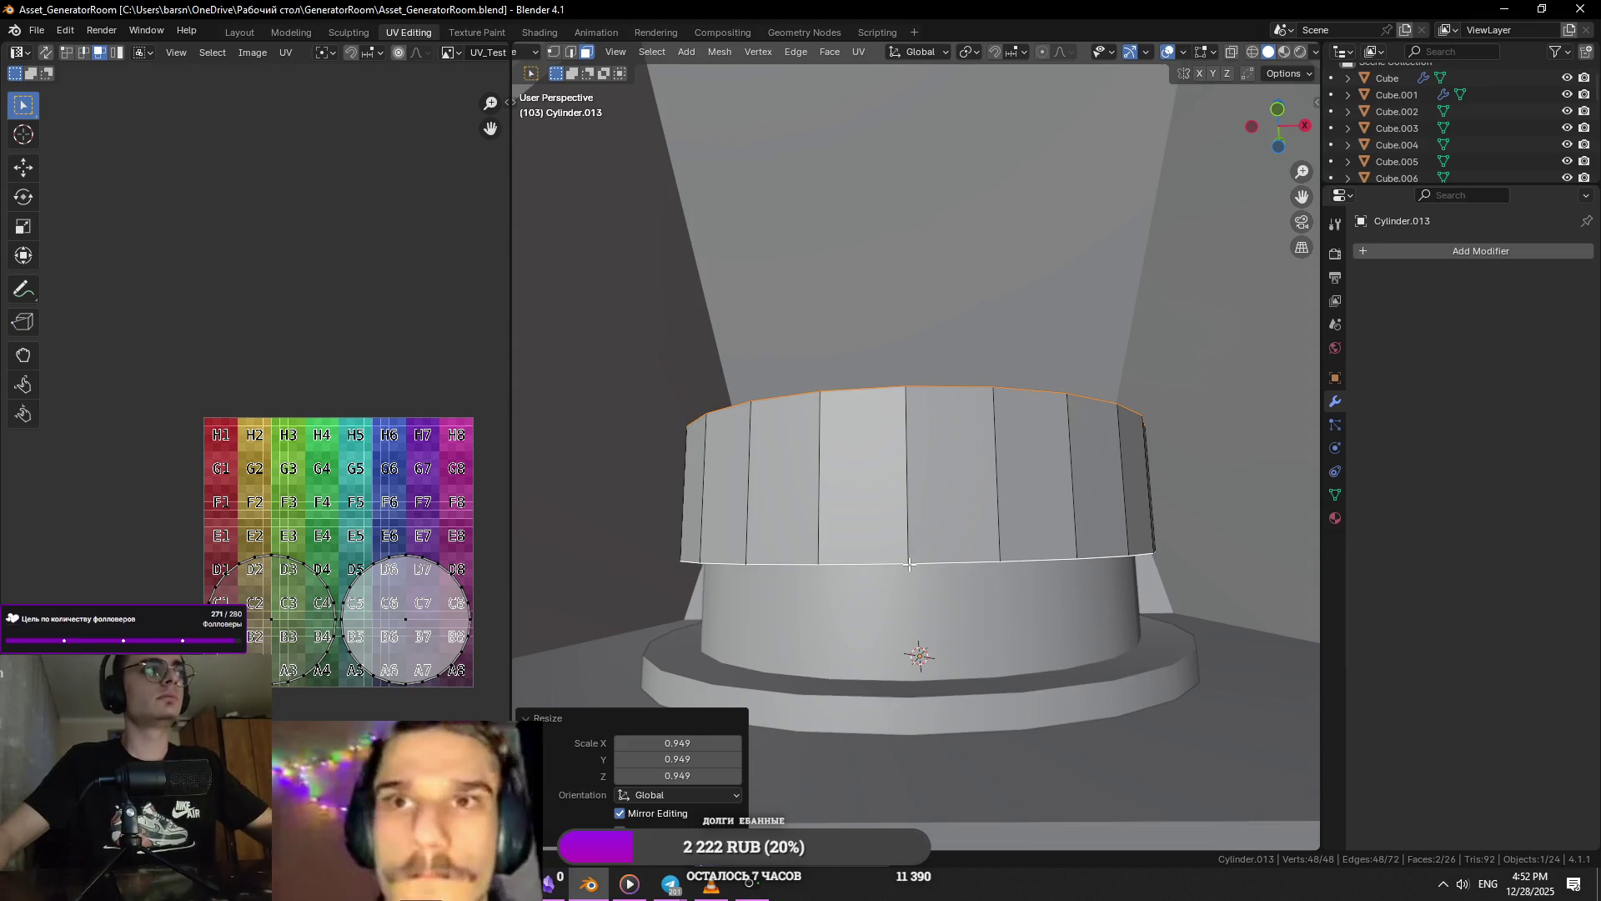
- Inspect the finished stepped cap and leave its edit mode
mouse_move(901, 564)
middle_mouse_down("shift")
mouse_move(954, 607)
mouse_move(926, 575)
middle_mouse_up("shift")
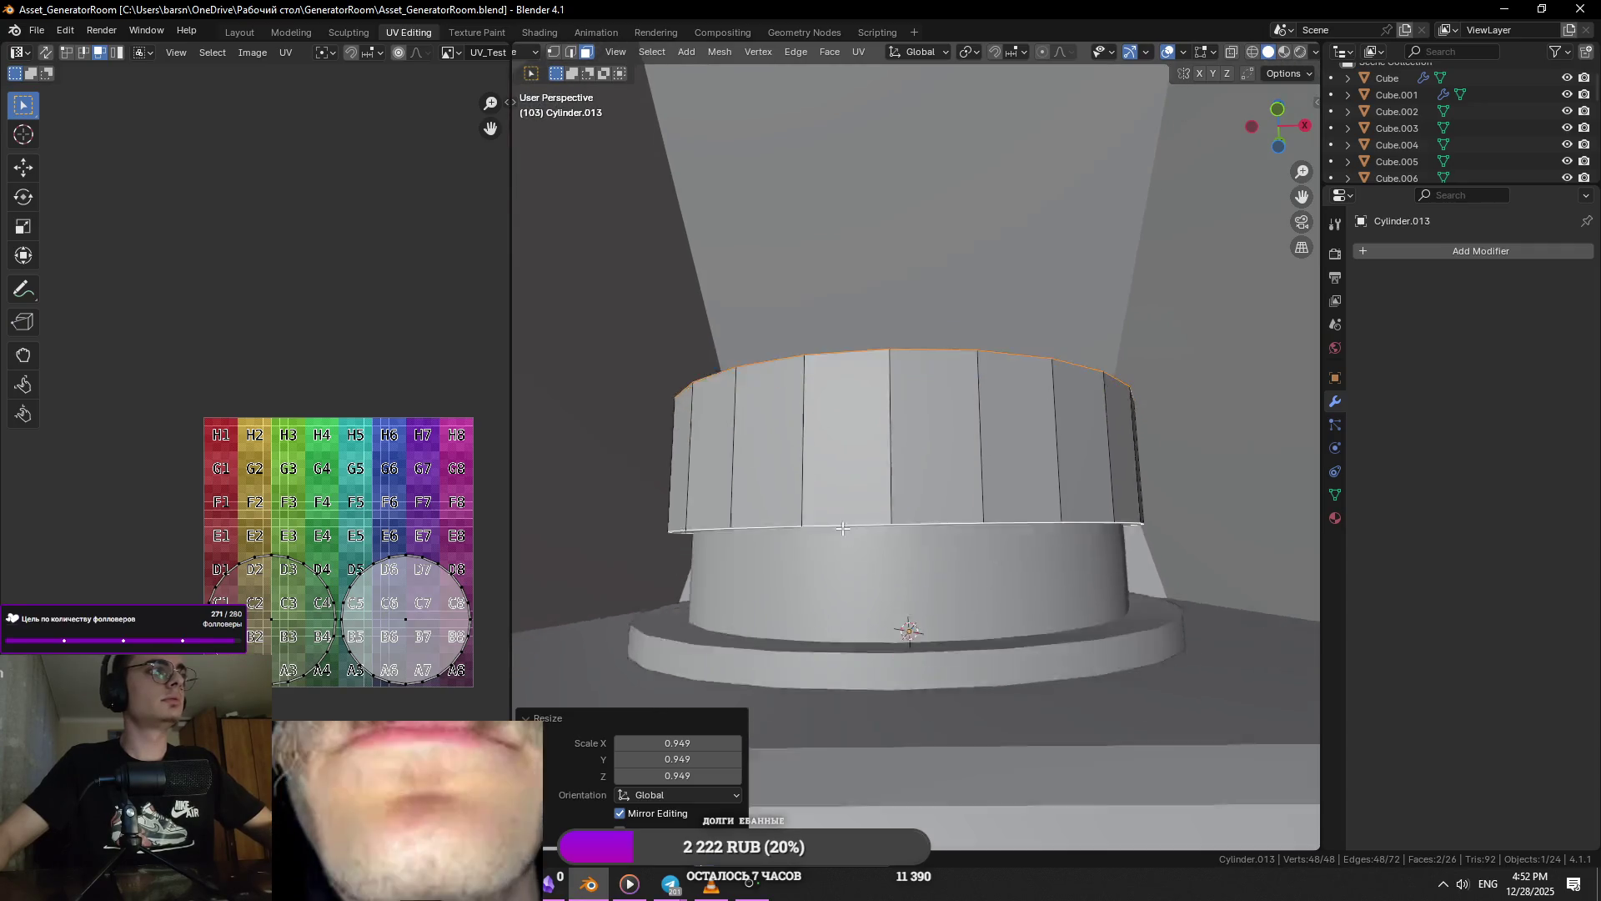
scroll(868, 520, "up", 5)
mouse_move(867, 520)
middle_mouse_down()
mouse_move(919, 565)
mouse_move(936, 647)
mouse_move(1015, 468)
middle_mouse_up()
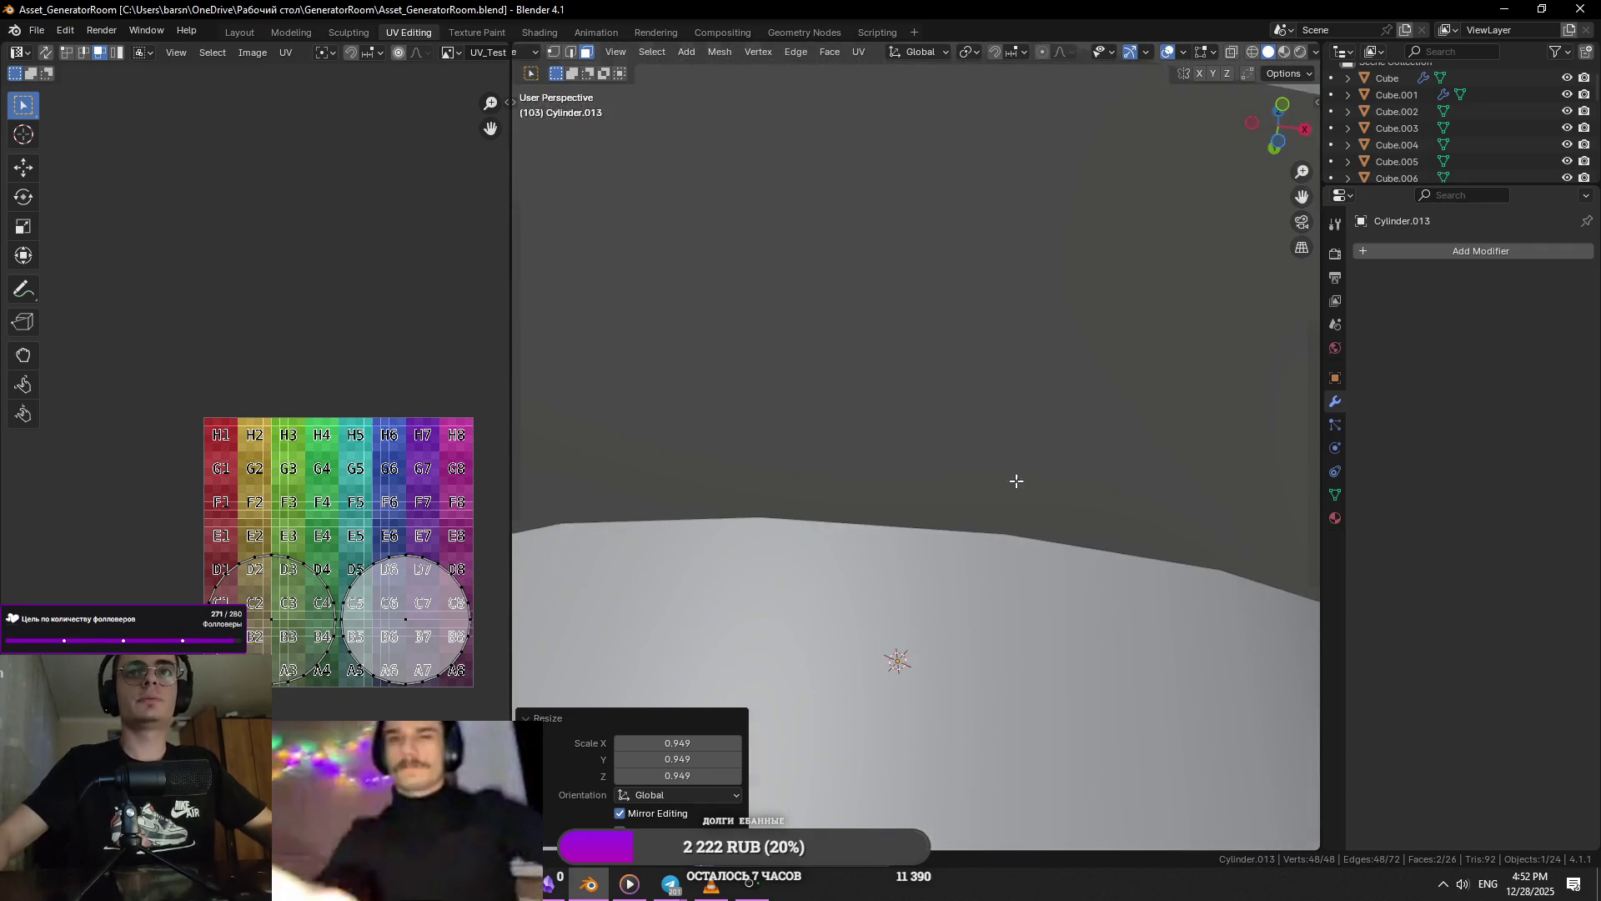
scroll(905, 527, "down", 5)
middle_click_drag(905, 528, 914, 554)
middle_click_drag(814, 677, 859, 633)
key("Tab")
- Widen the filler neck's base ring outward, excluding the Z axis from the scale
left_click(755, 668)
key("Tab")
left_click(754, 683, "alt")
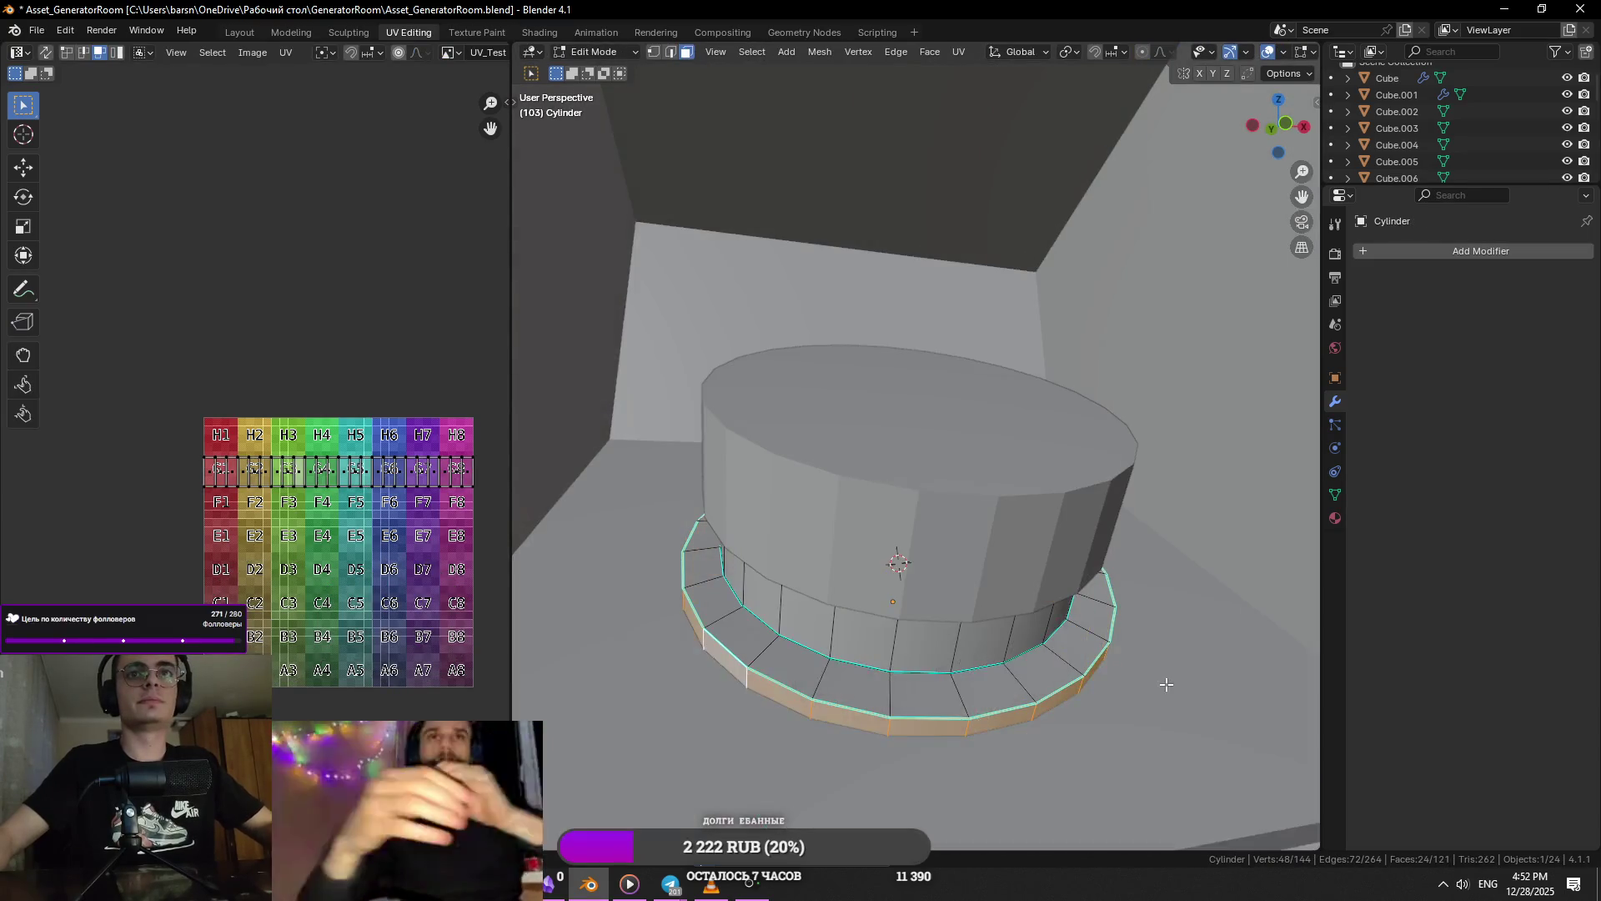
key("s")
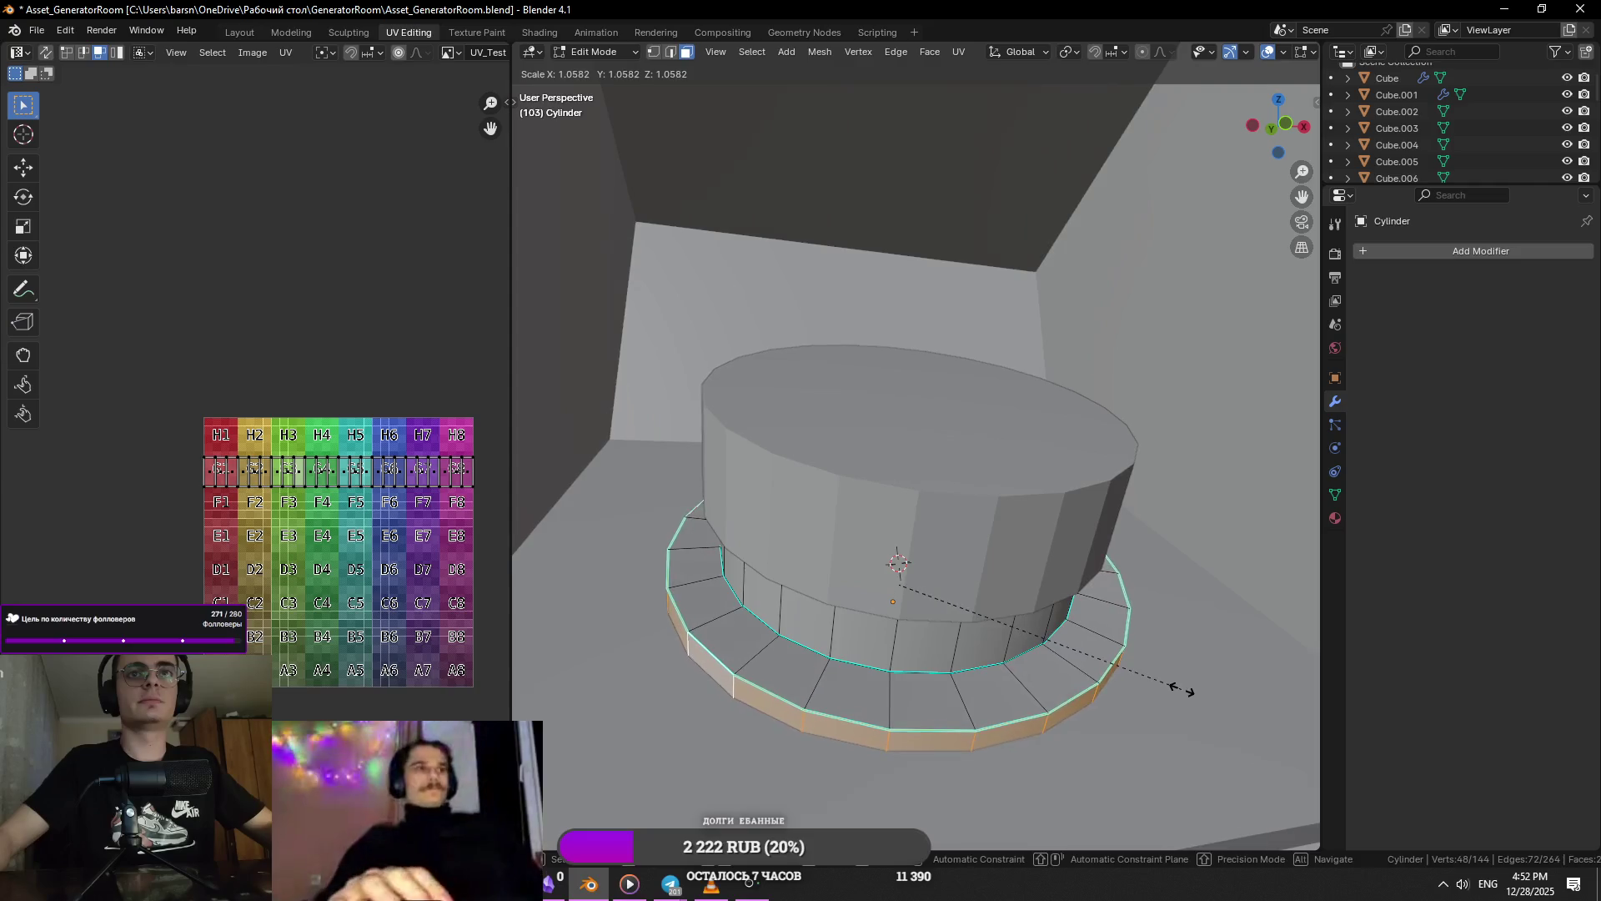
key("shift+z")
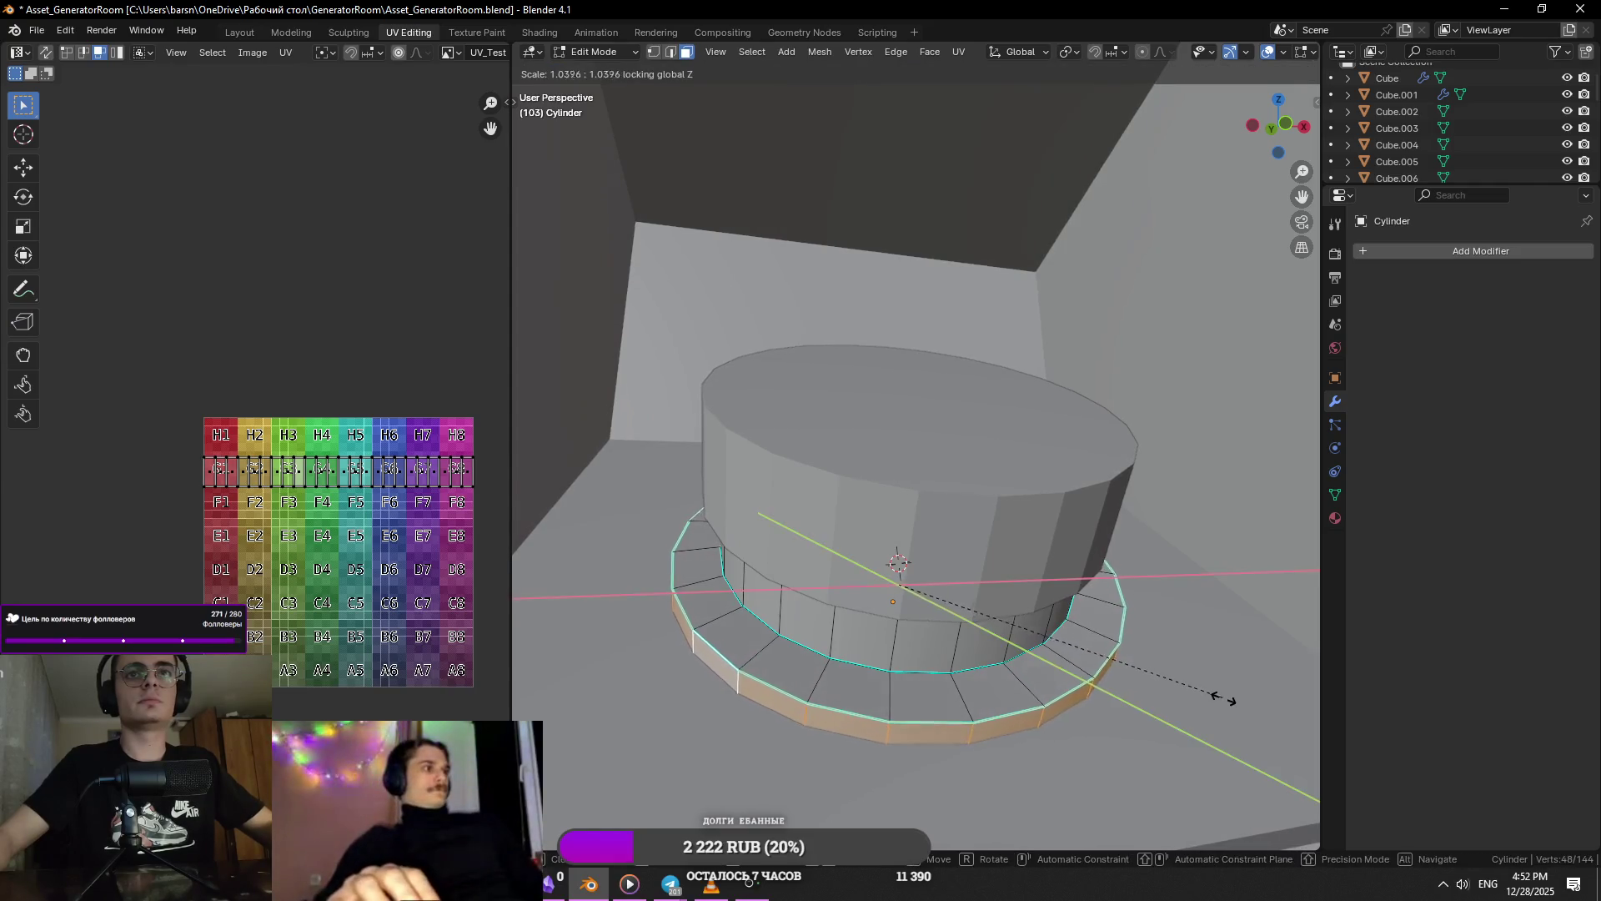
left_click(1226, 699)
scroll(1112, 655, "down", 3)
- Apply Shade Smooth by Angle to the neck's upper cylinder
key("Tab")
mouse_move(1111, 655)
middle_mouse_down()
mouse_move(1024, 660)
mouse_move(926, 500)
mouse_move(950, 494)
middle_mouse_up()
left_click(925, 500)
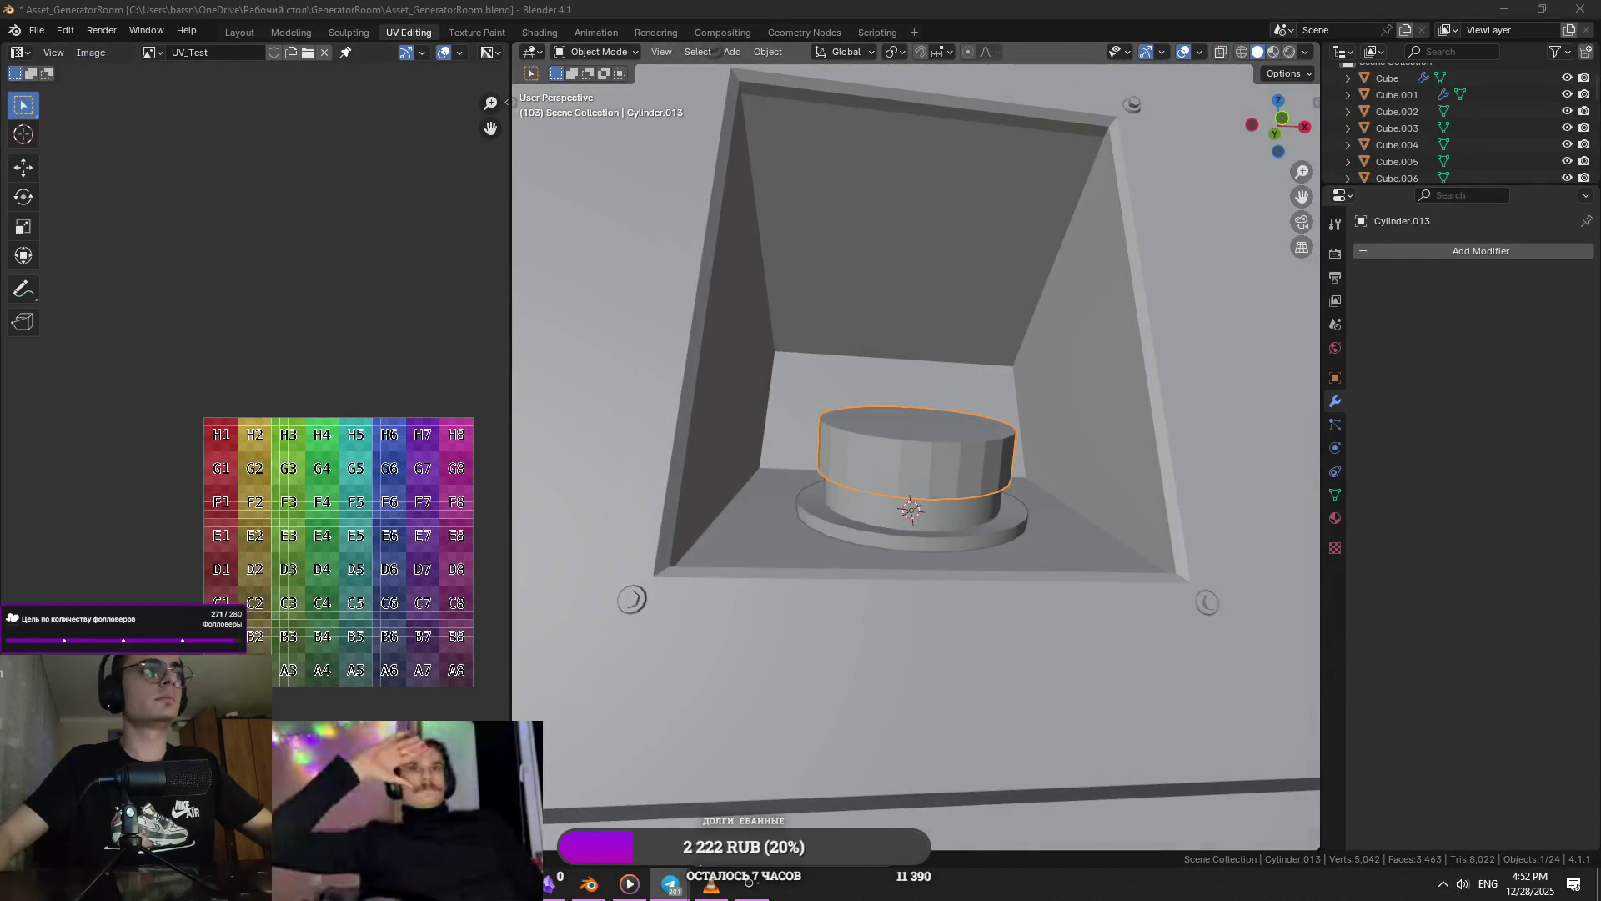
middle_click_drag(912, 462, 884, 475)
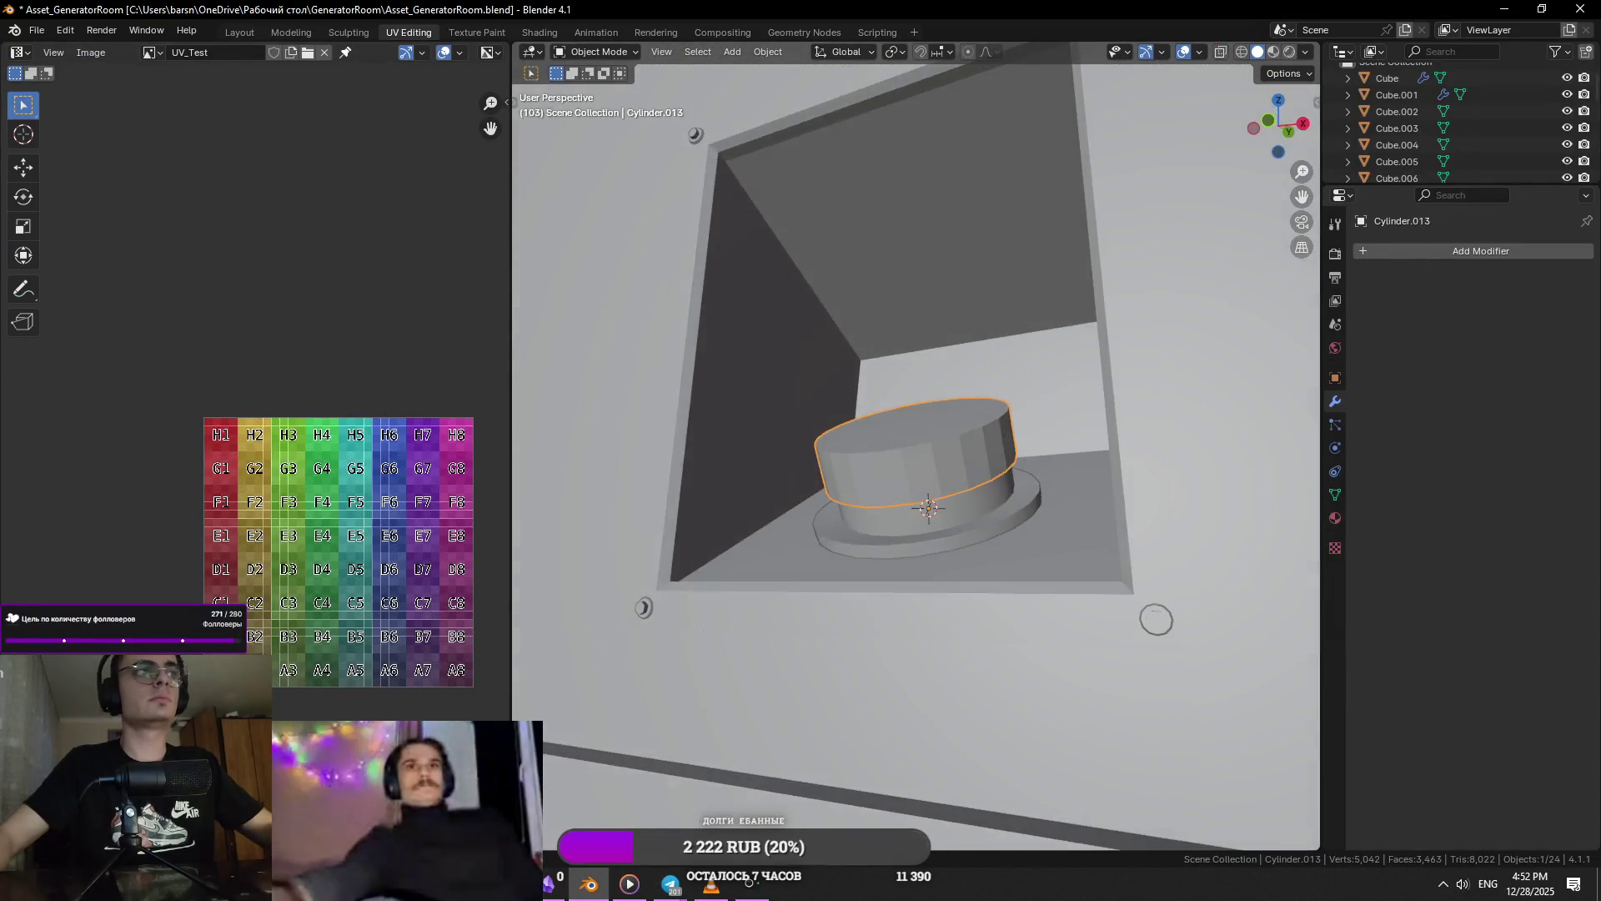
mouse_move(692, 609)
middle_mouse_down()
mouse_move(1003, 506)
mouse_move(1003, 486)
mouse_move(993, 556)
middle_mouse_up()
scroll(954, 499, "up", 5)
scroll(954, 498, "down", 5)
right_click(1003, 484)
left_click(1004, 484)
- Add a loop cut around the upper cylinder and slide it into position
key("Tab")
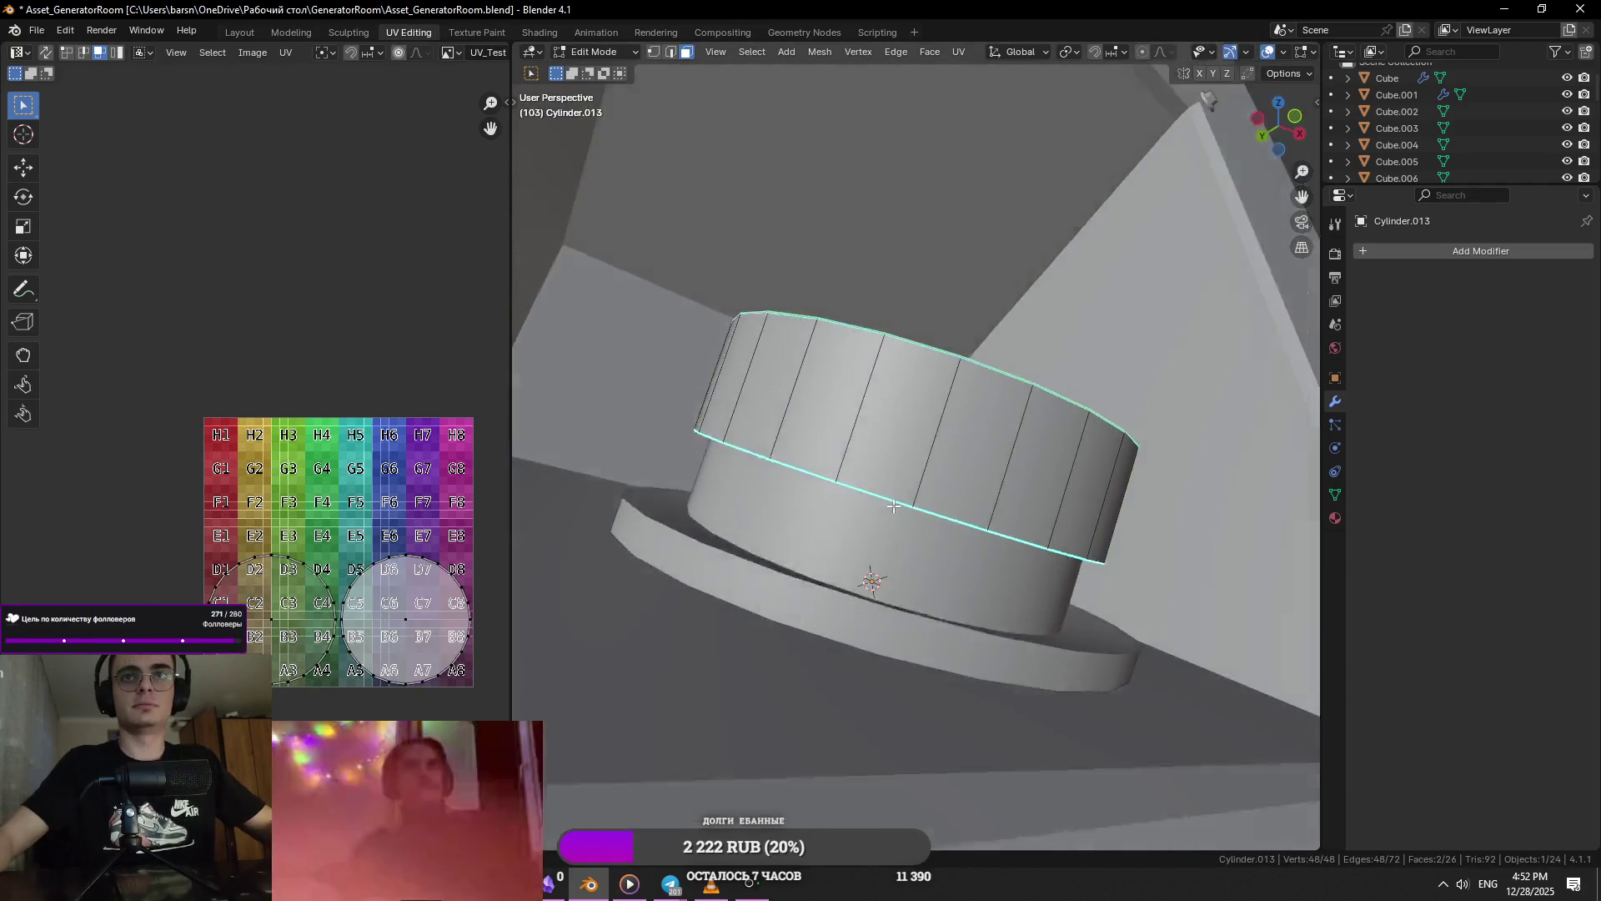
key("alt+z")
key("alt+z")
key("Escape")
key("ctrl+r")
key("Escape")
key("ctrl+r")
key("Escape")
key("ctrl+r")
key("Escape")
key("g")
key("g")
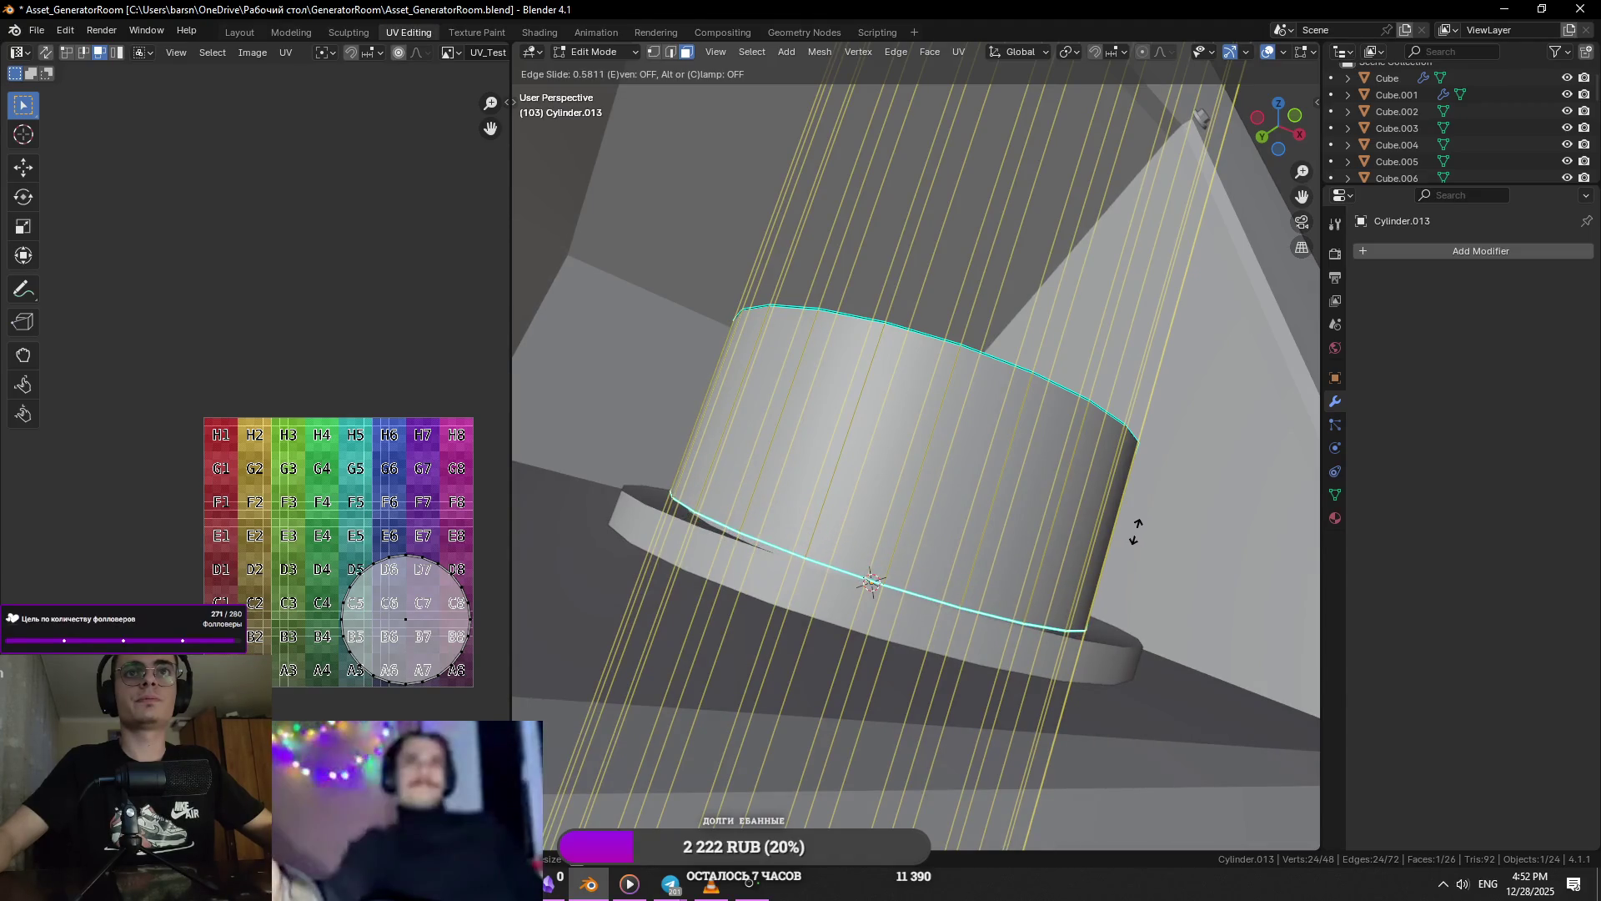
left_click(1136, 531)
- Slide an edge loop on the base ring along its faces to factor 0.032
mouse_move(1130, 529)
middle_mouse_down()
mouse_move(991, 628)
mouse_move(1133, 608)
middle_mouse_up()
left_click(953, 642, "alt")
key("2")
key("g")
key("z")
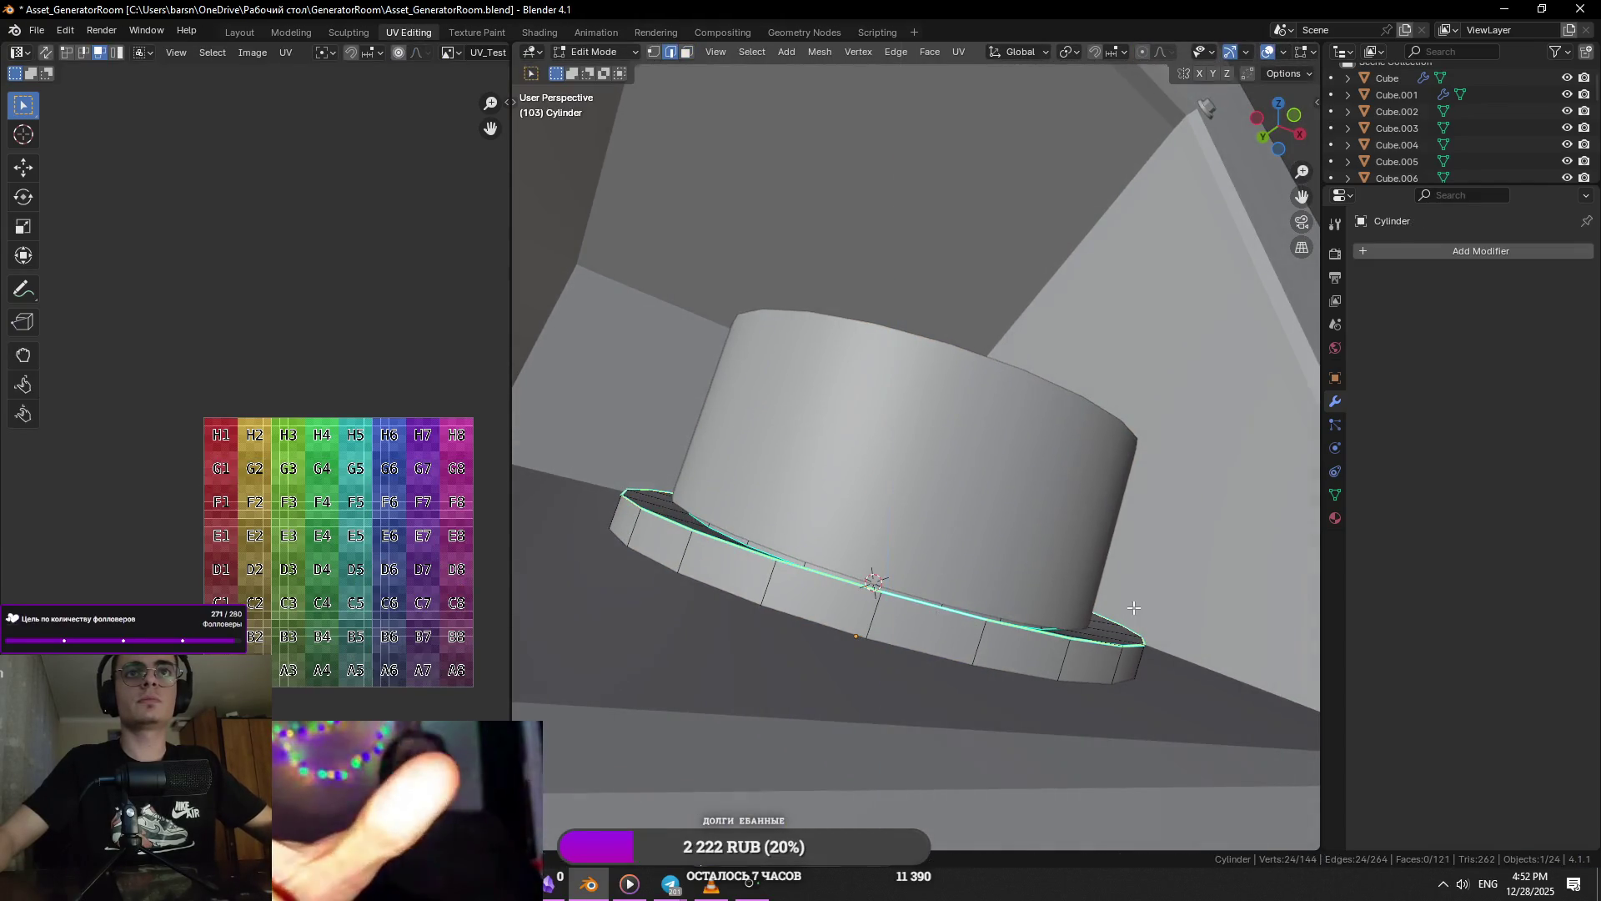
key("g")
left_click(1133, 611)
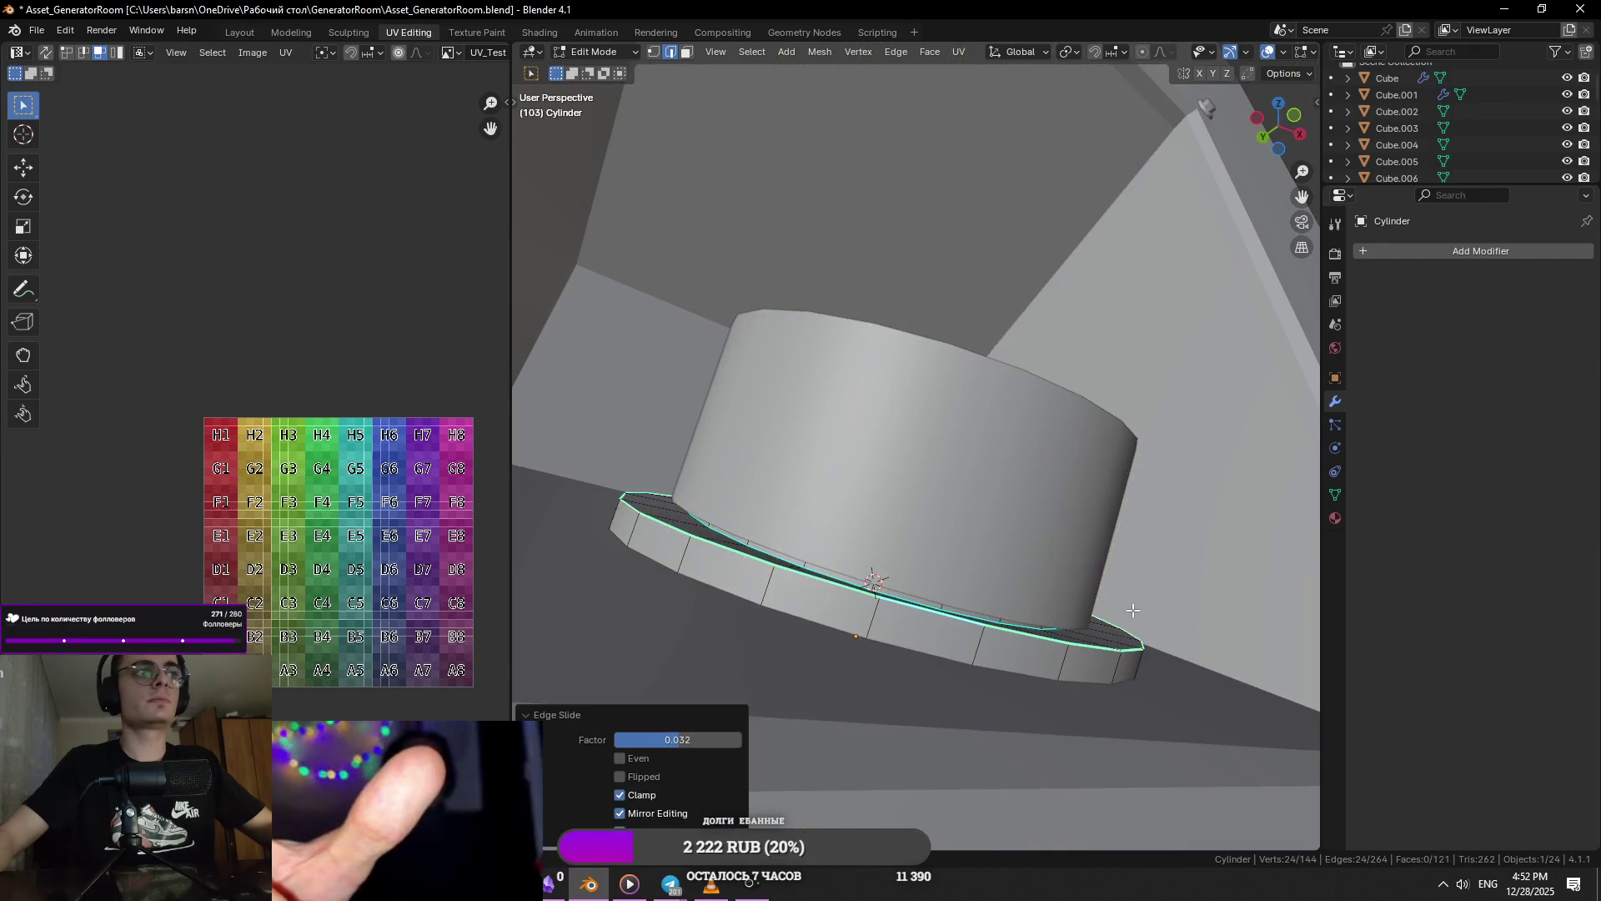
- Reopen the upper cylinder for editing and select a vertical side edge
key("Tab")
left_click(919, 484)
scroll(919, 500, "up", 2)
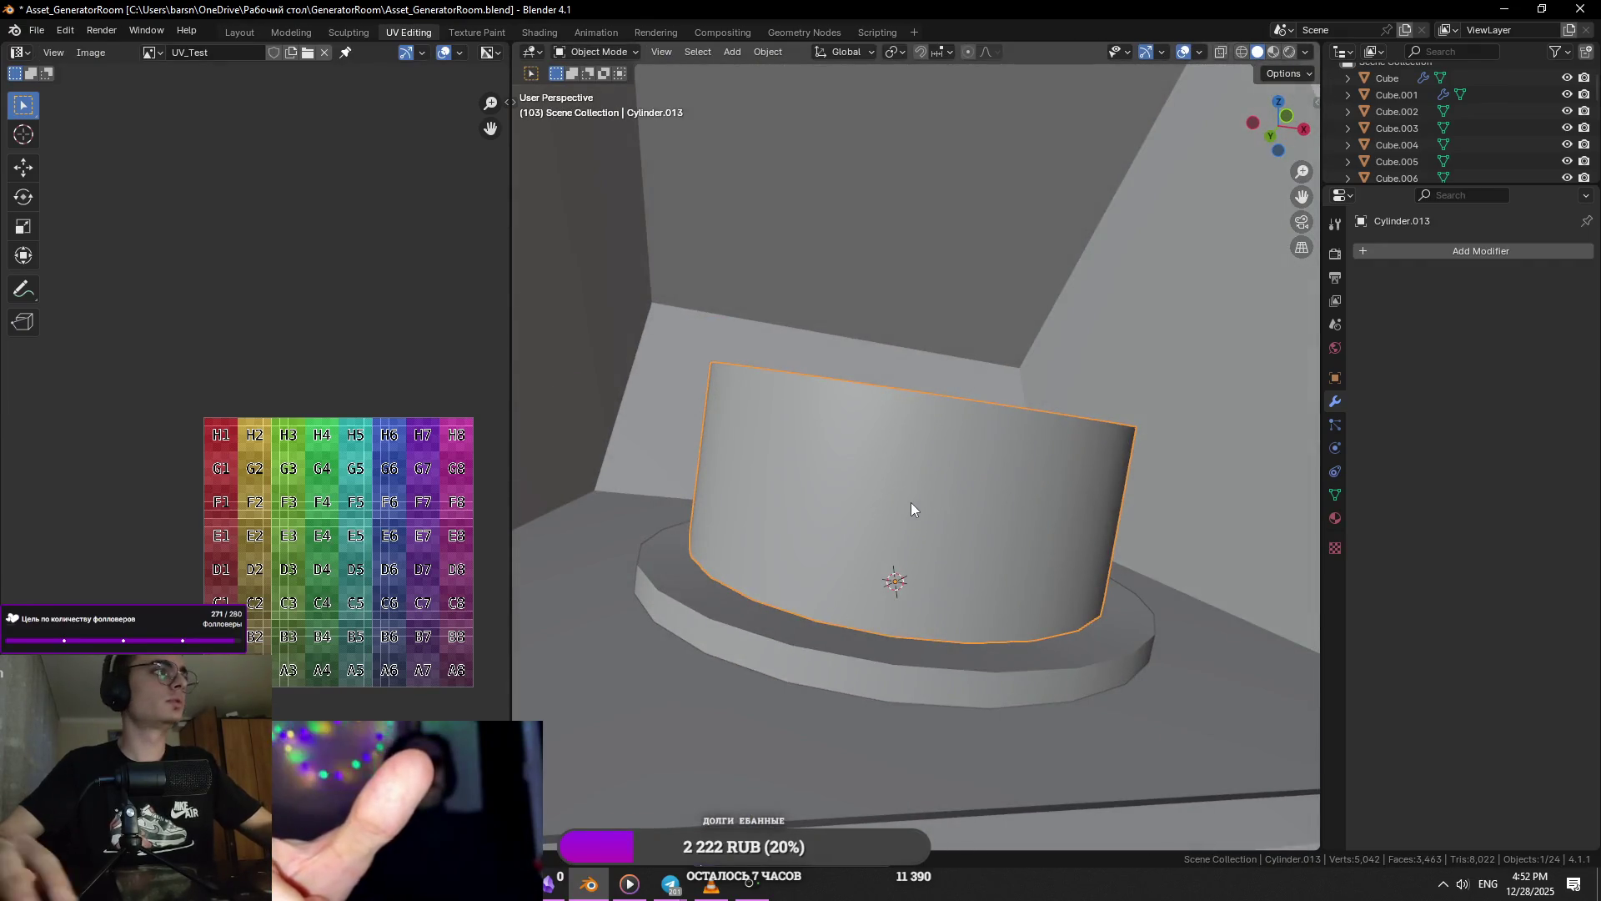
scroll(910, 502, "up", 2)
scroll(914, 507, "down", 6)
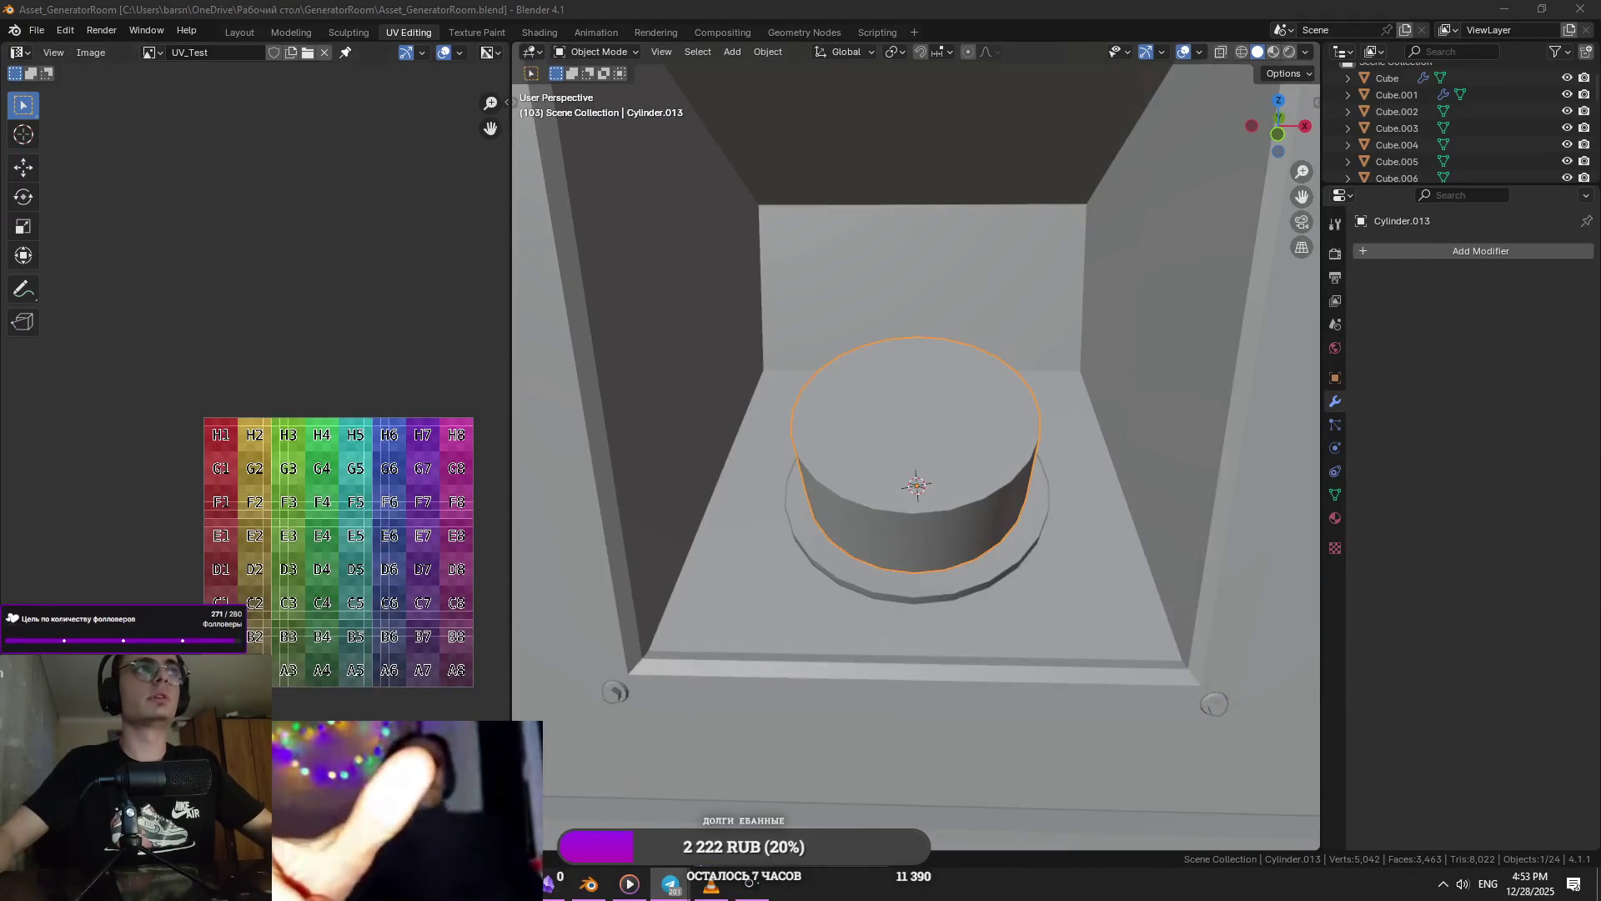
key("Tab")
middle_click_drag(922, 438, 834, 441)
left_click(835, 442)
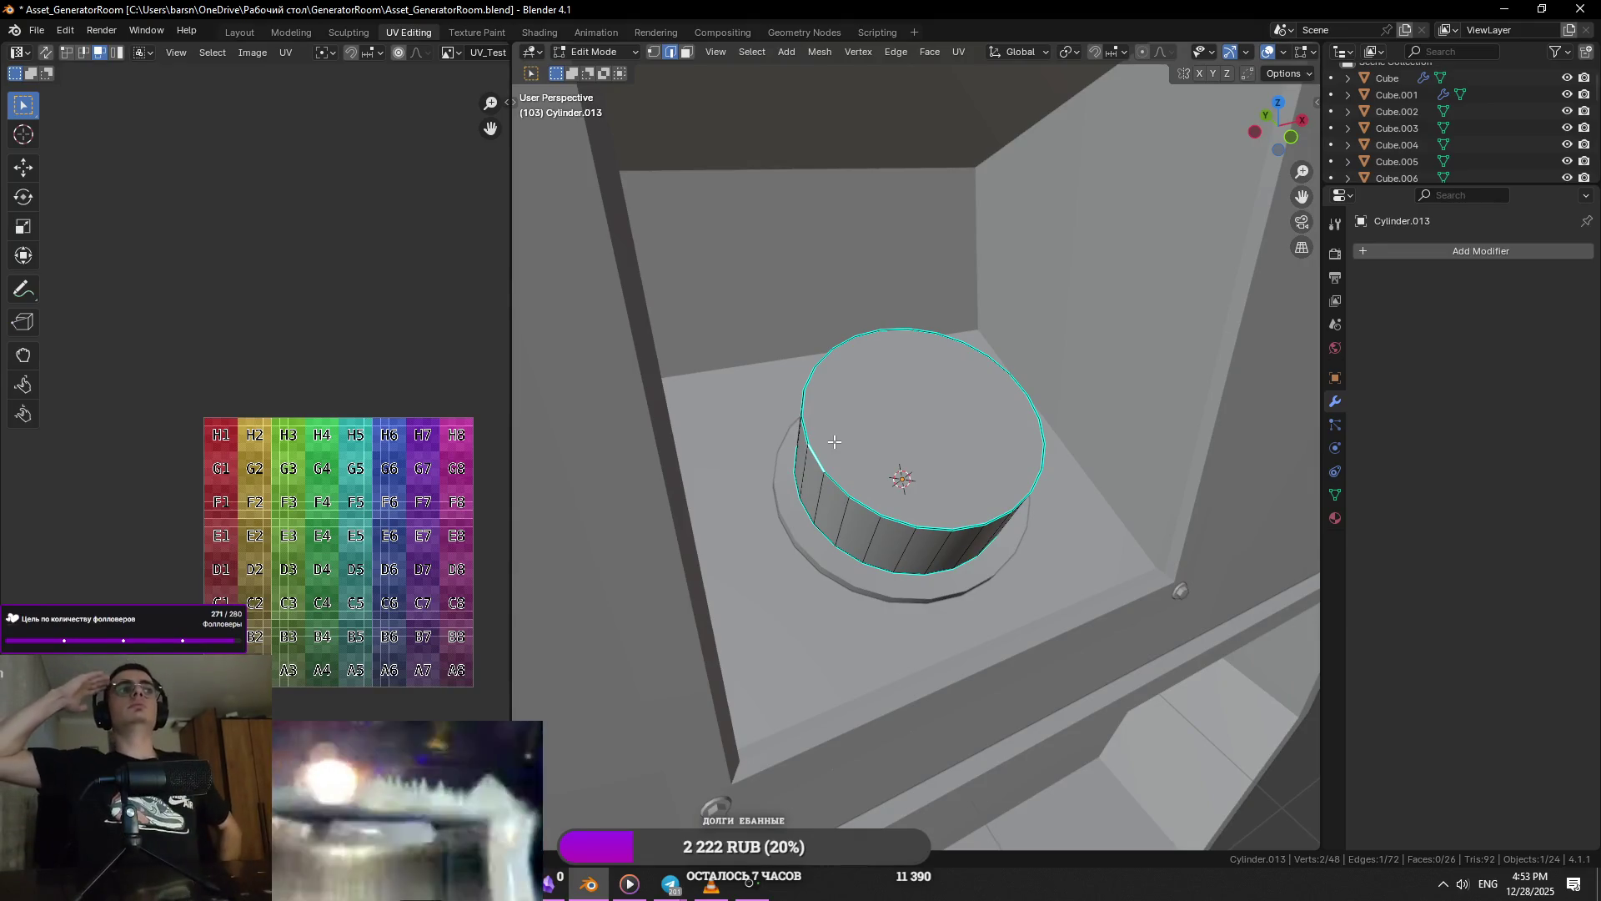
key("alt+Tab")
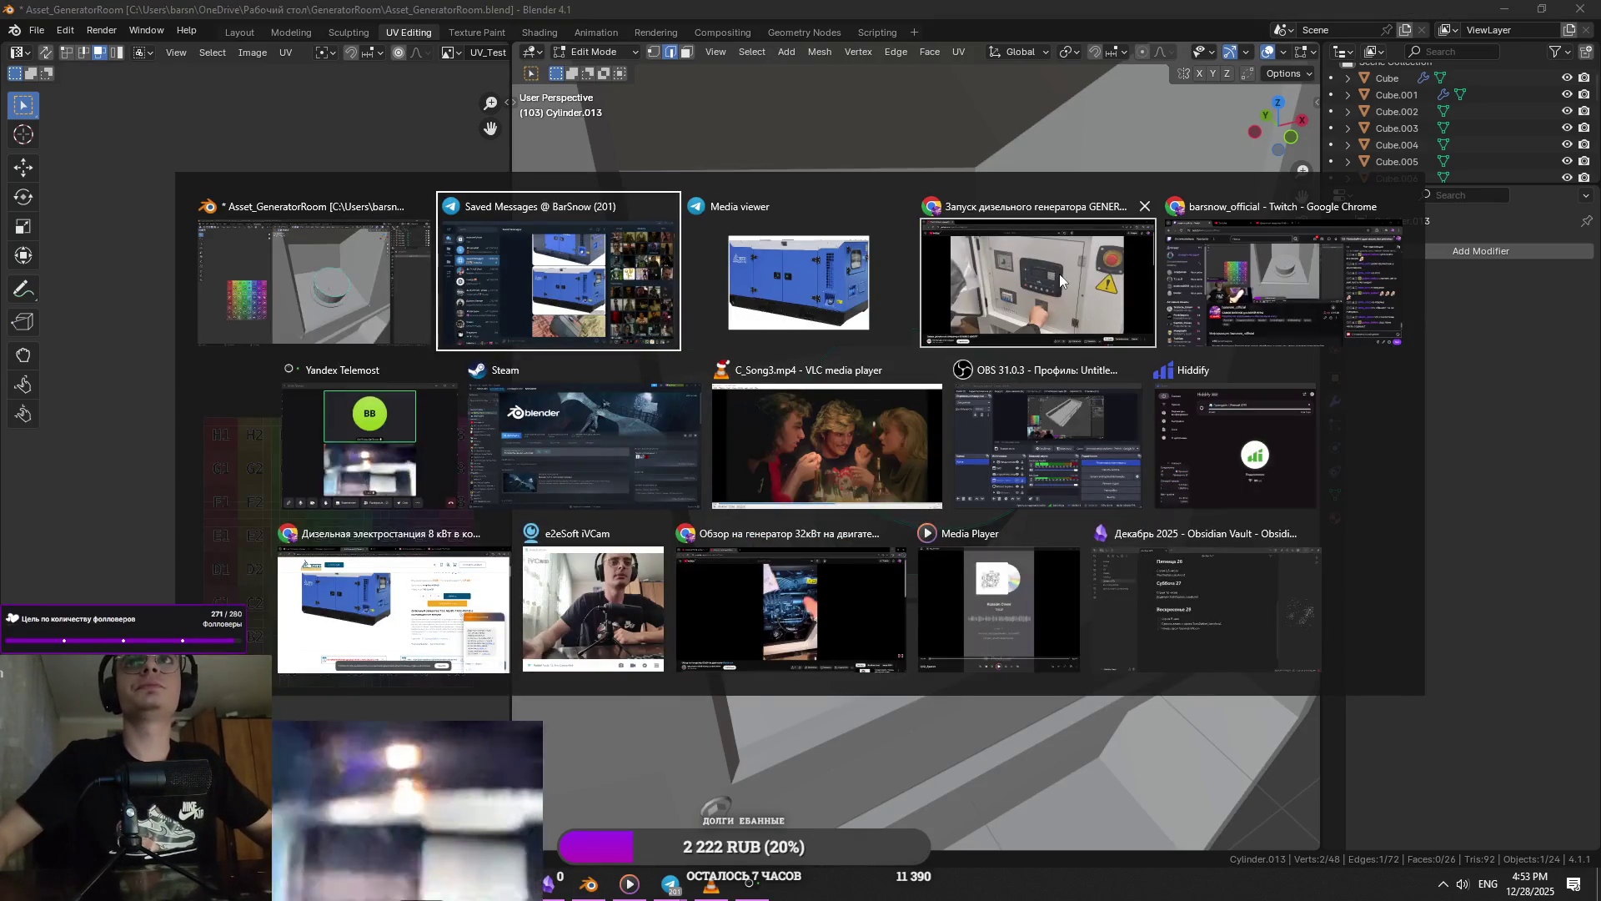
left_click(772, 294)
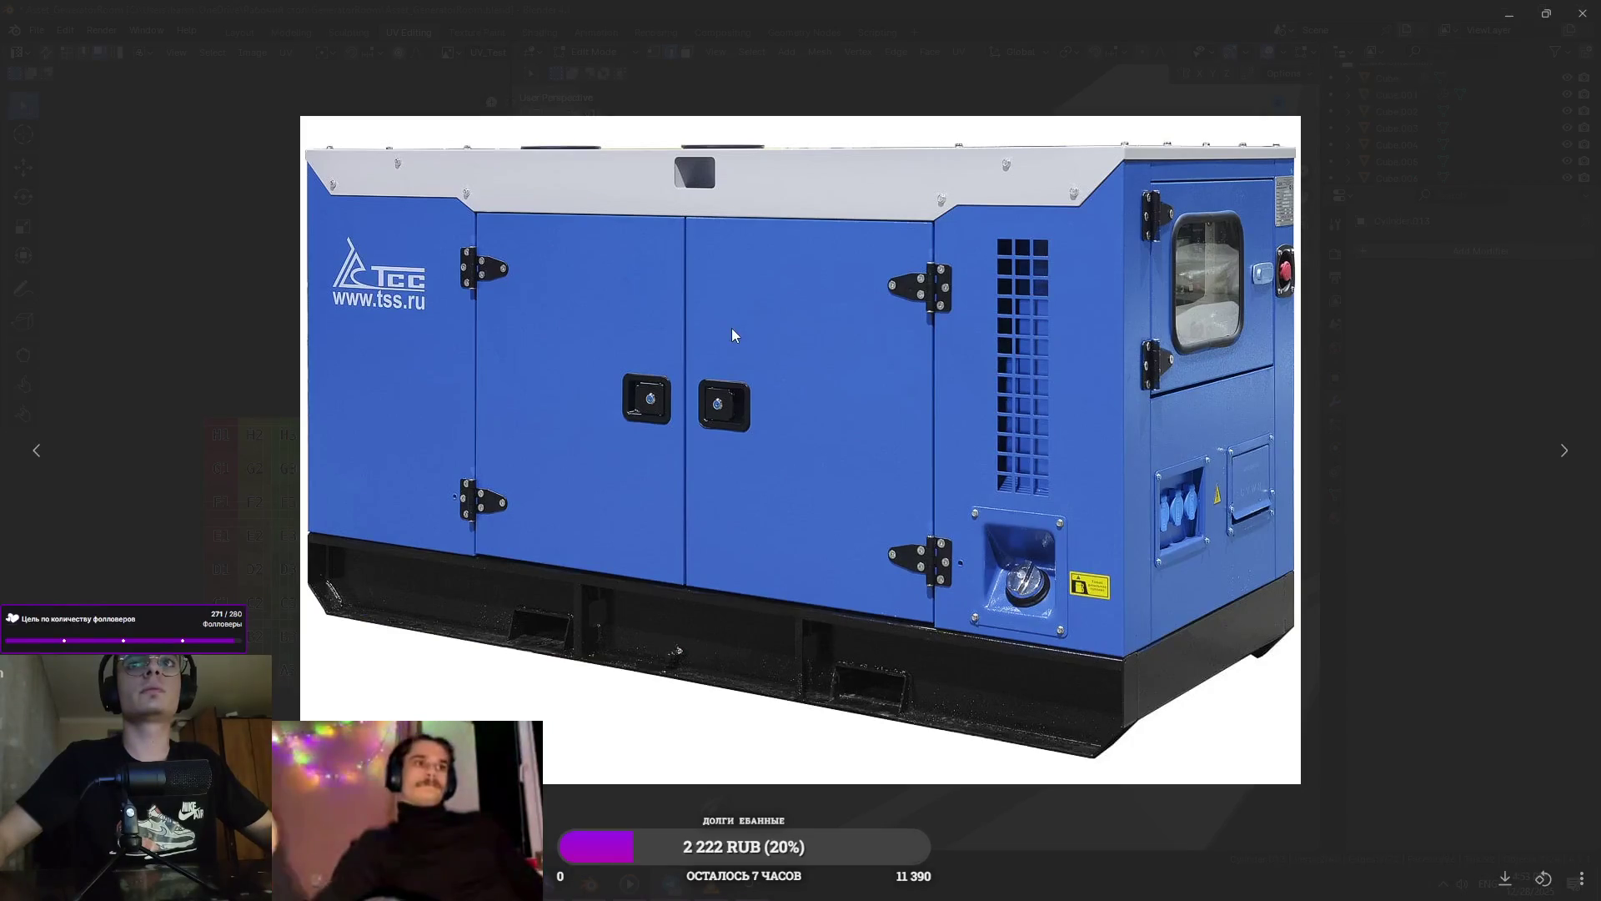
key("alt+Tab")
left_click(974, 314)
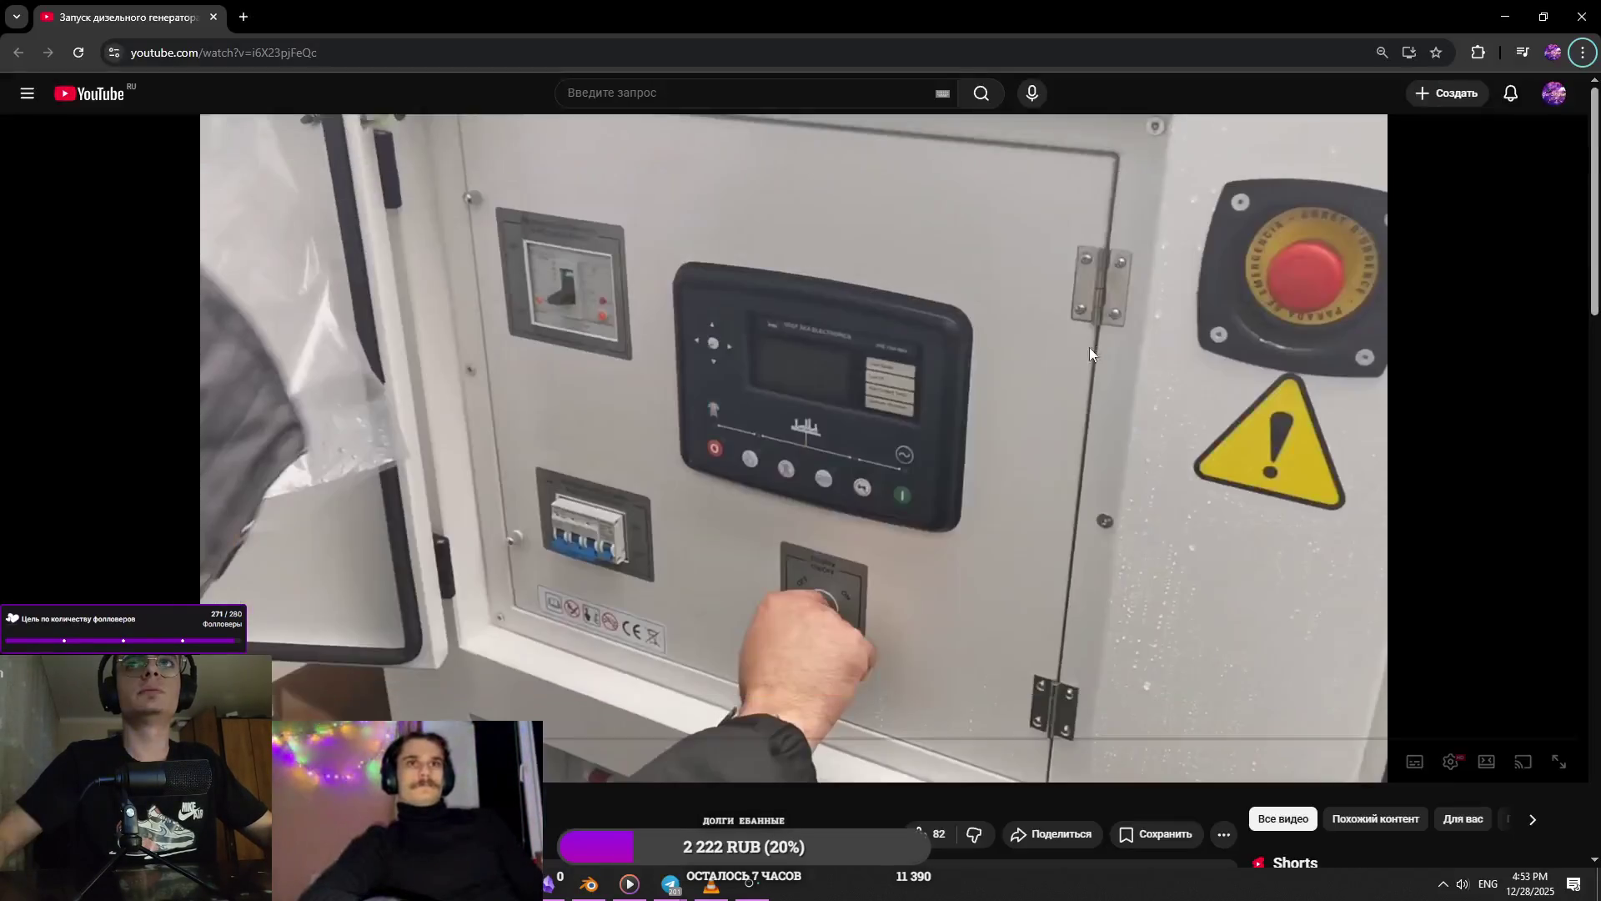
key("alt+Tab")
left_click(762, 559)
mouse_move(861, 487)
middle_mouse_down()
mouse_move(819, 432)
mouse_move(859, 467)
mouse_move(894, 448)
middle_mouse_up()
key("KP_1")
scroll(894, 448, "up", 3)
key("1")
left_click(873, 386)
mouse_move(873, 386)
middle_mouse_down()
mouse_move(792, 434)
mouse_move(732, 373)
middle_mouse_up()
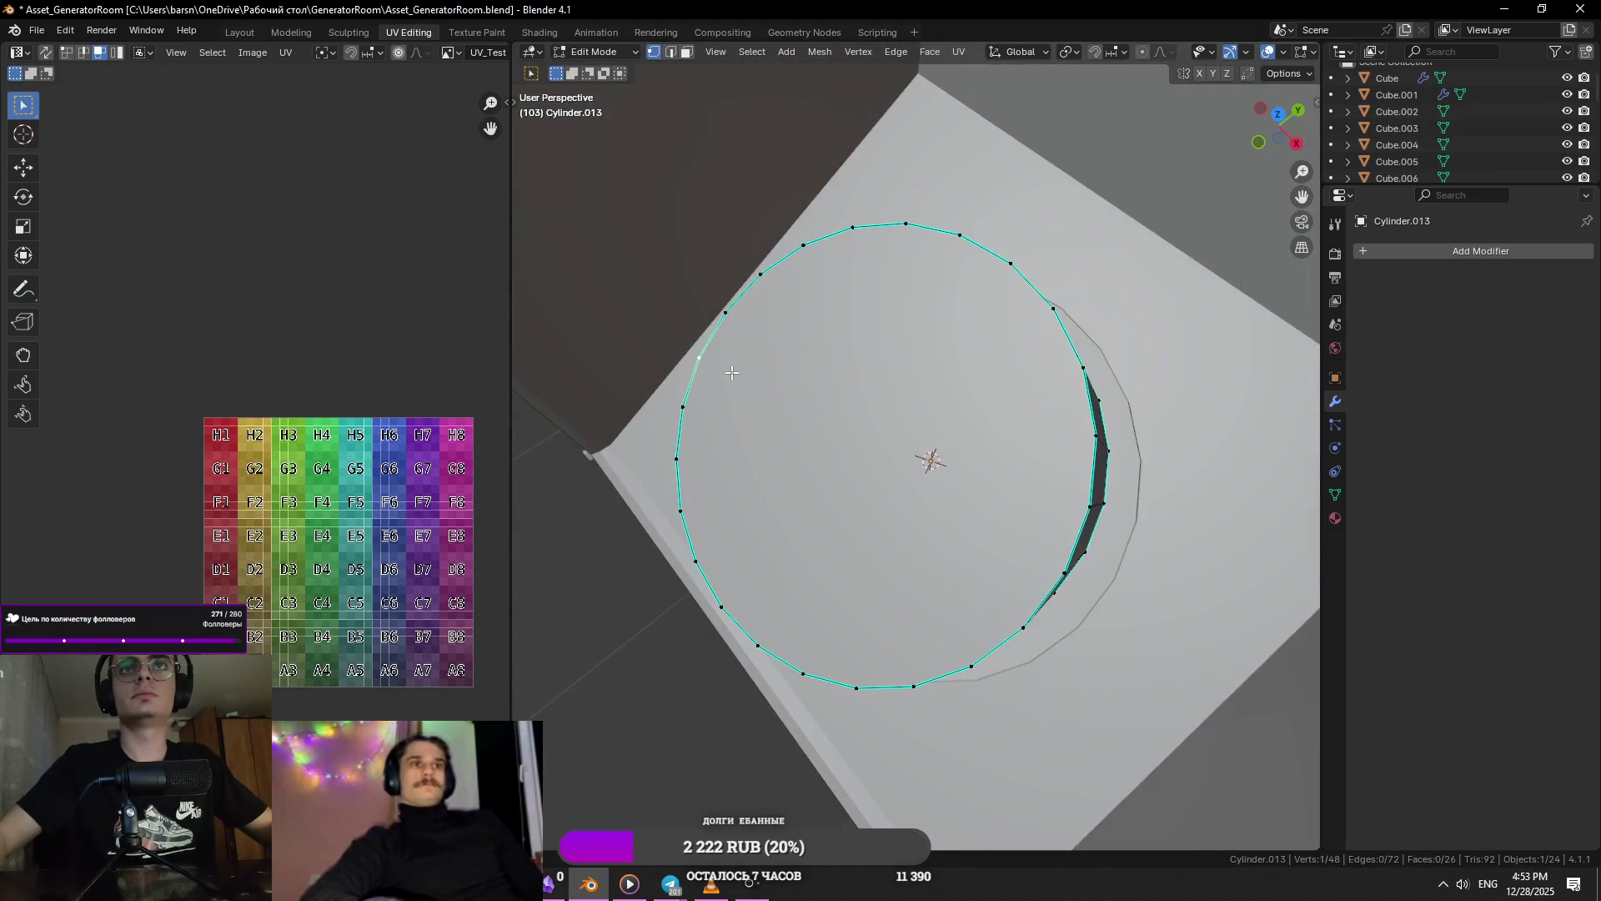
- Knife-cut a line across the top of the filler cap
mouse_move(1061, 648)
middle_mouse_down()
mouse_move(1052, 544)
mouse_move(1091, 538)
middle_mouse_up()
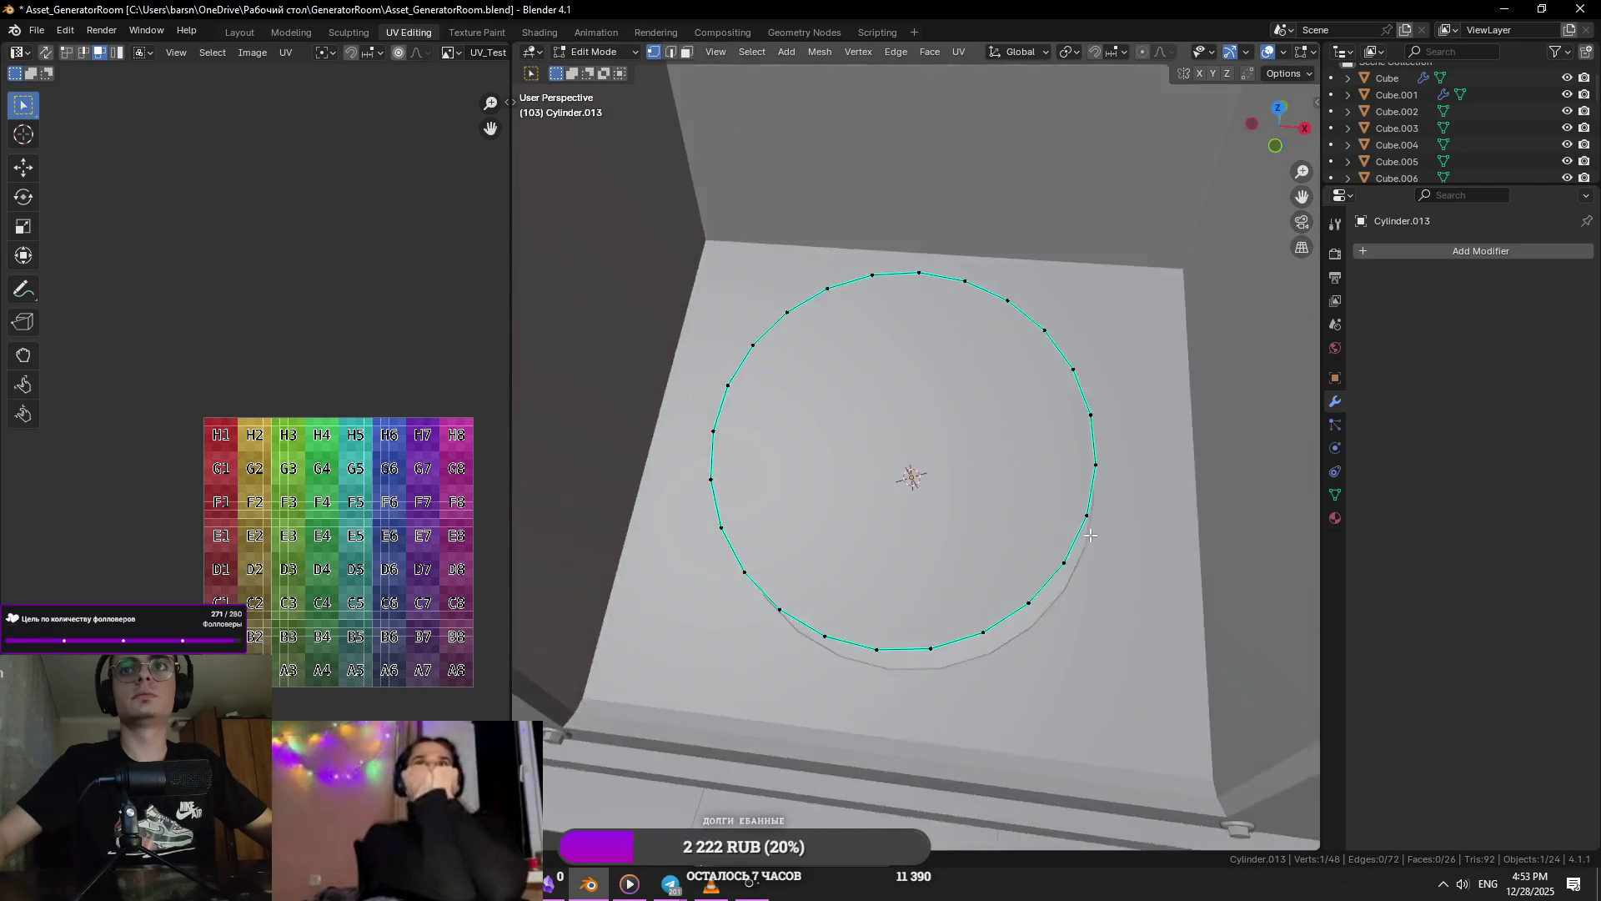
scroll(1092, 538, "down", 2)
mouse_move(804, 457)
middle_mouse_down()
mouse_move(842, 454)
mouse_move(817, 451)
middle_mouse_up()
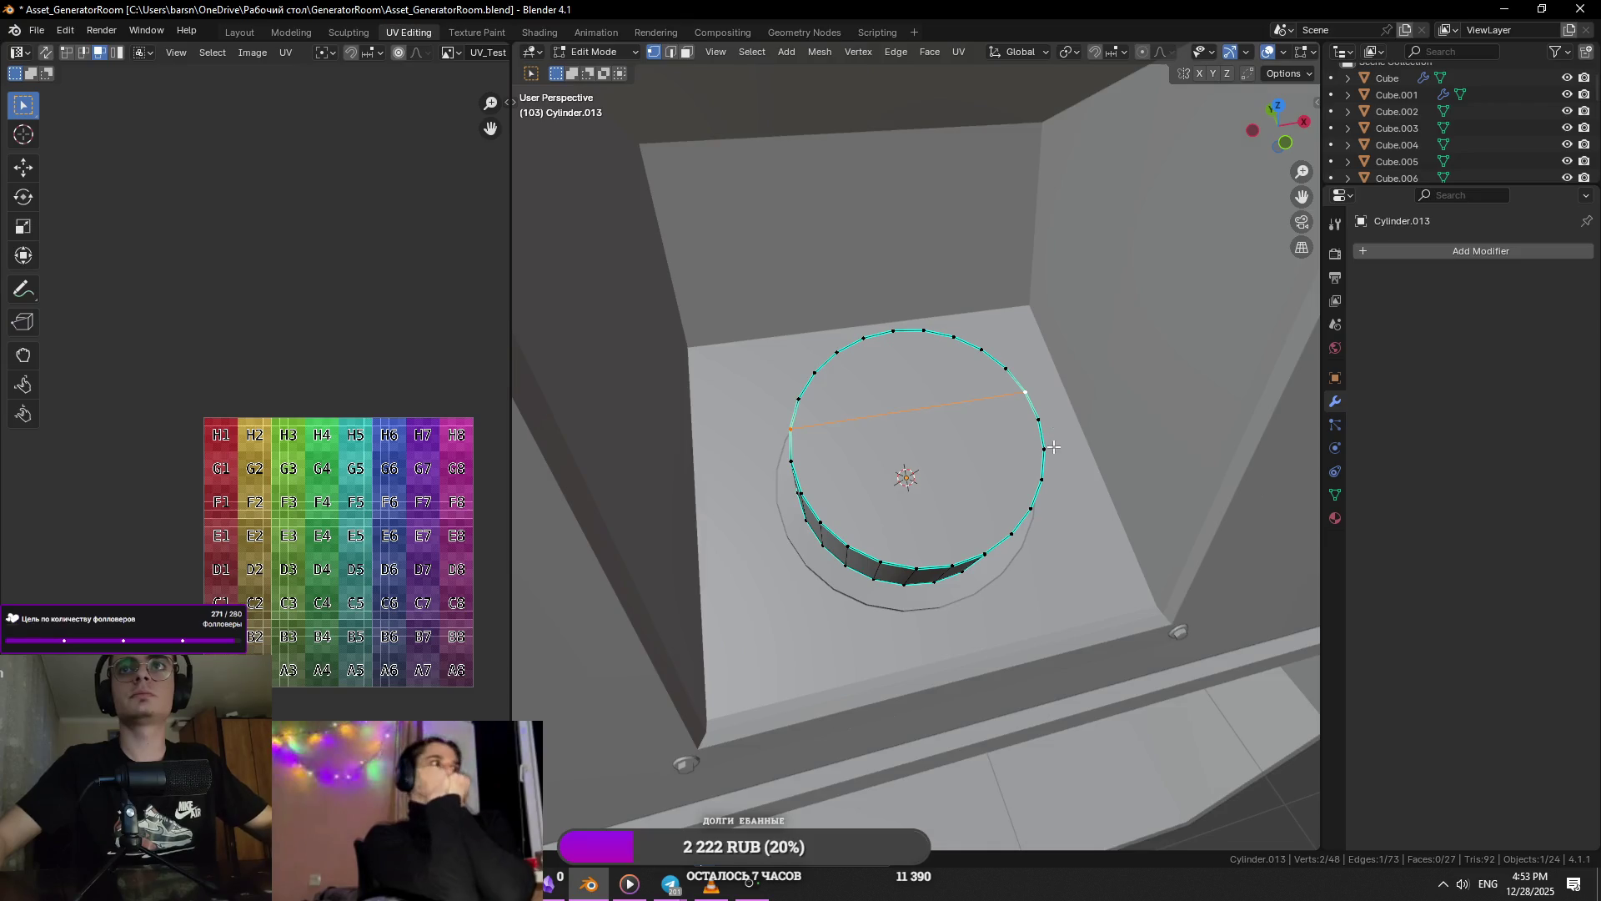
middle_click_drag(810, 478, 864, 444)
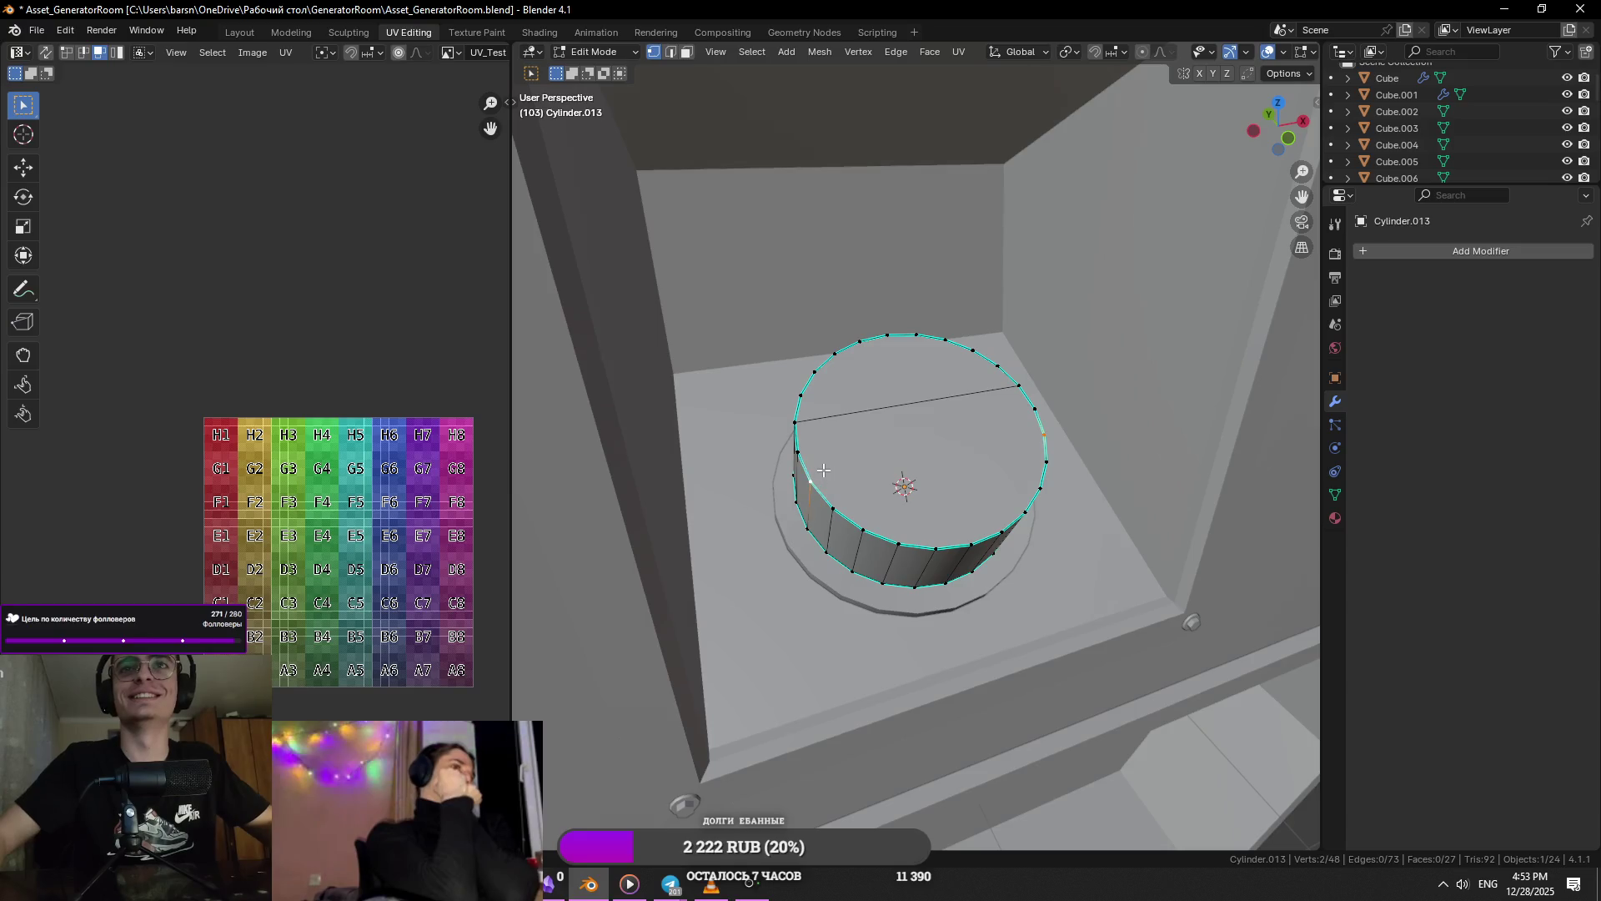
middle_click_drag(871, 354, 845, 409)
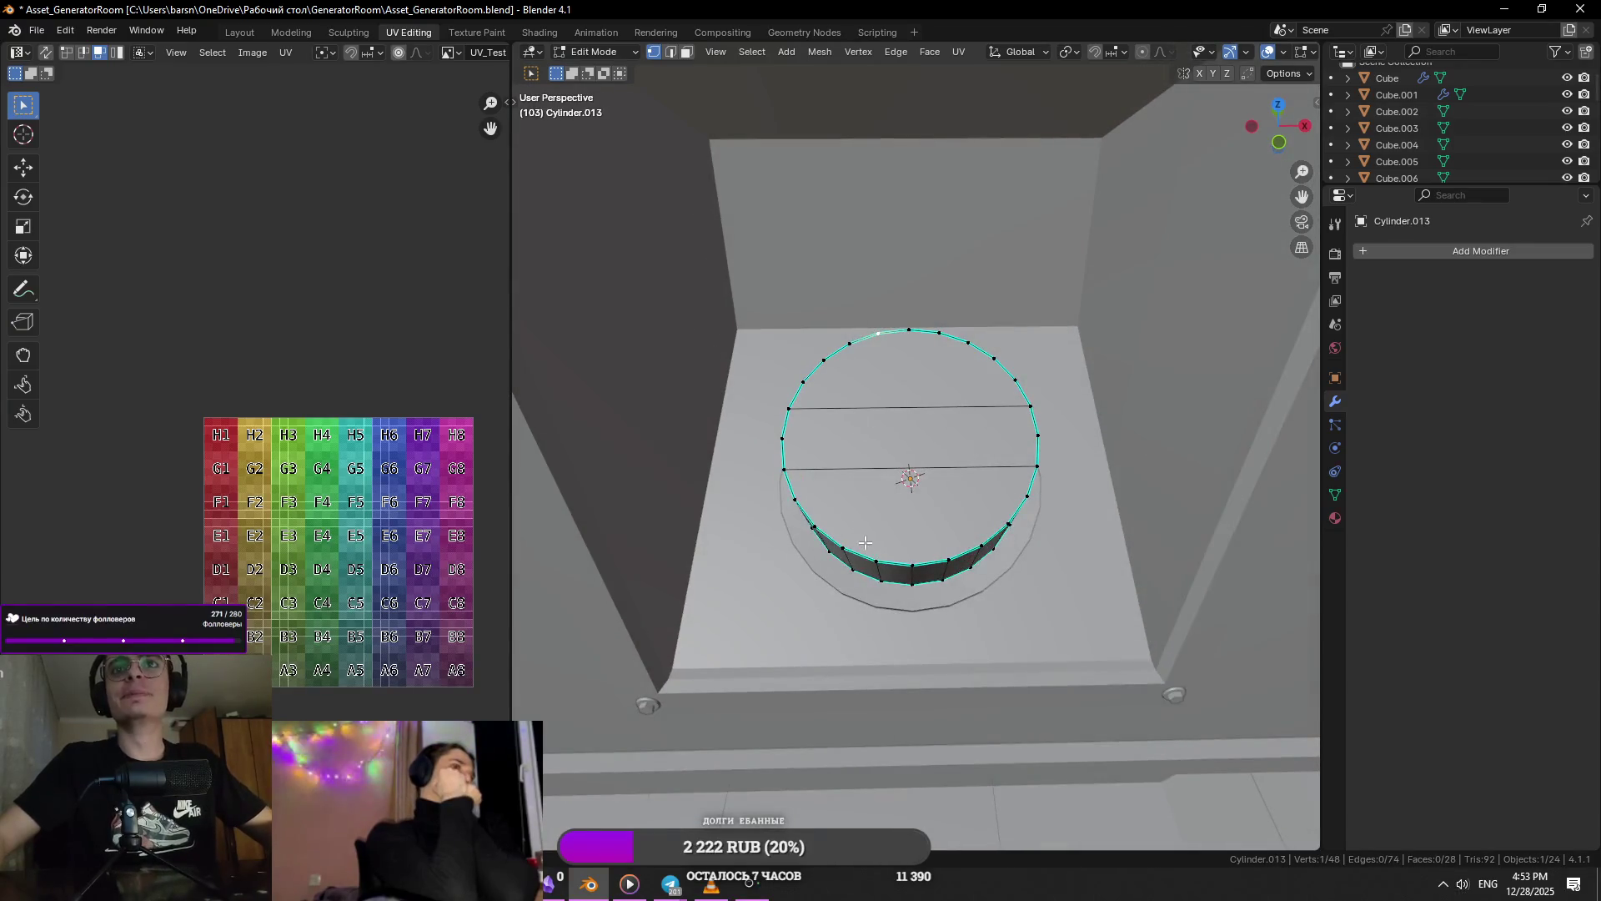
left_click(952, 551)
key("Return")
mouse_move(952, 552)
middle_mouse_down()
mouse_move(904, 422)
mouse_move(876, 433)
mouse_move(910, 422)
mouse_move(1031, 504)
middle_mouse_up()
- Select the three centre strip faces on the cap top
key("3")
left_click(838, 447)
left_click(912, 418, "shift")
left_click(984, 411, "shift")
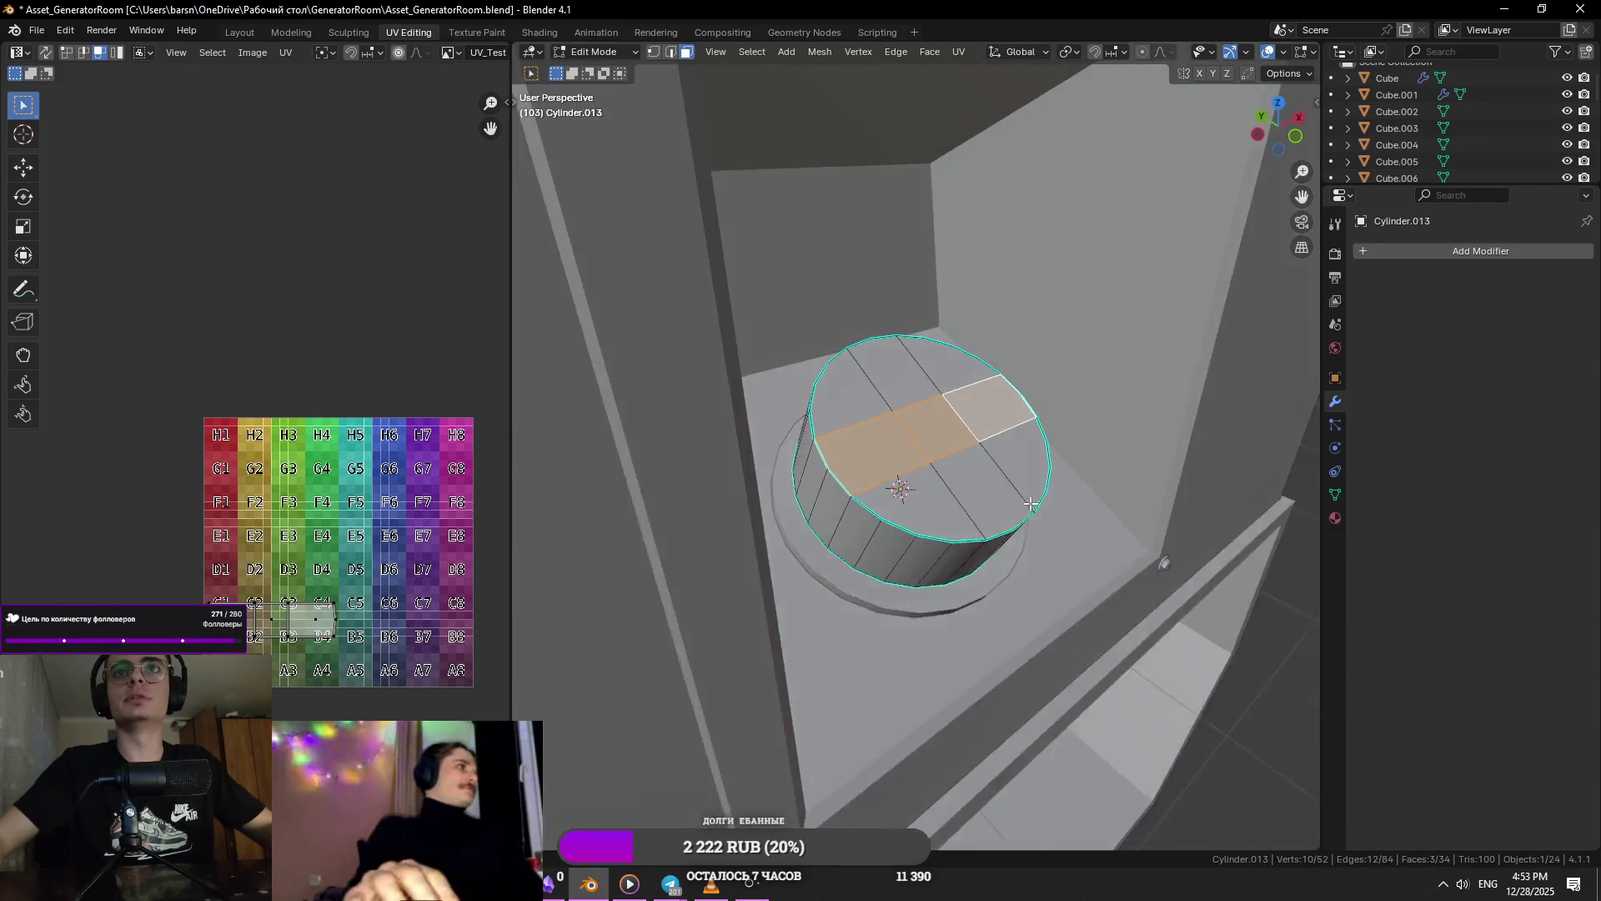
scroll(1034, 513, "up", 2)
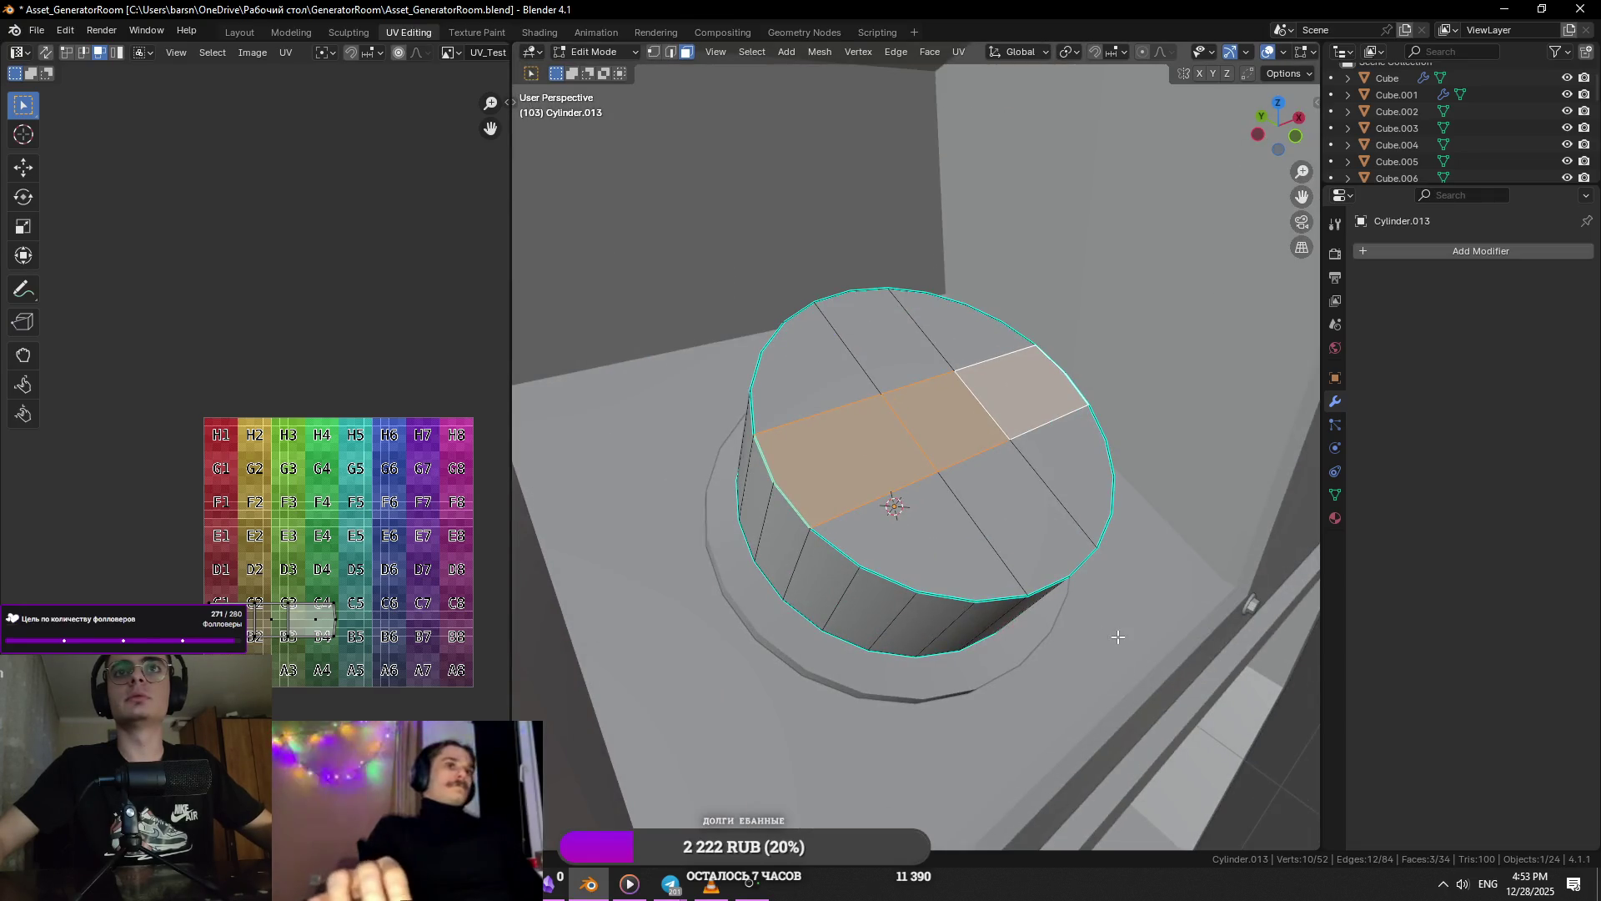
- Extrude the strip upward into a raised bar and select its end edges
key("e")
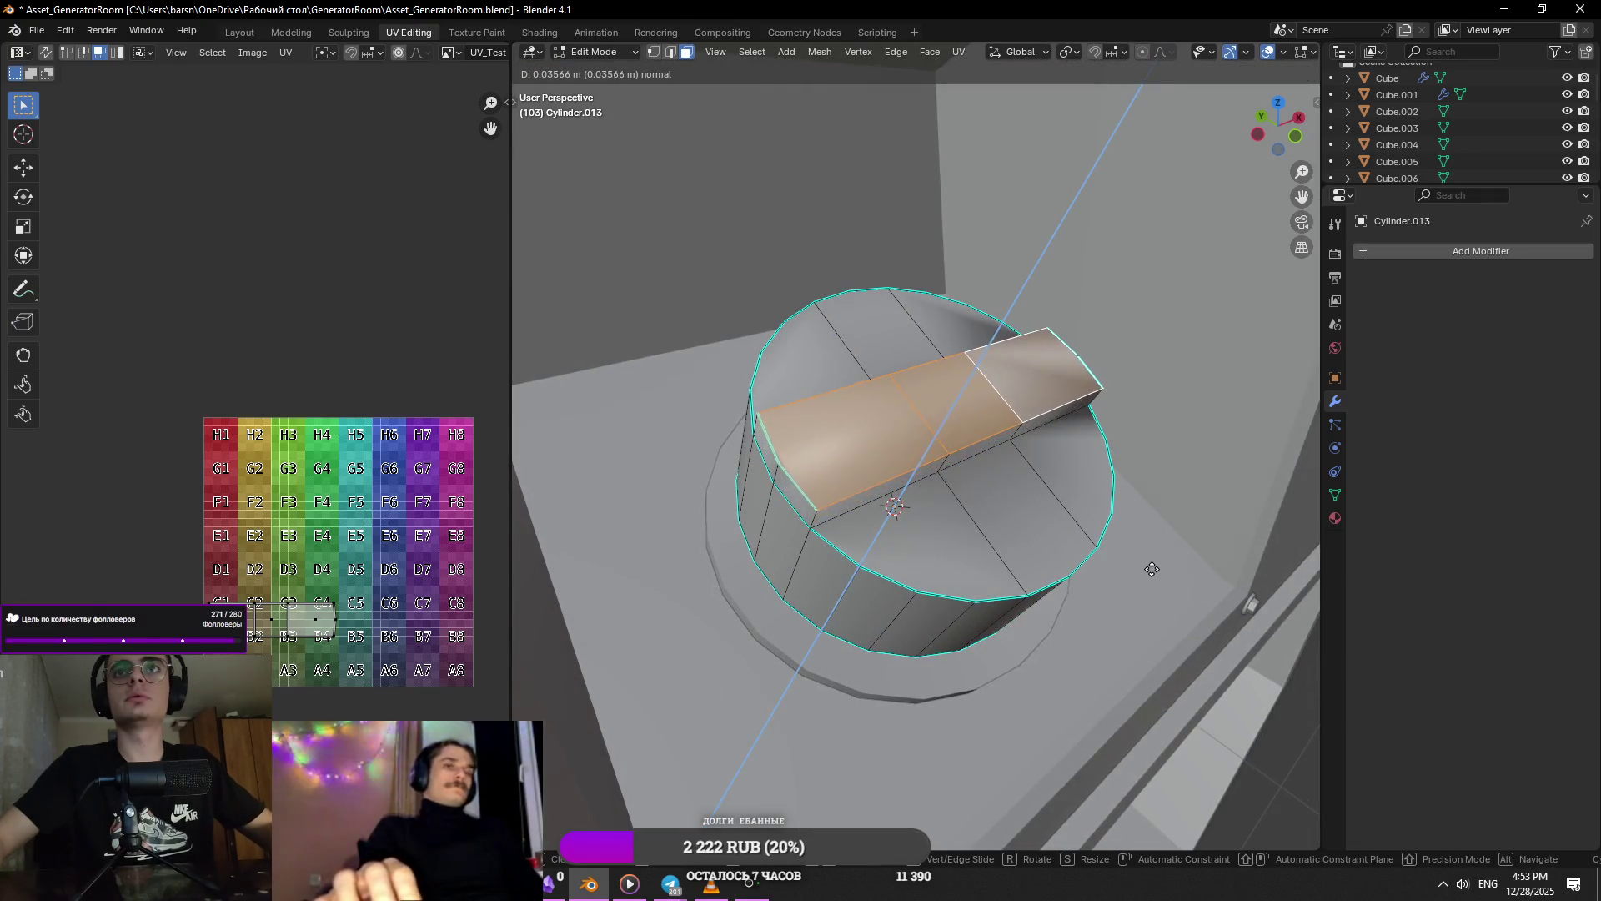
left_click(1008, 505)
key("2")
left_click(1013, 442)
middle_click_drag(1014, 443, 888, 491)
middle_click_drag(1044, 517, 1122, 476)
- Scale the bar's end edges along the strip's own Y axis
key("s")
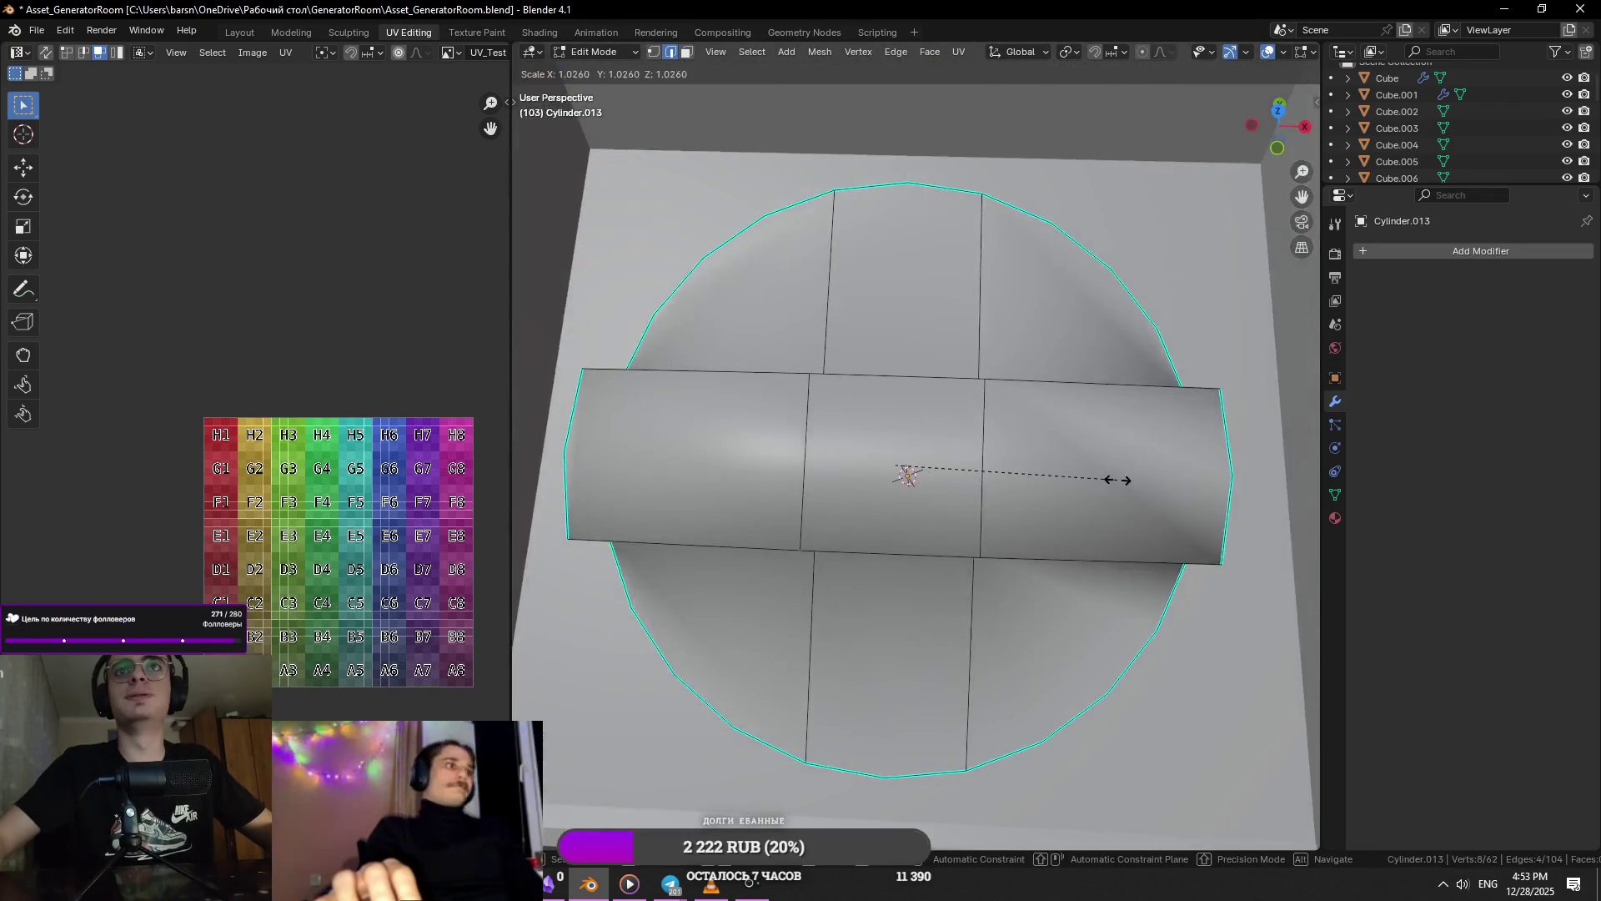
key("y")
key("Escape")
key("s")
key("shift+z")
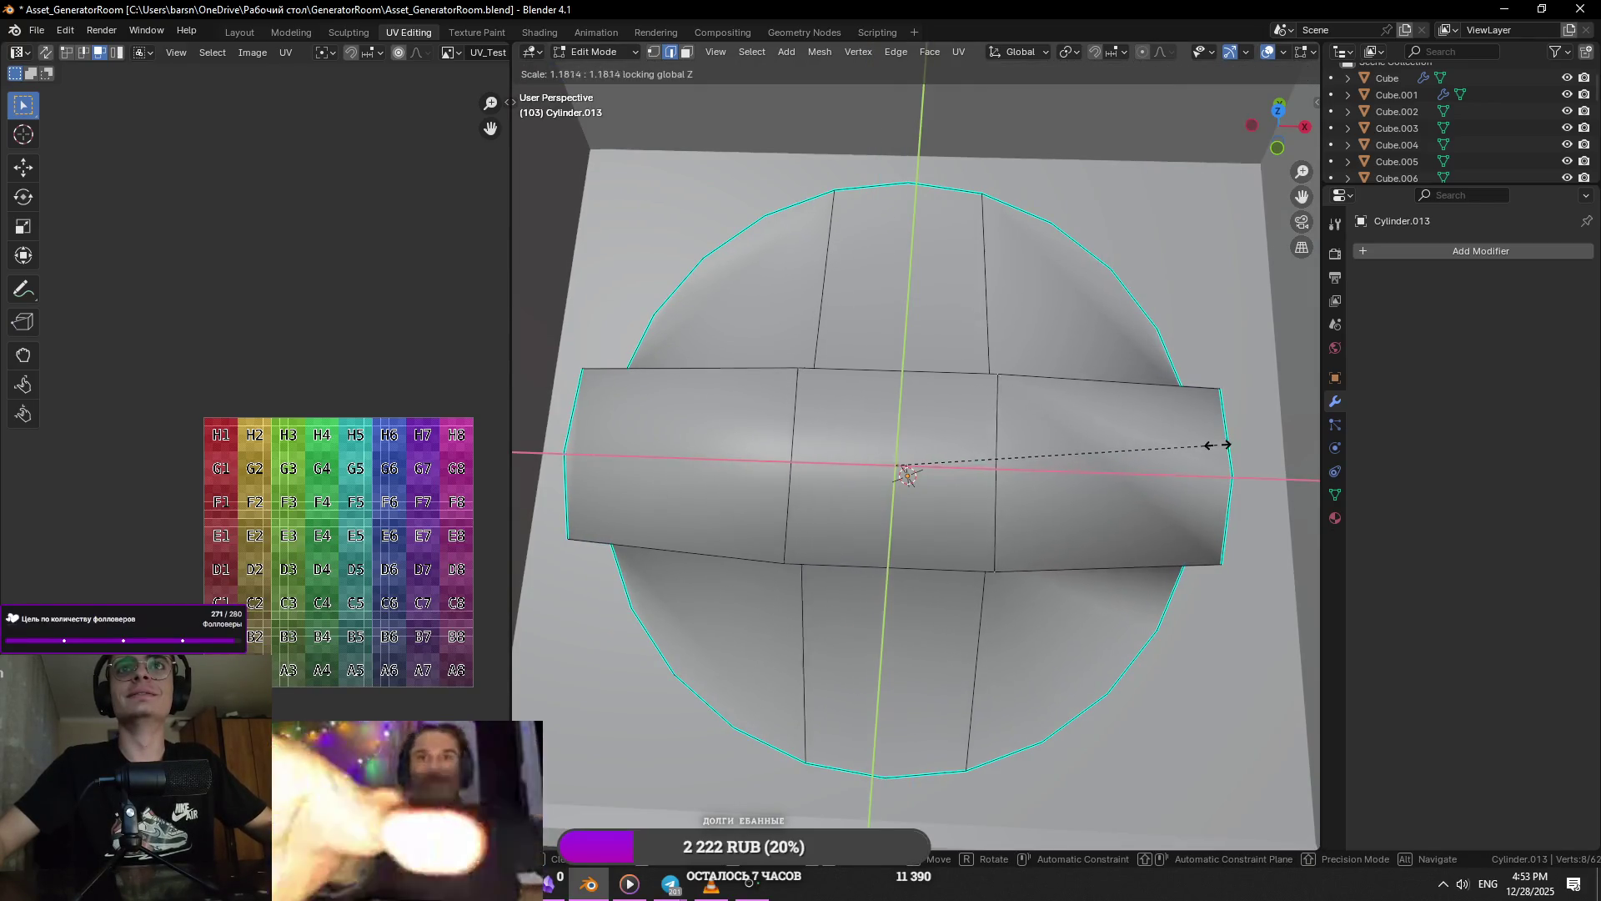
middle_click_drag(1215, 443, 1203, 397, "alt")
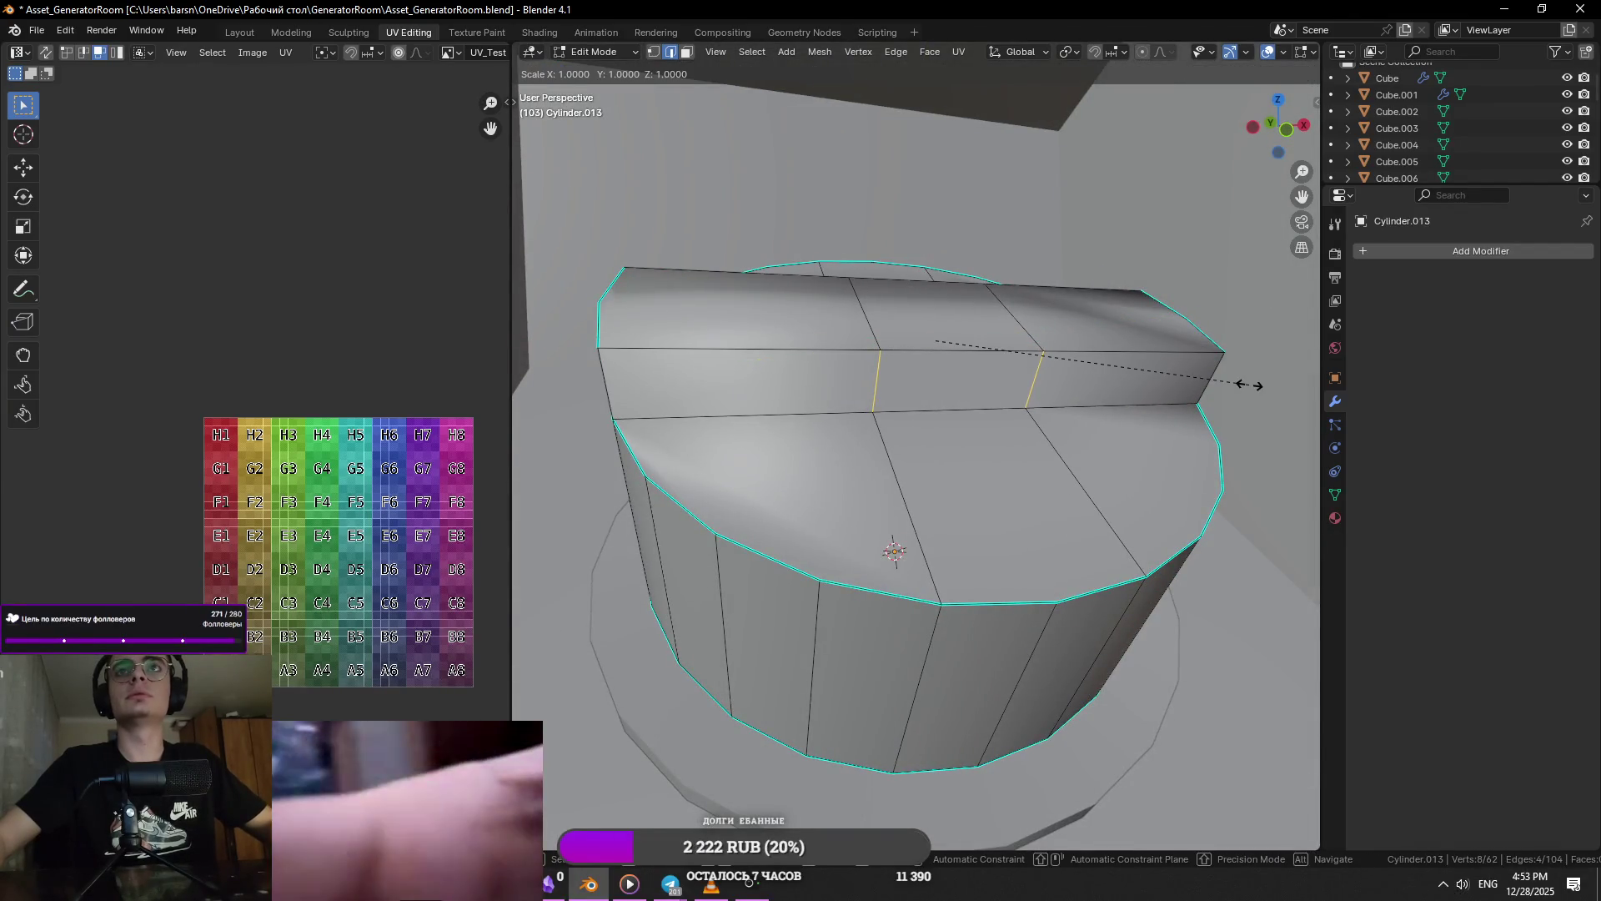
key("x")
key("y")
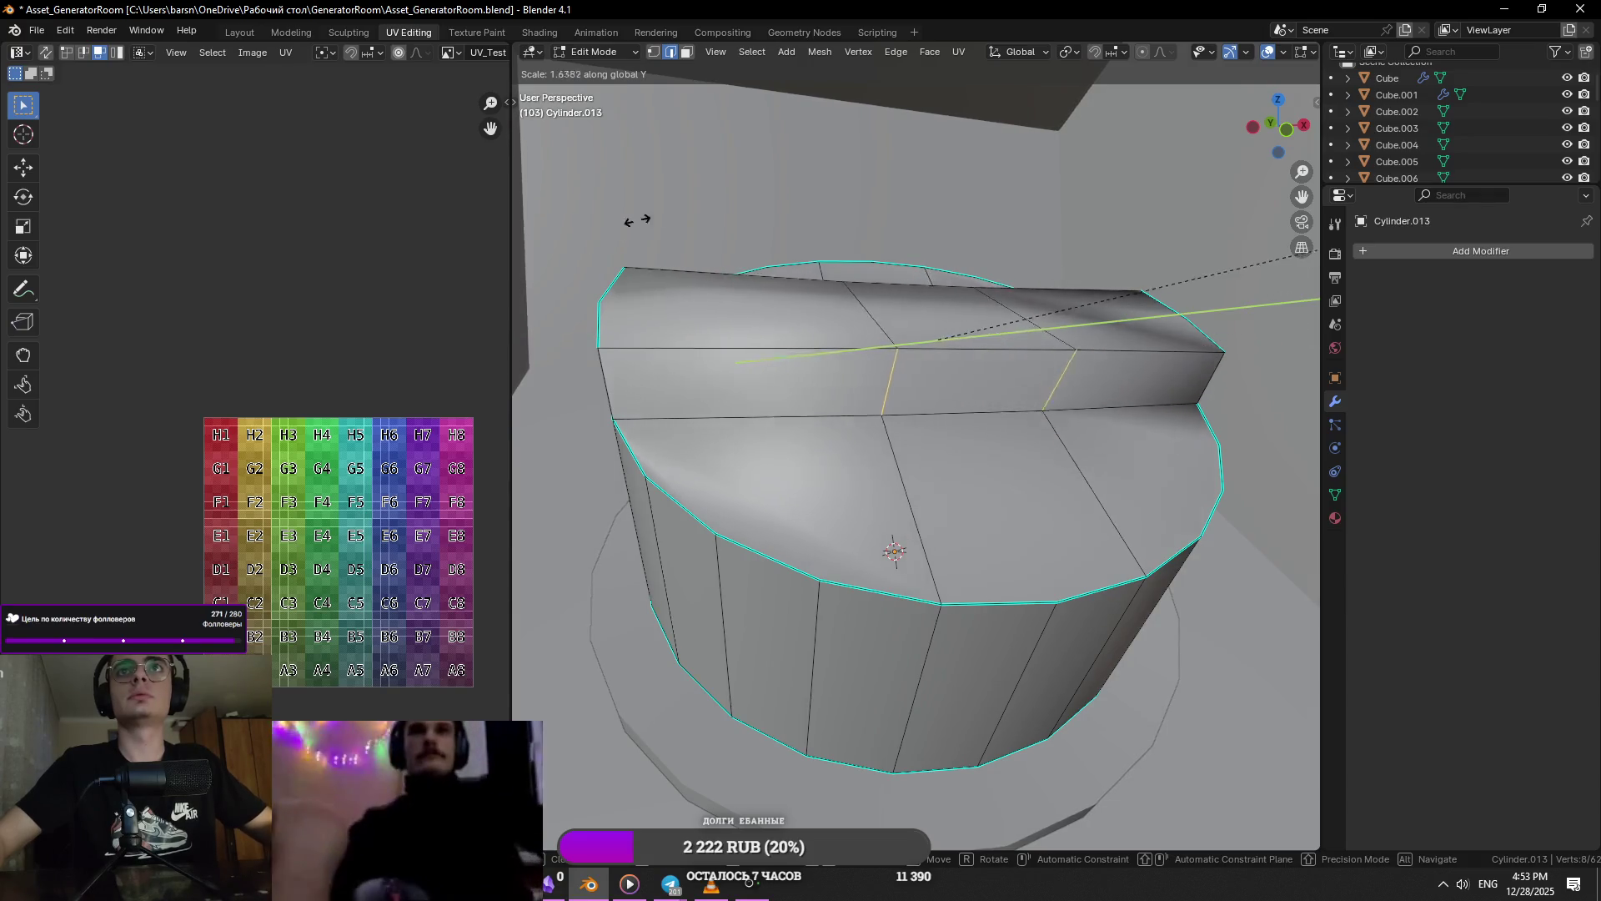
key("y")
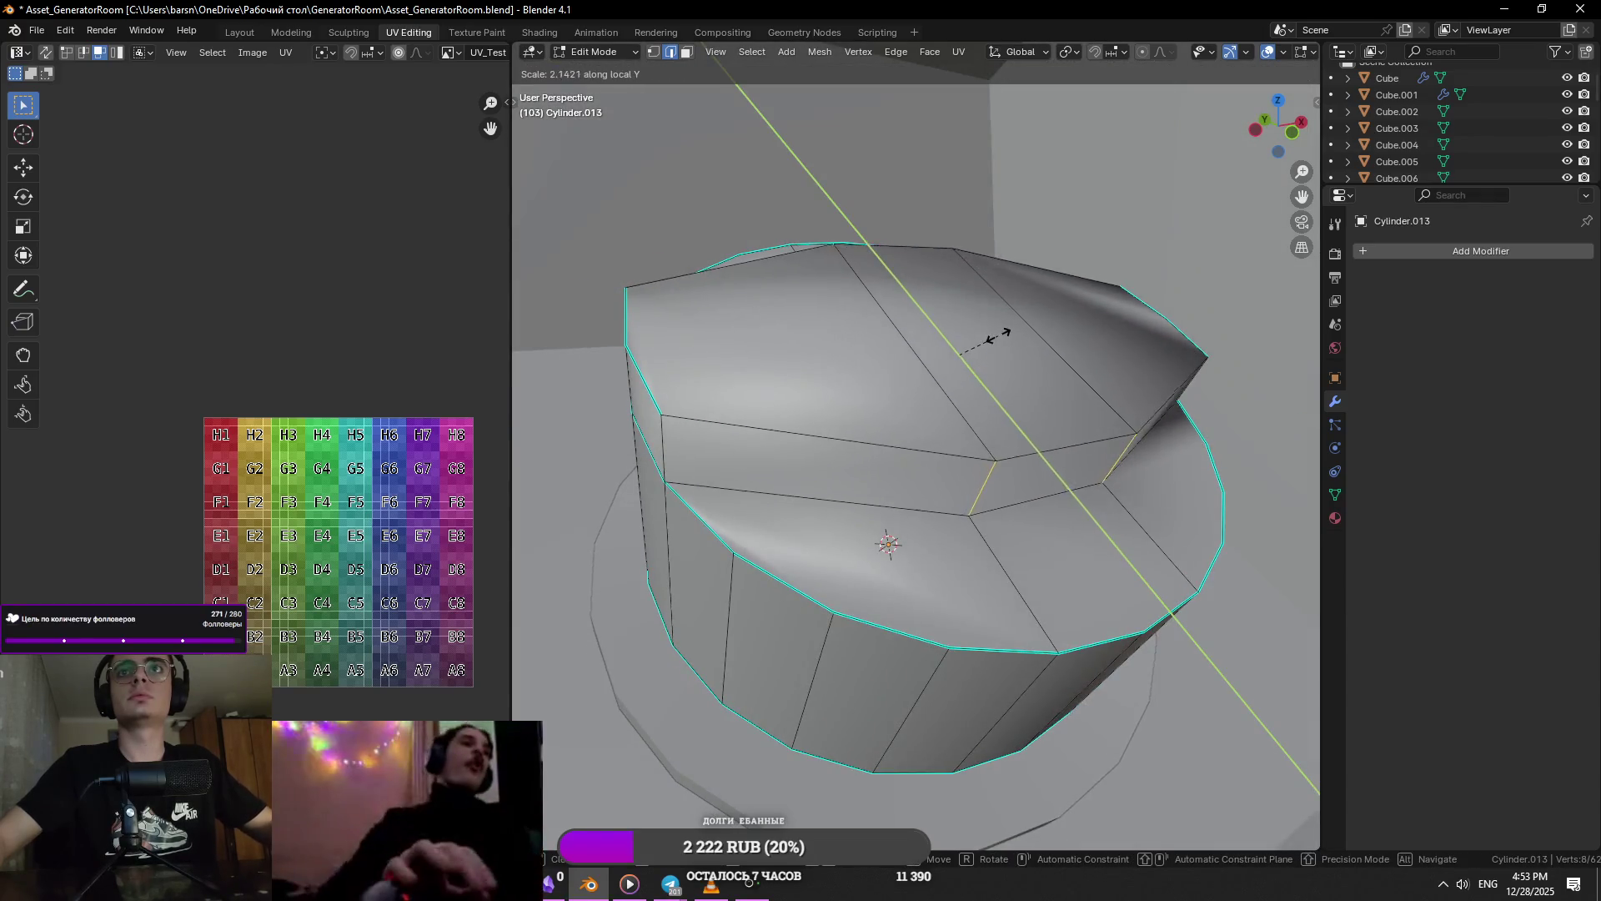
left_click(954, 321)
- Stretch the bar further along Y into a handle and return to Object Mode
middle_click_drag(955, 322, 949, 364)
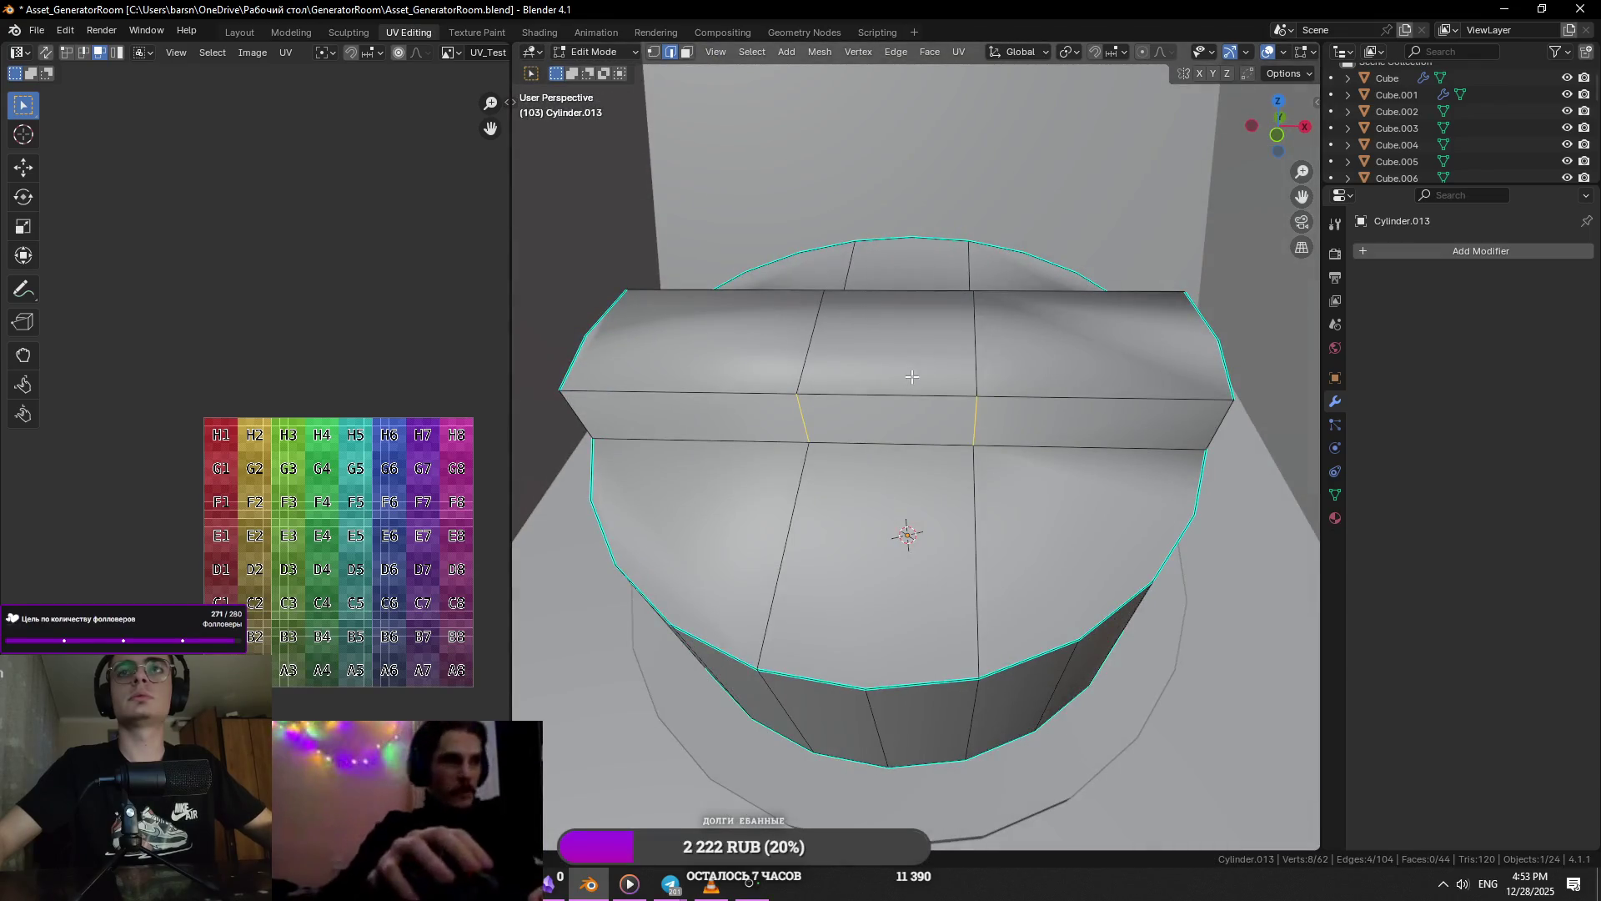
key("s")
key("y")
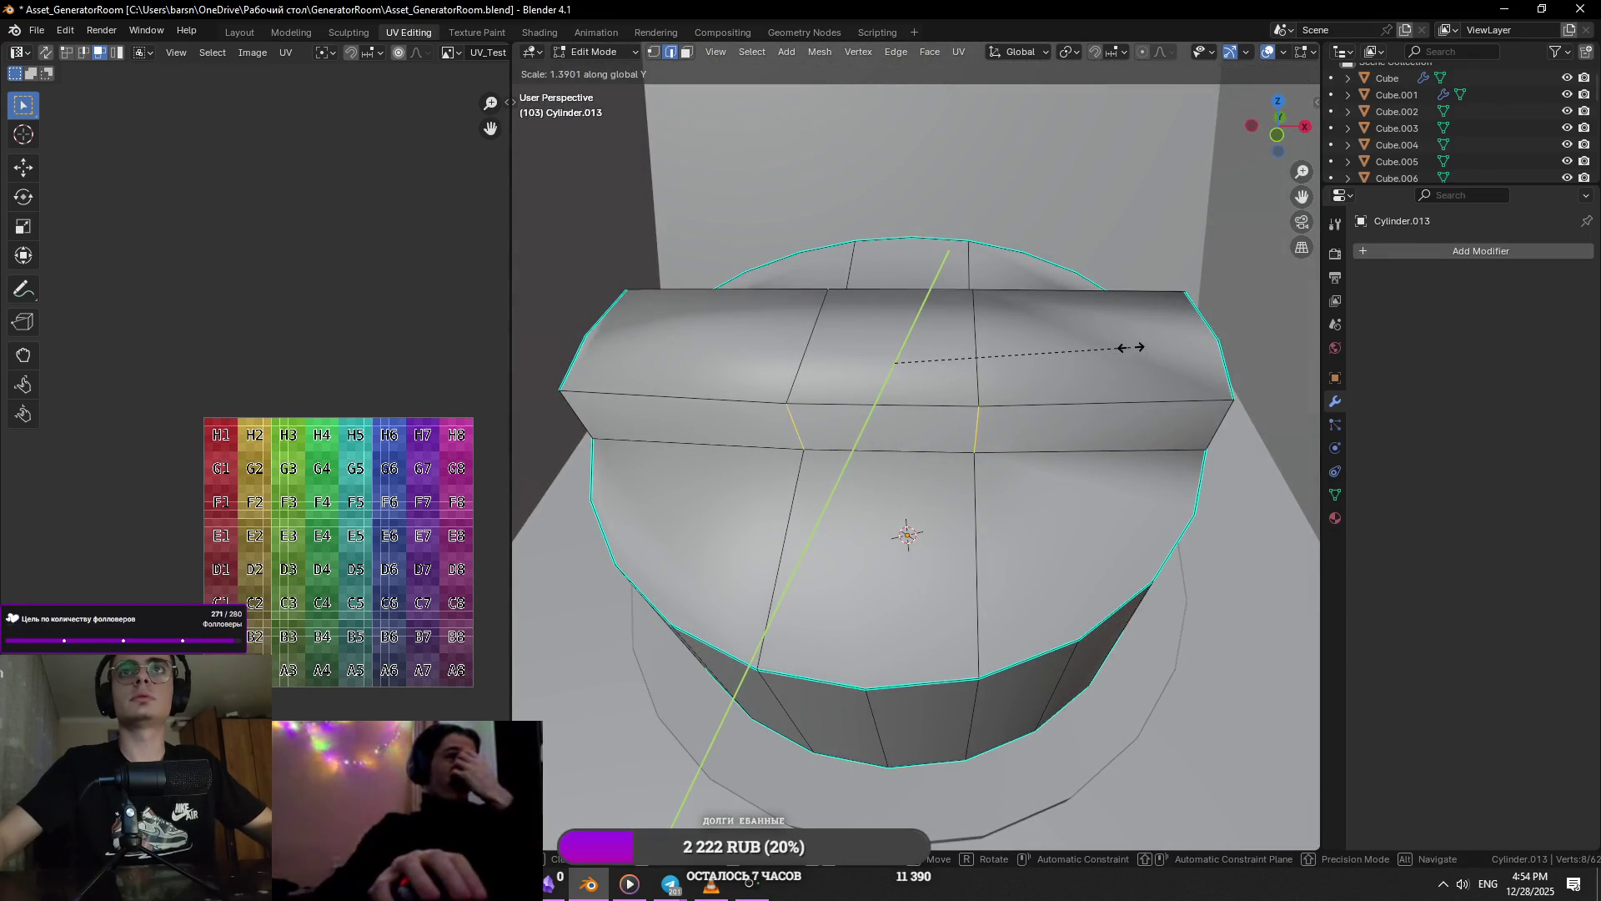
key("y")
left_click(1131, 347)
key("Tab")
scroll(1079, 378, "down", 8)
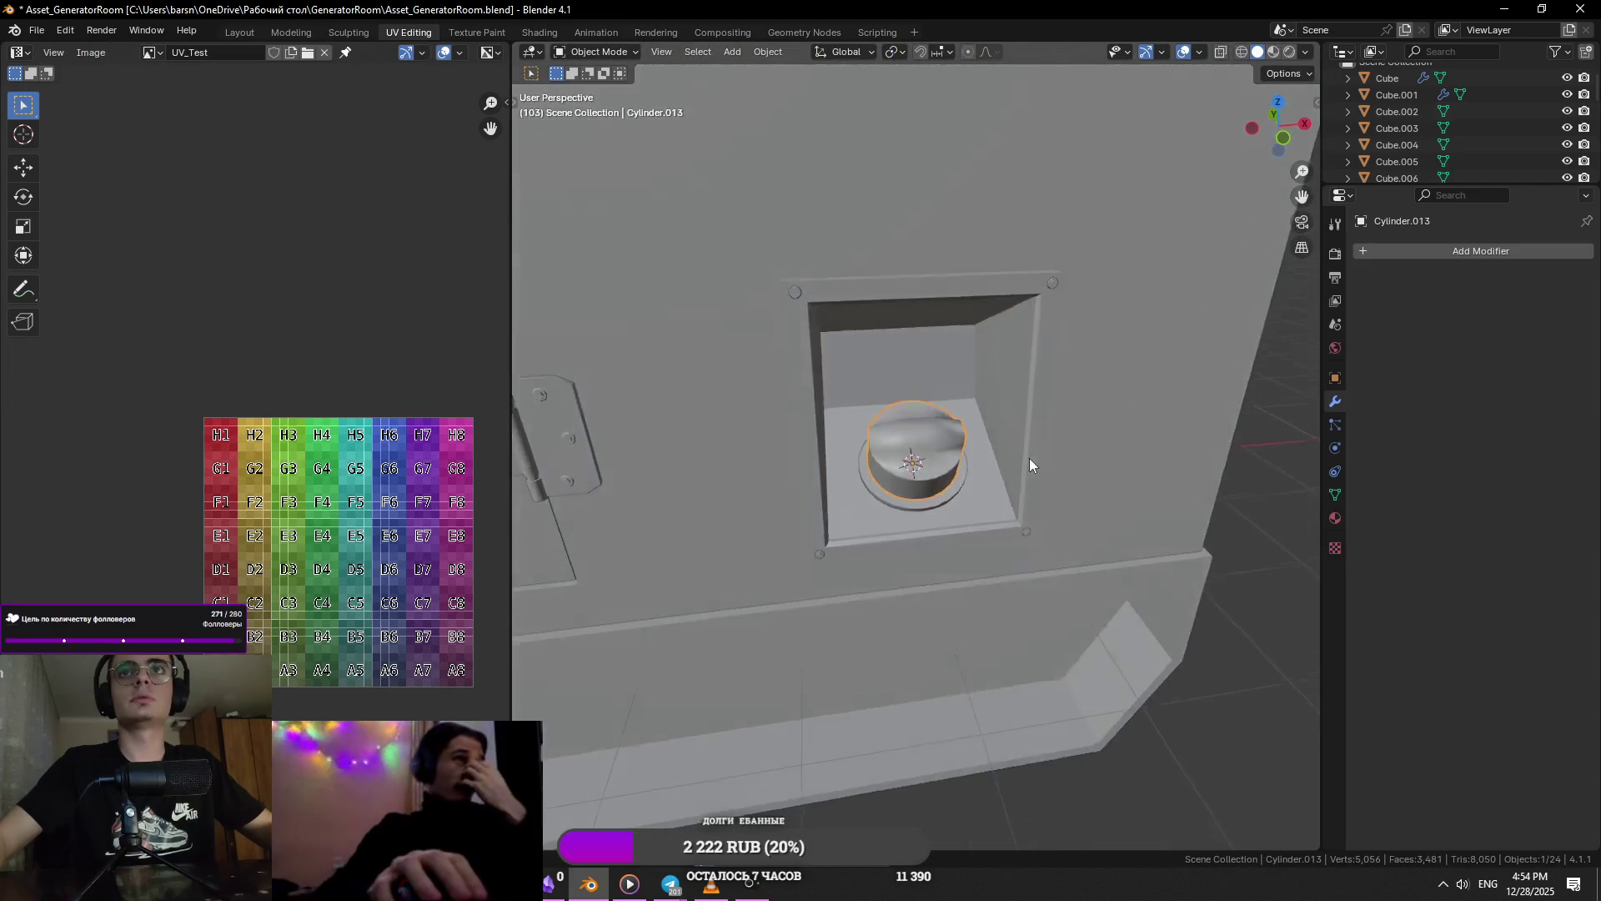
- Apply Shade Smooth by Angle to the filler cap
right_click(1029, 459)
left_click(974, 462)
scroll(917, 483, "up", 5)
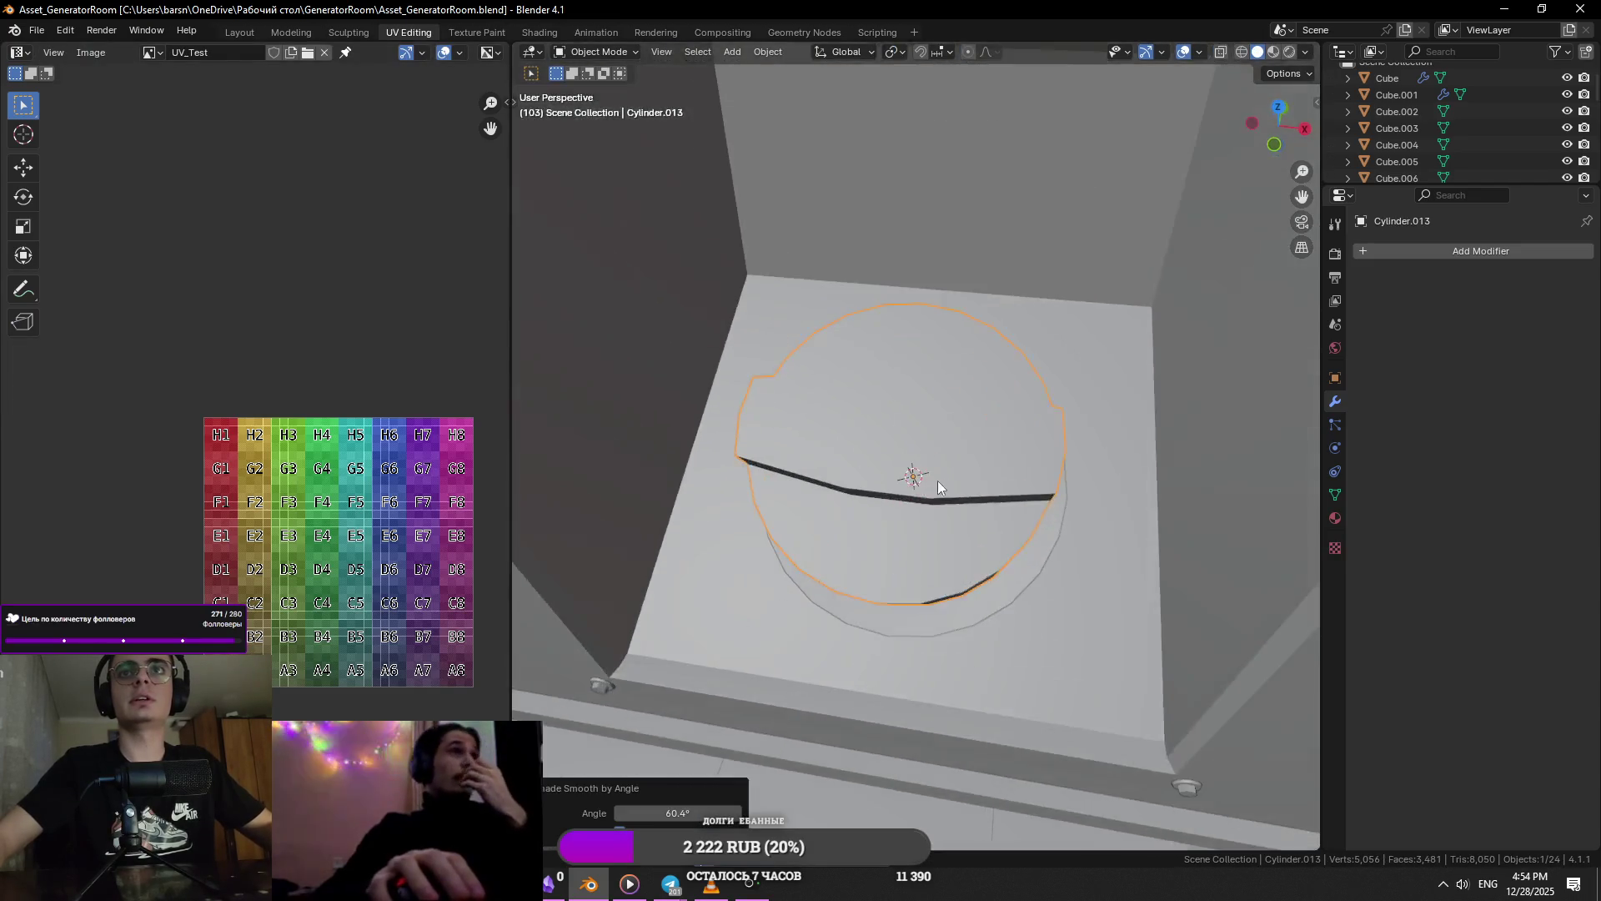
- Re-enter Edit Mode on the cap and undo the latest edit
key("Tab")
middle_click_drag(941, 486, 962, 442)
key("Tab")
key("Tab")
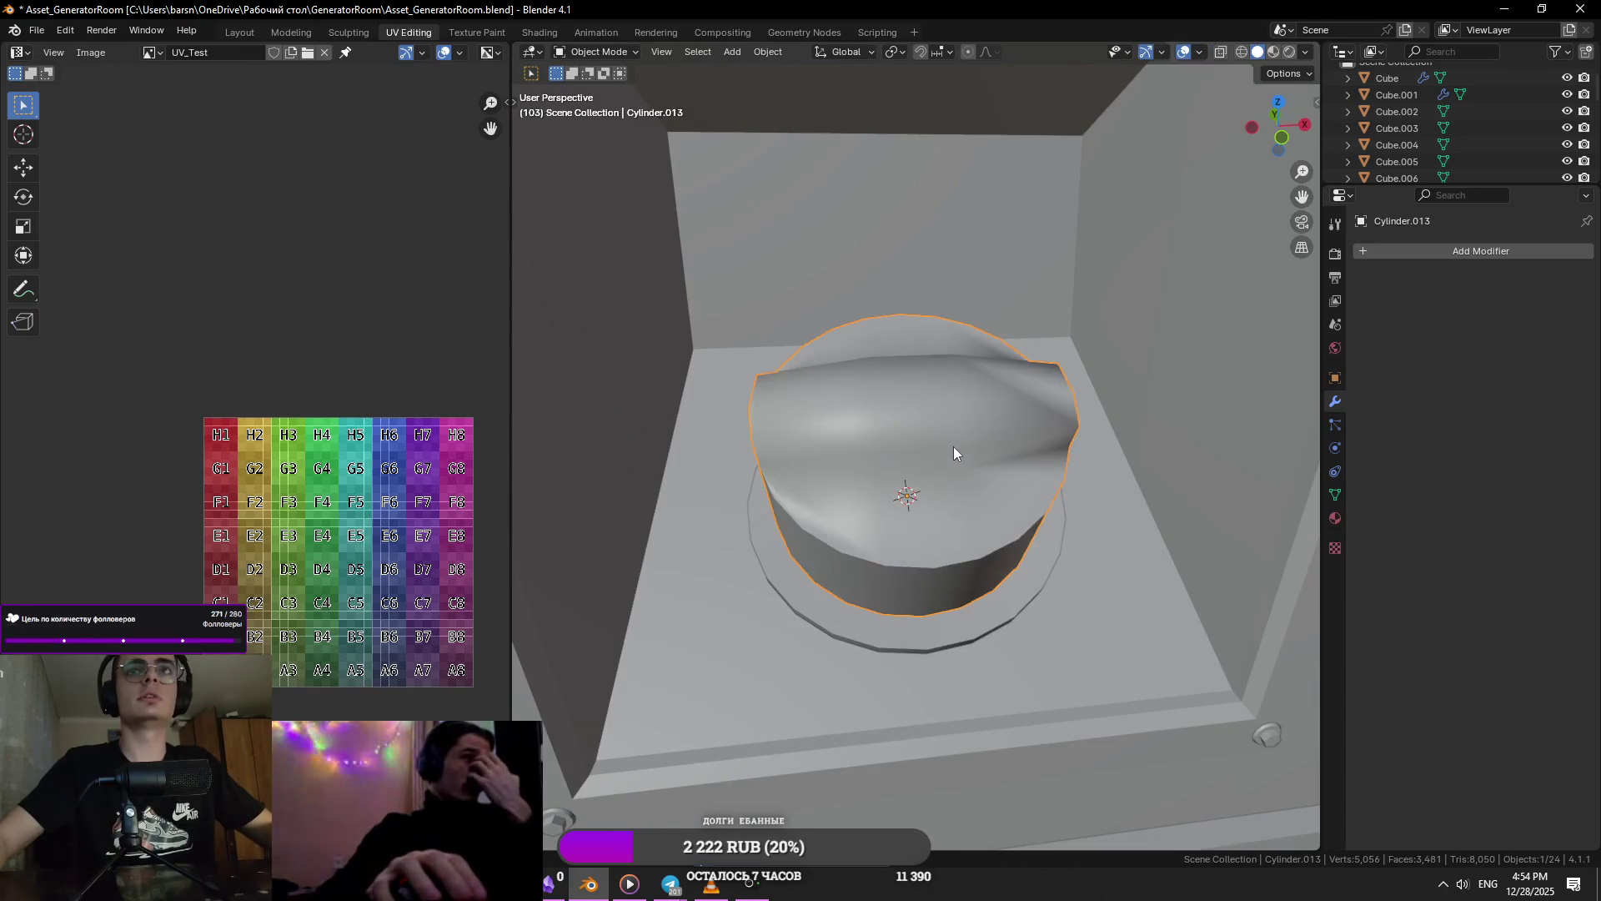
middle_click_drag(934, 446, 900, 411)
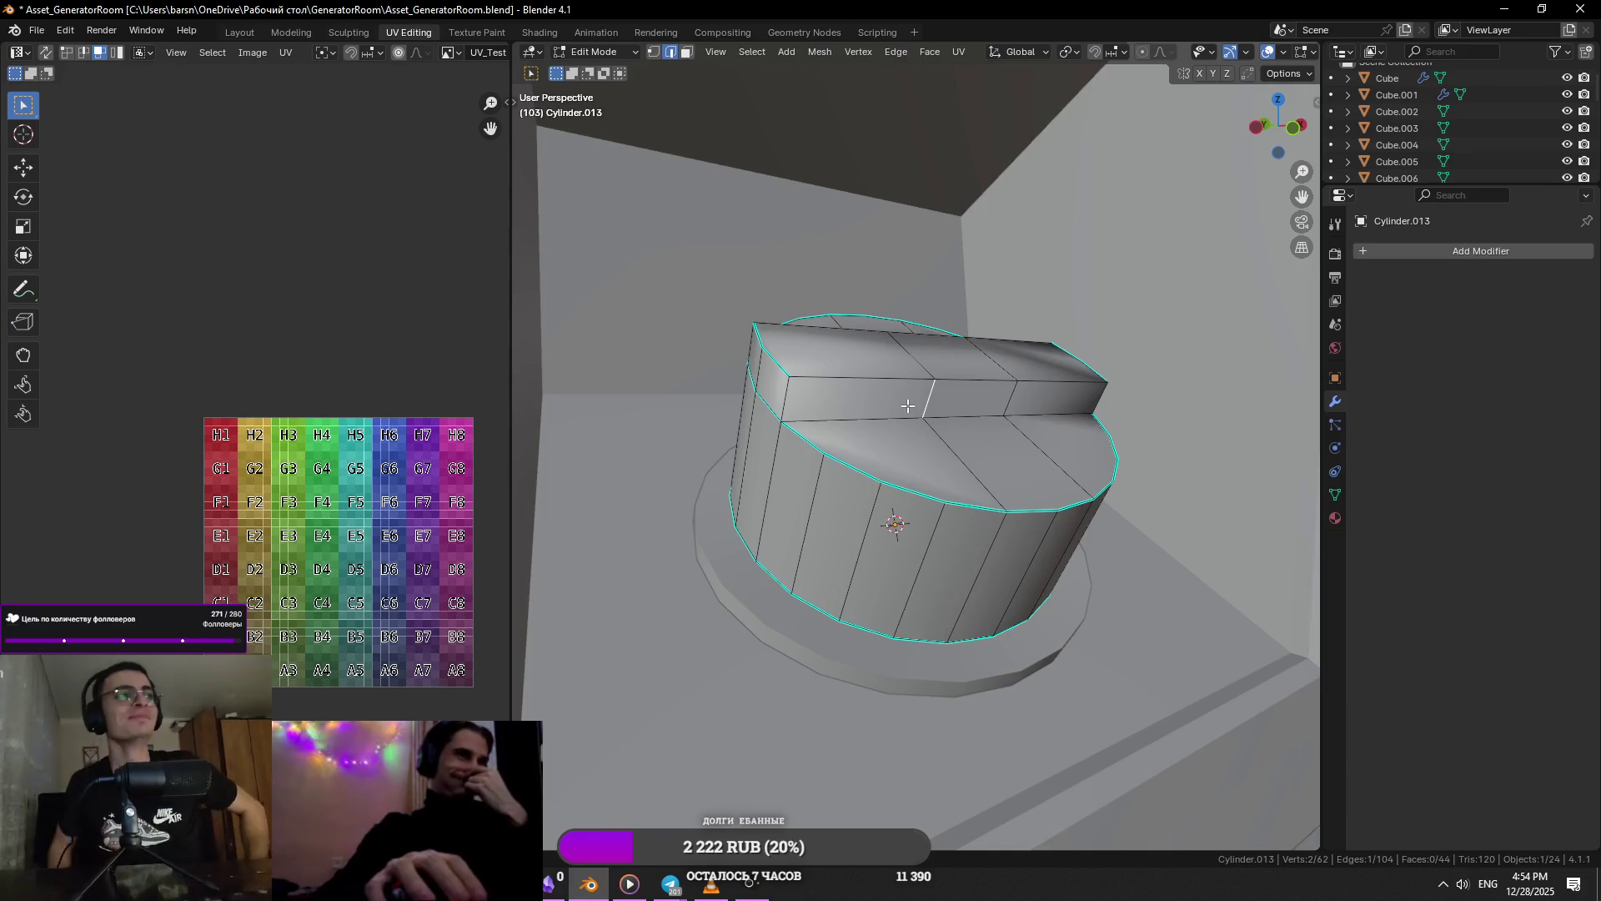
key("ctrl+z")
key("ctrl+z")
key("ctrl+z")
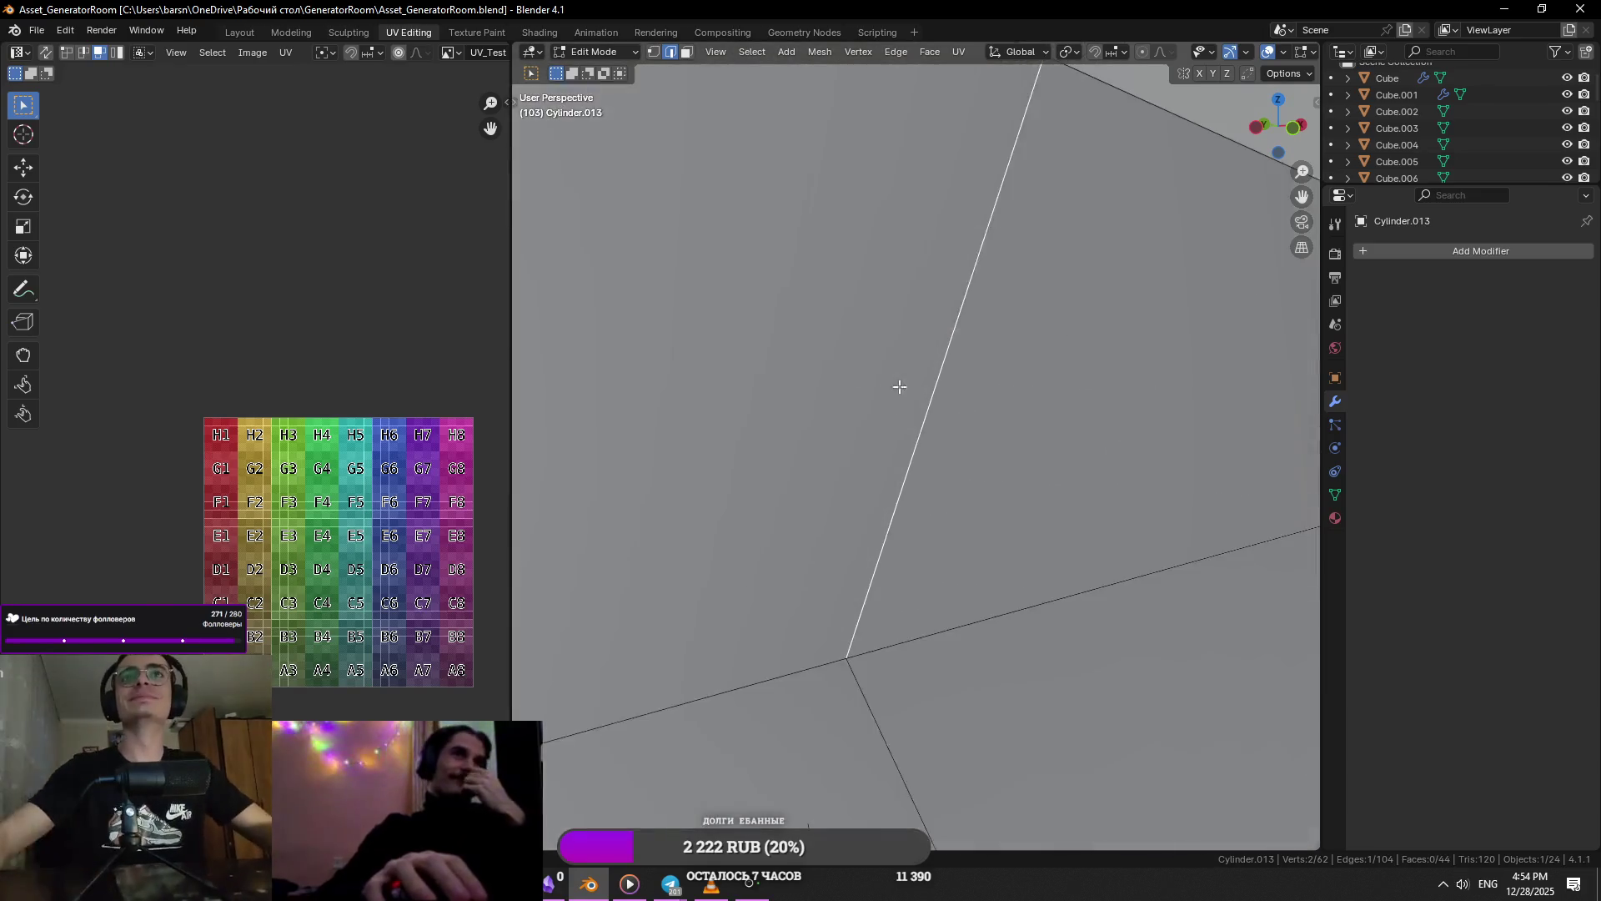
- Redo back to the raised bar and select a face on the bar's front
key("ctrl+z")
key("ctrl+shift+z")
key("ctrl+shift+z")
scroll(923, 453, "down", 3)
mouse_move(923, 454)
middle_mouse_down()
mouse_move(884, 501)
mouse_move(971, 445)
mouse_move(905, 483)
mouse_move(957, 422)
mouse_move(851, 418)
mouse_move(915, 386)
mouse_move(880, 474)
mouse_move(983, 503)
mouse_move(1011, 554)
mouse_move(965, 509)
middle_mouse_up()
scroll(971, 446, "up", 3)
left_click(990, 436)
scroll(951, 442, "up", 5)
scroll(882, 472, "up", 2)
- Switch to edge selection and mark the cap's first rim edges as sharp
key("2")
left_click(966, 509, "alt")
right_click(966, 509)
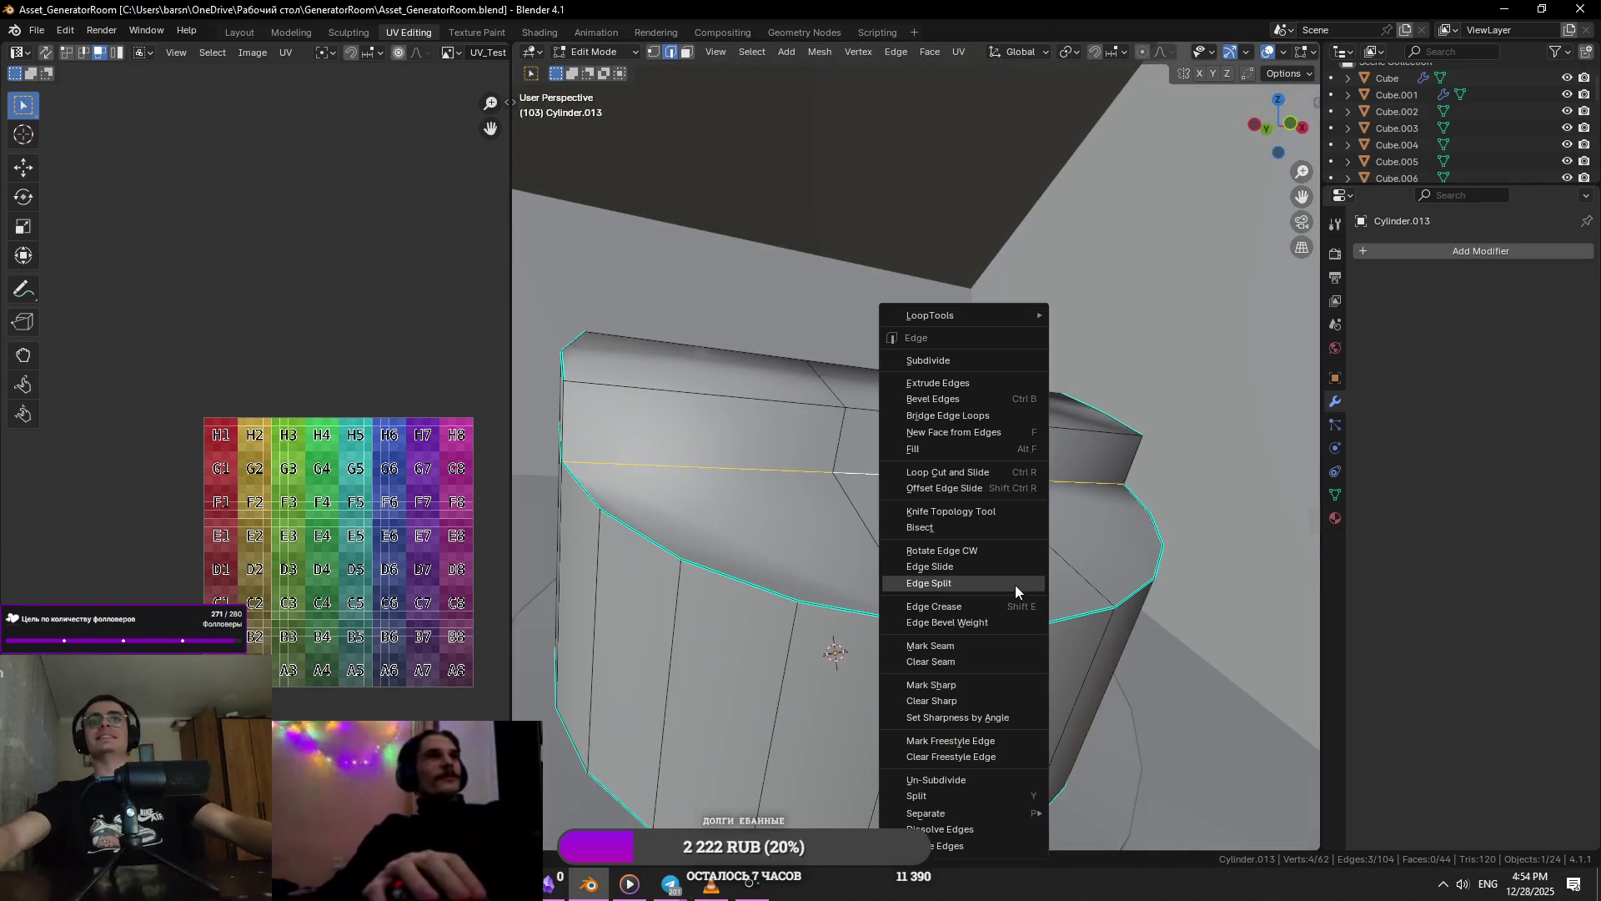
left_click(958, 685)
mouse_move(957, 685)
middle_mouse_down()
mouse_move(711, 457)
mouse_move(926, 480)
mouse_move(936, 615)
mouse_move(1061, 476)
middle_mouse_up()
- Select more rim edges around the cap and mark them sharp
right_click(711, 457)
left_click(712, 458)
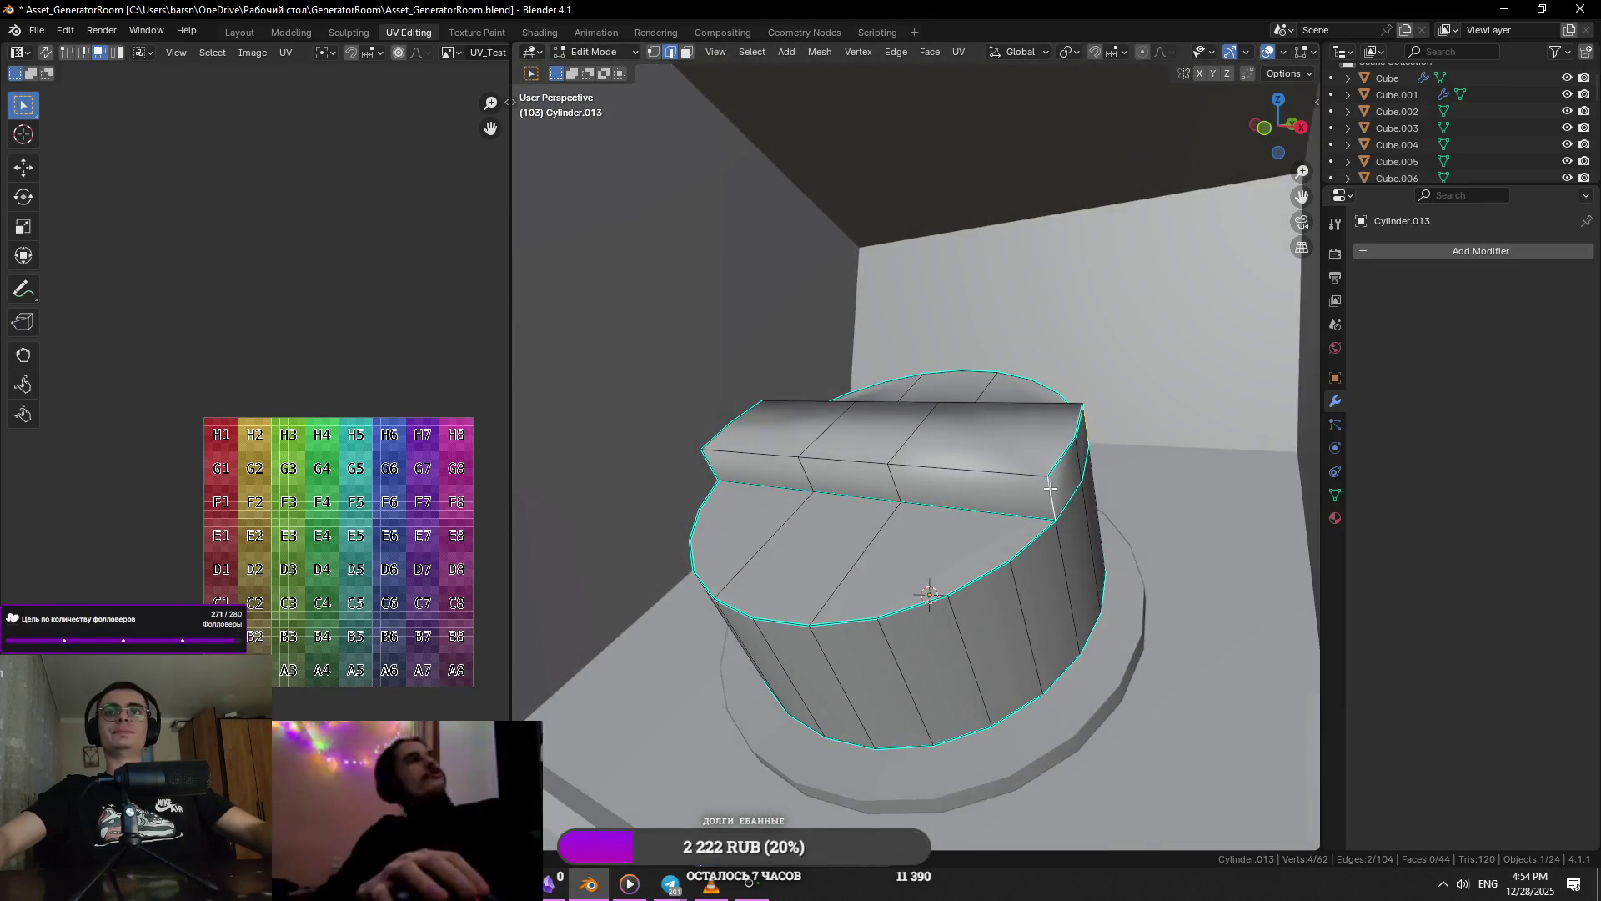
middle_click_drag(1050, 488, 1009, 467)
left_click(1005, 462, "shift")
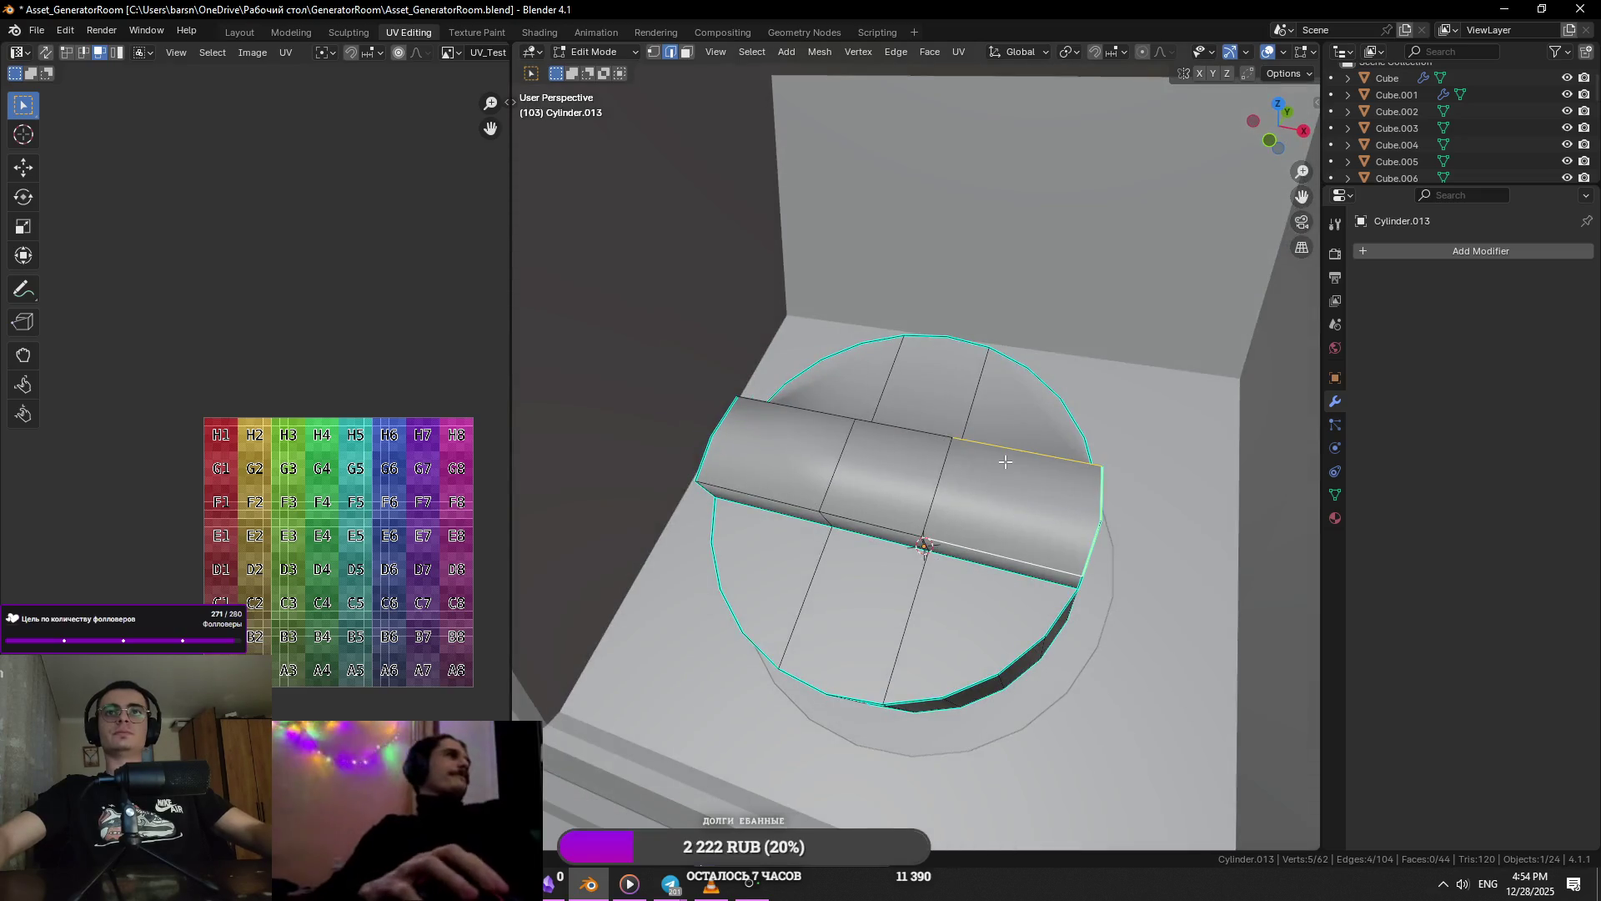
left_click(921, 501, "shift")
right_click(921, 450)
left_click(834, 450)
mouse_move(921, 450)
middle_mouse_down()
mouse_move(918, 467)
mouse_move(865, 447)
mouse_move(900, 500)
mouse_move(926, 498)
mouse_move(924, 418)
mouse_move(965, 389)
mouse_move(957, 437)
middle_mouse_up()
left_click(927, 499)
- Select a face on the bar's ring and save the file
key("3")
left_click(924, 419)
key("ctrl+s")
- Scale the selected ring face along the Y axis
middle_click_drag(823, 554, 959, 377)
key("s")
key("x")
key("y")
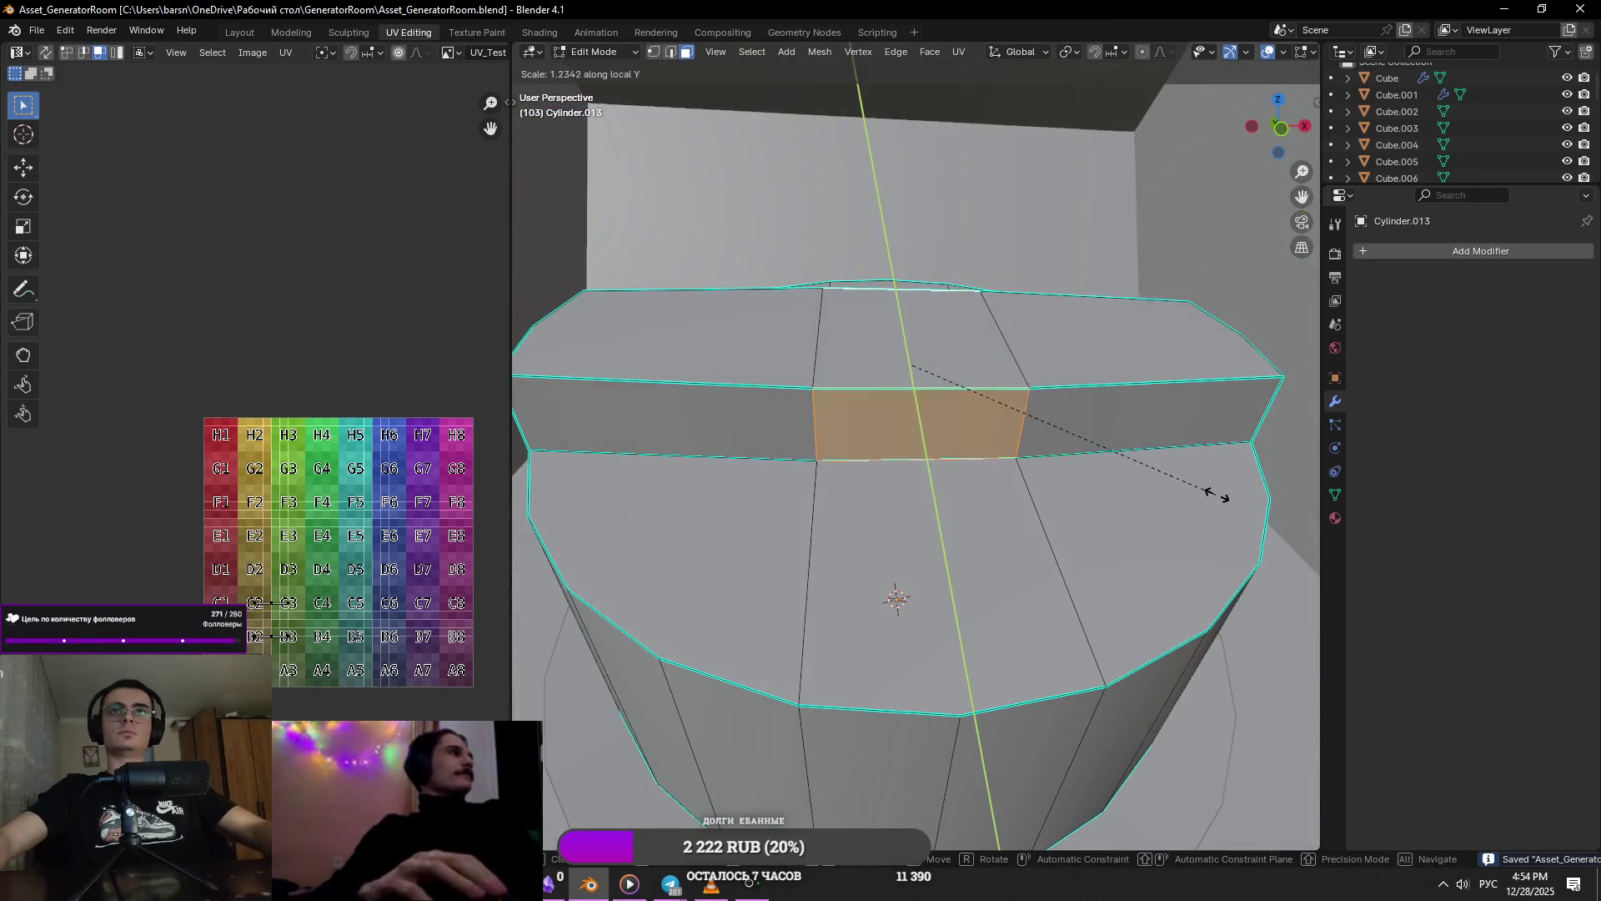
left_click(1264, 488)
- Add a centred loop cut through the face ring and widen the new loop along Y
key("ctrl+r")
left_click(884, 288)
right_click(940, 397)
mouse_move(940, 397)
middle_mouse_down()
mouse_move(1004, 458)
mouse_move(897, 458)
middle_mouse_up()
middle_click_drag(746, 464, 1144, 508)
key("s")
key("y")
key("y")
left_click(1253, 598)
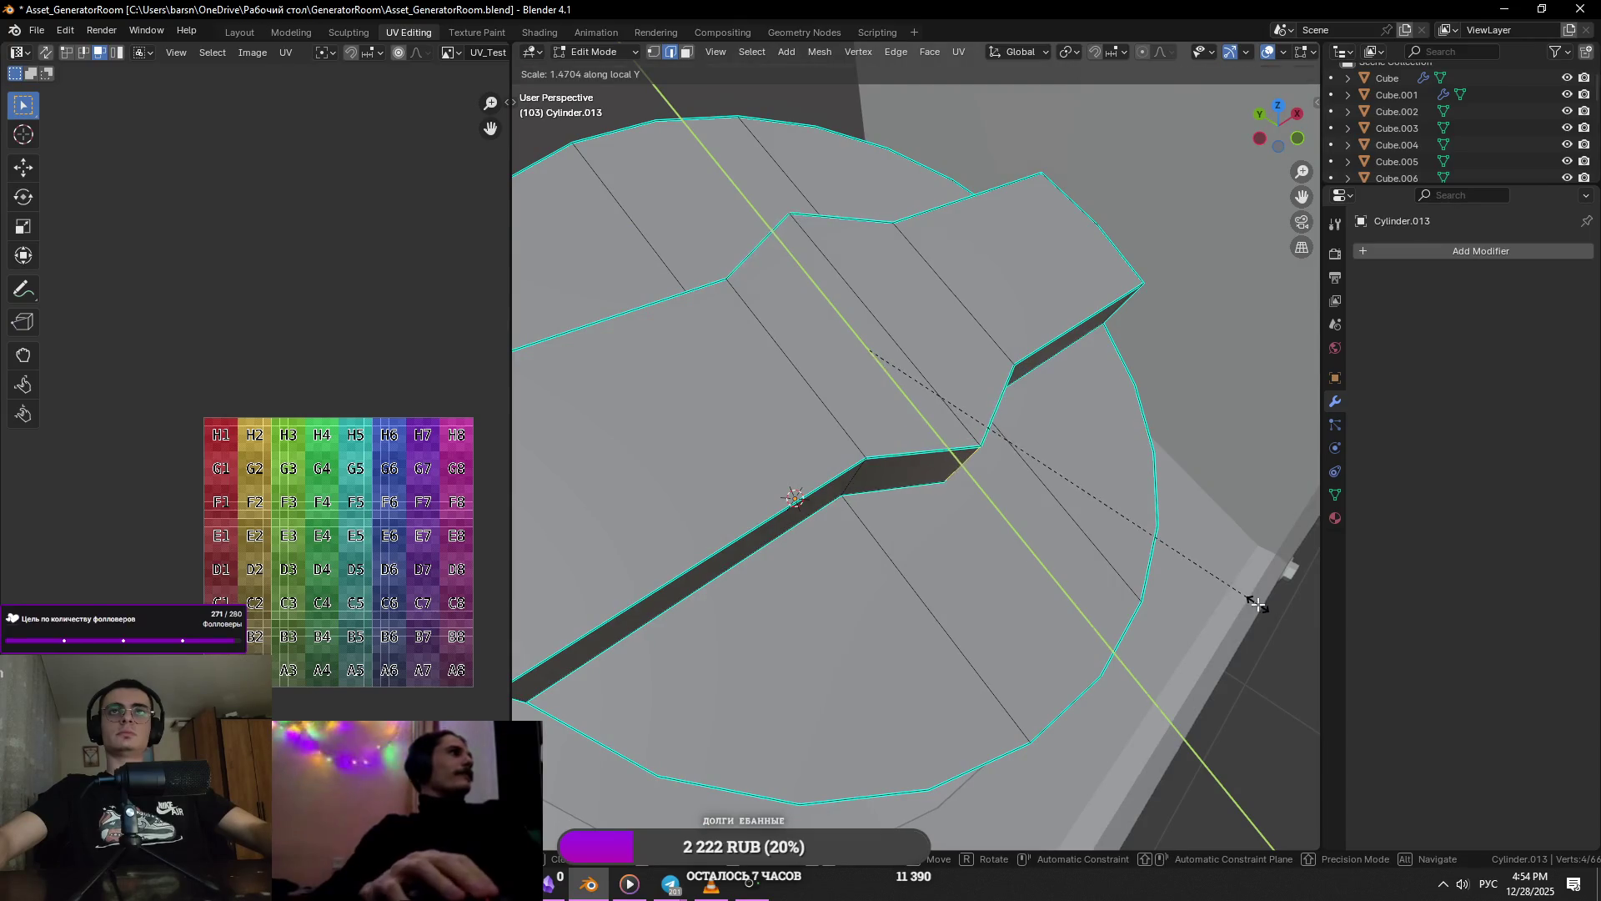
middle_click_drag(1251, 584, 1062, 447)
- Select a groove face, cancel a loop cut across the bar, and pick a single vertex
key("3")
left_click(911, 464)
middle_click_drag(911, 465, 931, 412)
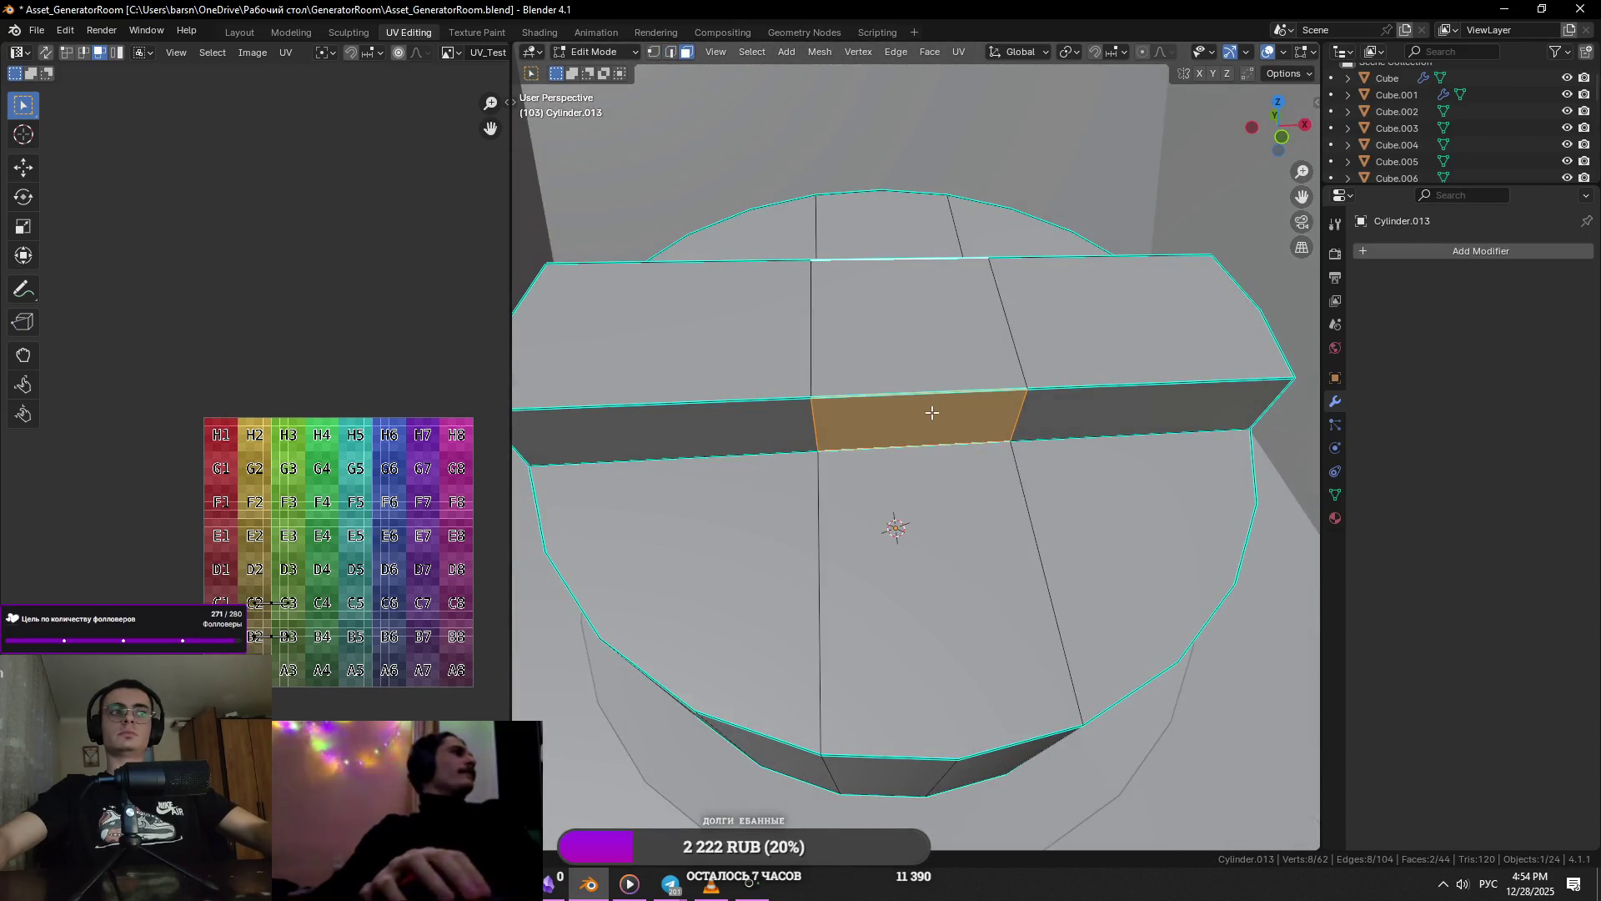
mouse_move(863, 405)
middle_mouse_down()
mouse_move(1025, 323)
mouse_move(921, 386)
middle_mouse_up()
key("ctrl+r")
scroll(893, 576, "up", 1)
right_click(896, 575)
left_click(936, 542)
key("a")
key("1")
left_click(827, 539)
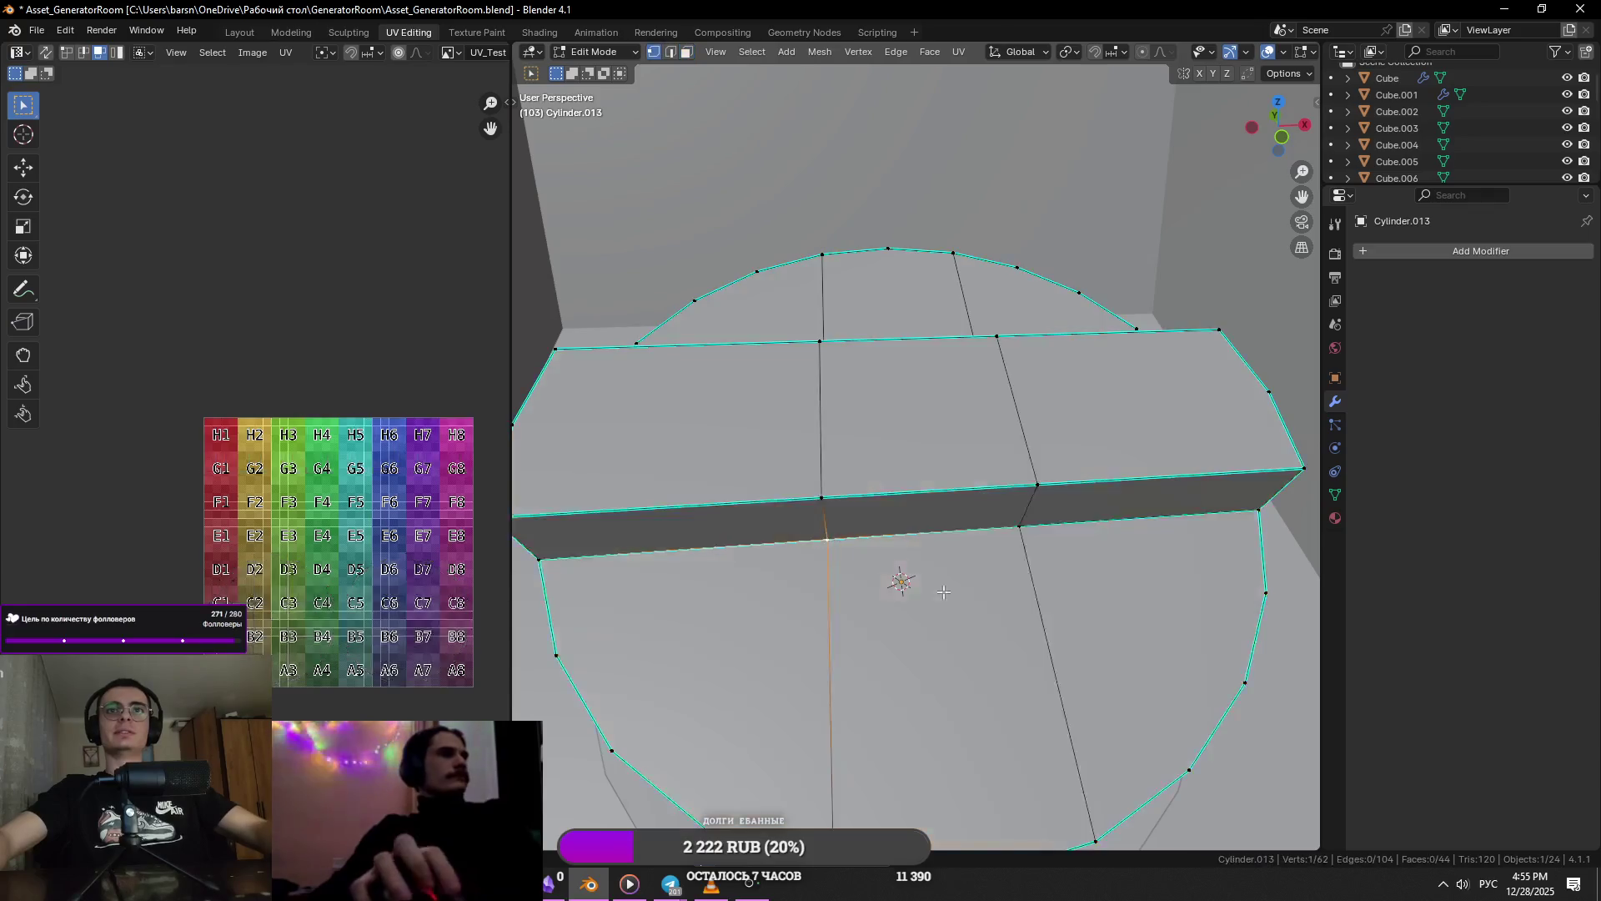
- Cancel a vertical vertex move and select a single vertex on the cap
middle_click_drag(834, 542, 959, 533)
key("g")
key("z")
right_click(1025, 525)
key("a")
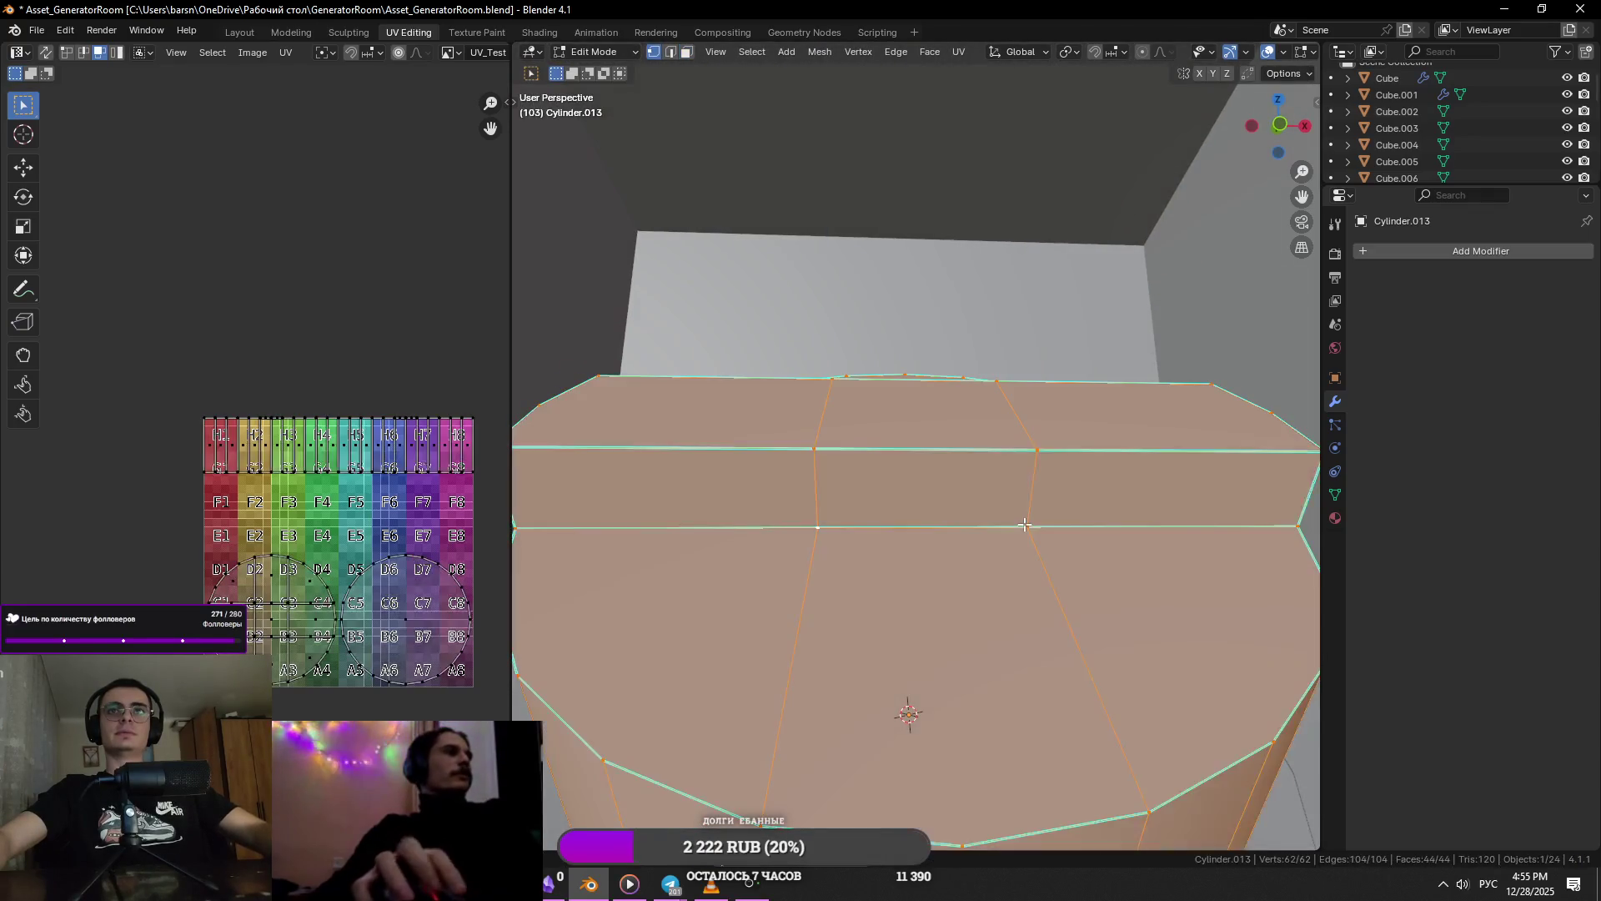
scroll(1025, 524, "down", 3)
right_click(1019, 524)
key("Escape")
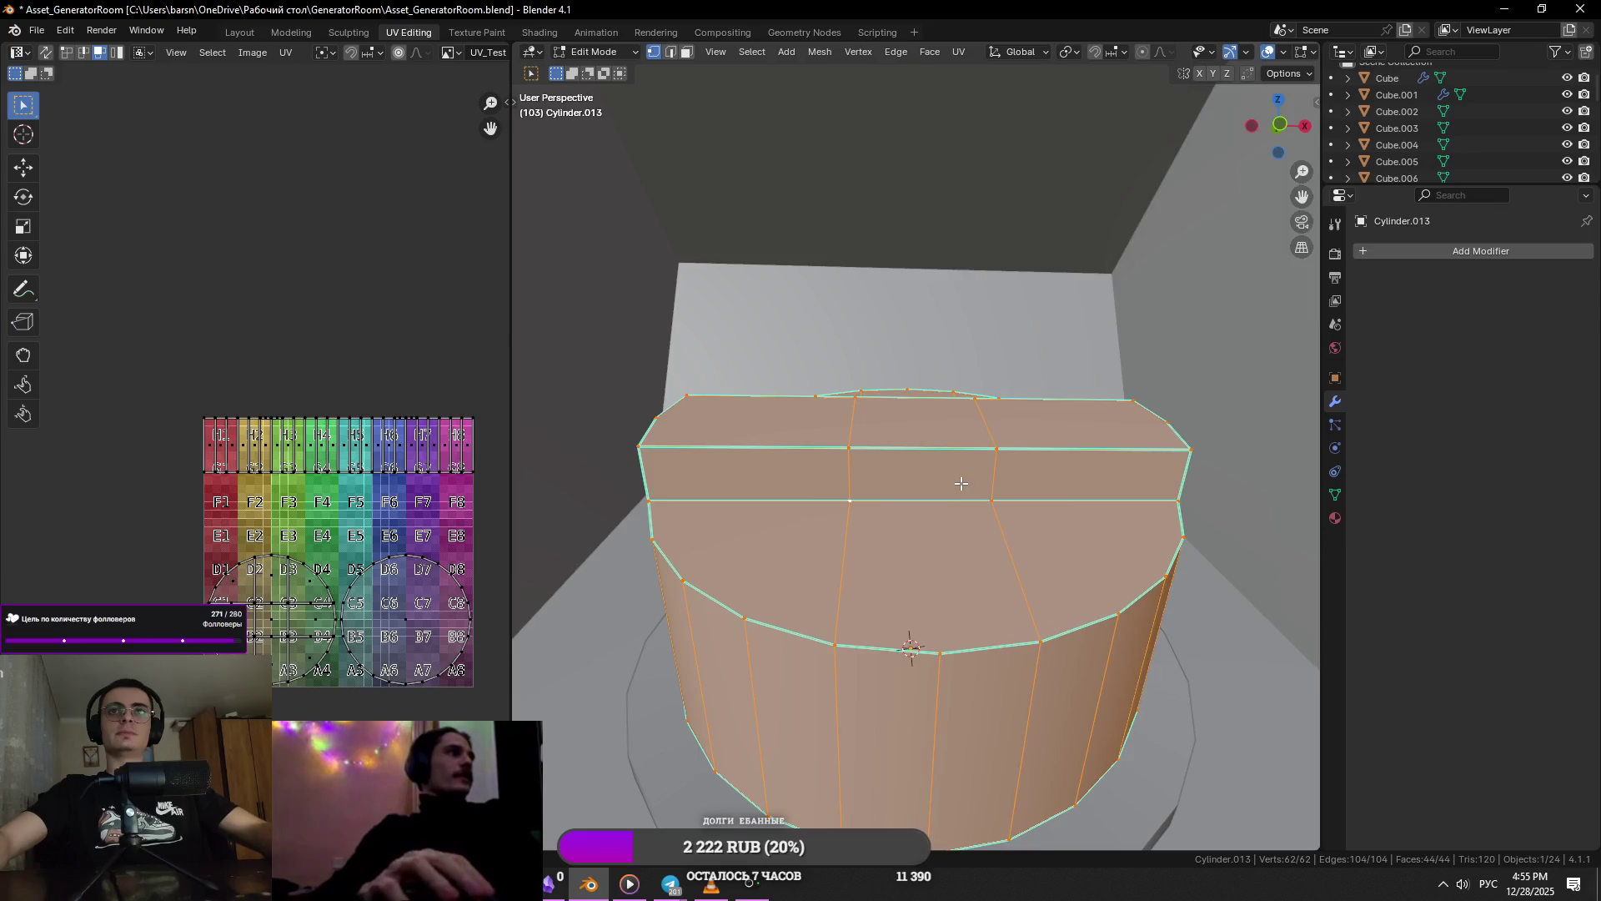
left_click(944, 658)
middle_click_drag(943, 659, 921, 465)
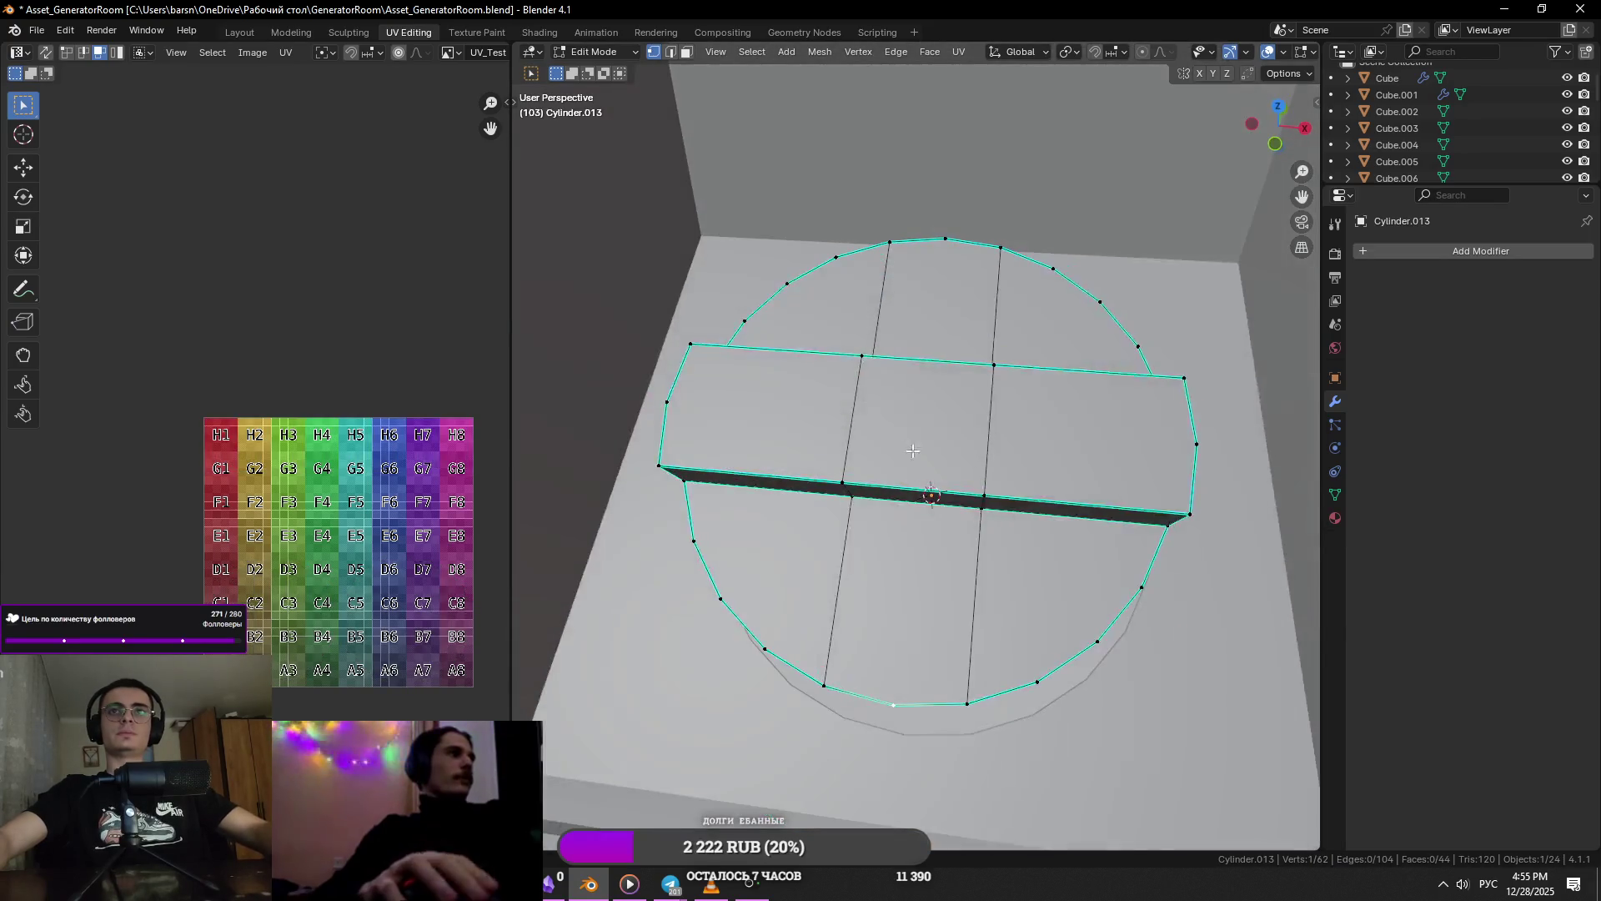
- Add a centred vertical loop cut across the cap and join vertex pairs with J
key("ctrl+r")
left_click(936, 282)
right_click(935, 281)
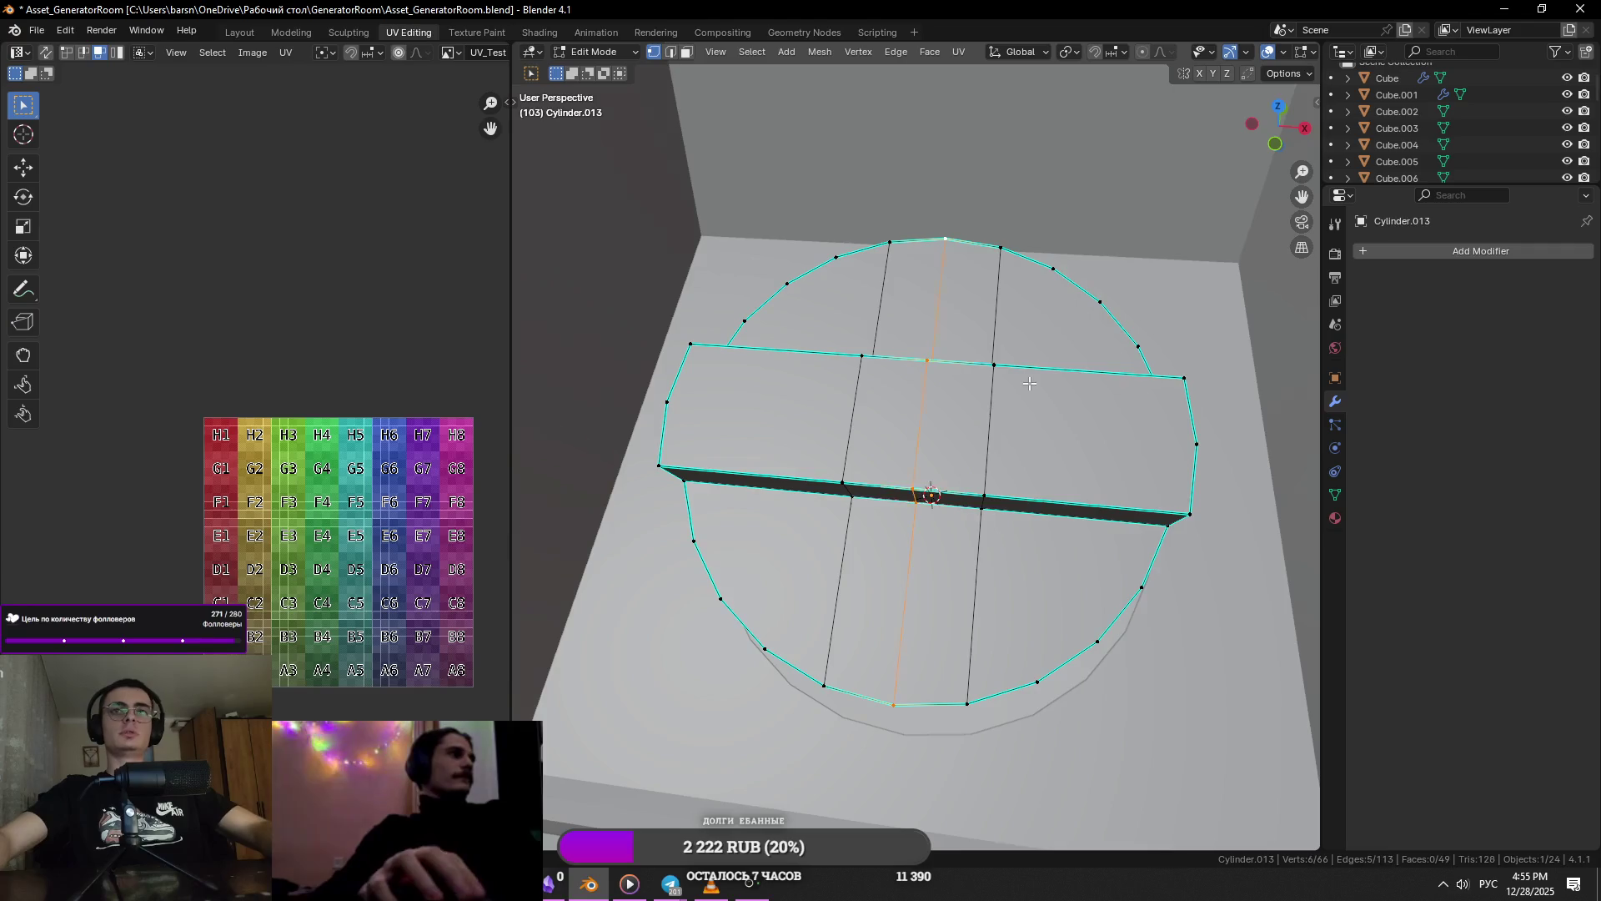
middle_click_drag(936, 281, 1031, 335)
key("alt+a")
key("j")
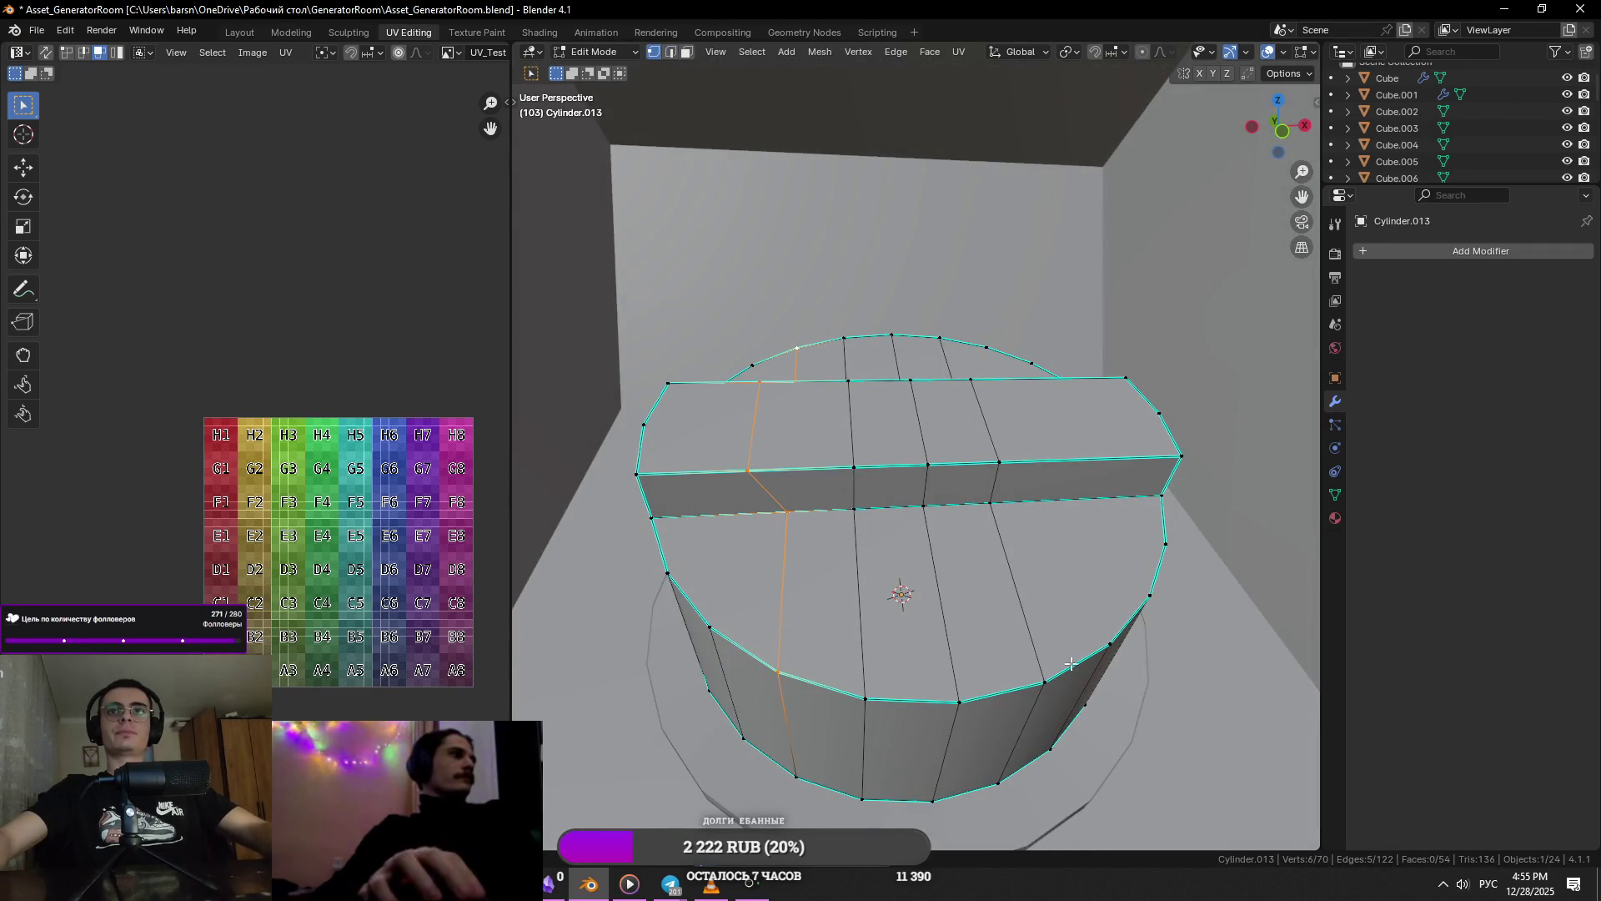
left_click(1089, 659)
key("j")
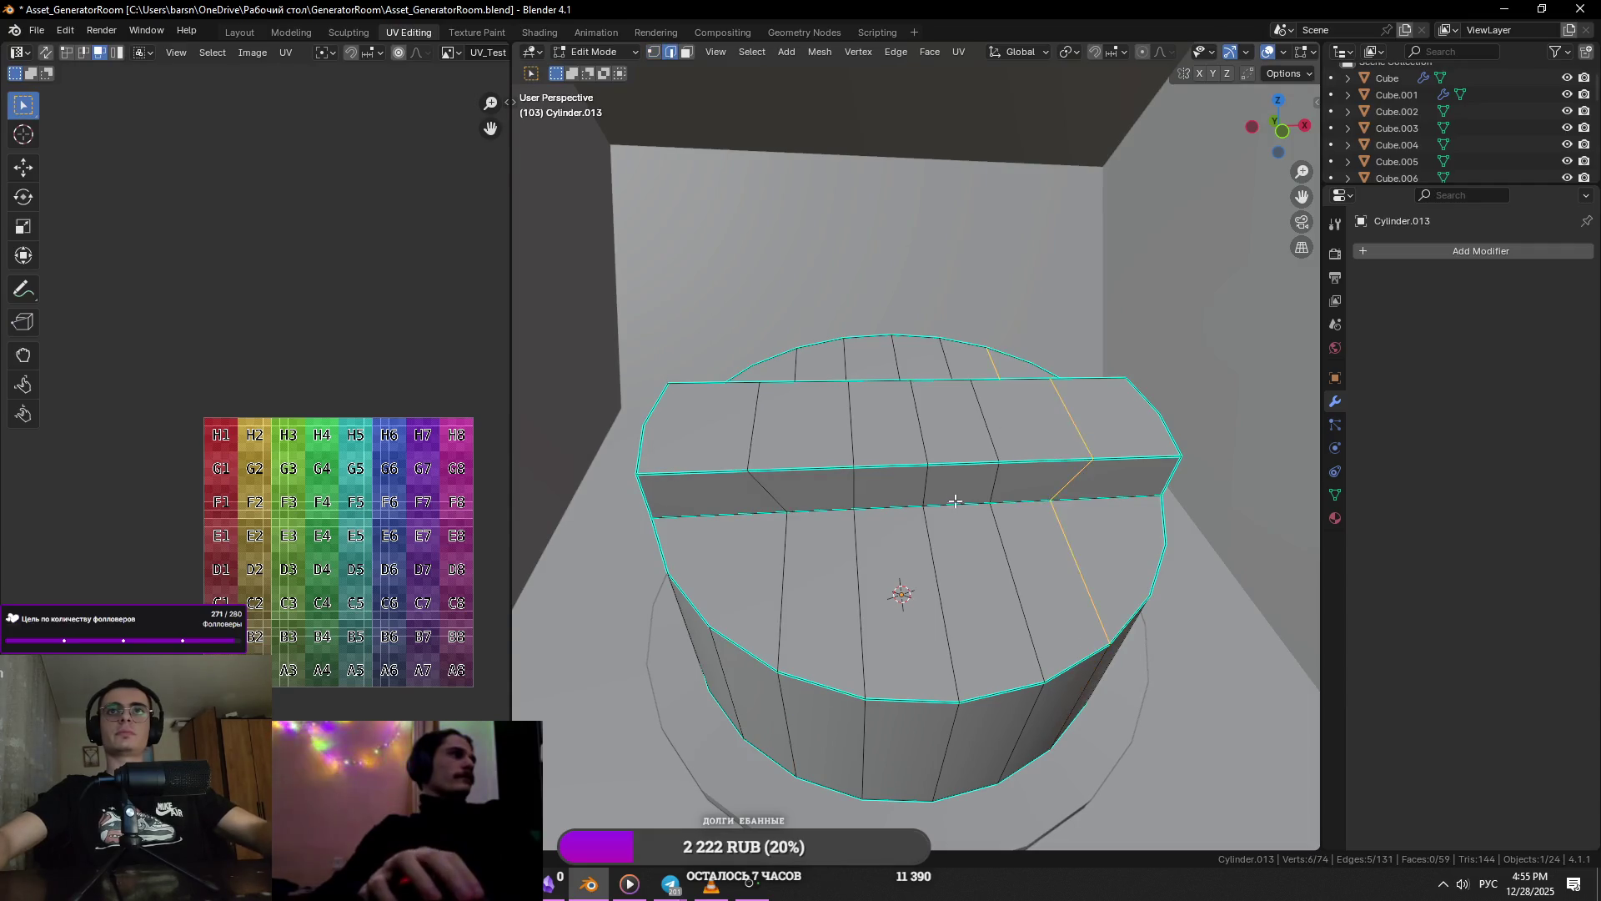
- Select the bar's faces and stretch them along local Y
key("3")
left_click(959, 480)
left_click(896, 480, "shift")
middle_click_drag(897, 480, 859, 470)
left_click(814, 440, "shift")
left_click(833, 406, "shift")
middle_click_drag(1029, 482, 921, 457)
left_click(955, 478, "shift")
key("s")
key("y")
key("y")
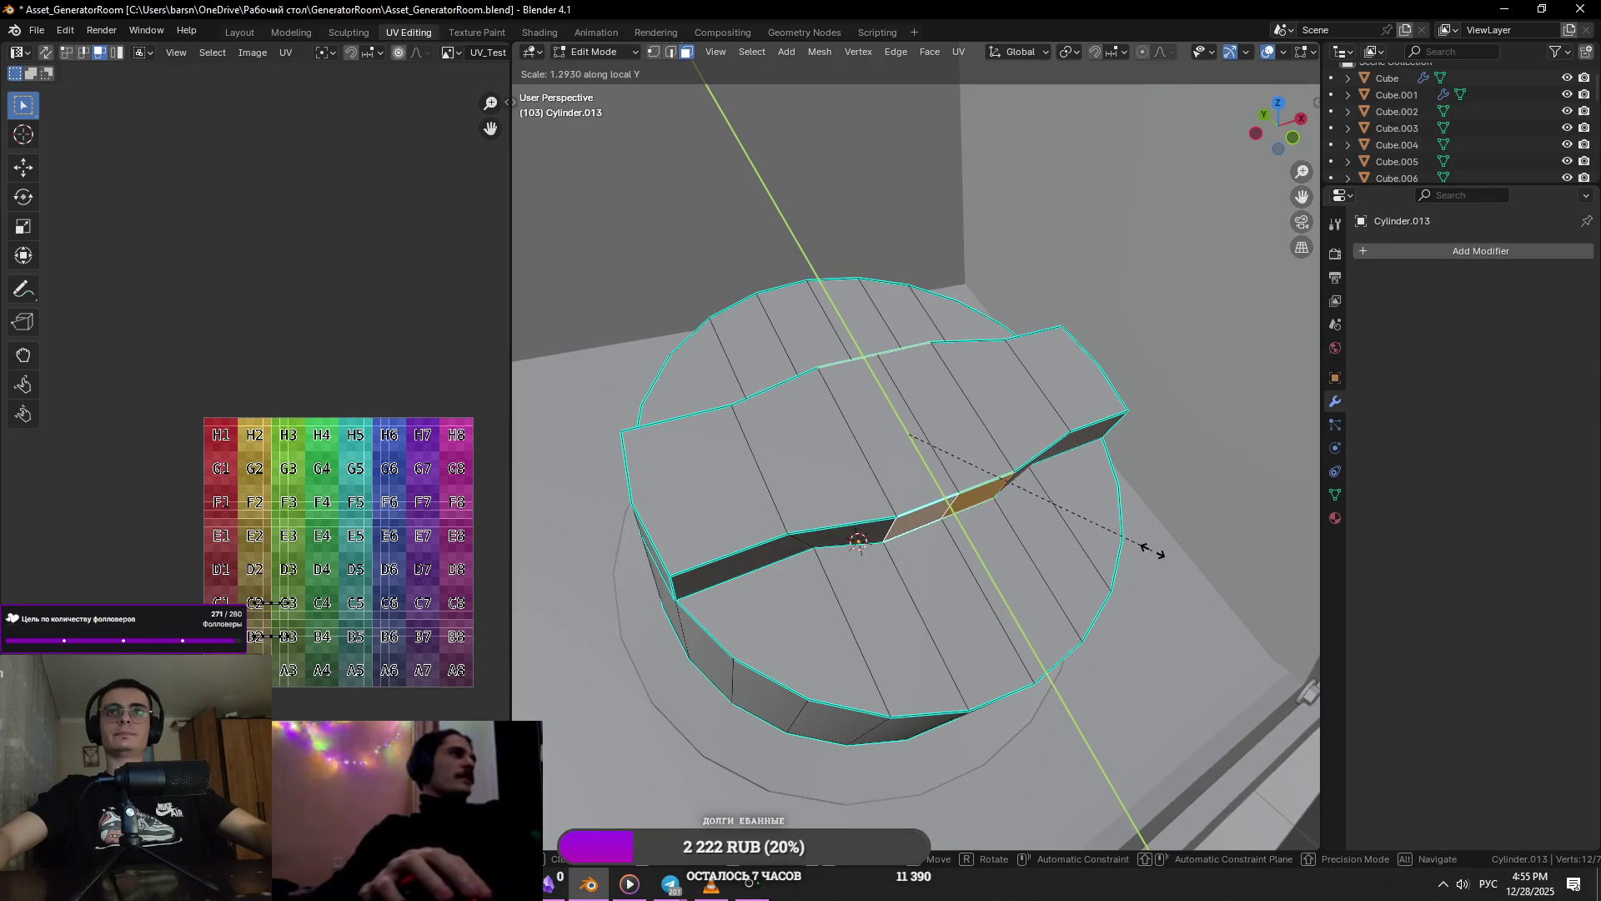
left_click(1154, 548)
- Narrow the selected faces to 0.550 along global X
key("s")
key("x")
key("x")
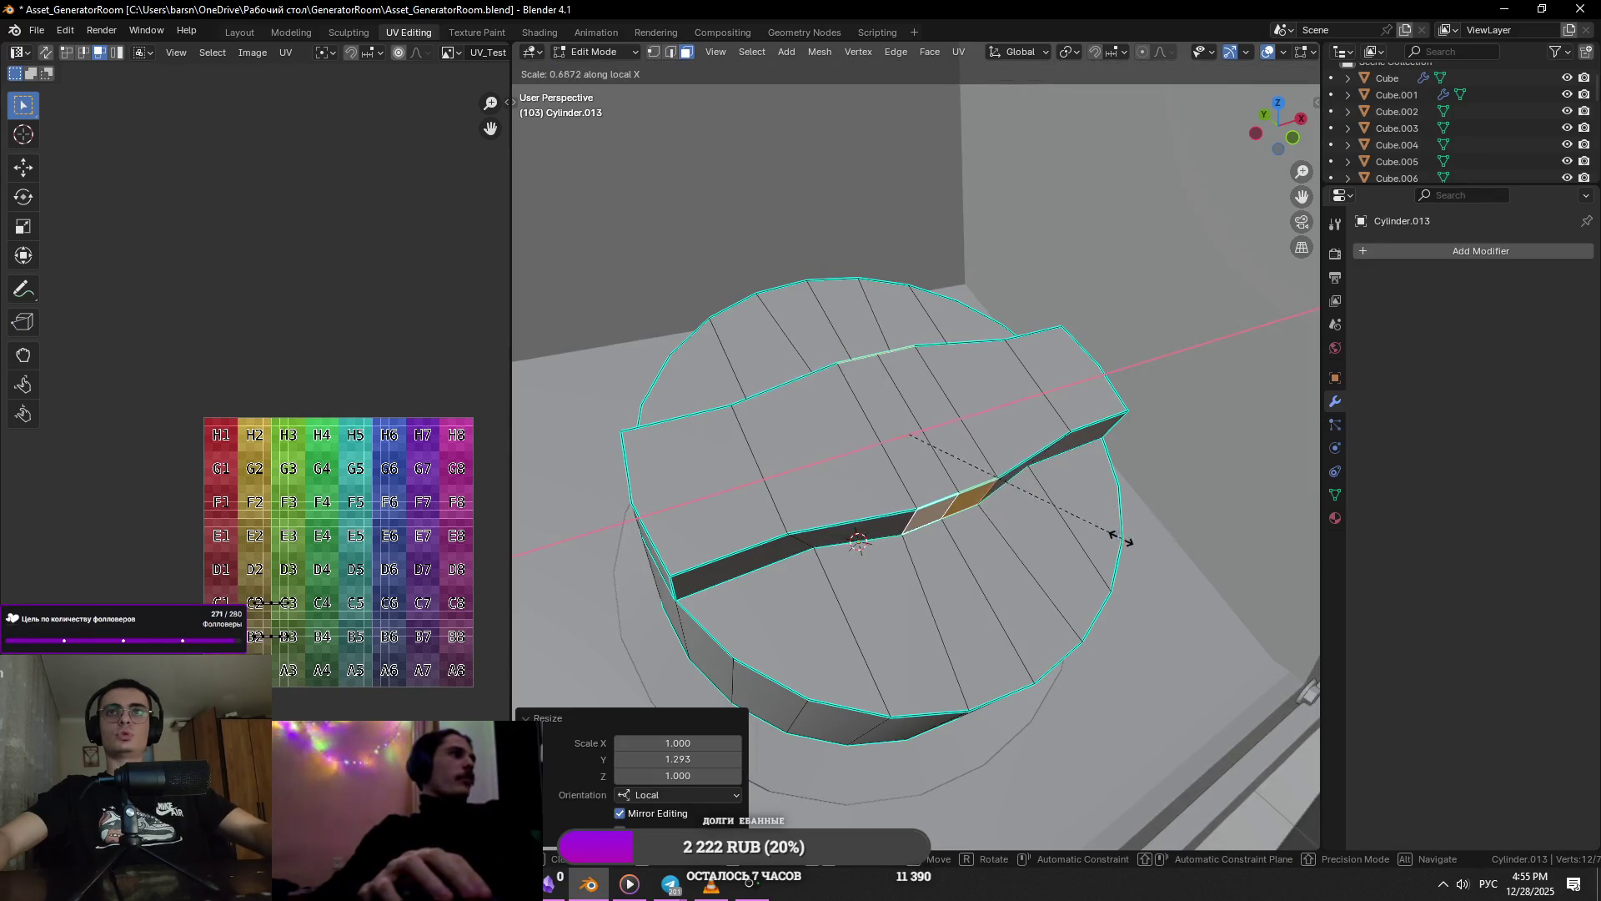
key("Escape")
key("s")
key("x")
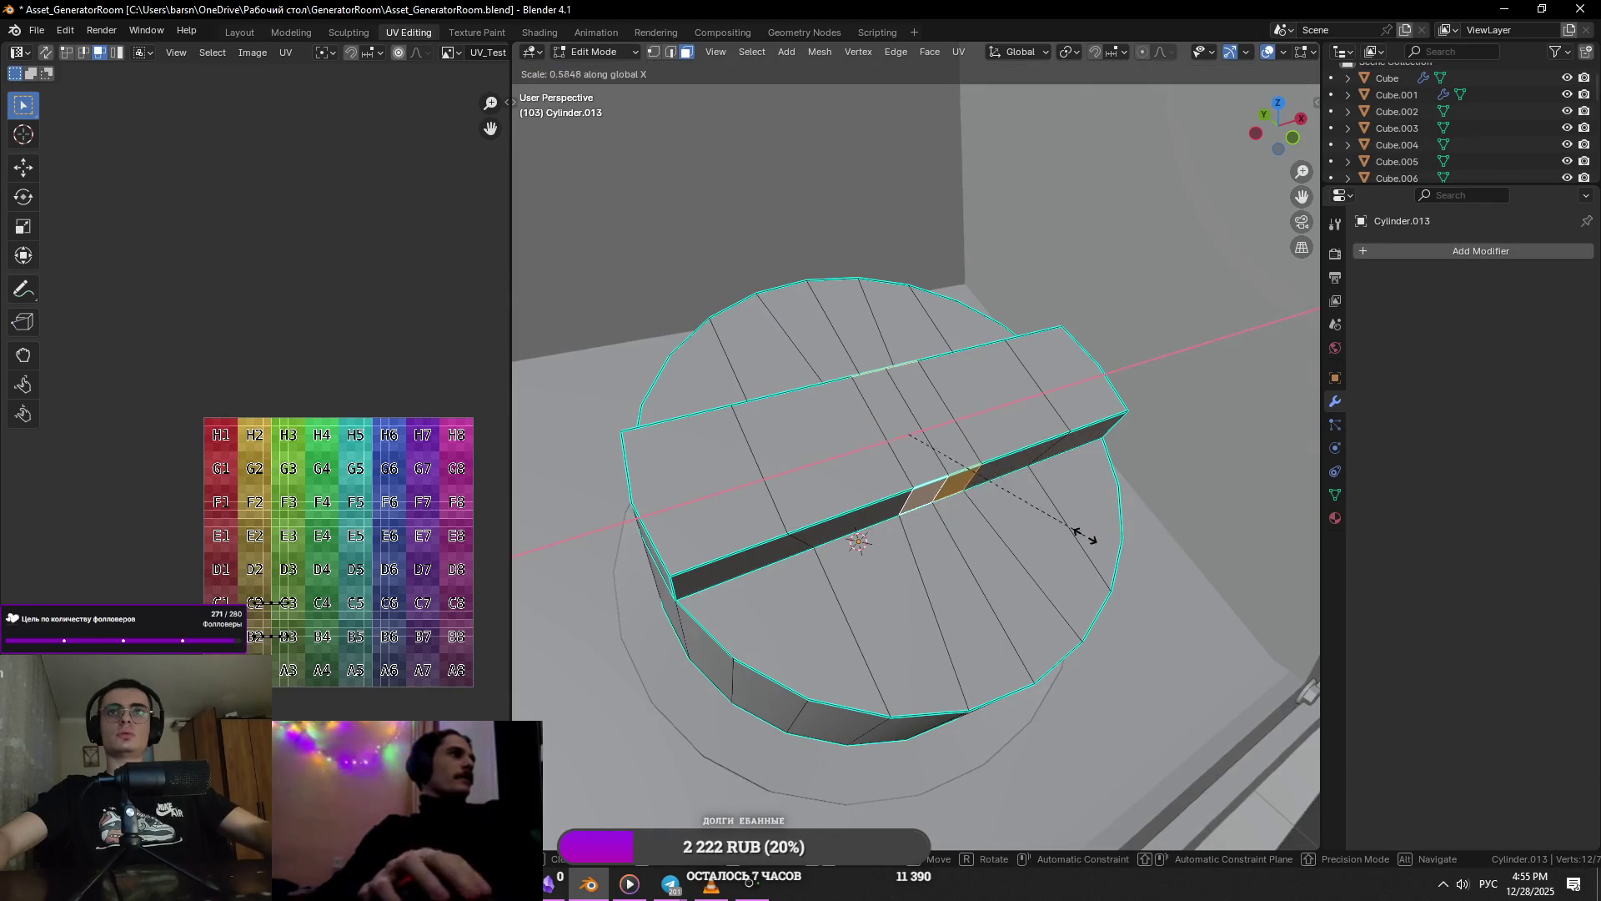
left_click(1084, 538)
key("s")
key("y")
key("y")
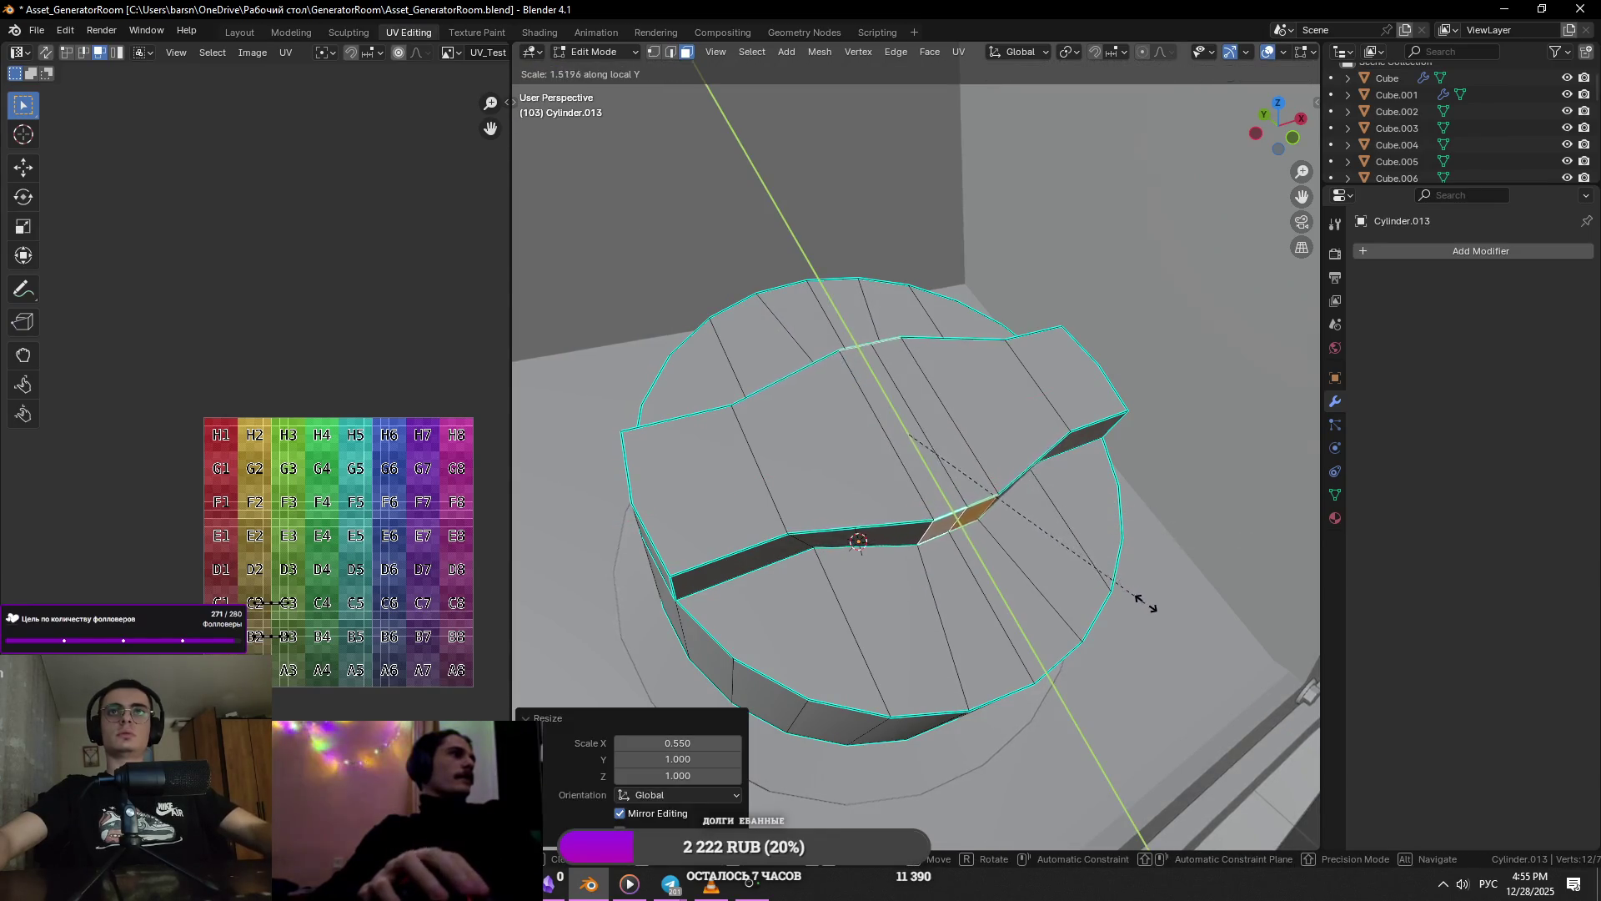
key("Escape")
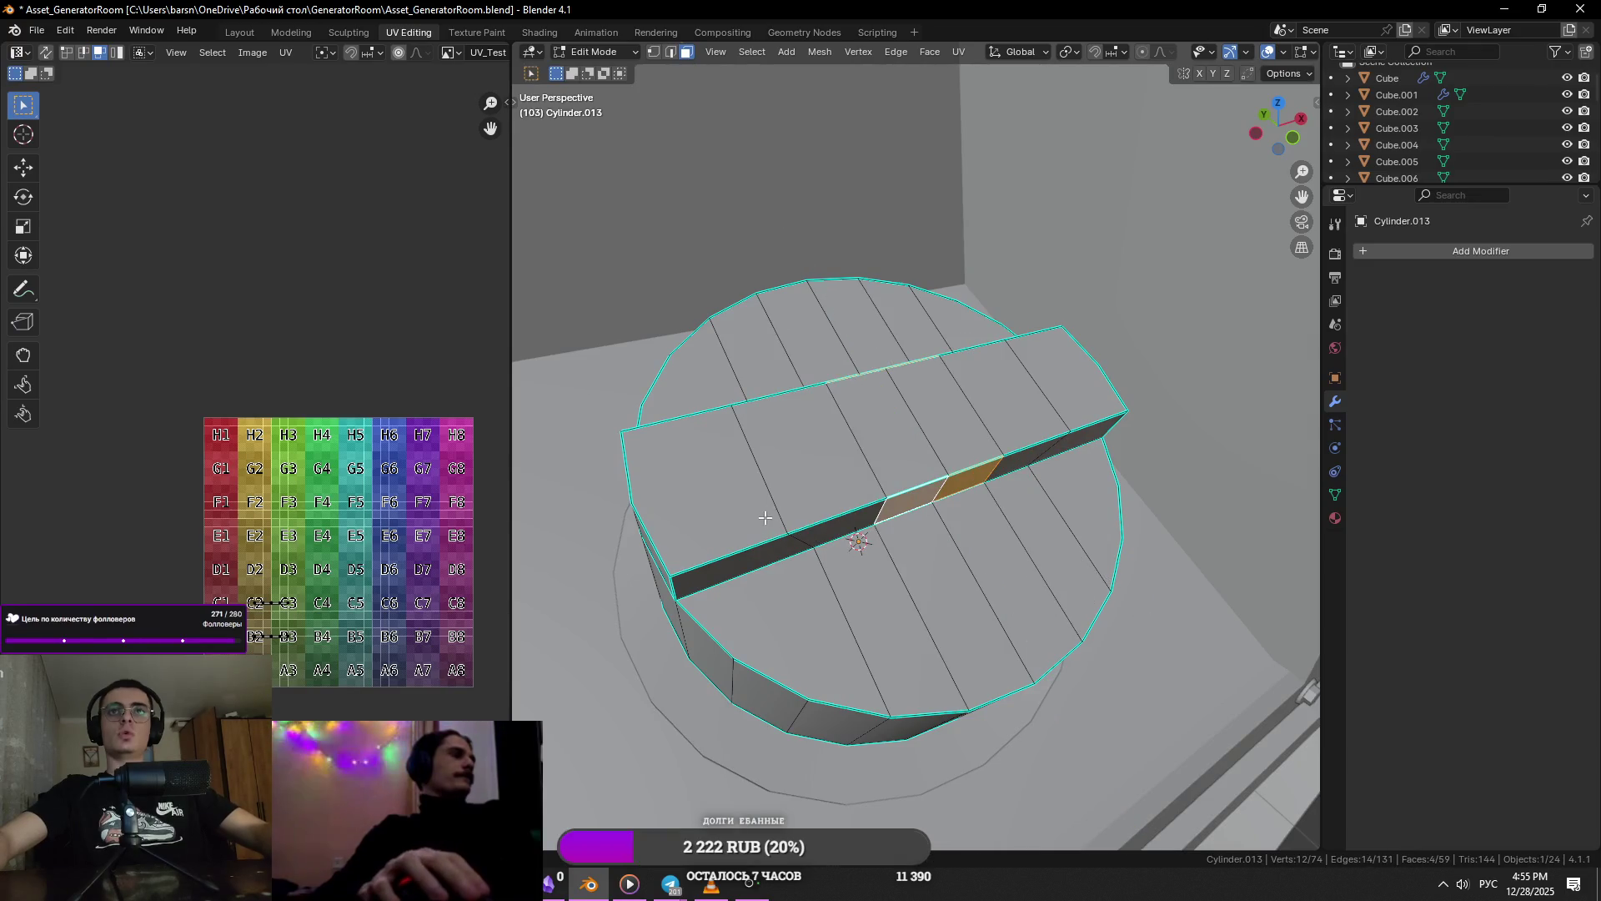
- Select two diagonal edges on the bar and pull them inward along X
left_click(765, 517)
key("2")
left_click(863, 550)
middle_click_drag(863, 550, 776, 491)
left_click(760, 429)
key("s")
key("x")
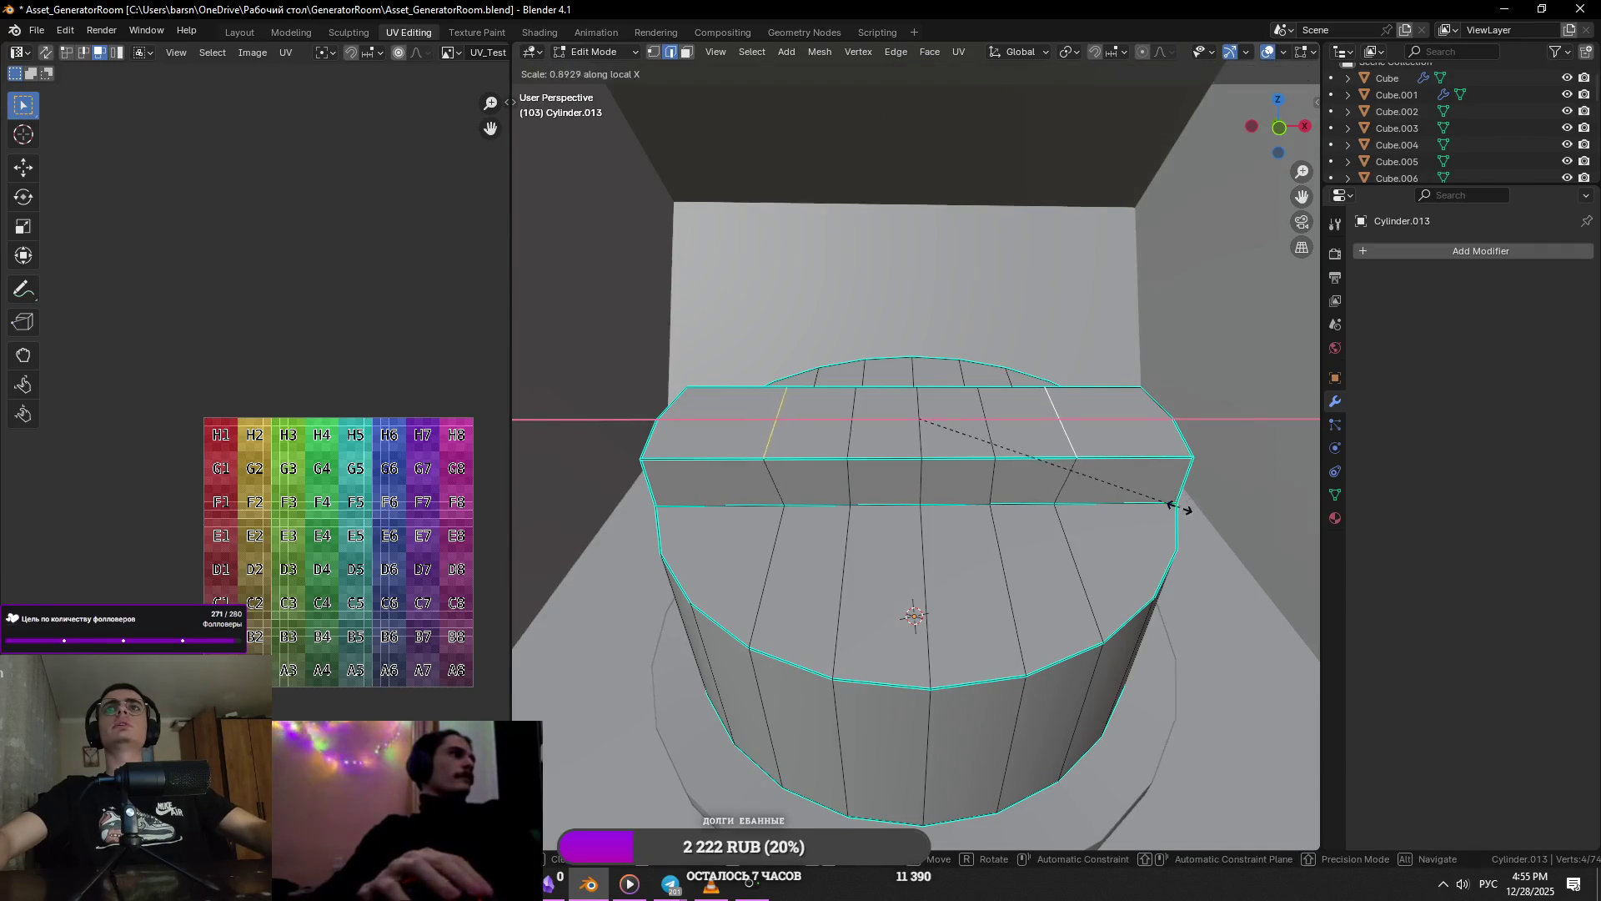
key("Escape")
key("s")
key("x")
left_click(1070, 511)
left_click(1060, 526)
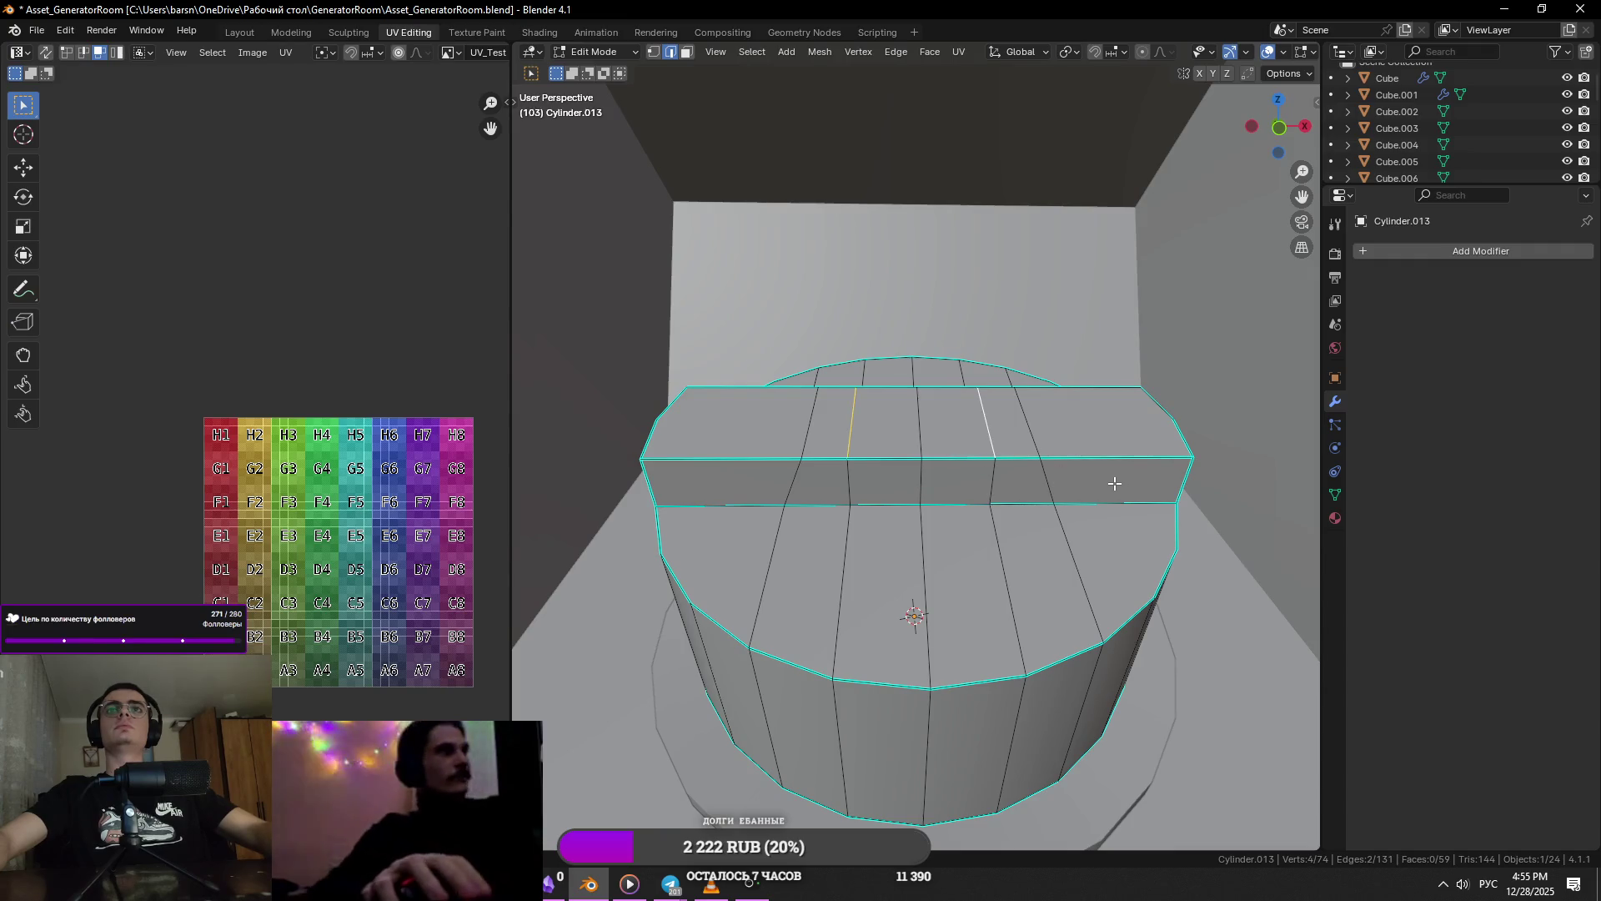
- Widen the band faces to 1.567 along local Y and save the file
key("3")
left_click(954, 479)
left_click(889, 478, "shift")
mouse_move(889, 478)
middle_mouse_down()
mouse_move(958, 457)
mouse_move(851, 446)
mouse_move(1114, 457)
middle_mouse_up()
left_click(850, 446, "shift")
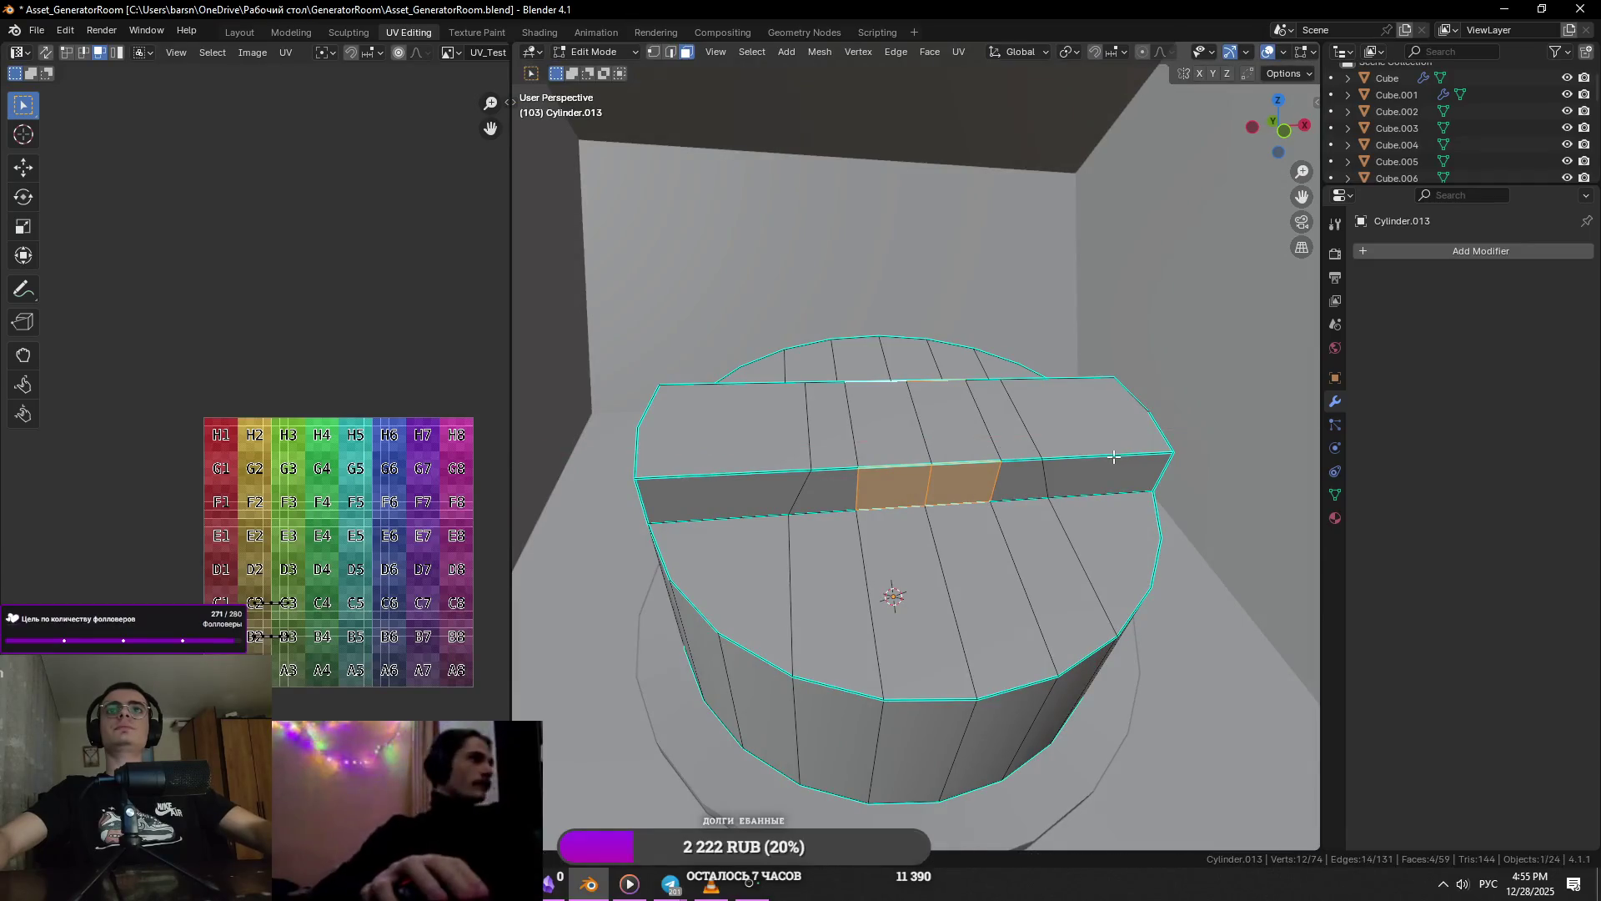
key("s")
key("y")
key("y")
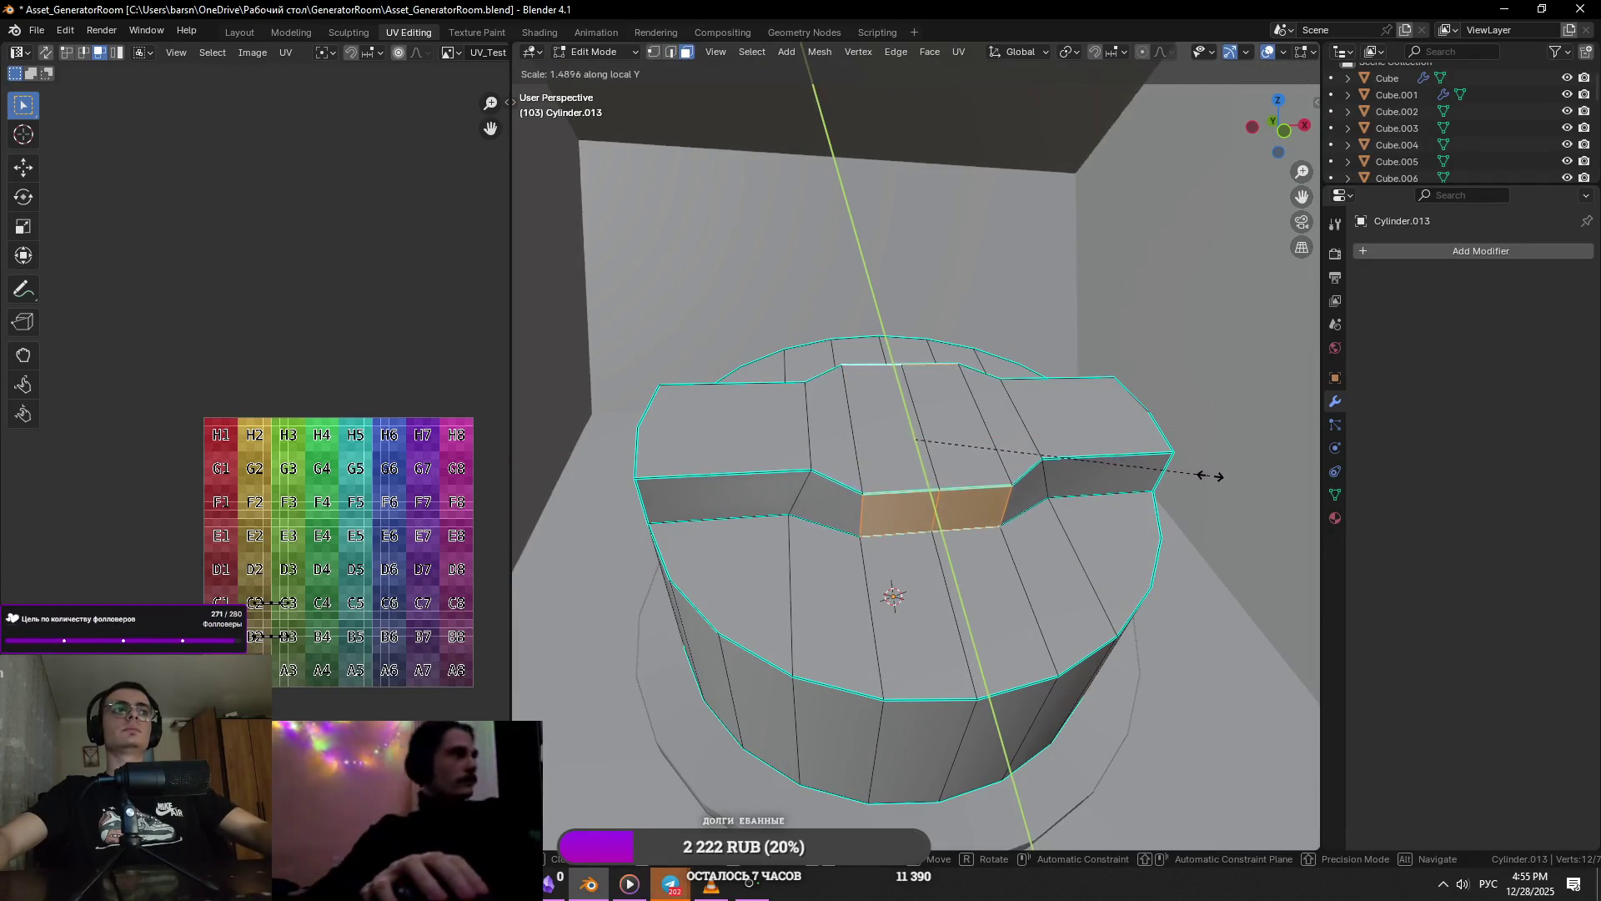
left_click(1226, 475)
key("ctrl+s")
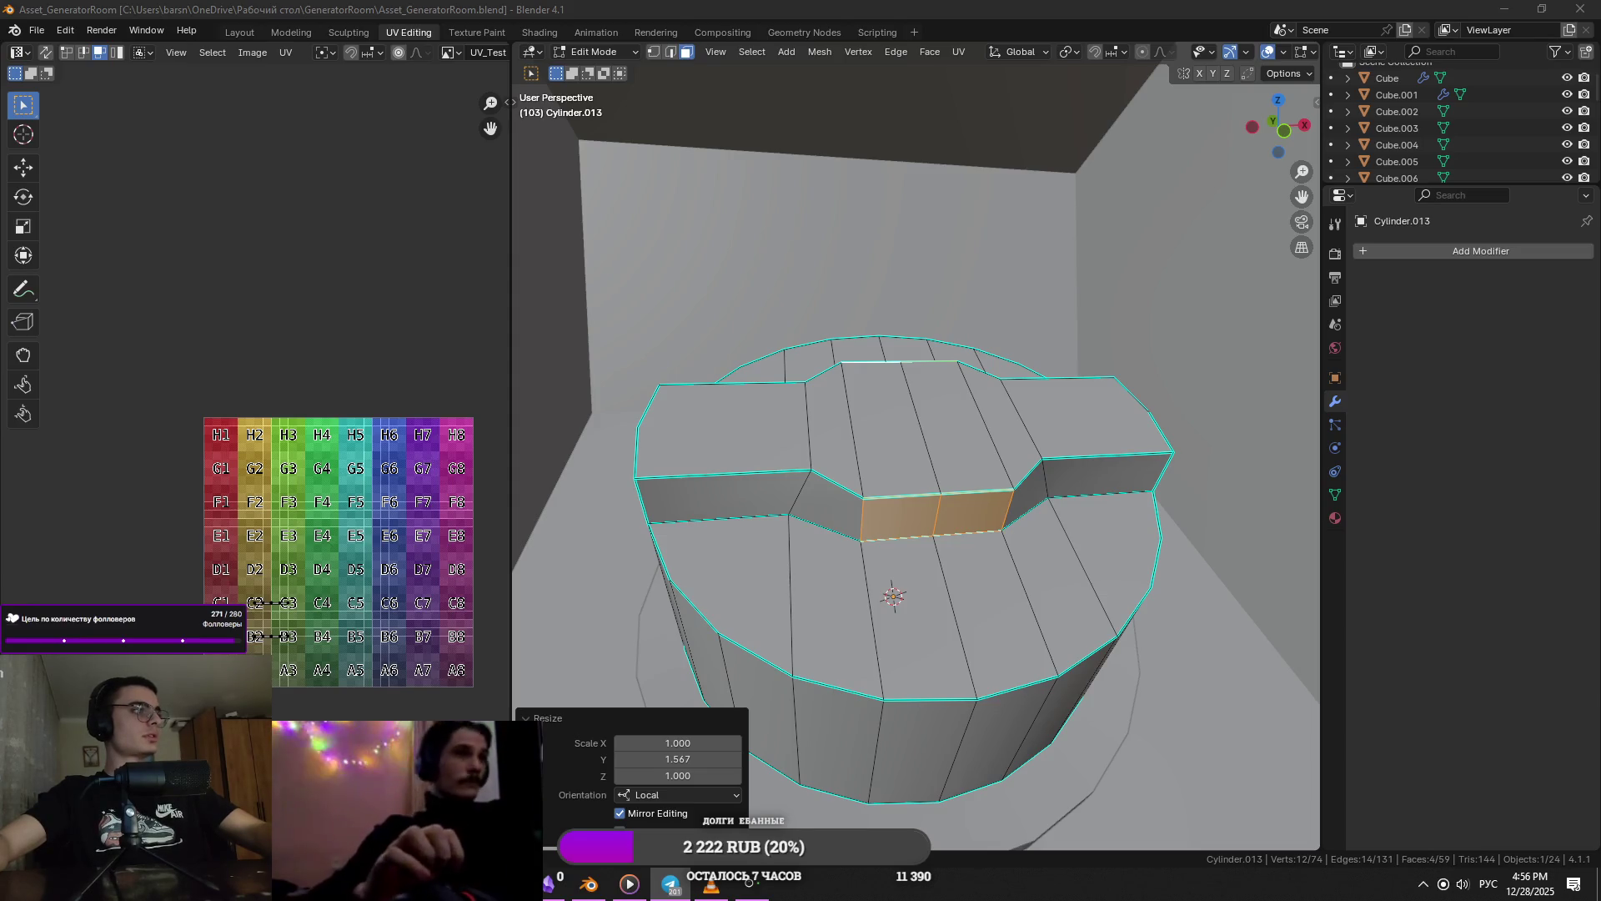
- Return to Blender and leave Edit Mode on the cap
key("alt+Tab")
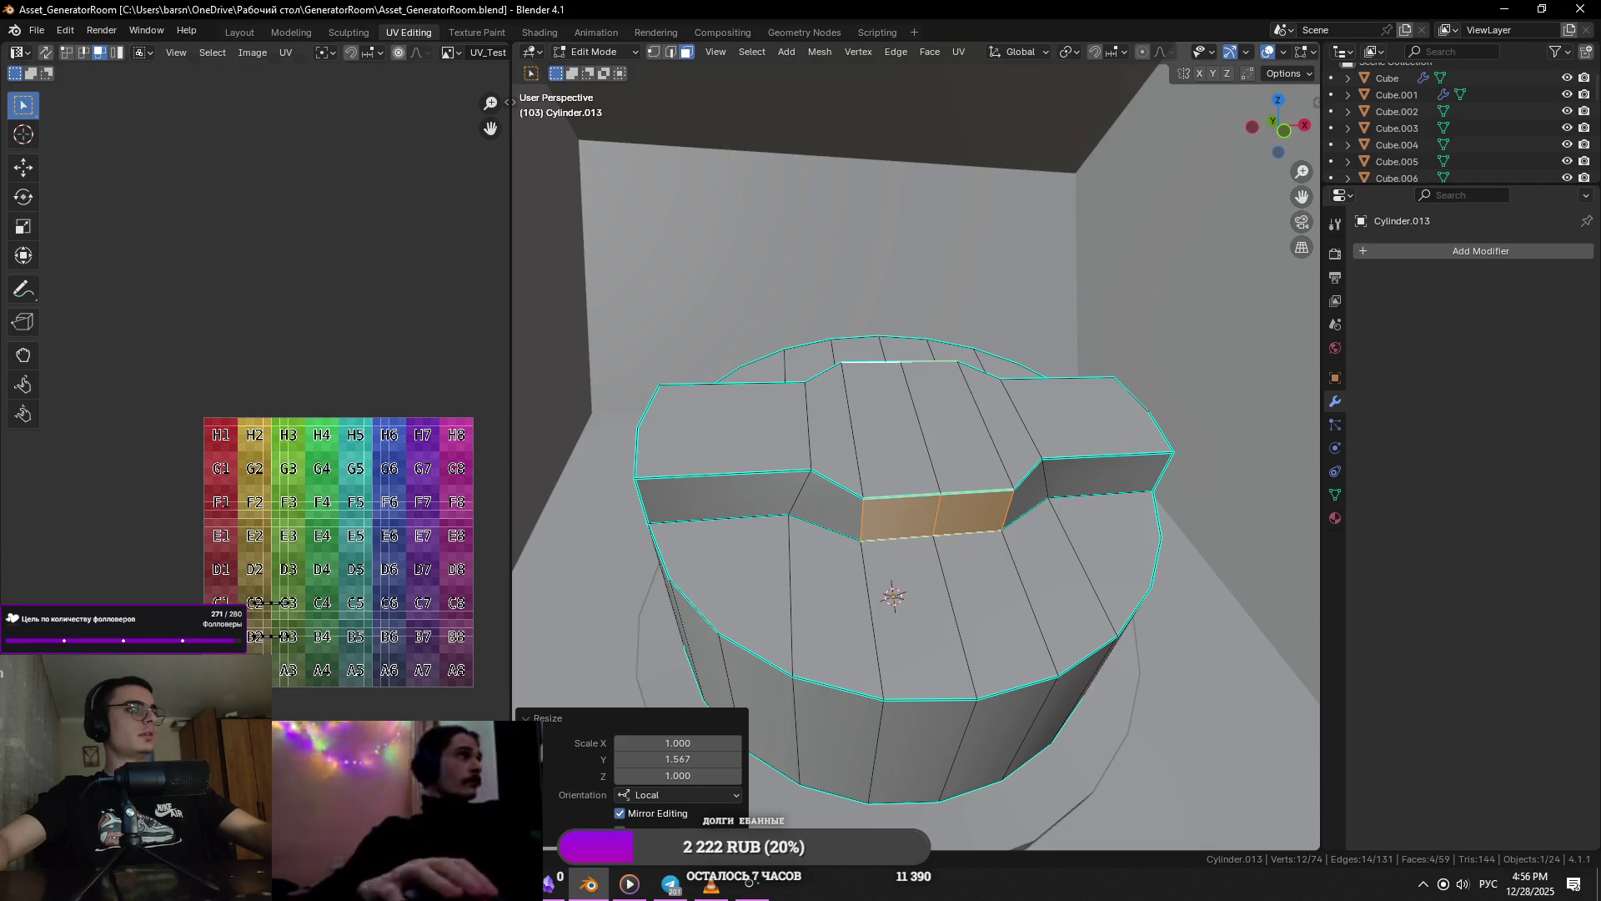
scroll(917, 500, "down", 4)
key("Tab")
scroll(858, 504, "up", 6)
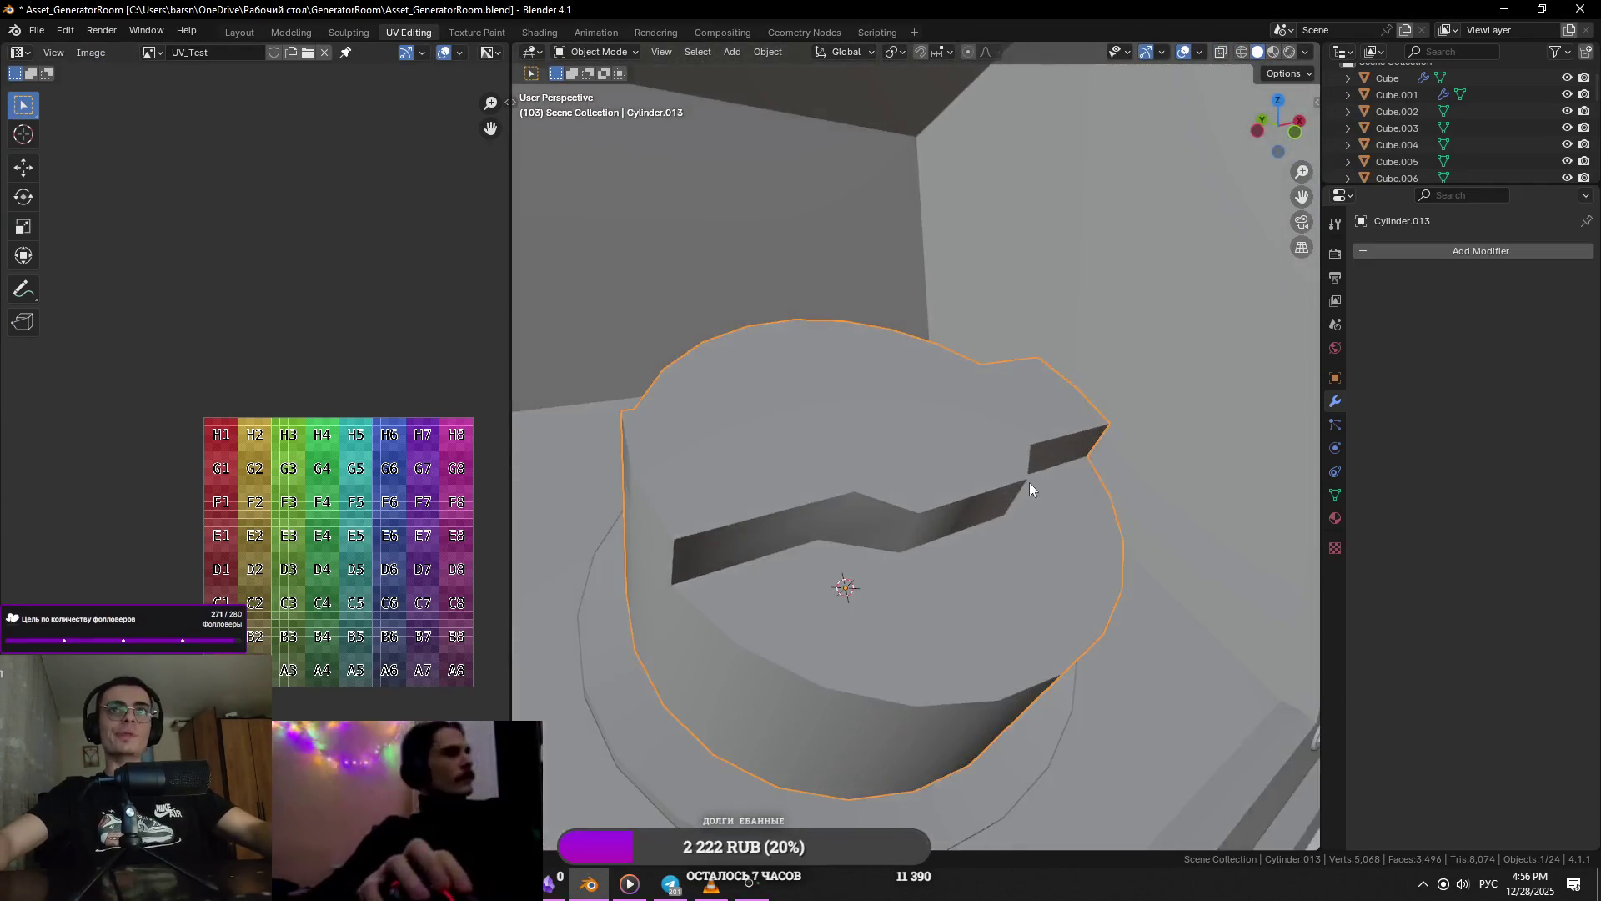
- Toggle the cap out of Edit Mode and orbit around the hatch to inspect it
key("Tab")
key("Tab")
mouse_move(919, 526)
middle_mouse_down()
mouse_move(936, 618)
mouse_move(966, 527)
mouse_move(1072, 508)
middle_mouse_up()
key("Tab")
scroll(1001, 525, "up", 5)
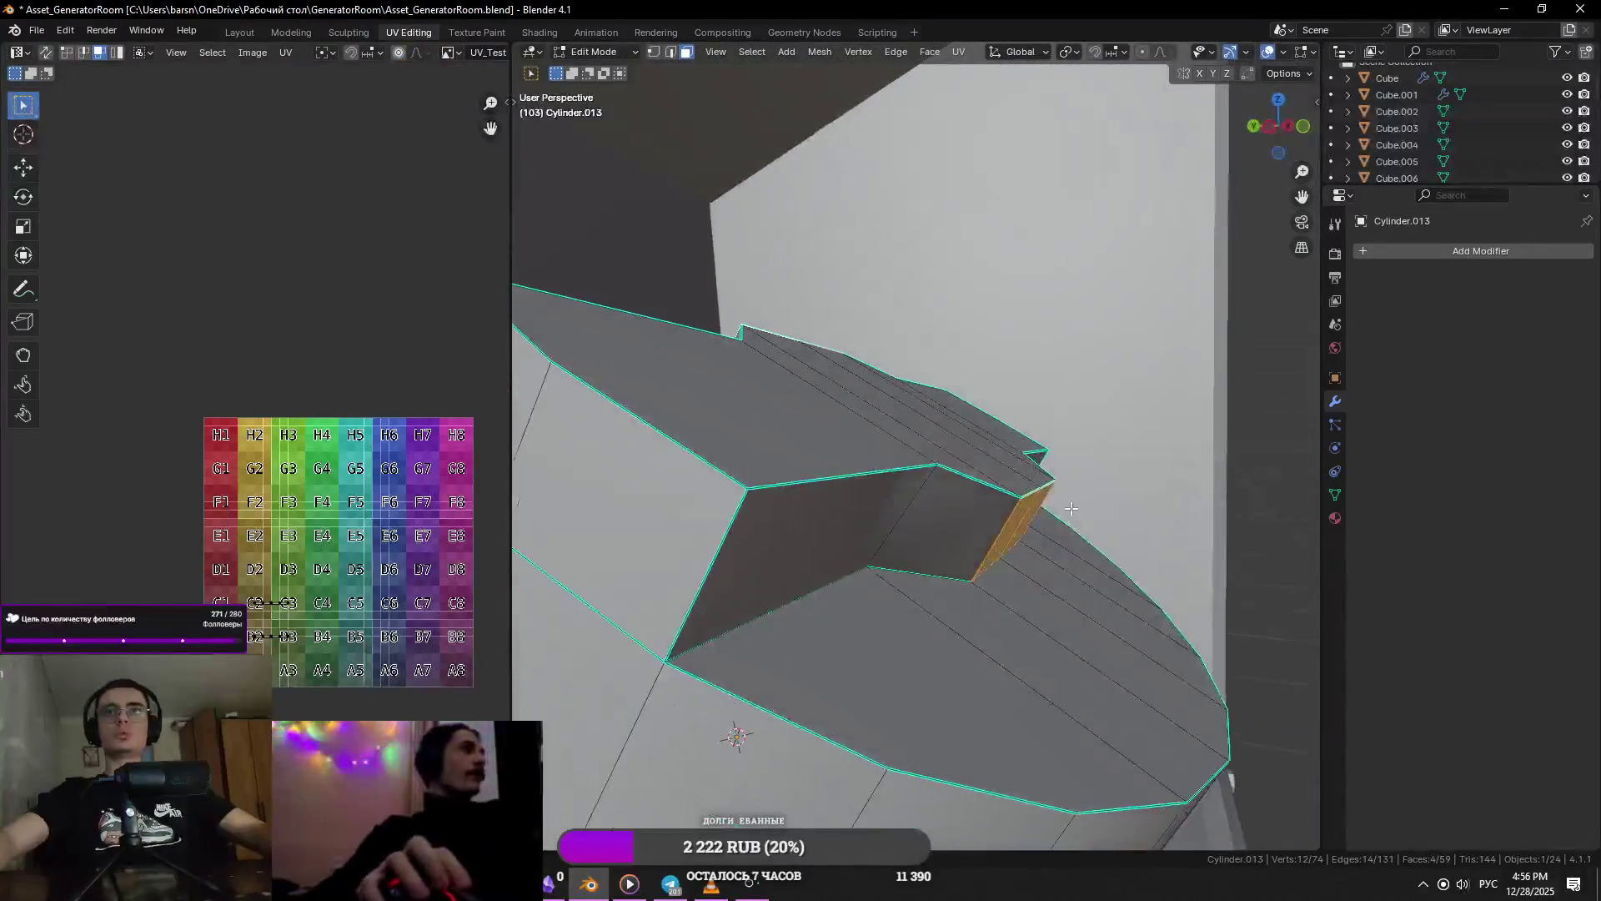
key("Tab")
scroll(844, 533, "down", 6)
mouse_move(863, 512)
middle_mouse_down()
mouse_move(973, 499)
mouse_move(873, 572)
mouse_move(969, 483)
mouse_move(947, 489)
middle_mouse_up()
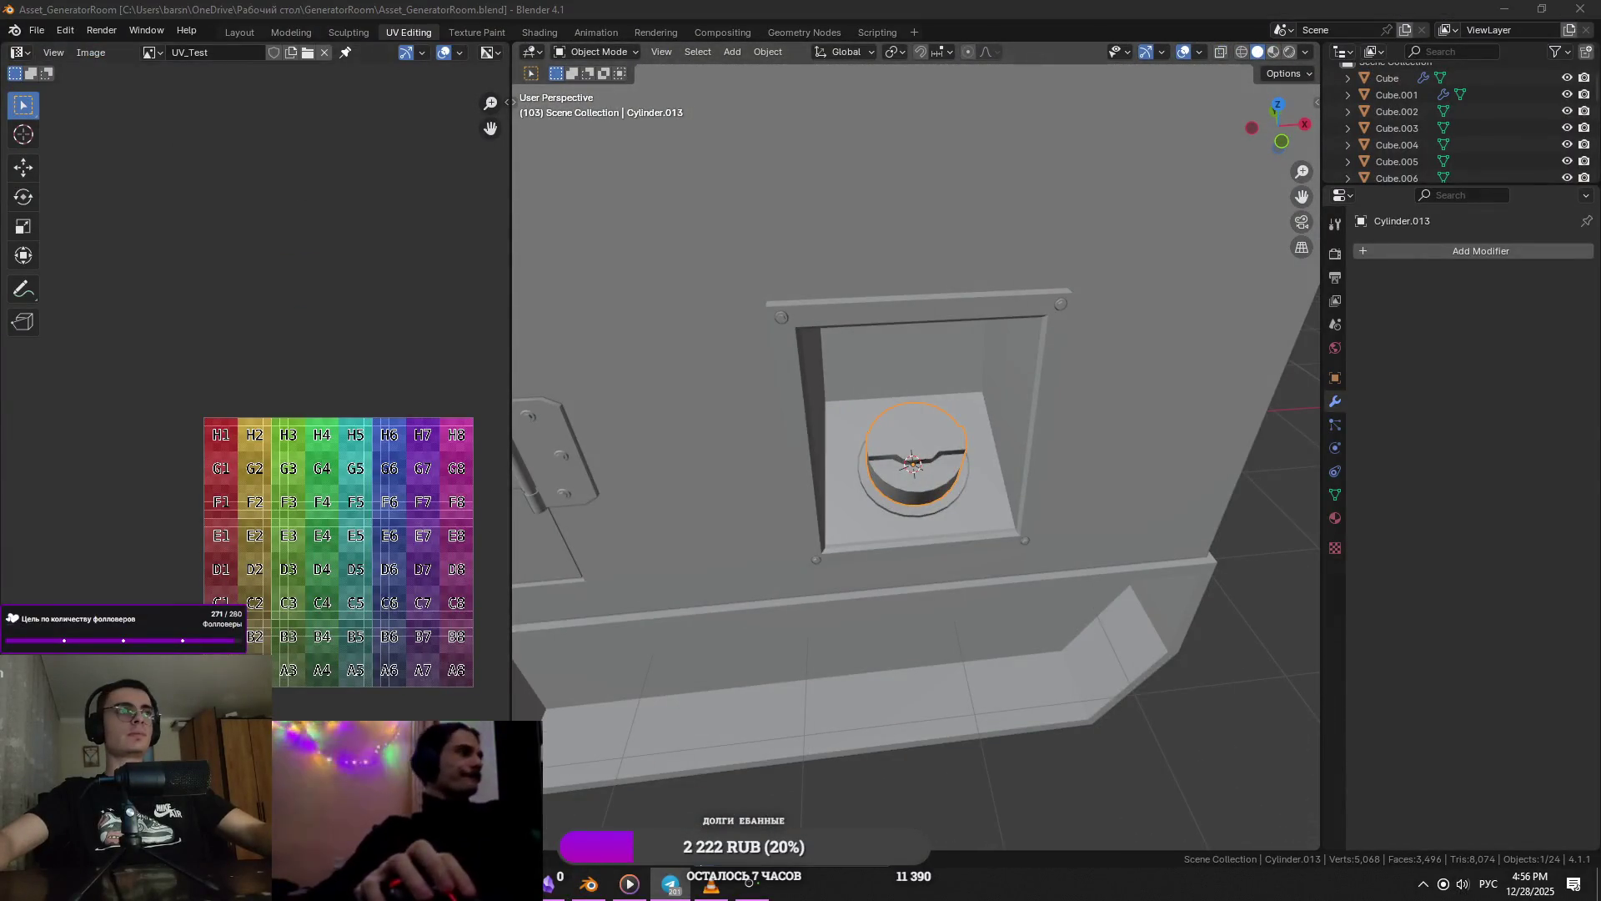
mouse_move(542, 483)
middle_mouse_down()
mouse_move(672, 465)
mouse_move(778, 473)
middle_mouse_up()
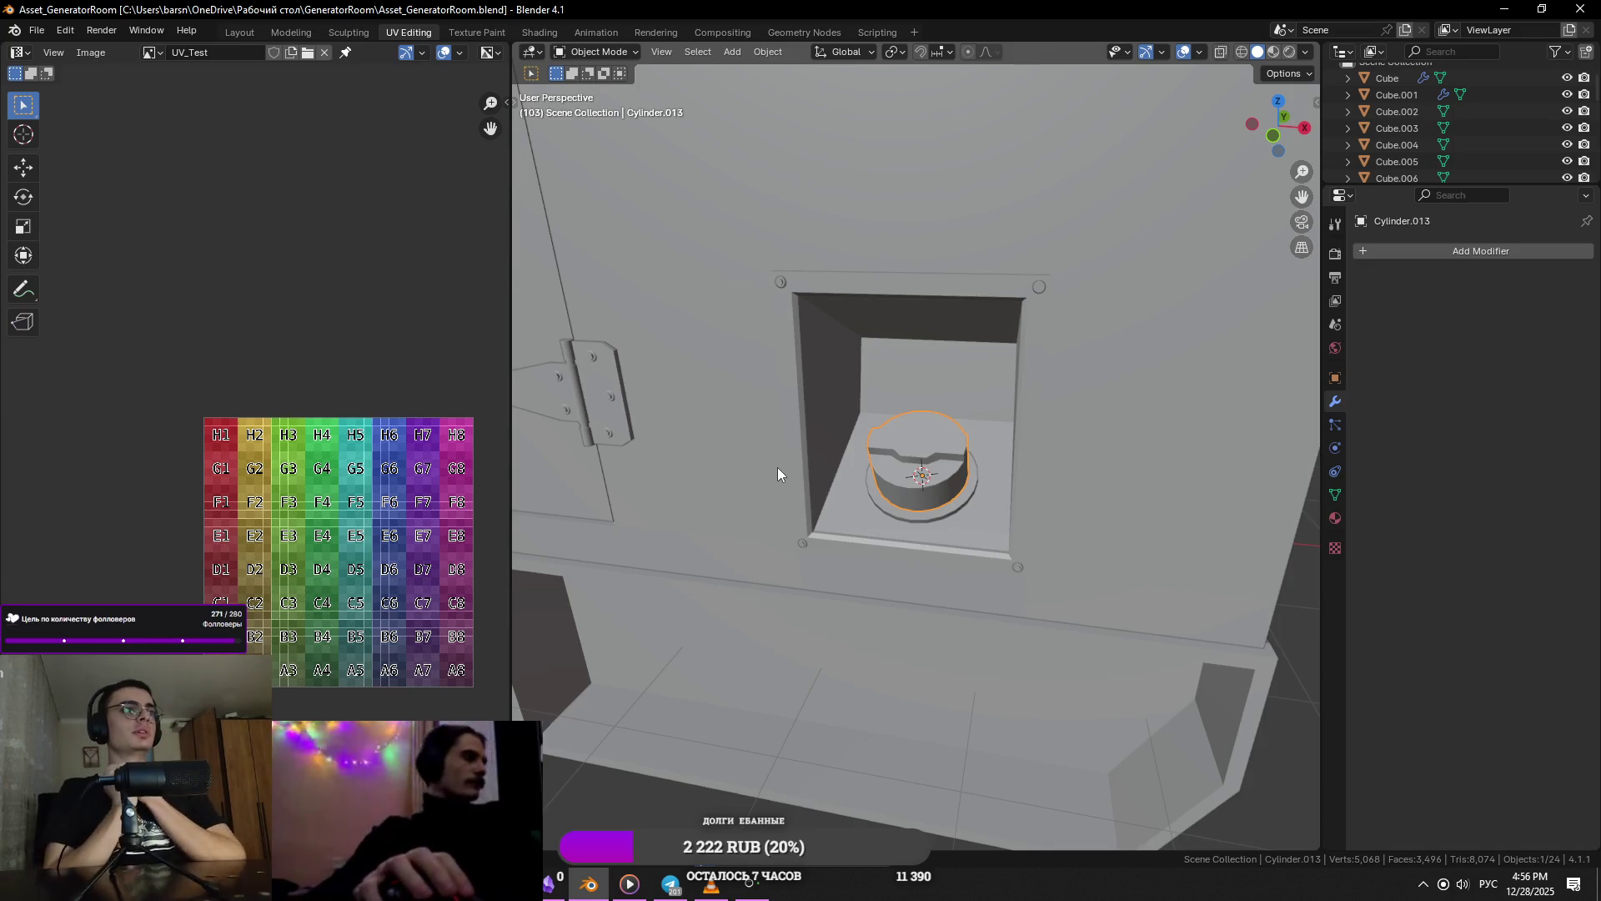
- Check the generator reference video and photo, then return to Blender
key("alt+Tab")
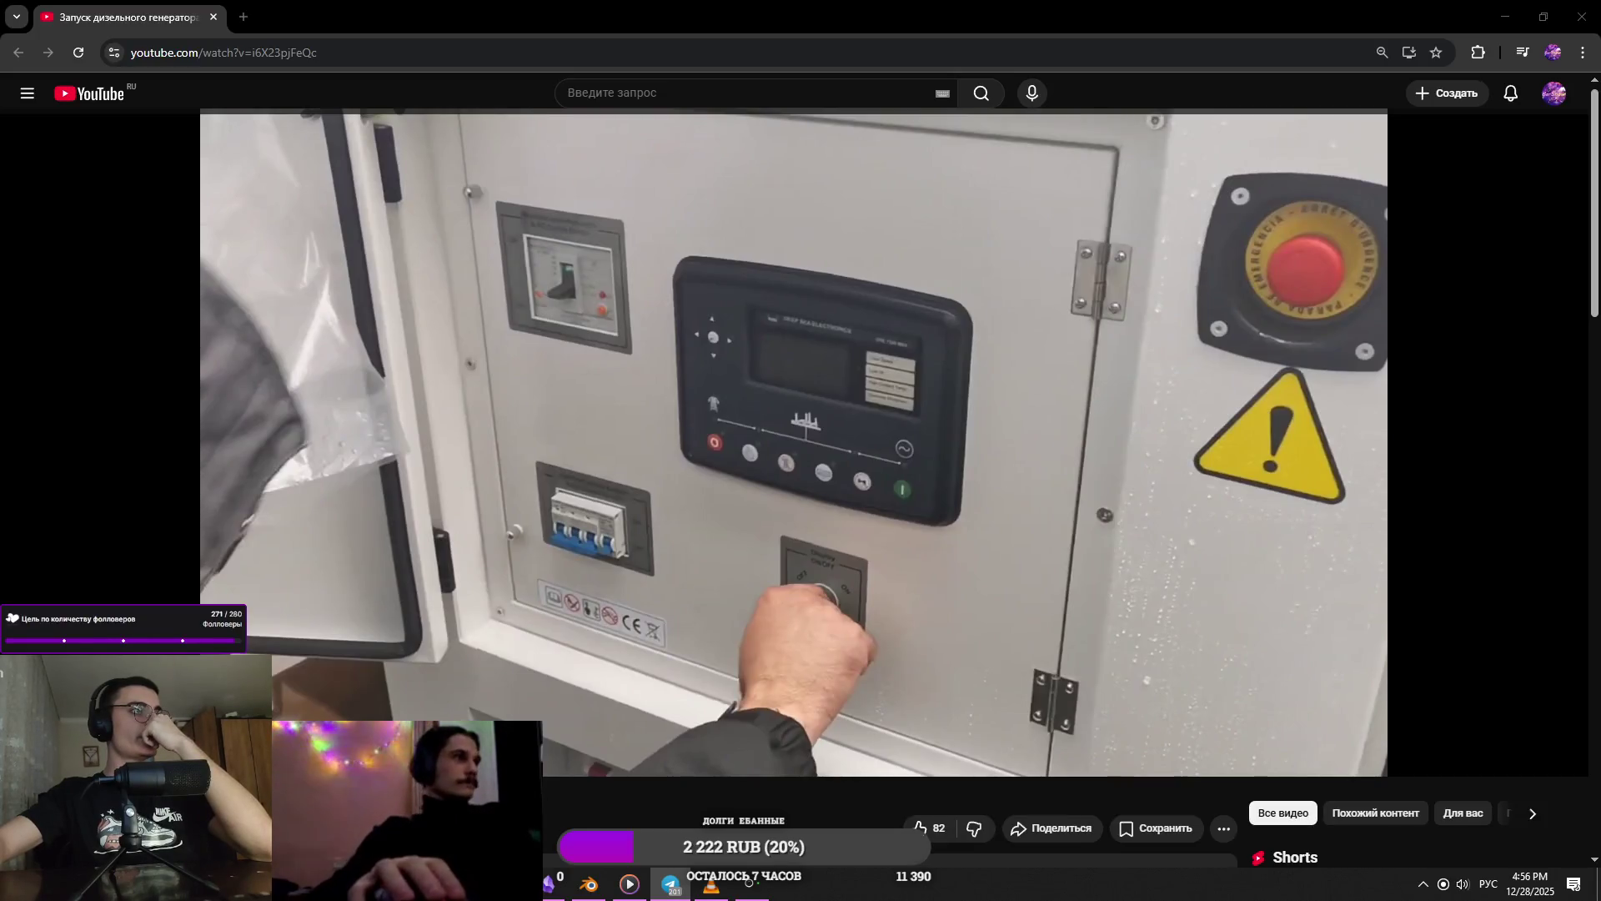
key("alt+Tab")
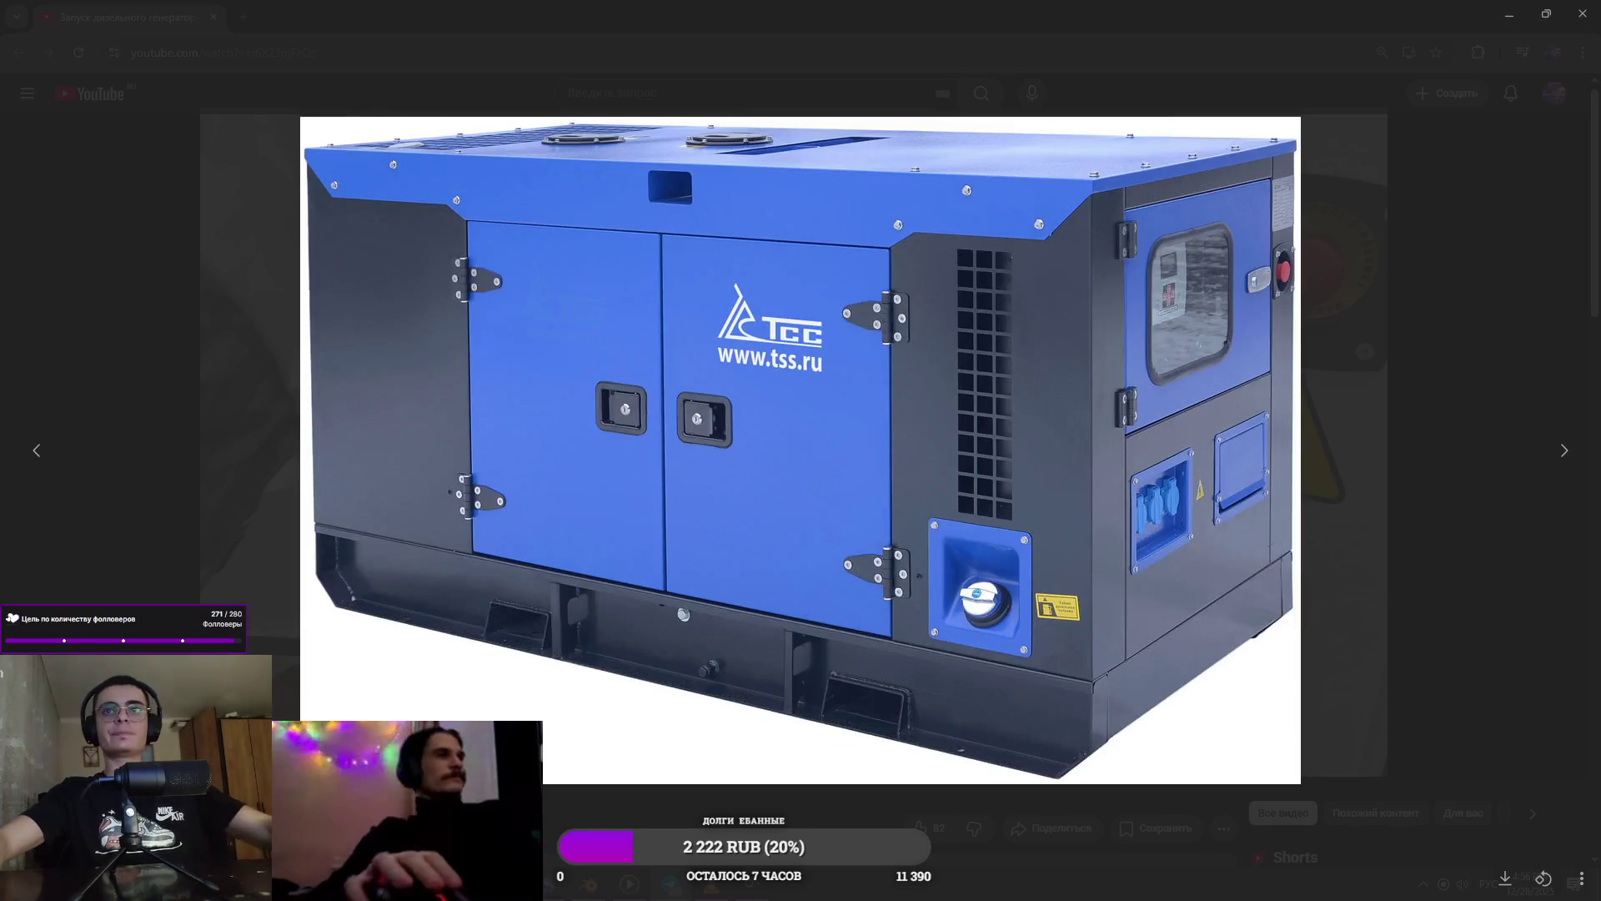
key("alt+Tab")
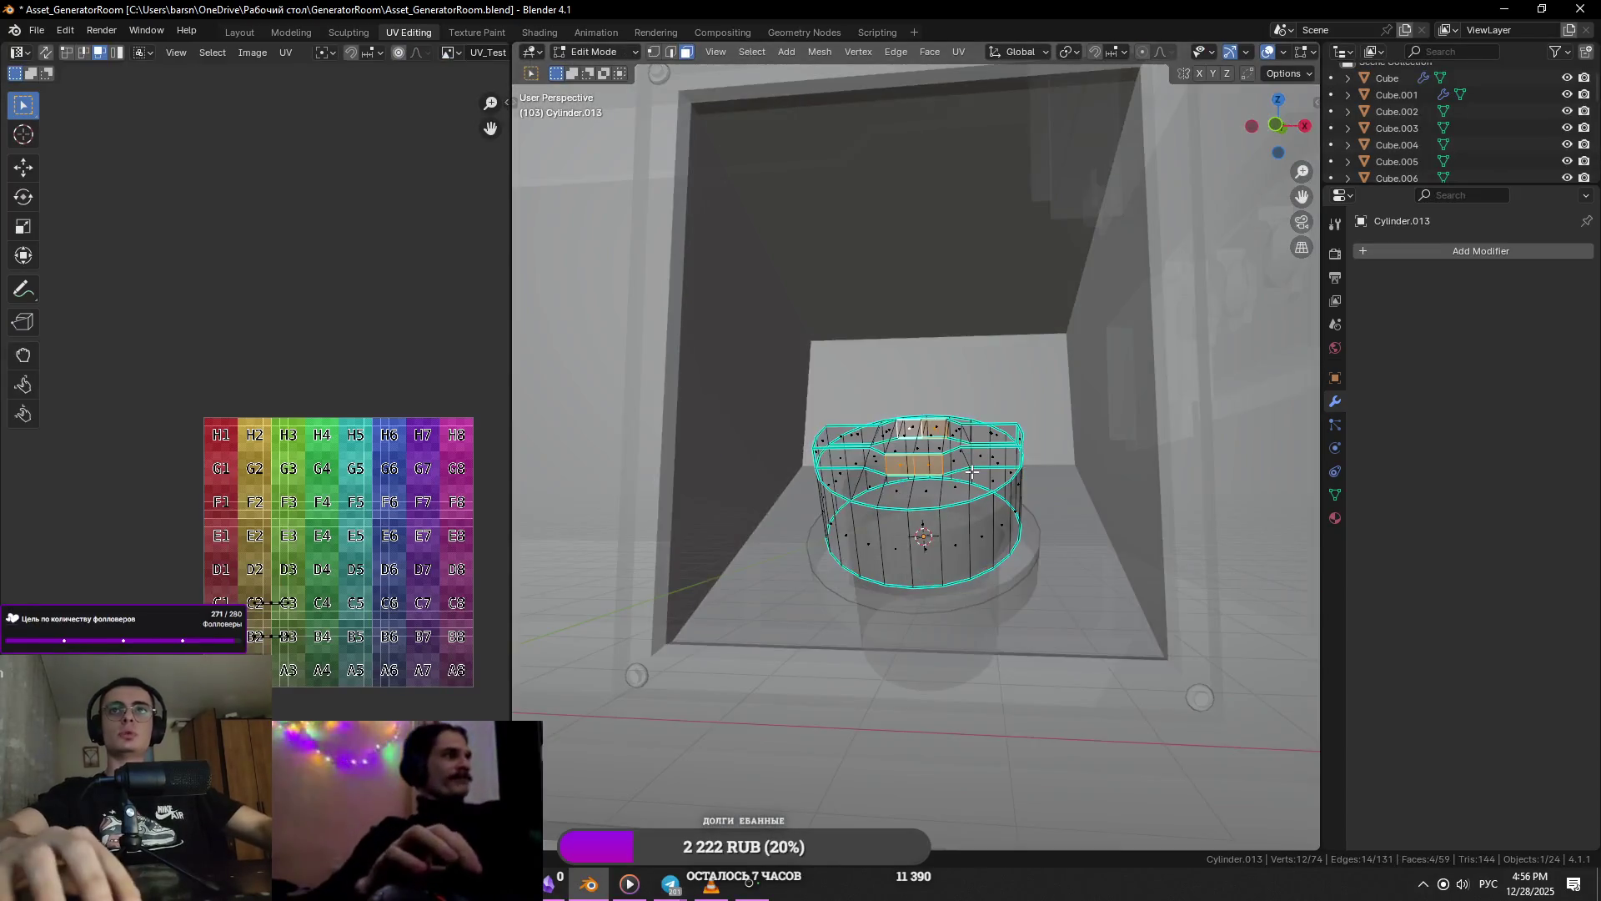
- Select the notched cap's upper ring of vertices and move it down
key("1")
mouse_move(972, 472)
middle_mouse_down()
mouse_move(950, 361)
mouse_move(1097, 374)
middle_mouse_up()
left_click_drag(1097, 374, 805, 468)
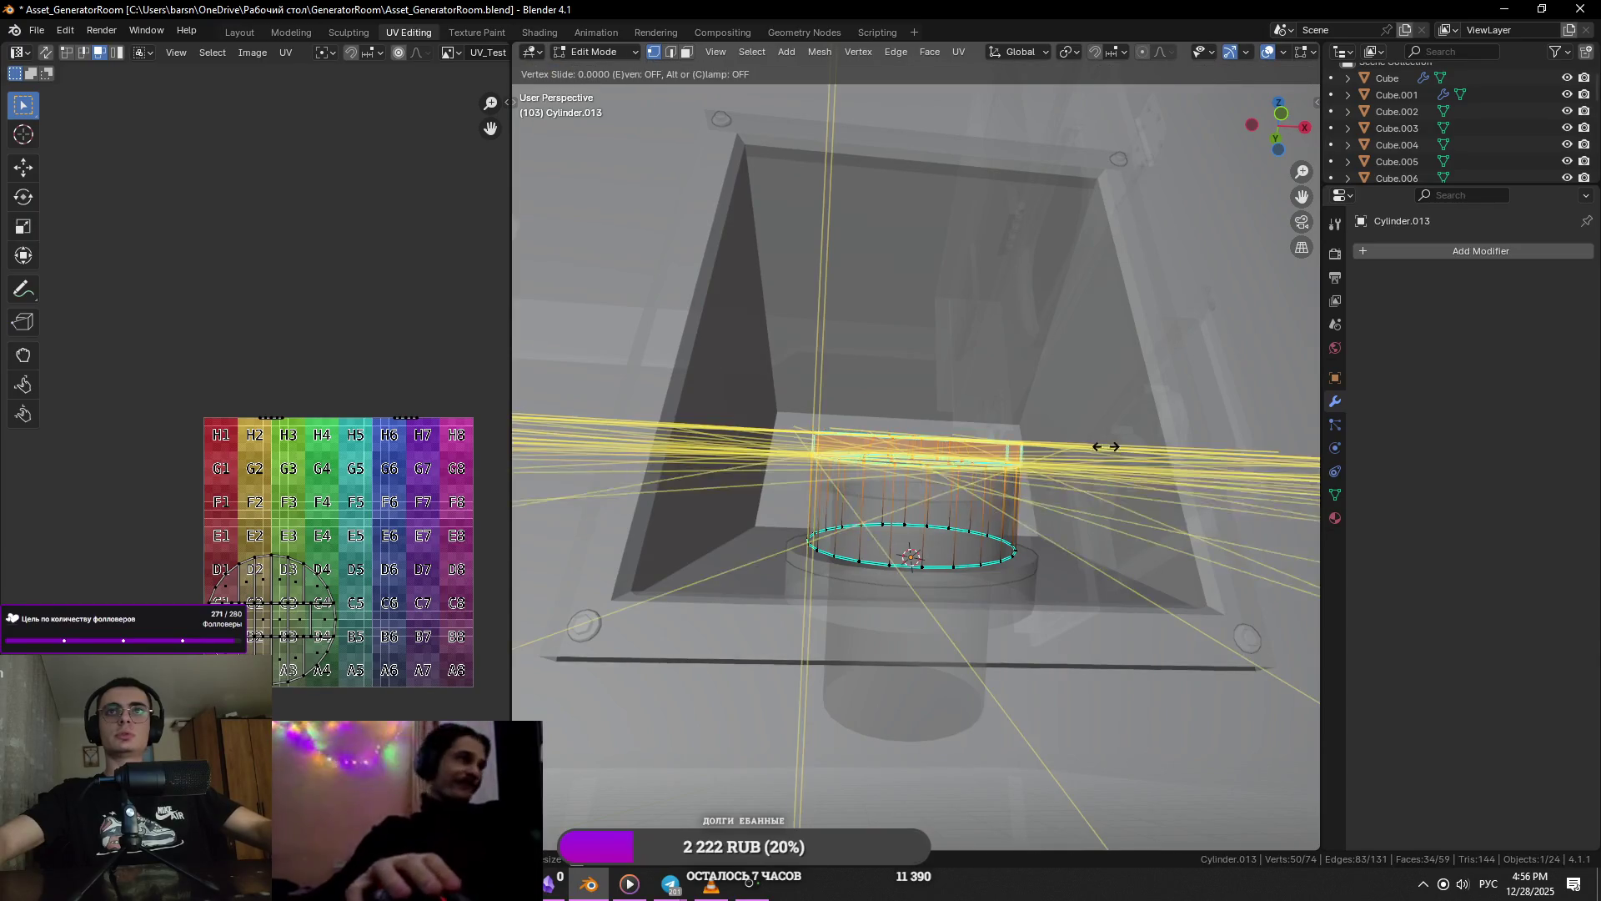
scroll(1108, 450, "up", 3)
key("e")
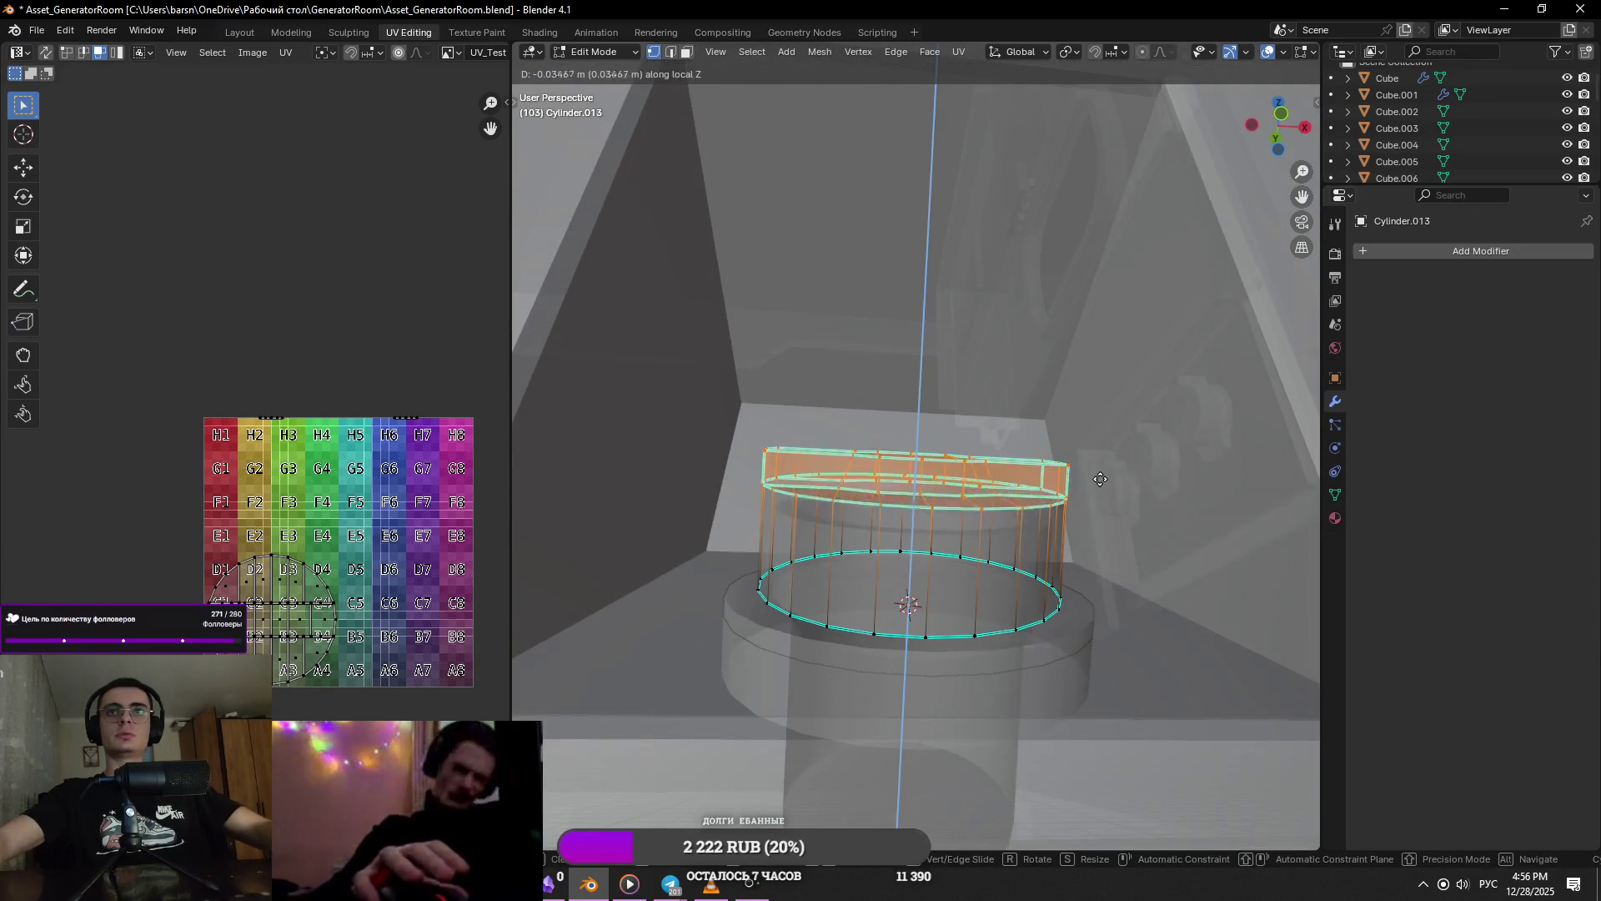
left_click(1076, 491)
scroll(1065, 490, "down", 4)
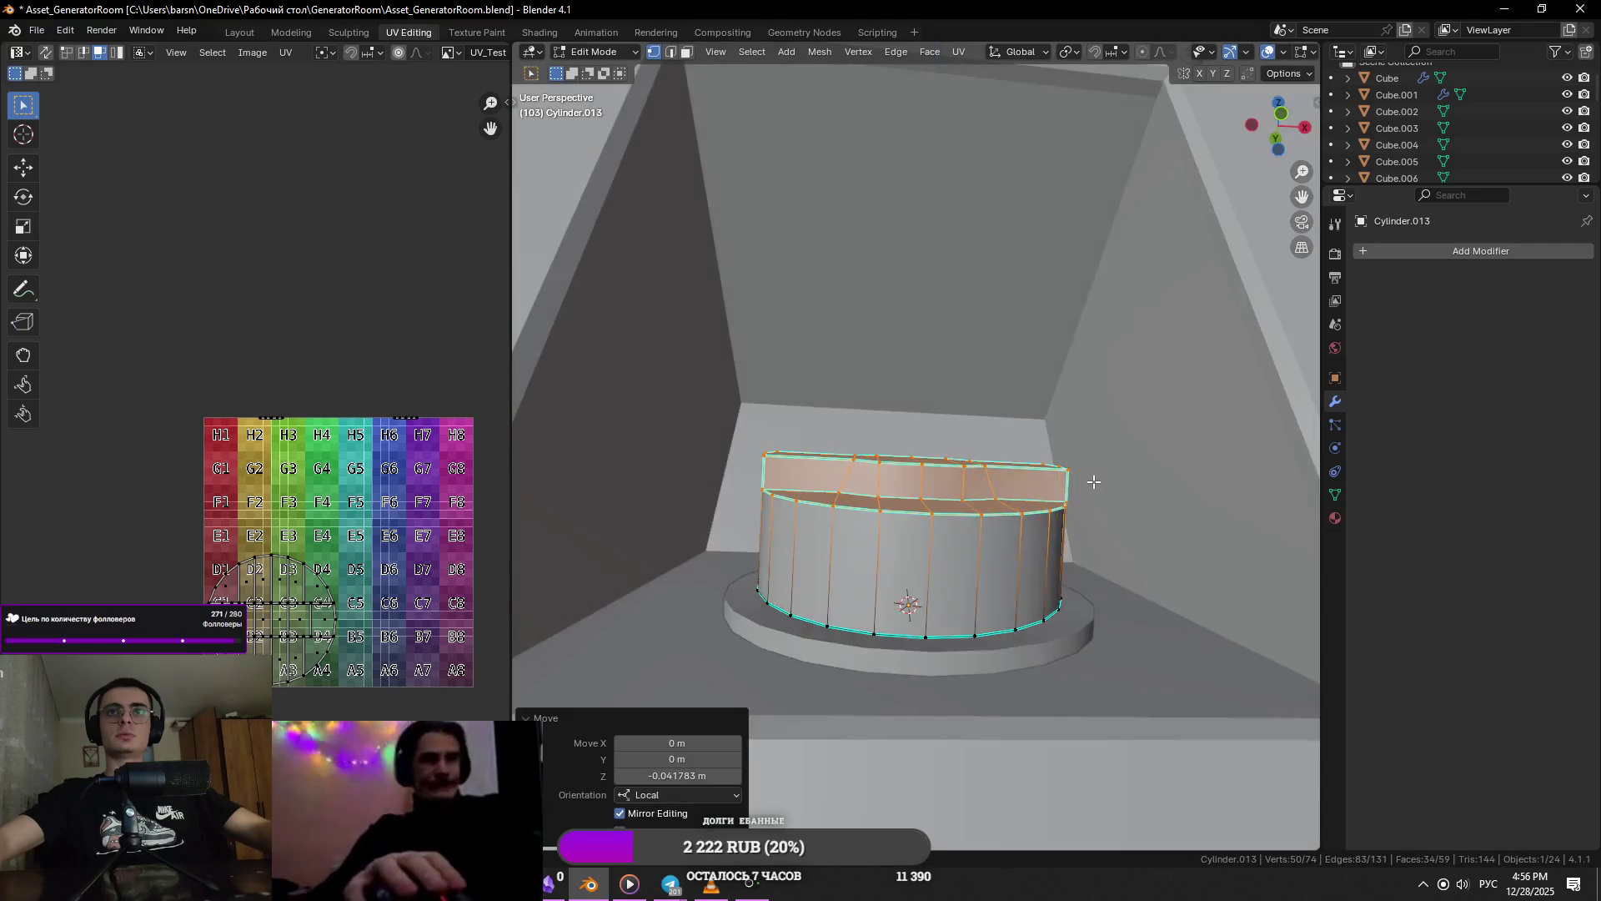
- Raise the cap's bottom ring using see-through display, then return to Object Mode
mouse_move(1065, 489)
middle_mouse_down()
mouse_move(992, 588)
mouse_move(971, 576)
middle_mouse_up()
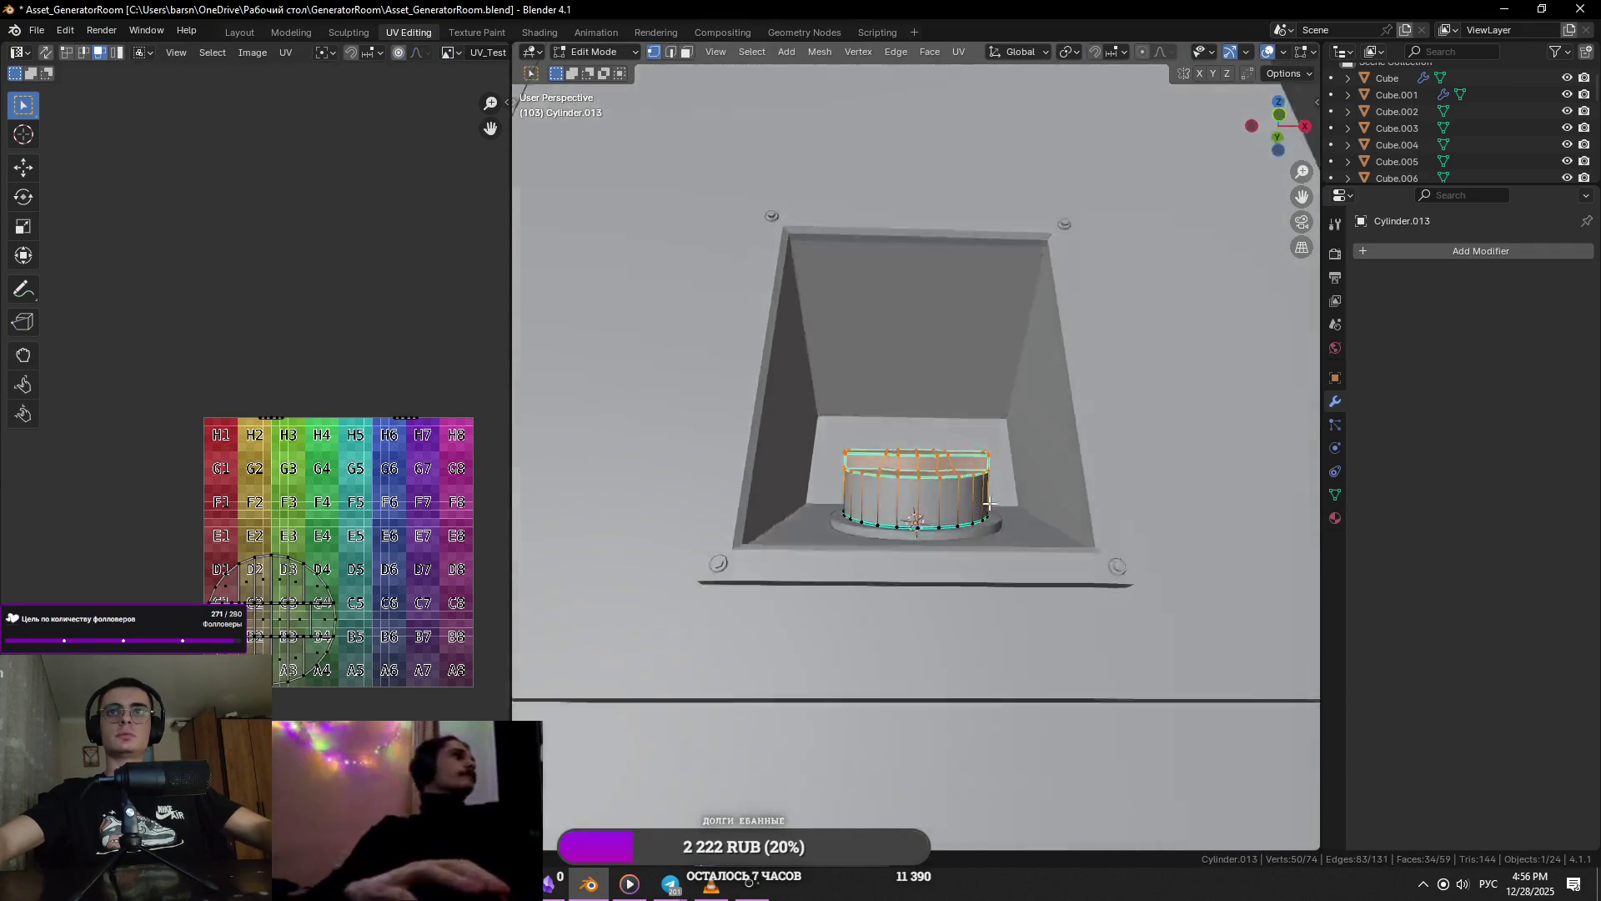
key("alt+z")
scroll(976, 578, "up", 3)
left_click(1022, 557, "alt")
key("e")
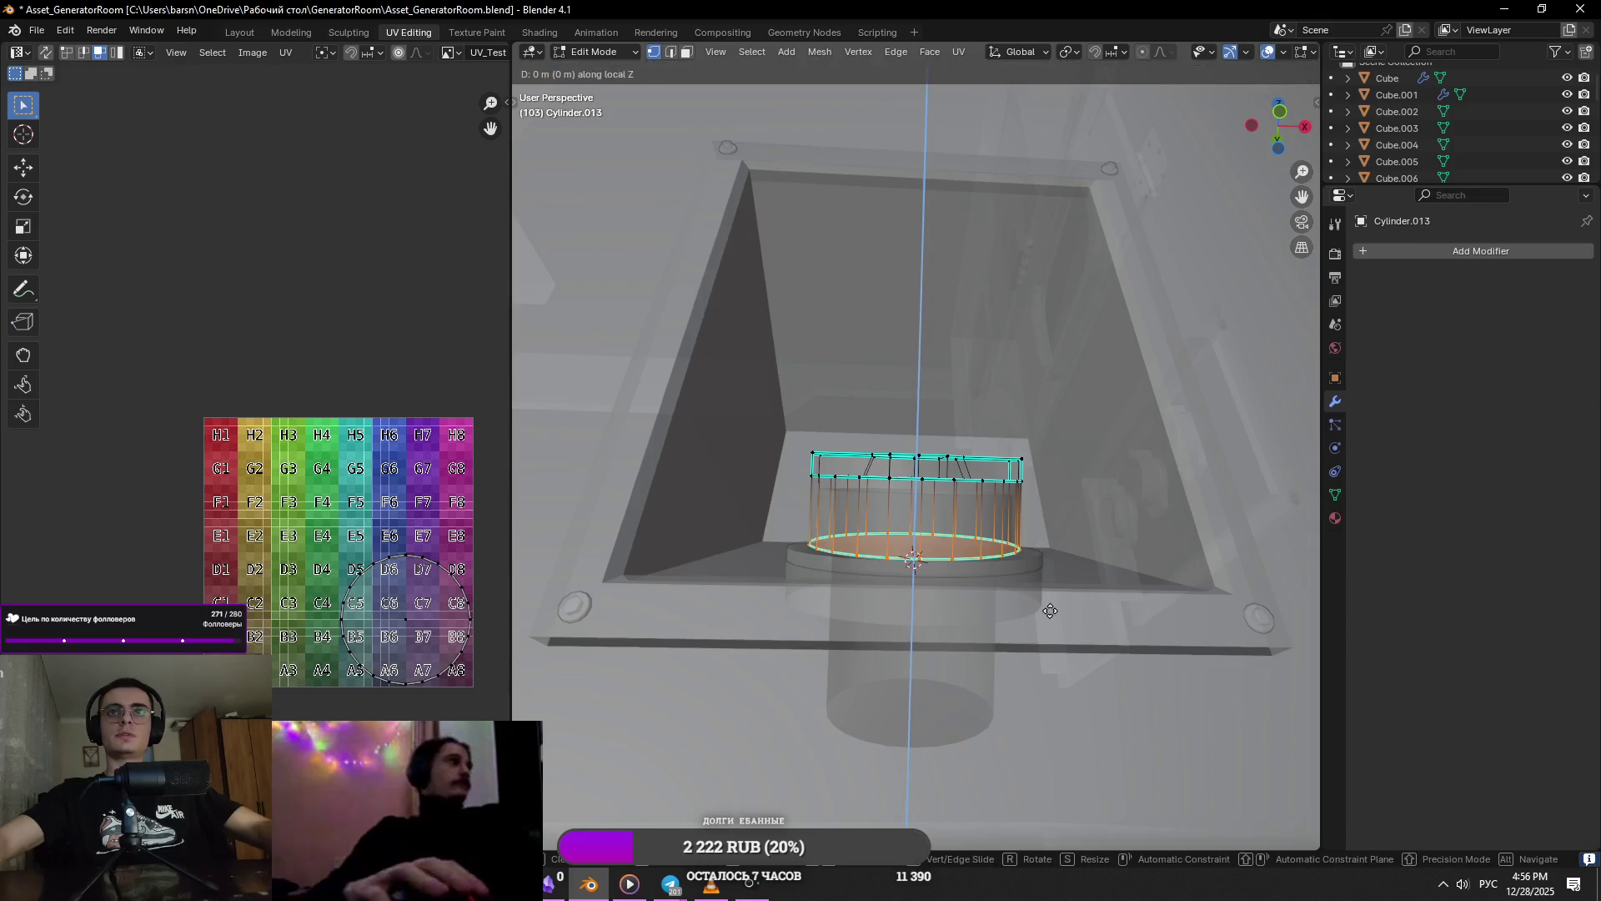
left_click(1057, 593)
key("alt+z")
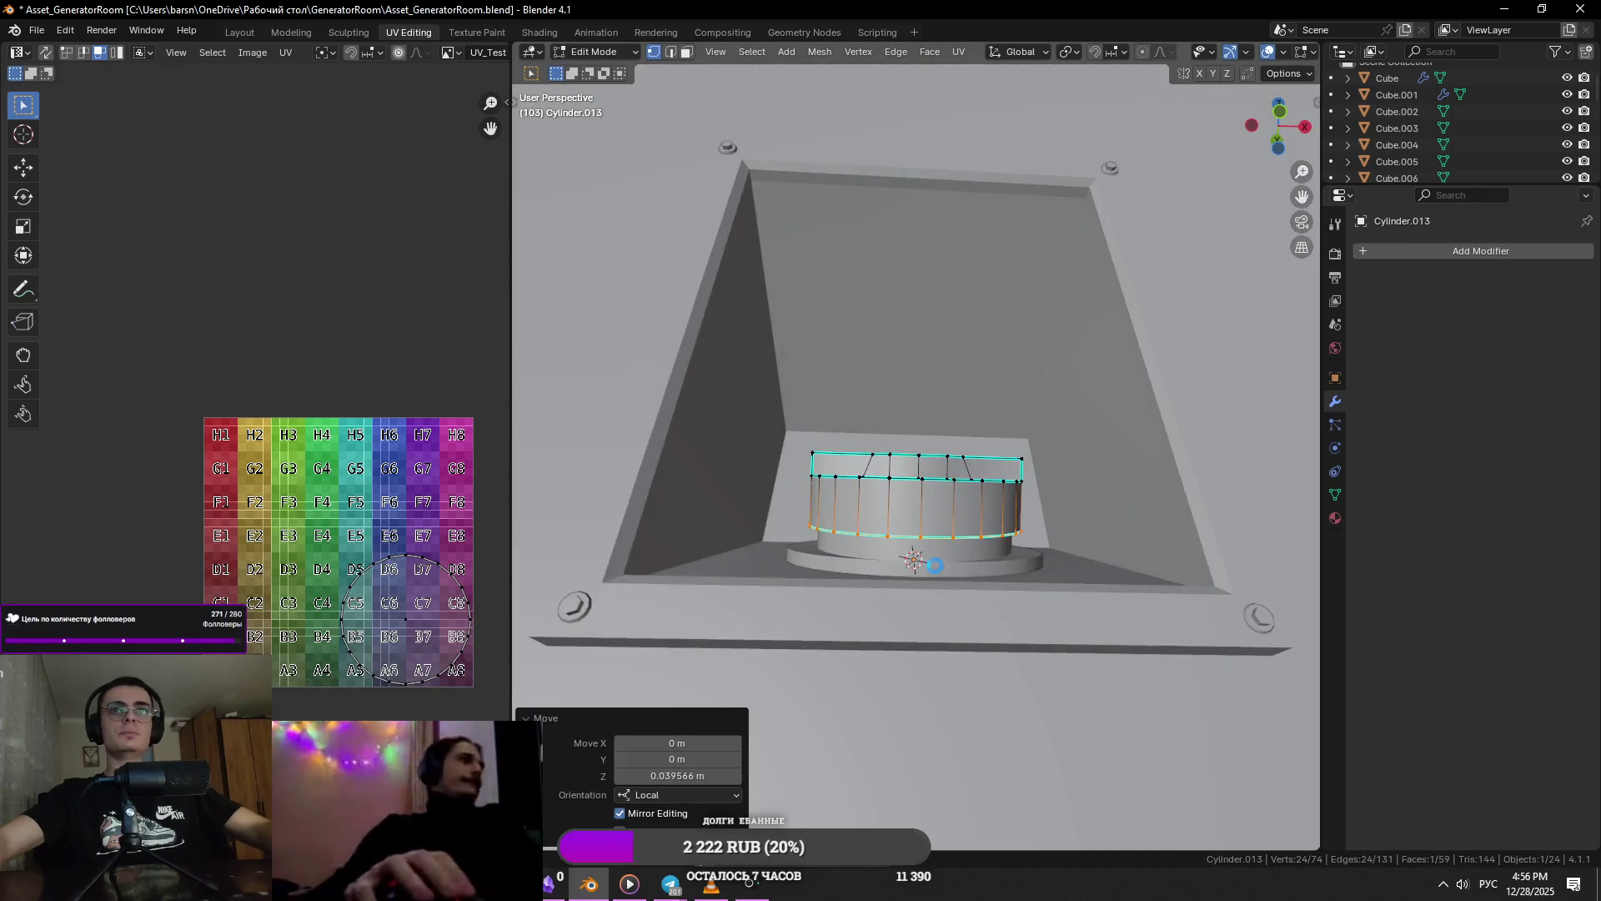
key("Tab")
- Select the filler-neck base Cylinder in face mode and compare it with the generator reference photo
left_click(954, 563)
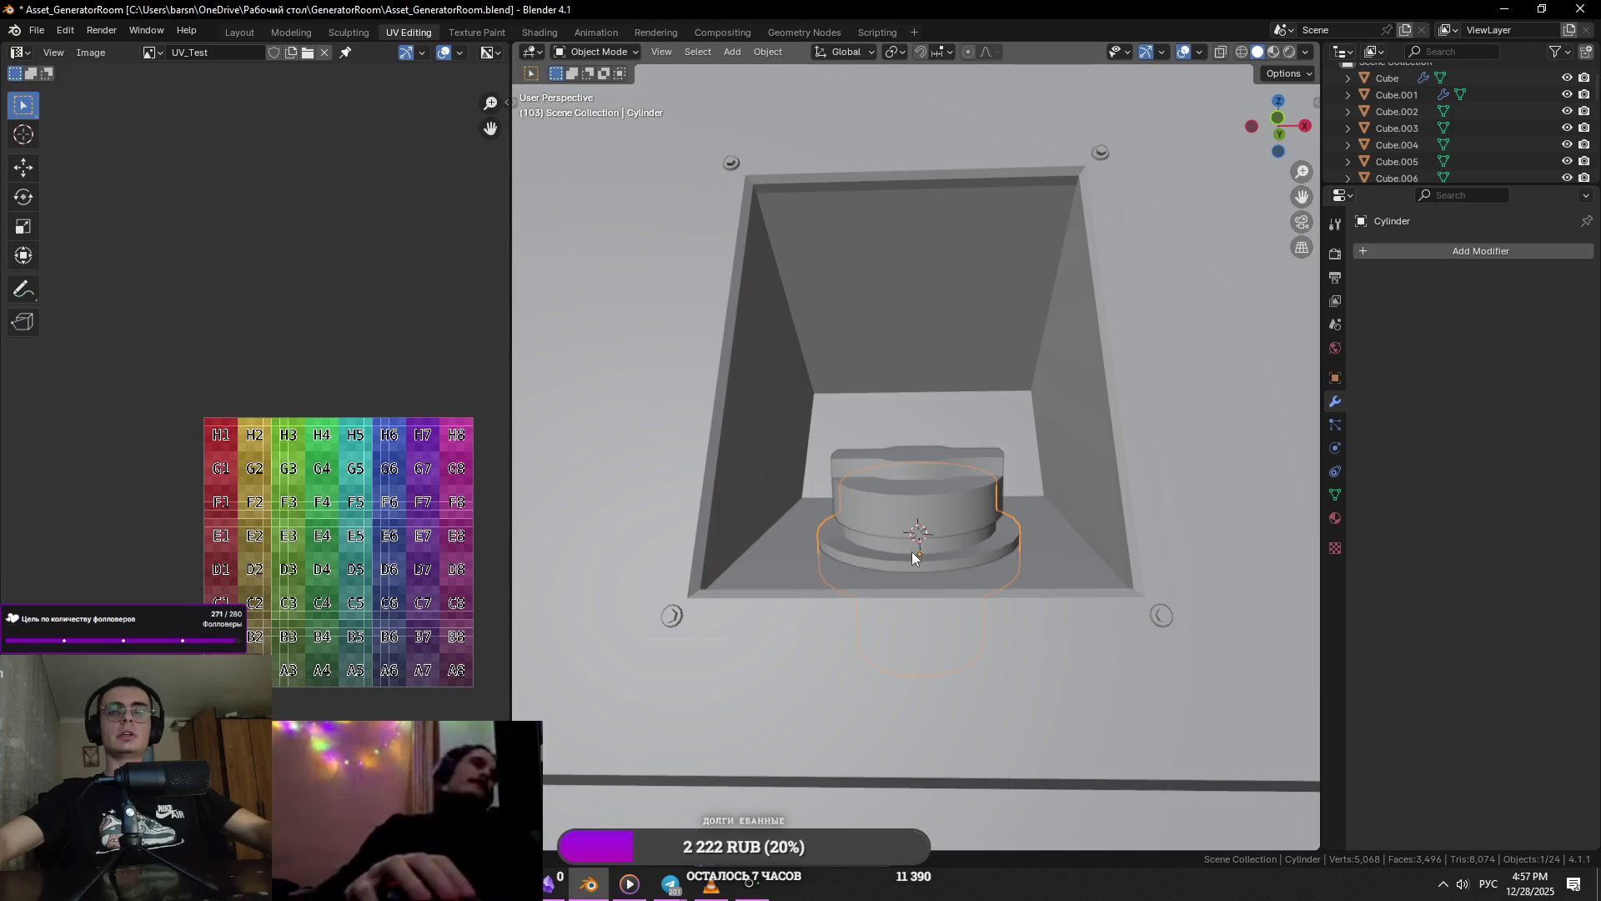
key("alt+Tab")
key("alt+Tab")
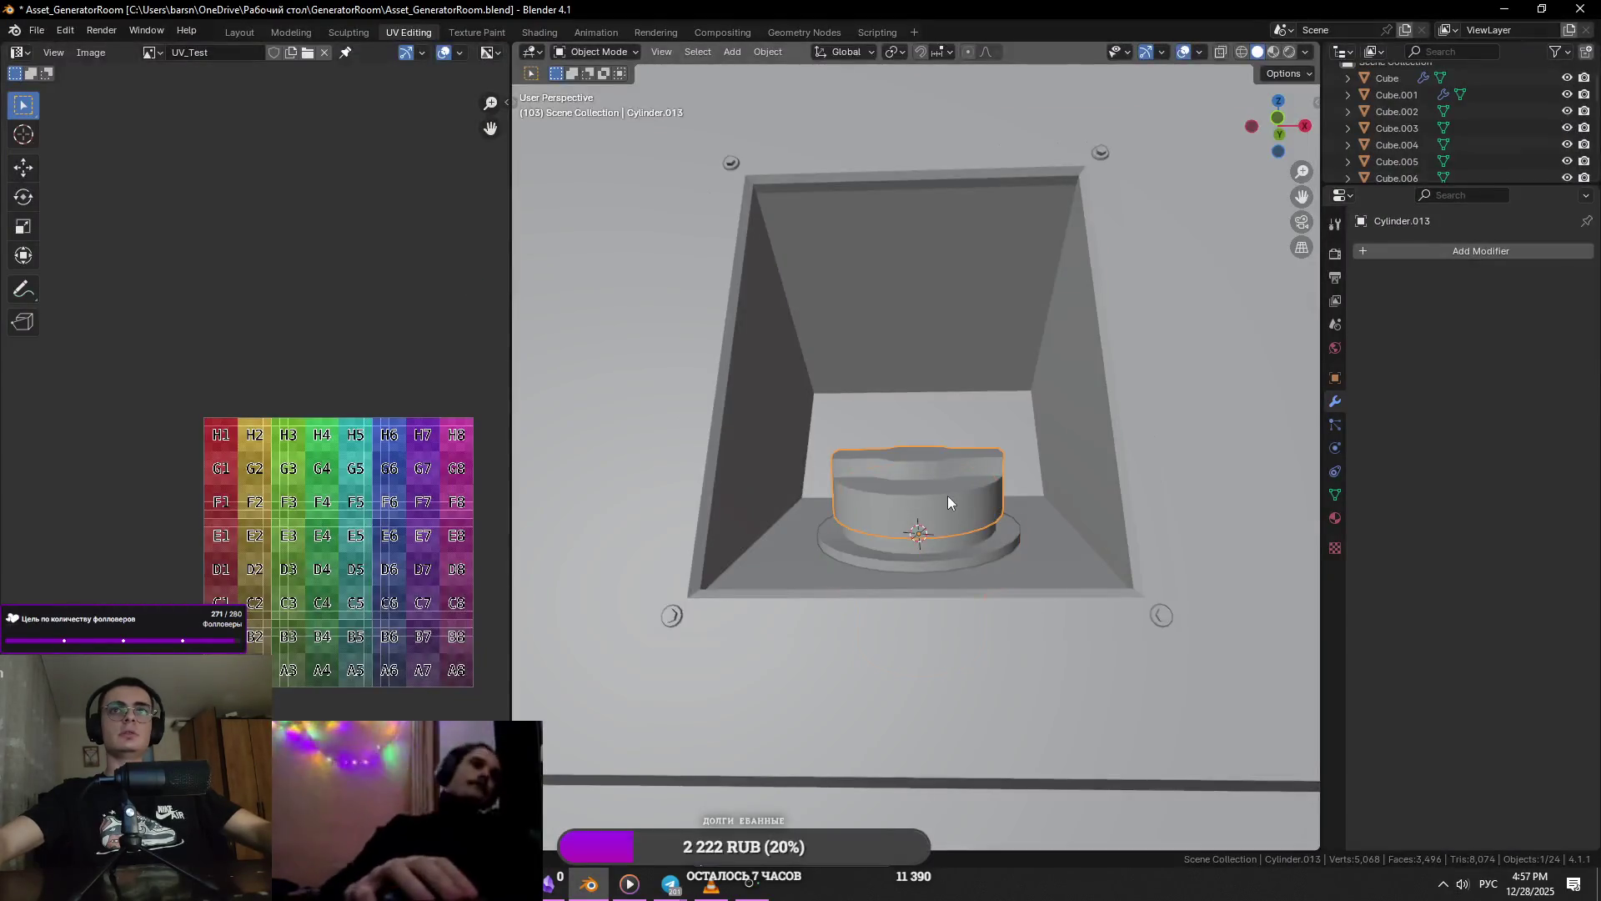
key("Tab")
scroll(907, 590, "up", 3)
key("3")
key("alt+Tab")
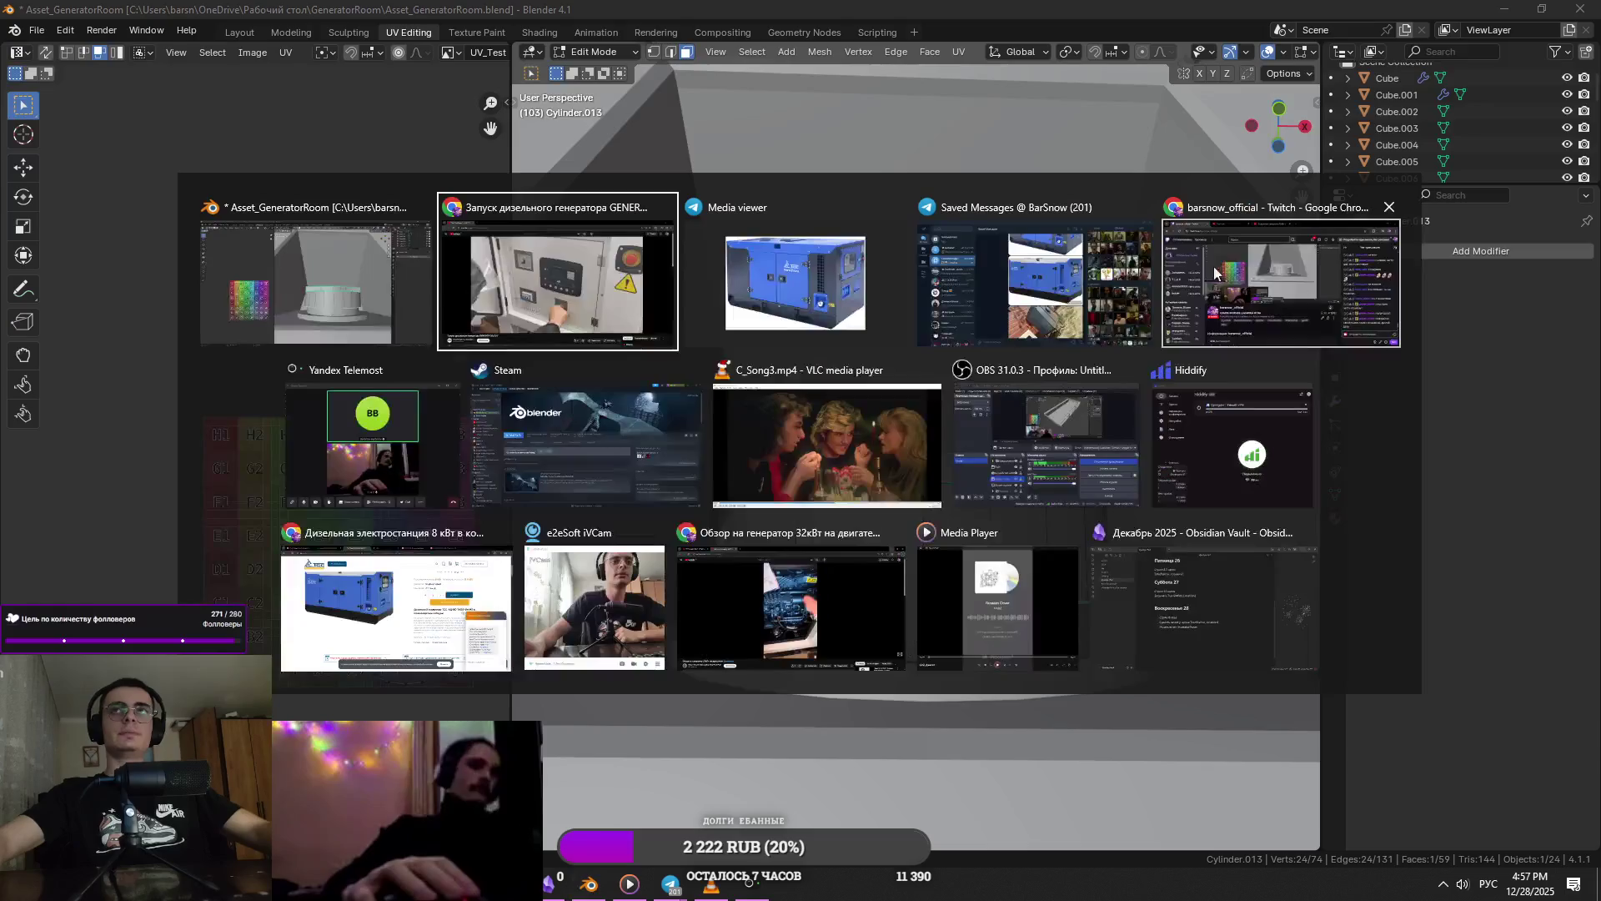
key("alt+Tab")
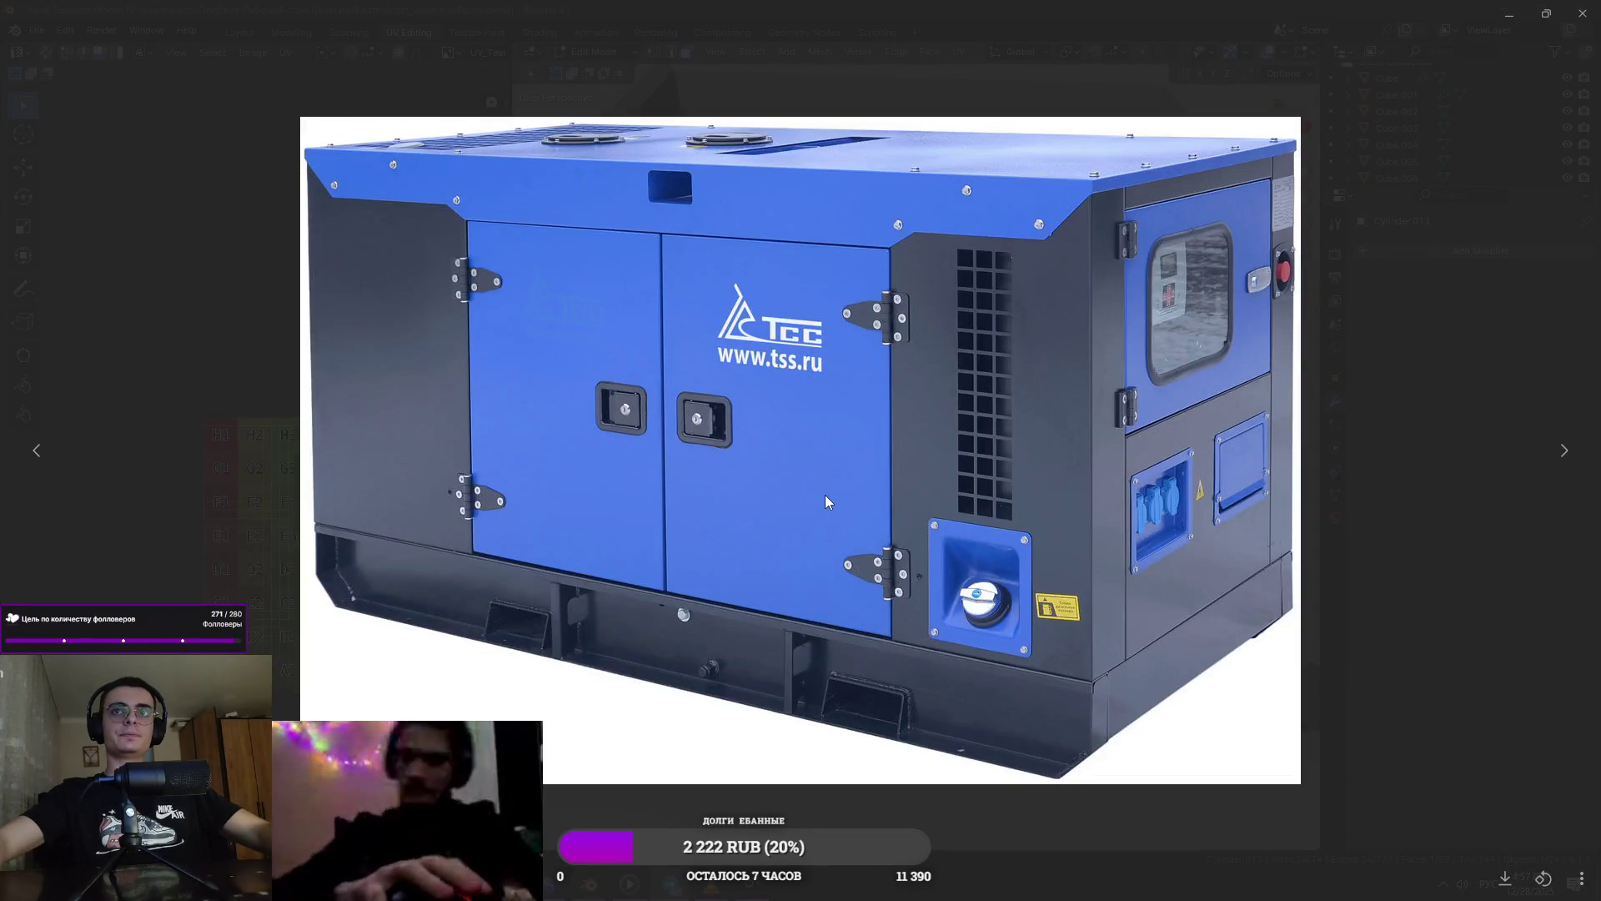
key("alt+Tab")
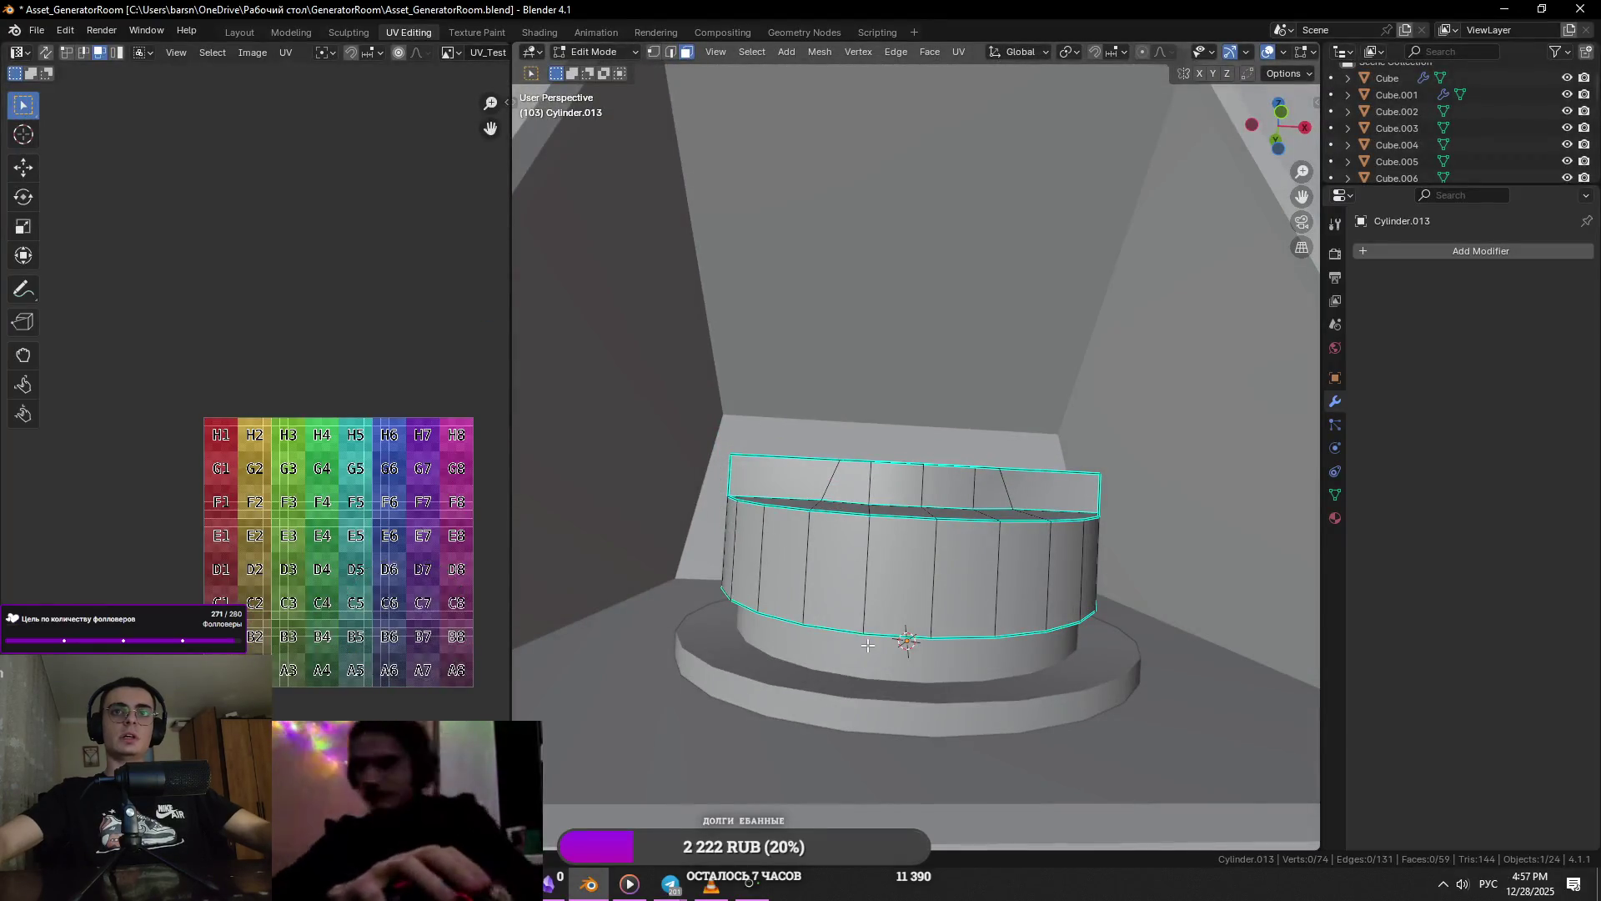
key("alt+Tab")
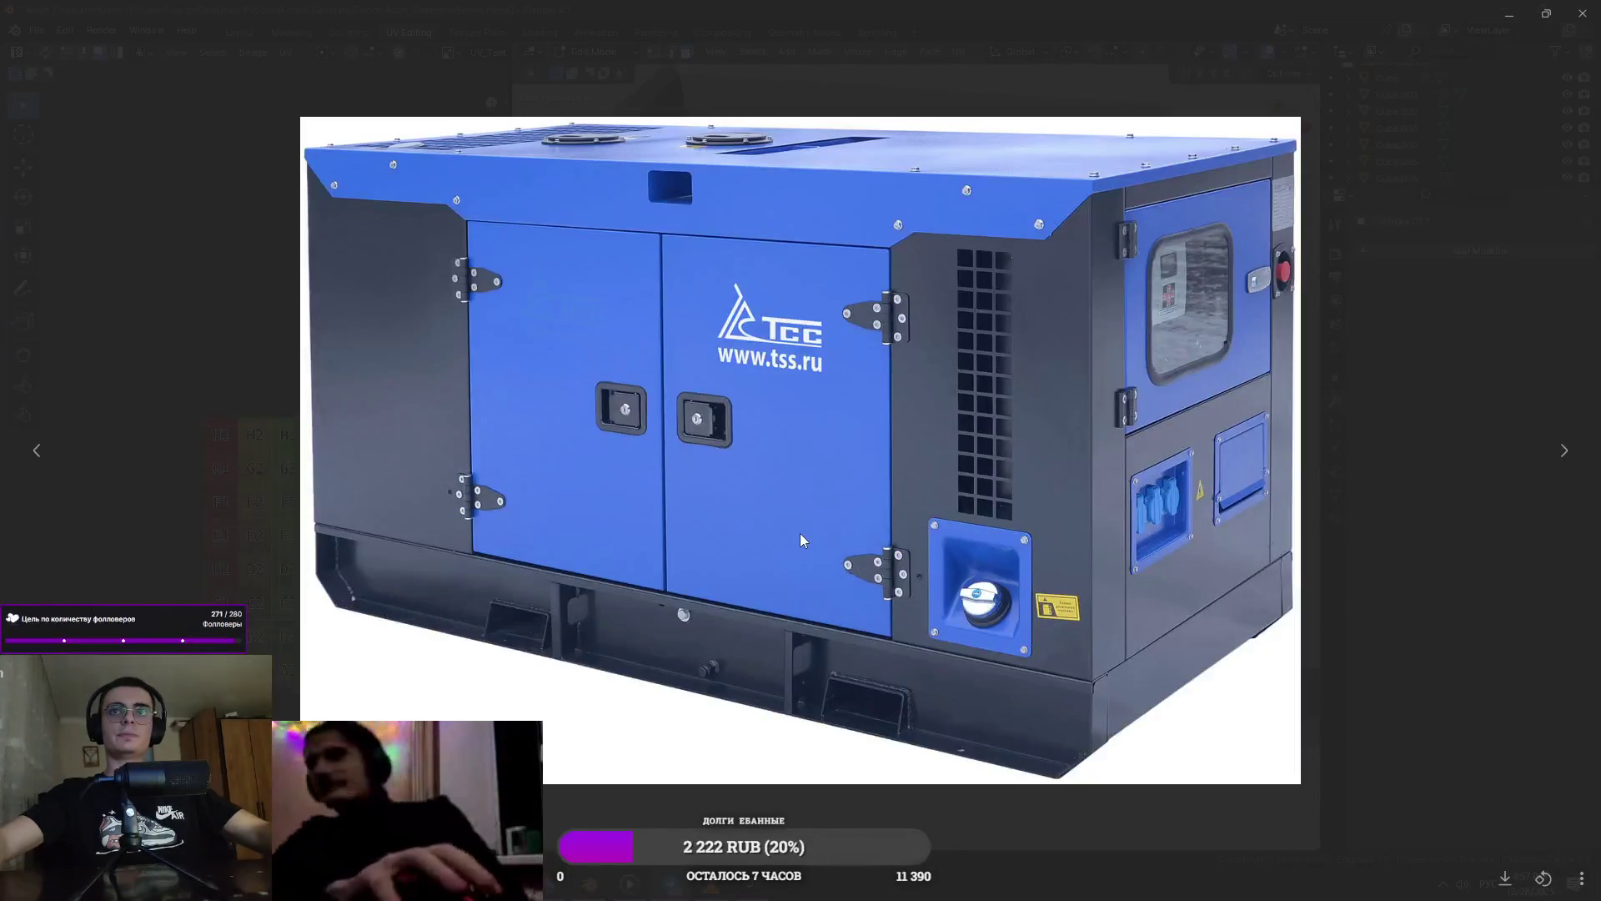
key("alt+Tab")
key("Tab")
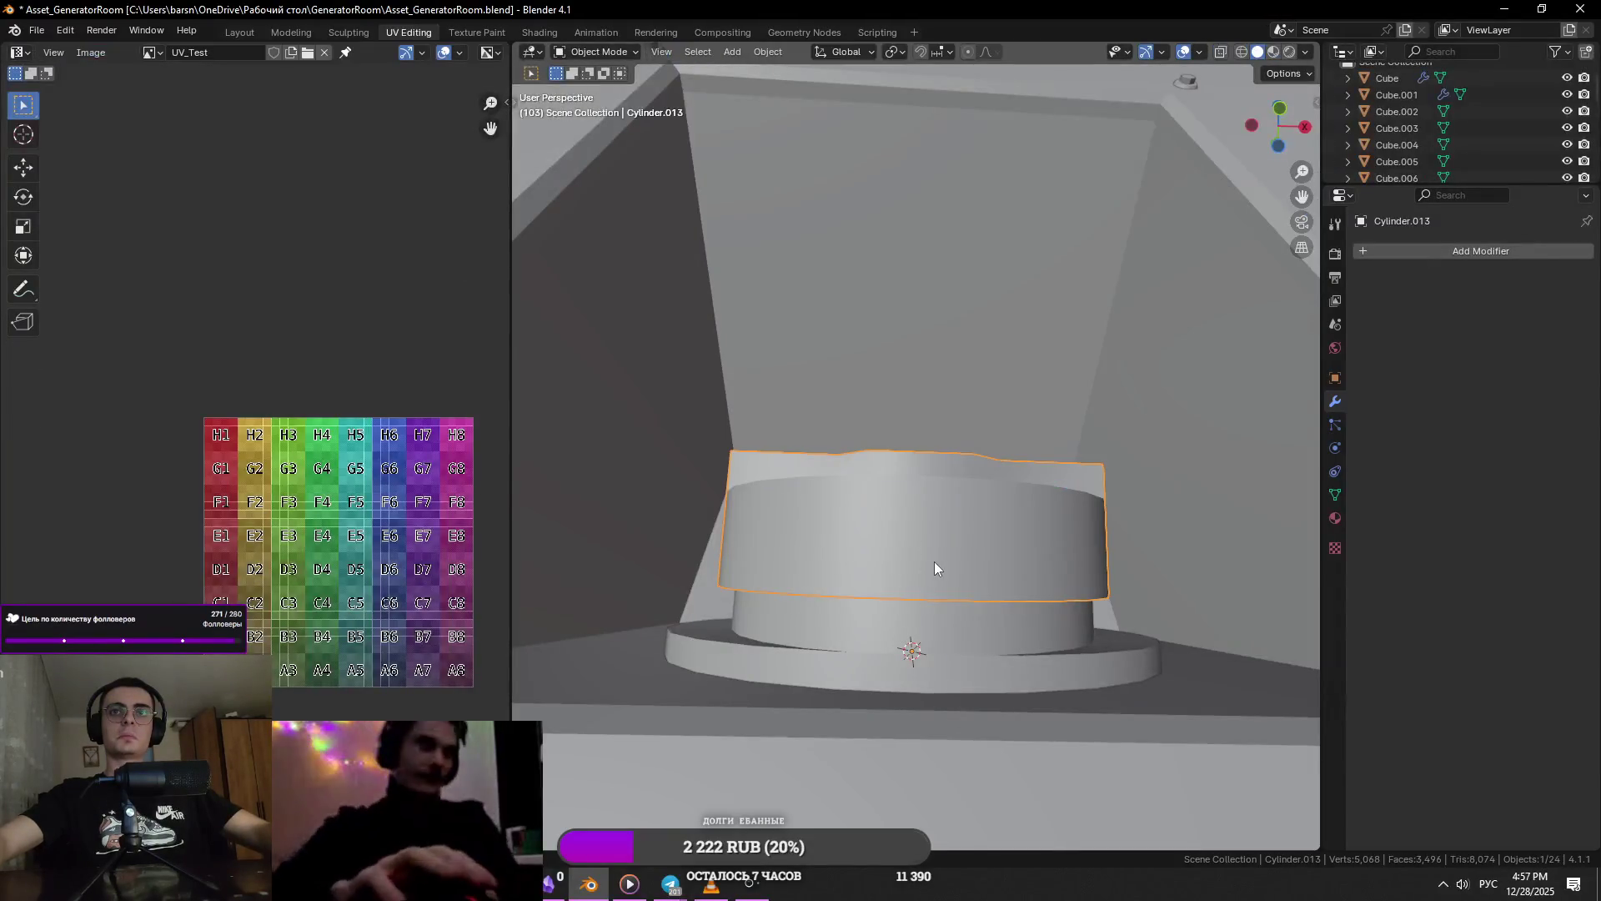
key("ctrl+z")
- Add a loop cut around the top of the filler neck's base flange
middle_click_drag(919, 546, 858, 618)
left_click(858, 618)
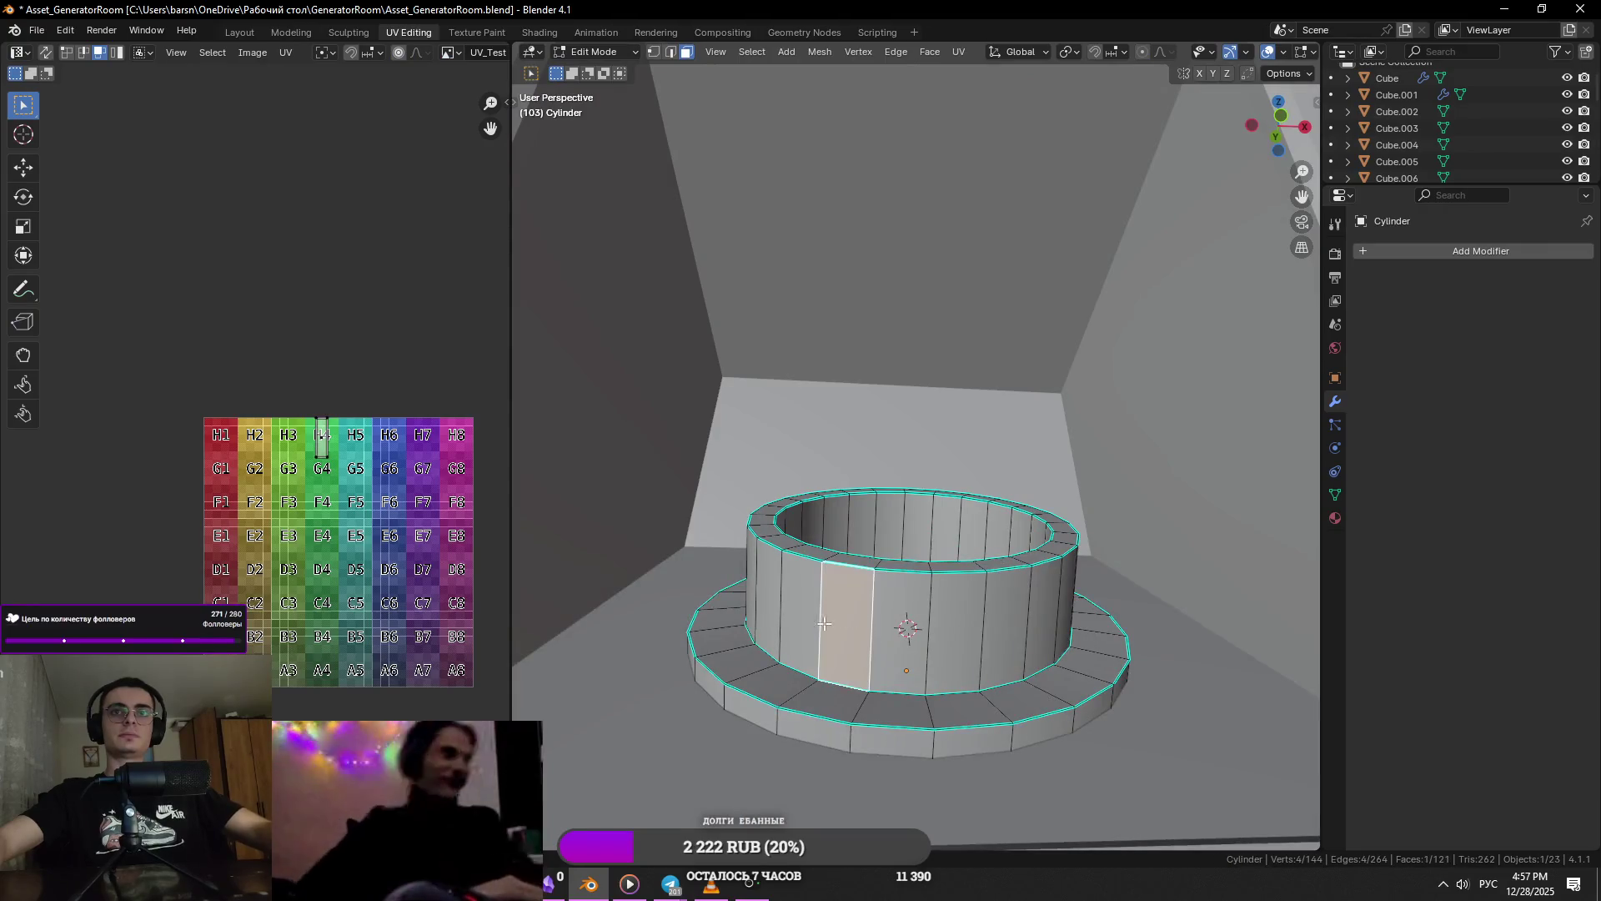
key("ctrl+r")
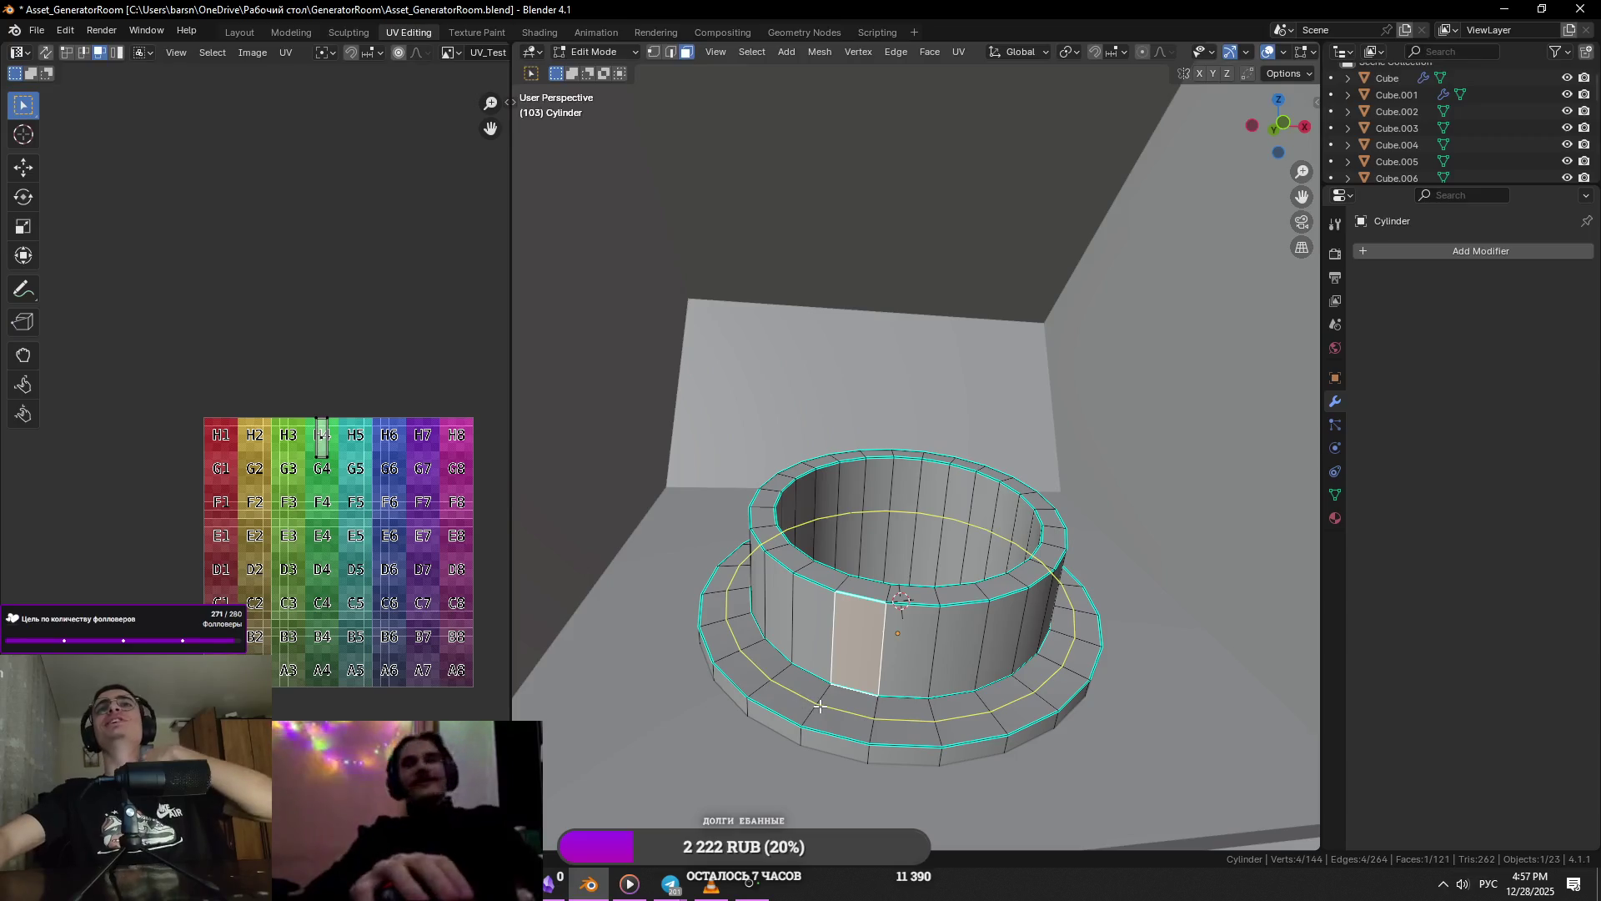
left_click(820, 706)
left_click(818, 707)
- Try raising the new flange loop vertically, undo it, and switch to edge selection
middle_click_drag(818, 706, 842, 668)
left_click(814, 706, "alt")
key("g")
key("z")
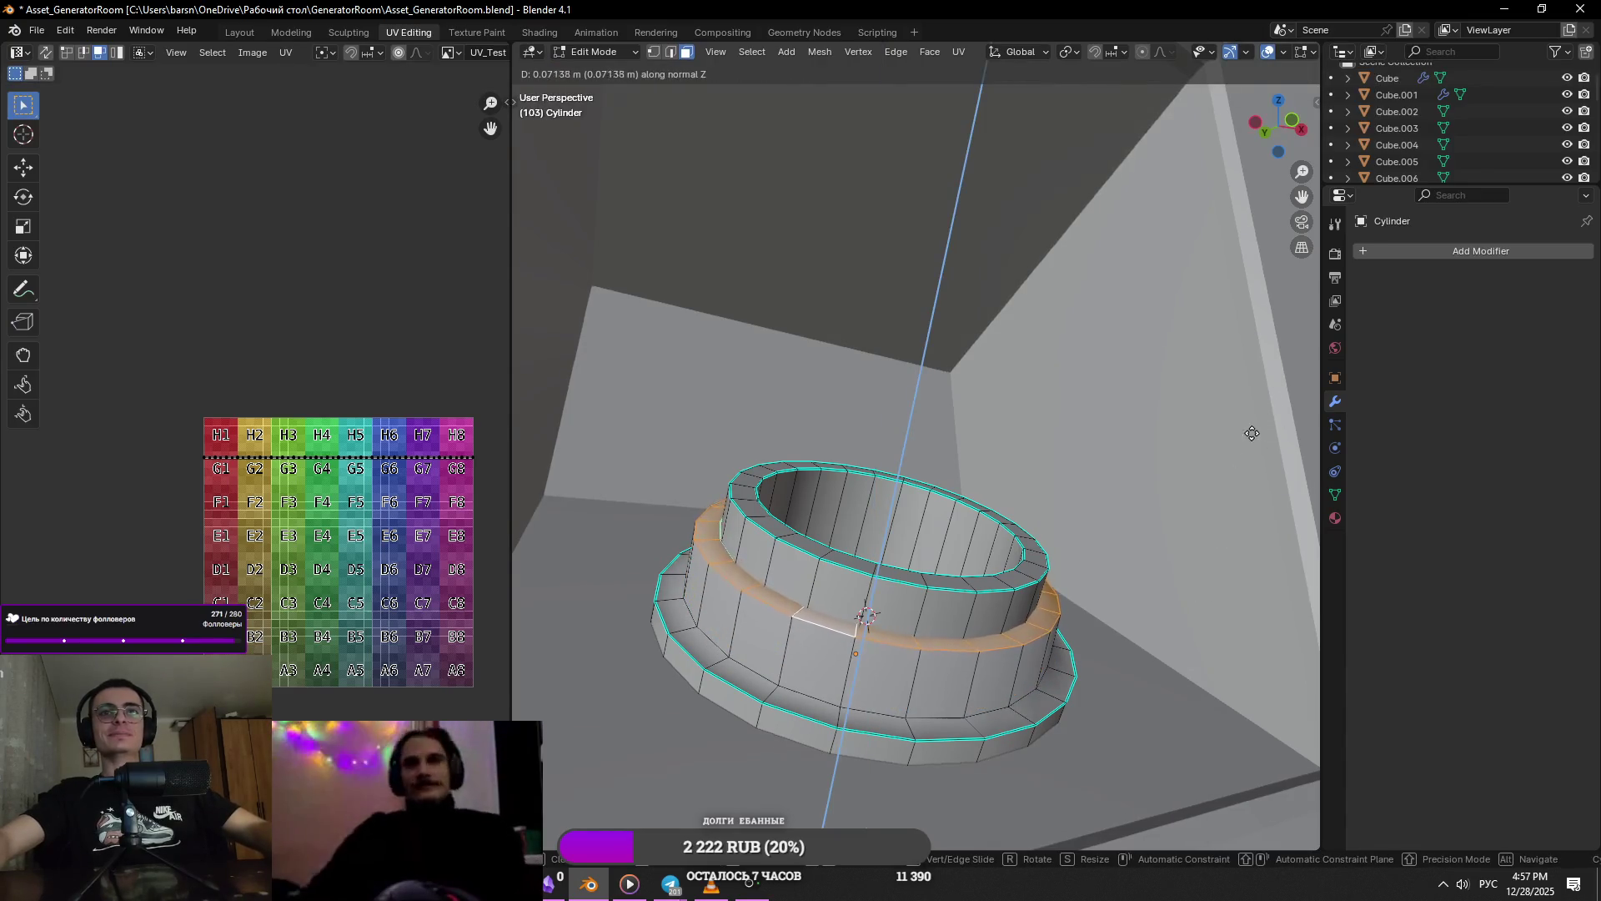
left_click(1172, 515)
middle_click_drag(1172, 515, 1211, 547)
key("alt+z")
key("alt+z")
key("ctrl+z")
key("2")
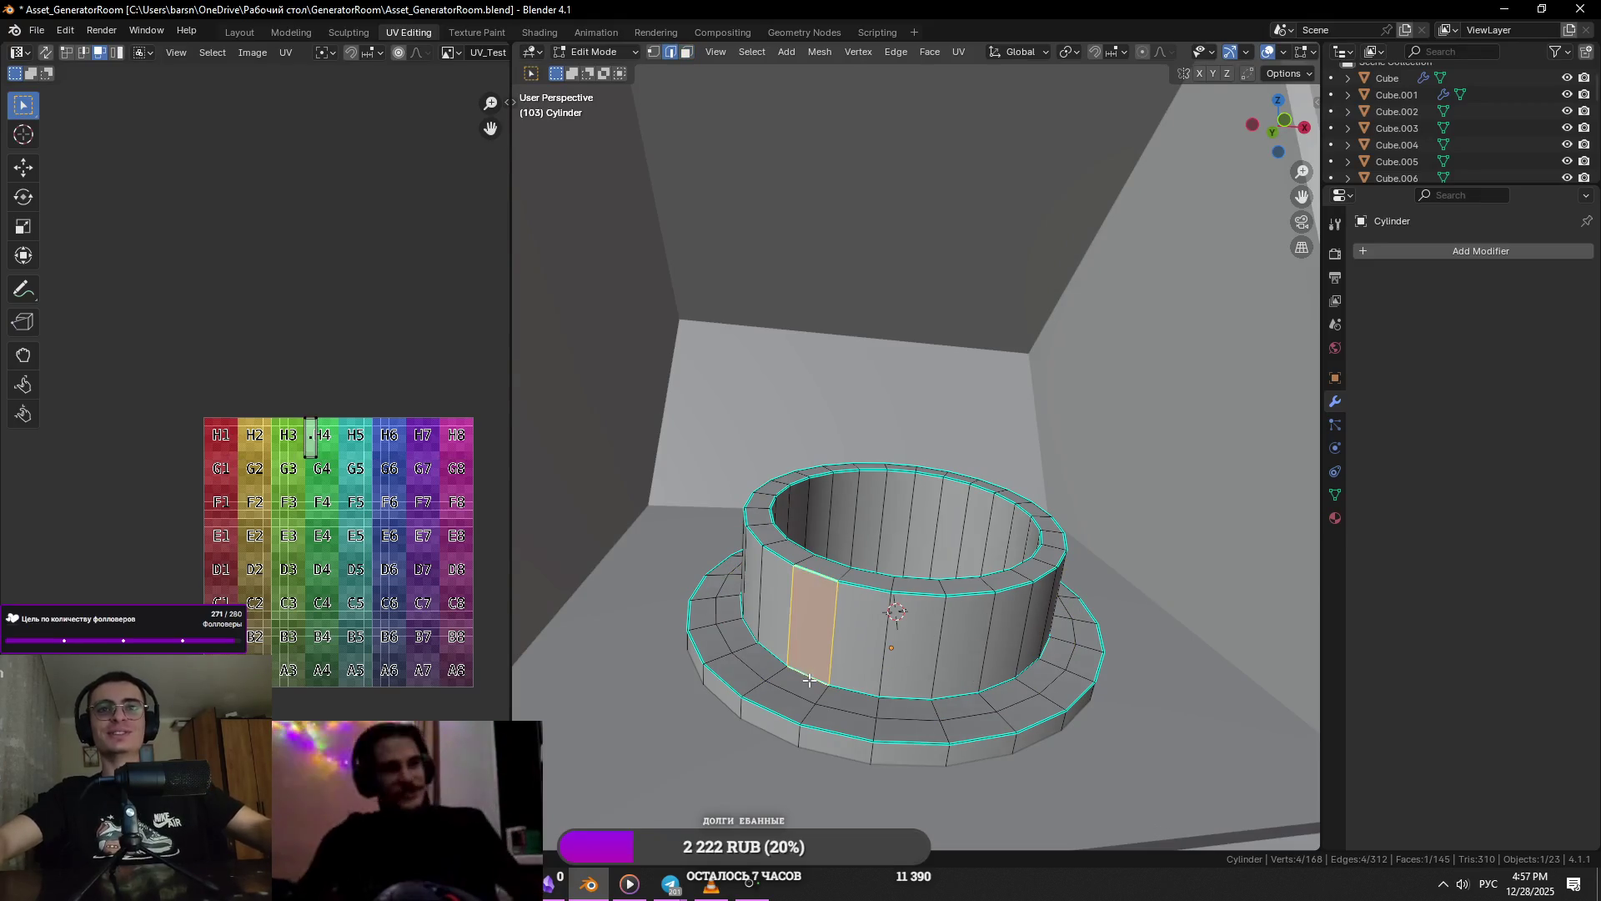
scroll(1085, 726, "up", 3)
scroll(1101, 709, "down", 5)
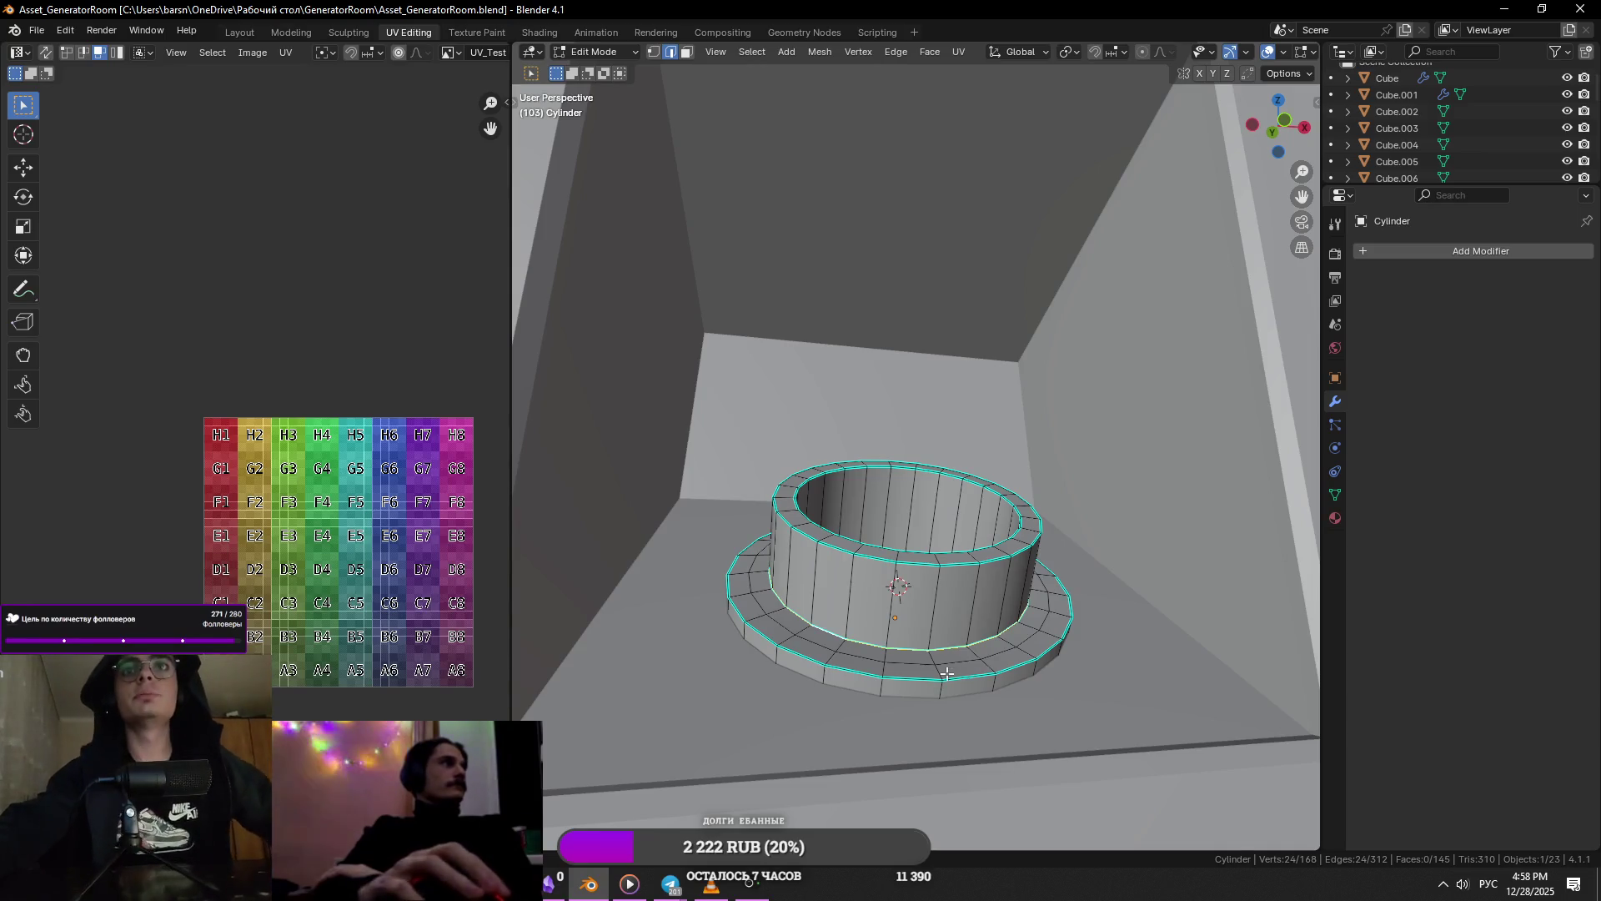
- Add a horizontal loop cut around the filler neck and delete the new band of faces
scroll(947, 673, "up", 3)
key("3")
left_click(728, 792)
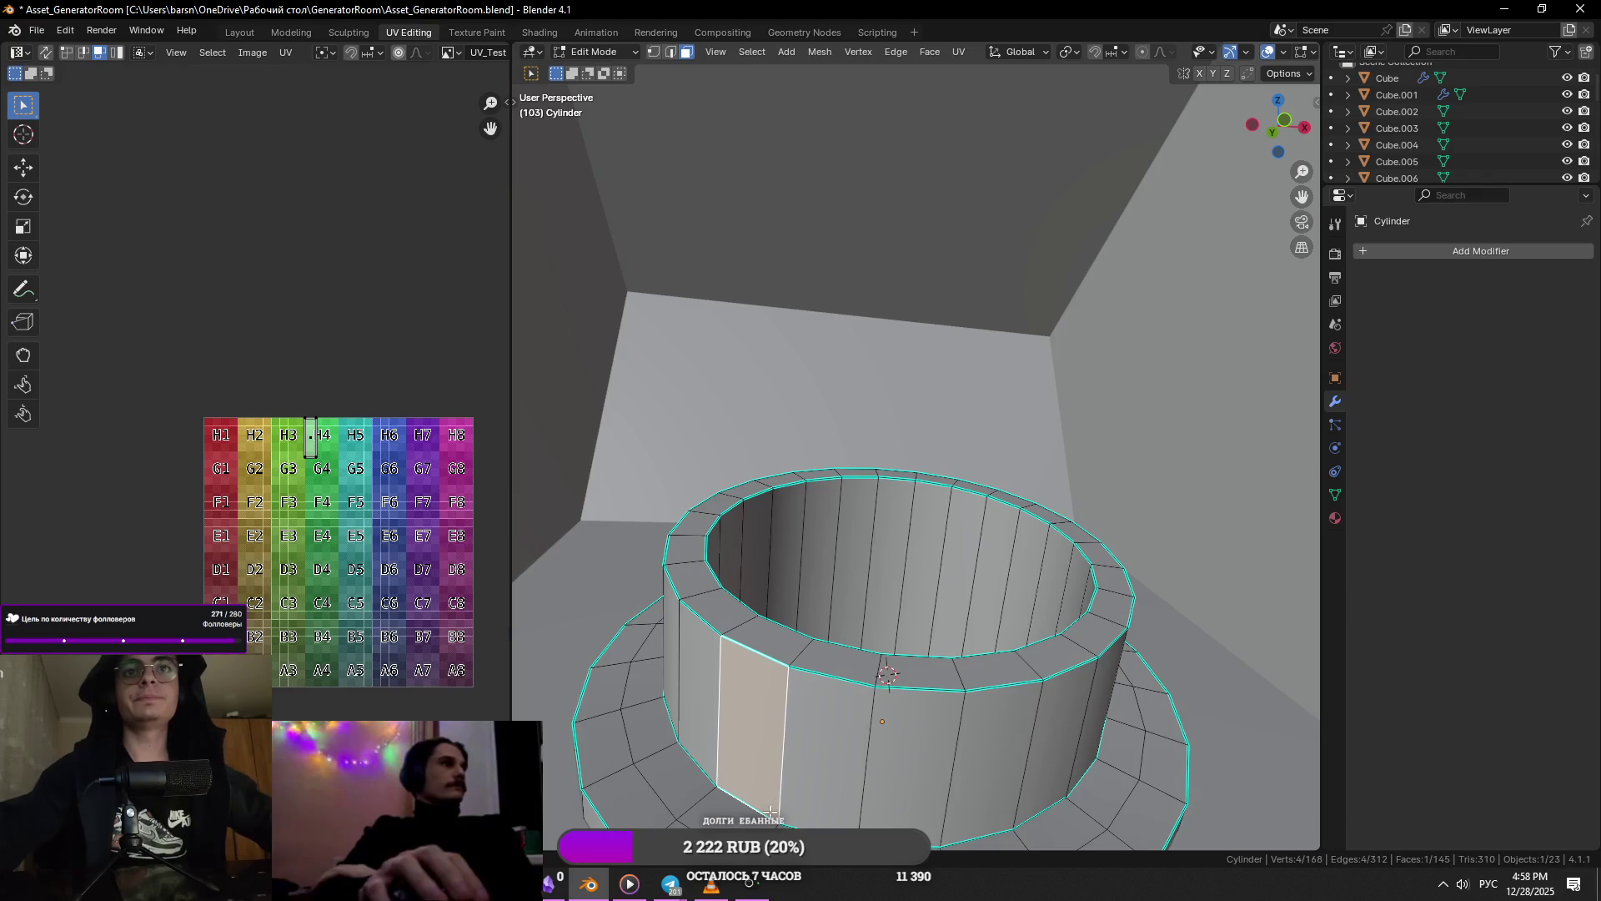
left_click(765, 725)
right_click(766, 726)
mouse_move(766, 725)
middle_mouse_down()
mouse_move(926, 604)
mouse_move(929, 621)
middle_mouse_up()
left_click(961, 594, "alt")
key("x")
left_click(924, 630)
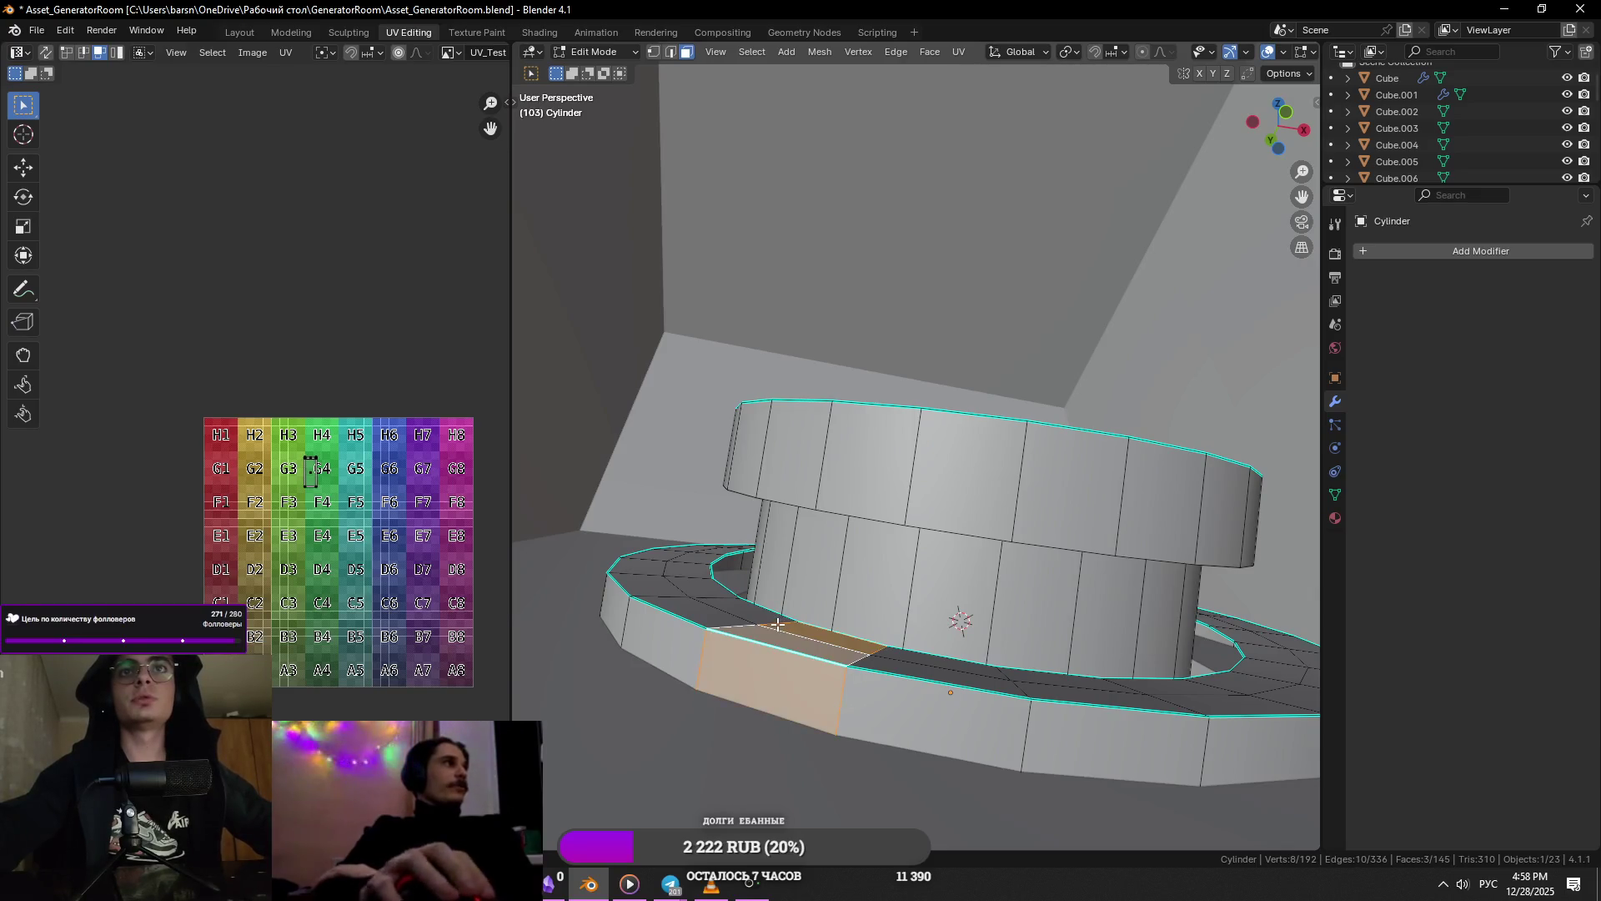
- Extrude the ring's inner edge loop upward along Z, then undo the extrusion
left_click(777, 624, "alt")
key("e")
key("z")
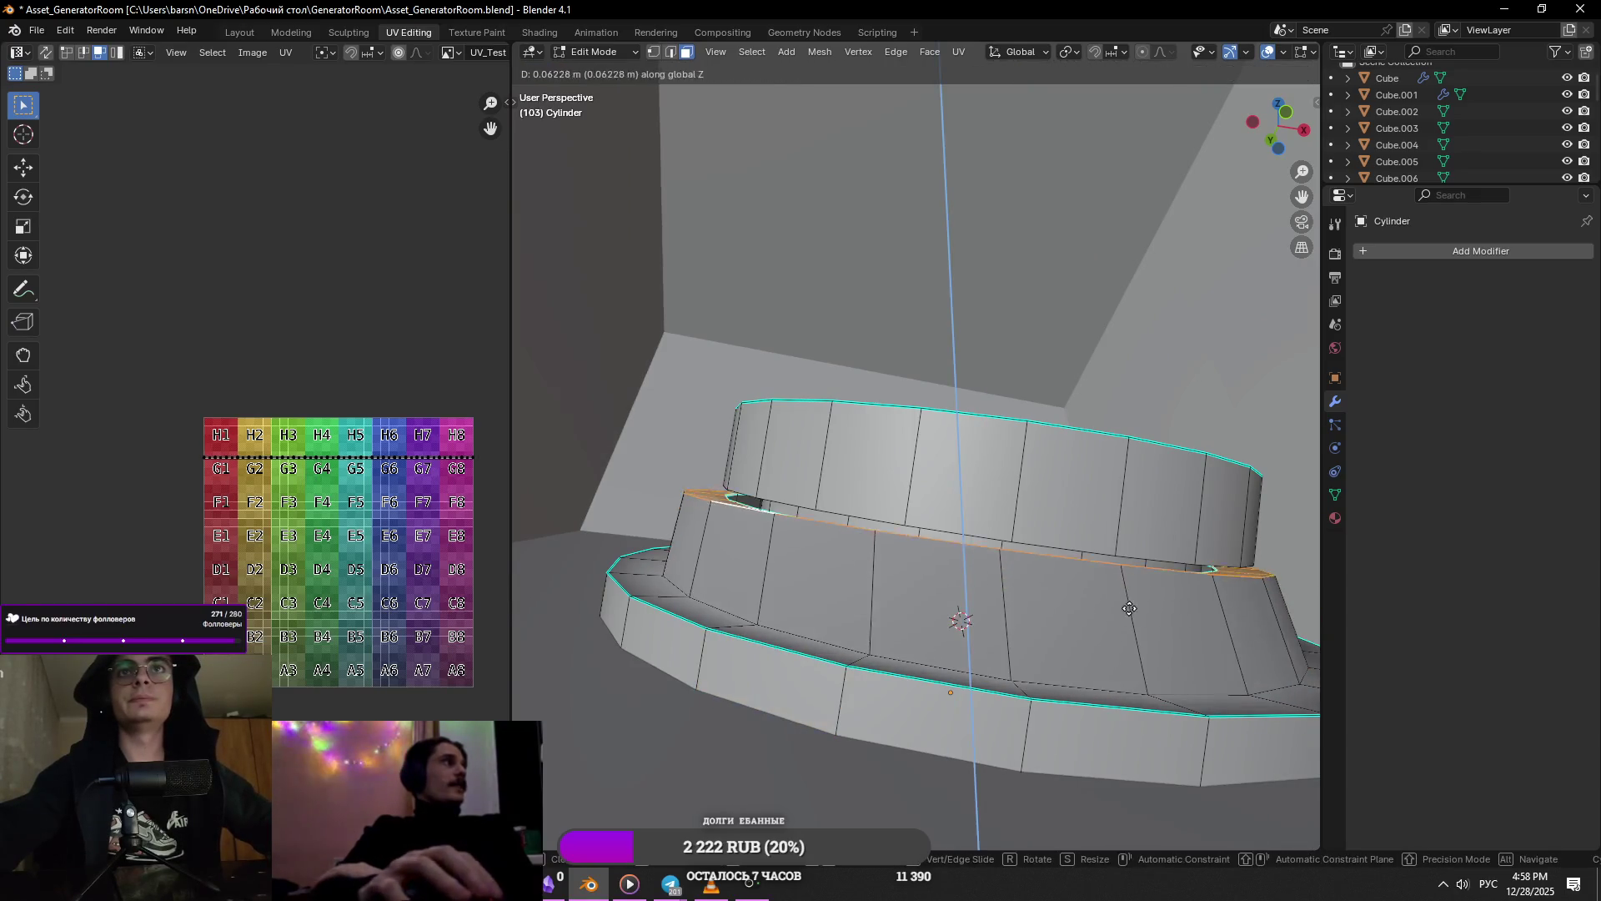
left_click(1188, 538)
mouse_move(1188, 538)
middle_mouse_down()
mouse_move(1087, 615)
mouse_move(1057, 596)
middle_mouse_up()
scroll(1057, 596, "up", 3)
key("ctrl+z")
- Raise the extruded face band along its local Z axis to form the stepped flange
key("g")
key("z")
key("Escape")
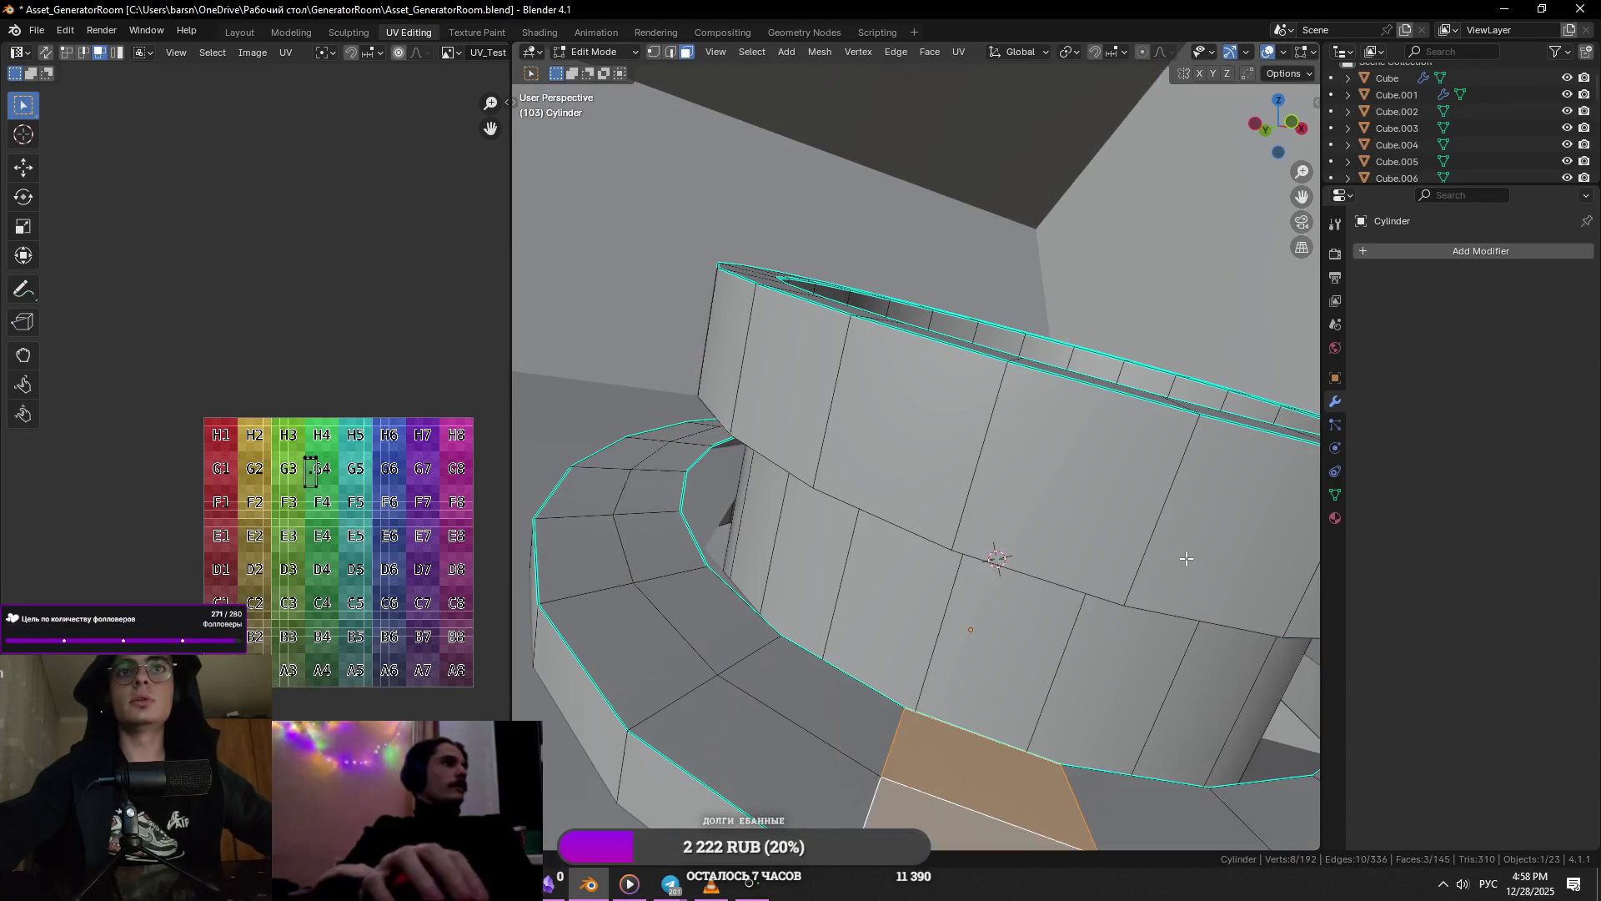
key("g")
key("z")
key("Escape")
key("g")
key("z")
key("z")
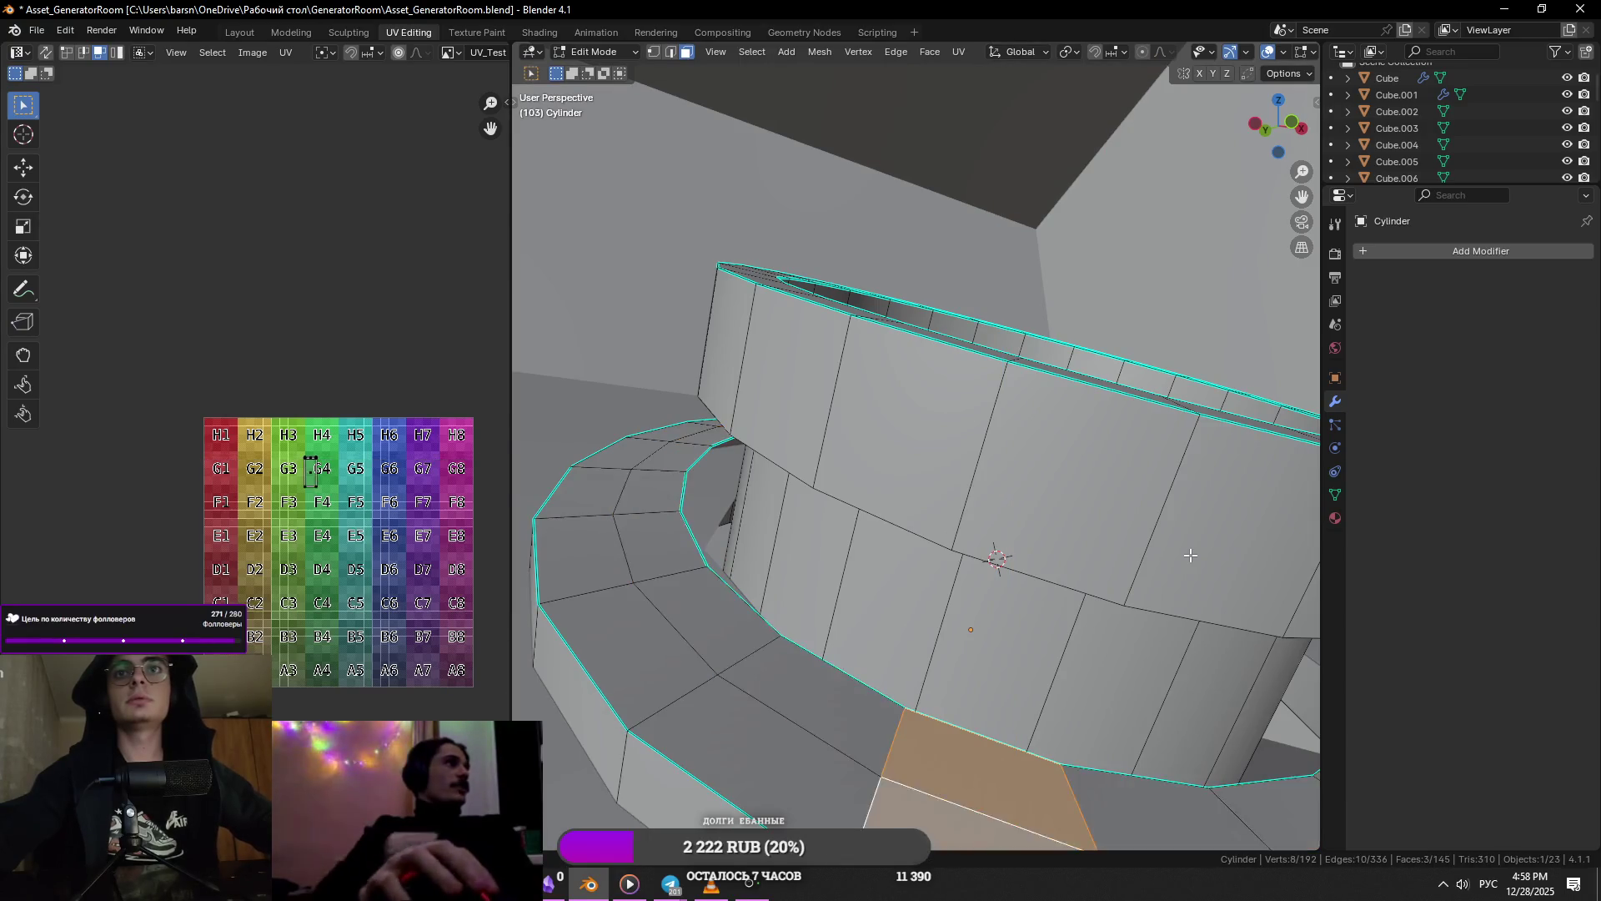
mouse_move(1278, 486)
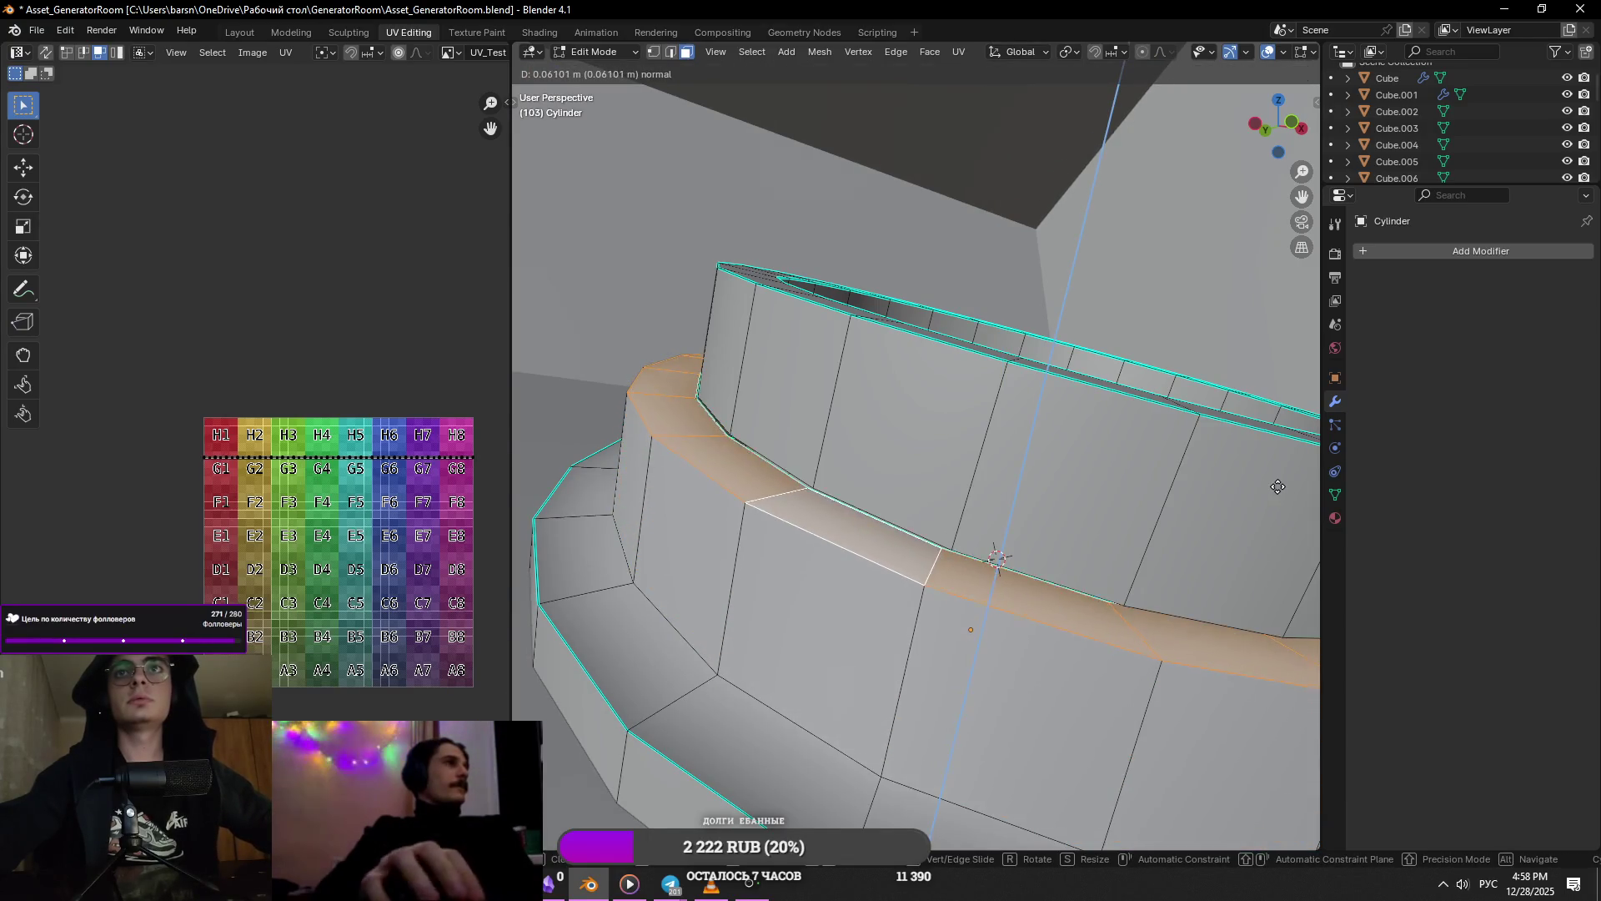
key("Escape")
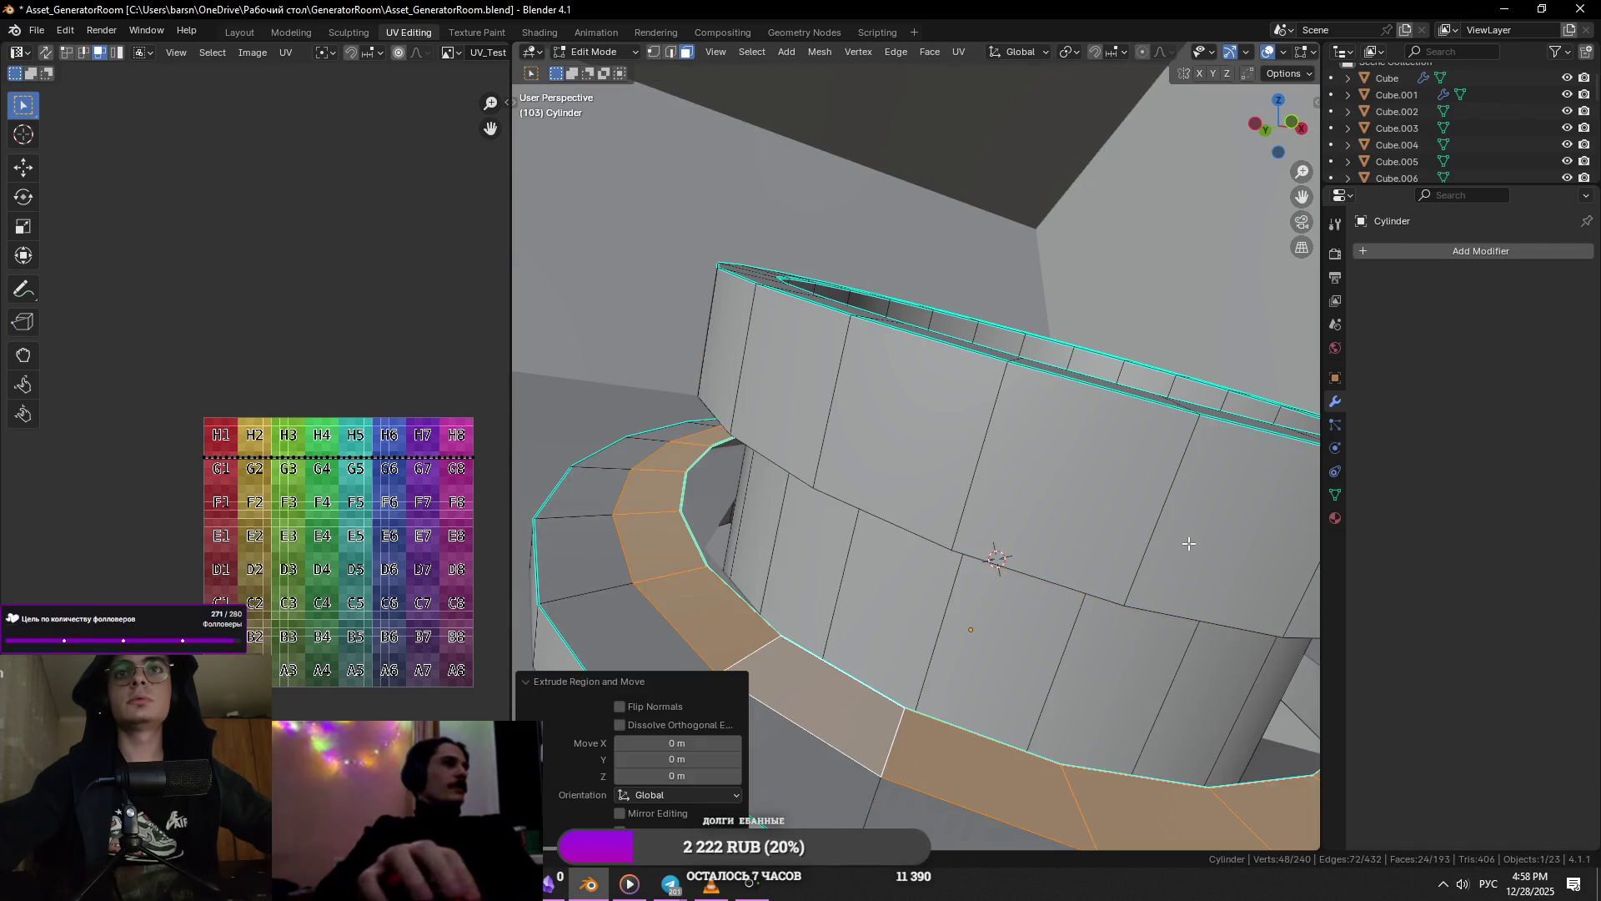
key("g")
key("z")
key("z")
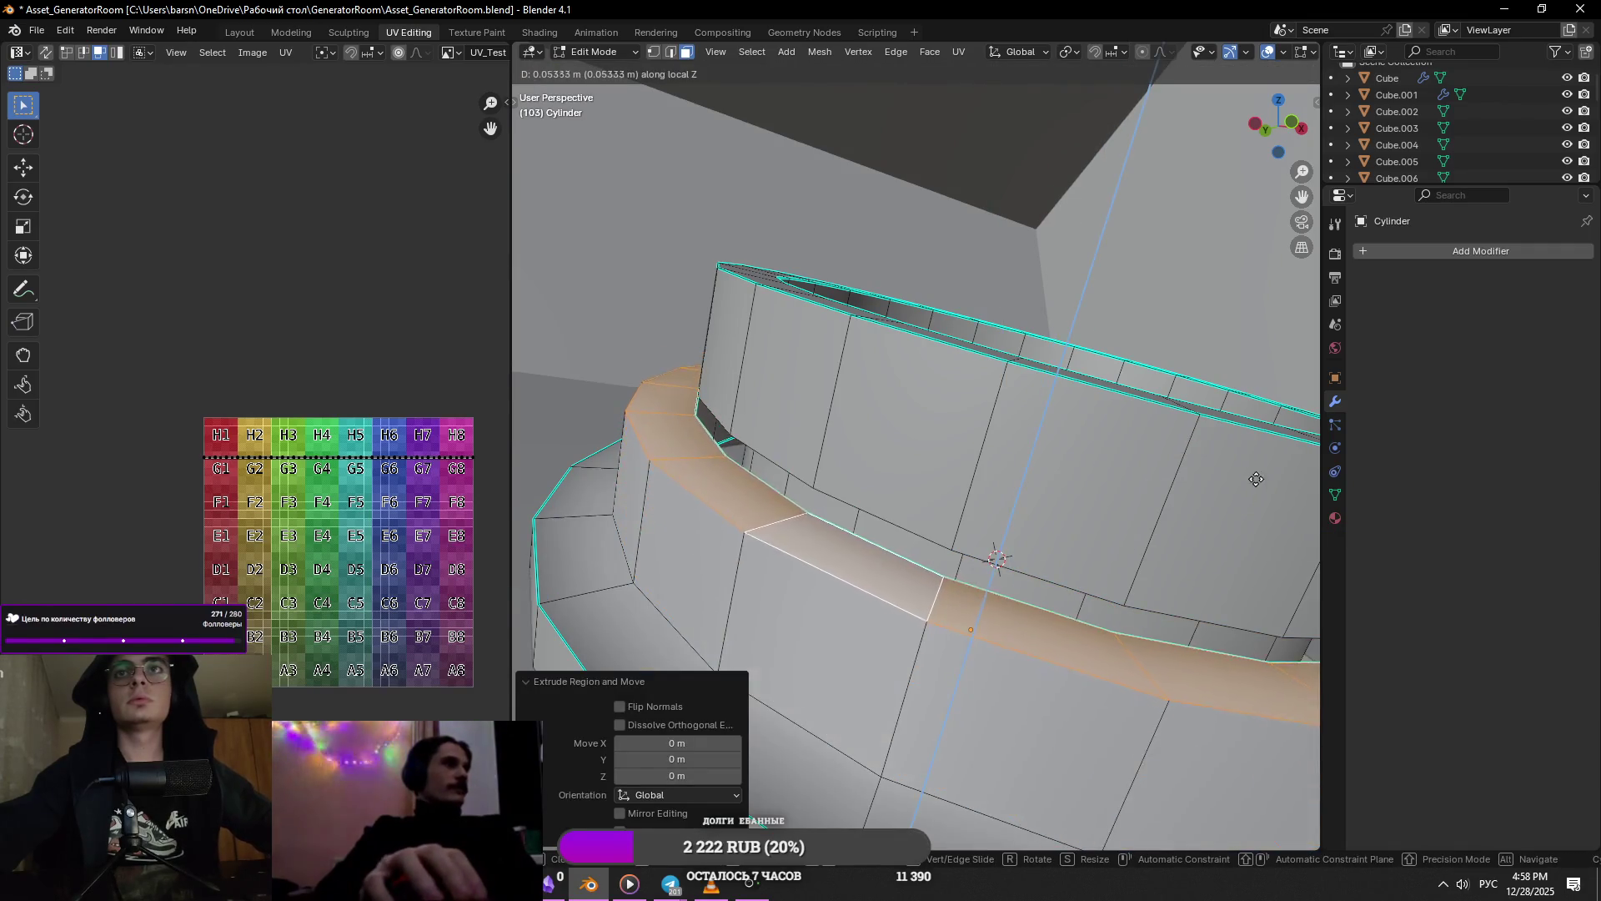
left_click(1274, 341)
middle_click_drag(1275, 341, 1168, 423)
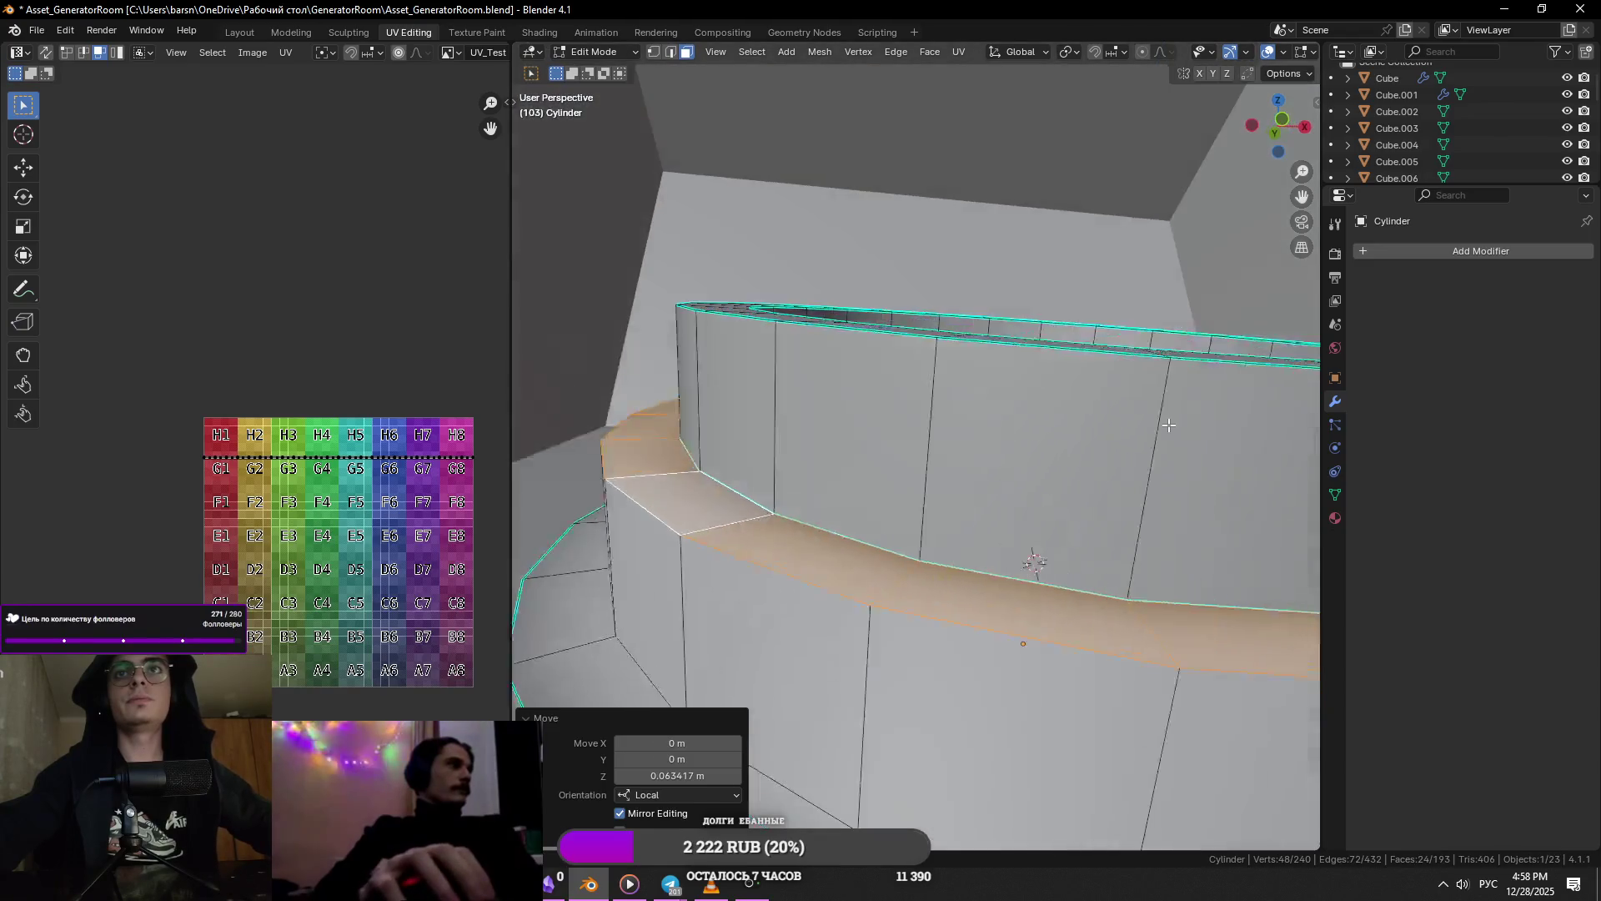
- Select the whole neck mesh and run Merge by Distance to remove duplicate vertices
key("a")
key("m")
left_click(1174, 479)
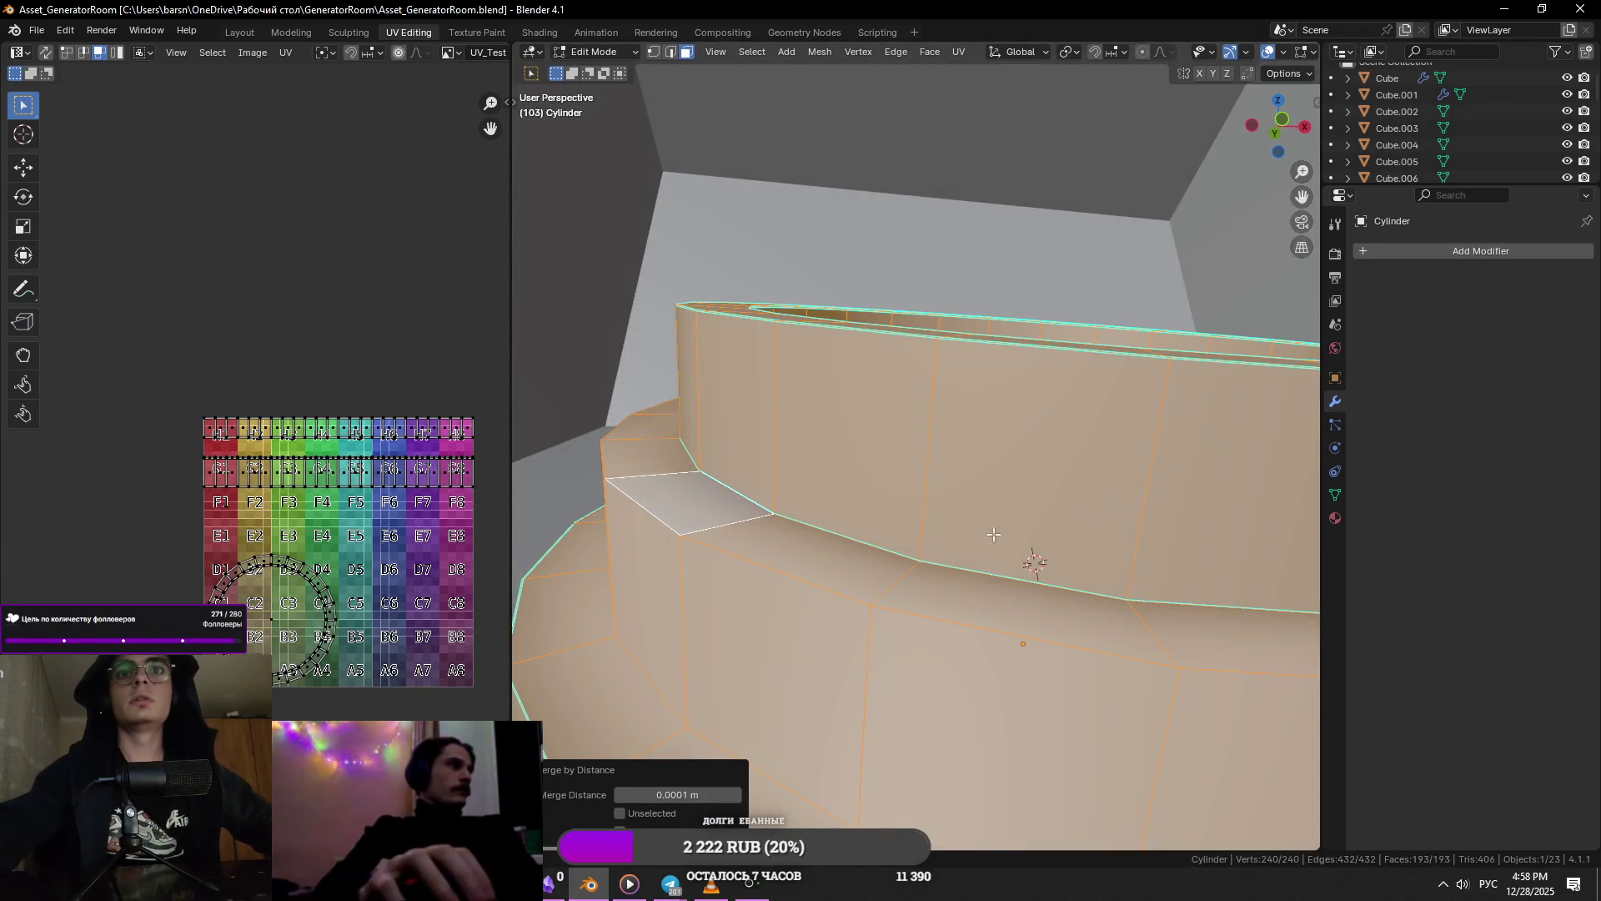
scroll(1043, 516, "down", 3)
- Switch to vertex mode with X-ray on and pick a seam vertex on the step
key("alt+a")
key("1")
key("alt+z")
scroll(1012, 561, "up", 5)
left_click(837, 536)
mouse_move(837, 536)
middle_mouse_down()
mouse_move(940, 505)
mouse_move(937, 483)
mouse_move(826, 468)
mouse_move(890, 462)
middle_mouse_up()
scroll(891, 462, "up", 5)
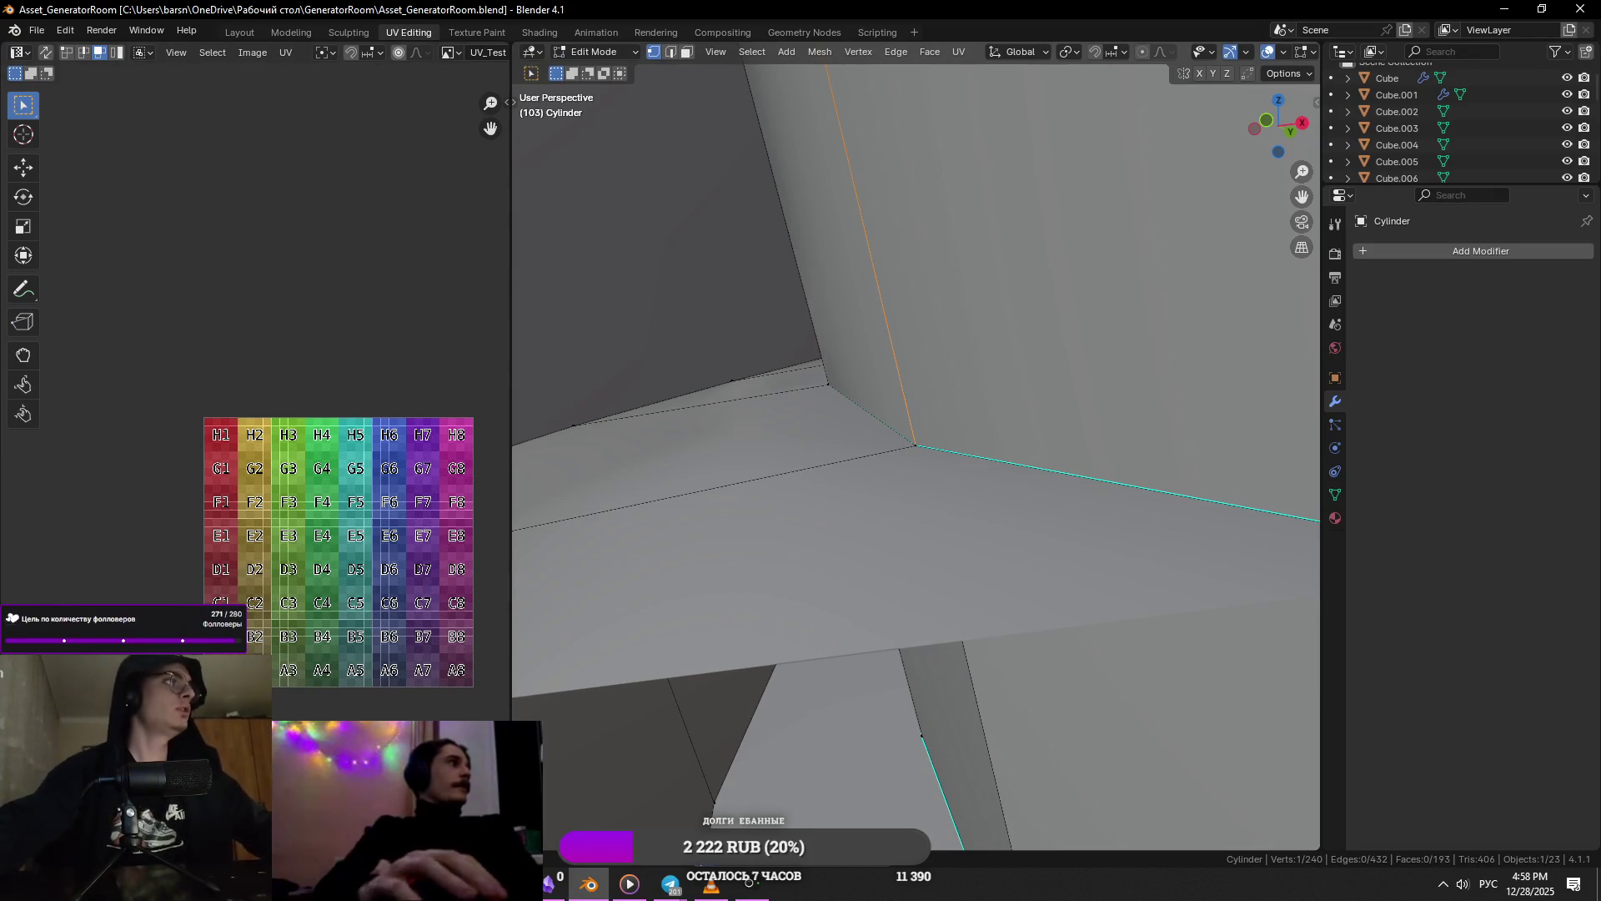
middle_click_drag(584, 509, 667, 478)
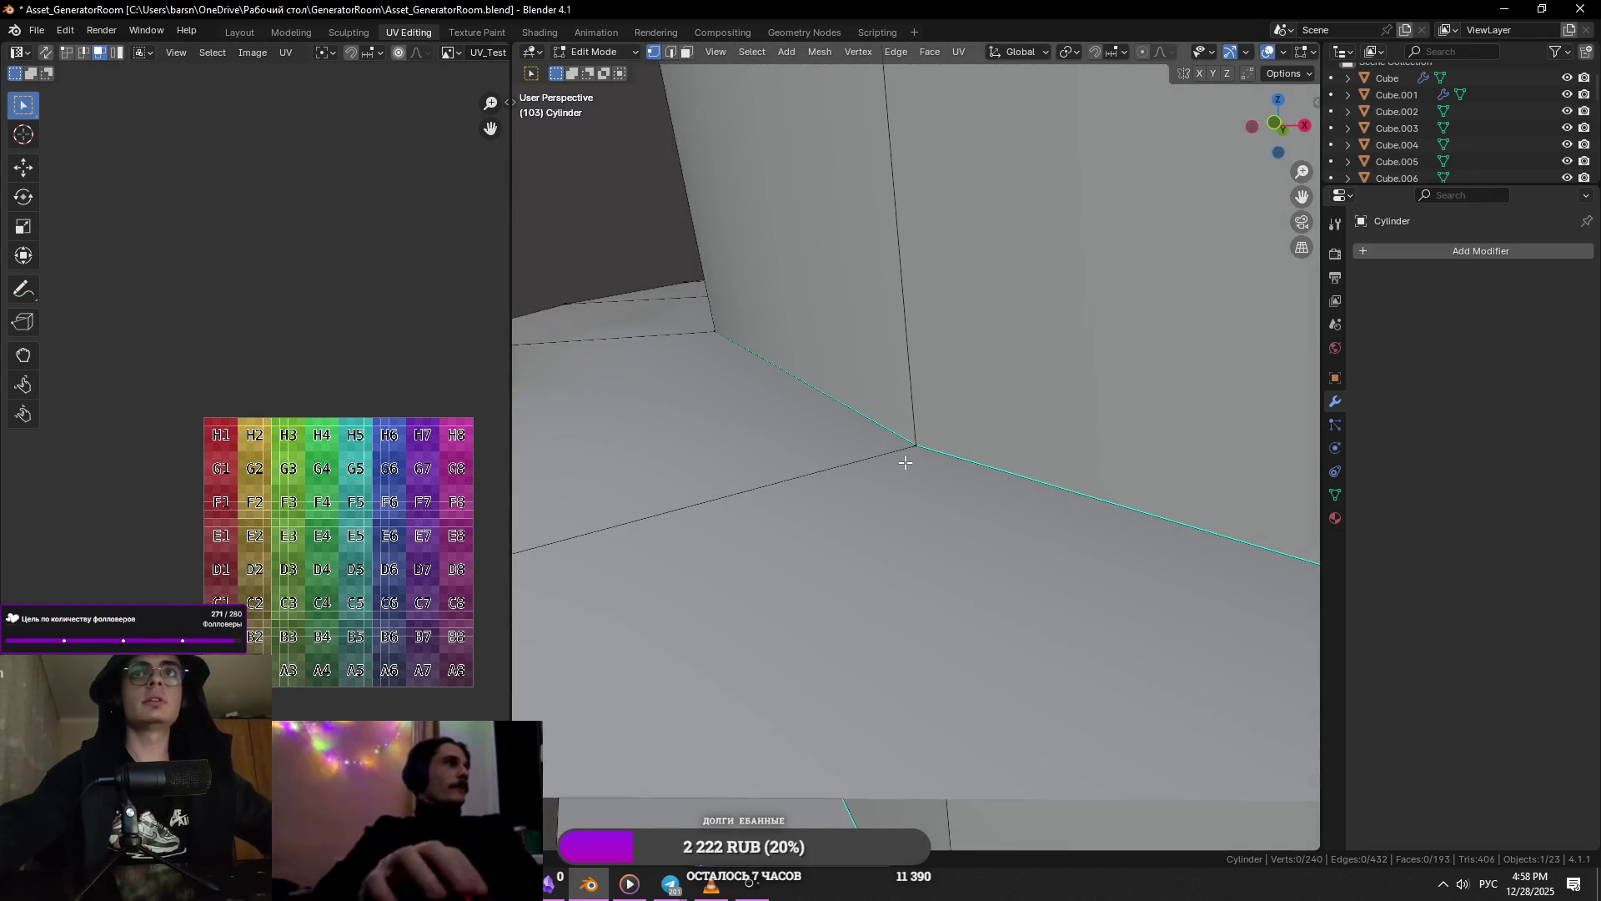
- Merge the step's corner vertex with its overlapping twin At Center
left_click(907, 461)
key("alt+z")
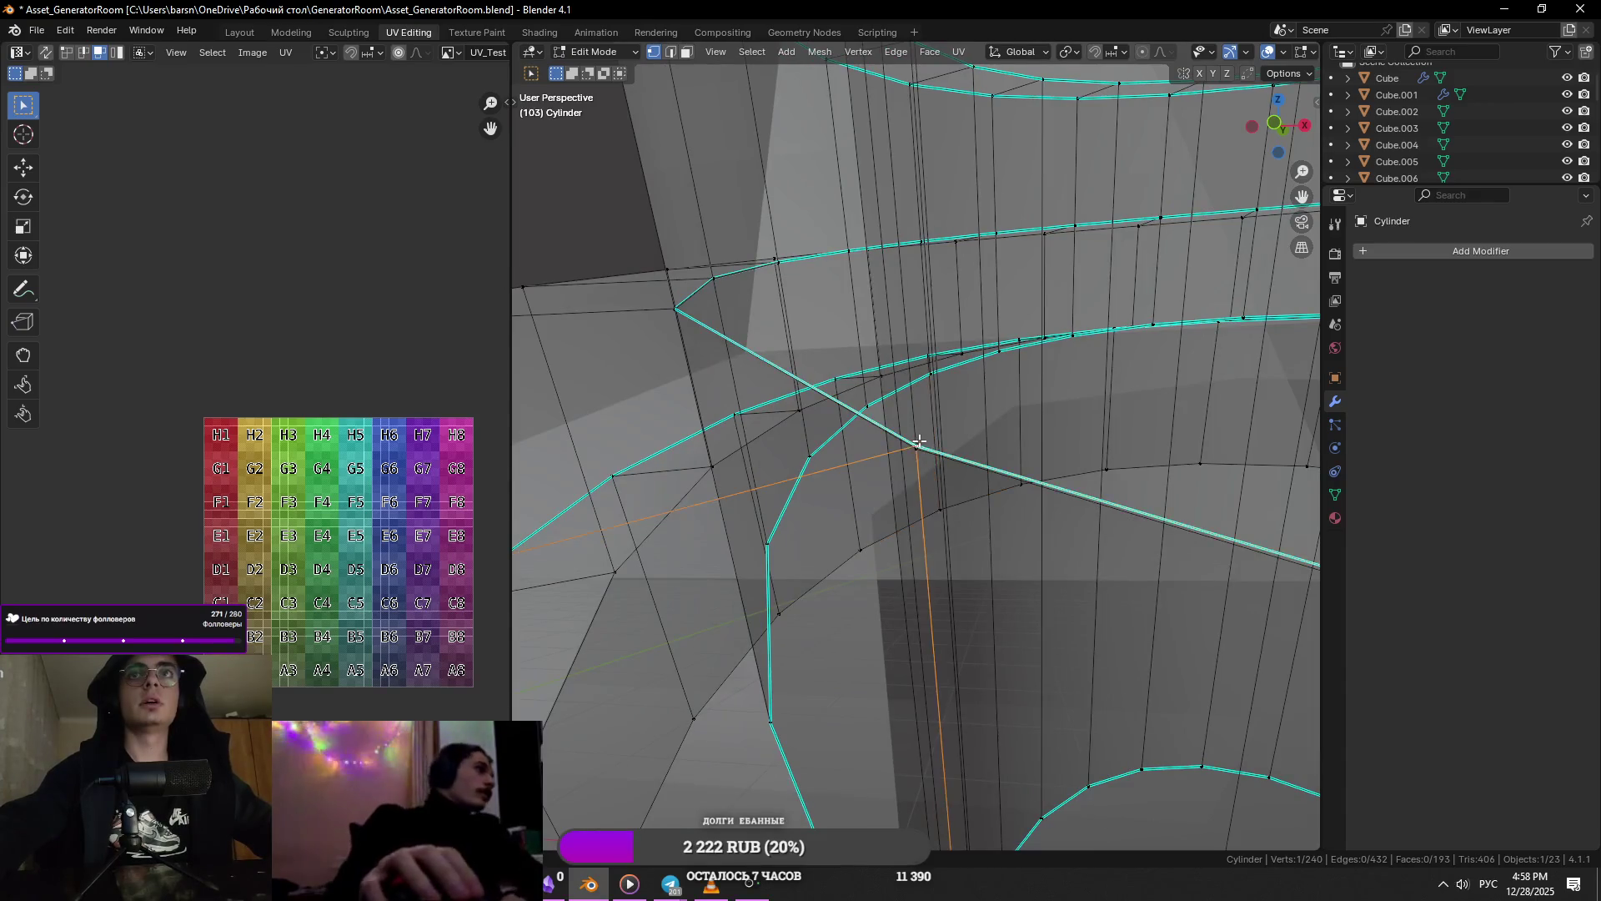
key("alt+z")
mouse_move(910, 448)
middle_mouse_down()
mouse_move(1025, 468)
mouse_move(922, 444)
mouse_move(1022, 463)
mouse_move(957, 482)
middle_mouse_up()
key("alt+z")
key("shift+s")
key("m")
left_click(1019, 375)
- Merge the next doubled seam vertex pair At Center
key("alt+z")
middle_click_drag(936, 422, 918, 486)
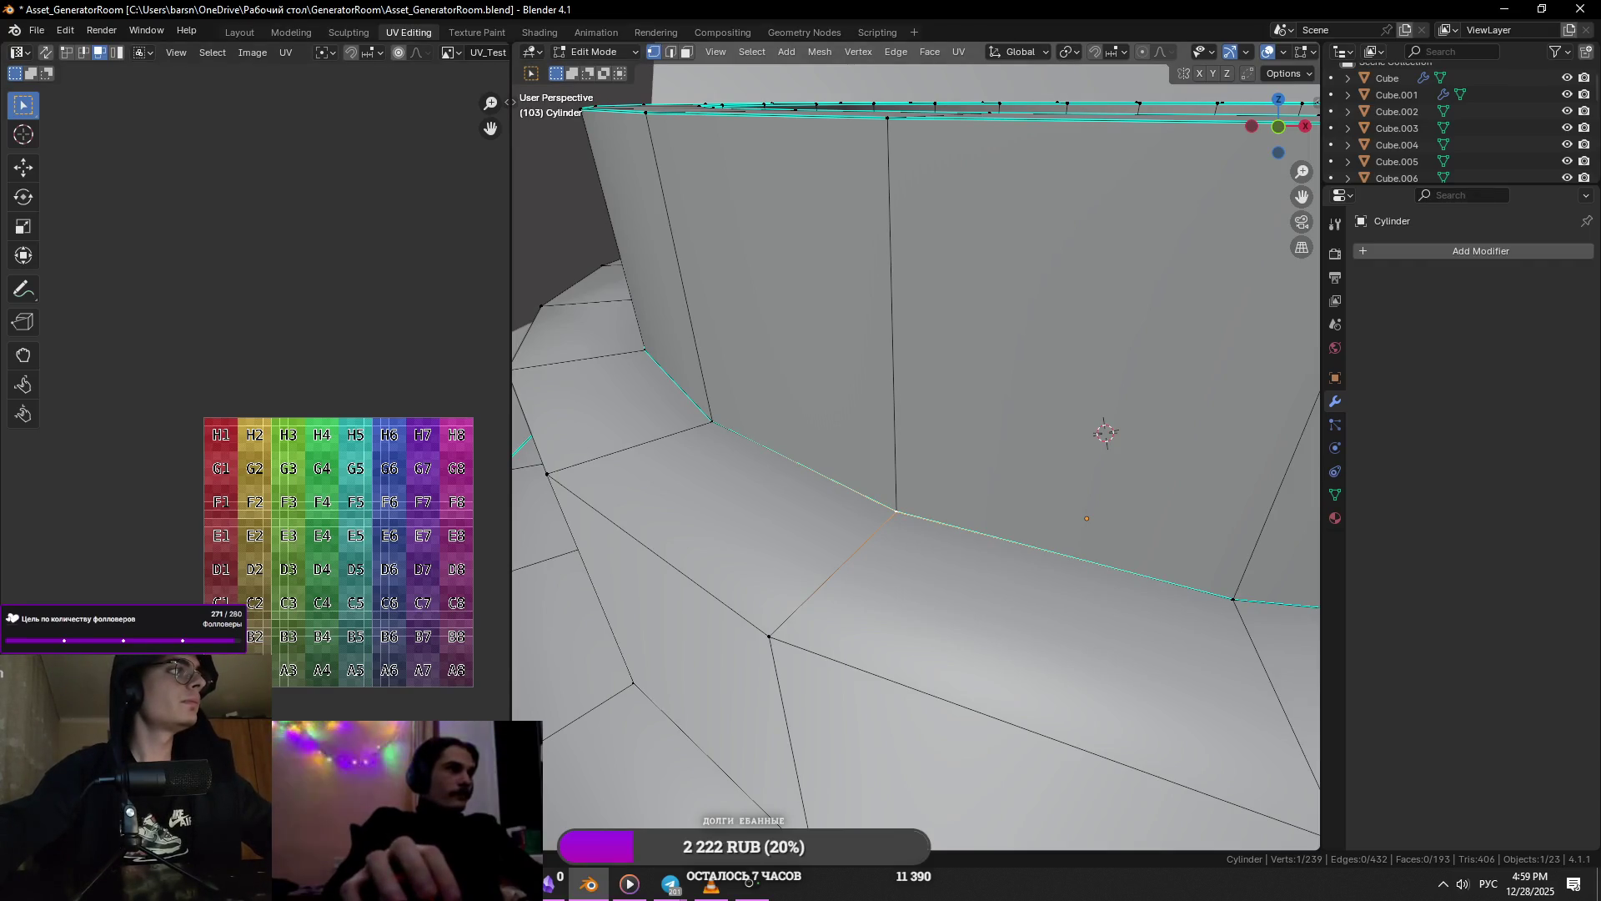
middle_click_drag(461, 488, 479, 474)
mouse_move(983, 464)
middle_mouse_down()
mouse_move(962, 475)
mouse_move(922, 447)
mouse_move(1163, 411)
mouse_move(1036, 422)
mouse_move(1265, 429)
mouse_move(1090, 547)
mouse_move(952, 492)
mouse_move(954, 540)
mouse_move(876, 503)
middle_mouse_up()
left_click_drag(893, 483, 896, 481)
key("m")
left_click(909, 475)
- Work around the ring, merging five more overlapping seam vertex pairs At Center
mouse_move(909, 476)
middle_mouse_down()
mouse_move(784, 490)
mouse_move(834, 491)
mouse_move(817, 497)
middle_mouse_up()
left_click(817, 497)
key("n")
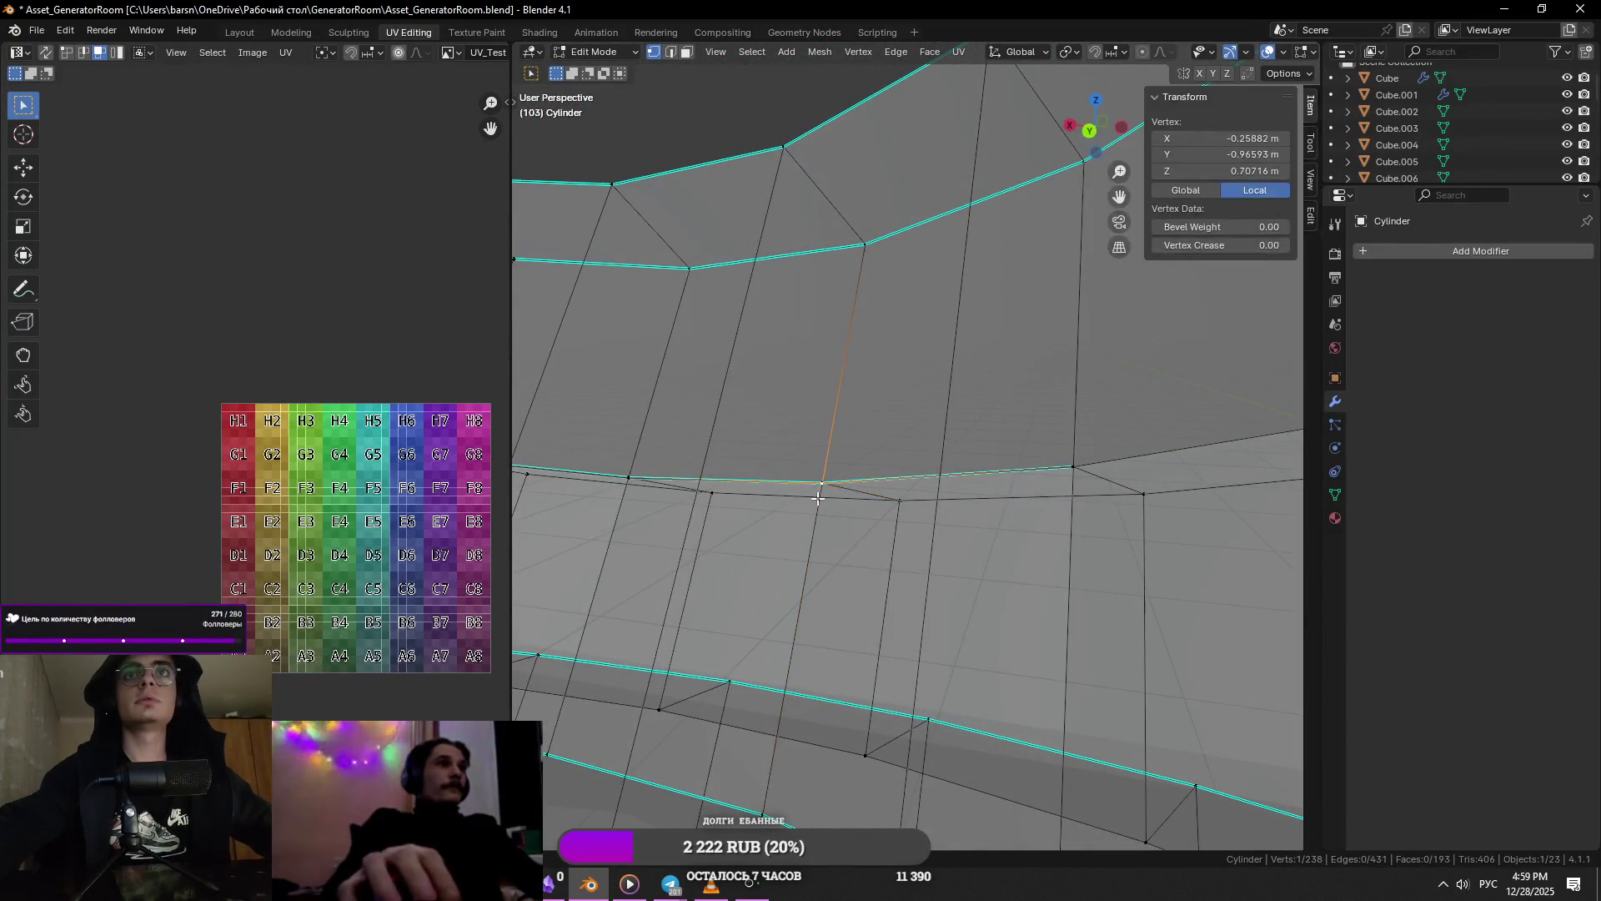
left_click_drag(791, 513, 791, 514)
key("m")
left_click(792, 514)
middle_click_drag(791, 514, 717, 501)
left_click_drag(734, 467, 693, 500)
key("m")
left_click(663, 506)
middle_click_drag(663, 506, 779, 497)
left_click_drag(779, 497, 655, 519)
key("m")
left_click(655, 519)
middle_click_drag(654, 519, 701, 546)
left_click_drag(751, 526, 697, 548)
key("m")
left_click(697, 549)
middle_click_drag(613, 499, 651, 492)
left_click_drag(668, 476, 636, 498)
key("m")
left_click(636, 498)
- Continue around the ring, merging six further doubled vertex pairs At Center
mouse_move(636, 499)
middle_mouse_down()
mouse_move(904, 490)
mouse_move(838, 505)
middle_mouse_up()
scroll(956, 621, "up", 3)
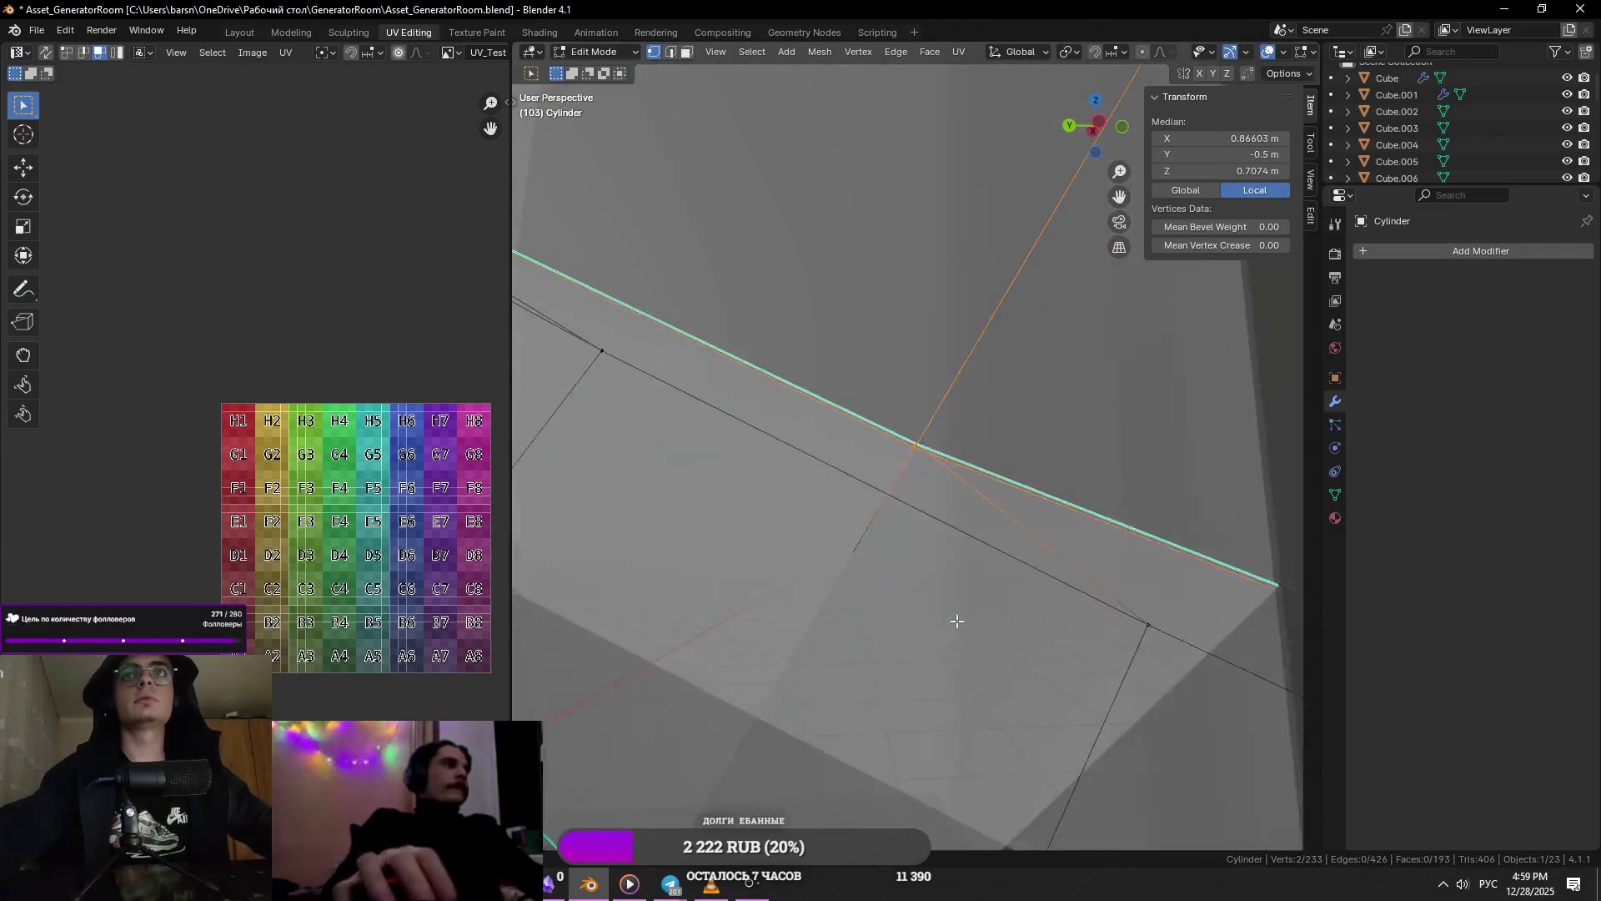
key("m")
left_click(959, 554)
scroll(814, 495, "down", 3)
mouse_move(815, 495)
middle_mouse_down()
mouse_move(858, 562)
mouse_move(901, 553)
middle_mouse_up()
left_click_drag(901, 552, 834, 606)
key("m")
left_click(834, 605)
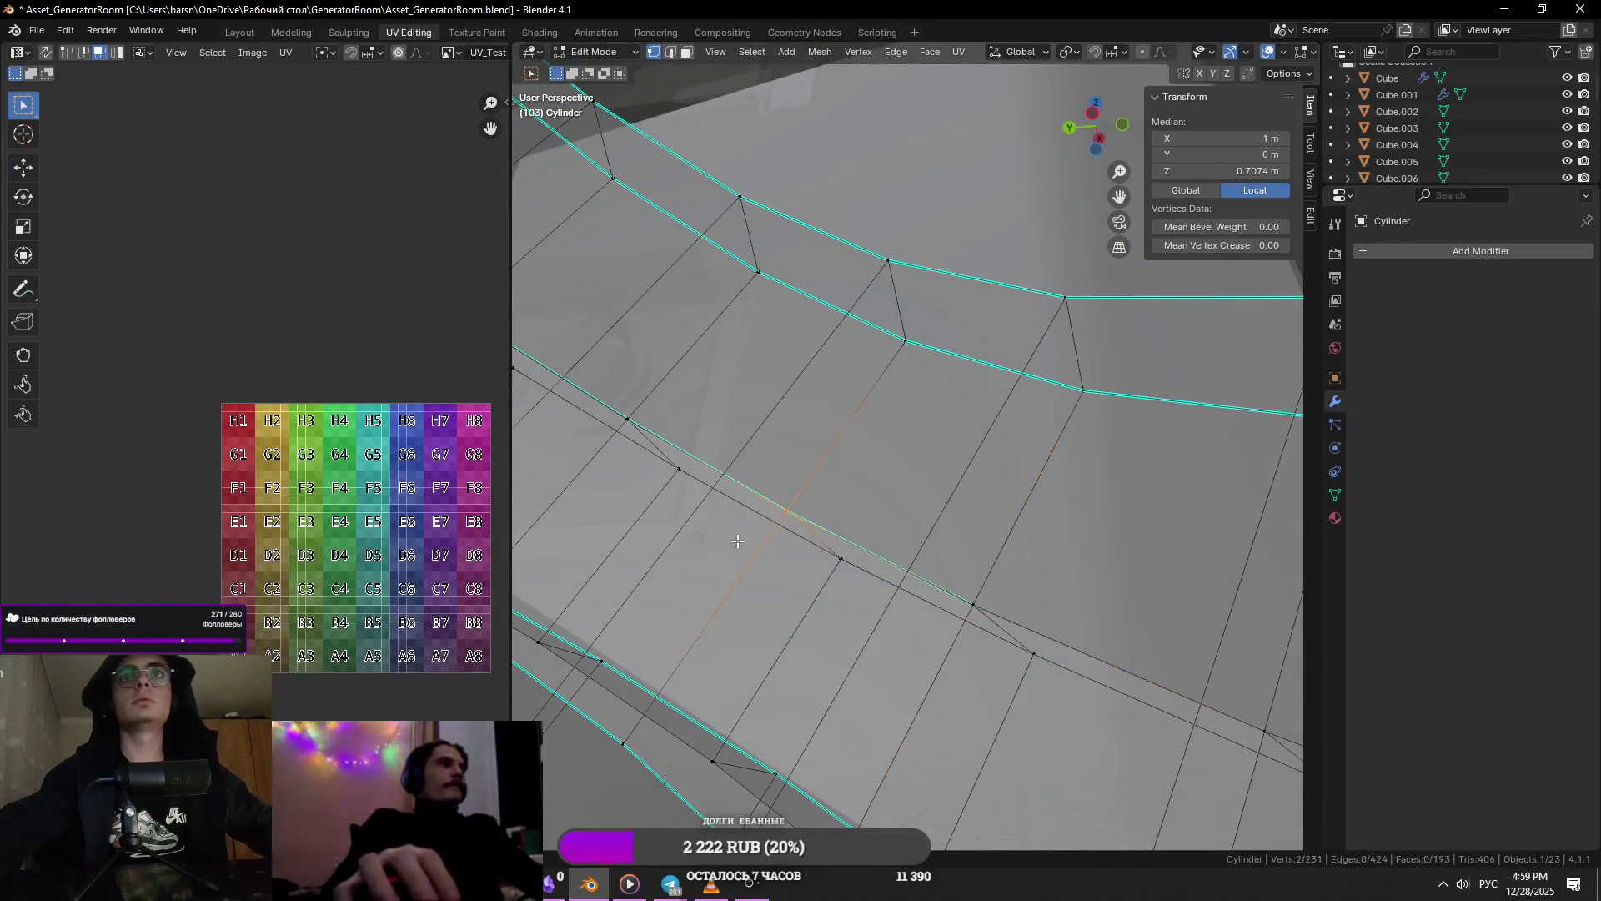
middle_click_drag(737, 541, 737, 523)
middle_click_drag(669, 474, 713, 519)
key("m")
left_click(713, 519)
middle_click_drag(1004, 643, 917, 557)
left_click_drag(884, 526, 918, 557)
key("m")
left_click(918, 557)
left_click_drag(813, 488, 759, 527)
key("m")
left_click(759, 527)
left_click_drag(654, 454, 593, 484)
key("m")
left_click(594, 484)
- Merge the stray seam vertices into their neighbouring vertices along the ring
middle_click_drag(594, 483, 798, 494)
left_click(777, 528, "shift")
key("m")
left_click(757, 532)
left_click_drag(620, 544, 621, 544, "shift")
key("m")
left_click(621, 544)
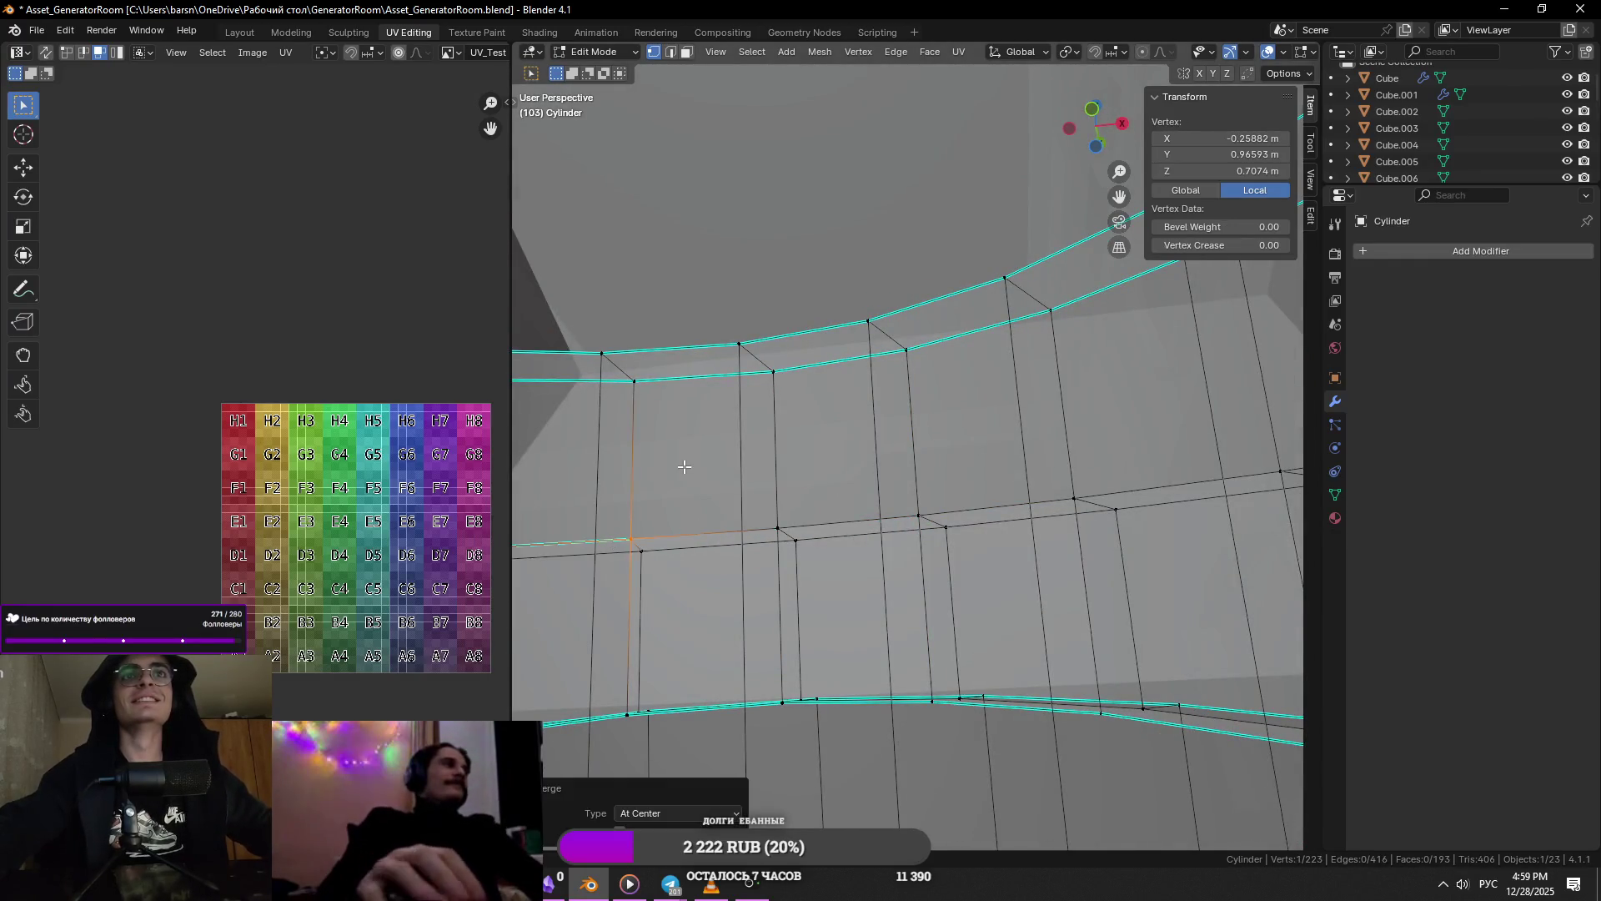
key("KP_Decimal")
mouse_move(708, 531)
middle_mouse_down()
mouse_move(761, 475)
mouse_move(800, 511)
mouse_move(833, 473)
middle_mouse_up()
left_click(832, 473, "shift")
key("m")
left_click(758, 573)
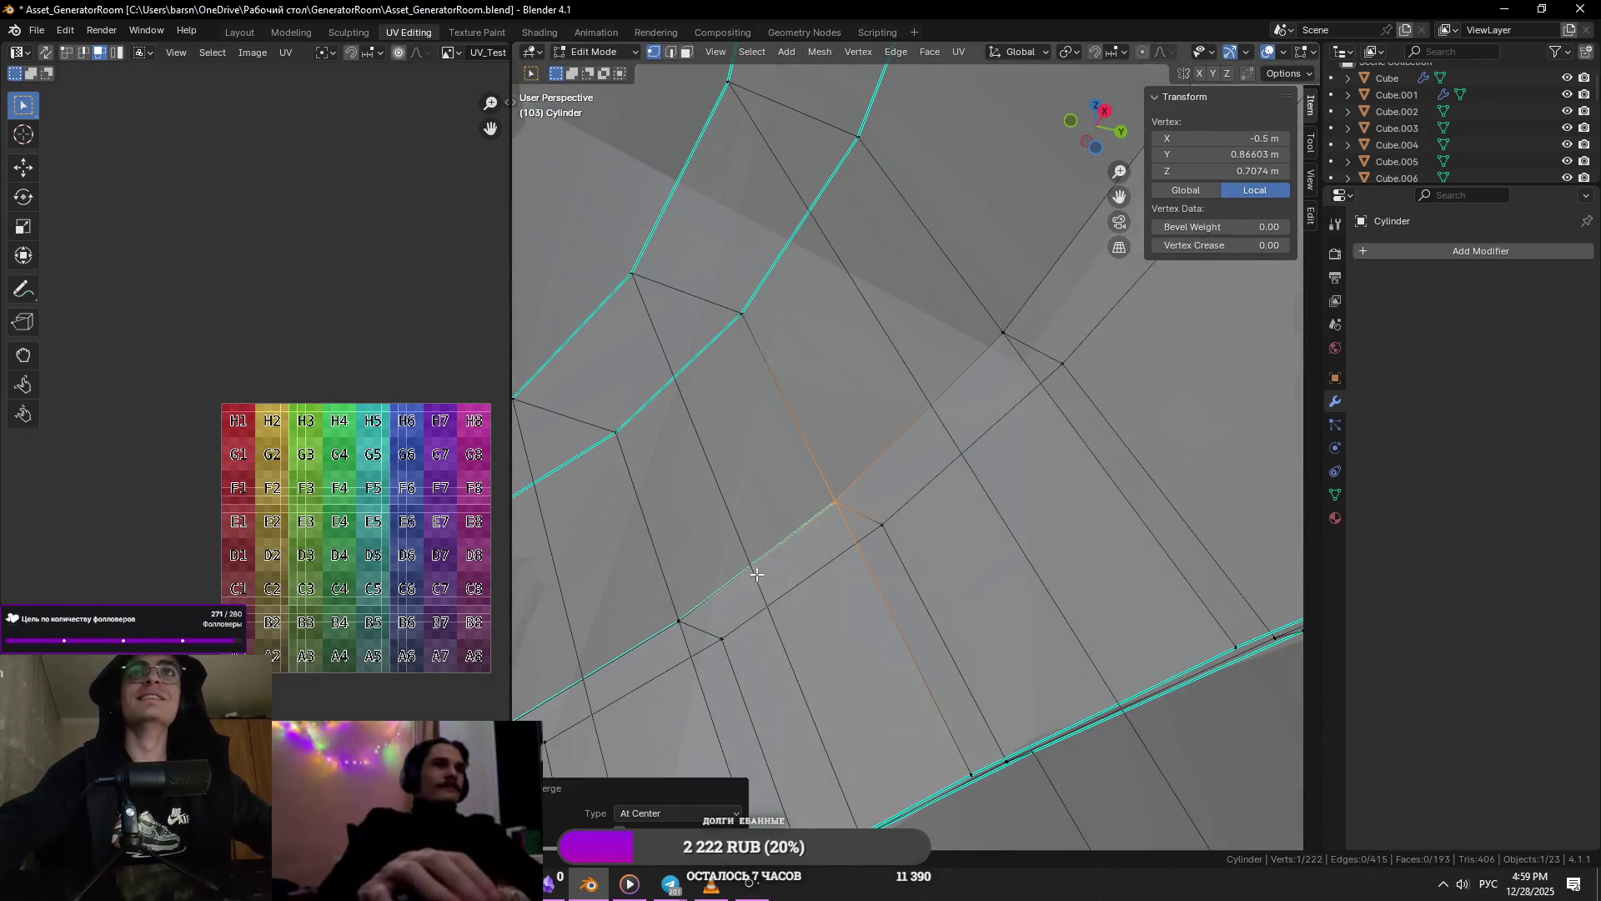
key("m")
left_click(644, 655)
mouse_move(644, 655)
middle_mouse_down()
mouse_move(868, 501)
mouse_move(805, 507)
middle_mouse_up()
left_click_drag(806, 508, 734, 572, "shift")
key("m")
left_click(734, 572)
- Merge the last doubled vertex pairs, bringing the neck down to 216 vertices
middle_click_drag(734, 572, 753, 564)
key("m")
left_click(752, 565)
left_click(673, 590, "shift")
key("KP_Decimal")
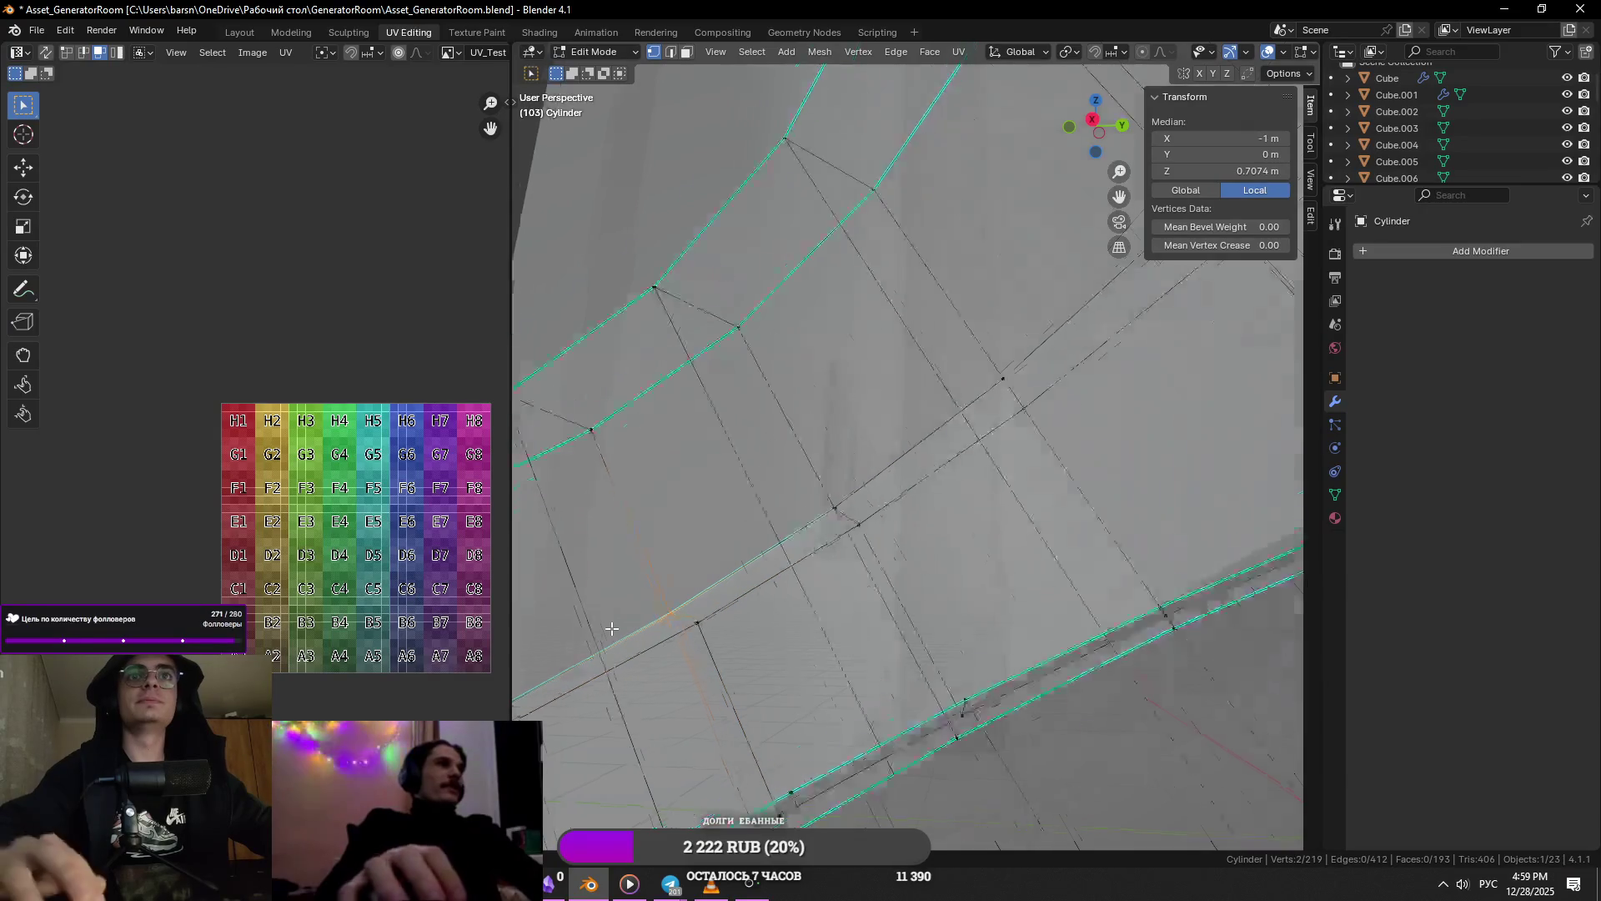
scroll(981, 528, "down", 5)
key("m")
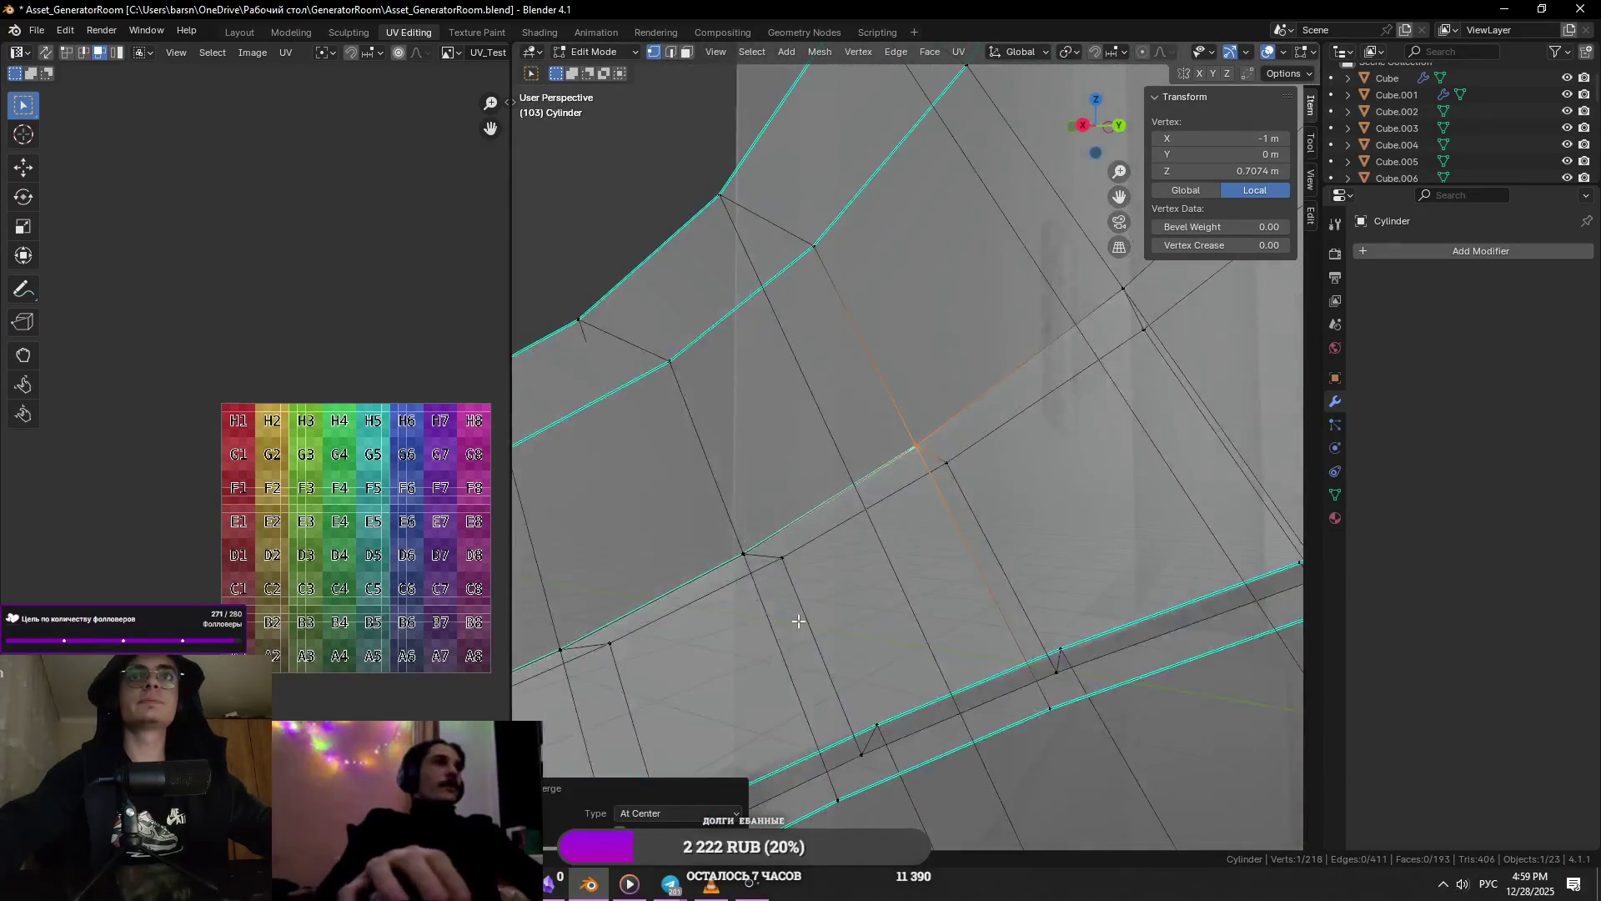
left_click(763, 547)
key("m")
left_click(744, 584)
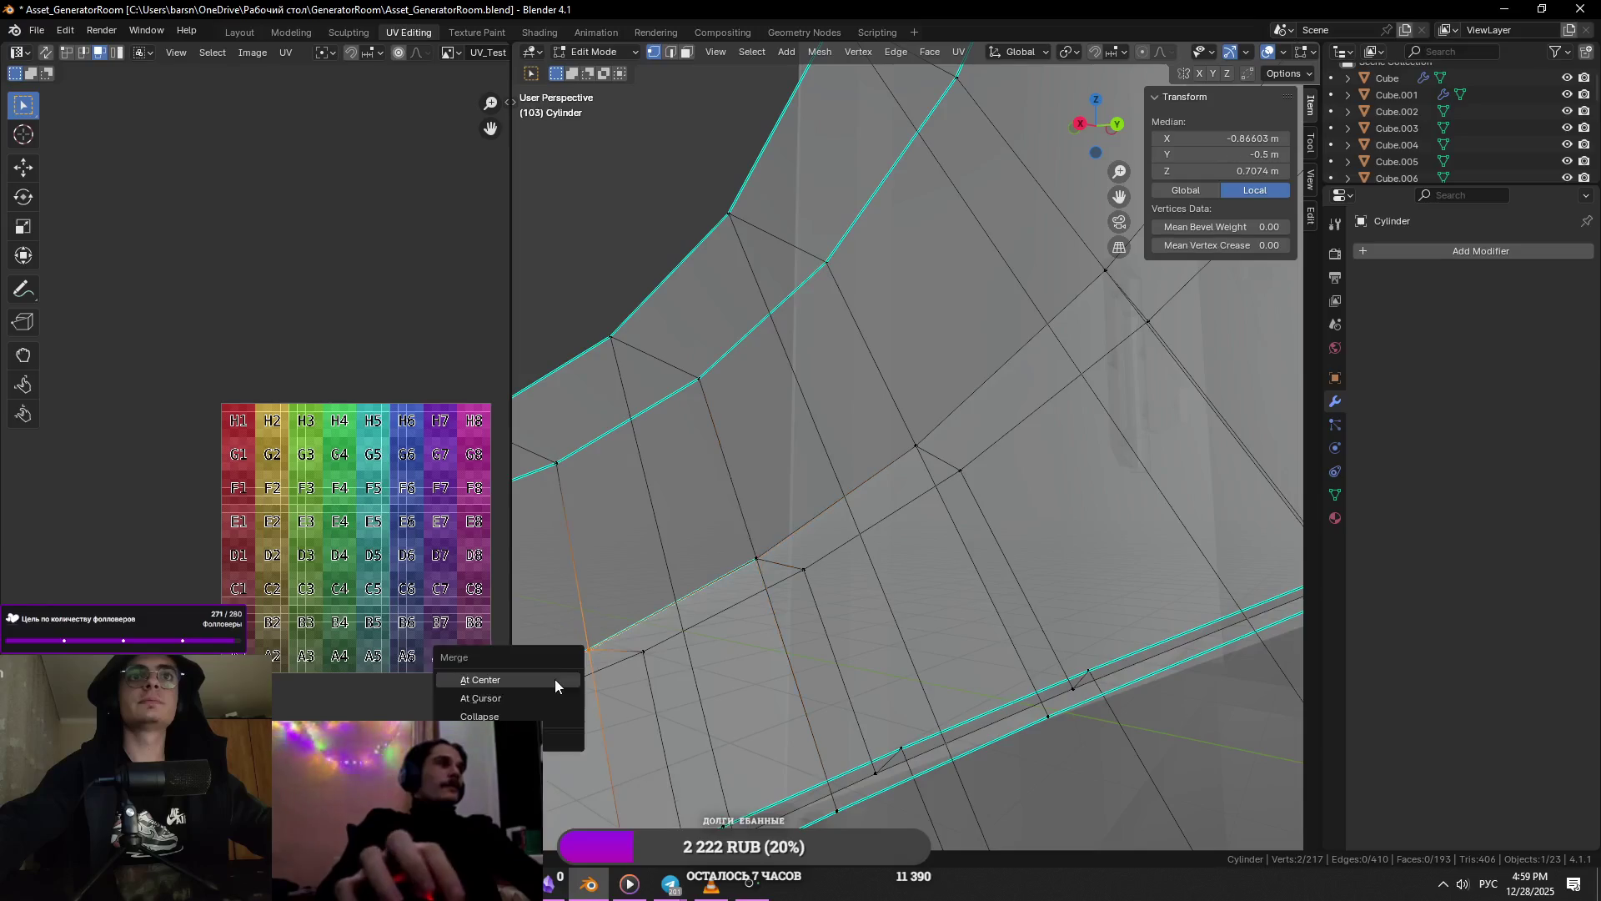
left_click(589, 655)
- Select the step's edge loop and mark it sharp
key("alt+a")
scroll(892, 500, "down", 8)
mouse_move(893, 500)
middle_mouse_down()
mouse_move(964, 482)
mouse_move(1115, 529)
middle_mouse_up()
left_click(963, 482, "alt")
right_click(1115, 528)
left_click(1115, 530)
right_click(996, 600)
key("Escape")
left_click(999, 600)
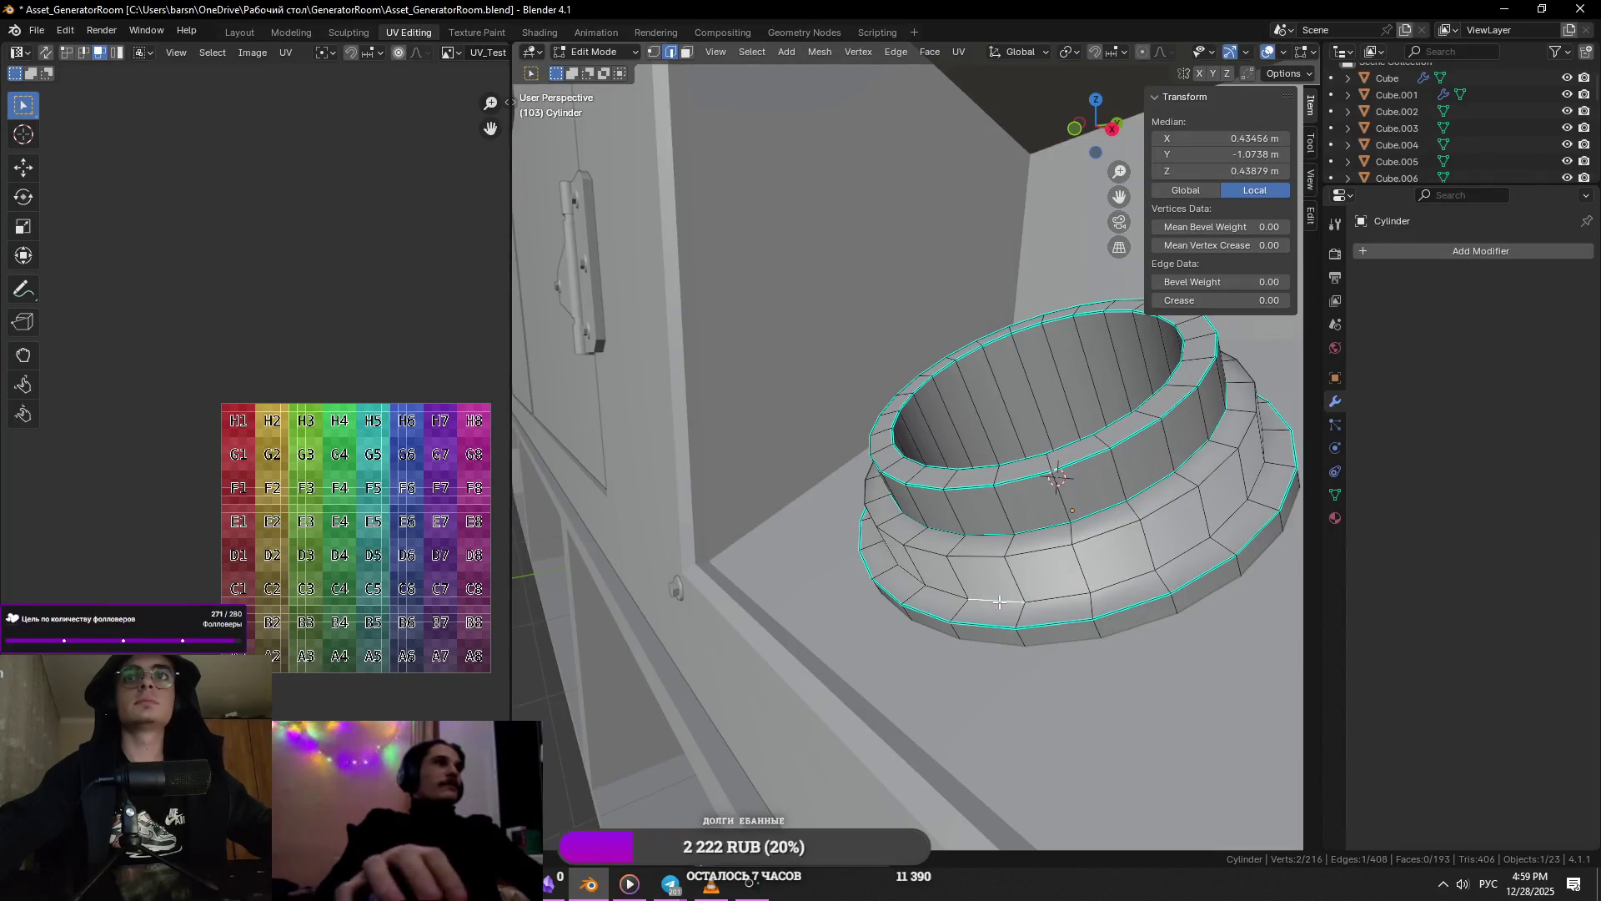
- Select the bottom edge loop of the filler neck and orbit around it
right_click(991, 601)
left_click(991, 602)
right_click(991, 601)
left_click(991, 602)
key("Tab")
scroll(1082, 582, "down", 5)
mouse_move(1082, 581)
middle_mouse_down()
mouse_move(1141, 602)
mouse_move(1069, 564)
mouse_move(888, 588)
middle_mouse_up()
scroll(896, 590, "up", 4)
- Edge-slide the bottom loop down to factor 0.156, then return to Object Mode
key("Tab")
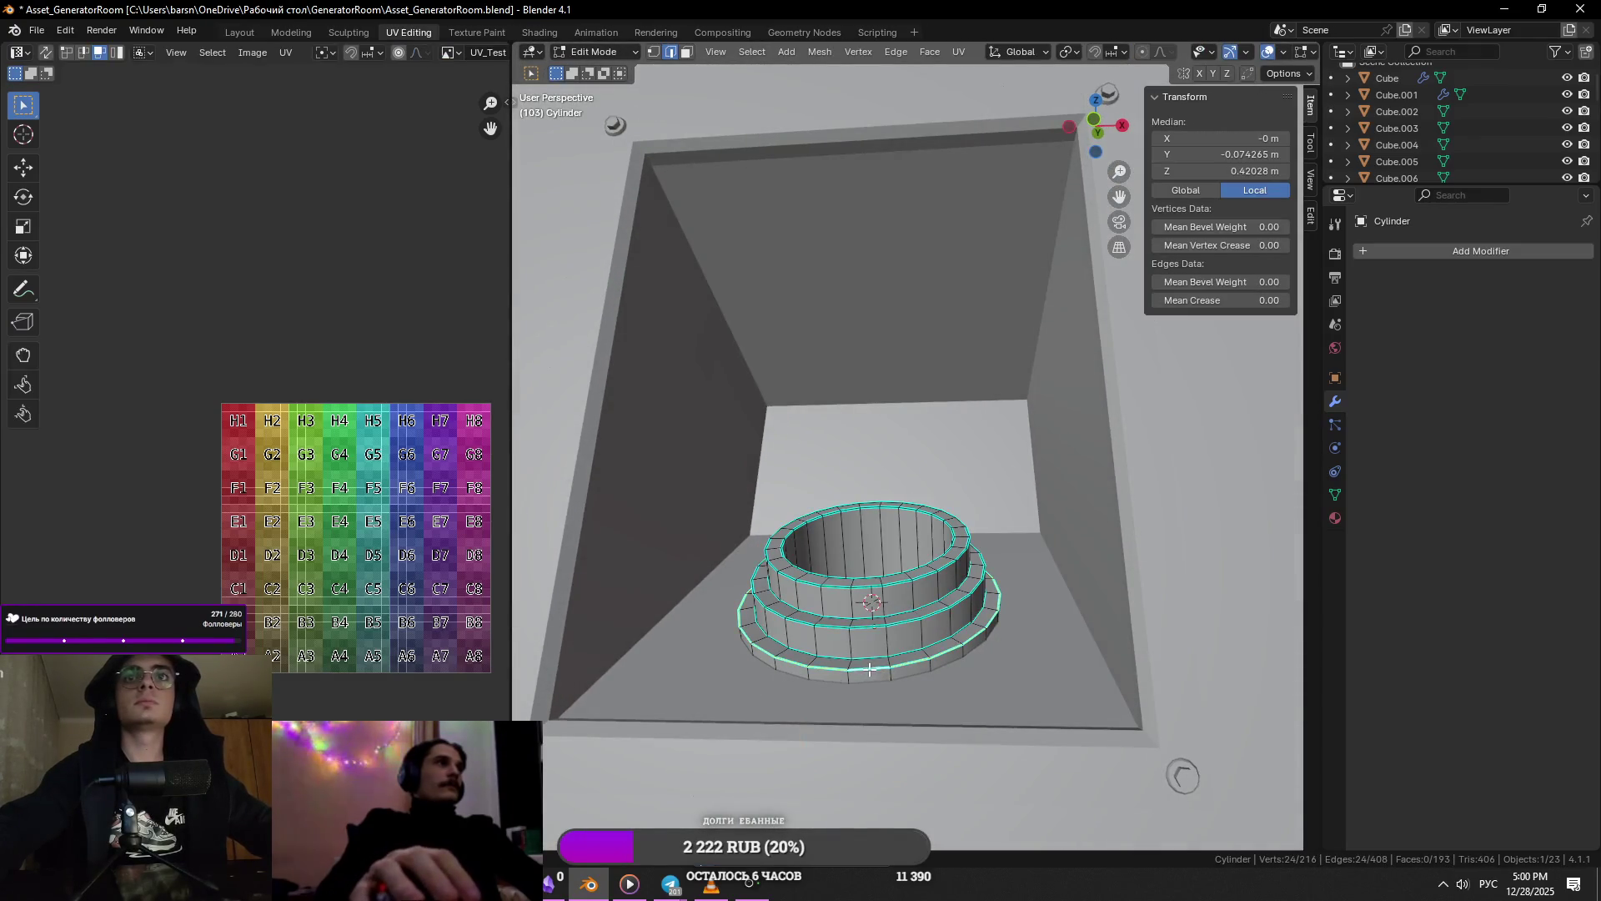
key("g")
key("z")
key("g")
left_click(1168, 636)
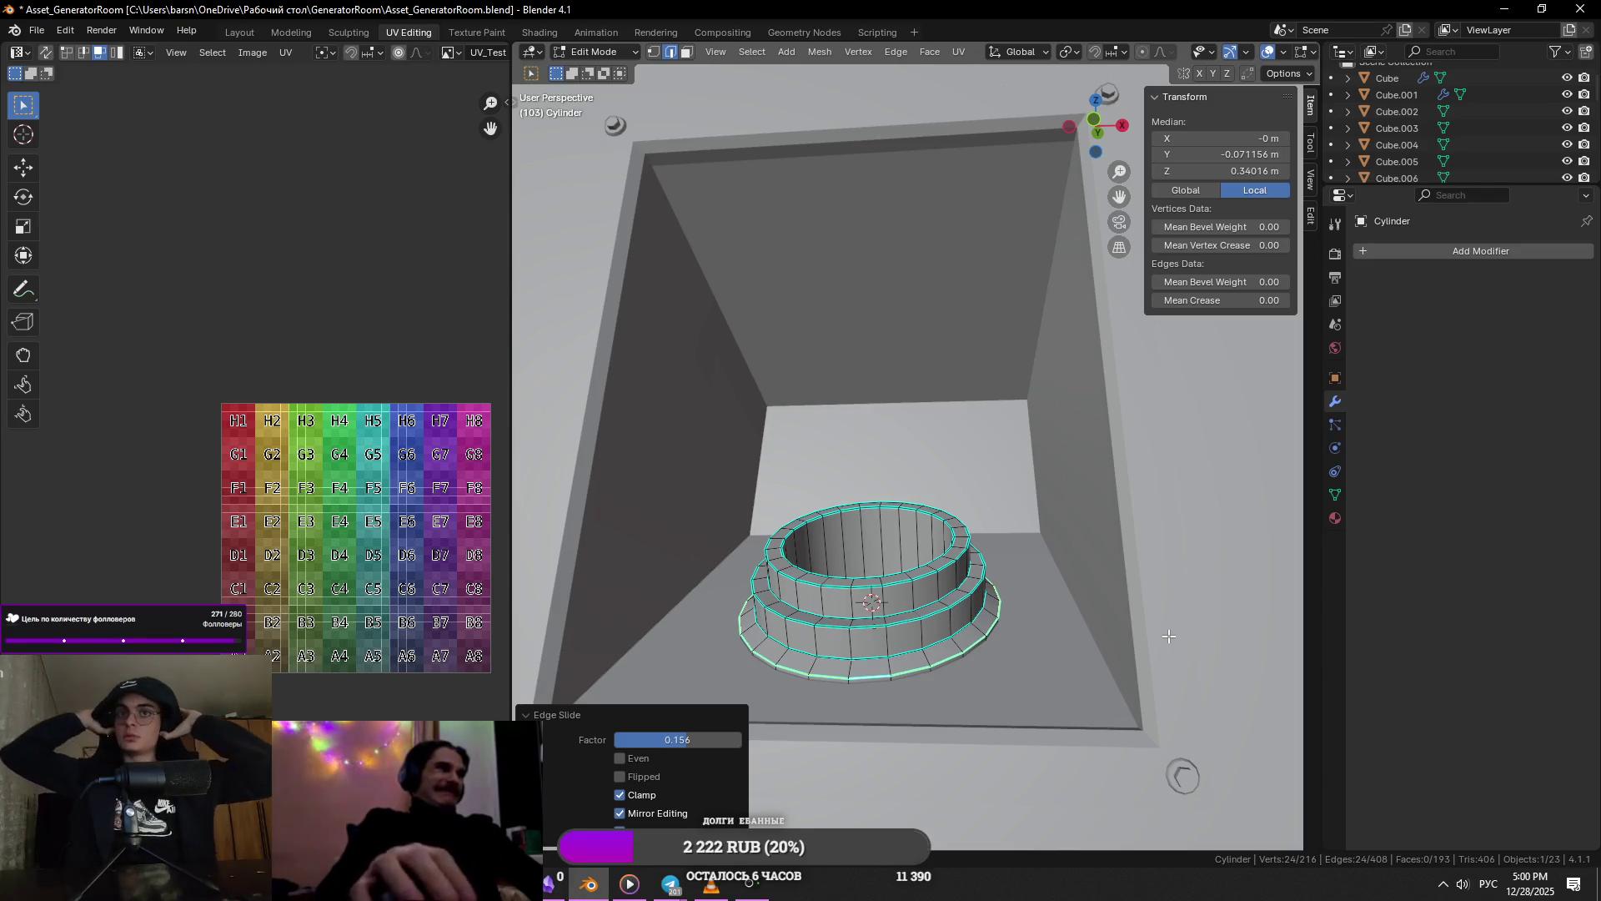
key("Tab")
mouse_move(1168, 635)
middle_mouse_down()
mouse_move(1182, 592)
mouse_move(1034, 654)
middle_mouse_up()
key("Tab")
key("Tab")
mouse_move(872, 658)
middle_mouse_down()
mouse_move(842, 638)
mouse_move(1068, 698)
middle_mouse_up()
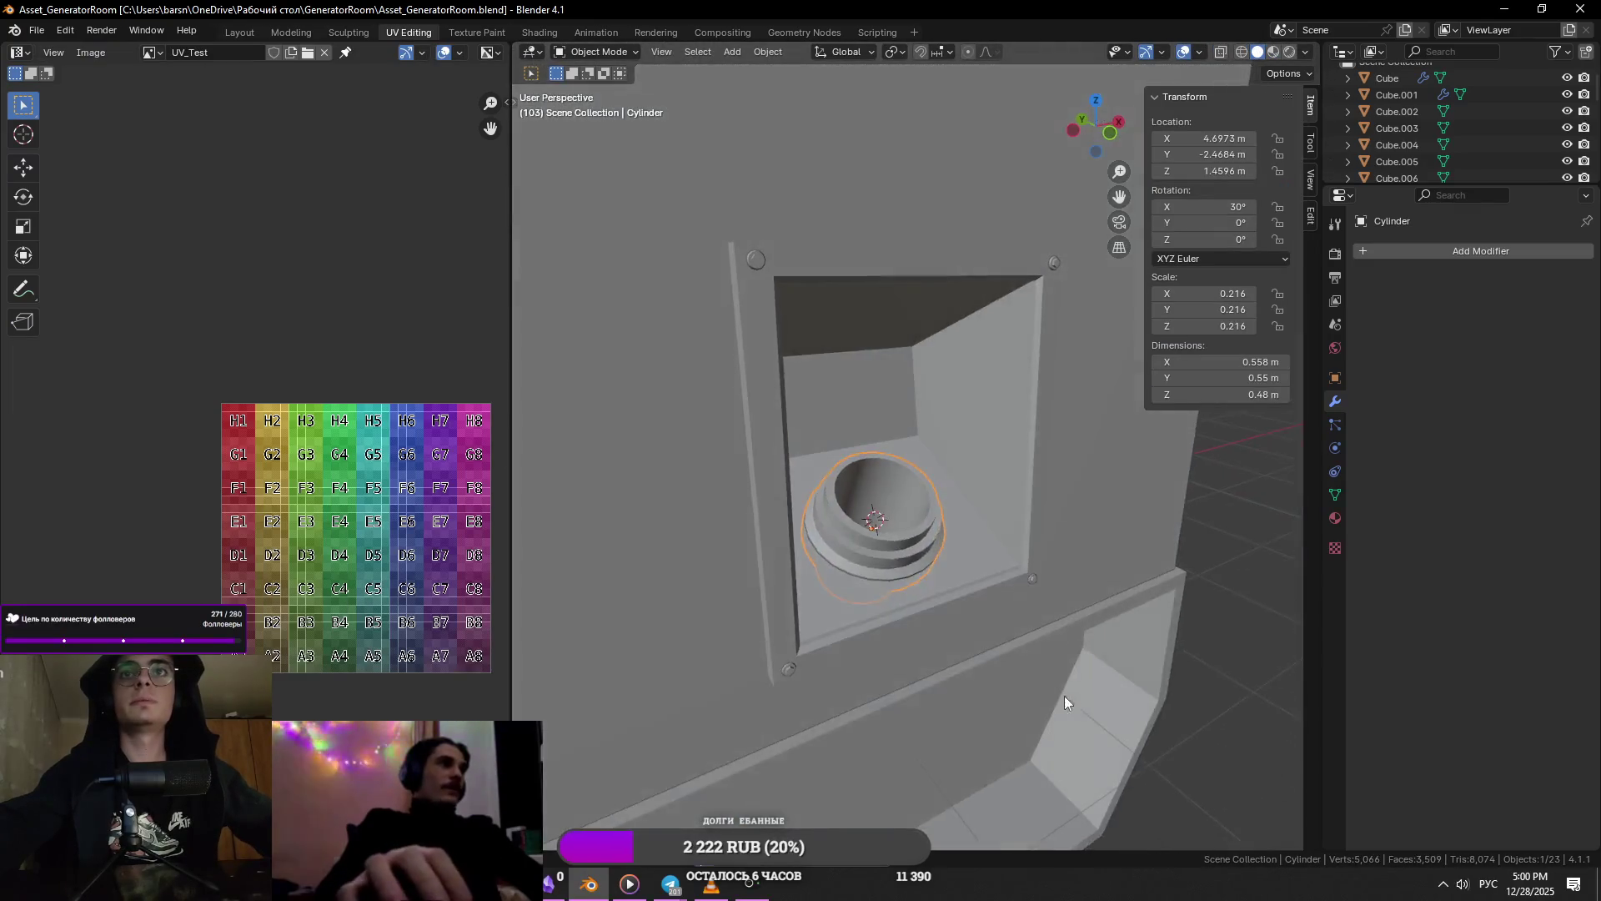
scroll(904, 662, "up", 5)
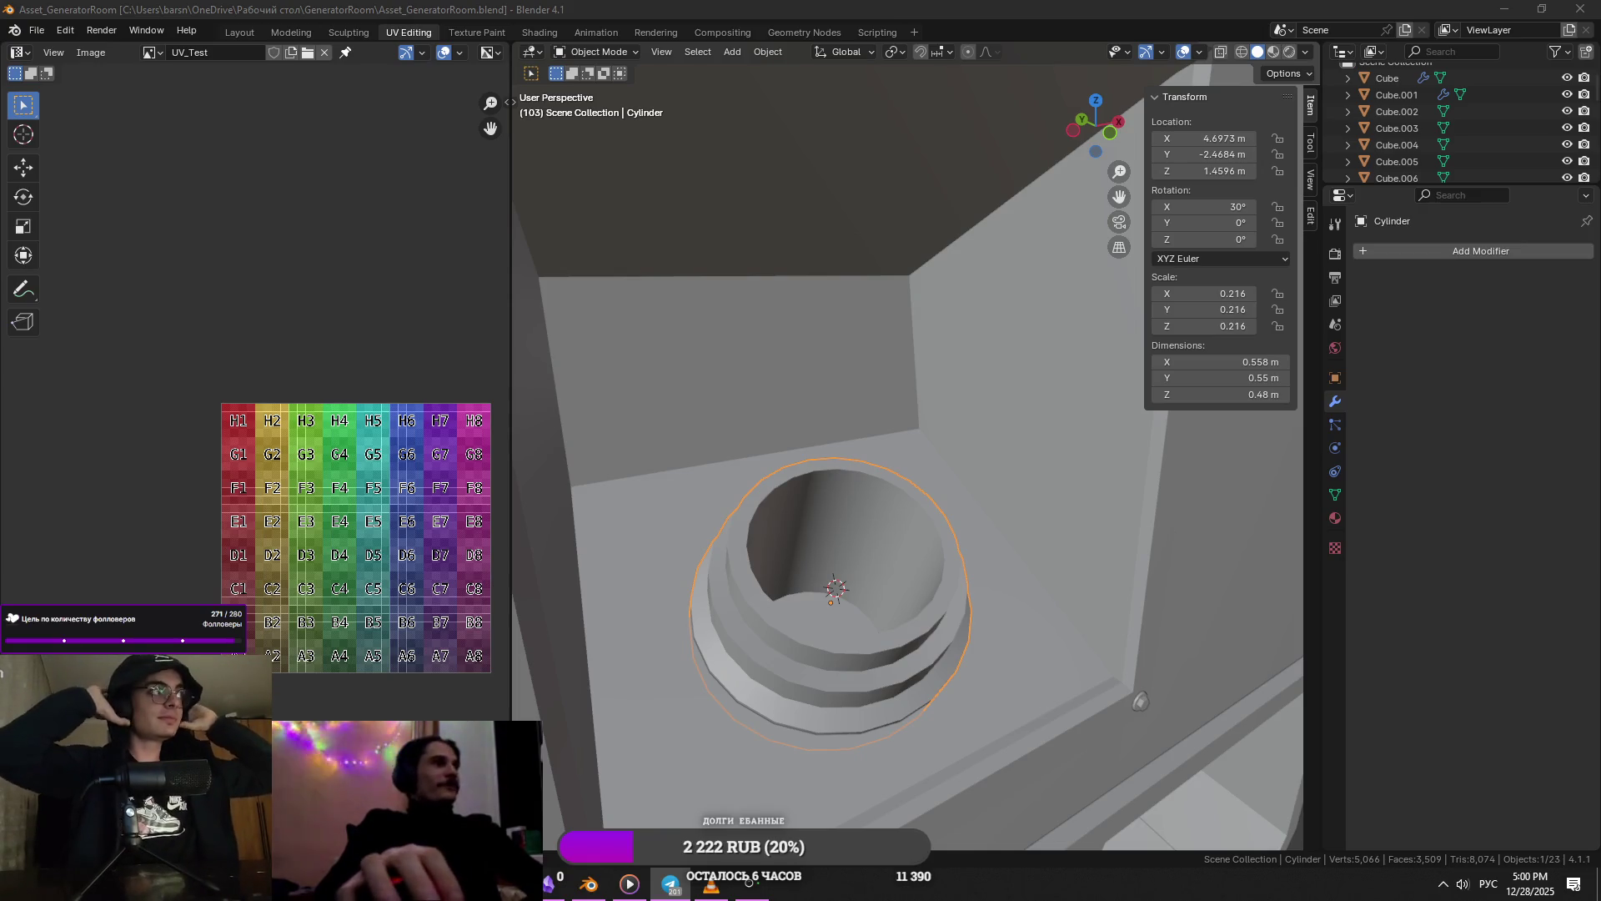
- Check the real generator's control panel in the YouTube reference video
middle_click_drag(1001, 464, 906, 472)
key("alt+Tab")
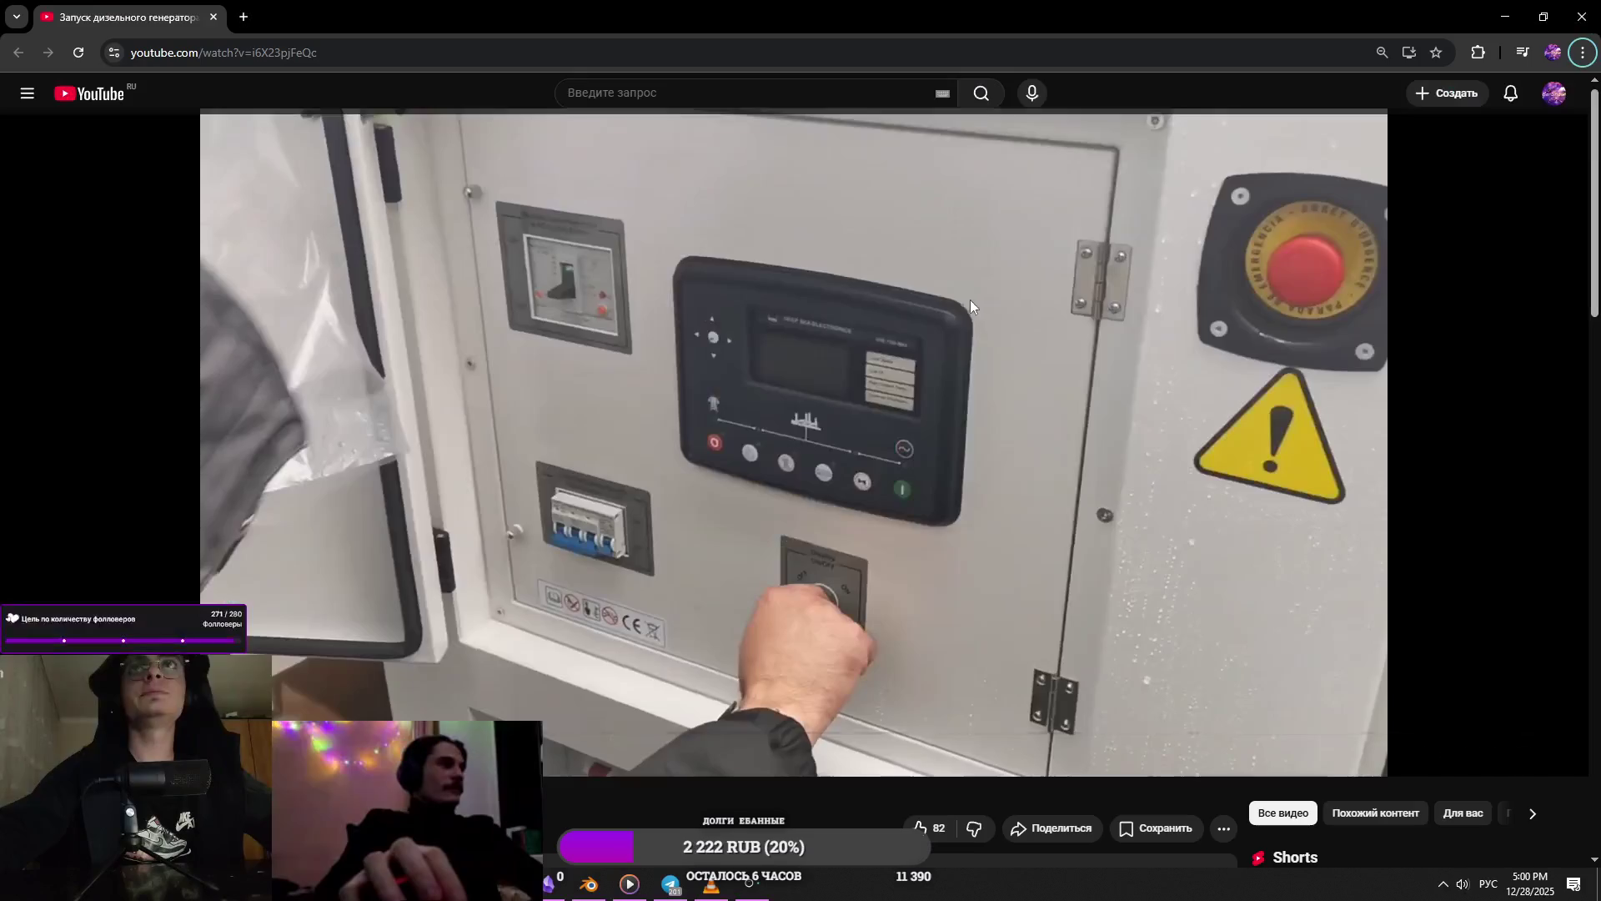
key("alt+Tab")
- Raise the Cylinder.013 cap about 0.018 m to Z 1.5276 m and save the file
mouse_move(909, 542)
middle_mouse_down()
mouse_move(939, 492)
mouse_move(975, 582)
middle_mouse_up()
key("g")
key("z")
key("z")
left_click(971, 498)
scroll(960, 534, "down", 5)
key("ctrl+s")
mouse_move(1204, 537)
middle_mouse_down()
mouse_move(1092, 616)
mouse_move(1167, 609)
mouse_move(979, 604)
mouse_move(1143, 532)
mouse_move(976, 609)
mouse_move(850, 607)
middle_mouse_up()
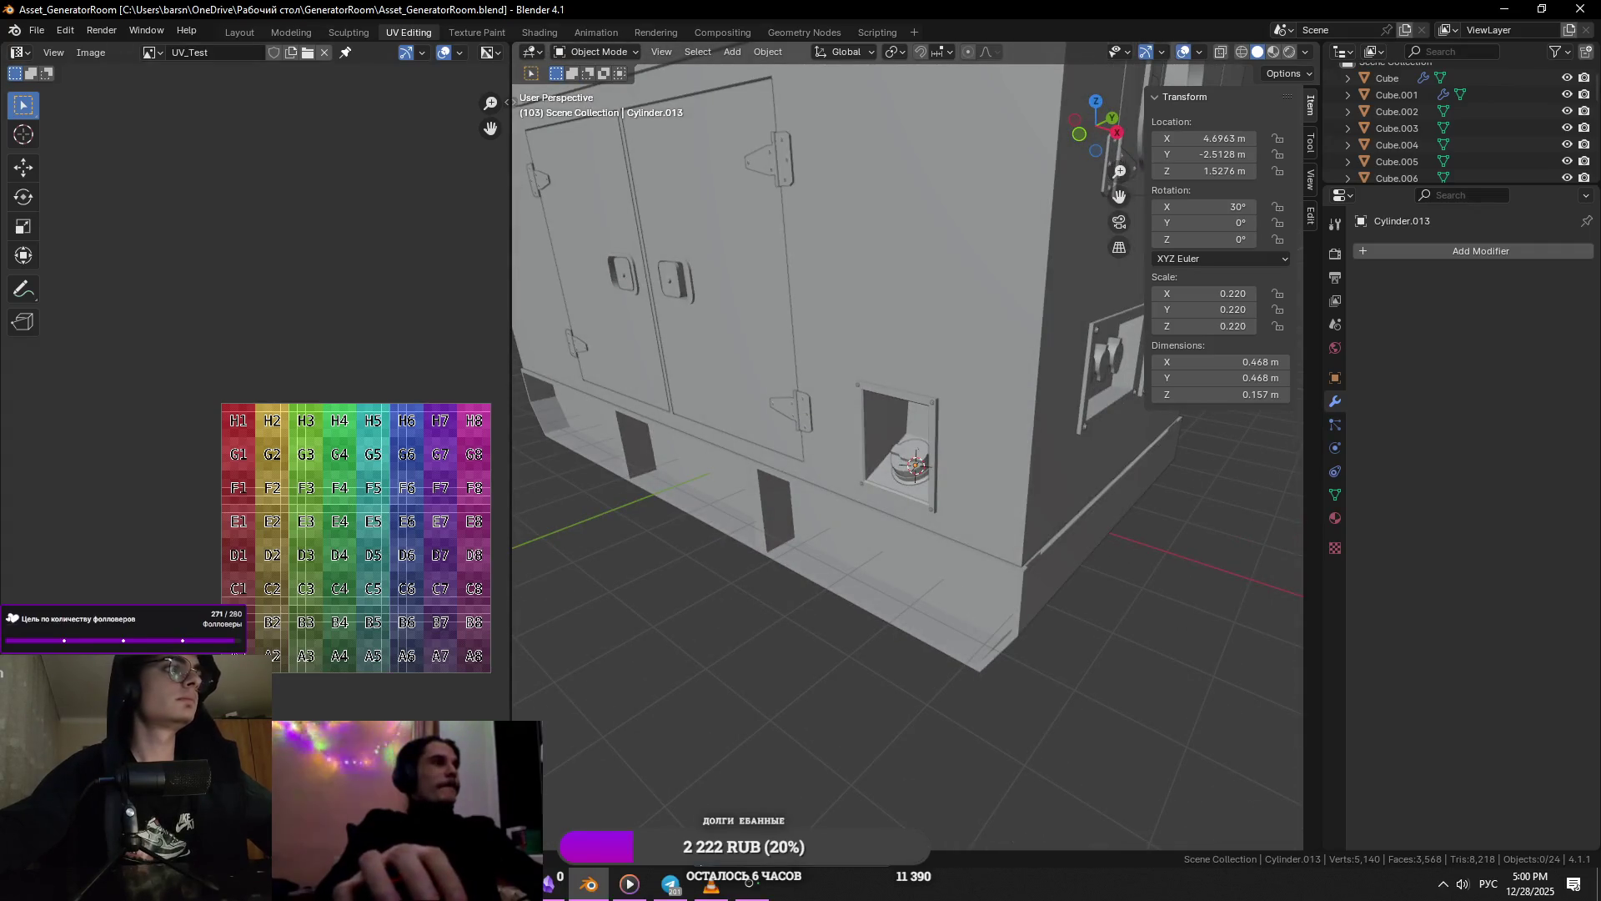
- Select the Cylinder.013 cap, save, and try lifting it before undoing the move
left_click(915, 464)
scroll(915, 463, "up", 10)
mouse_move(875, 592)
middle_mouse_down()
mouse_move(883, 638)
mouse_move(959, 638)
mouse_move(920, 607)
mouse_move(973, 609)
middle_mouse_up()
key("ctrl+s")
scroll(920, 606, "down", 4)
key("g")
key("z")
key("z")
left_click(951, 613)
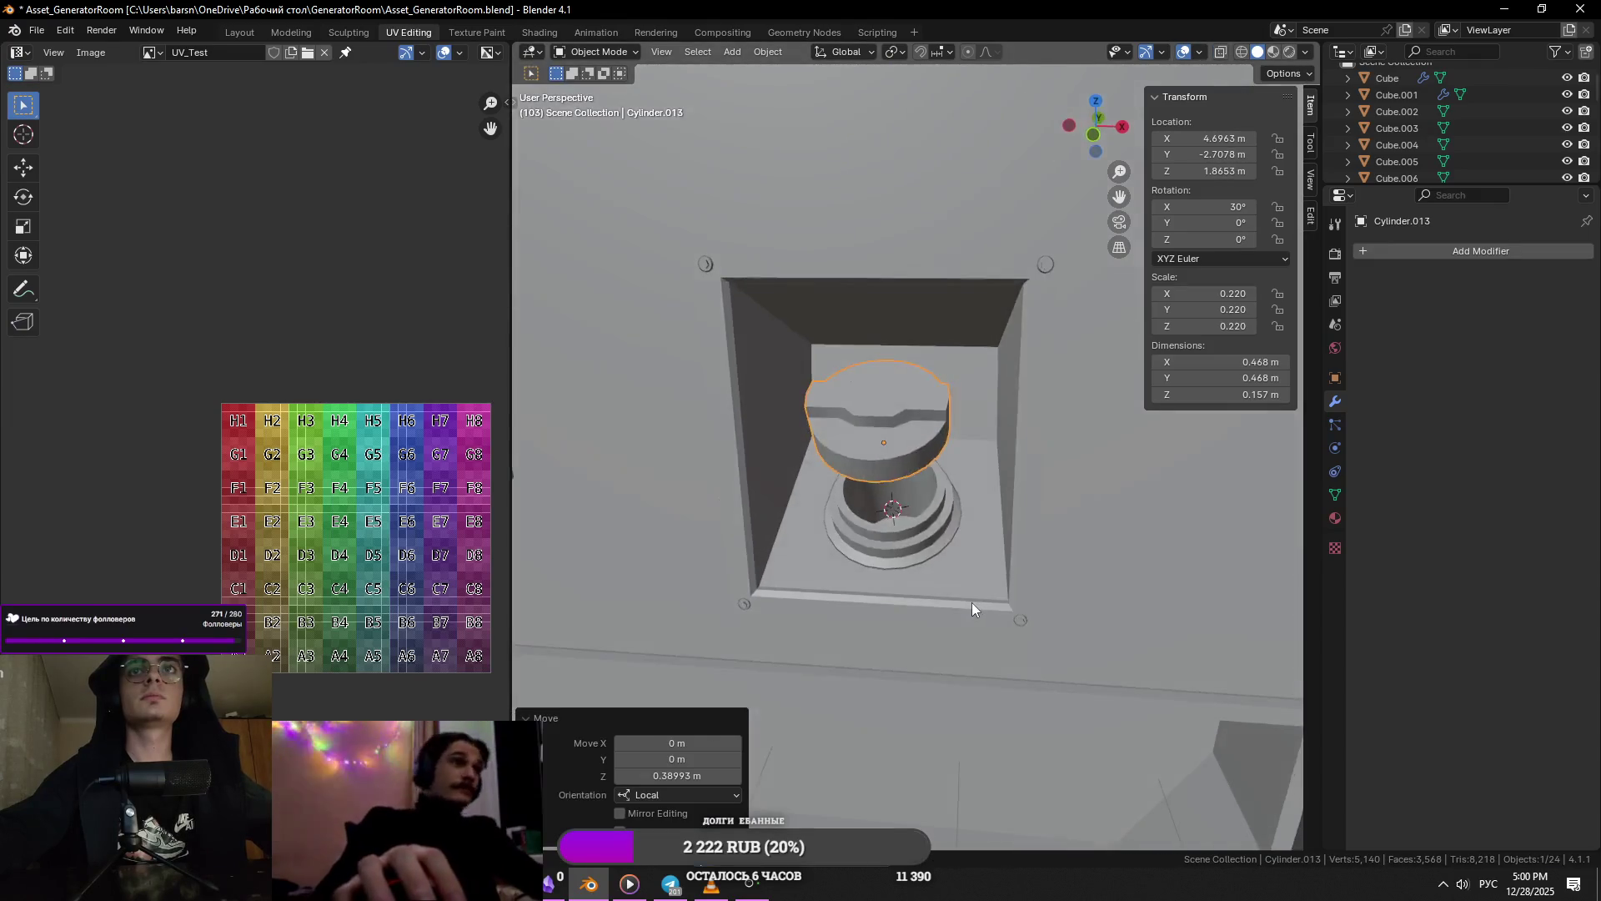
key("ctrl+z")
- After checking the reference, lift the cap above the neck to Z 1.9662 m
key("alt+Tab")
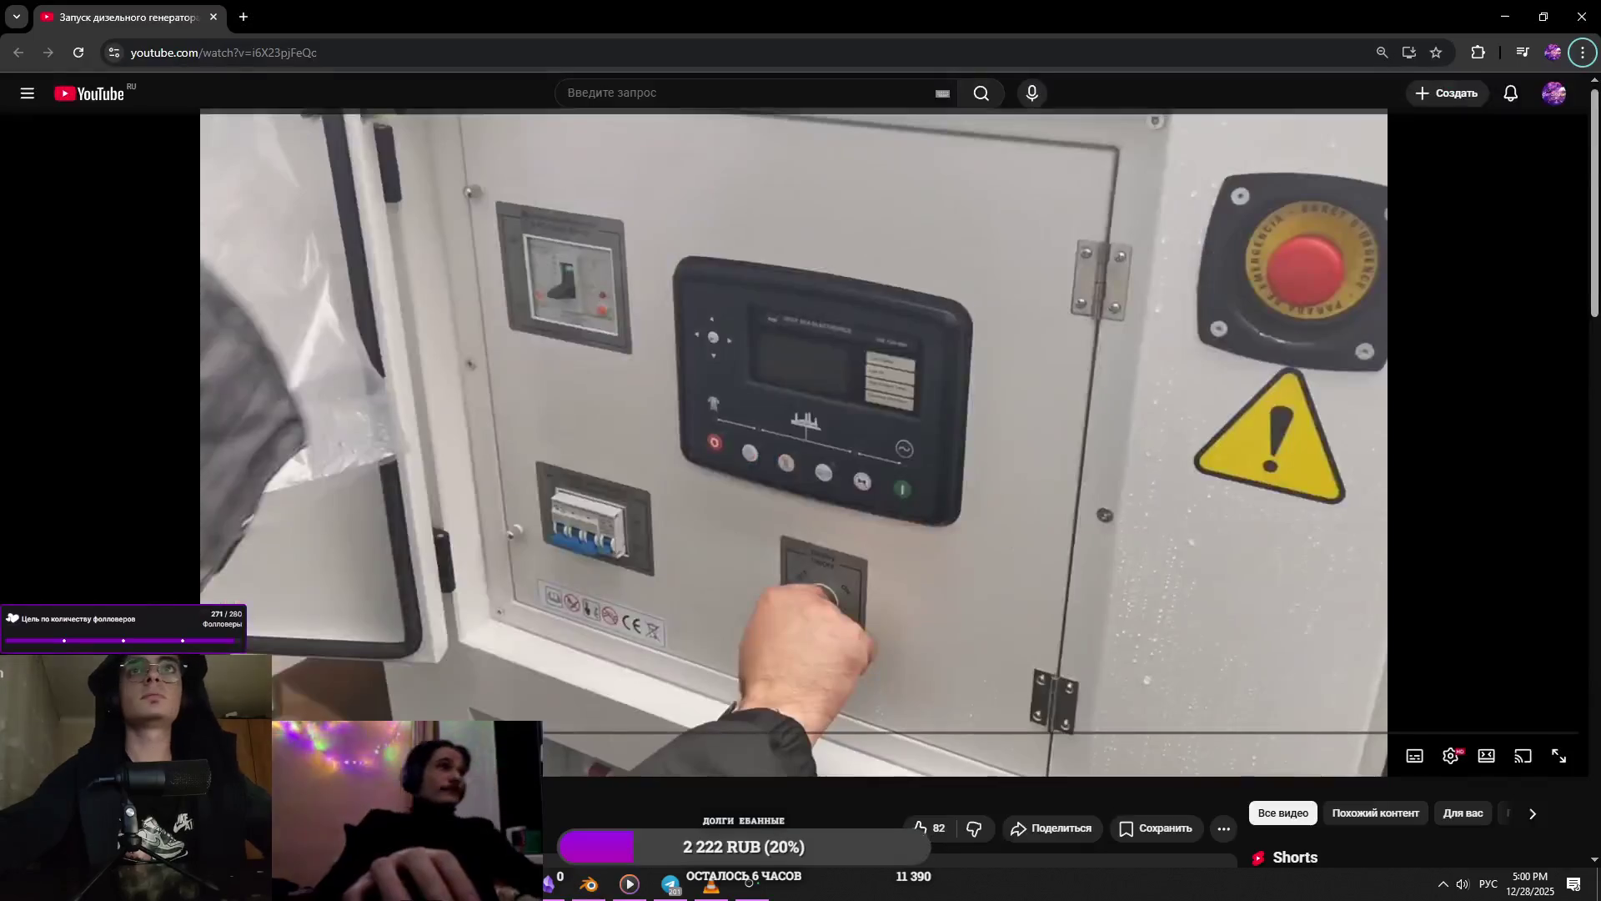
key("alt+Tab")
scroll(974, 474, "up", 3)
key("g")
key("z")
key("z")
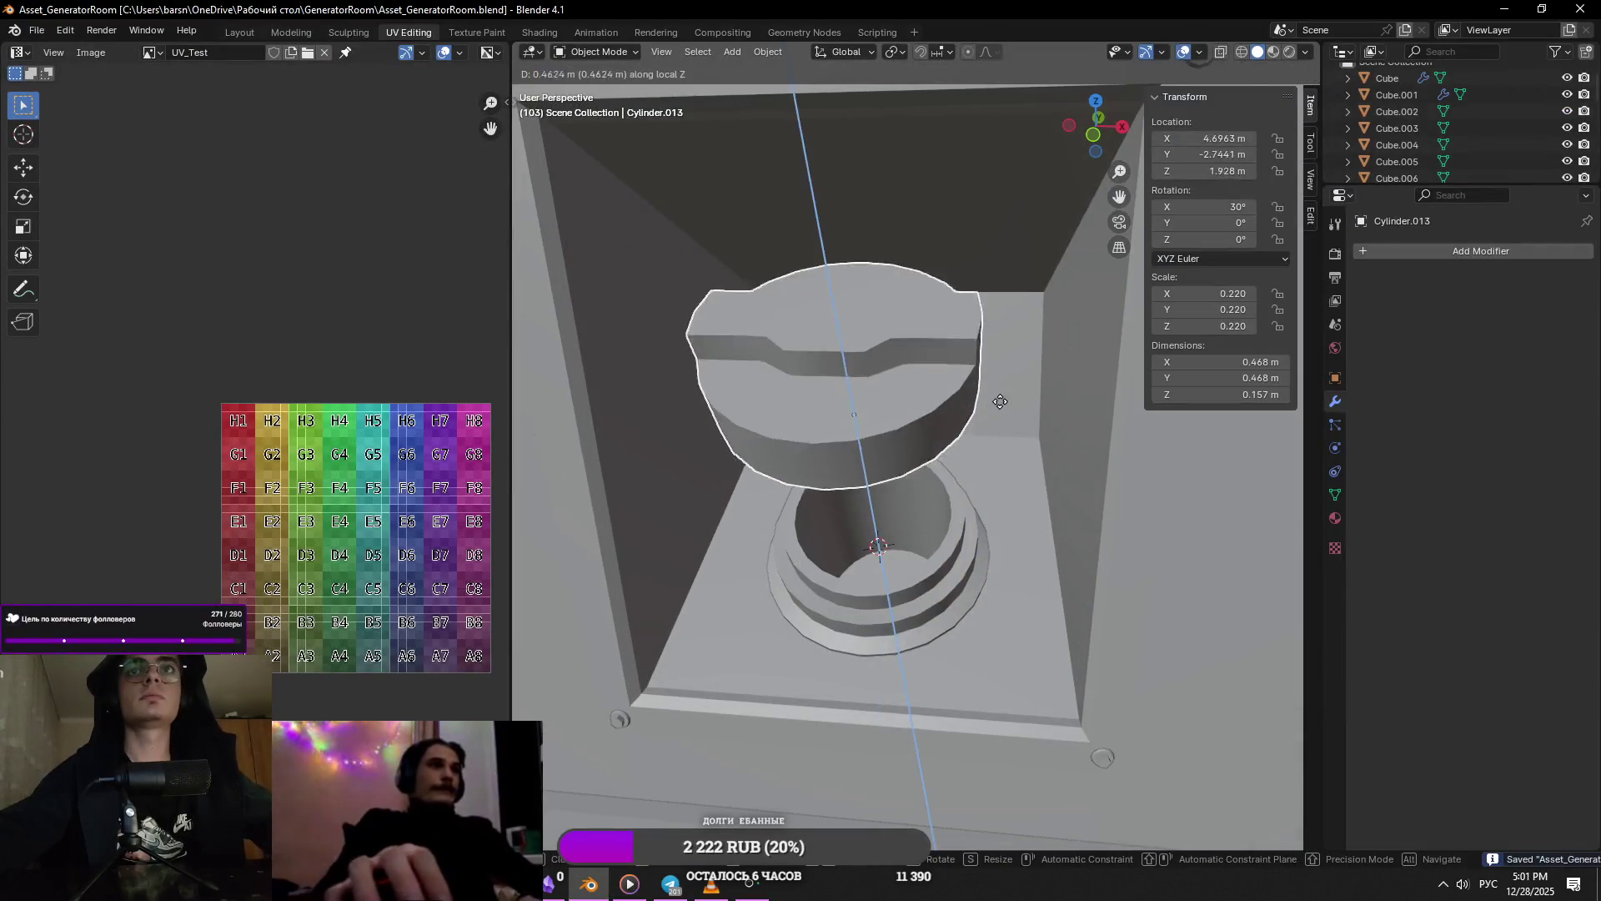
left_click(999, 403)
- Add a centred loop cut around the lower filler-neck cylinder
left_click(884, 583)
key("Tab")
middle_click_drag(884, 584, 815, 572)
left_click(816, 572)
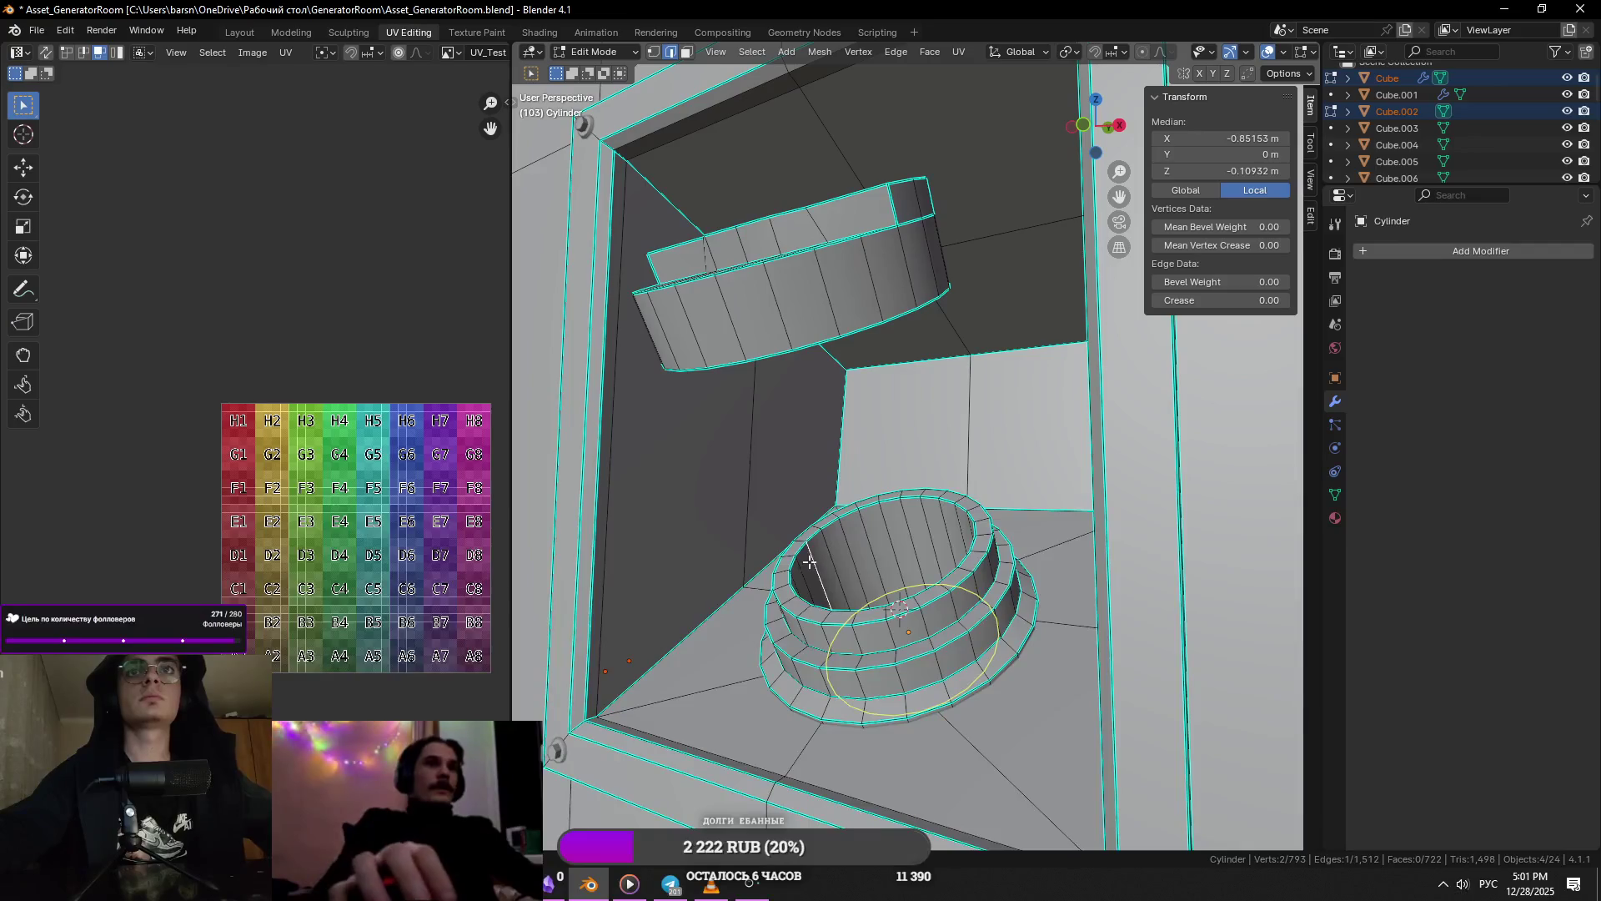
left_click(809, 563)
right_click(807, 557)
- Extrude the inner top face ring in place and scale it inward, keeping height fixed
key("3")
left_click(809, 552, "alt")
key("e")
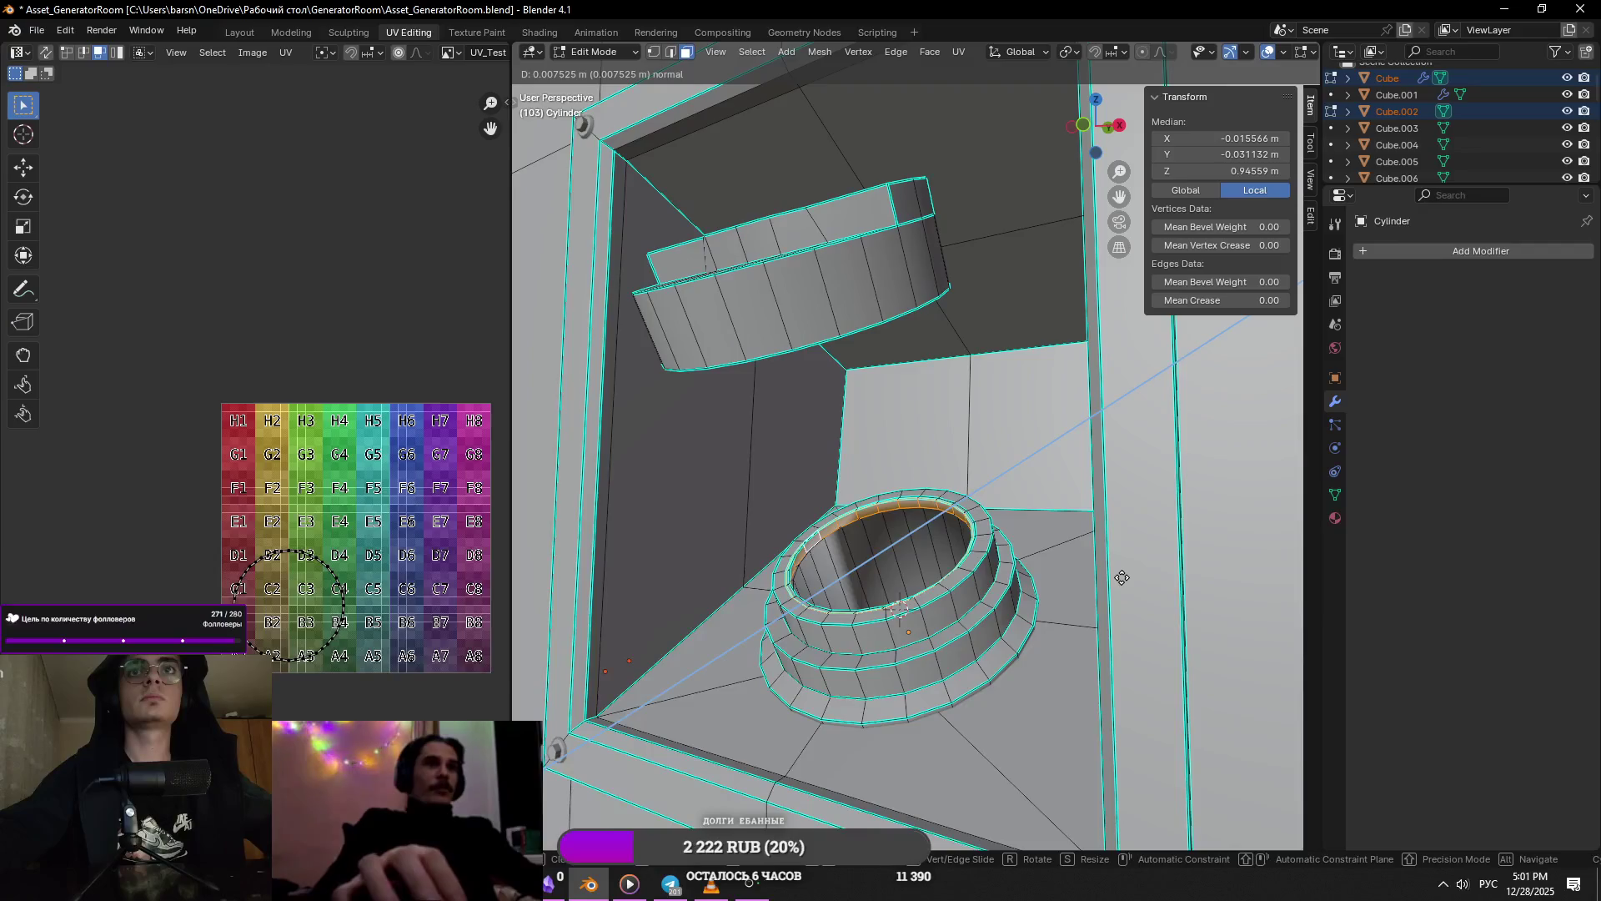
right_click(1122, 577)
key("s")
key("shift+z")
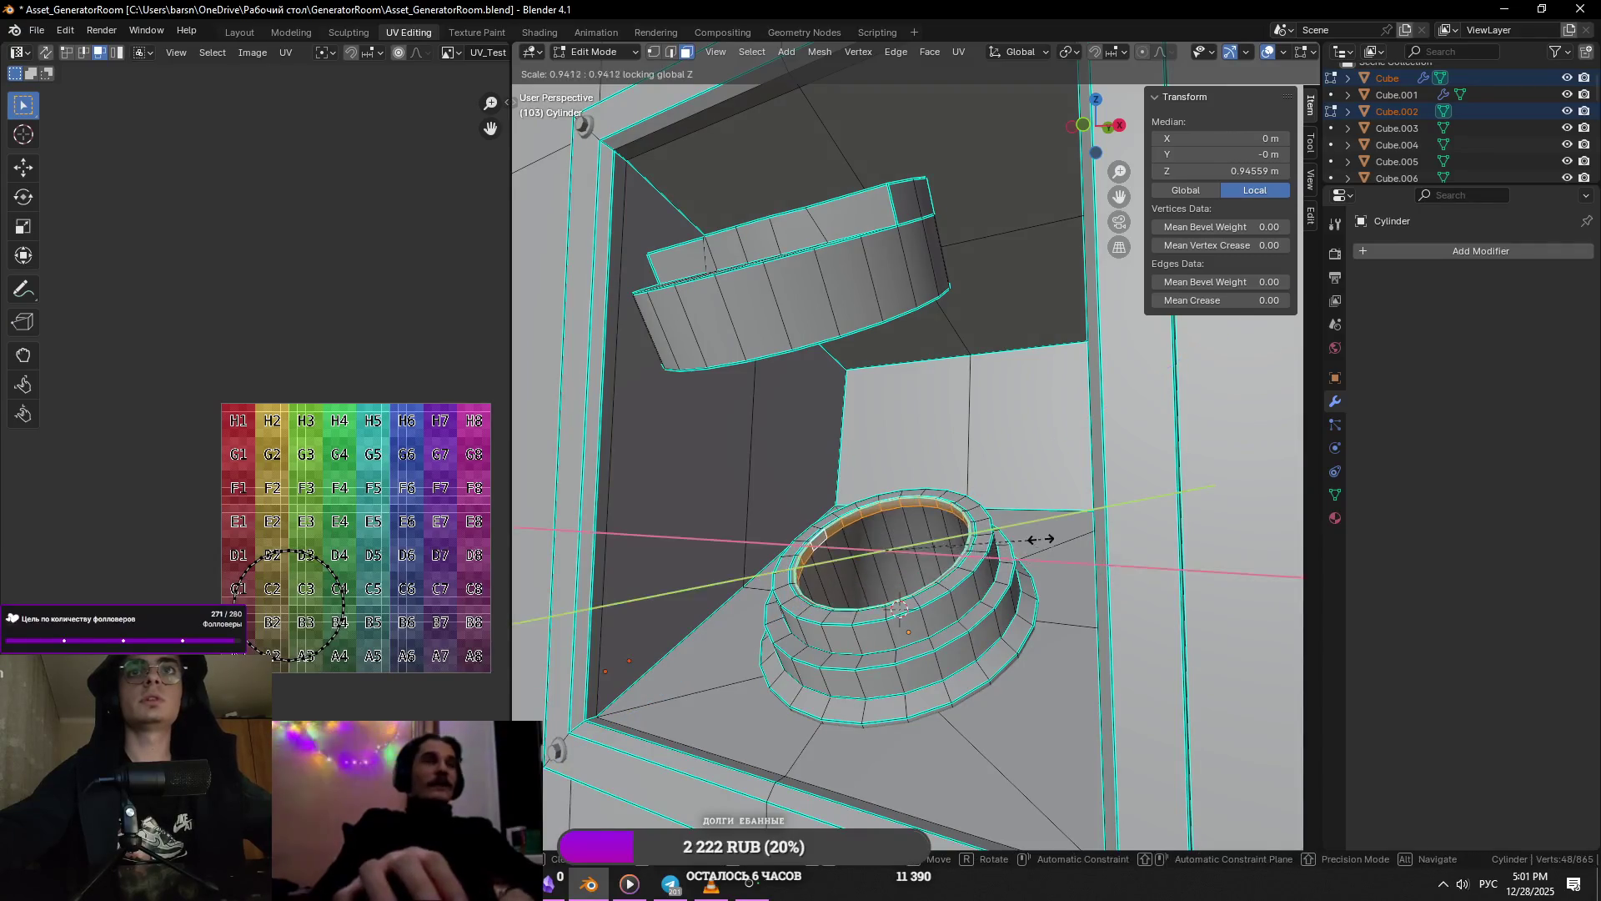
left_click(952, 556)
- Extrude the top ring again and shrink it inward to thicken the lip
key("Tab")
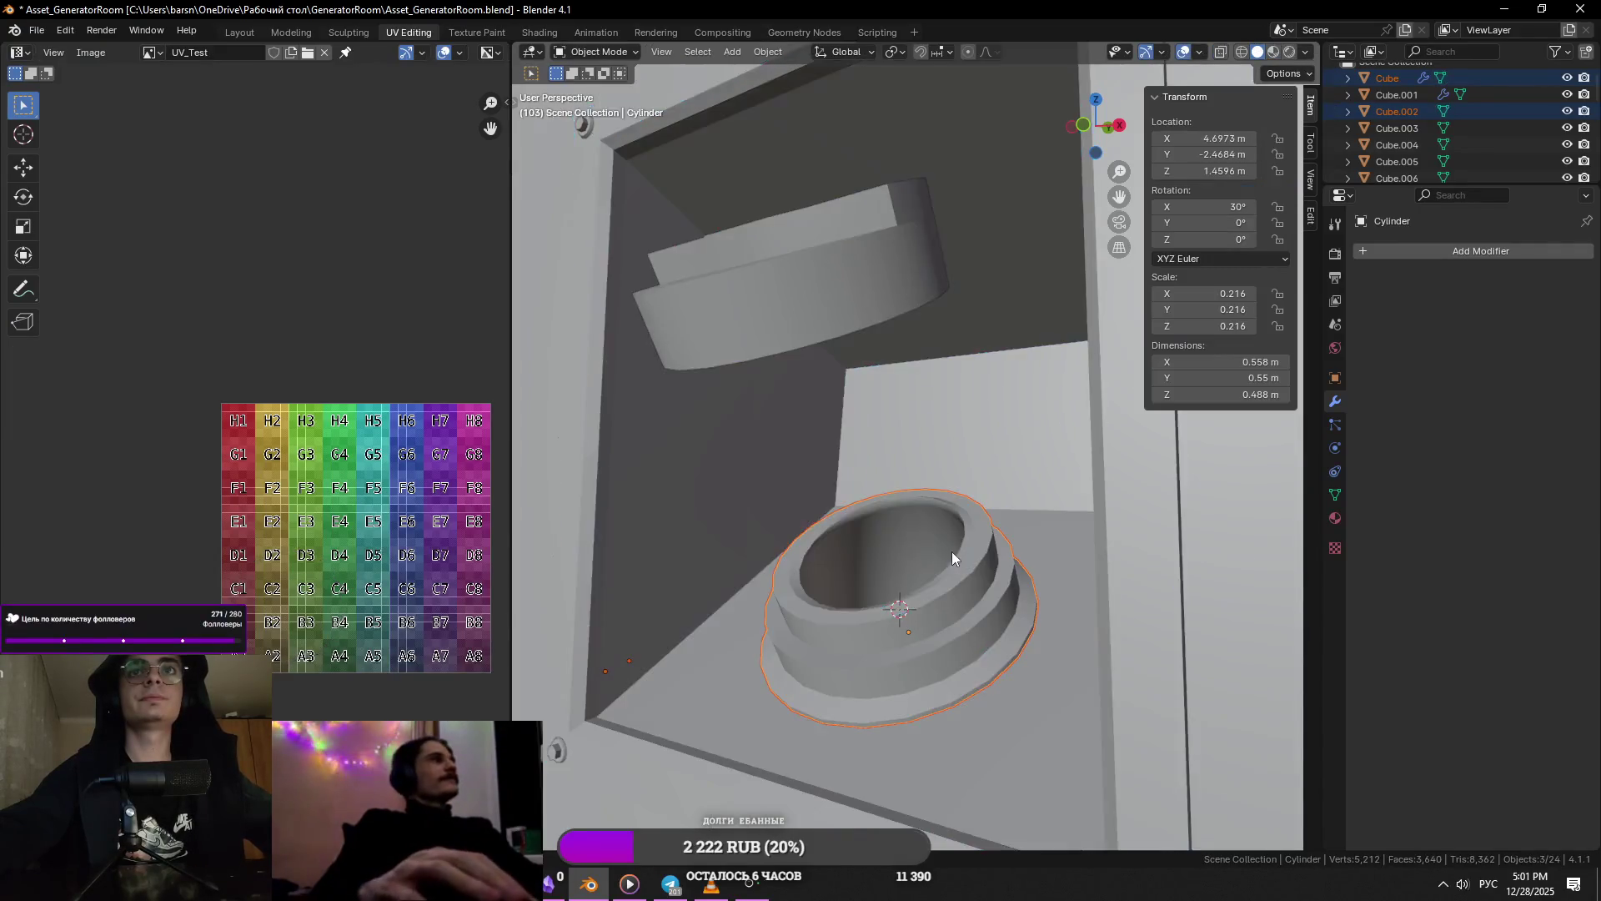
scroll(952, 557, "up", 6)
key("Tab")
middle_click_drag(910, 649, 1146, 592)
key("e")
left_click(1146, 592)
key("s")
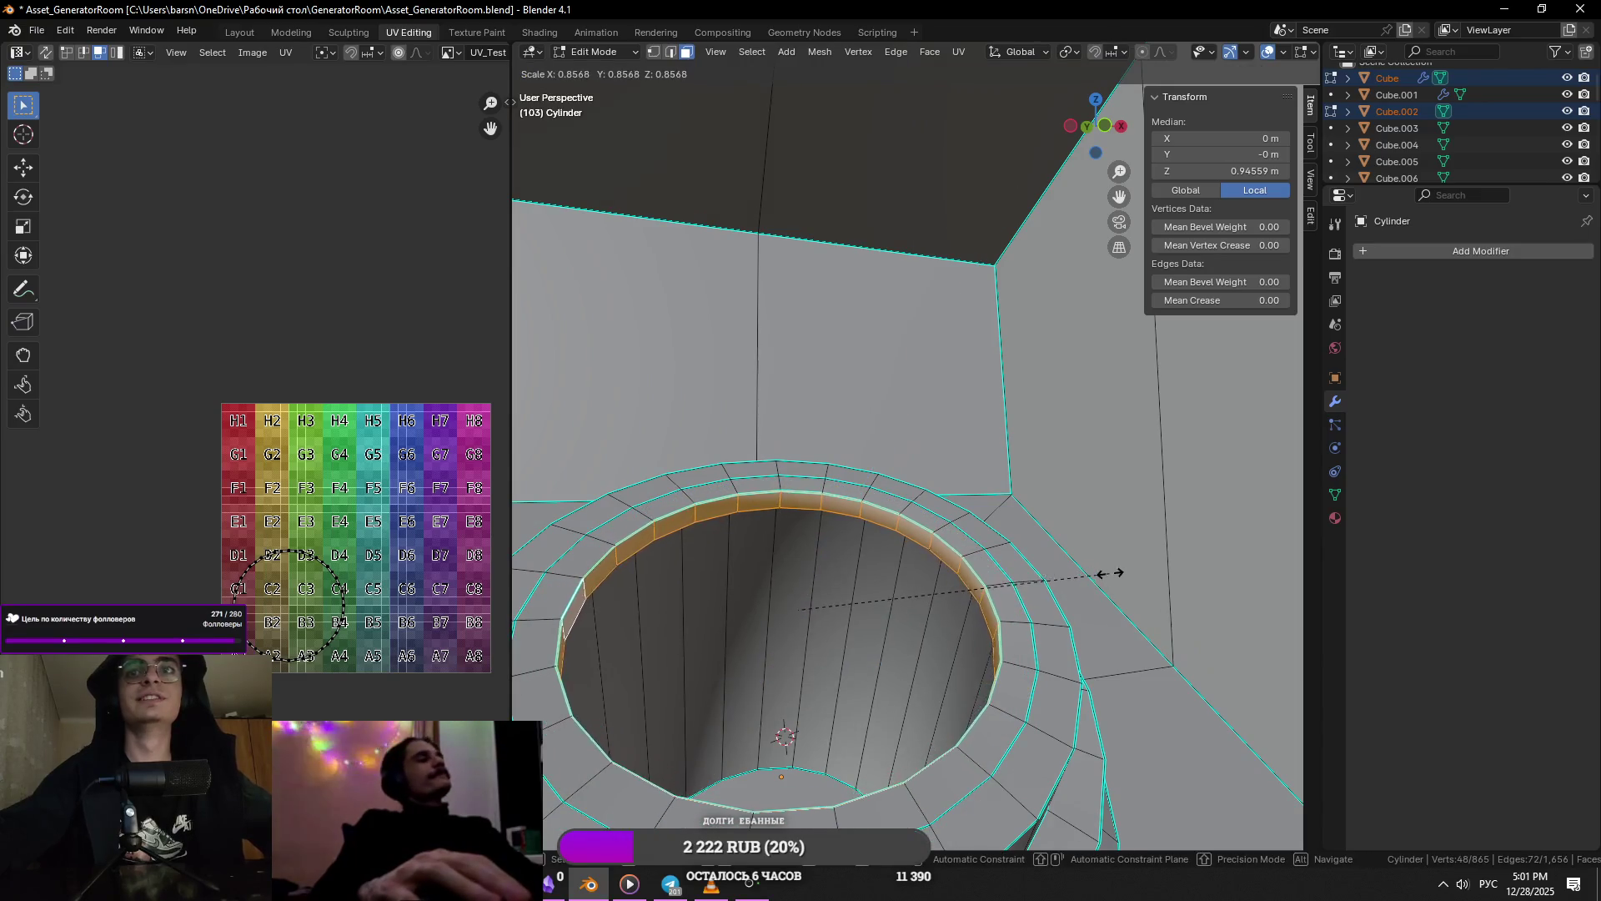
left_click(1110, 574)
key("Tab")
middle_click_drag(1104, 577, 976, 584)
key("Tab")
- Select a vertical edge loop on the neck and browse the edge operations without applying any
key("2")
left_click(821, 549, "alt")
right_click(807, 548)
left_click(798, 548)
mouse_move(797, 548)
middle_mouse_down()
mouse_move(828, 548)
mouse_move(1024, 672)
middle_mouse_up()
right_click(1024, 672)
left_click(1019, 684)
key("Tab")
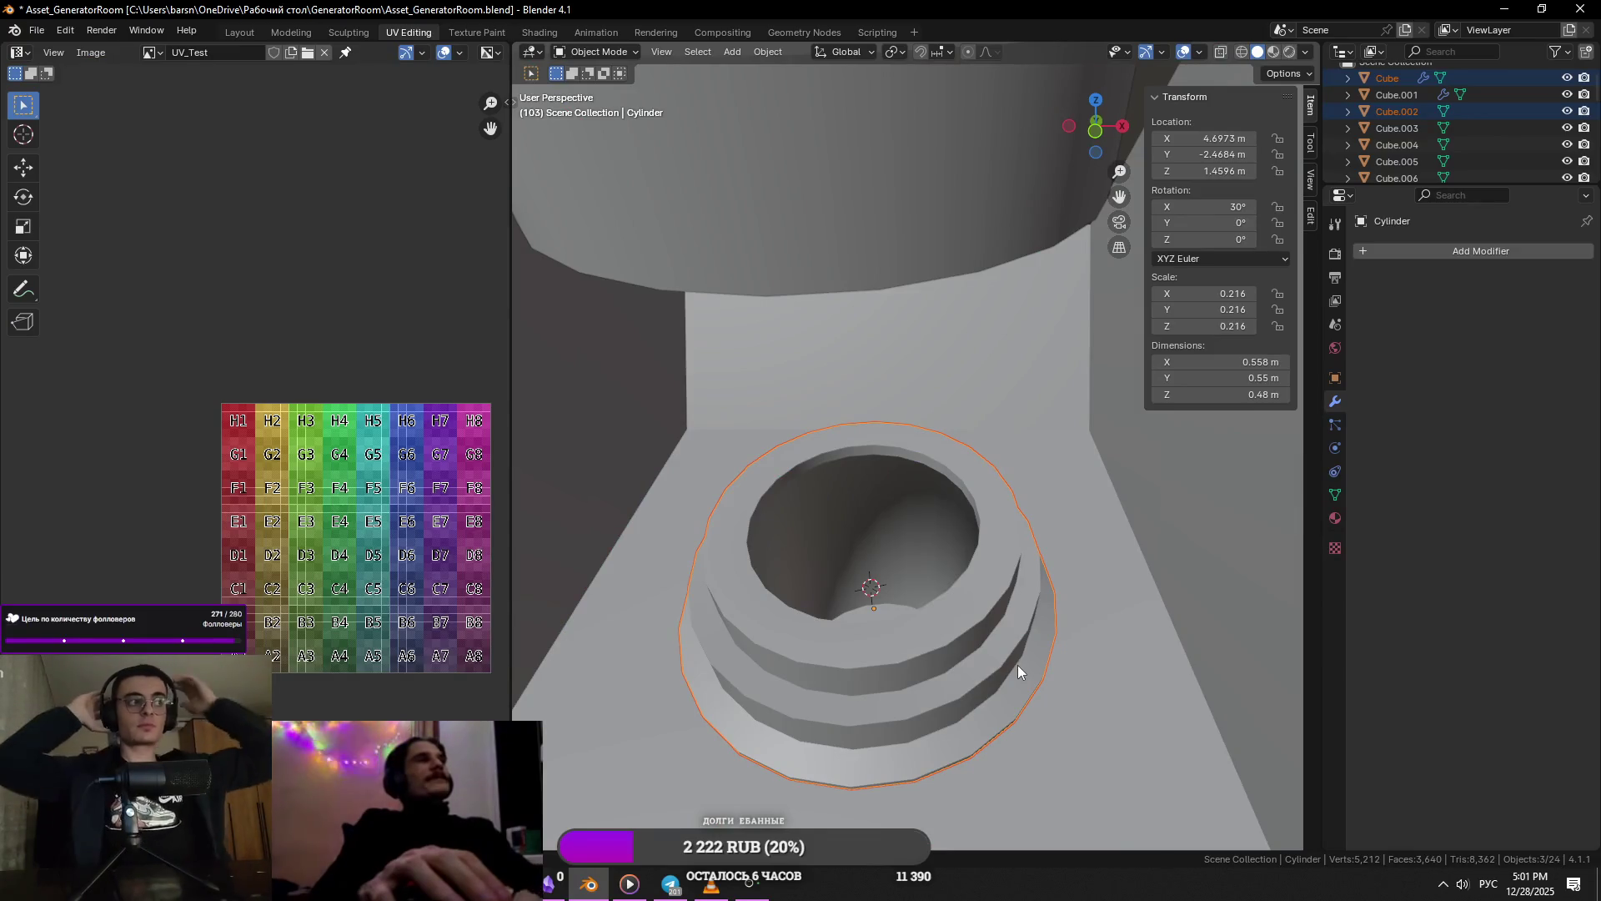
- Dissolve the inner top rim edge loop with Ctrl+X to widen the opening
middle_click_drag(806, 628, 859, 512)
key("Tab")
left_click(882, 522, "alt")
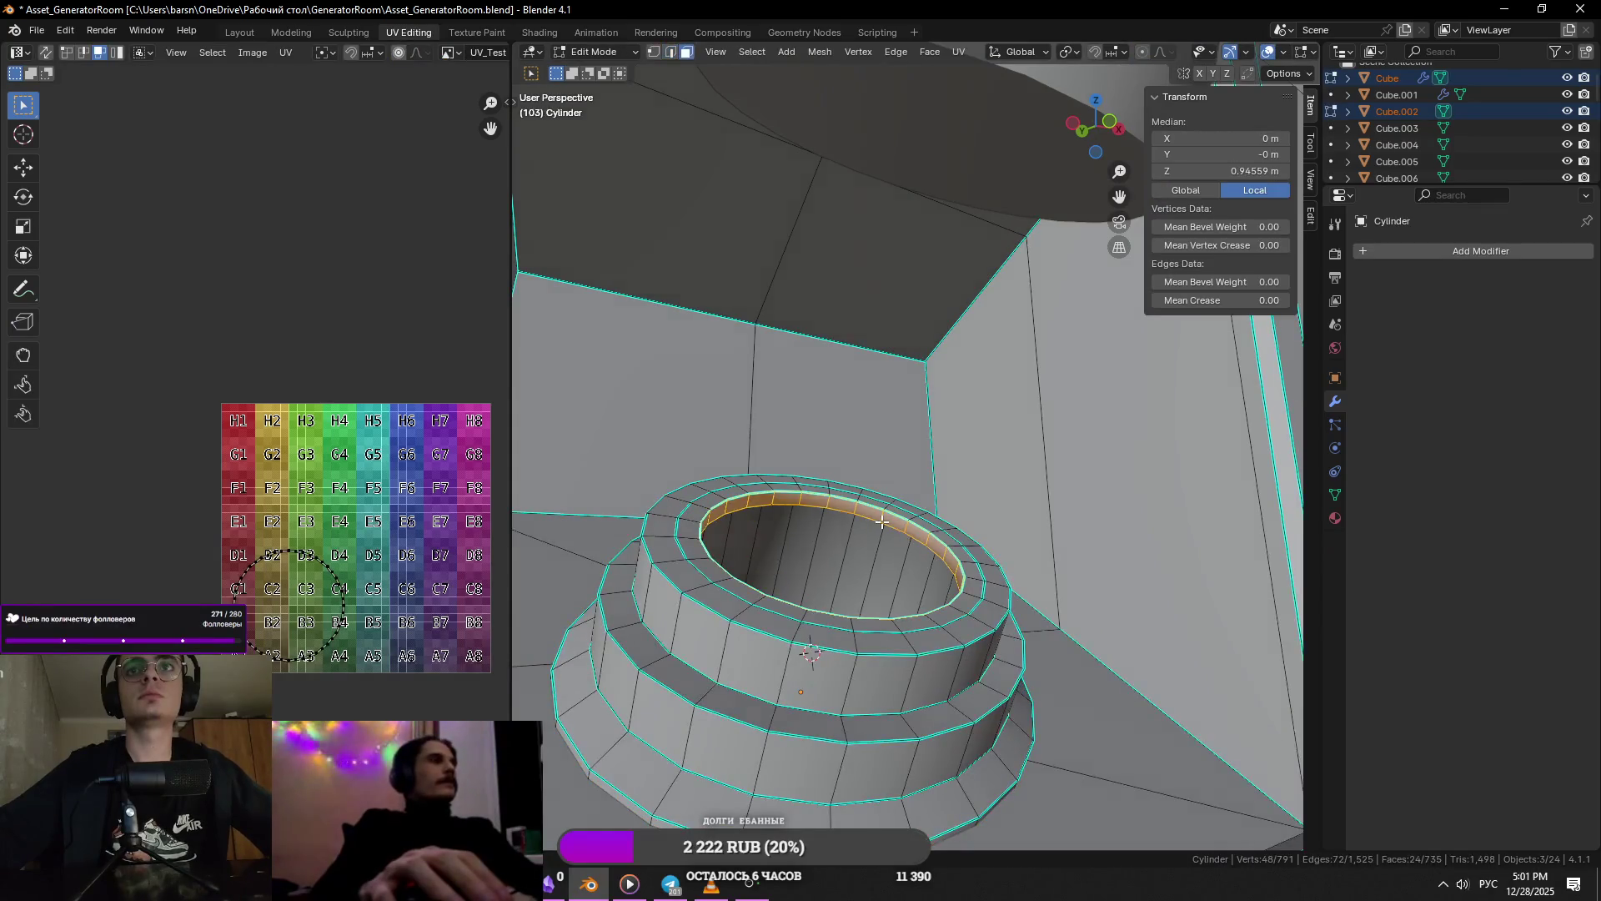
key("ctrl+x")
key("Tab")
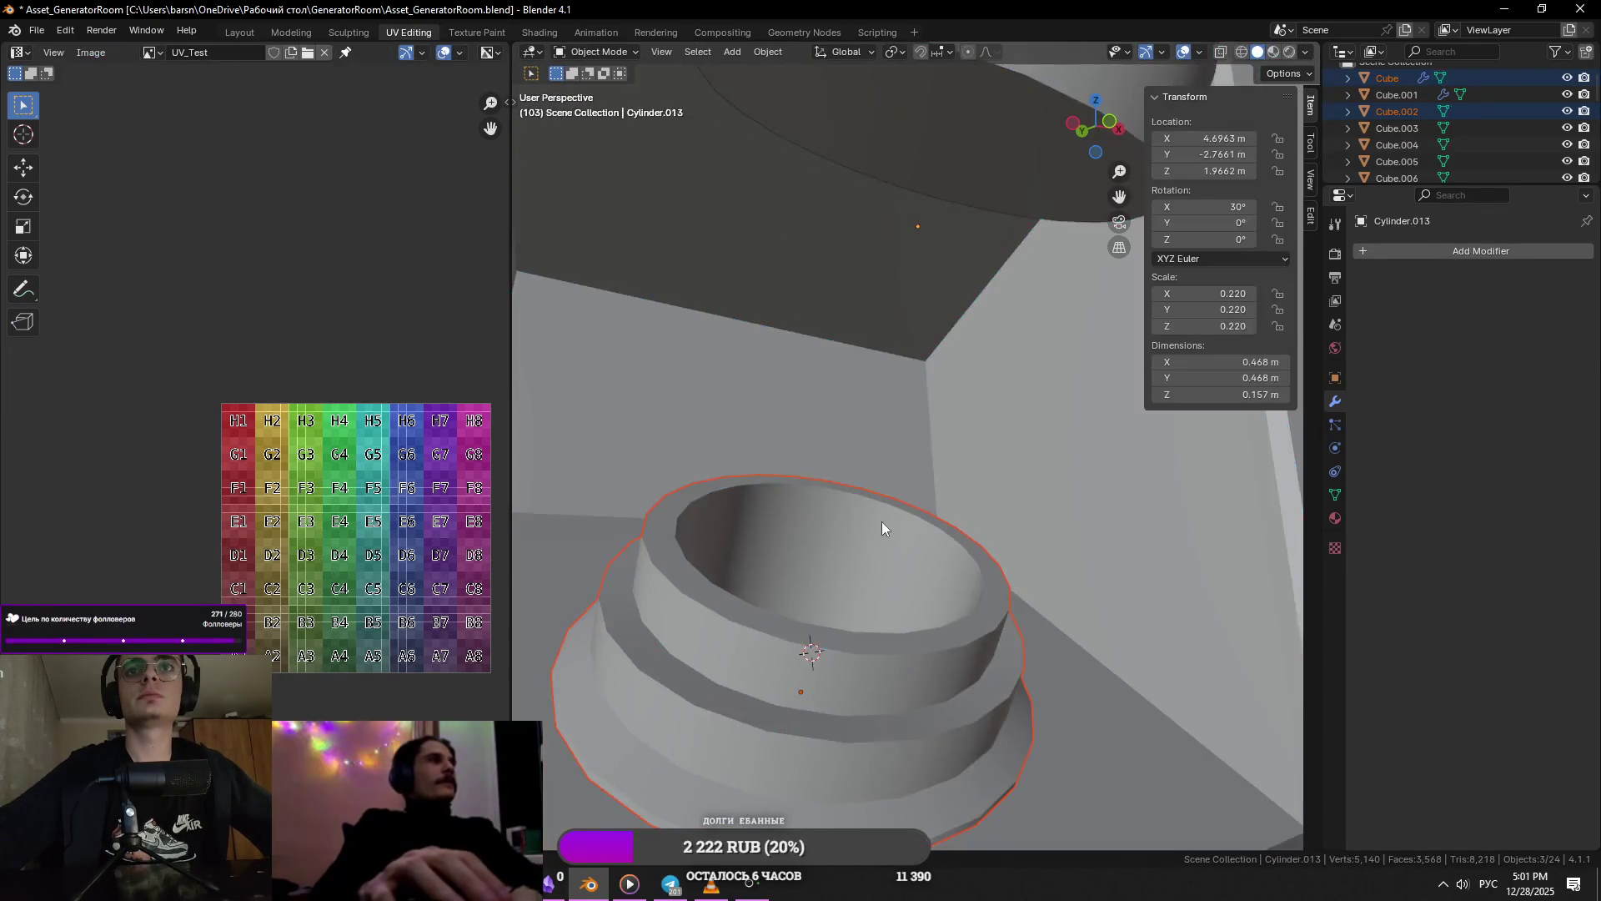
scroll(883, 522, "down", 5)
left_click(944, 438)
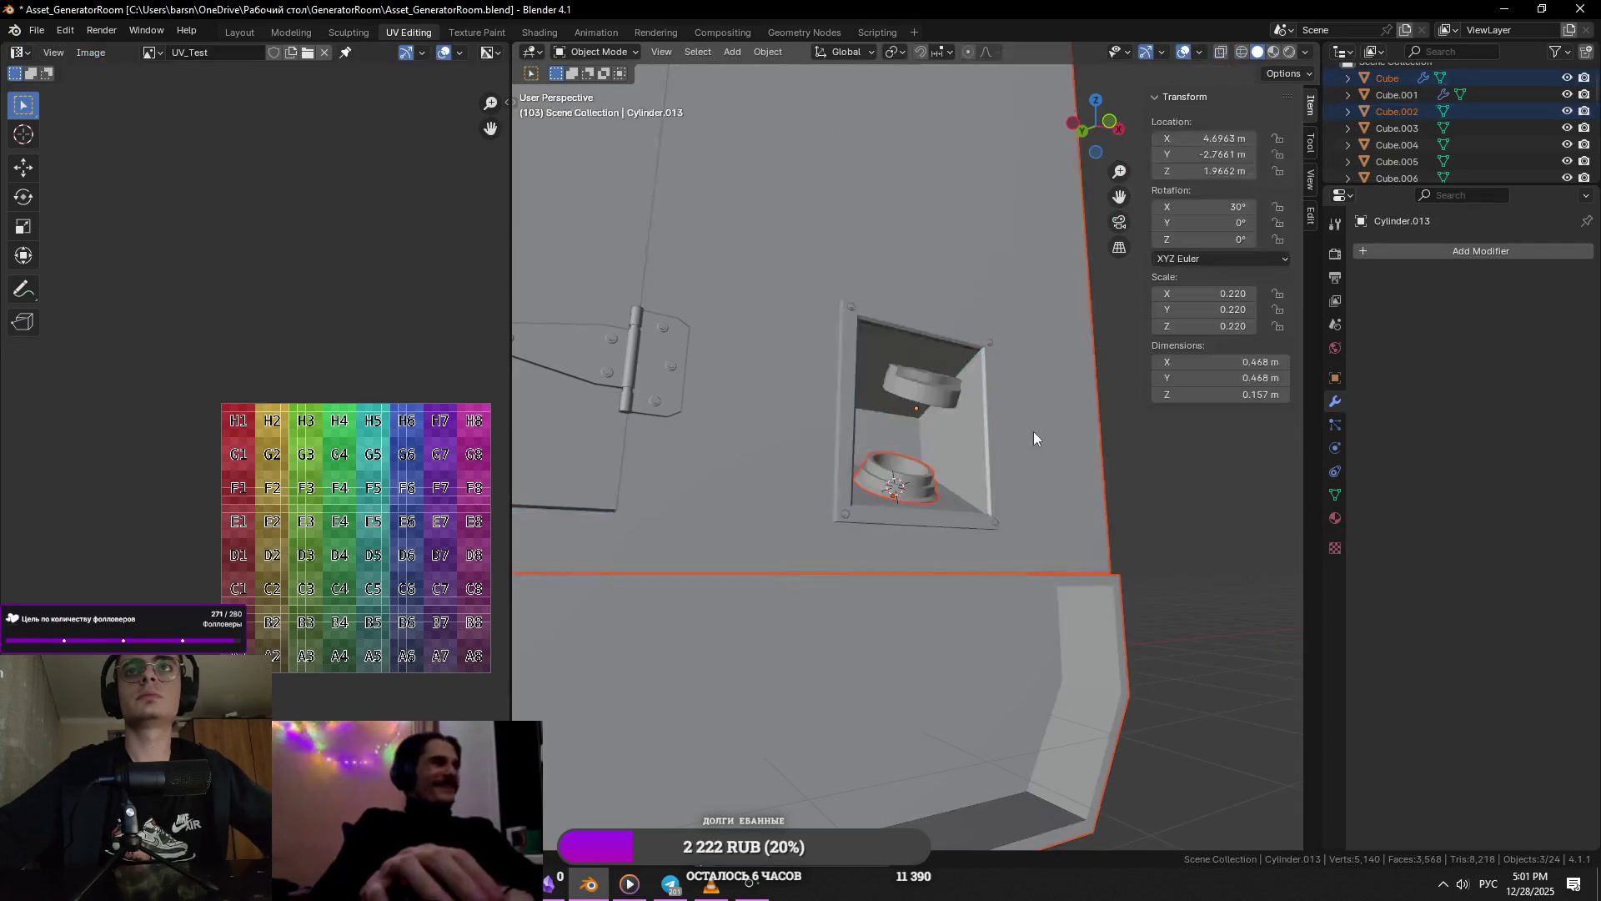
- Undo the last few changes and orbit to face the enclosure's door panel
key("ctrl+z")
key("ctrl+z")
scroll(1082, 469, "down", 3)
key("ctrl+z")
scroll(1081, 469, "down", 3)
mouse_move(967, 558)
middle_mouse_down()
mouse_move(1009, 448)
mouse_move(989, 582)
mouse_move(1127, 697)
middle_mouse_up()
key("ctrl+z")
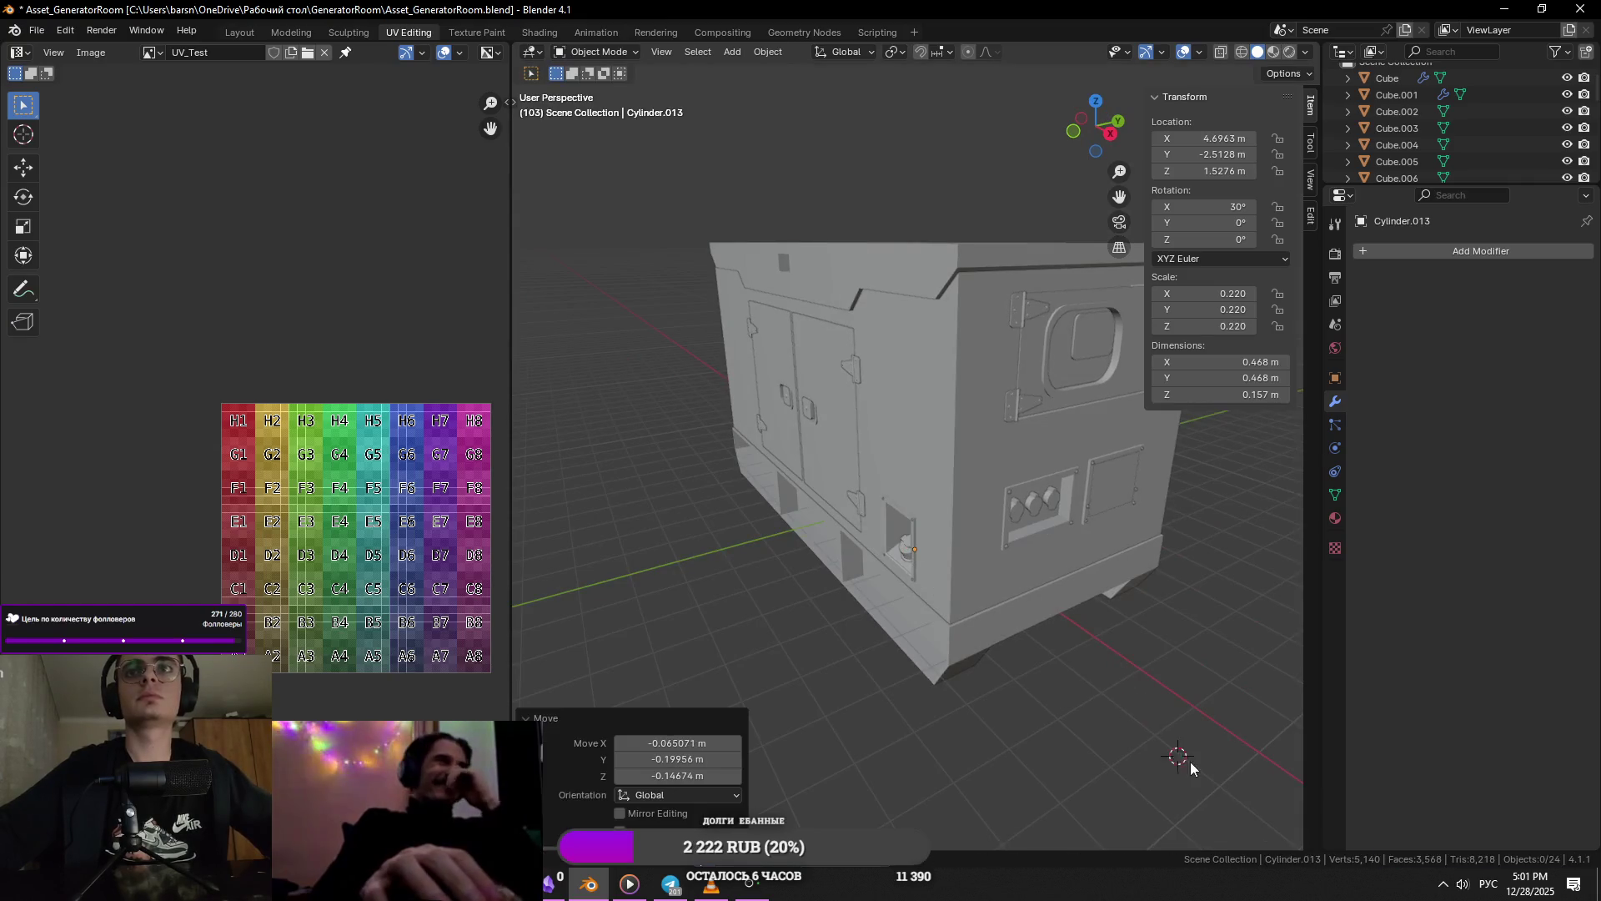
scroll(1084, 667, "down", 4)
middle_click_drag(1026, 593, 940, 583)
scroll(898, 525, "up", 6)
middle_click_drag(898, 518, 978, 598)
- Apply Shade Smooth by Angle to the enclosure body and zoom out to the whole generator
left_click(1160, 664)
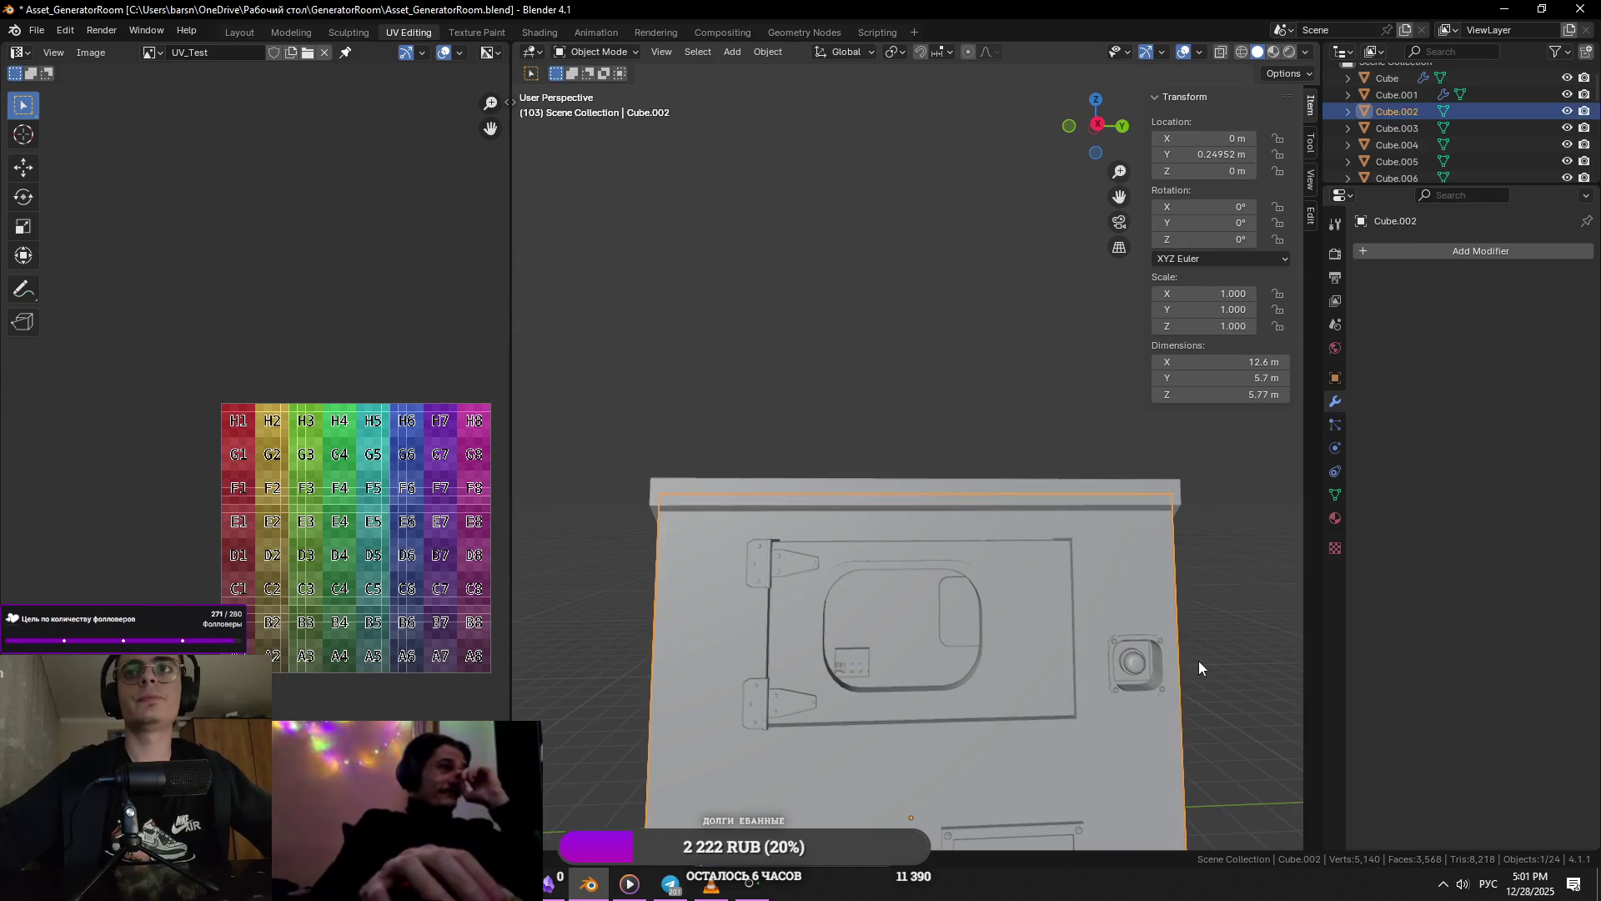
right_click(1158, 657)
left_click(1134, 556)
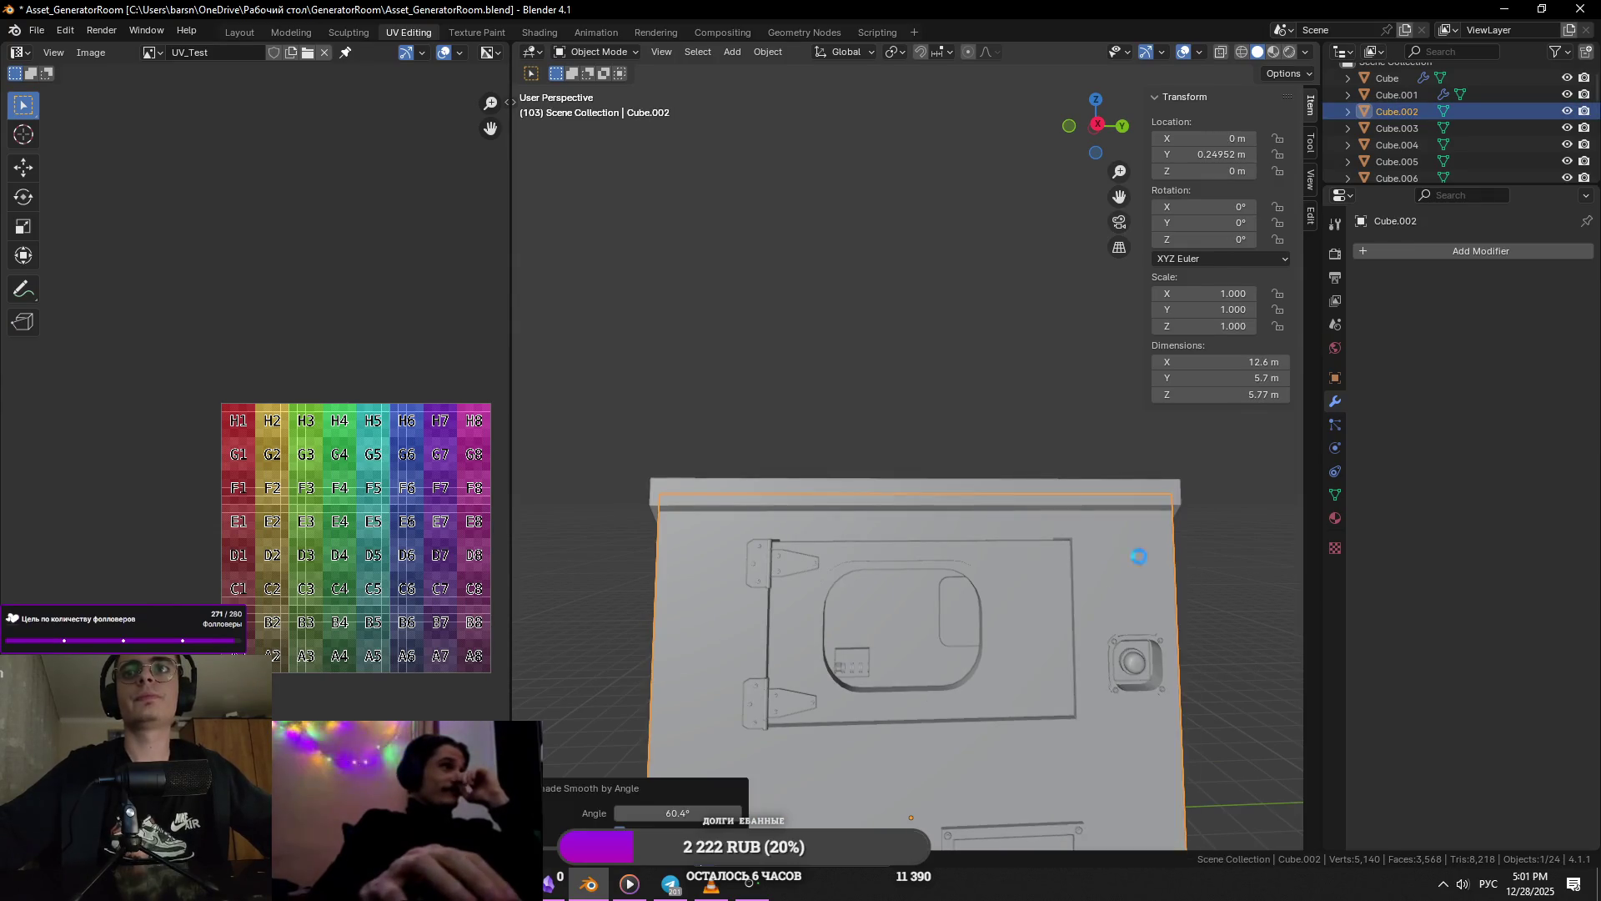
scroll(1140, 558, "down", 5, "shift")
mouse_move(1043, 415)
middle_mouse_down()
mouse_move(786, 436)
mouse_move(825, 454)
middle_mouse_up()
scroll(876, 461, "down", 5)
left_click(1001, 480)
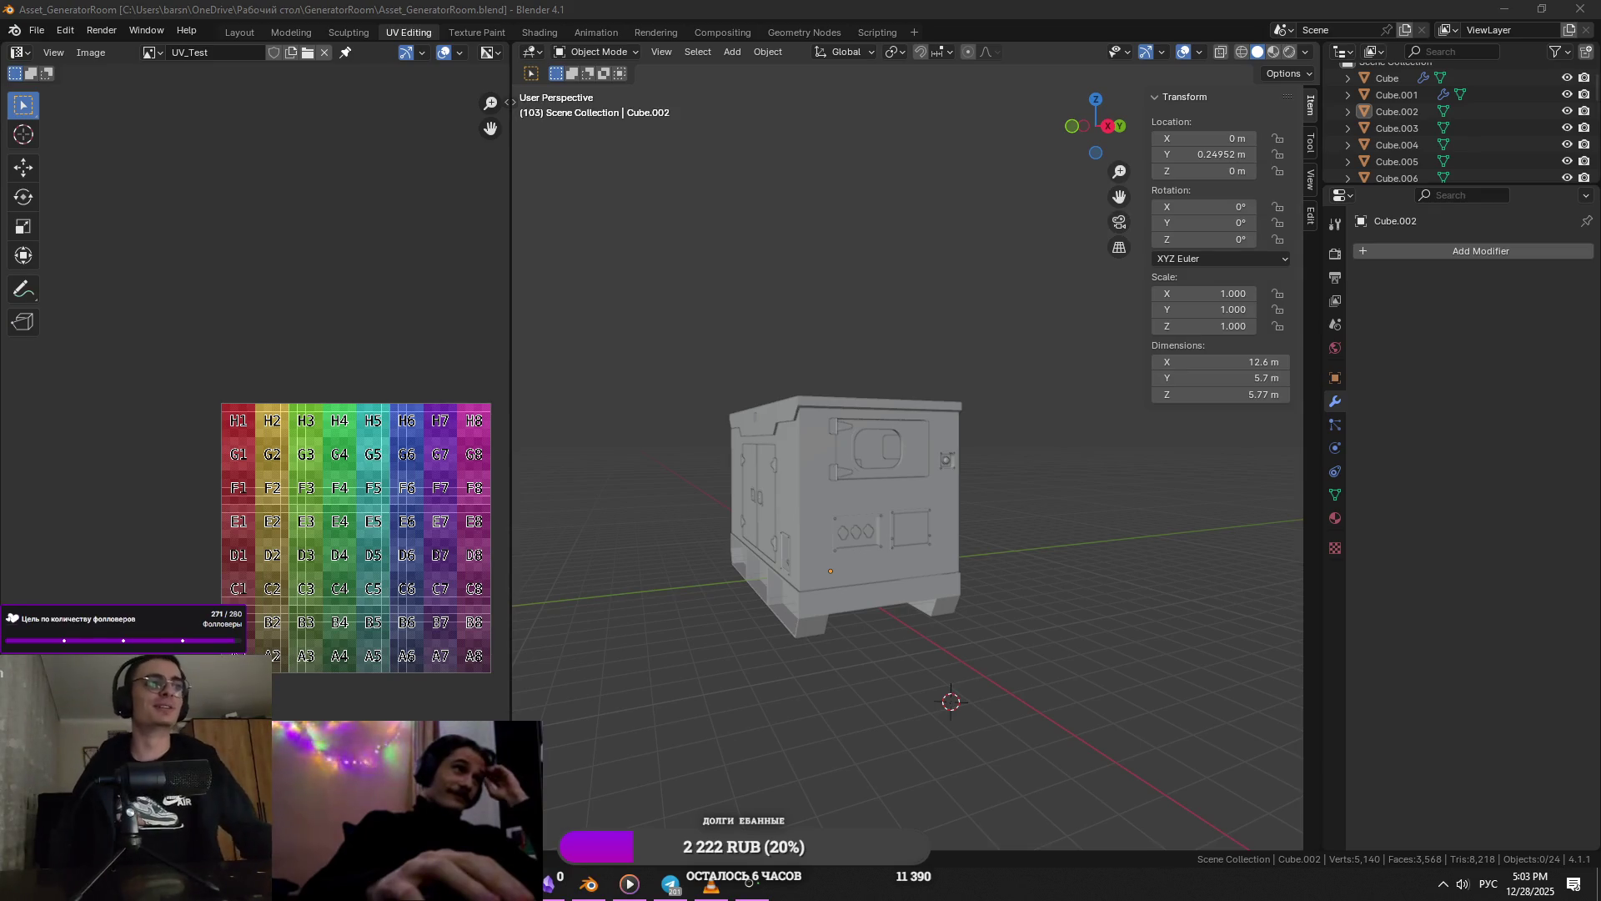
- Inspect the generator from the front and save the project
scroll(817, 734, "down", 4)
mouse_move(817, 734)
middle_mouse_down()
mouse_move(911, 621)
mouse_move(965, 595)
middle_mouse_up()
left_click(964, 596)
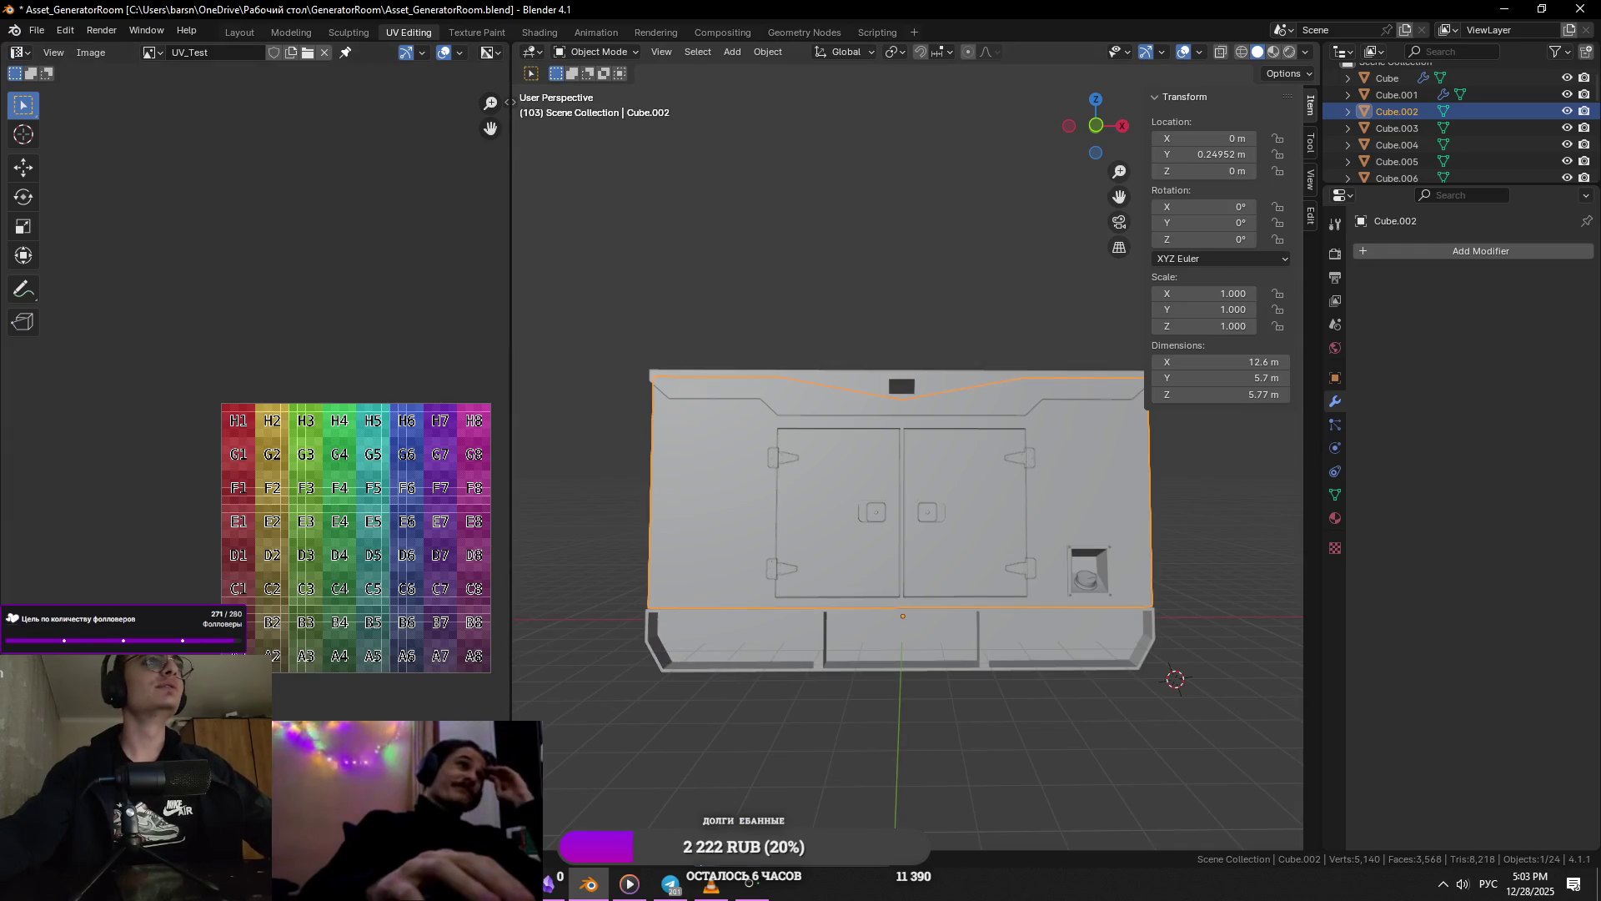
scroll(904, 575, "down", 4)
left_click(972, 527)
scroll(973, 542, "up", 5)
key("ctrl+s")
- Look over the generator from three-quarter and side views, then save again
middle_click_drag(974, 568, 966, 420)
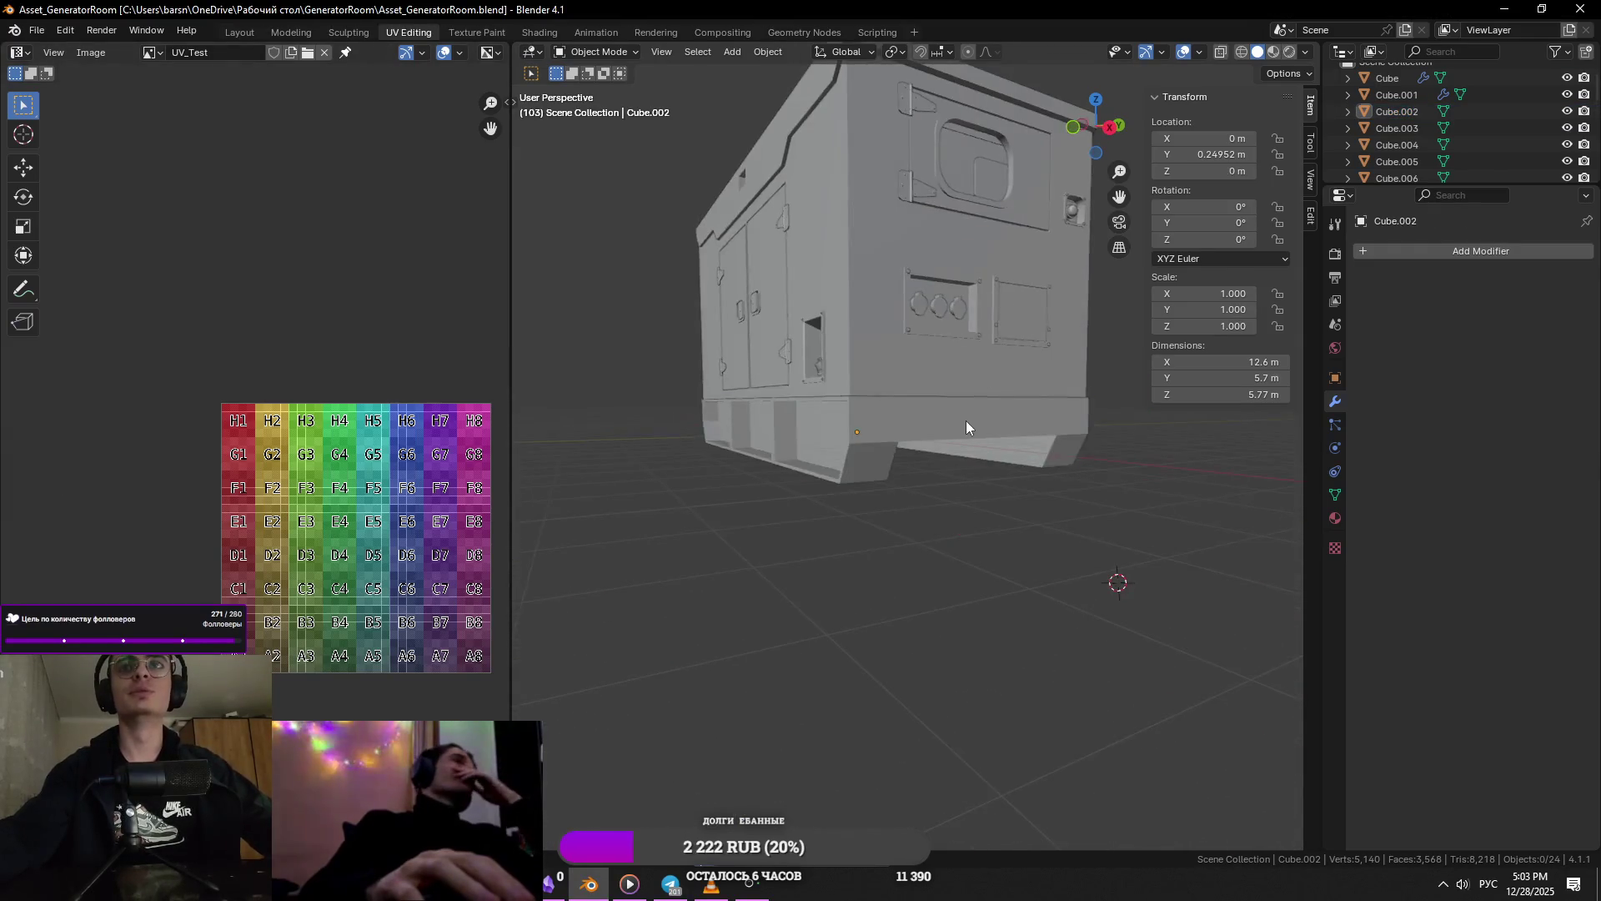
left_click(1012, 423)
scroll(1012, 422, "up", 2)
scroll(1070, 372, "down", 3)
mouse_move(1070, 372)
middle_mouse_down()
mouse_move(1014, 503)
mouse_move(901, 444)
middle_mouse_up()
left_click(901, 445)
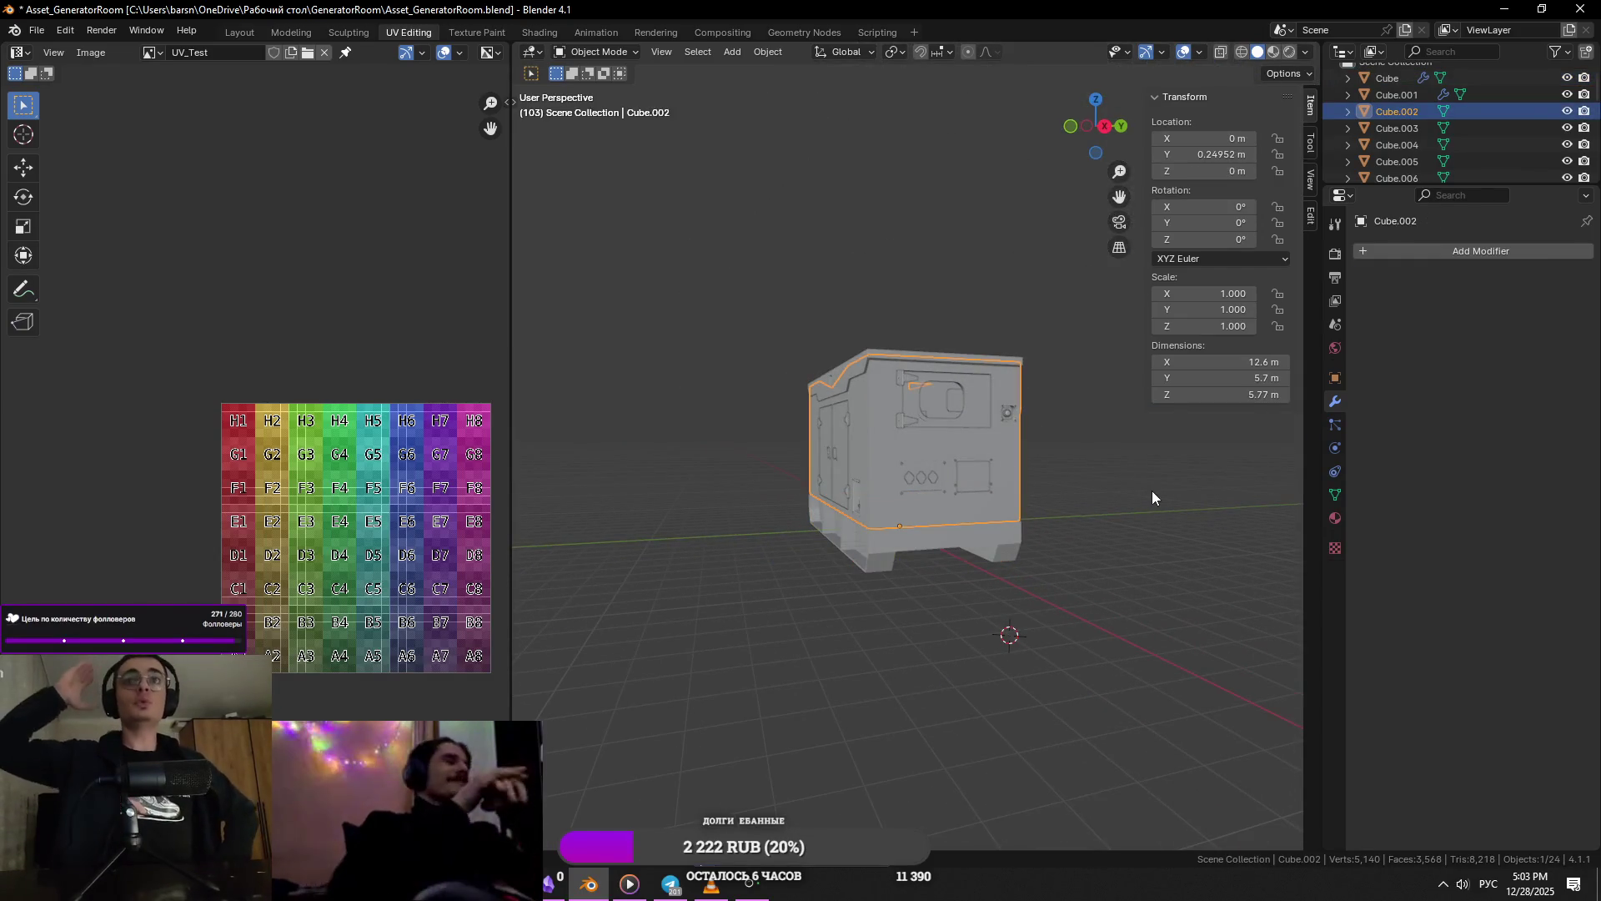
scroll(1167, 484, "up", 3)
middle_click_drag(1153, 491, 1183, 476)
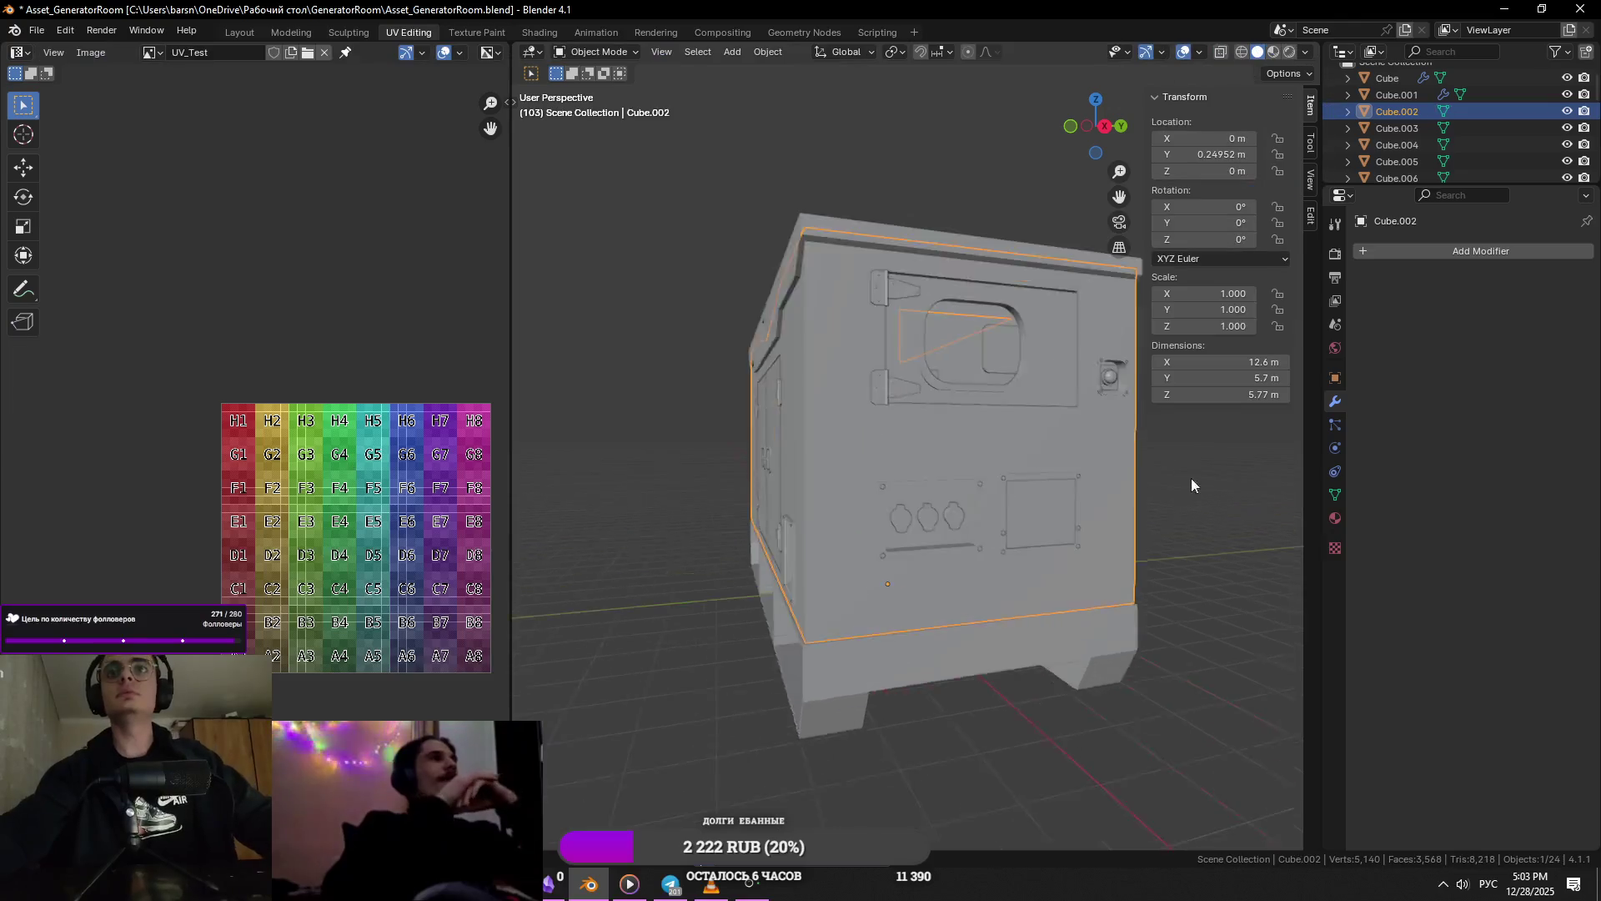
scroll(1182, 475, "down", 4)
left_click(1146, 478)
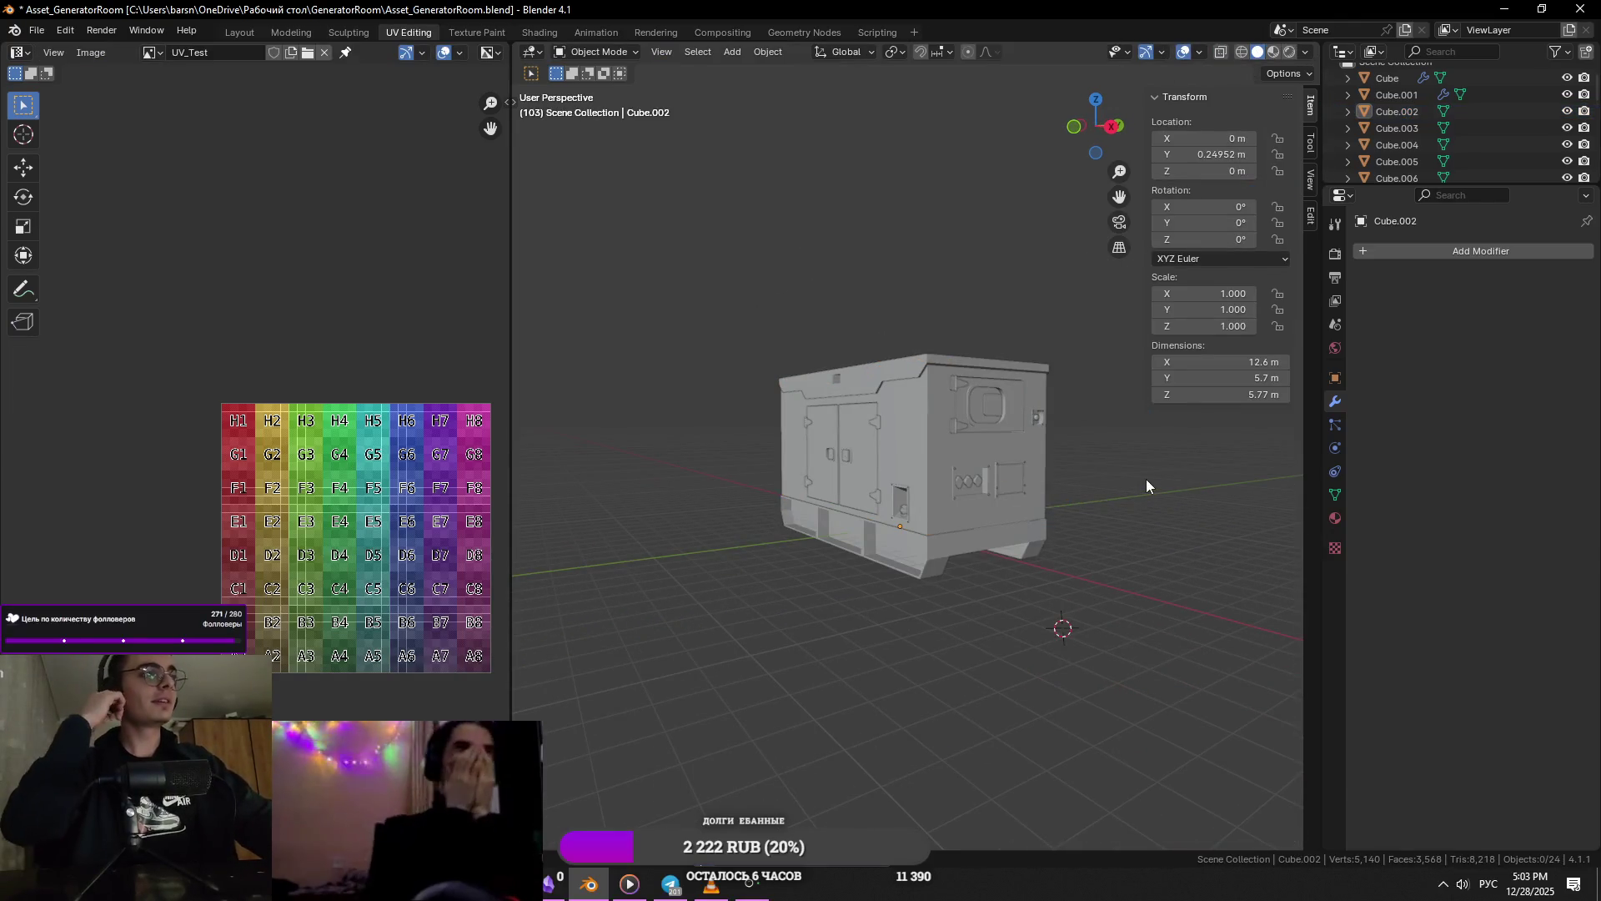
key("ctrl+s")
- Bring the Telegram window to the front and maximize it
left_click(686, 891)
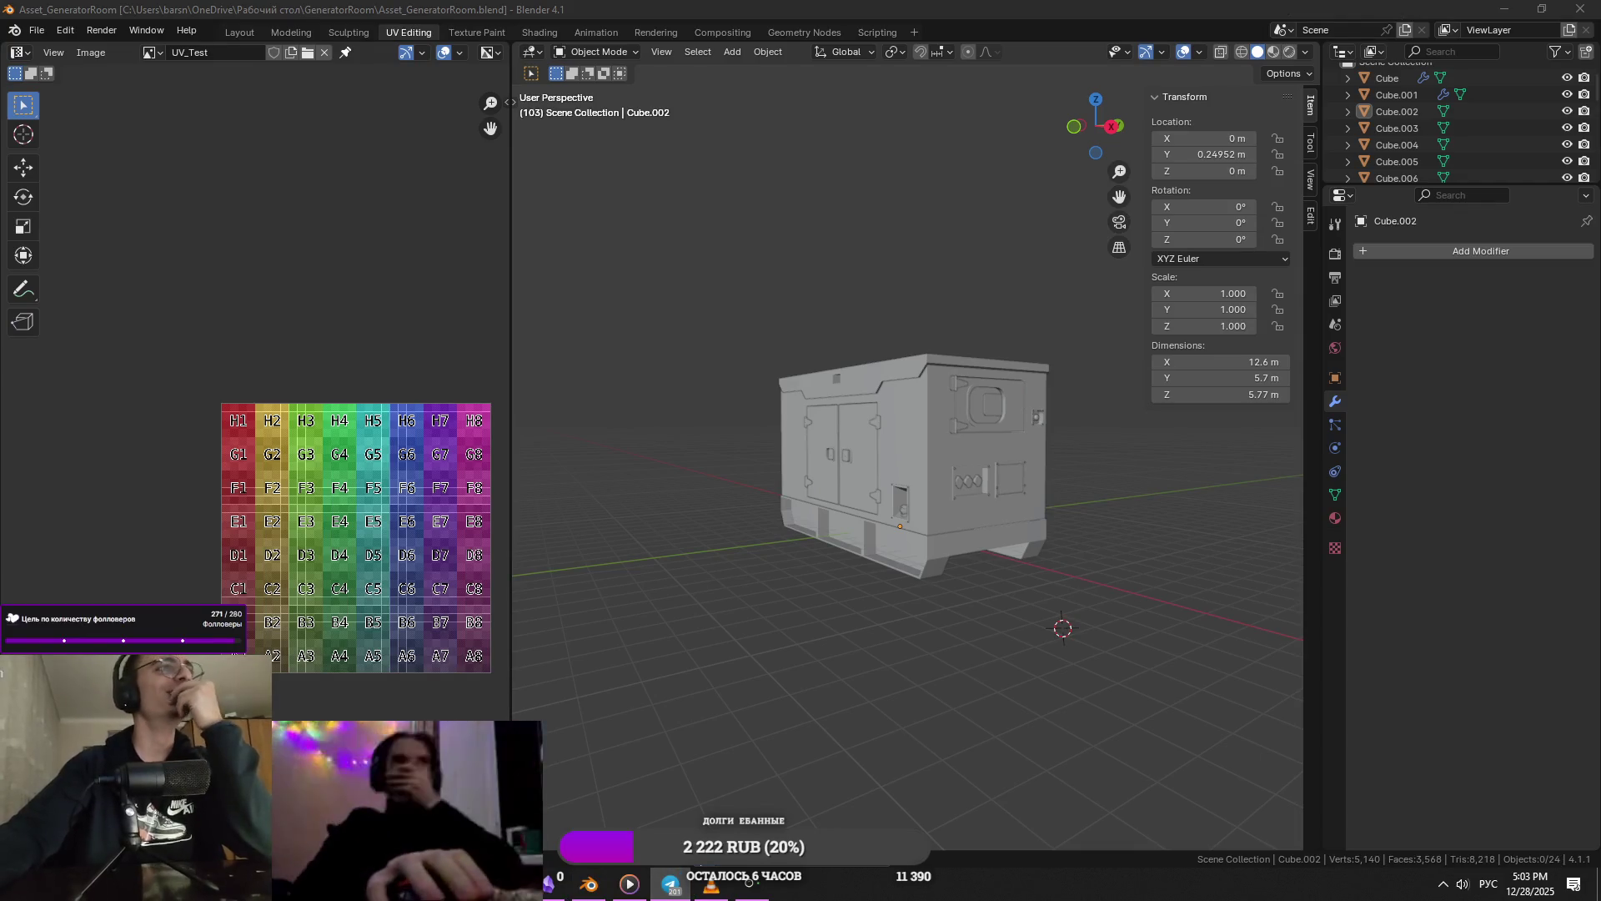
key("alt+Tab")
left_click(671, 884)
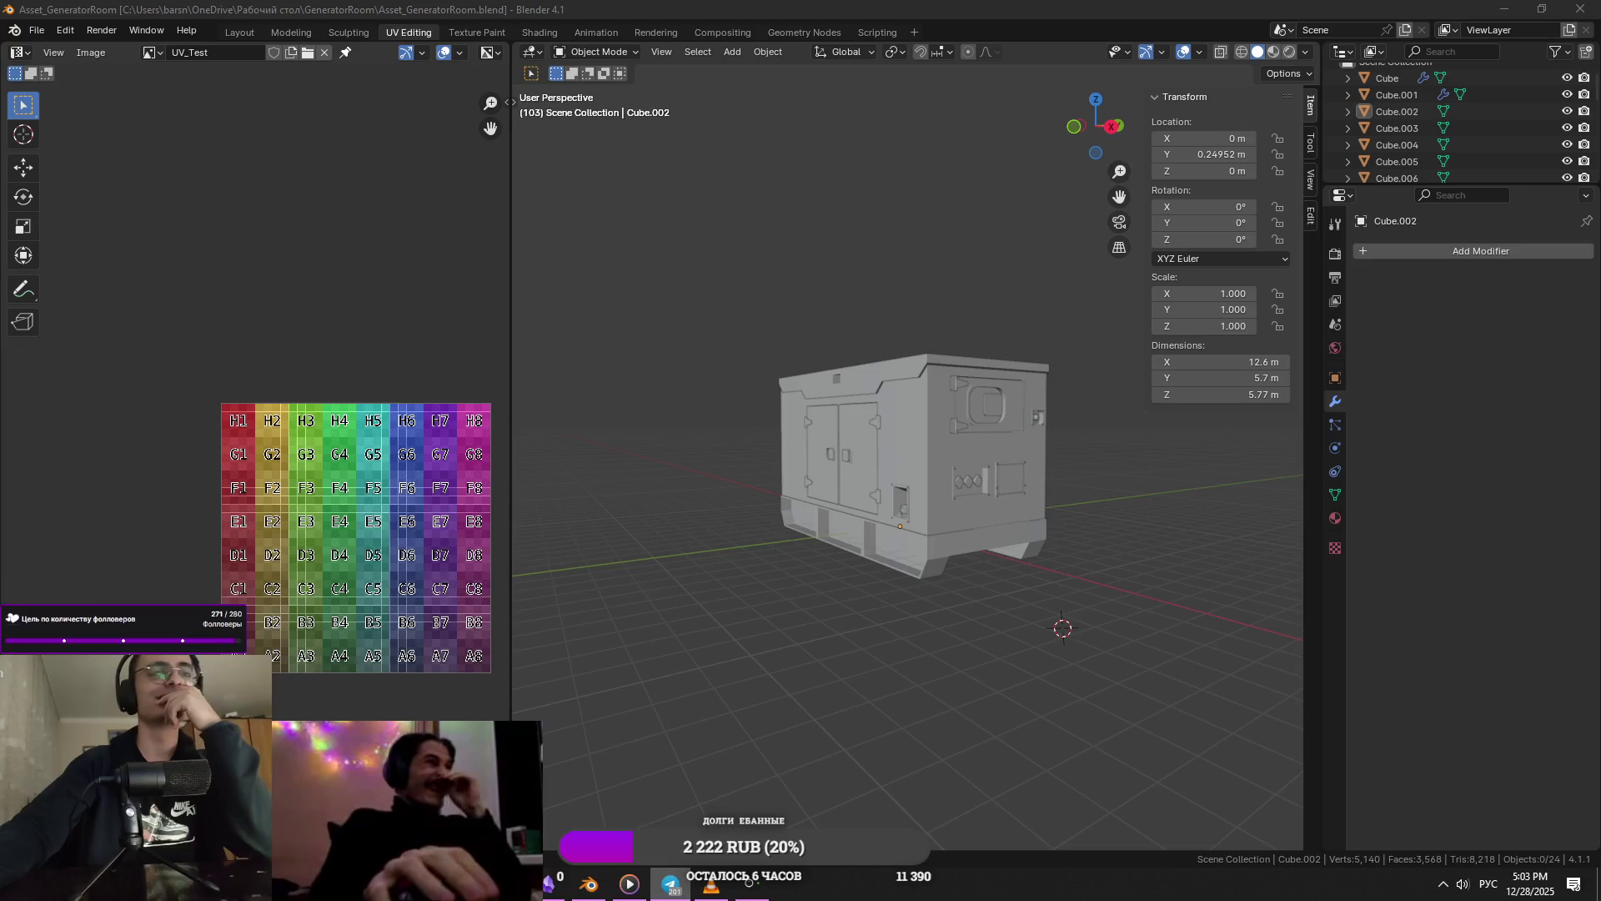
left_click(981, 199)
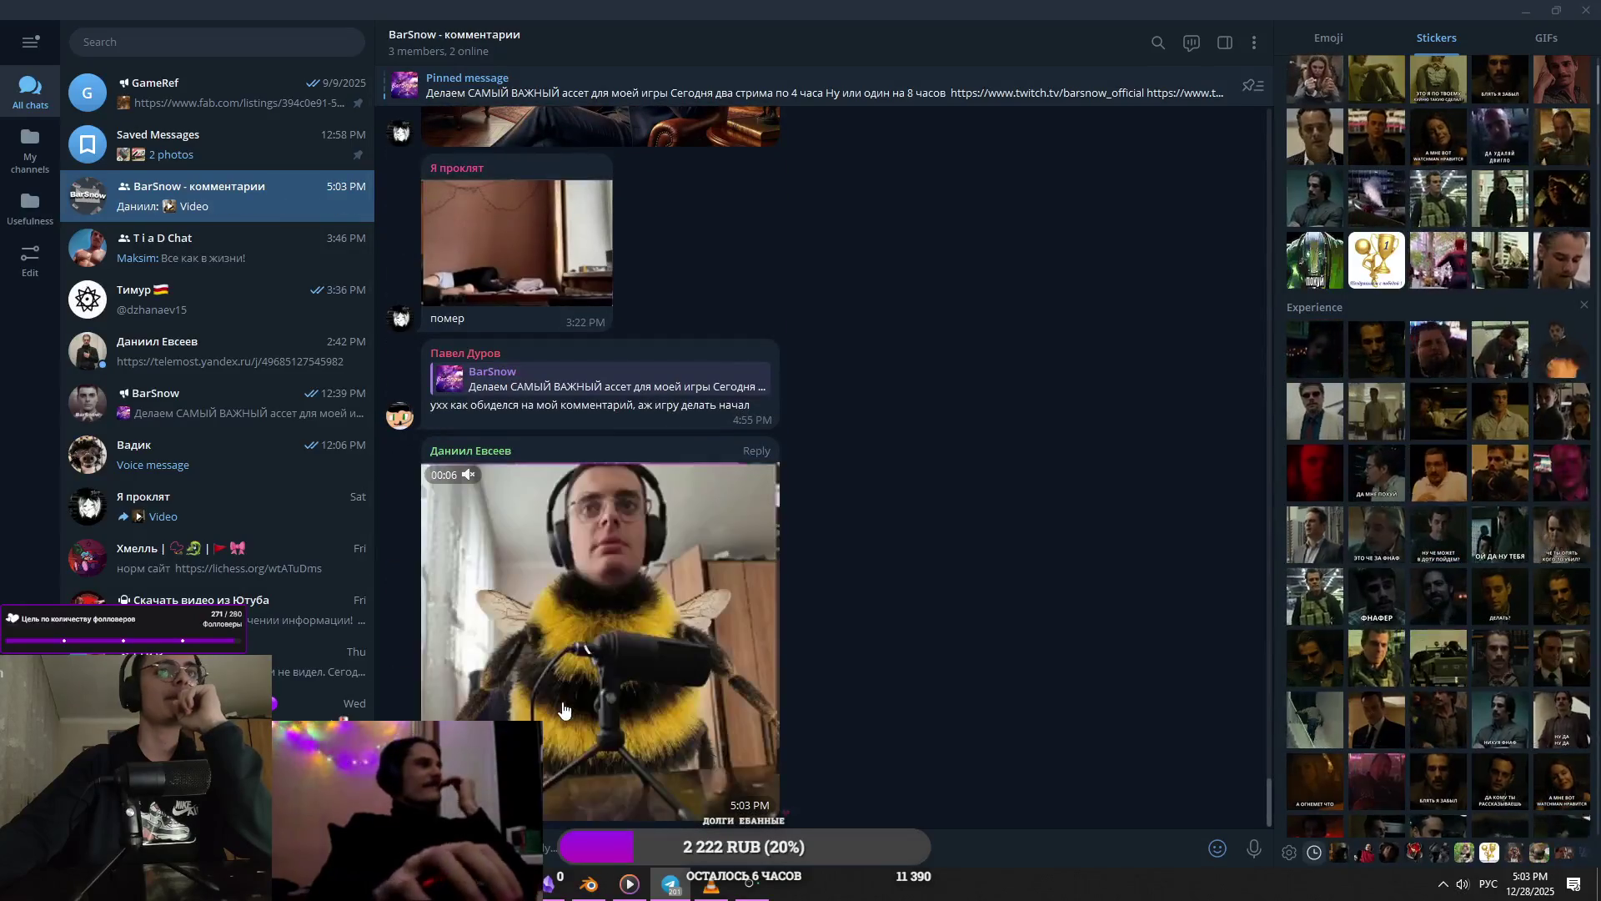
- Open the 5:03 PM bee video message from the BarSnow comments chat full screen
left_click(592, 694)
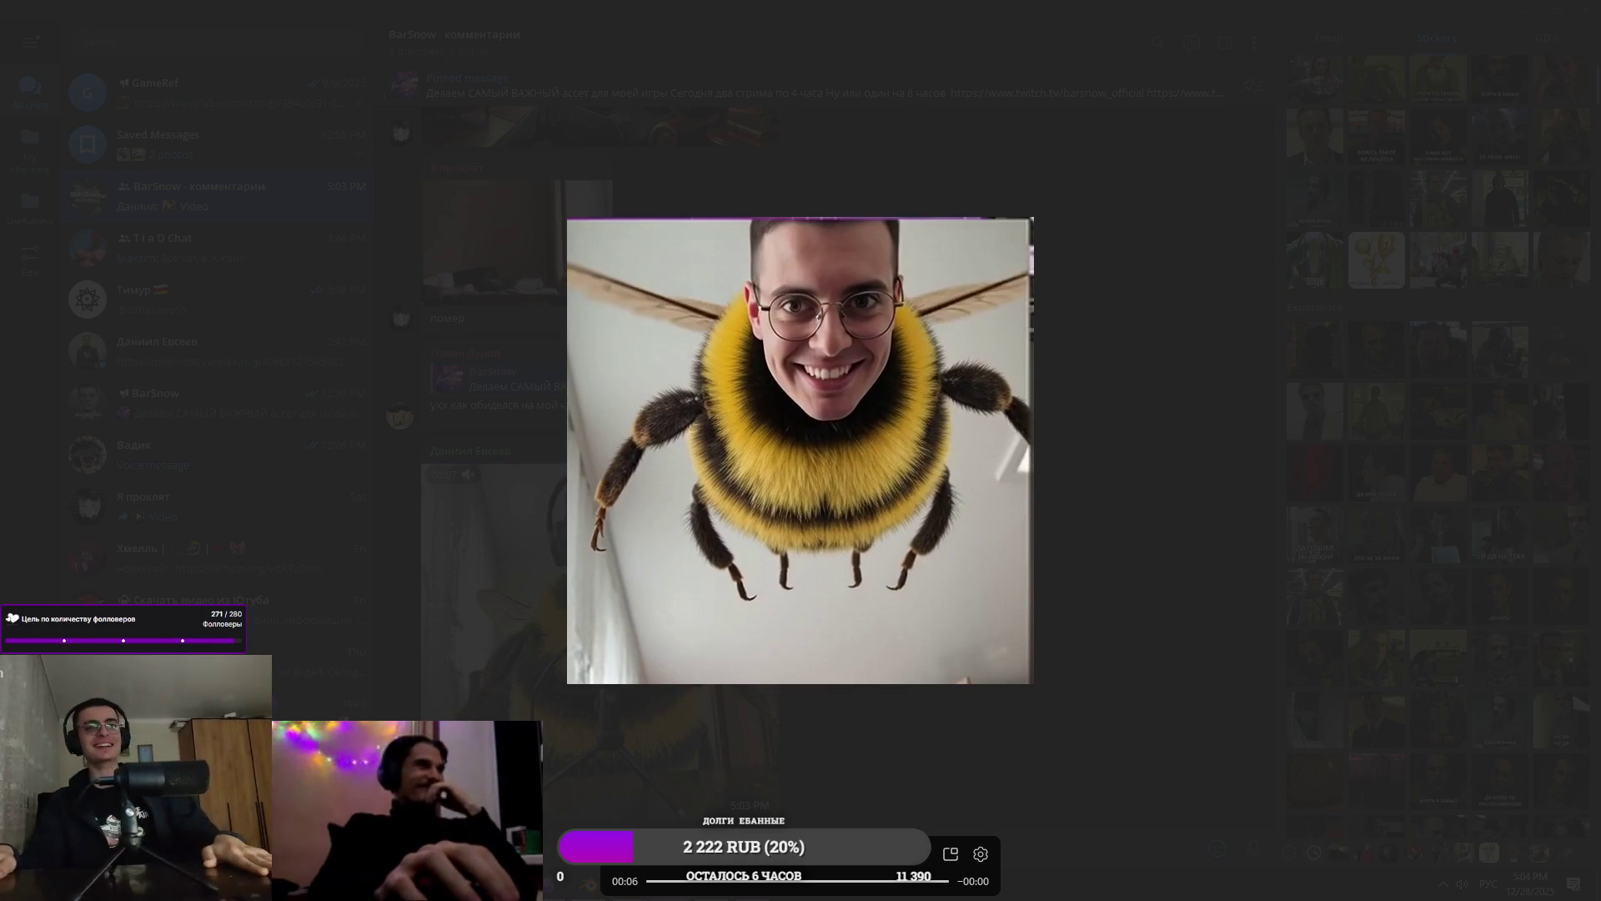
- Skip to the next video, replay and seek it, then exit the viewer to the chat
key("Right")
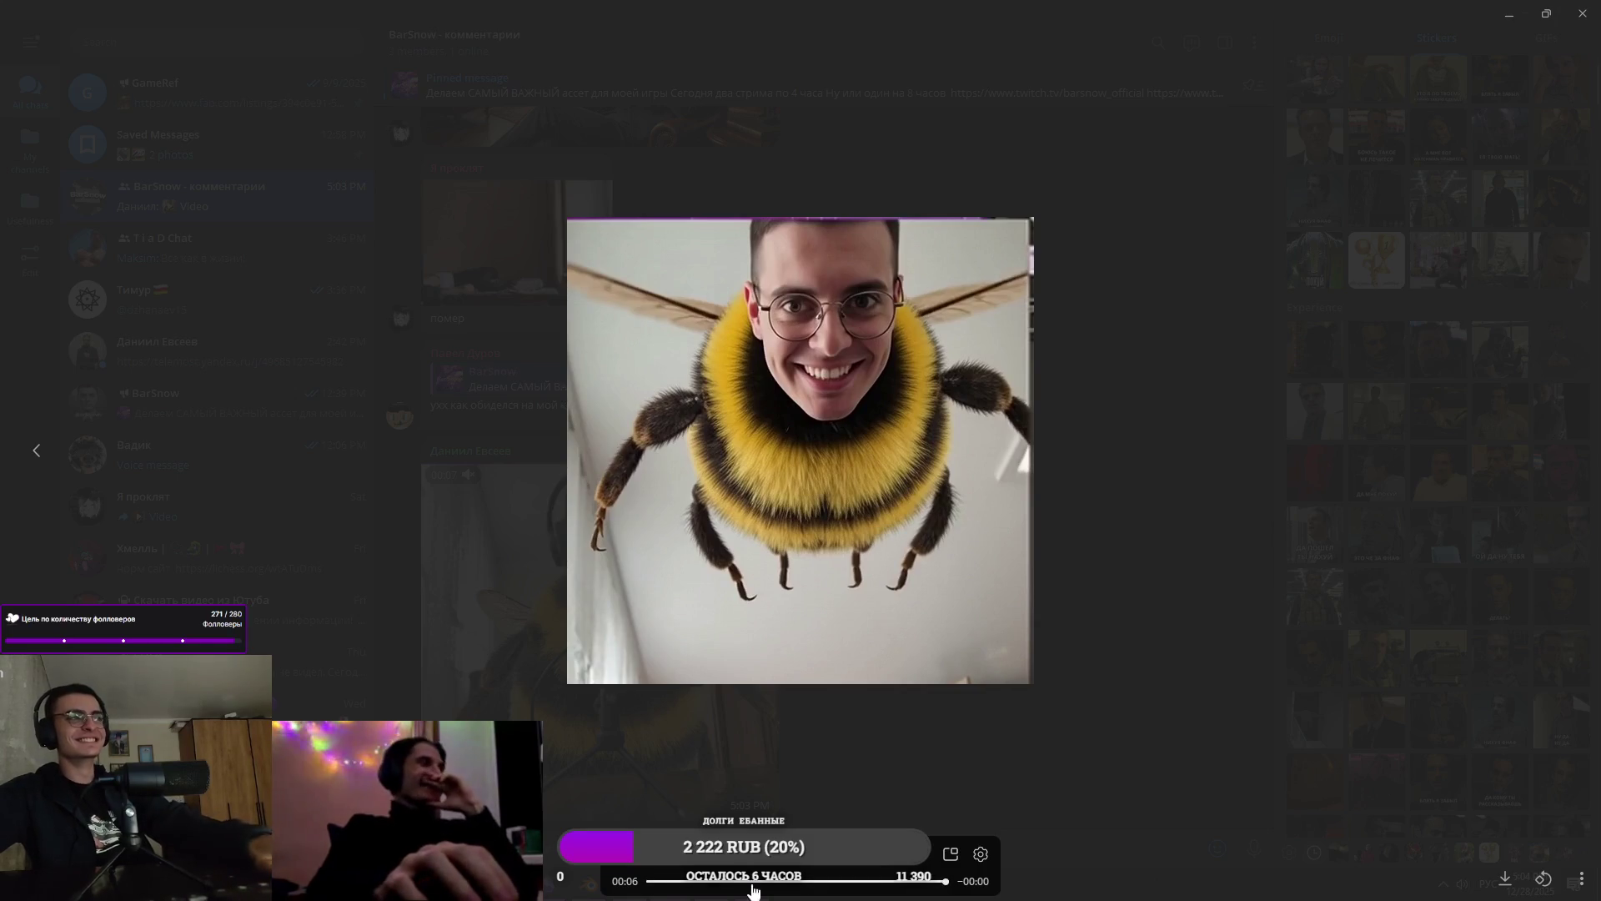
left_click(568, 891)
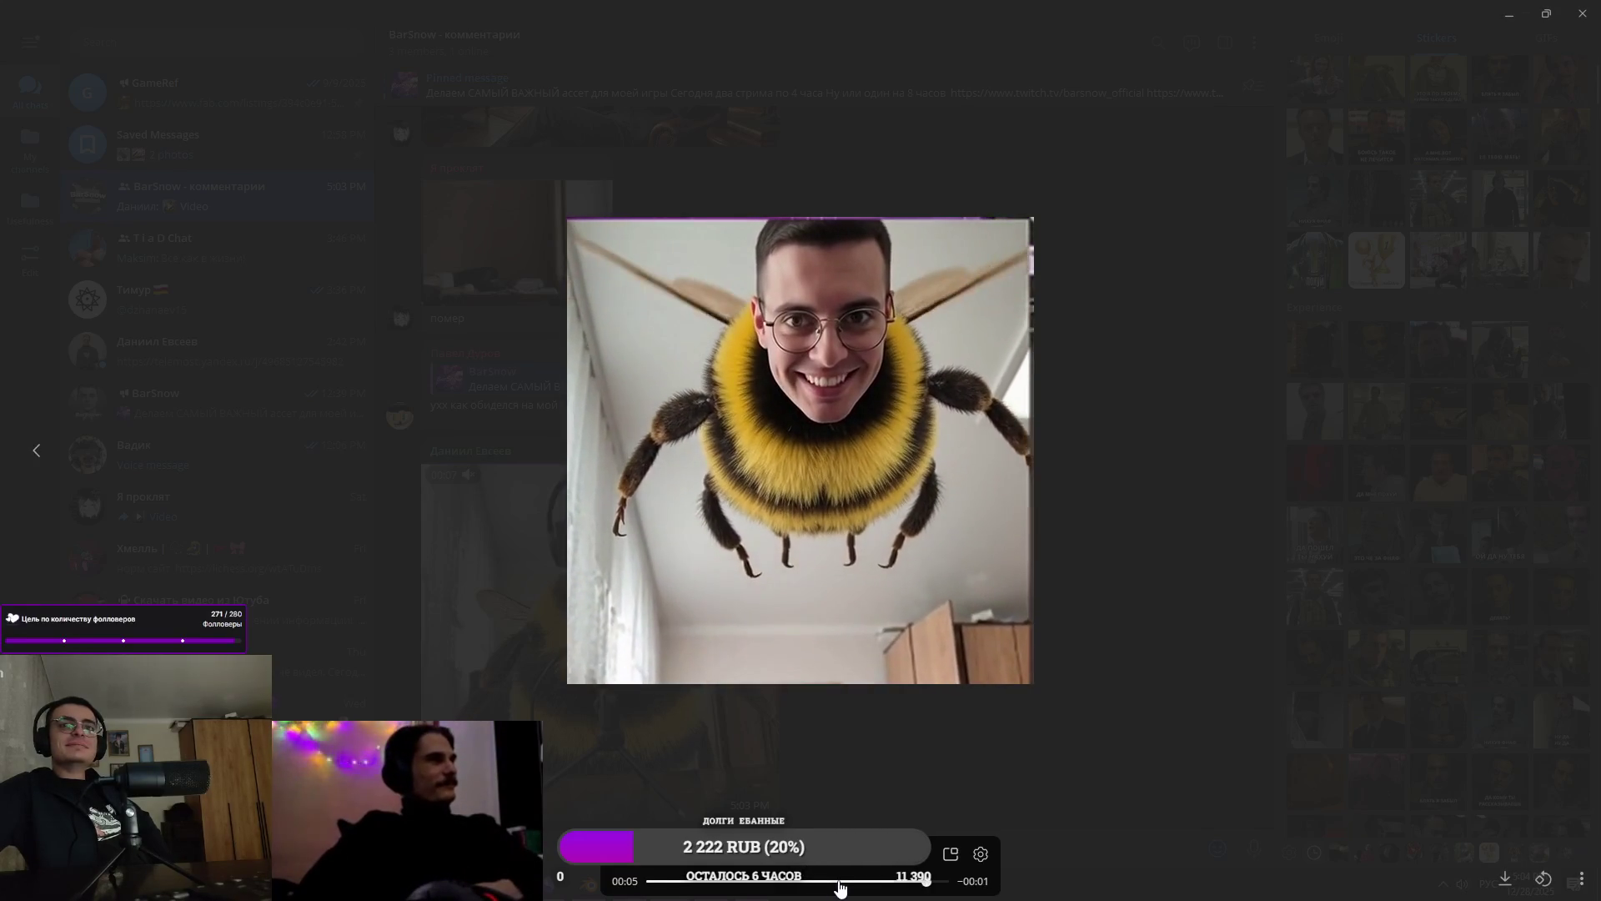
left_click(796, 876)
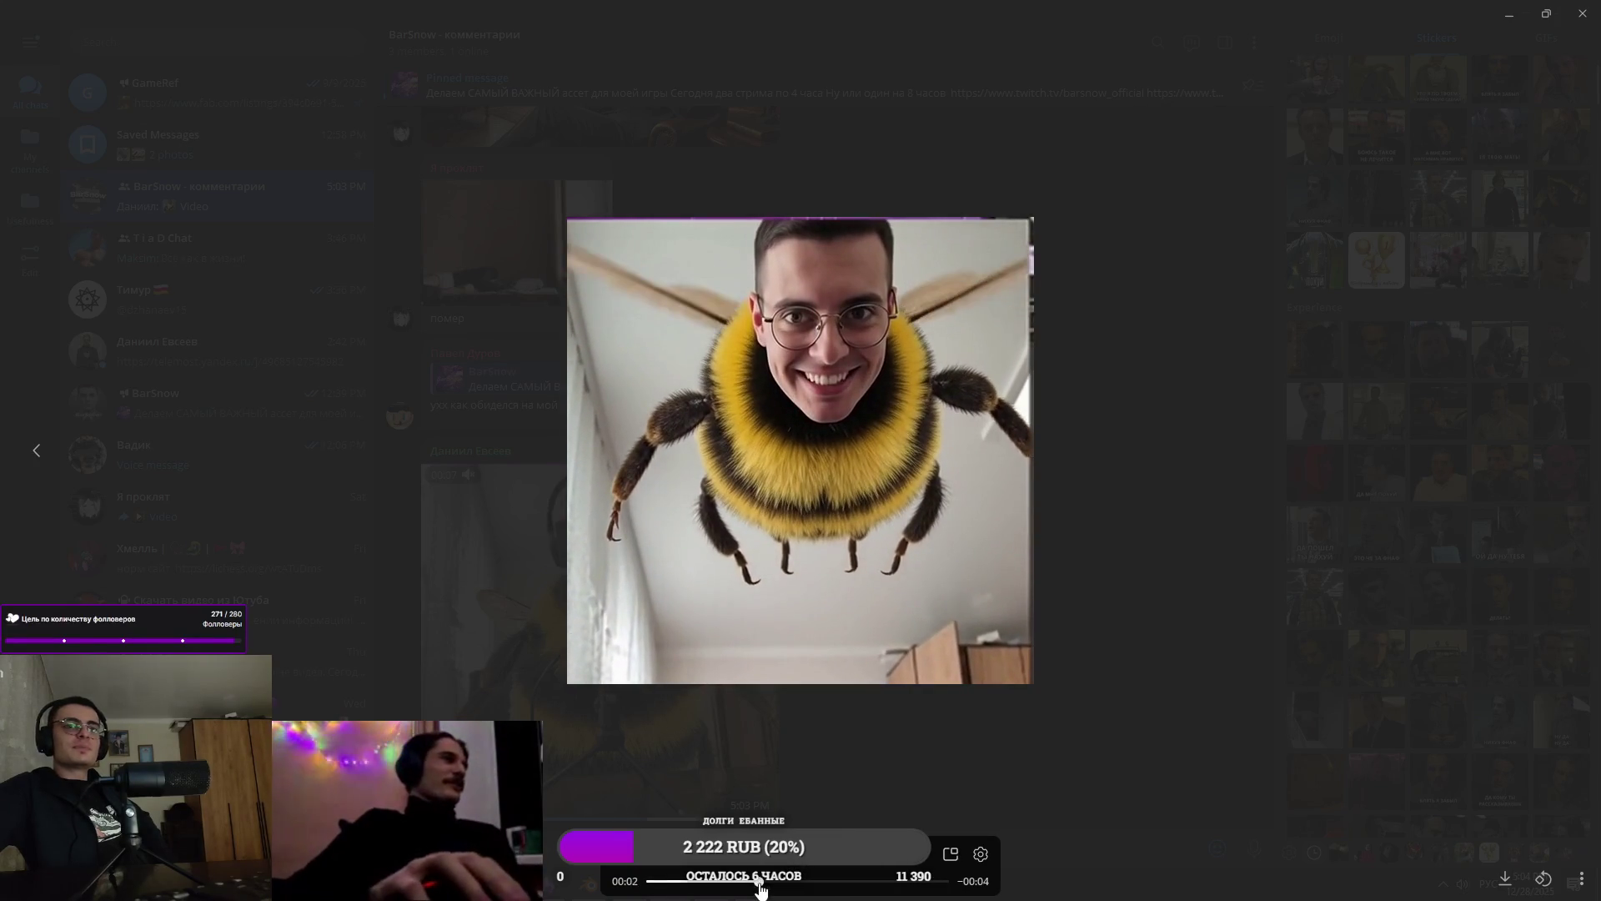
key("Escape")
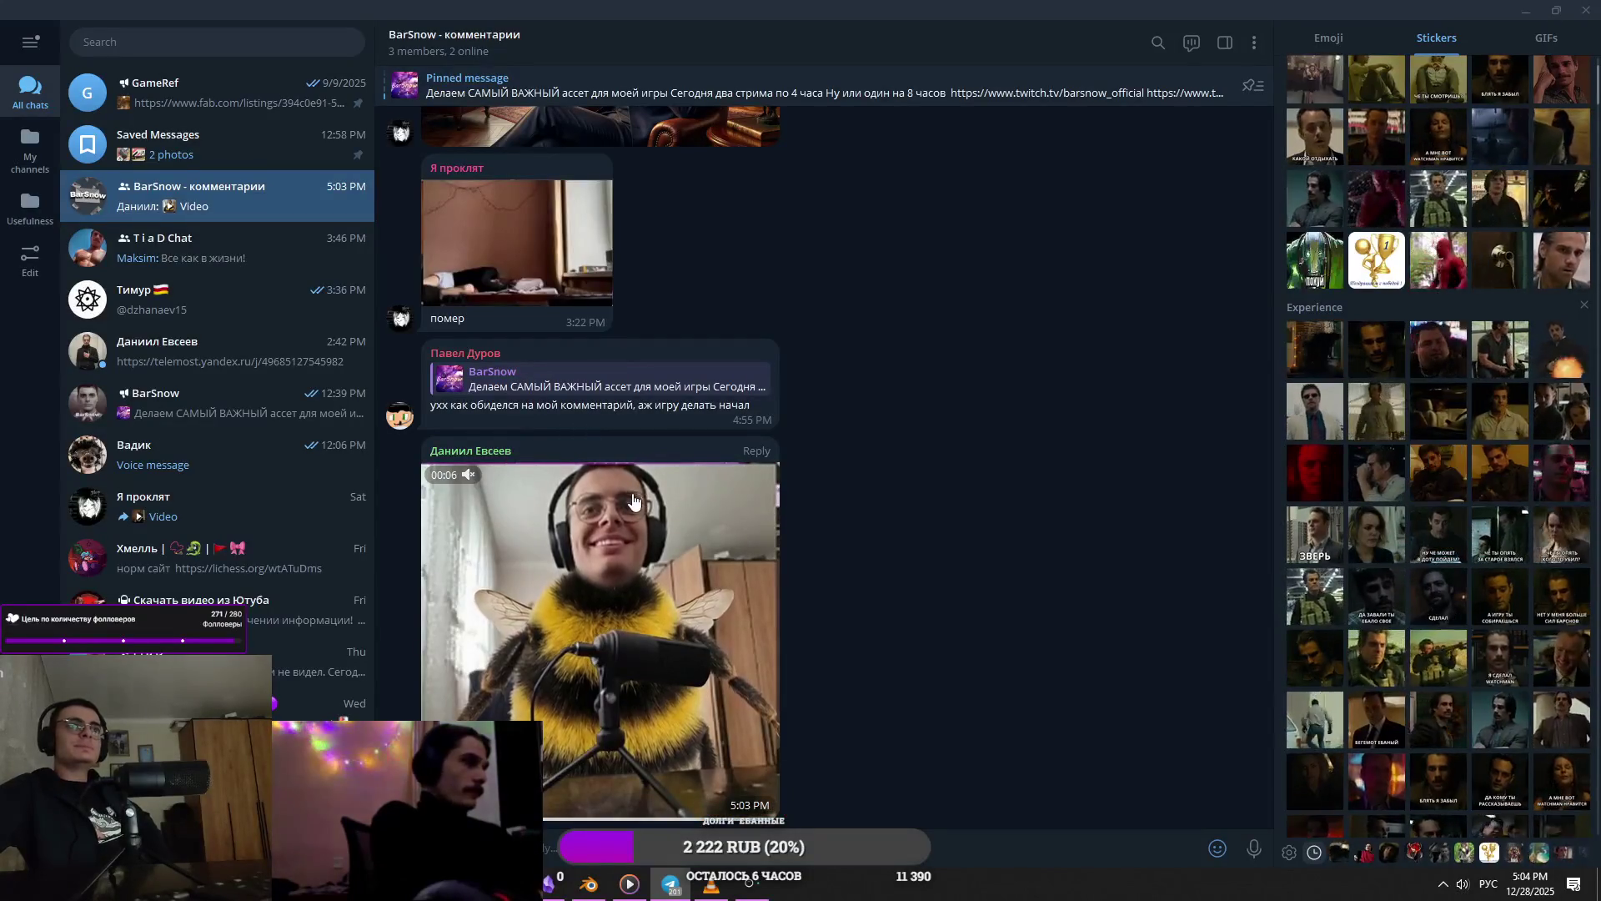
scroll(307, 644, "up", 2)
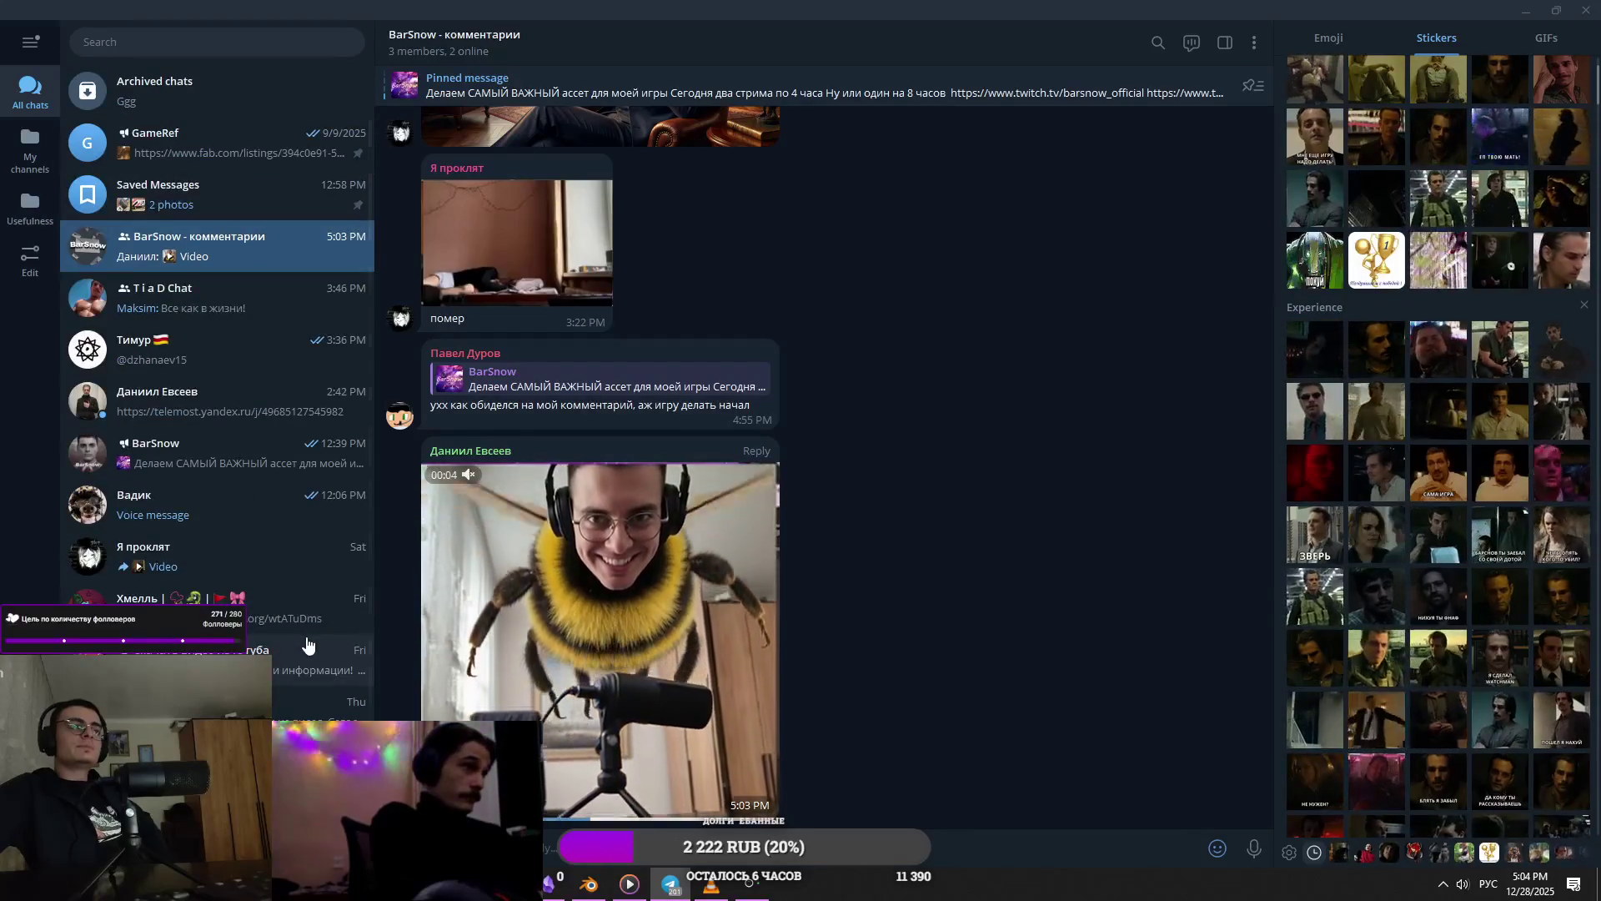
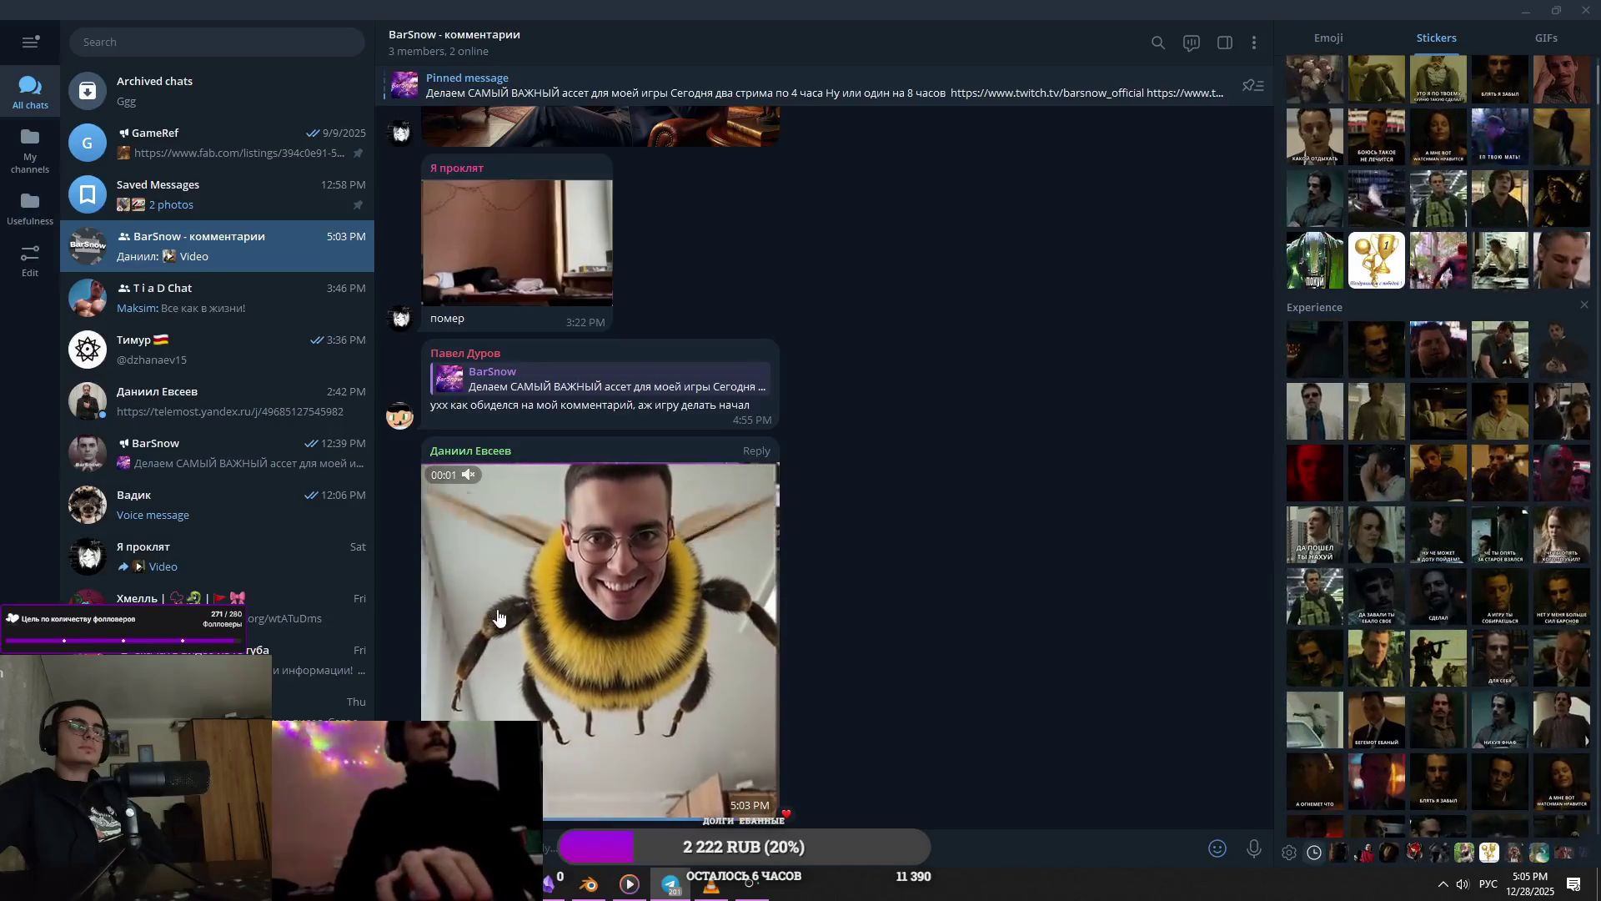
- Switch to Blender and orbit the generator enclosure model round to a front view
left_click(740, 896)
mouse_move(728, 741)
middle_mouse_down()
mouse_move(822, 642)
mouse_move(975, 557)
middle_mouse_up()
mouse_move(1053, 496)
middle_mouse_down()
mouse_move(986, 307)
mouse_move(887, 443)
middle_mouse_up()
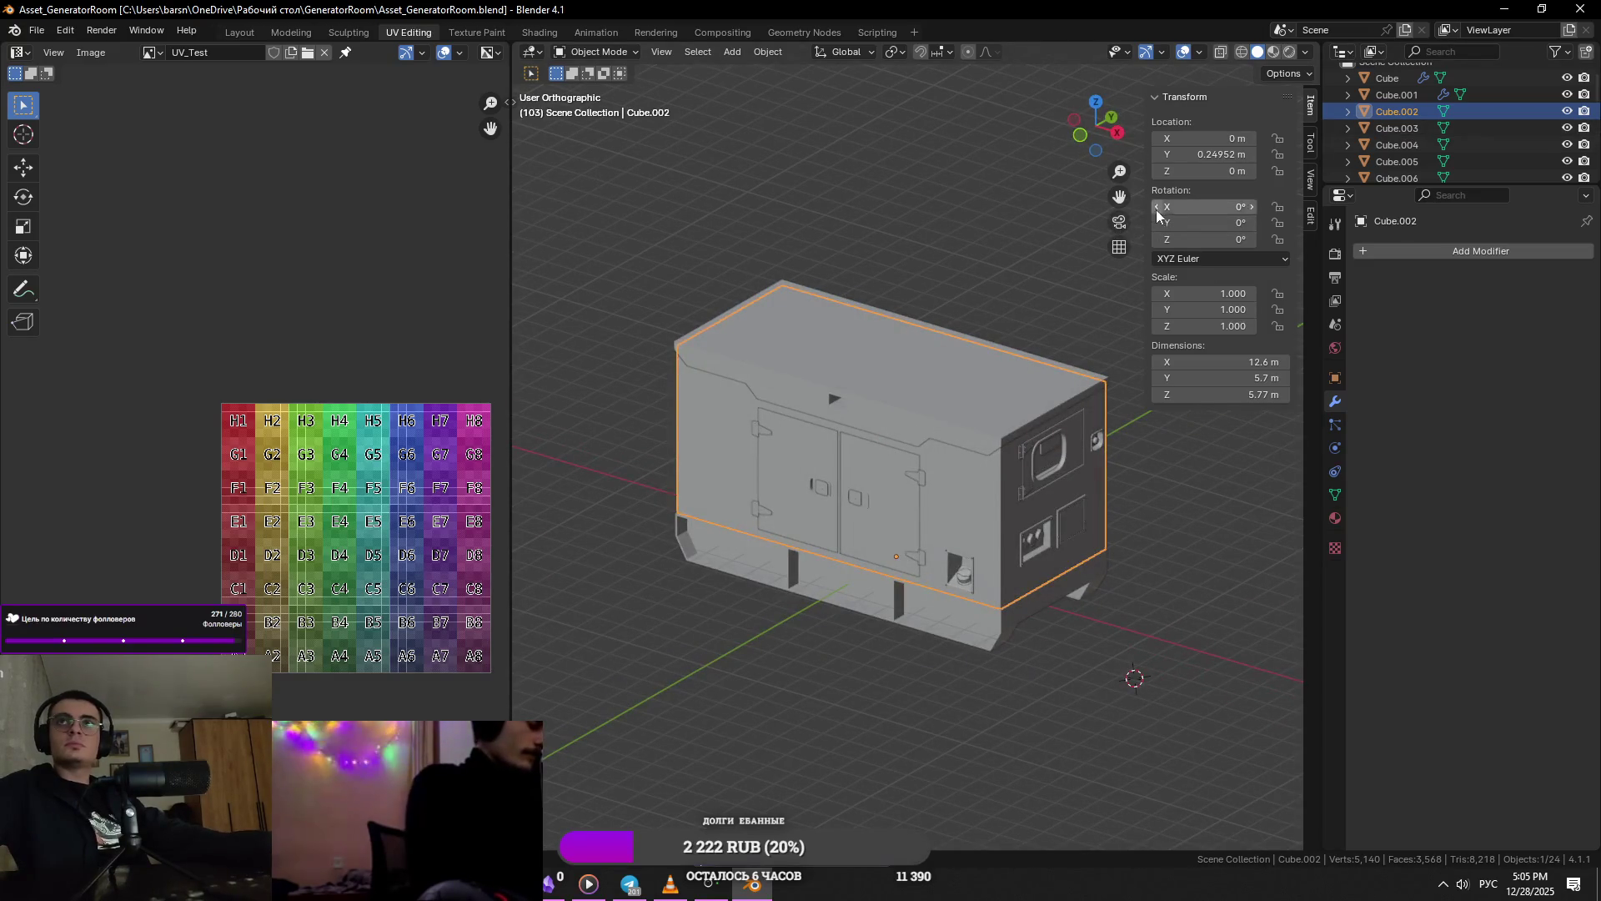
- Orbit to the enclosure's end panel, clear the selection and select the base enclosure object
left_click(1119, 245)
mouse_move(1026, 325)
middle_mouse_down()
mouse_move(987, 353)
mouse_move(1108, 462)
mouse_move(1094, 478)
mouse_move(1182, 498)
mouse_move(1101, 472)
mouse_move(947, 508)
mouse_move(964, 479)
mouse_move(864, 493)
mouse_move(932, 503)
mouse_move(817, 515)
middle_mouse_up()
left_click(1107, 462)
left_click(993, 499)
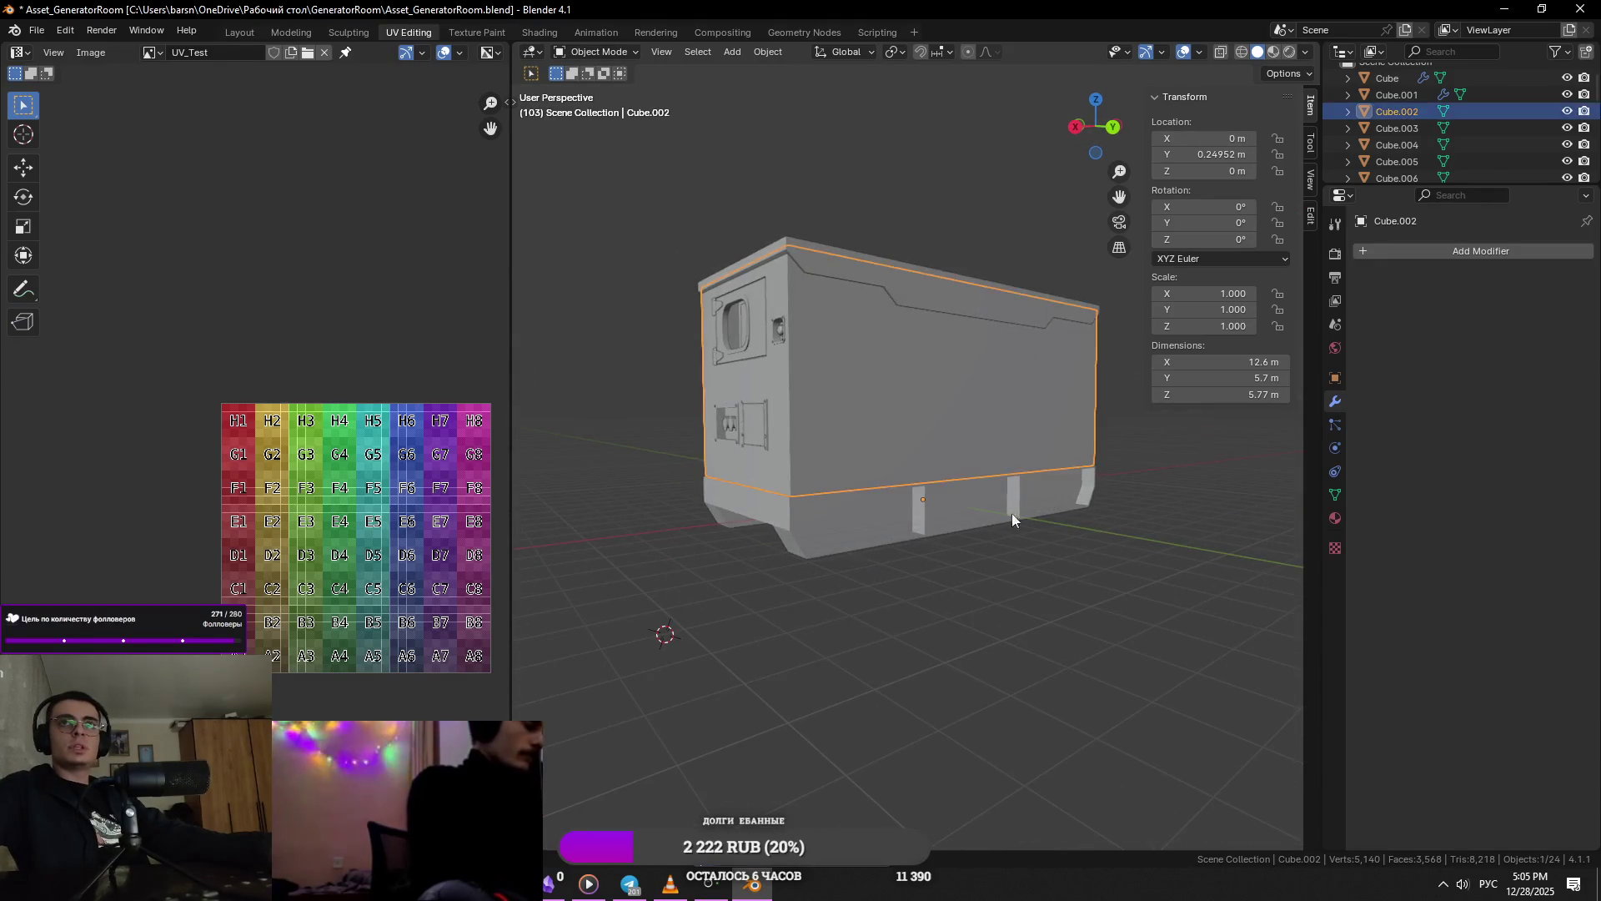
middle_click_drag(993, 499, 952, 456)
- Inspect the door-side wall, deselect everything, and switch to the TSS generator product page
mouse_move(1083, 533)
middle_mouse_down()
mouse_move(964, 478)
mouse_move(898, 493)
middle_mouse_up()
left_click(899, 493)
left_click(553, 457)
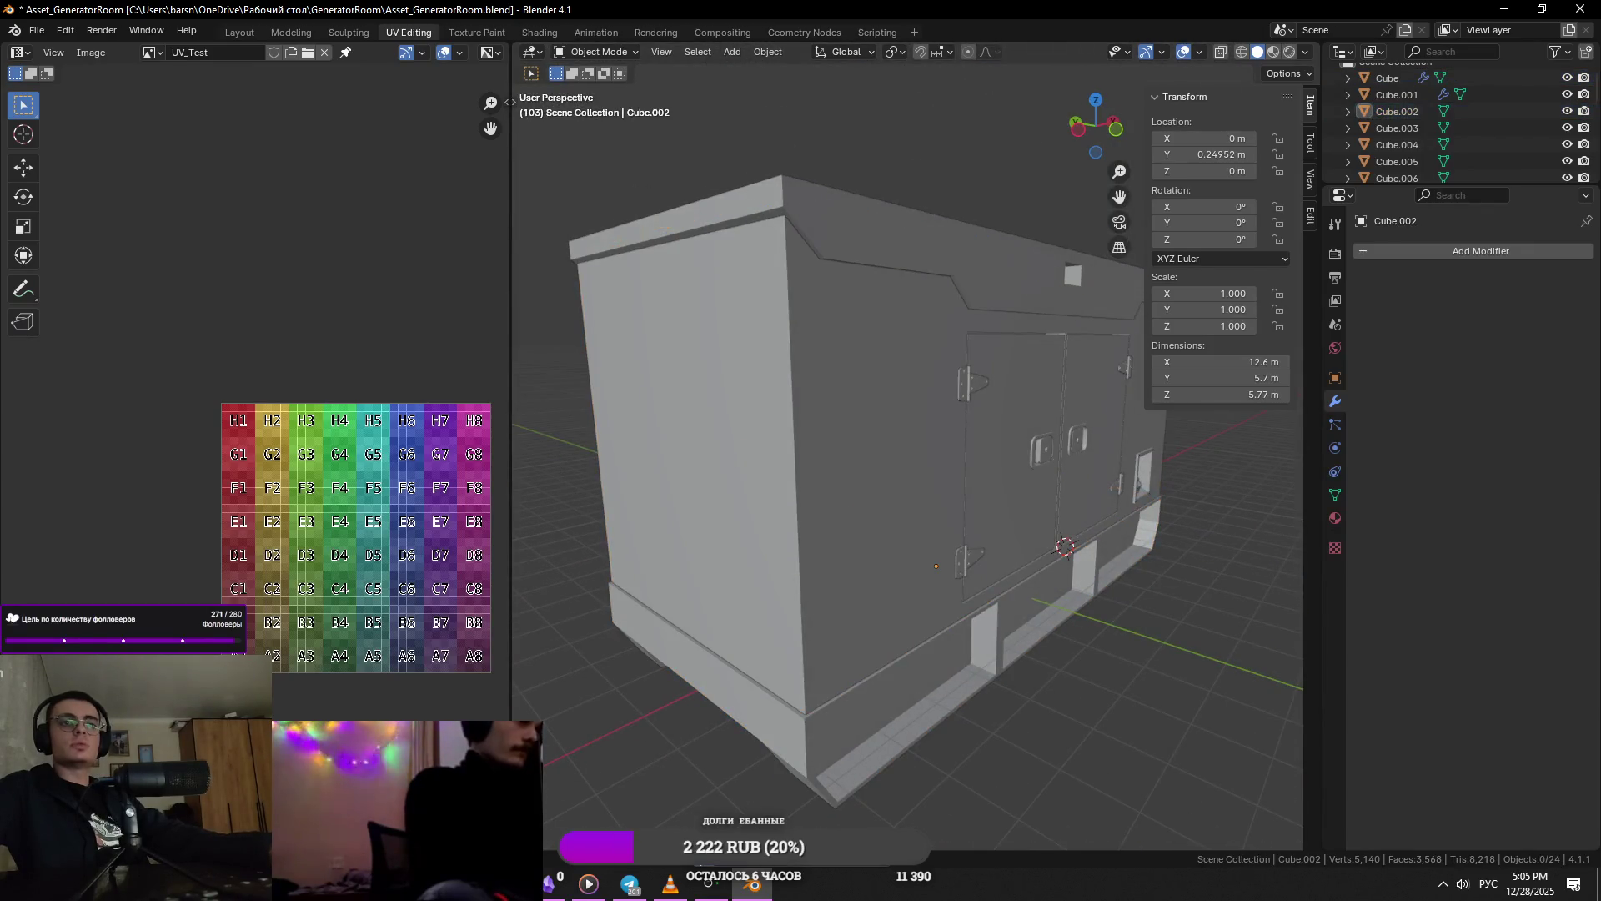
left_click(709, 883)
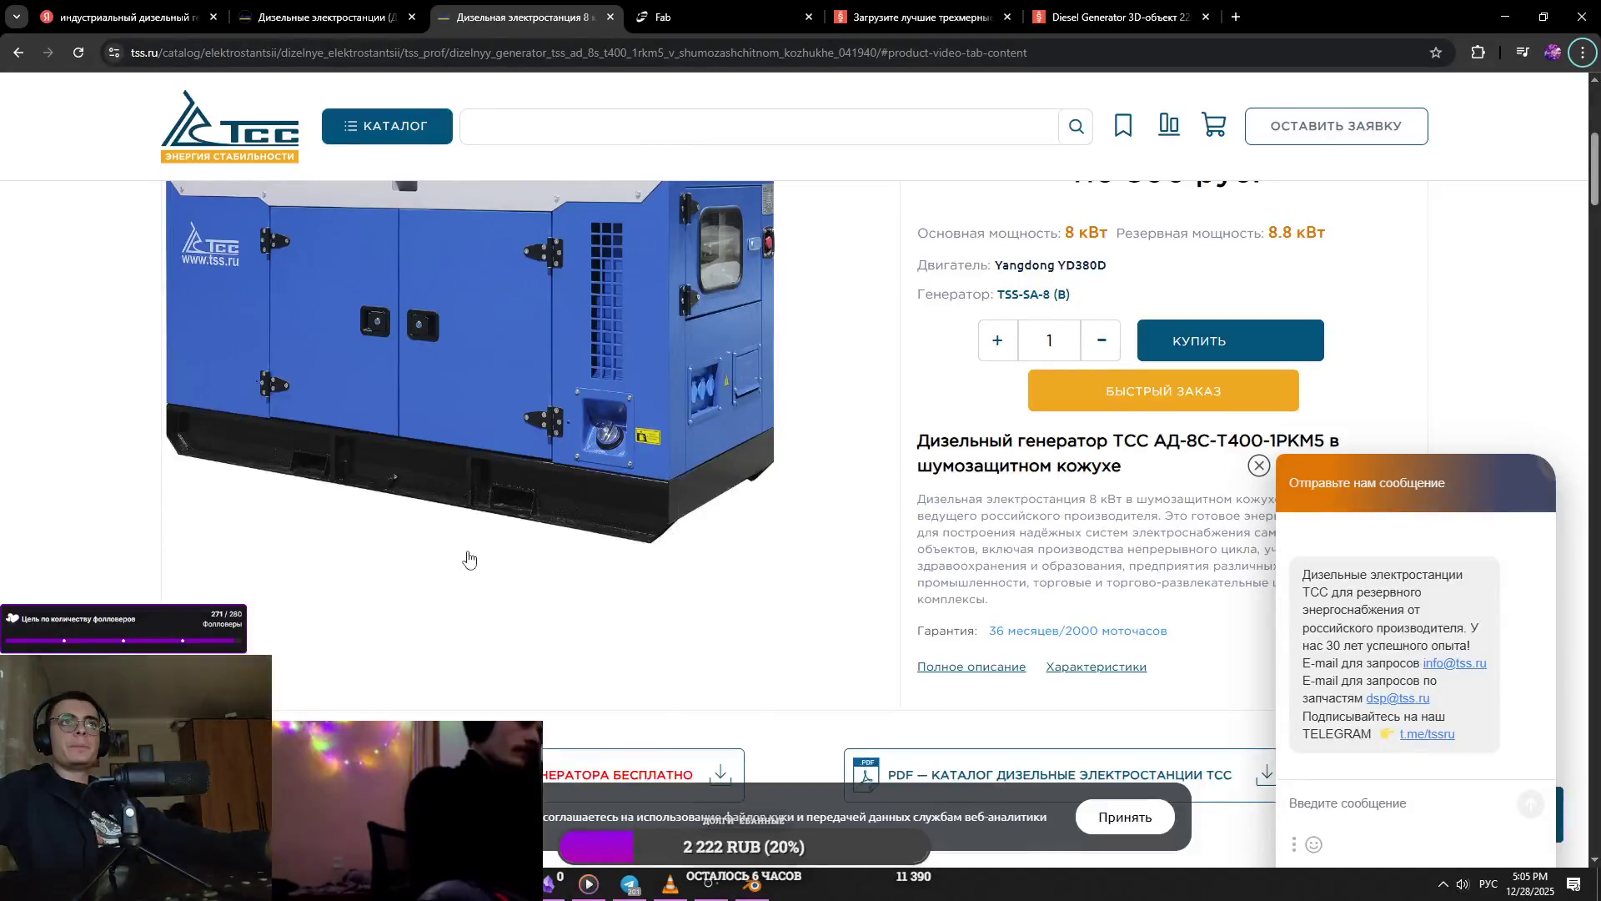
- Go to the diesel generator catalog tab and scroll through the listing
left_click(337, 17)
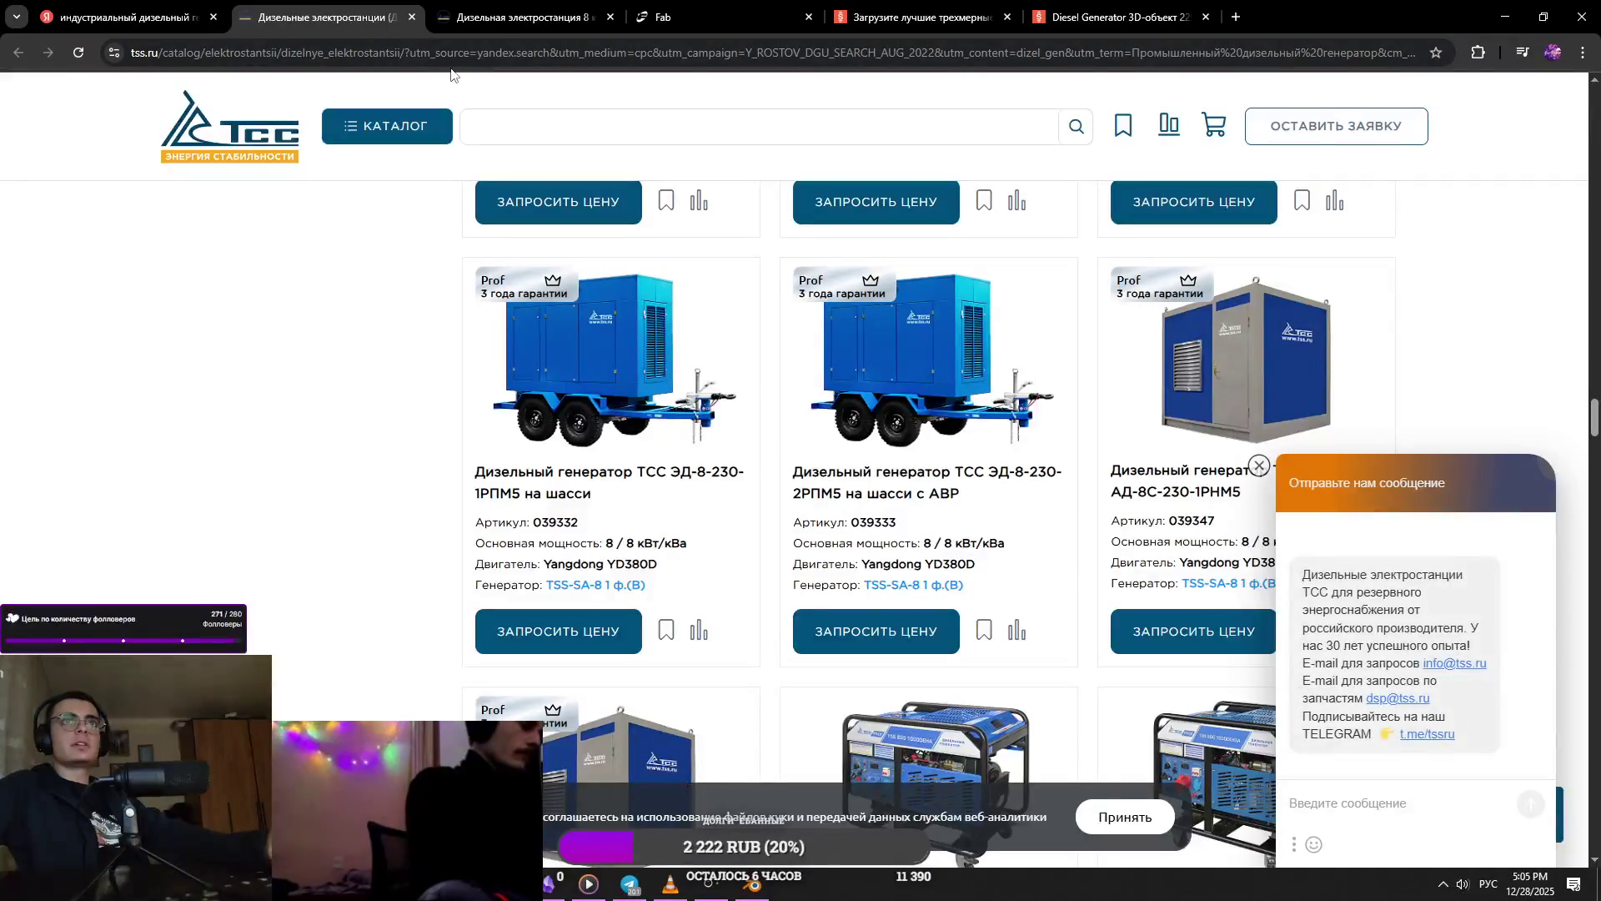
scroll(1165, 396, "down", 15)
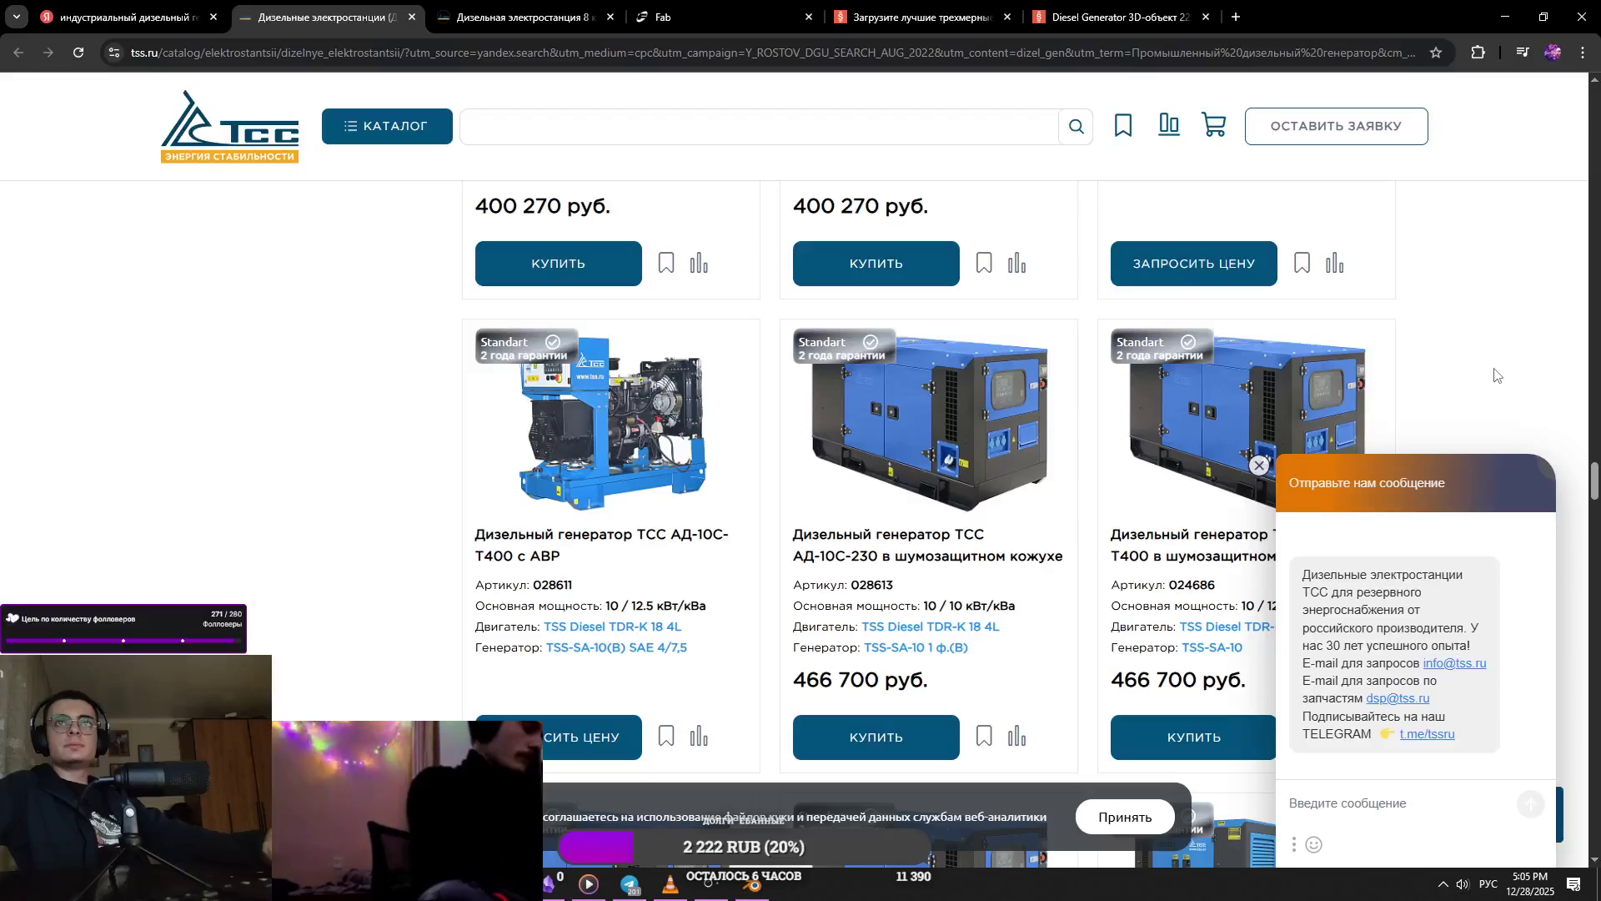
scroll(1436, 401, "down", 4)
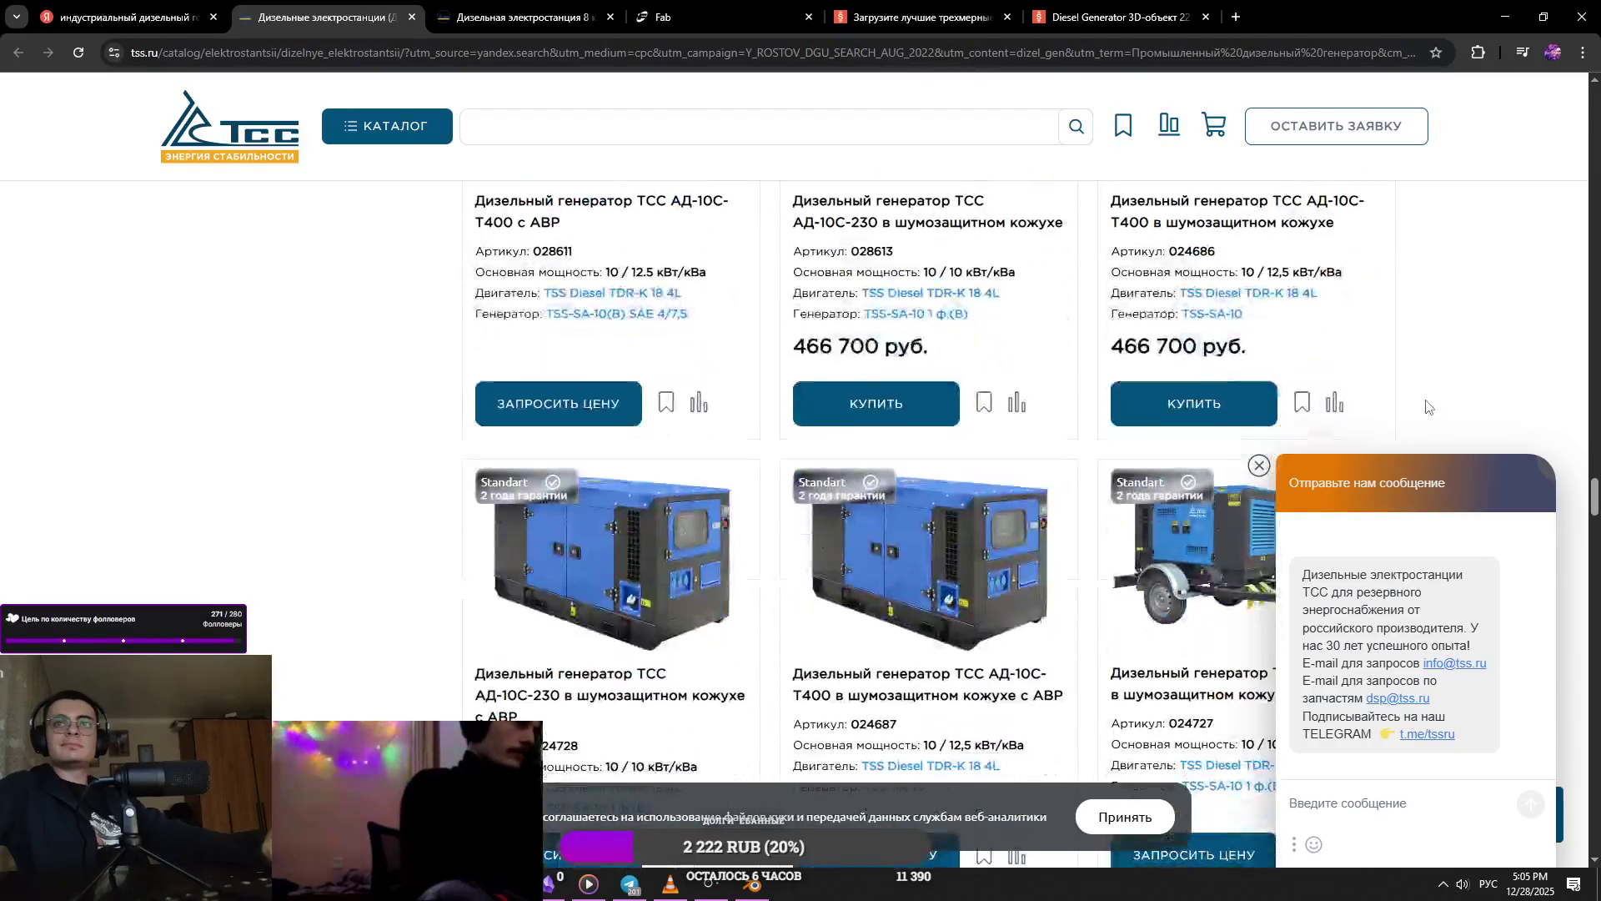
scroll(887, 544, "down", 3)
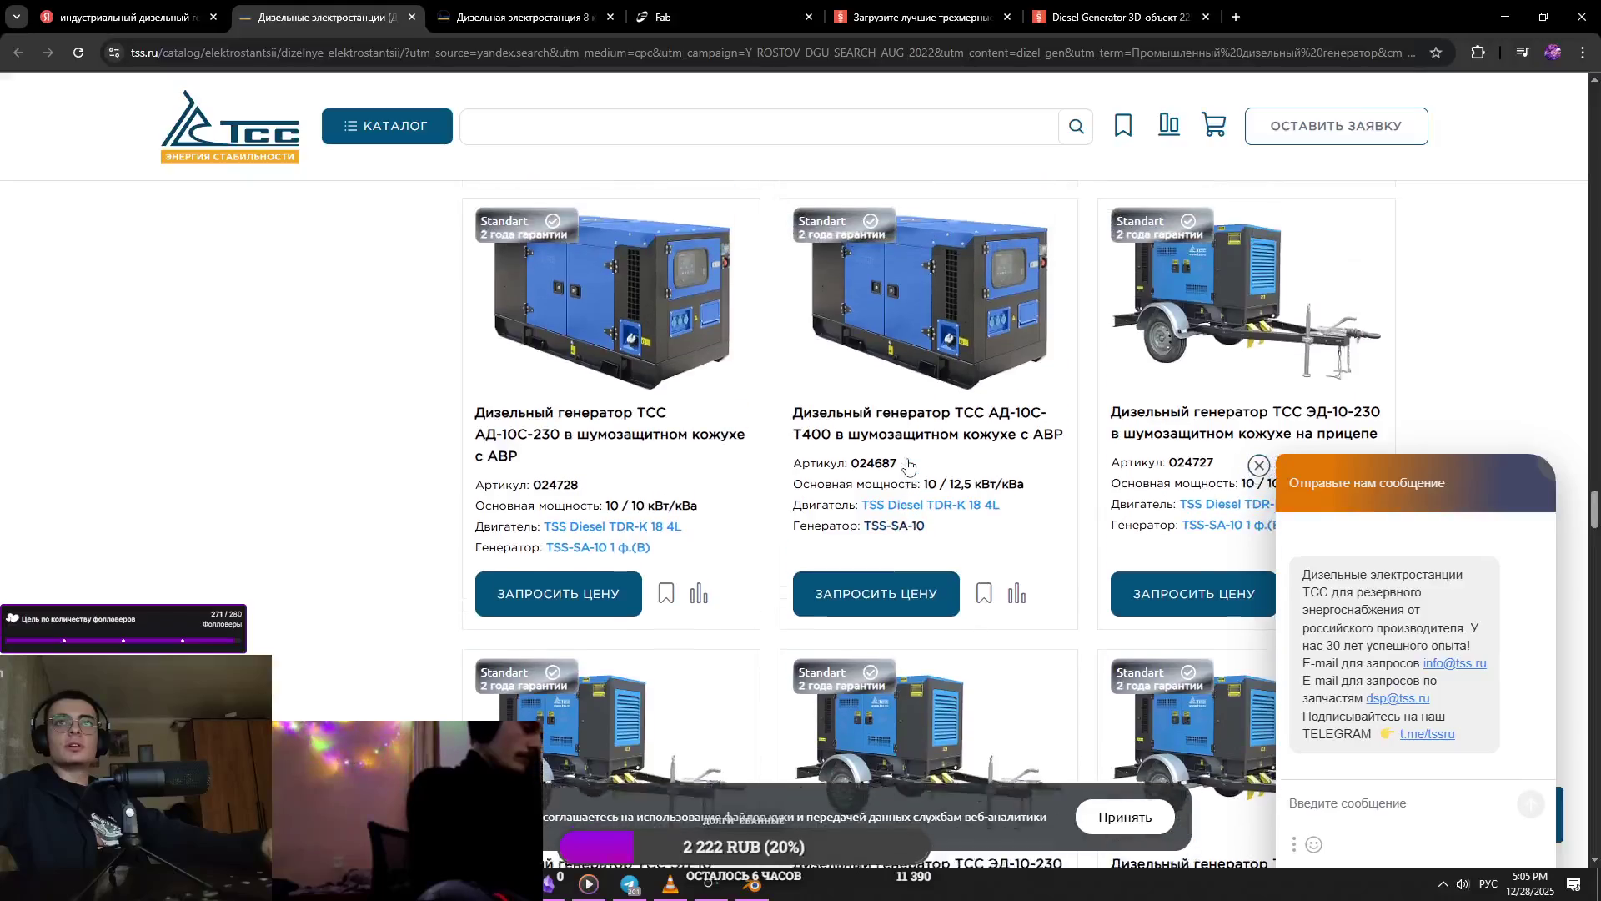
scroll(868, 627, "up", 3)
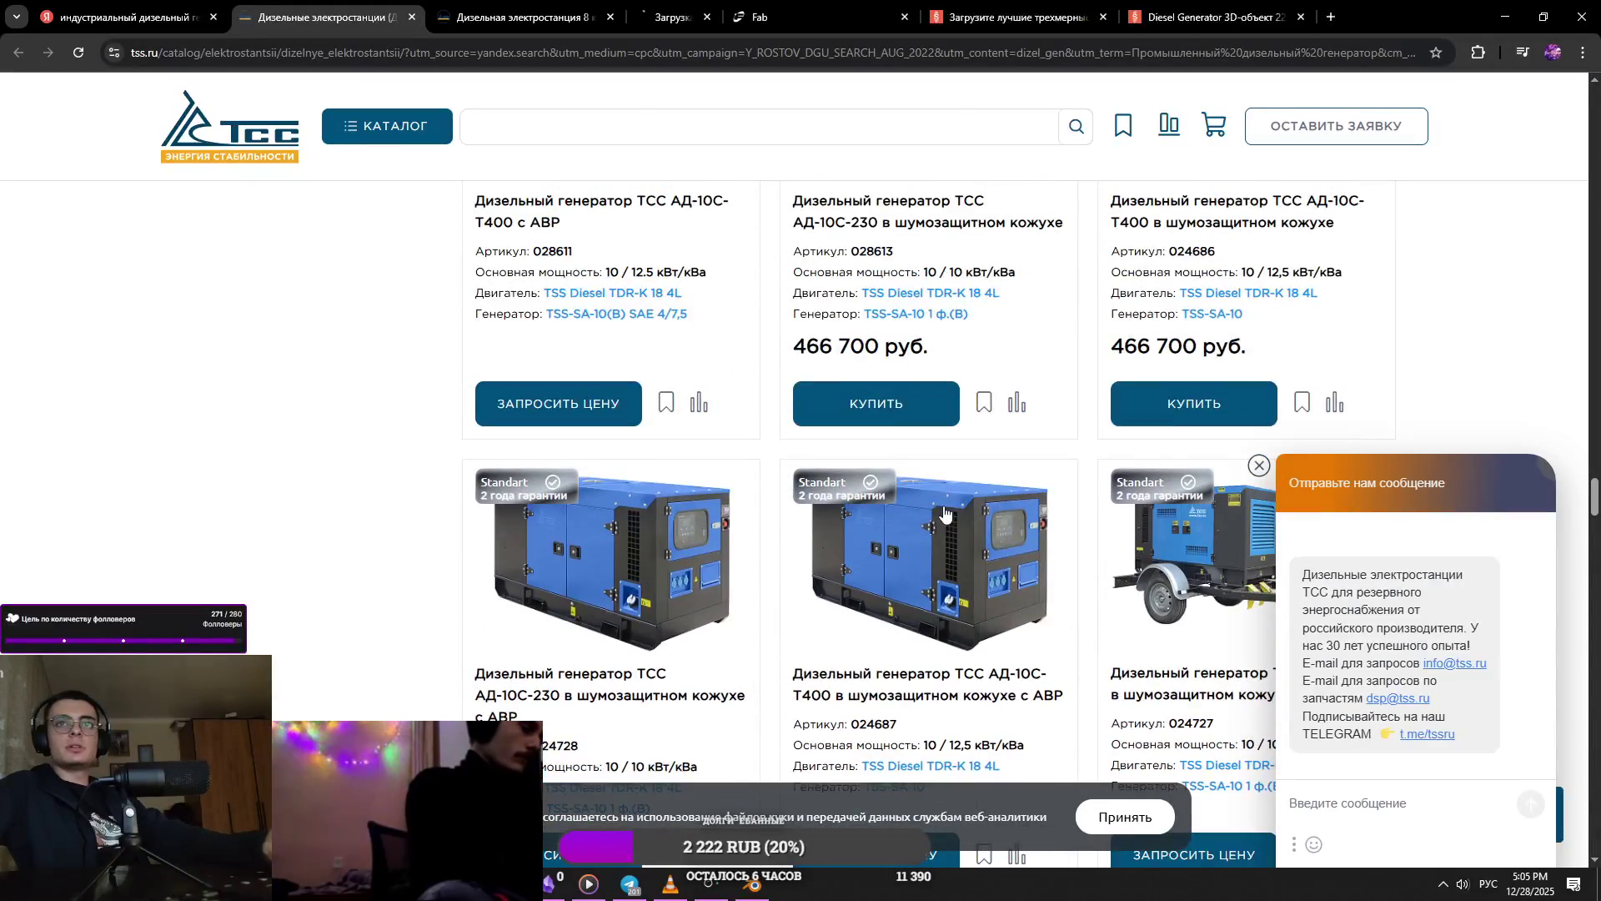
- Compare the 10 kW and 8 kW generator pages, then close the 10 kW tab and return to the catalog
left_click(738, 8)
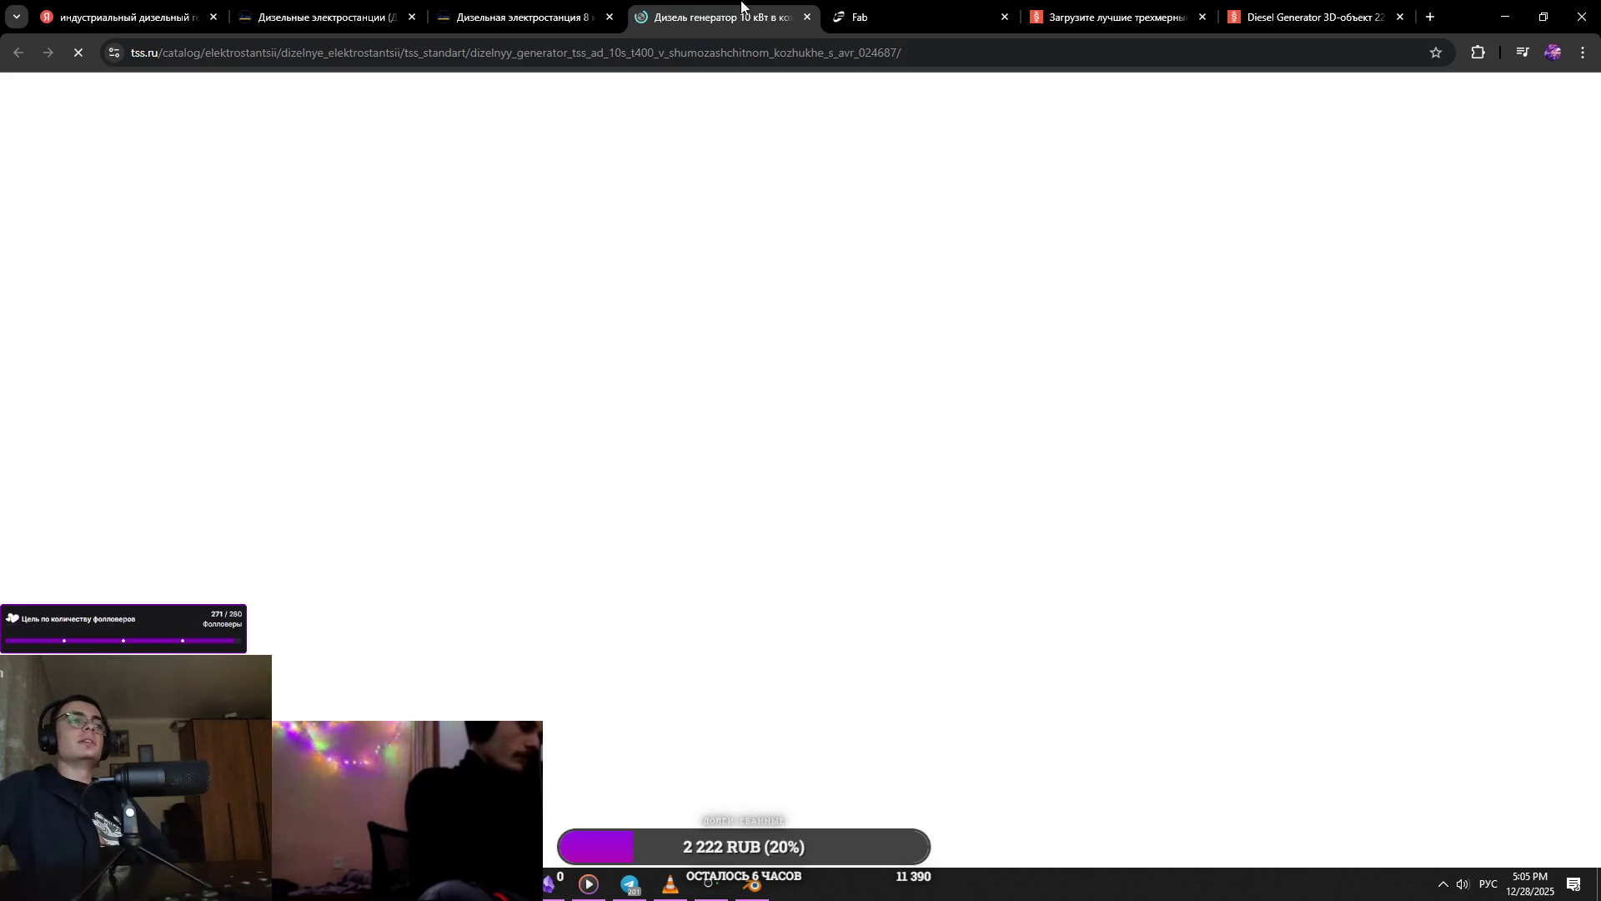
scroll(940, 393, "down", 4)
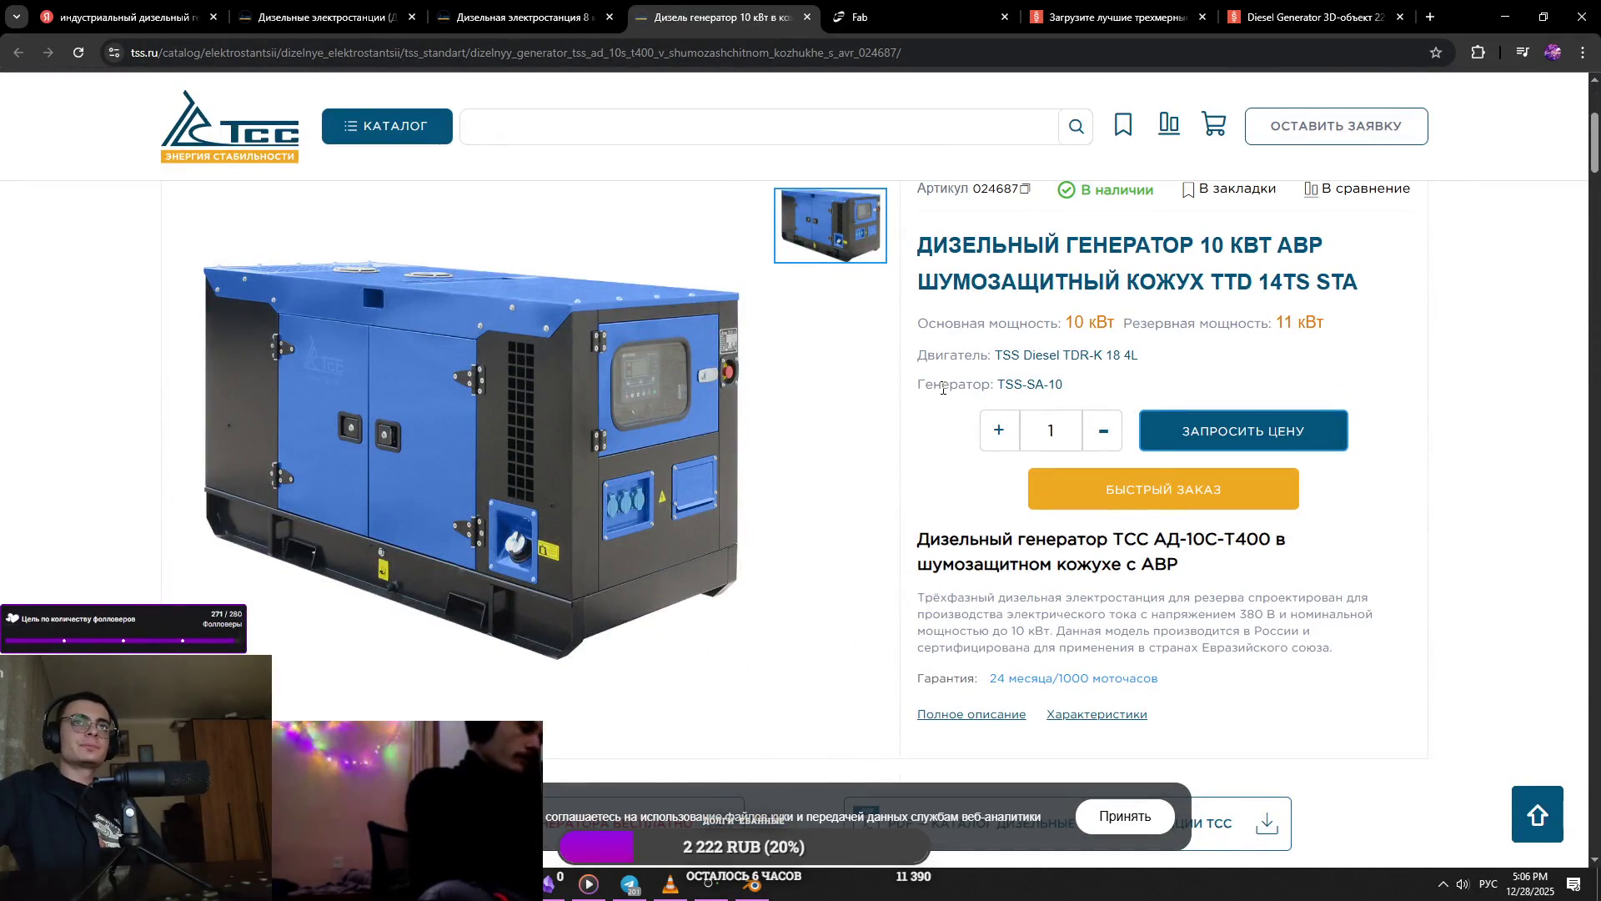
left_click(556, 10)
left_click(677, 7)
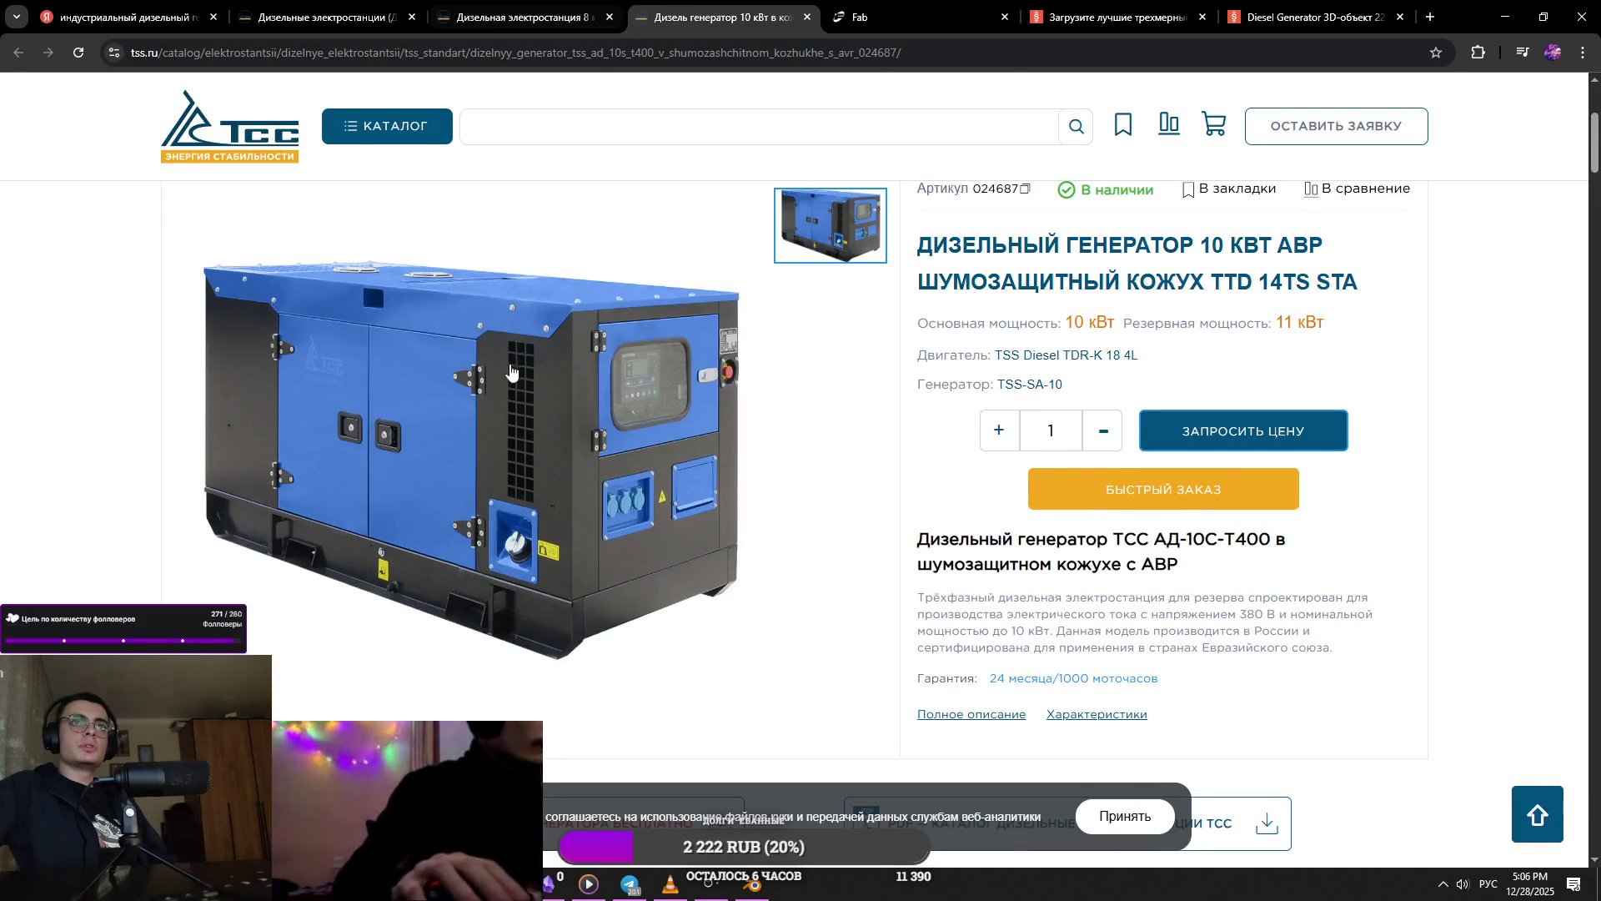
key("ctrl+shift+Tab")
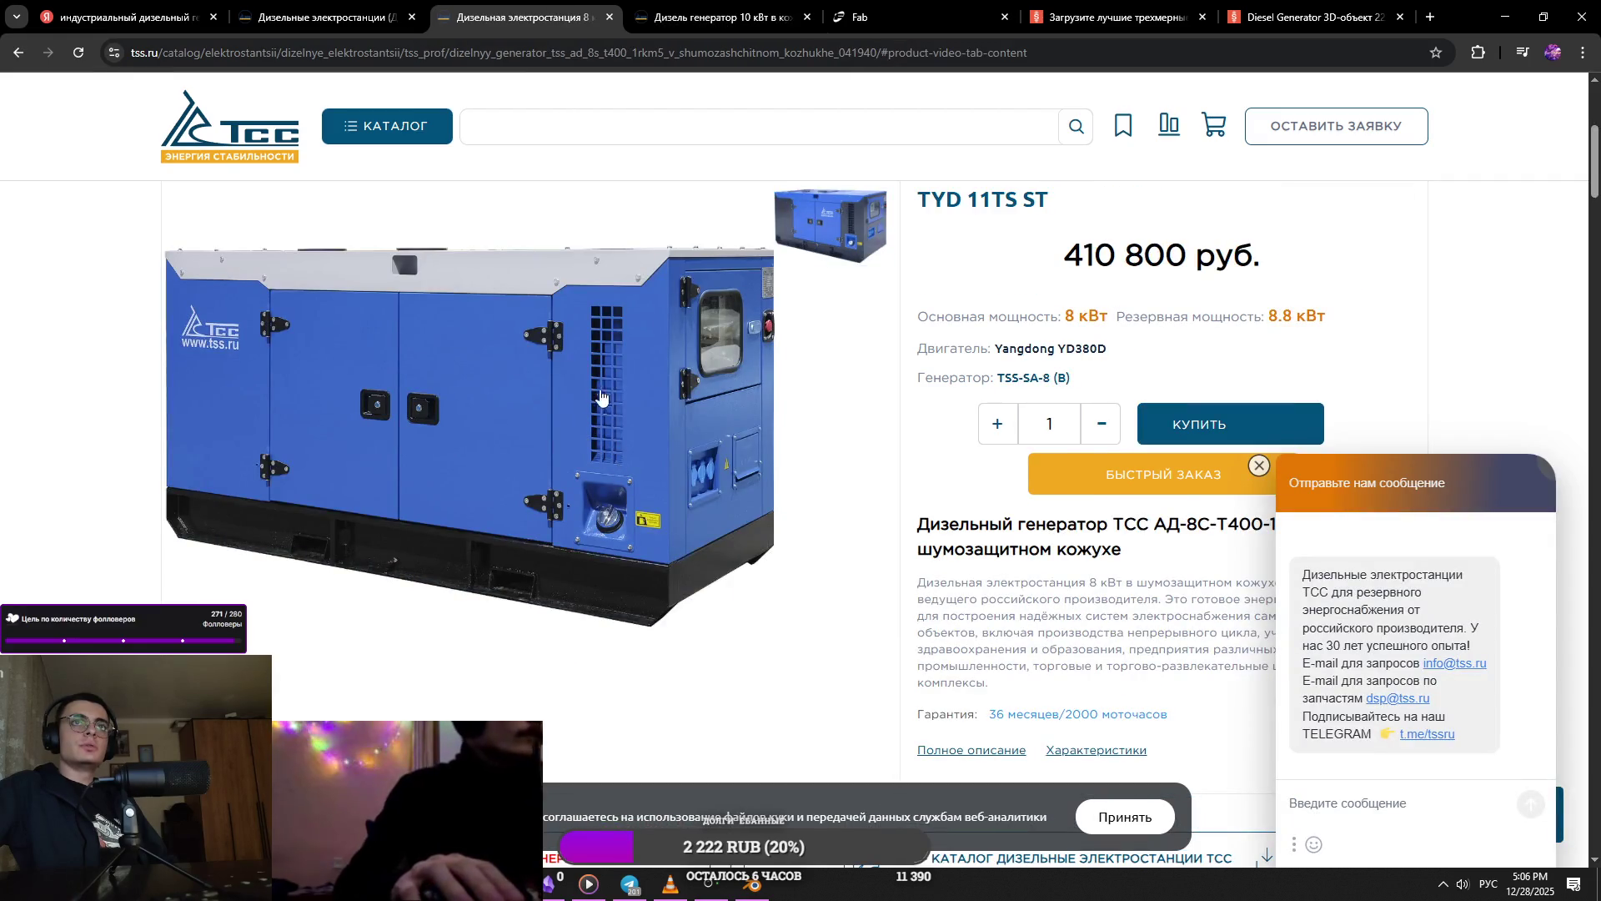
left_click(713, 17)
left_click(806, 17)
key("ctrl+shift+Tab")
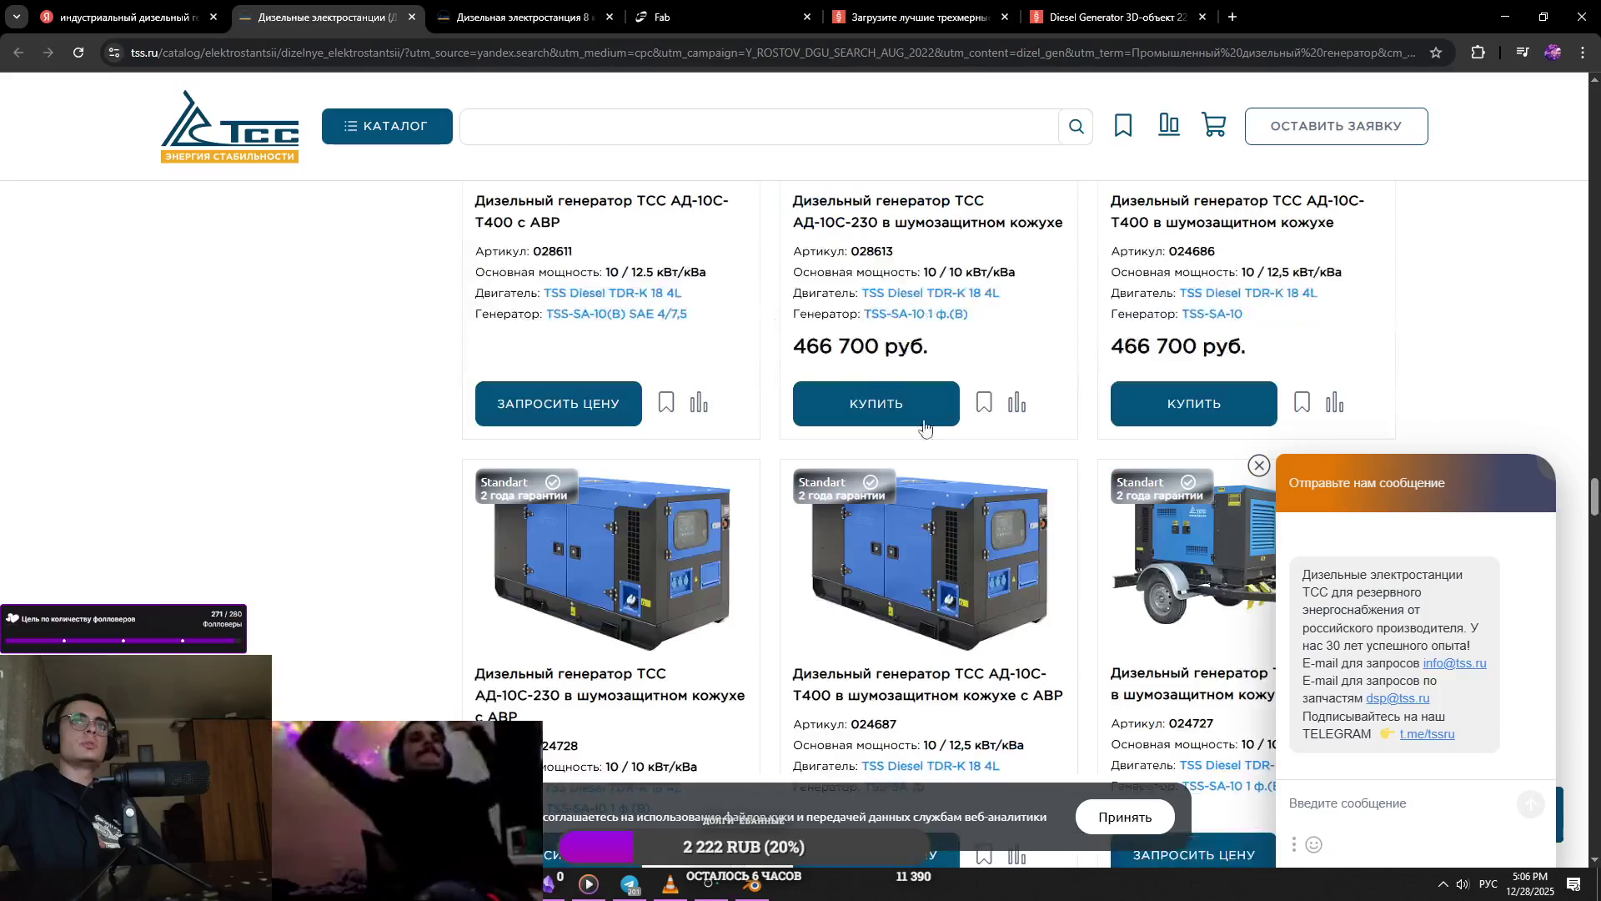
- Scroll the catalog past the chat popup, open the weatherproof АД-10С-Т400 page, then return to Blender
scroll(1534, 418, "down", 3)
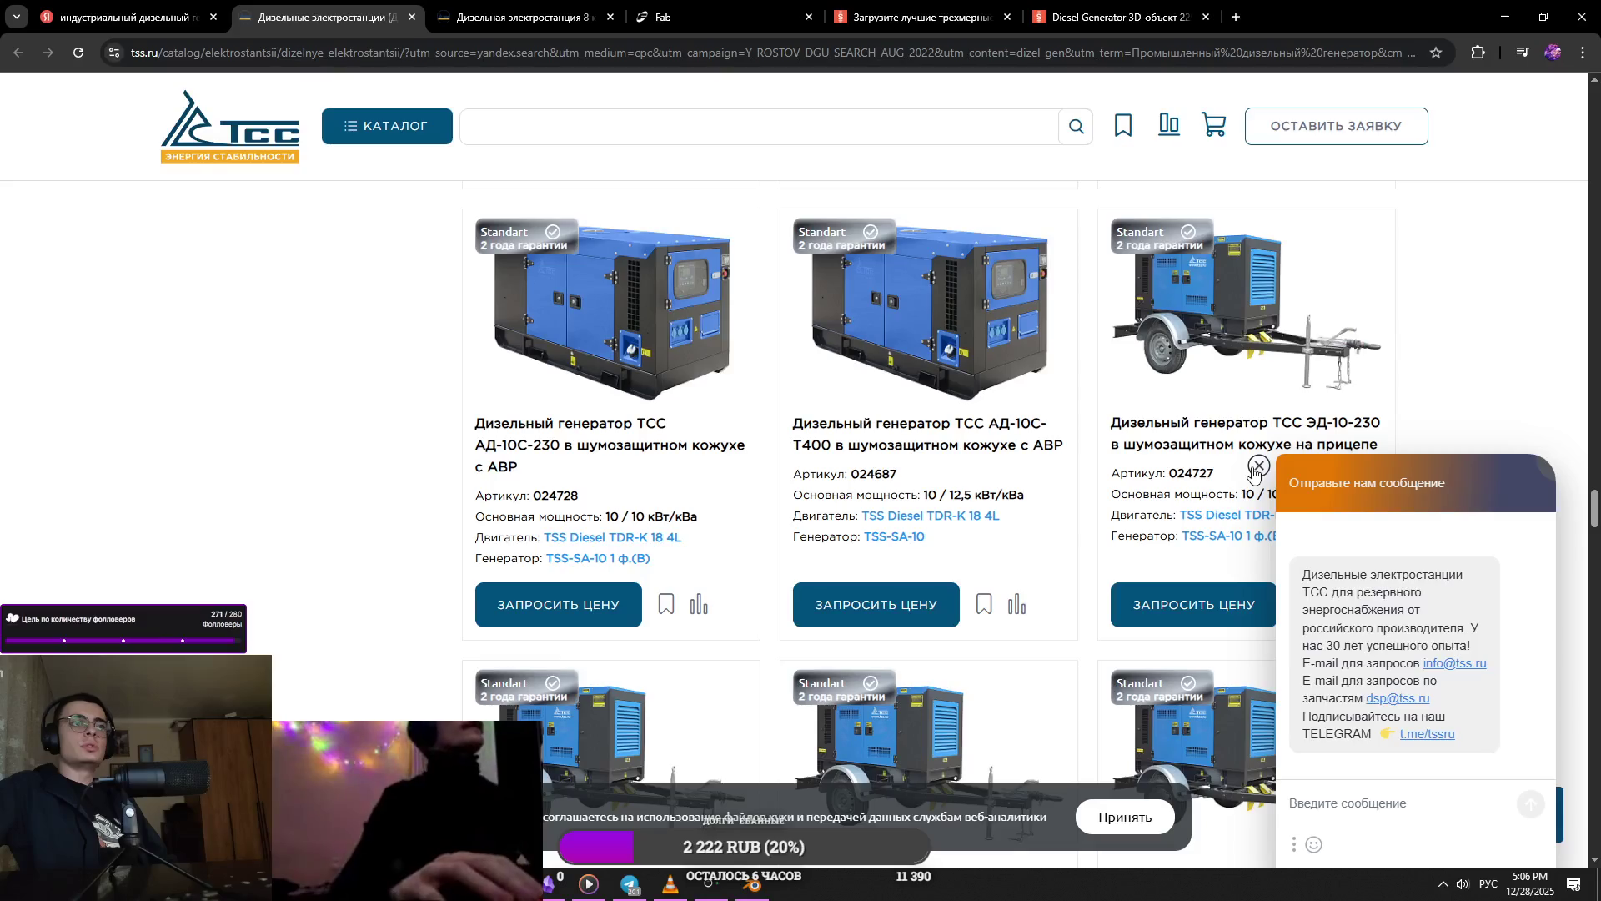
left_click(1258, 465)
scroll(1440, 411, "down", 5)
scroll(1439, 412, "down", 5)
scroll(981, 337, "down", 5)
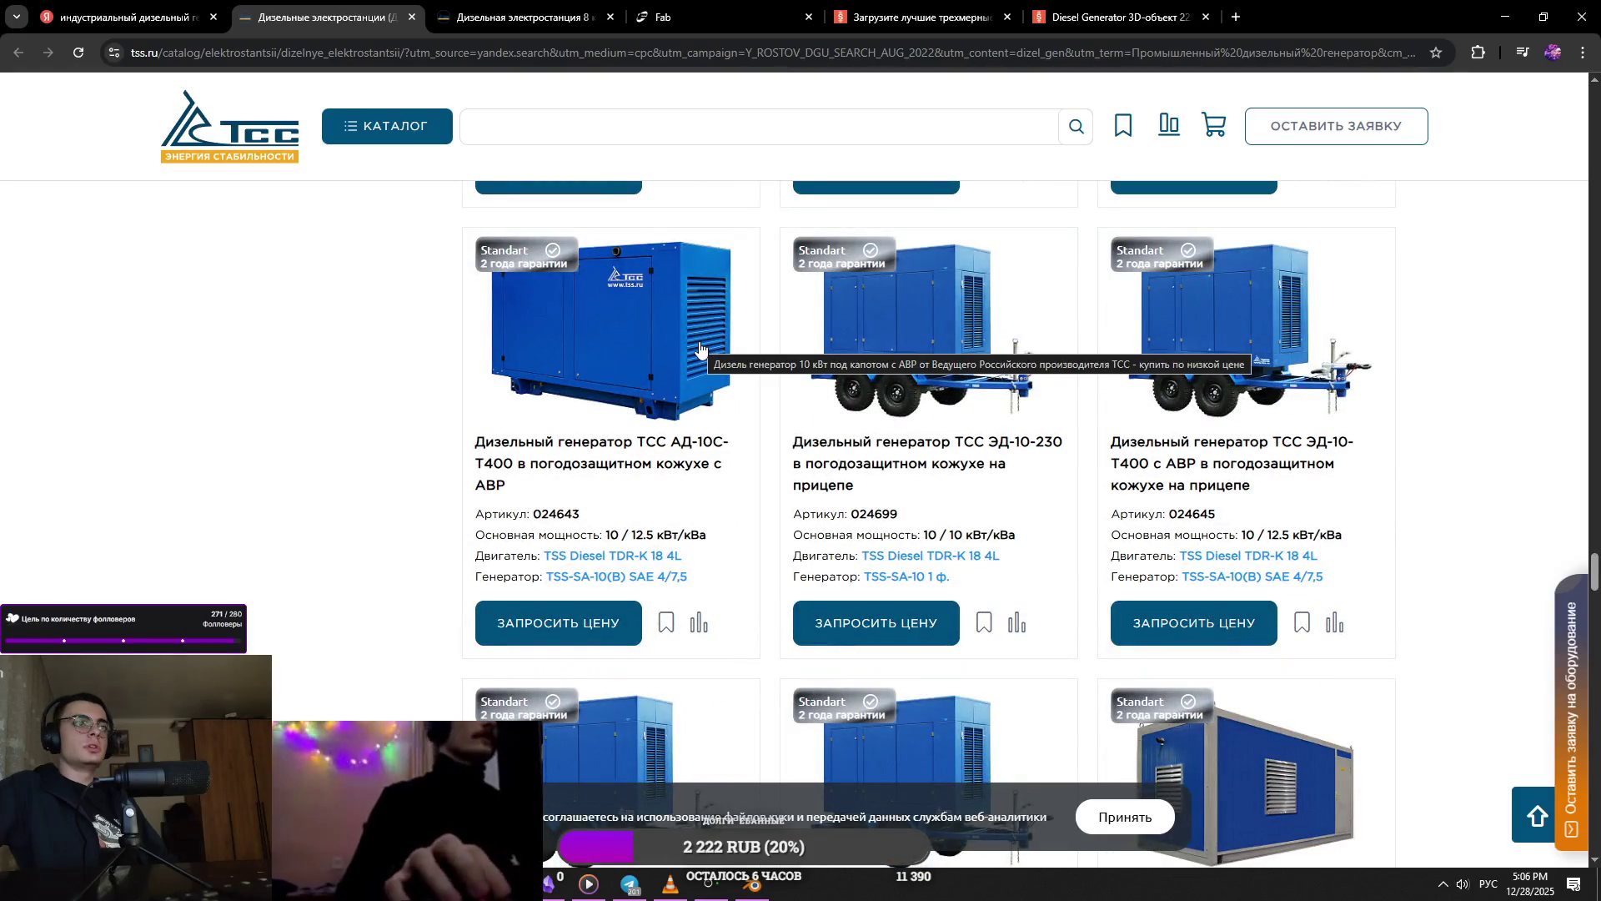
scroll(700, 348, "down", 4)
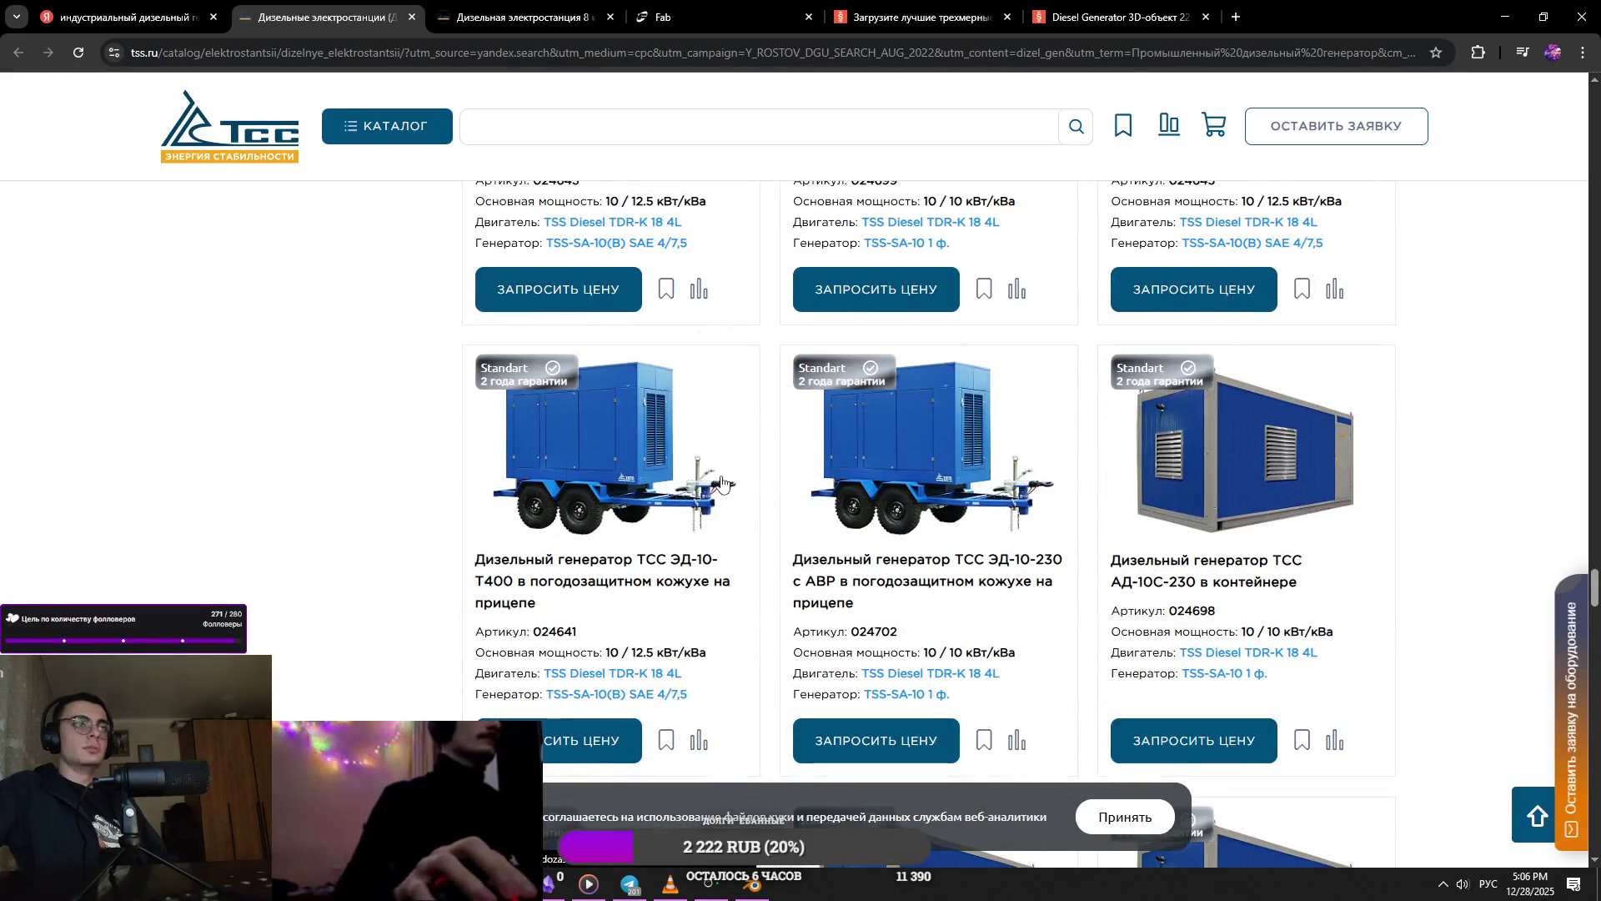
scroll(751, 518, "down", 3)
scroll(793, 559, "up", 6)
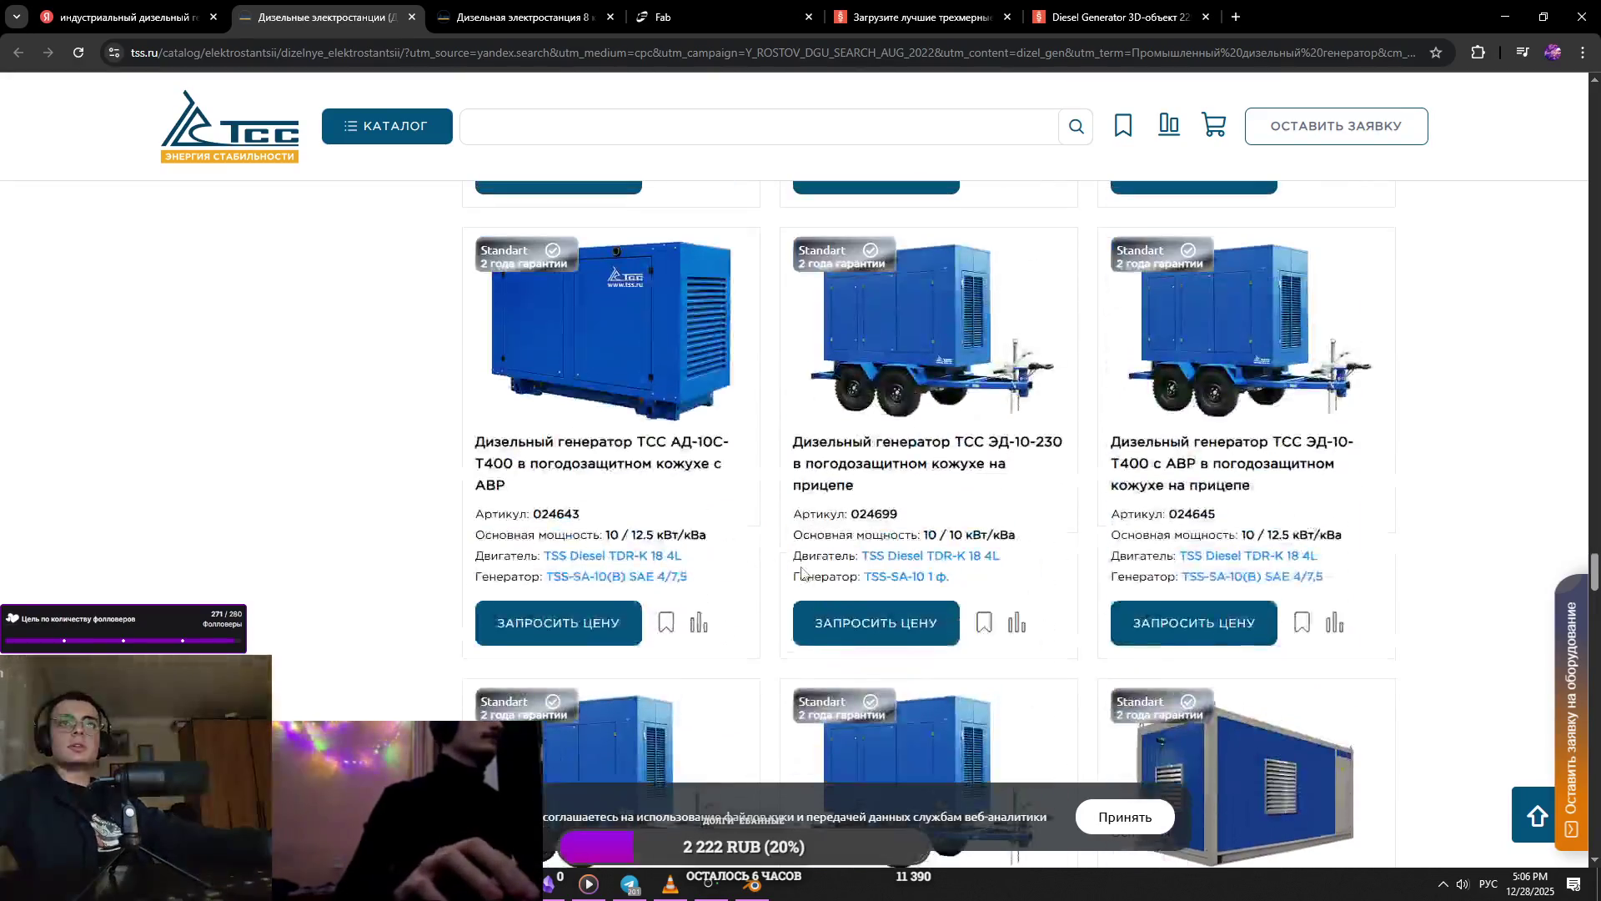
left_click(732, 22)
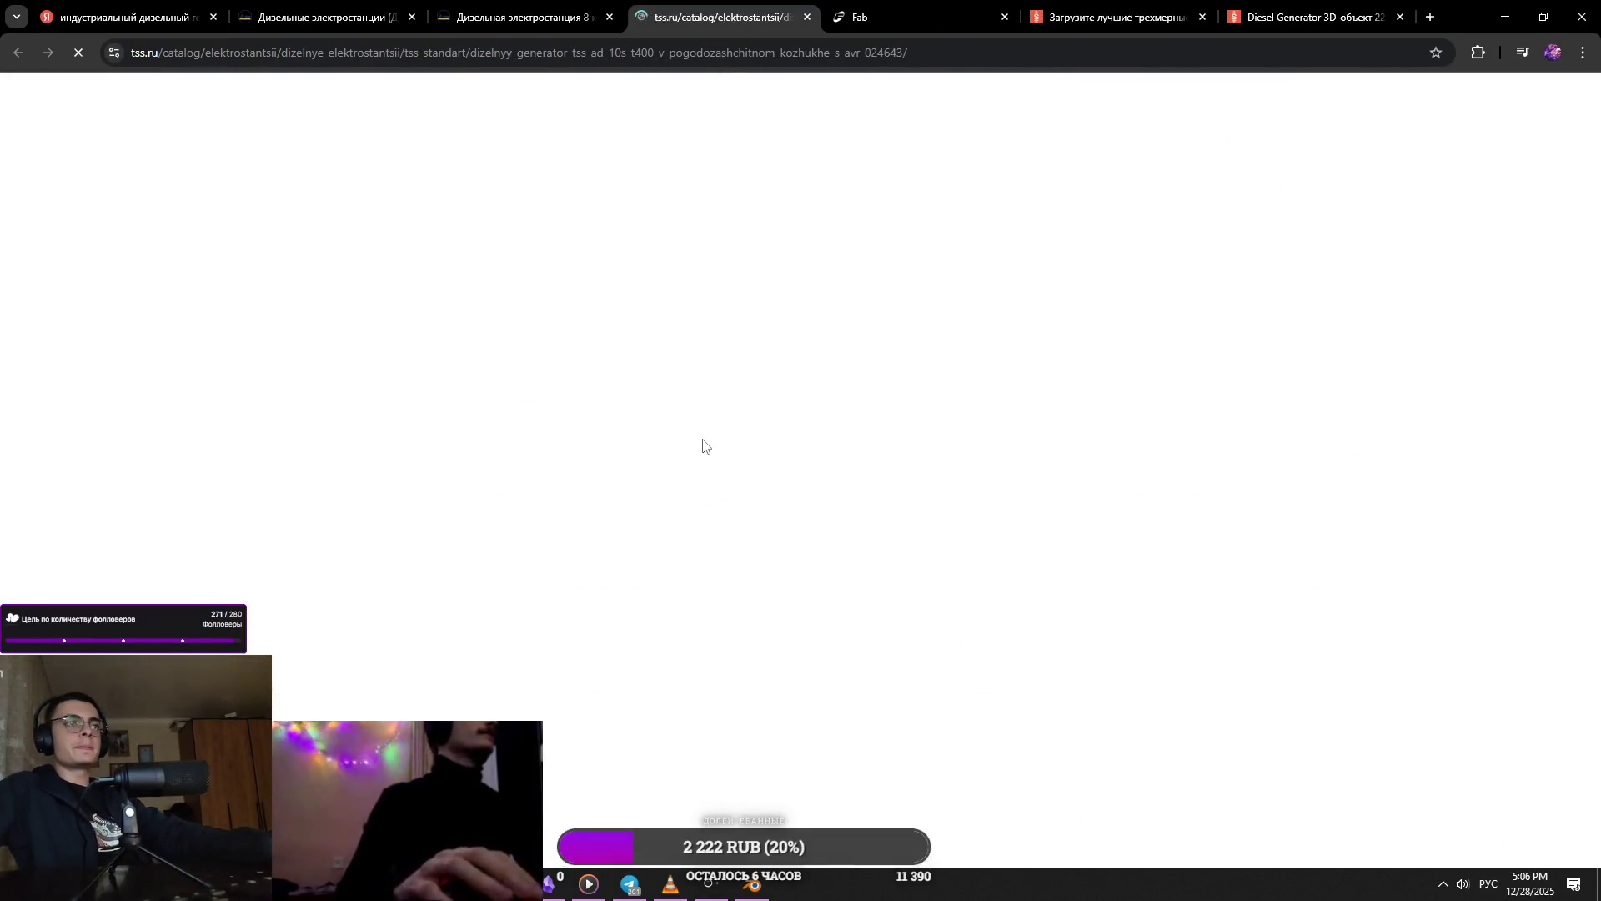
scroll(751, 567, "down", 3)
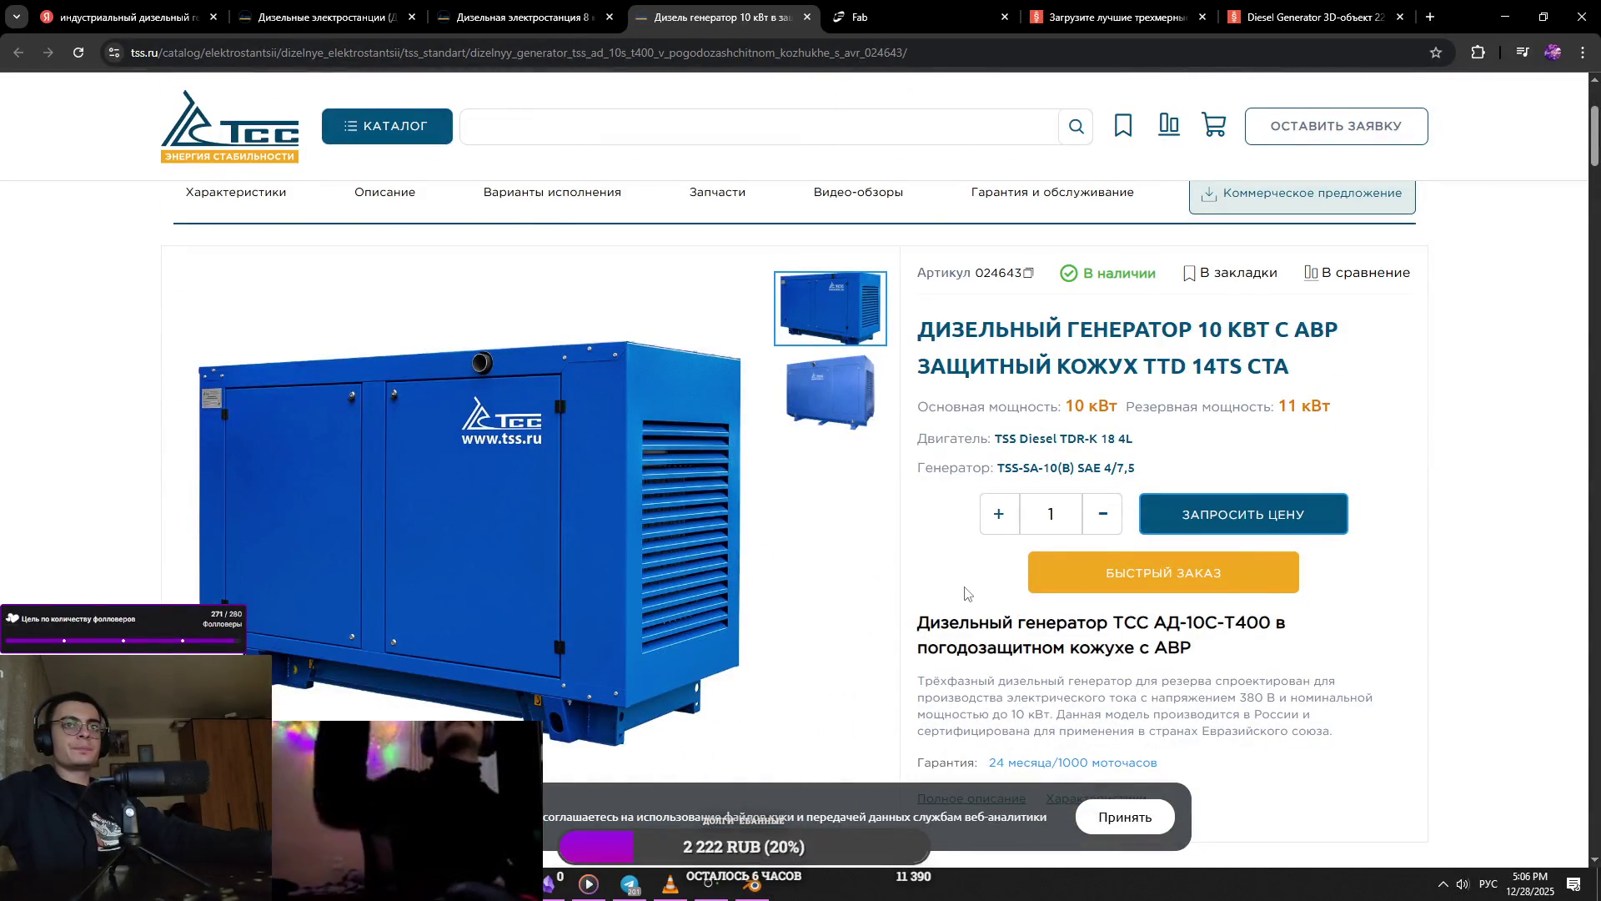
key("alt+Tab")
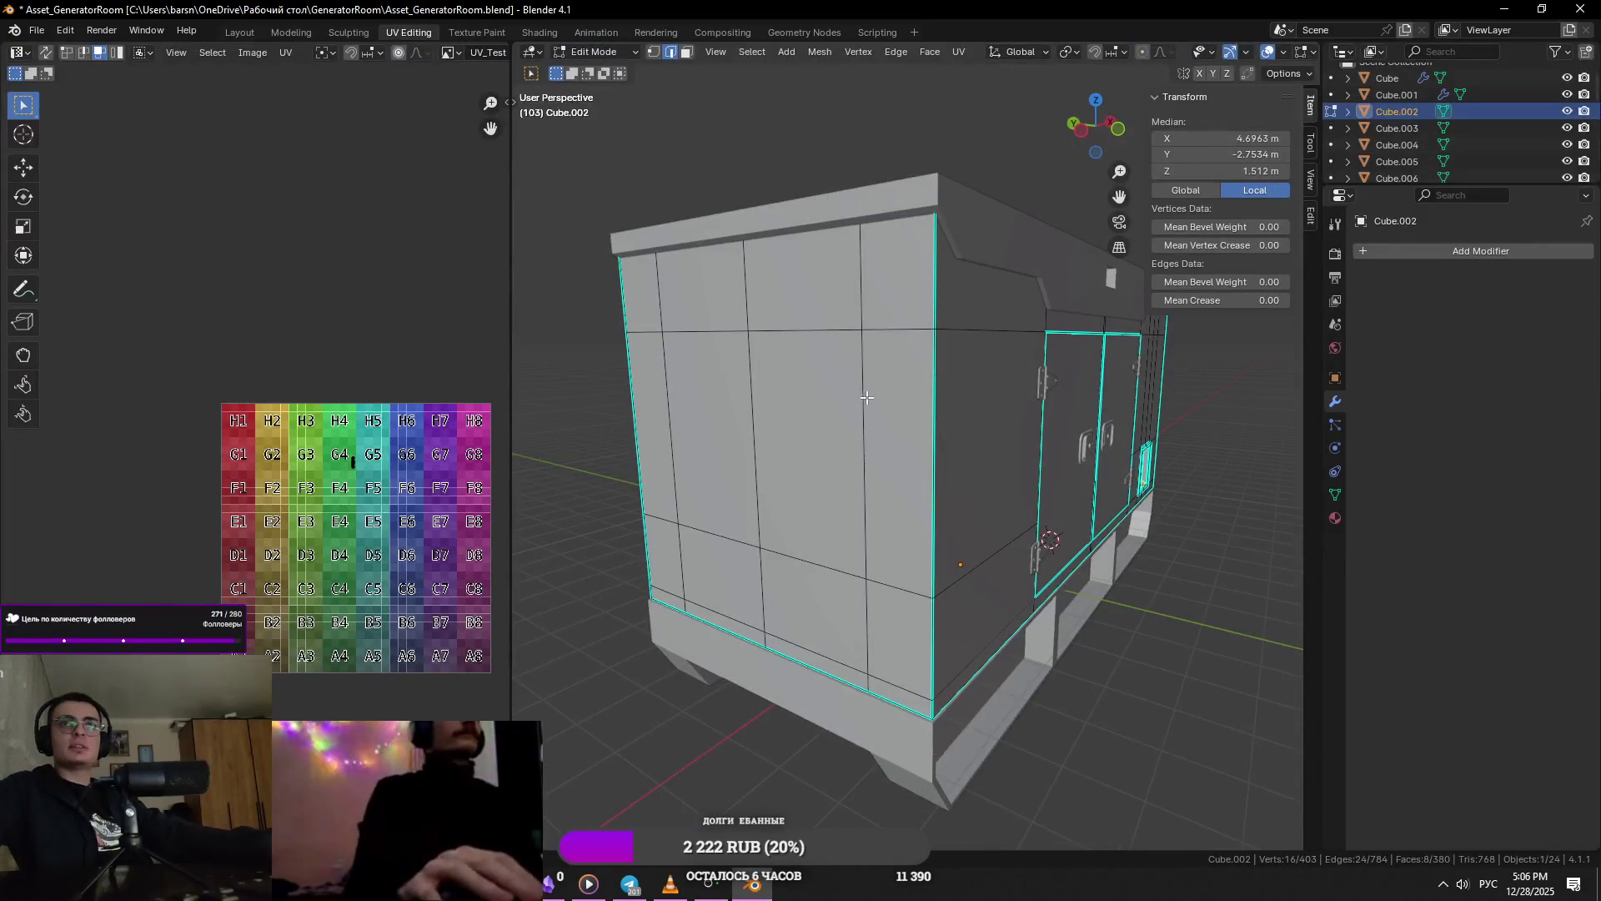
- In face select mode, pick a panel face on the cabinet wall and frame it
mouse_move(865, 356)
middle_mouse_down()
mouse_move(655, 306)
mouse_move(988, 406)
middle_mouse_up()
scroll(989, 405, "up", 10)
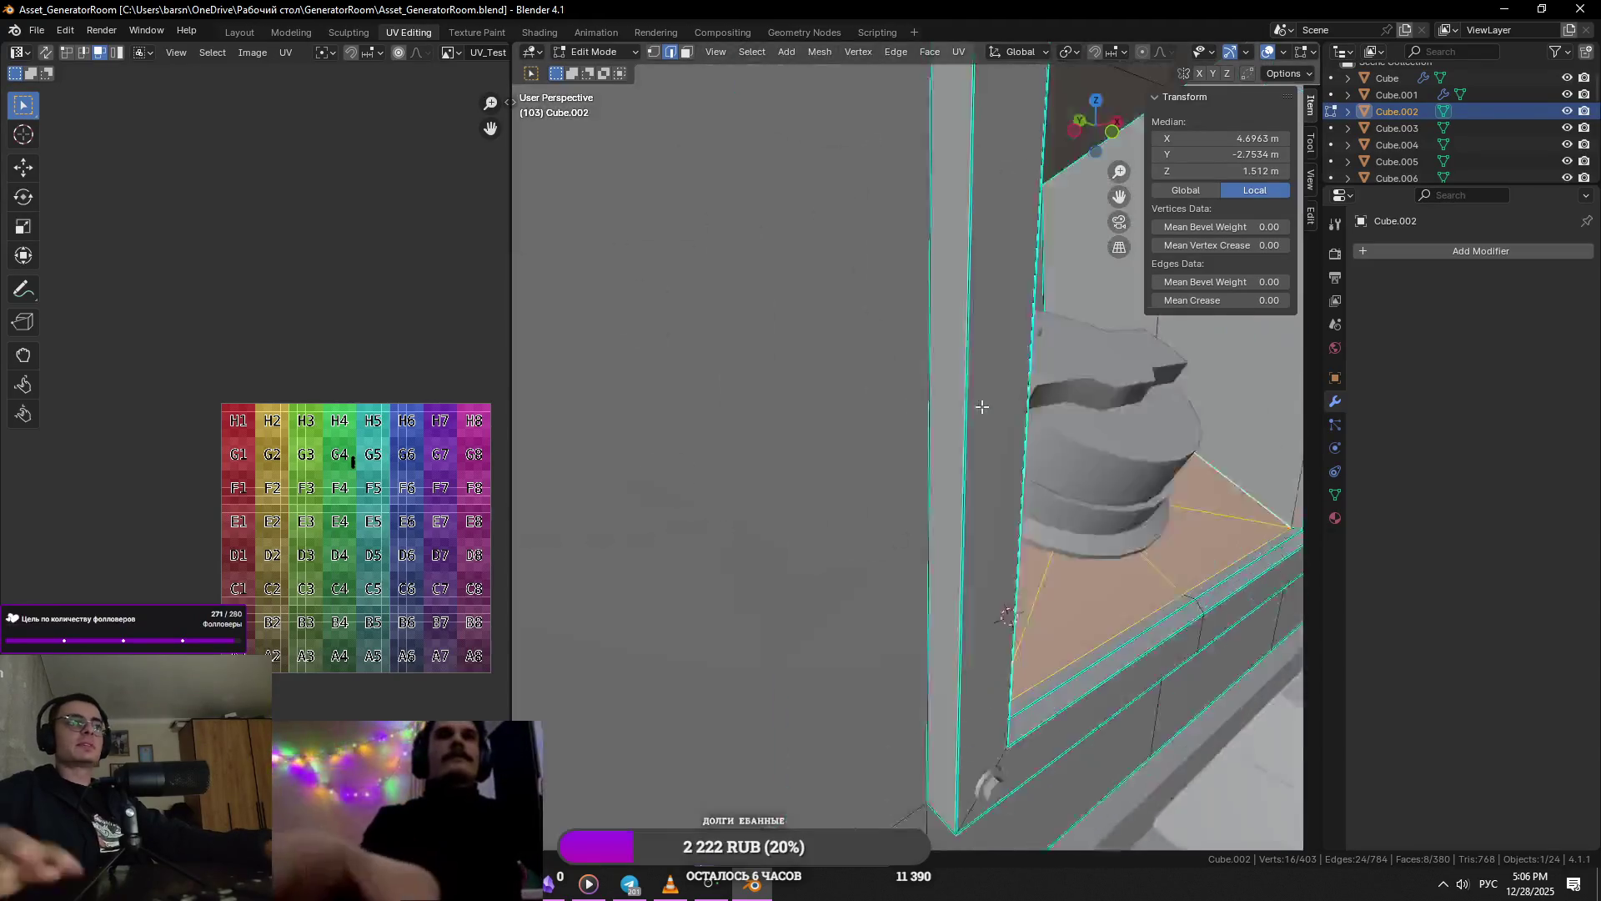
scroll(819, 508, "down", 5)
scroll(819, 508, "down", 5)
key("Tab")
mouse_move(819, 508)
middle_mouse_down()
mouse_move(776, 502)
mouse_move(863, 488)
mouse_move(1024, 499)
middle_mouse_up()
key("Tab")
key("3")
left_click(1024, 500)
key("KP_Decimal")
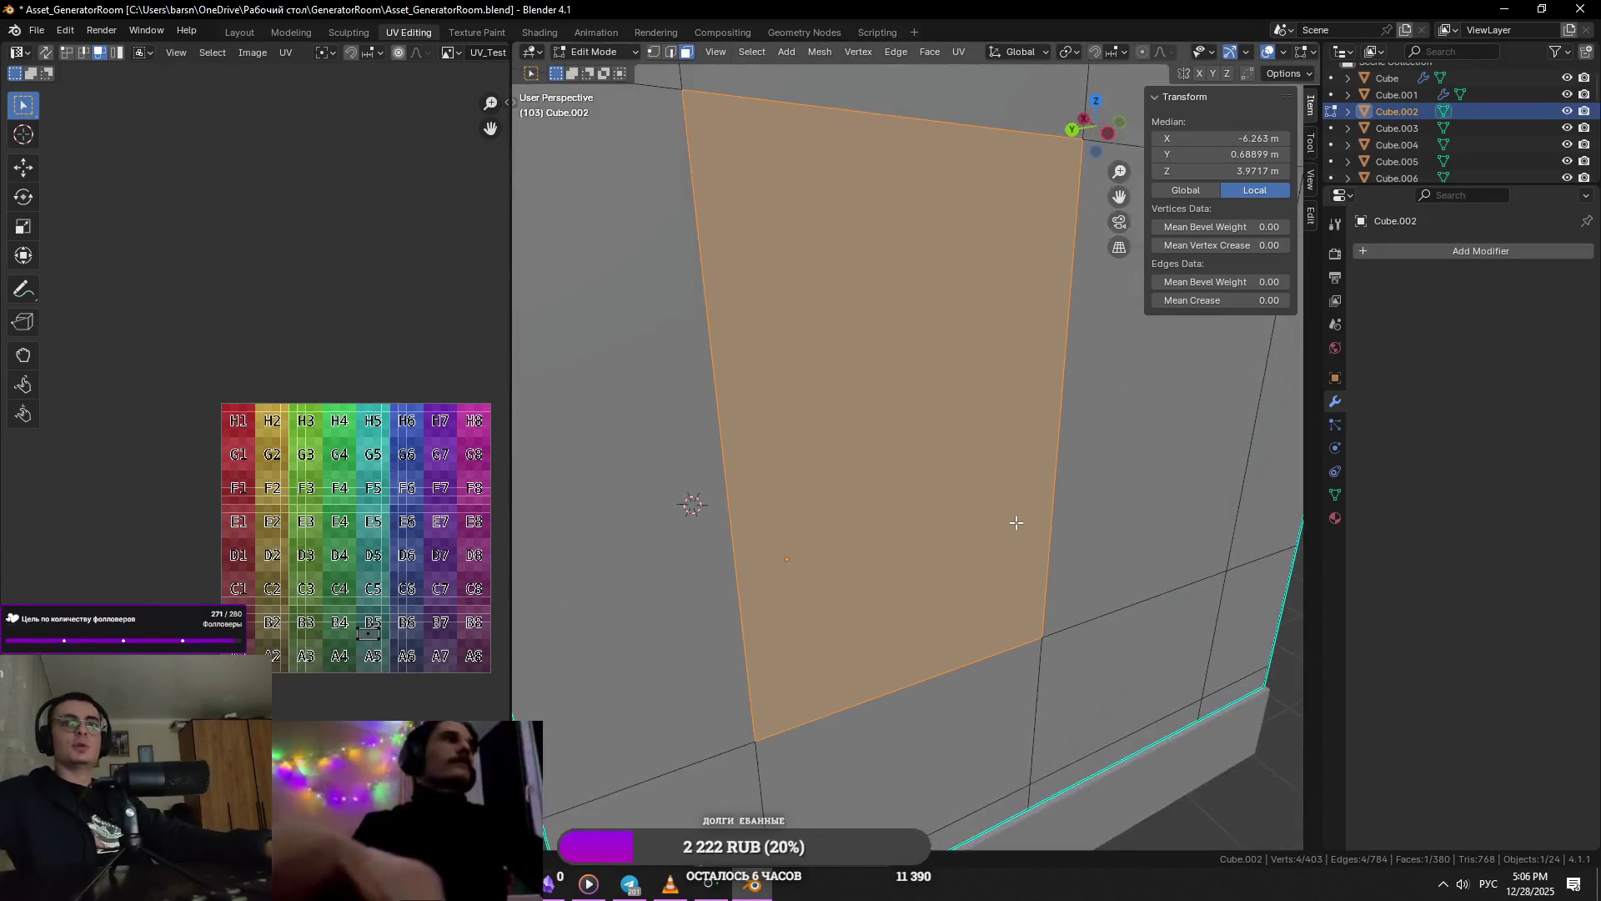
scroll(1044, 583, "down", 5)
- Isolate the enclosure in local view and select a 2x2 block of front panel faces
key("Tab")
key("KP_Divide")
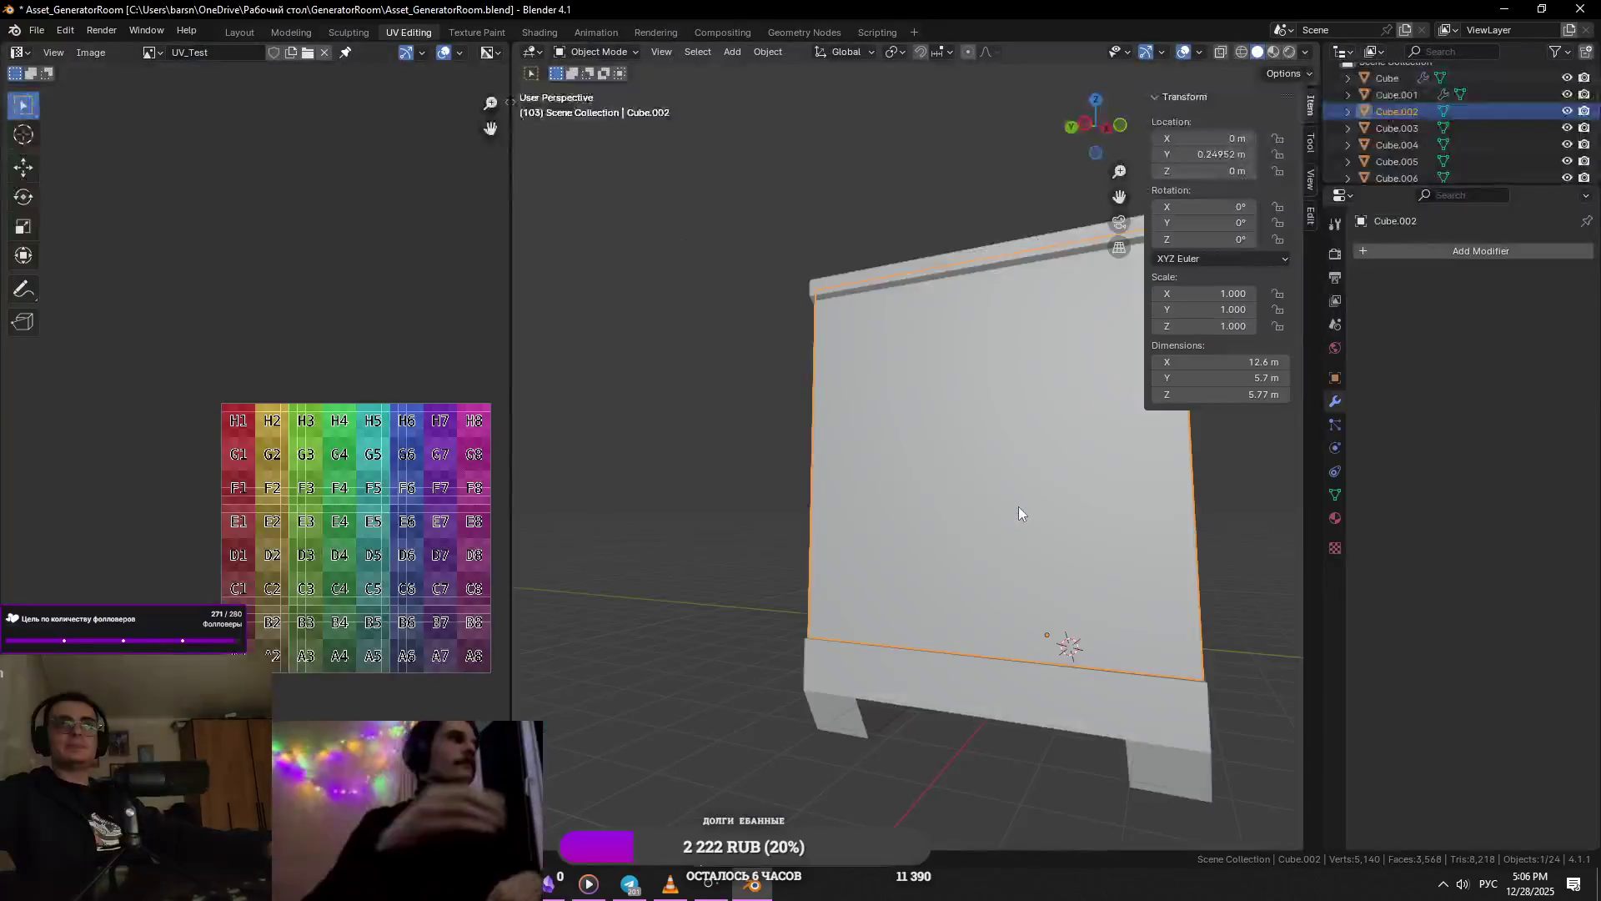
key("Tab")
scroll(1018, 507, "down", 4)
middle_click_drag(1018, 507, 928, 481)
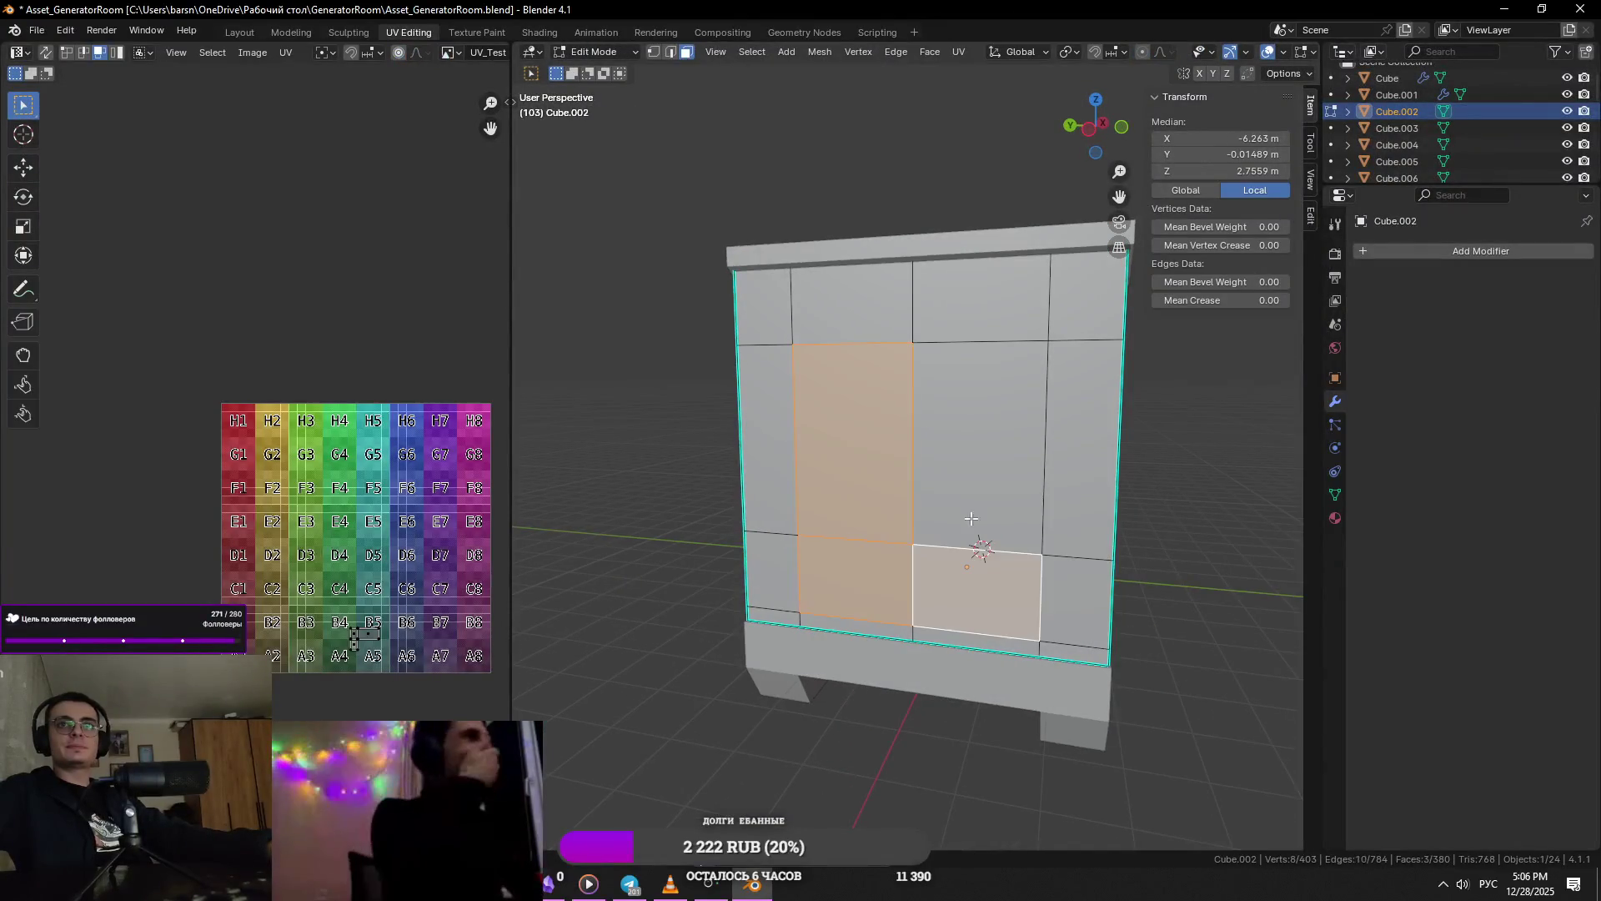
left_click(933, 484, "shift")
left_click(976, 594, "shift")
left_click(870, 557, "shift")
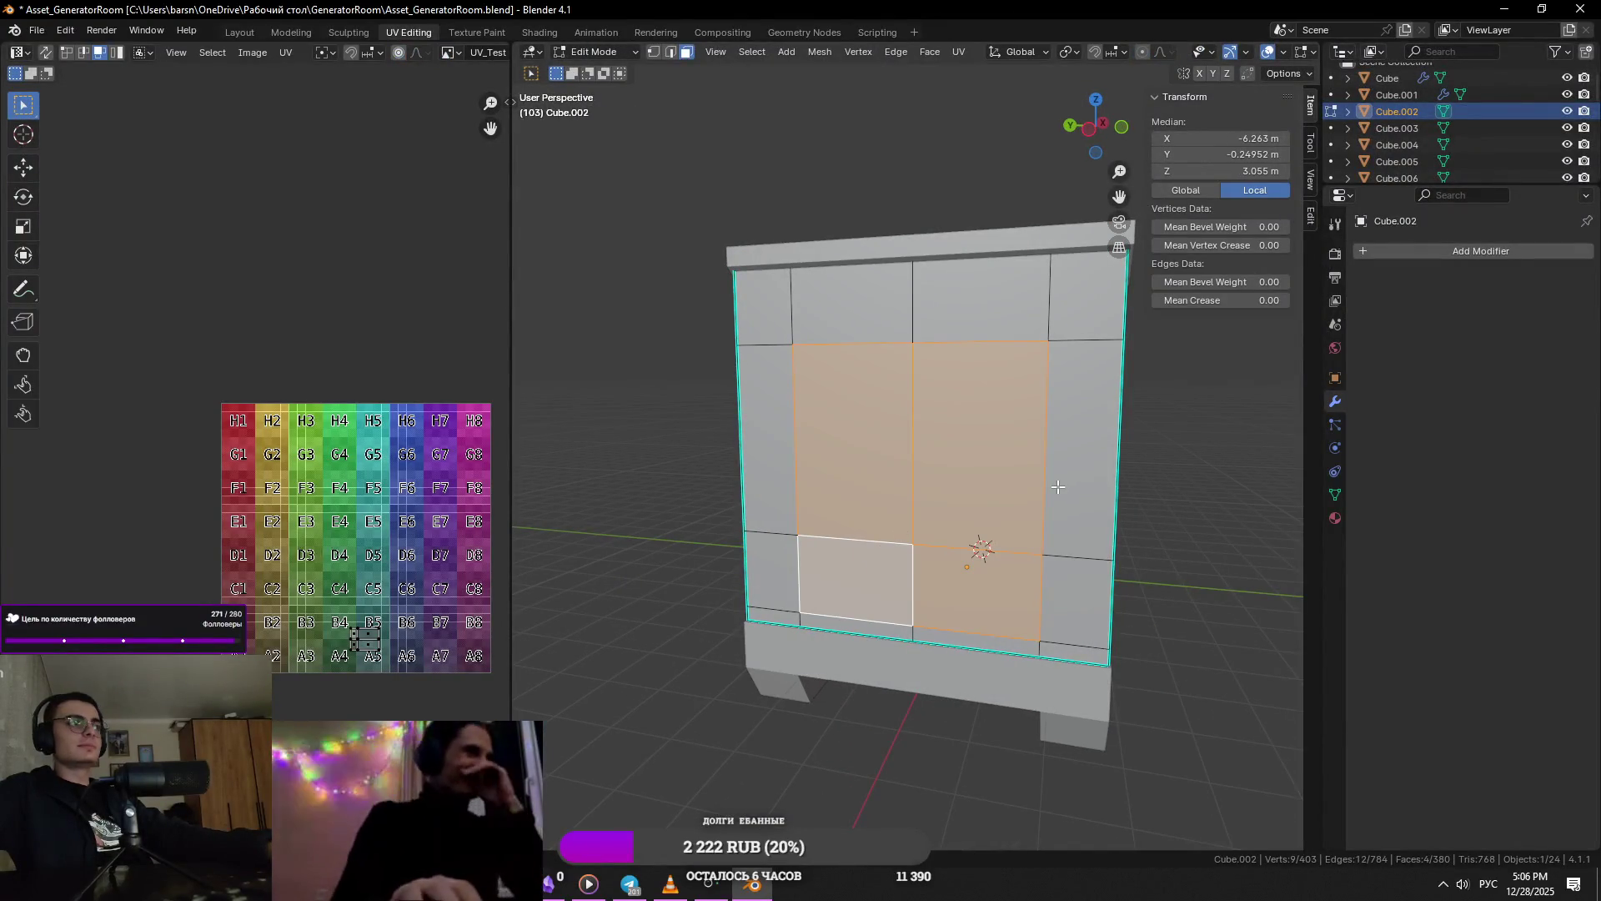
- Scale the selected faces along X to set their width, then switch to Telegram
middle_click_drag(1175, 537, 1184, 542)
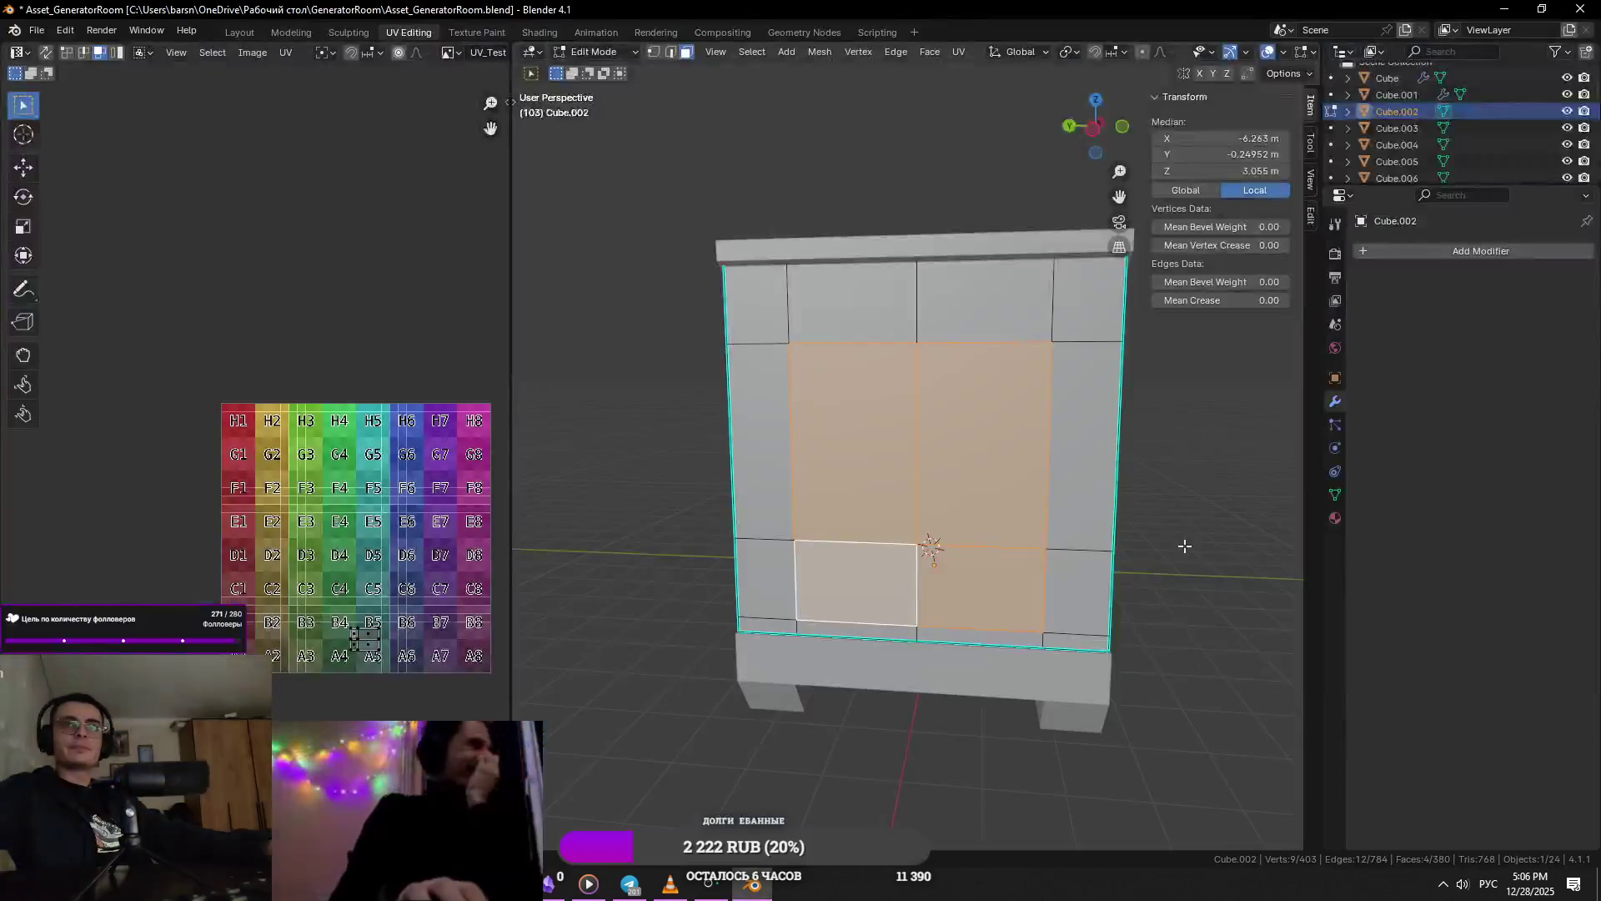
key("s")
key("x")
left_click(1176, 549)
scroll(1068, 532, "up", 2)
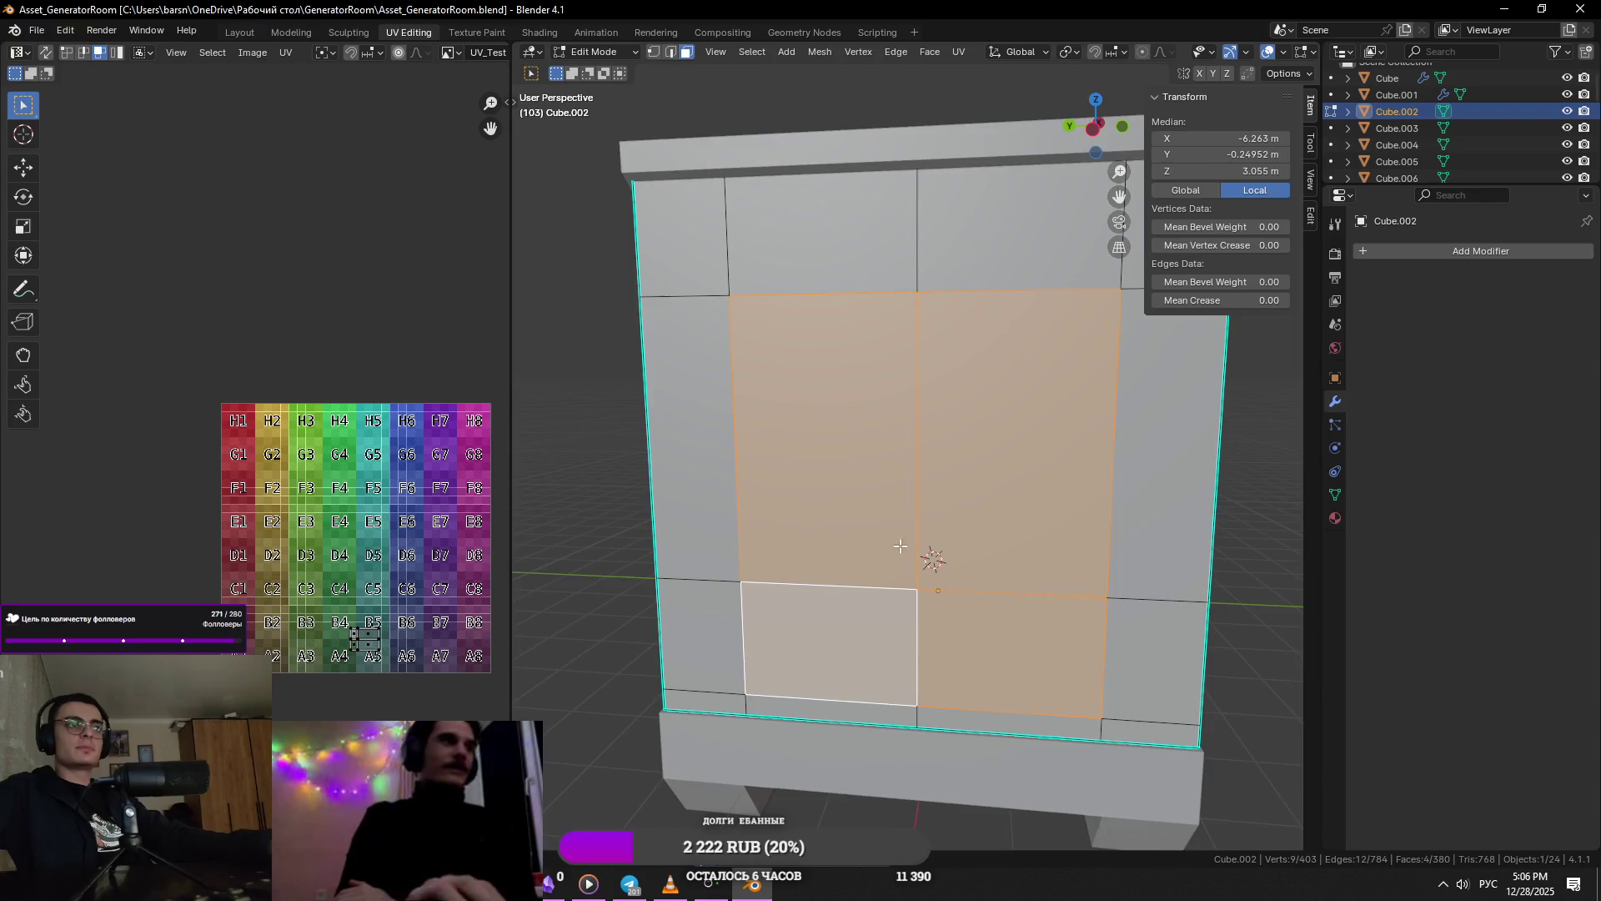
left_click(630, 884)
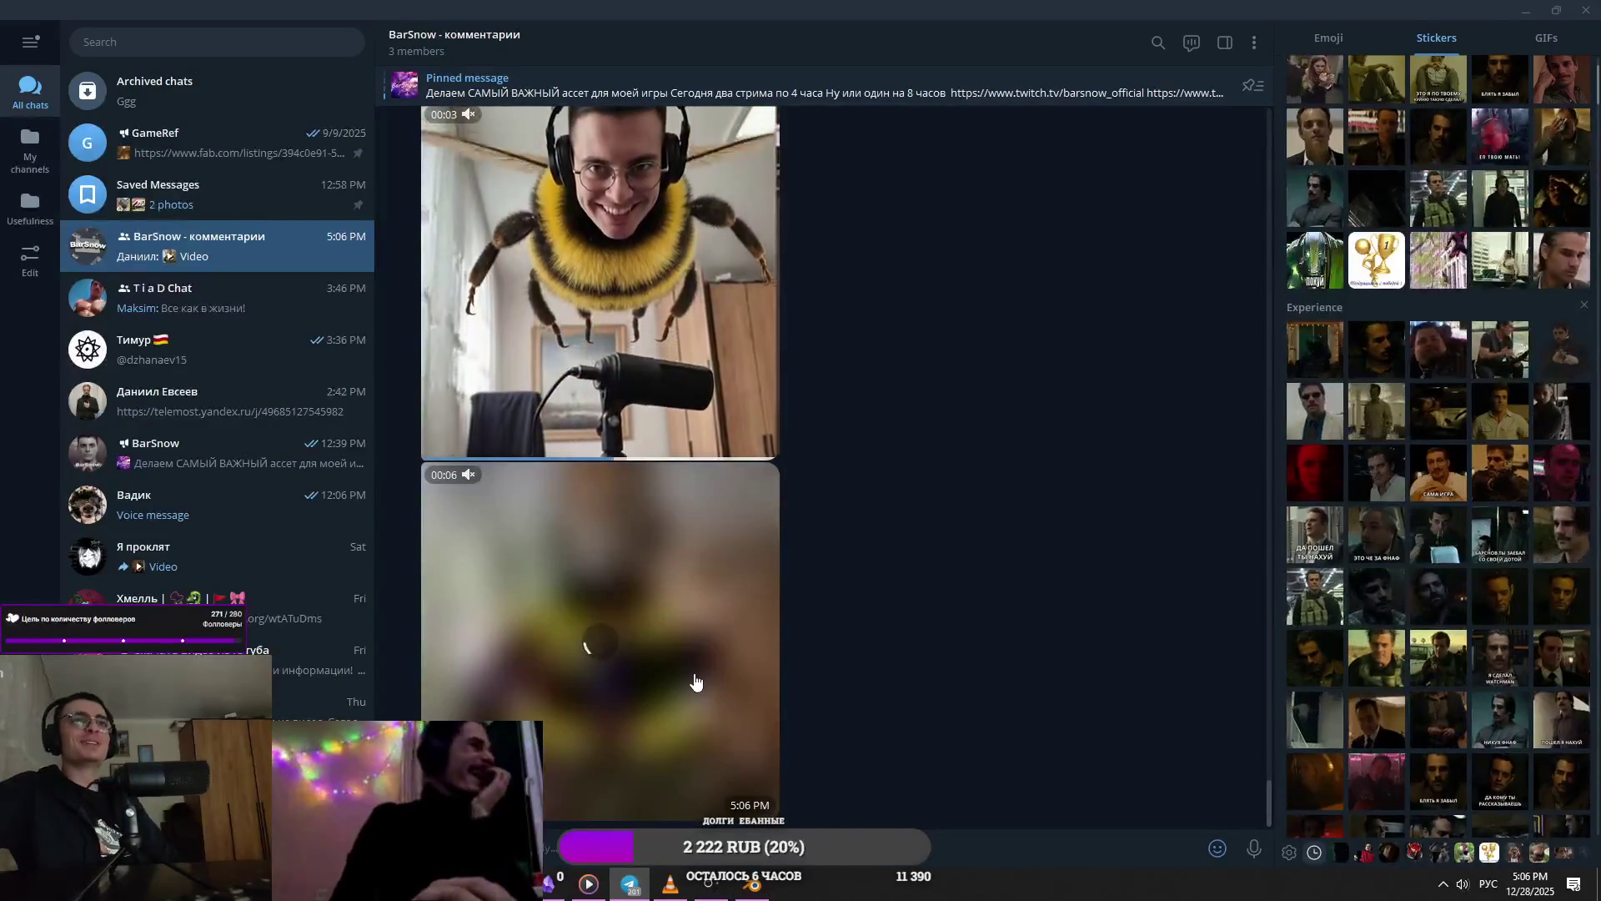
left_click(696, 682)
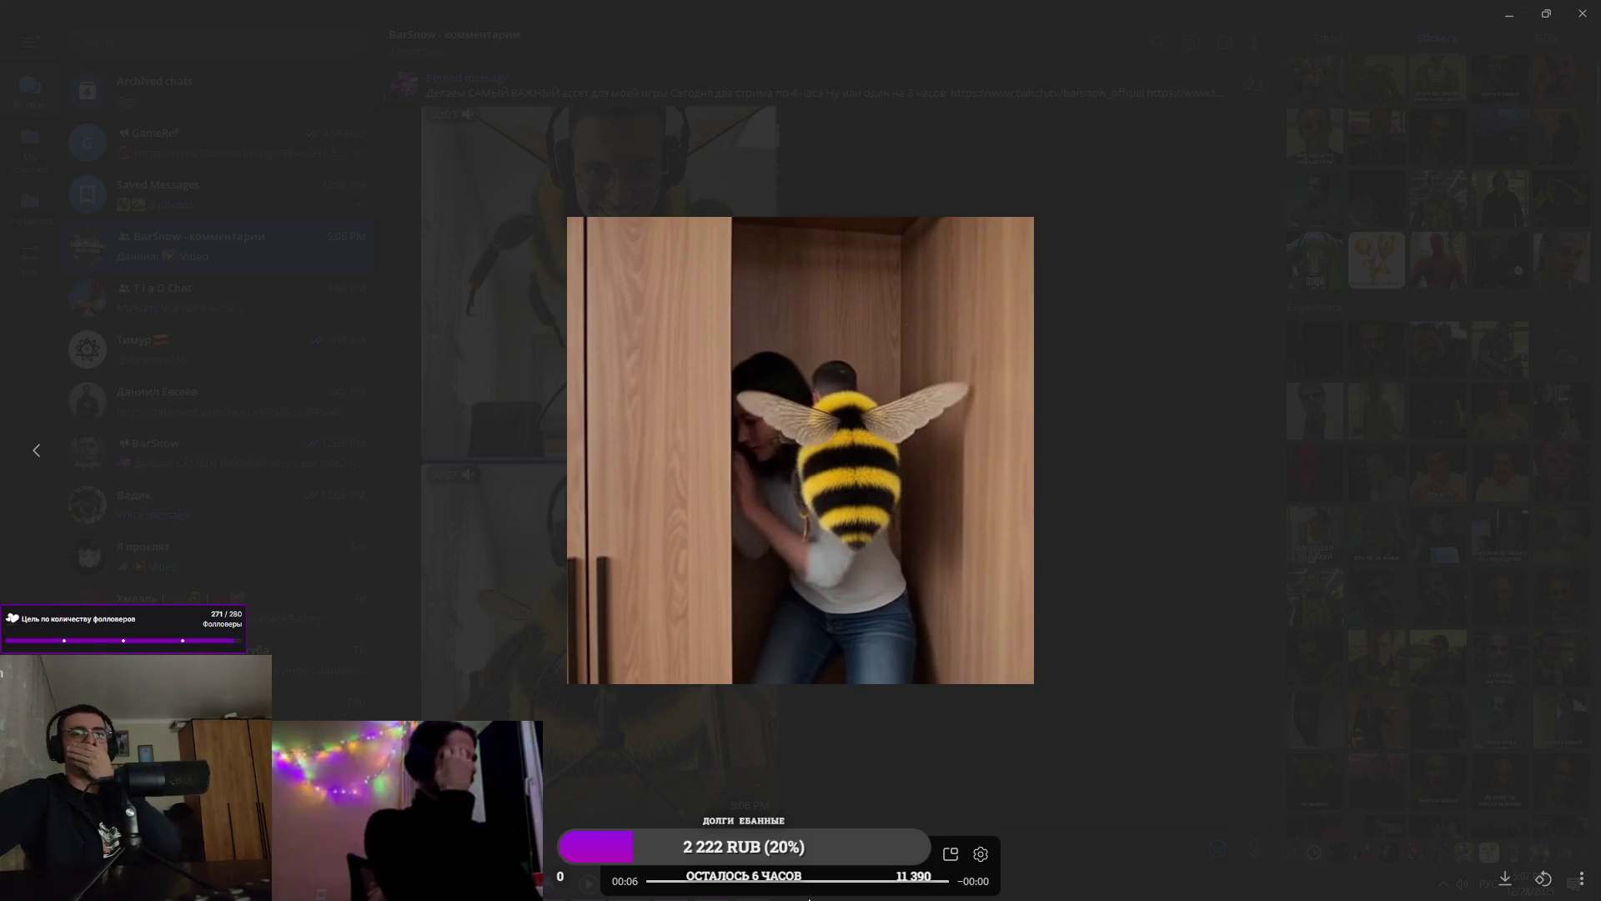
scroll(816, 889, "up", 1)
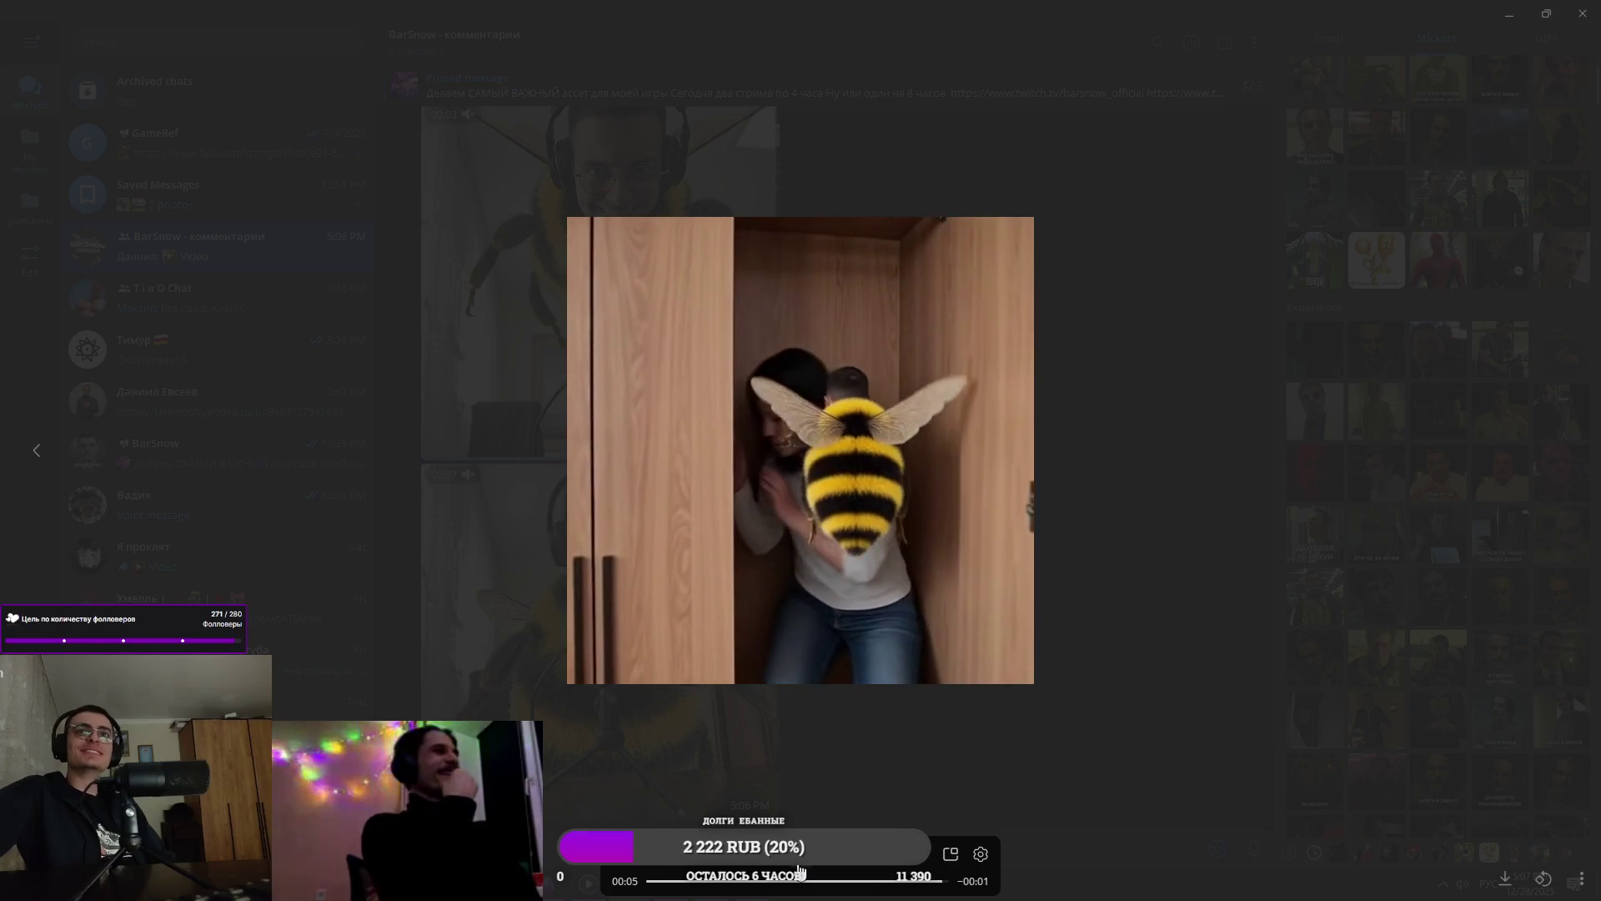
left_click(872, 880)
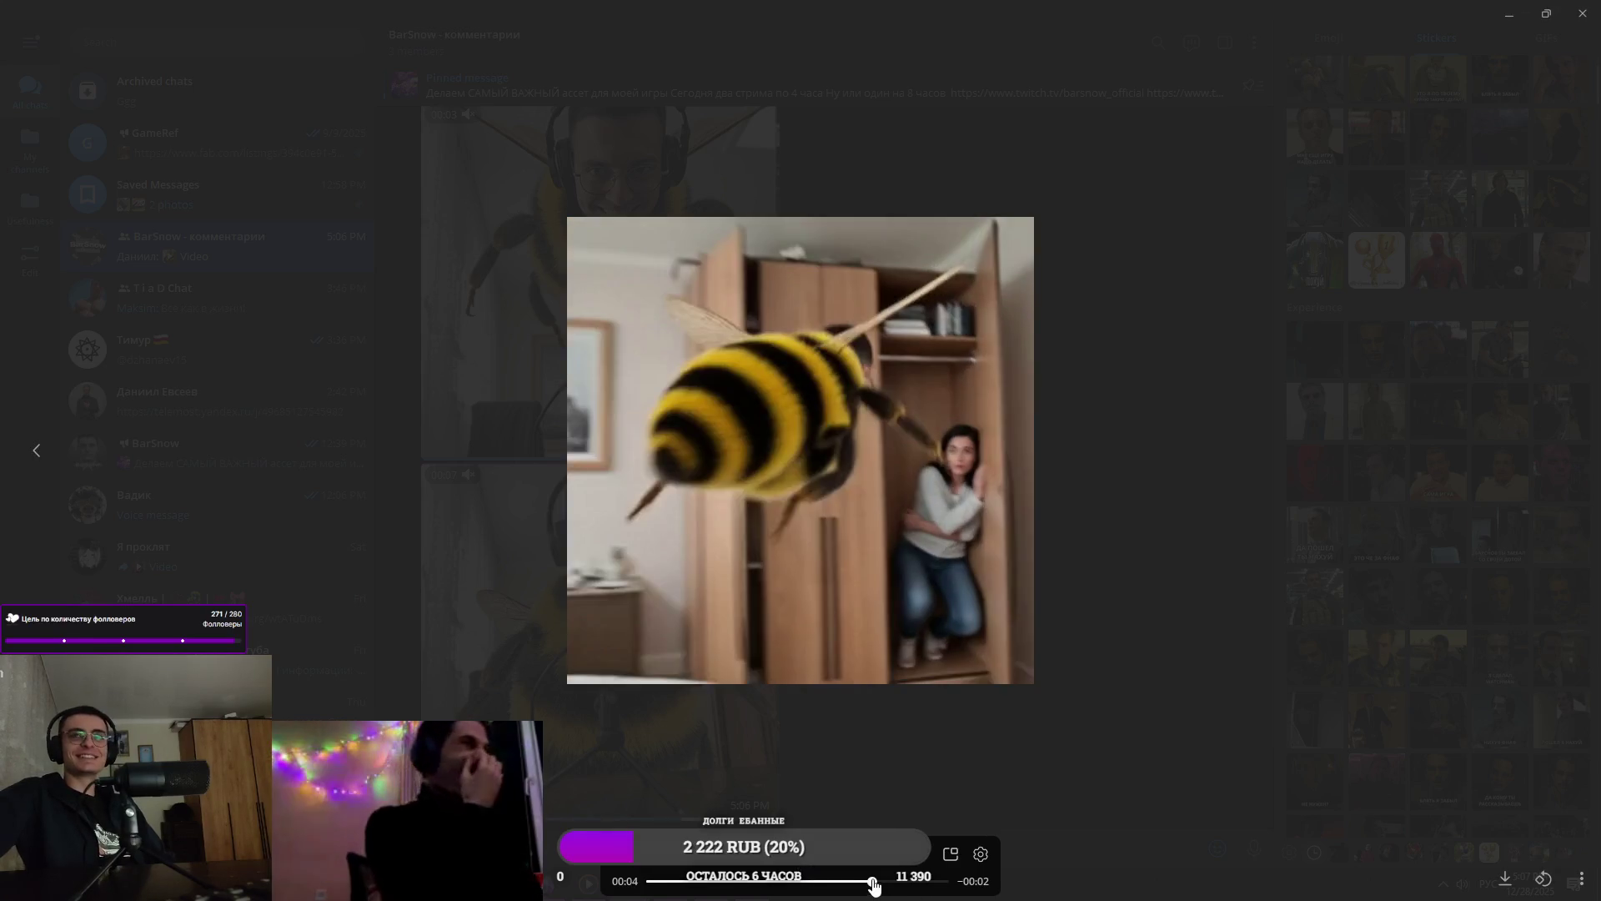
left_click_drag(833, 885, 713, 884)
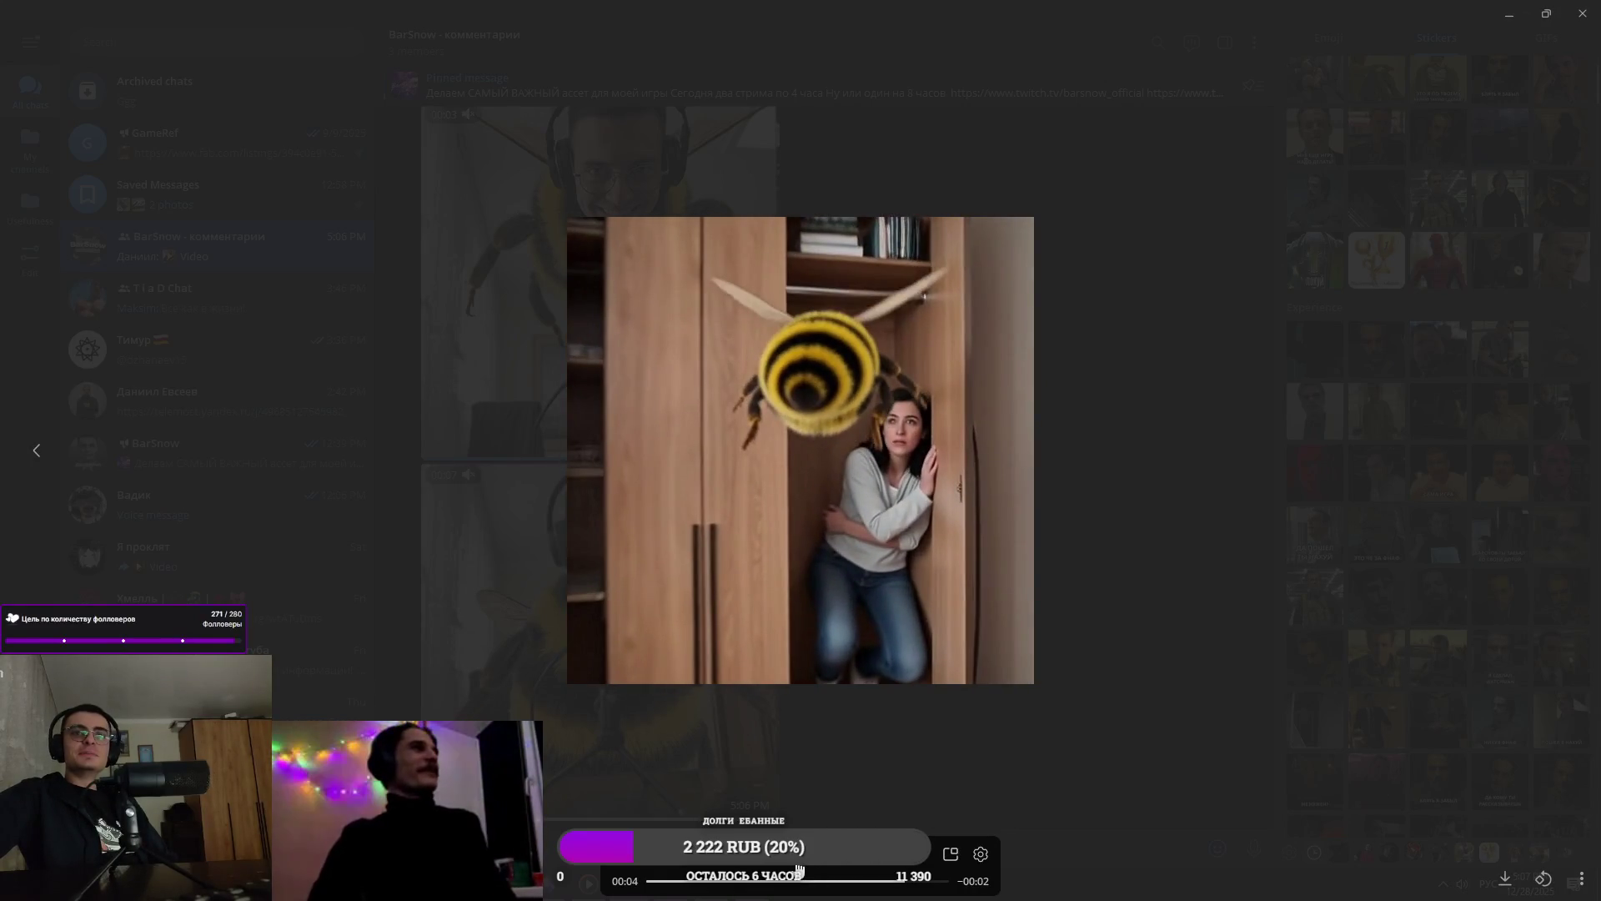
left_click_drag(882, 890, 649, 884)
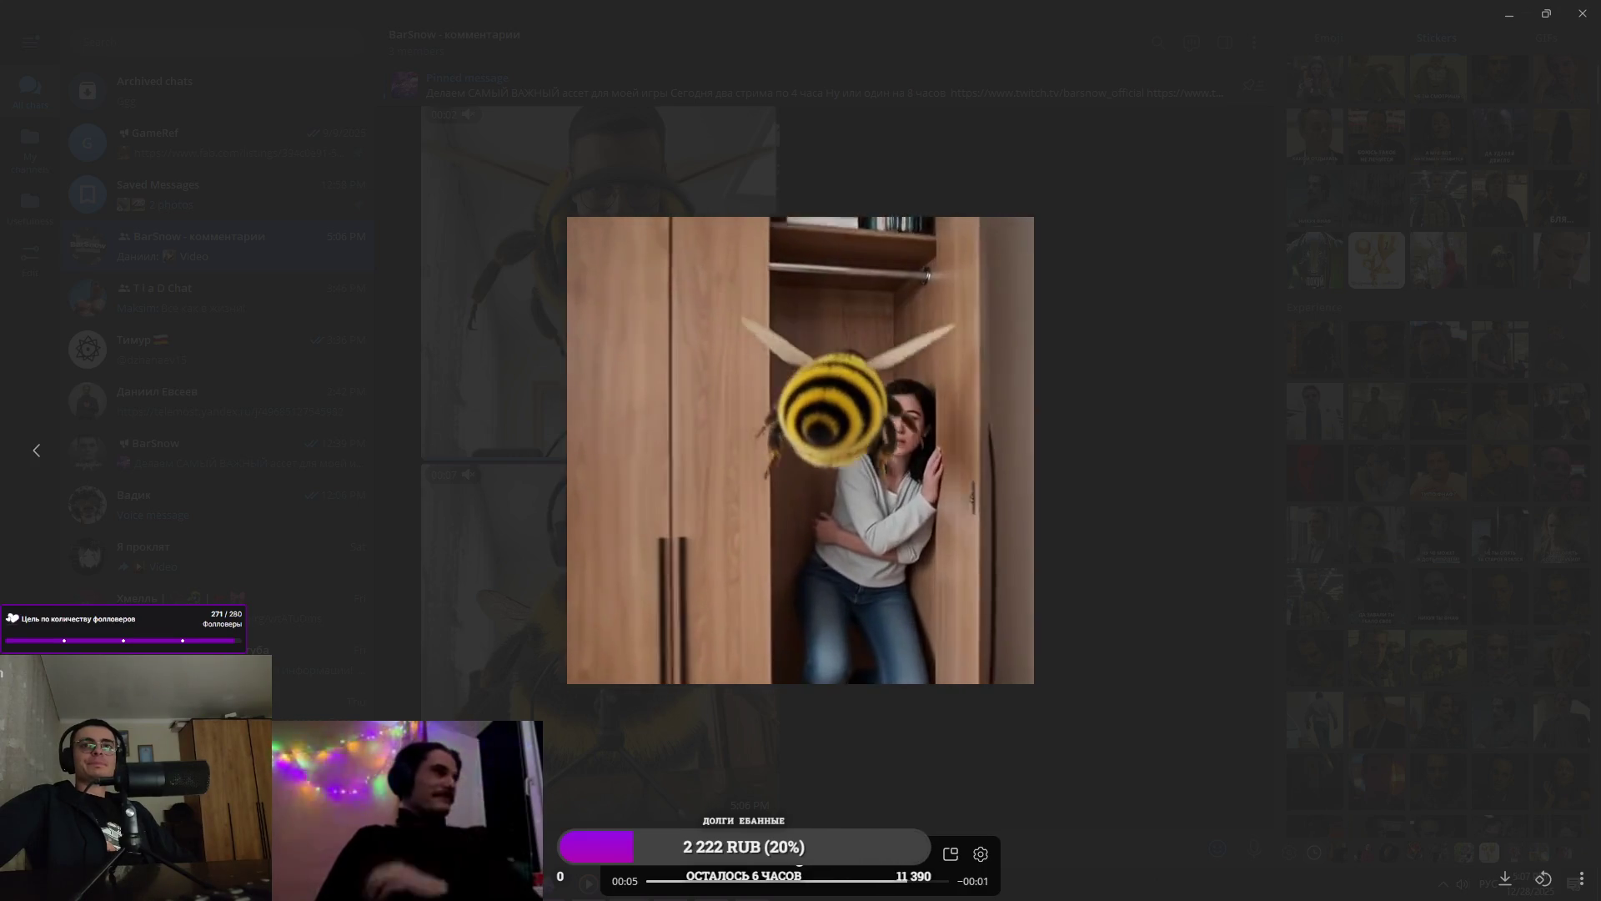
left_click(663, 894)
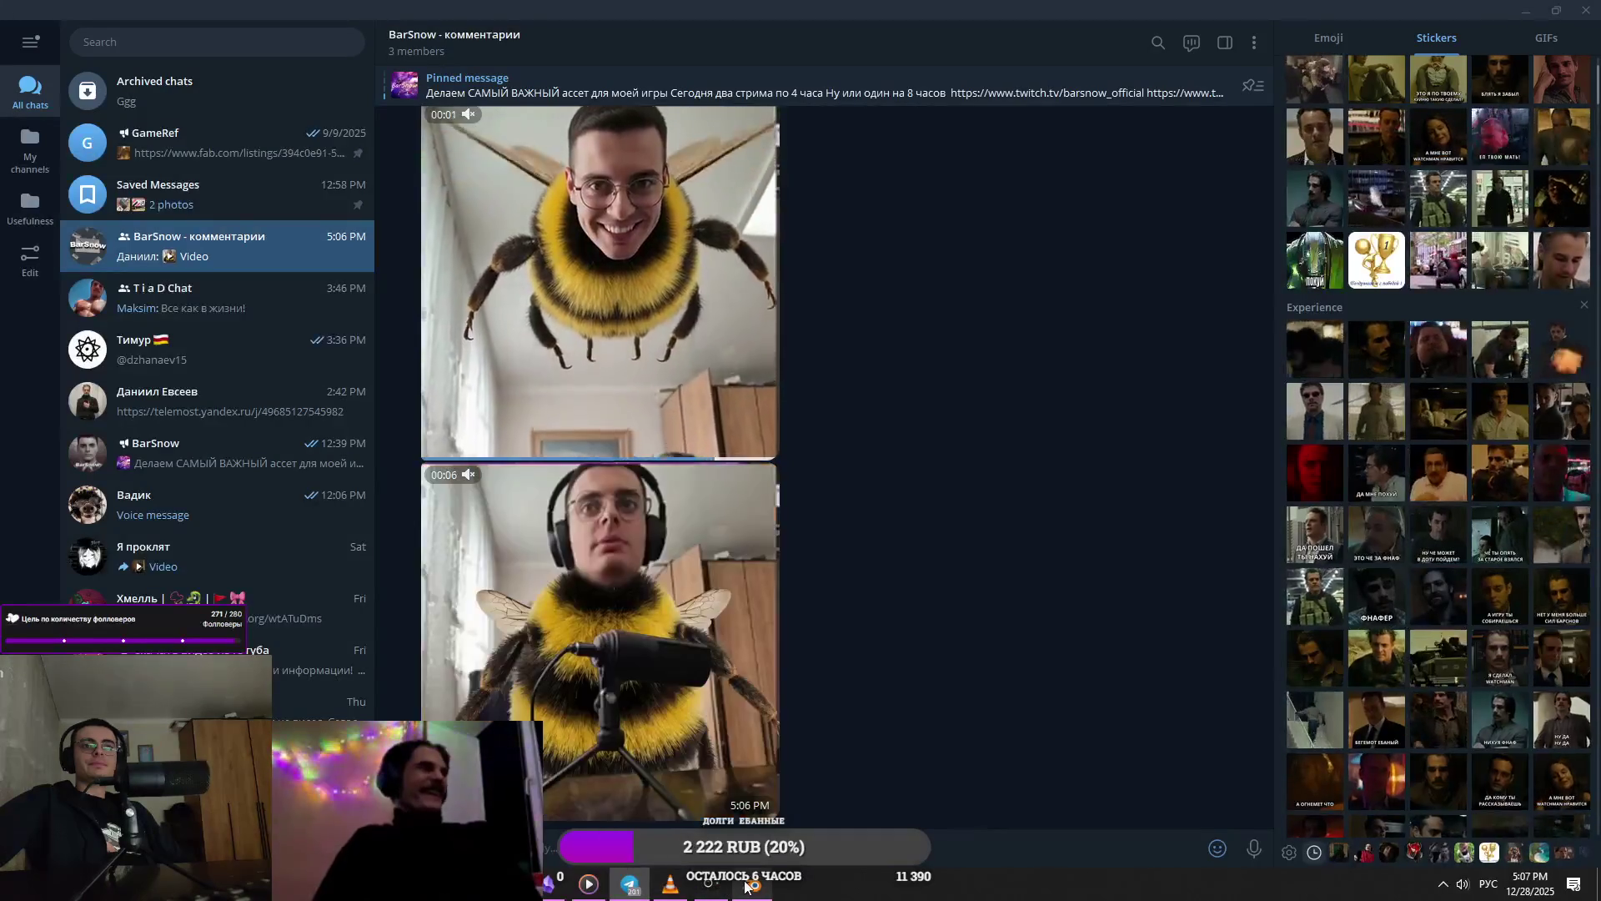
left_click(747, 886)
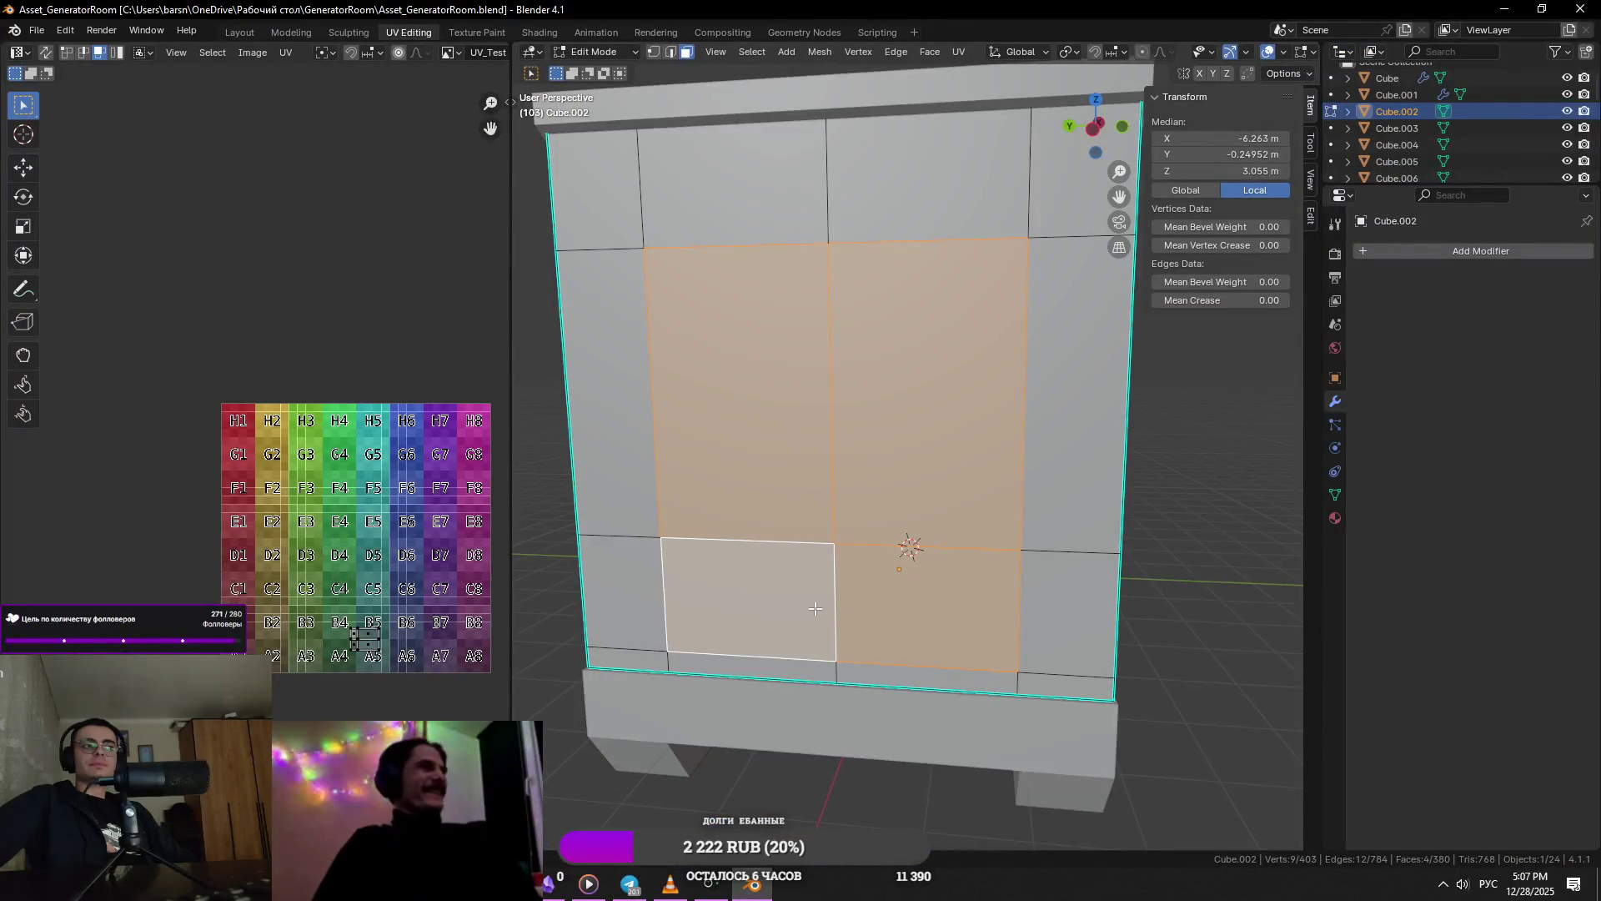
- Rewatch the bee video in Telegram, then return to the Blender cabinet model
scroll(815, 608, "up", 2)
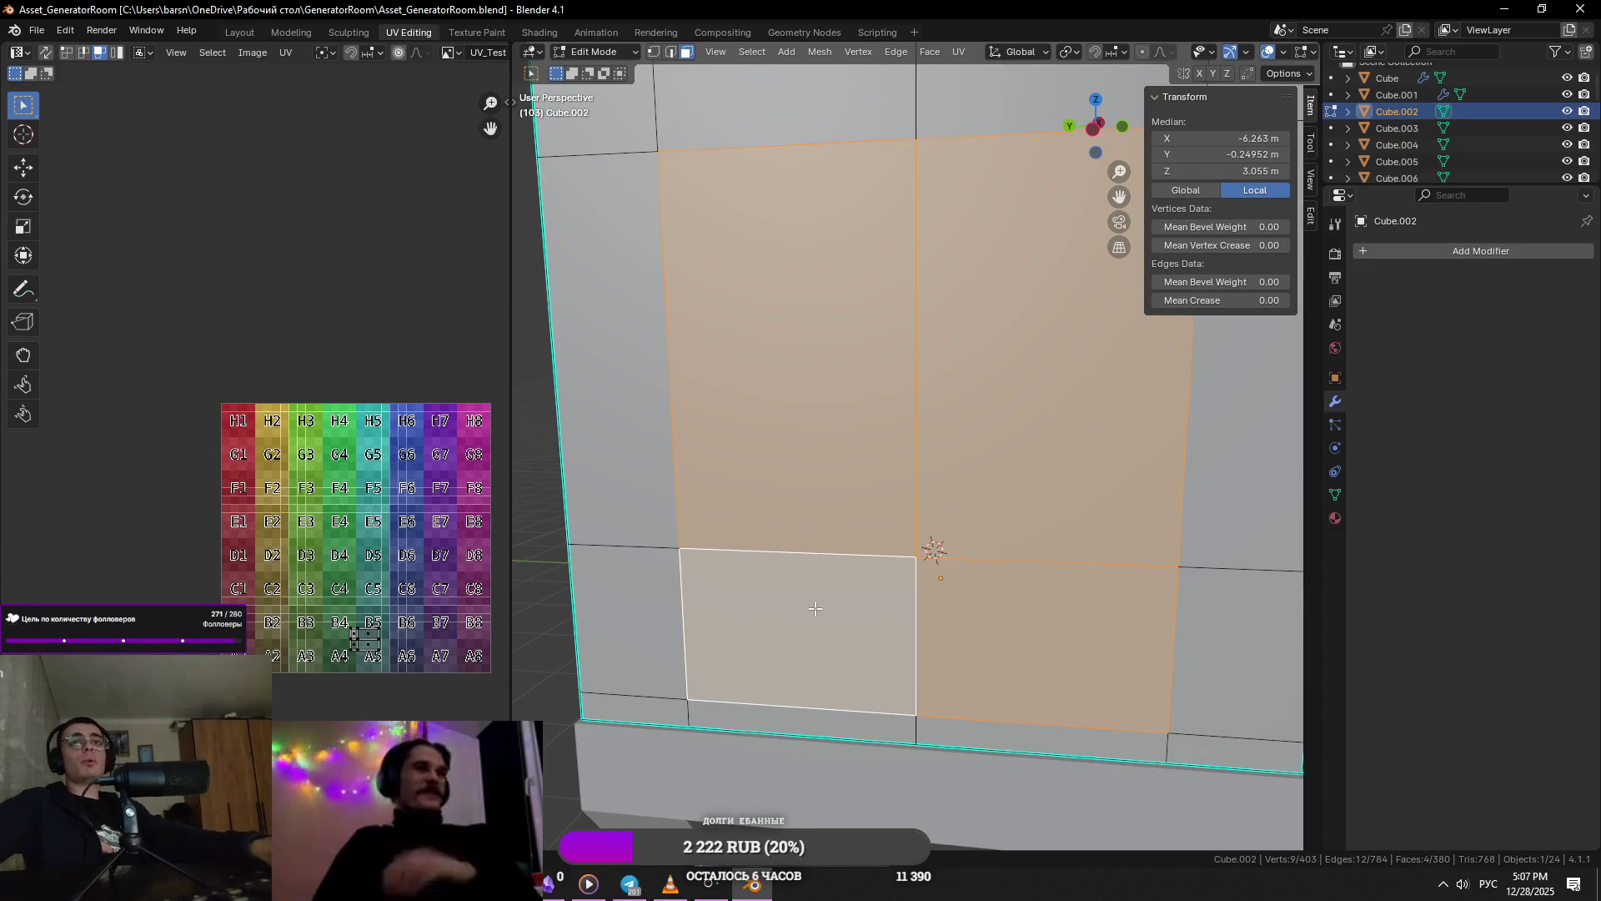
scroll(921, 543, "down", 7)
scroll(922, 567, "up", 4)
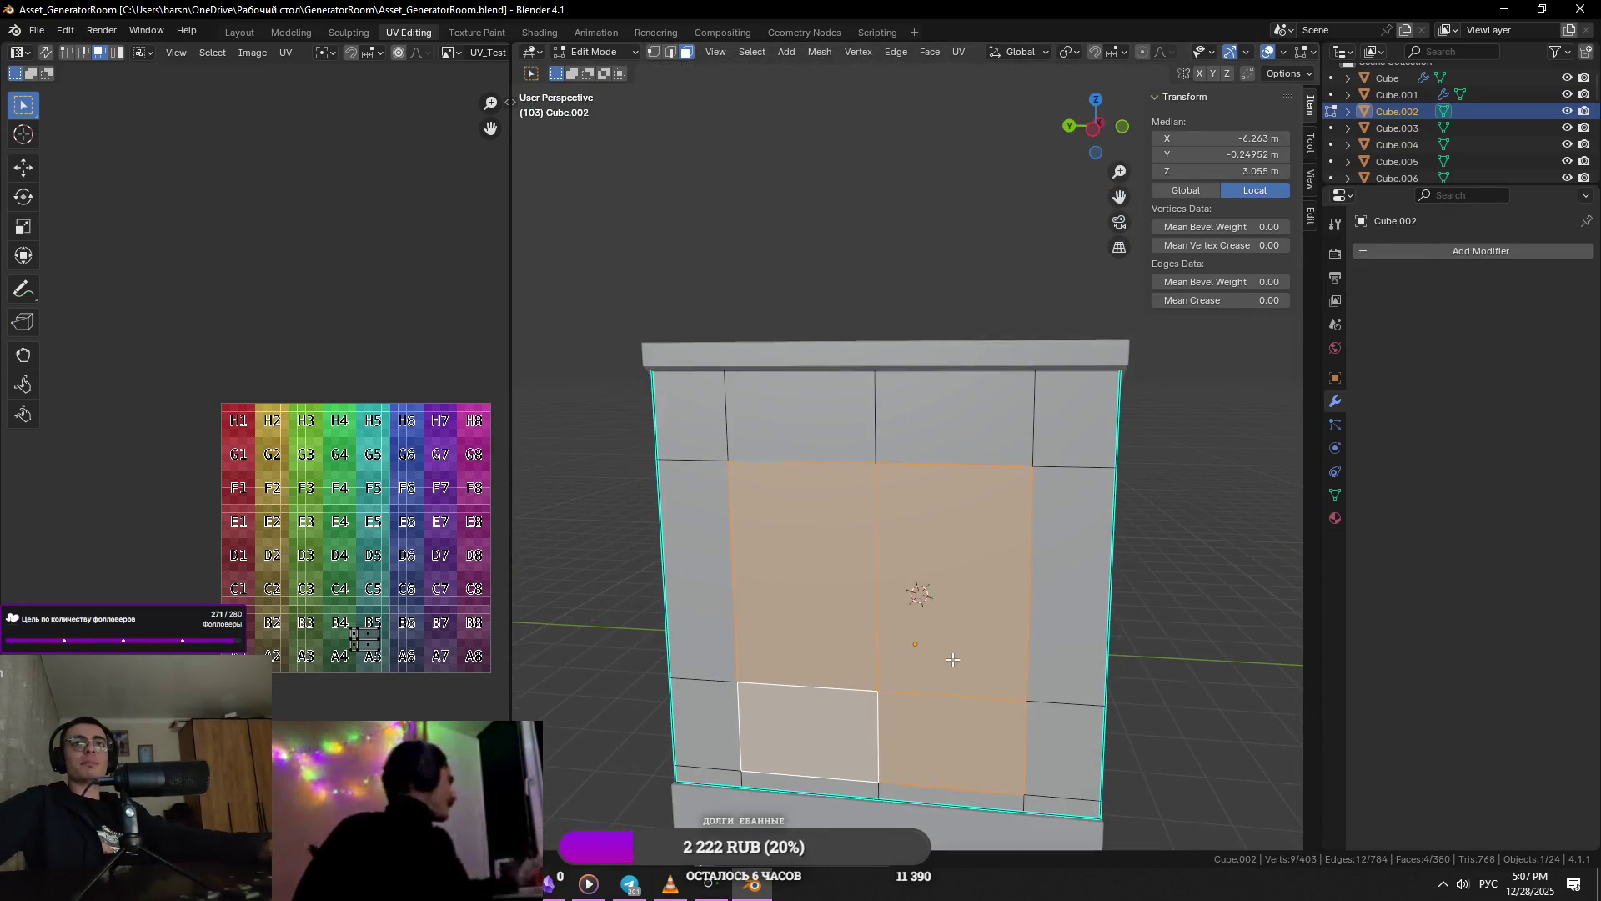
key("alt+Tab")
left_click(829, 633)
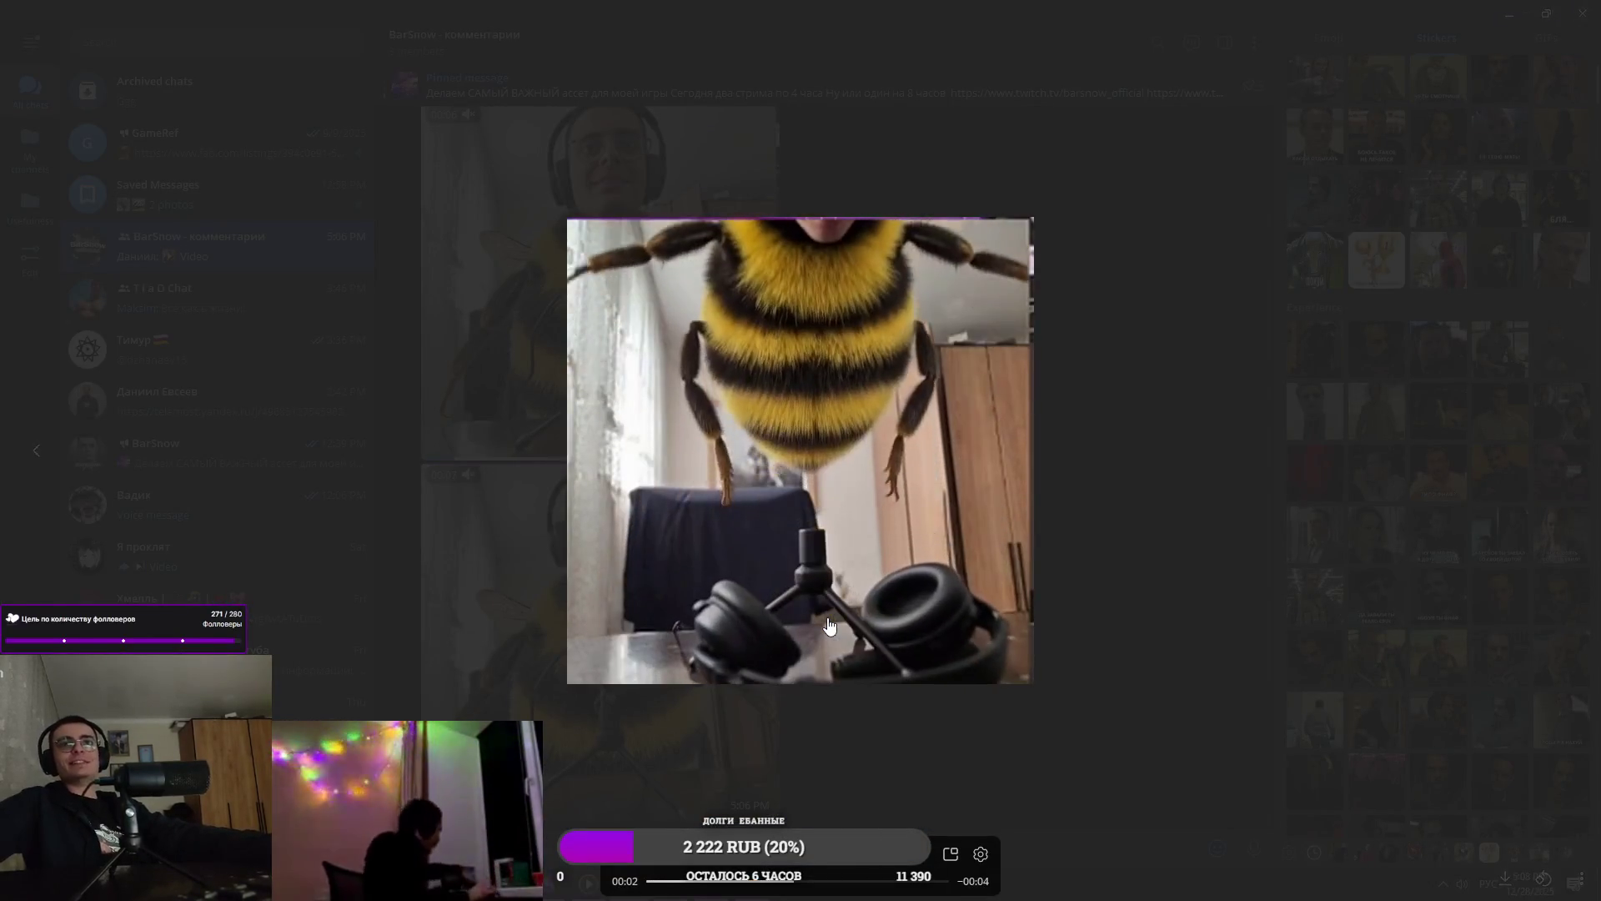
key("Escape")
key("alt+Tab")
- Turn to the front wall, select the four door faces, and narrow the door's vertical edges
middle_click_drag(952, 546, 888, 569)
mouse_move(809, 497)
middle_mouse_down()
mouse_move(965, 436)
mouse_move(995, 442)
middle_mouse_up()
scroll(1019, 503, "down", 5)
left_click(992, 563)
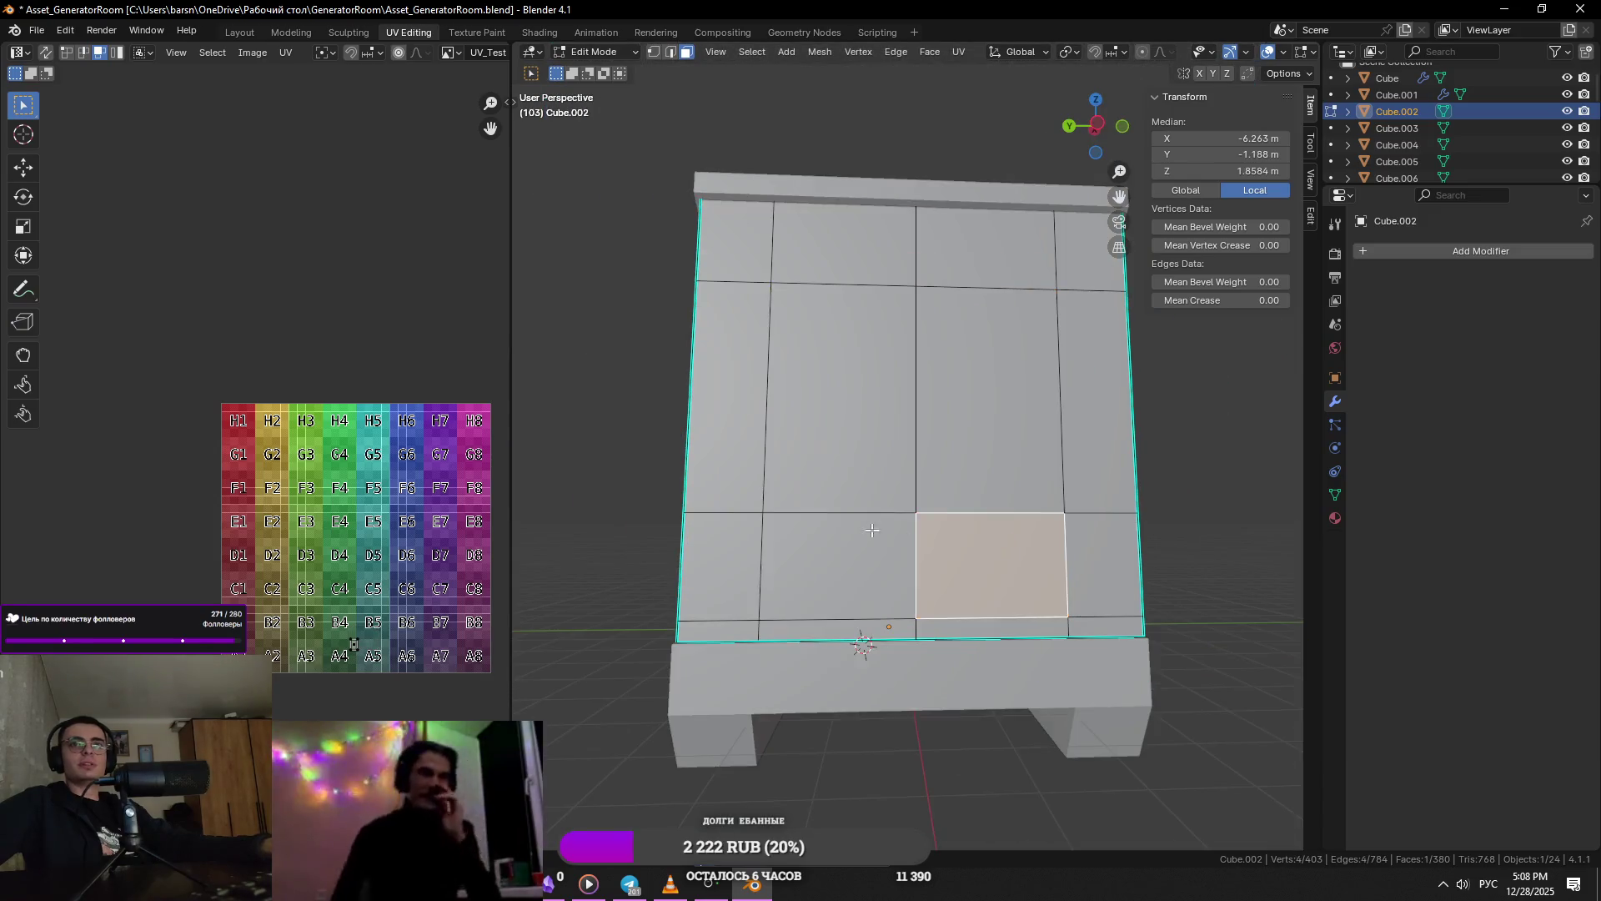
left_click(842, 559, "shift")
left_click(842, 392, "shift")
left_click(992, 391, "shift")
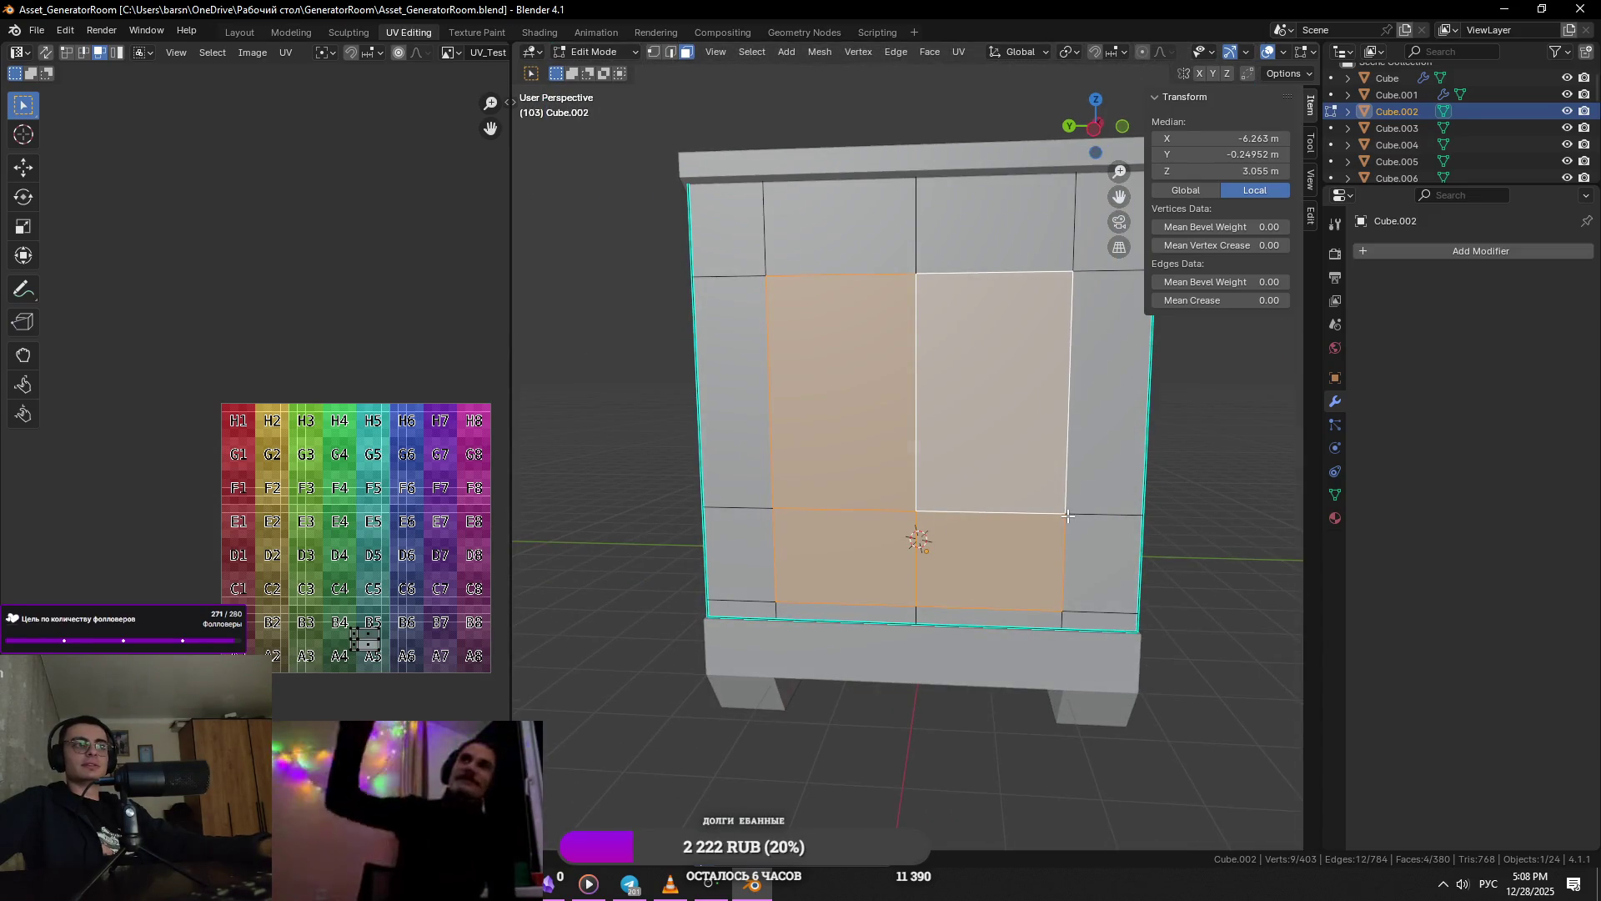
key("2")
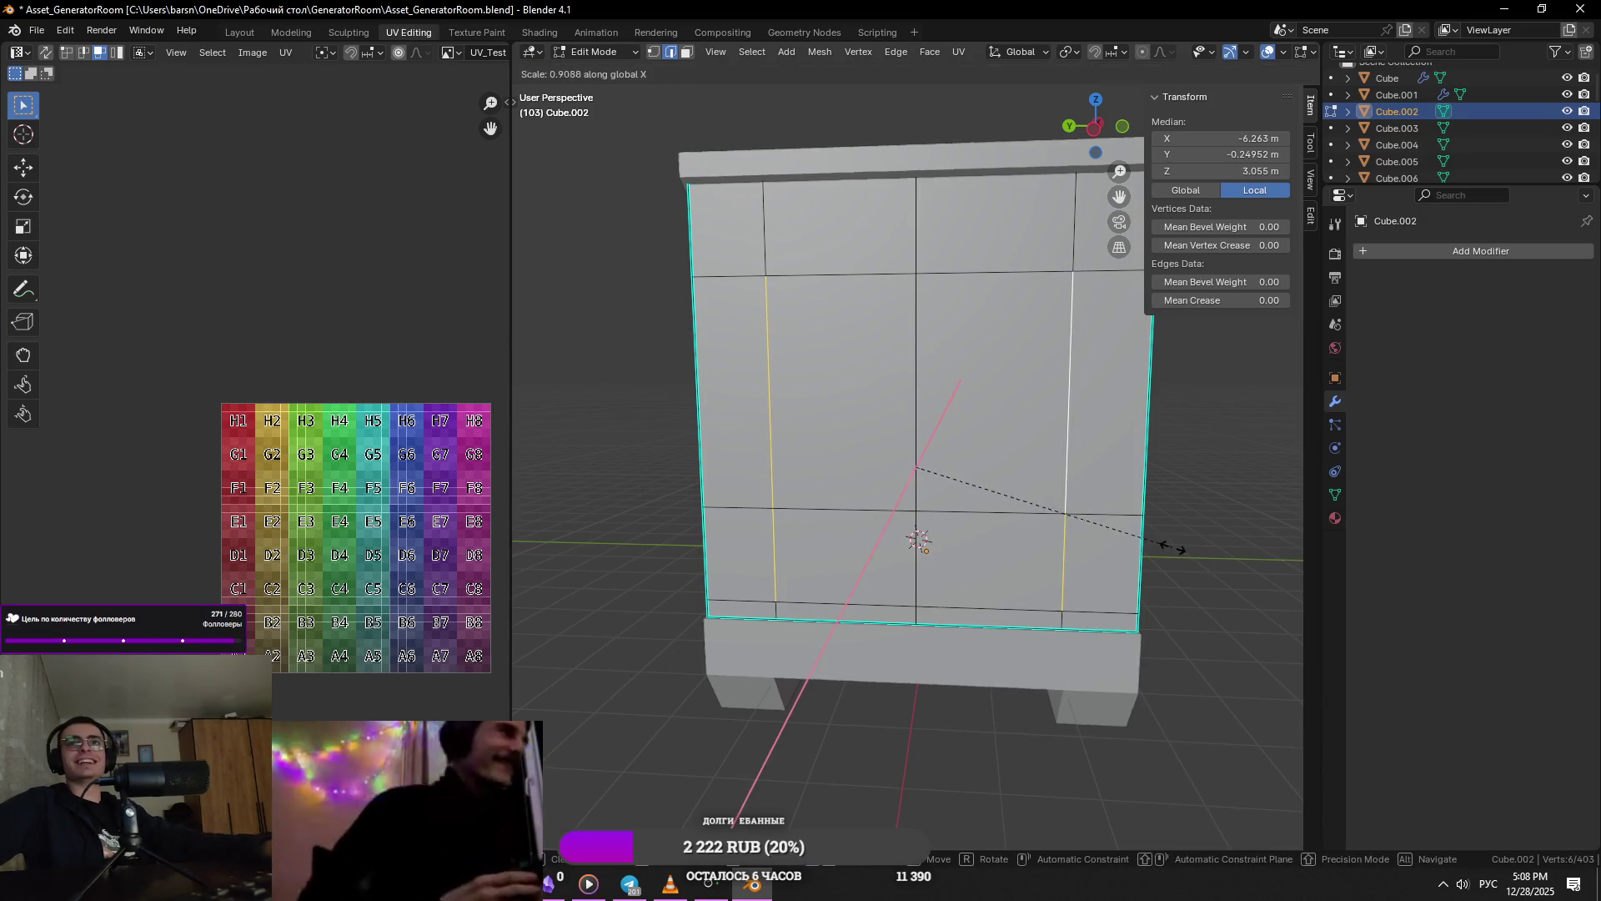
left_click(1141, 538)
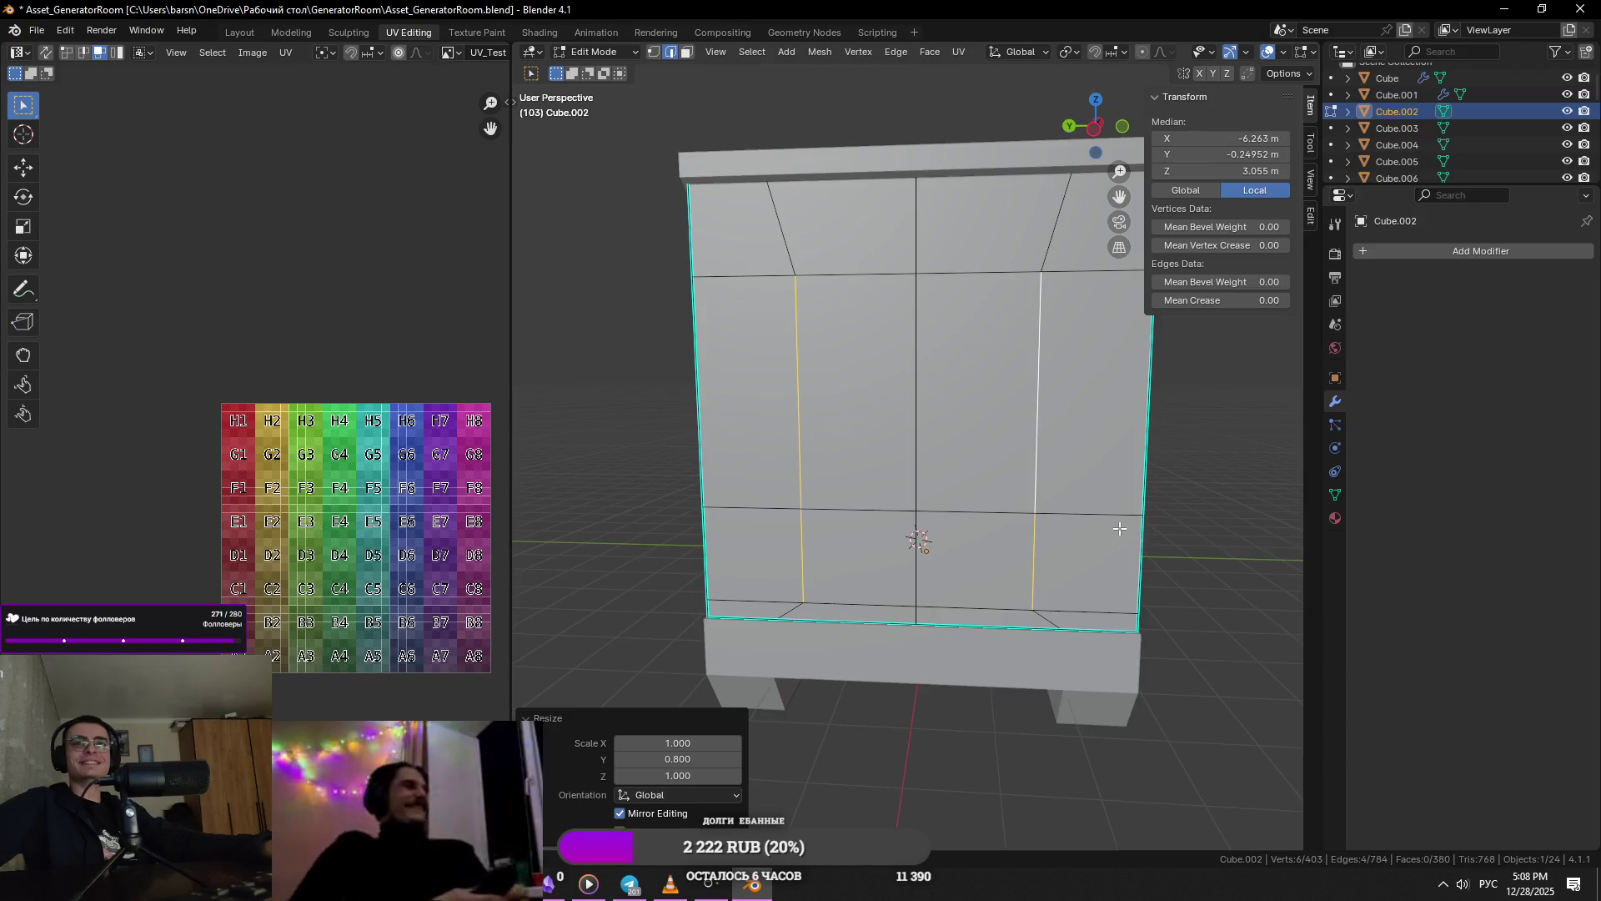
- Check the generator reference page and move the door edge loop vertically along Z
key("alt+Tab")
left_click(931, 278)
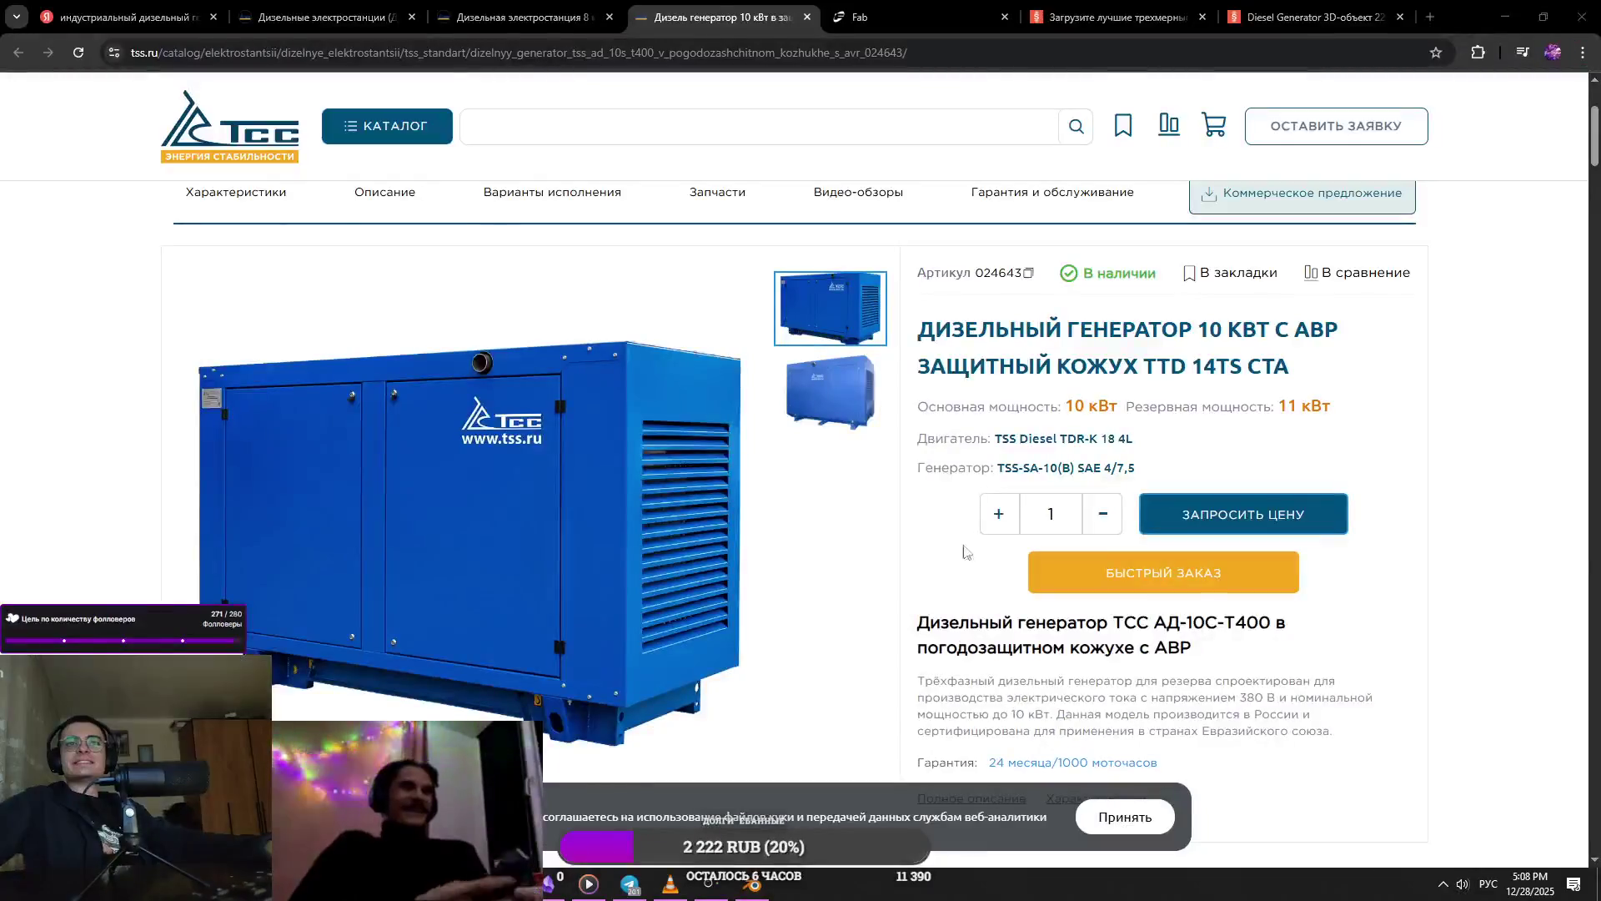
key("alt+Tab")
key("g")
key("z")
left_click(963, 268)
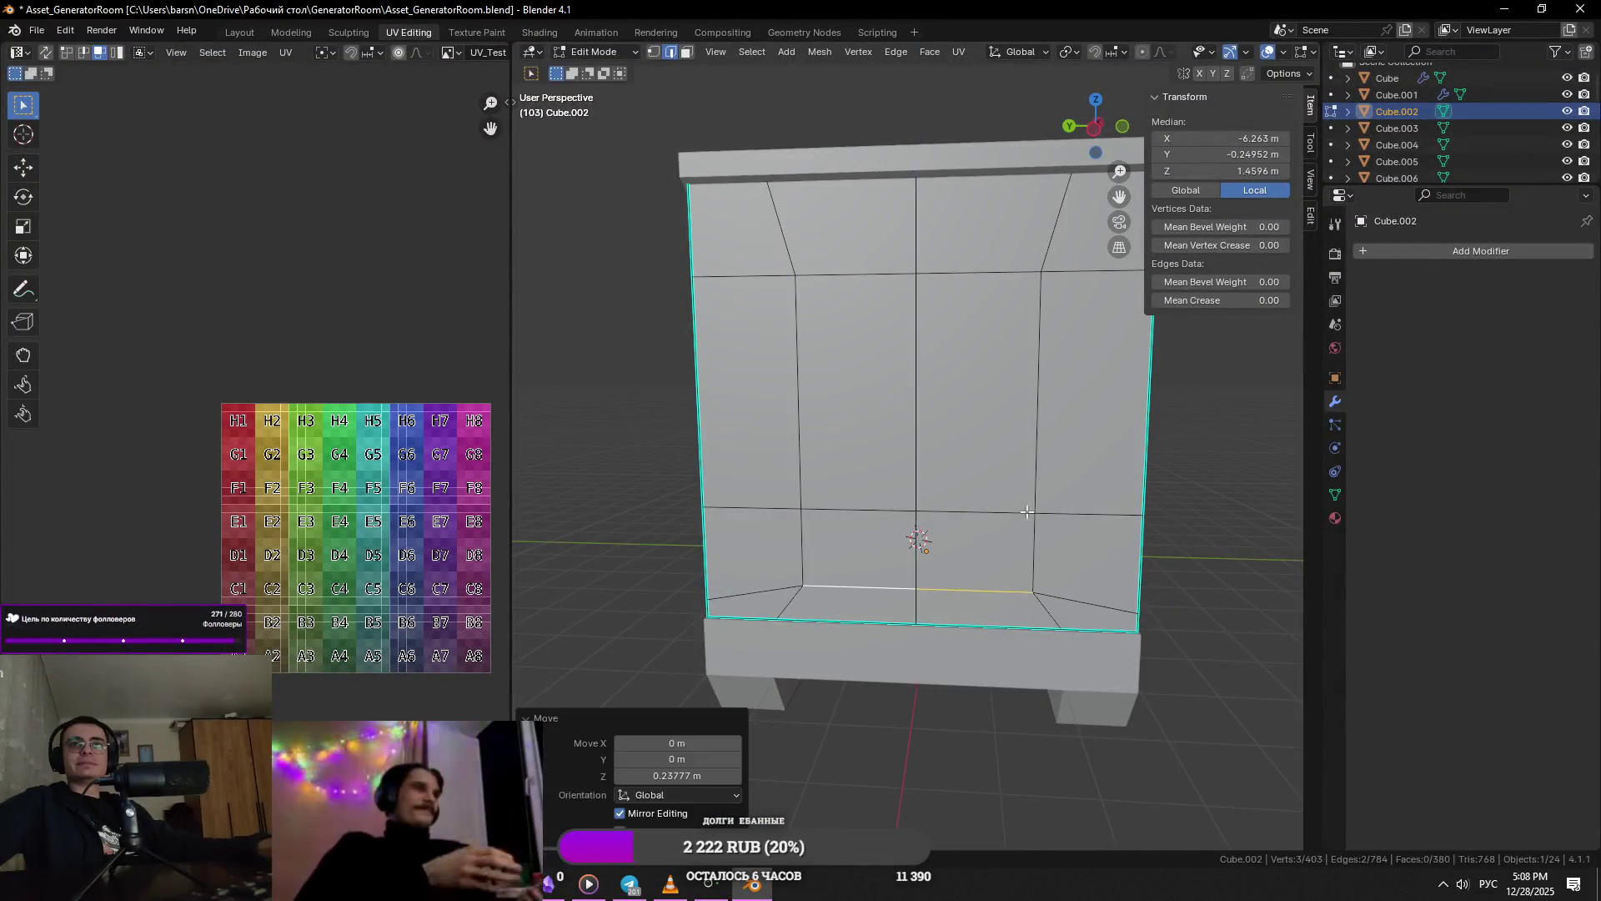
key("alt+Tab")
key("alt+Tab")
left_click(1137, 356)
- Select the four door faces and delete them, leaving an opening in the front wall
key("alt+Tab")
key("alt+Tab")
left_click(836, 429)
key("alt+Tab")
key("alt+Tab")
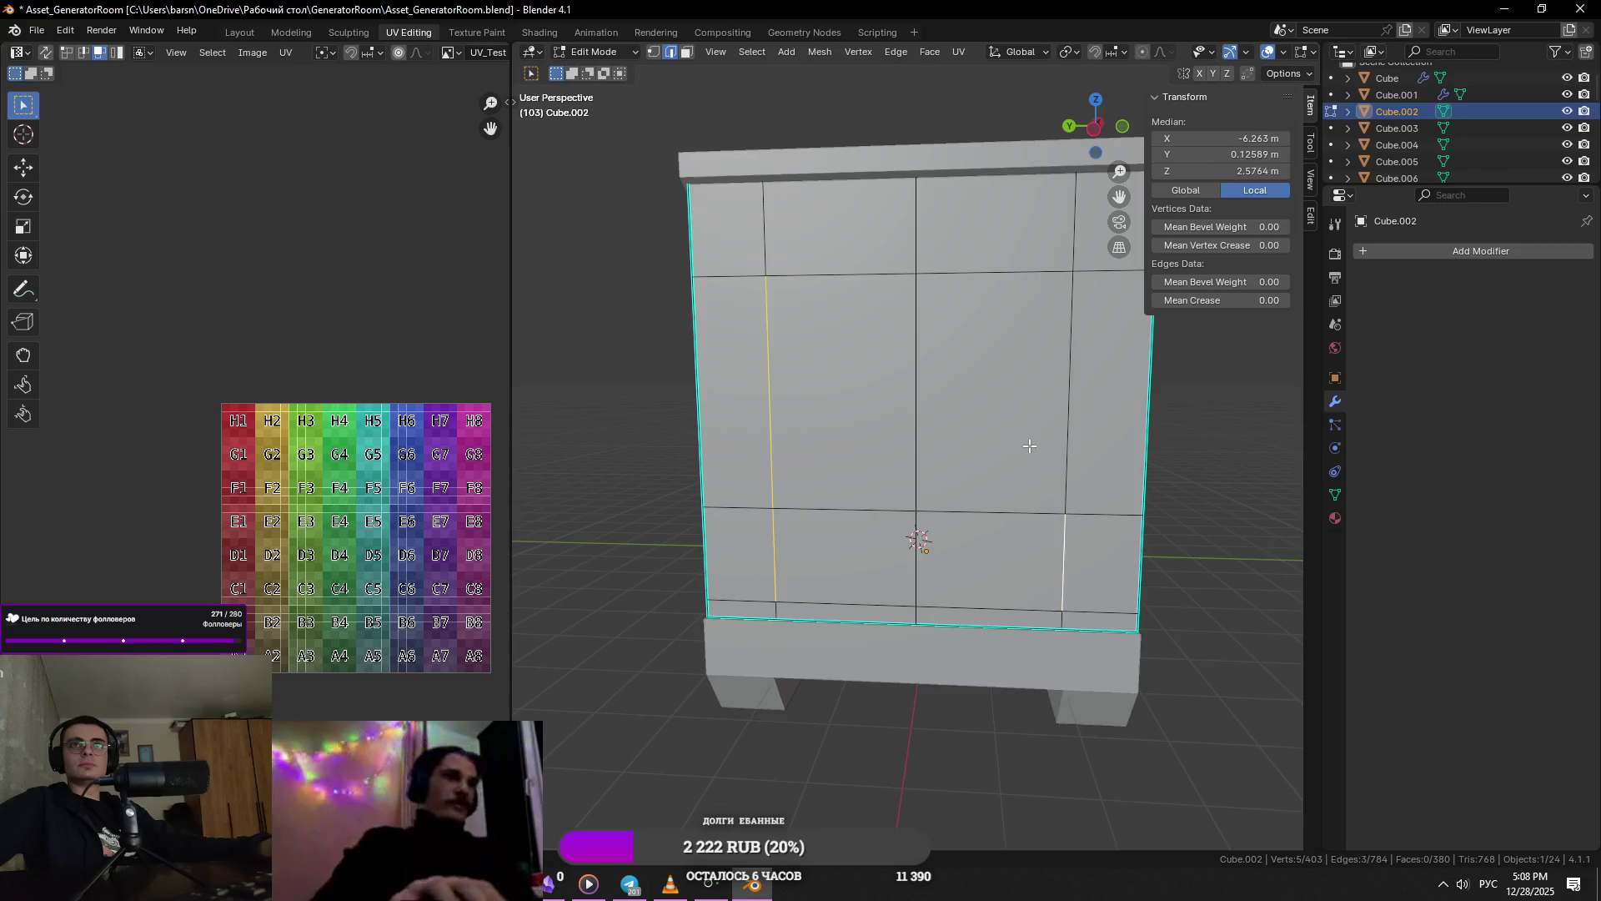
key("alt+Tab")
- Push the opening's edge loop back into the body along X by 0.90035 m
key("alt+Tab")
key("3")
left_click(842, 392)
left_click(993, 392, "shift")
left_click(988, 563, "shift")
left_click(842, 558, "shift")
key("x")
left_click(1038, 503)
key("2")
mouse_move(1038, 504)
middle_mouse_down()
mouse_move(1103, 558)
mouse_move(1061, 494)
mouse_move(1129, 491)
mouse_move(1001, 500)
middle_mouse_up()
key("alt+Tab")
key("alt+Tab")
key("g")
key("x")
left_click(1091, 476)
- Fill the niche's back with a face and join two vertices to split it
key("f")
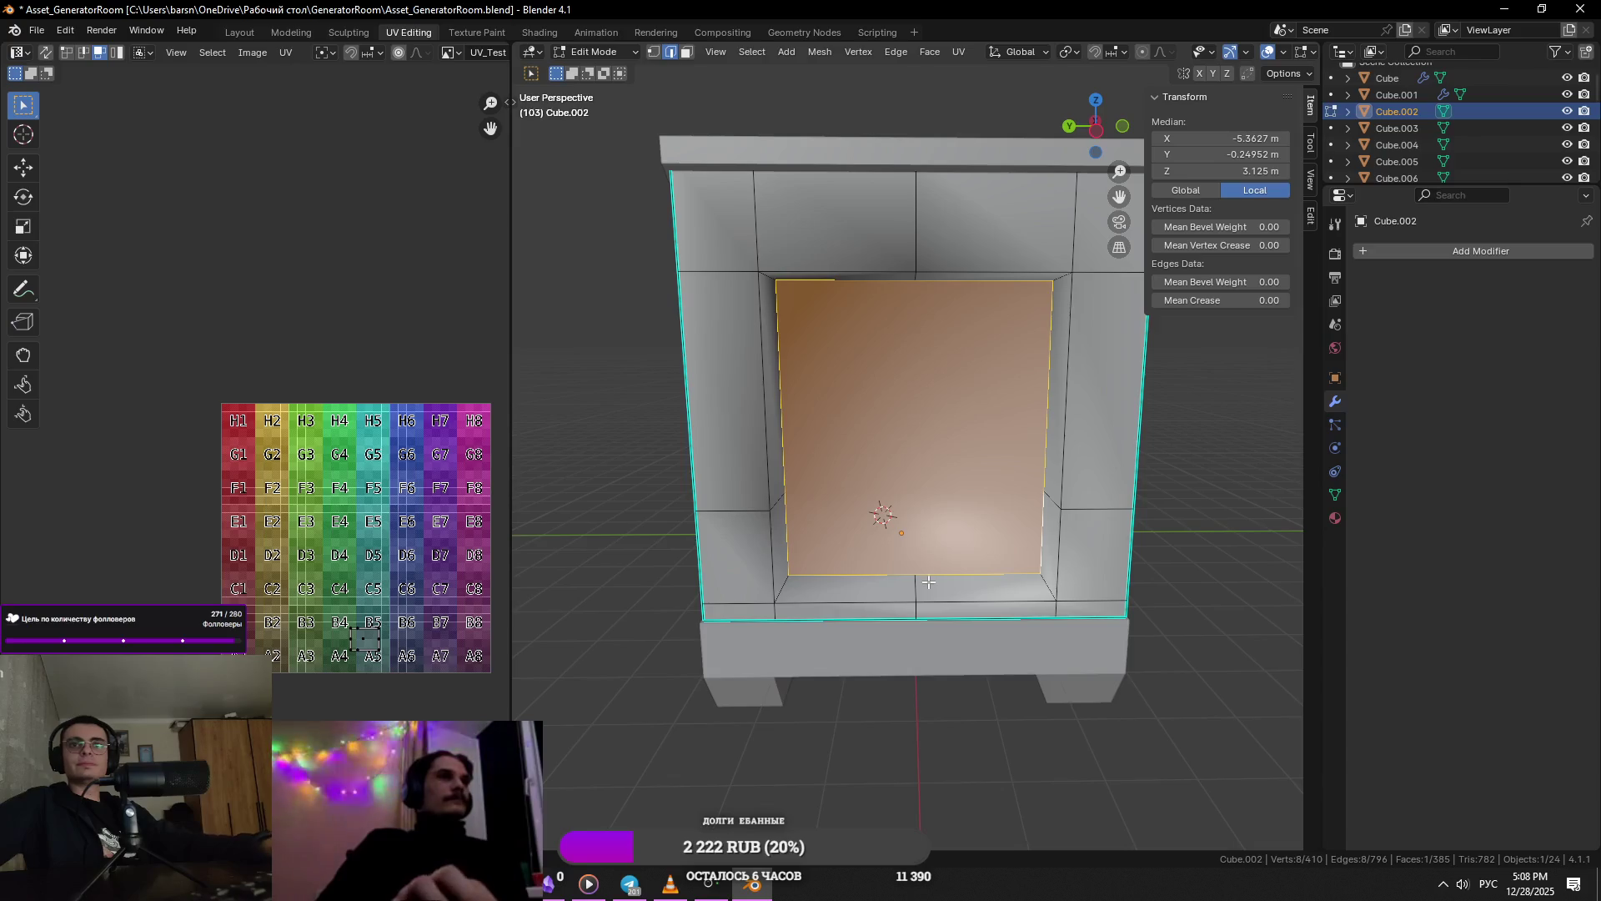
key("1")
left_click(928, 580)
middle_click_drag(929, 581, 932, 371)
key("j")
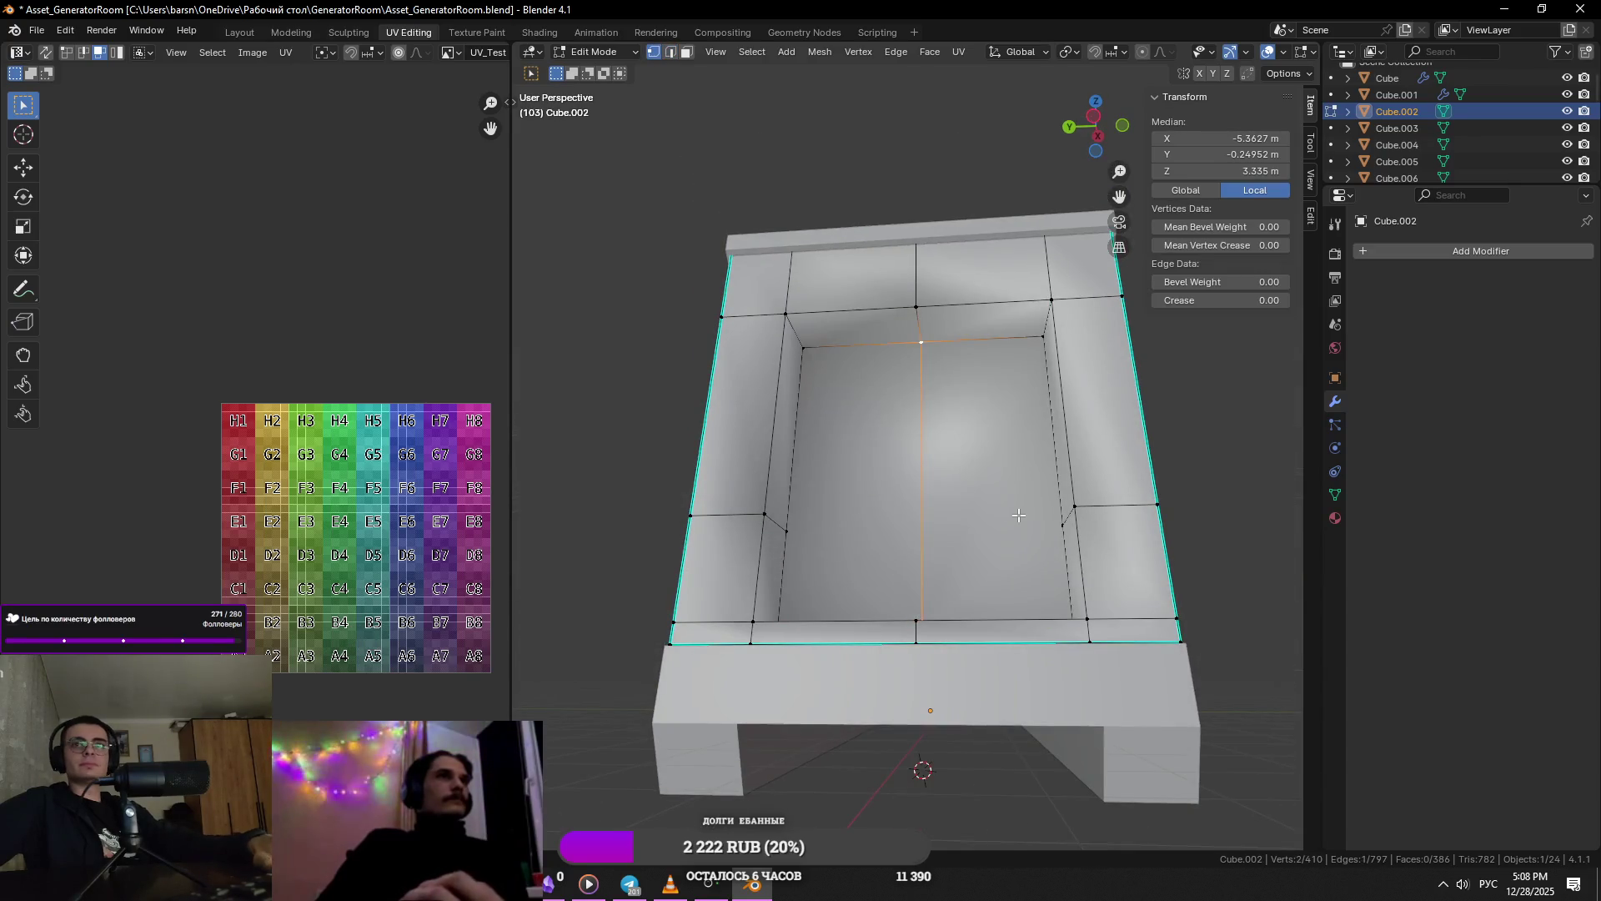
- Mark the niche's left, right and top inner edges sharp
key("2")
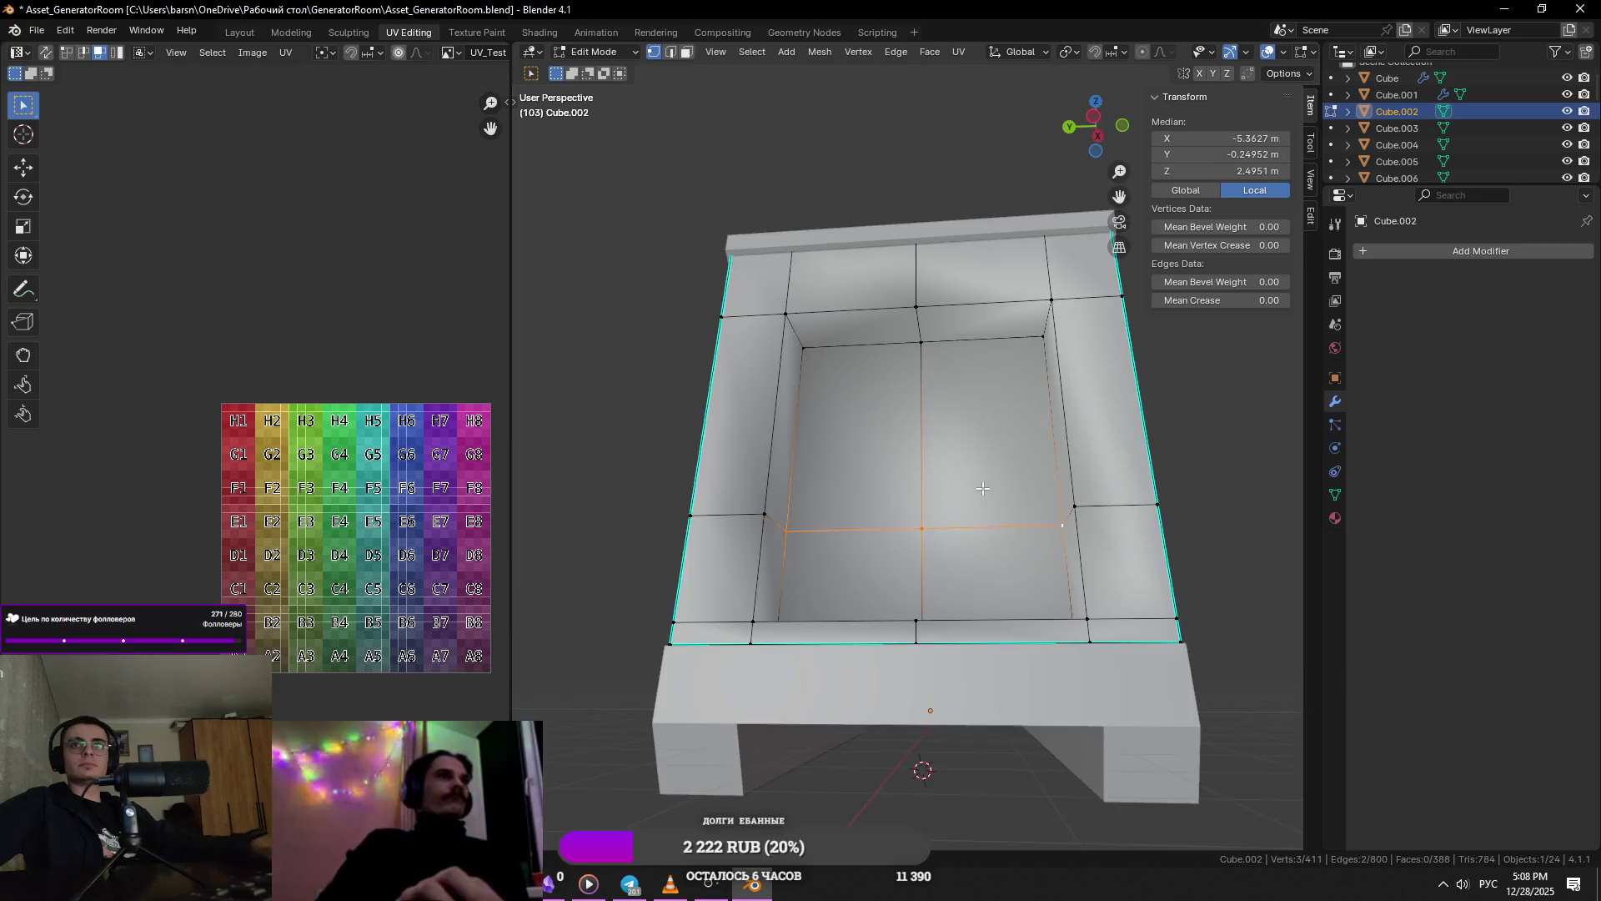
middle_click_drag(1019, 534, 799, 534)
left_click(798, 535)
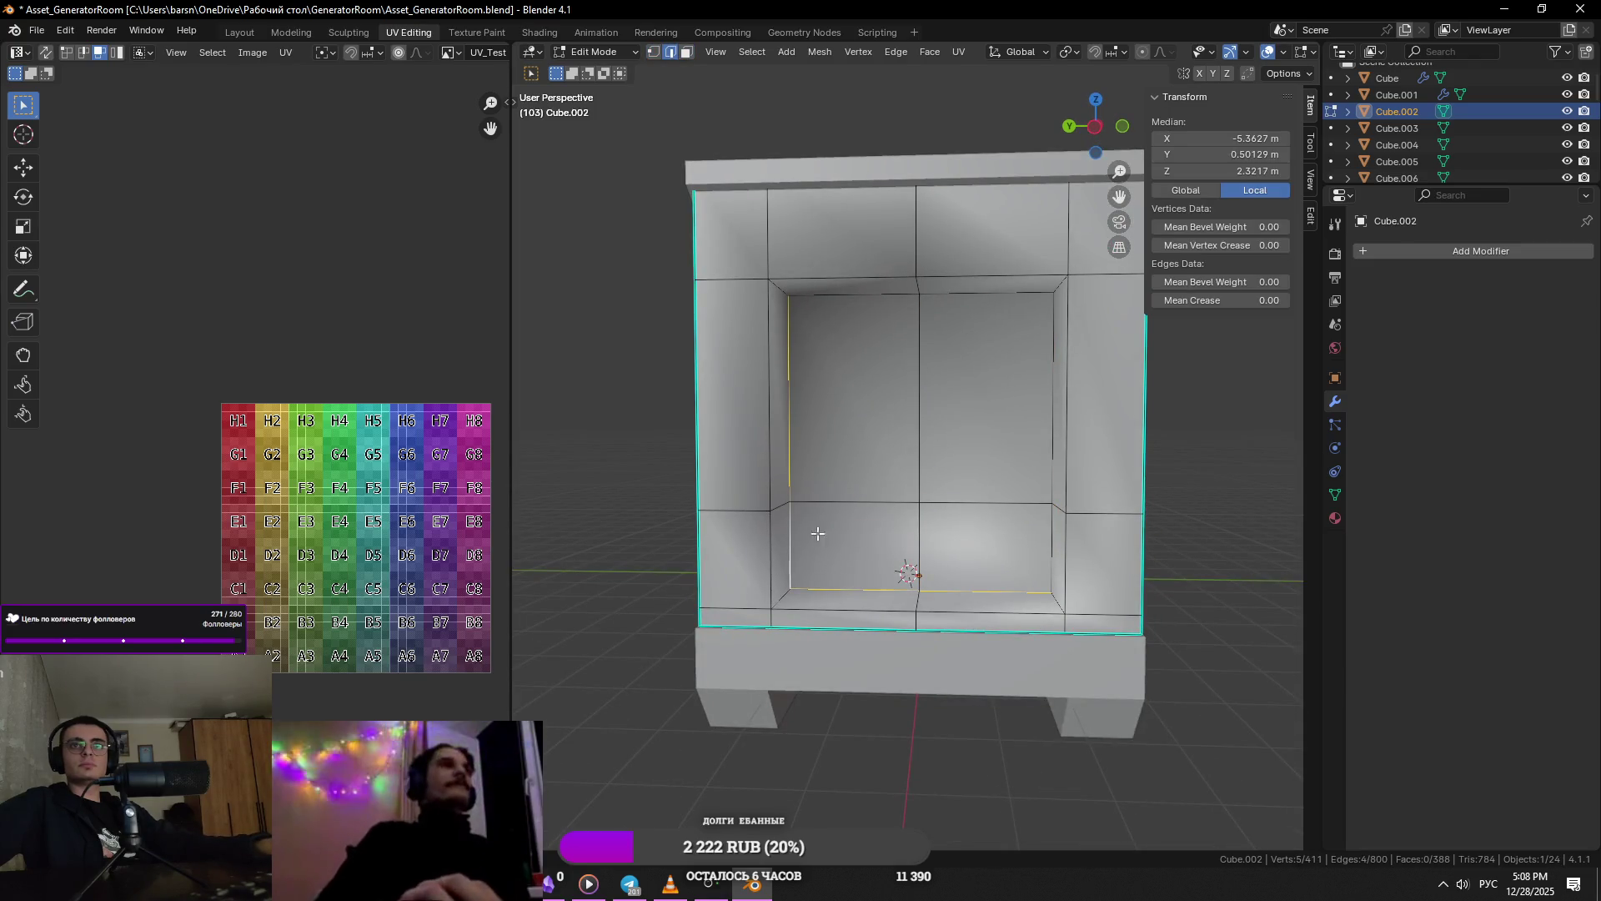
right_click(1005, 360)
left_click(967, 465)
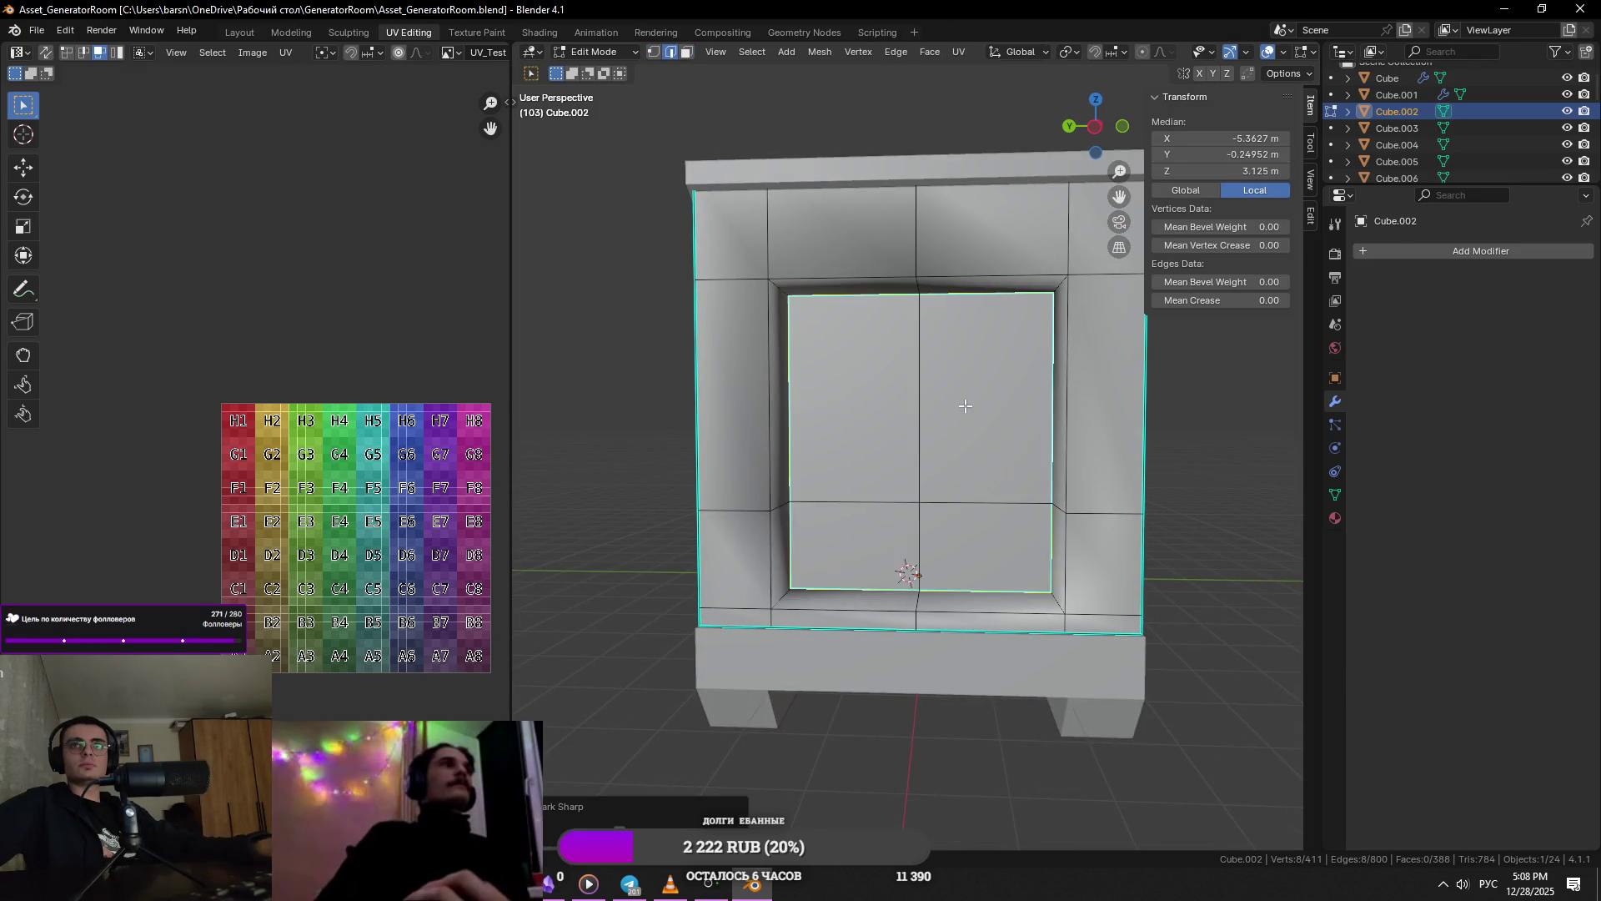
middle_click_drag(968, 466, 1053, 458)
left_click(1052, 458)
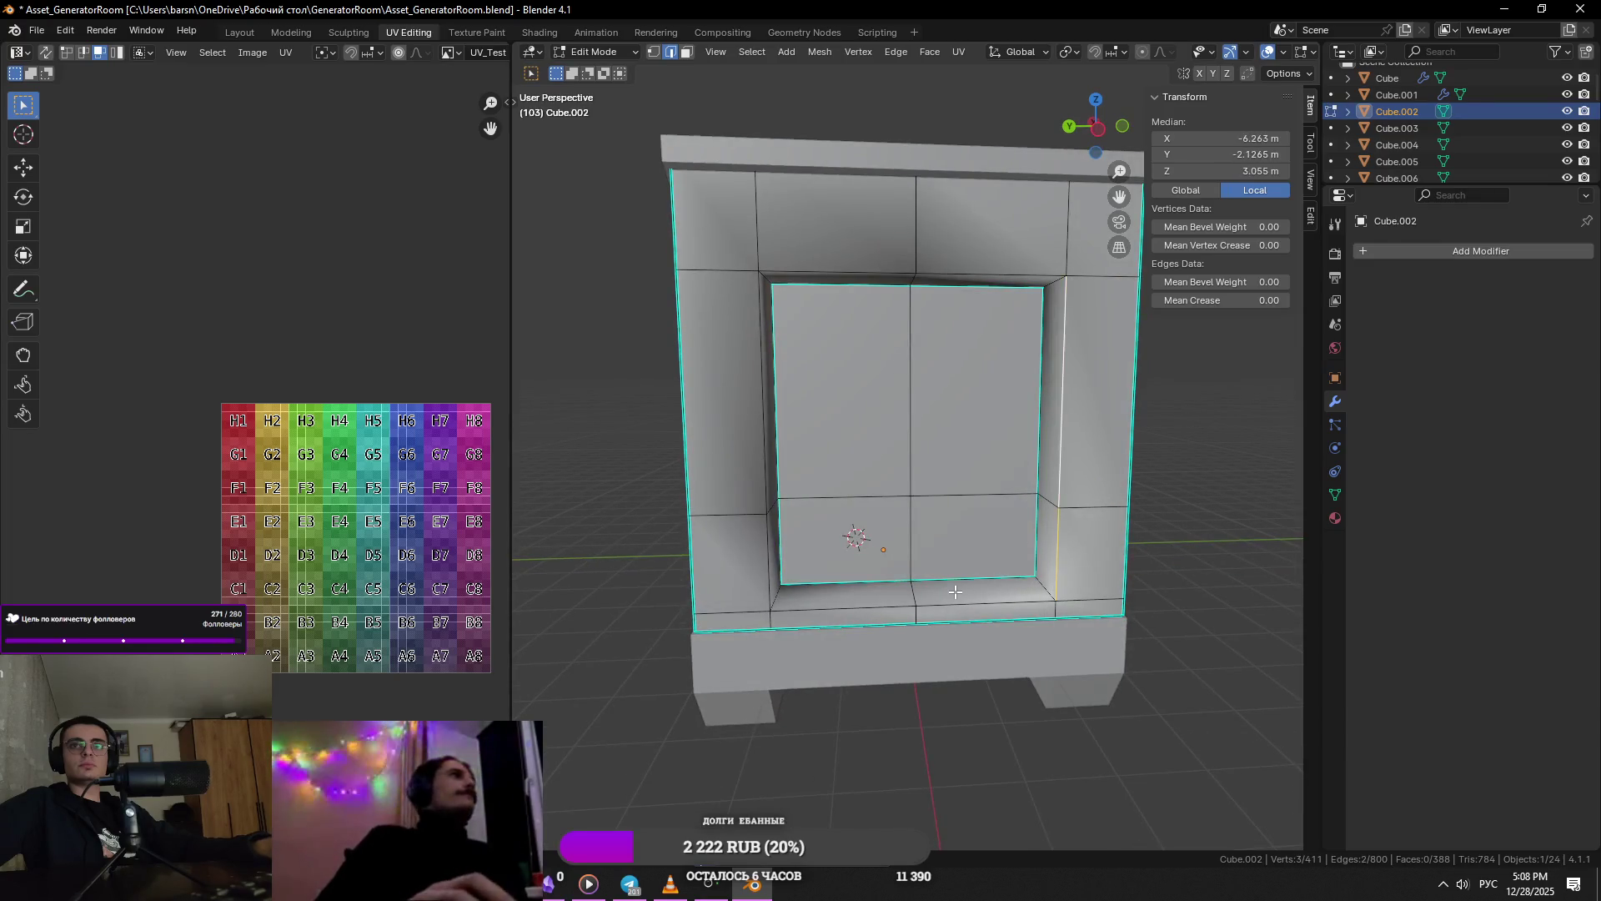
left_click(818, 276, "shift")
right_click(819, 280)
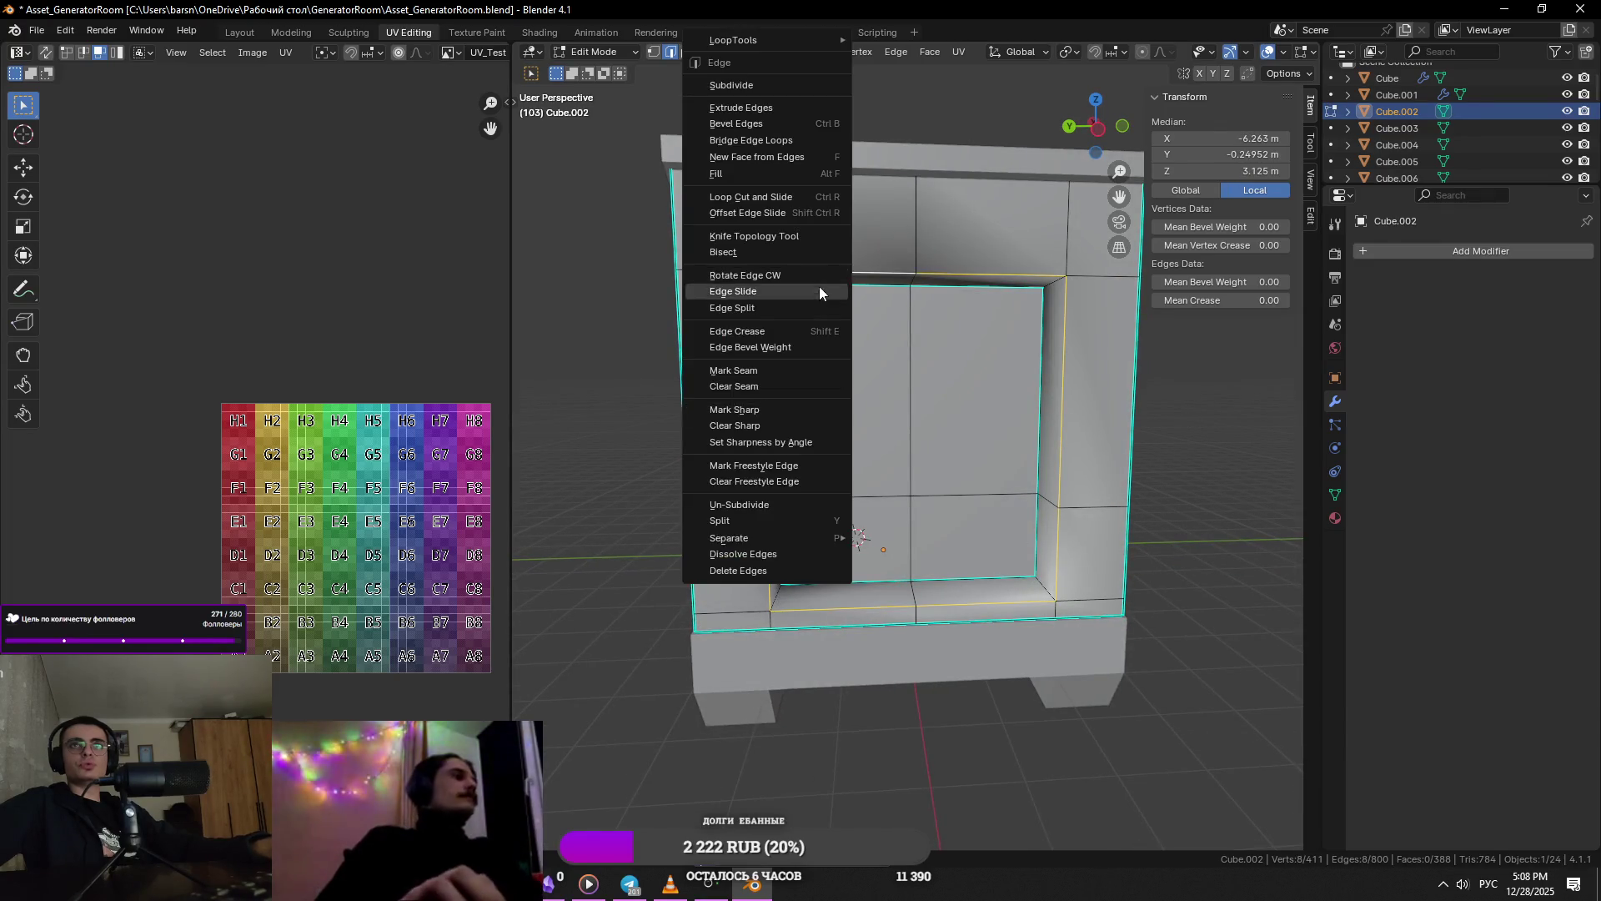
left_click(780, 411)
- Mark the remaining inner niche edges and the top inner edge sharp, then save the file
mouse_move(781, 411)
middle_mouse_down()
mouse_move(900, 517)
mouse_move(1053, 383)
mouse_move(954, 342)
mouse_move(719, 409)
mouse_move(750, 333)
mouse_move(894, 361)
middle_mouse_up()
left_click(901, 517)
right_click(889, 535)
left_click(889, 534)
left_click(1053, 383)
left_click(954, 342)
right_click(962, 358)
left_click(909, 387)
key("ctrl+s")
- Apply one more edge option and return to Object Mode to view the shaded cabinet front
right_click(751, 334)
key("Tab")
key("Tab")
right_click(894, 367)
left_click(876, 378)
key("Tab")
mouse_move(845, 405)
middle_mouse_down()
mouse_move(826, 464)
mouse_move(992, 513)
mouse_move(1137, 524)
middle_mouse_up()
key("Tab")
key("Tab")
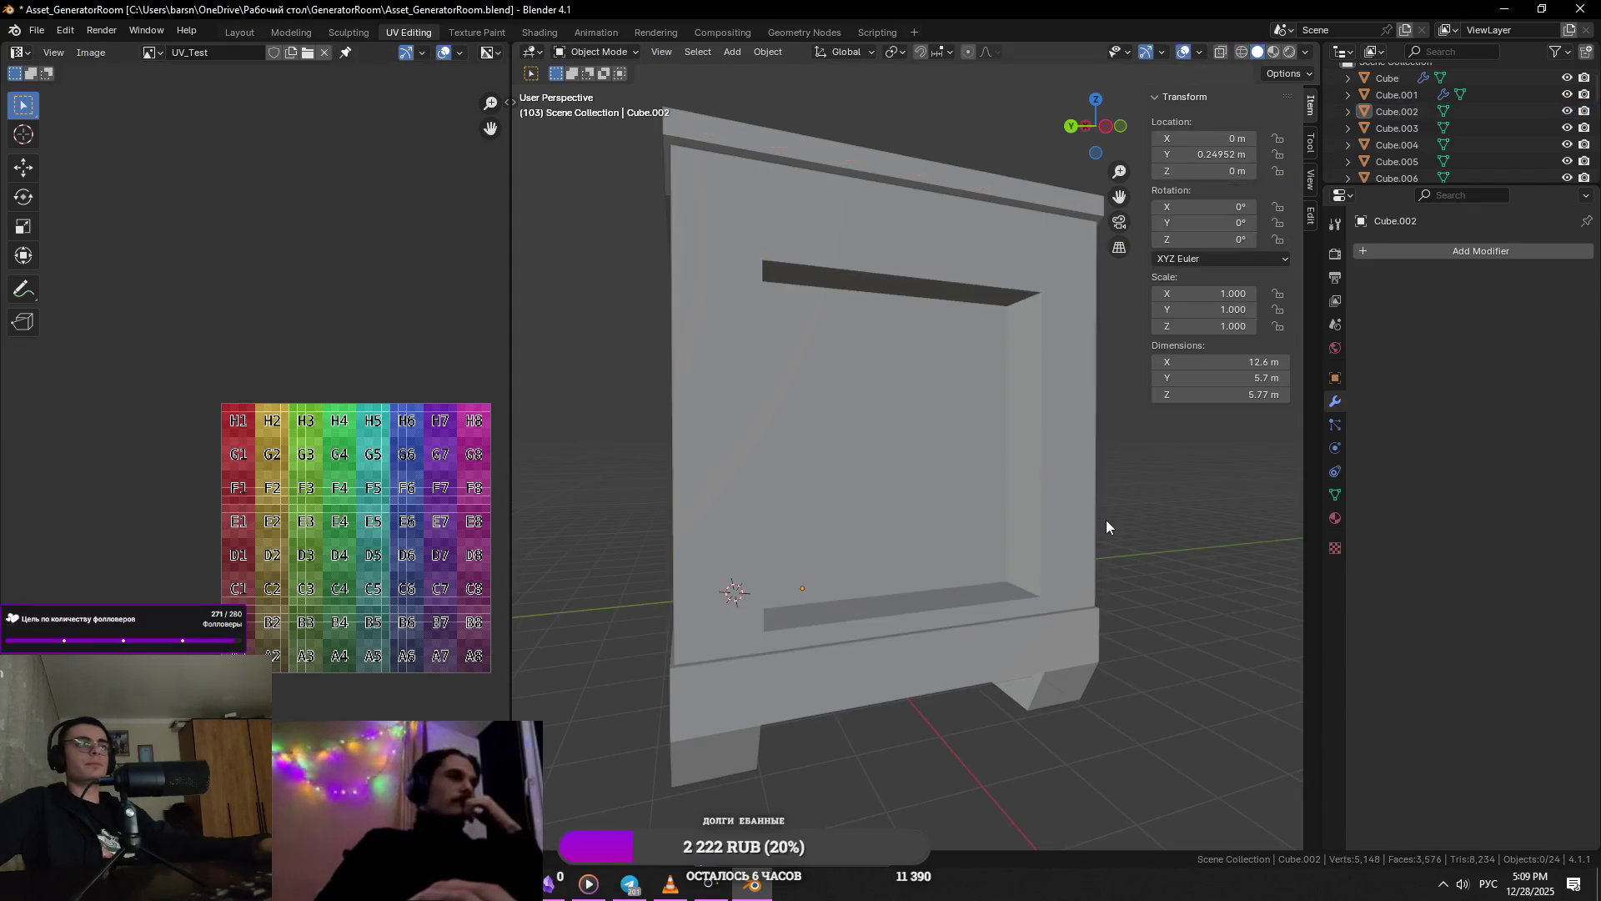
- Check the reference generator photo, then add a first cube to the scene
key("alt+Tab")
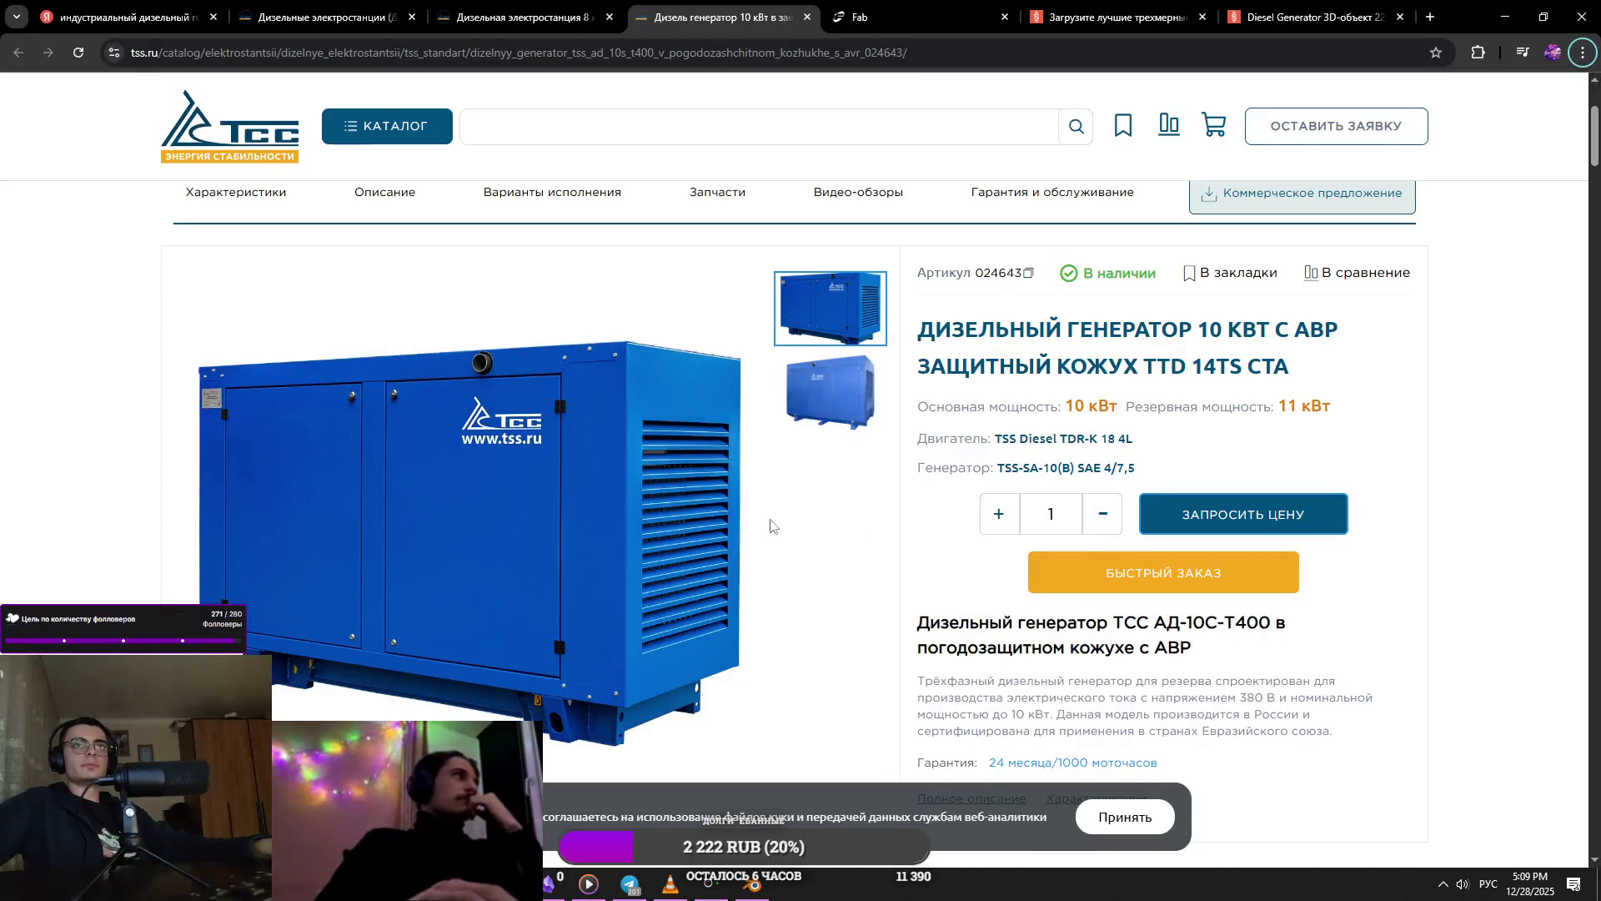
key("alt+Tab")
left_click(1065, 372)
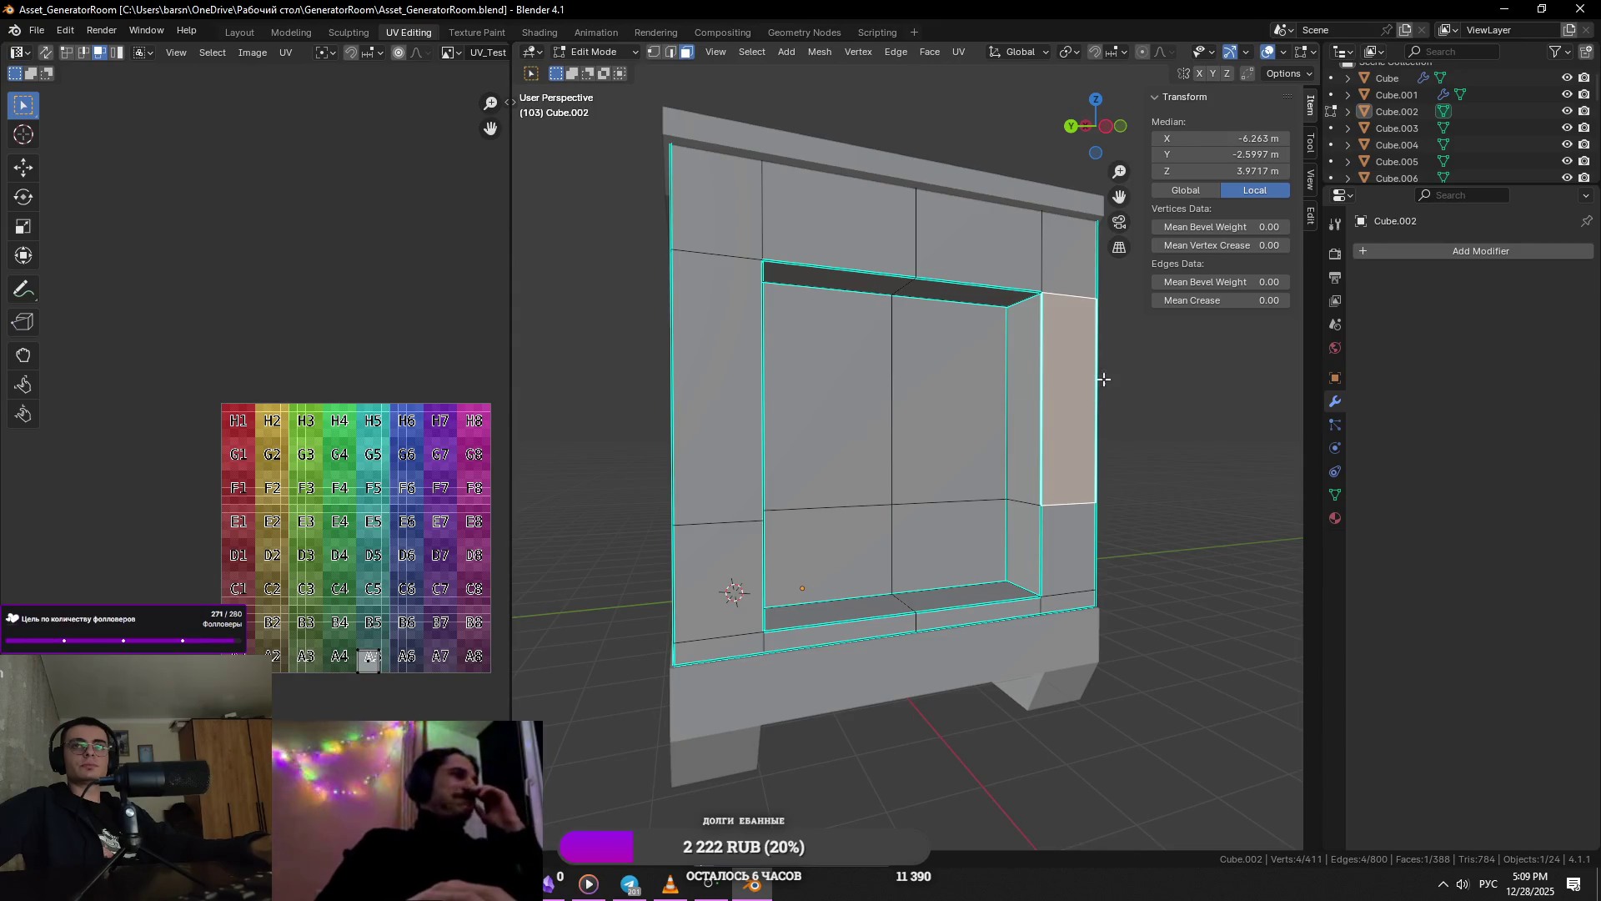
middle_click_drag(1103, 380, 1114, 384)
key("Tab")
key("shift+a")
mouse_move(1114, 384)
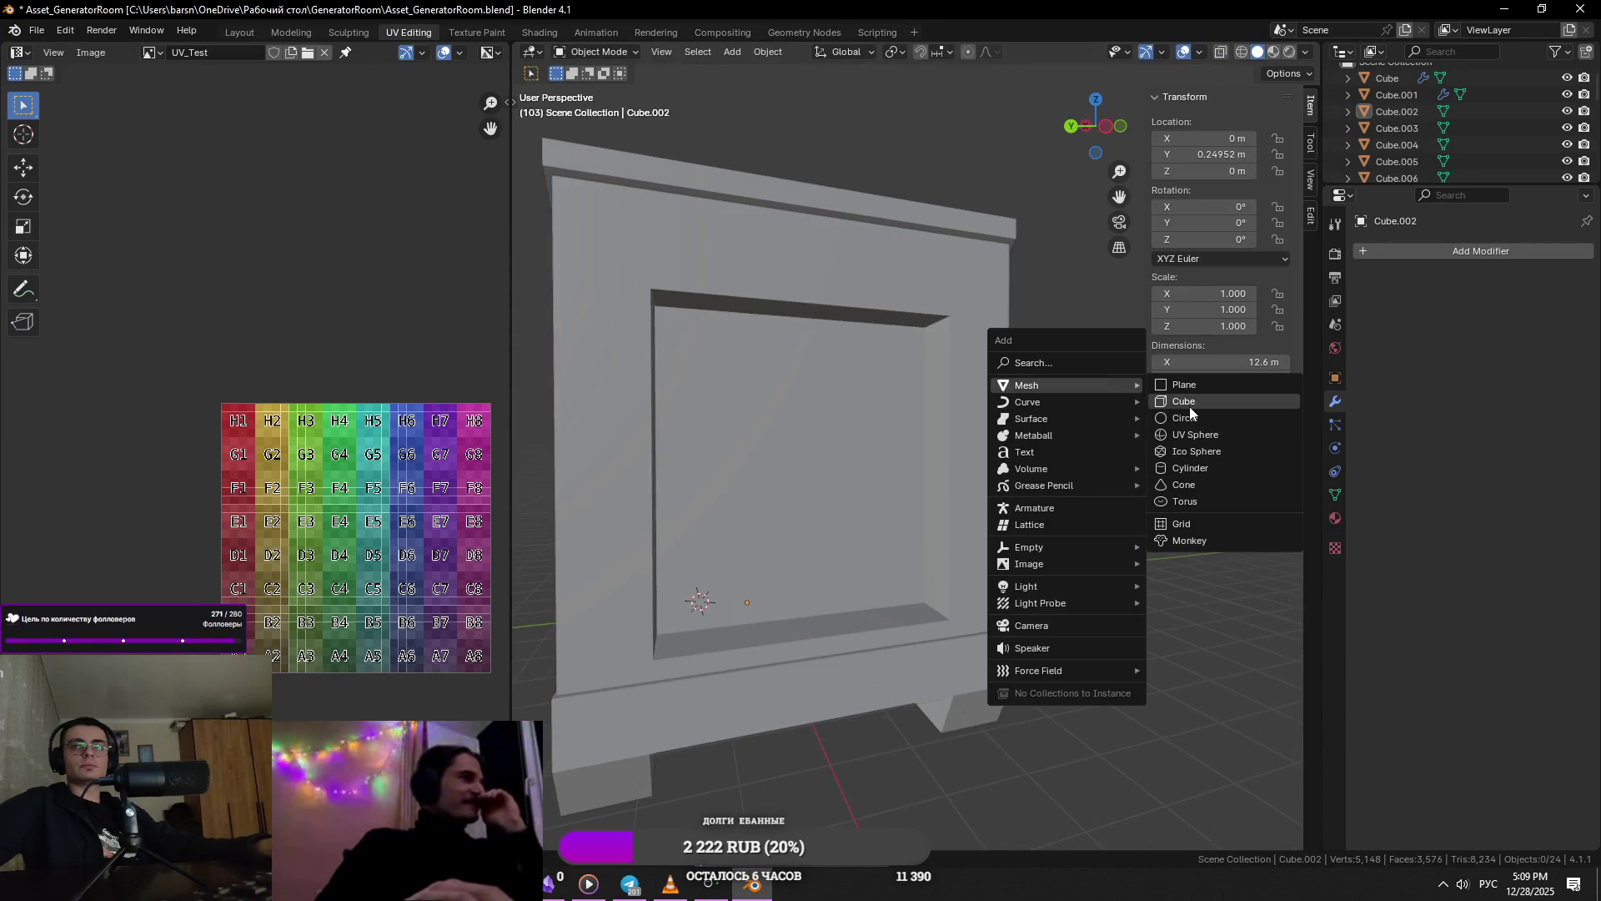
left_click(1190, 404)
left_click(1063, 553)
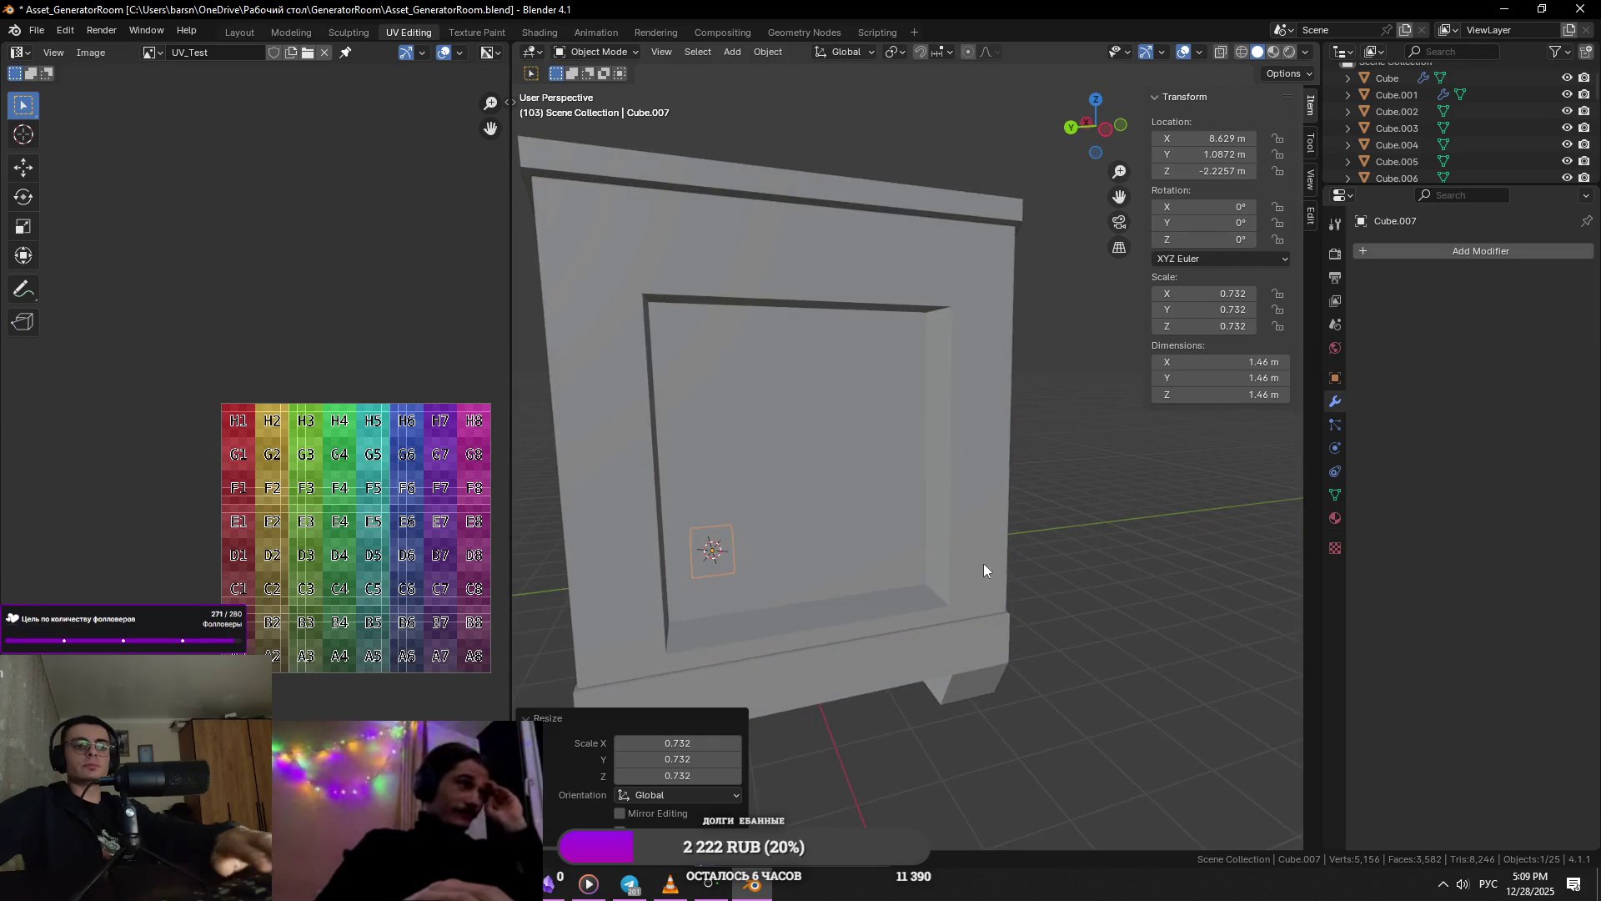
- Snap the 3D cursor to the centre of four inner cabinet faces and add a cube there
middle_click_drag(989, 573, 829, 469)
left_click(829, 469)
key("Tab")
left_click(863, 409)
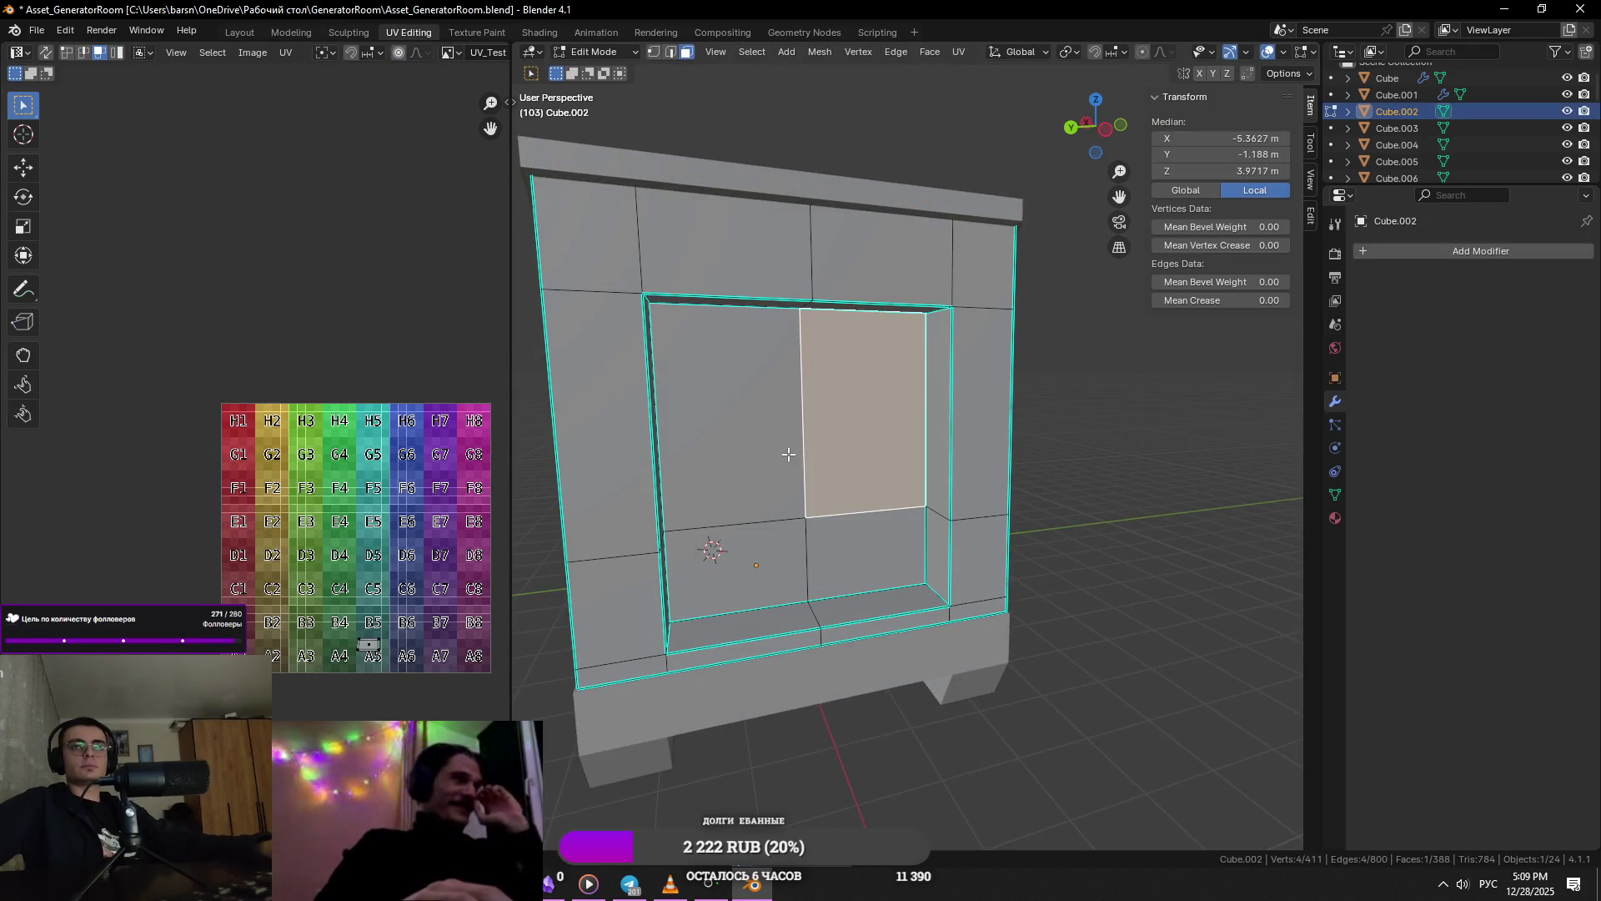
left_click(725, 400, "shift")
left_click(734, 567, "shift")
left_click(868, 558, "shift")
key("shift+s")
left_click(874, 596)
key("Tab")
key("shift+a")
mouse_move(944, 469)
left_click(1034, 483)
- Shift the cube along X, stretch it along Y, and flatten it along Z into a plank
middle_click_drag(1169, 522, 983, 523)
key("g")
key("x")
left_click(1134, 547)
key("s")
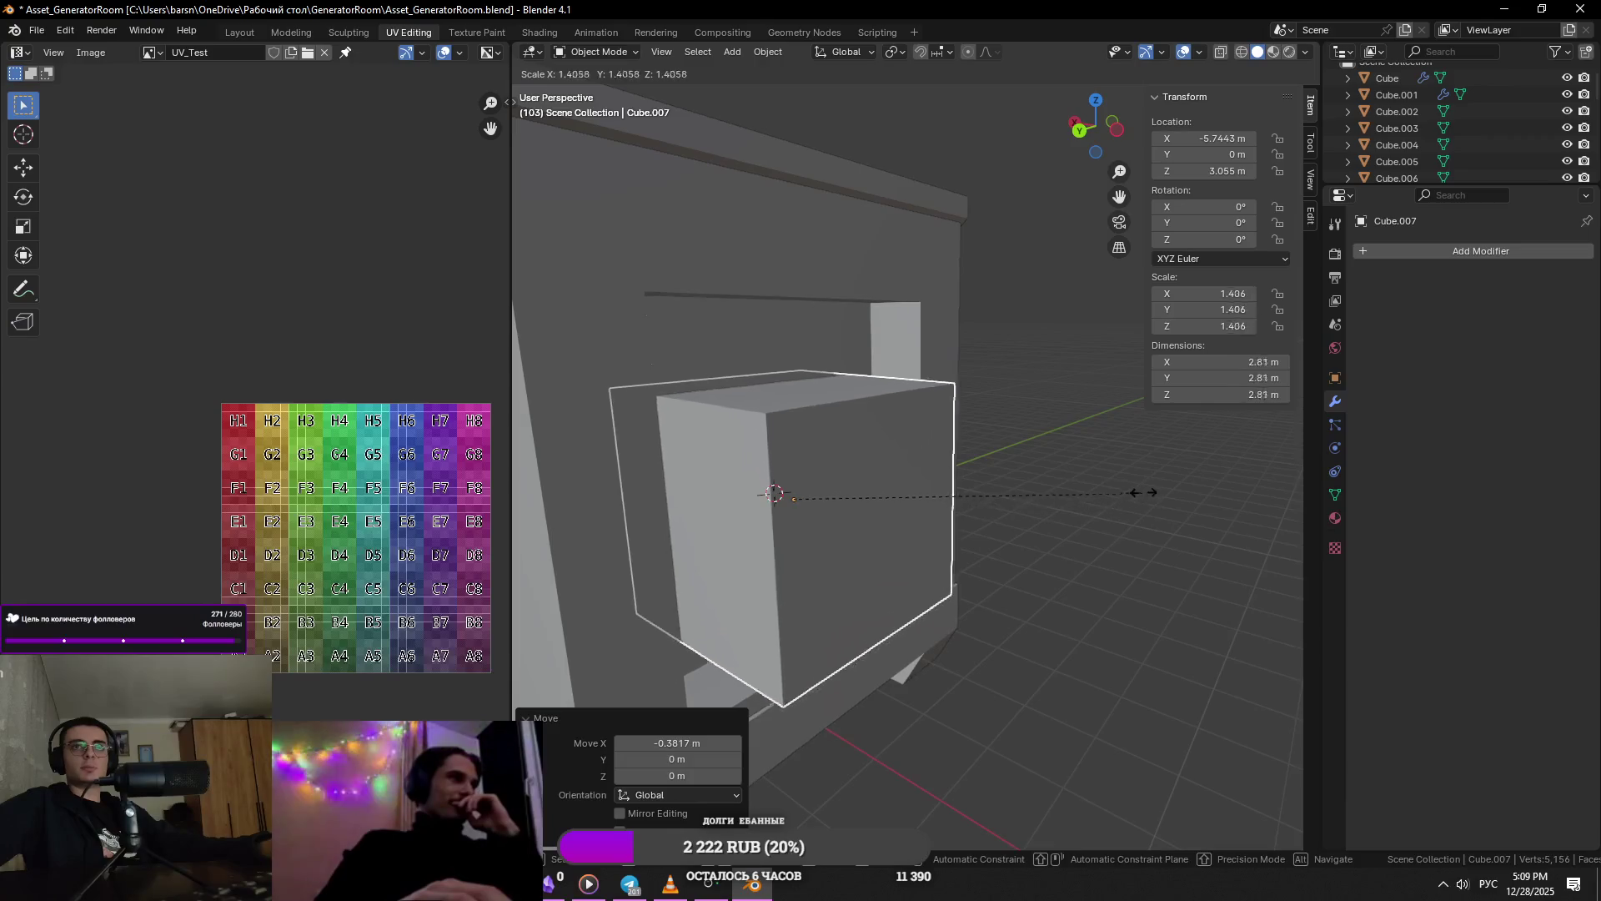
key("Escape")
key("s")
key("x")
key("y")
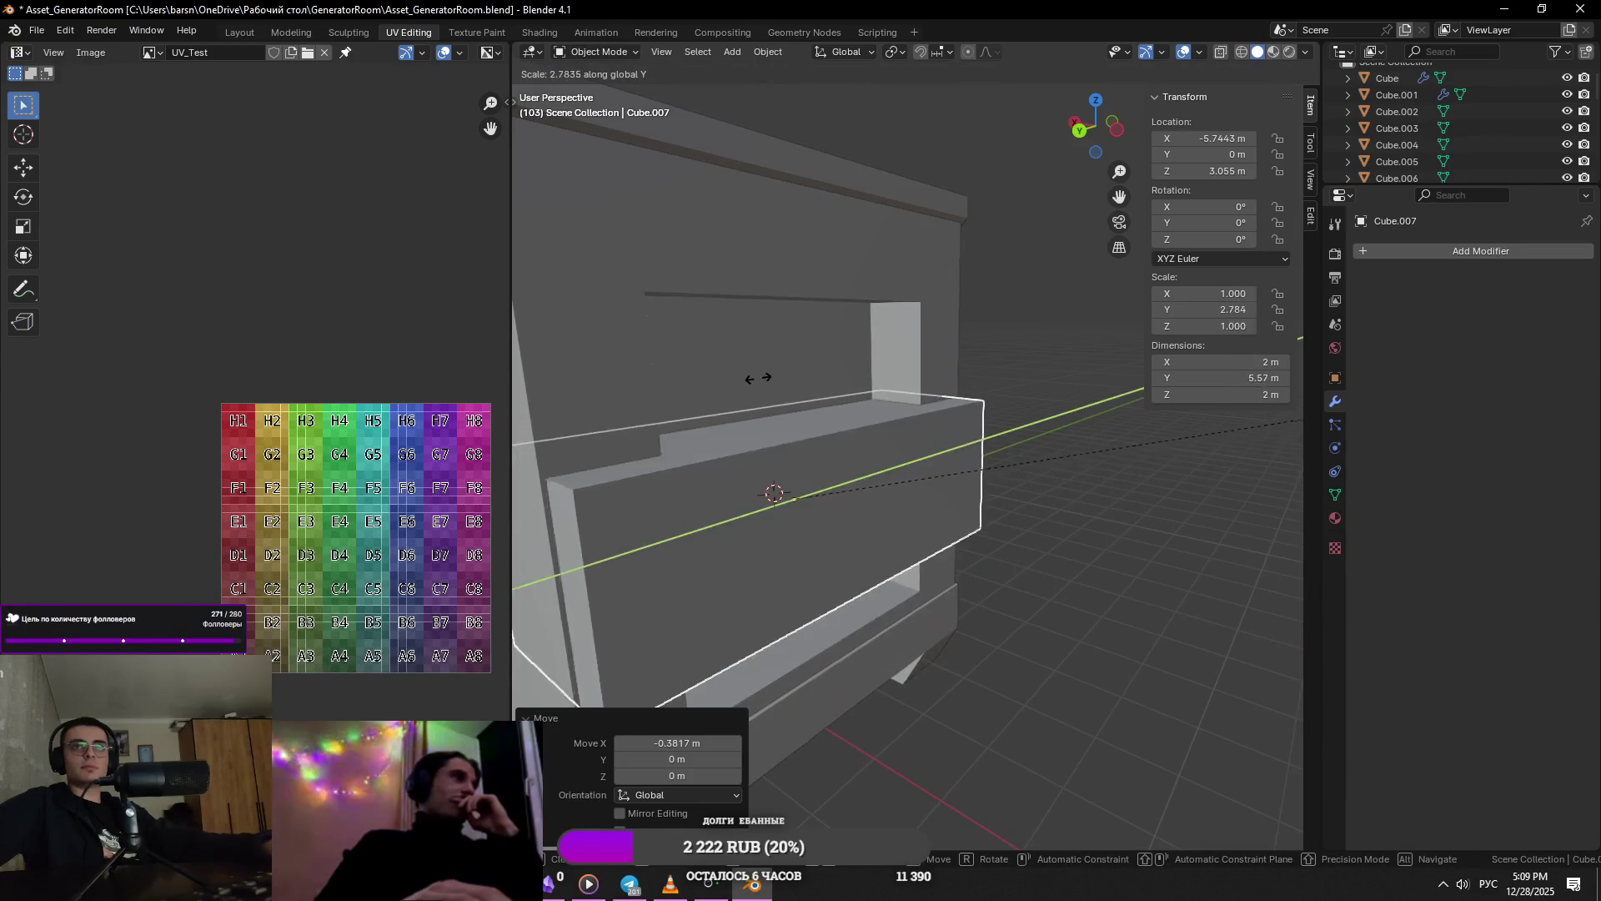
left_click(534, 404)
middle_click_drag(533, 404, 992, 600)
key("s")
key("y")
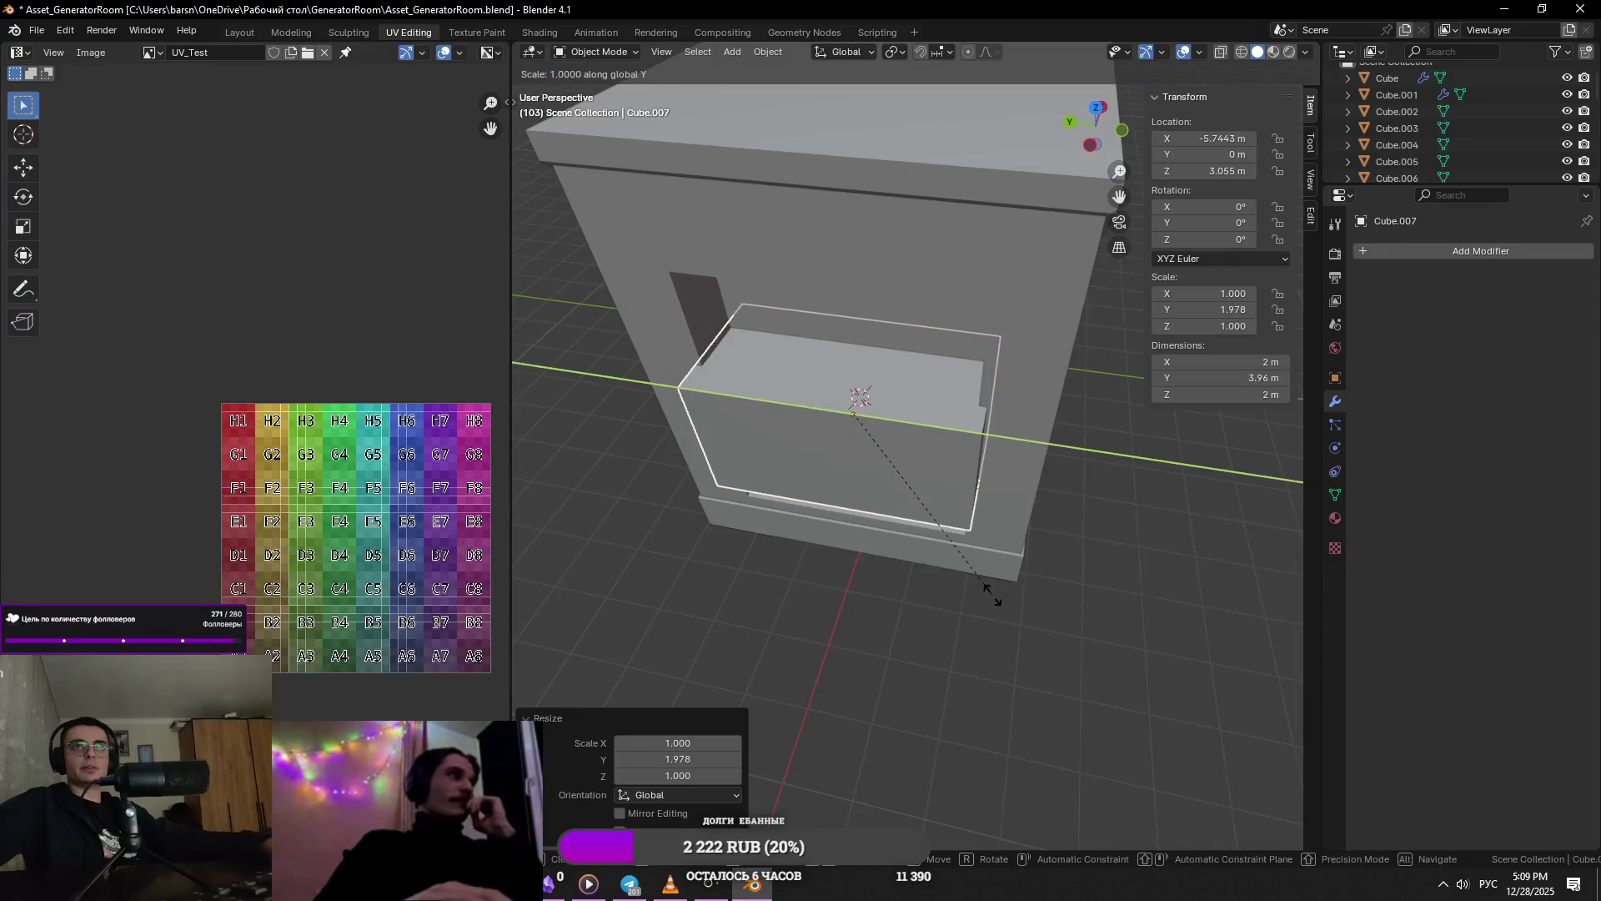
key("z")
left_click(933, 539)
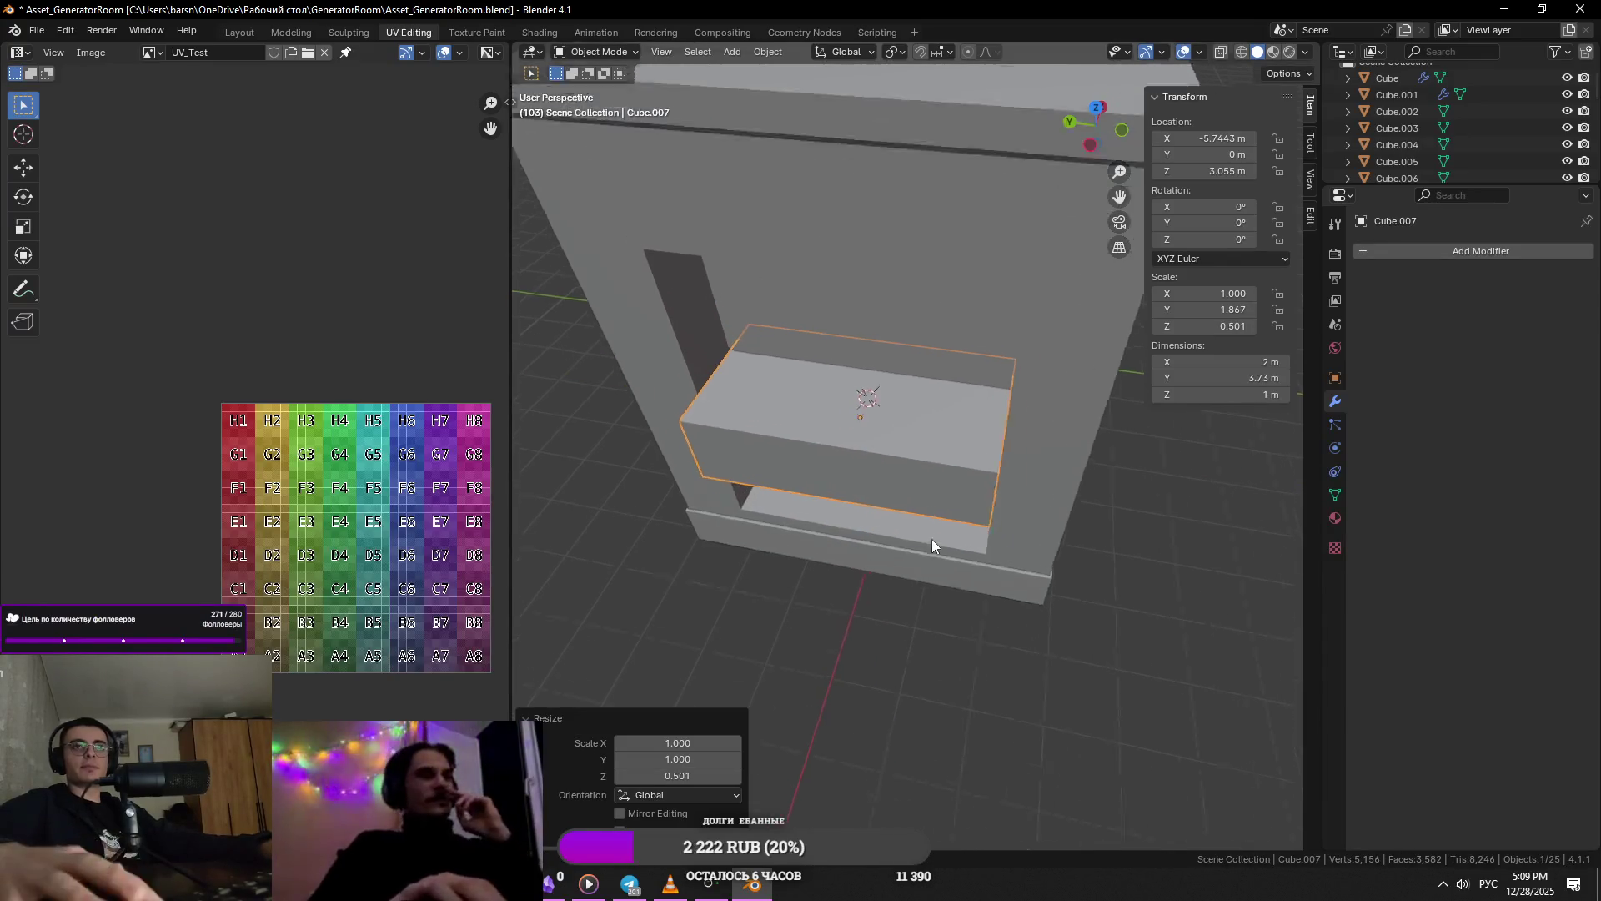
- Thin the plank by moving its end face along X
key("KP_Decimal")
key("Tab")
middle_click_drag(803, 450, 976, 436)
left_click(976, 436)
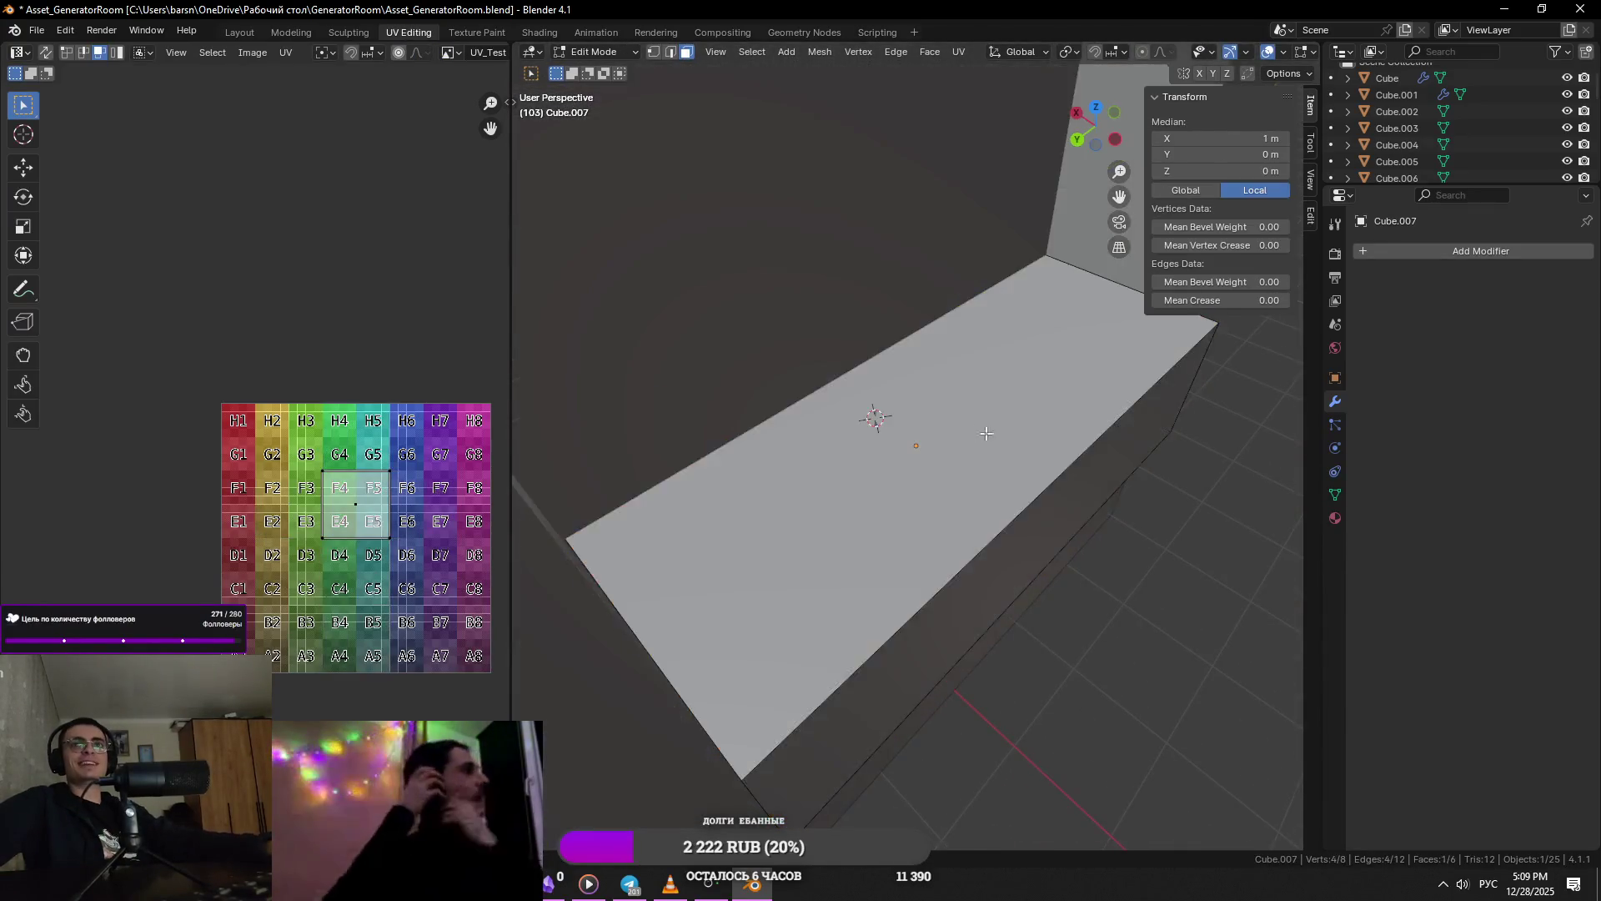
key("g")
key("x")
left_click(1251, 526)
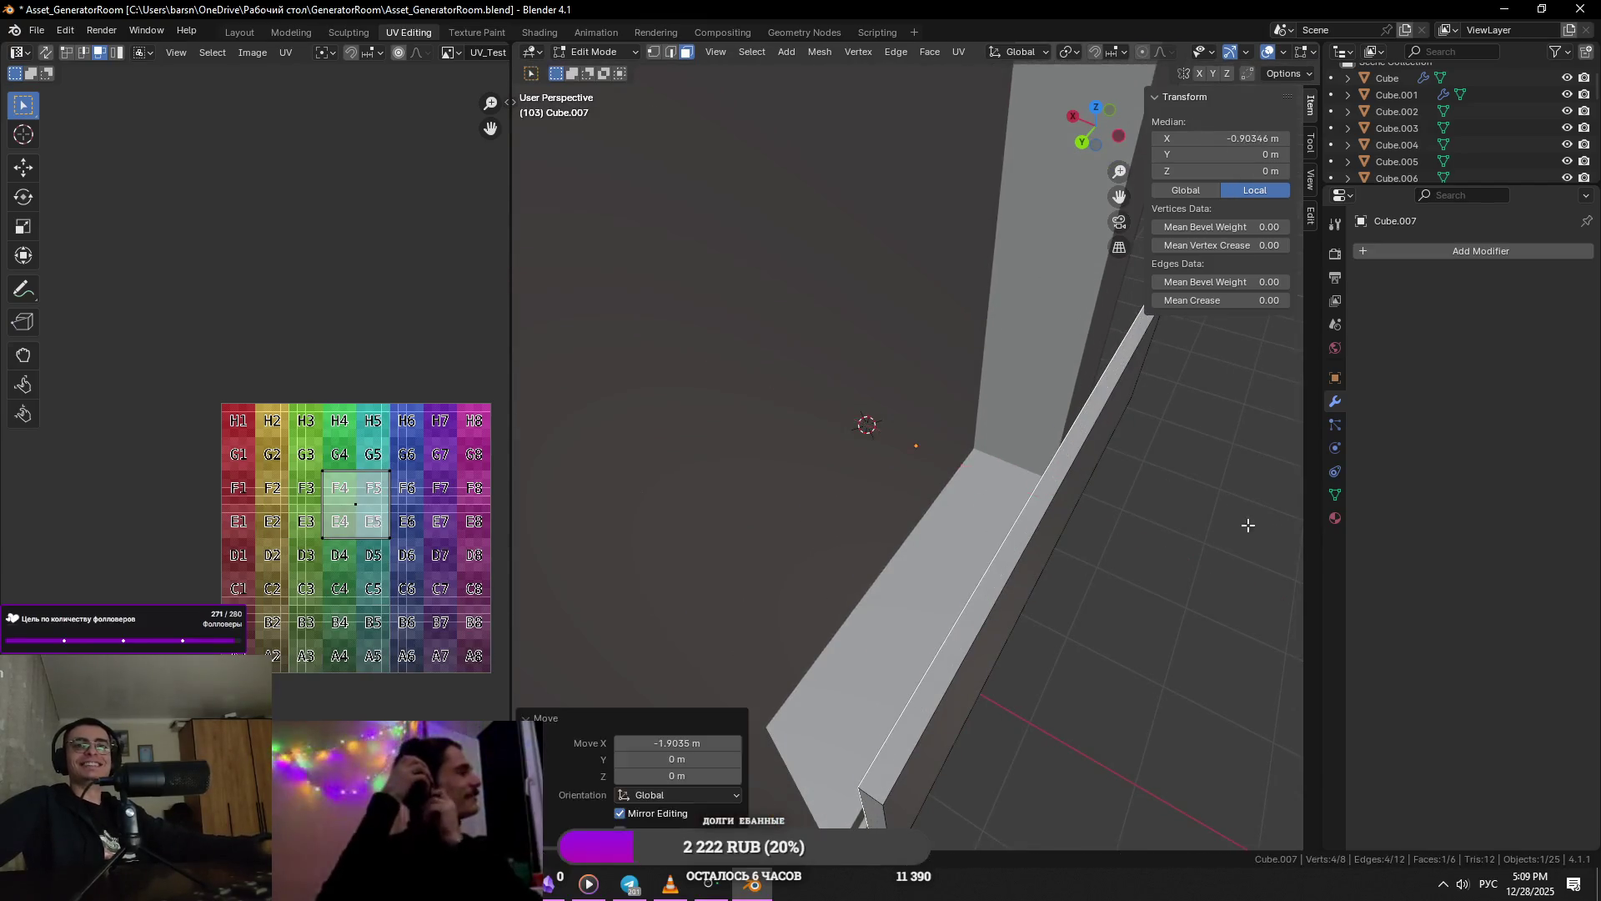
key("Tab")
scroll(1129, 532, "down", 3)
key("Tab")
middle_click_drag(1129, 532, 984, 538)
- Raise the whole plank along Z, undoing an accidental deletion, and shift it sideways
key("a")
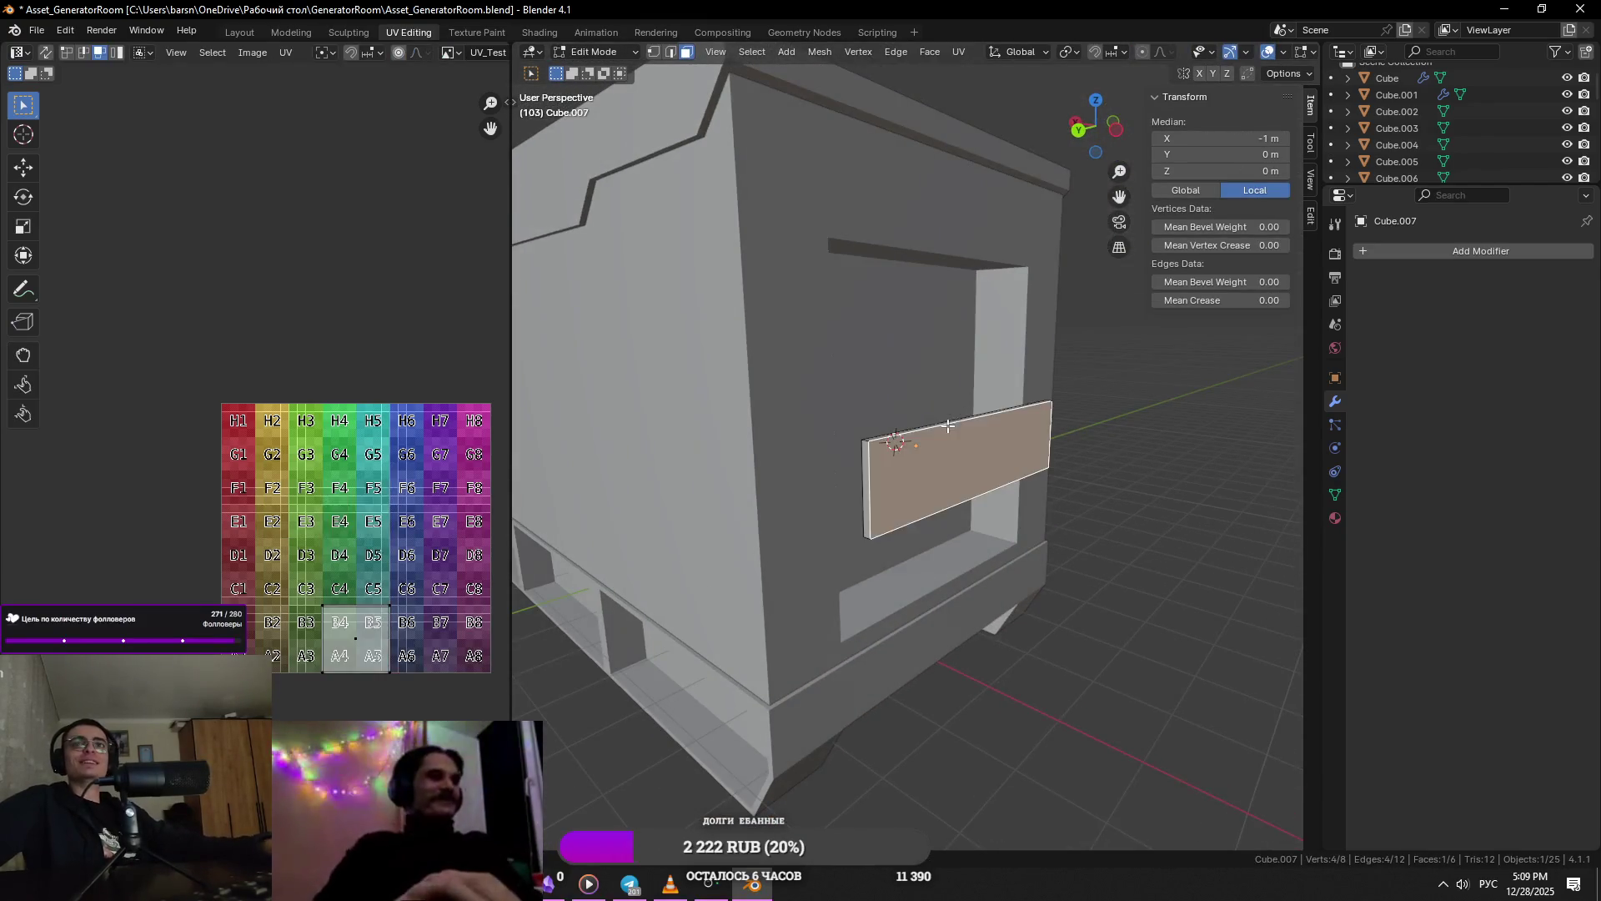
key("g")
key("z")
left_click(971, 417)
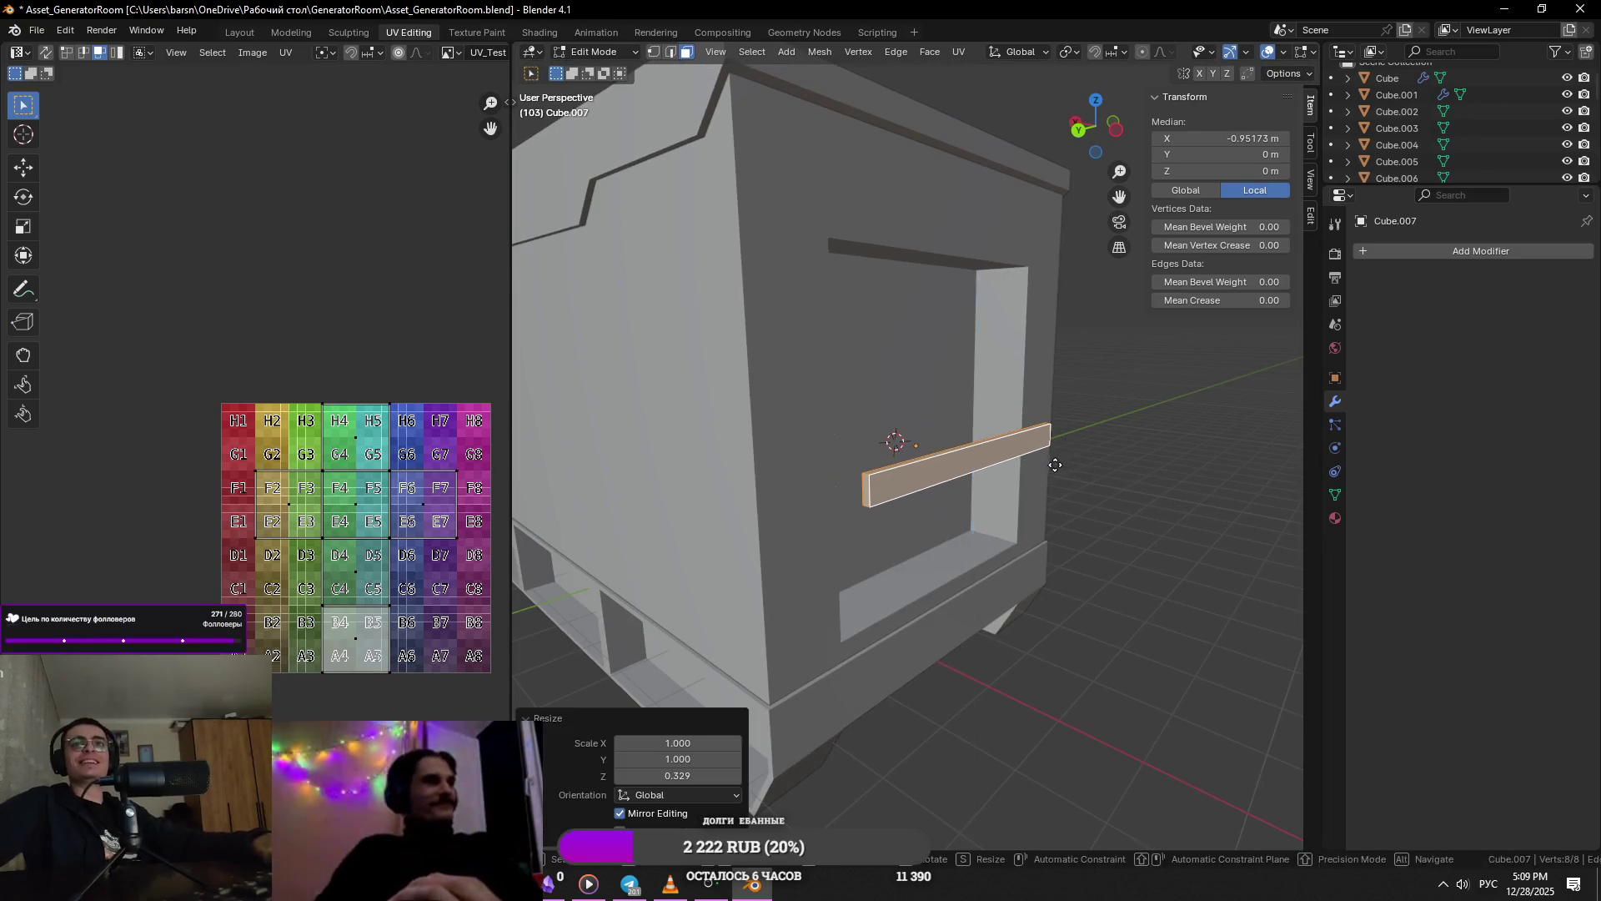
key("x")
left_click(1034, 352)
key("ctrl+z")
mouse_move(1034, 351)
middle_mouse_down()
mouse_move(1133, 411)
mouse_move(1068, 417)
mouse_move(973, 481)
mouse_move(937, 447)
mouse_move(951, 539)
mouse_move(1101, 428)
middle_mouse_up()
key("ctrl+z")
mouse_move(1006, 403)
middle_mouse_down()
mouse_move(1139, 593)
mouse_move(1055, 533)
mouse_move(1073, 589)
mouse_move(994, 608)
mouse_move(909, 483)
middle_mouse_up()
left_click(1076, 566)
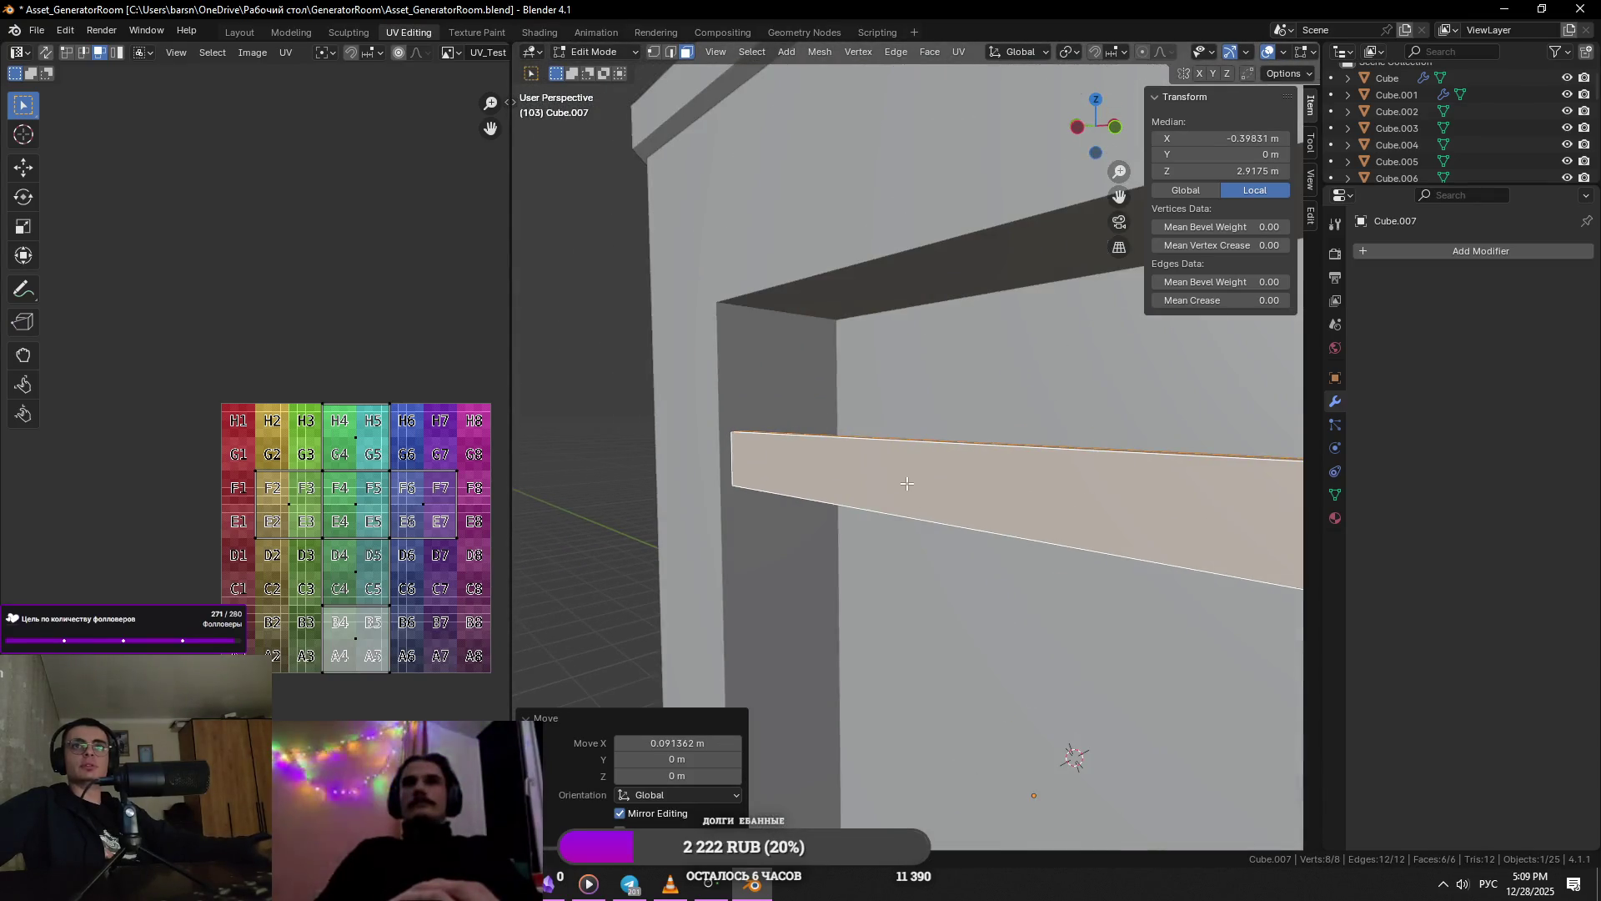
- Resize the plank's depth along X and lift it along Z to the top of the opening
key("s")
key("x")
left_click(972, 560)
middle_click_drag(971, 560, 983, 609)
key("g")
key("x")
left_click(891, 618)
key("g")
key("z")
left_click(904, 509)
- Save the scene and compare the plank with the reference photo
key("ctrl+s")
mouse_move(905, 509)
middle_mouse_down()
mouse_move(954, 495)
mouse_move(925, 503)
middle_mouse_up()
scroll(926, 503, "down", 3)
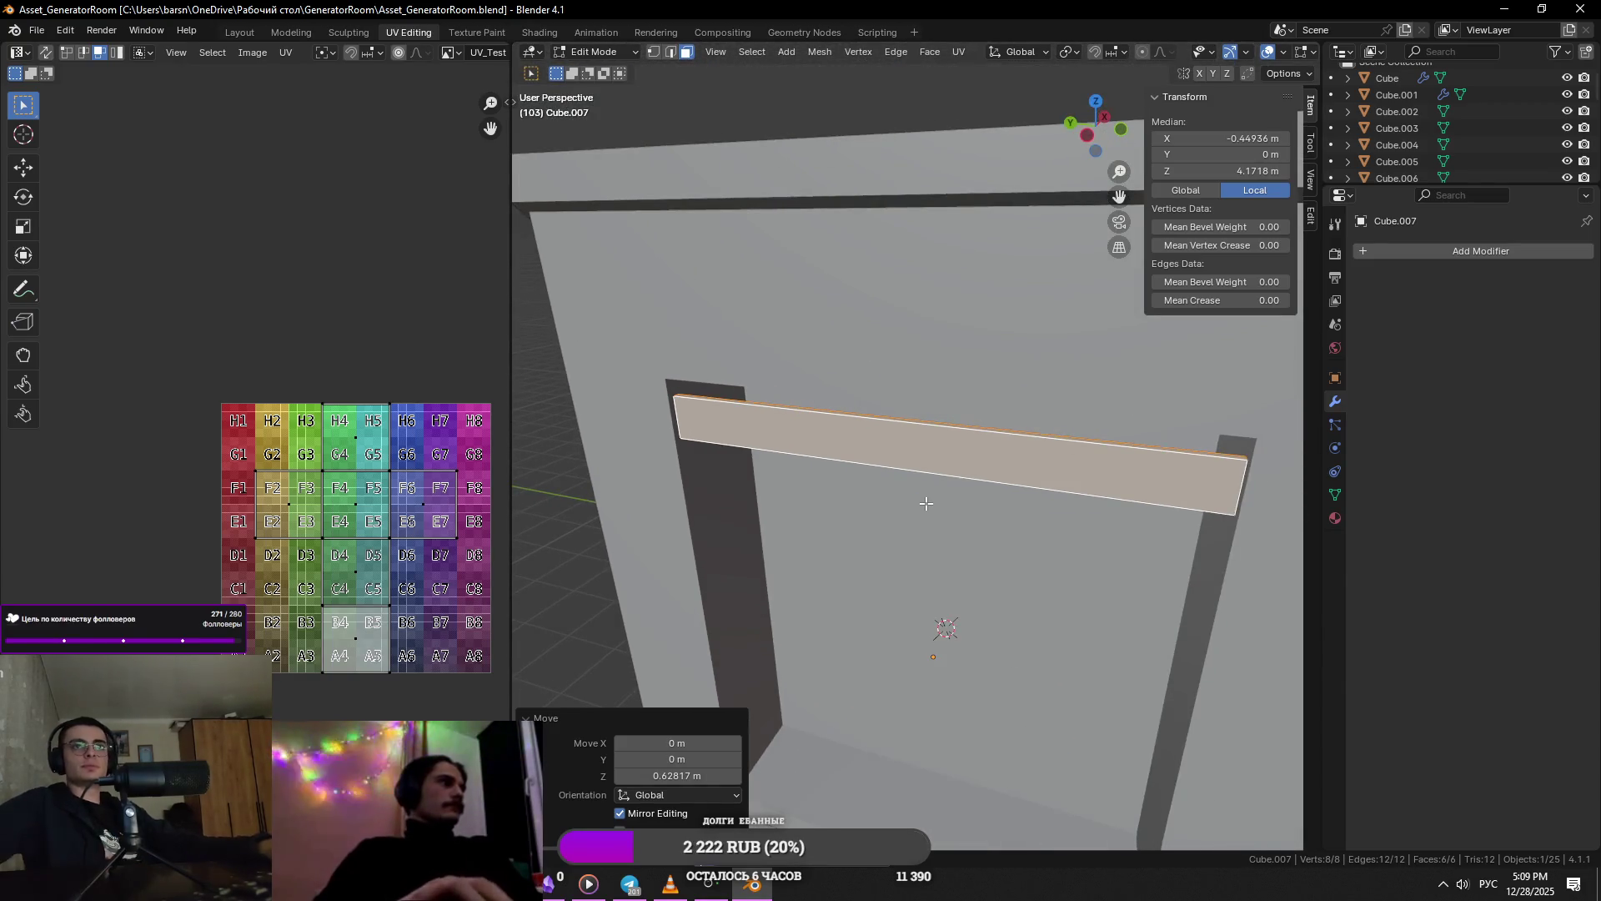
key("alt+Tab")
key("alt+Tab")
scroll(1144, 483, "up", 3)
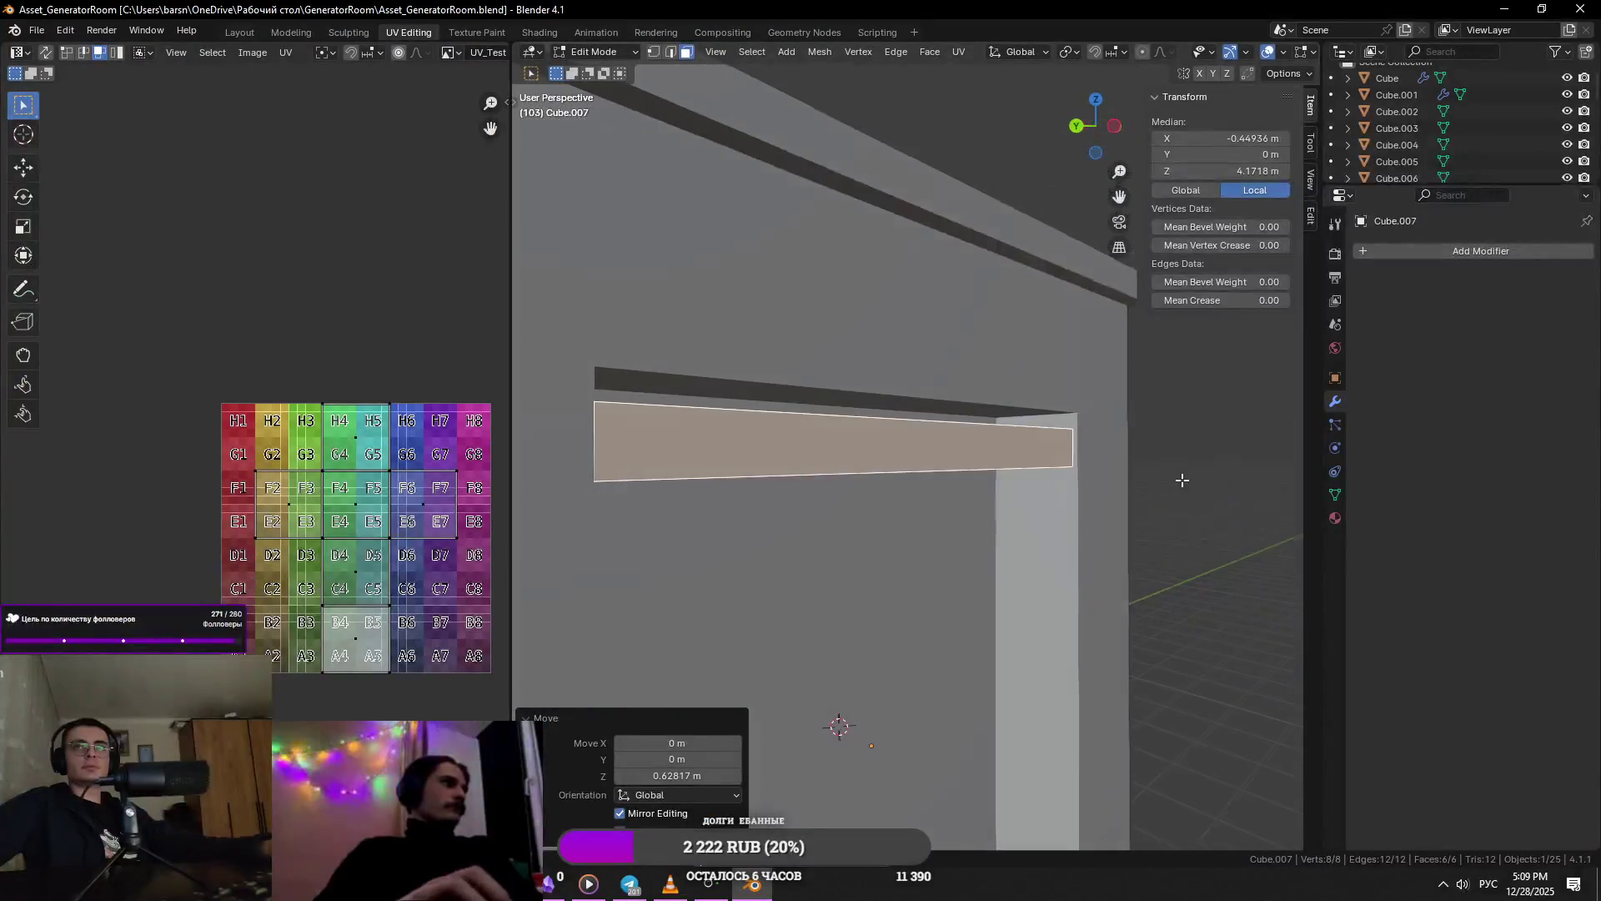
key("Tab")
scroll(1168, 484, "down", 2)
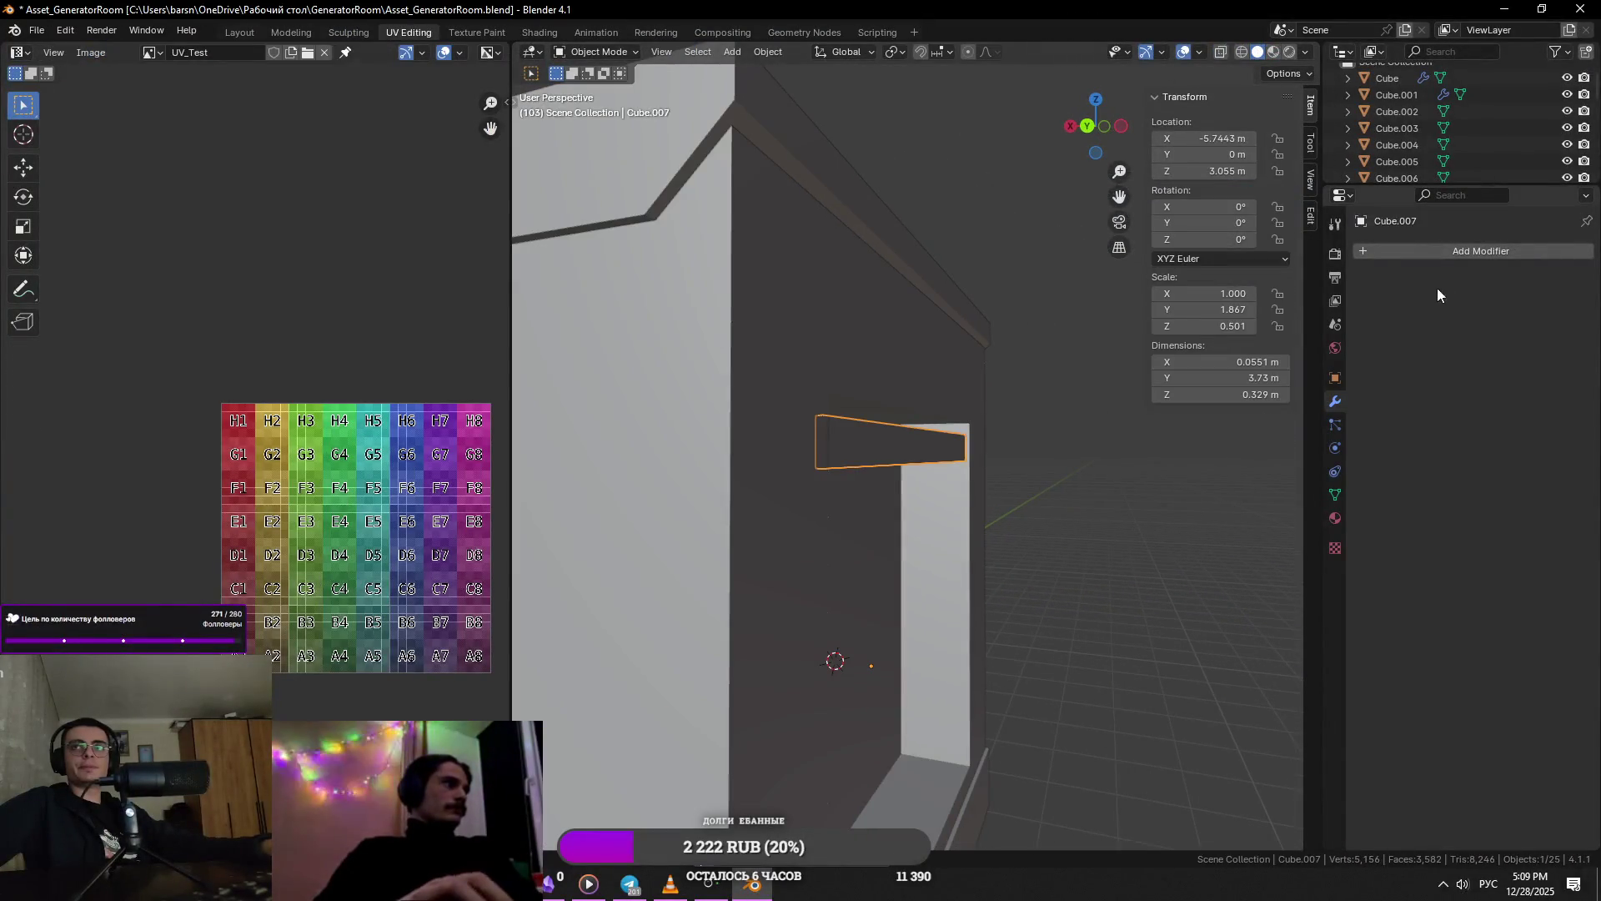
- Add an Array modifier to the plank and space the copies further down
left_click(1450, 251)
left_click(1426, 285)
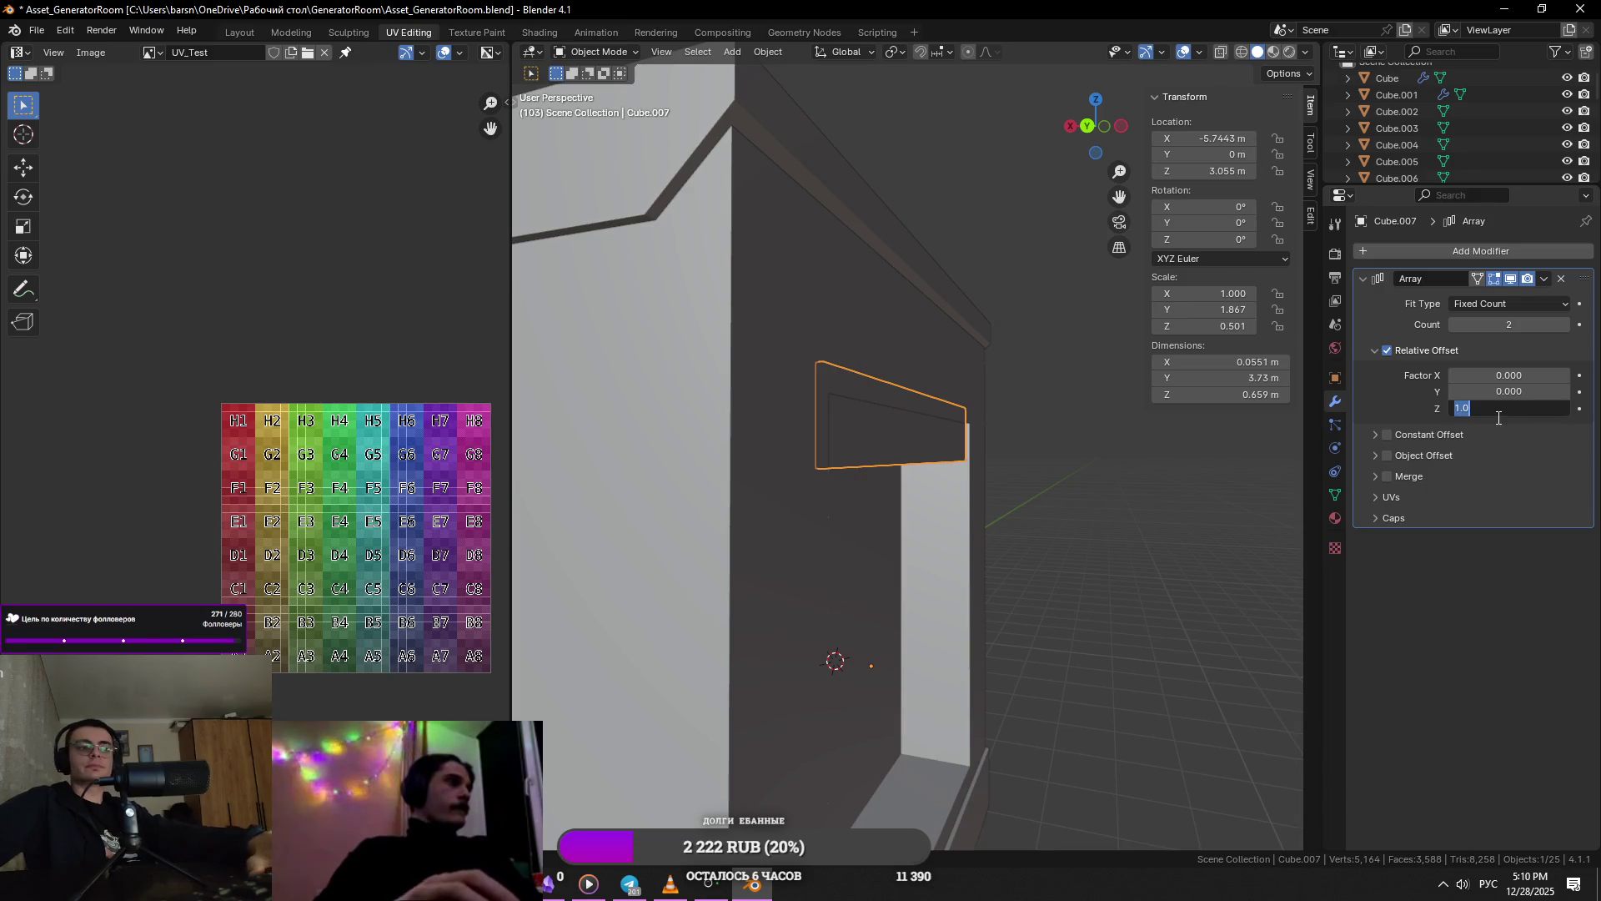
left_click_drag(1537, 403, 1468, 403)
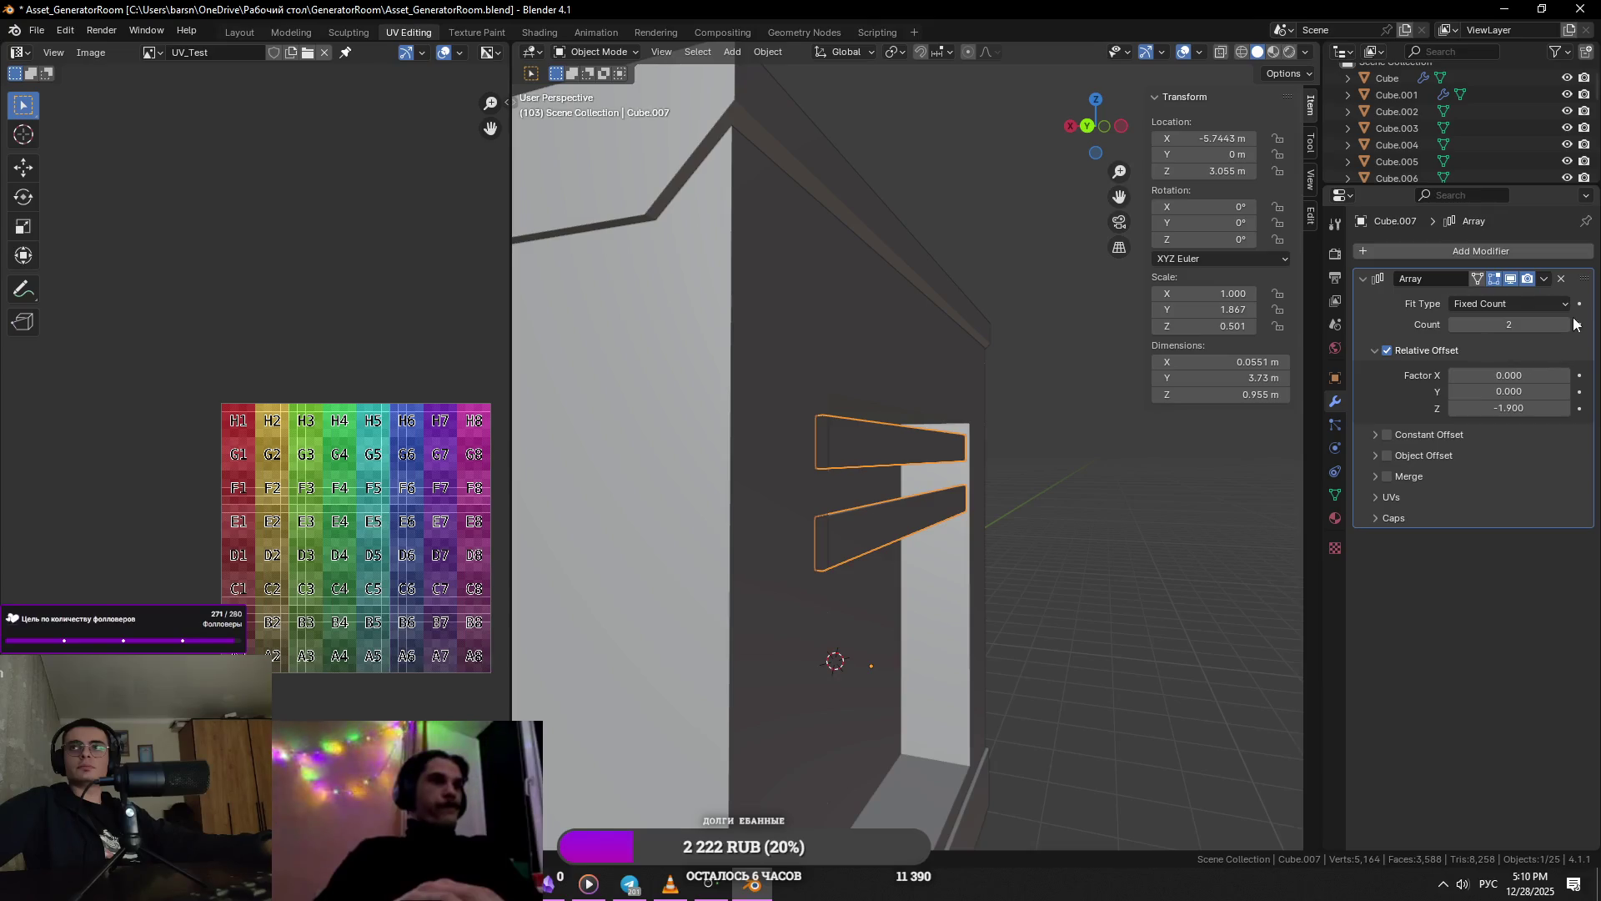
scroll(1083, 564, "down", 5)
key("alt+Tab")
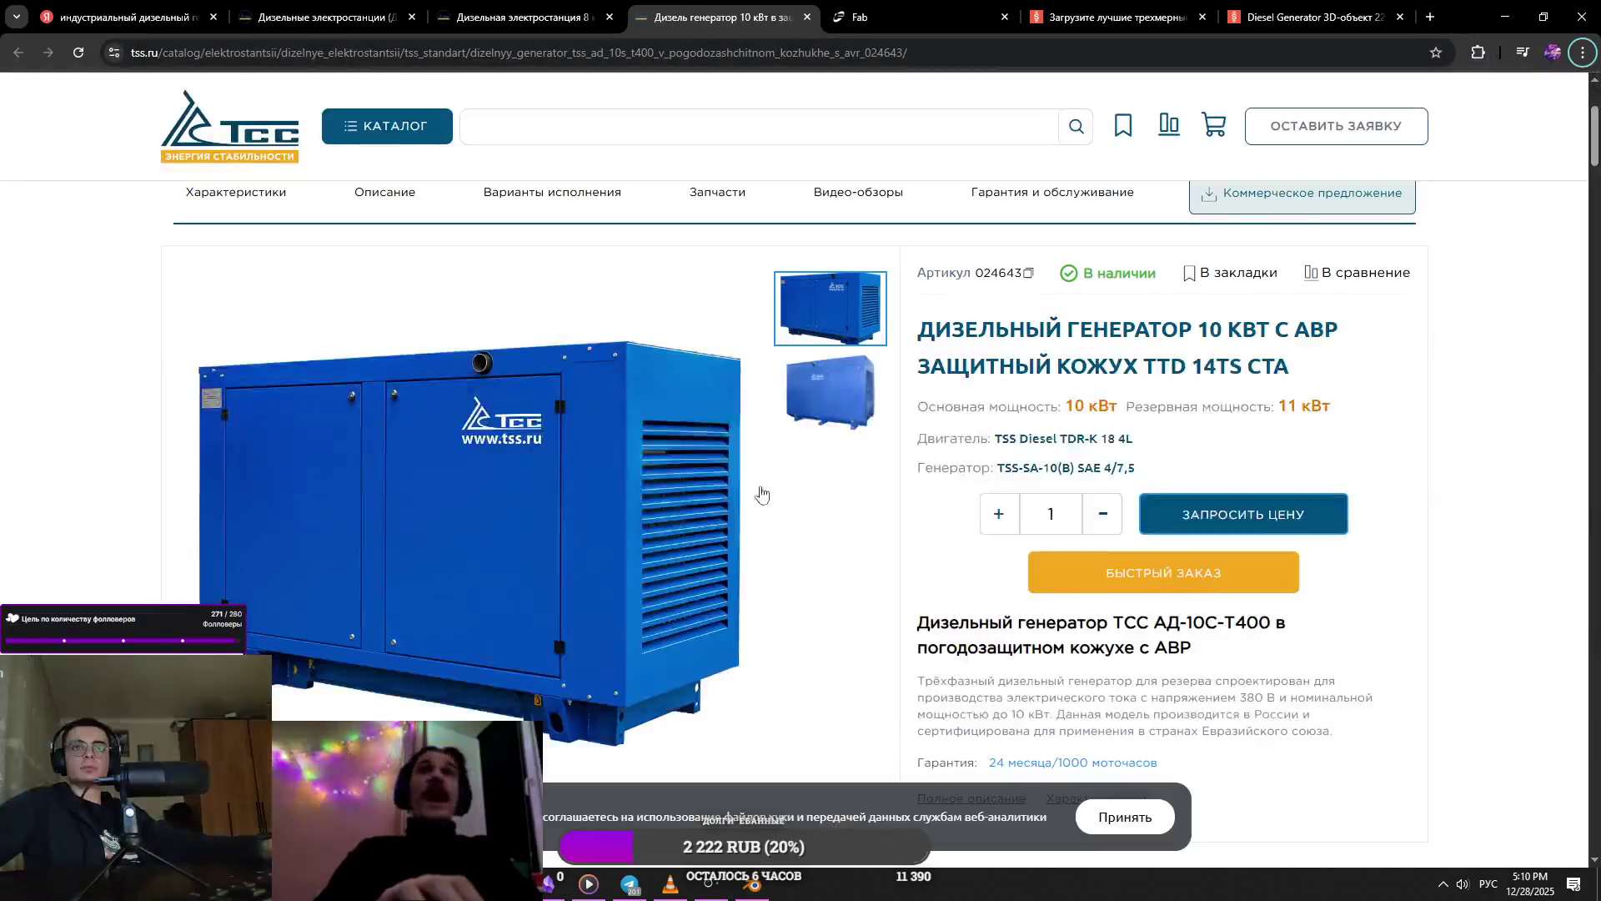
key("alt+Tab")
mouse_move(1106, 555)
middle_mouse_down()
mouse_move(1119, 493)
mouse_move(1076, 468)
middle_mouse_up()
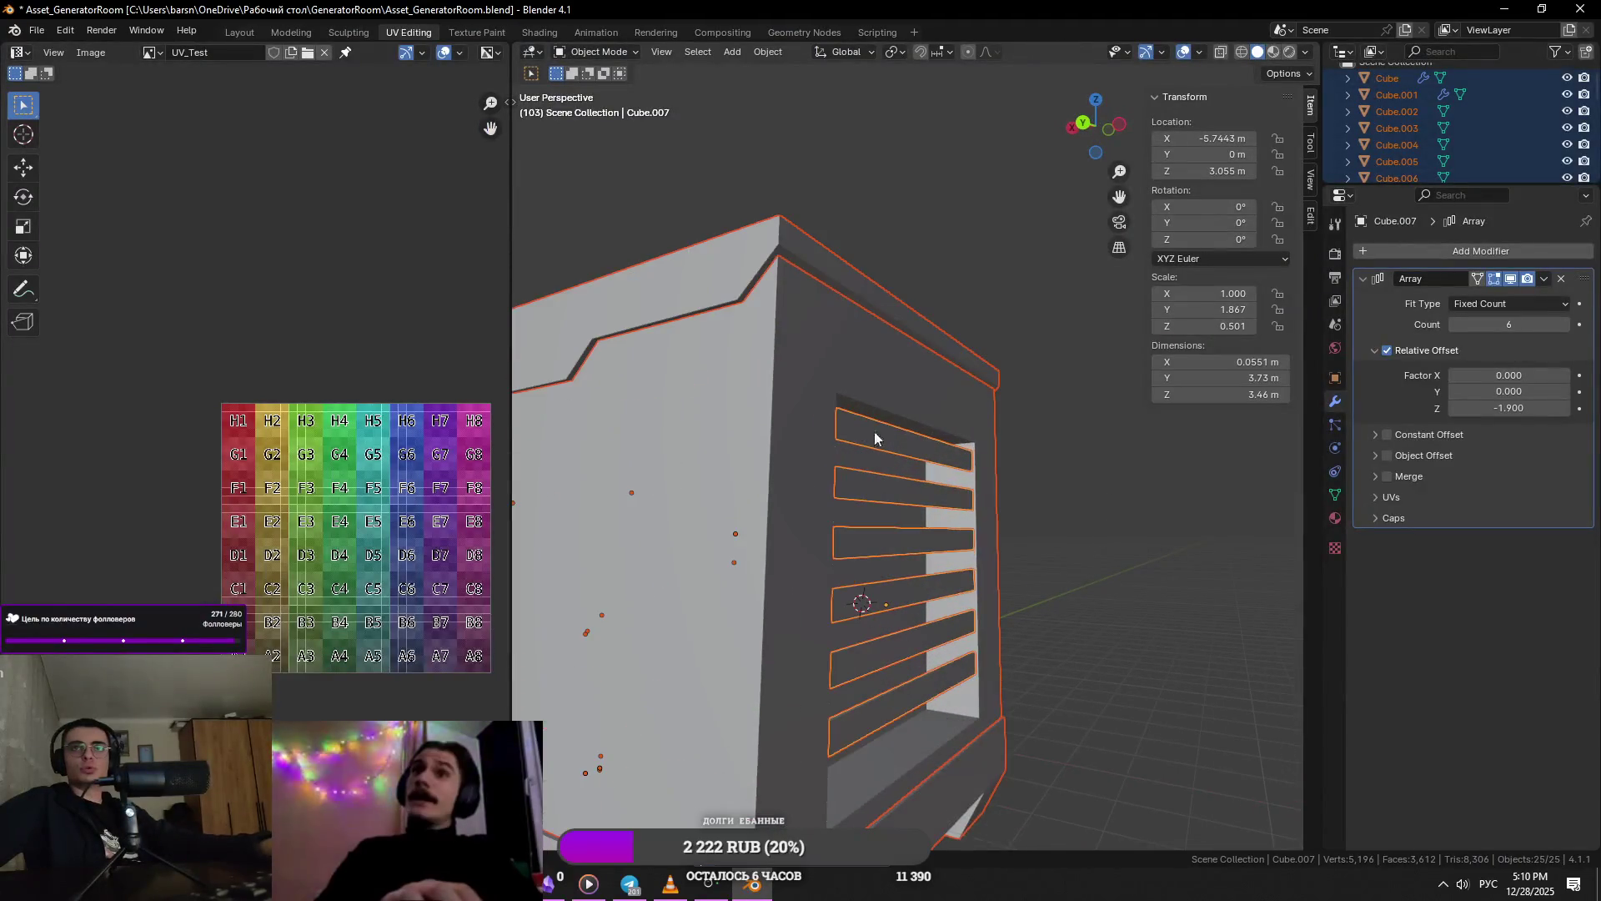
scroll(1061, 445, "up", 3)
- Experiment with tilting the slat around X and Y, then save the scene
key("r")
key("x")
key("y")
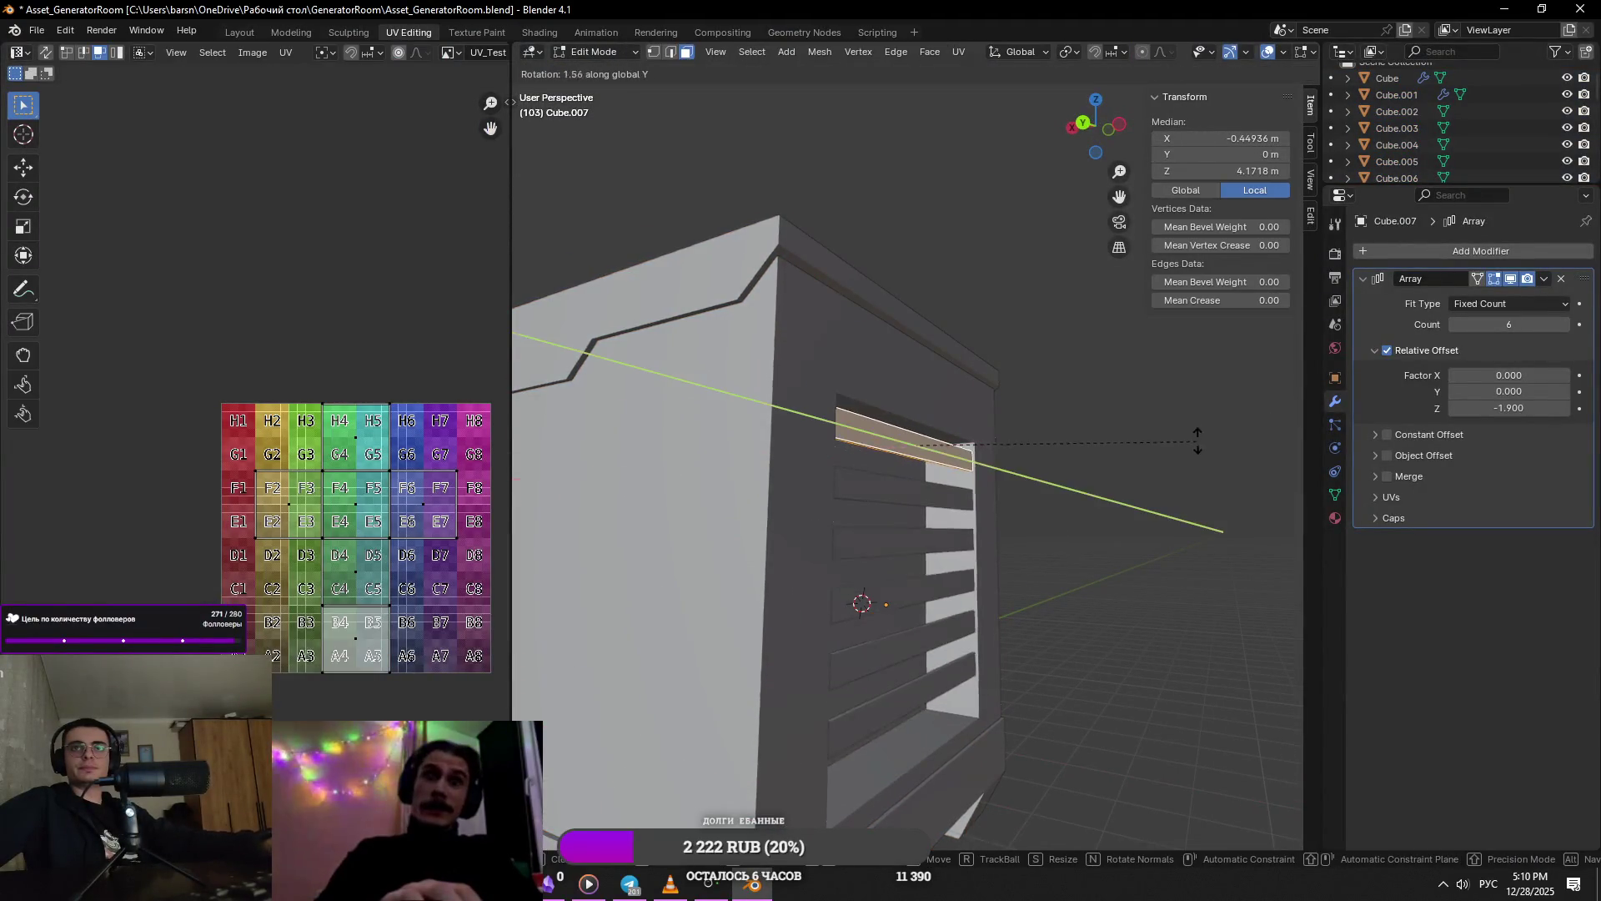
left_click(1083, 288)
key("alt+Tab")
key("alt+Tab")
key("r")
key("ctrl+z")
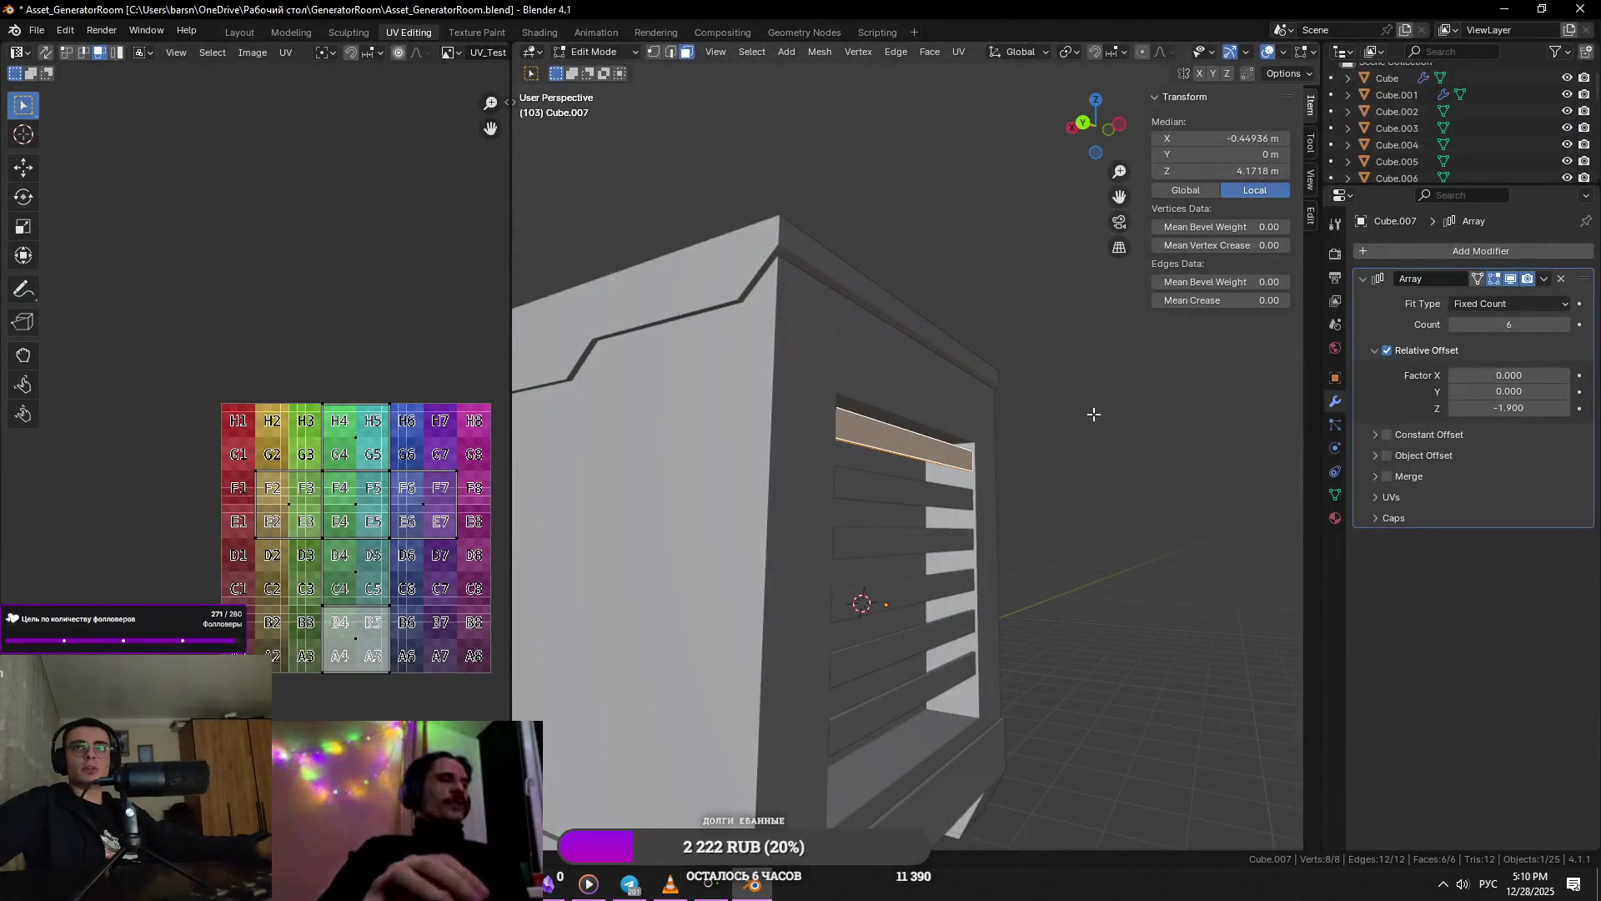
middle_click_drag(1093, 415, 1103, 466)
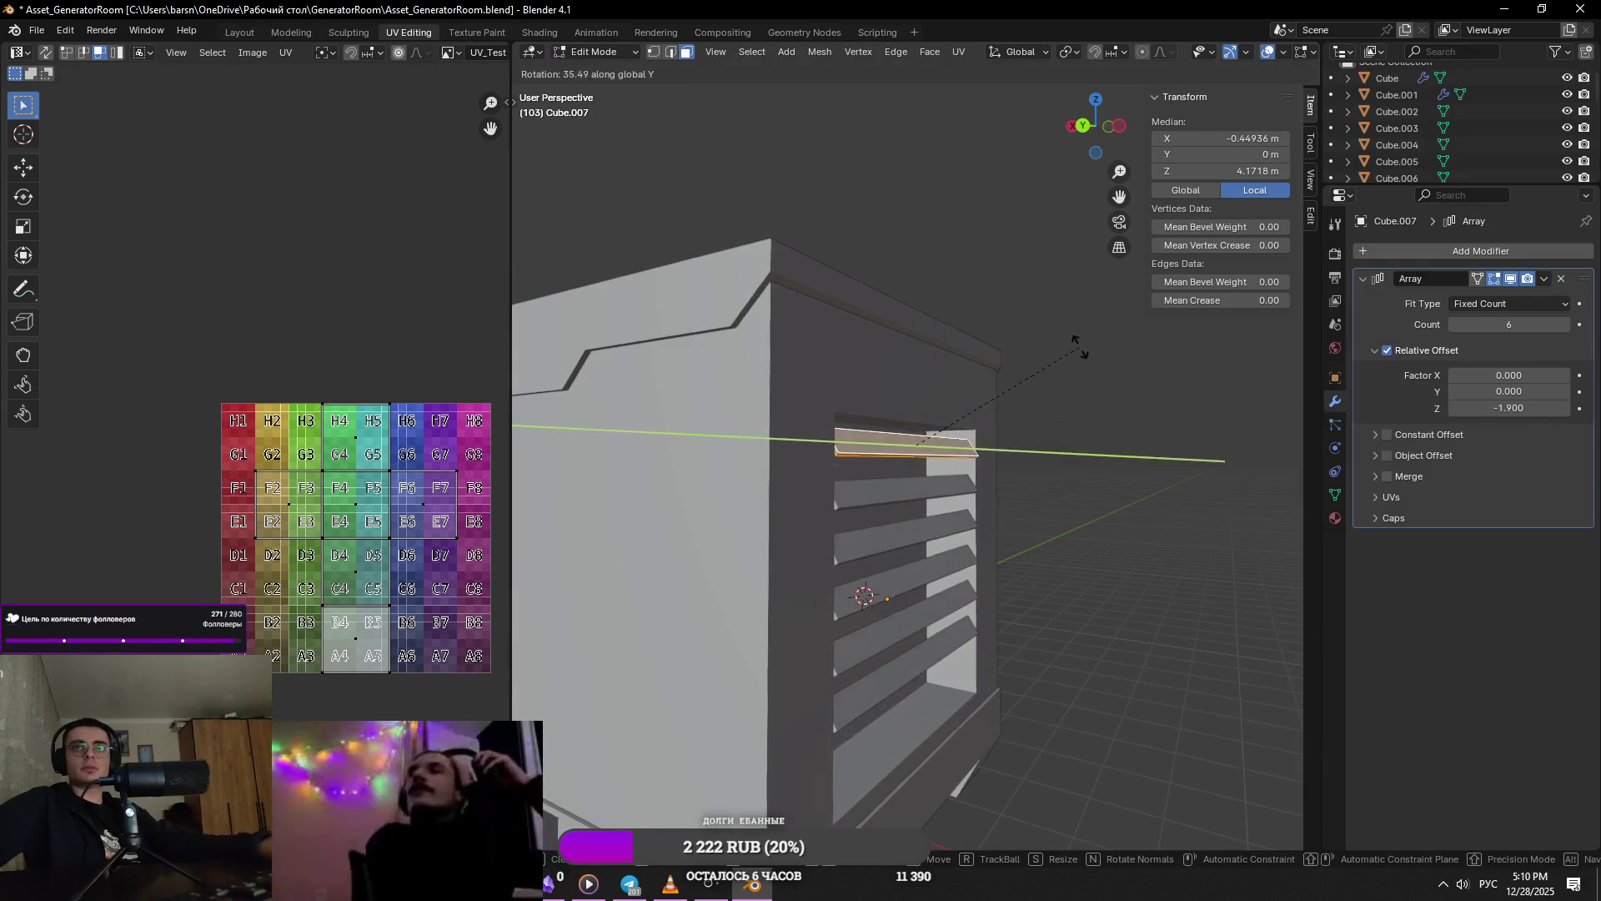
left_click(1110, 353)
key("ctrl+s")
middle_click_drag(1110, 354, 1094, 433)
- Shift the slat along X and compare the slatted wall with the reference photo
key("g")
key("x")
left_click(1095, 433)
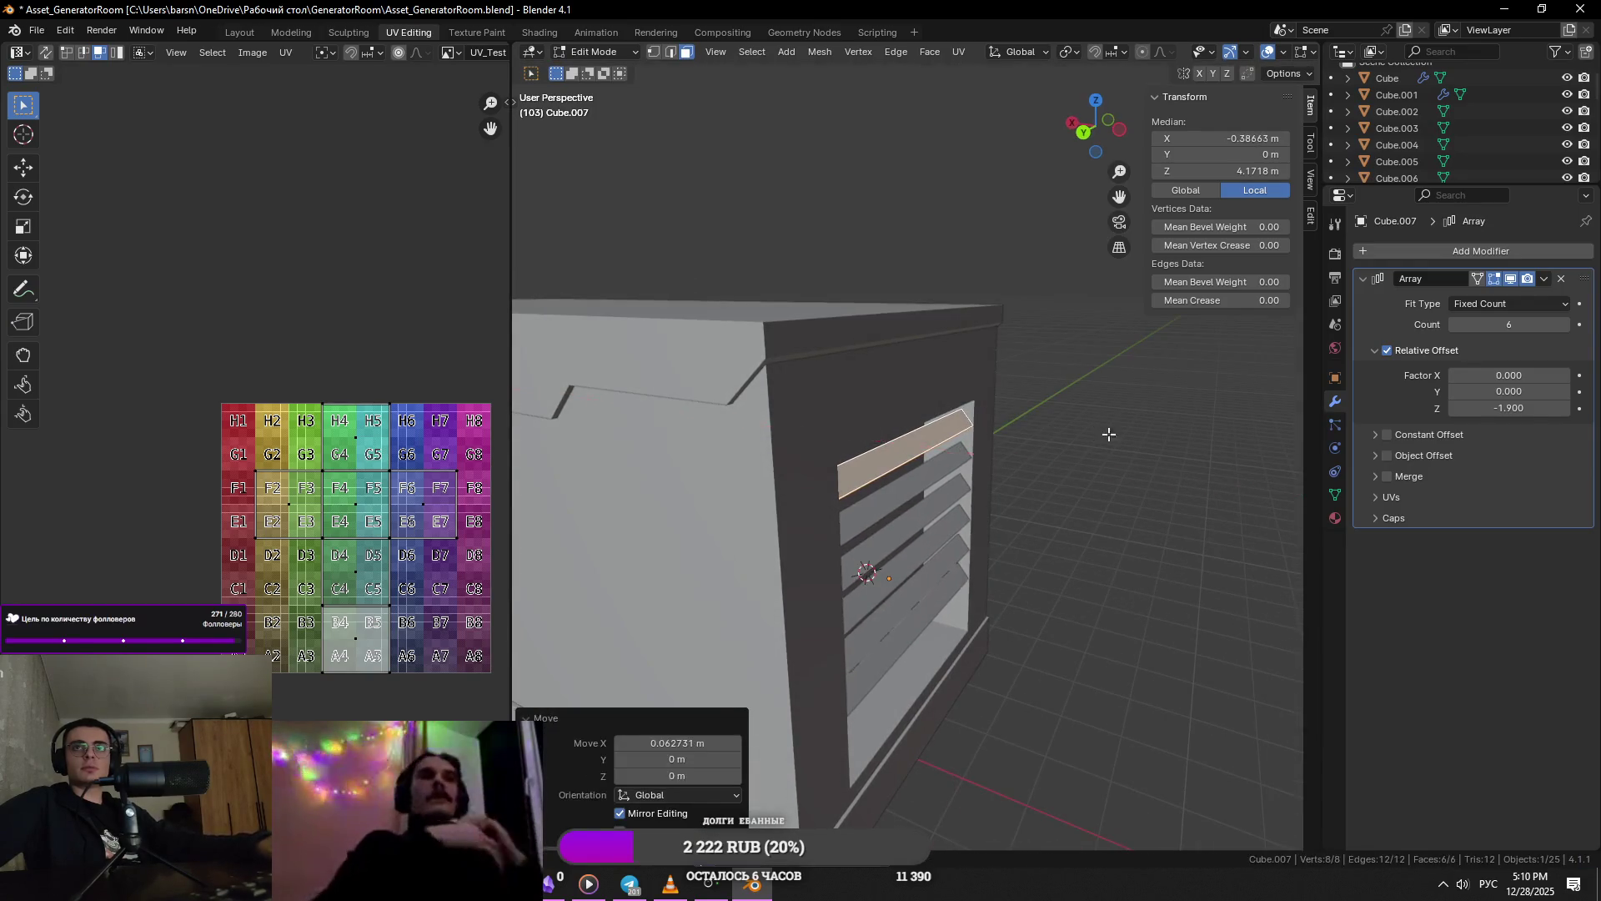
key("Tab")
scroll(1064, 366, "down", 3)
key("alt+Tab")
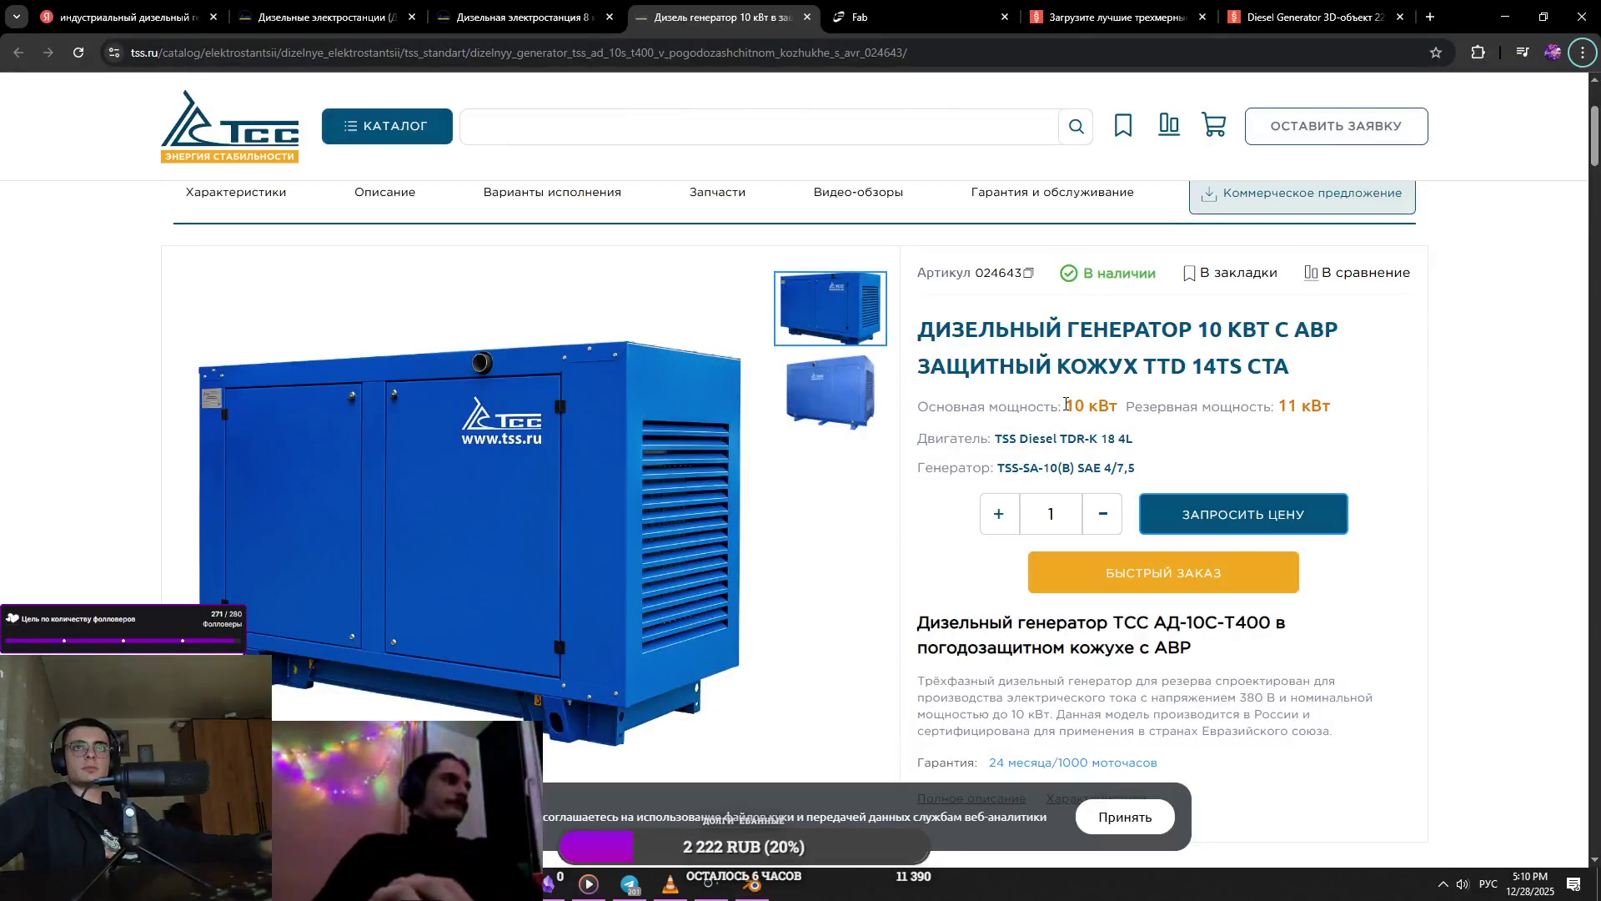
key("alt+Tab")
mouse_move(1075, 375)
middle_mouse_down()
mouse_move(990, 458)
mouse_move(782, 420)
middle_mouse_up()
scroll(959, 458, "up", 5)
scroll(1001, 439, "down", 4)
mouse_move(1001, 439)
middle_mouse_down()
mouse_move(1044, 403)
mouse_move(896, 467)
middle_mouse_up()
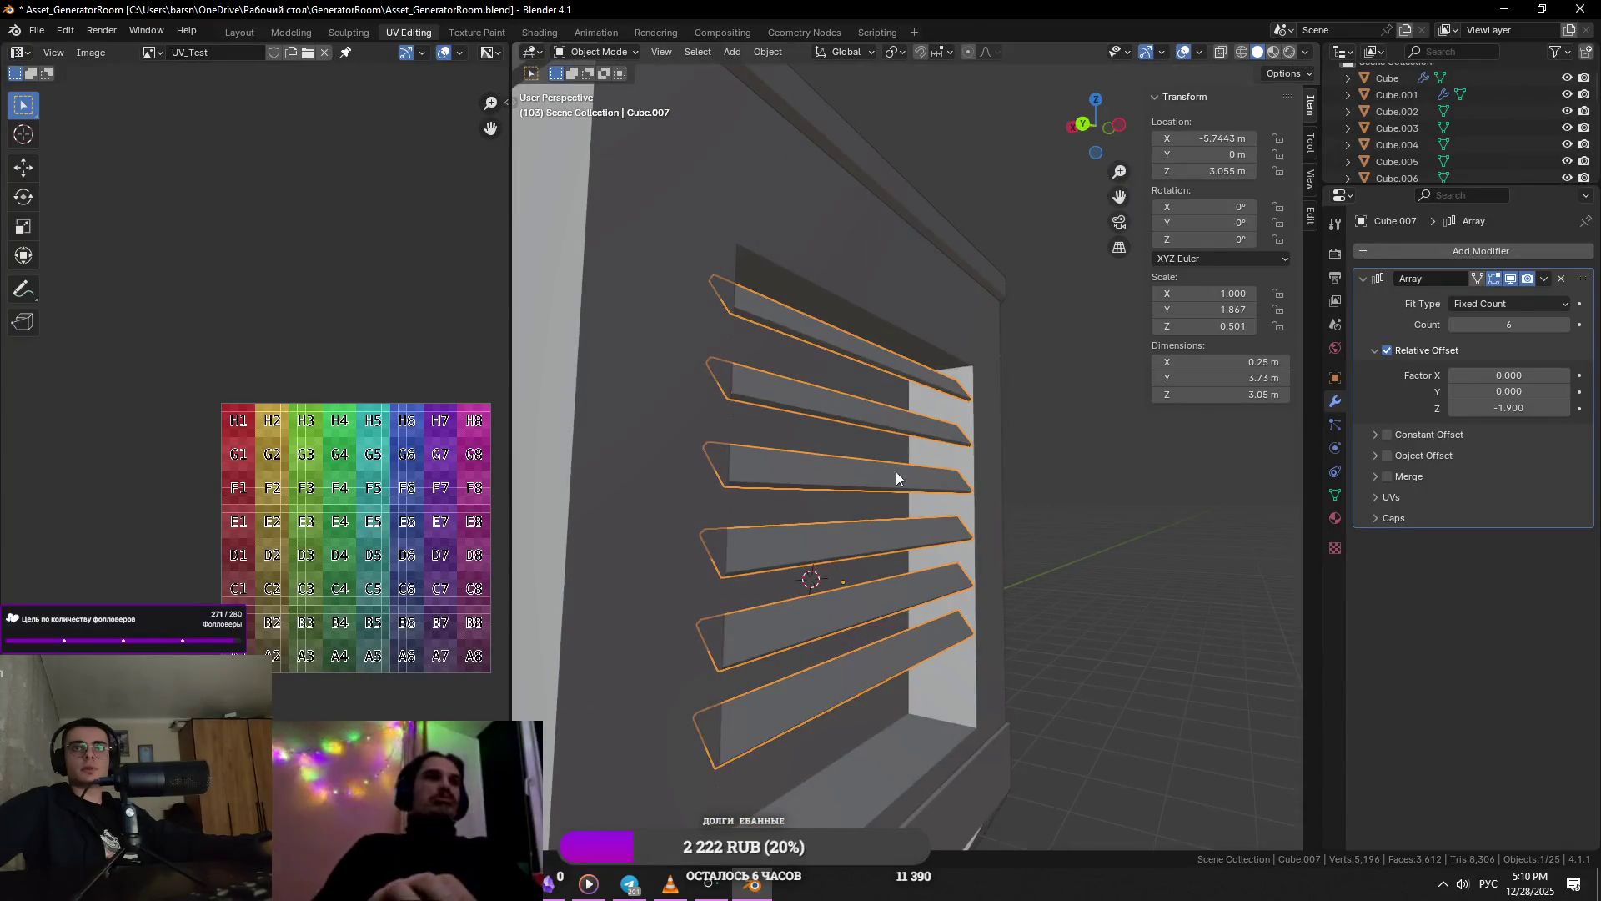
key("alt+Tab")
key("alt+Tab")
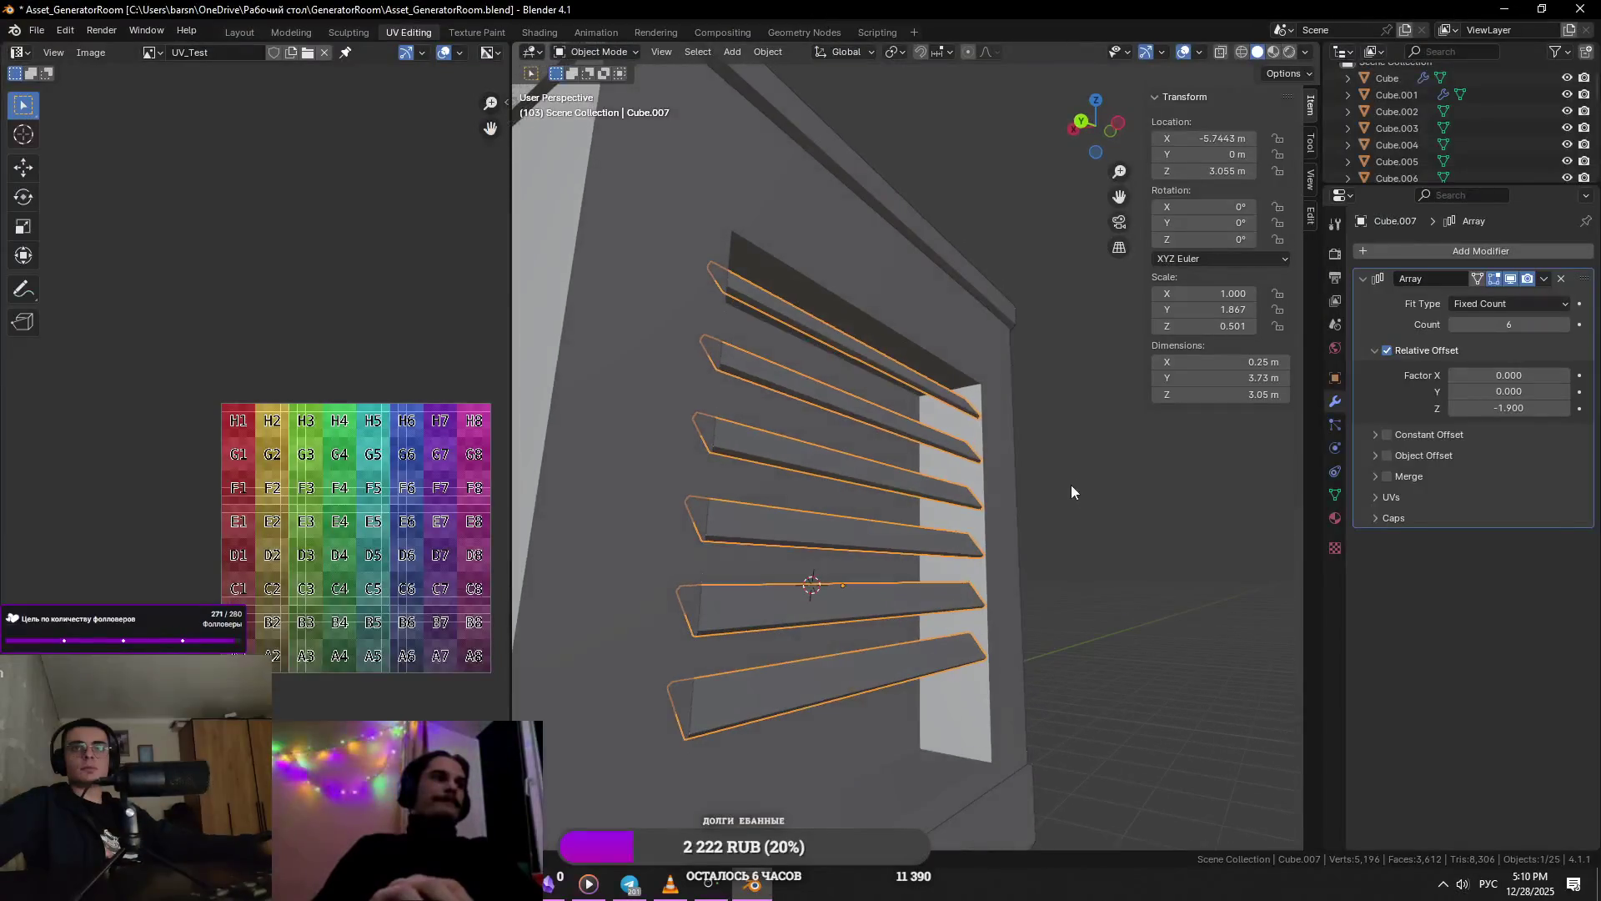
- Rotate the slat face about X, then about Y by 4.14°, and return to Object Mode
key("Tab")
key("r")
key("x")
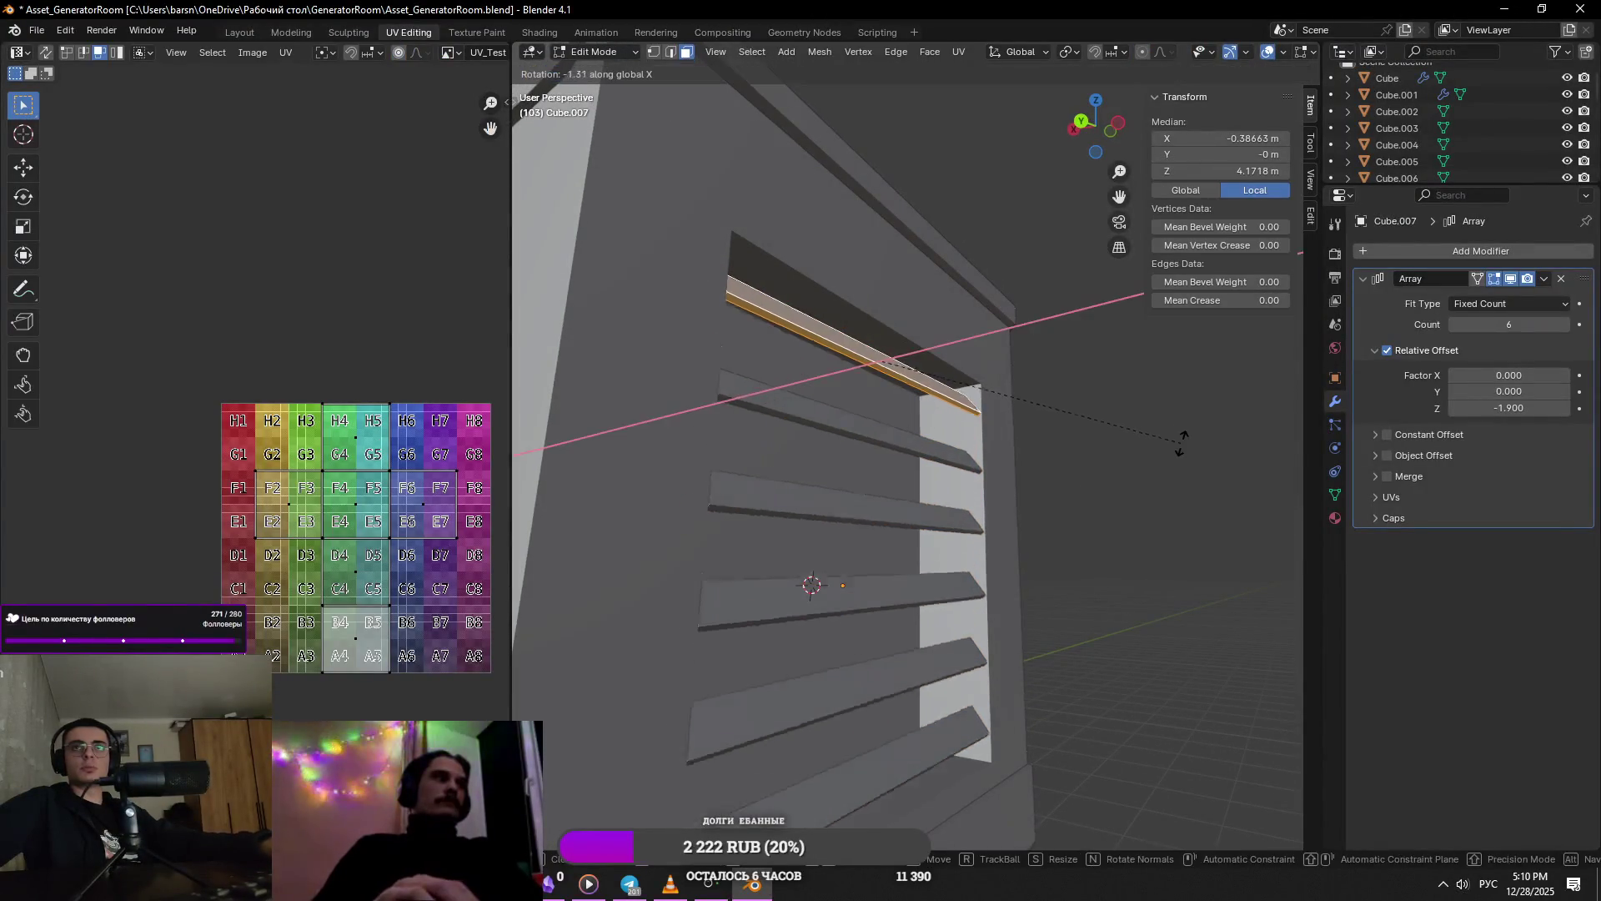
left_click(1155, 388)
mouse_move(1152, 383)
middle_mouse_down()
mouse_move(1012, 466)
mouse_move(1131, 399)
mouse_move(1158, 432)
mouse_move(1251, 421)
middle_mouse_up()
key("alt+Tab")
key("alt+Tab")
key("r")
key("y")
left_click(1118, 402)
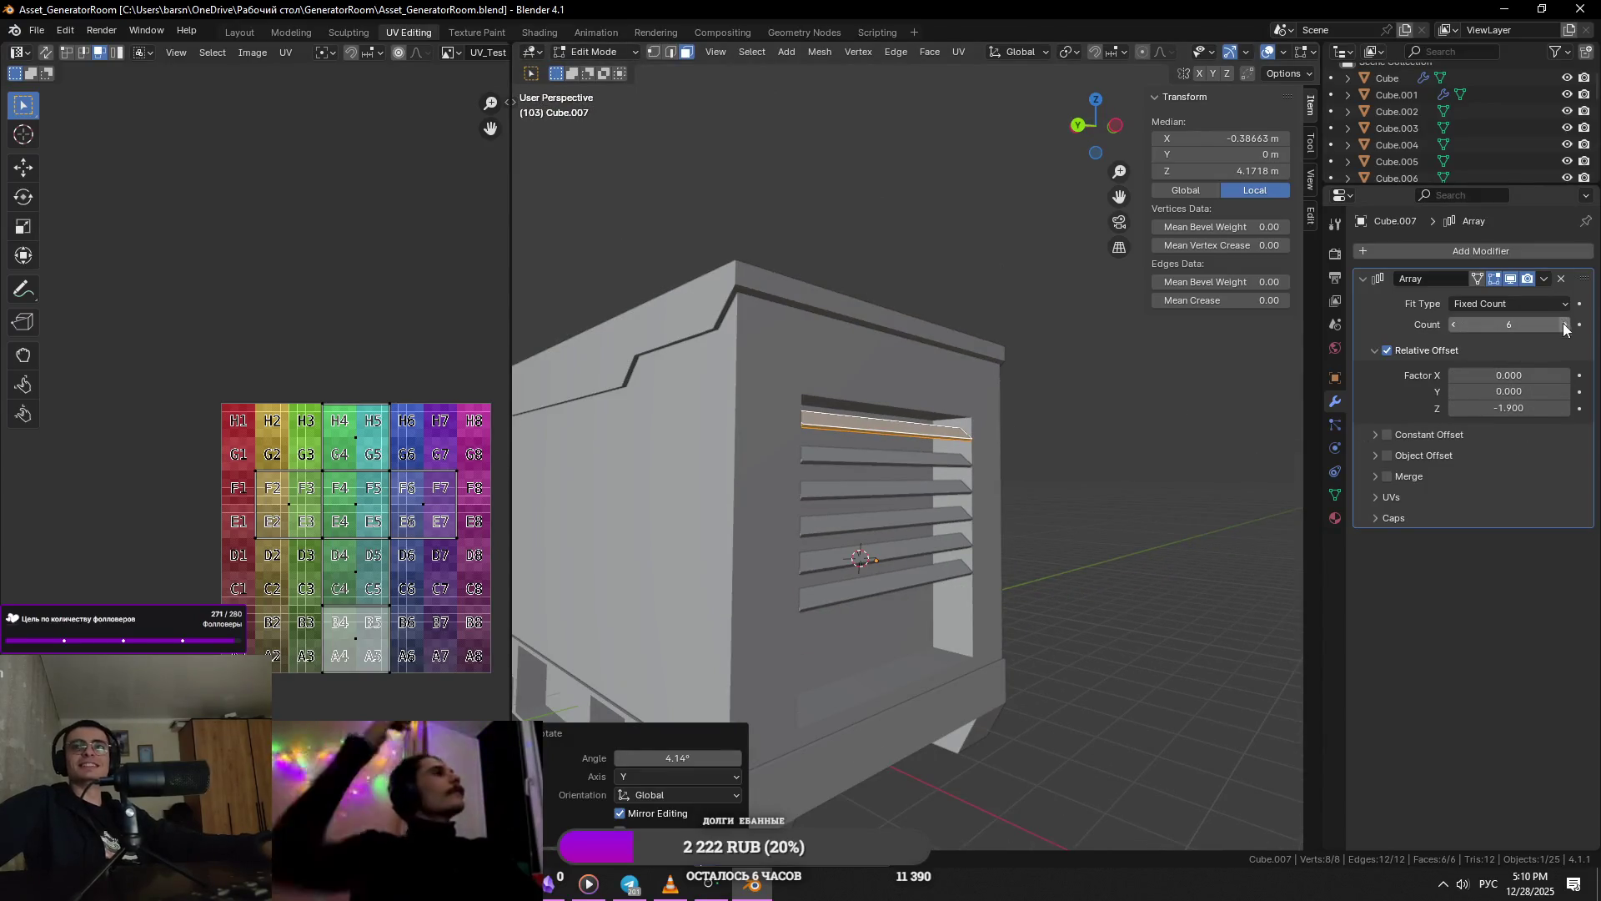
middle_click_drag(1043, 501, 1106, 520)
left_click(1106, 521)
key("Tab")
scroll(994, 494, "down", 3)
mouse_move(994, 494)
middle_mouse_down()
mouse_move(894, 441)
mouse_move(1066, 484)
mouse_move(993, 509)
mouse_move(1034, 530)
middle_mouse_up()
scroll(994, 509, "up", 2)
- Raise the Array count to 9 slats filling the vent and save the file
key("alt+Tab")
key("alt+Tab")
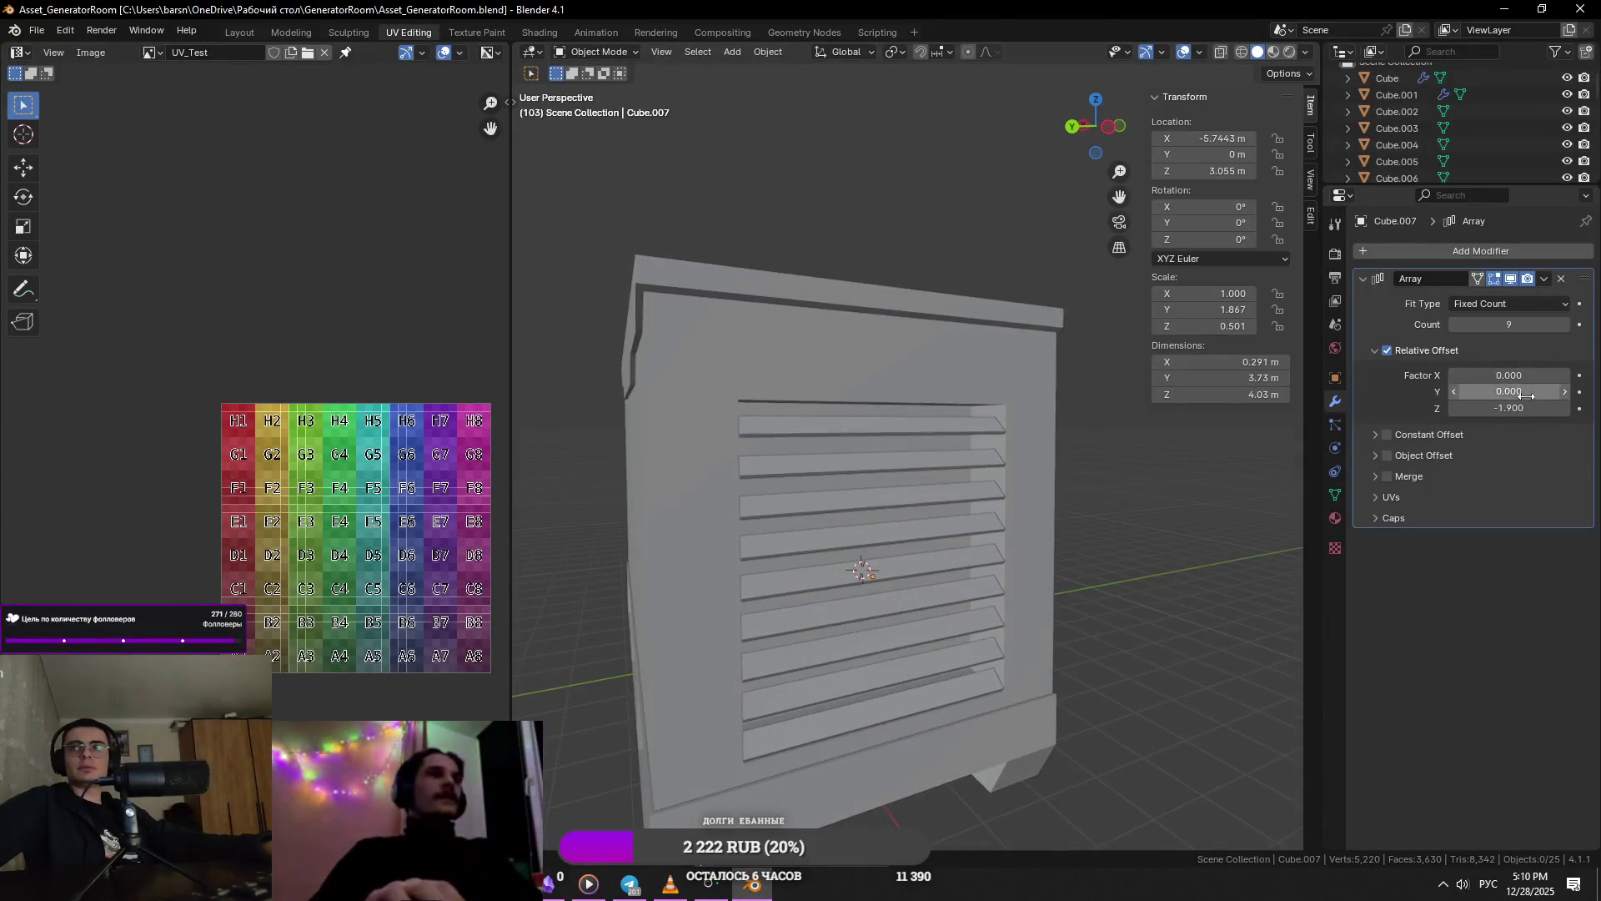
left_click_drag(1509, 408, 1526, 408)
key("ctrl+s")
mouse_move(1082, 457)
middle_mouse_down()
mouse_move(837, 449)
mouse_move(1133, 479)
mouse_move(966, 466)
middle_mouse_up()
key("alt+Tab")
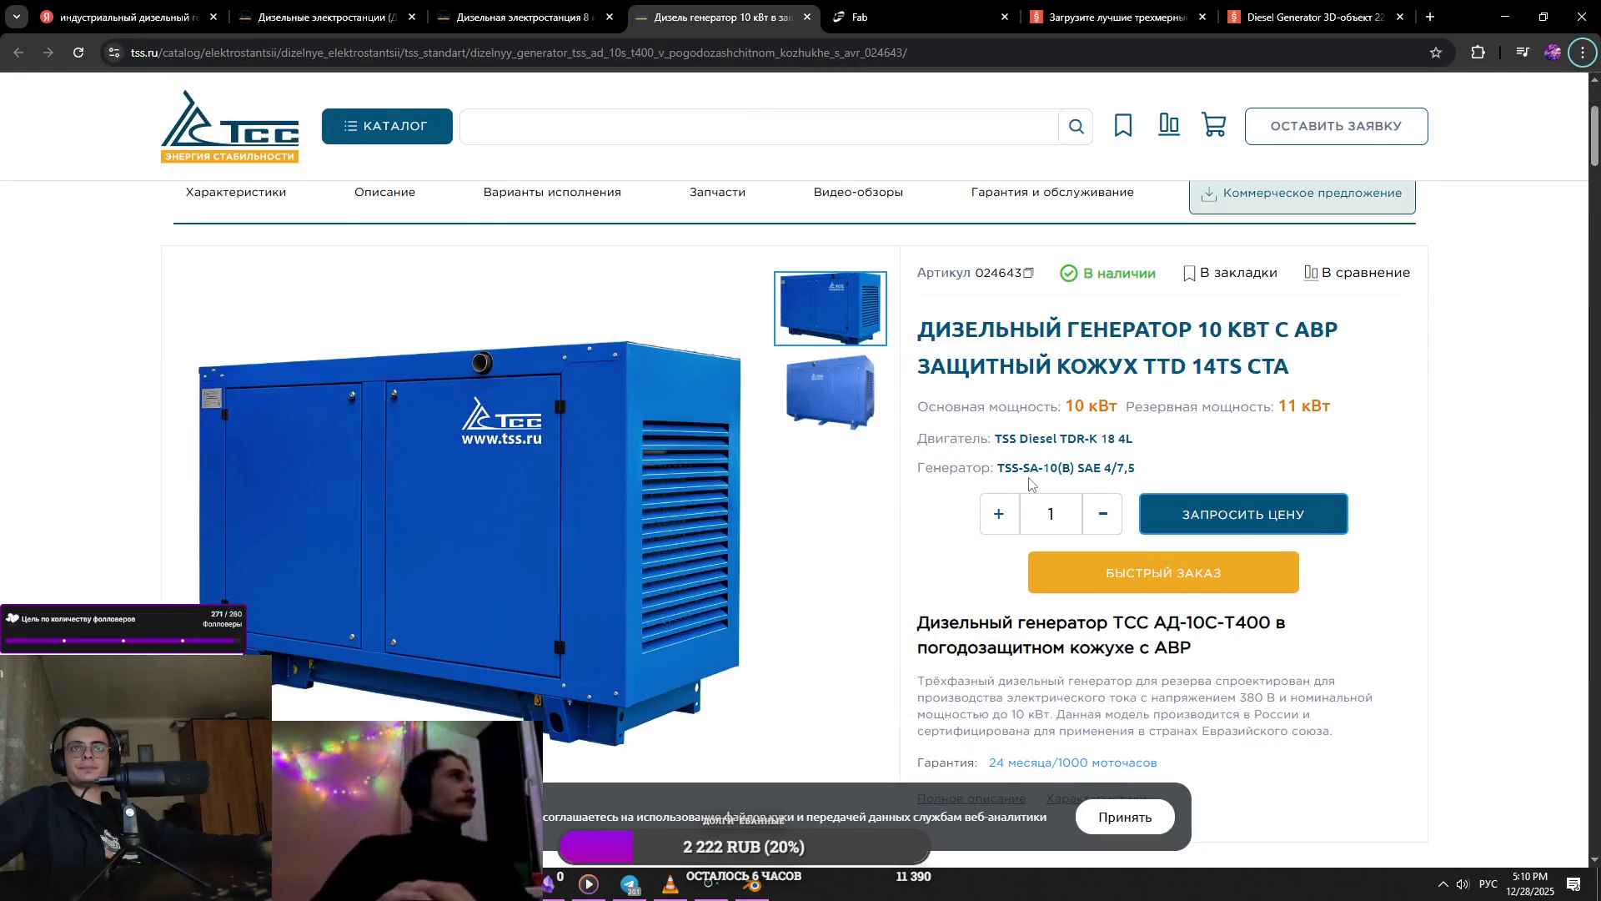
key("alt+Tab")
scroll(1063, 472, "up", 8)
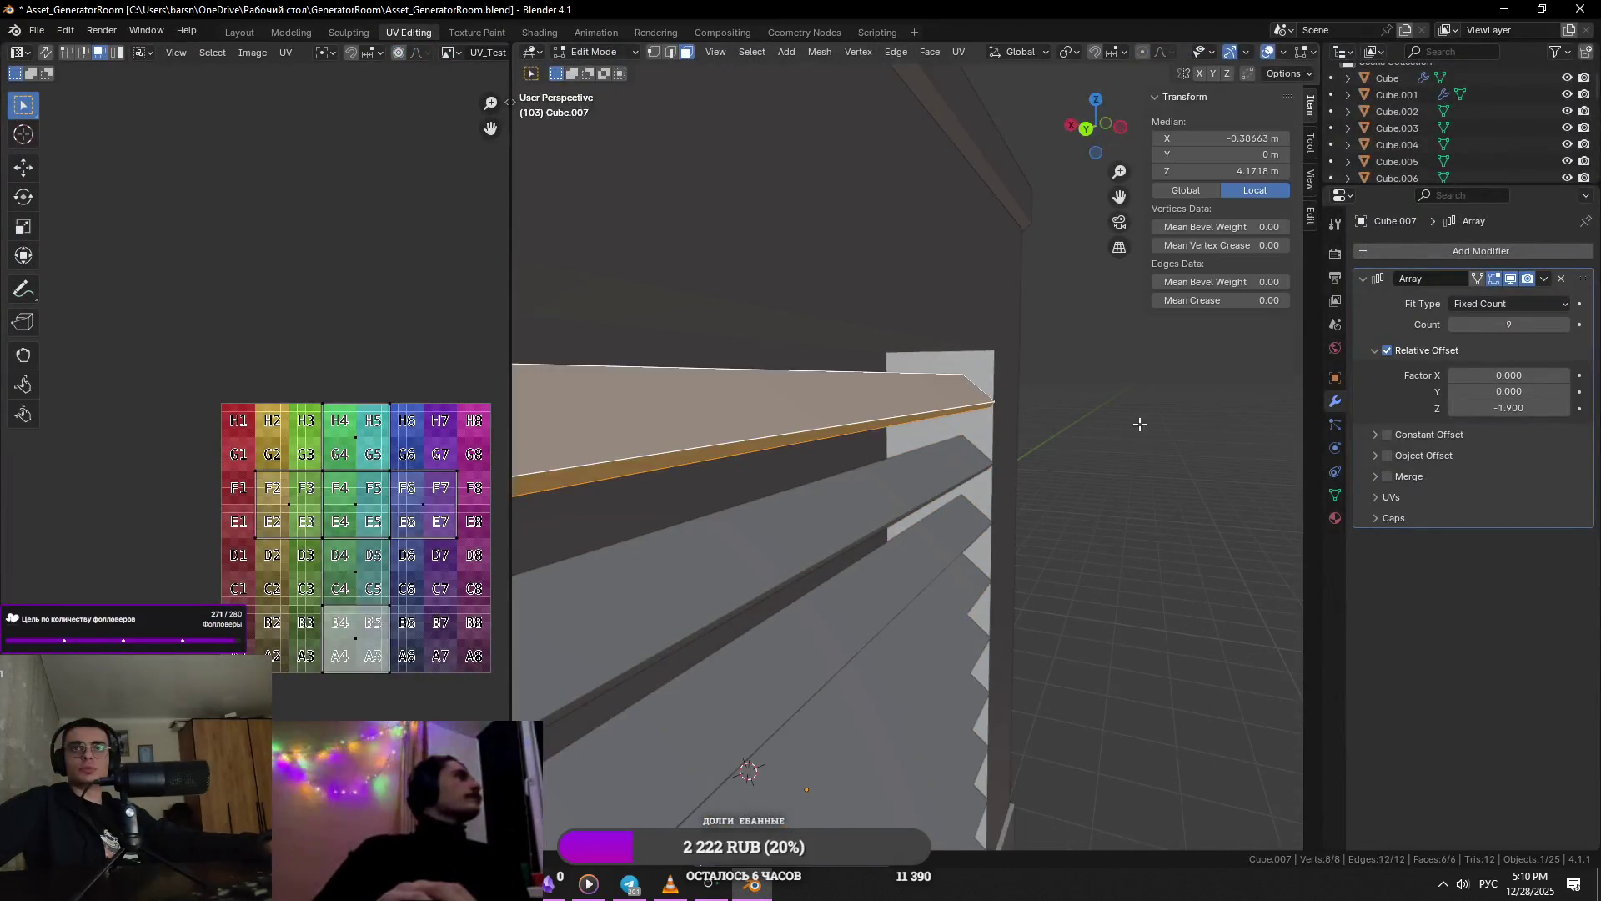
- Tilt the slat about the Y axis and save the file
key("r")
key("y")
left_click(1119, 383)
key("ctrl+s")
key("g")
key("Escape")
key("Tab")
scroll(1080, 382, "down", 8)
middle_click_drag(982, 392, 841, 429)
- Reselect the whole slat in Edit Mode and re-tilt it to -4.36° about Y
key("Tab")
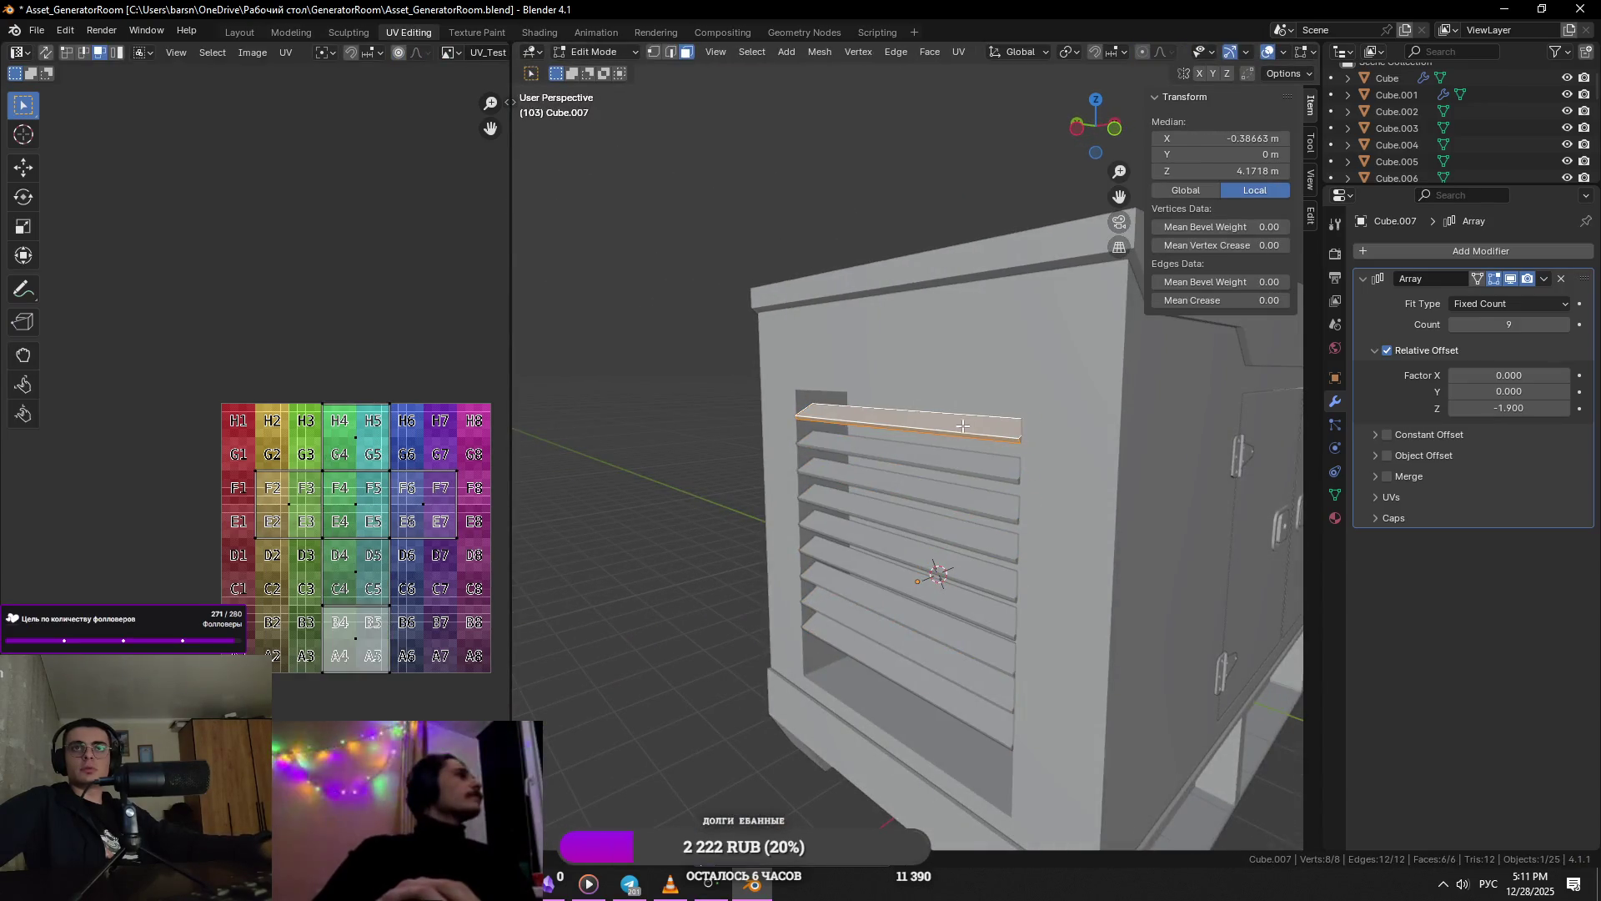
scroll(959, 425, "up", 3)
middle_click_drag(959, 426, 1001, 380)
key("alt+a")
key("a")
key("r")
key("y")
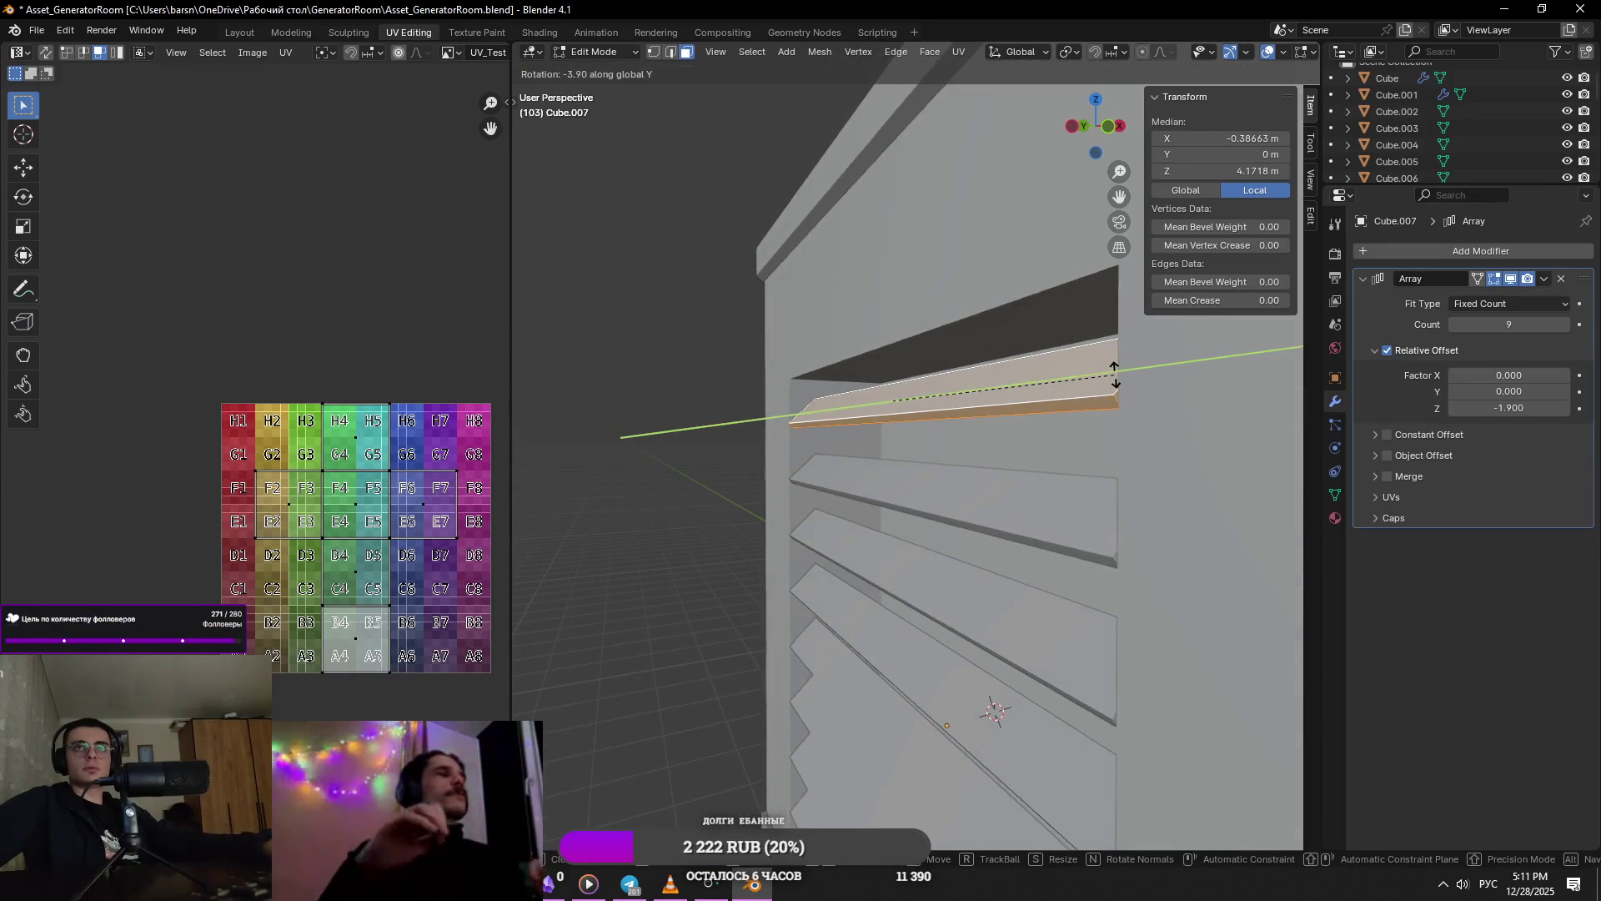
left_click(1116, 377)
- Set the Array modifier's relative Z offset to -1.7 and return to Object Mode
mouse_move(1115, 377)
middle_mouse_down()
mouse_move(1049, 419)
mouse_move(1076, 443)
mouse_move(1274, 465)
middle_mouse_up()
left_click_drag(1509, 407, 1534, 408)
scroll(1072, 454, "down", 5)
mouse_move(1073, 454)
middle_mouse_down()
mouse_move(951, 441)
mouse_move(925, 455)
mouse_move(893, 422)
middle_mouse_up()
scroll(950, 442, "up", 3)
scroll(940, 456, "down", 3)
scroll(894, 422, "up", 3)
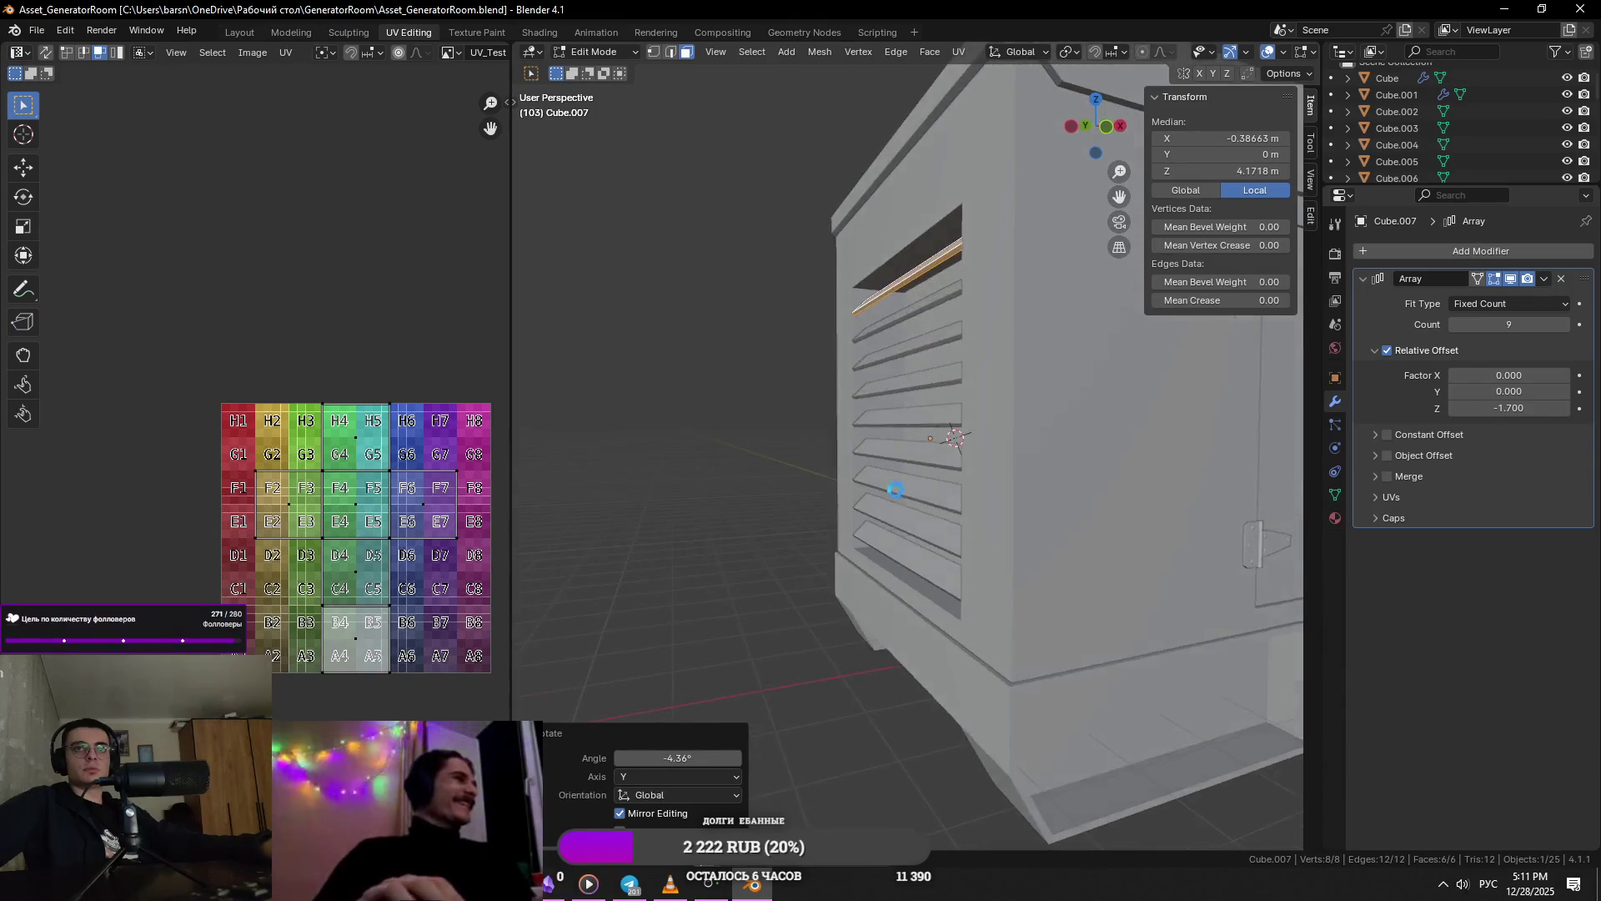
scroll(878, 502, "down", 3)
mouse_move(878, 502)
middle_mouse_down()
mouse_move(934, 490)
mouse_move(884, 434)
mouse_move(825, 241)
middle_mouse_up()
scroll(939, 486, "up", 3)
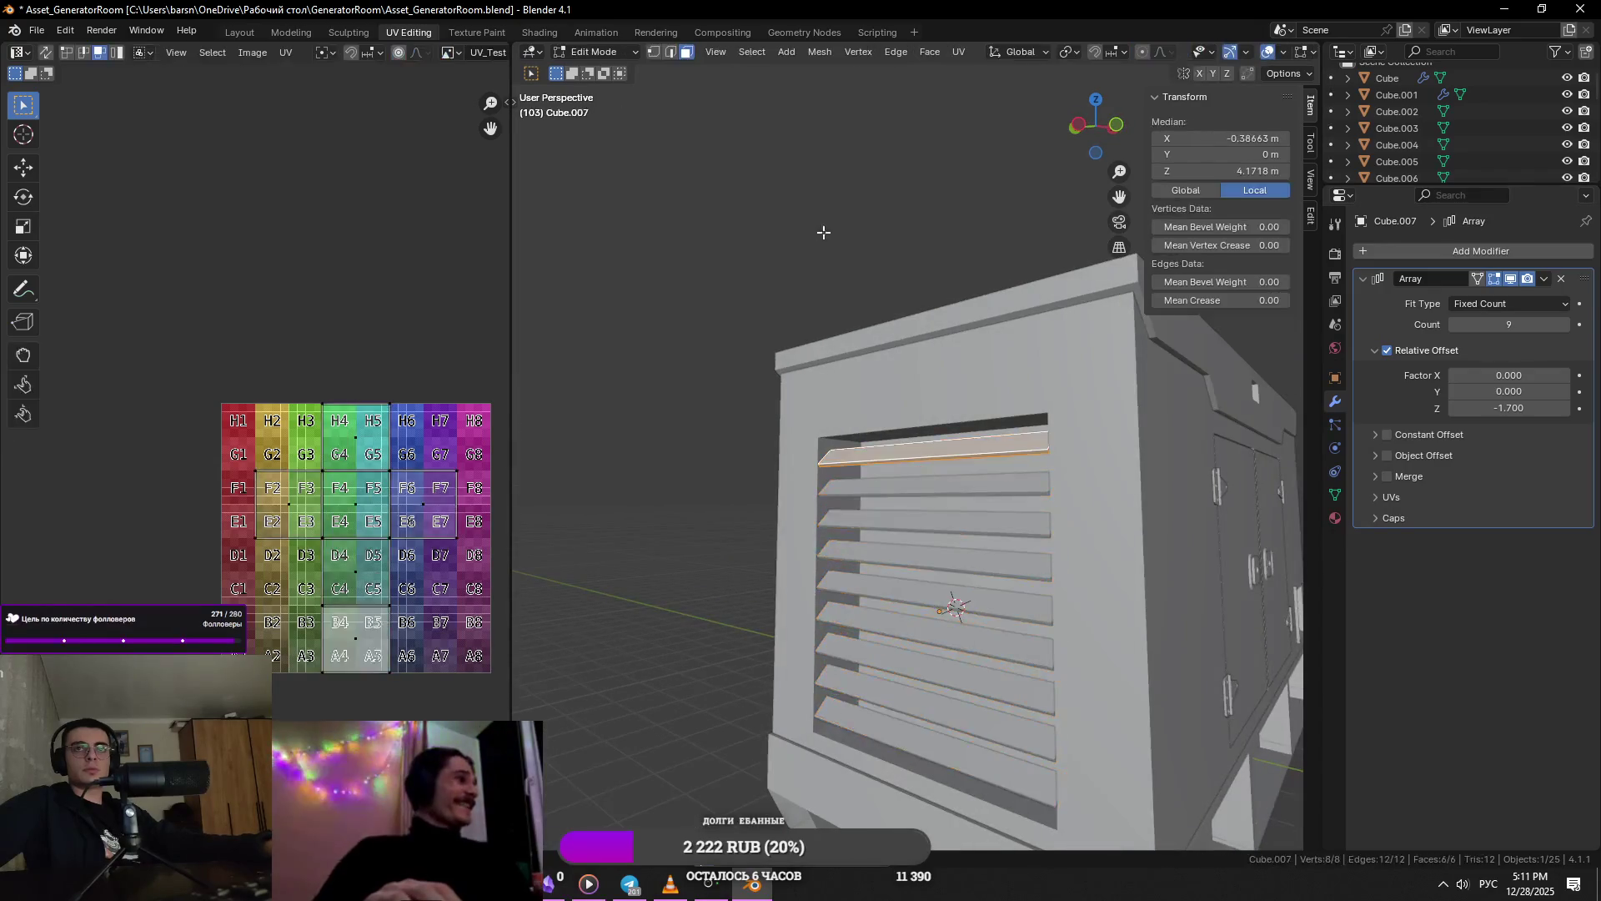
key("Tab")
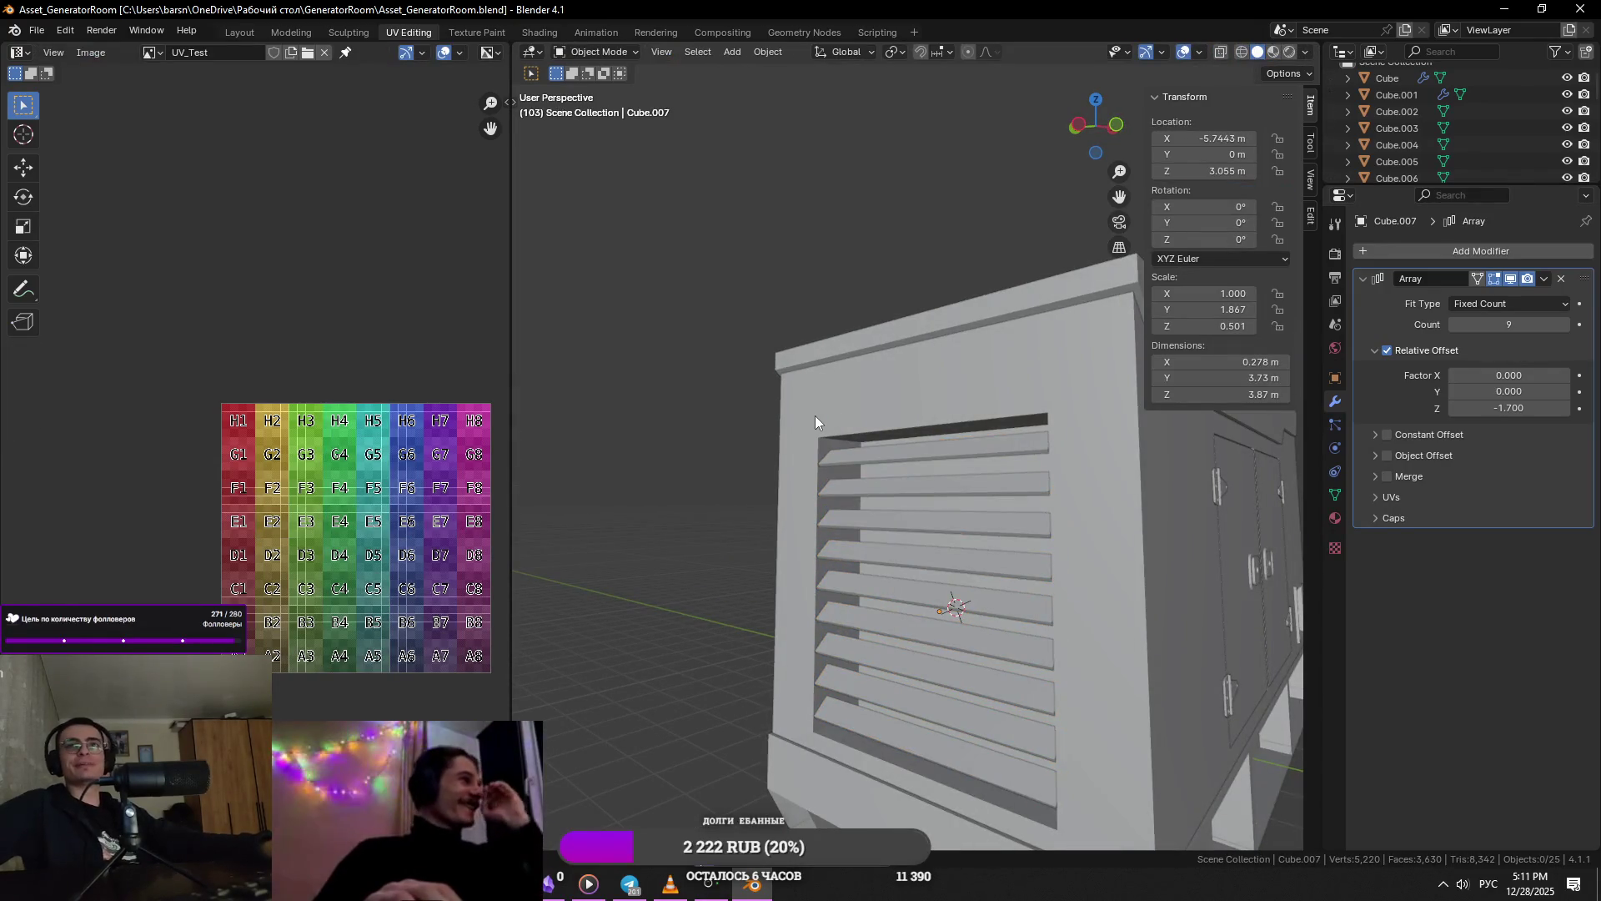
middle_click_drag(814, 415, 982, 476)
- Select the slat array and set its relative Z offset to -1.75
left_click(1024, 722)
scroll(1082, 713, "up", 5)
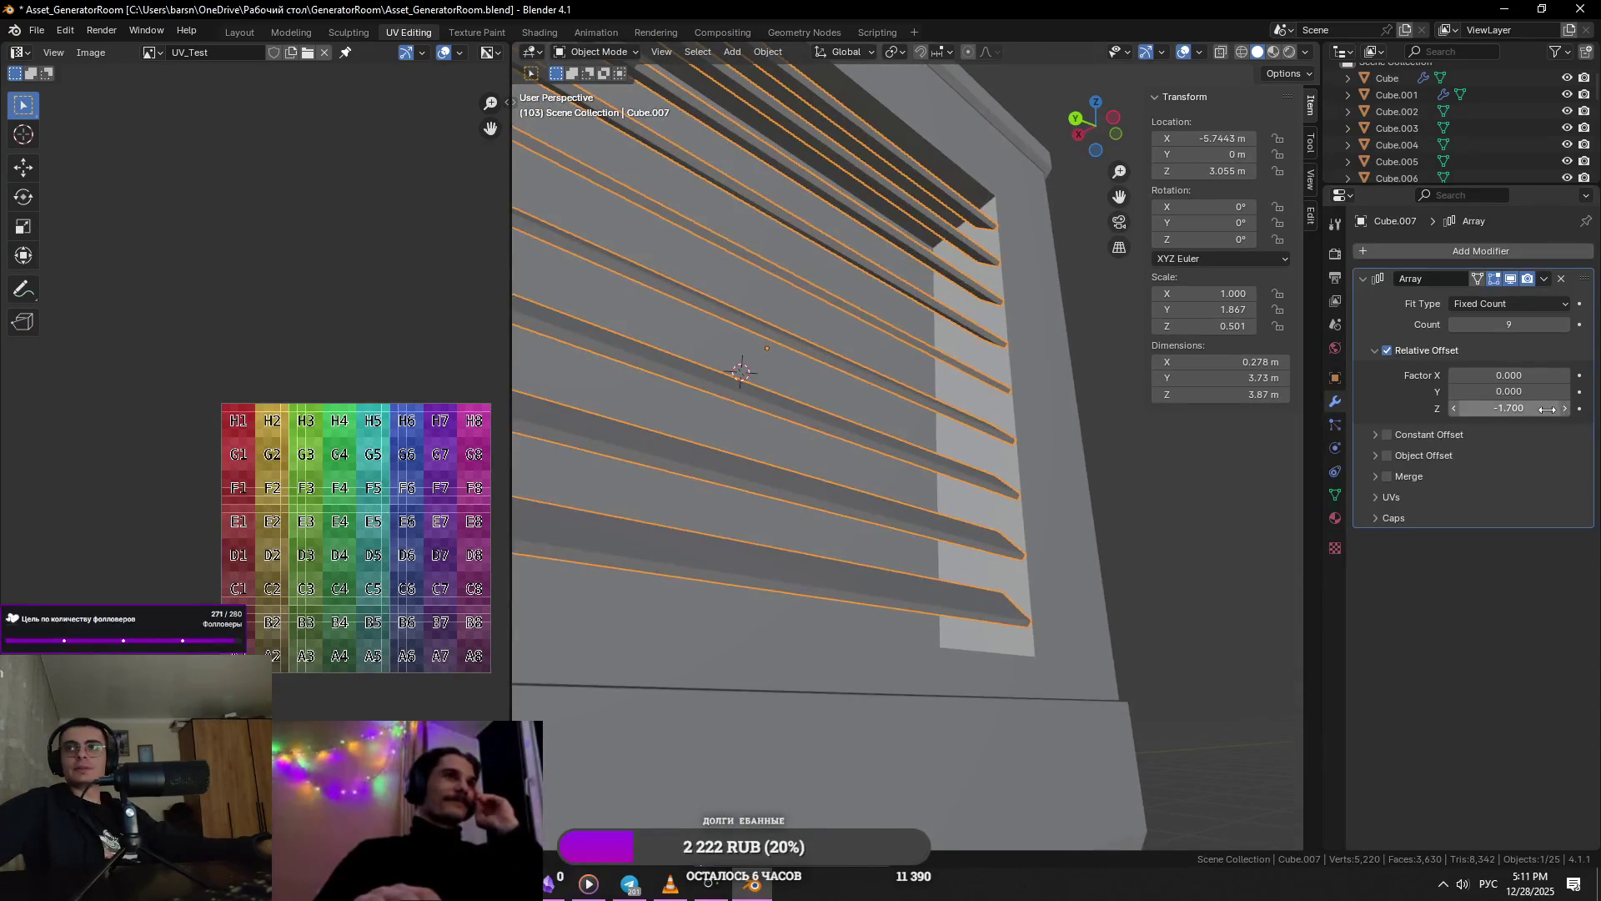
left_click_drag(1510, 408, 1501, 407)
mouse_move(1135, 575)
middle_mouse_down()
mouse_move(1106, 593)
mouse_move(1083, 519)
middle_mouse_up()
left_click_drag(1518, 409, 1526, 409)
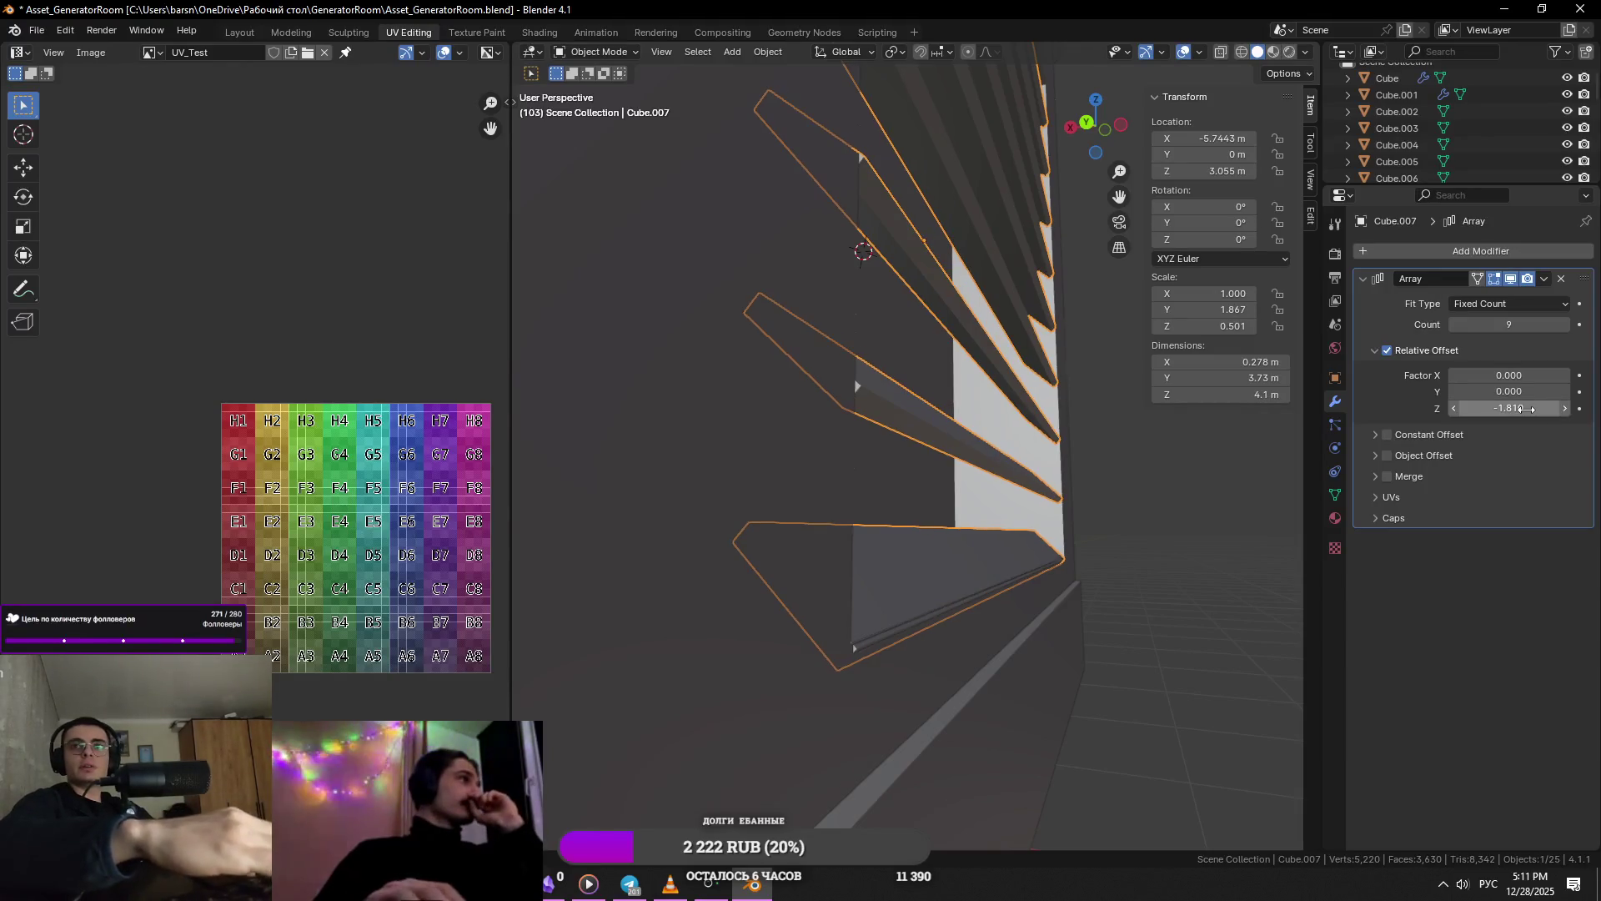
left_click(1521, 409)
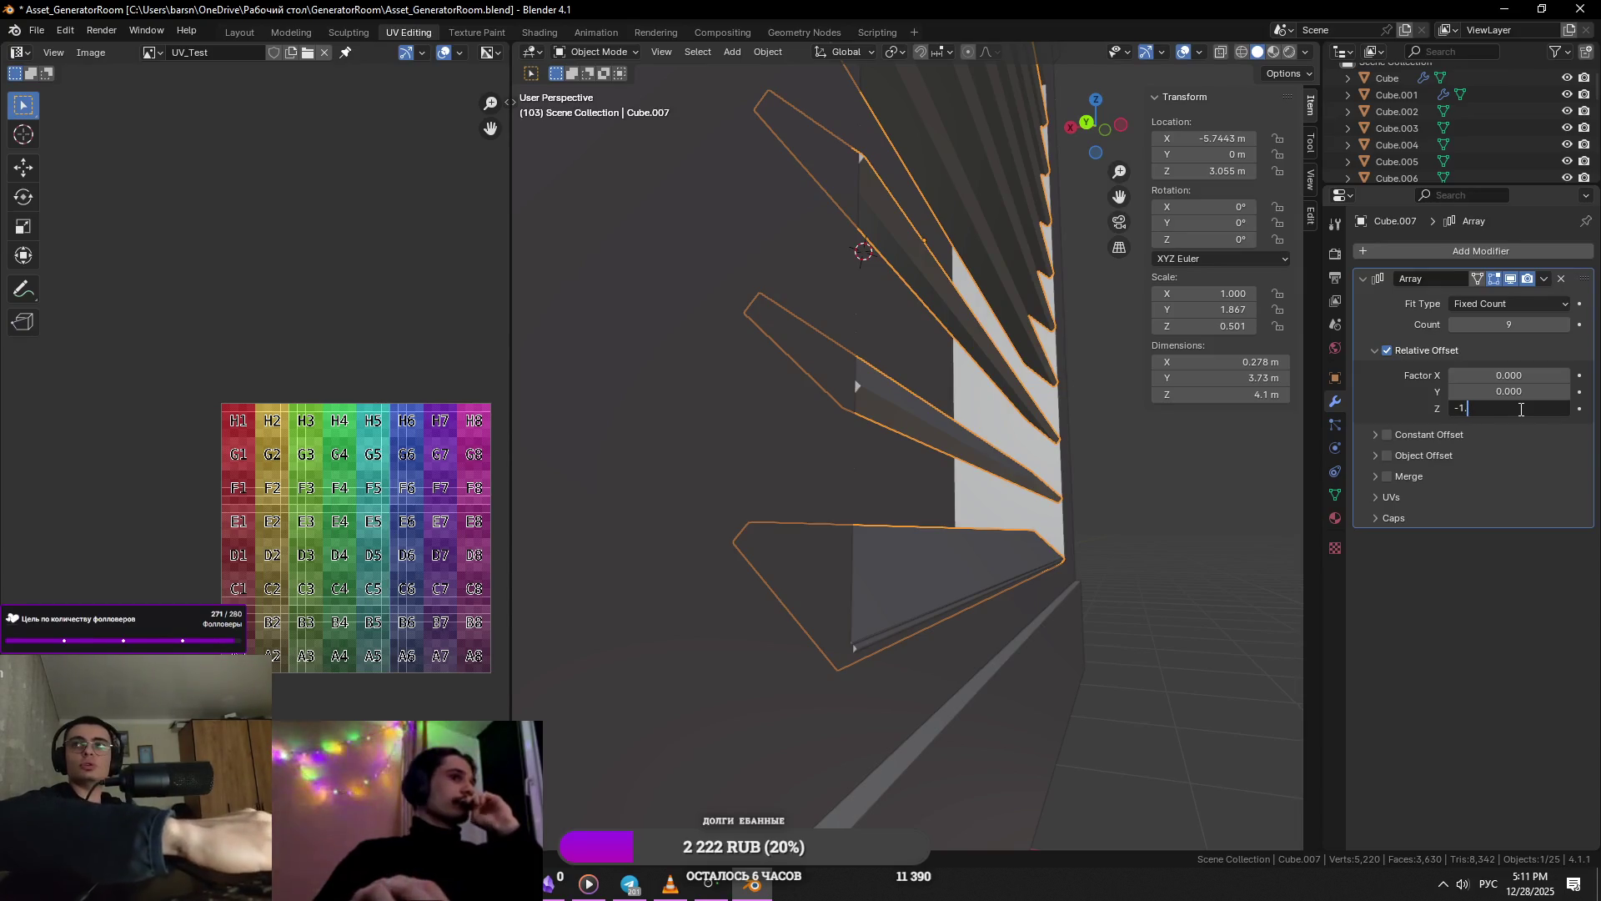
type("75")
key("Return")
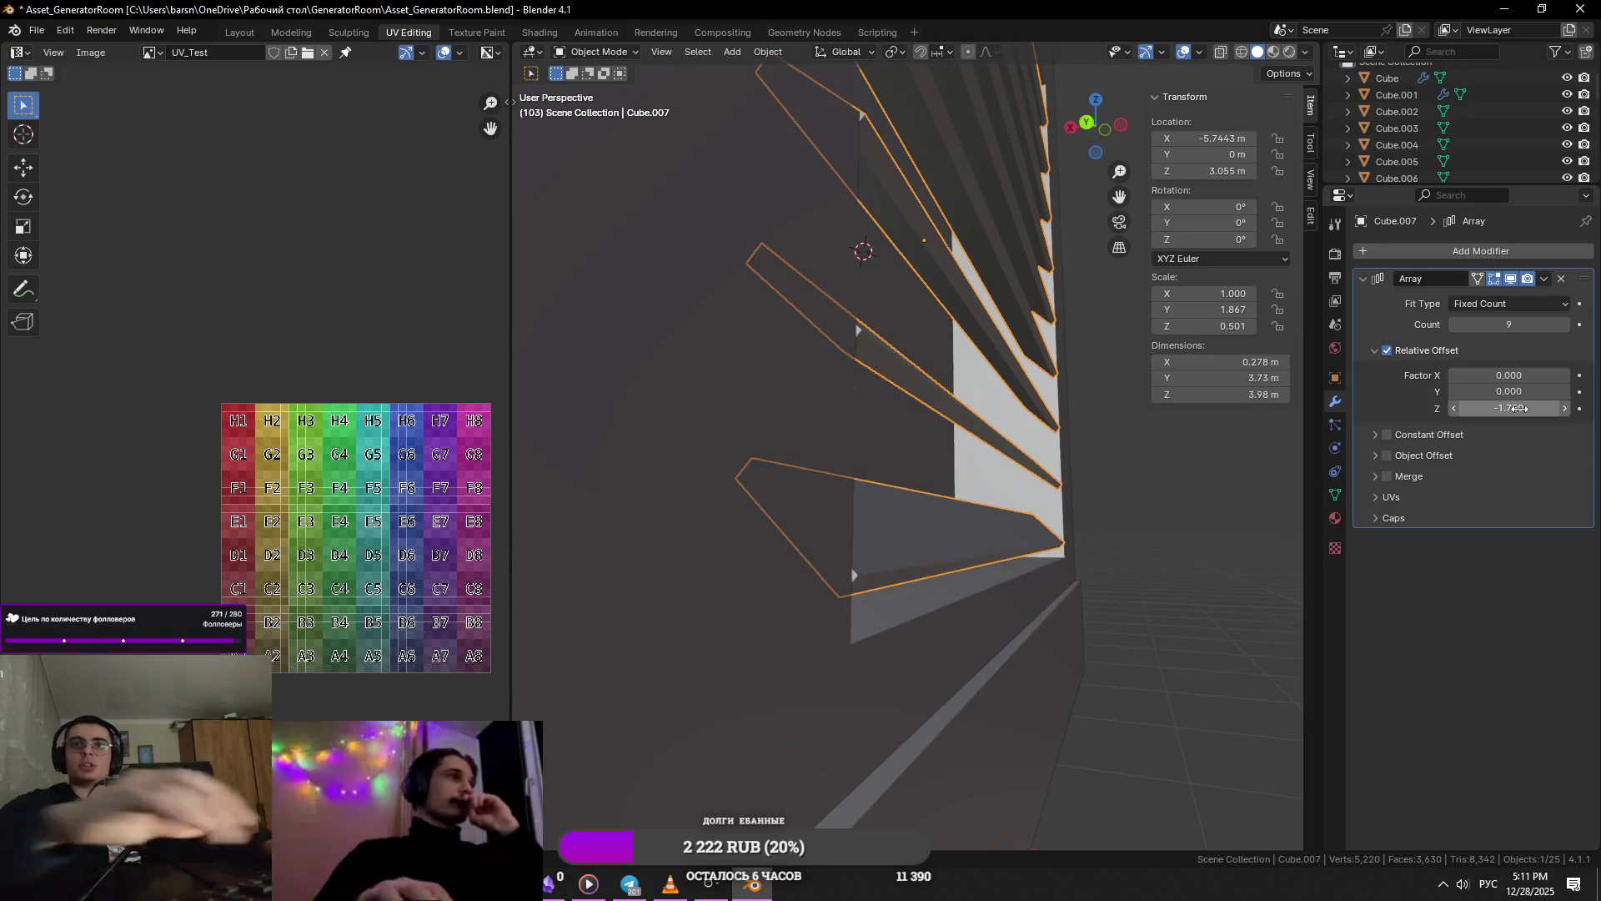
- Refine the Array's relative Z offset to -1.78, then to -1.79
left_click(1517, 409)
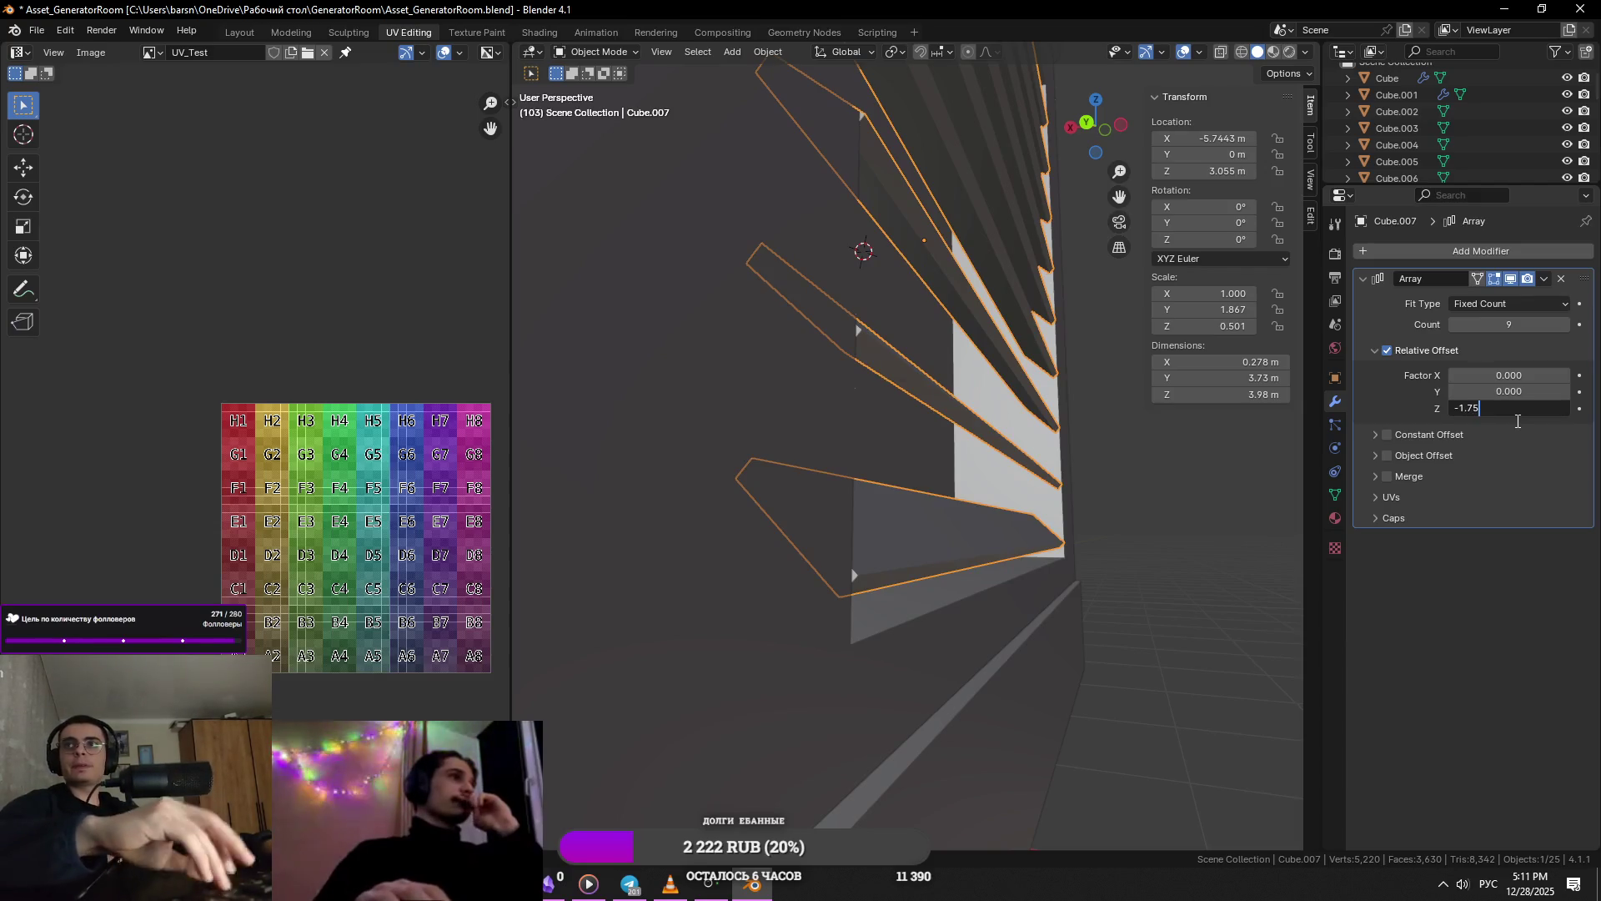
key("BackSpace")
type("8")
key("Return")
mouse_move(1168, 500)
middle_mouse_down()
mouse_move(1013, 538)
mouse_move(964, 523)
mouse_move(1076, 561)
mouse_move(1108, 601)
mouse_move(1141, 608)
middle_mouse_up()
left_click(1538, 407)
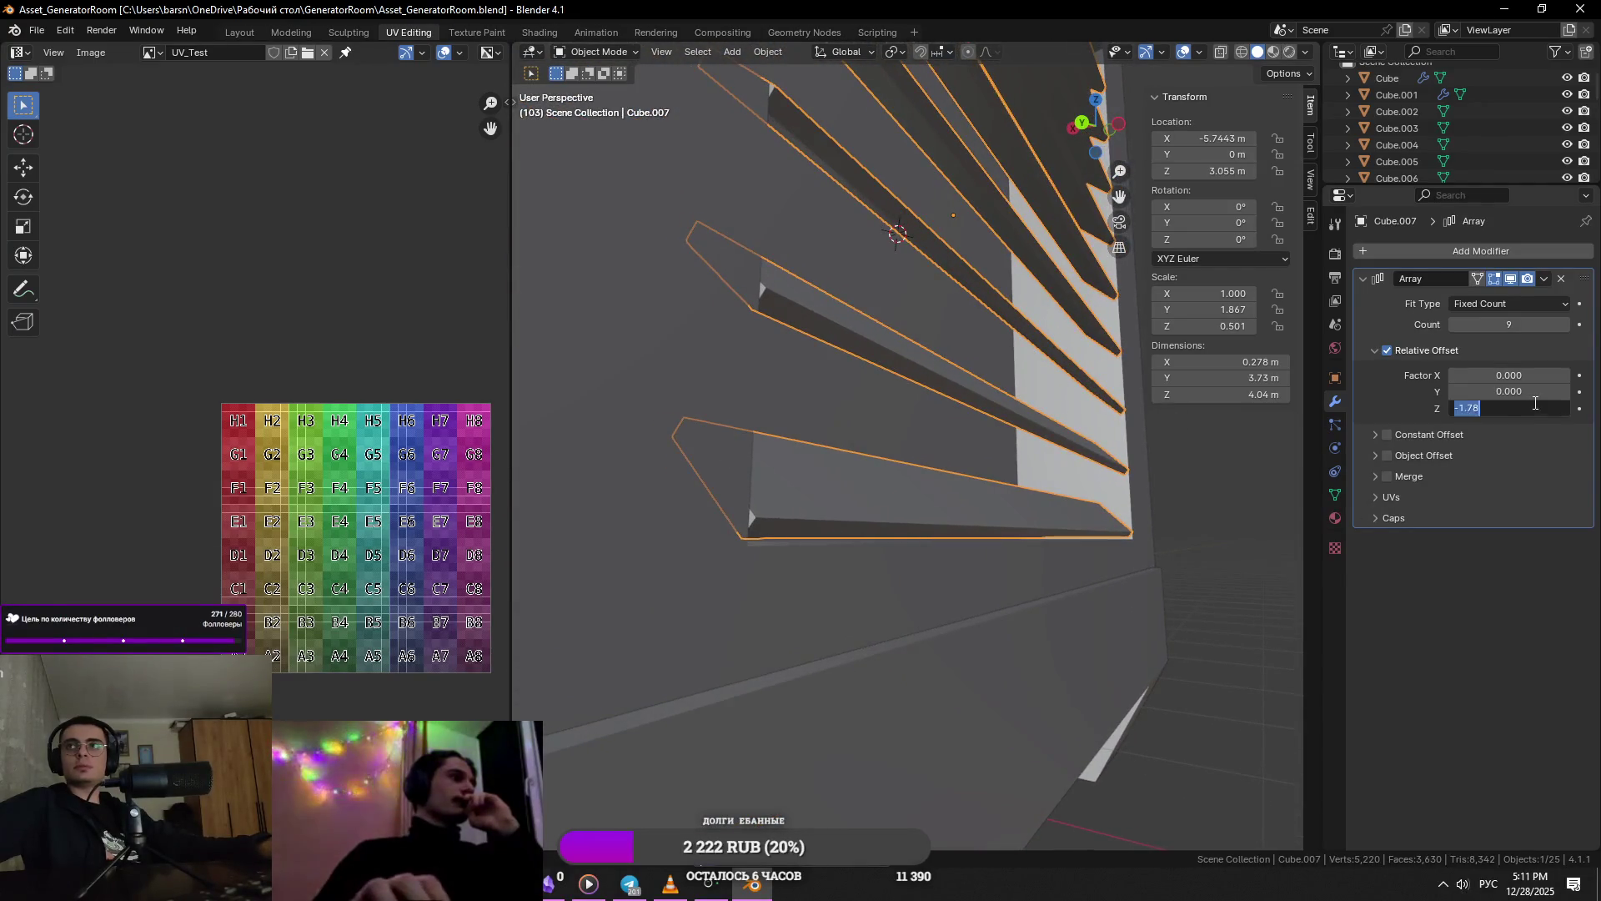
key("BackSpace")
type("9")
key("Return")
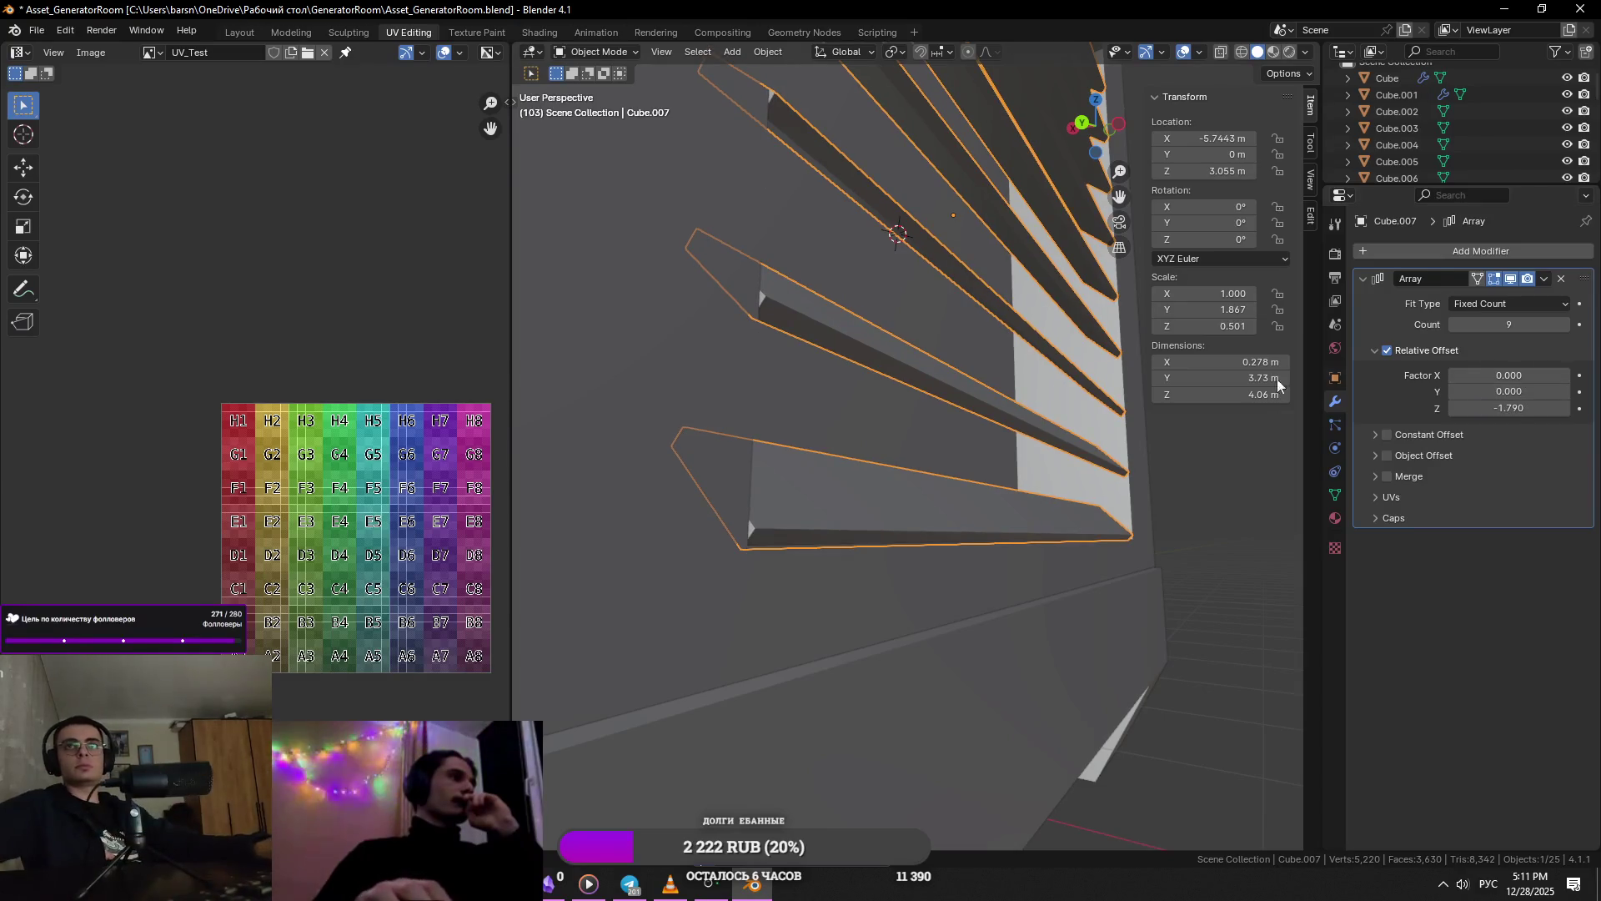
scroll(960, 430, "down", 3)
scroll(961, 431, "up", 4)
- Shift the slat array object along X to about -5.726 m
key("g")
key("x")
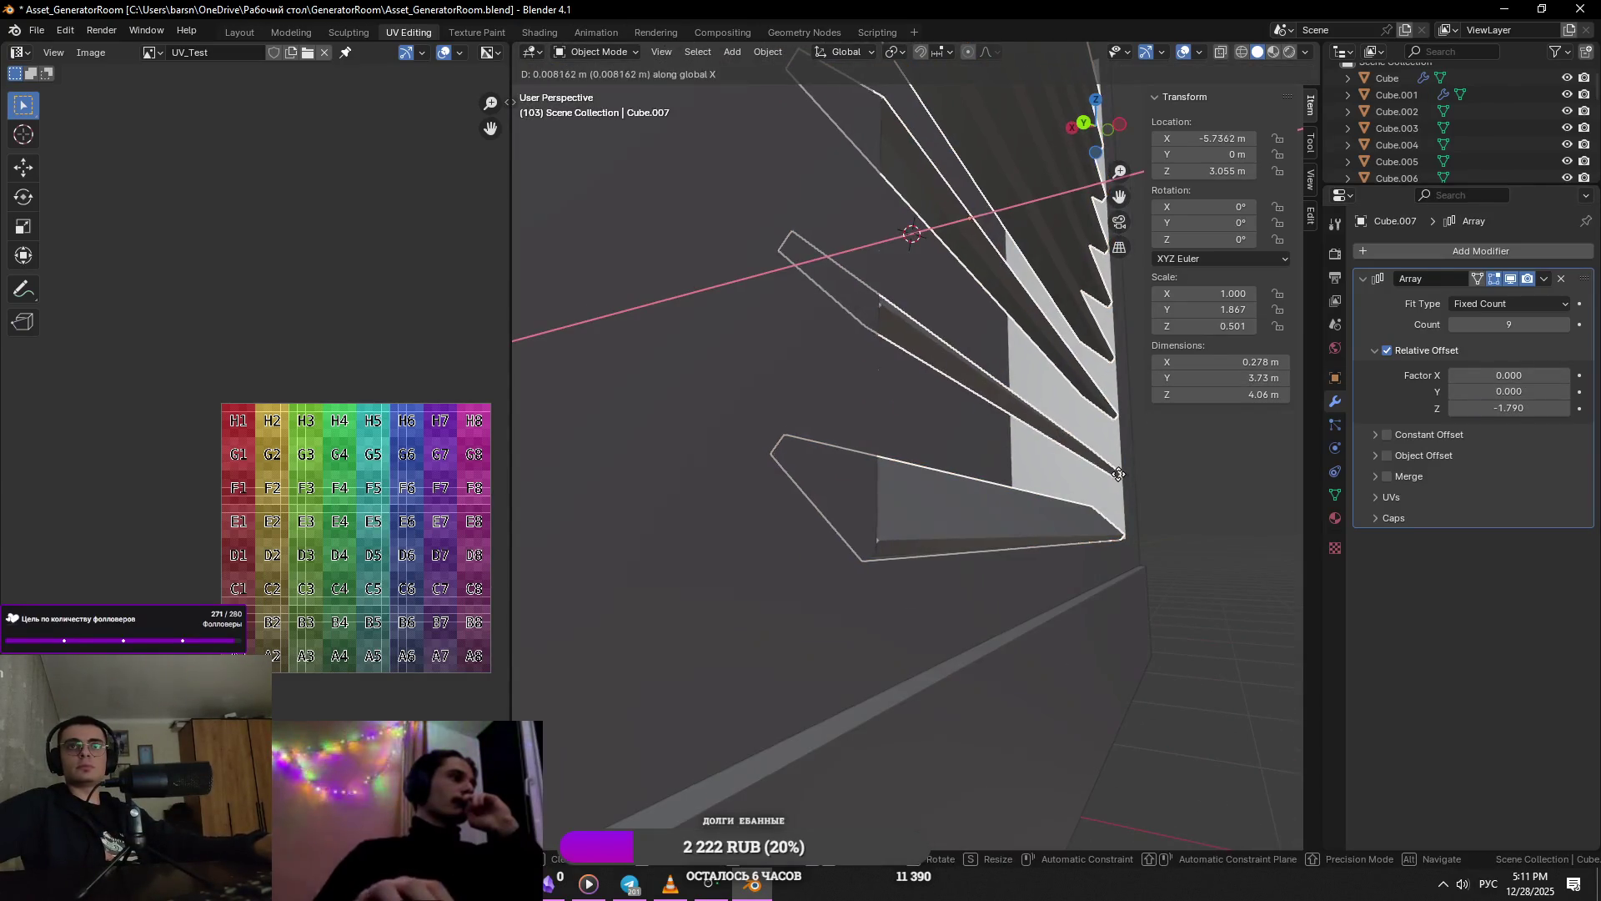
left_click(1098, 477)
scroll(1110, 485, "down", 5)
mouse_move(1024, 488)
middle_mouse_down()
mouse_move(993, 458)
mouse_move(899, 469)
mouse_move(742, 357)
mouse_move(926, 402)
middle_mouse_up()
key("alt+Tab")
key("alt+Tab")
scroll(742, 357, "up", 5)
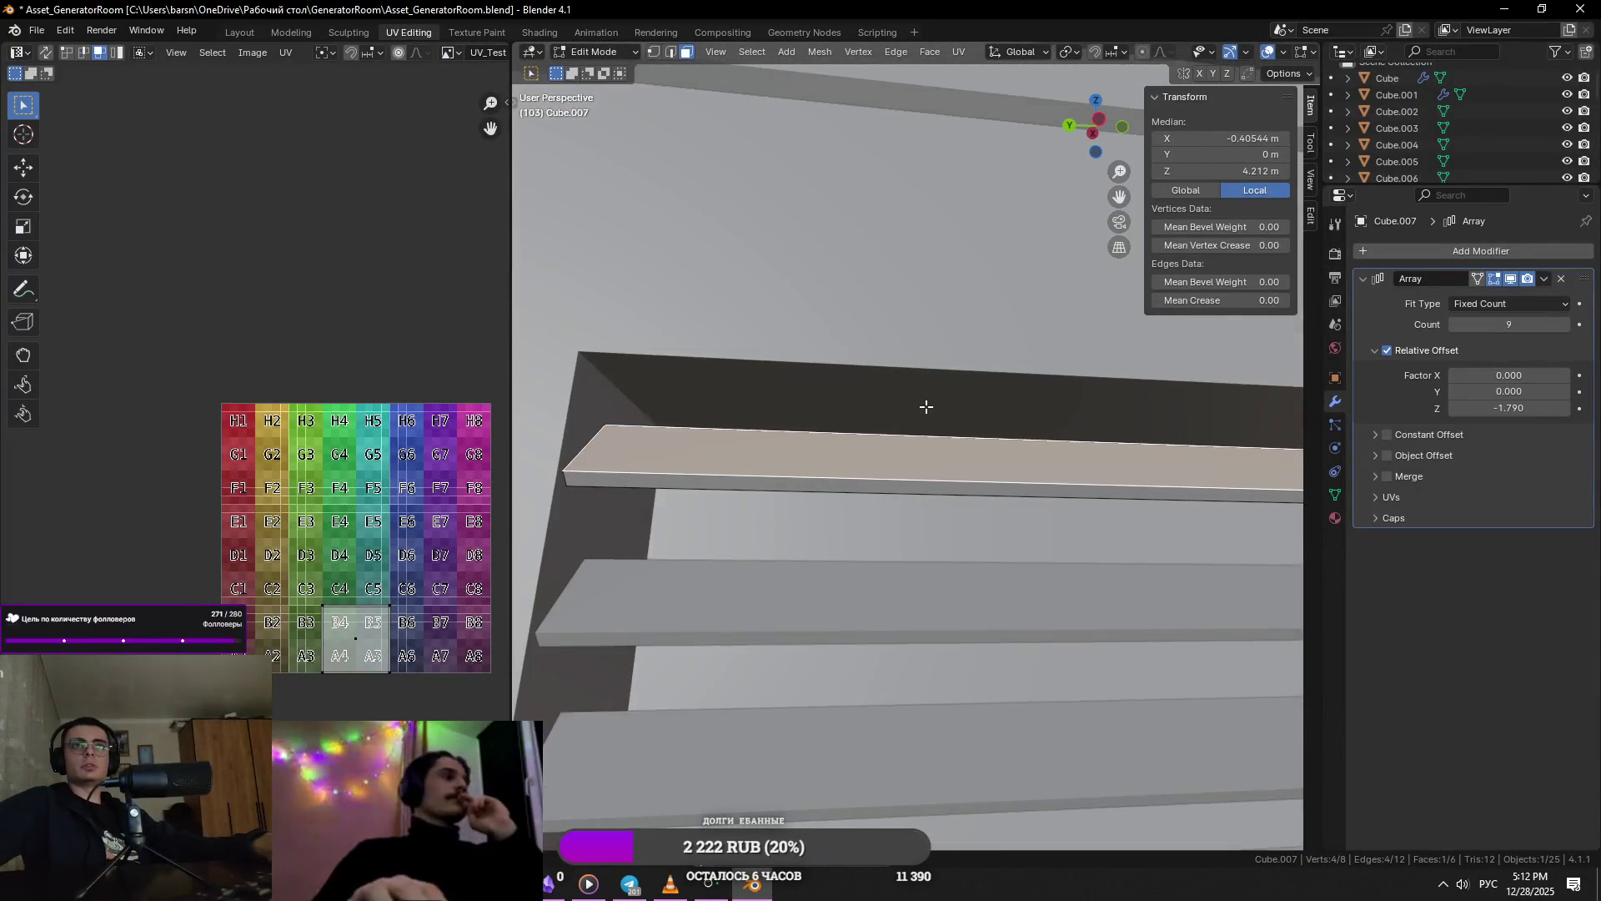
- Reshape the top slat's front edge with an unclamped edge slide and an X move
key("g")
key("g")
key("c")
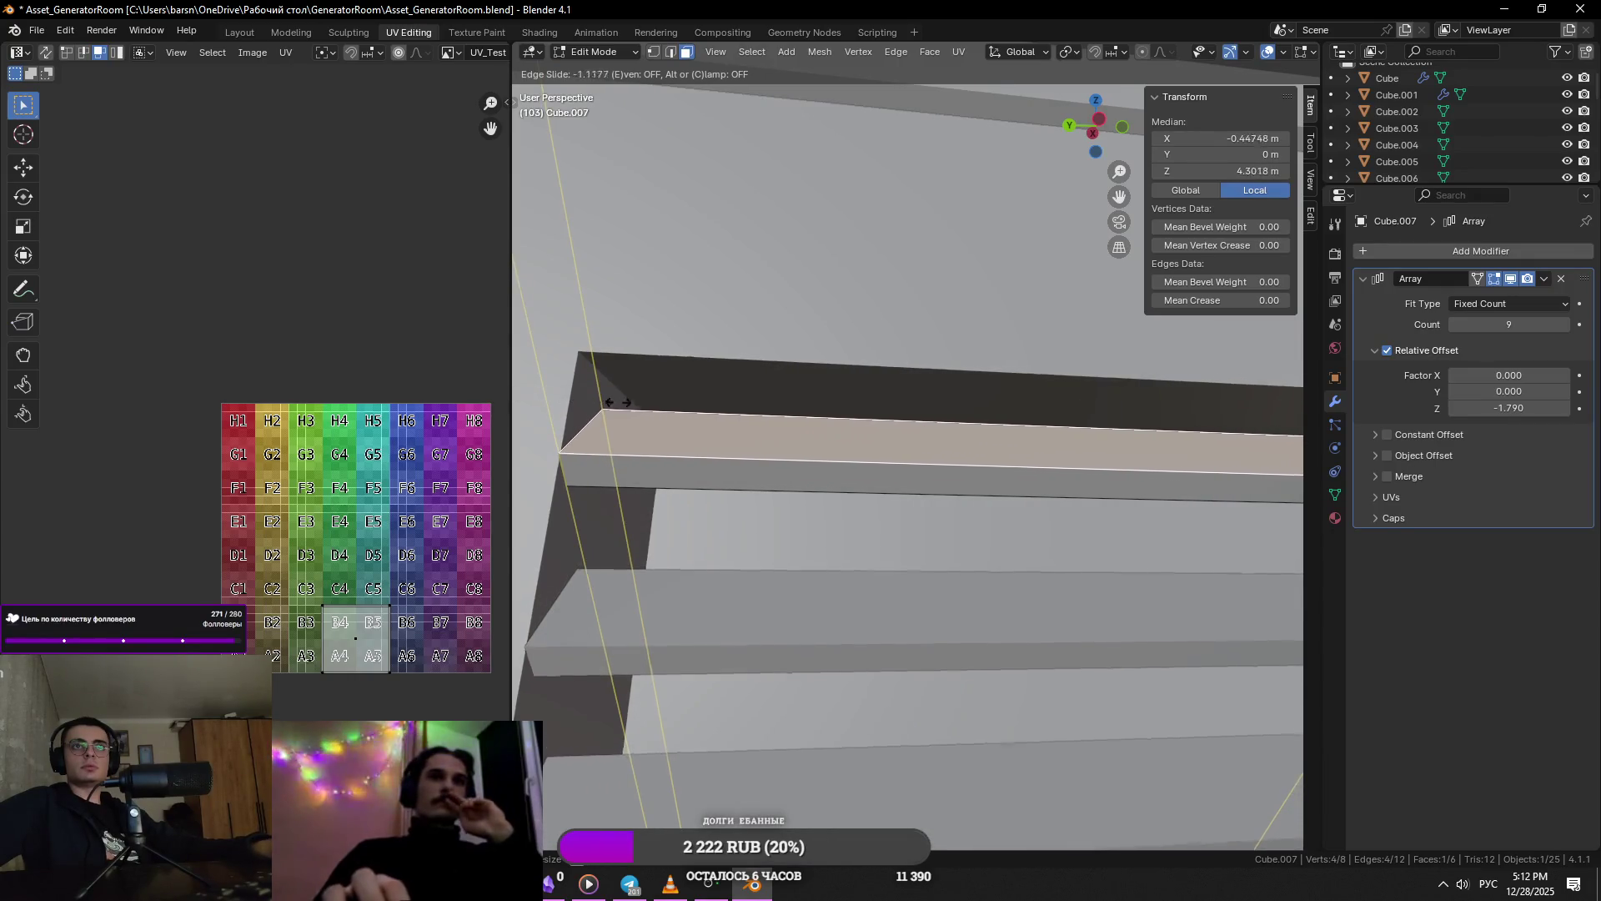
left_click(755, 417)
key("alt+Tab")
key("alt+Tab")
key("g")
key("x")
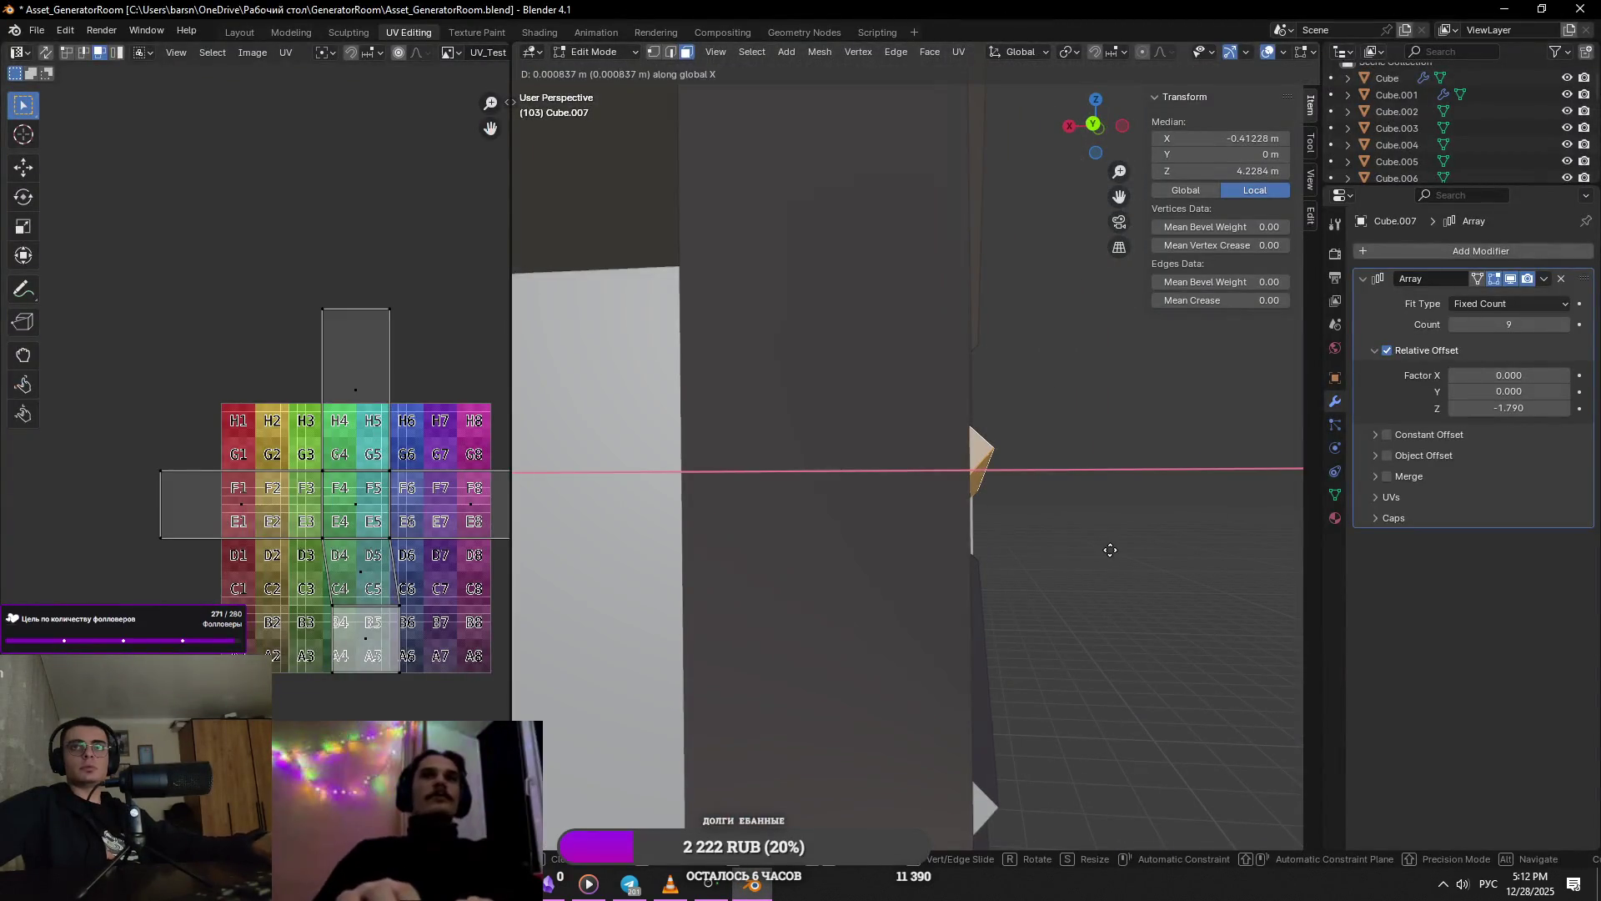
left_click(1012, 558)
mouse_move(1011, 558)
middle_mouse_down()
mouse_move(1090, 565)
mouse_move(1009, 557)
mouse_move(1128, 511)
mouse_move(889, 526)
mouse_move(981, 591)
mouse_move(919, 573)
mouse_move(894, 492)
mouse_move(854, 522)
mouse_move(1037, 538)
middle_mouse_up()
key("Tab")
- Tighten the Array's relative Z offset to -1.29
scroll(1008, 551, "down", 5)
scroll(919, 573, "up", 5)
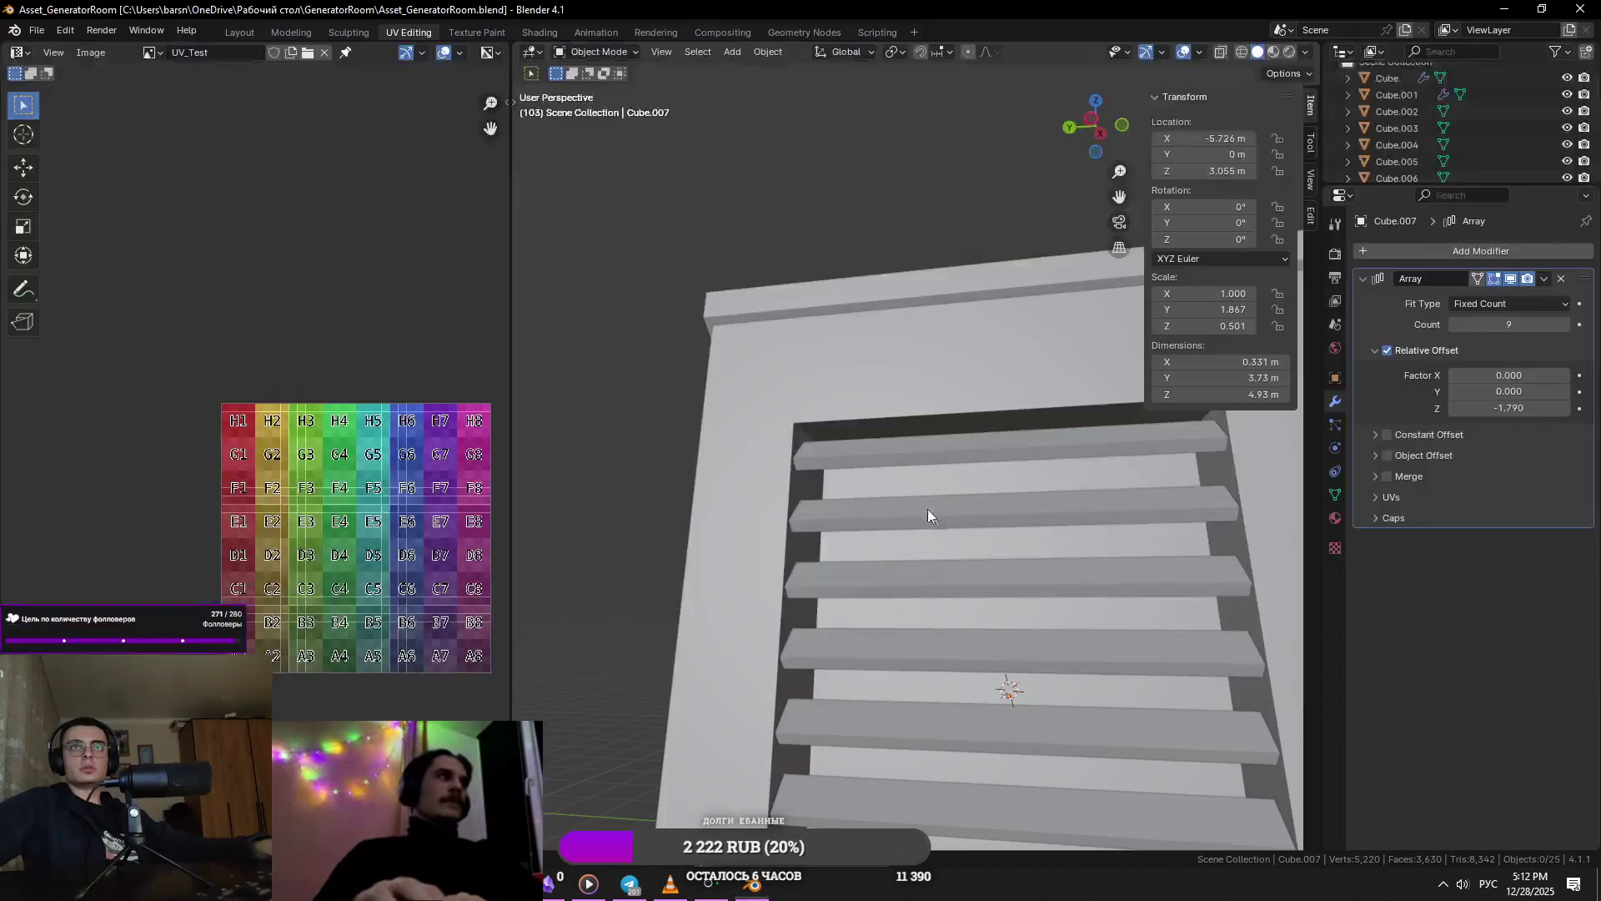
middle_click_drag(927, 509, 1011, 514)
mouse_move(1496, 417)
left_mouse_down()
mouse_move(1559, 417)
mouse_move(1510, 408)
left_mouse_up()
mouse_move(1128, 458)
middle_mouse_down()
mouse_move(984, 529)
mouse_move(956, 522)
middle_mouse_up()
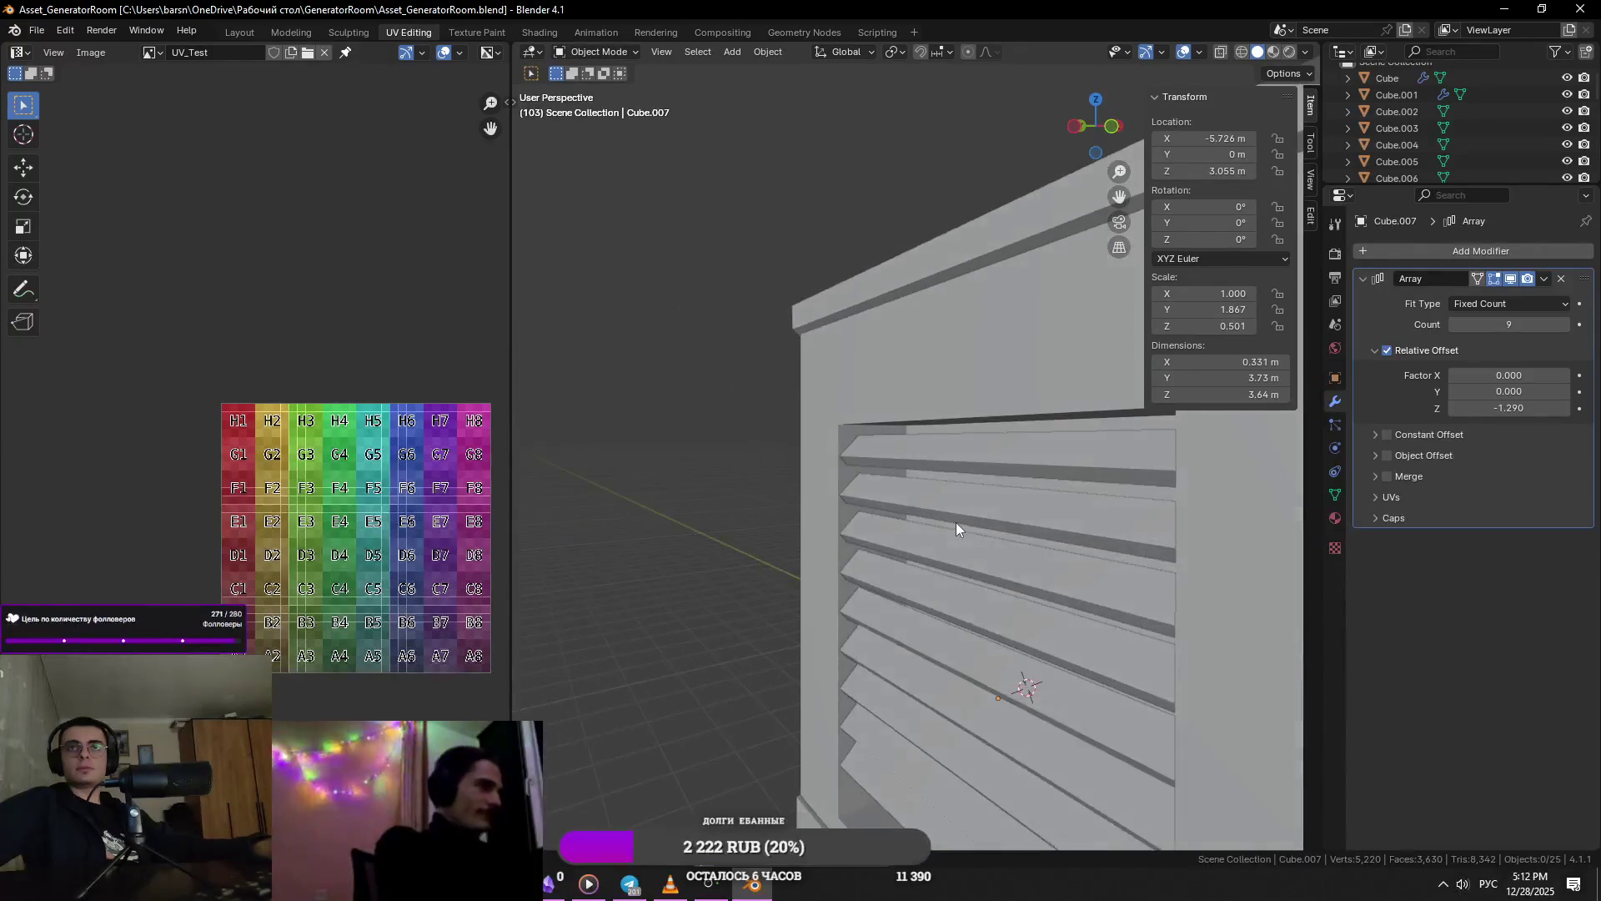
- Edge-slide the top slat's face again, leaving a 0.317 m slat width, and save
key("Tab")
scroll(873, 457, "up", 3)
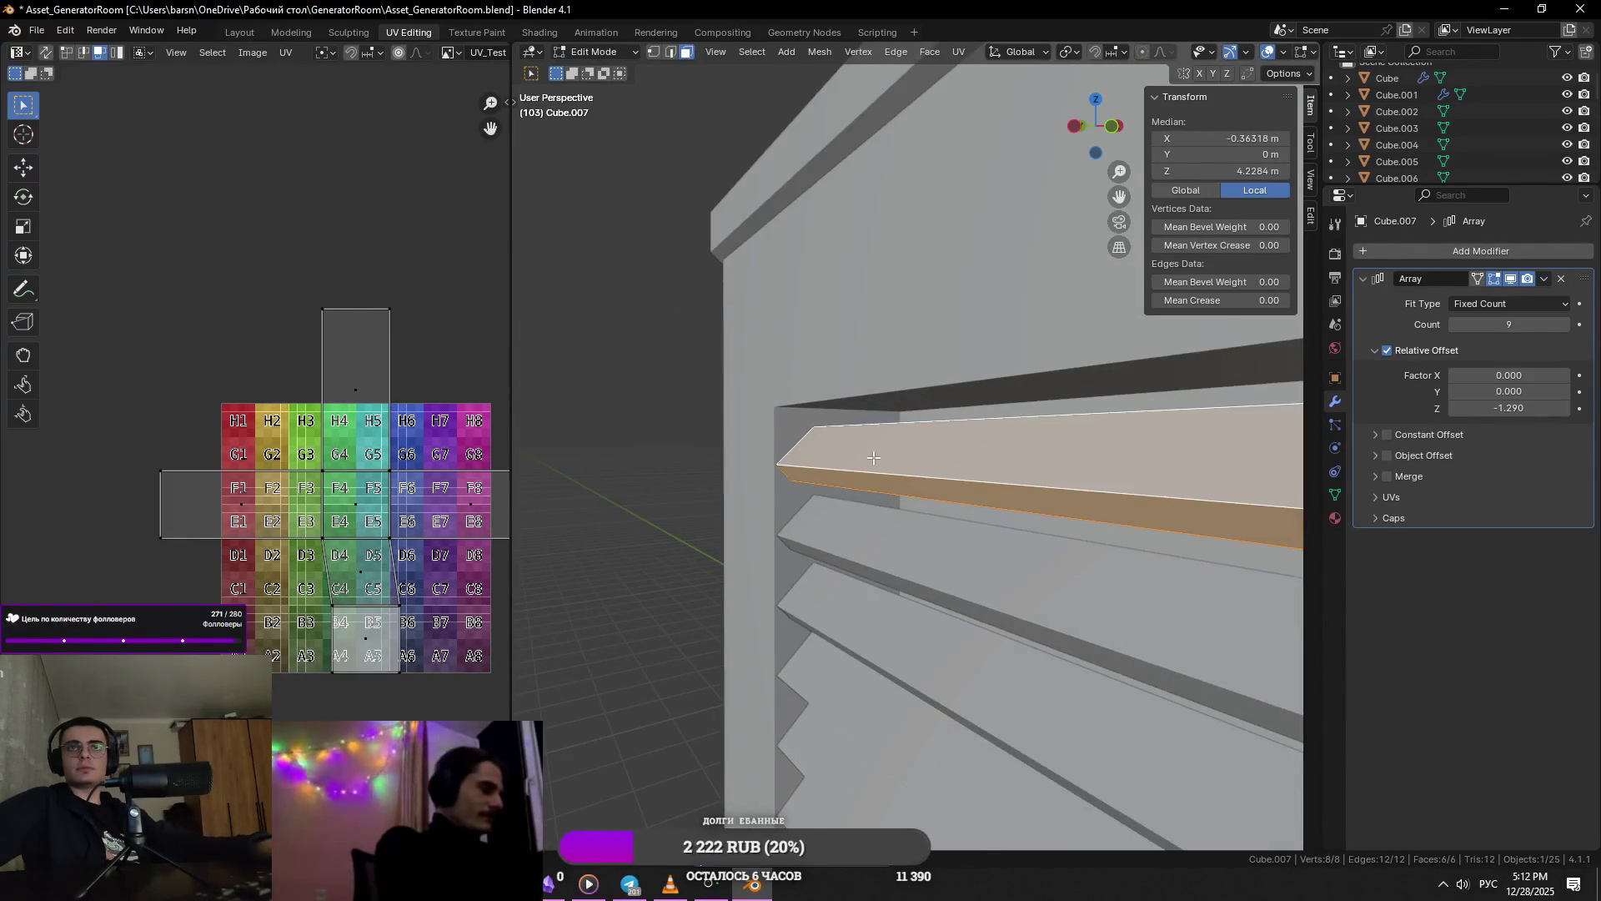
left_click(873, 458)
middle_click_drag(873, 458, 868, 442)
key("g")
key("g")
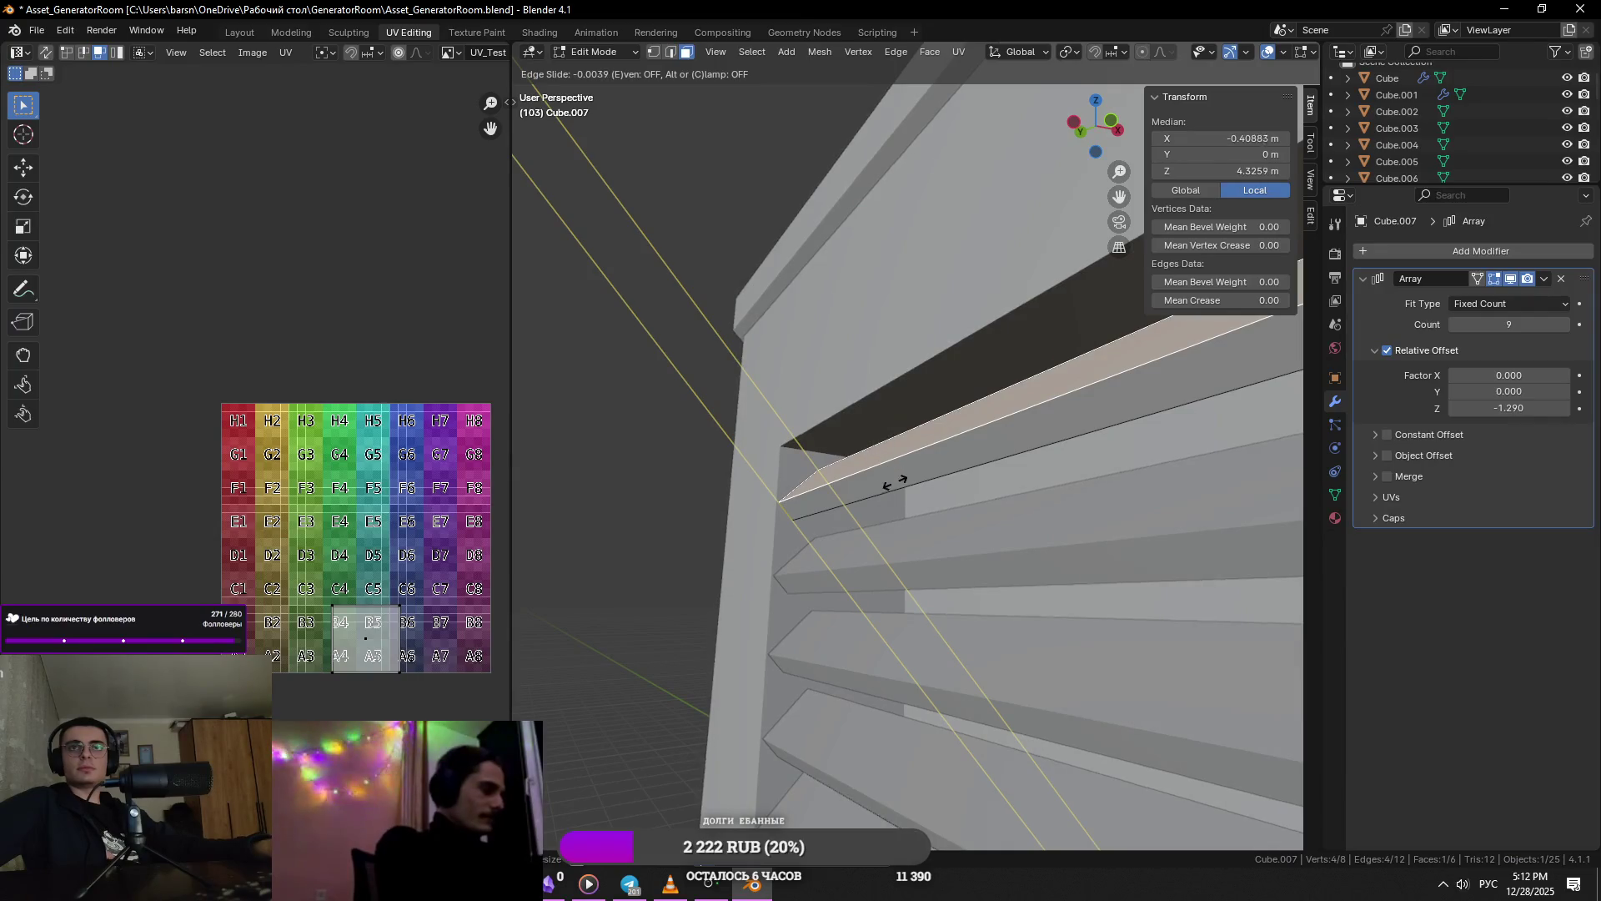
left_click(705, 440)
key("Tab")
mouse_move(904, 543)
middle_mouse_down()
mouse_move(872, 435)
mouse_move(1065, 487)
middle_mouse_up()
key("ctrl+s")
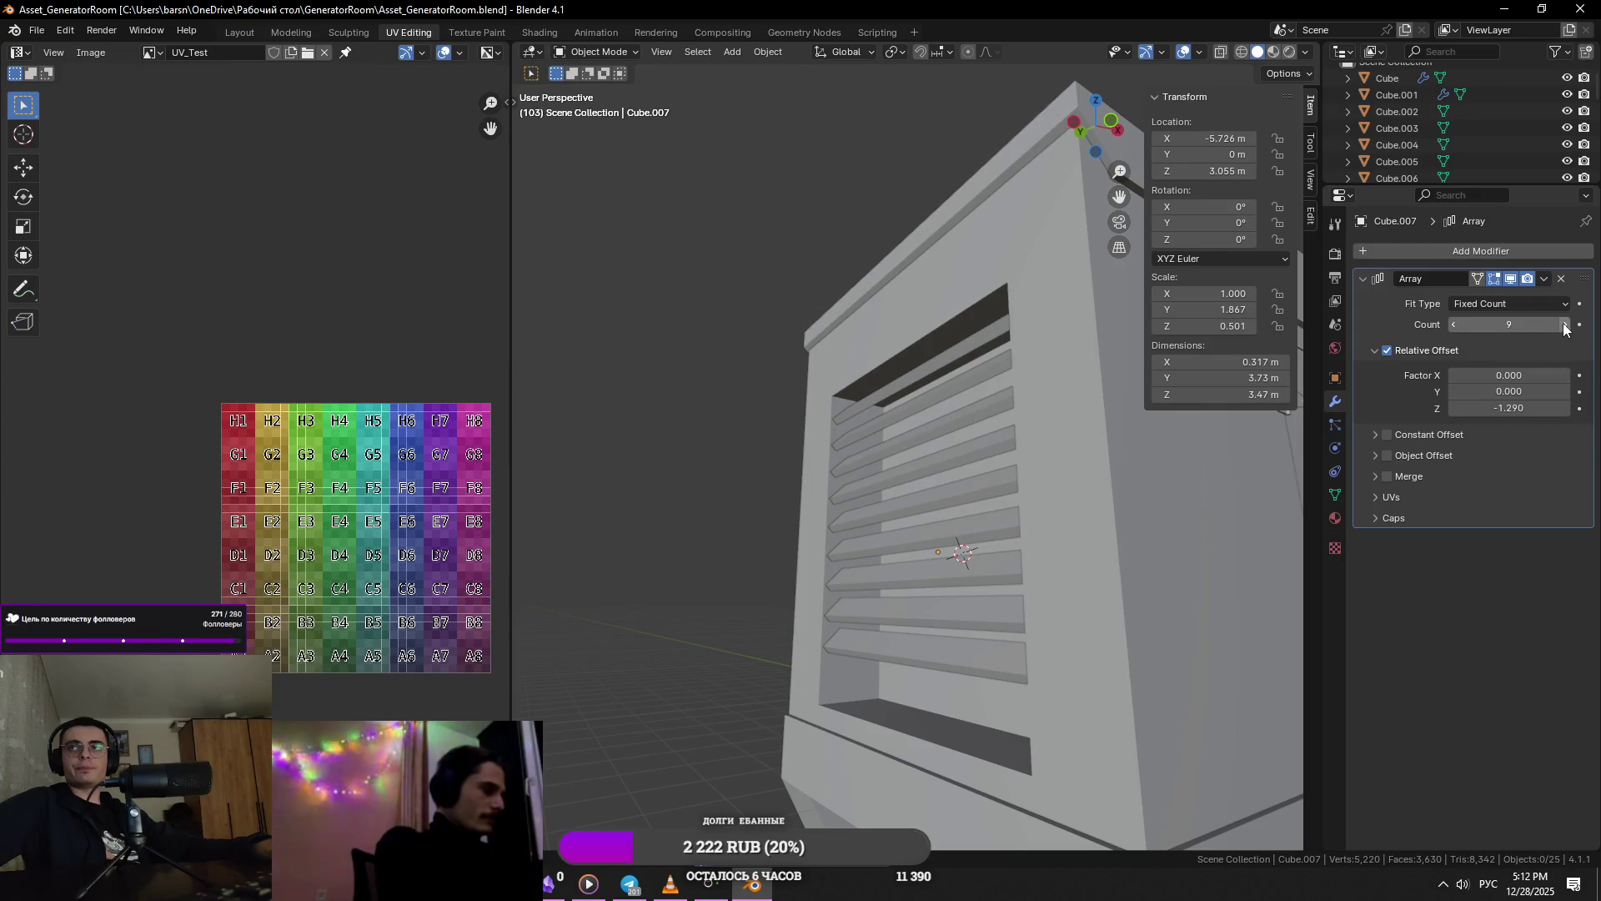
- Add two more slat copies to the Array, bringing it to 13
left_click(1566, 326)
left_click(1567, 326)
mouse_move(938, 478)
middle_mouse_down()
mouse_move(1068, 509)
mouse_move(1107, 539)
mouse_move(977, 534)
mouse_move(905, 559)
mouse_move(909, 499)
middle_mouse_up()
scroll(909, 498, "up", 3)
- Tilt the top slat about the Y axis in Edit Mode
key("Tab")
key("r")
key("x")
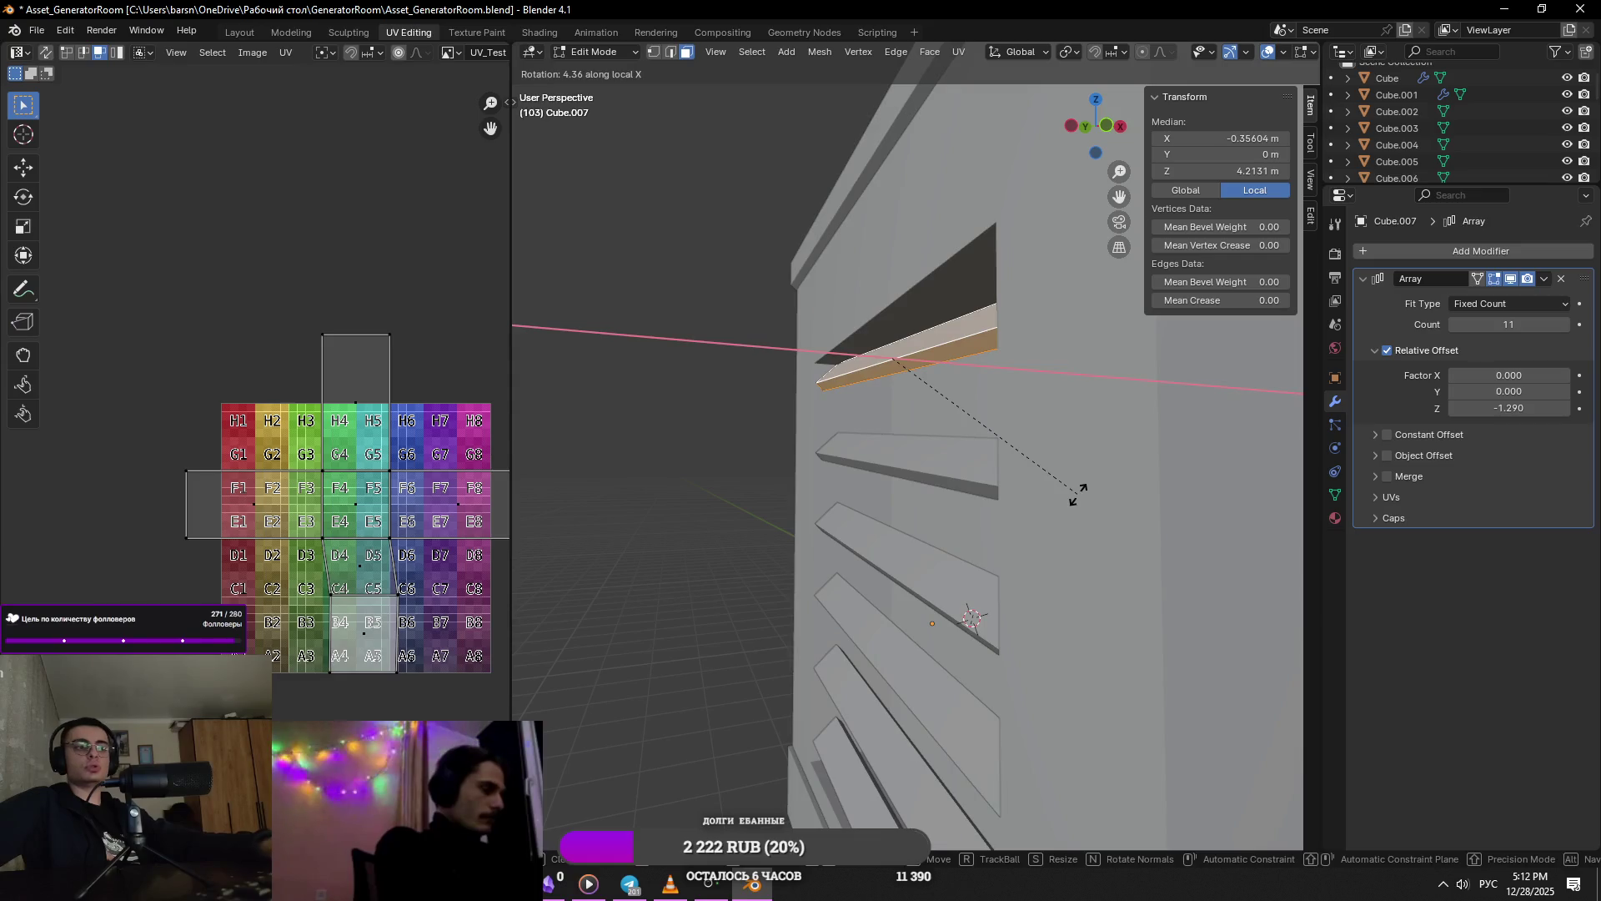
key("y")
left_click(1077, 498)
mouse_move(1077, 497)
middle_mouse_down()
mouse_move(1043, 457)
mouse_move(939, 474)
mouse_move(963, 502)
mouse_move(1104, 465)
mouse_move(902, 464)
mouse_move(863, 504)
mouse_move(949, 446)
mouse_move(954, 476)
middle_mouse_up()
key("r")
key("y")
left_click(1072, 451)
- Raise the top slat along Z and set the Array's relative Z offset to -1.3
key("g")
key("z")
left_click(868, 471)
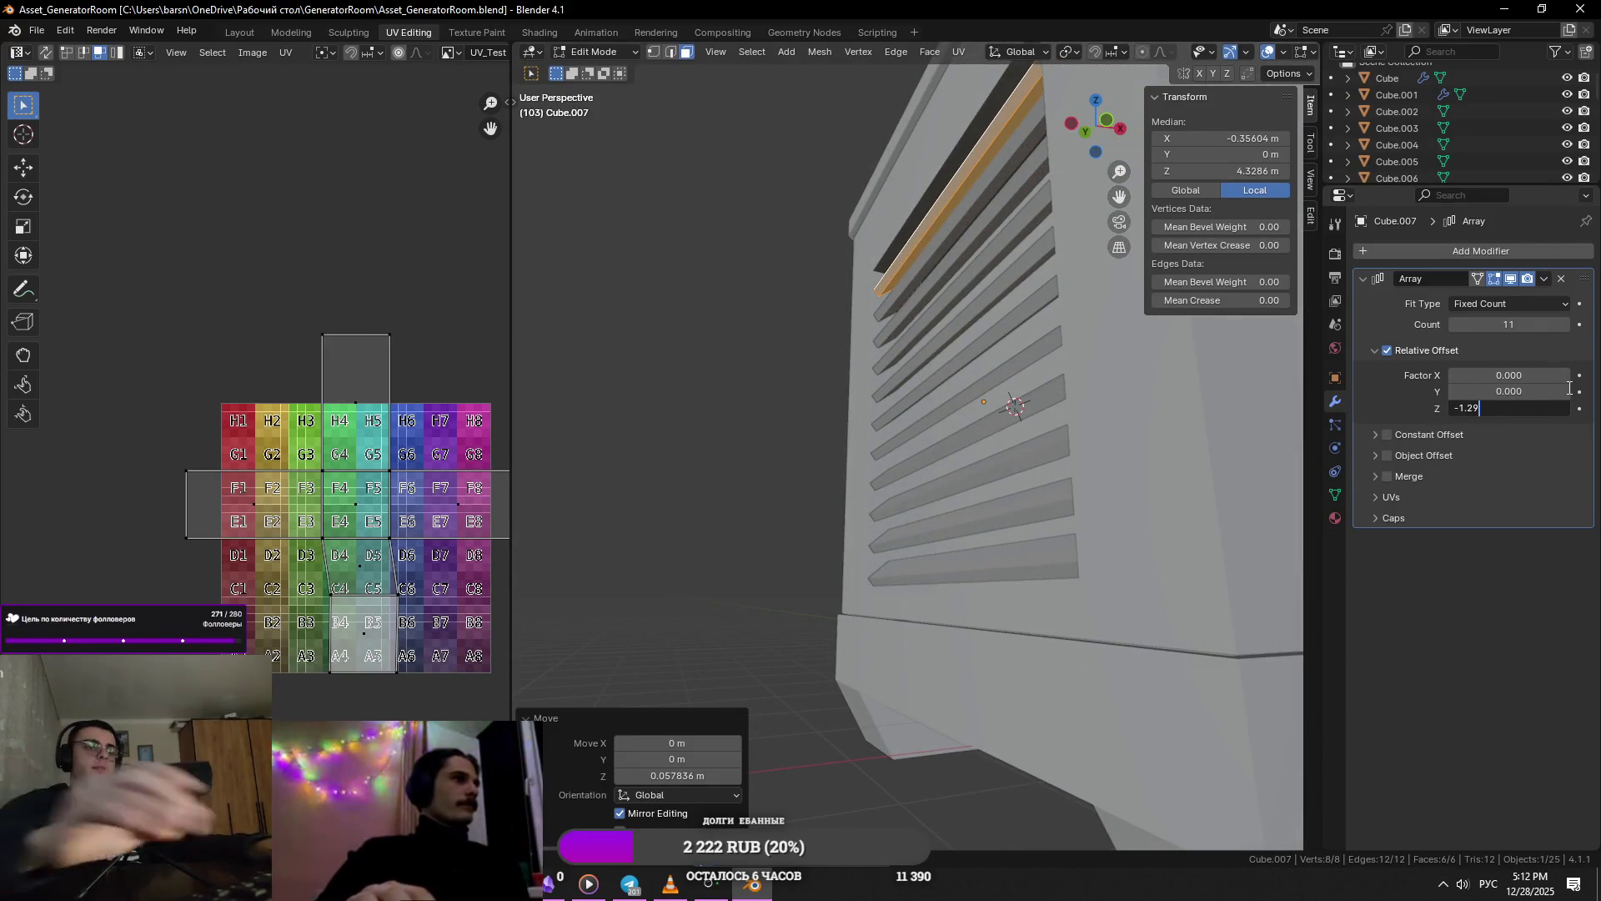
key("BackSpace")
key("BackSpace")
type("3")
key("Return")
- Return to Object Mode and save the generator file
mouse_move(667, 542)
middle_mouse_down()
mouse_move(733, 583)
mouse_move(958, 368)
mouse_move(900, 583)
mouse_move(834, 540)
mouse_move(934, 538)
middle_mouse_up()
scroll(868, 539, "down", 5)
scroll(952, 537, "up", 2)
scroll(953, 537, "down", 2)
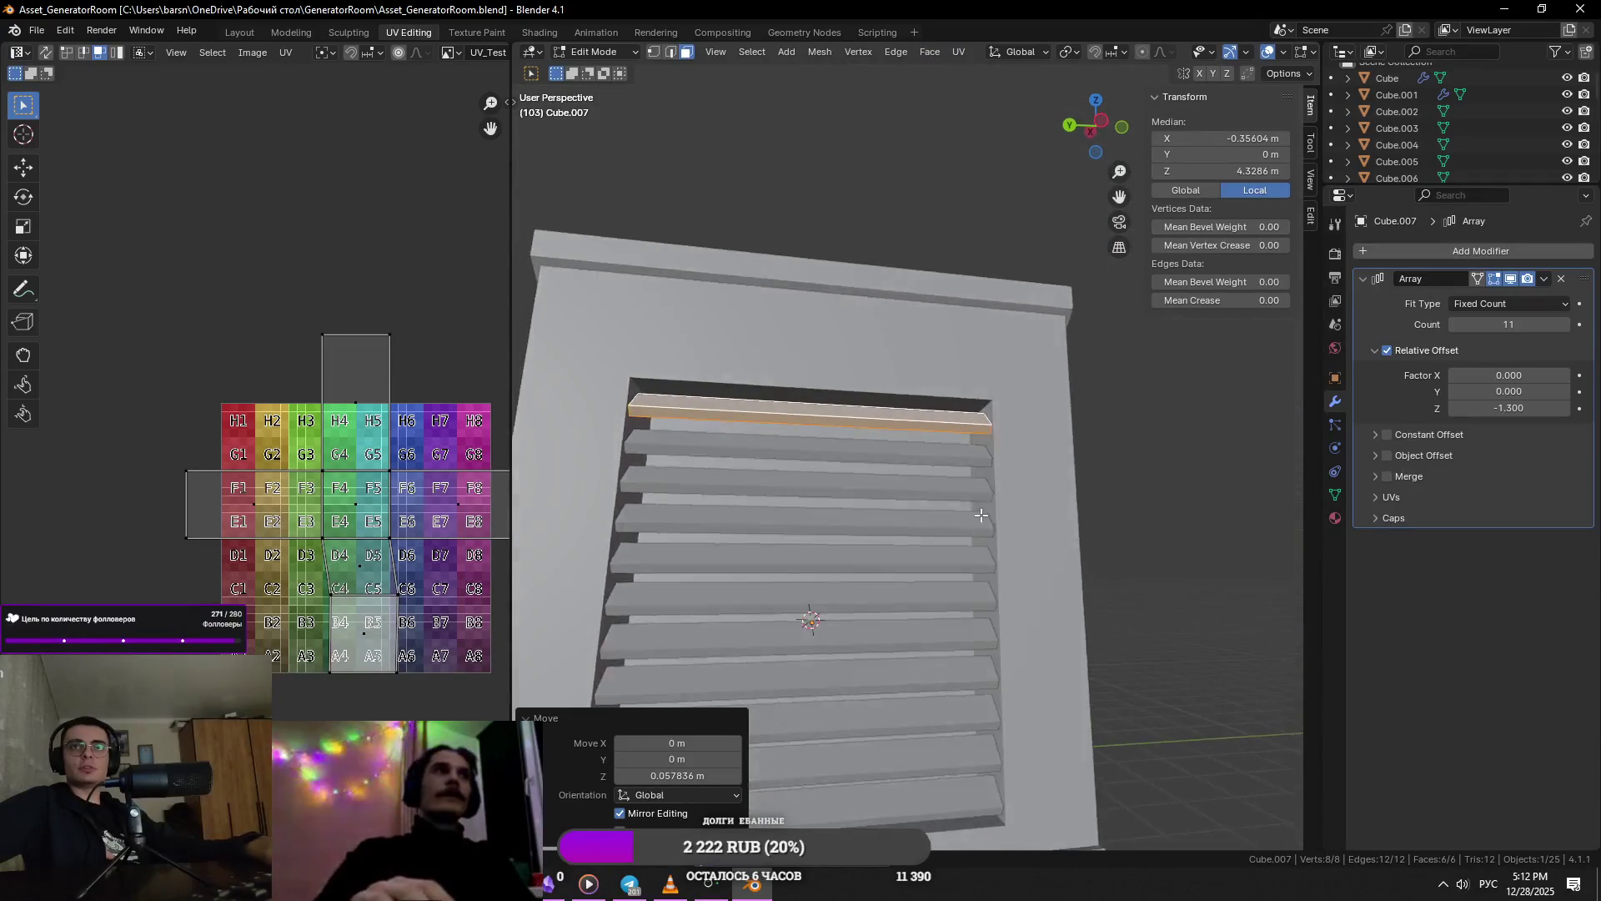
key("Tab")
scroll(1118, 532, "down", 6)
key("ctrl+s")
mouse_move(909, 549)
middle_mouse_down()
mouse_move(837, 542)
mouse_move(879, 564)
middle_mouse_up()
scroll(879, 564, "up", 4)
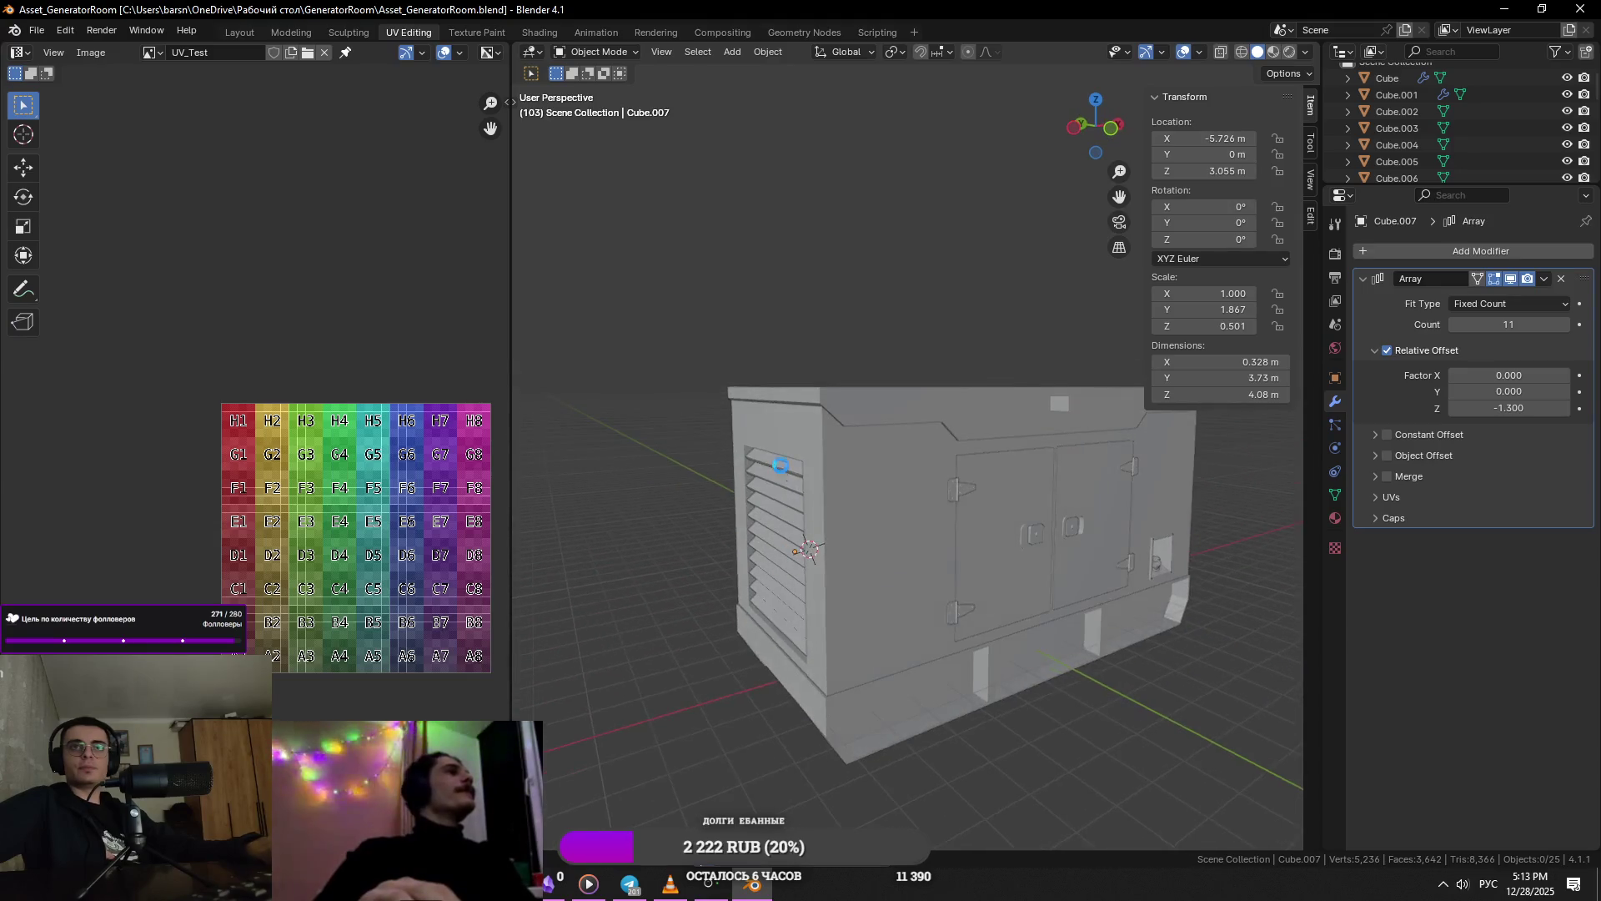
key("alt+Tab")
key("alt+Tab")
scroll(864, 474, "up", 6)
- Edge-slide the top slat's face to reshape it, then deselect everything
key("Tab")
left_click(827, 439)
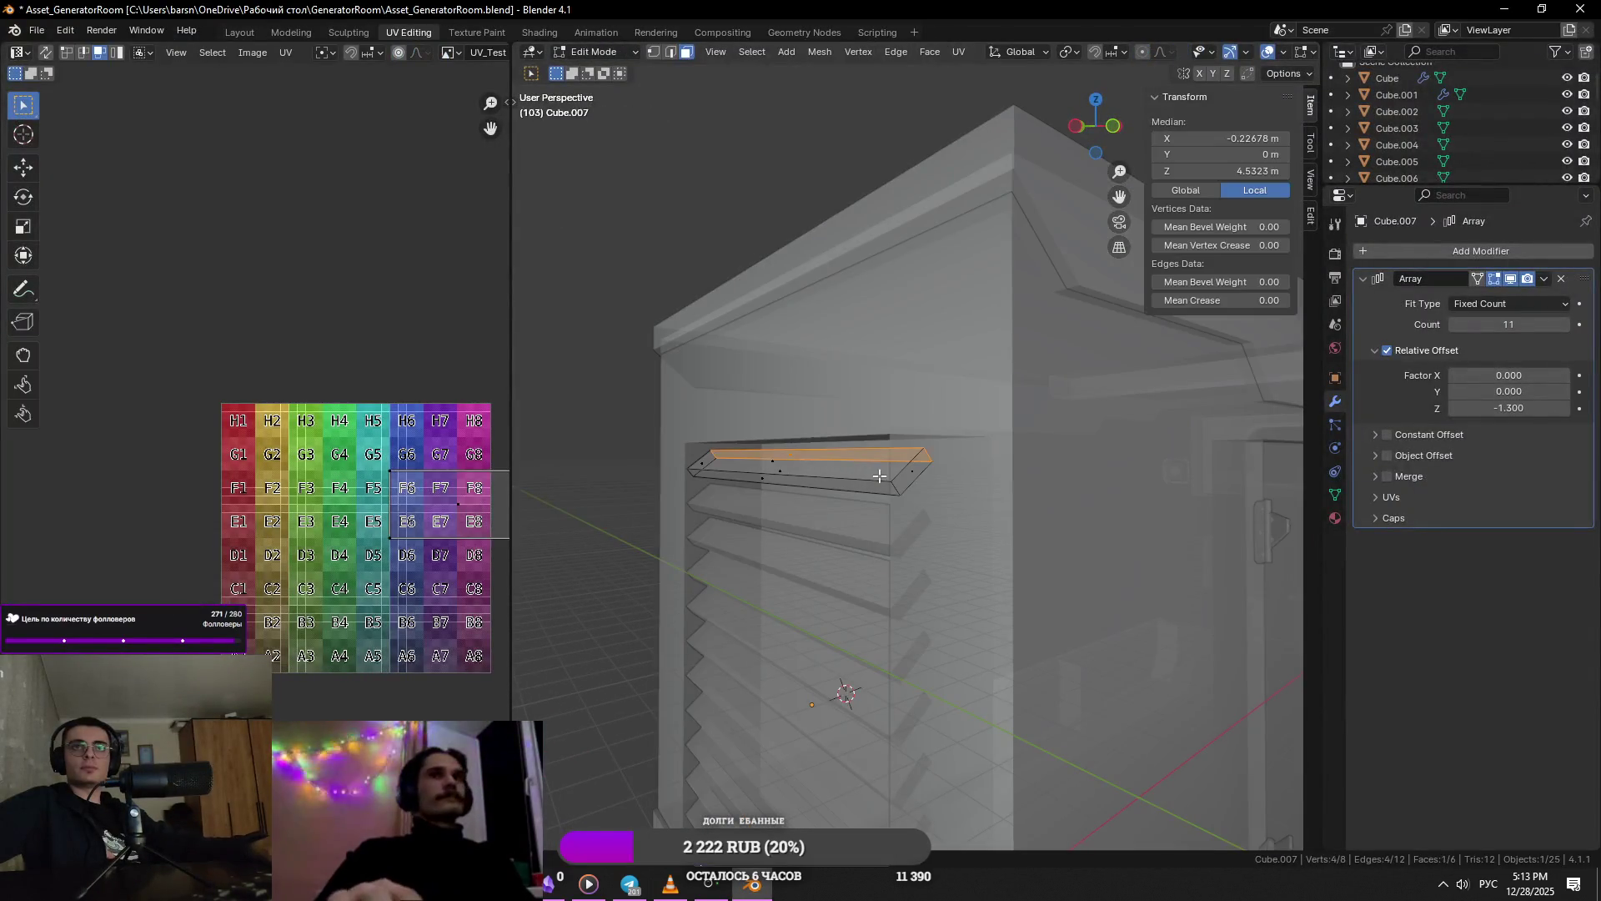
key("g")
key("x")
key("Escape")
key("g")
key("x")
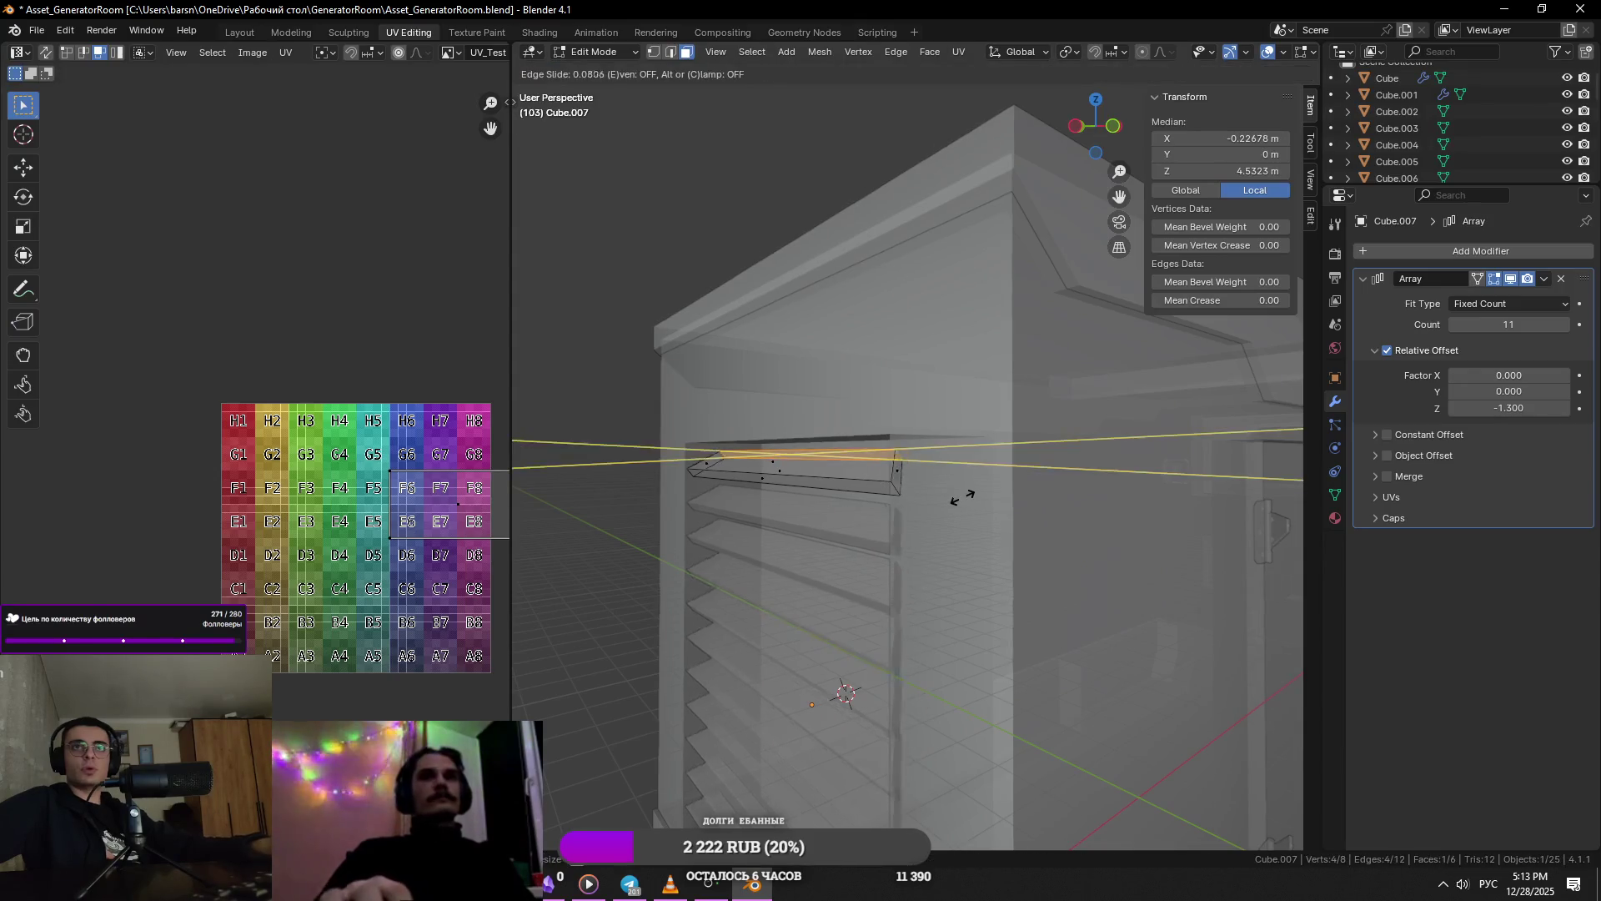
key("g")
left_click(953, 494)
middle_click_drag(953, 494, 1108, 476)
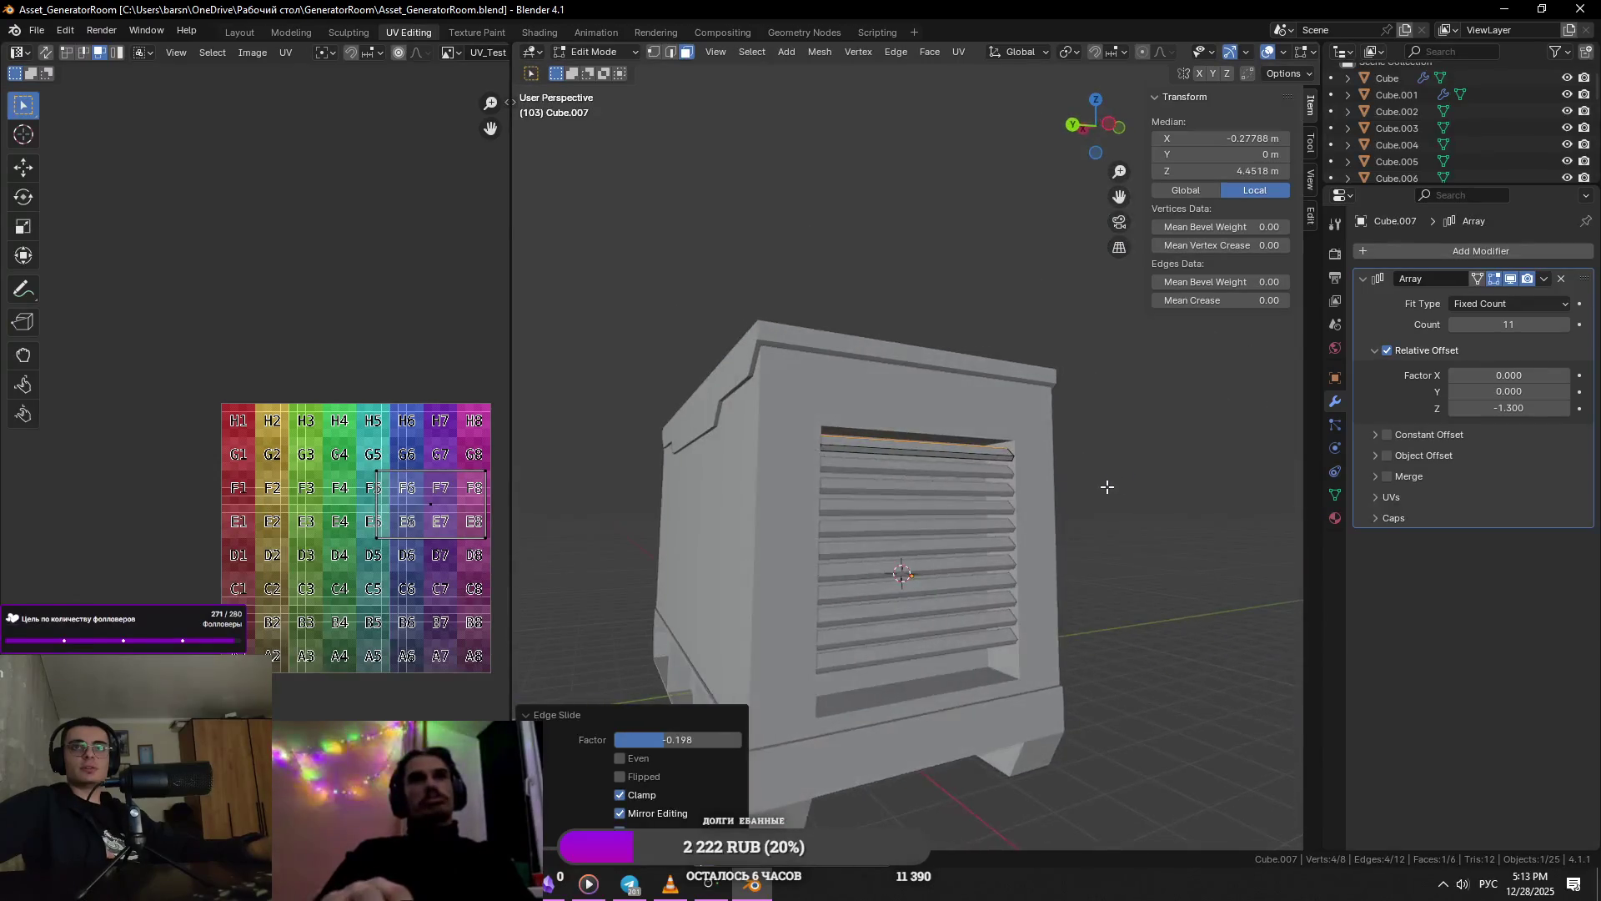
scroll(1151, 526, "up", 5)
scroll(1196, 510, "down", 6)
middle_click_drag(1001, 525, 777, 545)
key("alt+a")
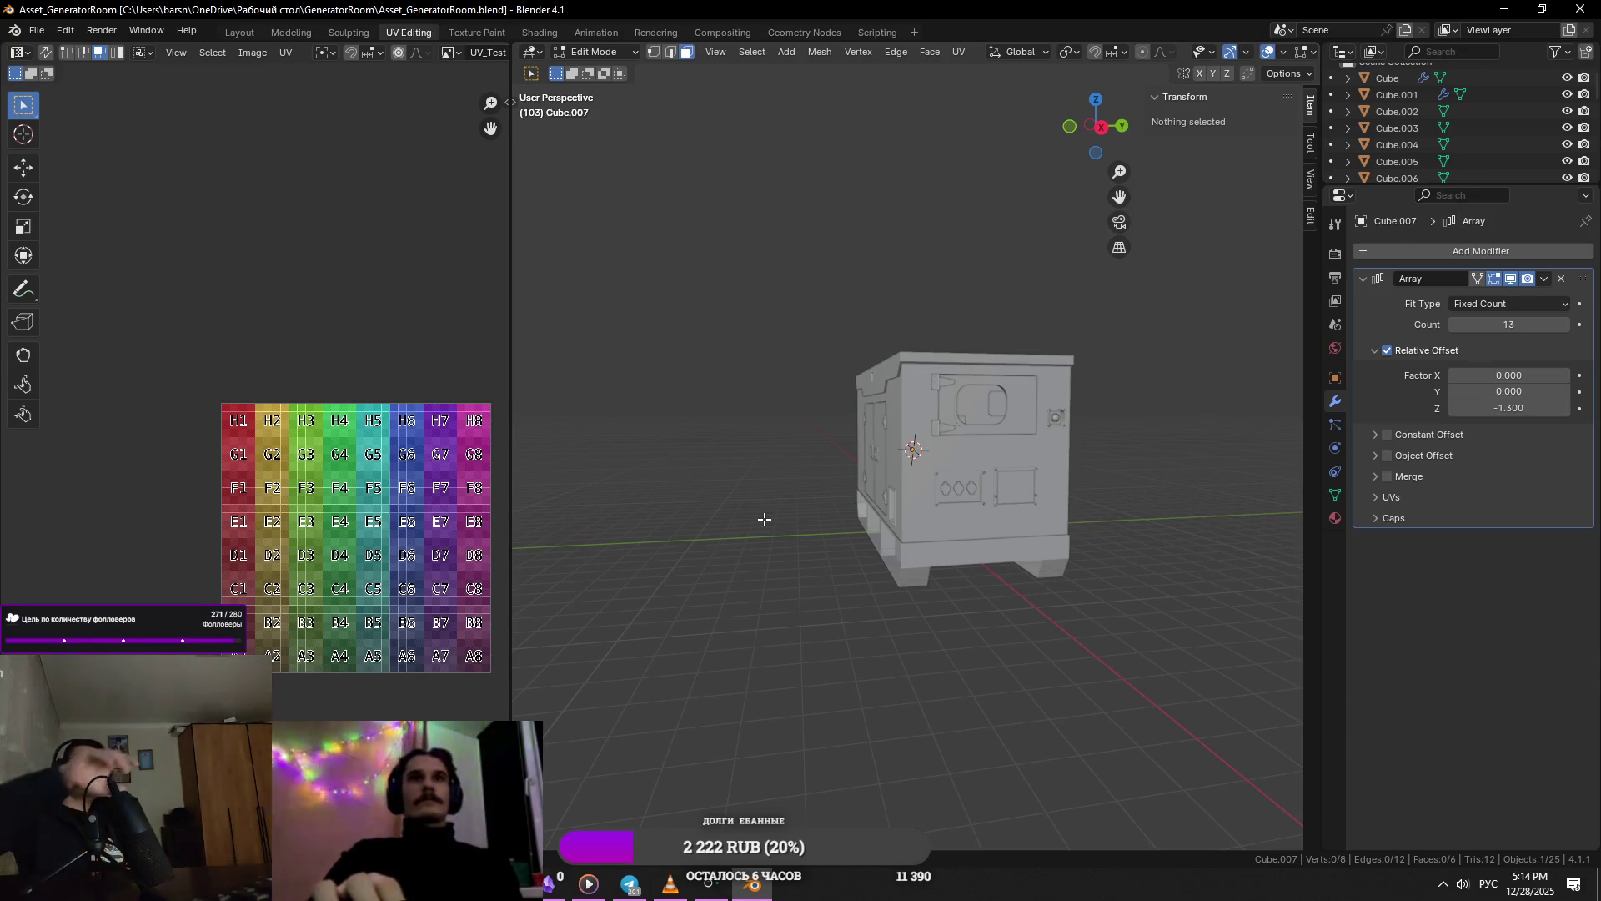
- Save the generator file in Object Mode and orbit around the louvre slats to inspect them
key("Tab")
key("ctrl+s")
middle_click_drag(811, 480, 928, 526)
scroll(836, 547, "up", 6)
scroll(834, 546, "down", 5)
mouse_move(832, 544)
middle_mouse_down()
mouse_move(727, 518)
mouse_move(875, 509)
middle_mouse_up()
scroll(917, 533, "up", 4)
mouse_move(952, 549)
middle_mouse_down()
mouse_move(844, 529)
mouse_move(887, 534)
middle_mouse_up()
mouse_move(773, 524)
middle_mouse_down()
mouse_move(768, 511)
mouse_move(949, 437)
mouse_move(926, 451)
mouse_move(926, 477)
mouse_move(858, 468)
middle_mouse_up()
- Edge-slide one slat's front edge to thin the slat
key("Tab")
left_click(918, 456)
key("g")
key("z")
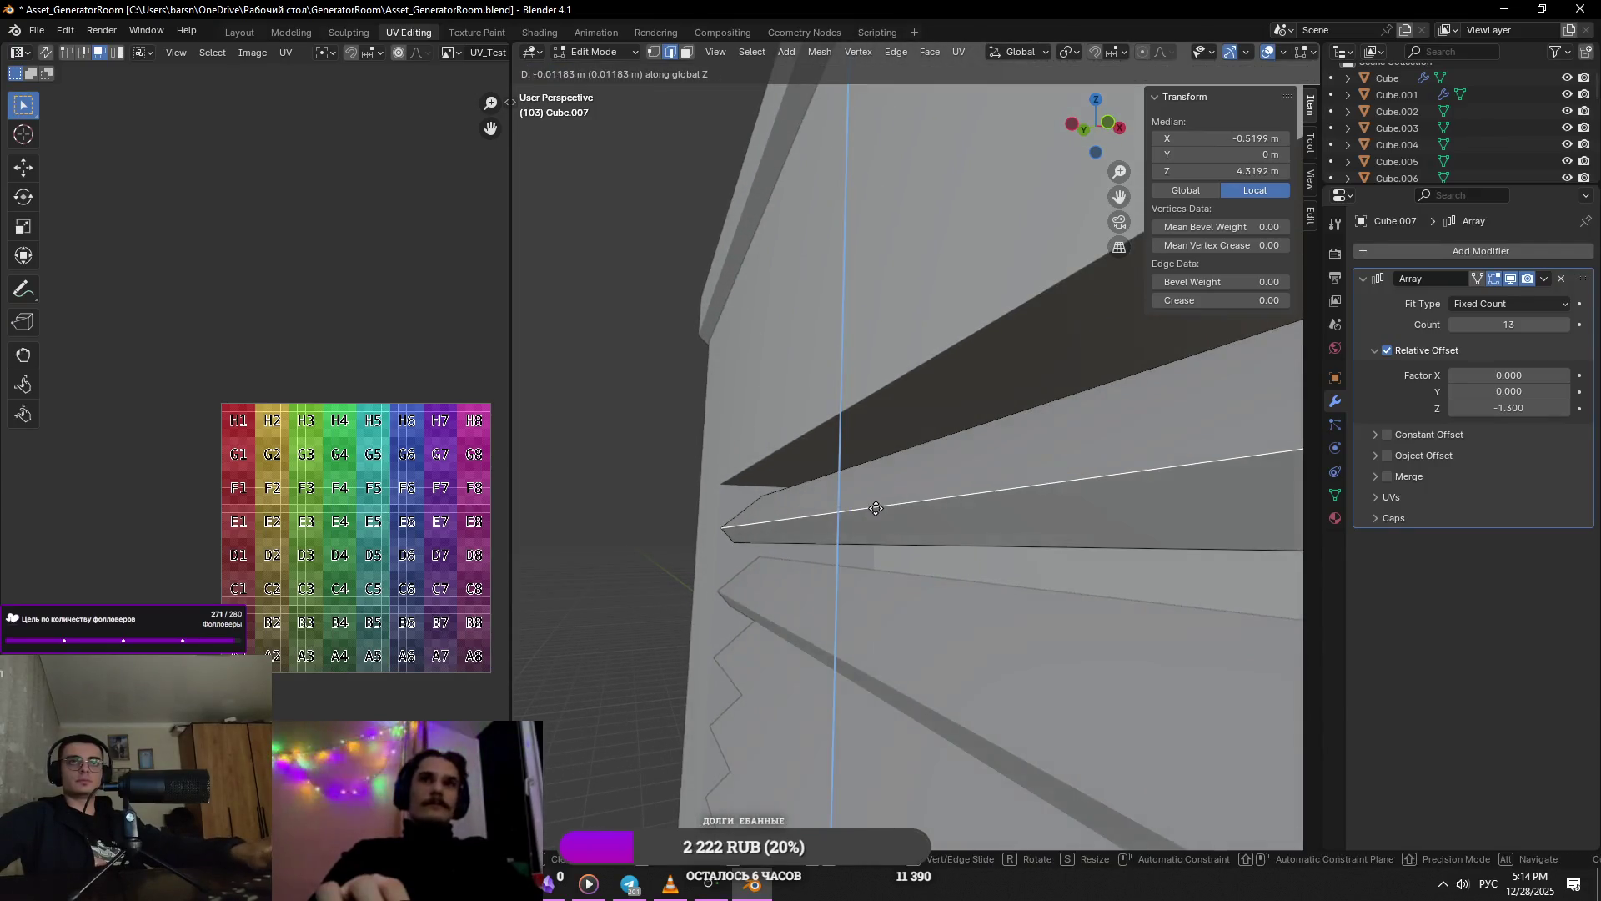
key("g")
left_click(897, 539)
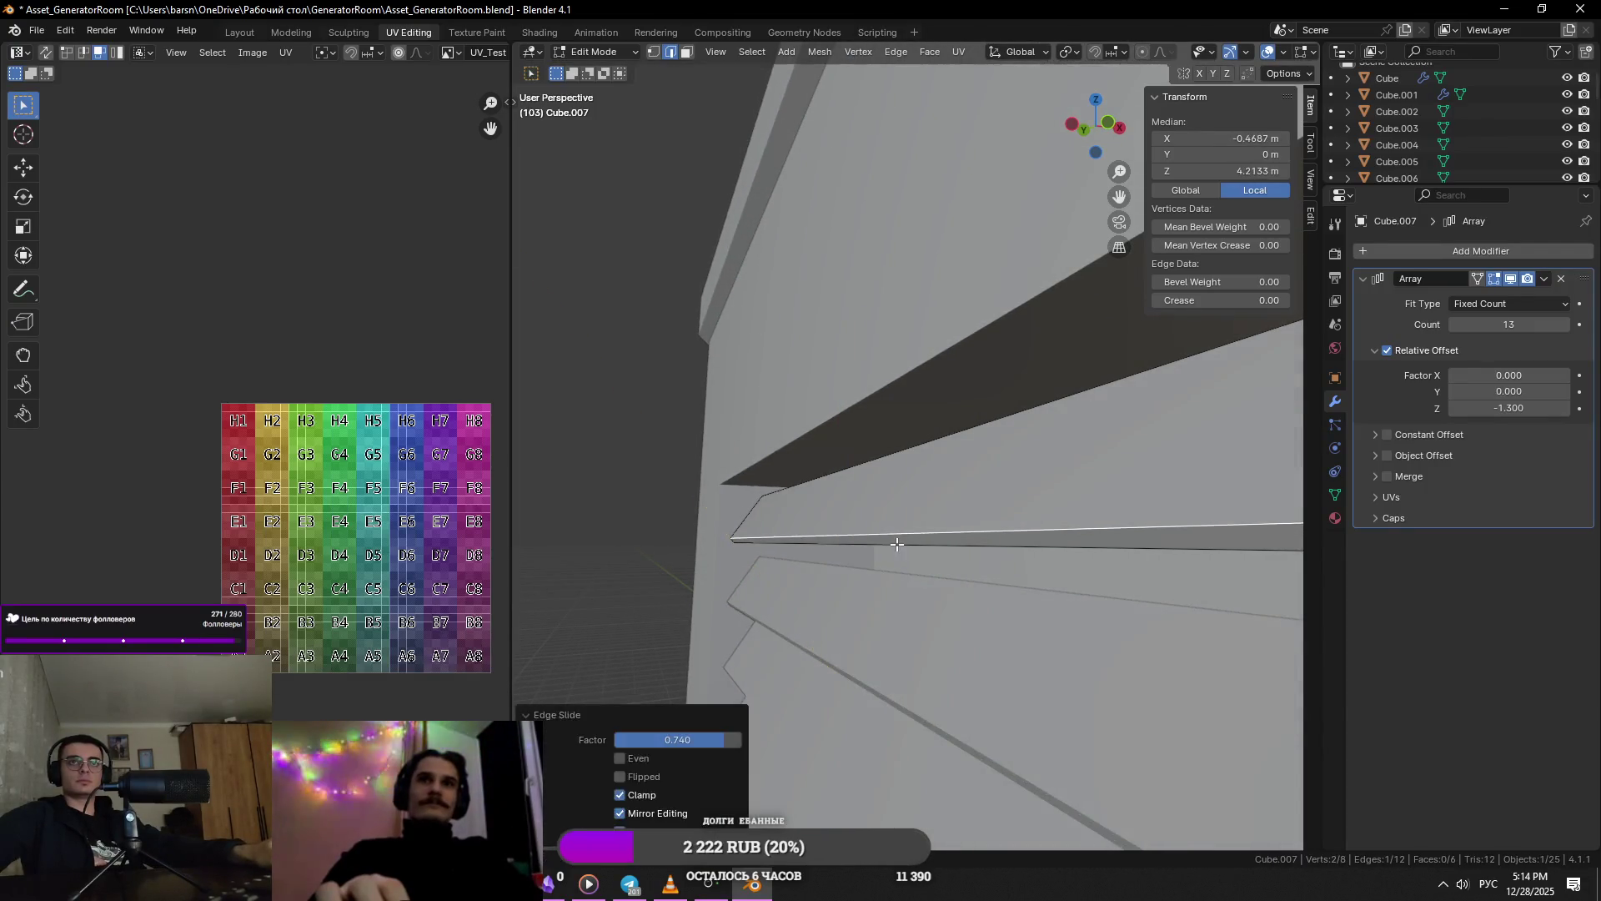
key("Tab")
- Slide the selected slat edge again from a wider view of the slat panel
scroll(902, 532, "down", 5)
mouse_move(903, 532)
middle_mouse_down()
mouse_move(1091, 546)
mouse_move(977, 523)
mouse_move(1115, 496)
mouse_move(1085, 508)
middle_mouse_up()
key("Tab")
scroll(1043, 523, "up", 3)
scroll(1084, 507, "up", 5)
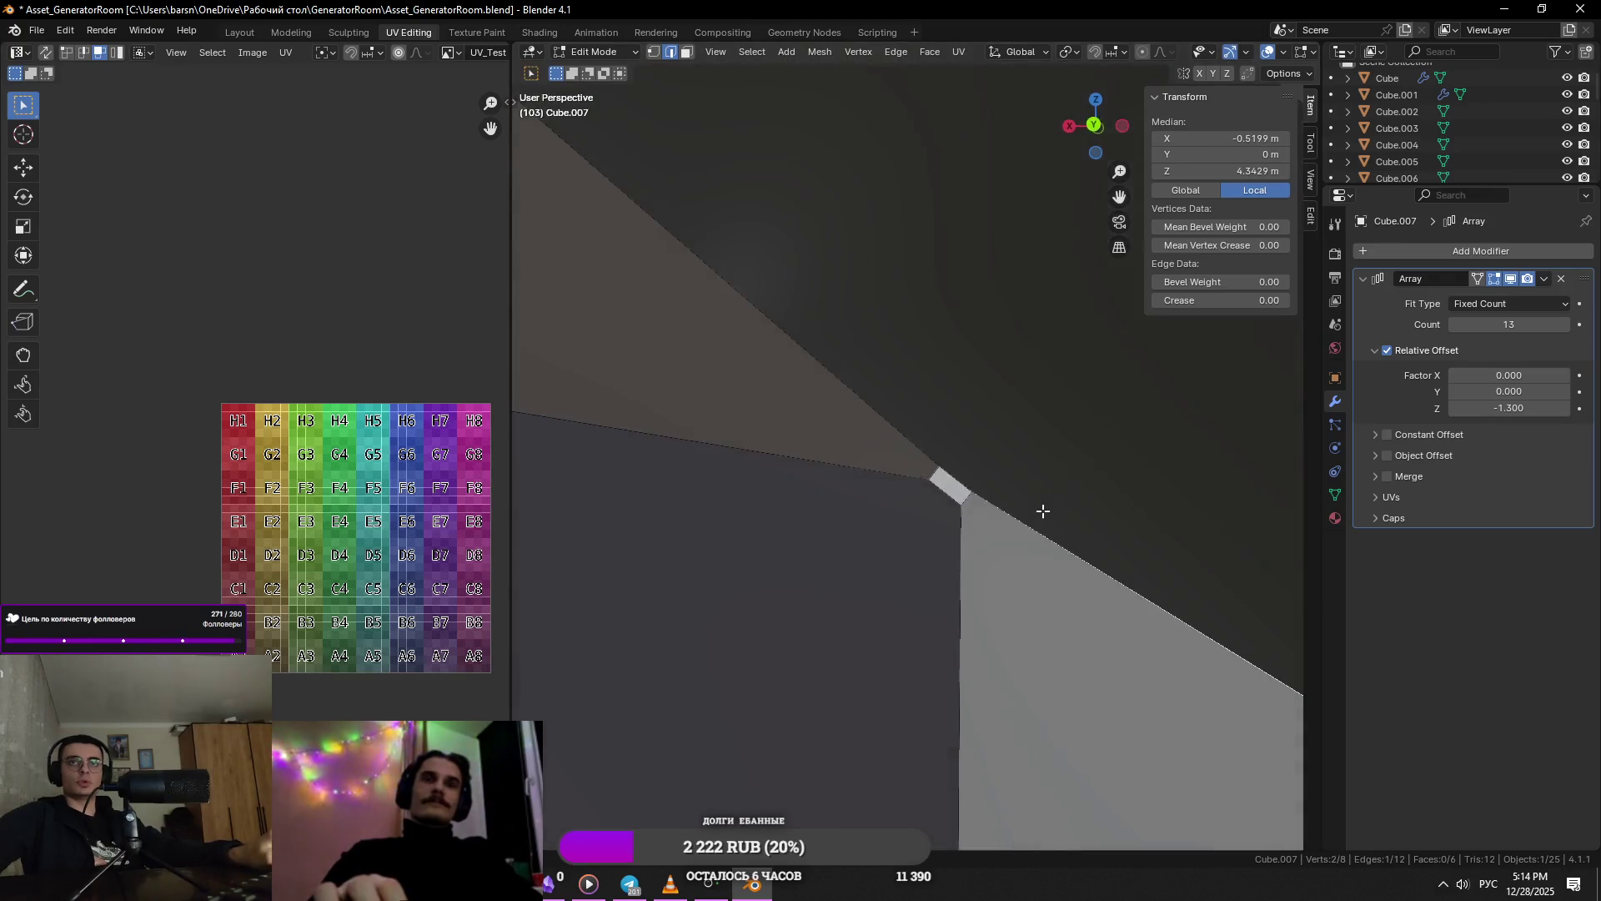
key("g")
key("g")
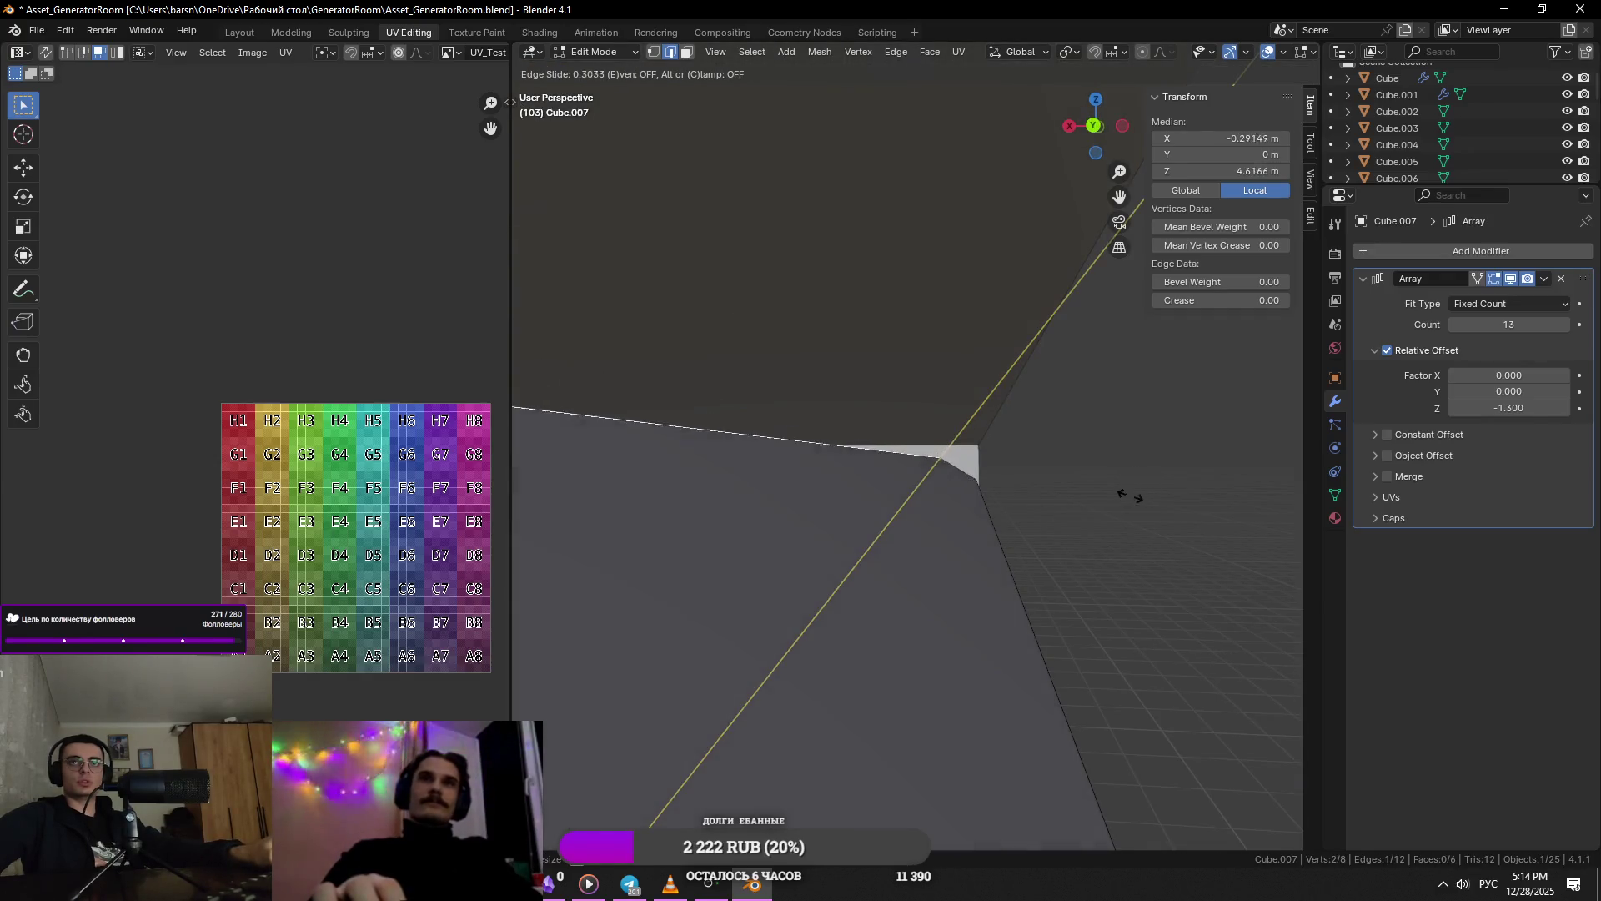
left_click(1105, 507)
- Select another slat's edge, then return to Object Mode and deselect the slat array
scroll(1093, 515, "up", 2)
scroll(986, 517, "down", 5)
middle_click_drag(986, 517, 959, 514)
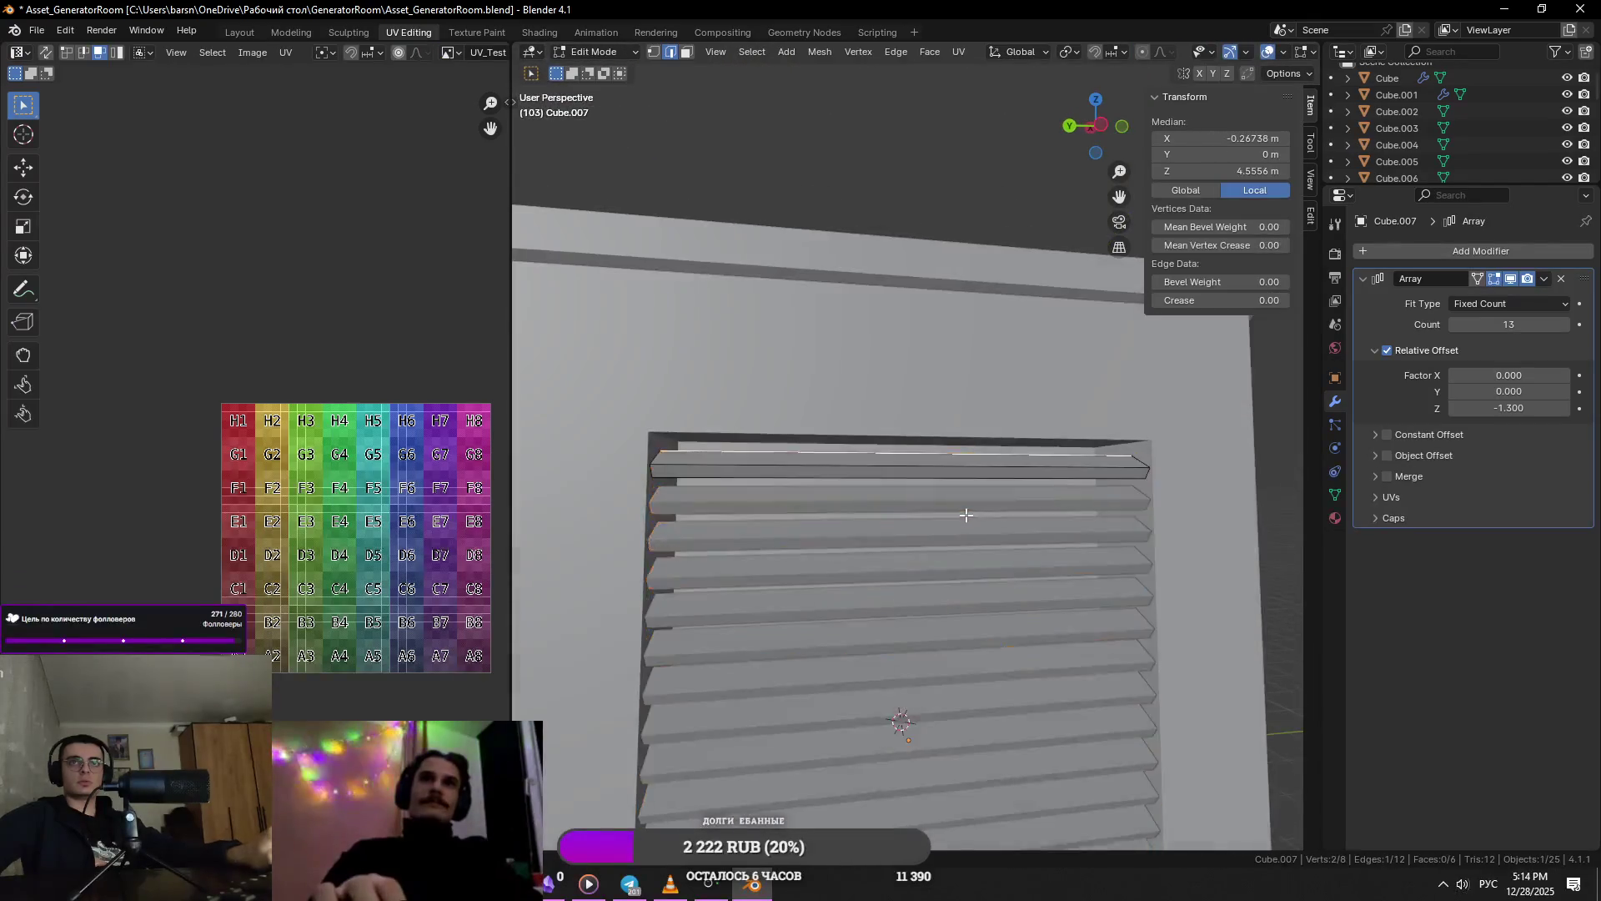
left_click(901, 470)
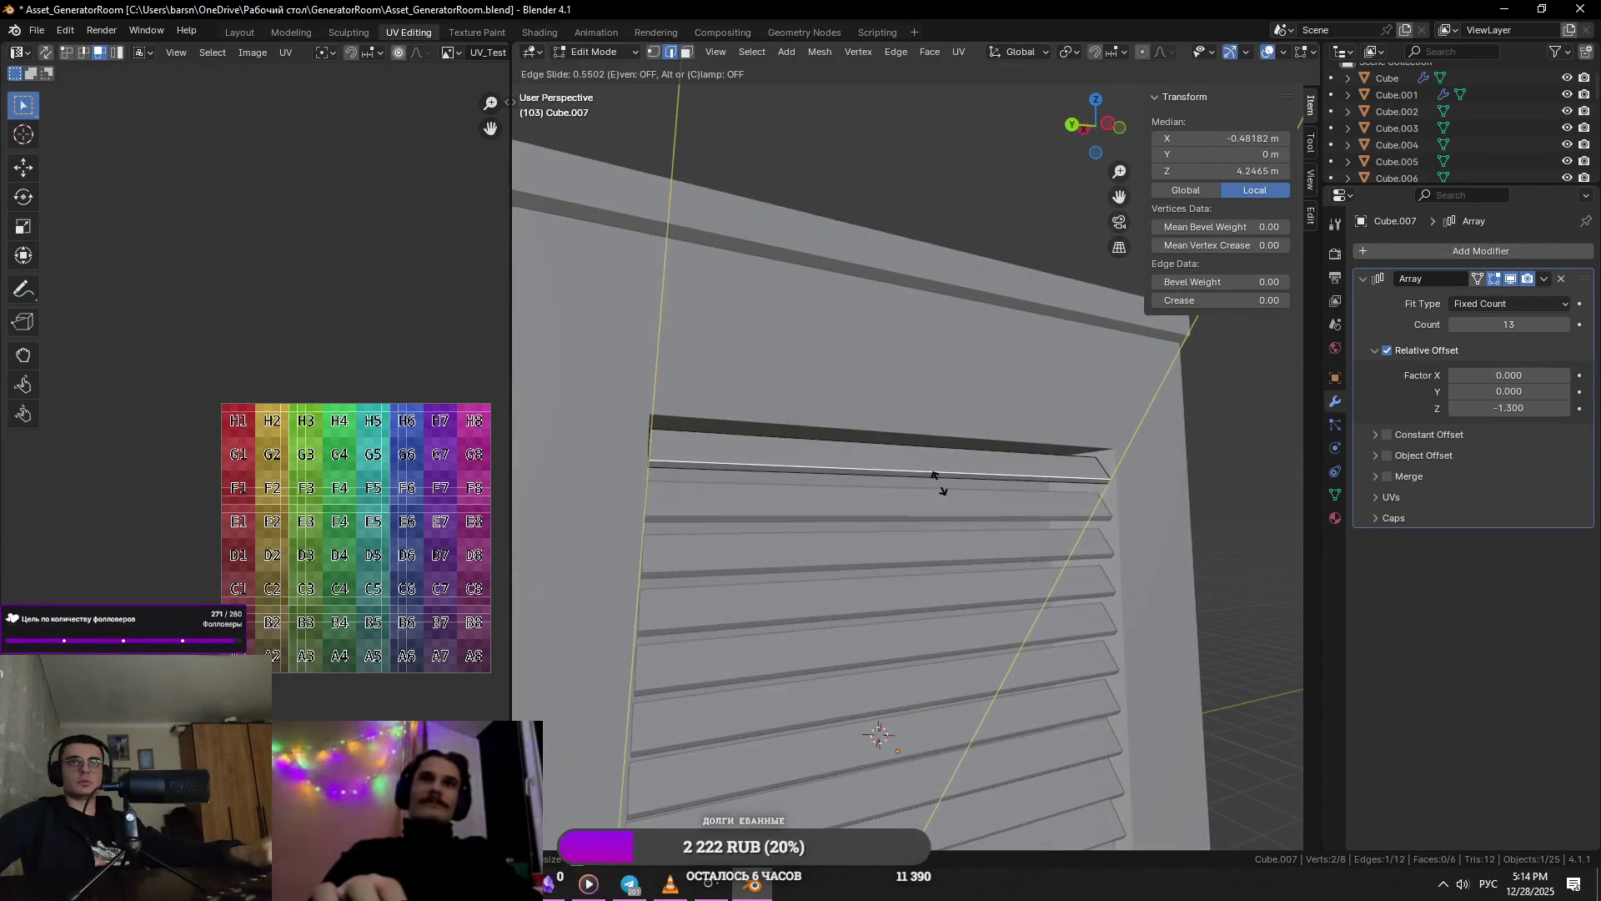
key("Tab")
scroll(1070, 506, "up", 2)
scroll(1071, 512, "down", 3)
left_click(1154, 489)
- Reselect the slat array, save the generator file, and view the louvred box from the front
middle_click_drag(1154, 489, 937, 561)
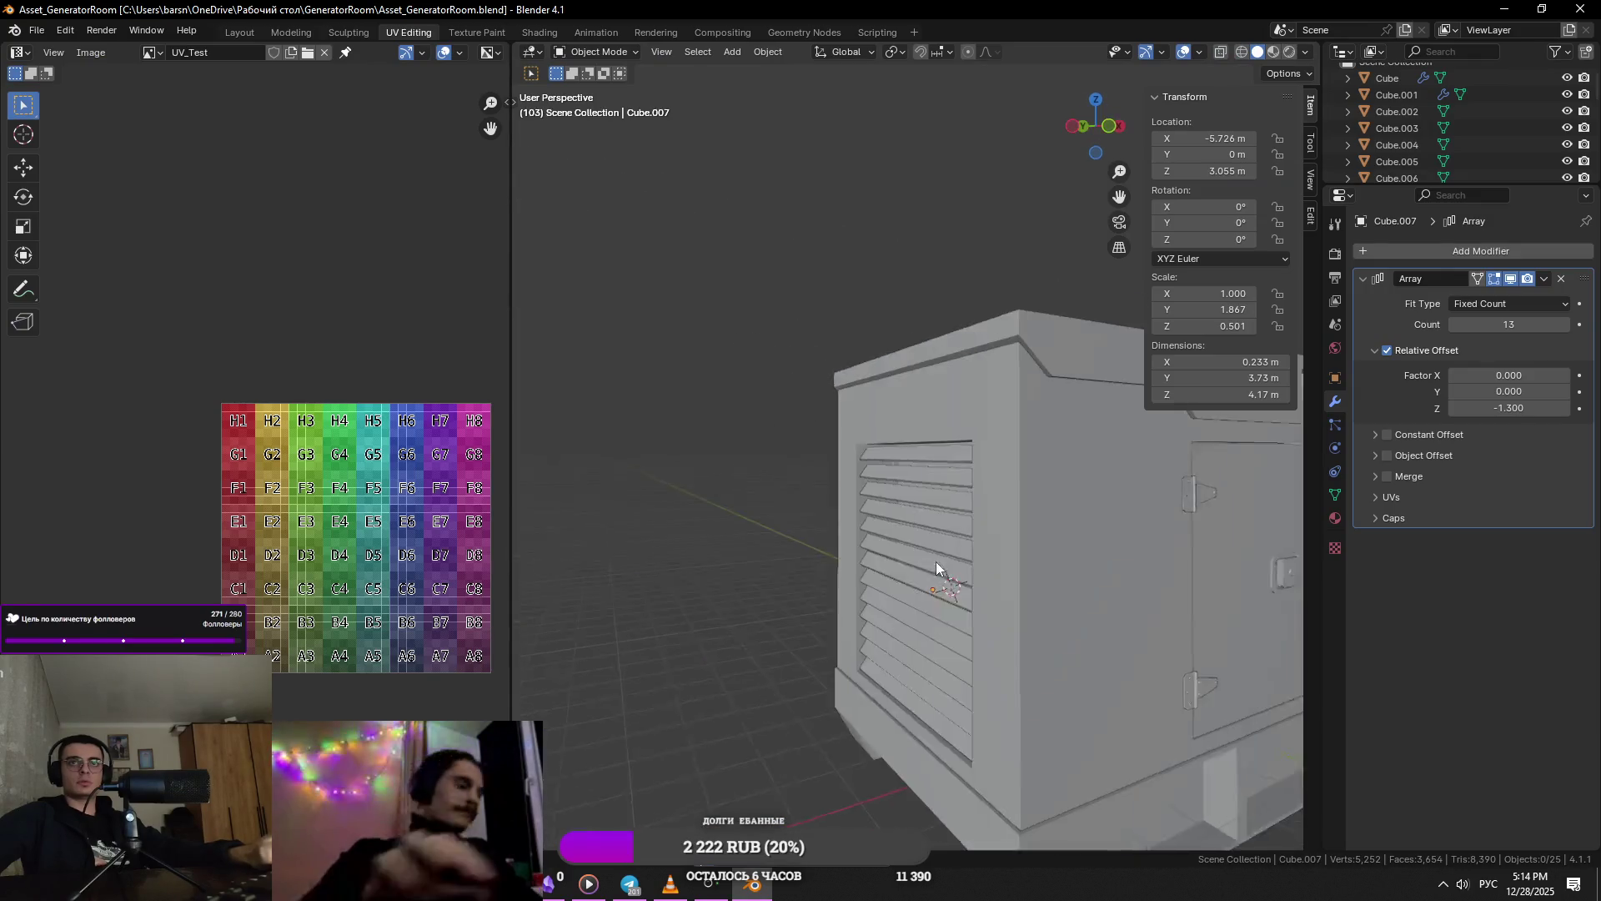
scroll(918, 558, "up", 3)
scroll(905, 521, "up", 2)
left_click(918, 514)
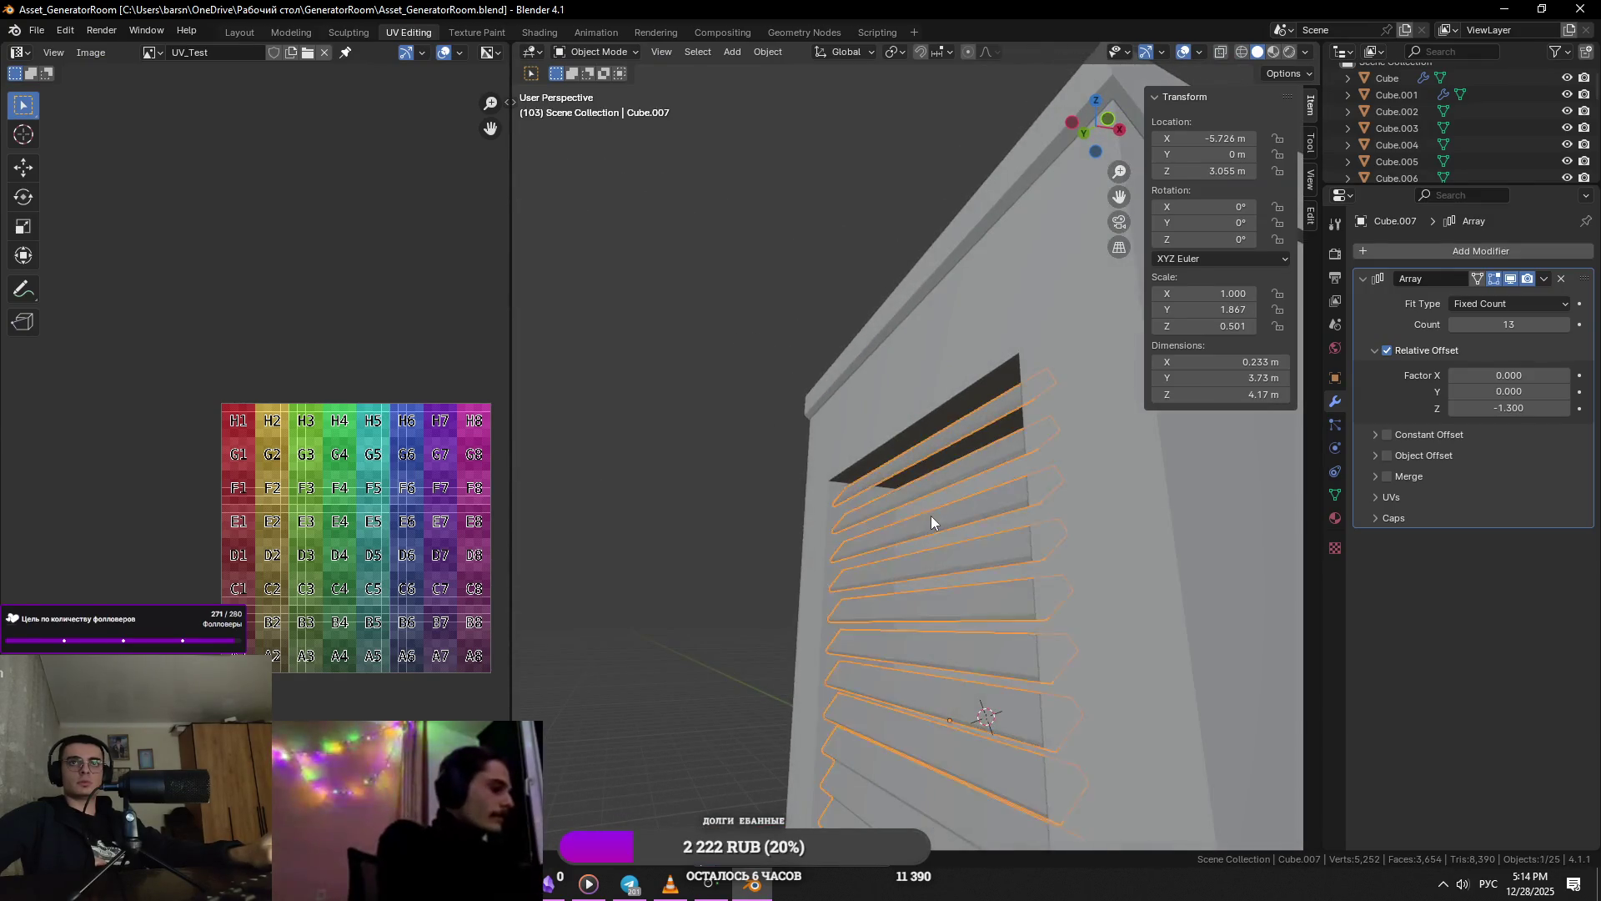
key("Tab")
key("ctrl+s")
mouse_move(688, 503)
middle_mouse_down()
mouse_move(778, 542)
mouse_move(1017, 534)
mouse_move(741, 552)
middle_mouse_up()
scroll(794, 563, "down", 5)
key("alt+Tab")
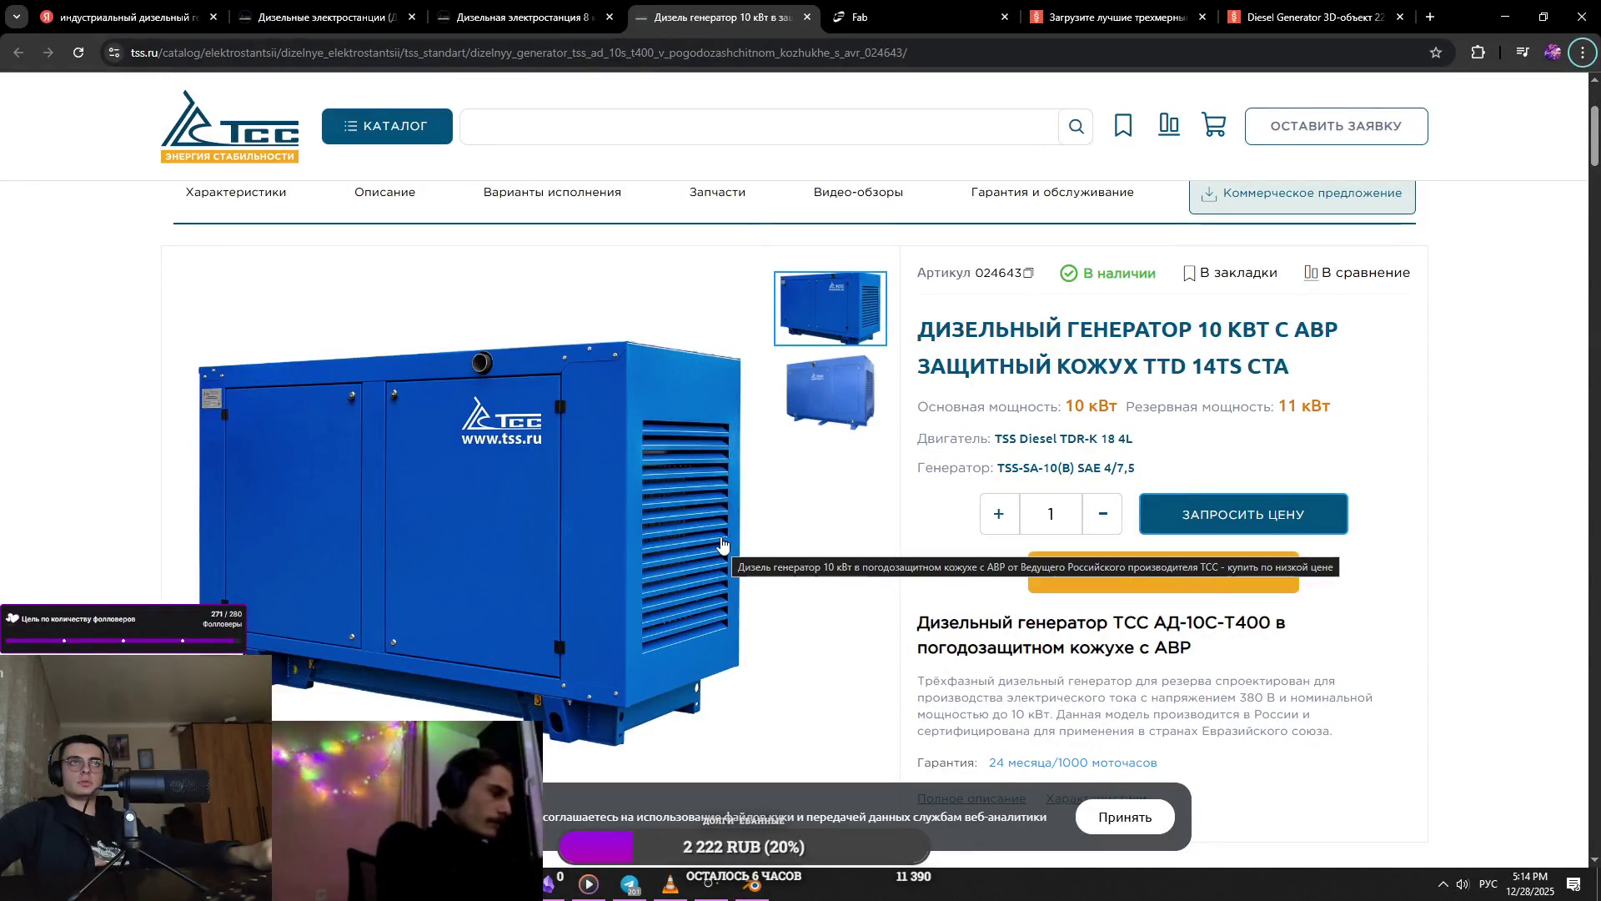
- Compare the model's louvered end in Blender against the tss.ru product page
key("alt+Tab")
mouse_move(709, 503)
middle_mouse_down()
mouse_move(963, 554)
mouse_move(961, 518)
mouse_move(998, 505)
middle_mouse_up()
key("alt+Tab")
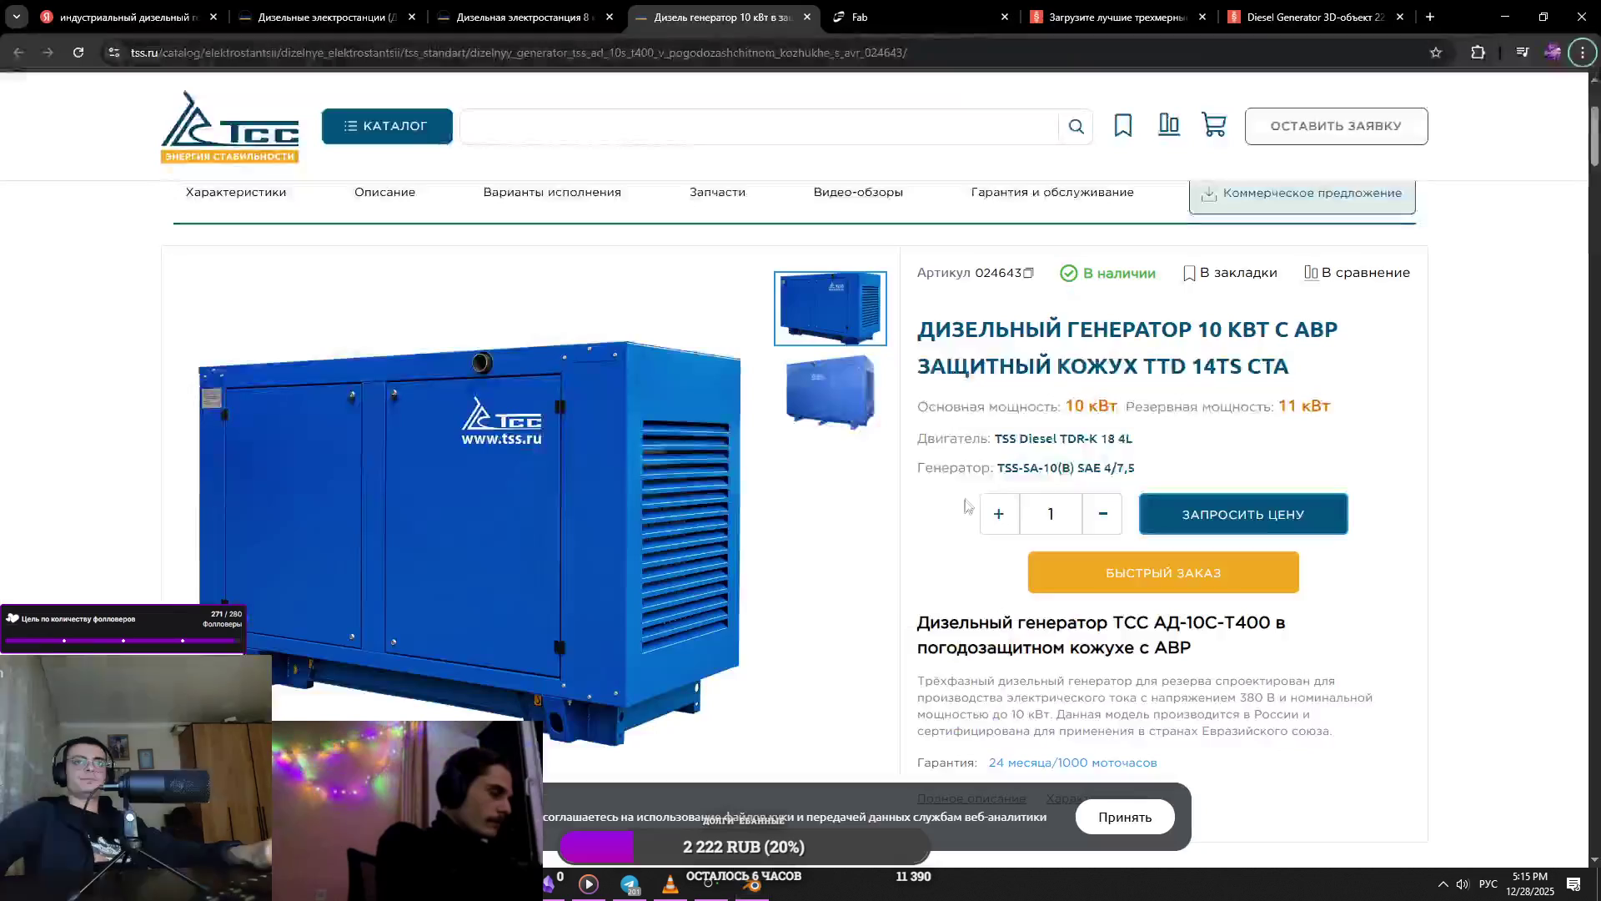
key("alt+Tab")
middle_click_drag(903, 570, 974, 517)
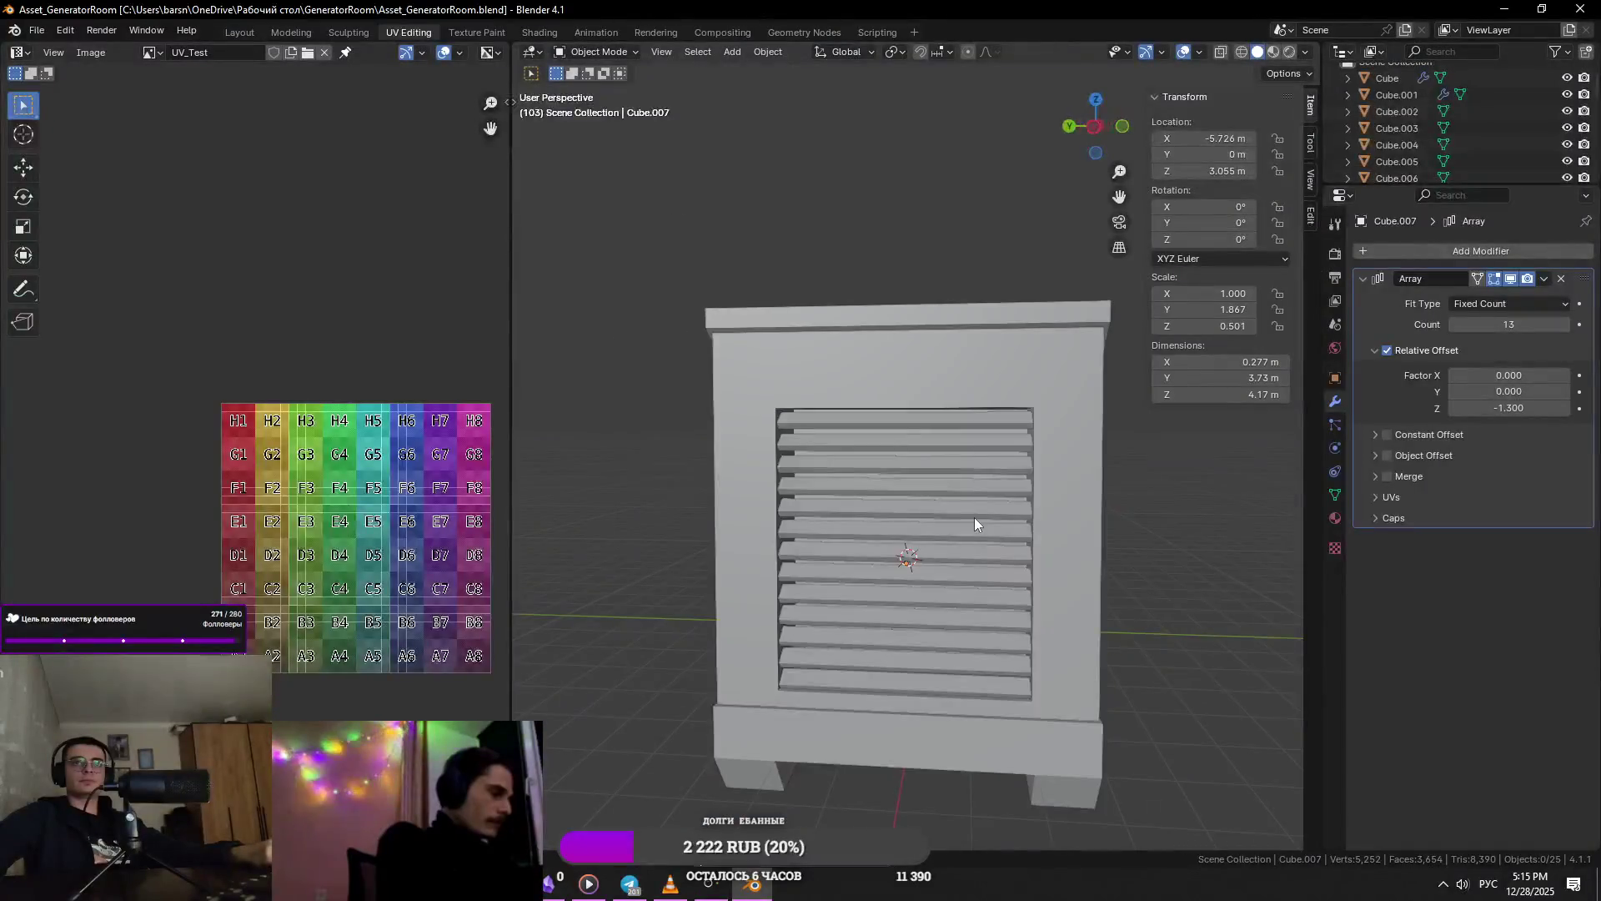
key("alt+Tab")
- Browse the enlarged generator photos in the lightbox, close it, and return to Blender
left_click(806, 429)
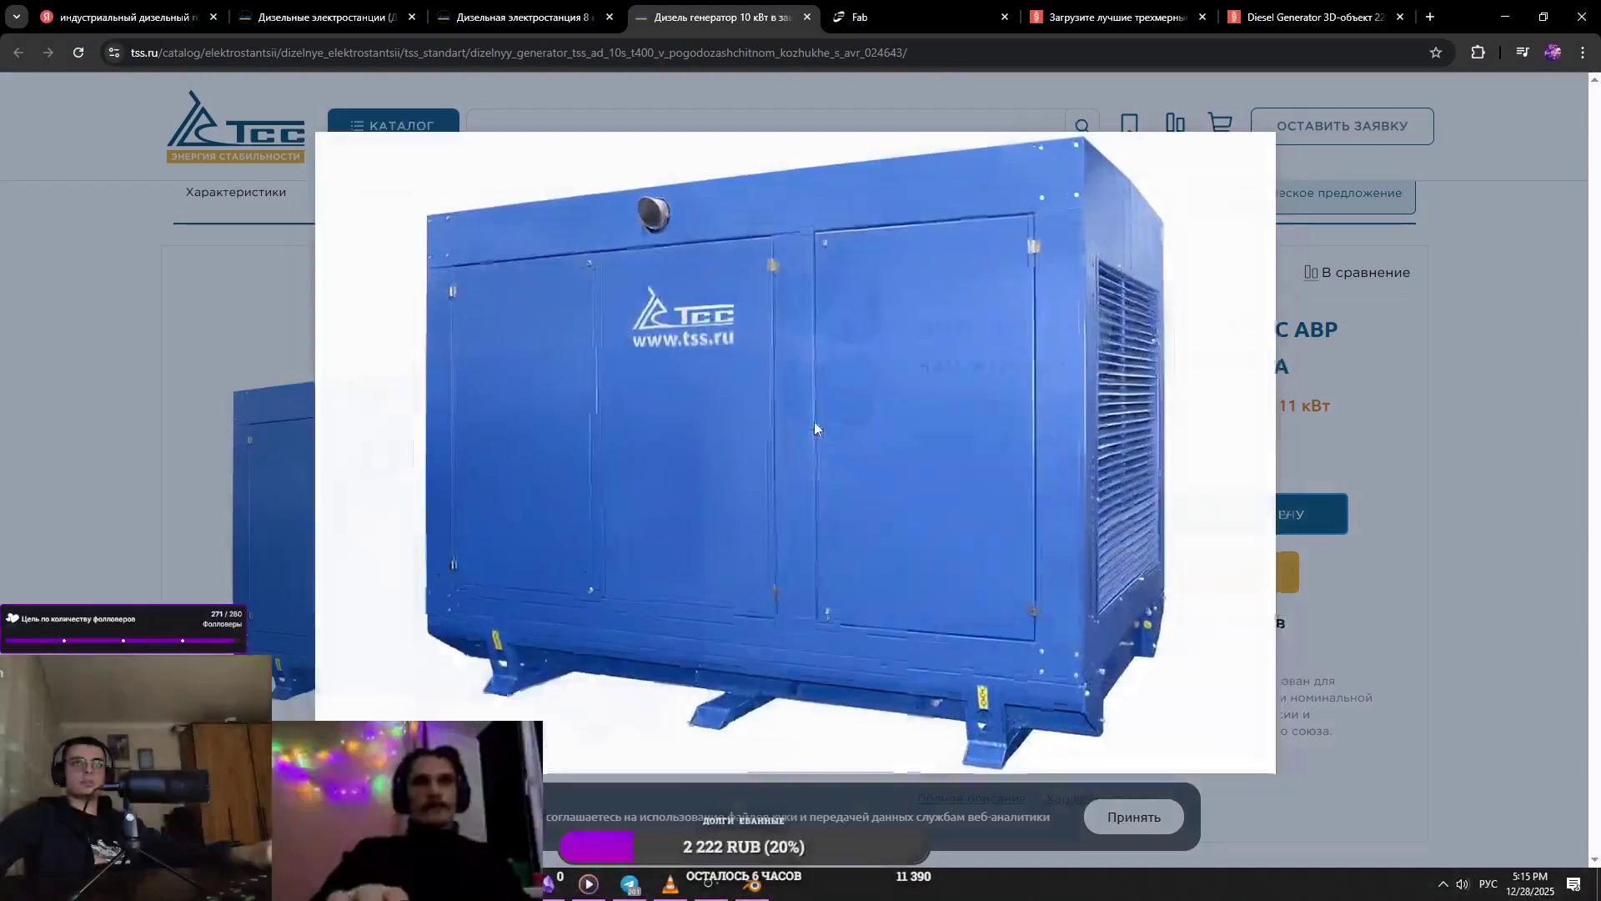
left_click(1267, 453)
left_click(1268, 453)
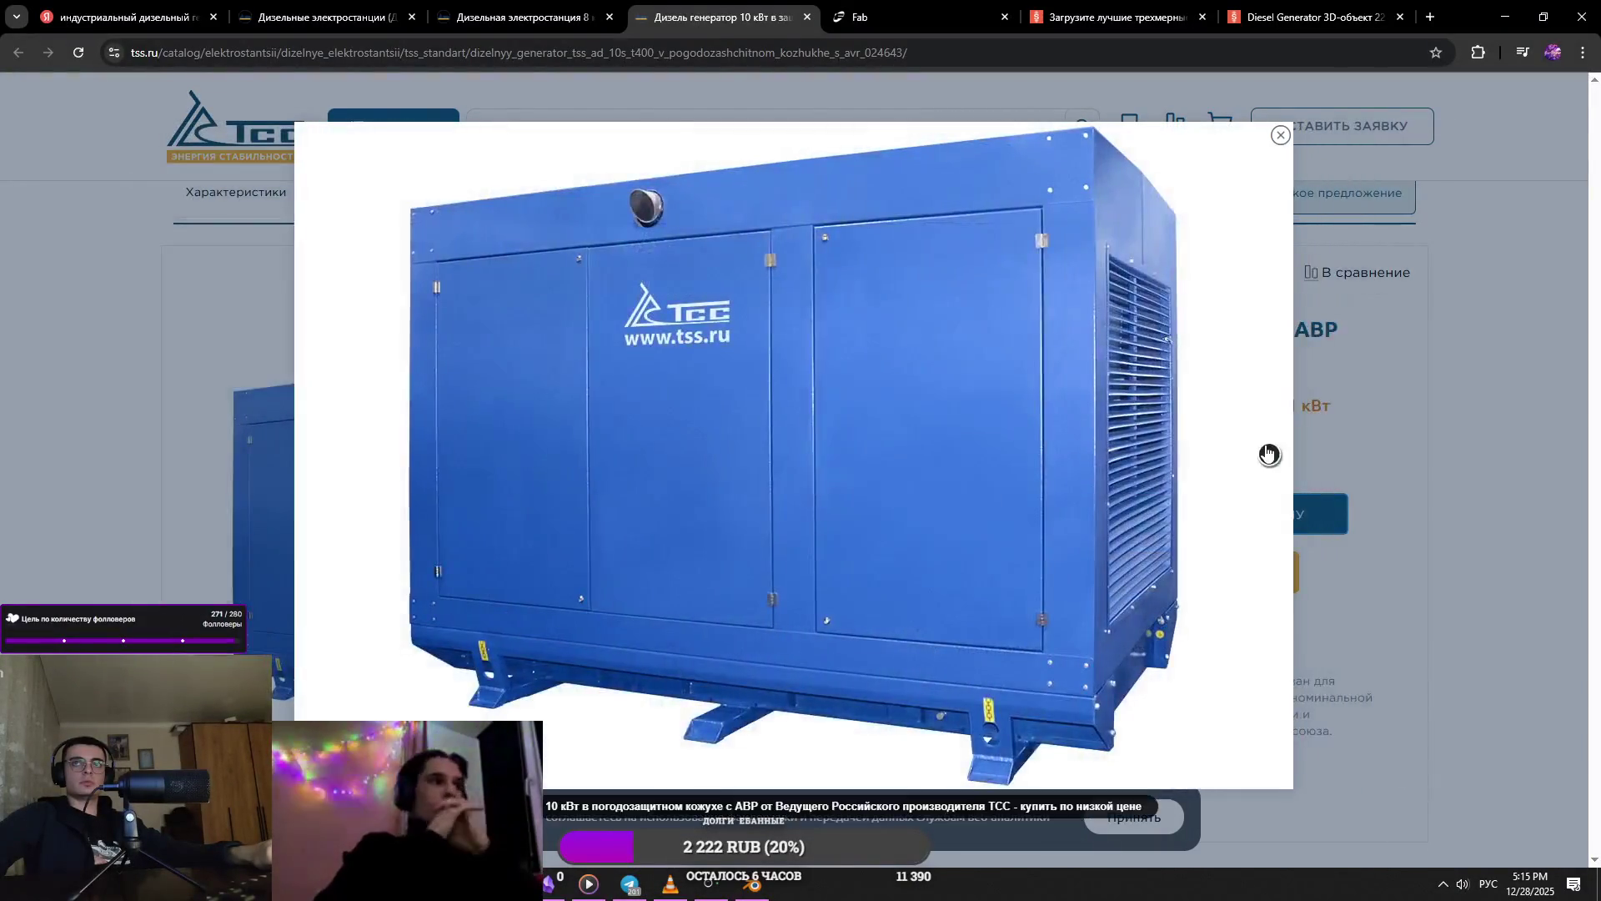
left_click(1281, 135)
key("alt+Tab")
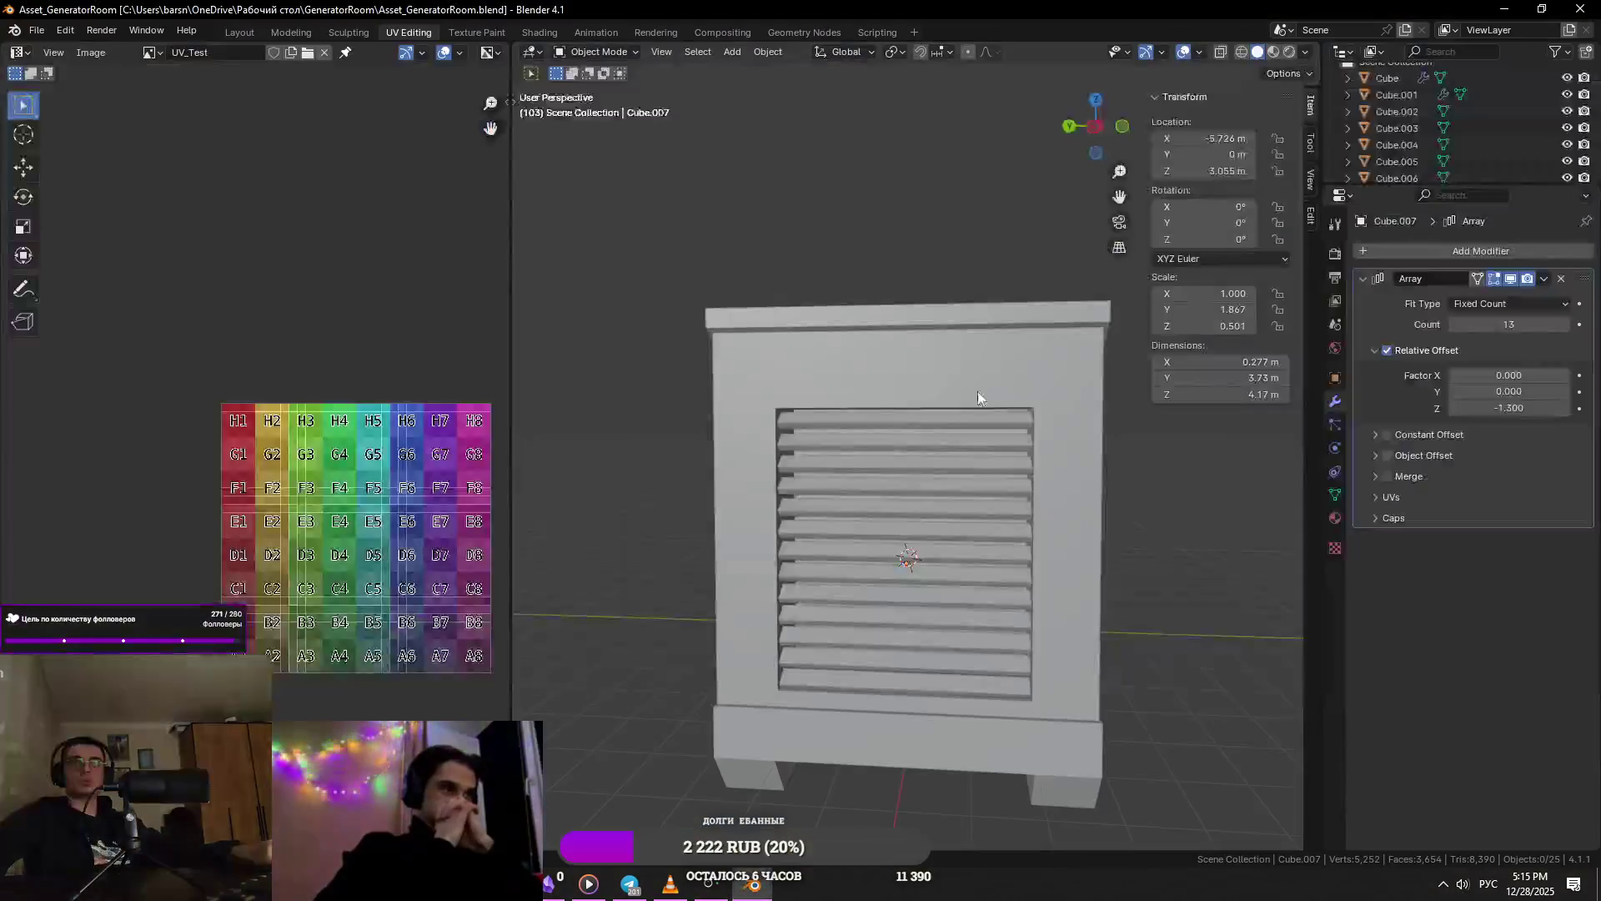
- Select the louvre frame object Cube.002 and its inner edge loop in Edit Mode
left_click(929, 418)
left_click(929, 418)
key("Tab")
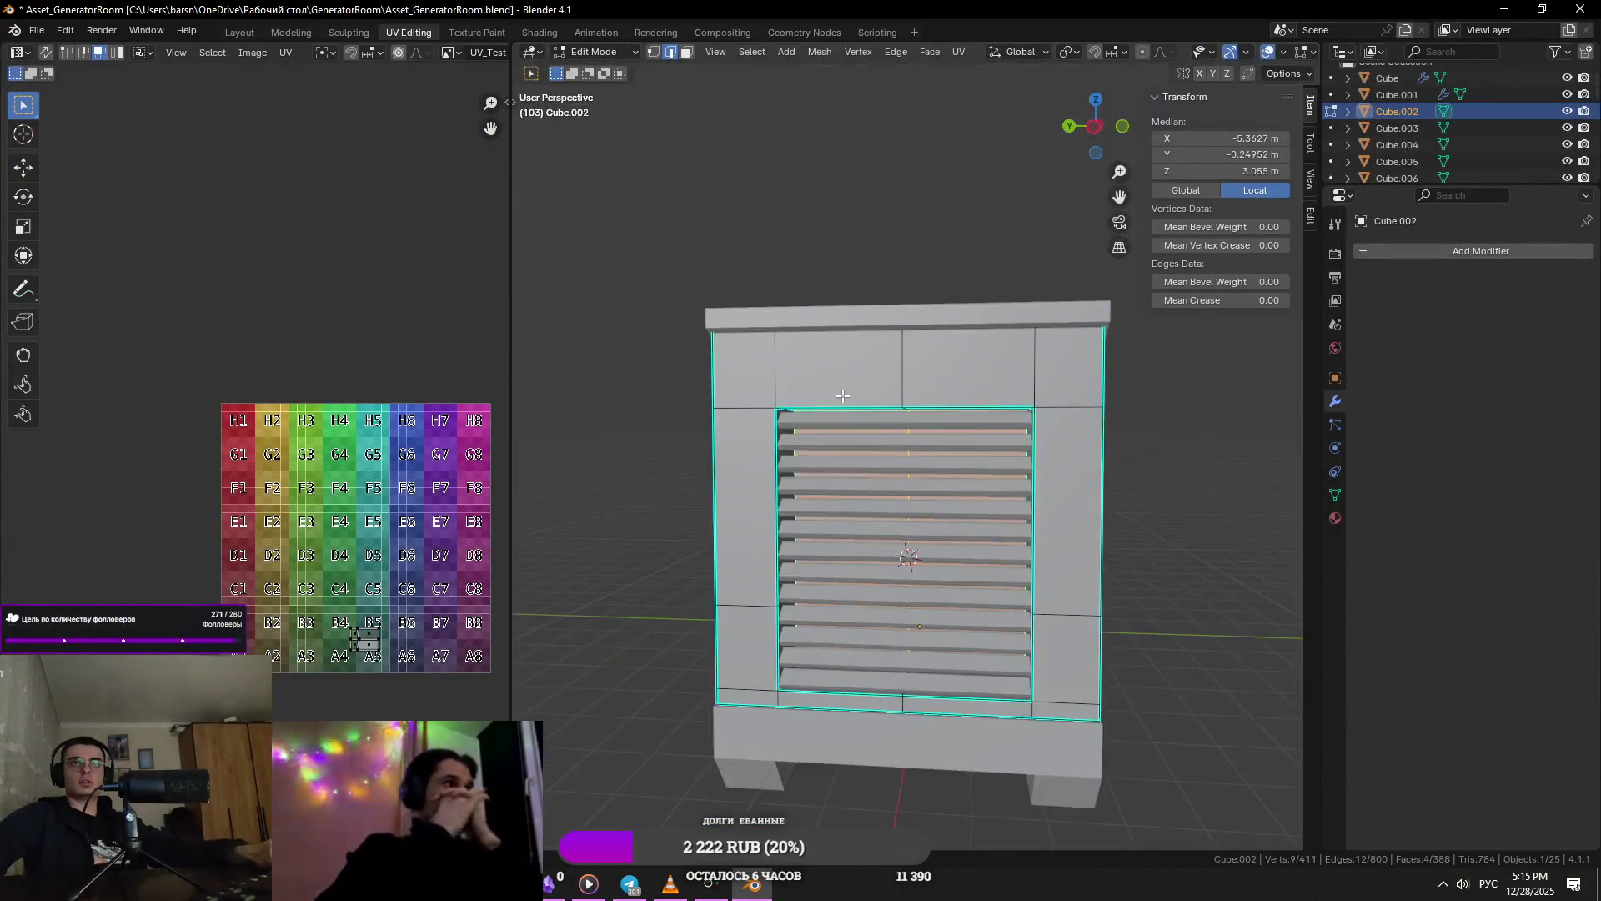
scroll(847, 400, "up", 4)
middle_click_drag(846, 401, 601, 419)
left_click(1171, 521, "alt+shift")
mouse_move(1171, 521)
middle_mouse_down()
mouse_move(1060, 576)
mouse_move(922, 436)
mouse_move(1011, 698)
middle_mouse_up()
- Extrude the frame edges along X and enlarge the new lip in Y and Z
key("g")
key("x")
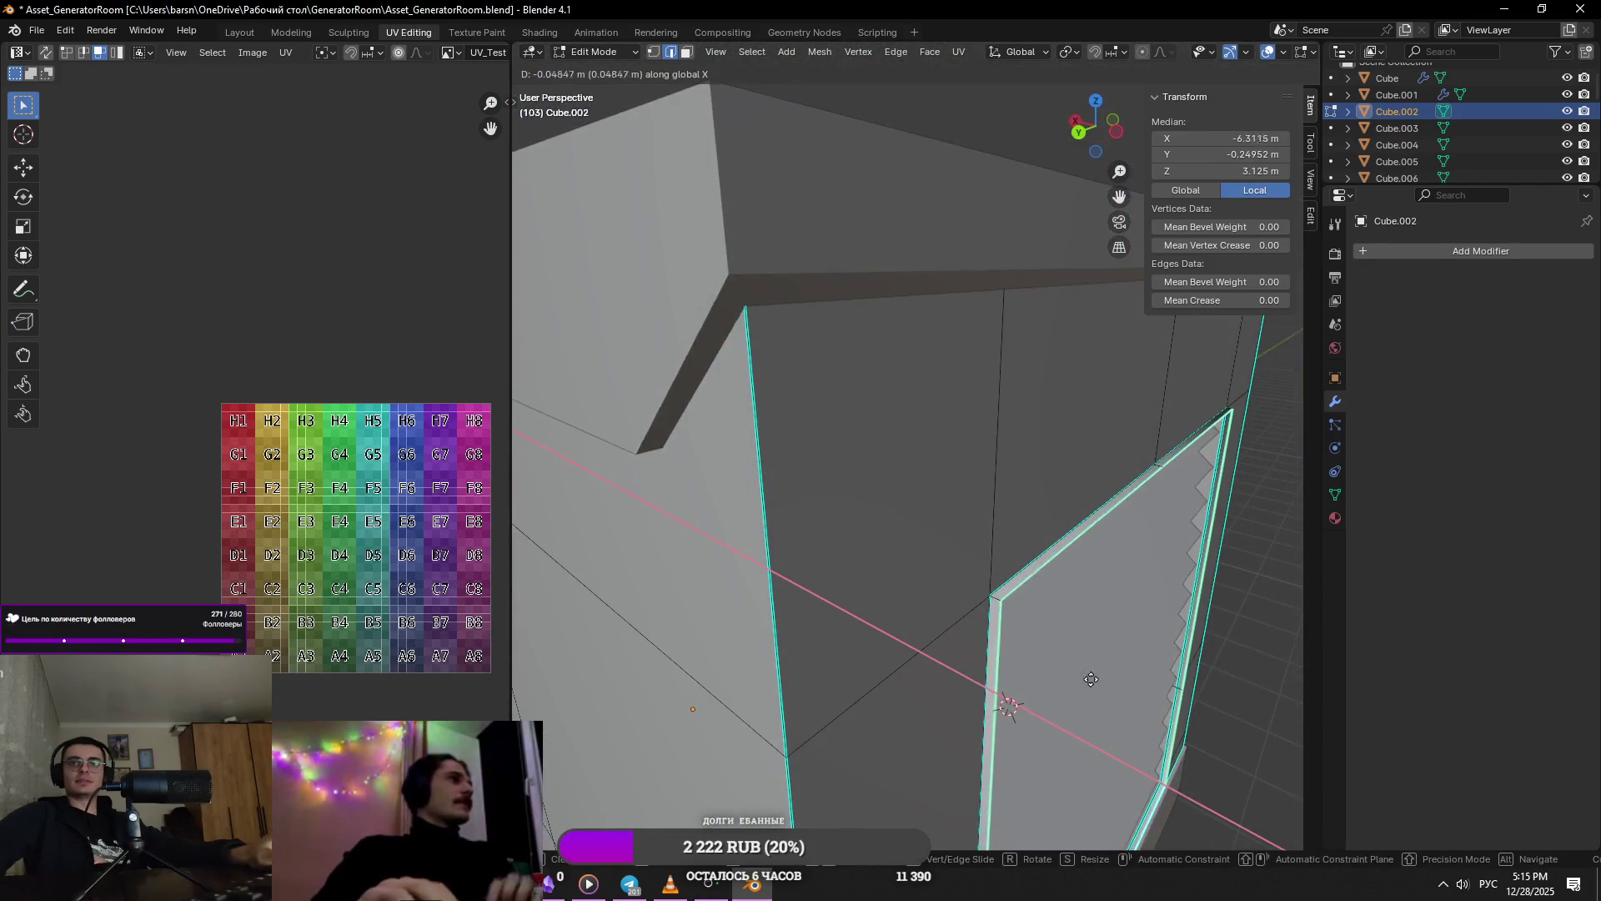
left_click(1132, 678)
key("s")
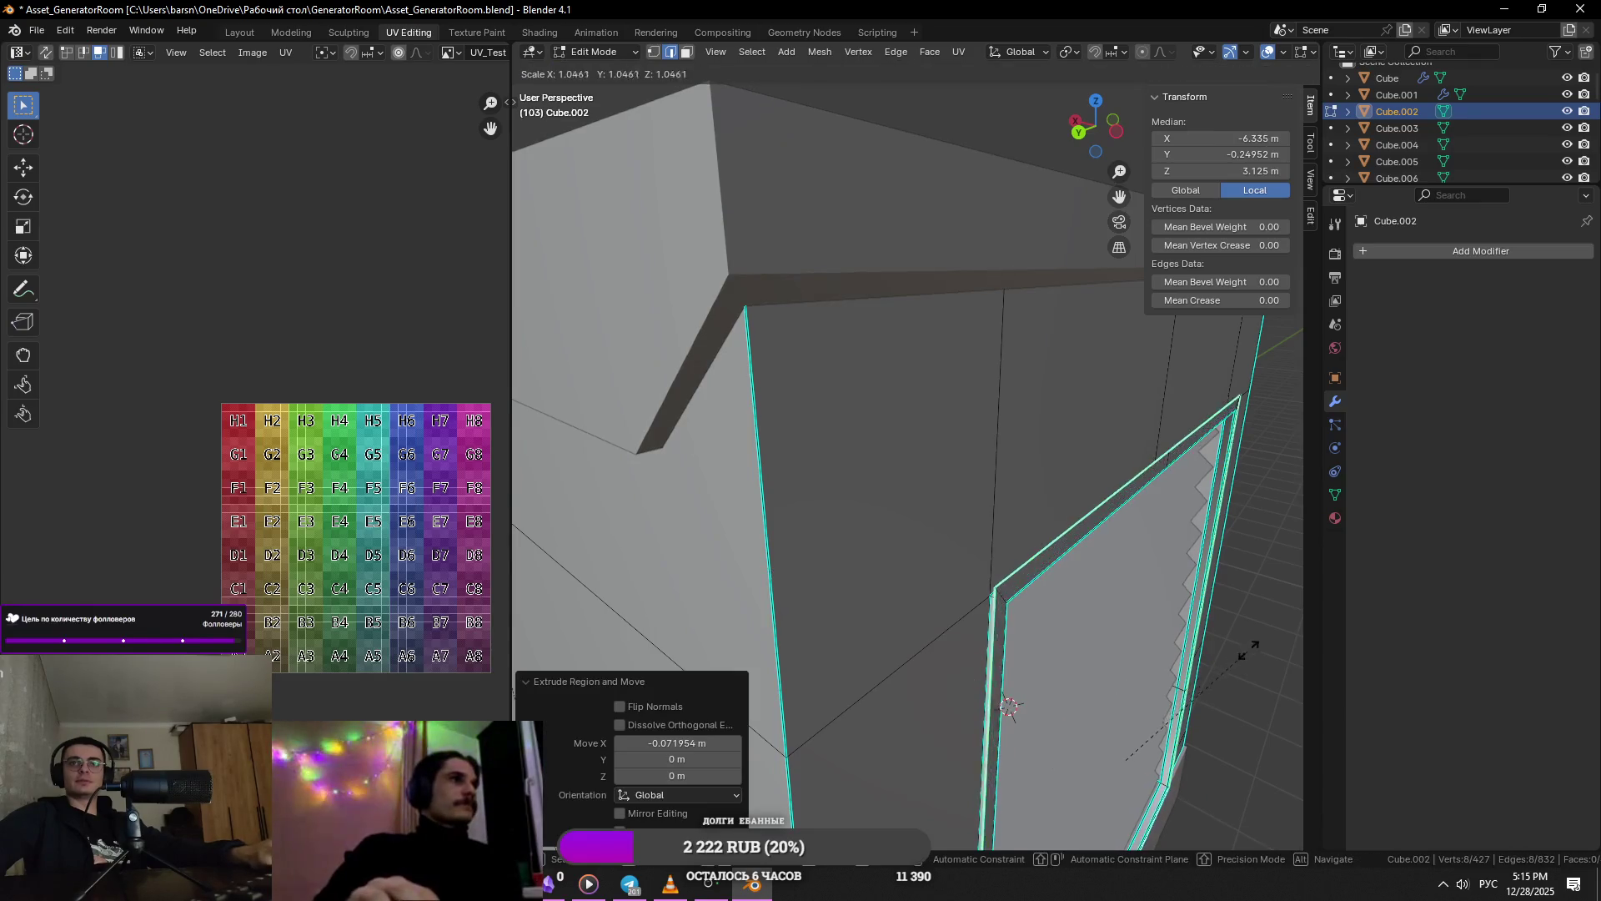
key("shift+x")
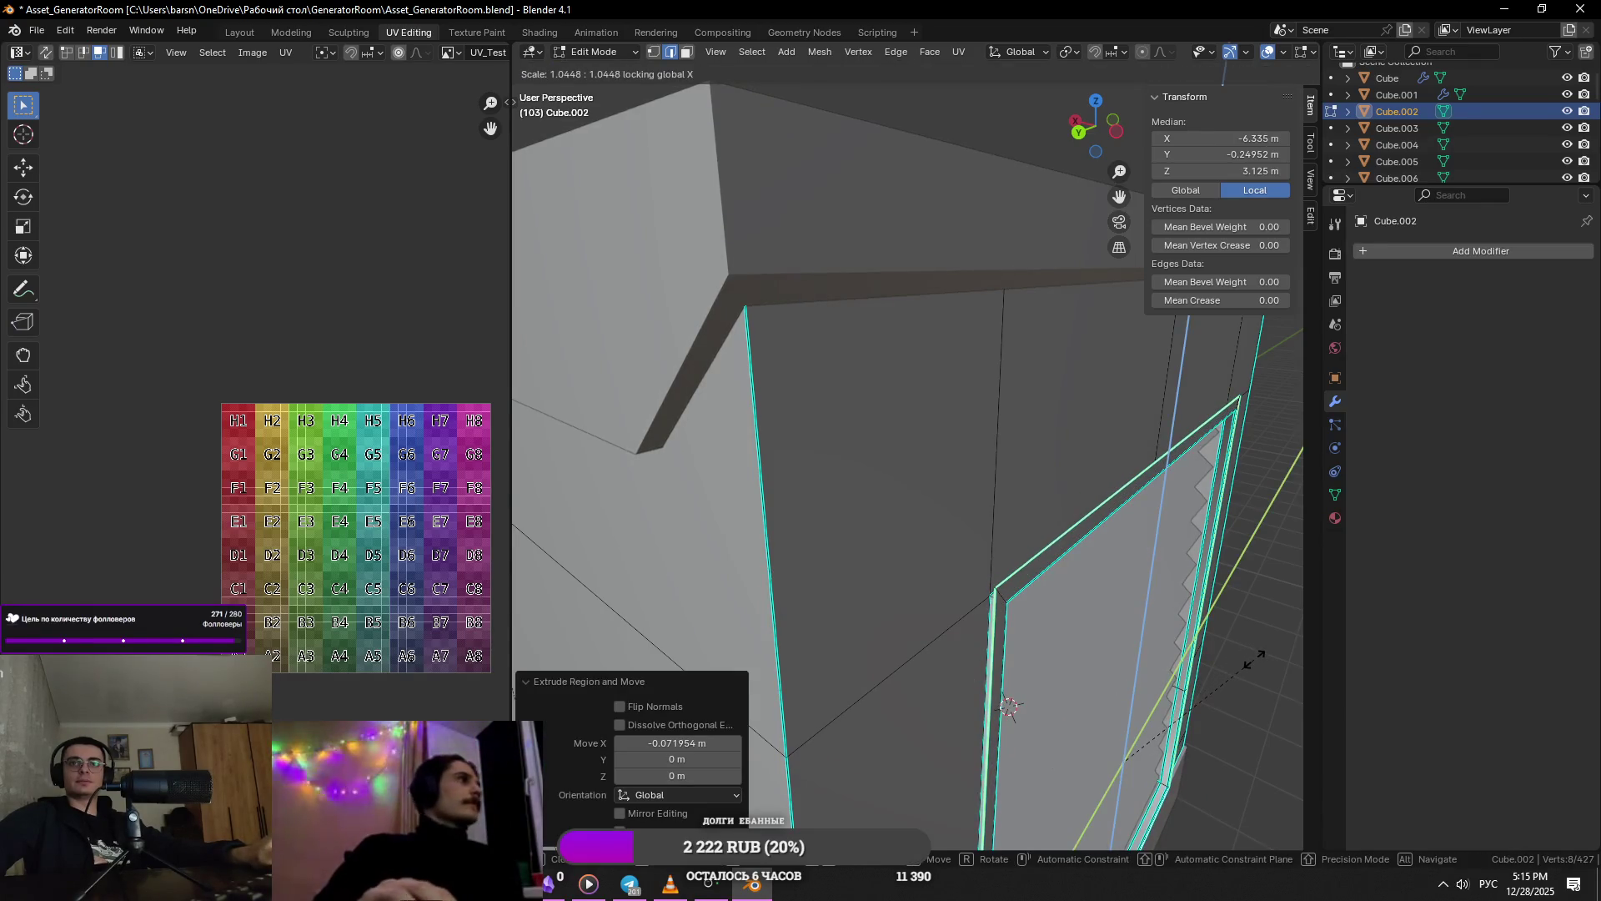
left_click(1253, 661)
- Move the edge loop 0.091 m along X and save the generator file
mouse_move(1215, 661)
middle_mouse_down()
mouse_move(958, 572)
mouse_move(1073, 779)
mouse_move(1152, 613)
middle_mouse_up()
key("g")
key("y")
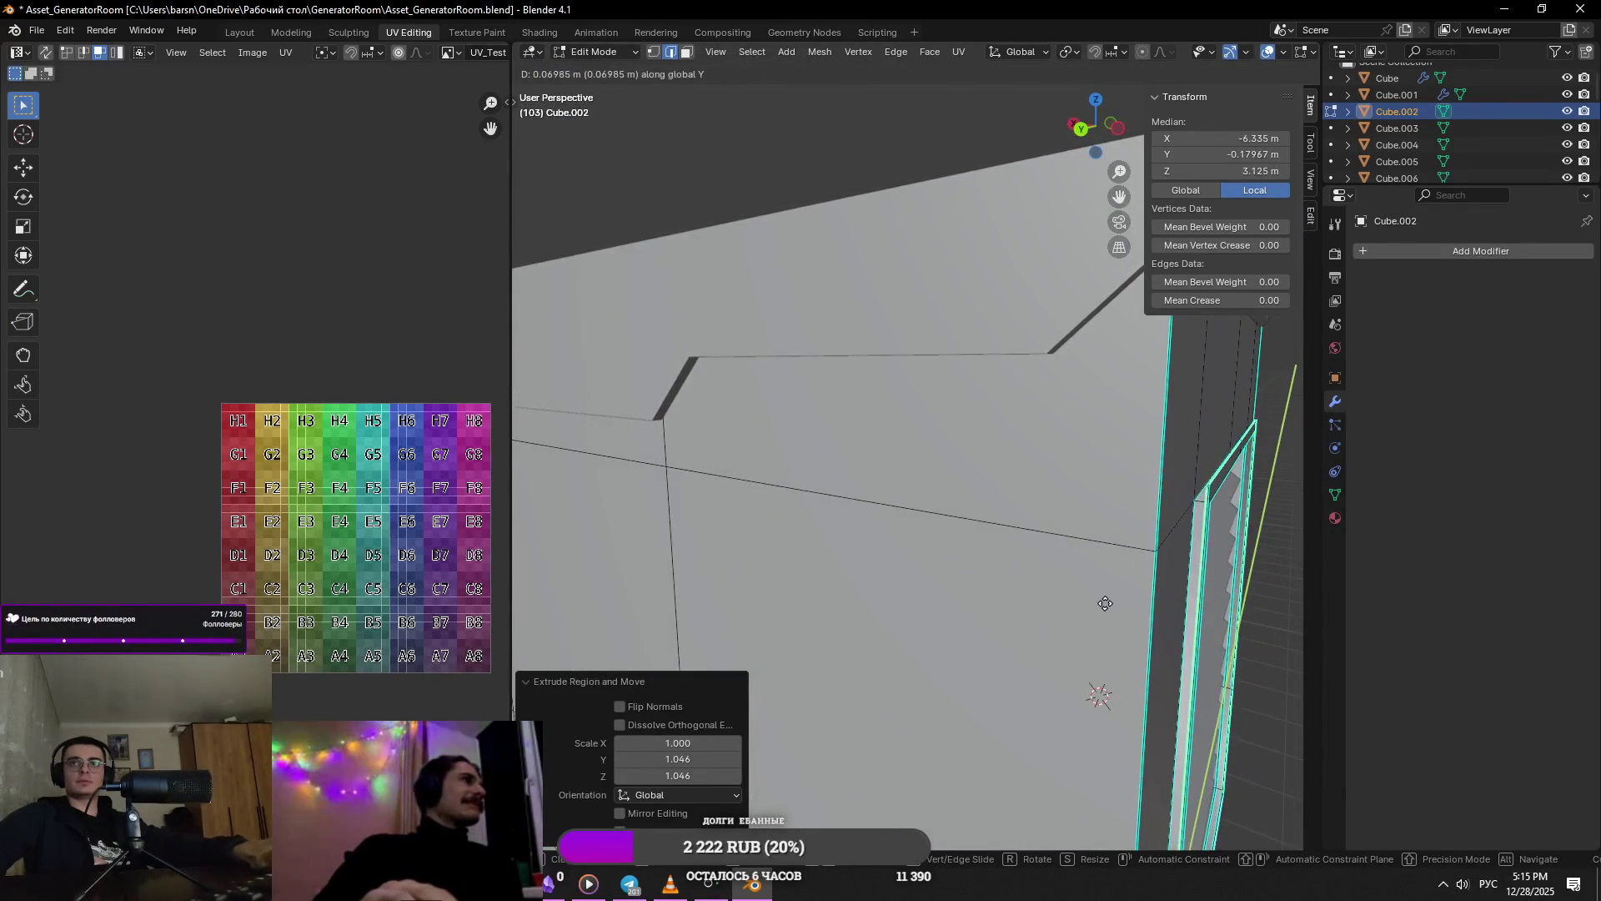
key("x")
left_click(1046, 588)
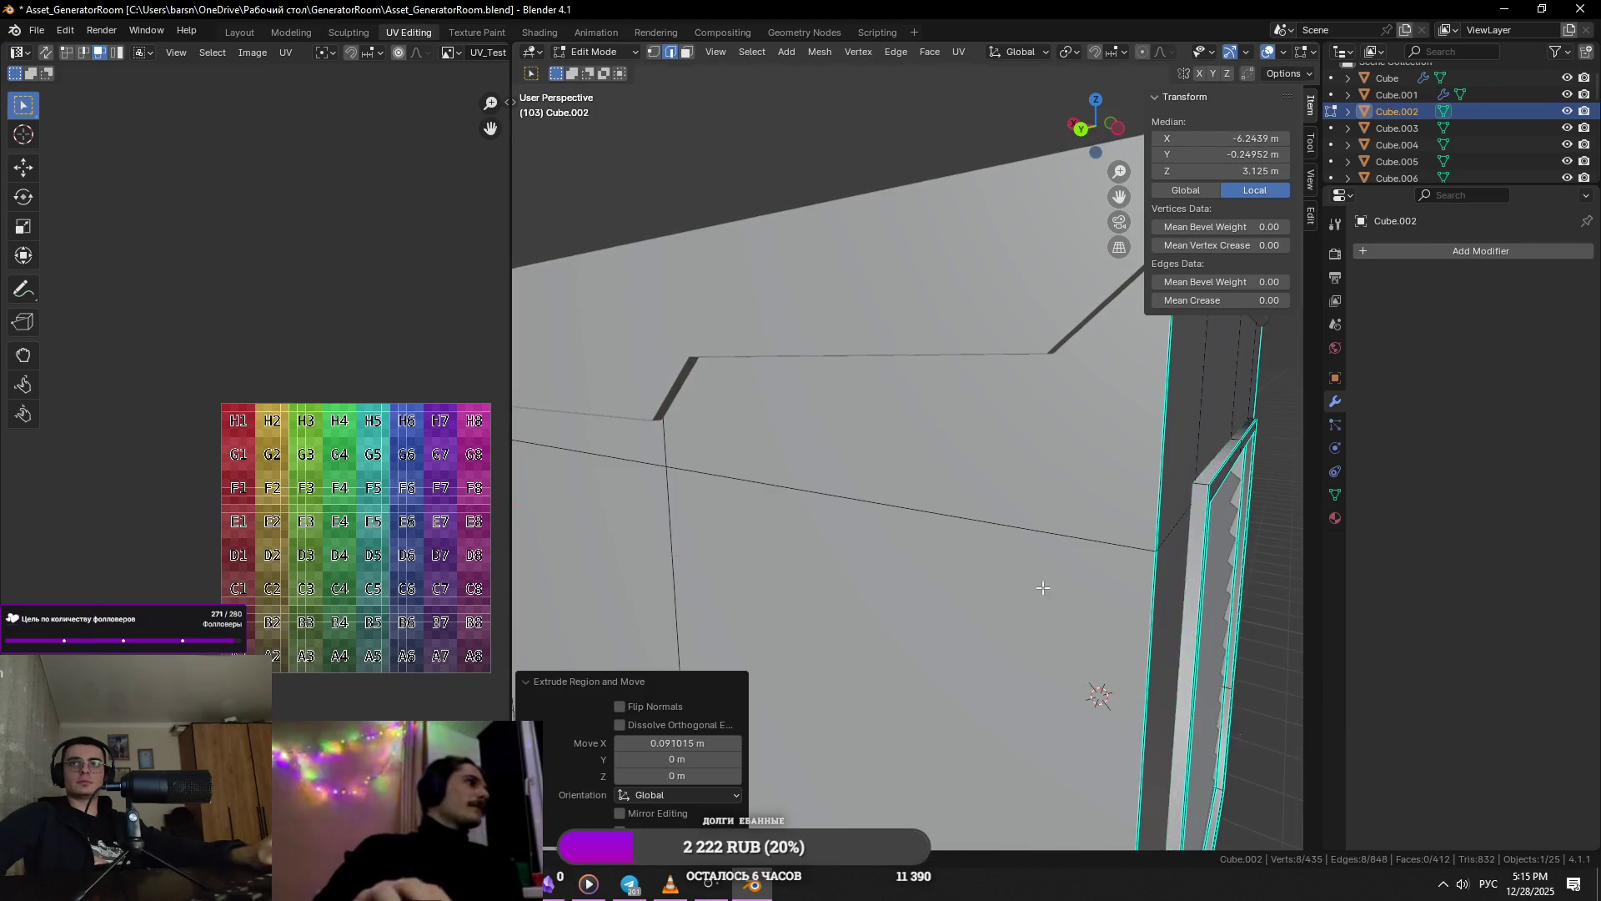
key("Tab")
scroll(1224, 572, "down", 8)
key("ctrl+s")
- View the whole generator and go back into Edit Mode on the enclosure edges
mouse_move(1224, 572)
middle_mouse_down()
mouse_move(1026, 528)
mouse_move(961, 568)
mouse_move(1063, 557)
mouse_move(847, 551)
middle_mouse_up()
scroll(961, 568, "up", 5)
key("Tab")
right_click(842, 657)
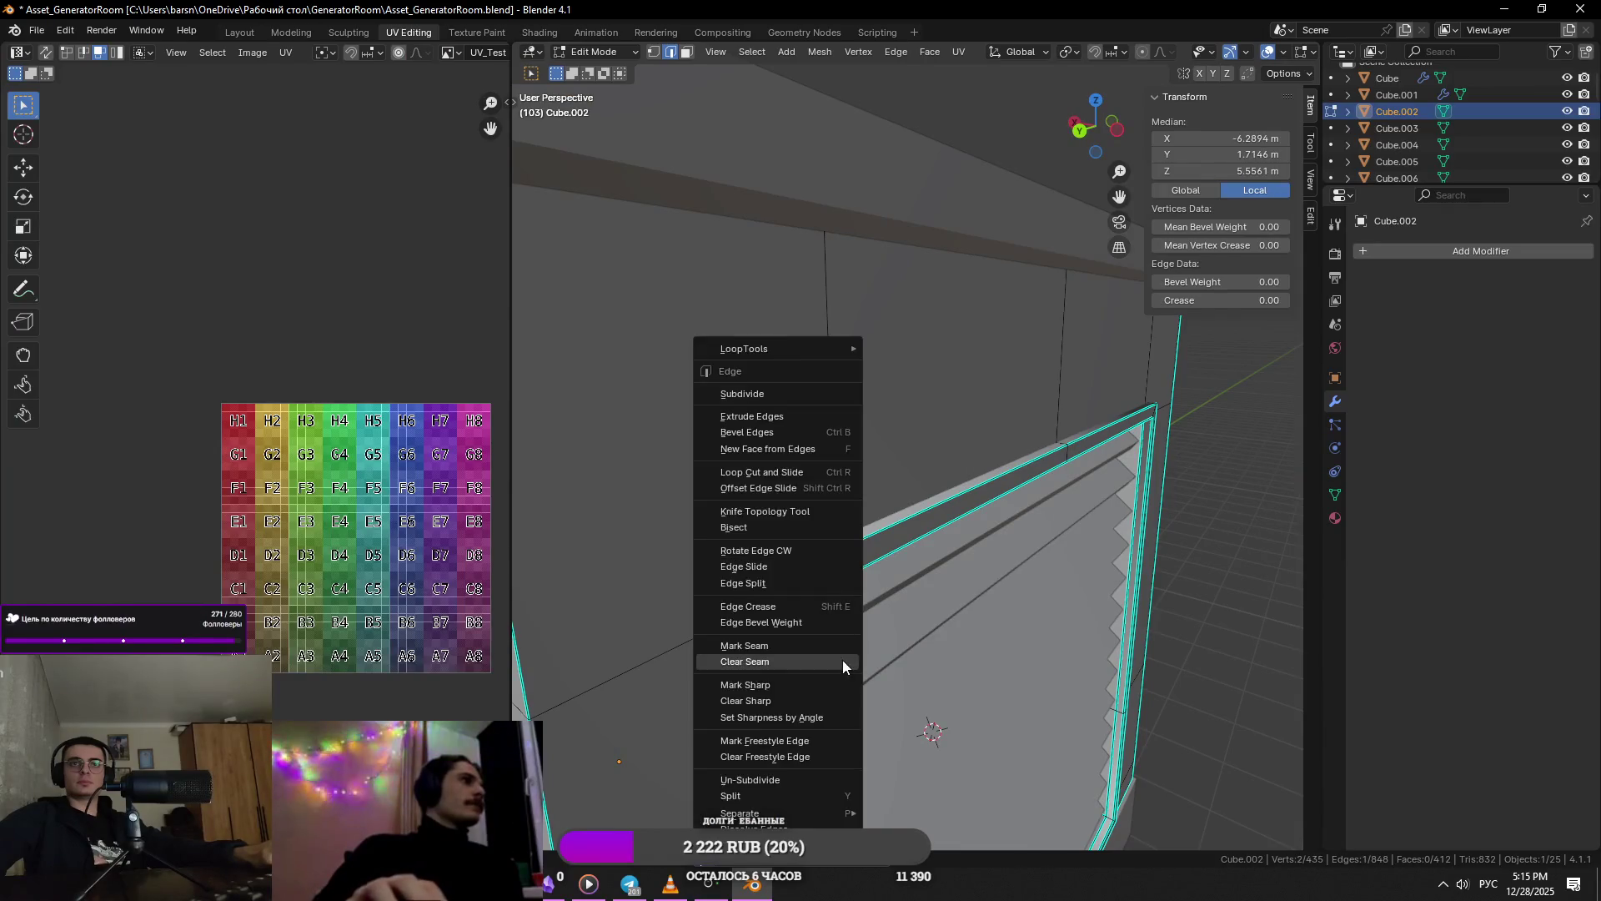
- Mark the selected louvre frame edges as sharp
left_click(838, 669)
right_click(972, 528)
left_click(964, 529)
right_click(962, 523)
left_click(957, 542)
- Zoom to the frame's top corner, select its corner edge, and mark it sharp
key("1")
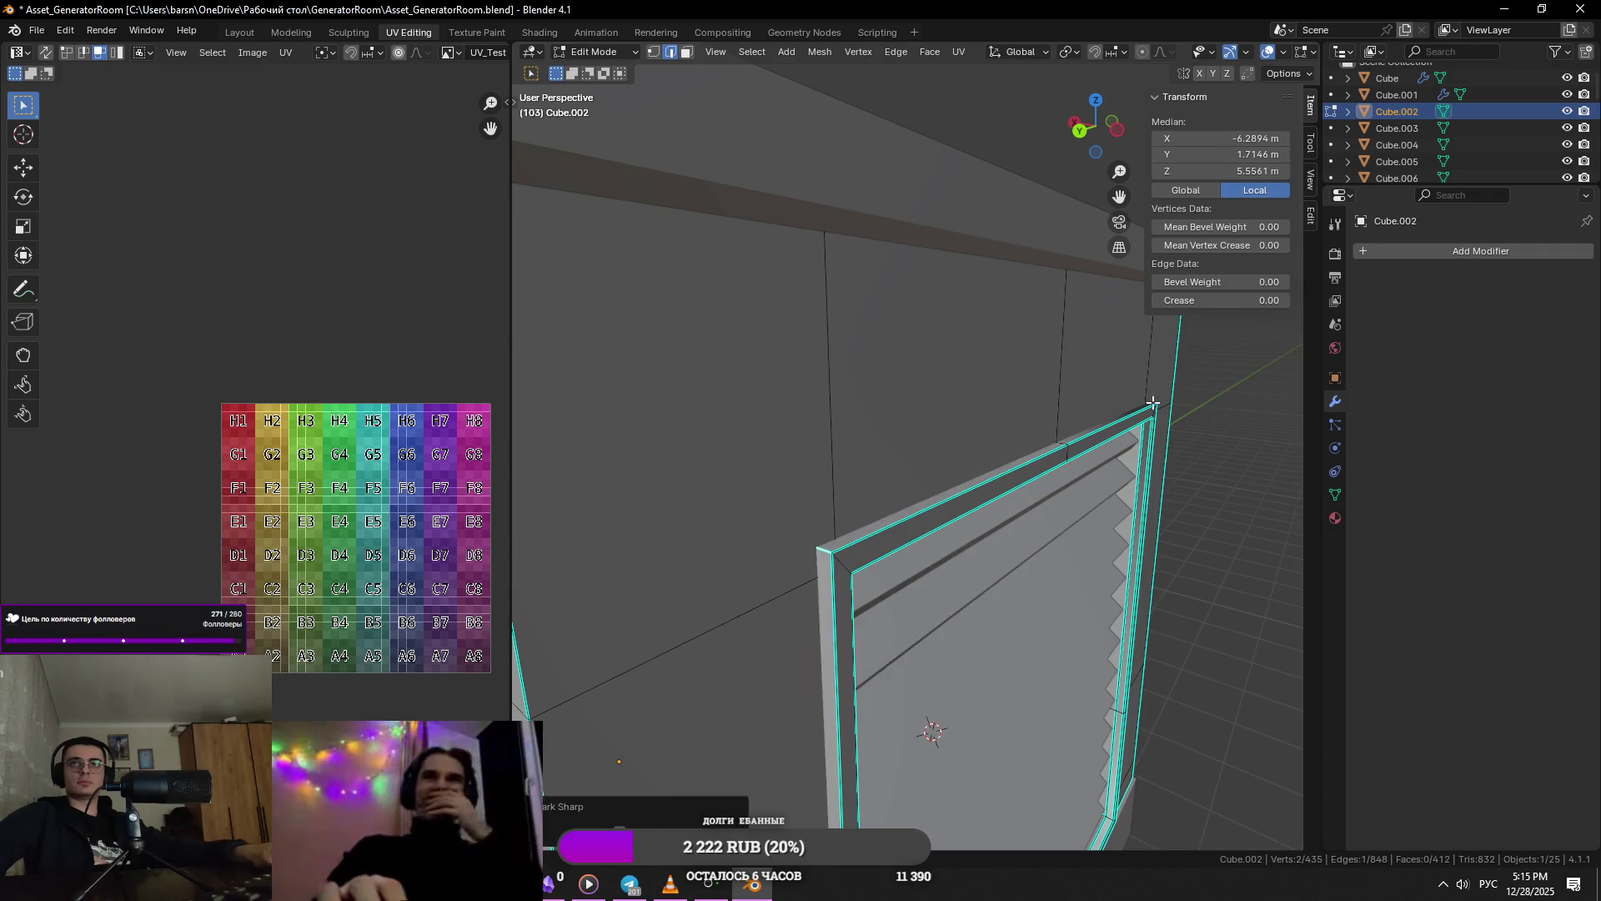
left_click(1159, 402)
key("KP_Decimal")
key("2")
left_click(809, 428)
right_click(804, 457)
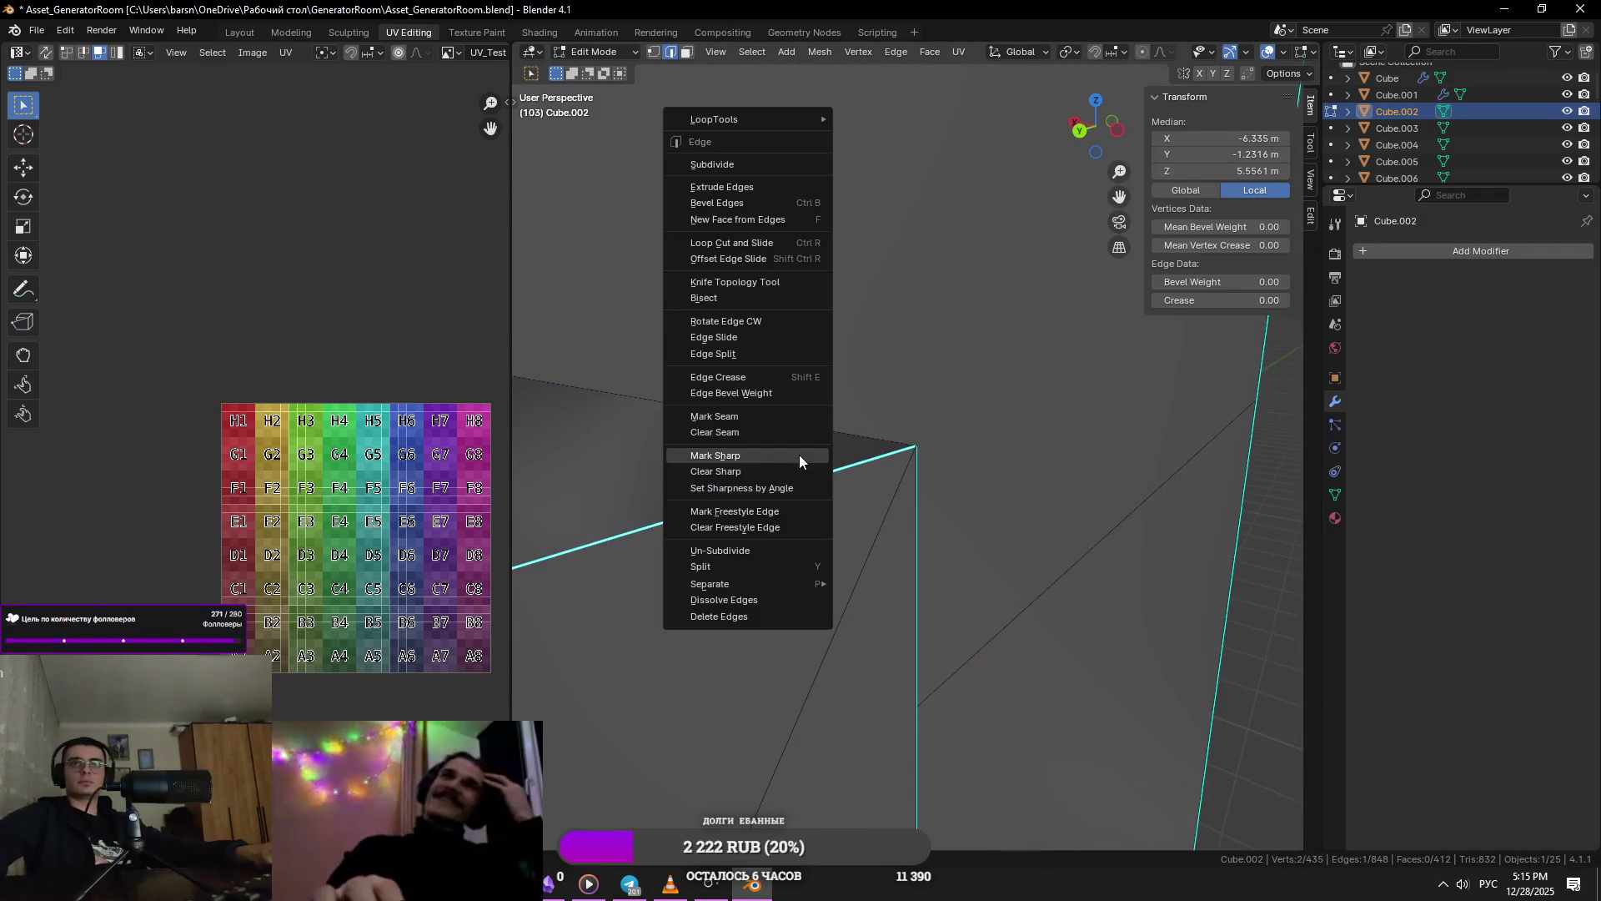
right_click(672, 392)
left_click(672, 392)
scroll(919, 603, "down", 6)
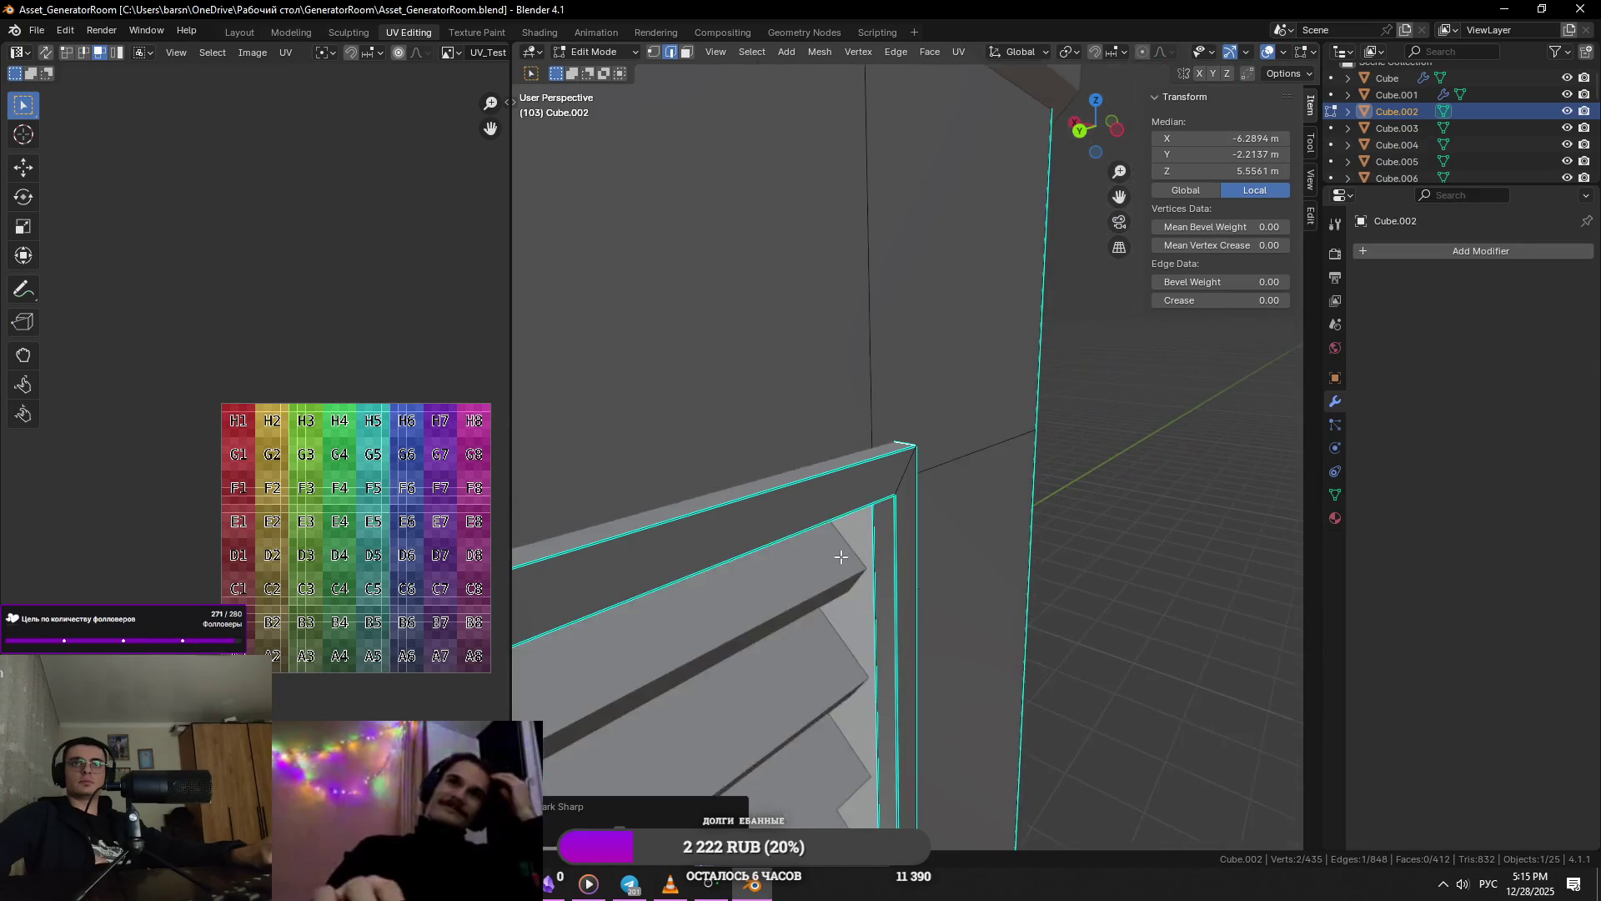
scroll(919, 603, "down", 4)
key("Tab")
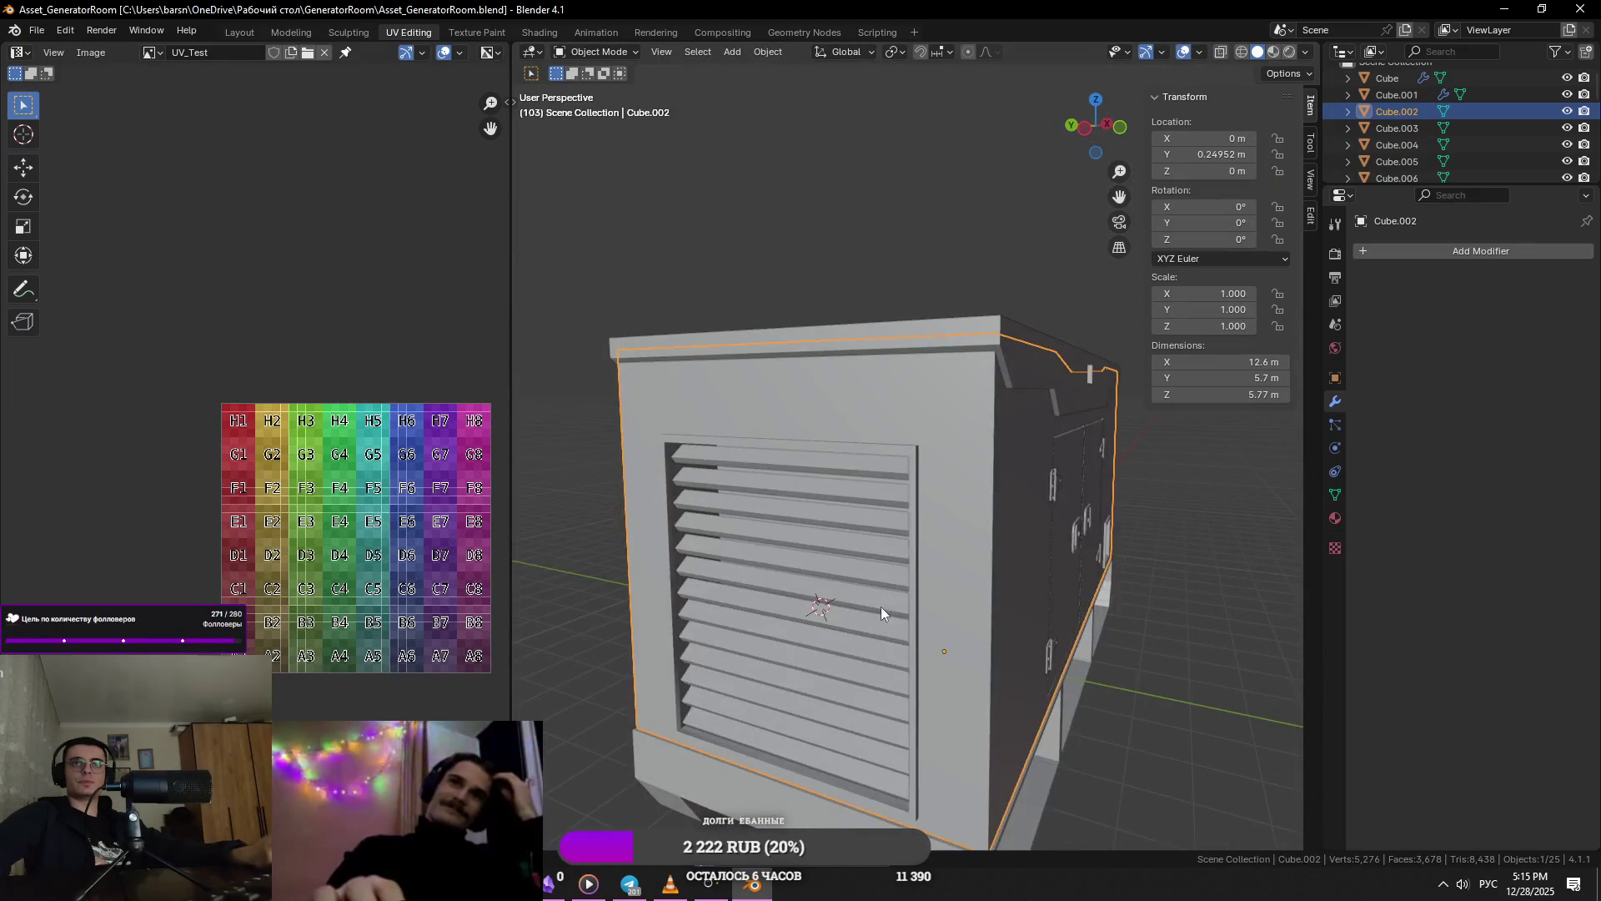
- Mark the frame edges seen from below as sharp and return to Object Mode
middle_click_drag(874, 603, 853, 473)
scroll(871, 602, "up", 5)
key("Tab")
right_click(836, 569)
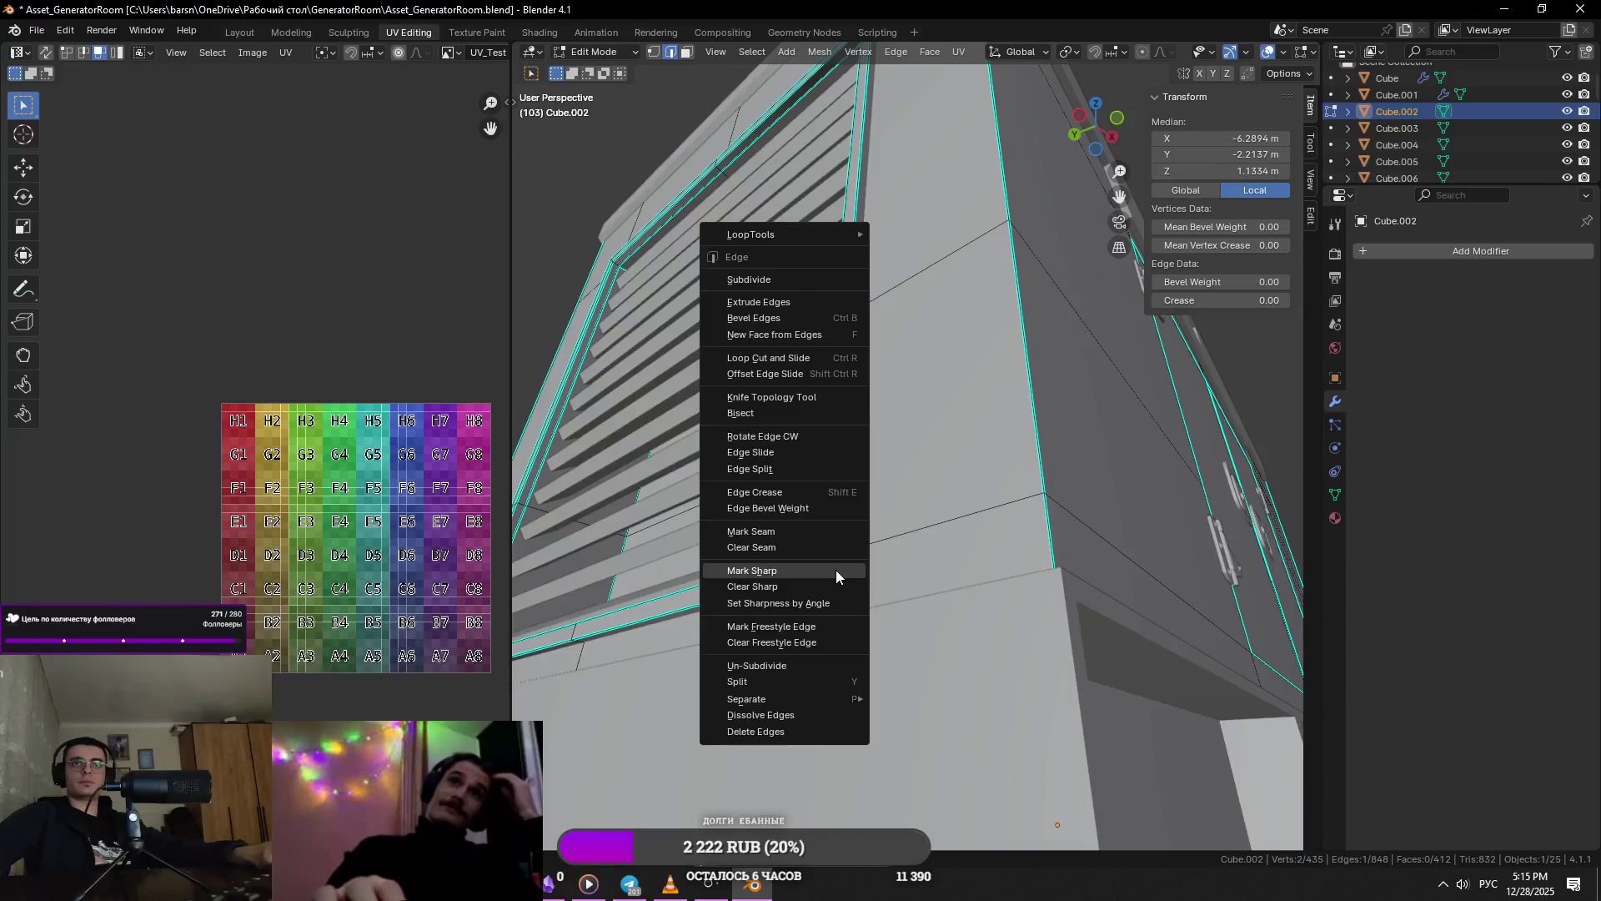
left_click(835, 570)
scroll(791, 579, "down", 5)
scroll(959, 582, "up", 5)
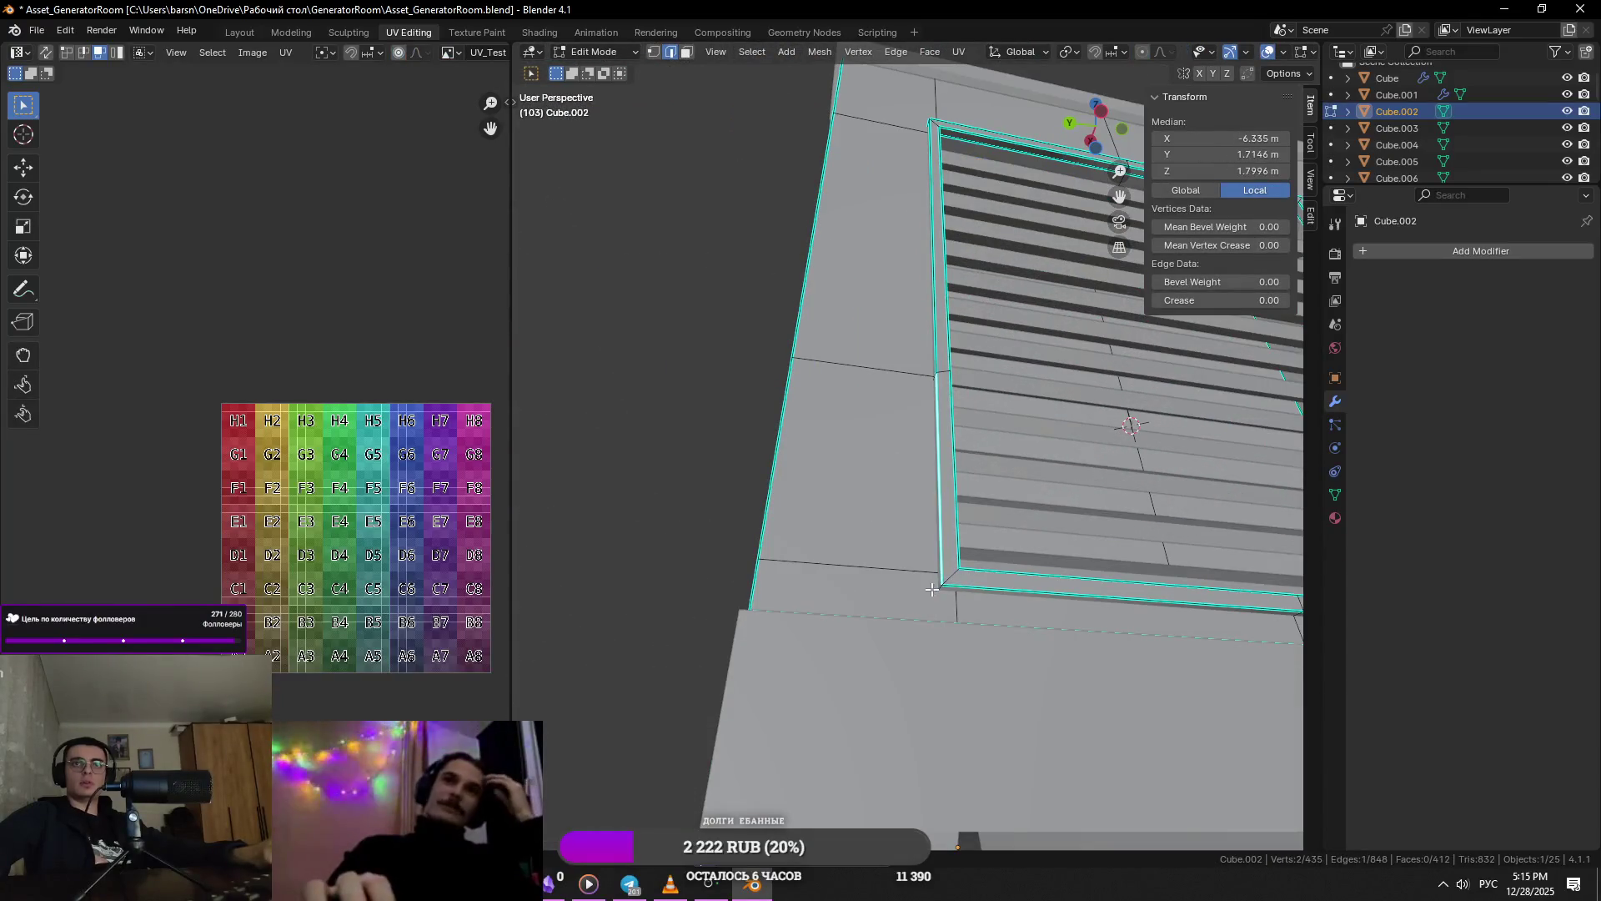
scroll(940, 588, "down", 5)
key("Tab")
mouse_move(979, 572)
middle_mouse_down()
mouse_move(1055, 565)
mouse_move(954, 619)
mouse_move(902, 557)
mouse_move(844, 558)
middle_mouse_up()
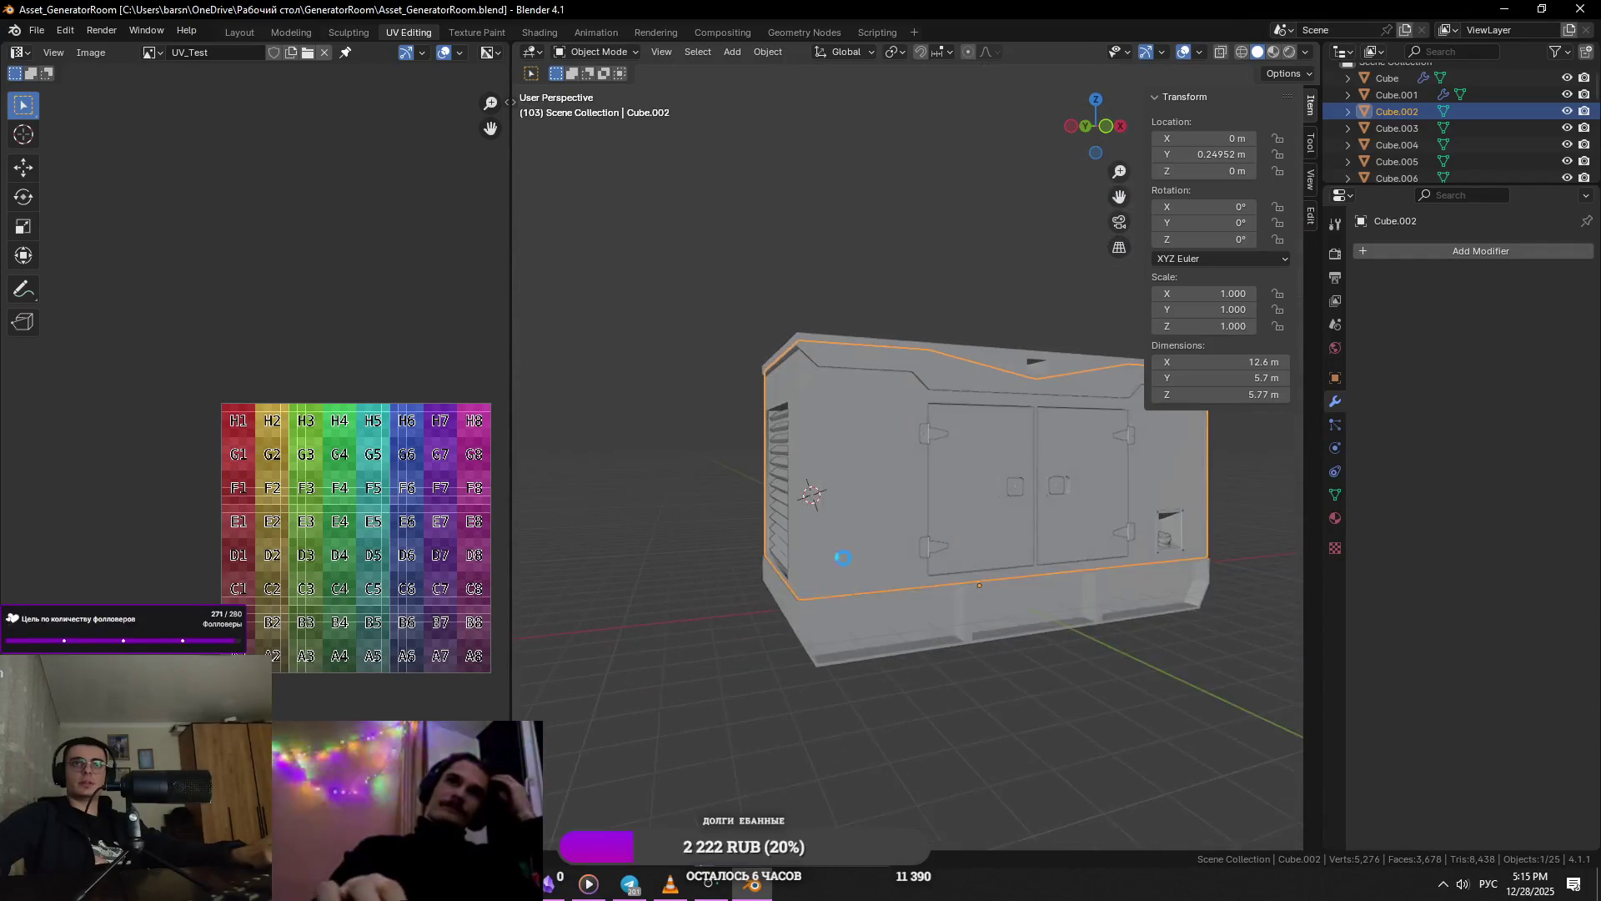
- Select the louvred door frame's whole face loop in Edit Mode
left_click(716, 577)
middle_click_drag(715, 577, 859, 613)
scroll(859, 612, "up", 4)
key("Tab")
left_click(988, 510)
scroll(987, 510, "up", 4)
middle_click_drag(968, 361, 951, 250)
left_click(950, 250, "shift")
left_click(951, 250, "alt+shift")
left_click(951, 250, "alt+shift")
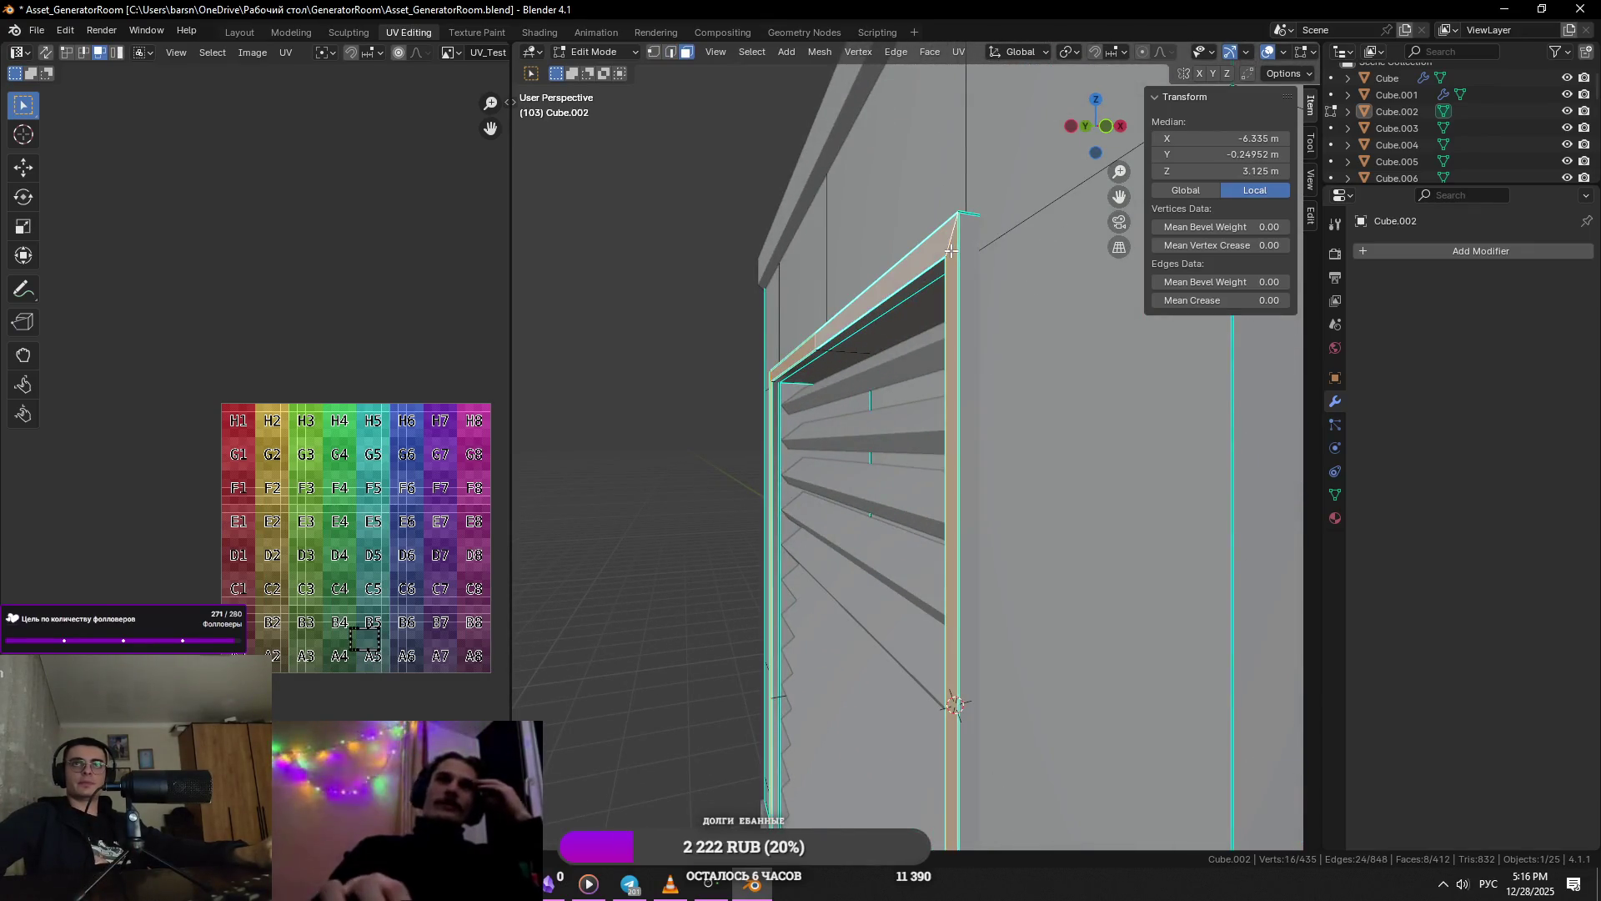
- Shift the frame faces −0.0617 m along X, then open the Telegram message notification
key("s")
key("x")
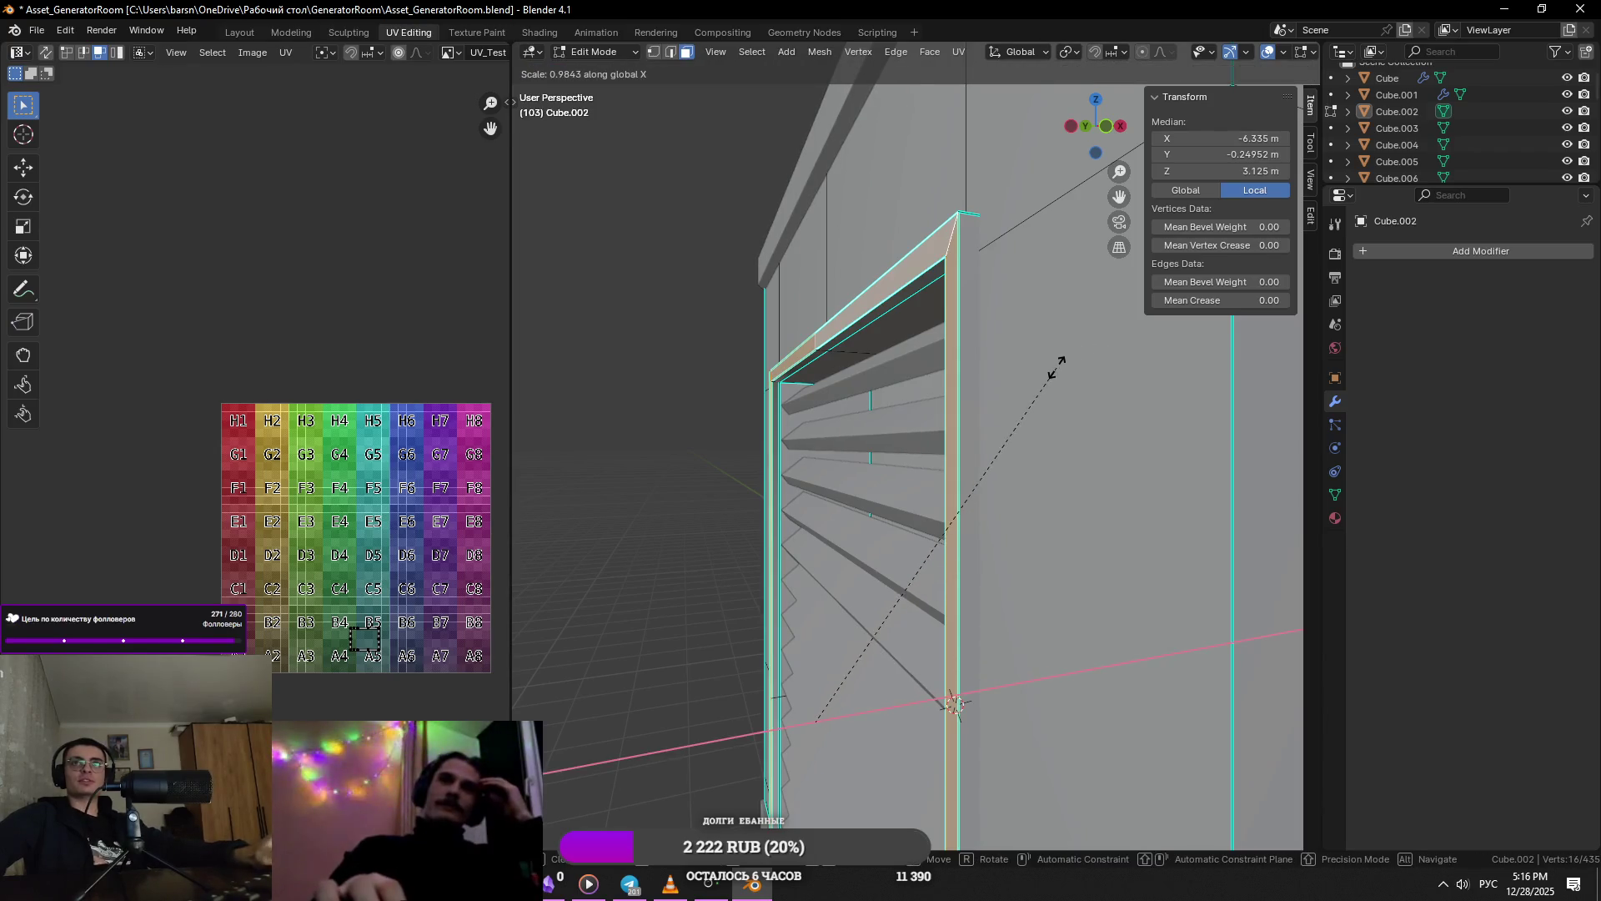
key("g")
key("x")
left_click(965, 372)
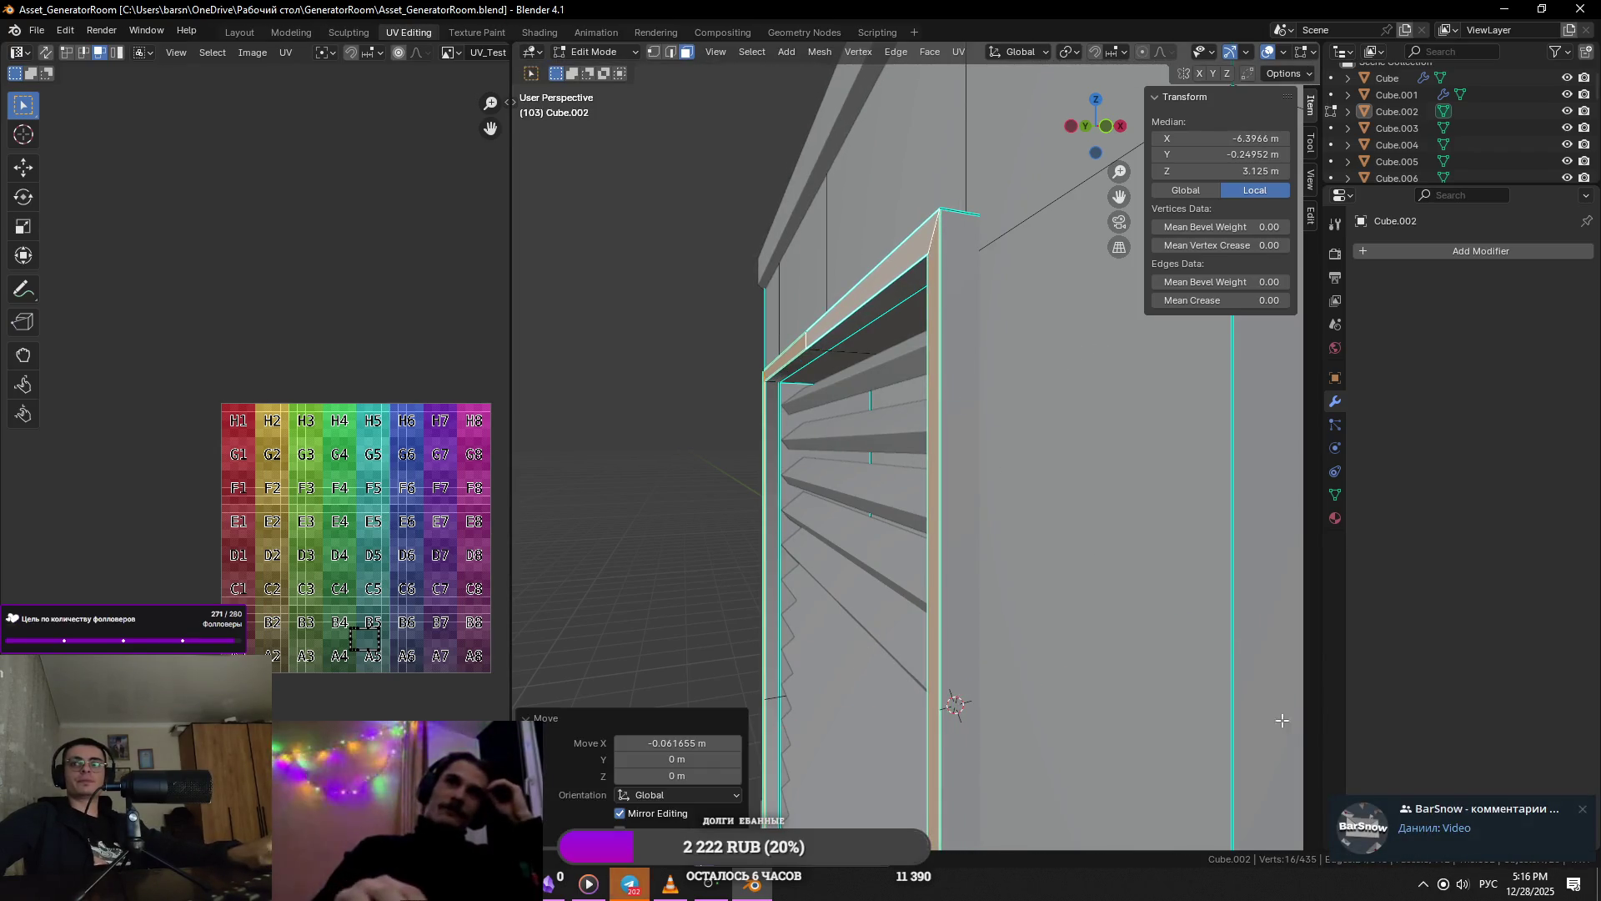
left_click(1393, 805)
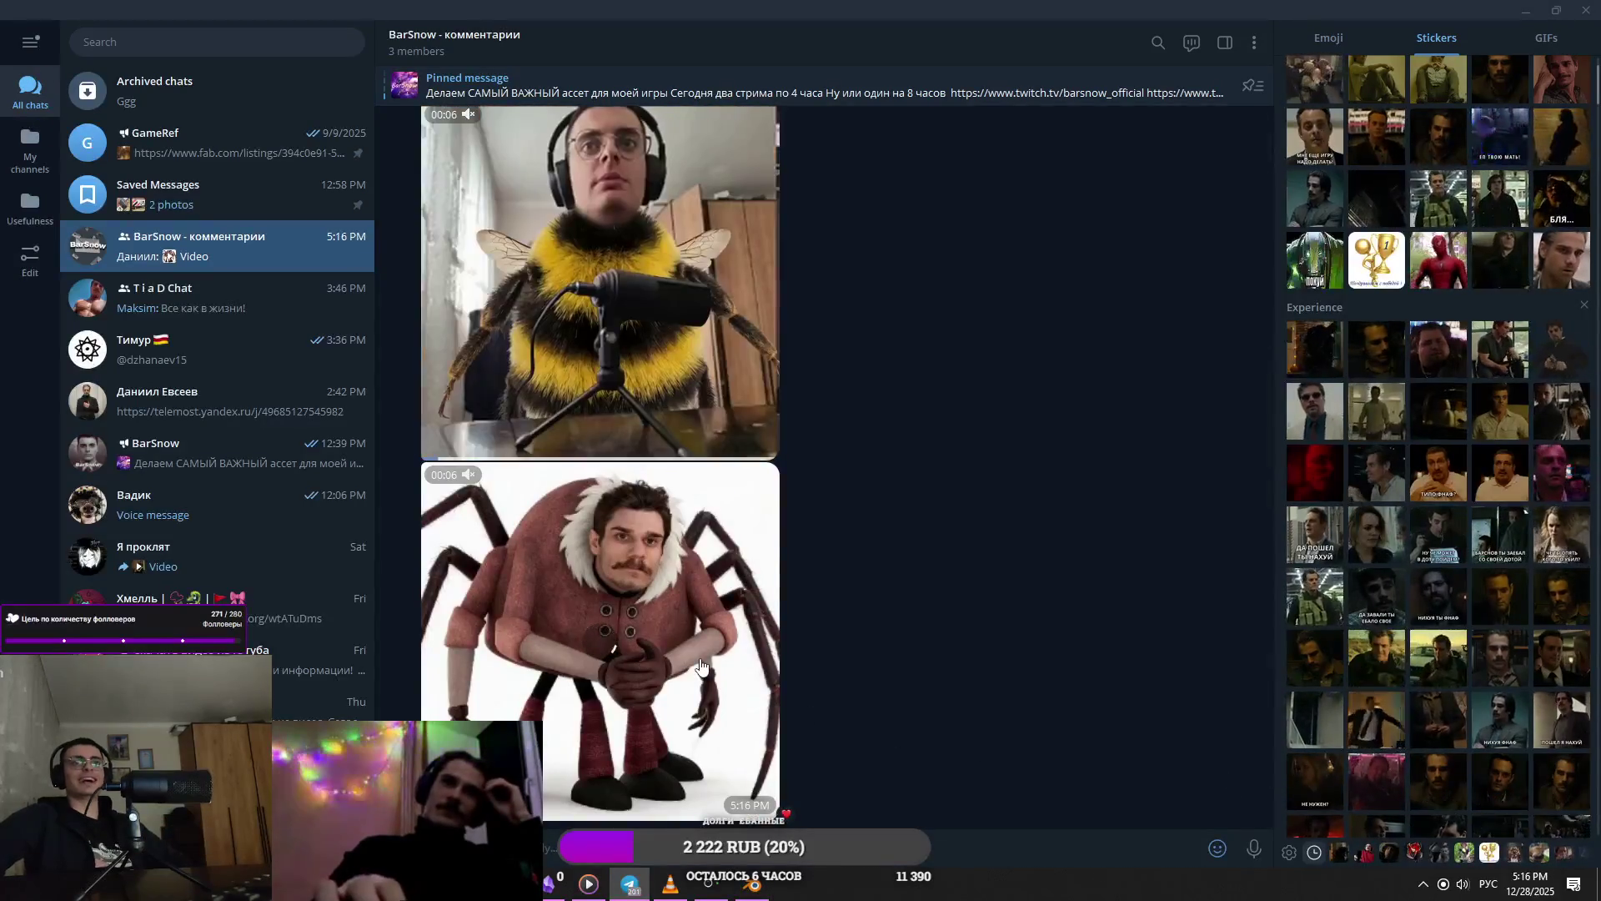
left_click(701, 665)
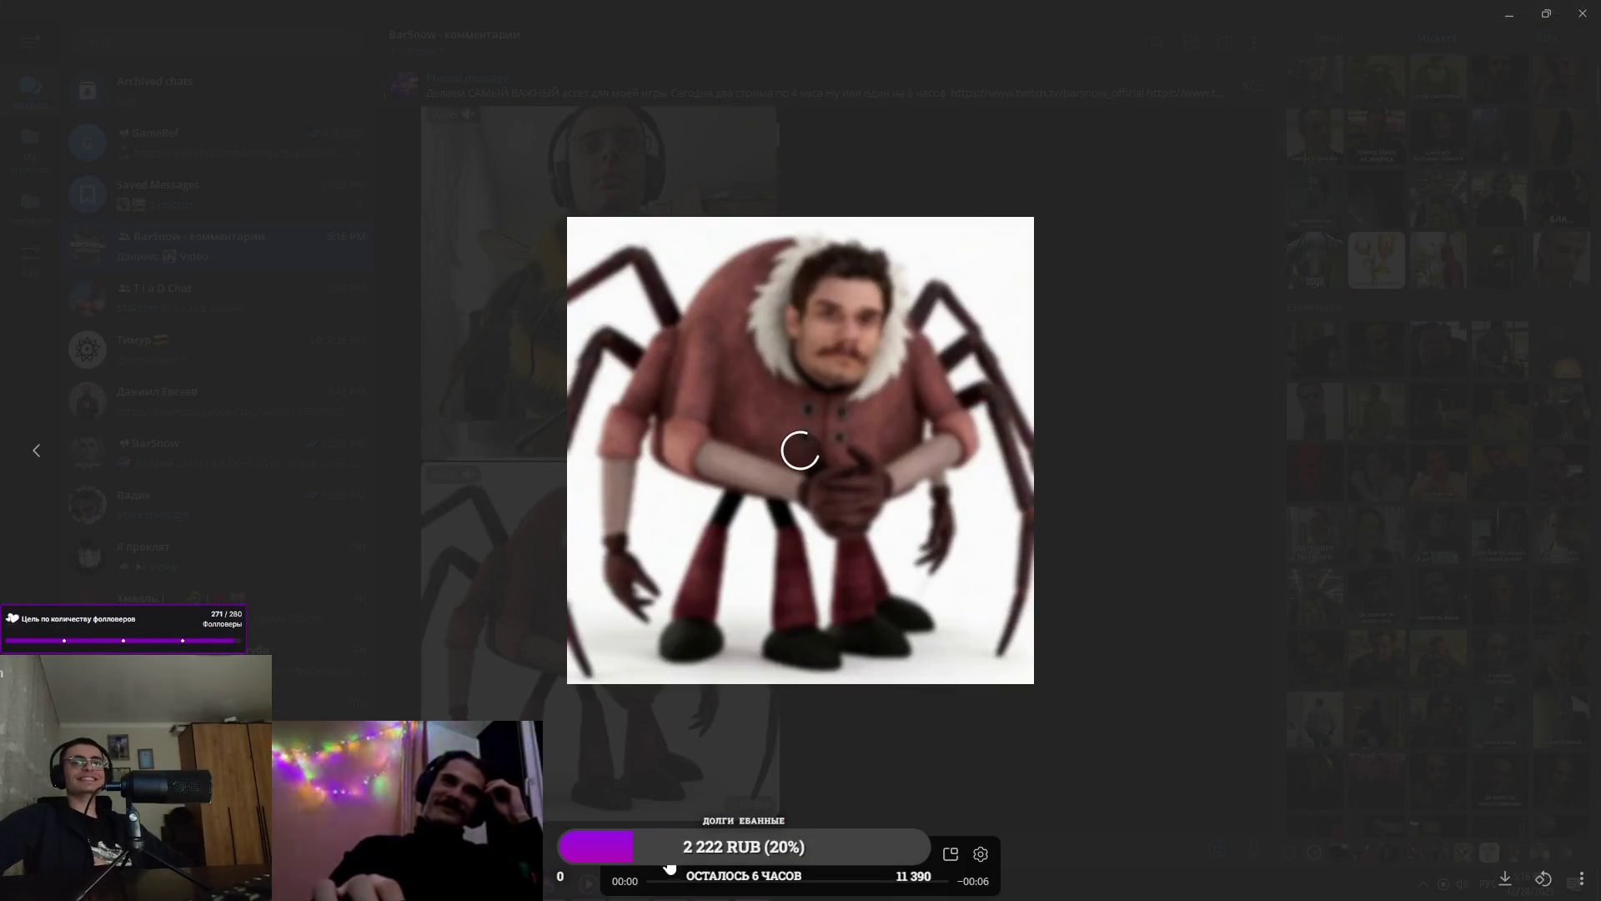
left_click(838, 783)
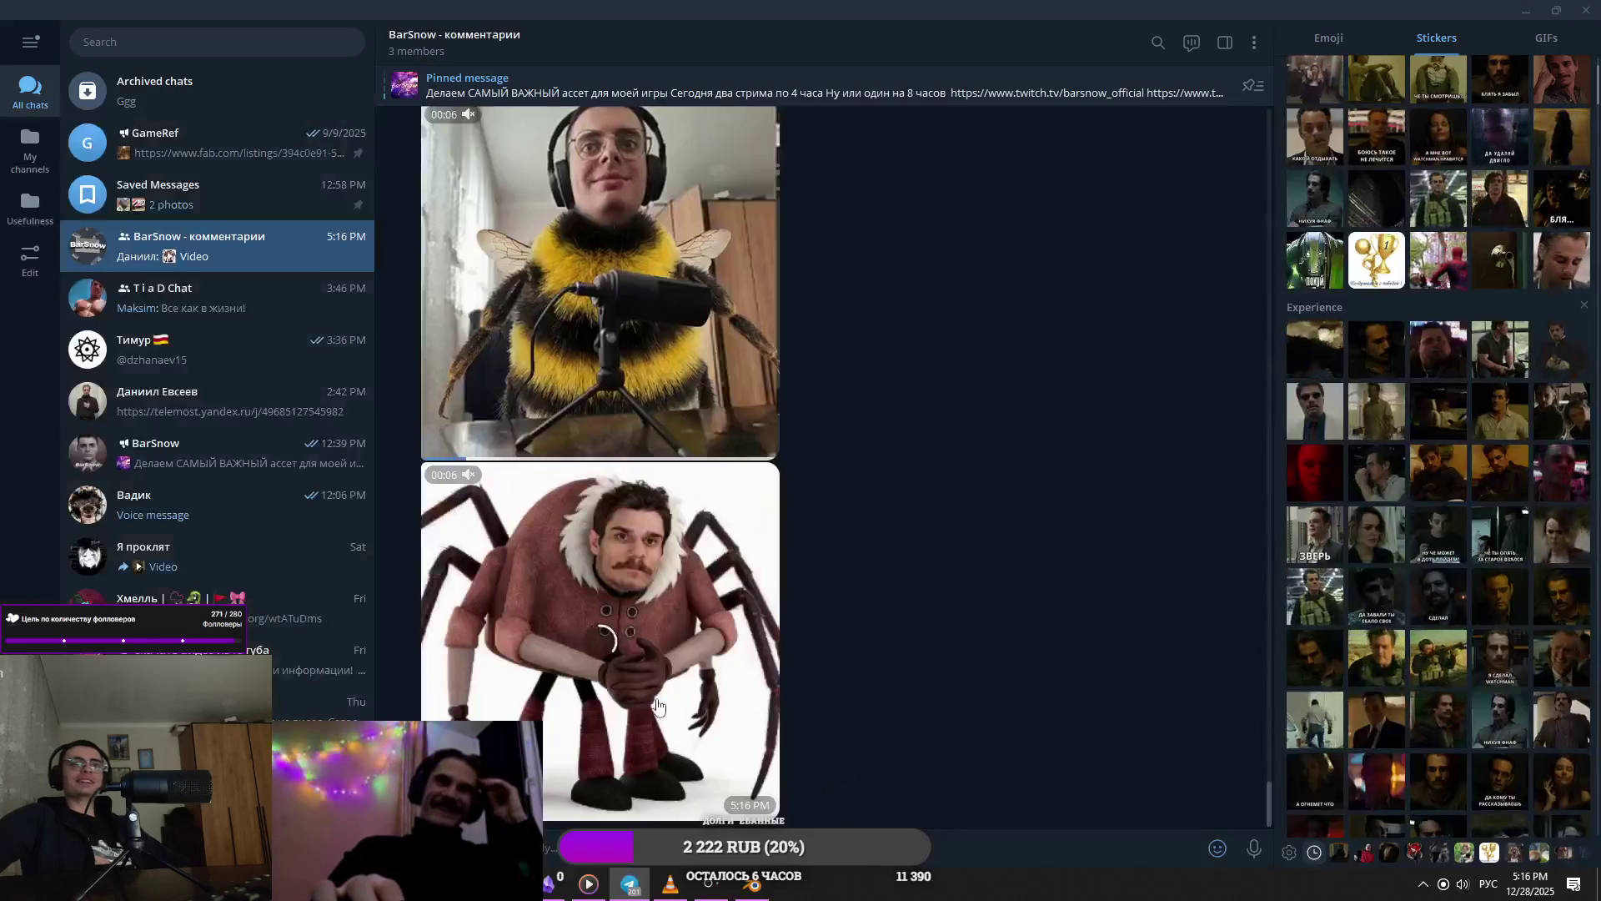
left_click(600, 584)
left_click(1114, 477)
left_click(778, 734)
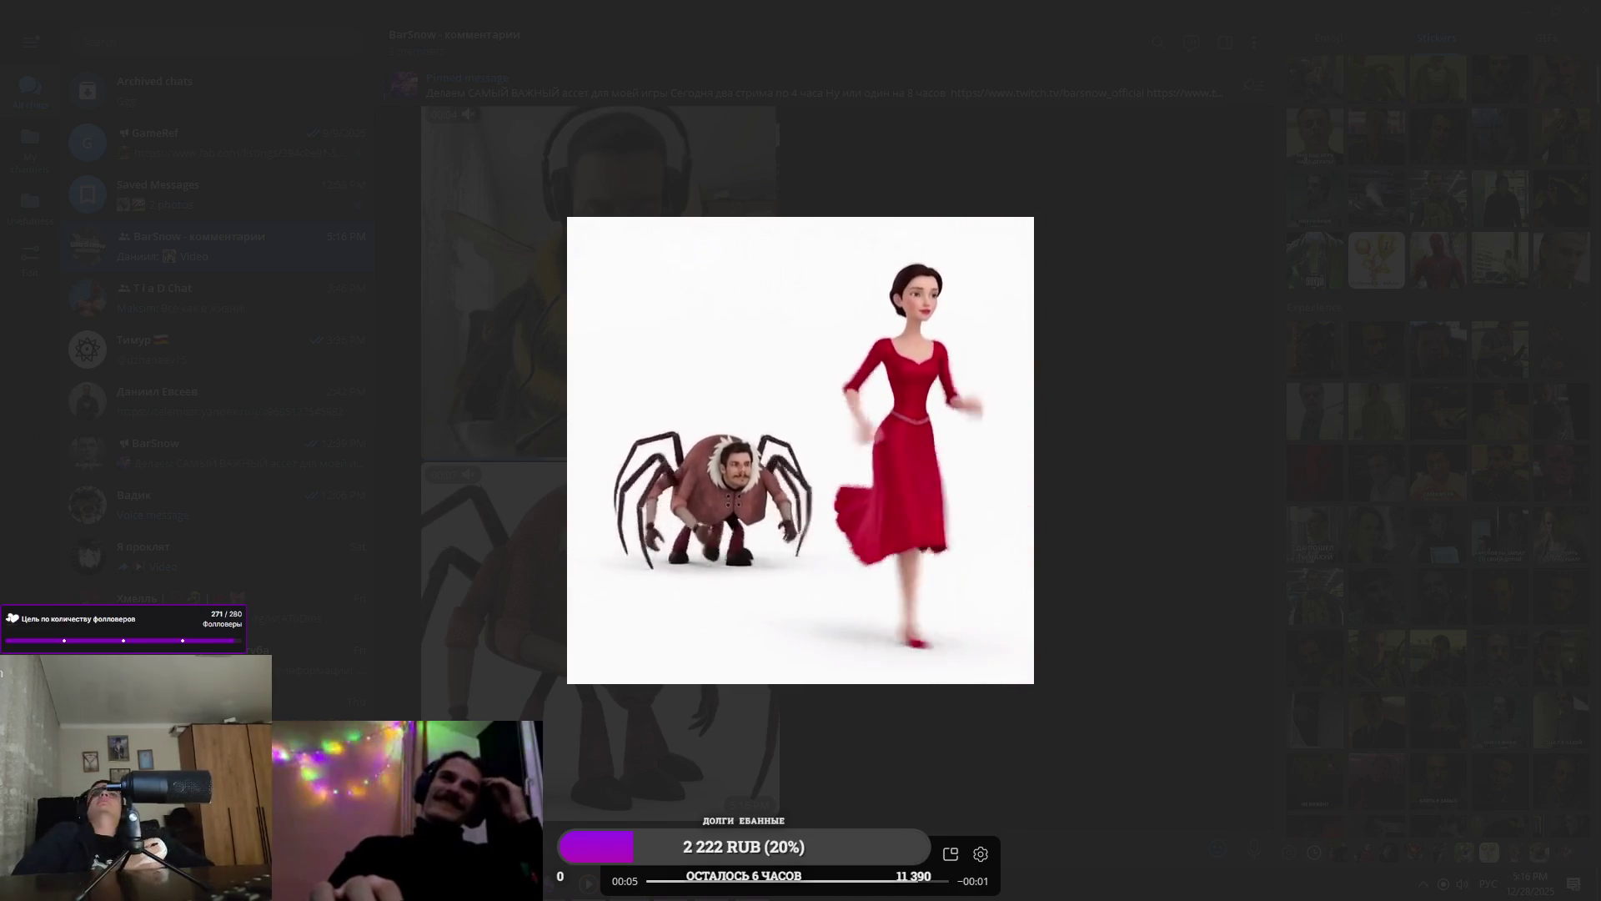
left_click(1172, 318)
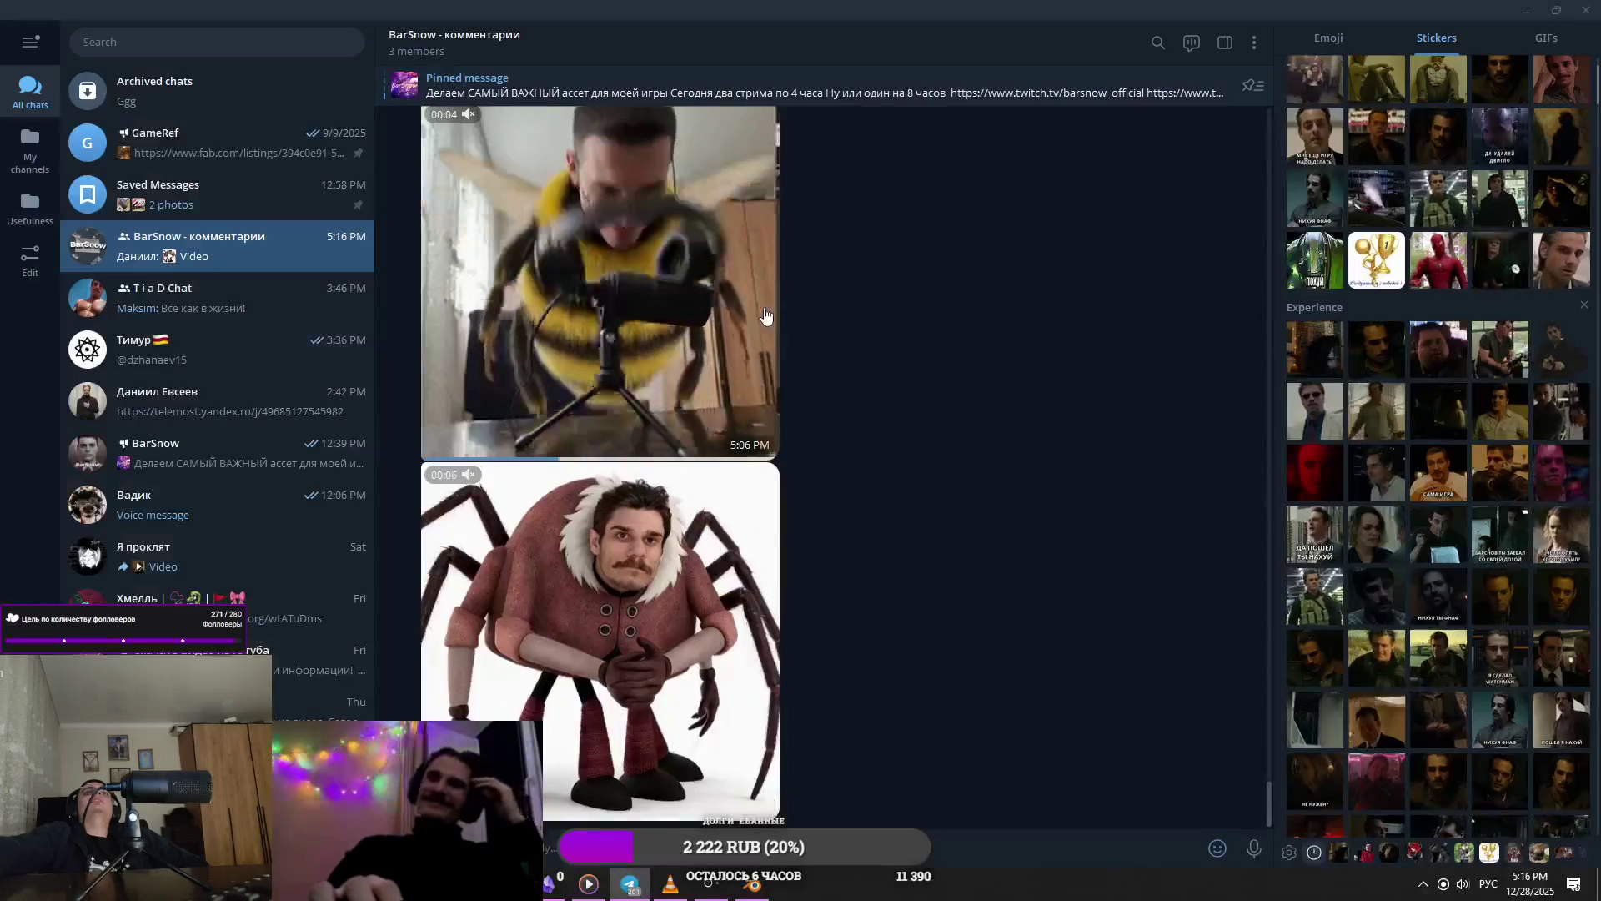
left_click(751, 321)
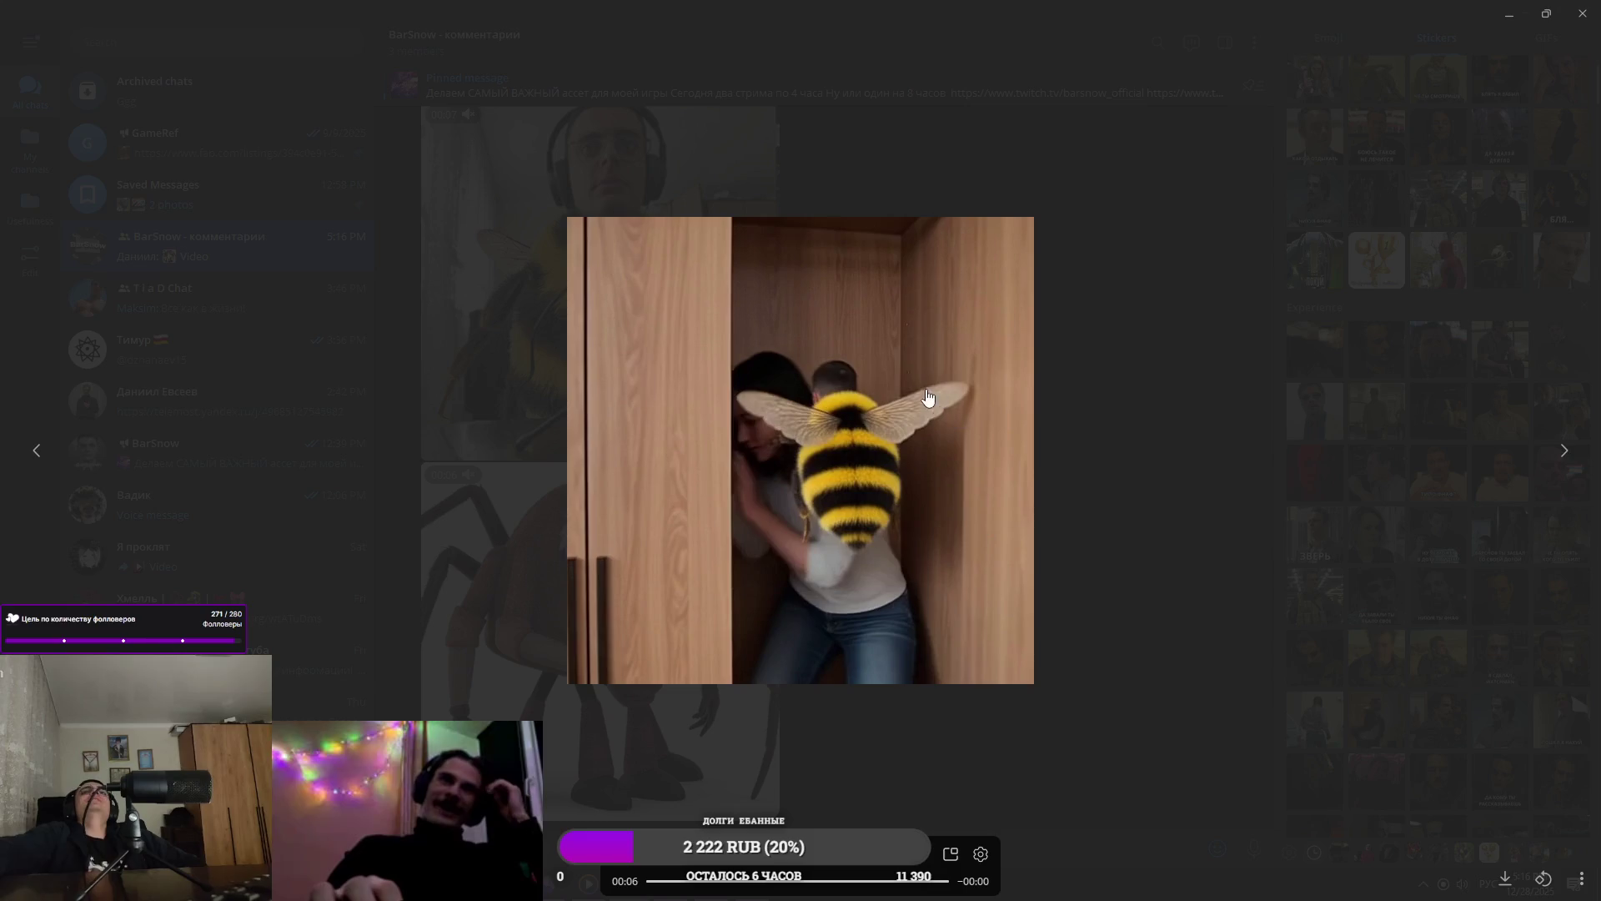
left_click_drag(917, 889, 897, 887)
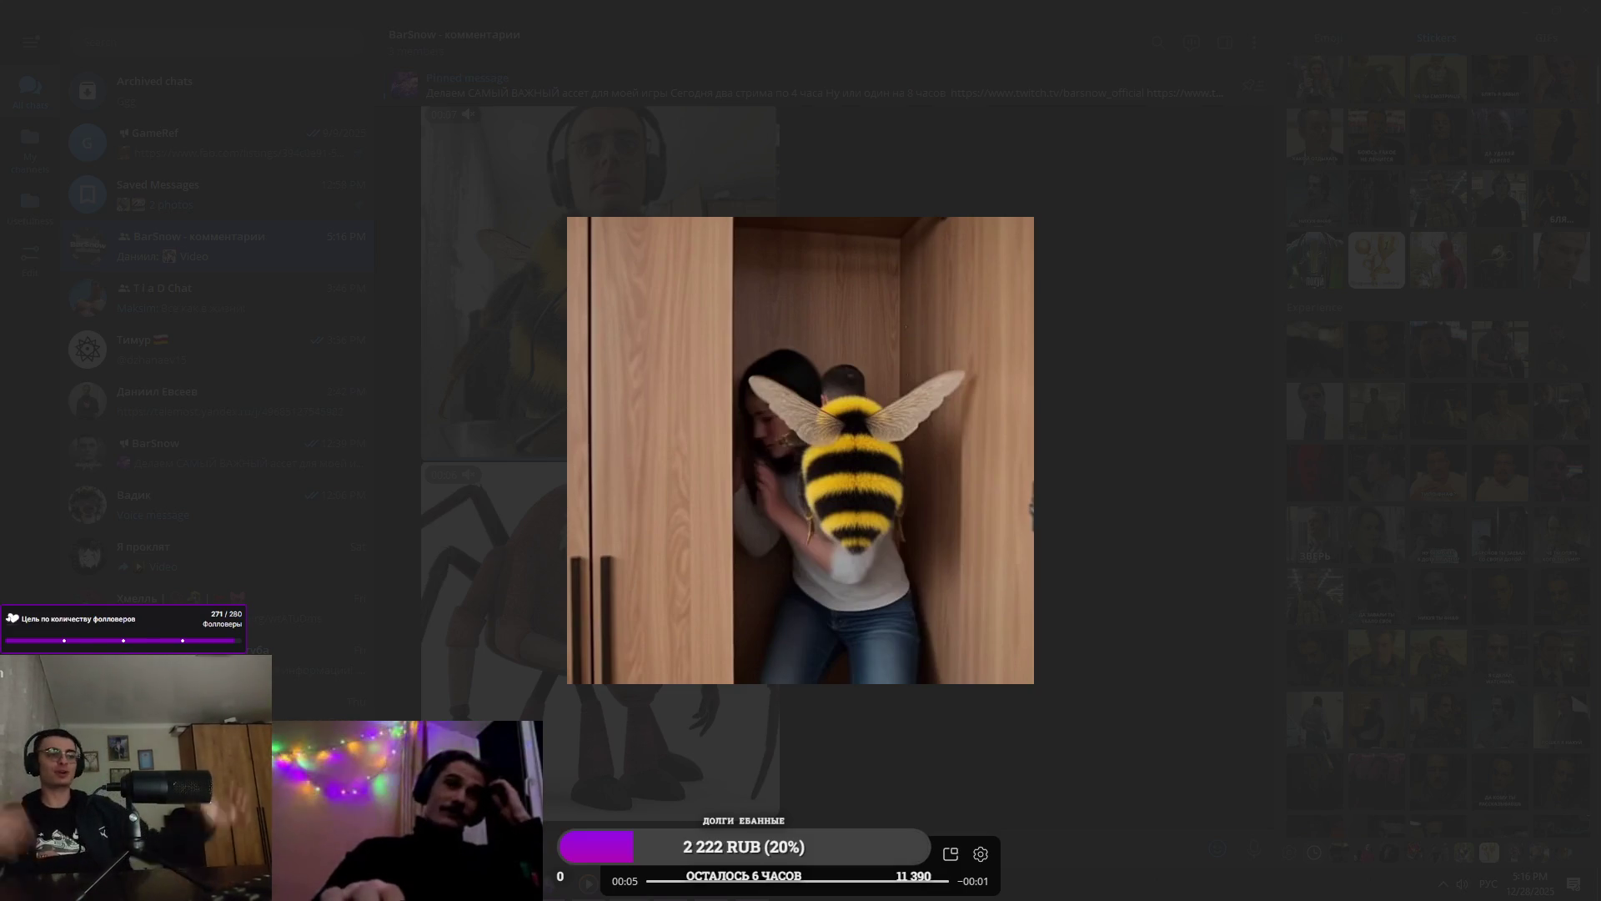
key("Escape")
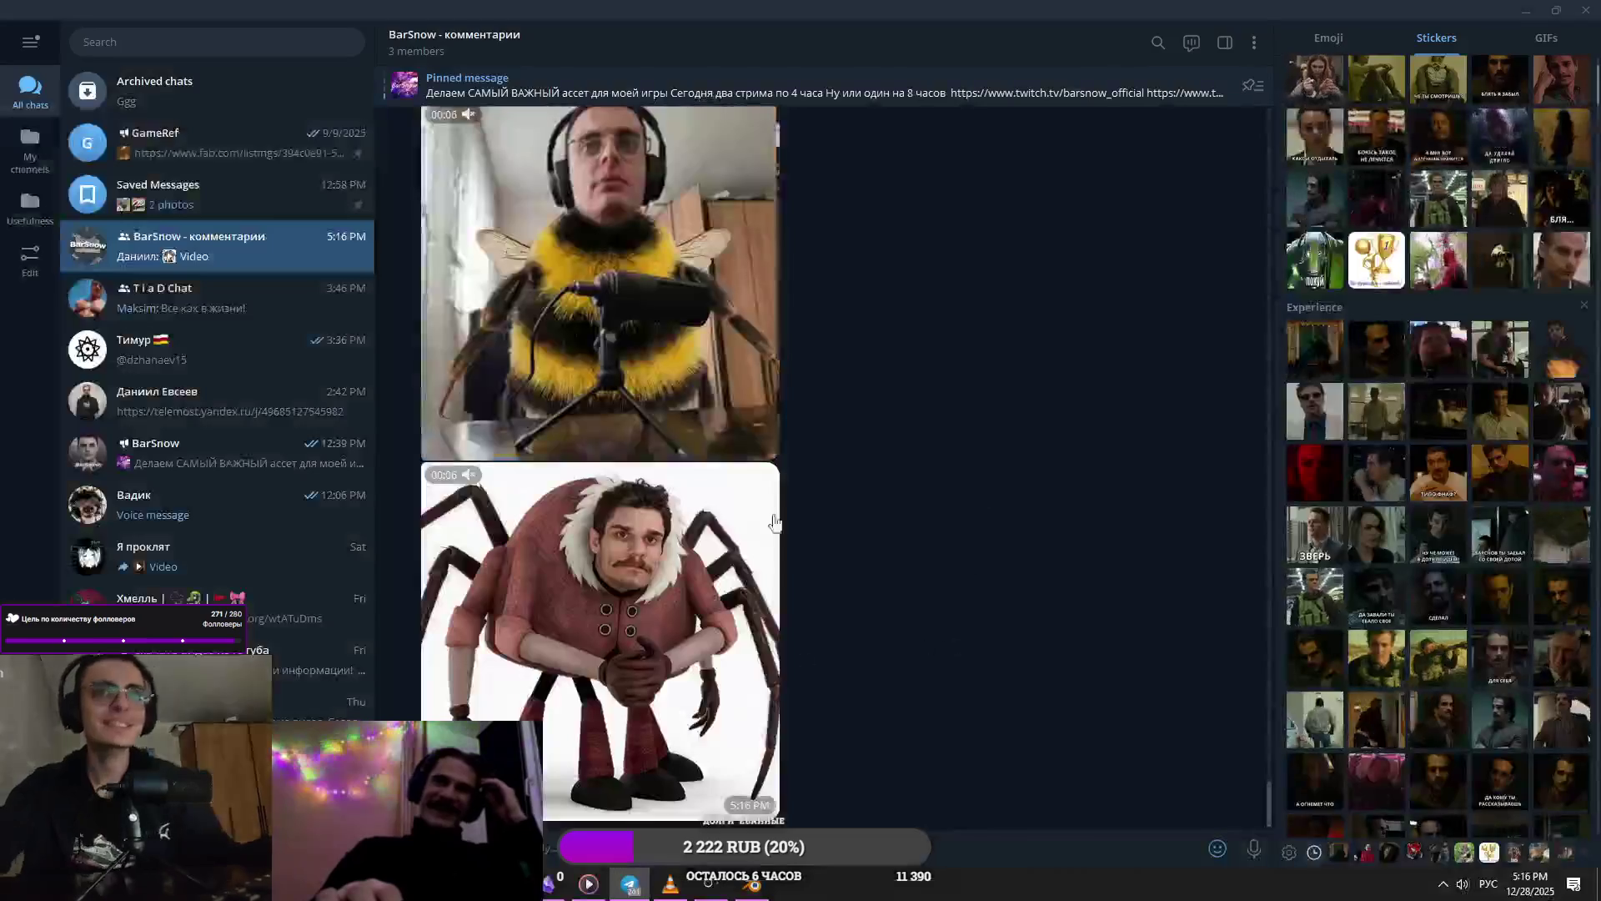
left_click(706, 378)
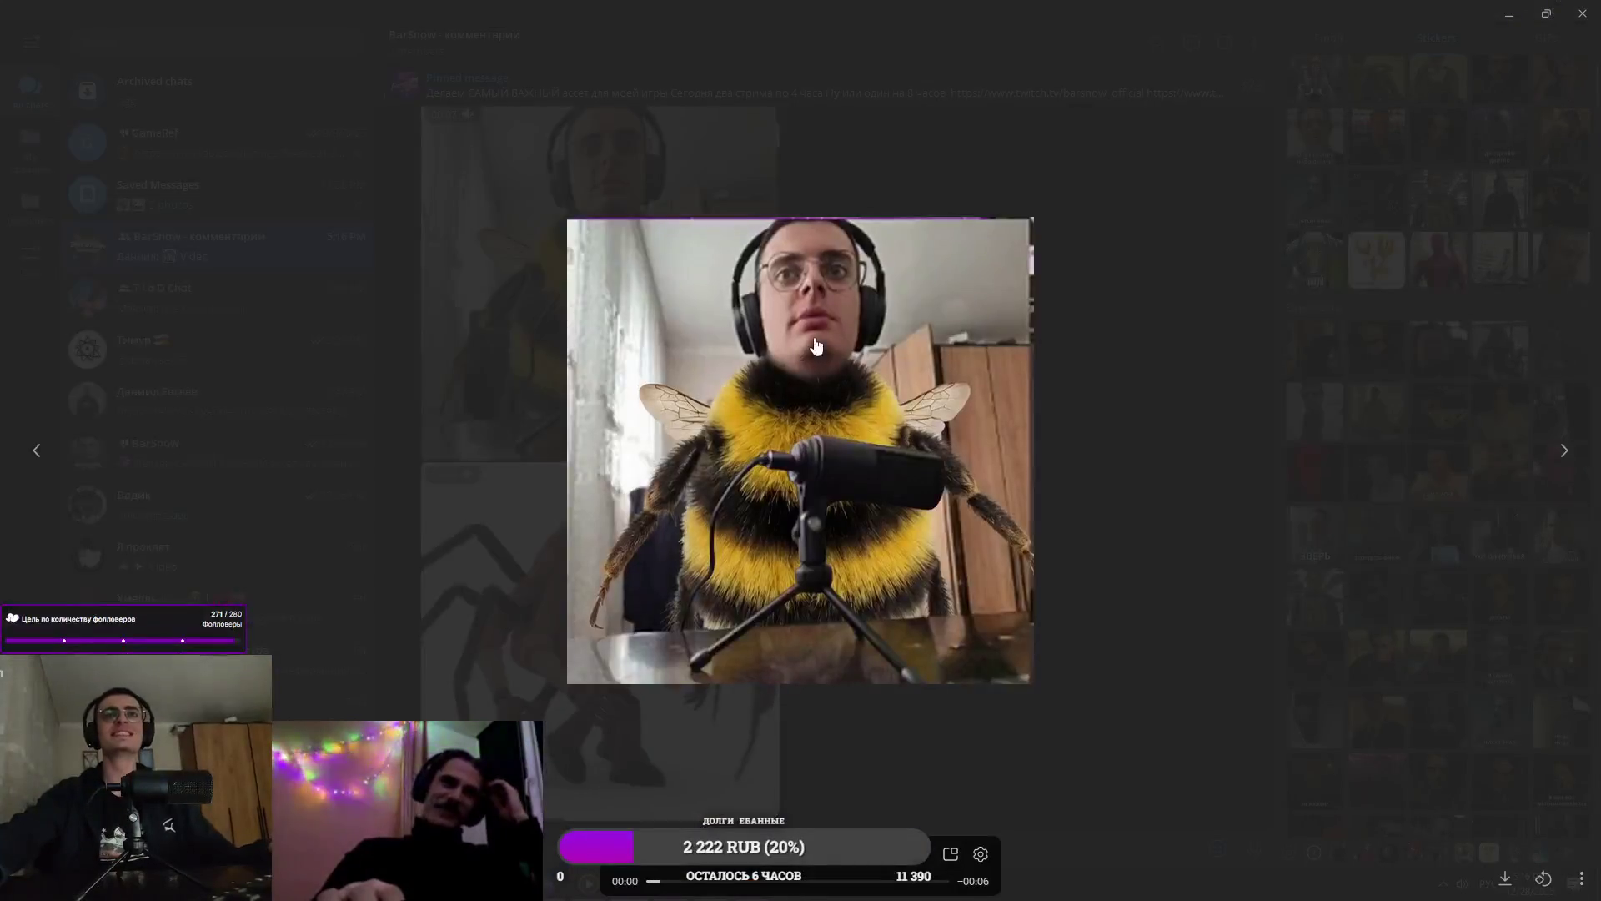
left_click(1183, 502)
scroll(953, 489, "up", 3)
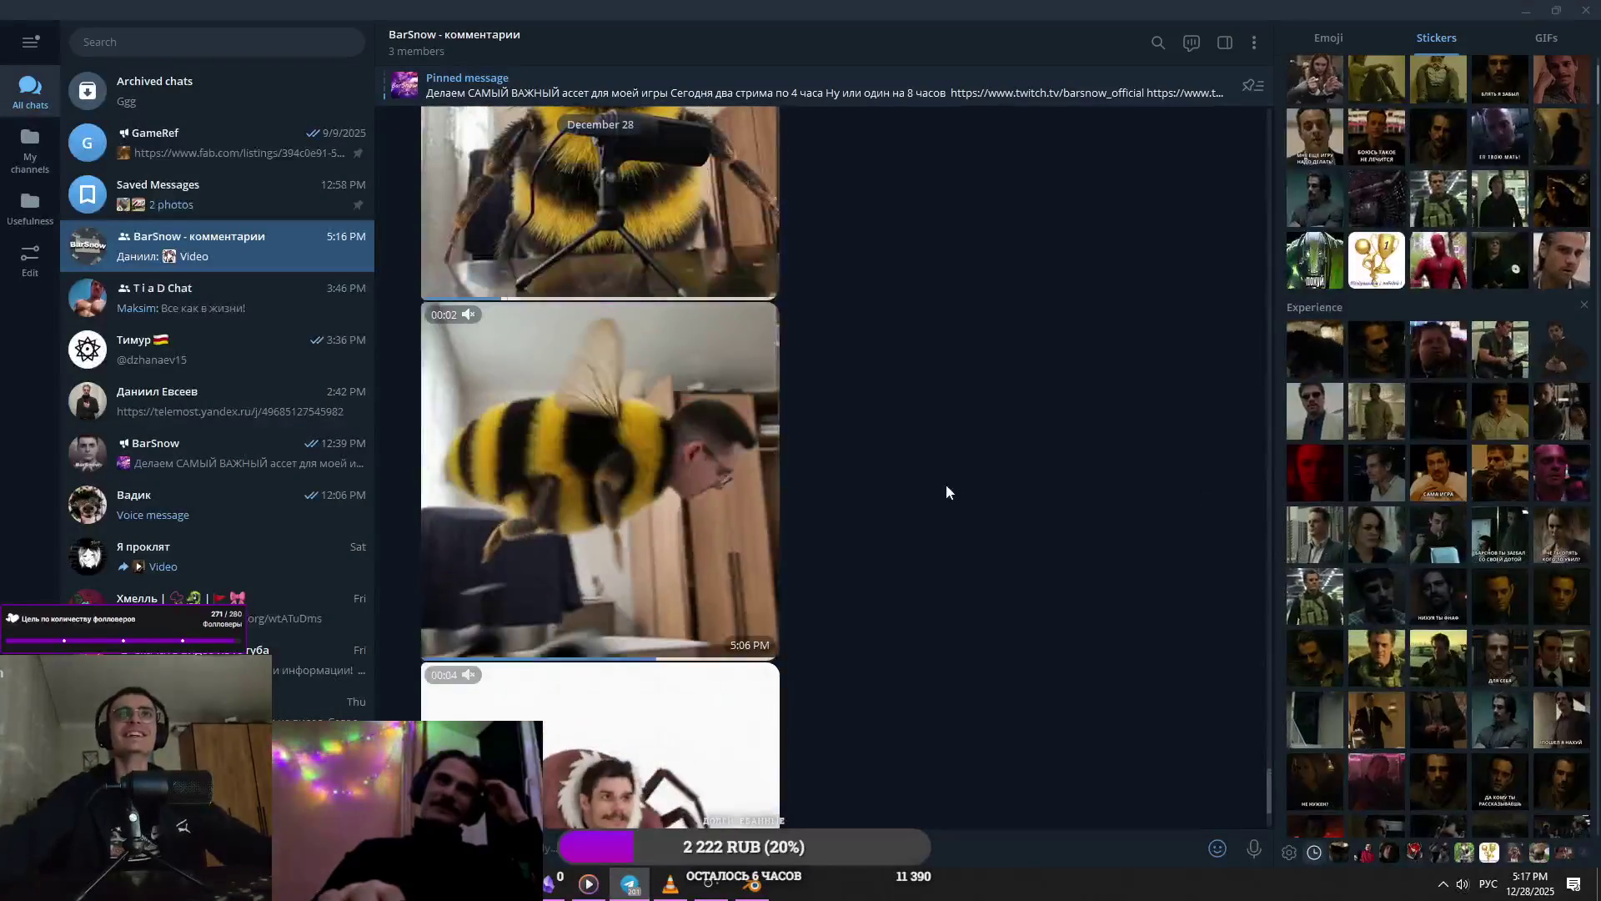
left_click(729, 405)
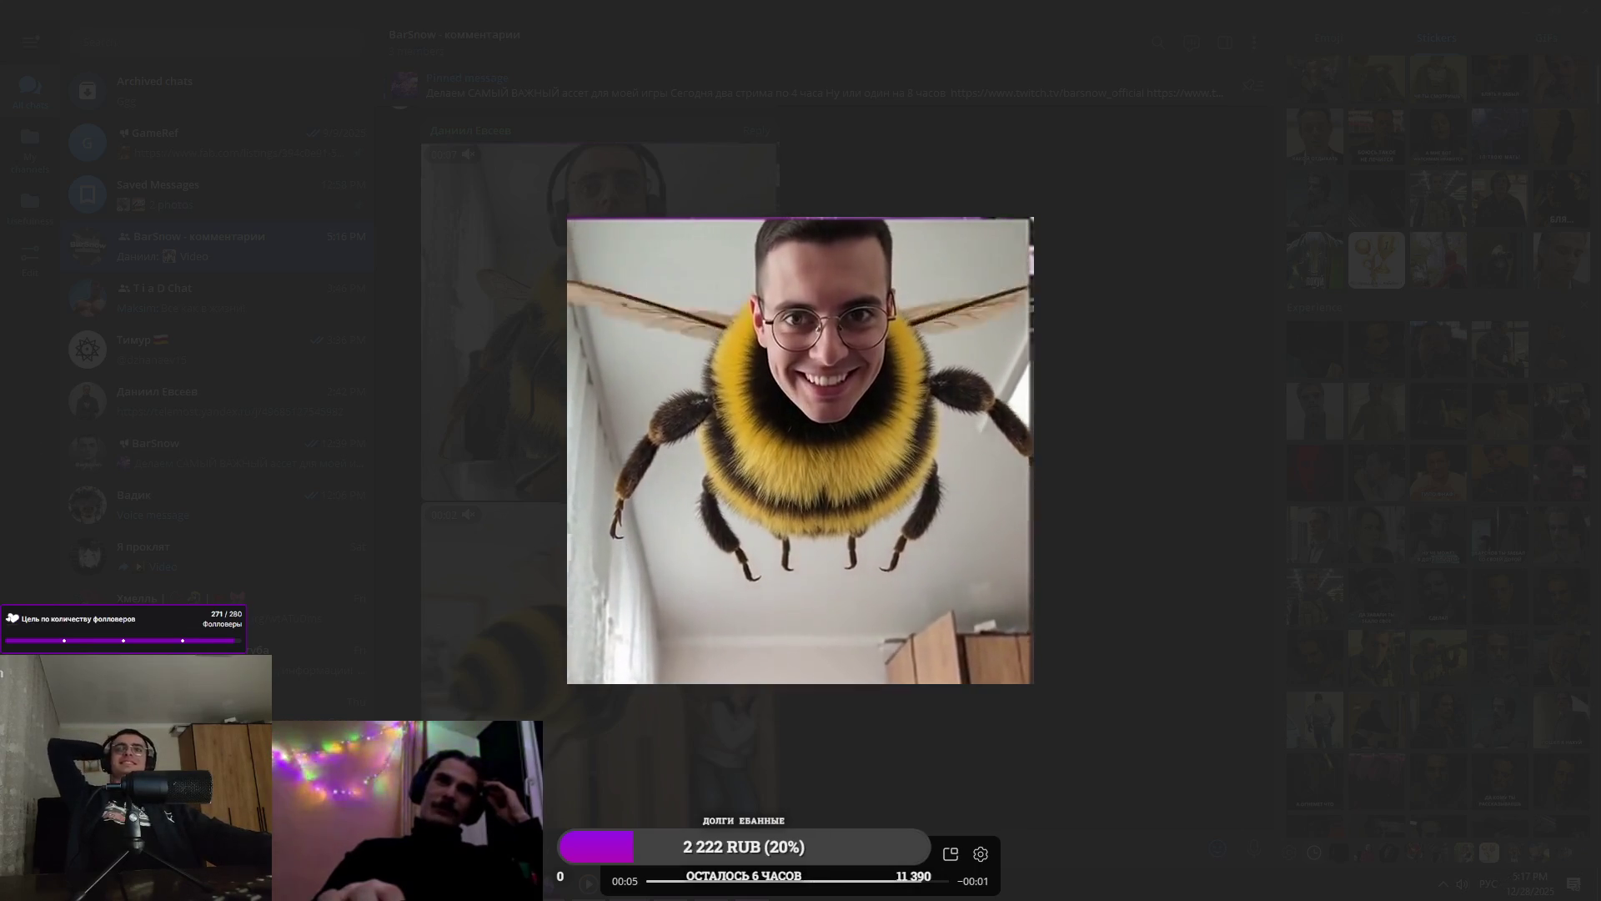
left_click(1164, 474)
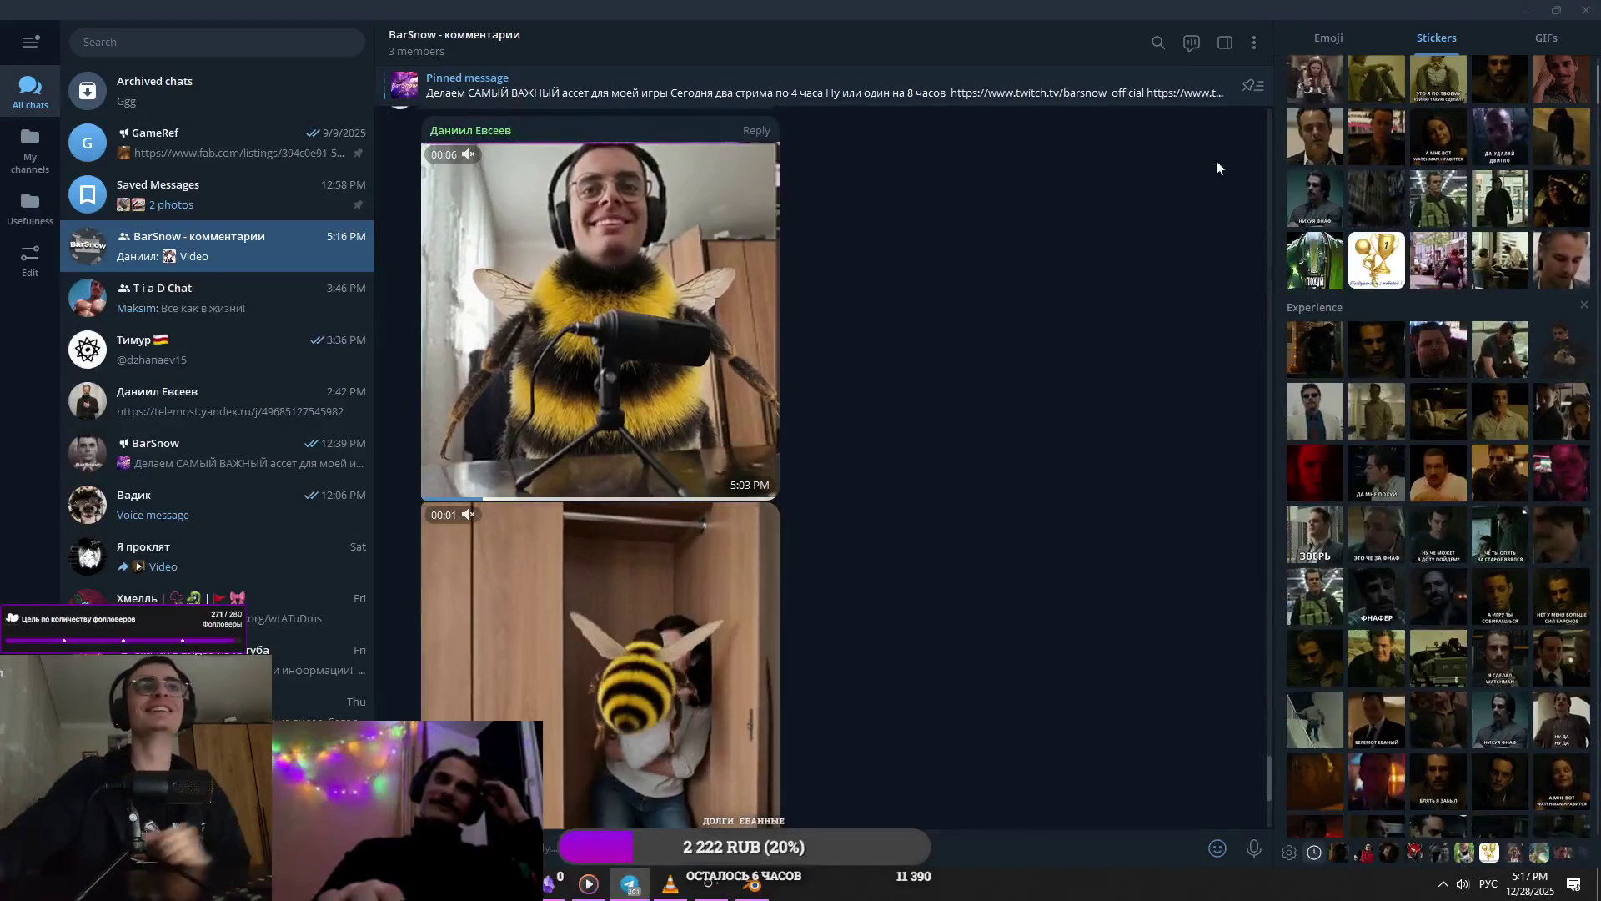
key("alt+Tab")
key("Tab")
mouse_move(734, 538)
middle_mouse_down()
mouse_move(953, 529)
mouse_move(834, 543)
mouse_move(929, 593)
mouse_move(1051, 597)
mouse_move(1047, 546)
mouse_move(856, 482)
mouse_move(892, 438)
middle_mouse_up()
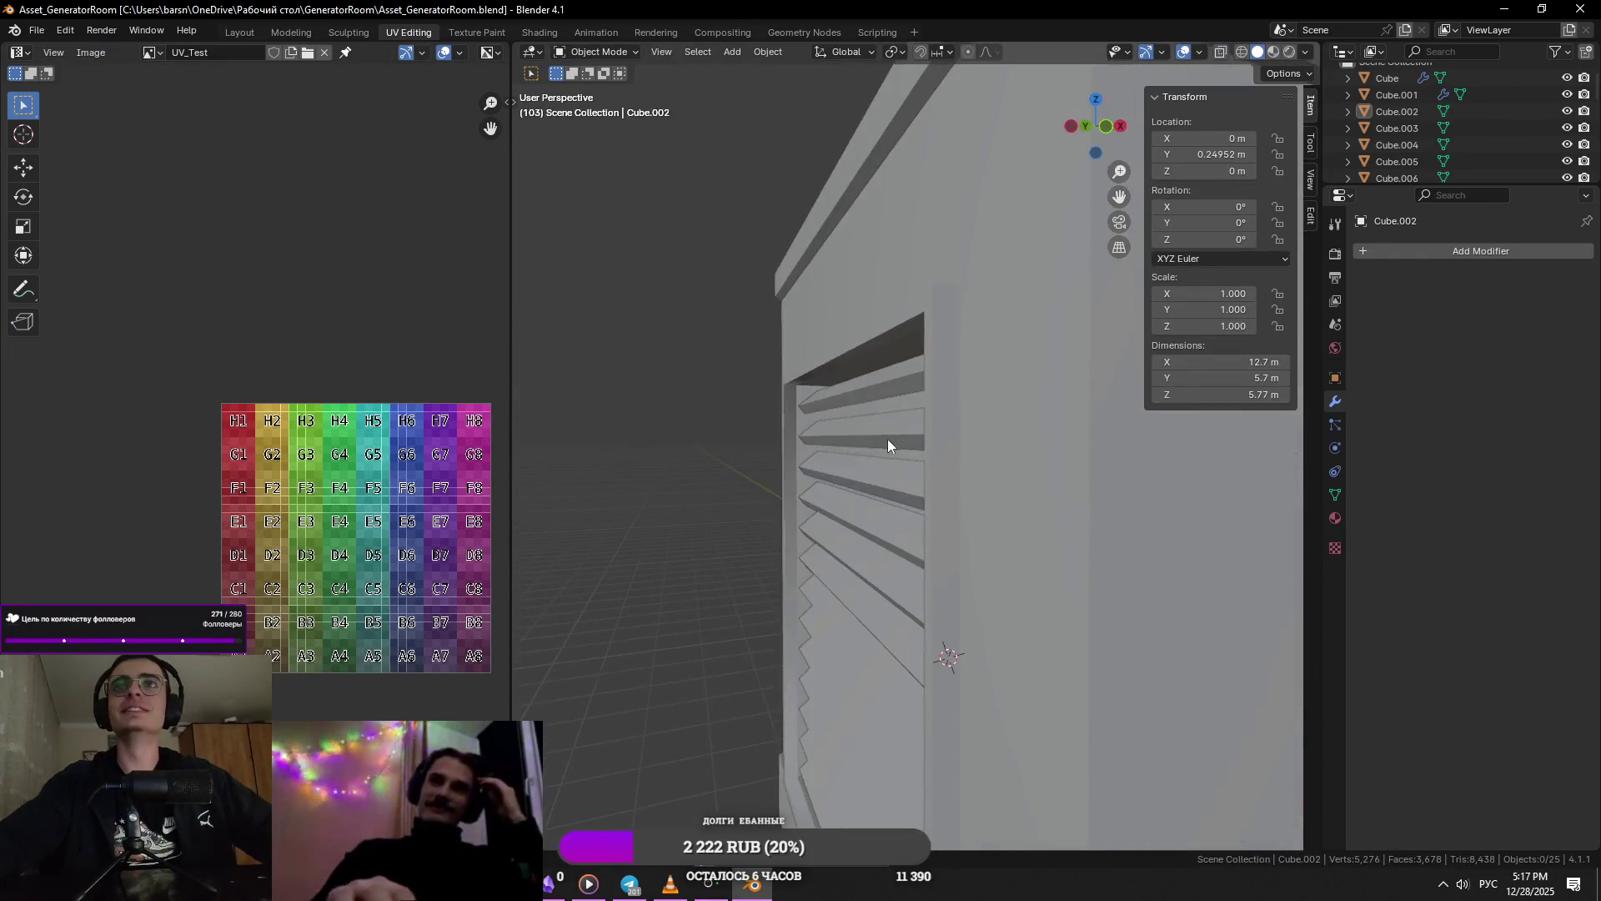
- Select the louvred door frame, save, and apply Set Sharpness by Angle to its edges
key("Tab")
key("Tab")
left_click(844, 394)
key("Tab")
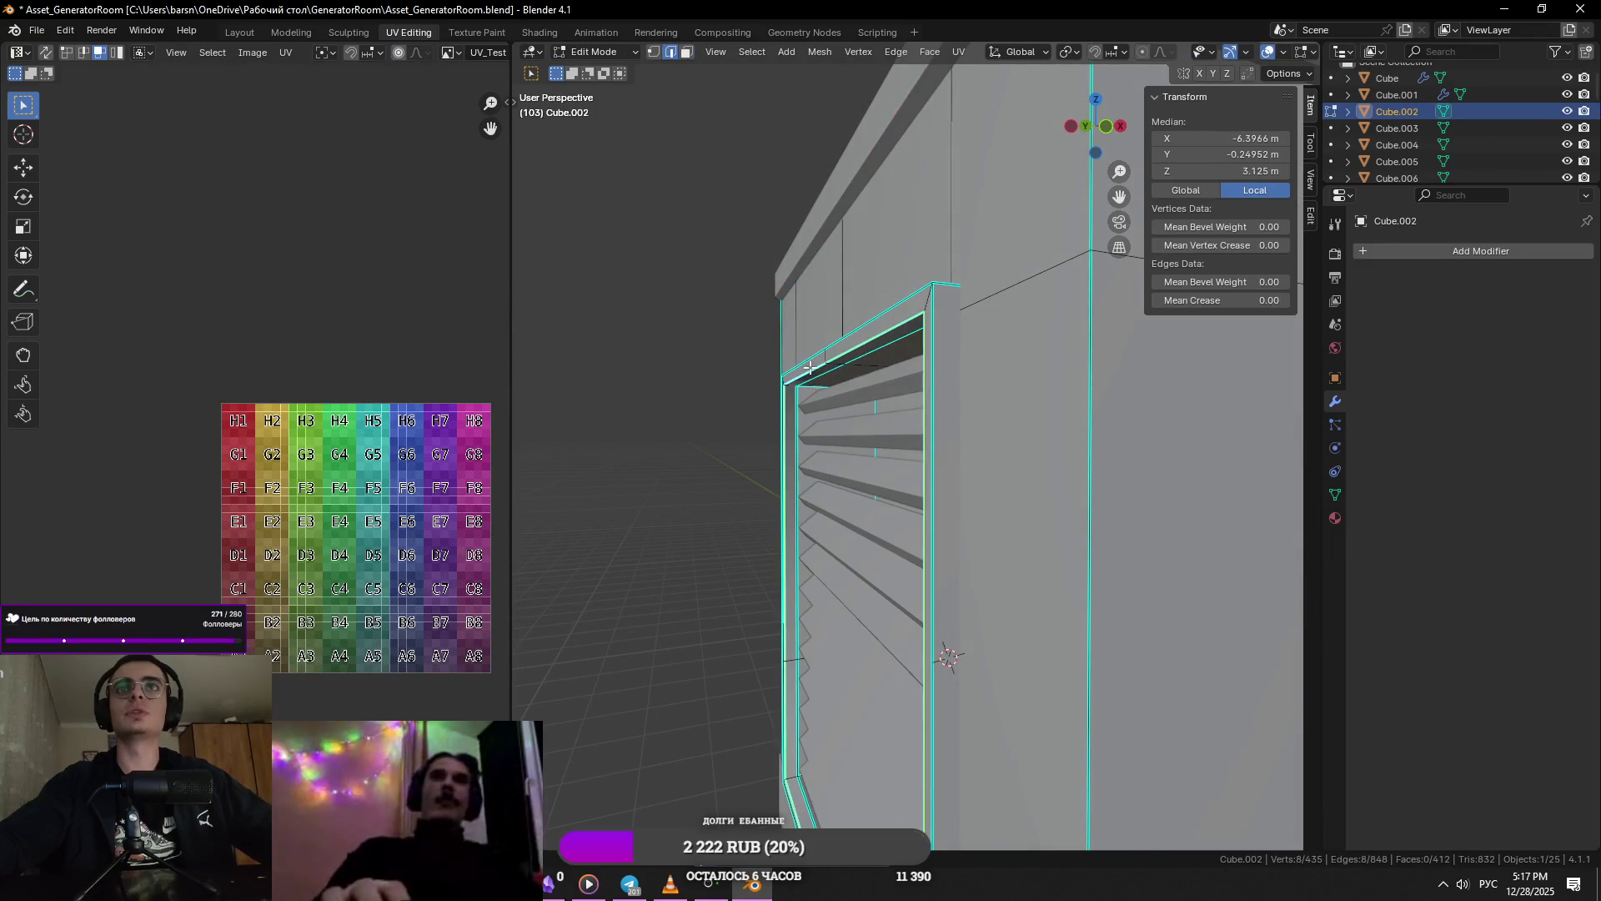
scroll(825, 375, "up", 2)
key("ctrl+s")
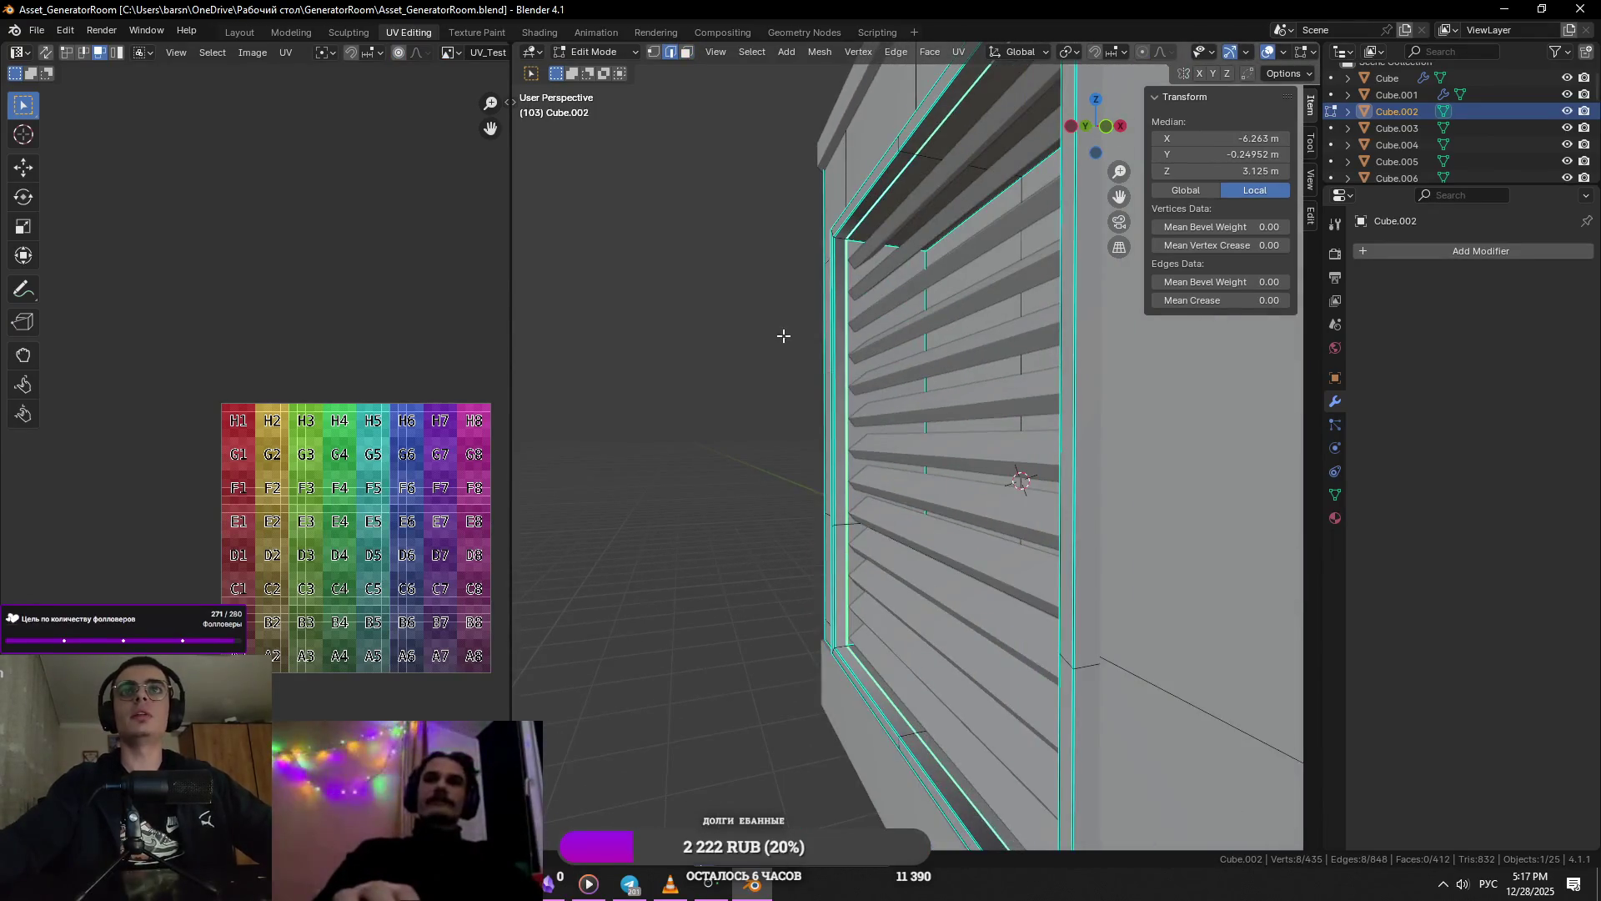
scroll(1089, 429, "up", 4)
key("ctrl+e")
left_click(1120, 476)
- Orbit over the top of the door frame and select one of its edges
scroll(1024, 452, "down", 3)
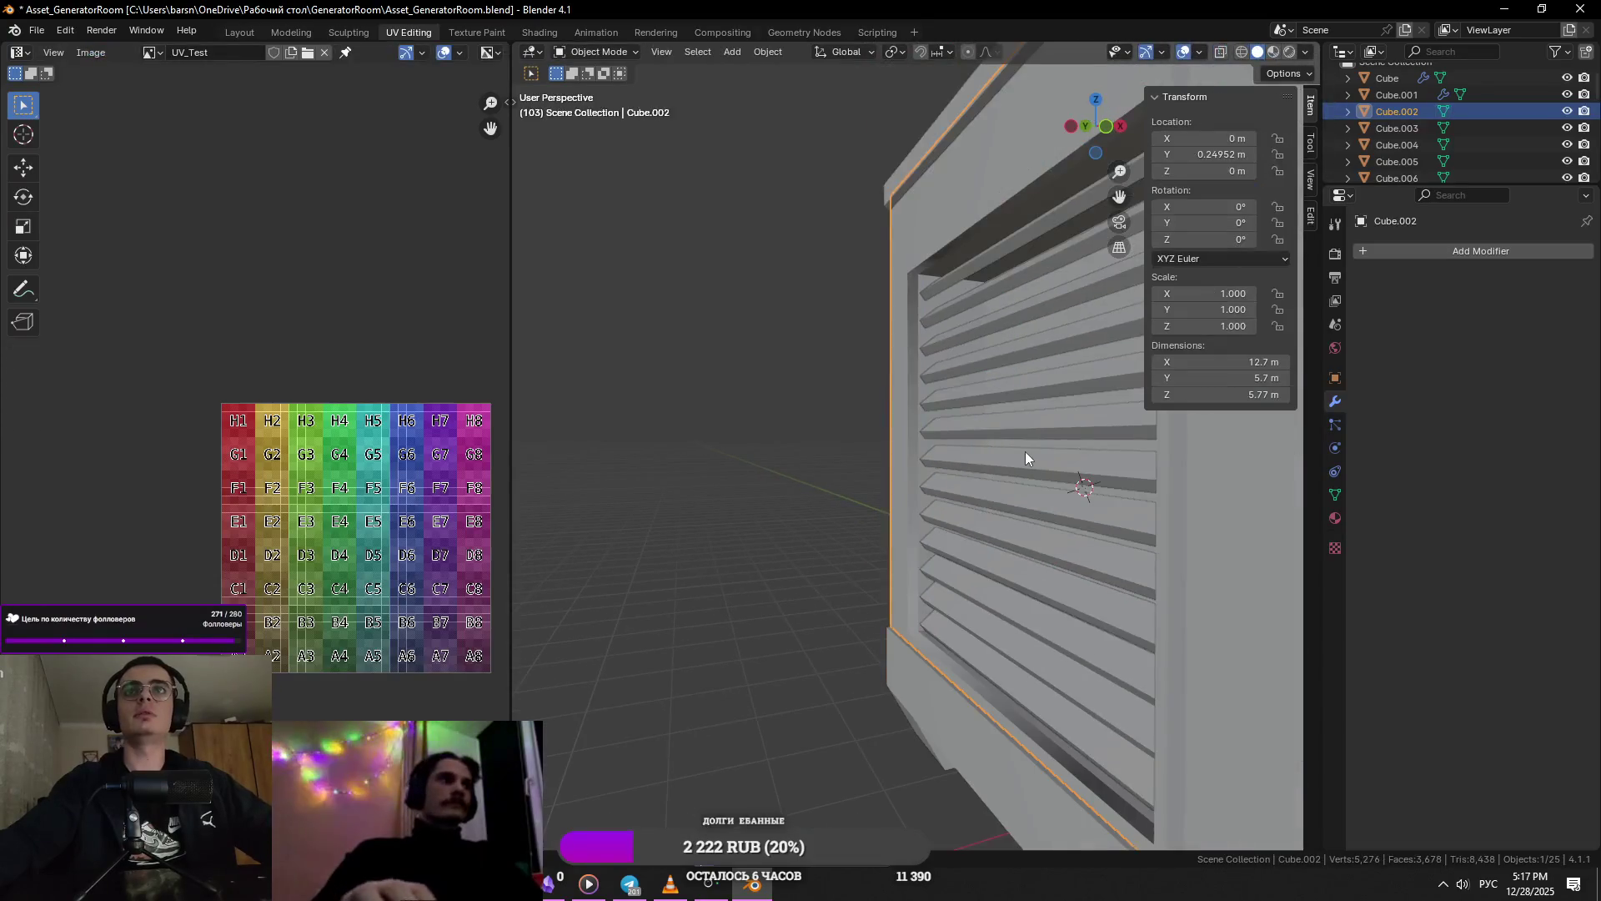
scroll(989, 398, "up", 3)
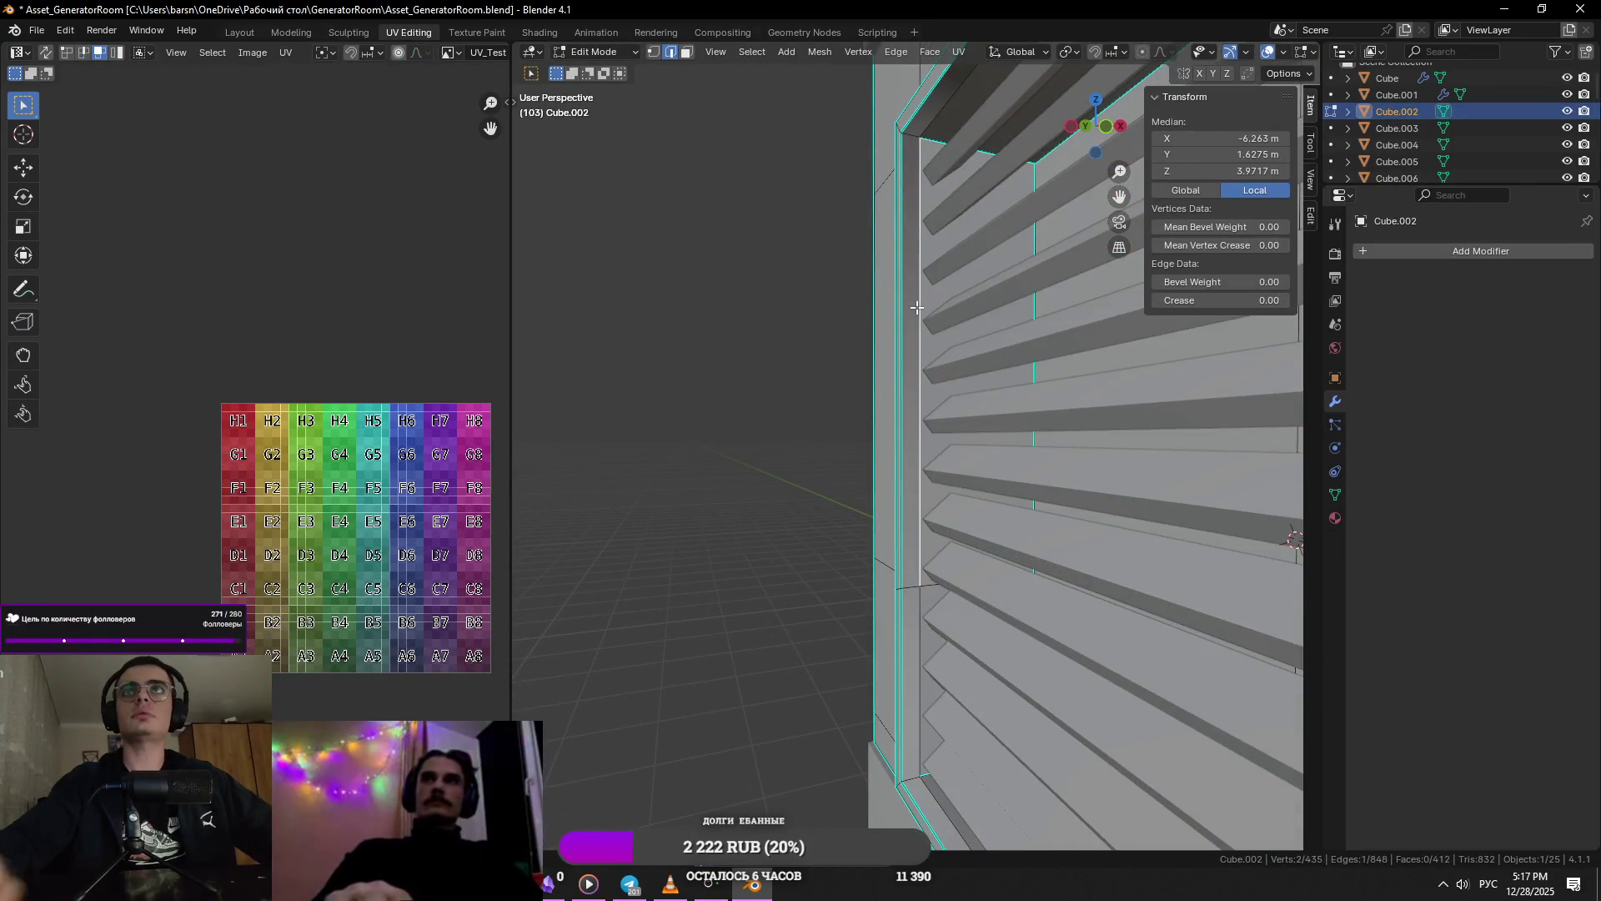
scroll(917, 308, "up", 1)
mouse_move(886, 87)
middle_mouse_down()
mouse_move(926, 375)
mouse_move(923, 475)
mouse_move(900, 462)
middle_mouse_up()
left_click(831, 467)
- Mark the selected louvre door-frame edges as sharp
right_click(830, 467)
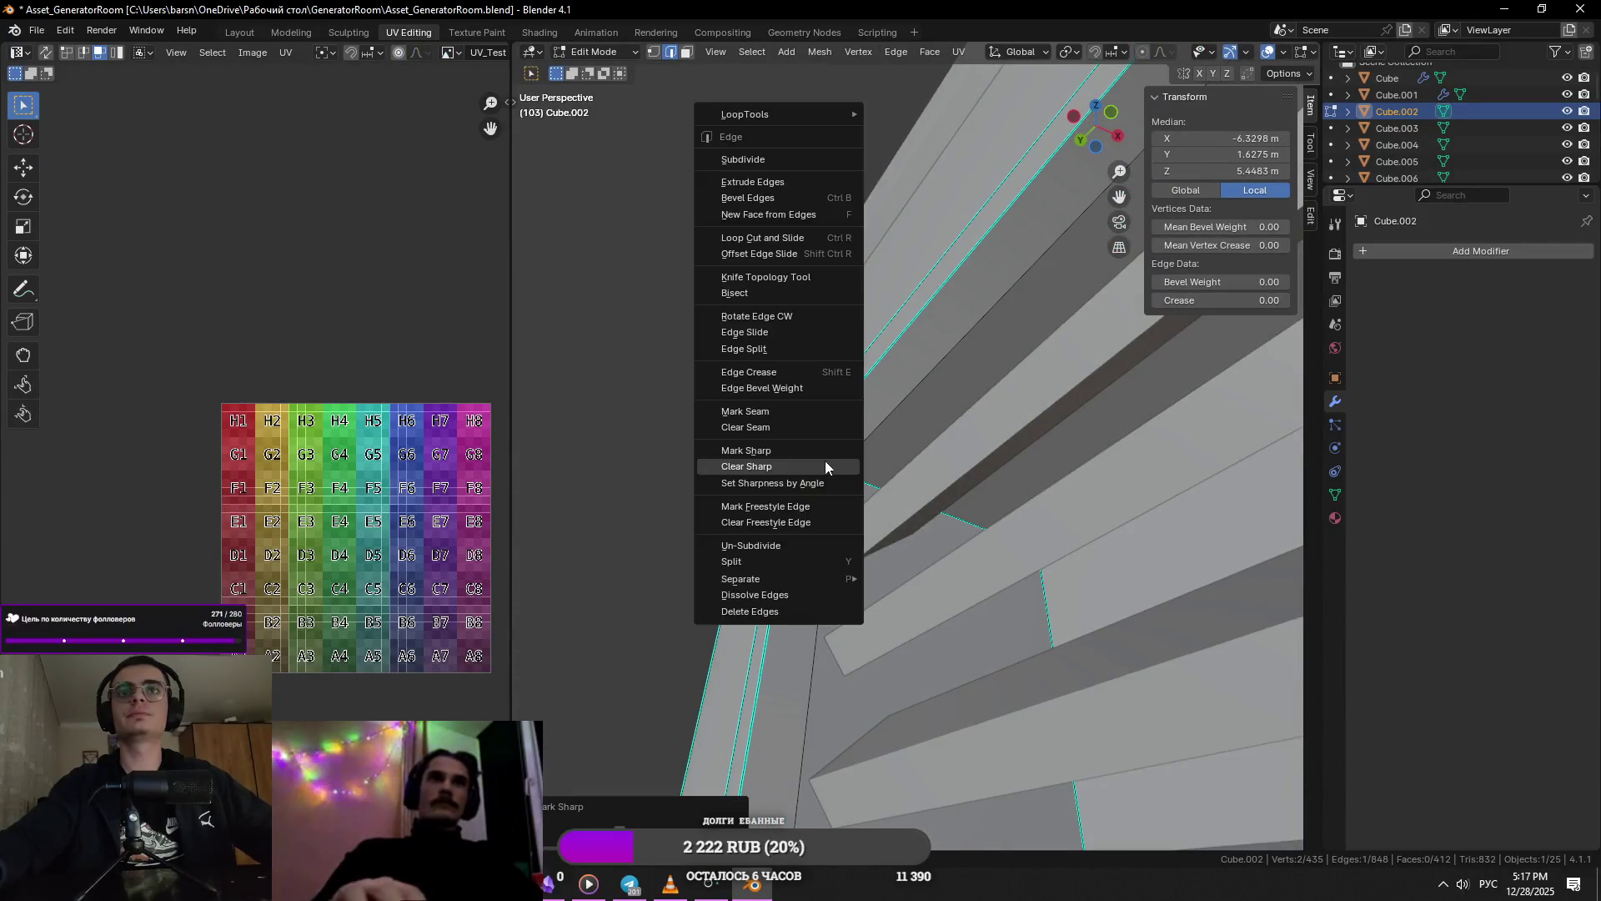
left_click(824, 460)
key("Tab")
key("Tab")
scroll(934, 492, "down", 8)
- Mark two more sets of frame edges around the louvred recess as sharp
mouse_move(986, 579)
middle_mouse_down()
mouse_move(790, 415)
mouse_move(692, 577)
mouse_move(1164, 660)
mouse_move(1162, 539)
mouse_move(1127, 424)
middle_mouse_up()
right_click(666, 587)
left_click(665, 587)
right_click(1197, 655)
left_click(1197, 654)
- Mark the frame's top edge sharp and return to Object Mode
left_click(1078, 346)
right_click(1080, 345)
key("Escape")
right_click(1116, 344)
left_click(1094, 383)
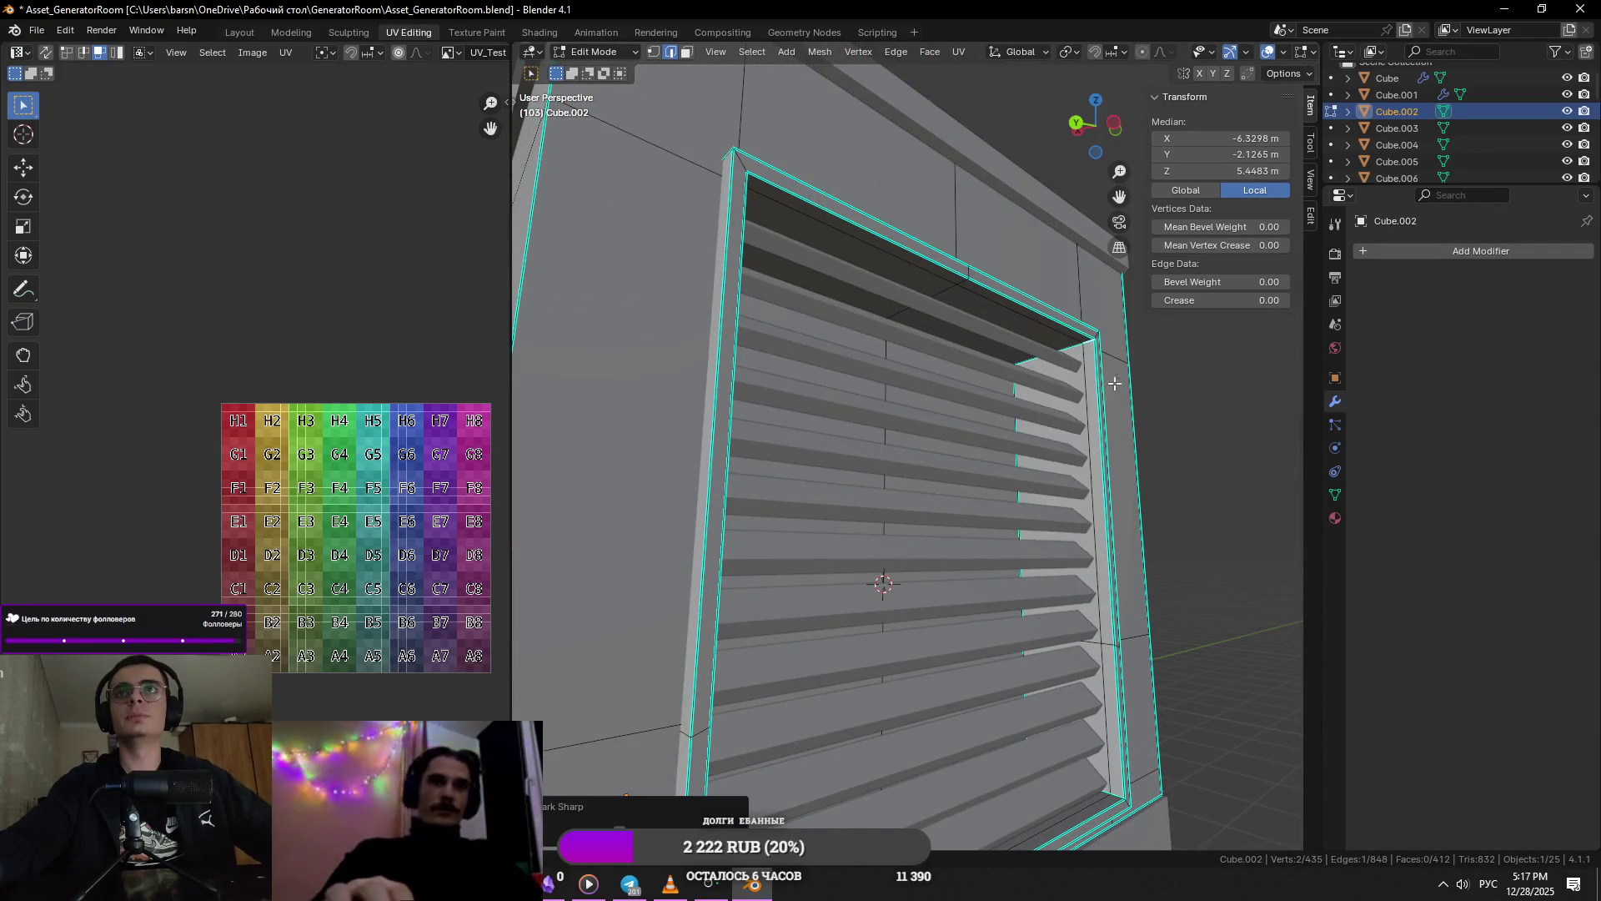
key("Tab")
mouse_move(1170, 553)
middle_mouse_down()
mouse_move(923, 472)
mouse_move(1090, 518)
mouse_move(1076, 523)
middle_mouse_up()
- Move the Cube.007 grille geometry -0.10975 m along X and leave Edit Mode
key("Tab")
key("alt+q")
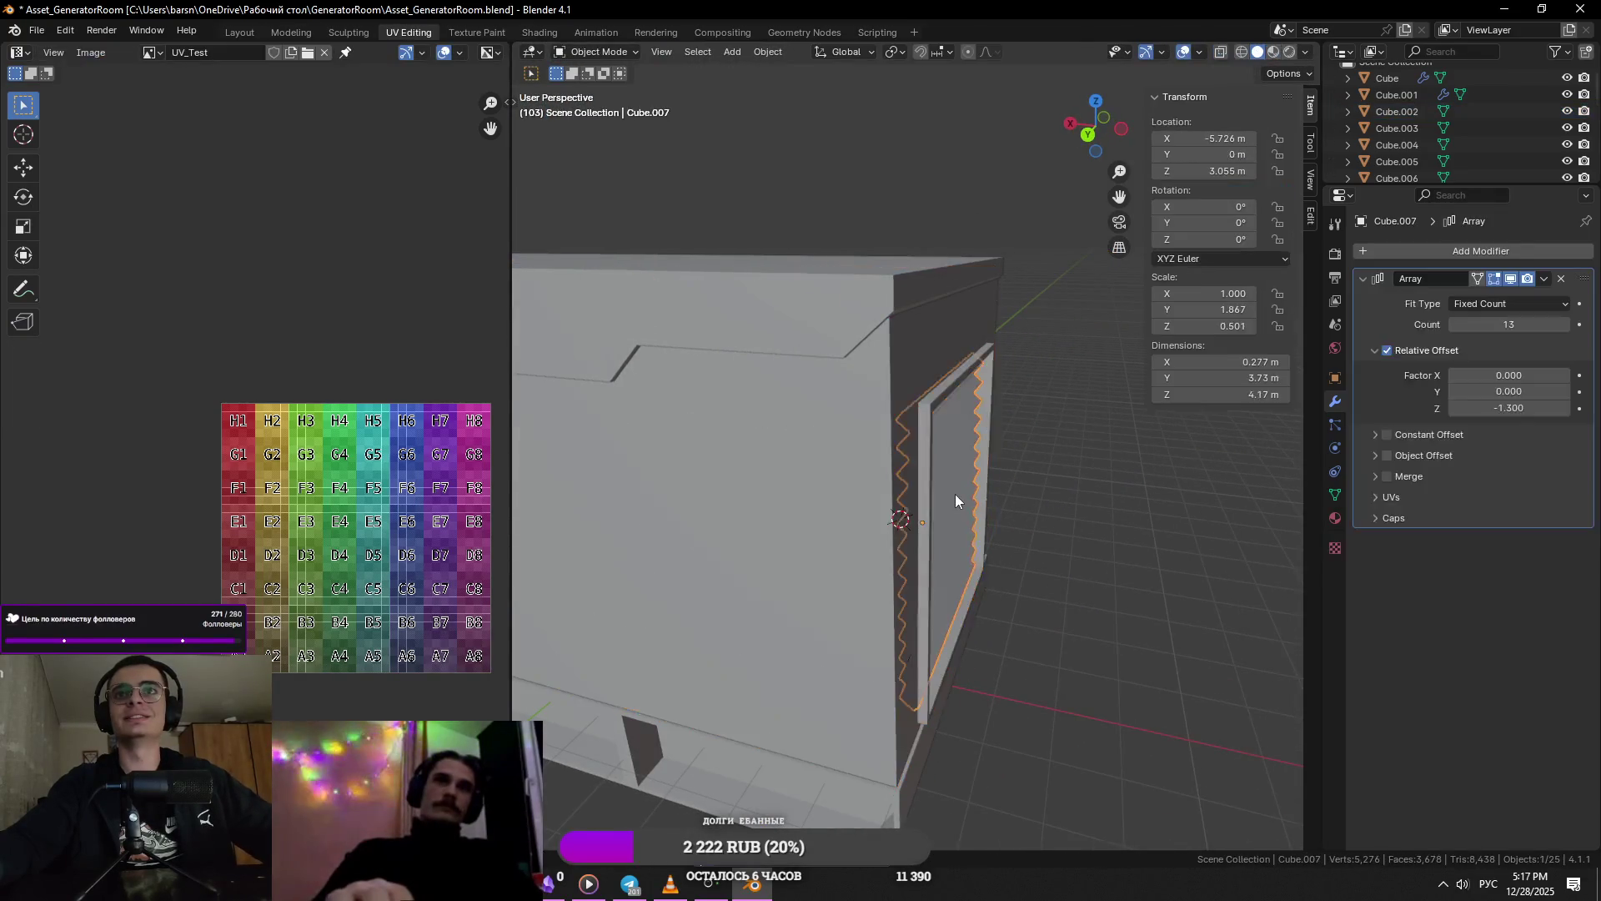
key("ctrl+z")
key("ctrl+z")
key("g")
key("x")
left_click(1169, 535)
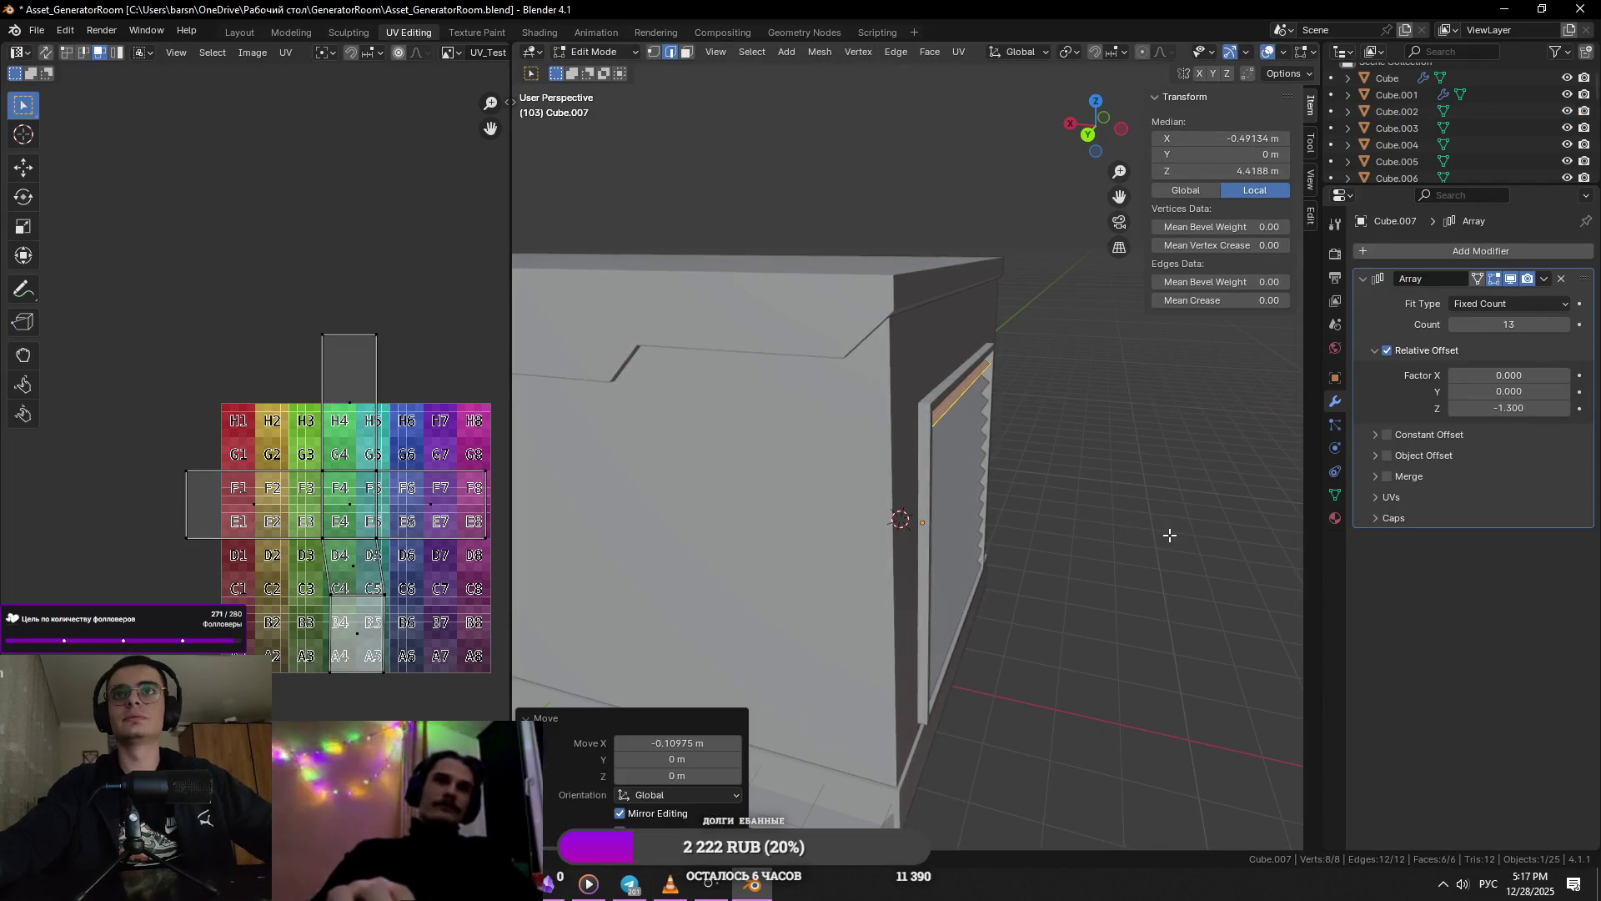
middle_click_drag(1134, 535, 814, 469)
key("Tab")
mouse_move(749, 407)
middle_mouse_down()
mouse_move(658, 439)
mouse_move(680, 465)
mouse_move(736, 475)
mouse_move(751, 450)
mouse_move(704, 436)
mouse_move(695, 478)
mouse_move(767, 522)
mouse_move(743, 537)
mouse_move(815, 667)
middle_mouse_up()
scroll(701, 425, "down", 3)
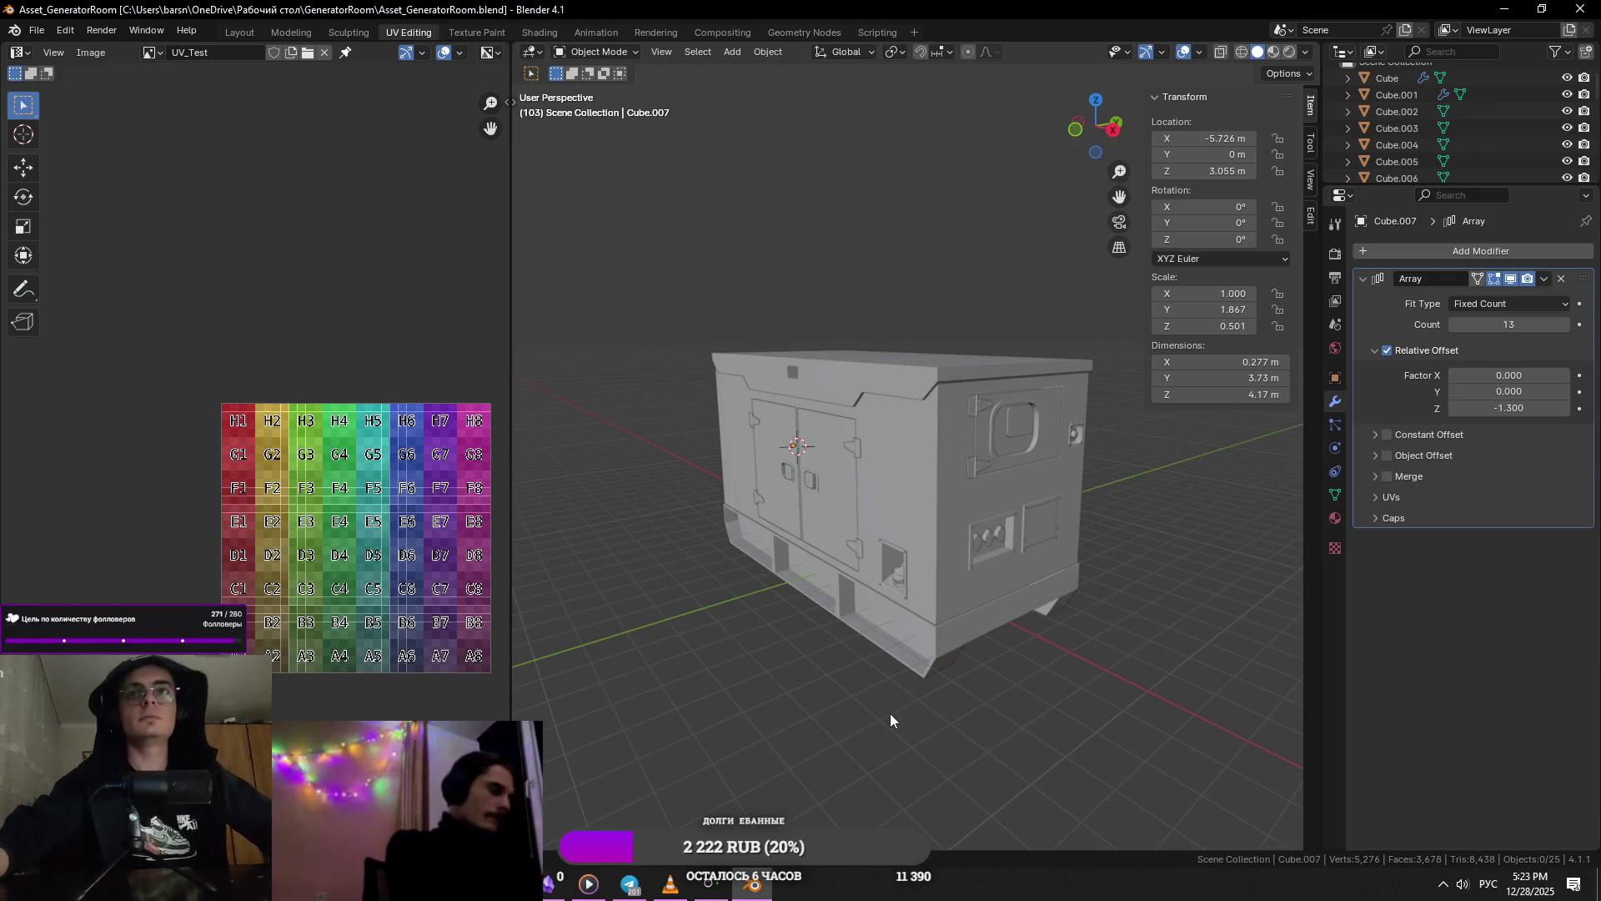
- Select the base Cube and view the generator side-on, then at an angle
left_click(908, 629)
key("KP_3")
scroll(907, 629, "up", 2)
mouse_move(883, 522)
middle_mouse_down()
mouse_move(807, 472)
mouse_move(890, 449)
mouse_move(868, 545)
mouse_move(958, 542)
middle_mouse_up()
scroll(868, 545, "up", 3)
scroll(868, 545, "down", 3)
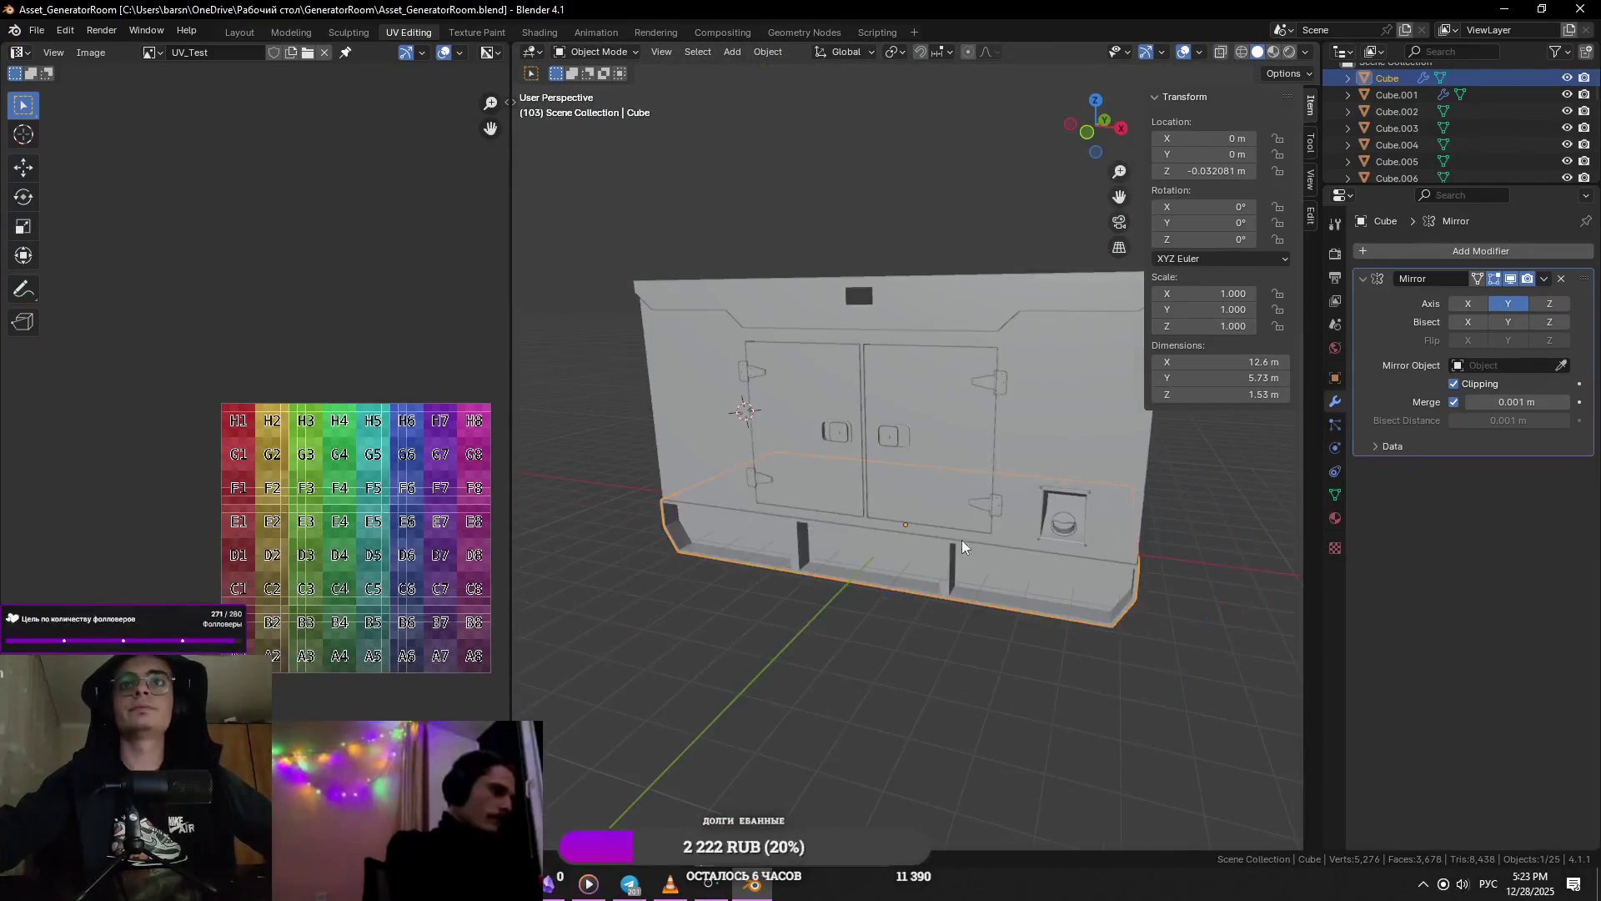
- Select Cylinder.013 and inspect it beside the hinge, then switch to the Telegram chat
left_click(1063, 519)
scroll(1064, 518, "up", 3)
scroll(1064, 523, "up", 4)
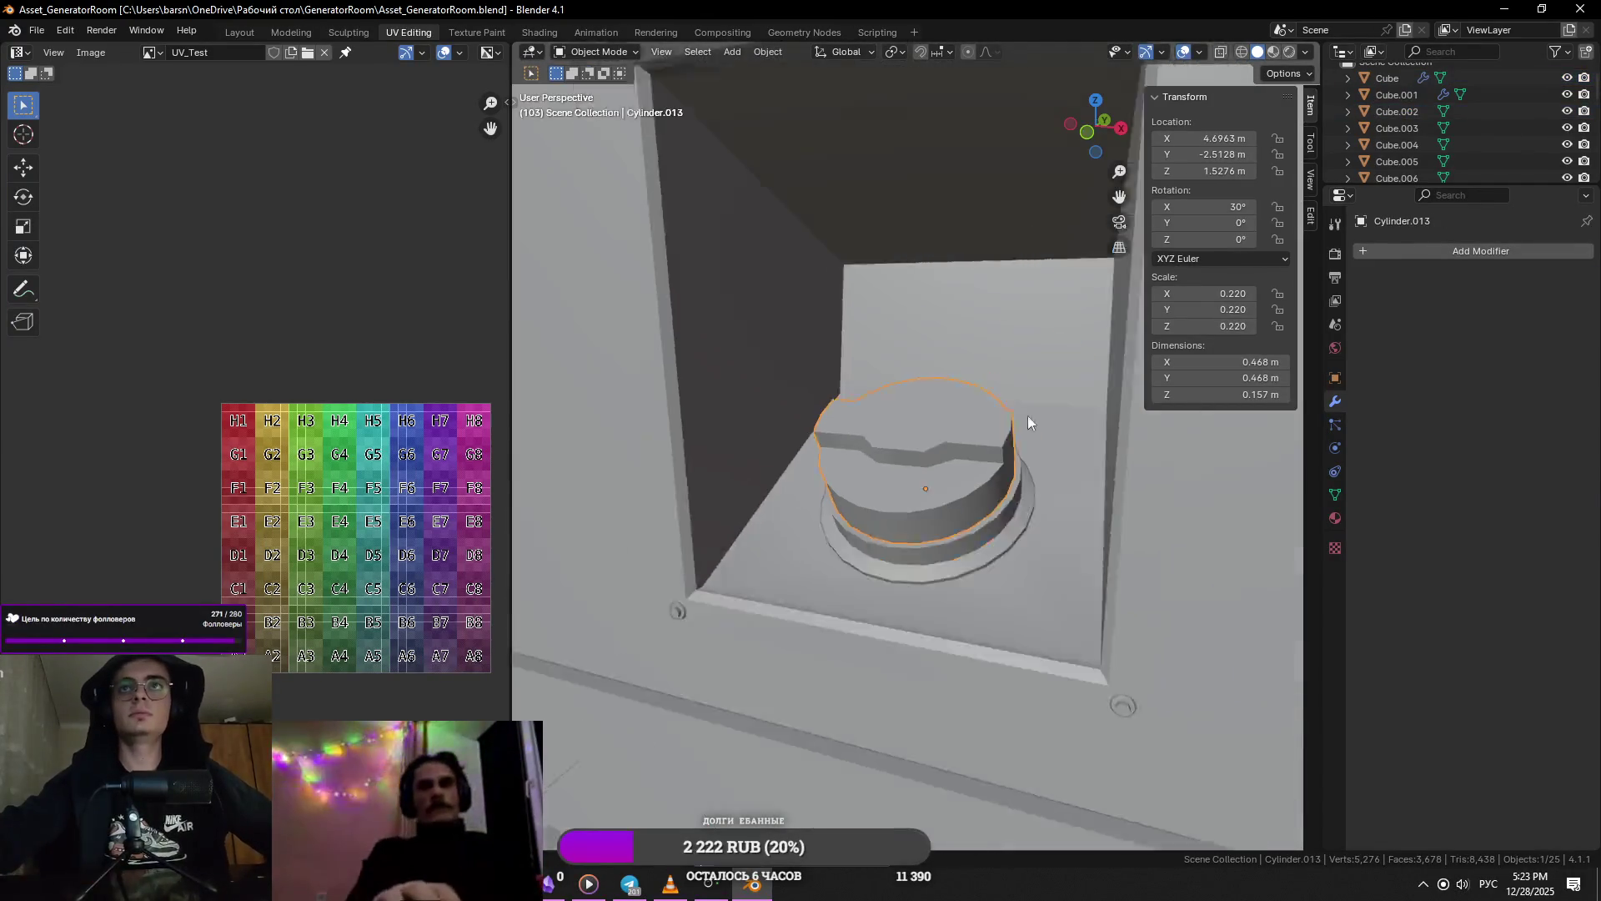
scroll(983, 401, "down", 3)
middle_click_drag(915, 447, 966, 481)
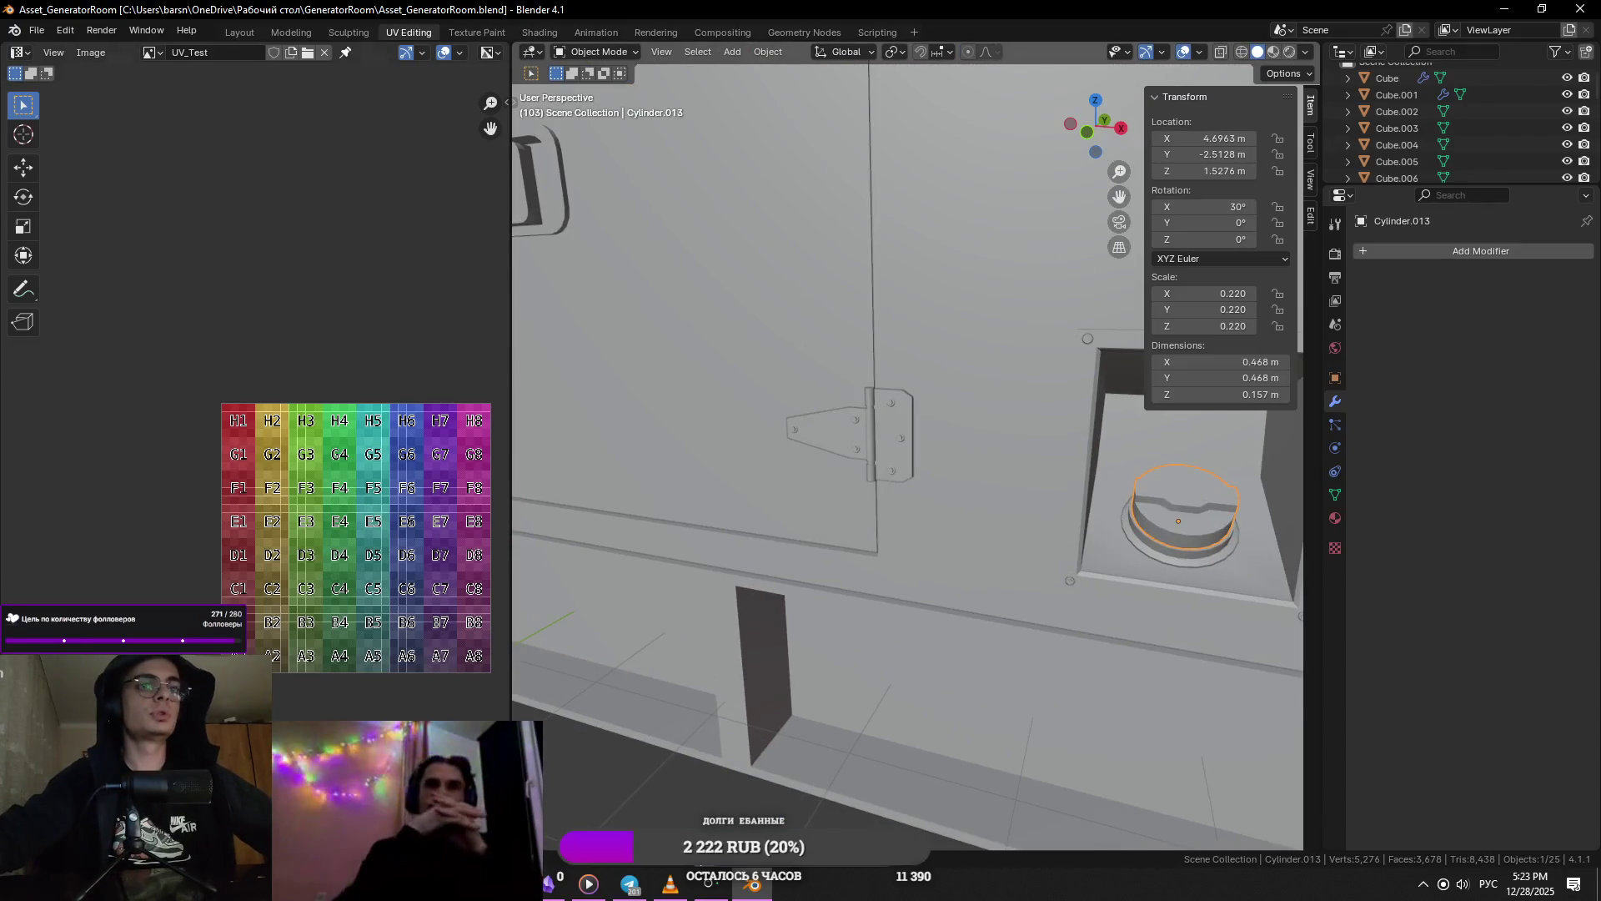
left_click(631, 882)
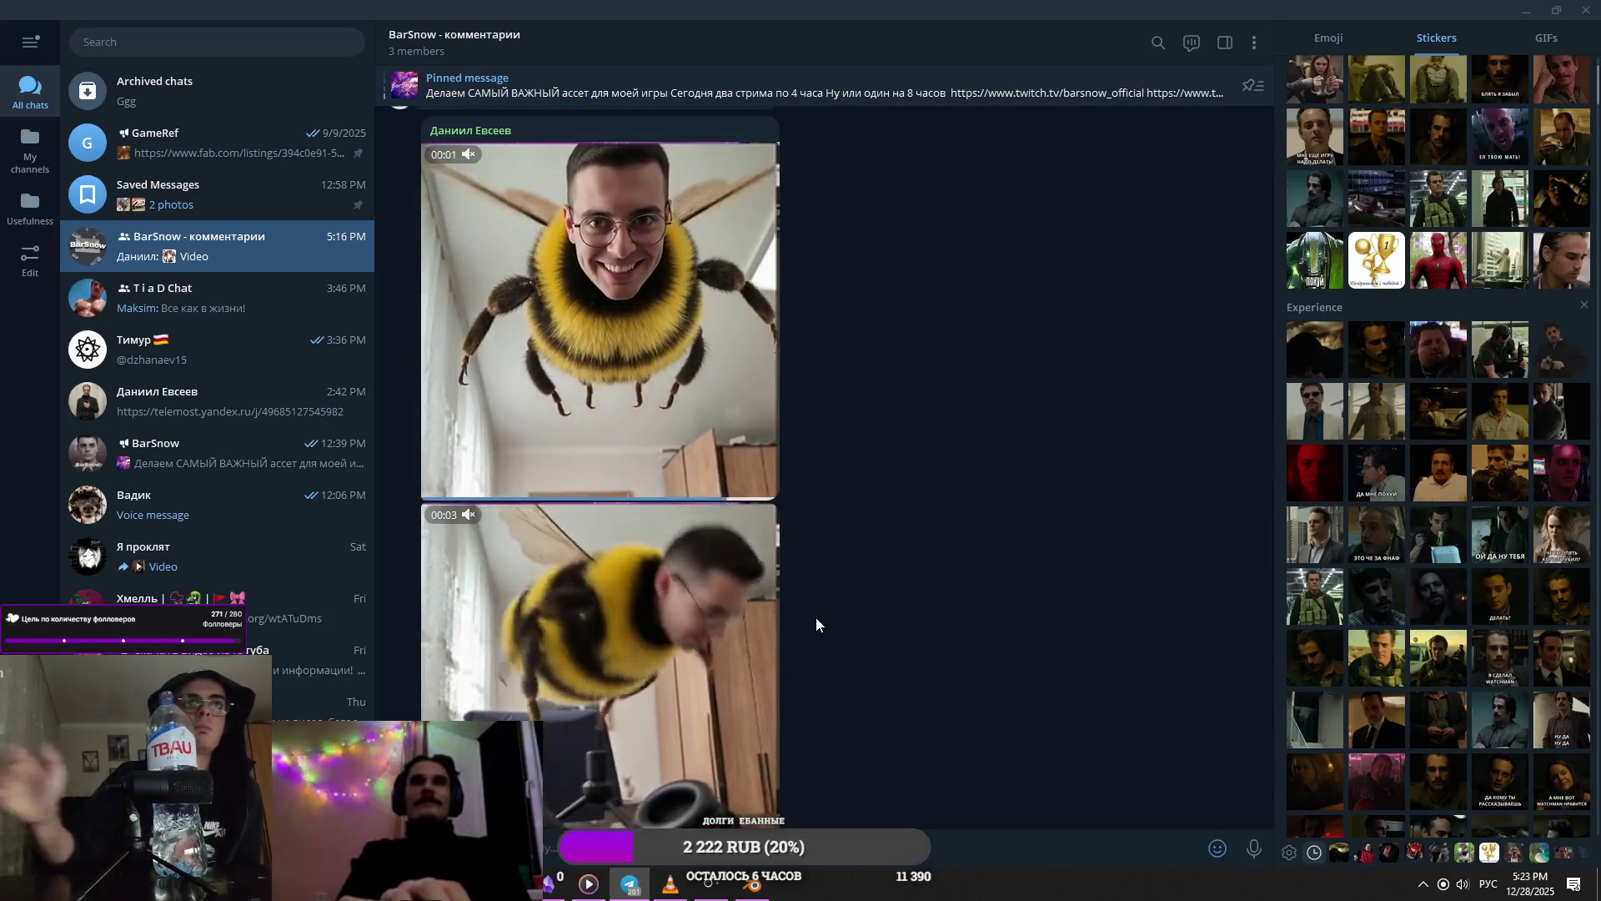
scroll(881, 580, "down", 8)
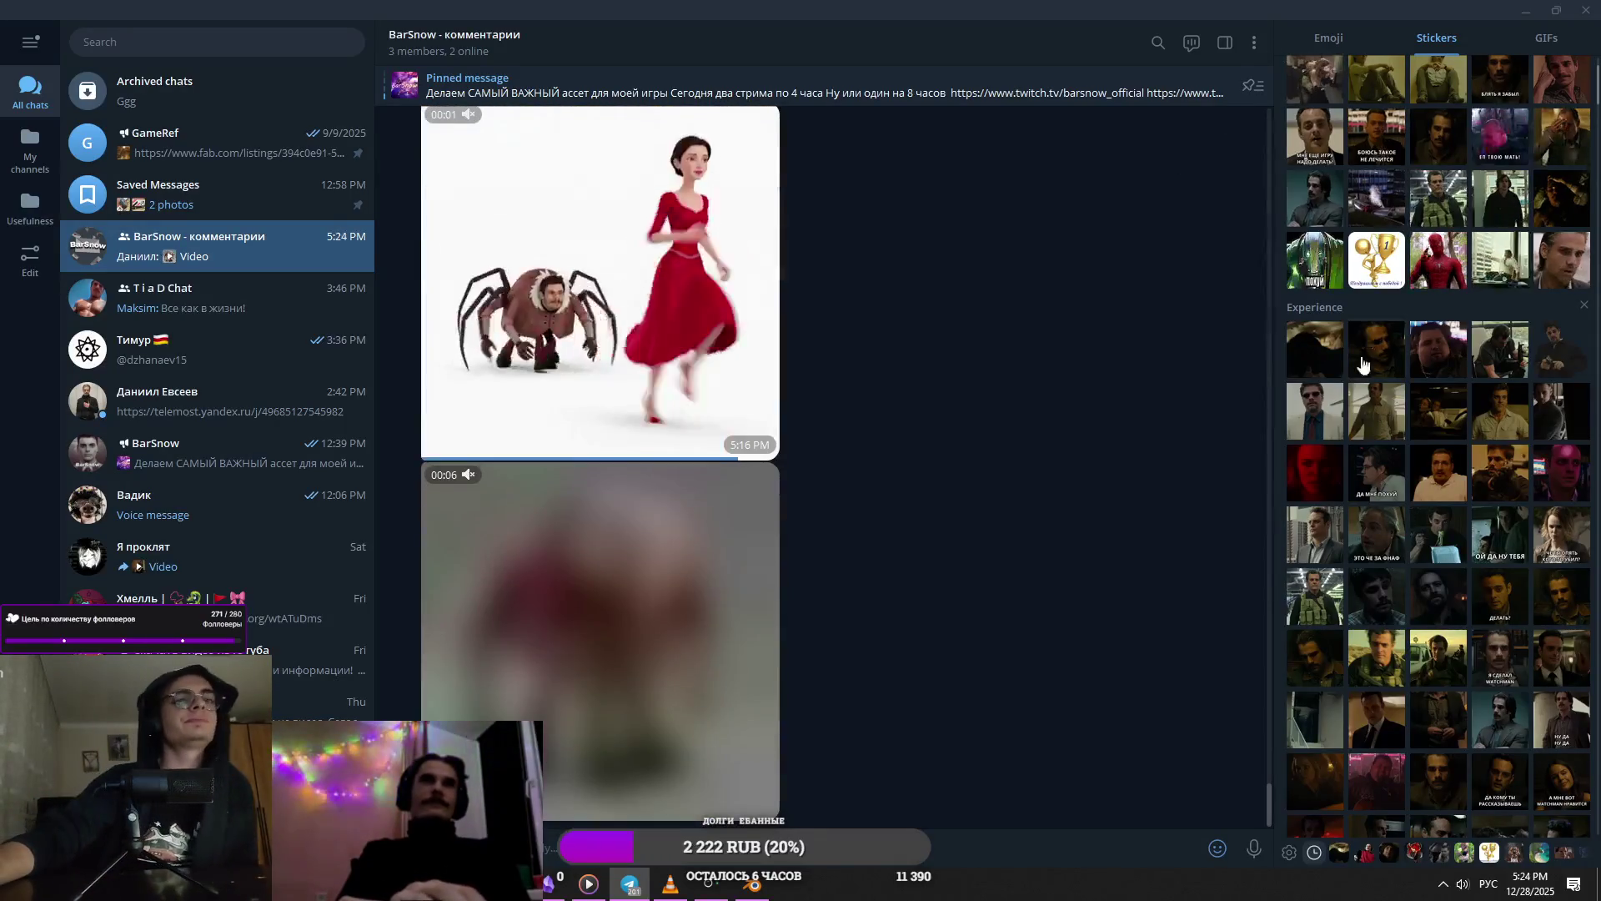
left_click(597, 644)
left_click(592, 653)
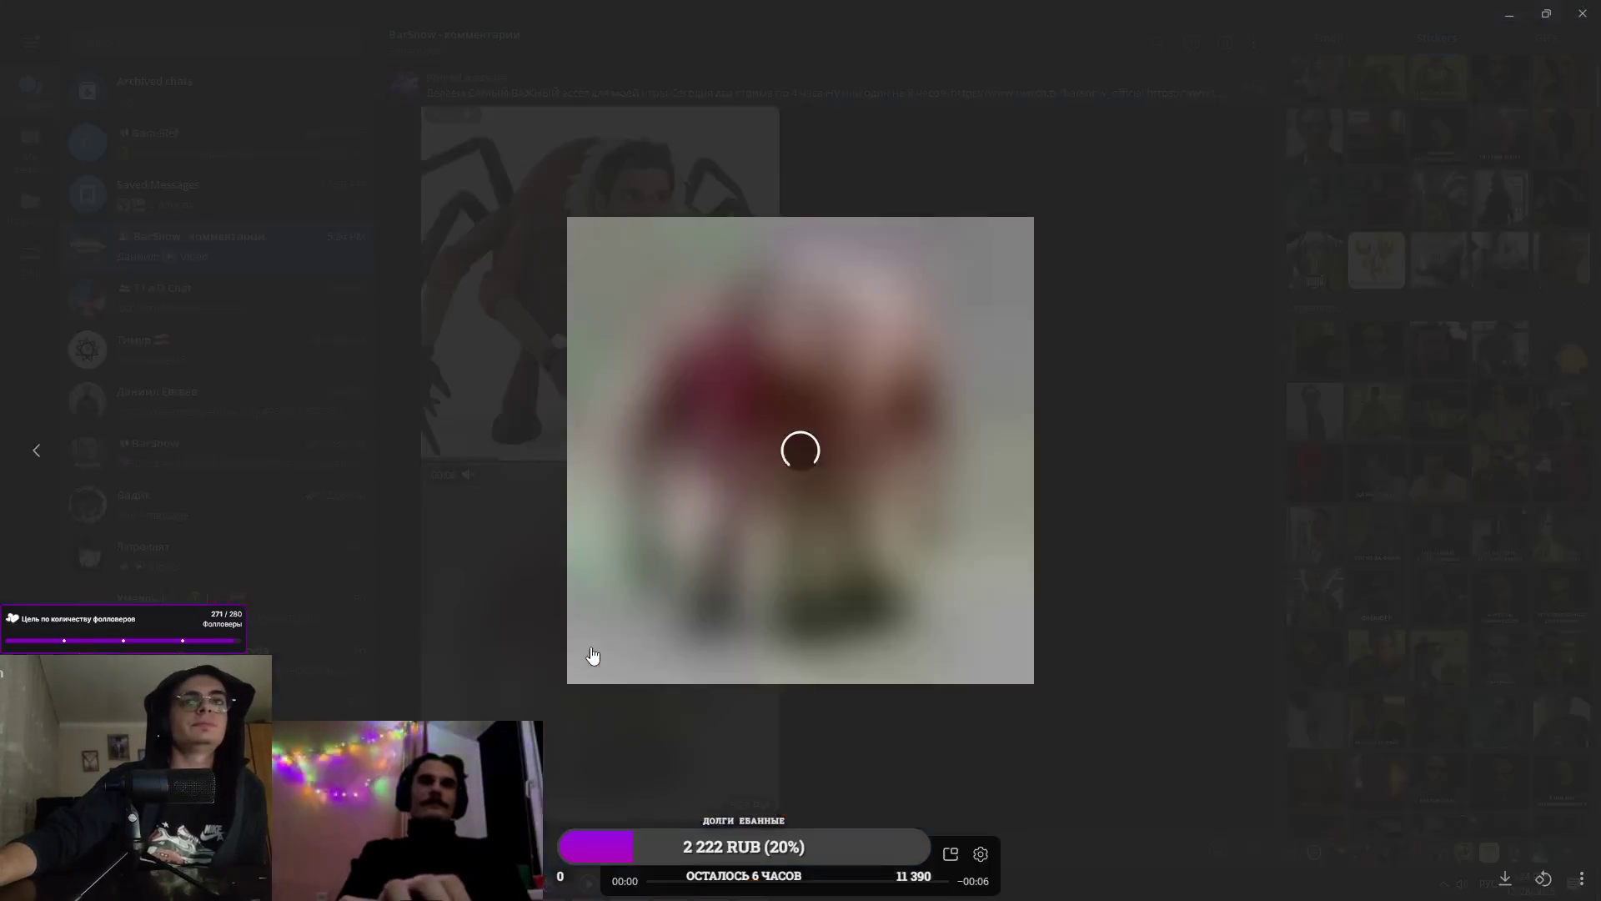
left_click(586, 757)
left_click(663, 716)
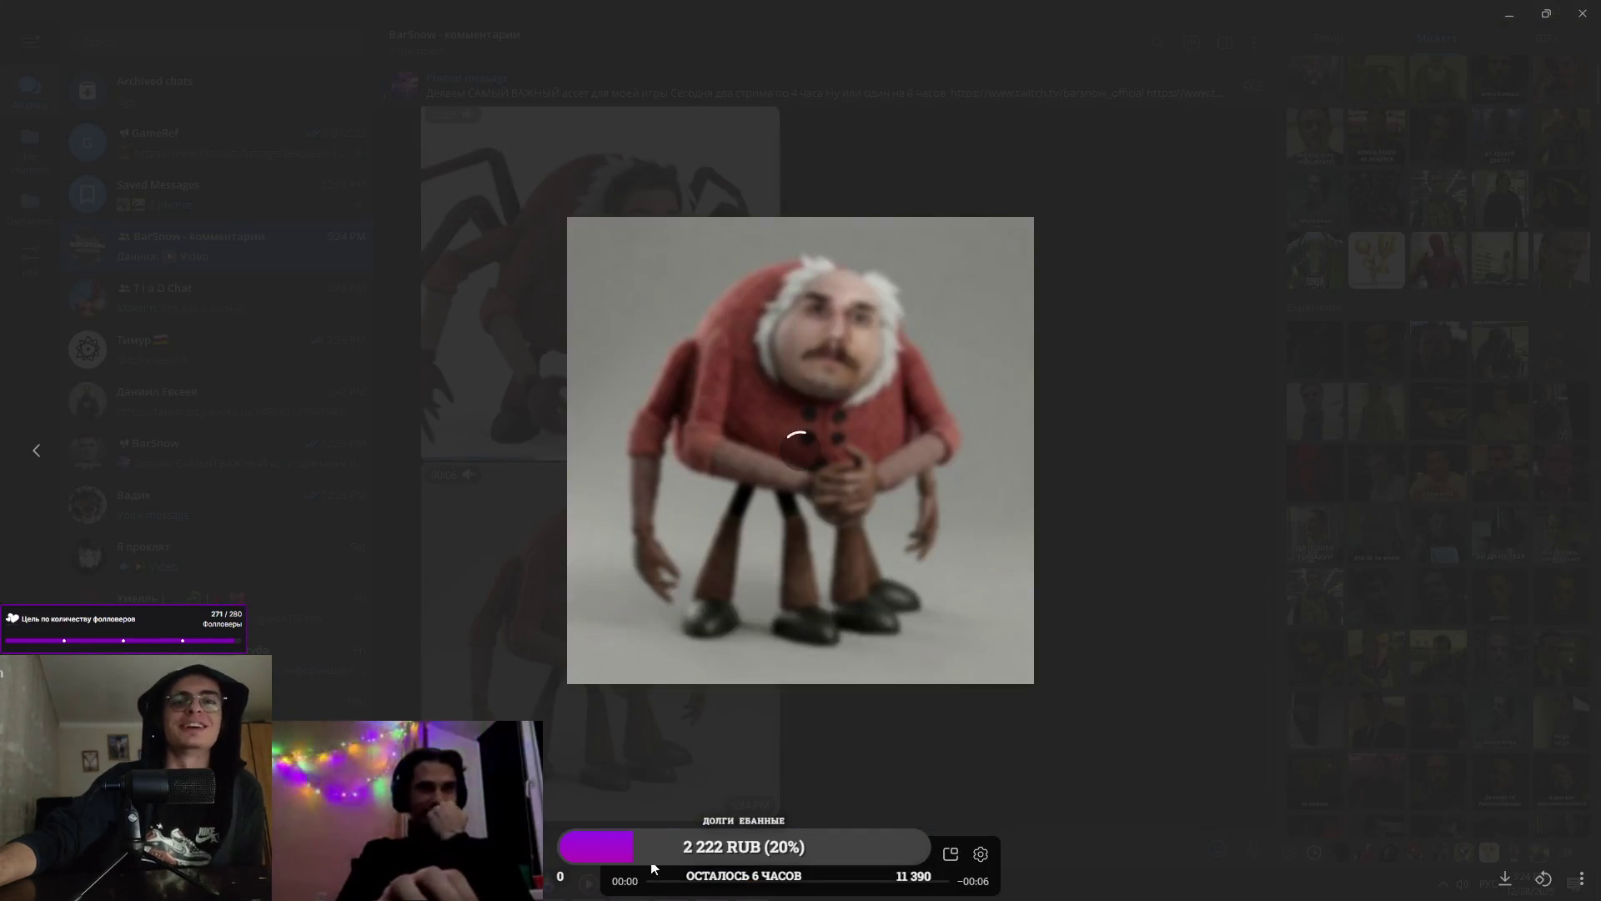
left_click(662, 800)
left_click(661, 801)
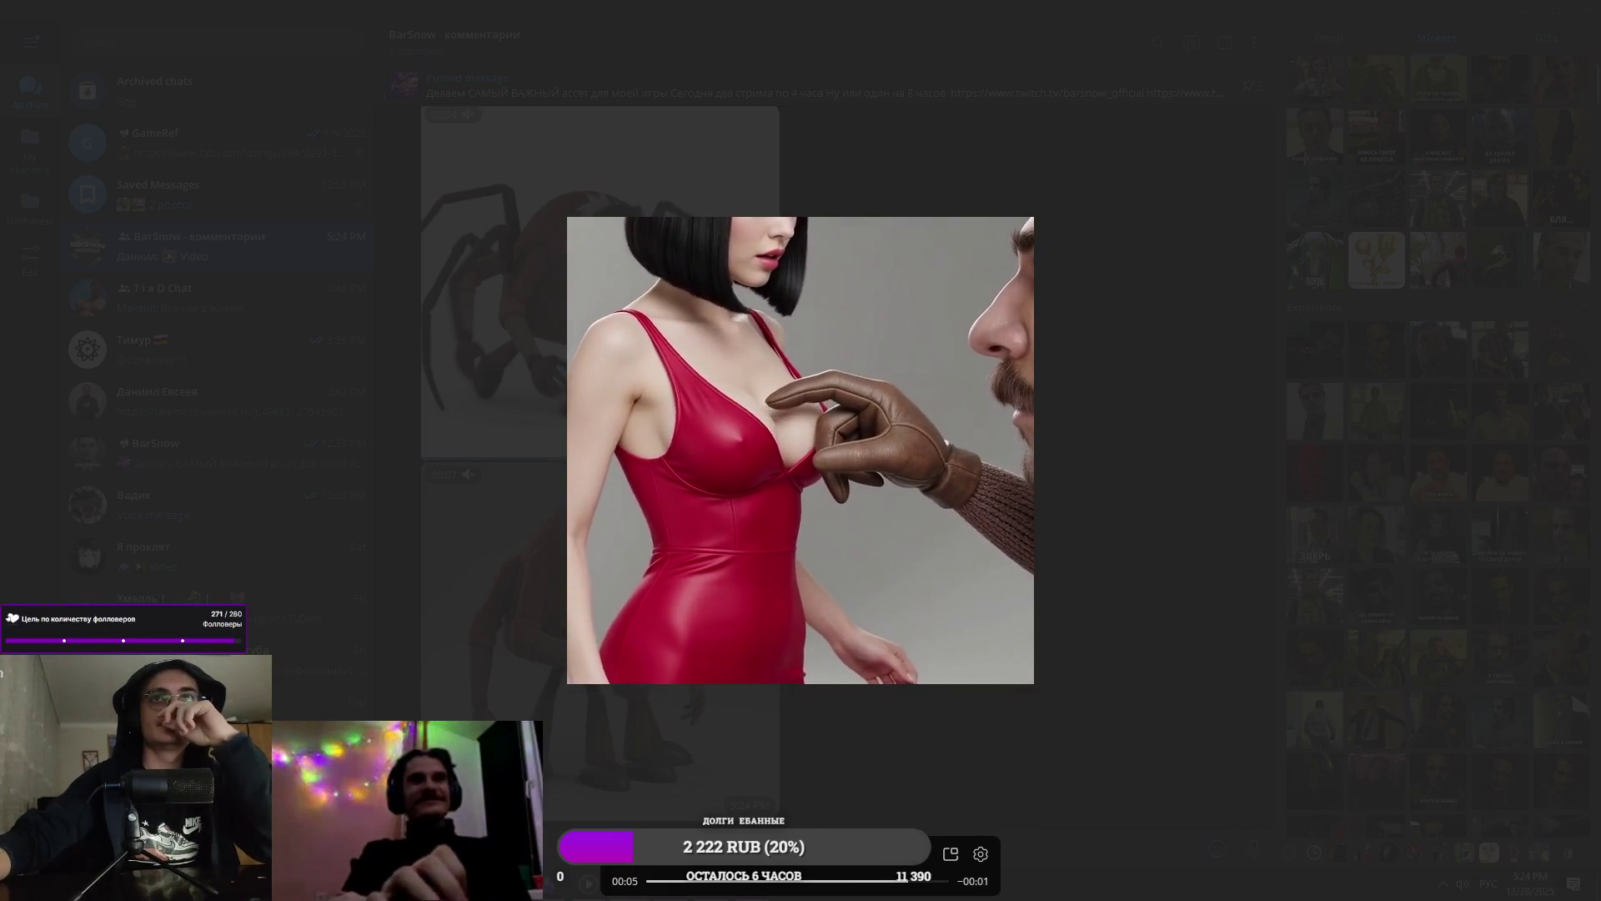
left_click(1106, 698)
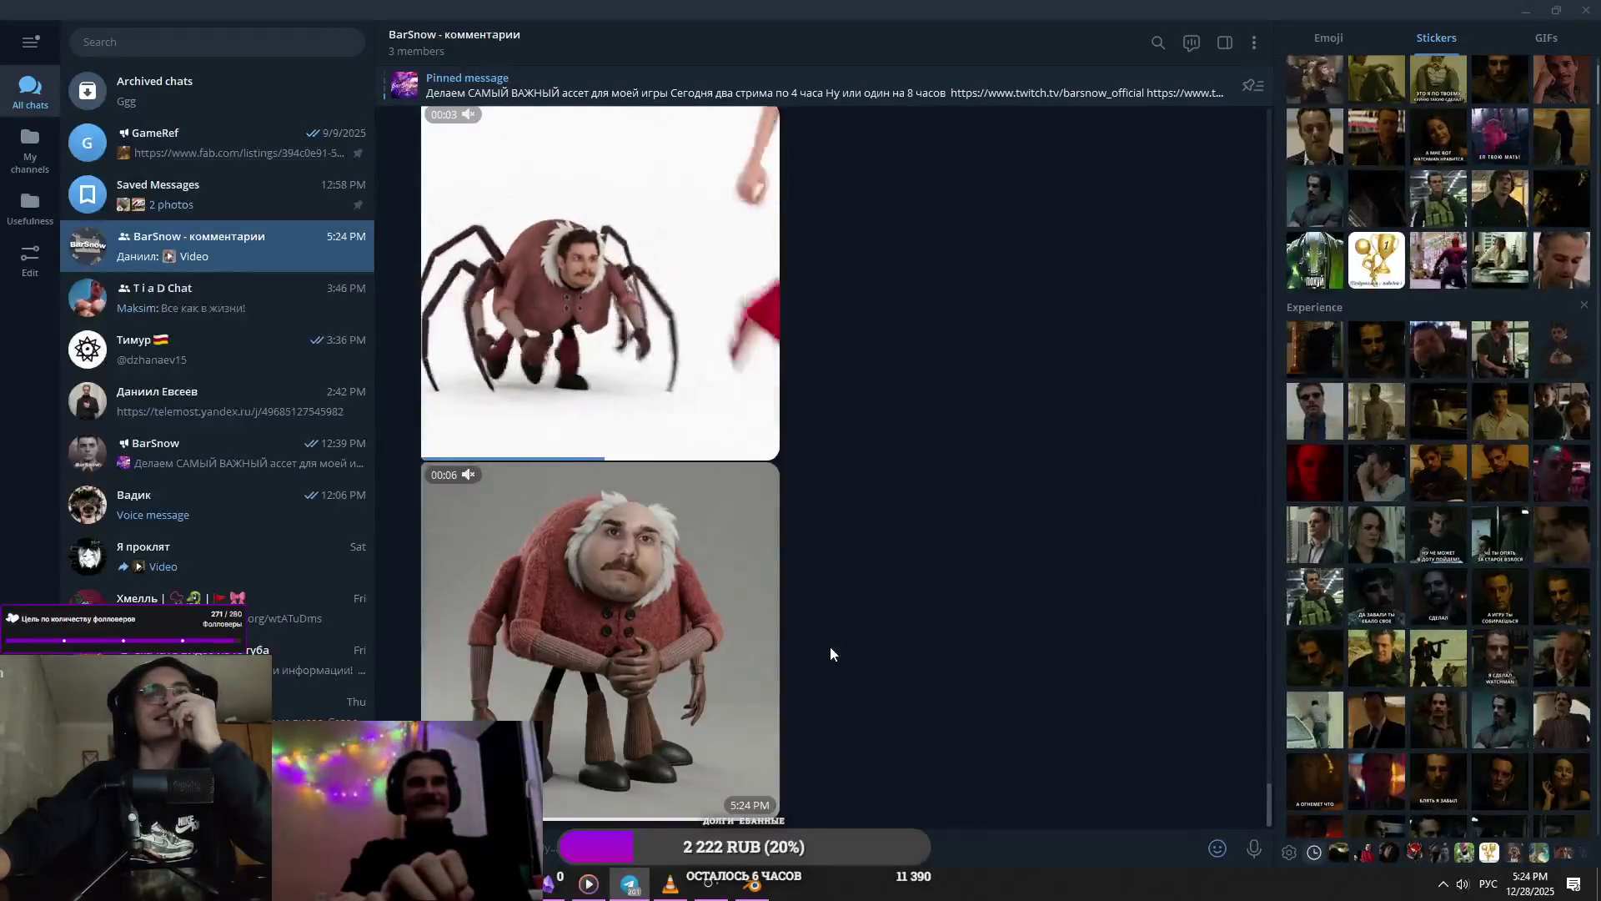
key("alt+Tab")
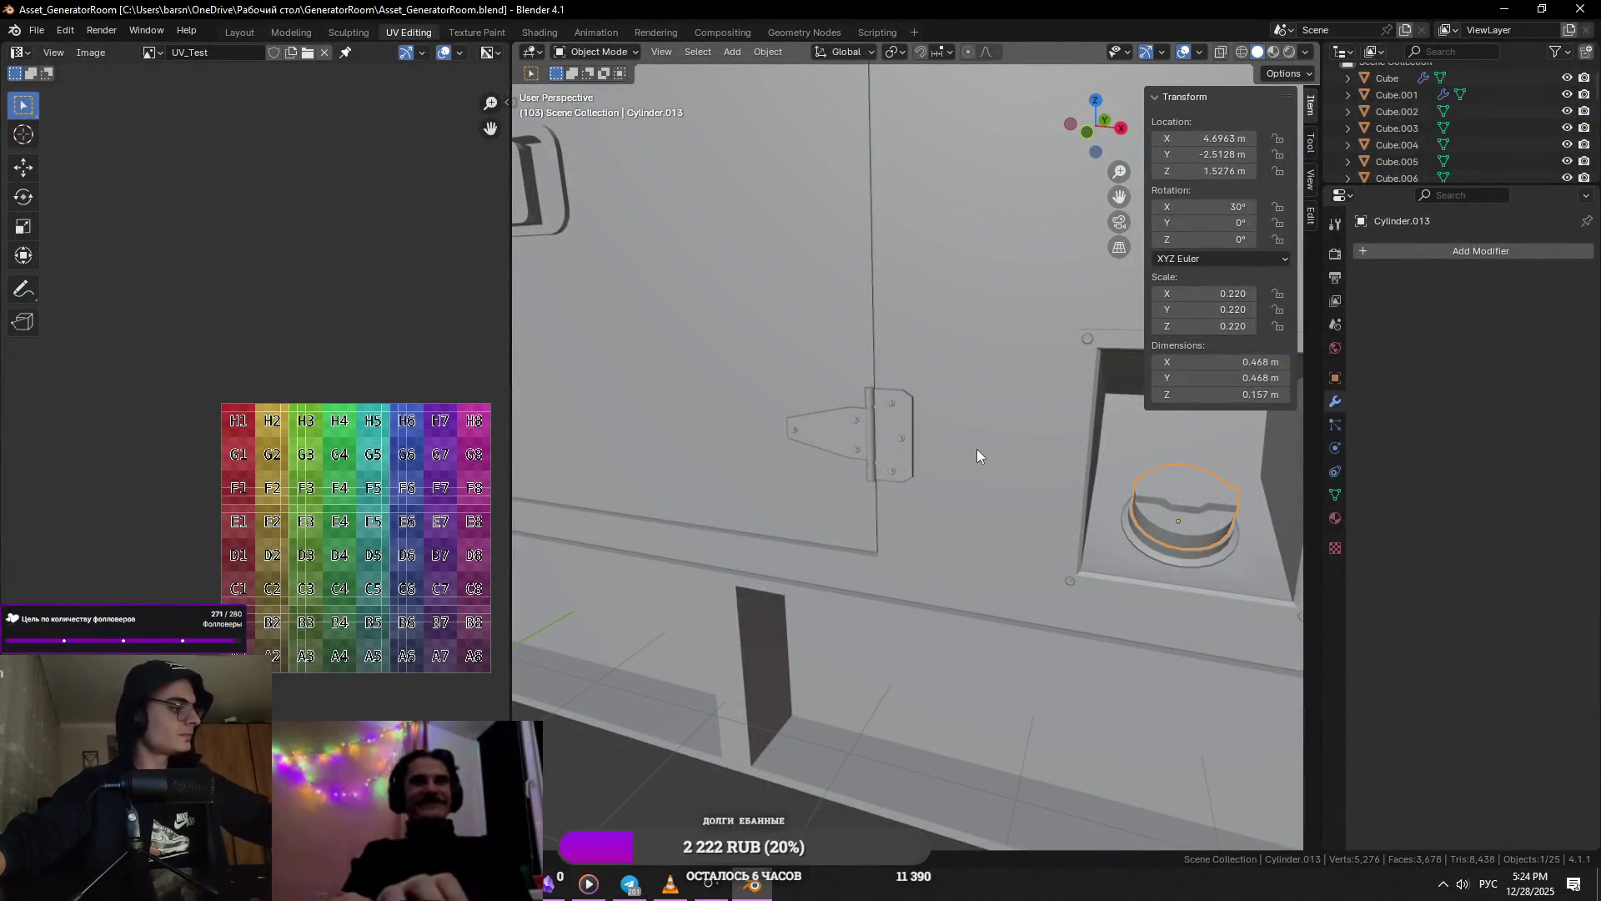
- View the whole generator, clear the selection and save the blend file
scroll(964, 473, "down", 3)
mouse_move(824, 595)
middle_mouse_down()
mouse_move(834, 522)
mouse_move(859, 522)
mouse_move(839, 557)
mouse_move(946, 544)
mouse_move(989, 512)
mouse_move(904, 538)
mouse_move(819, 507)
mouse_move(906, 540)
middle_mouse_up()
key("a")
left_click_drag(718, 345, 901, 517)
key("ctrl+s")
- Enlarge the outliner and select all 25 objects, viewing the louvred side
mouse_move(1384, 183)
left_mouse_down()
mouse_move(1395, 388)
mouse_move(1422, 502)
mouse_move(1401, 539)
mouse_move(1402, 705)
left_mouse_up()
key("a")
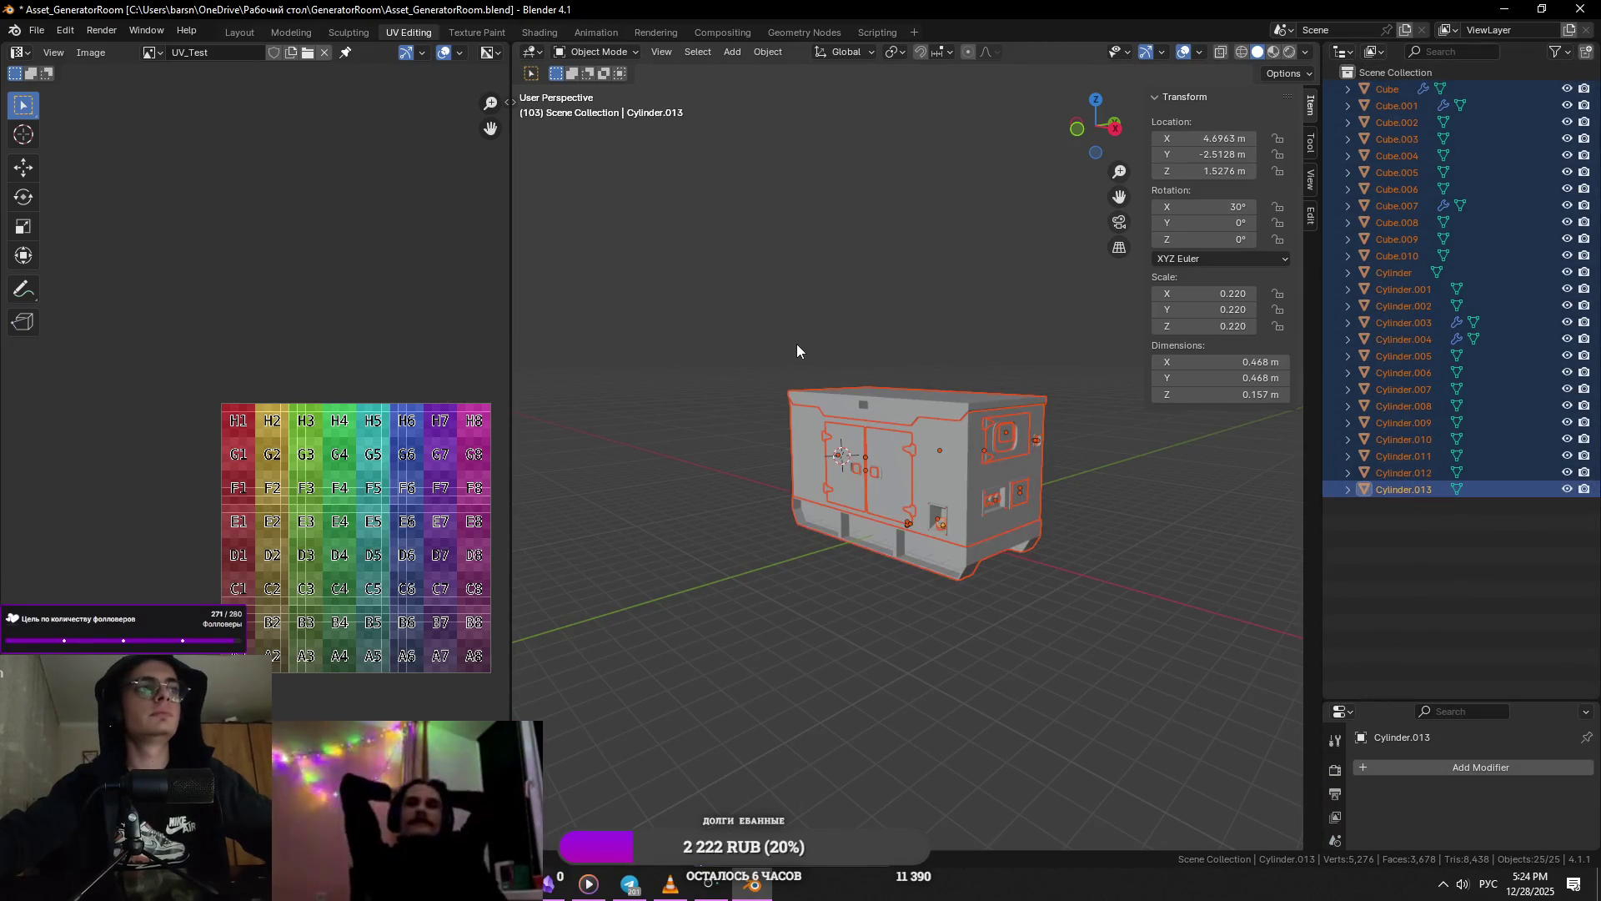
middle_click_drag(763, 393, 844, 514)
scroll(844, 514, "up", 4)
- From a front view, narrow the selection to the Cube.007 louvre slats
left_click(839, 497, "shift")
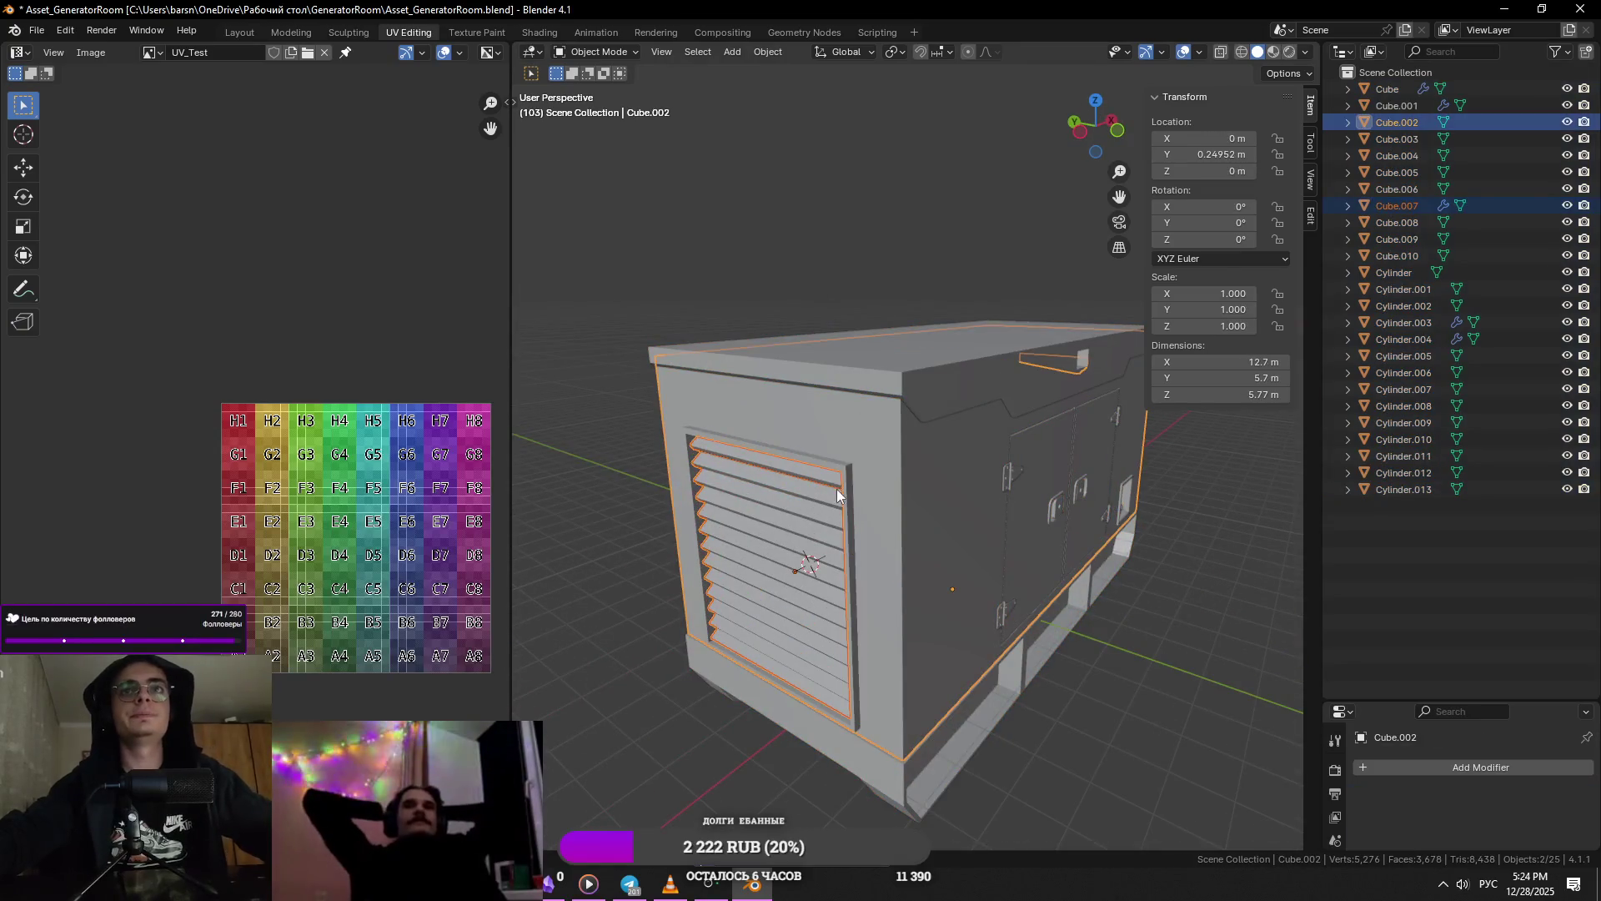
mouse_move(1014, 483)
middle_mouse_down()
mouse_move(939, 459)
mouse_move(824, 509)
middle_mouse_up()
left_click(803, 458)
left_click(799, 357)
left_click(594, 393)
key("ctrl+z")
key("ctrl+z")
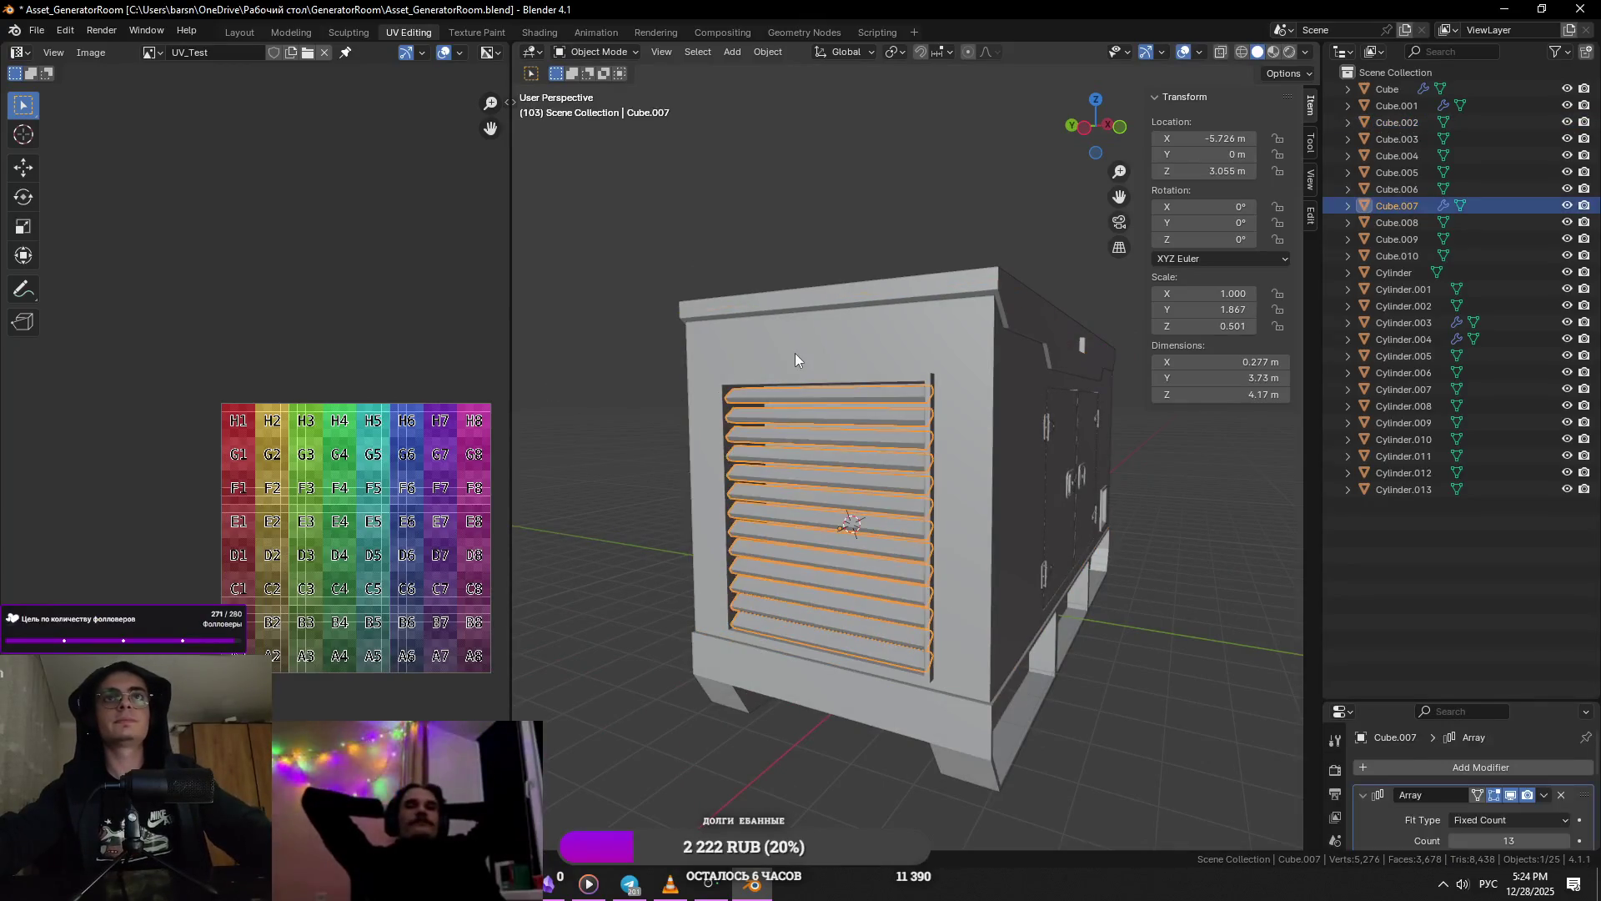
left_click(793, 353, "shift")
left_click(794, 353)
scroll(874, 414, "down", 5)
left_click(853, 417)
scroll(1008, 597, "up", 8)
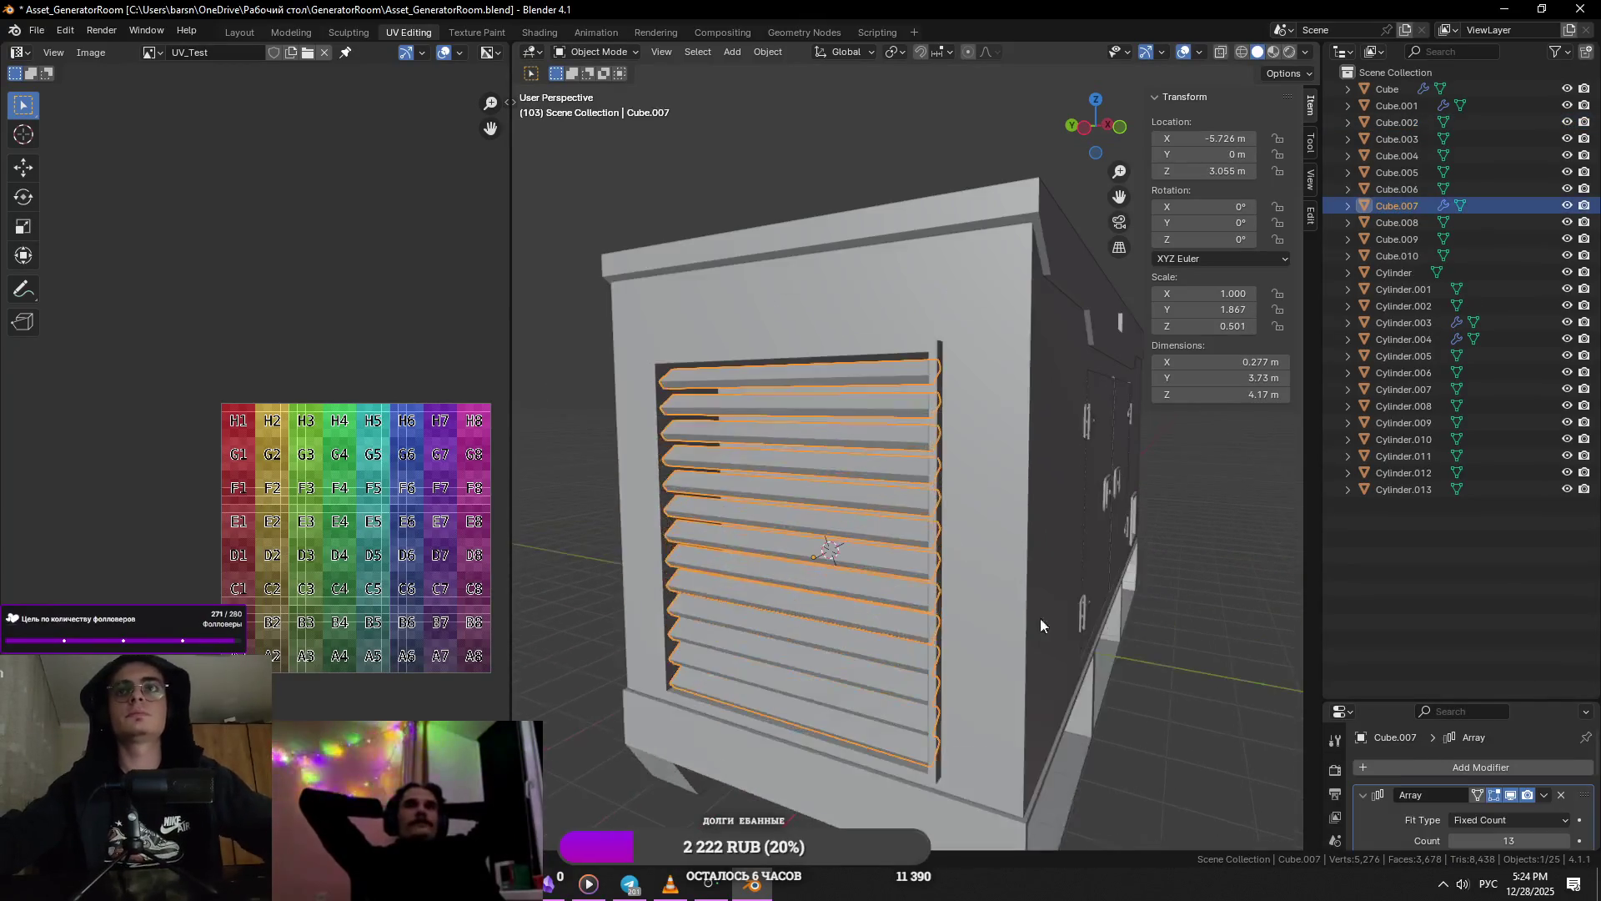
- Isolate the louvre slats in Edit Mode and select edges along one slat
key("Tab")
key("KP_Divide")
mouse_move(880, 537)
middle_mouse_down()
mouse_move(1106, 518)
mouse_move(1051, 554)
middle_mouse_up()
left_click(1106, 518)
left_click(1126, 522)
key("KP_Decimal")
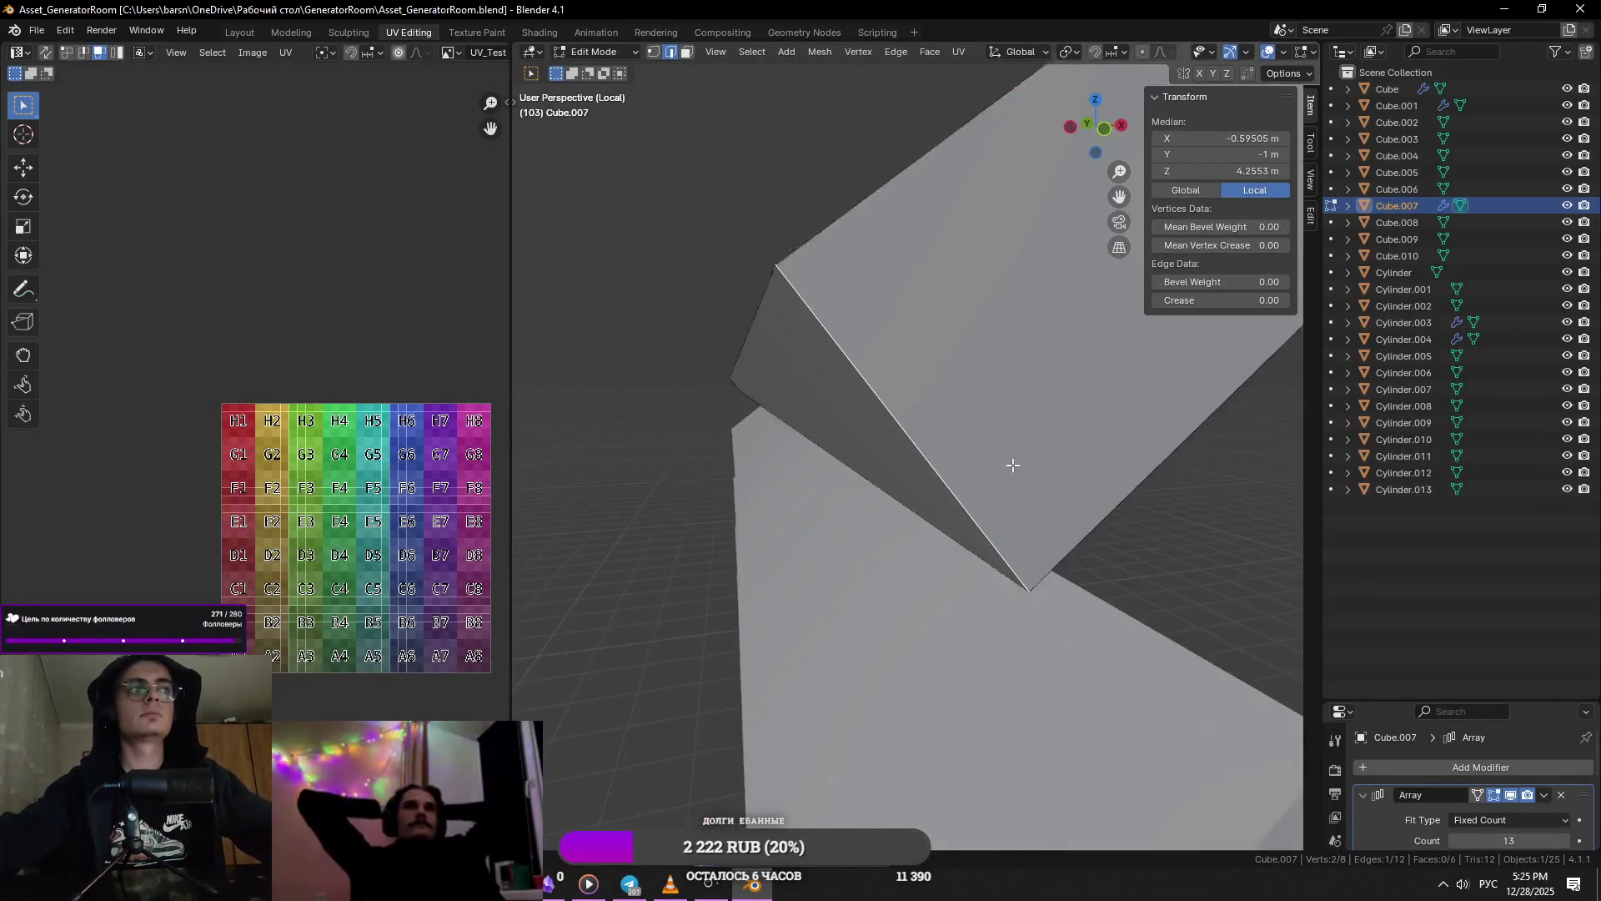
key("ctrl+s")
- Mark the selected slat edges as a UV seam and unwrap the slats
left_click(900, 483, "ctrl")
mouse_move(901, 483)
middle_mouse_down()
mouse_move(934, 434)
mouse_move(825, 493)
mouse_move(893, 507)
middle_mouse_up()
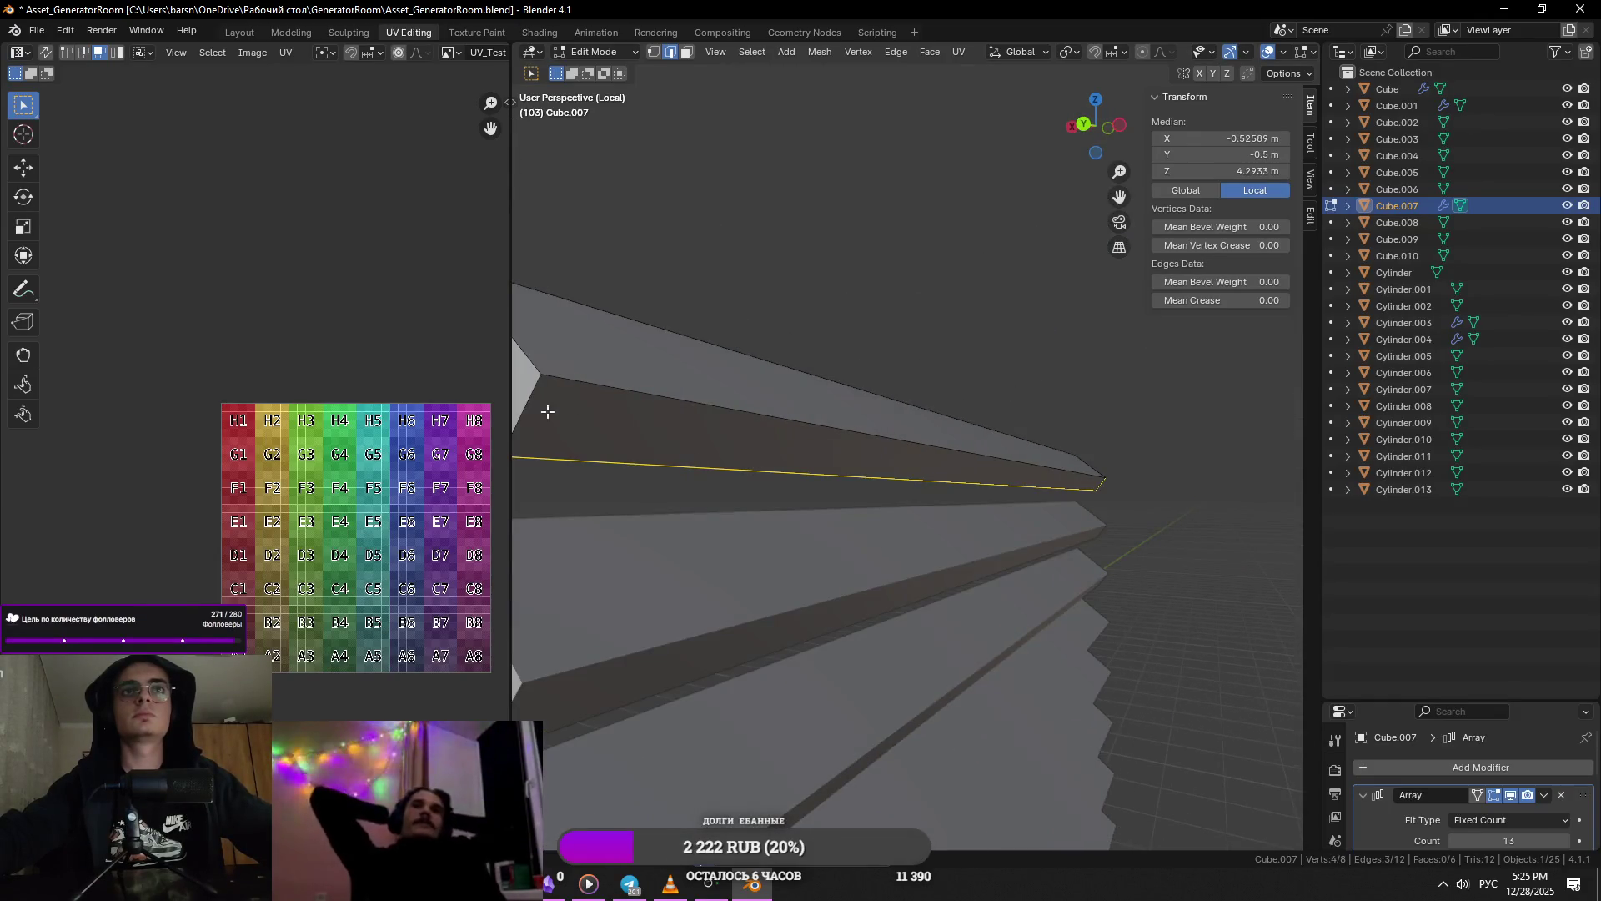
middle_click_drag(540, 407, 953, 485)
mouse_move(991, 400)
middle_mouse_down()
mouse_move(1259, 462)
mouse_move(1015, 484)
middle_mouse_up()
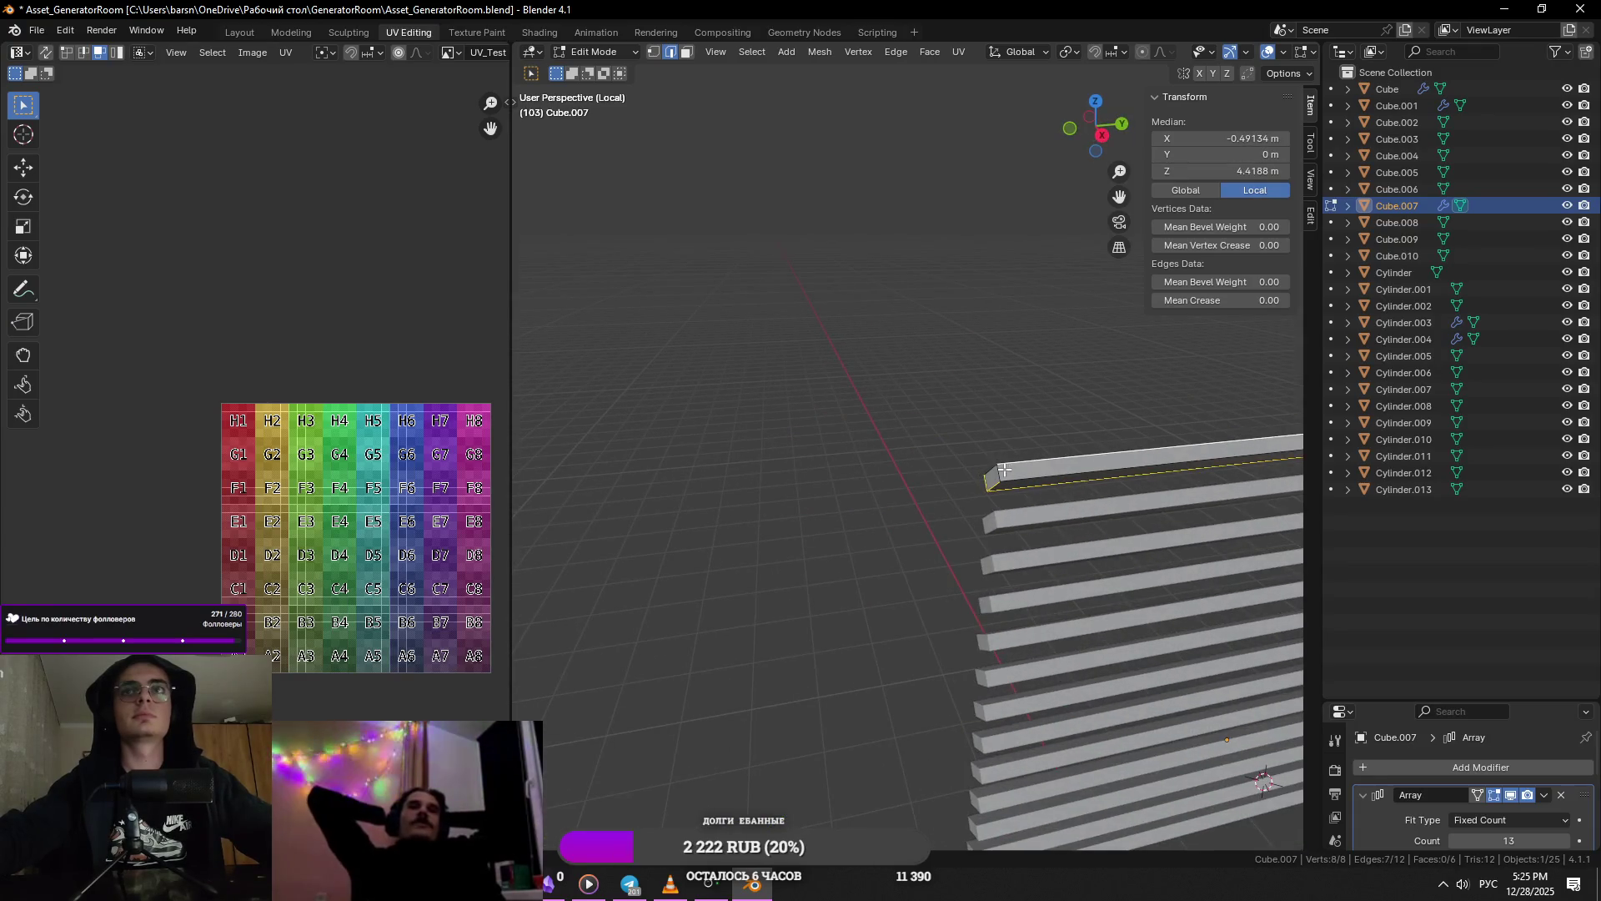
key("ctrl+e")
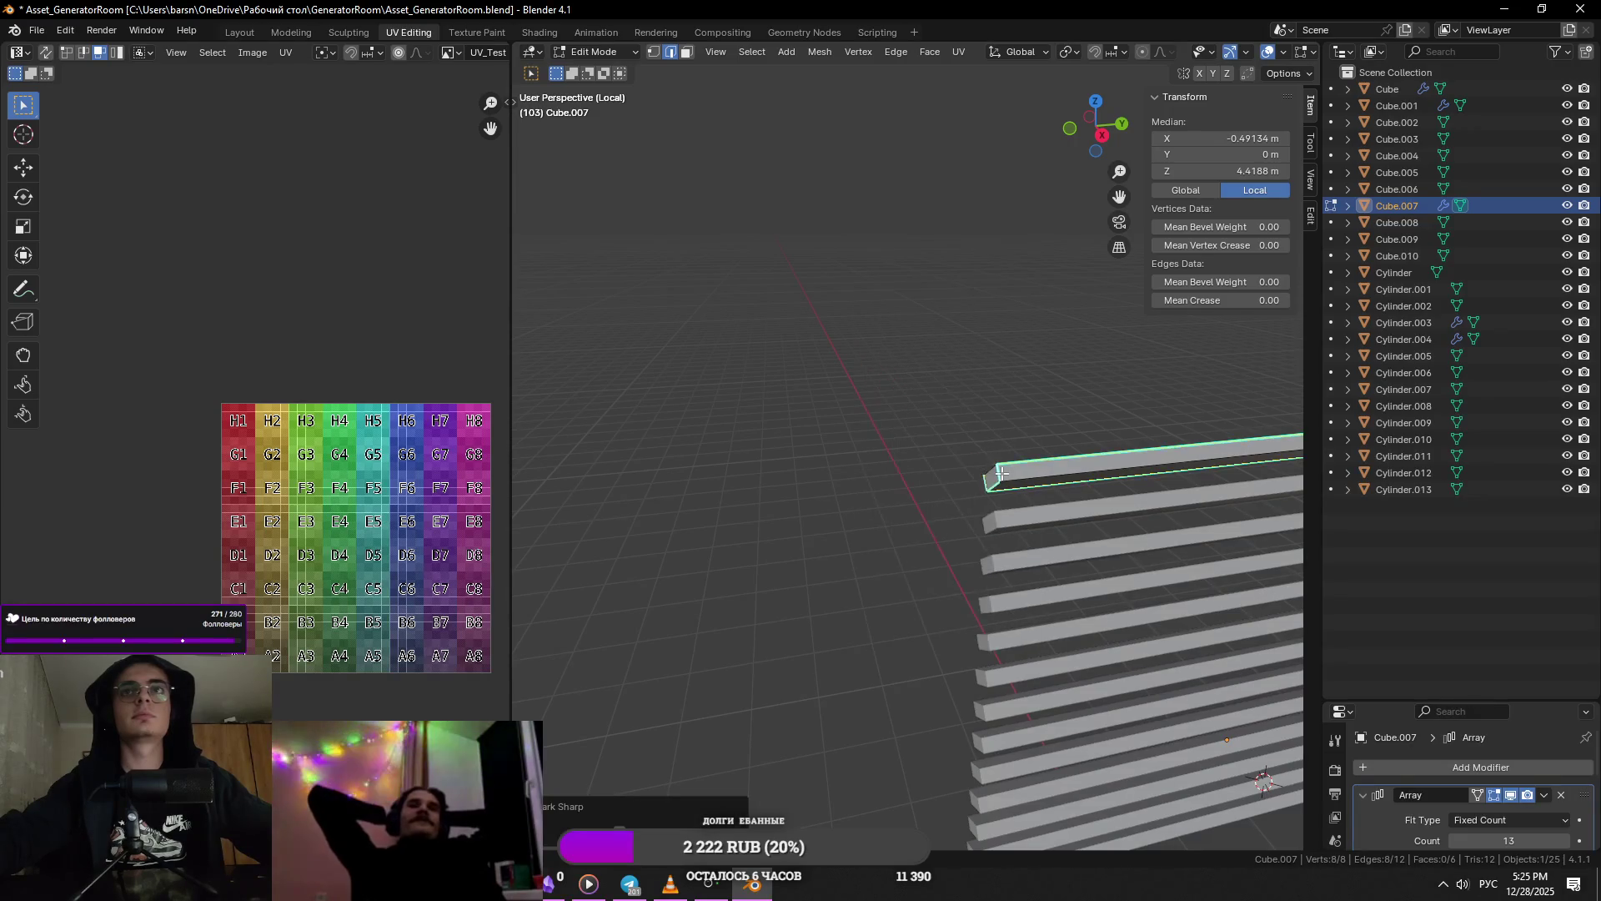
key("ctrl+e")
left_click(972, 442)
left_click(959, 51)
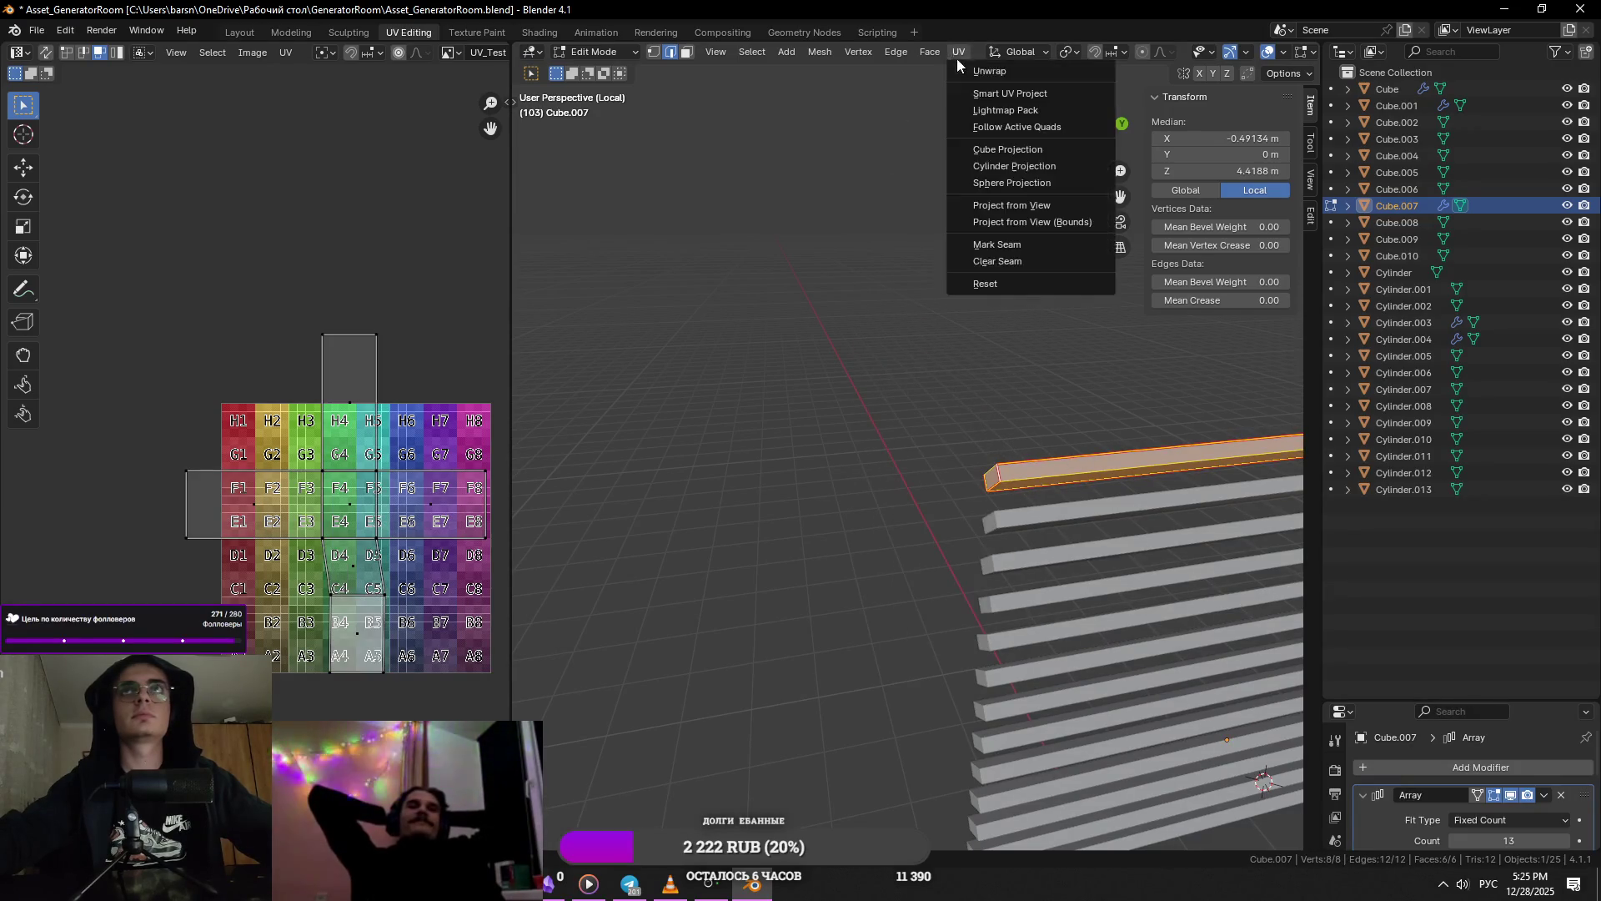
left_click(980, 73)
- Apply the slats' location, rotation and scale, then their Array modifier
key("Tab")
middle_click_drag(858, 329, 1050, 408)
key("ctrl+a")
left_click(1049, 420)
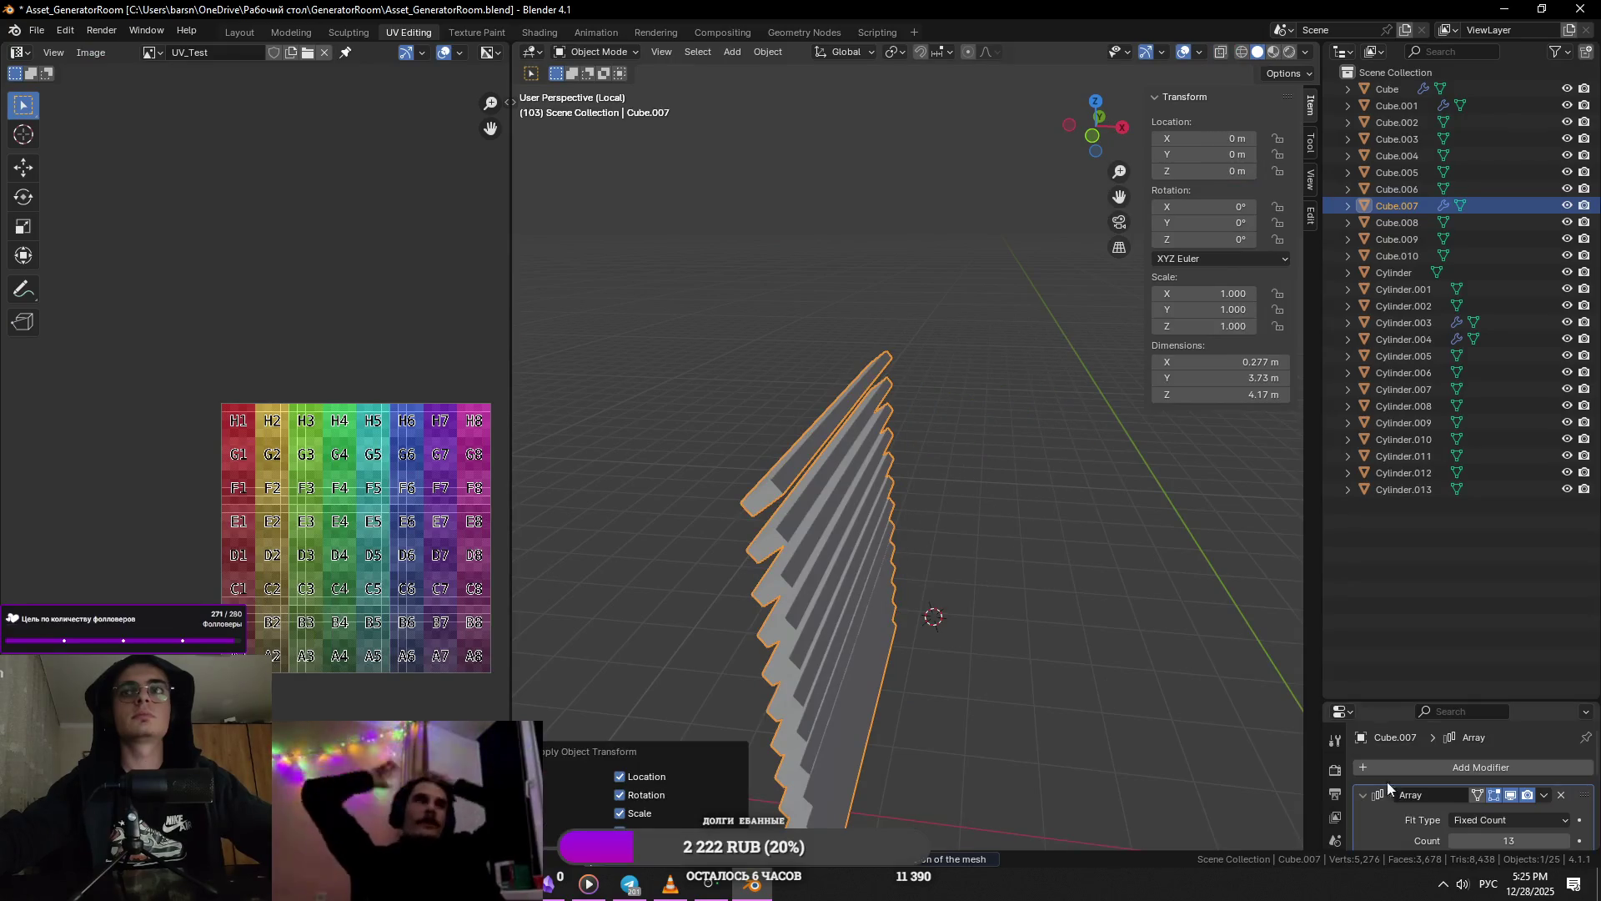
left_click_drag(1384, 701, 1384, 402)
key("ctrl+a")
- Leave Edit Mode and Local View so the whole generator shows again
key("Tab")
key("KP_Divide")
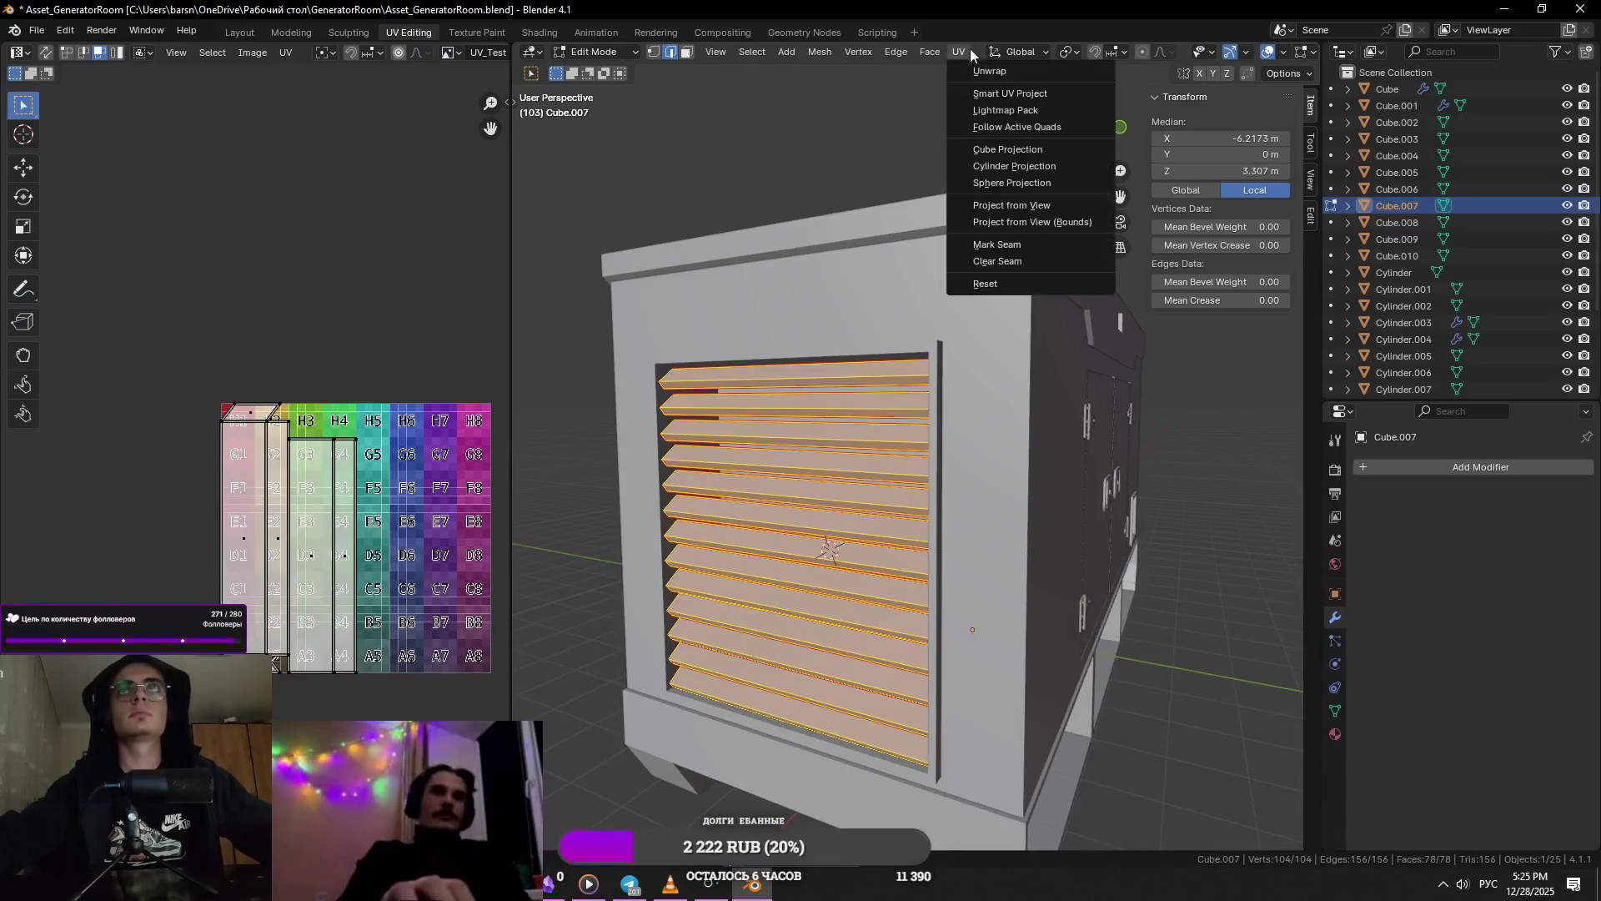
key("Tab")
key("KP_Divide")
scroll(986, 383, "up", 3)
key("KP_Divide")
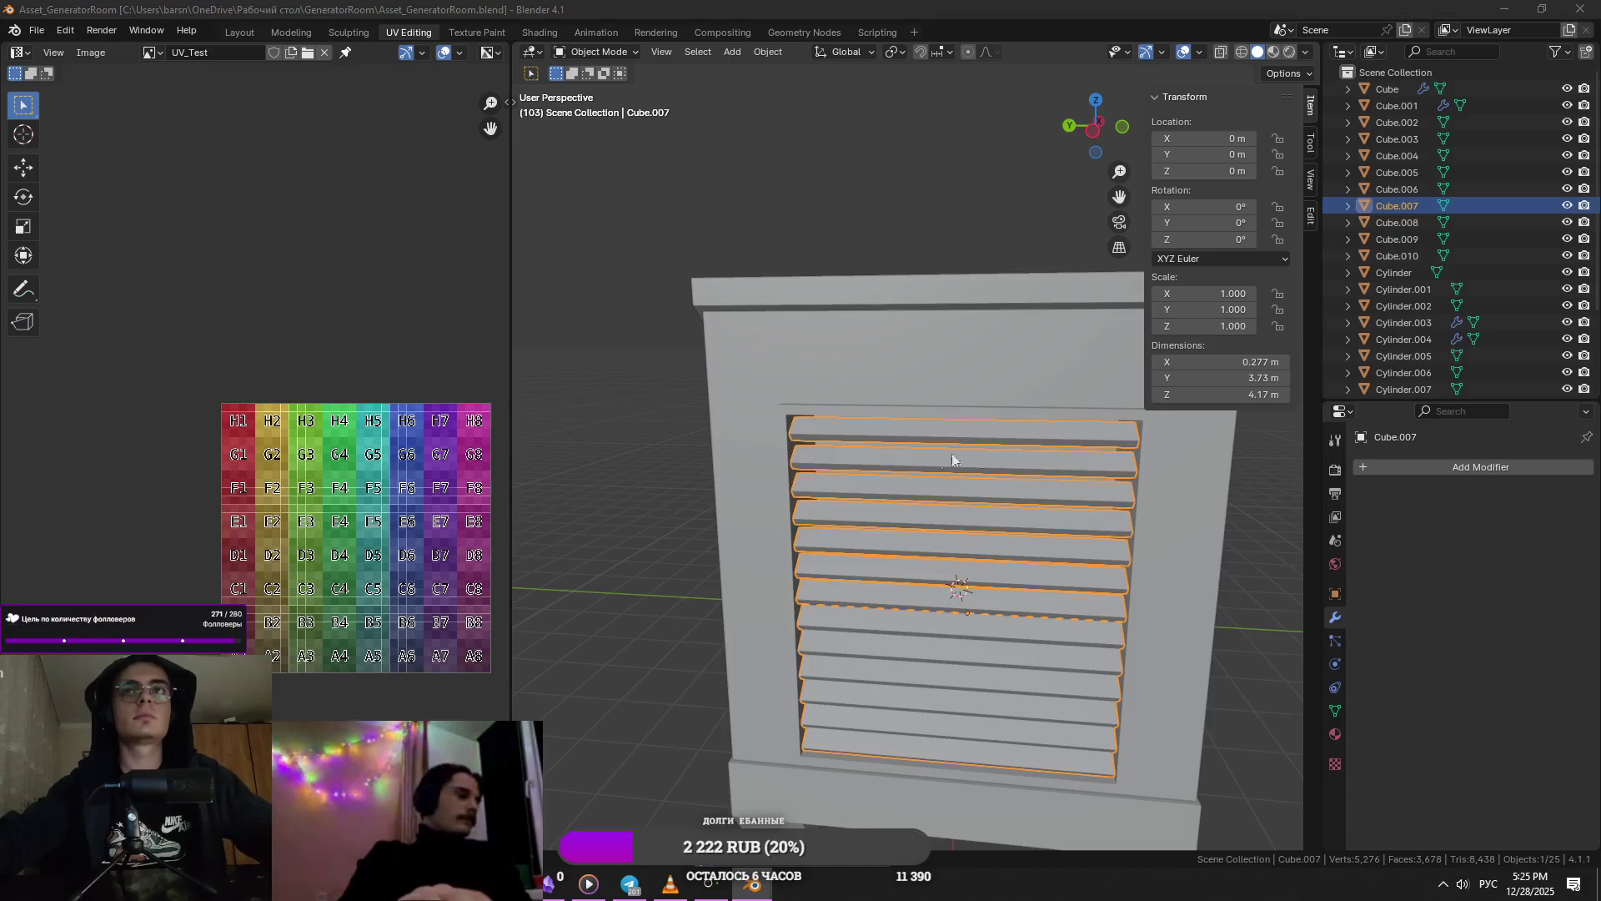
key("ctrl+shift+s")
key("Escape")
- Select the generator housing, save the file, then select the doors object
mouse_move(951, 467)
middle_mouse_down()
mouse_move(973, 479)
mouse_move(959, 520)
mouse_move(1018, 501)
mouse_move(948, 544)
middle_mouse_up()
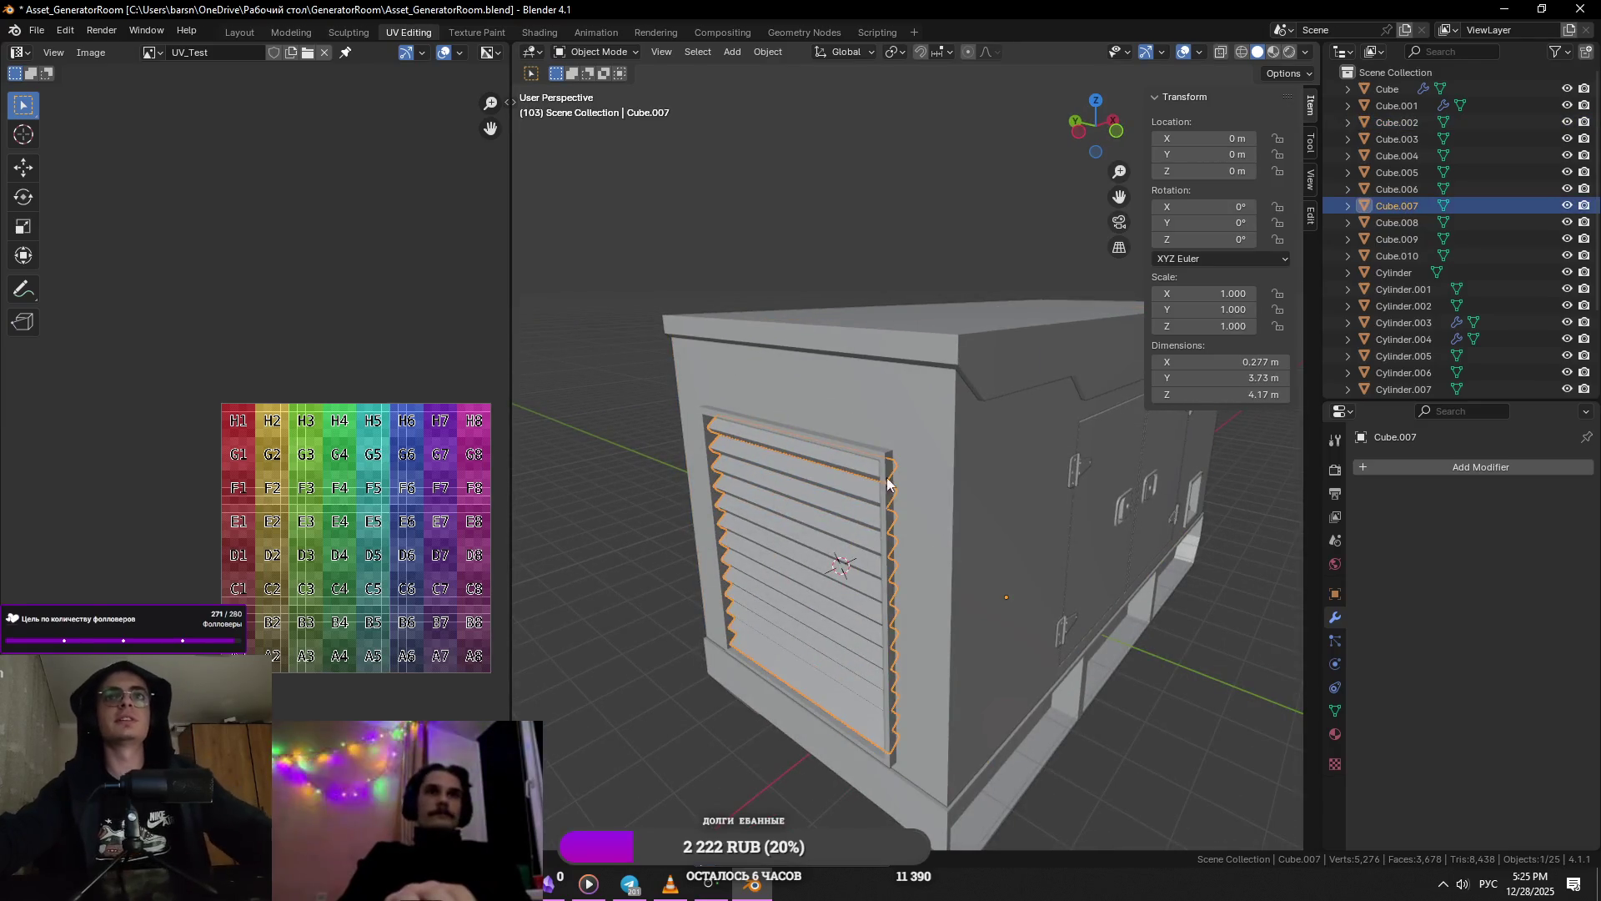
left_click(921, 469)
scroll(921, 469, "down", 3)
key("ctrl+s")
key("g")
left_click(880, 579)
mouse_move(880, 579)
middle_mouse_down()
mouse_move(903, 514)
mouse_move(802, 537)
middle_mouse_up()
scroll(903, 513, "up", 2)
left_click(802, 537)
scroll(856, 549, "up", 2)
key("ctrl+s")
- Apply the Mirror modifier on Cube.001, isolate the doors and enter Edit Mode
left_click(833, 549)
key("ctrl+a")
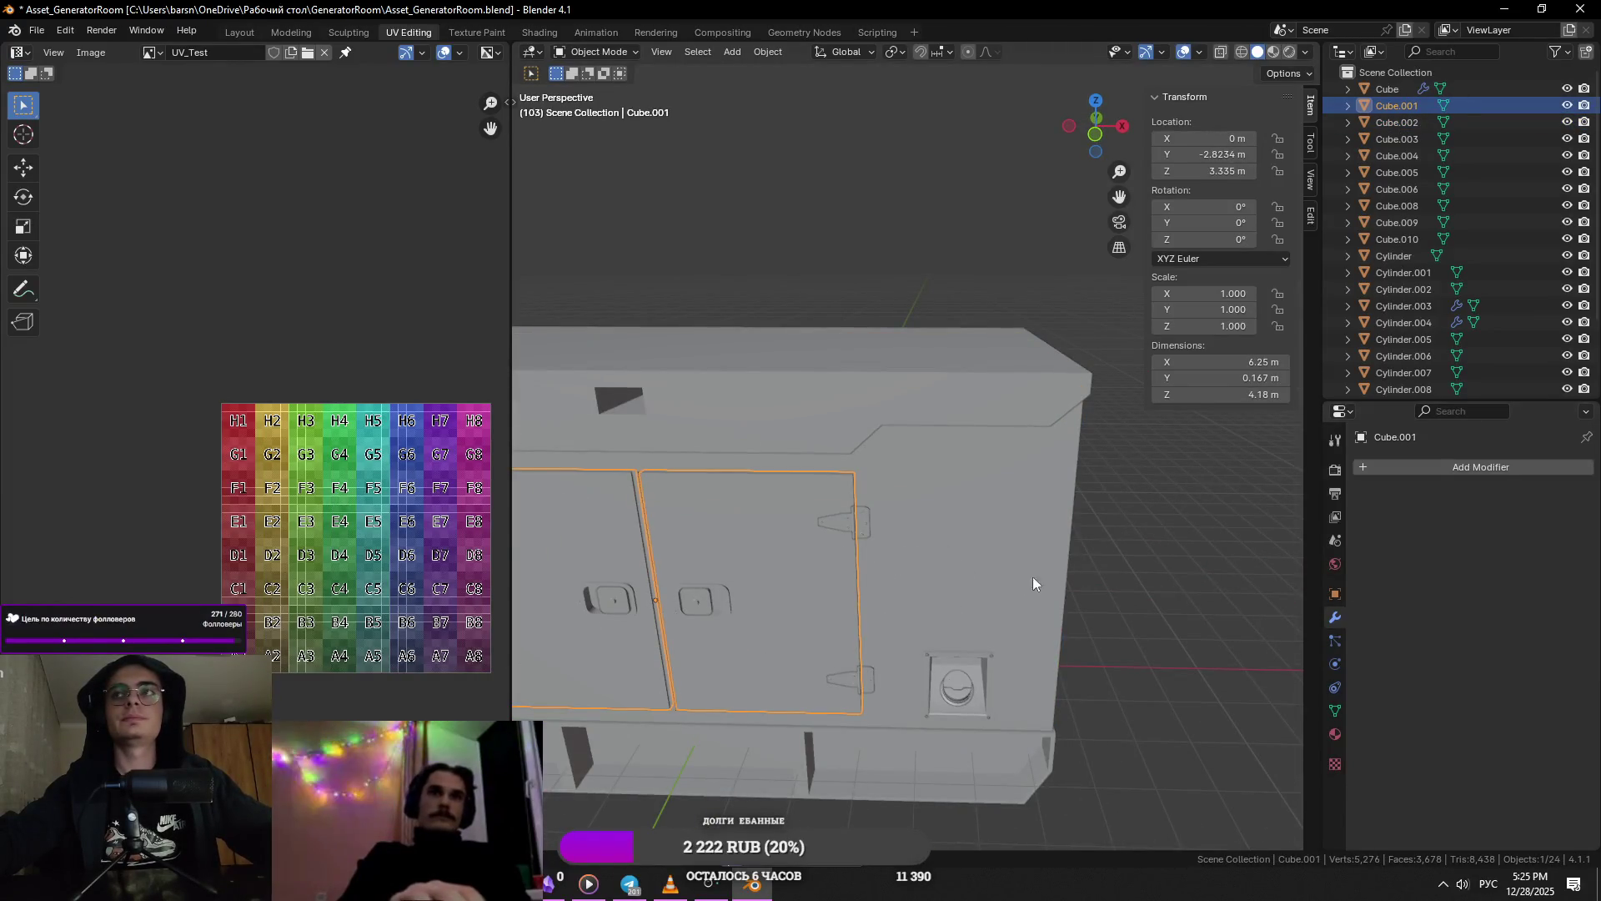
key("KP_Divide")
key("Tab")
middle_click_drag(1040, 388, 880, 516)
- Select the handle recess's inner top edge and all geometry linked to it
left_click(880, 515)
key("Tab")
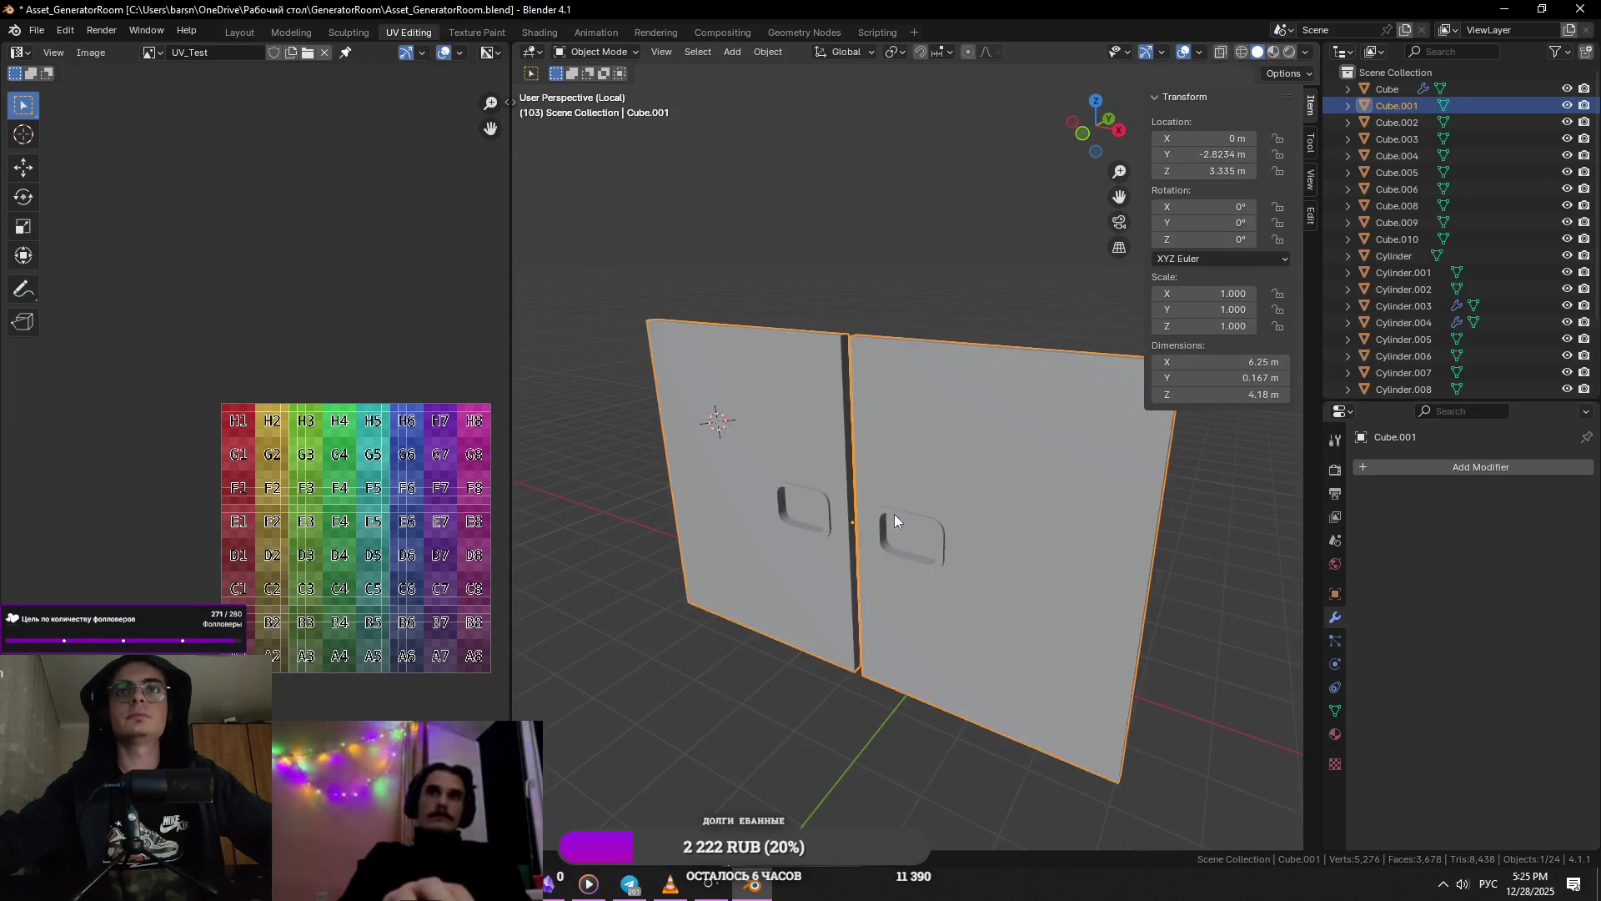
scroll(917, 550, "up", 4)
key("Tab")
scroll(942, 618, "up", 3)
left_click(810, 460)
middle_click_drag(809, 458, 852, 481)
key("l")
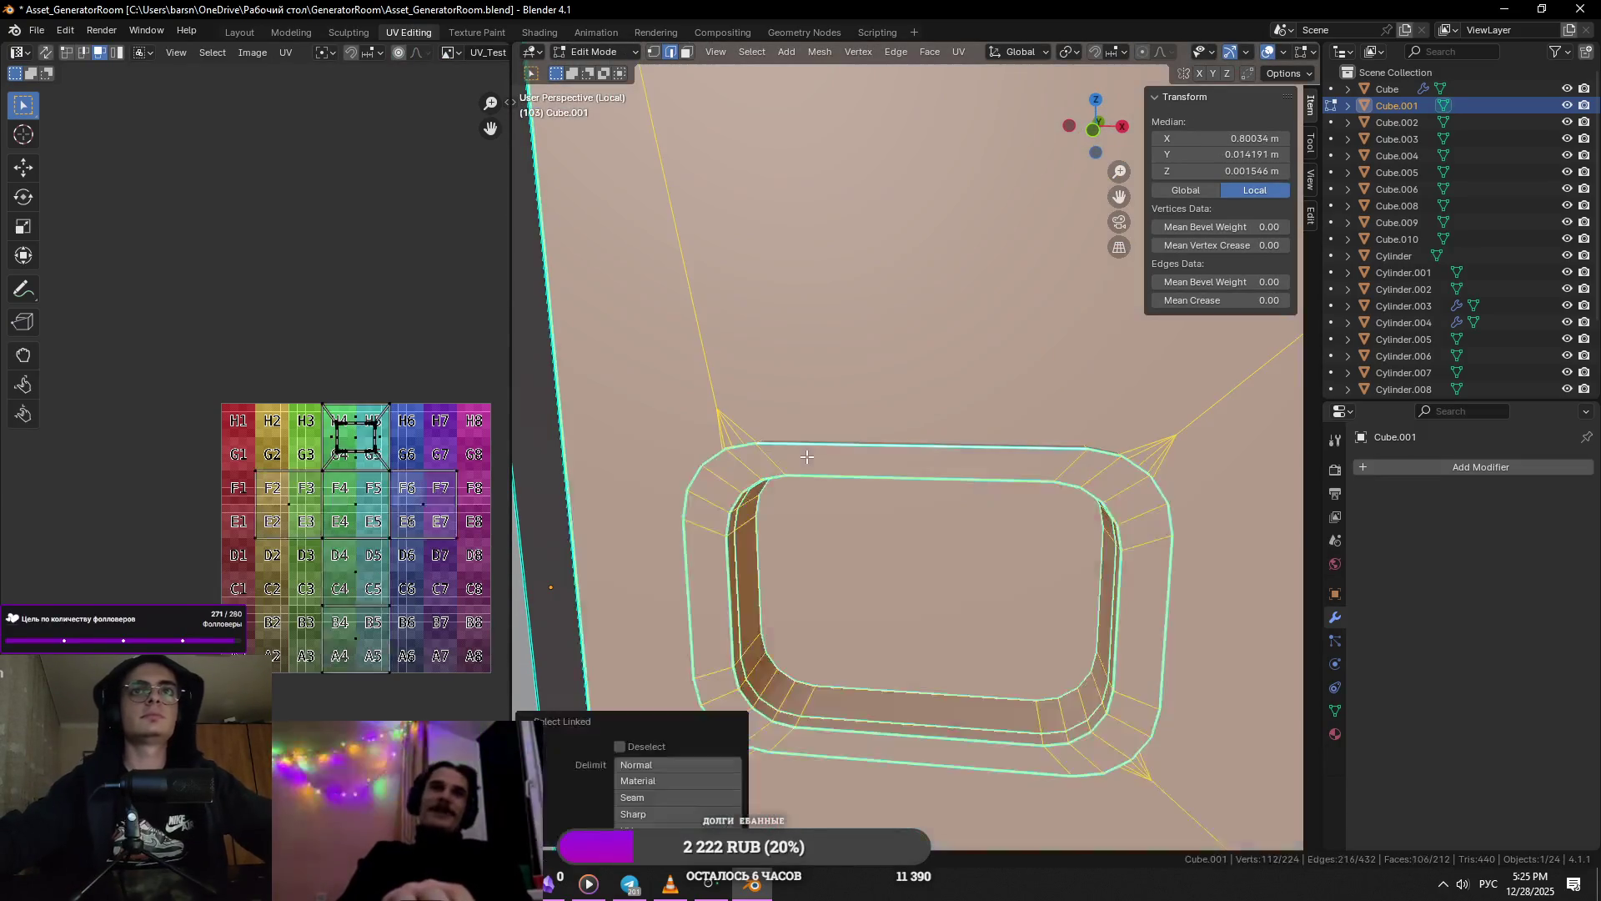
- Frame a vertex near the bent handle and orbit to show both door handles
scroll(700, 440, "down", 3)
left_click(936, 501)
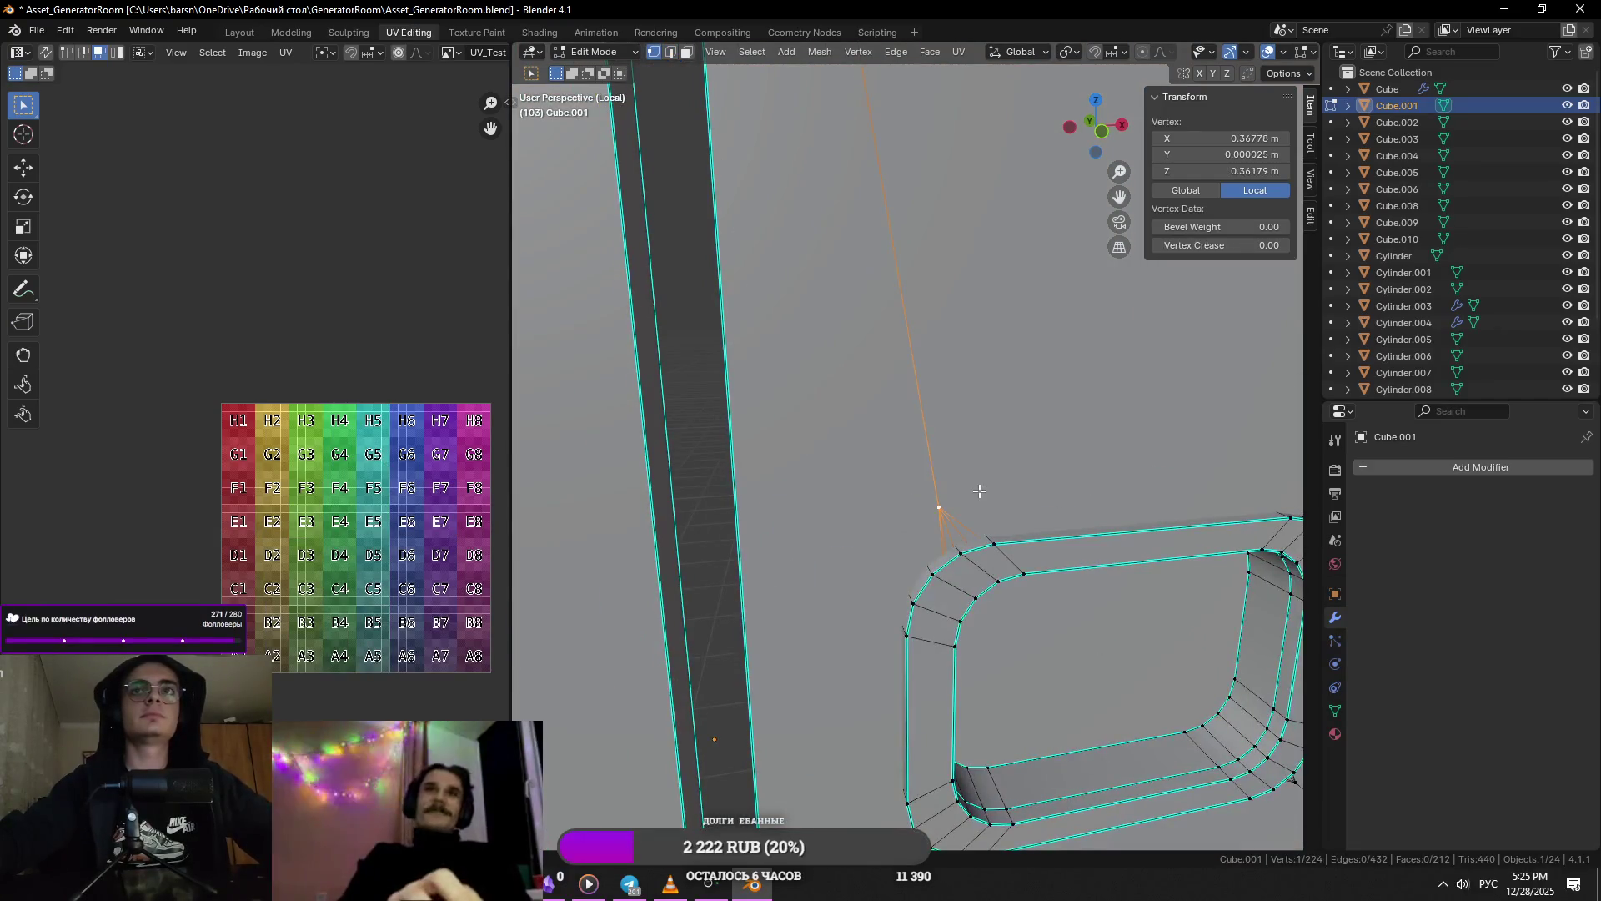
scroll(1034, 509, "down", 2)
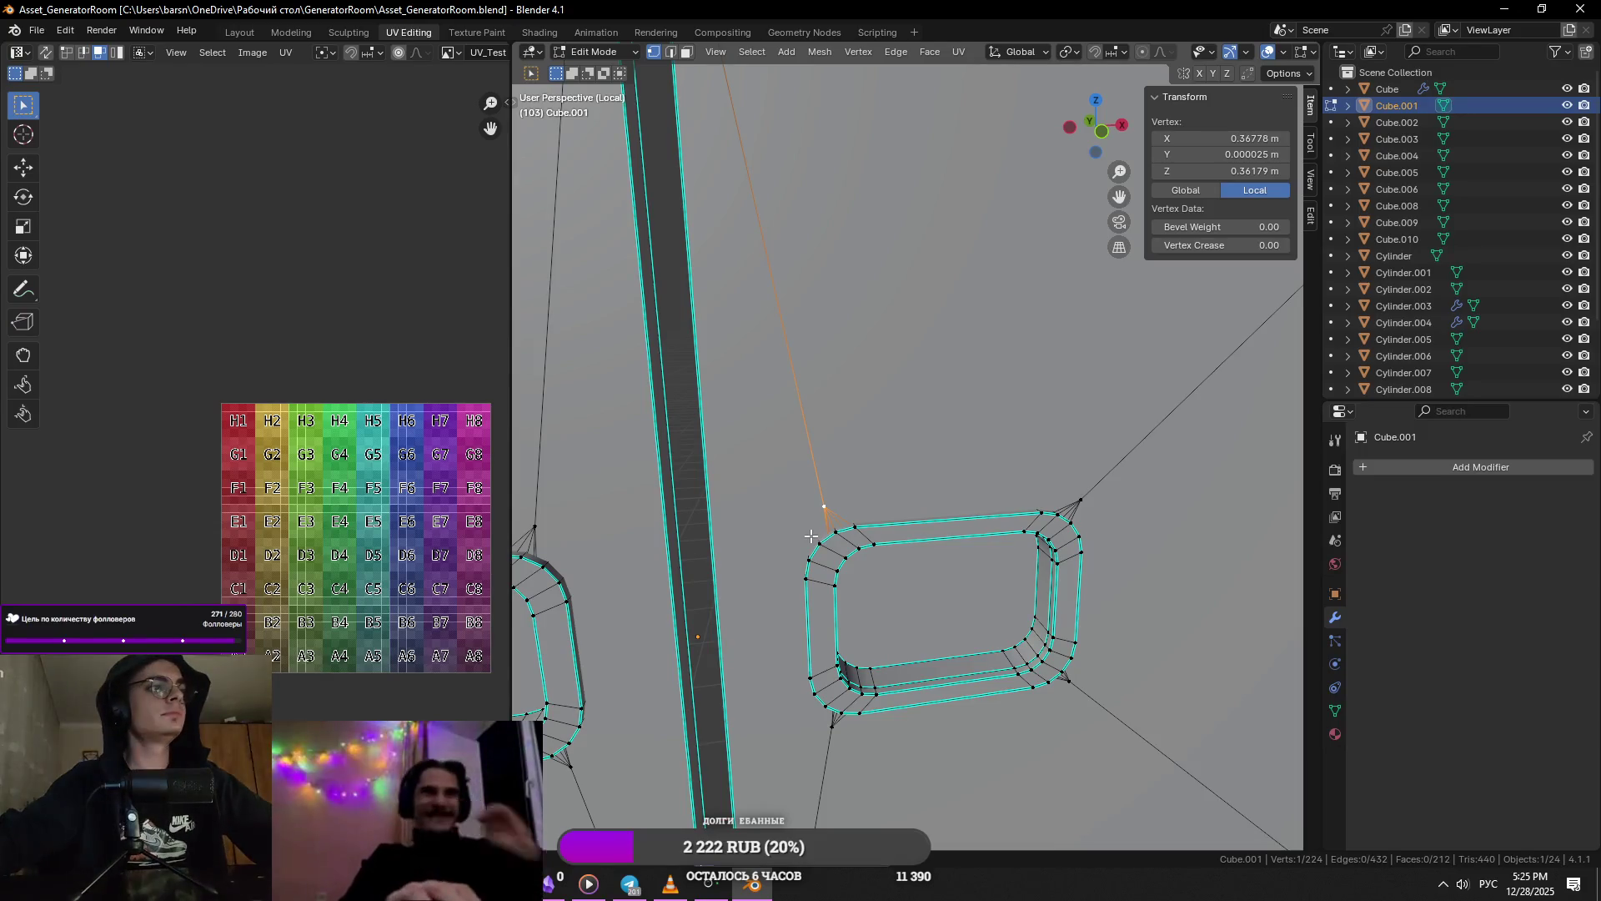
key("KP_Decimal")
mouse_move(909, 561)
middle_mouse_down()
mouse_move(843, 553)
mouse_move(887, 586)
middle_mouse_up()
key("2")
key("1")
scroll(713, 406, "down", 5)
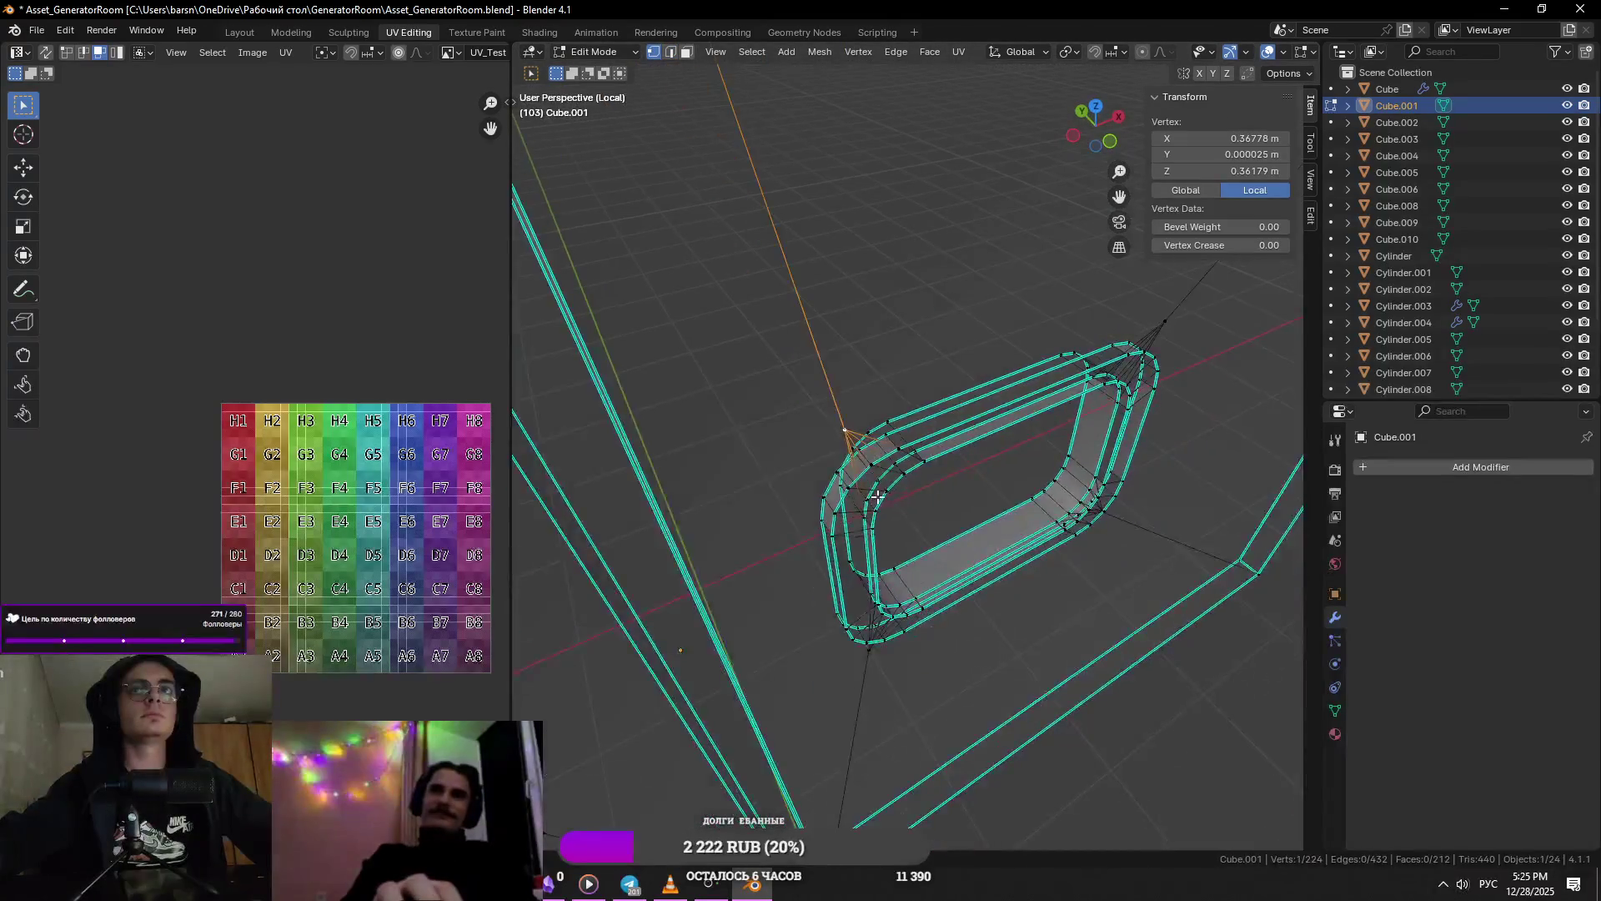
middle_click_drag(873, 497, 879, 498)
key("2")
- Delete the two selected door panel faces
left_click(853, 355)
key("KP_Decimal")
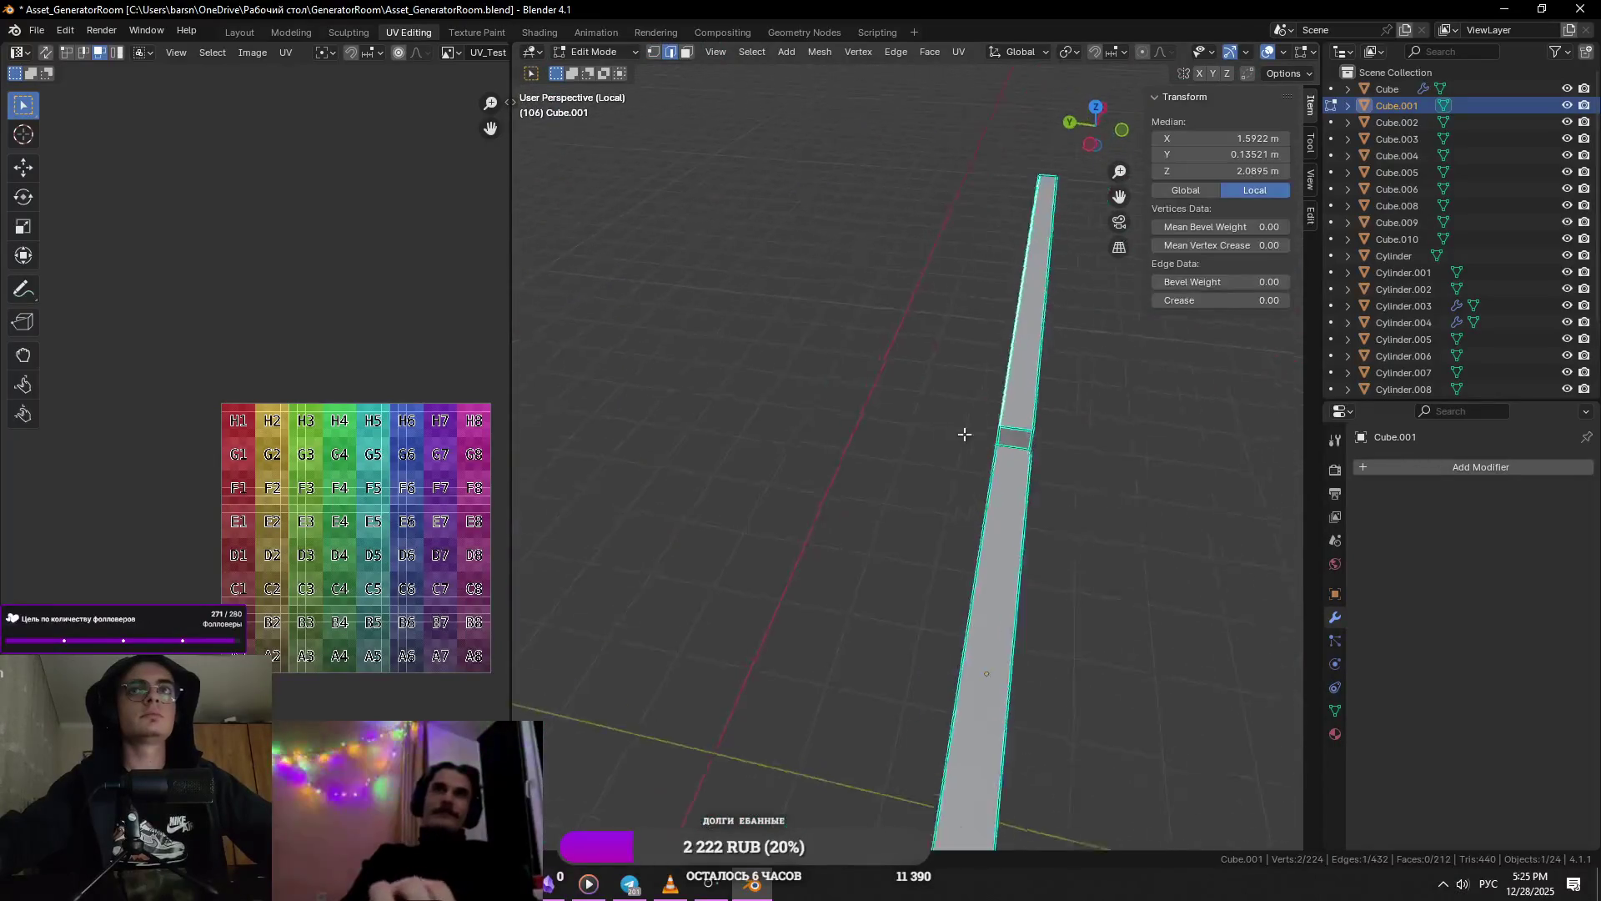
key("3")
left_click(1042, 441)
left_click(1075, 547, "shift")
key("x")
left_click(1076, 547)
- Inspect the door panels after the deletion, framing several edges including the long diagonal
mouse_move(1076, 547)
middle_mouse_down()
mouse_move(934, 544)
mouse_move(926, 511)
mouse_move(1064, 508)
middle_mouse_up()
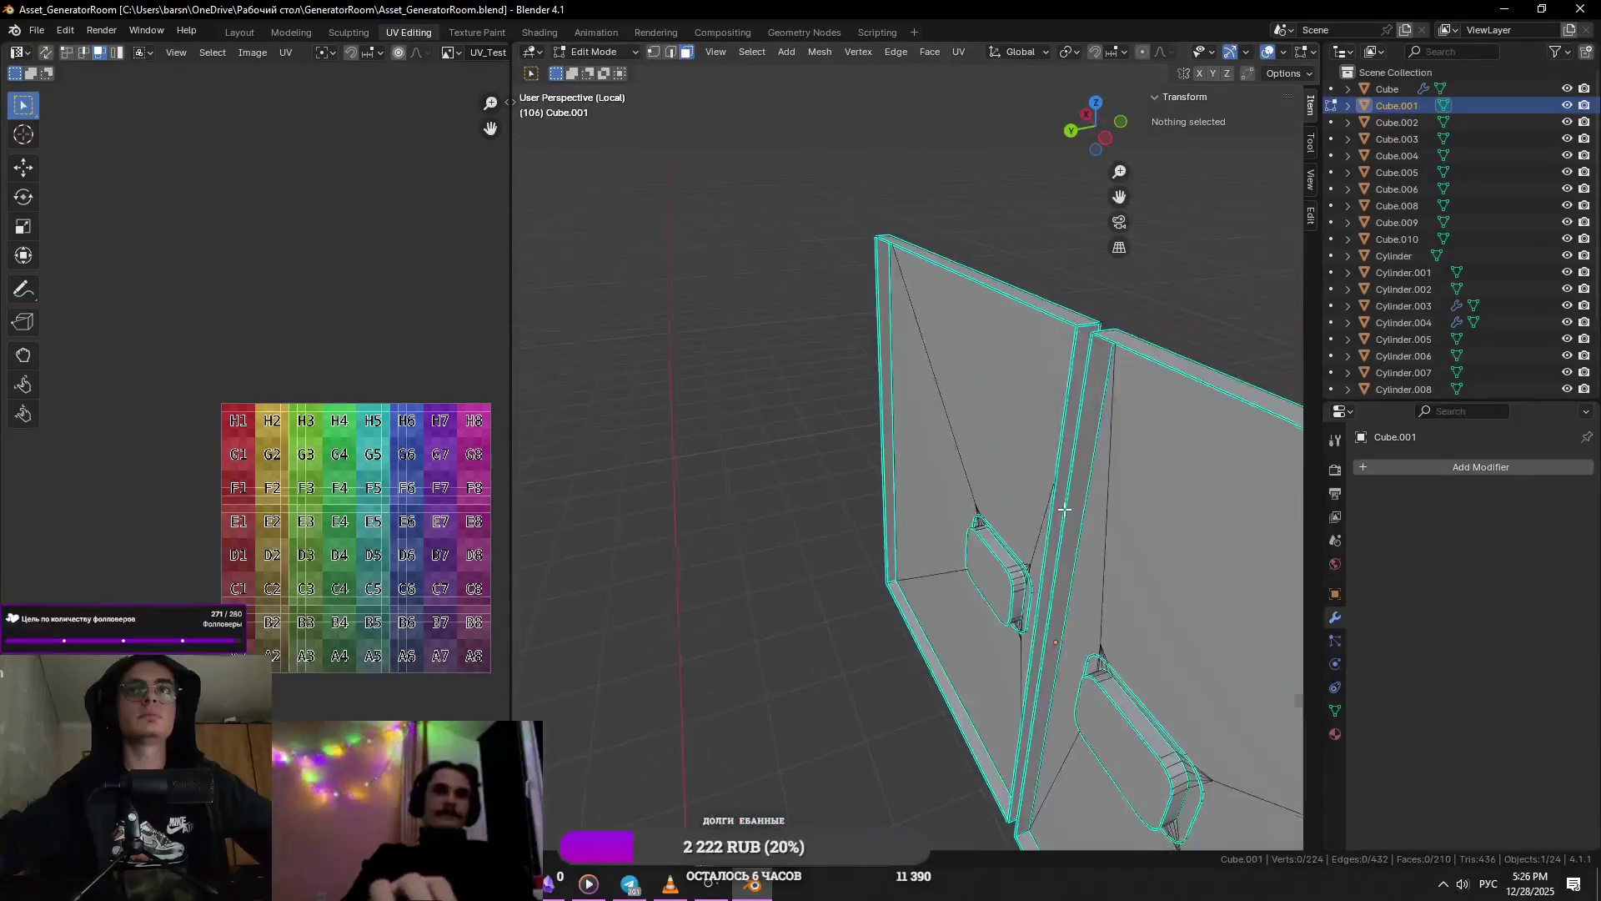
left_click(1061, 341)
key("KP_Decimal")
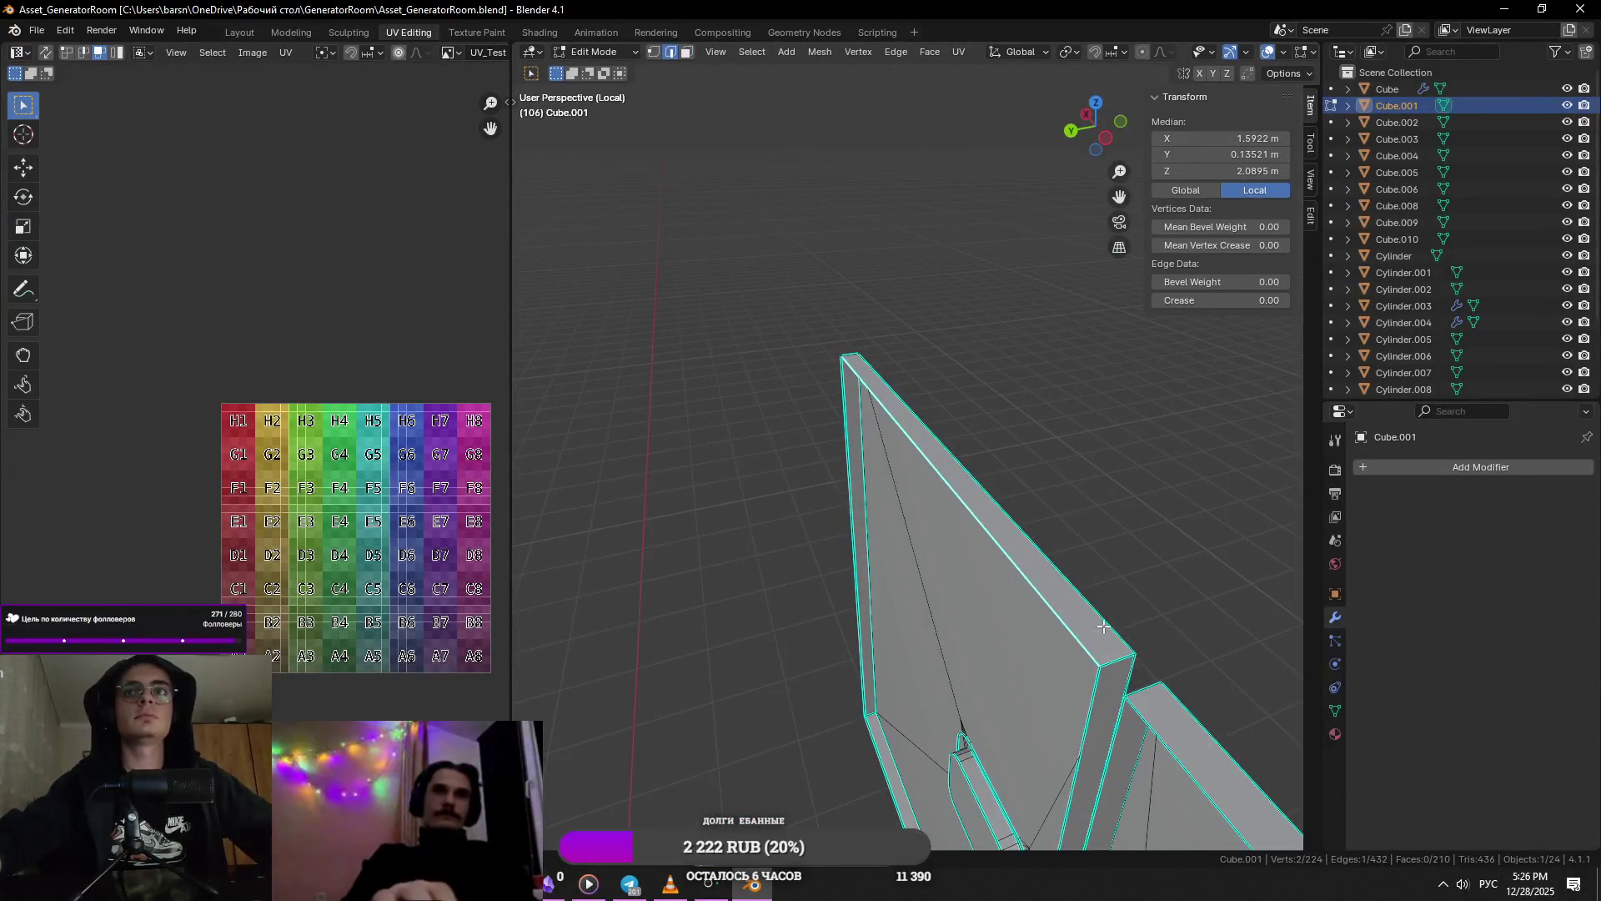
left_click(1106, 659)
middle_click_drag(1106, 659, 1079, 651)
middle_click_drag(937, 603, 795, 540)
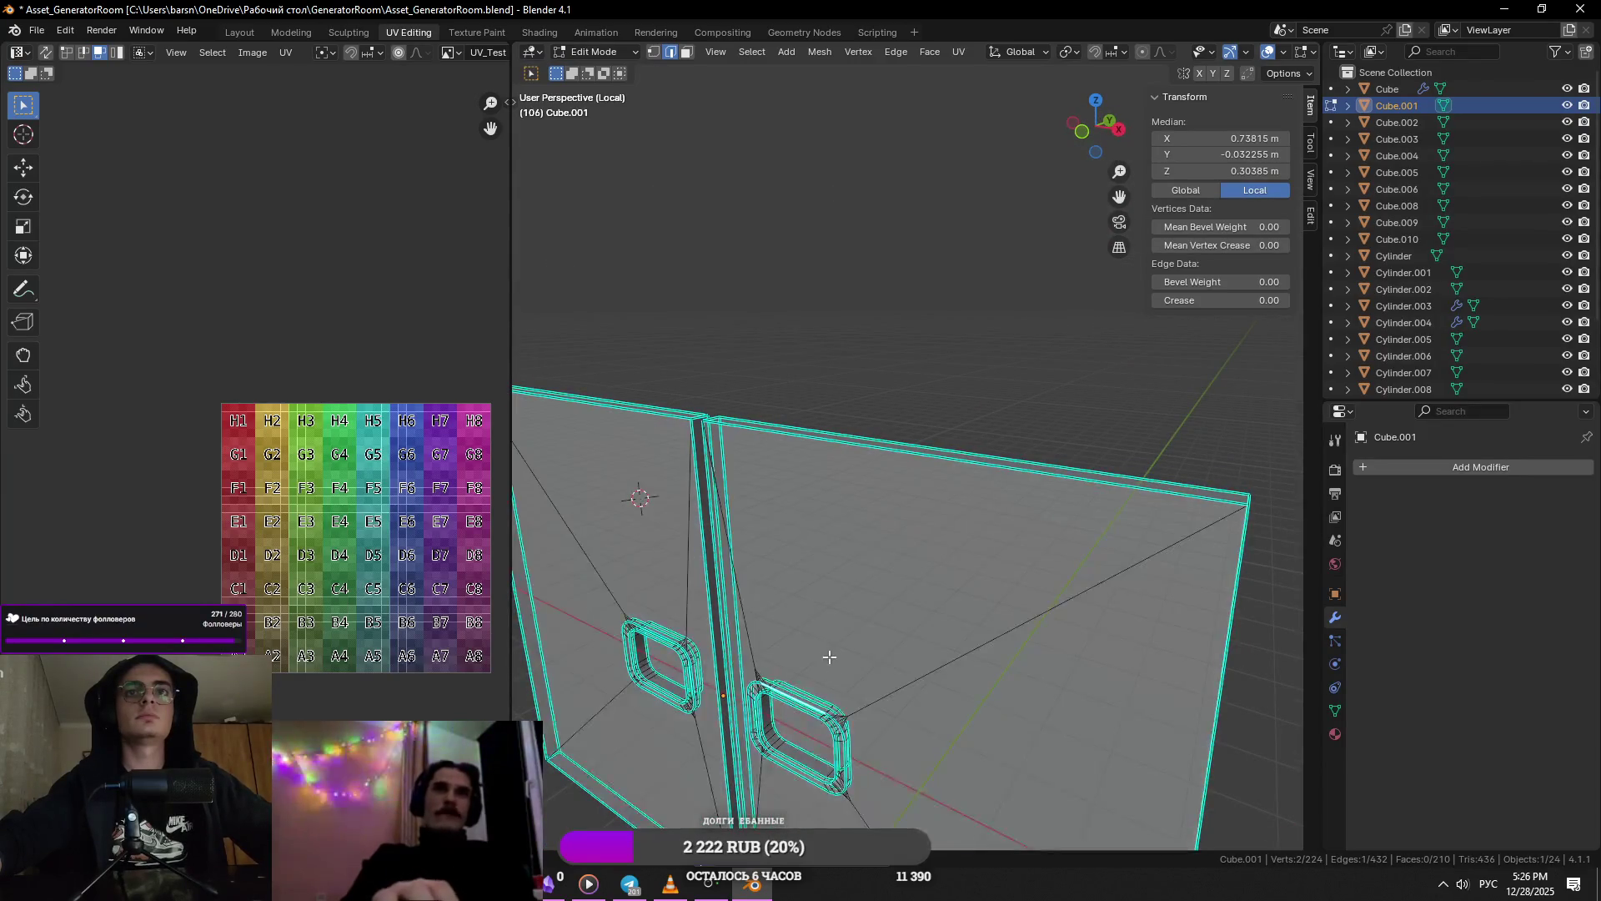
left_click(883, 654)
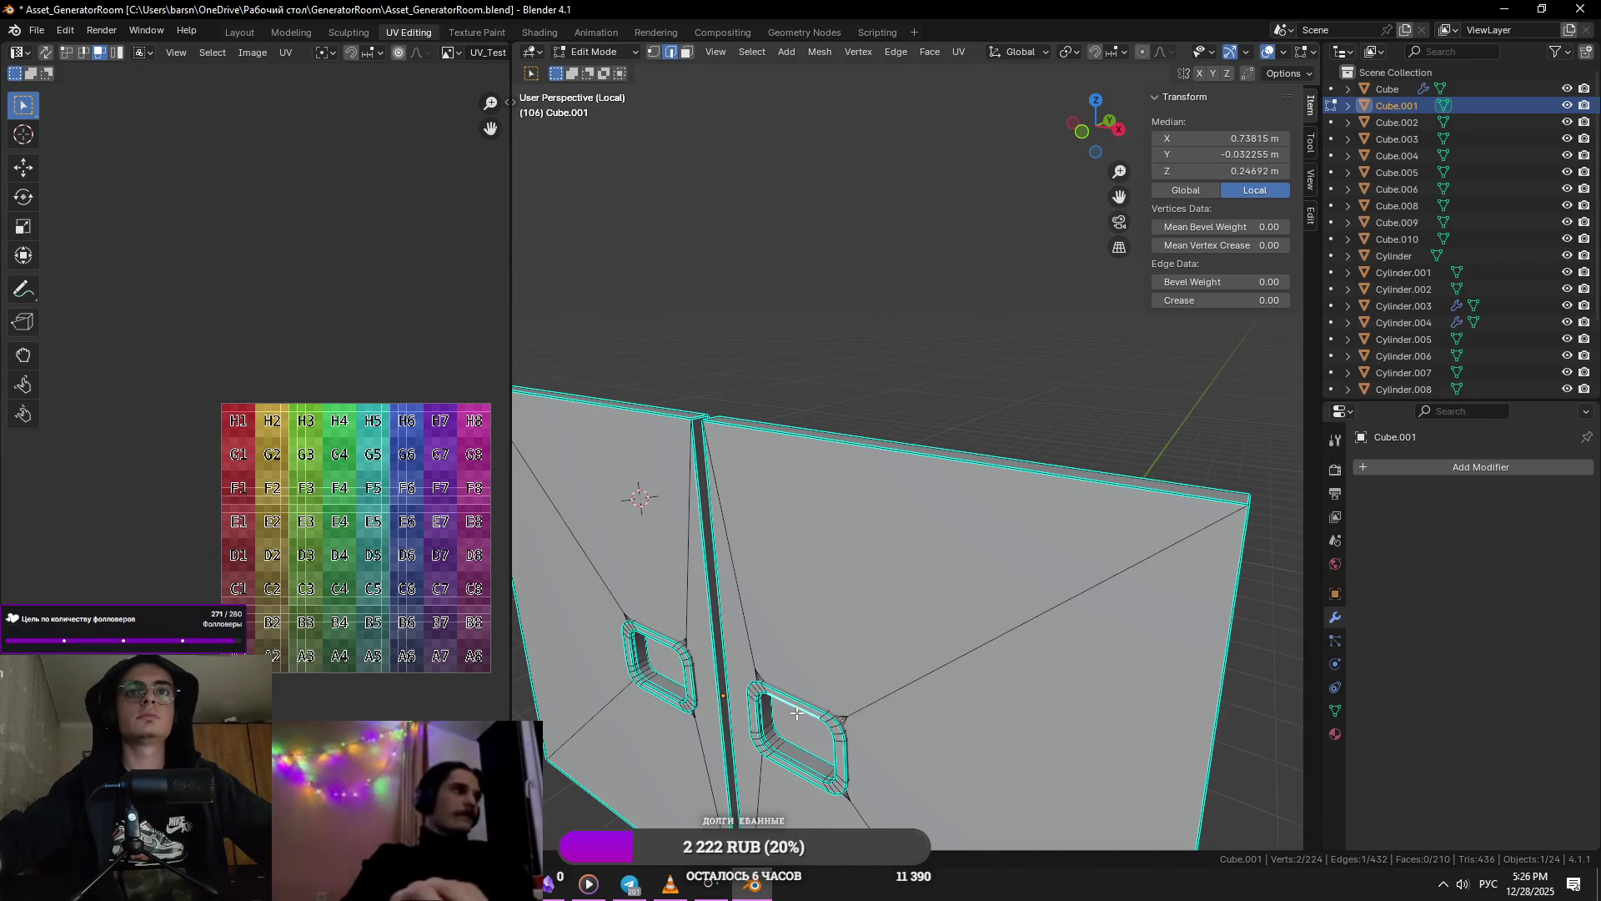
key("KP_Decimal")
- Check the shaded doors against the full scene, then return to editing the isolated doors
key("Tab")
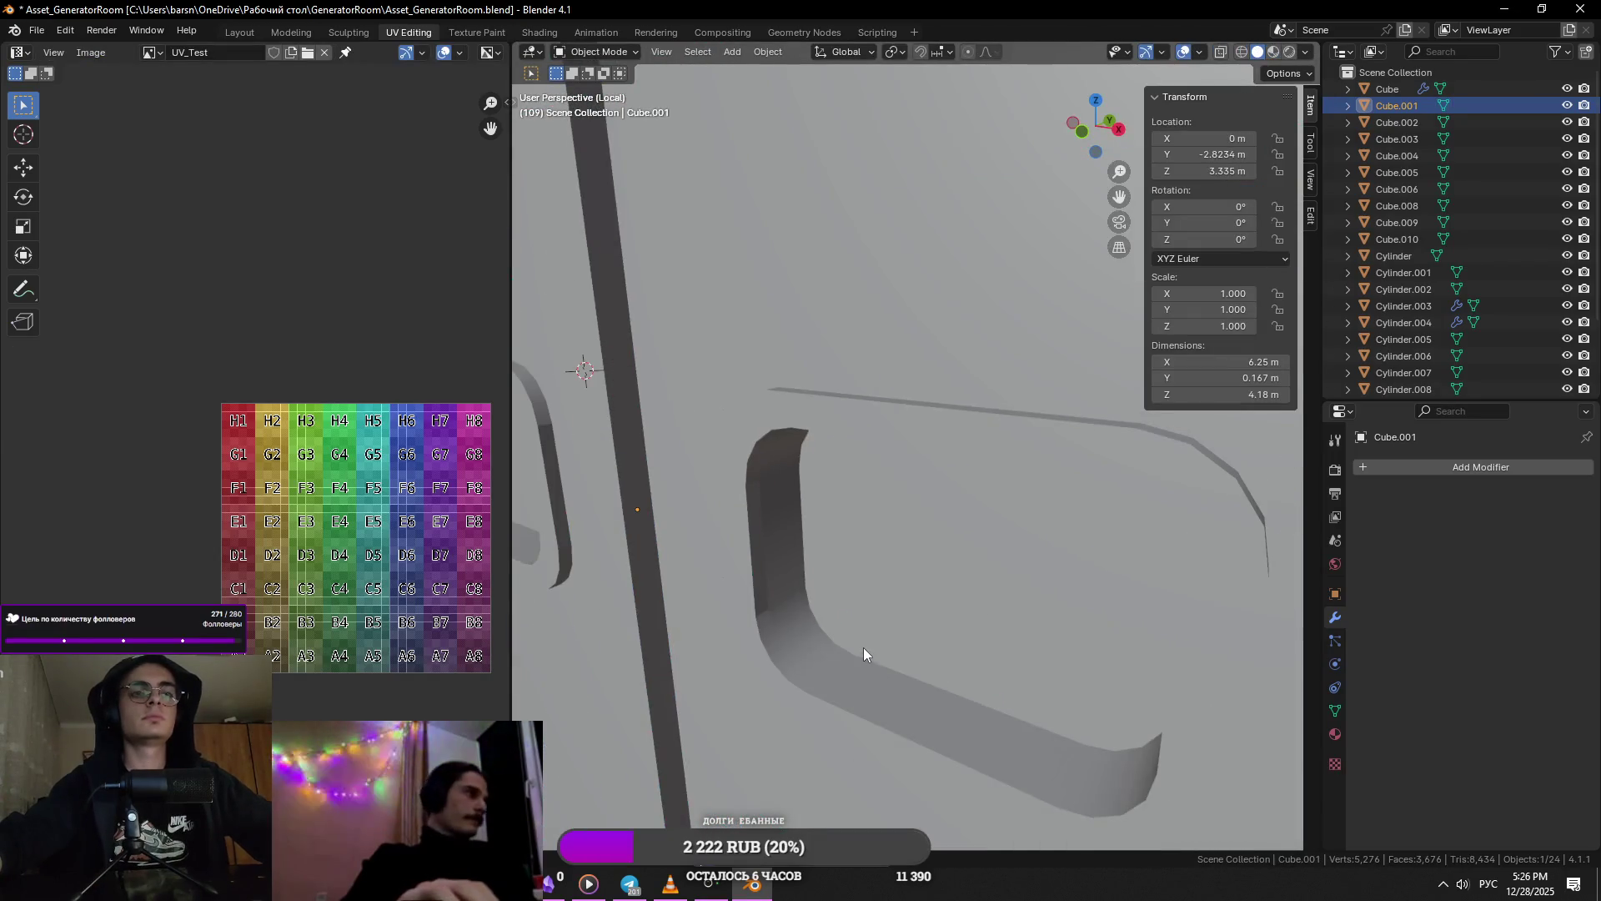
scroll(913, 568, "down", 5)
key("KP_Divide")
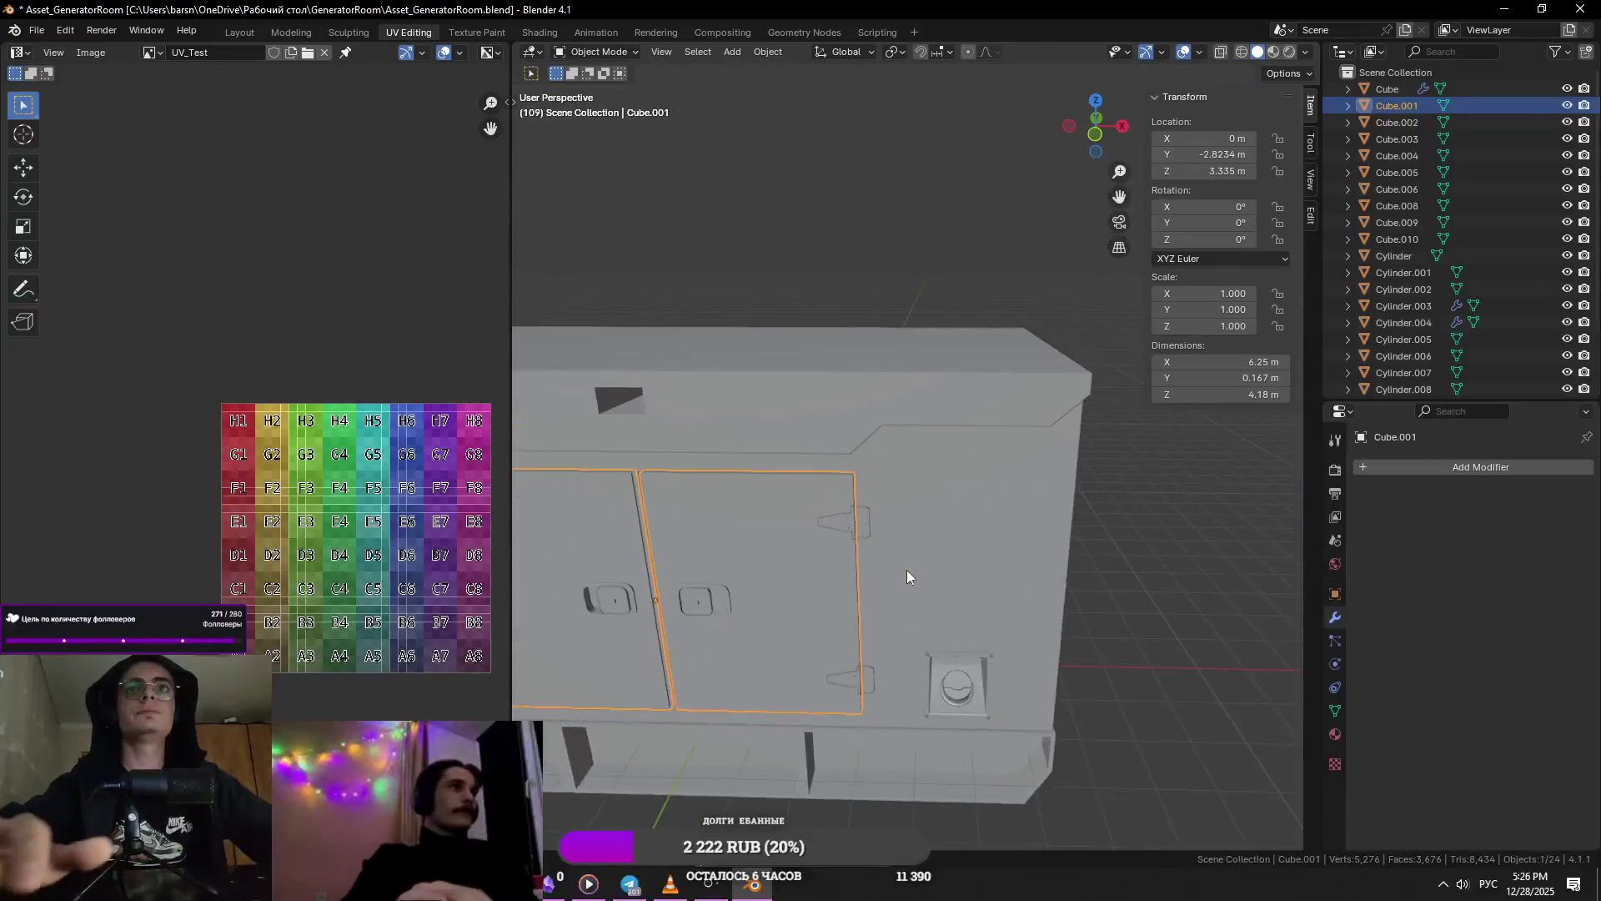
key("KP_Divide")
scroll(907, 568, "up", 4)
key("Tab")
- Mark the right handle recess's selected edges sharp
left_click(1061, 467)
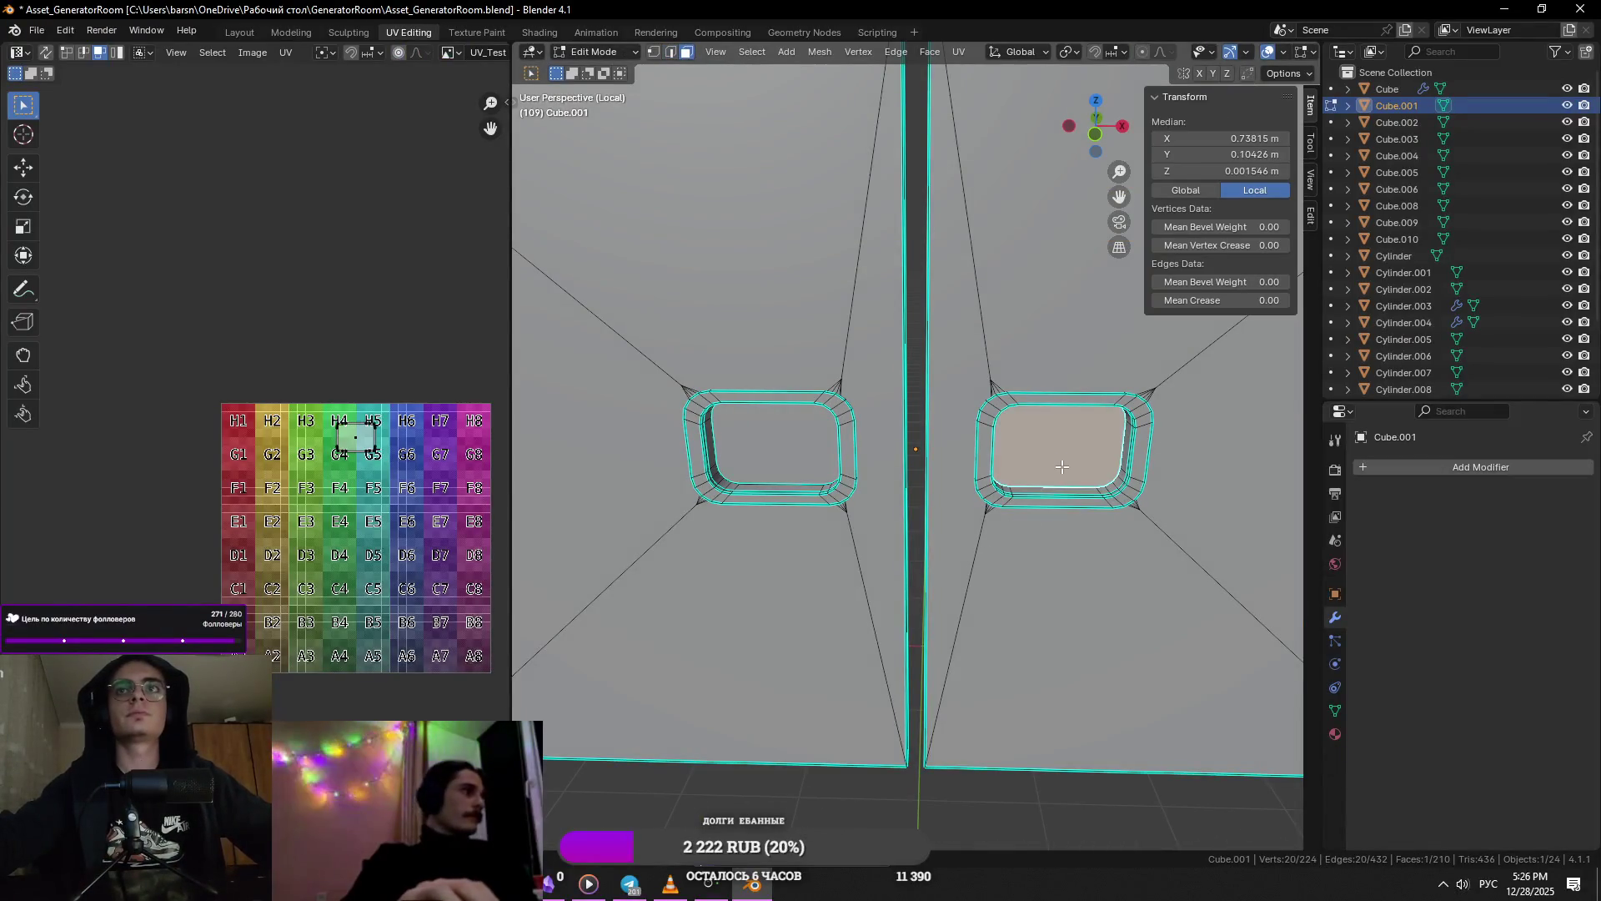
key("KP_Decimal")
right_click(1064, 468)
key("Escape")
key("2")
right_click(862, 651)
left_click(859, 684)
- Mark the recess's bottom edge loop sharp and select edges at the handle's upper-left corner
left_click(778, 672, "alt")
right_click(778, 668)
left_click(779, 667)
mouse_move(778, 688)
middle_mouse_down()
mouse_move(783, 593)
mouse_move(748, 650)
mouse_move(743, 467)
mouse_move(811, 444)
mouse_move(804, 411)
mouse_move(774, 423)
middle_mouse_up()
left_click(743, 466)
left_click(746, 460)
key("Tab")
right_click(807, 409)
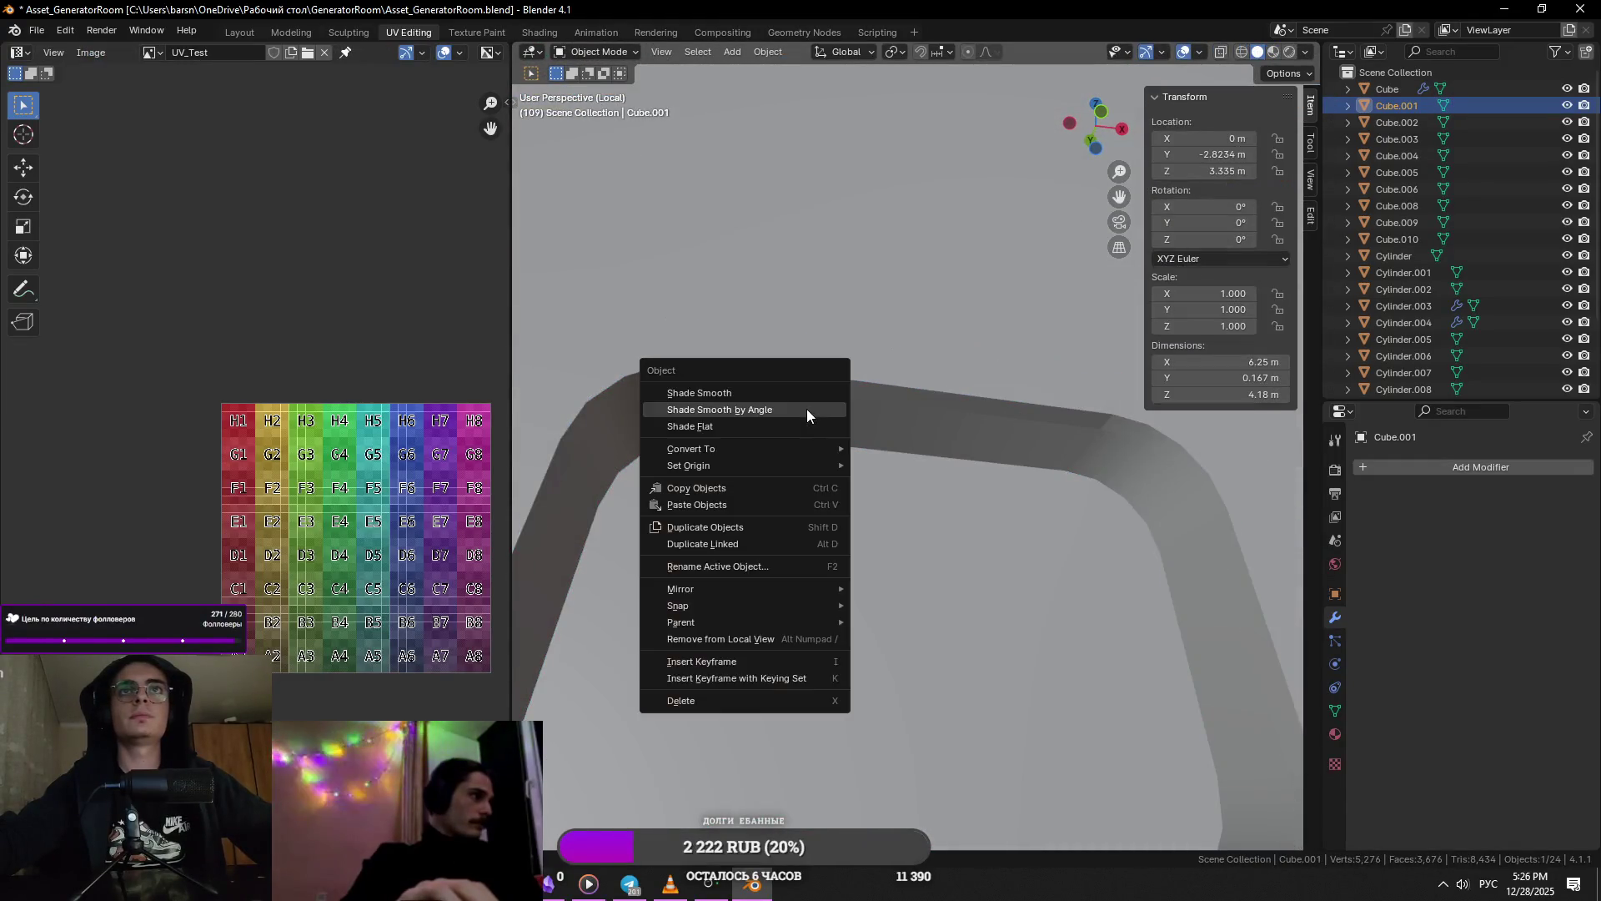
- Shade the doors smooth by angle, rechecking the edge options in Edit Mode
left_click(807, 410)
right_click(807, 414)
key("Tab")
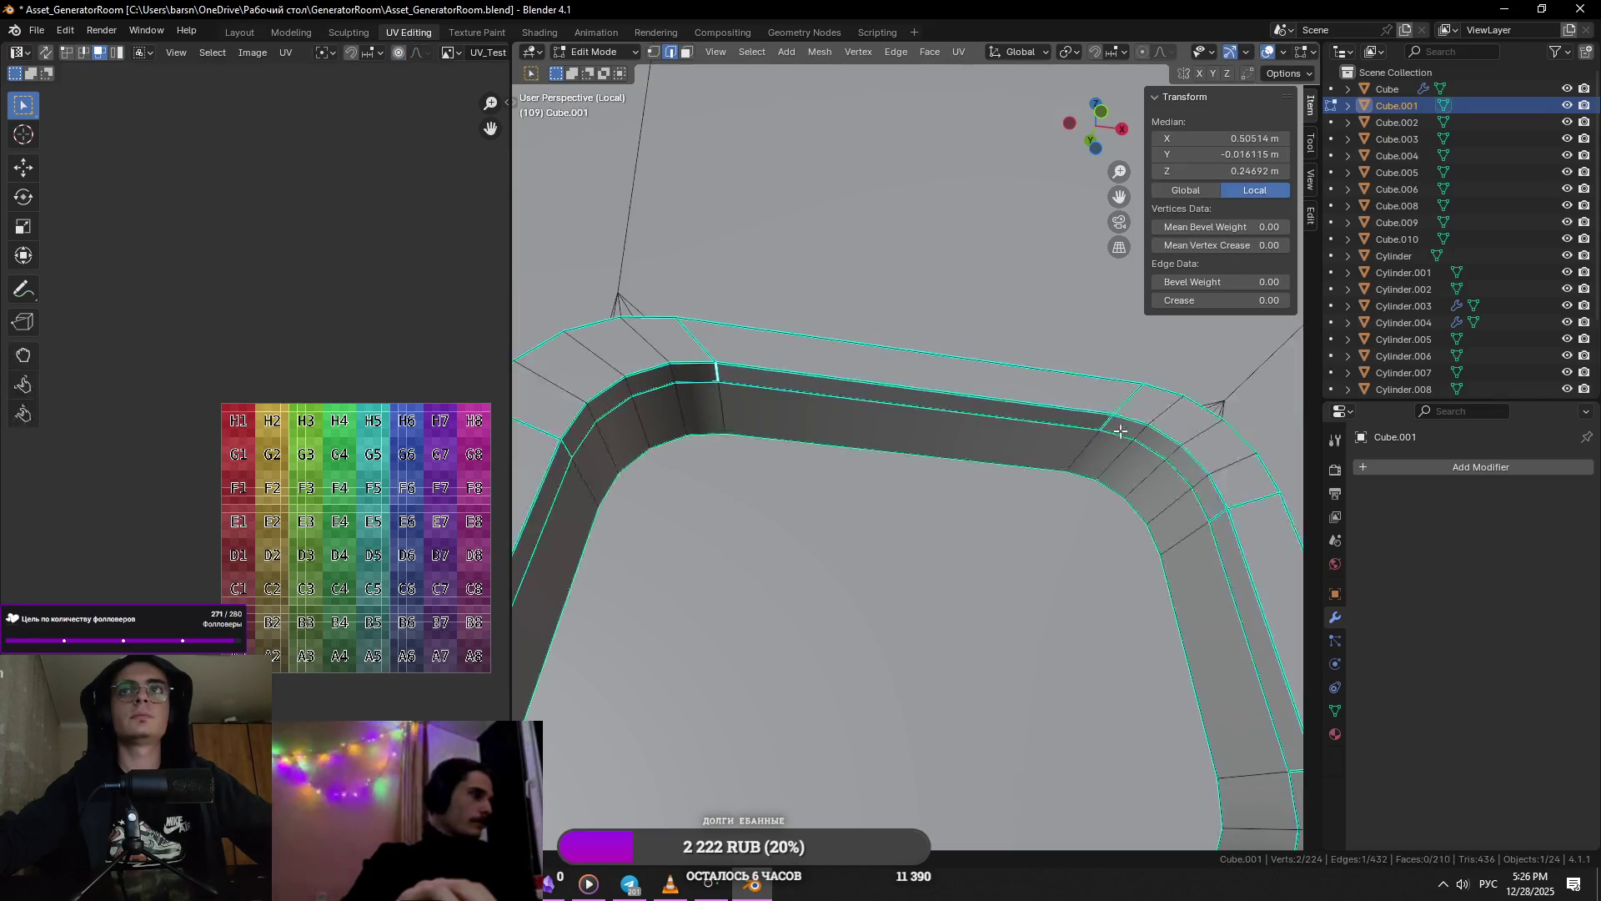
right_click(1128, 430)
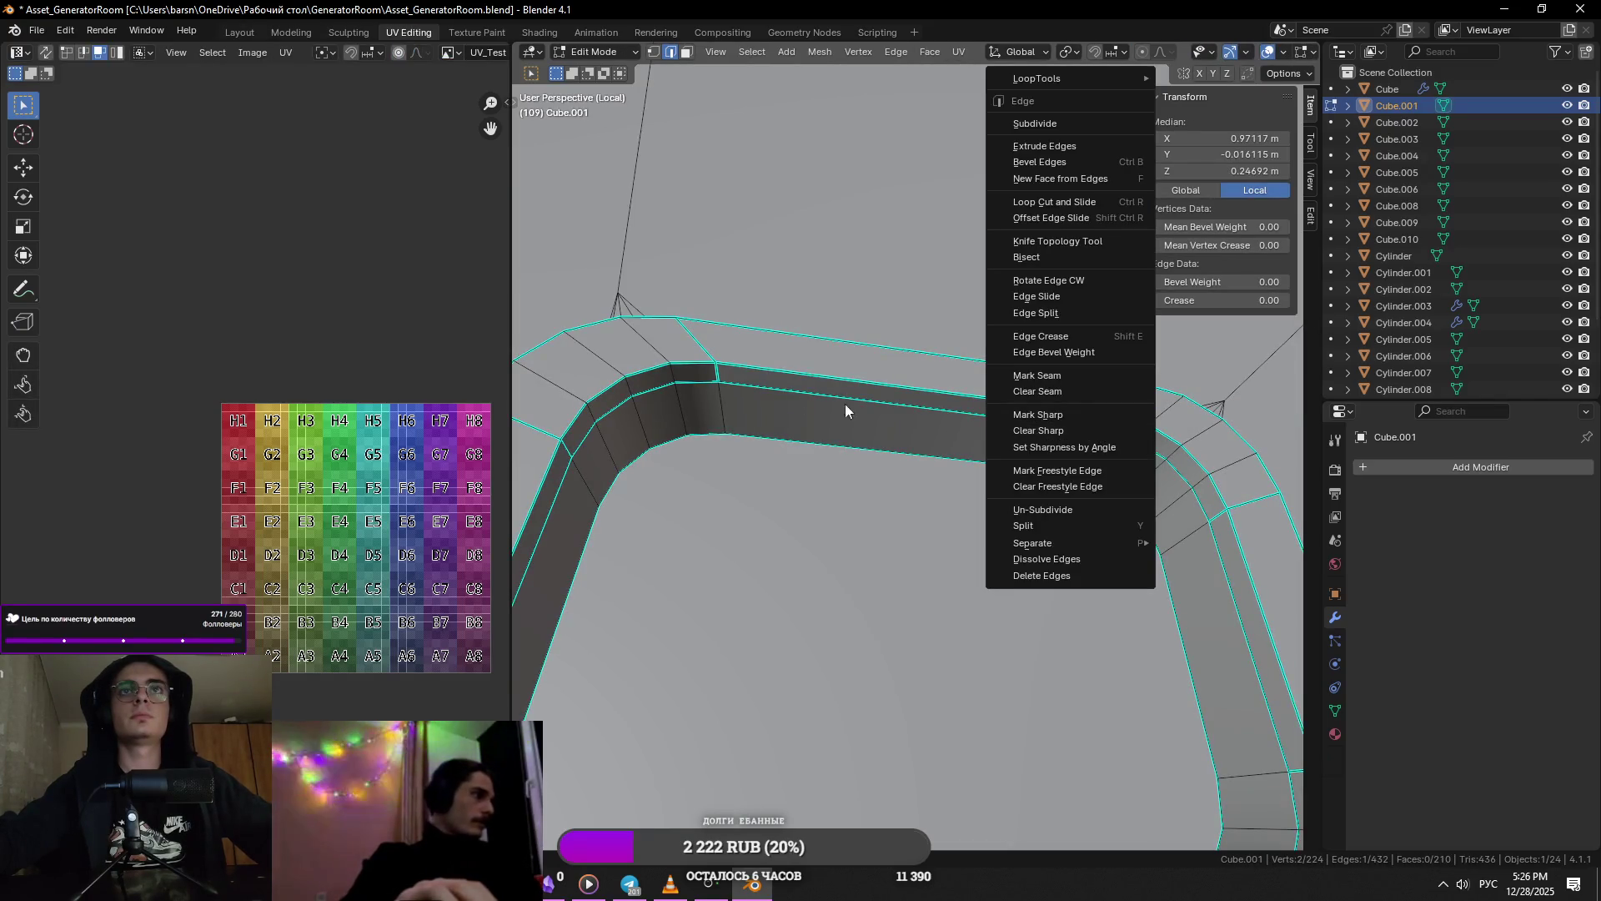
key("Tab")
right_click(941, 409)
left_click(940, 409)
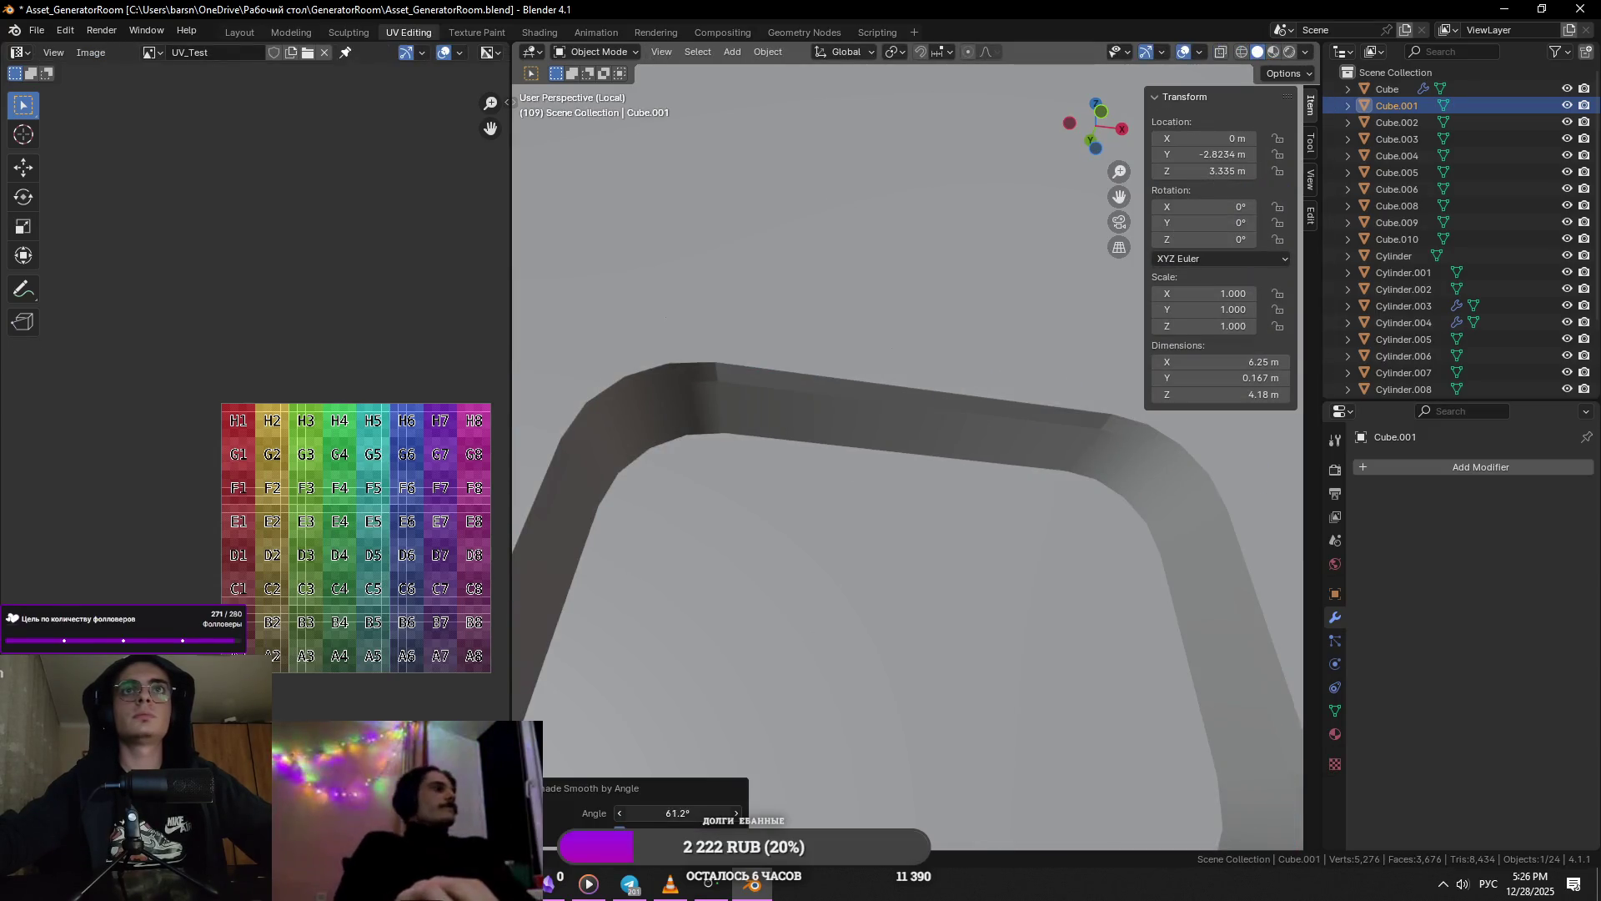
- Mark more handle recess edges and the whole recess edge loop sharp
key("Tab")
right_click(1120, 445)
left_click(1085, 442)
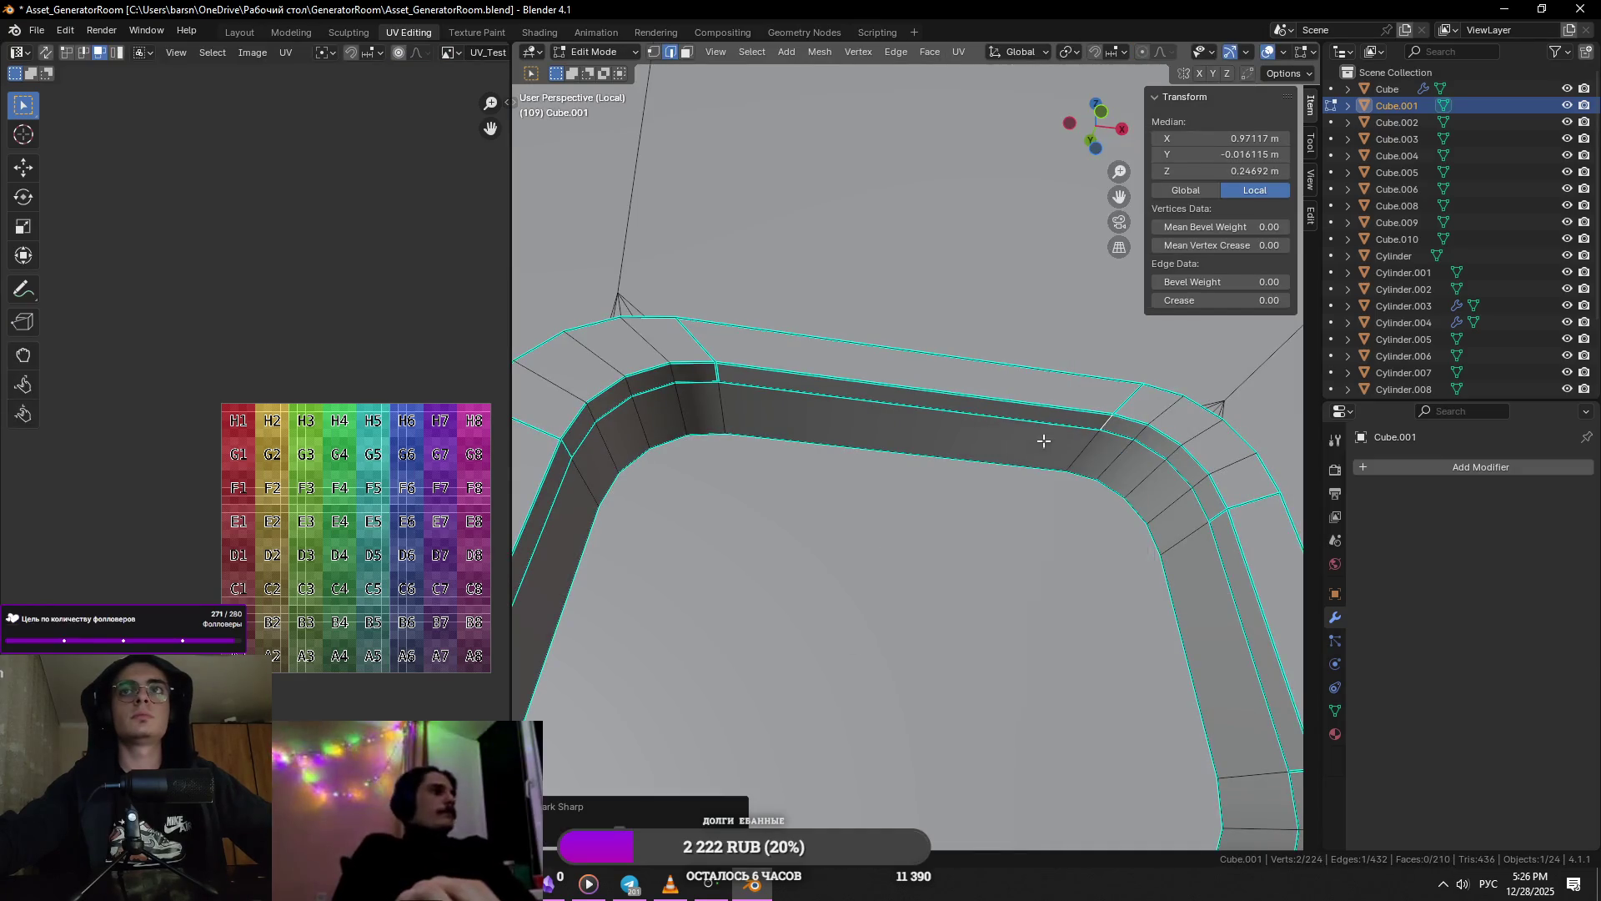
left_click(715, 376)
key("KP_Decimal")
scroll(733, 392, "down", 2)
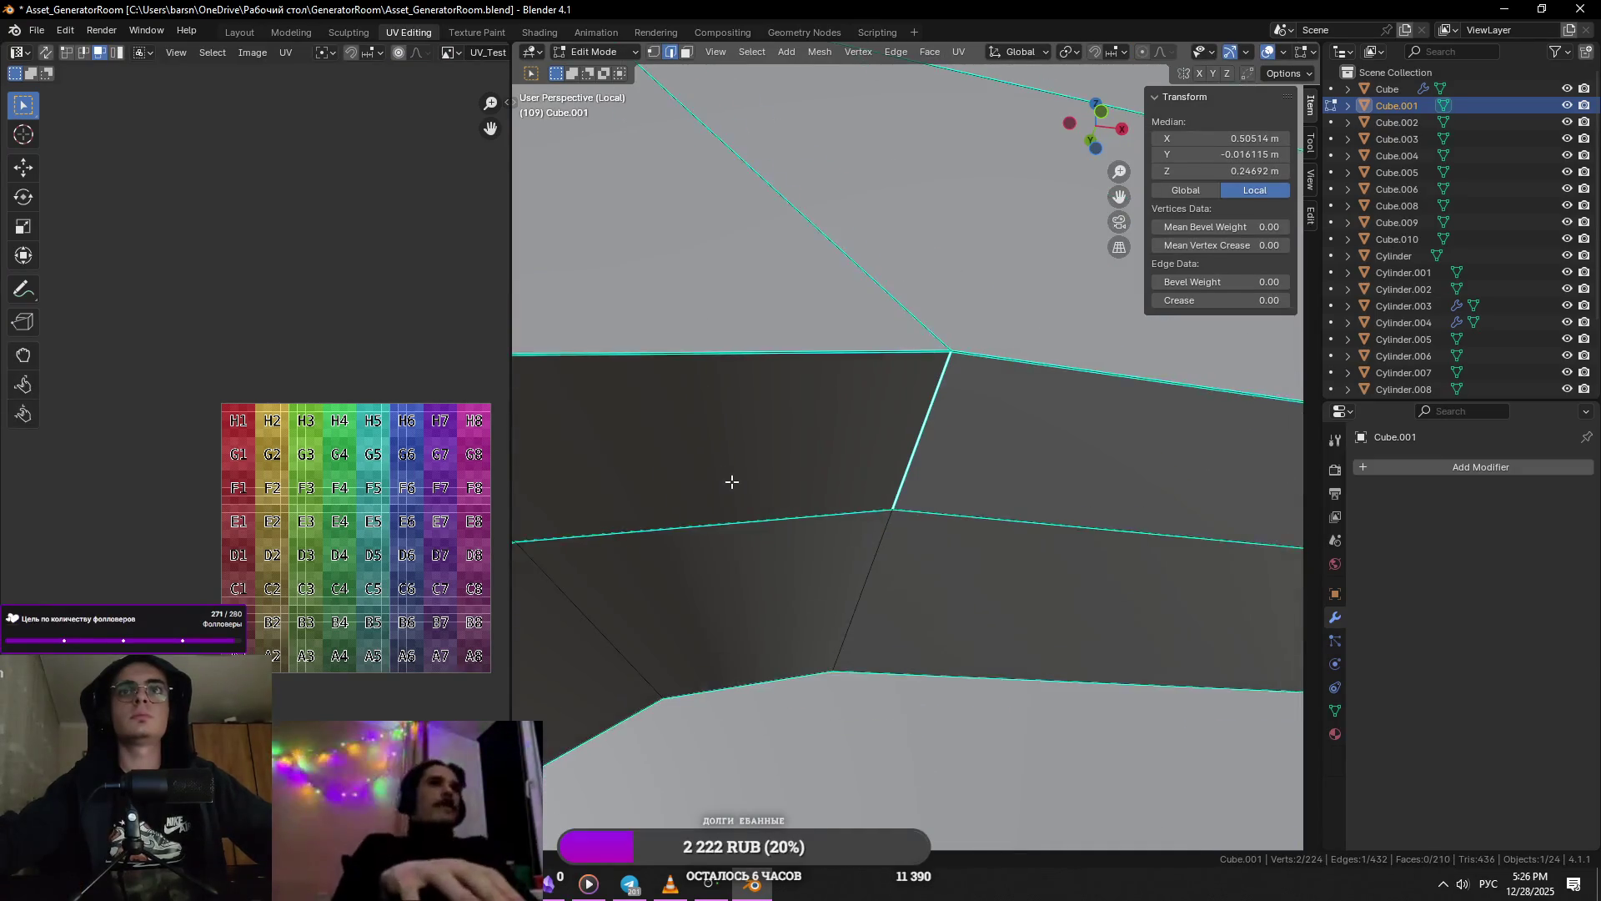
scroll(728, 396, "up", 2)
right_click(713, 408)
left_click(1012, 588, "alt")
right_click(1013, 589)
left_click(1013, 589)
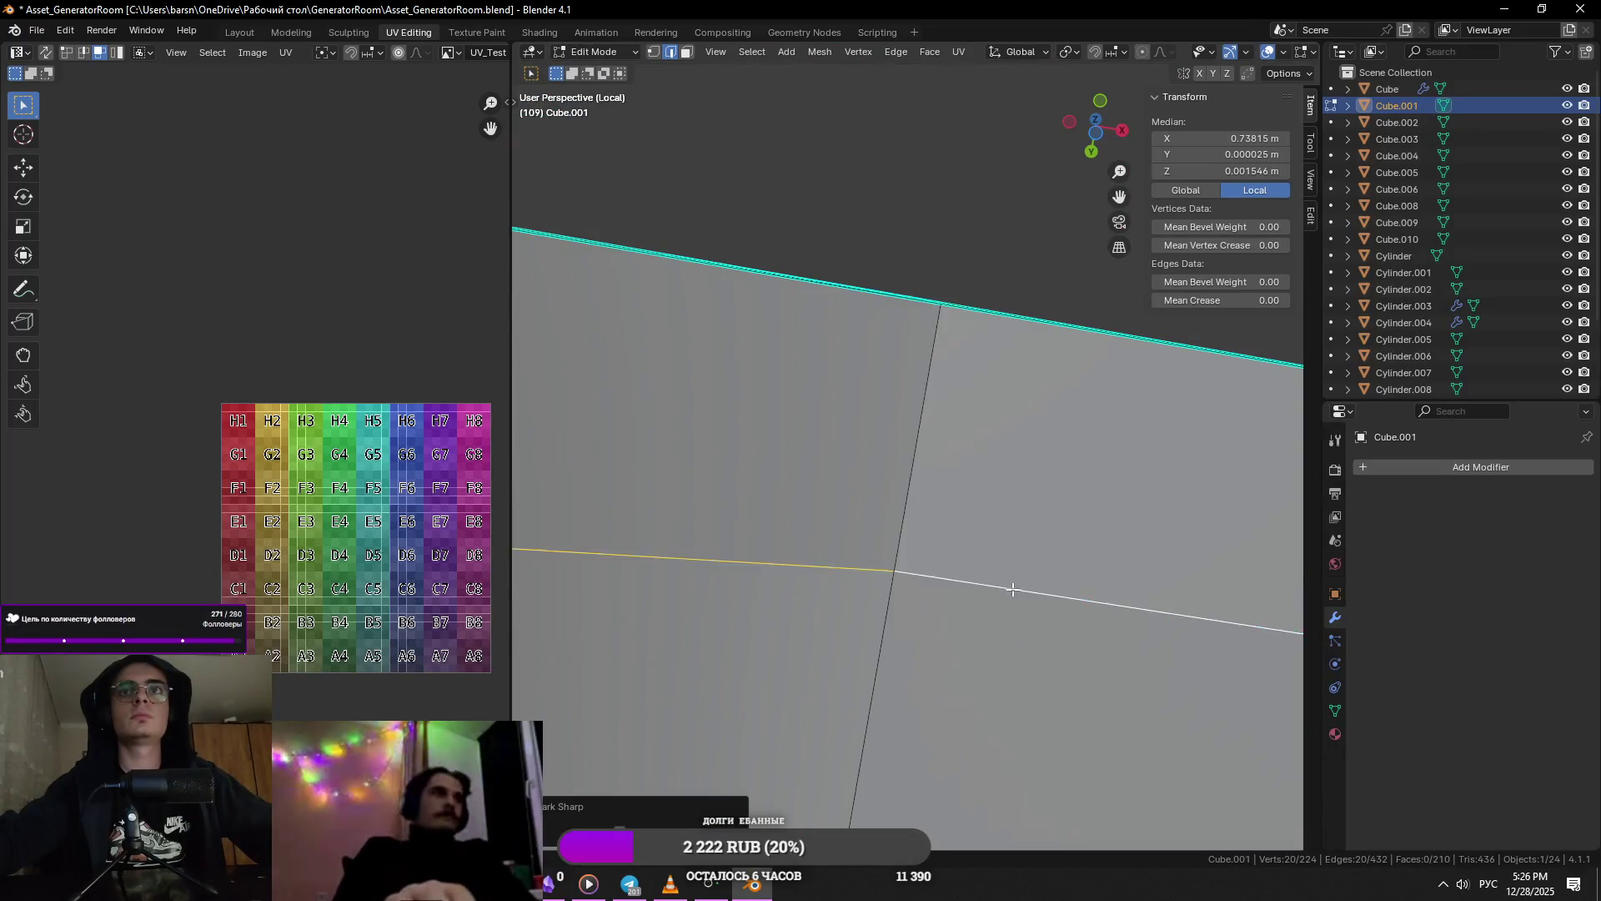
key("KP_Decimal")
- Replace Shade Smooth by Angle with plain Shade Smooth on the doors
scroll(988, 548, "down", 2)
scroll(977, 511, "down", 6)
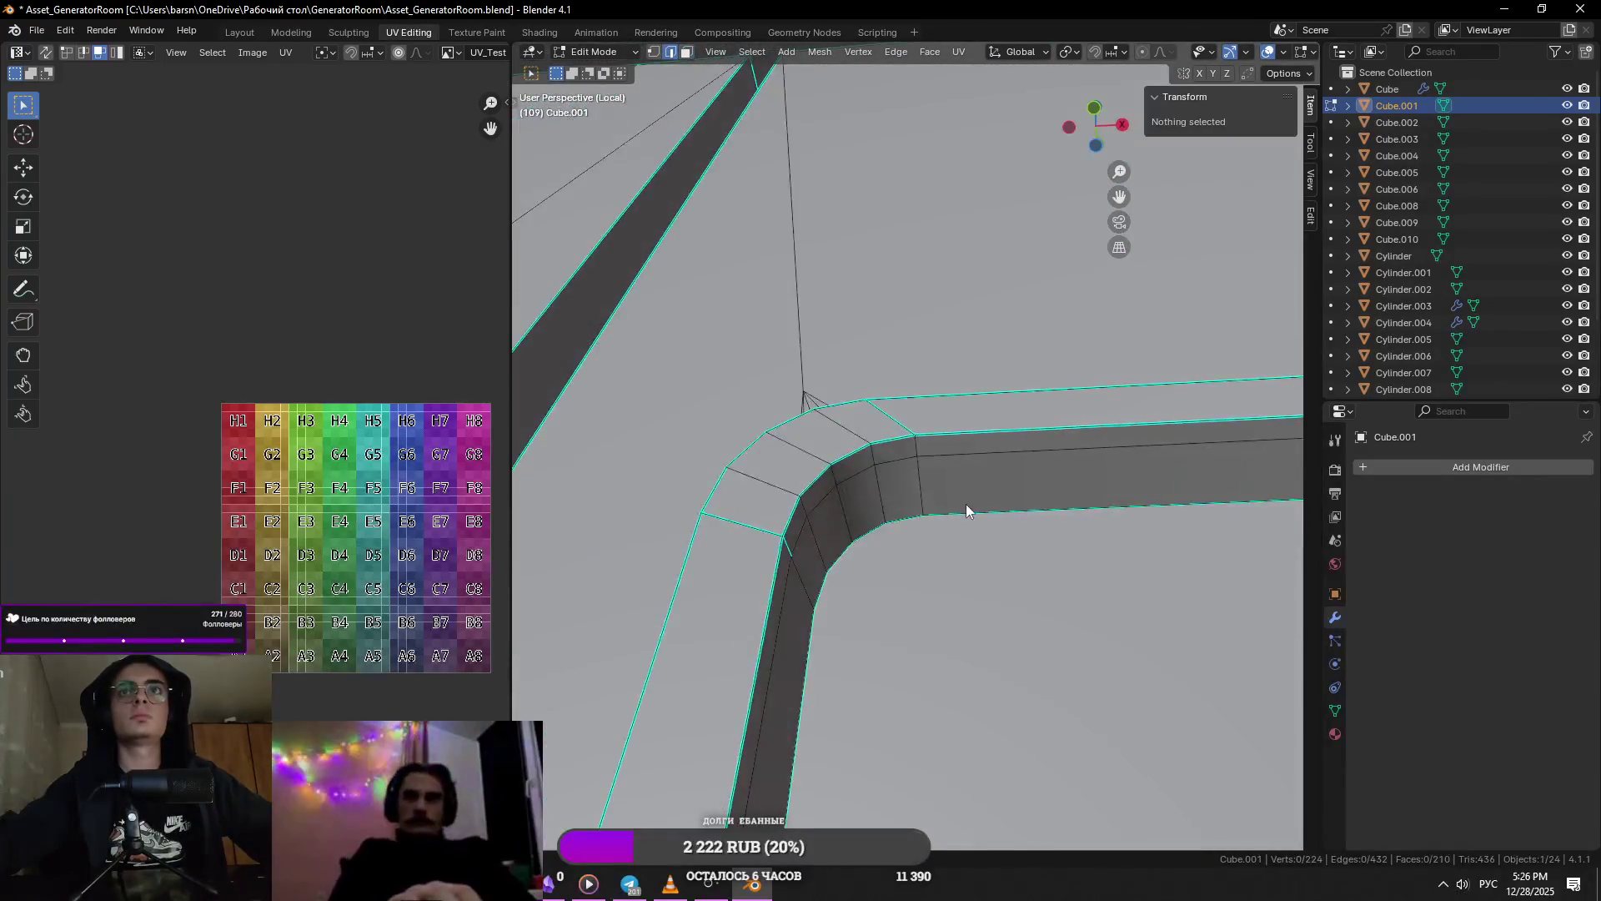
key("Tab")
right_click(979, 467)
left_click(979, 467)
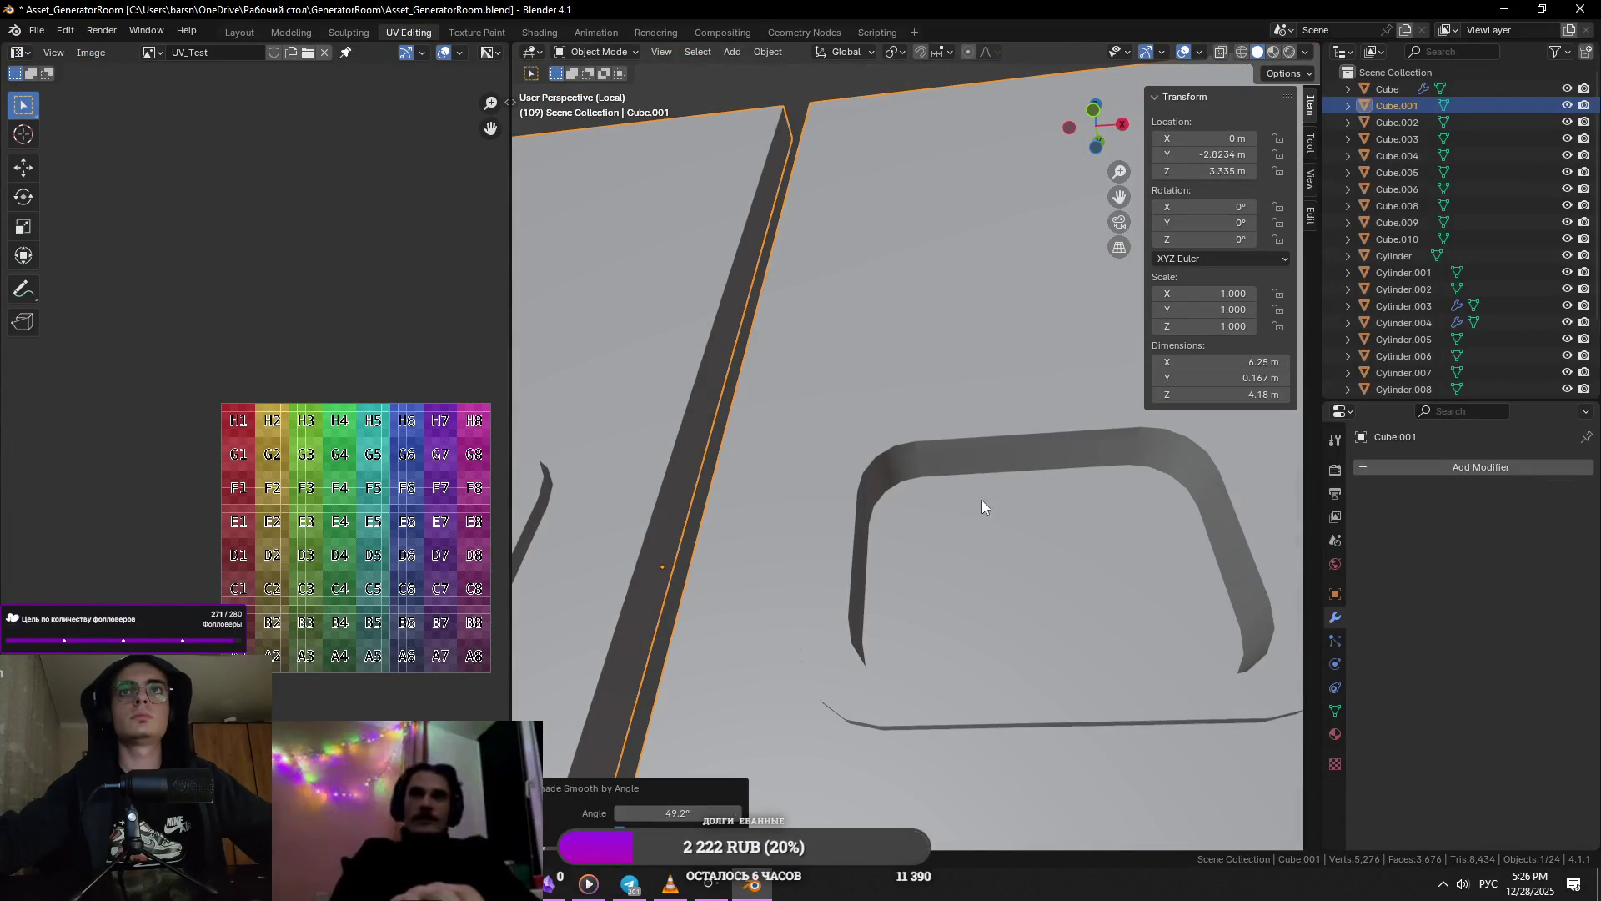
key("ctrl+z")
right_click(971, 458)
left_click(970, 457)
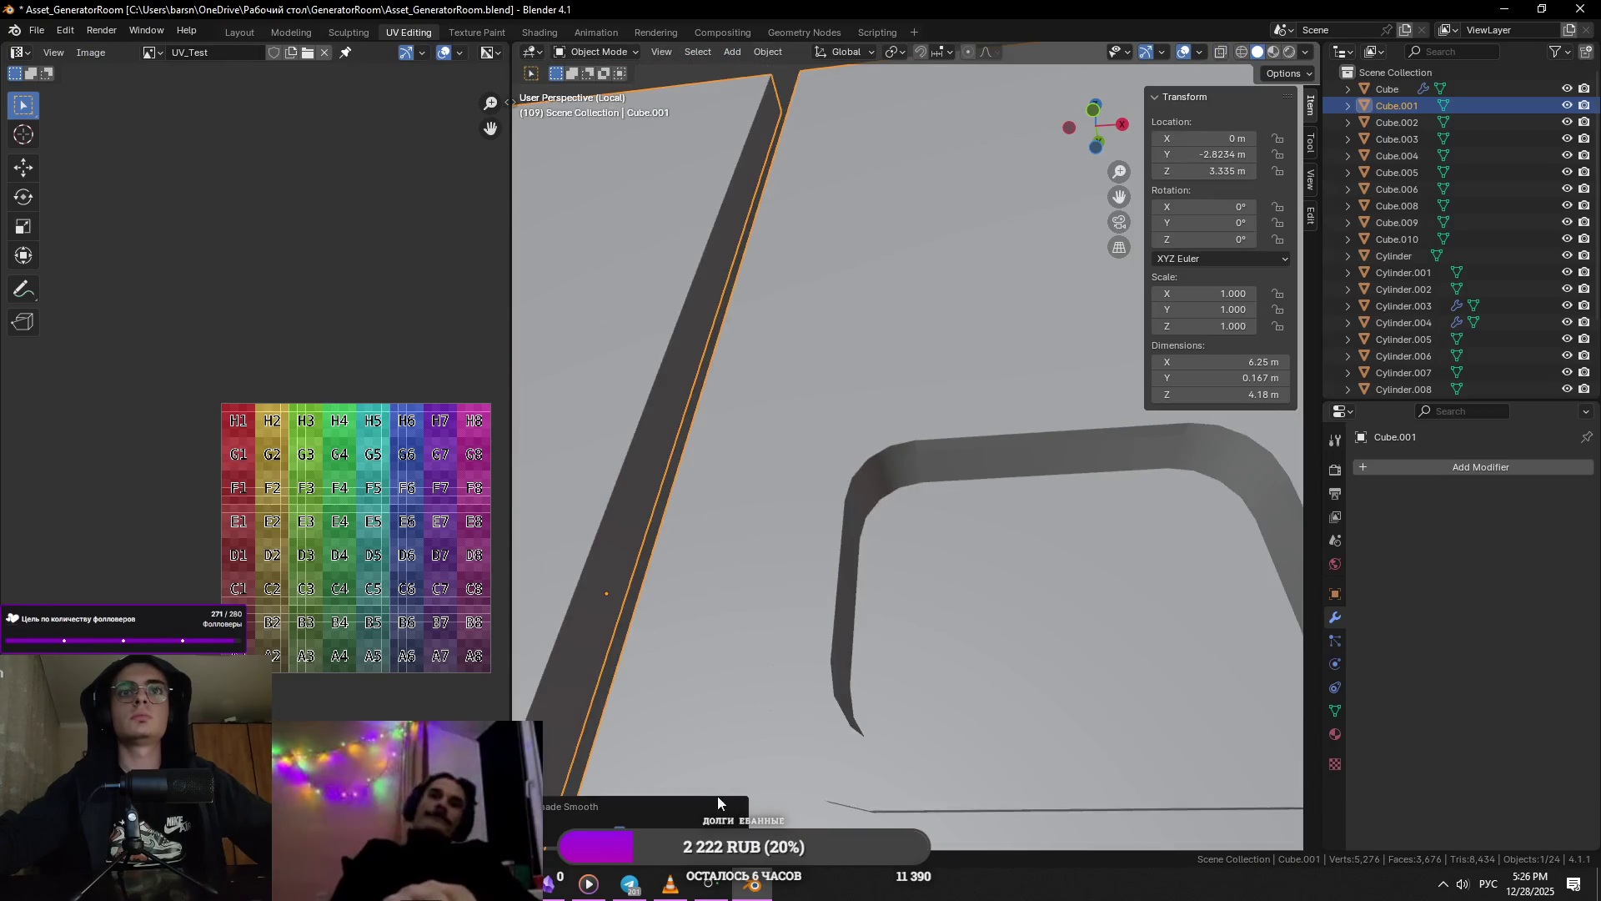
- Mark another handle recess edge sharp and check the shading in Object Mode
key("Tab")
left_click(915, 449)
right_click(915, 448)
key("Escape")
scroll(946, 465, "up", 4)
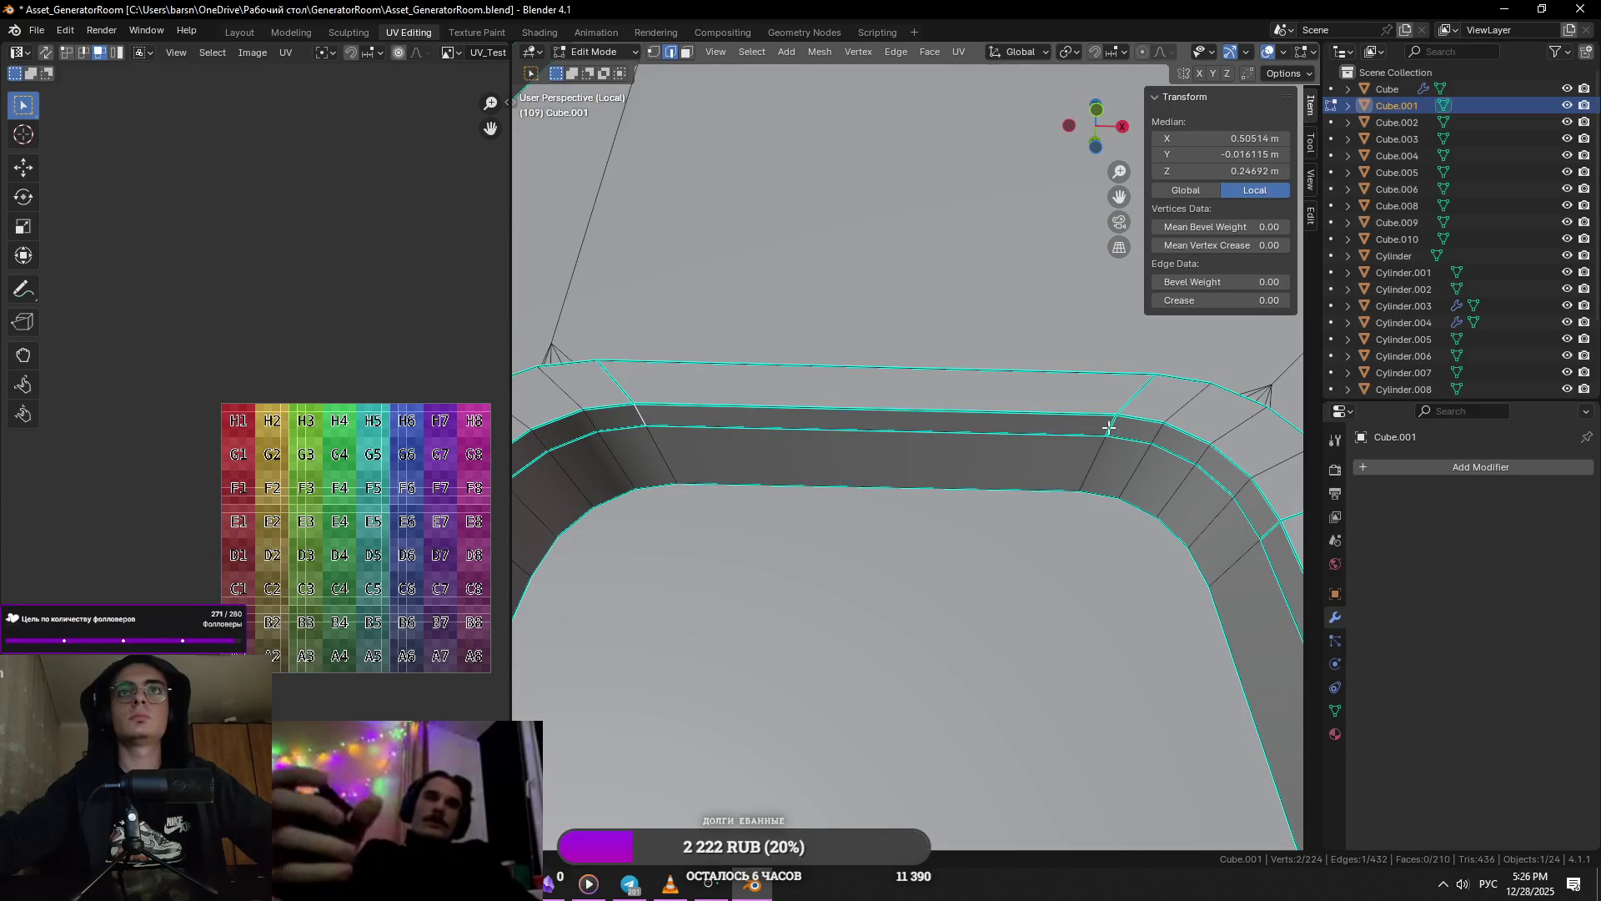
right_click(1008, 443)
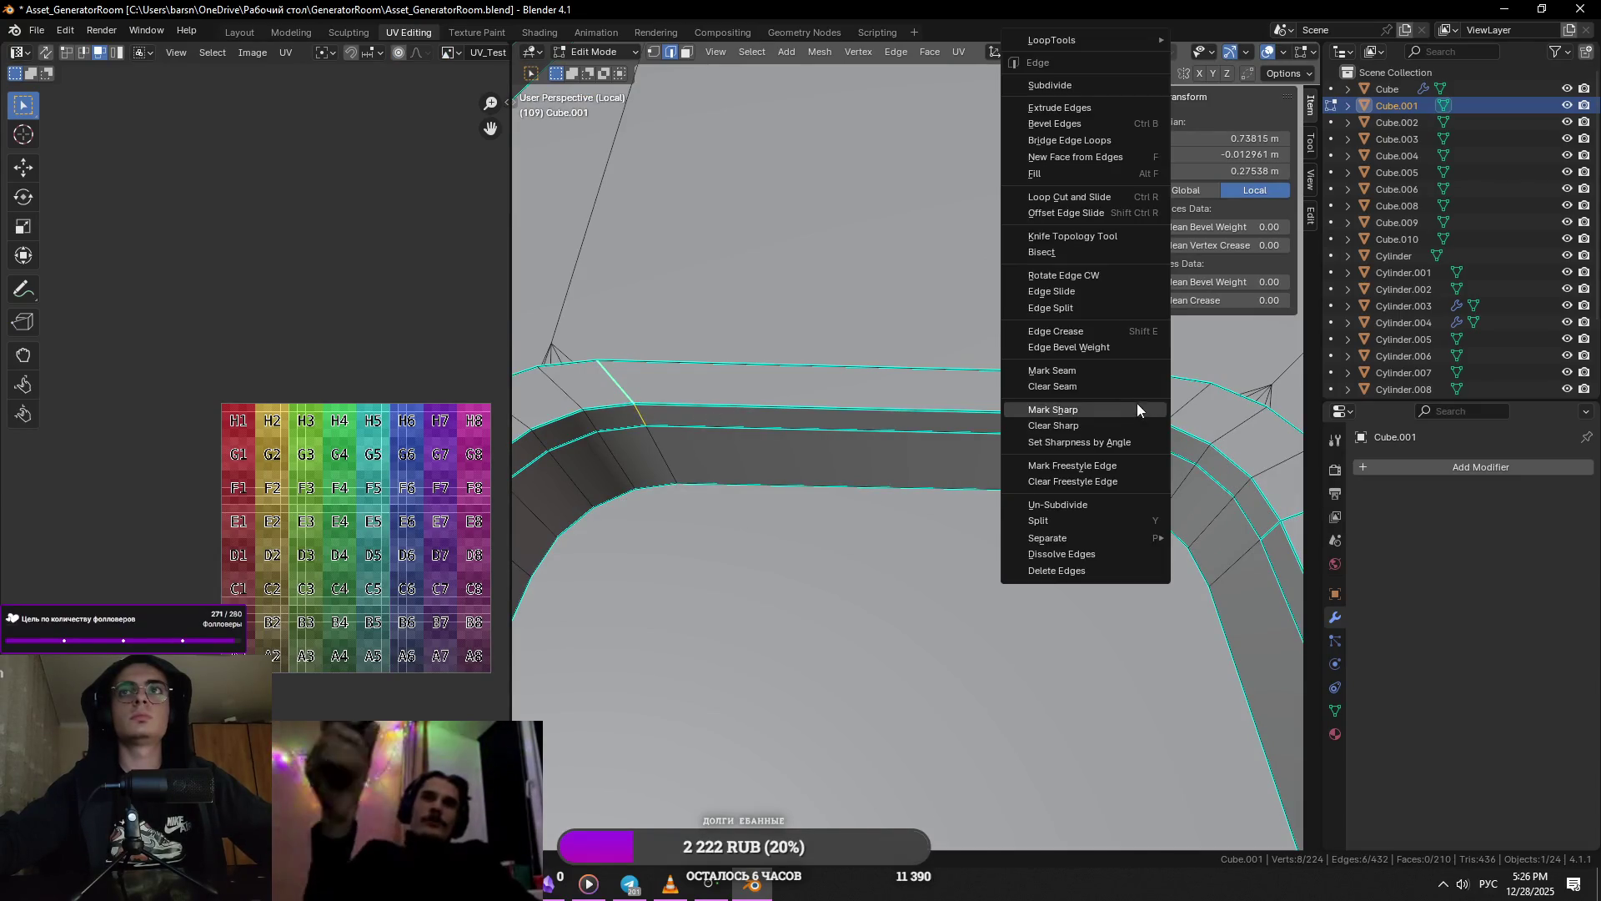
left_click(1136, 423)
key("Tab")
scroll(962, 599, "down", 5)
scroll(962, 604, "up", 4)
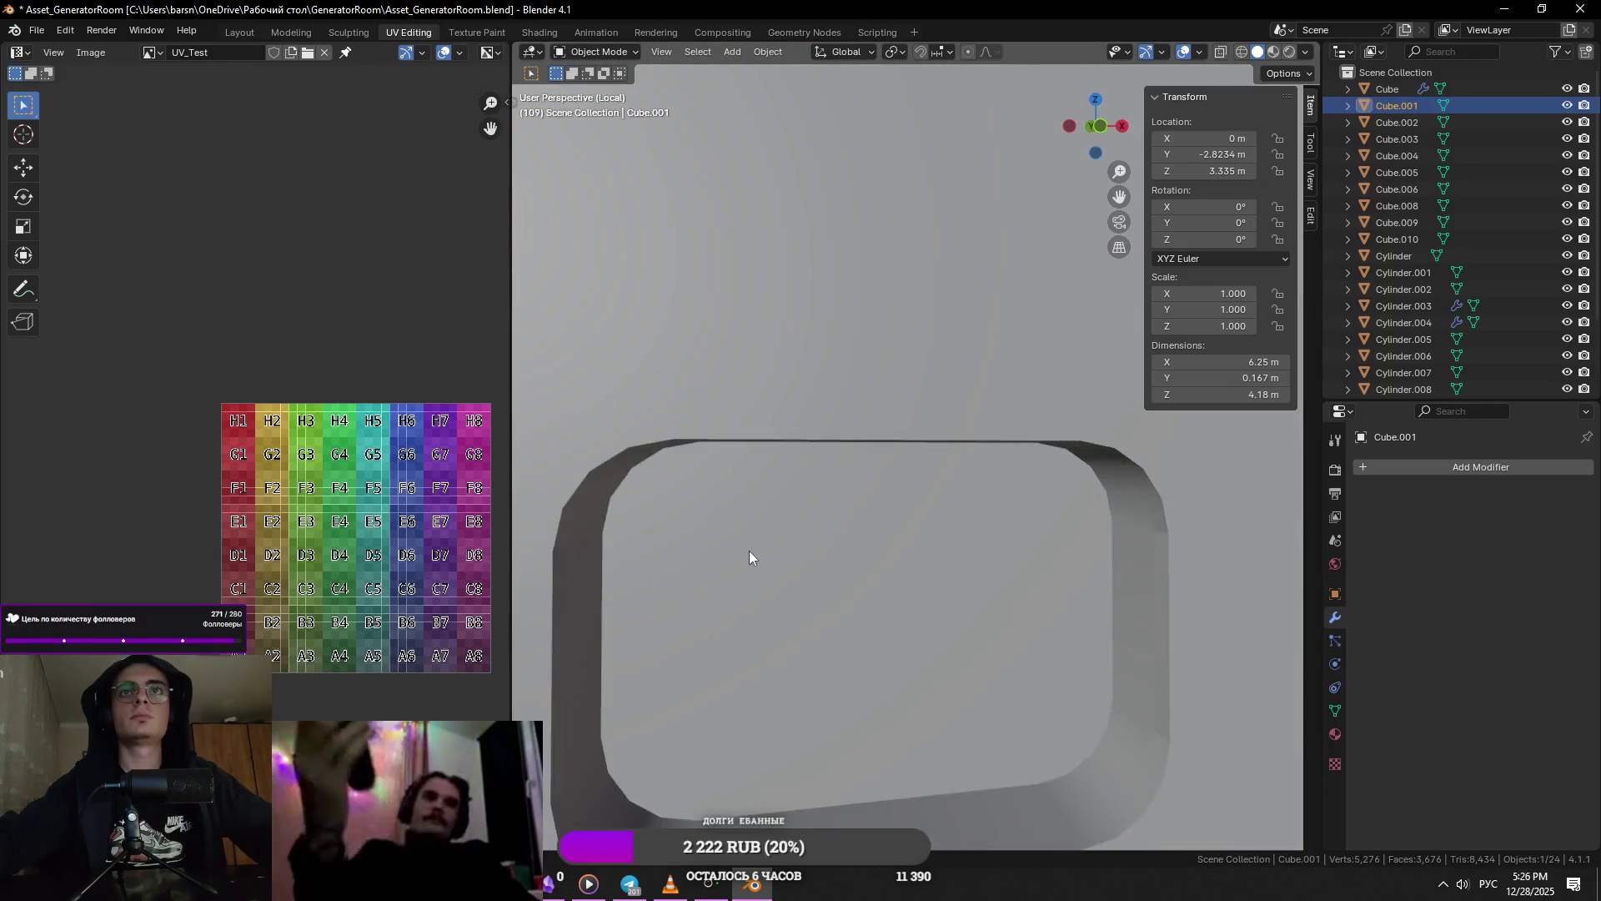
middle_click_drag(750, 561, 868, 637)
- Clear the sharp marking from the stray recess corner edges and recheck both recesses
key("Tab")
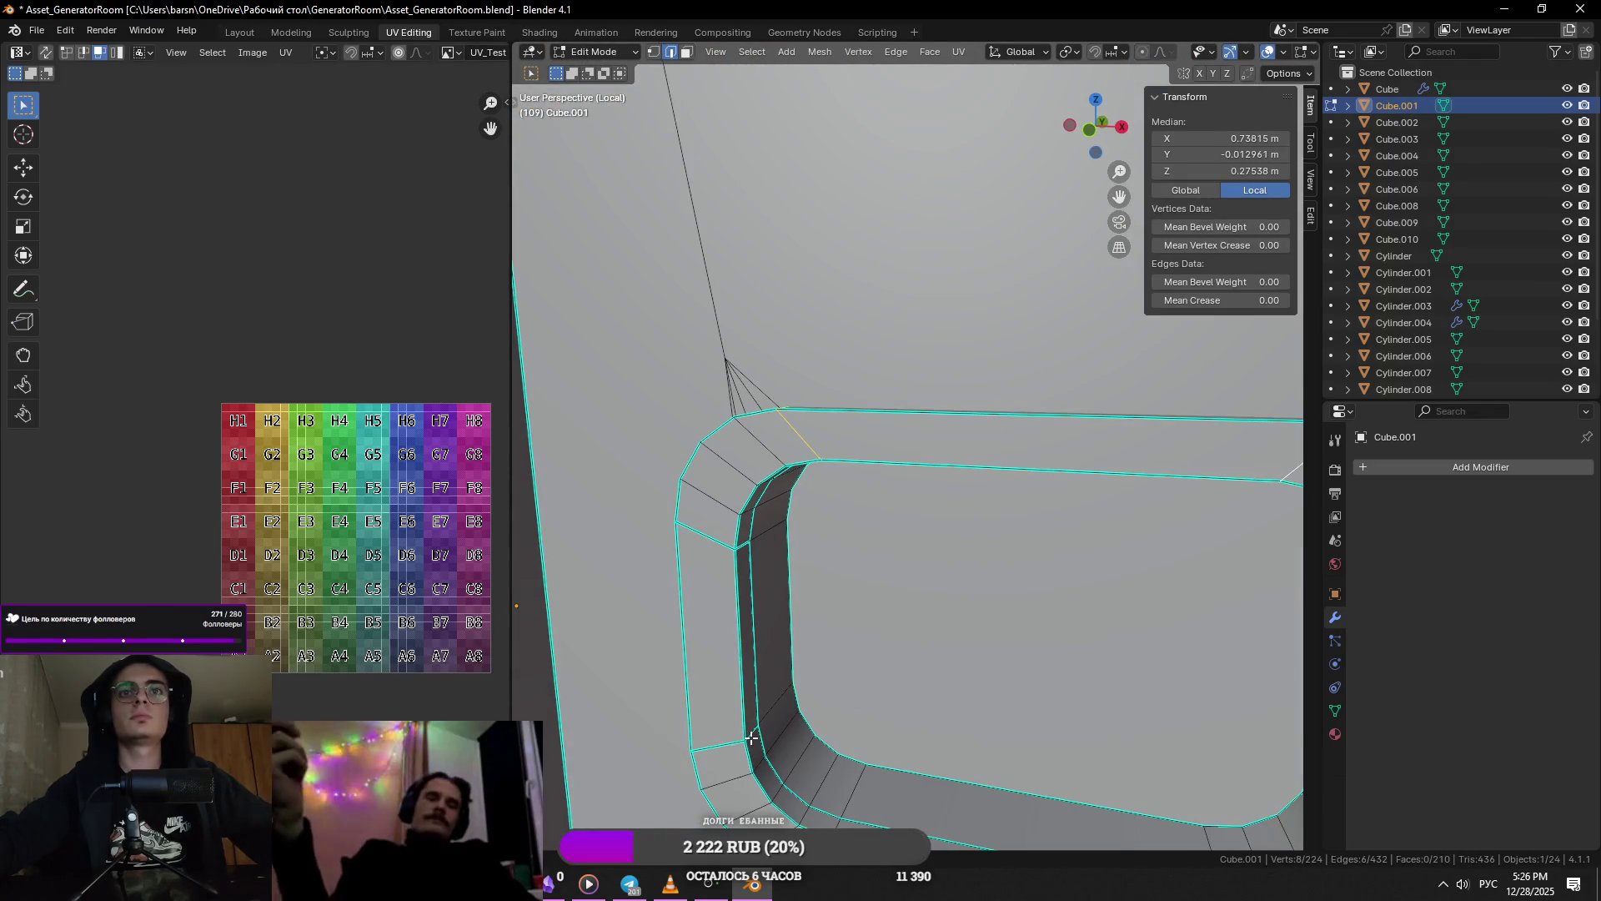
left_click(730, 548, "shift")
middle_click_drag(1000, 600, 1034, 554)
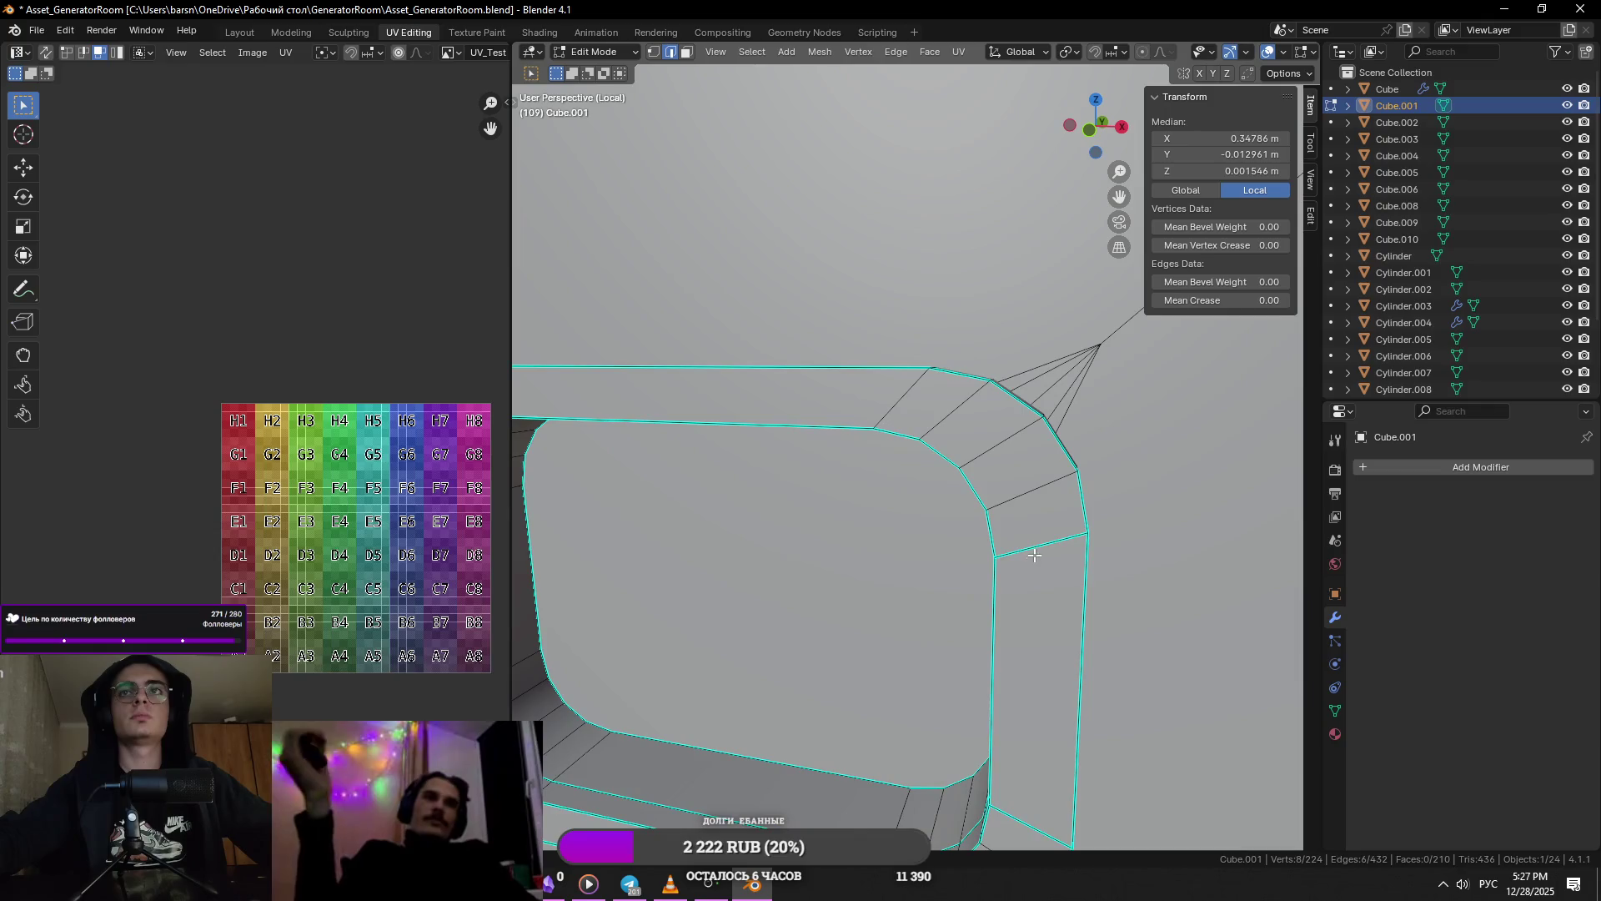
left_click(1034, 802, "shift")
right_click(1017, 764)
left_click(998, 697)
key("Tab")
scroll(882, 648, "down", 3)
mouse_move(883, 648)
middle_mouse_down()
mouse_move(864, 619)
mouse_move(1112, 633)
mouse_move(893, 547)
middle_mouse_up()
scroll(939, 553, "up", 3)
- Apply an edge marking to the selection, check the shading, then mark the edges as a UV seam
key("Tab")
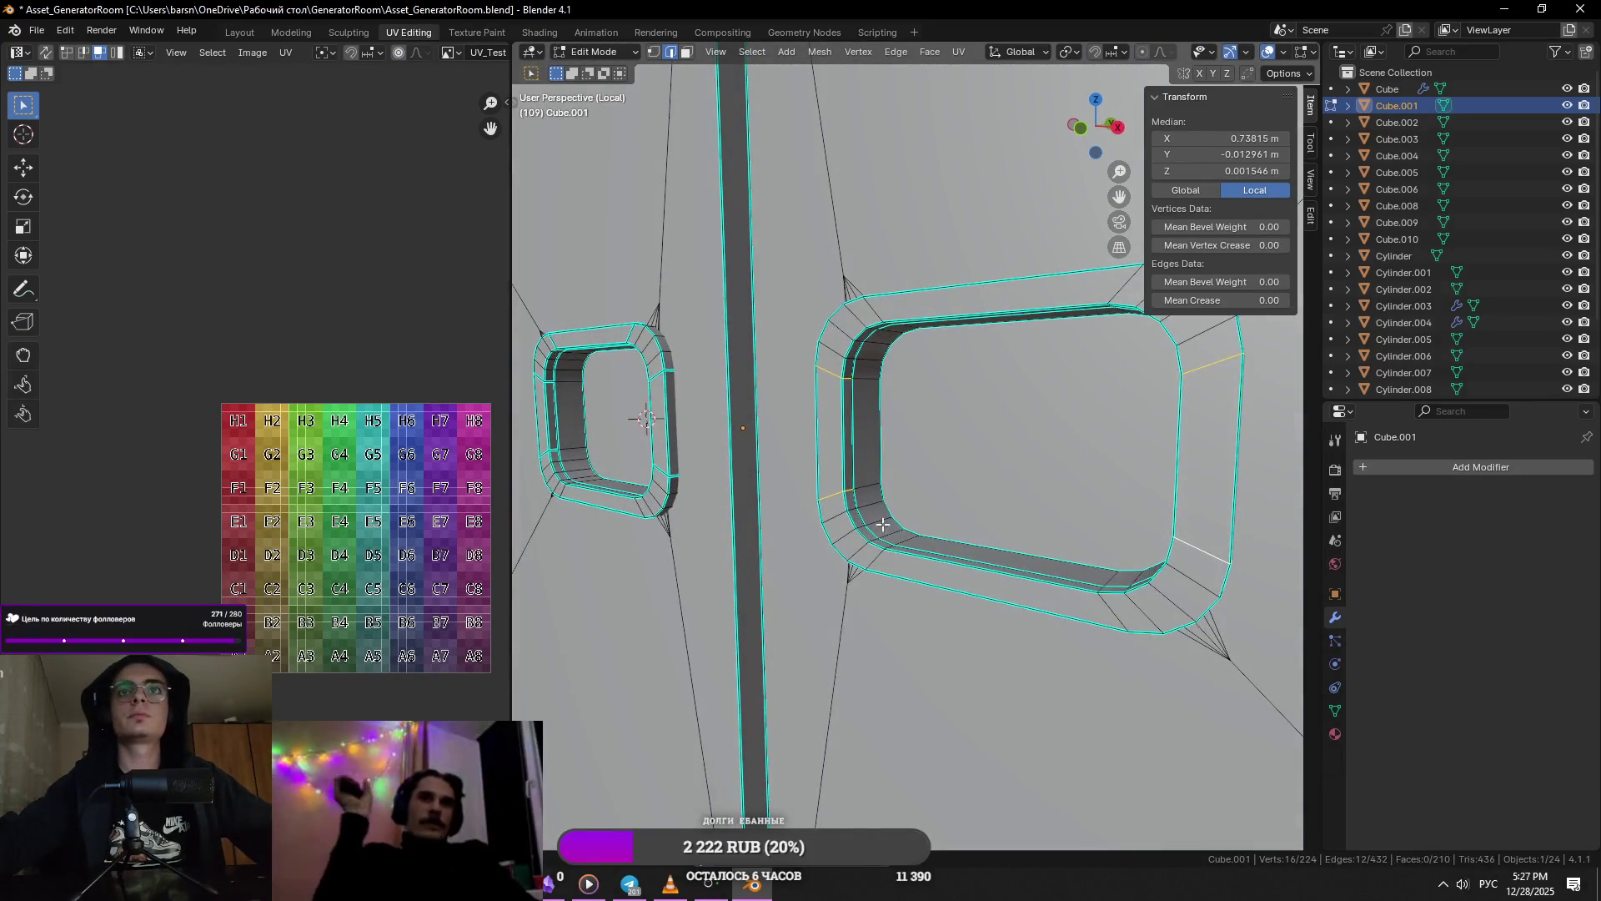
right_click(858, 446)
left_click(868, 468)
mouse_move(868, 468)
middle_mouse_down()
mouse_move(939, 399)
mouse_move(879, 429)
mouse_move(886, 467)
middle_mouse_up()
key("Tab")
scroll(892, 500, "down", 4)
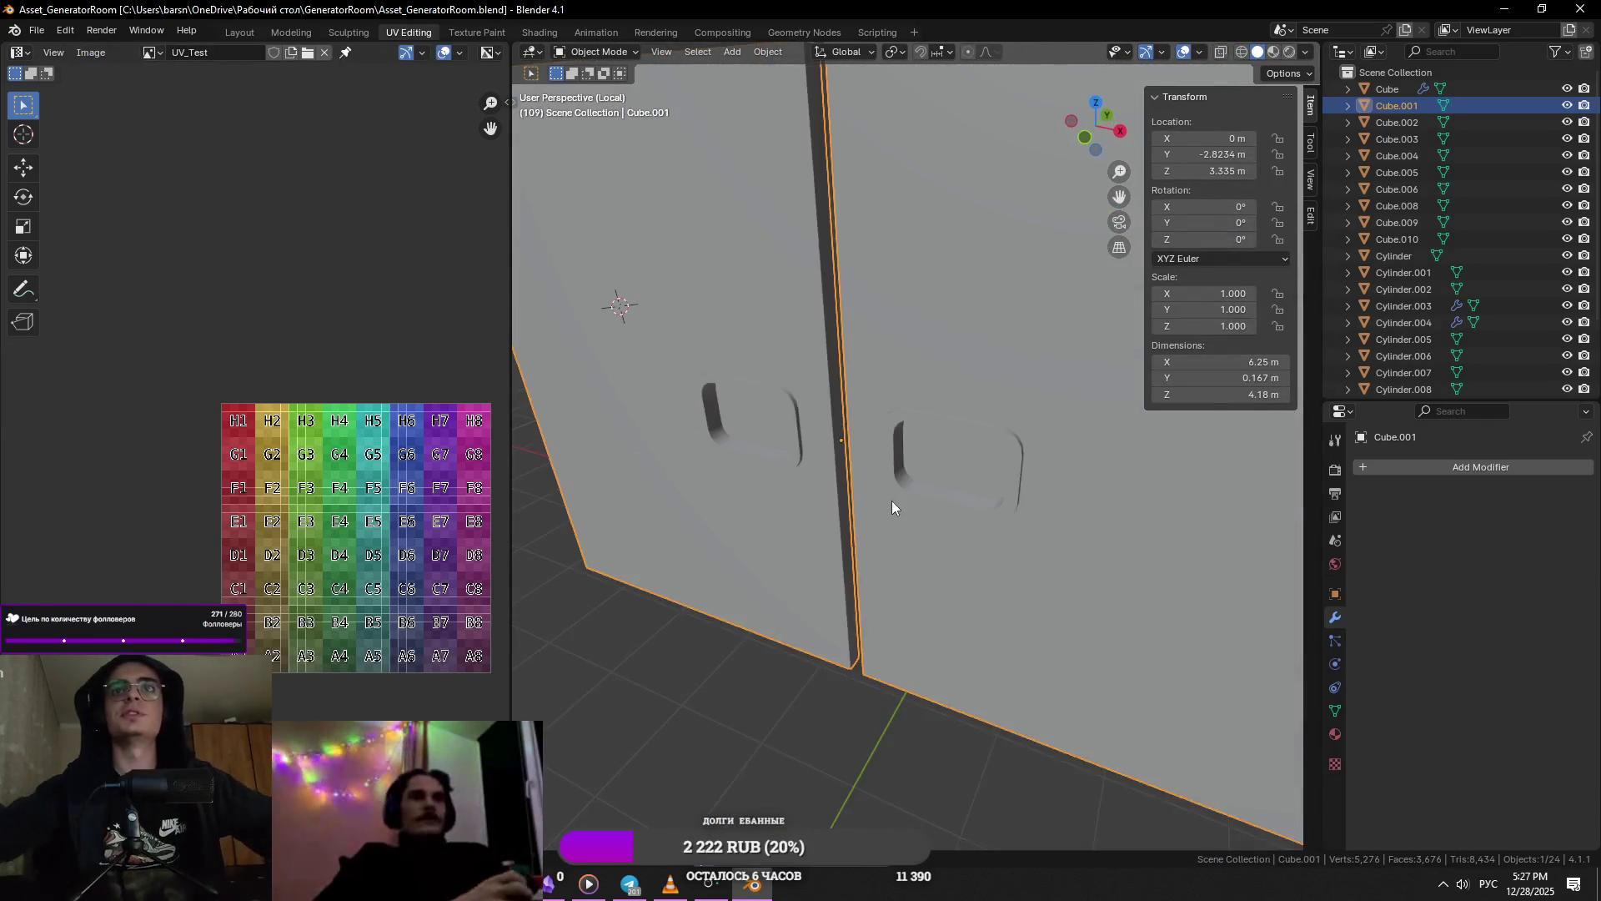
key("Tab")
right_click(909, 480)
left_click(901, 423)
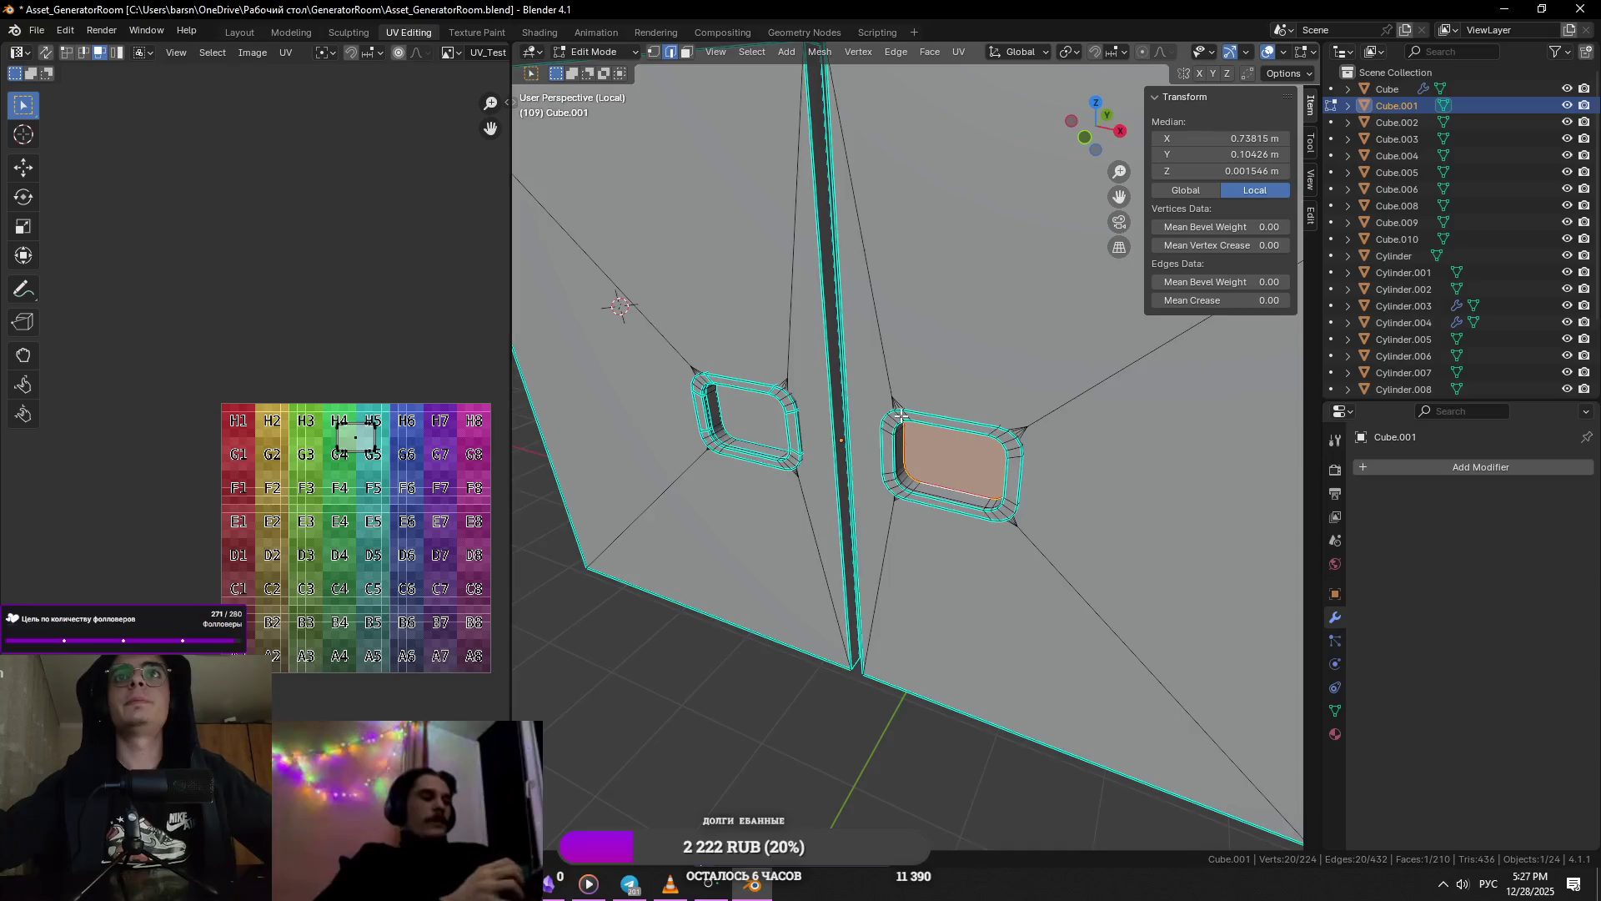
- Select an edge of the handle recess and view the doors from a higher angle
scroll(901, 417, "up", 5)
scroll(1001, 574, "down", 4)
middle_click_drag(1001, 575, 866, 443)
left_click(866, 443)
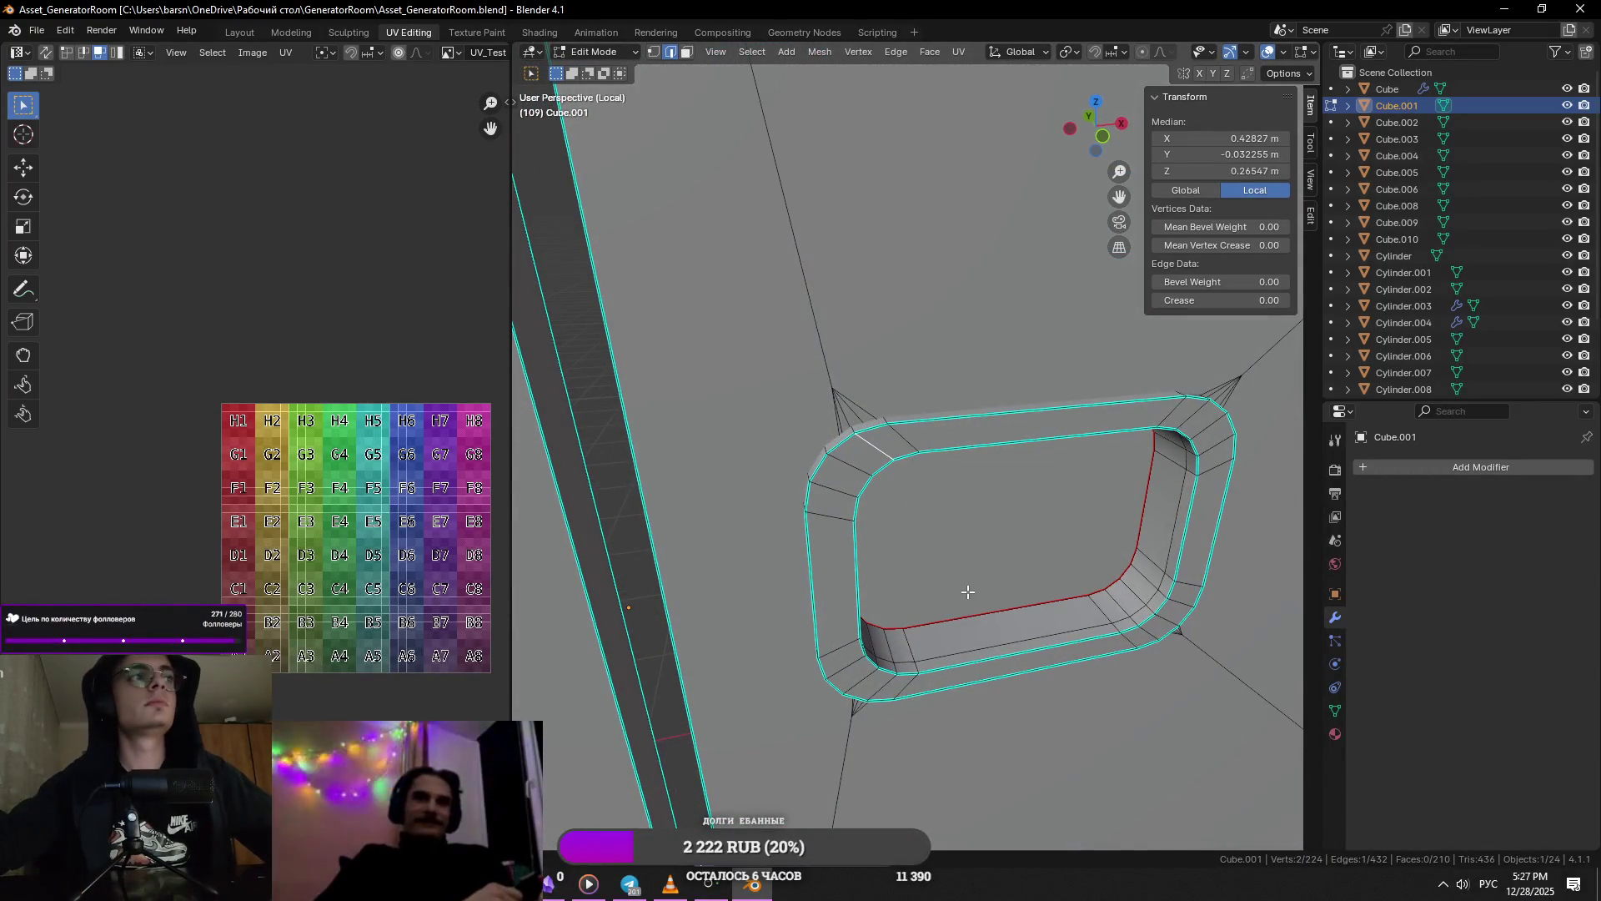
middle_click_drag(979, 587, 844, 454, "shift")
scroll(844, 454, "down", 3)
scroll(857, 454, "up", 6)
scroll(730, 406, "down", 2)
scroll(731, 407, "down", 6)
middle_click_drag(926, 548, 950, 454)
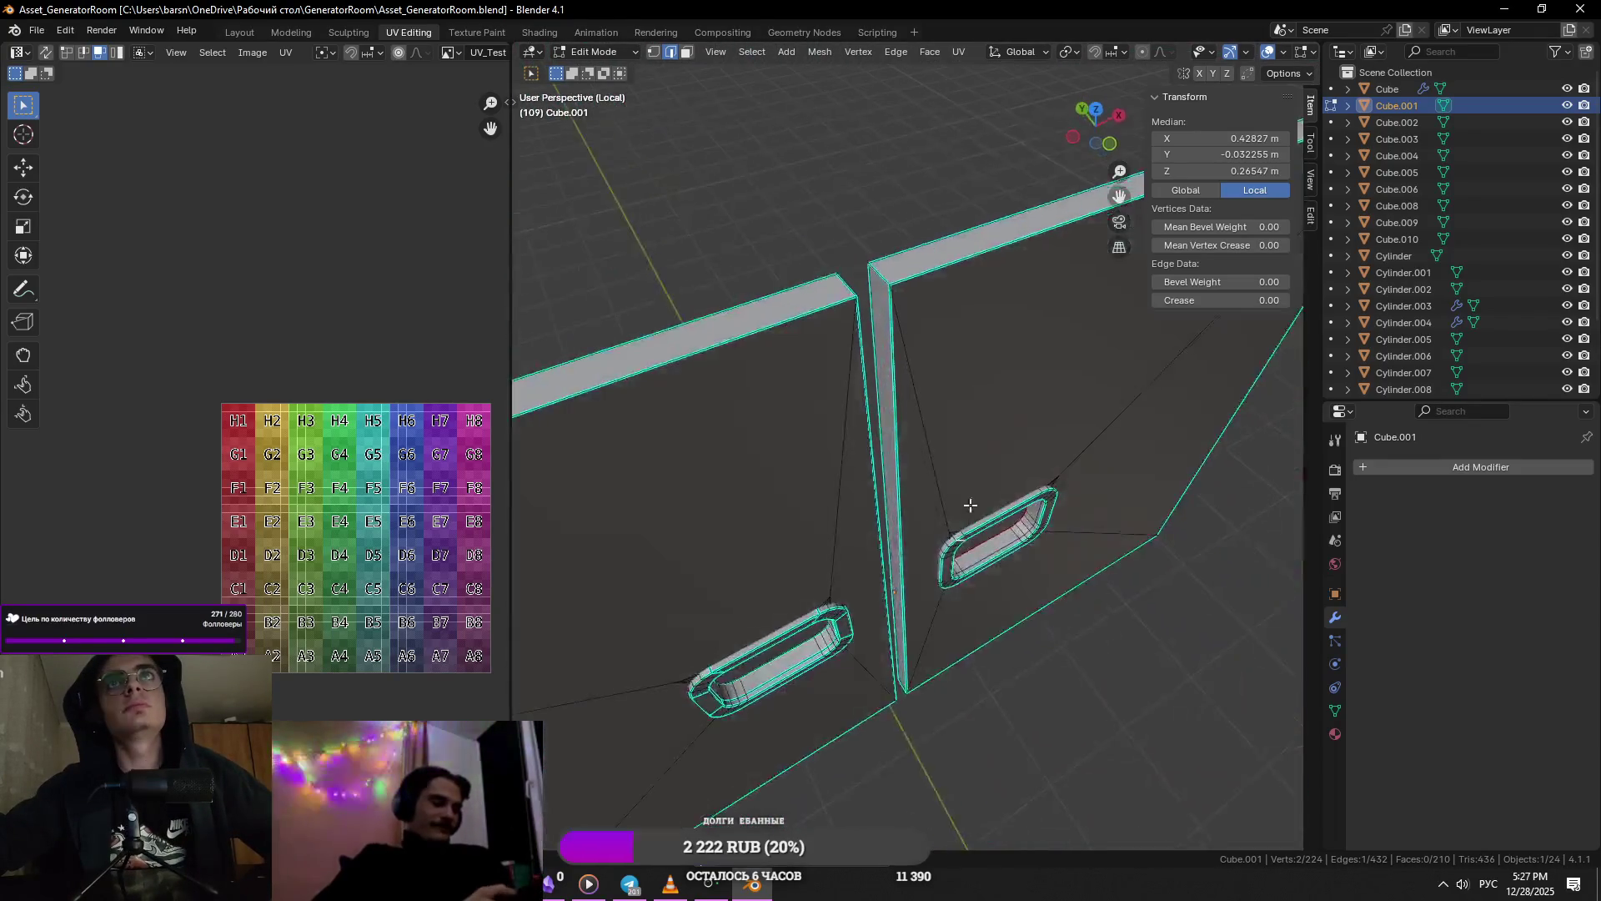
scroll(953, 444, "up", 2)
- Mark the first door-frame edges on both sides as seams
right_click(1001, 473)
left_click(1001, 473)
left_click(926, 501, "alt")
right_click(898, 503)
left_click(897, 504)
scroll(915, 469, "down", 3)
left_click(922, 465)
right_click(922, 465)
left_click(923, 465)
- Select the short corner edge of a door panel and save the file
mouse_move(972, 646)
middle_mouse_down()
mouse_move(933, 472)
mouse_move(1012, 590)
middle_mouse_up()
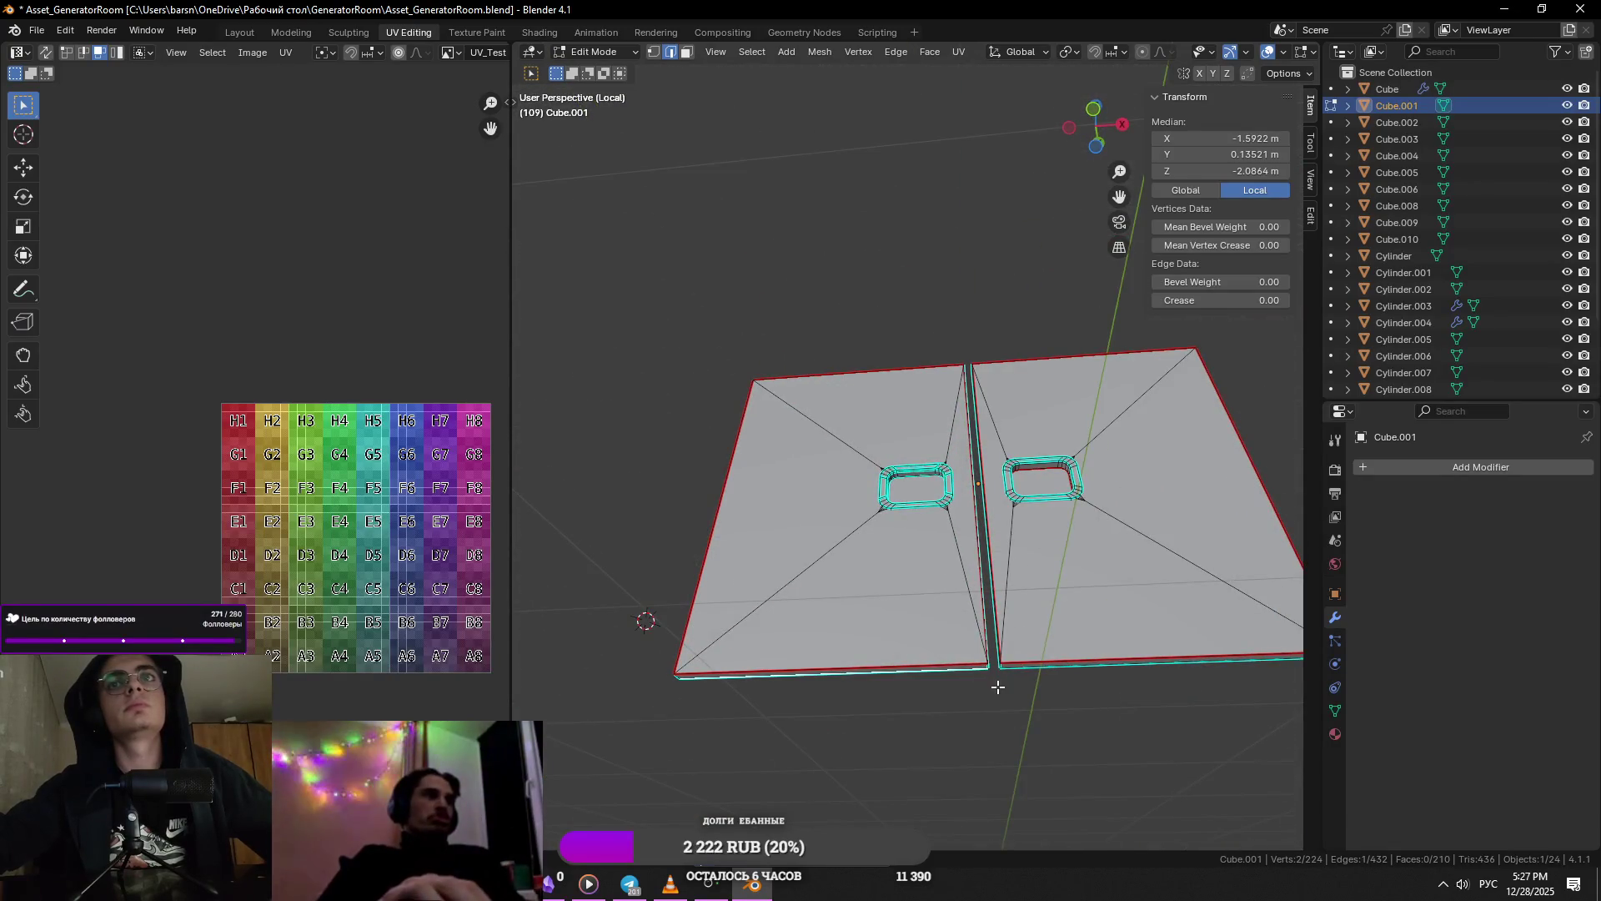
scroll(998, 687, "up", 3)
middle_click_drag(751, 521, 937, 484)
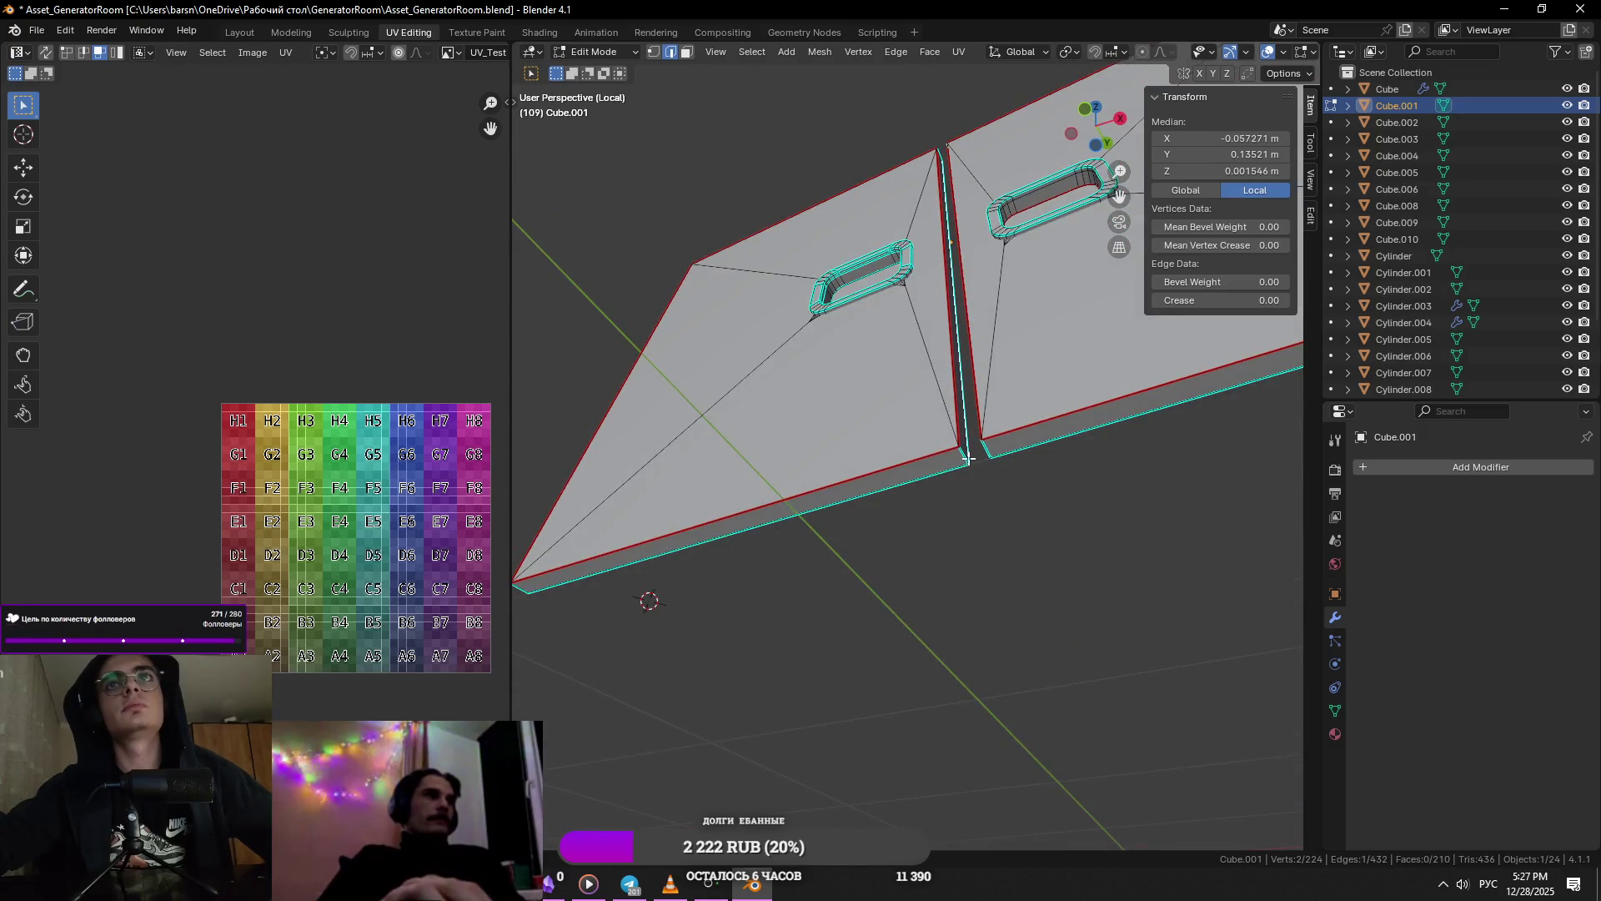
right_click(893, 457)
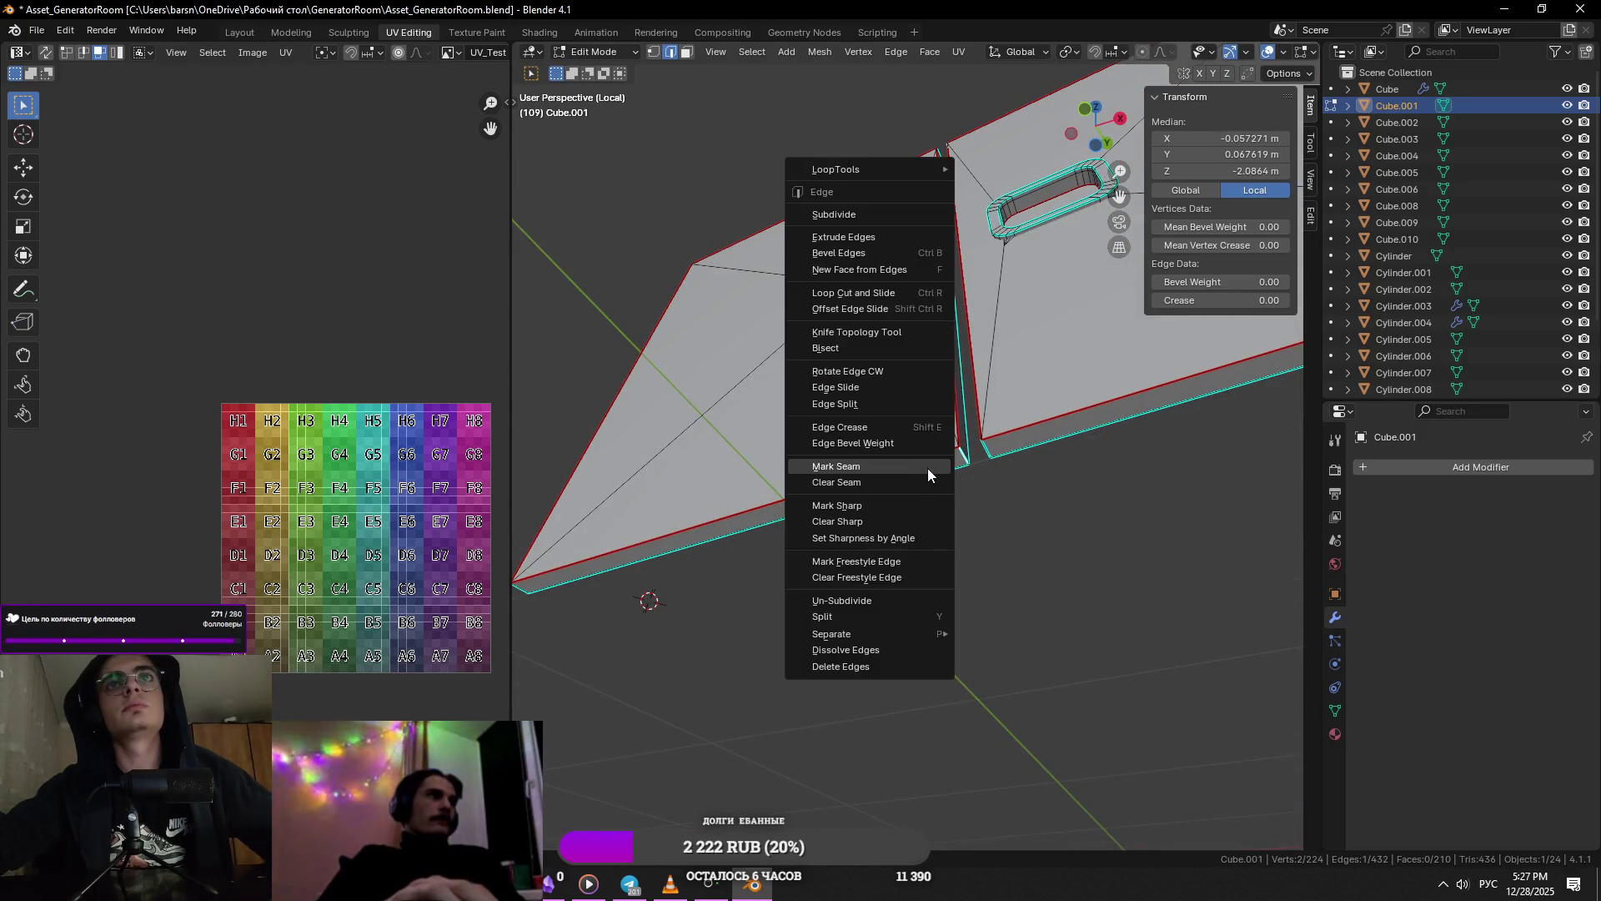
left_click(522, 589)
right_click(523, 589)
key("ctrl+s")
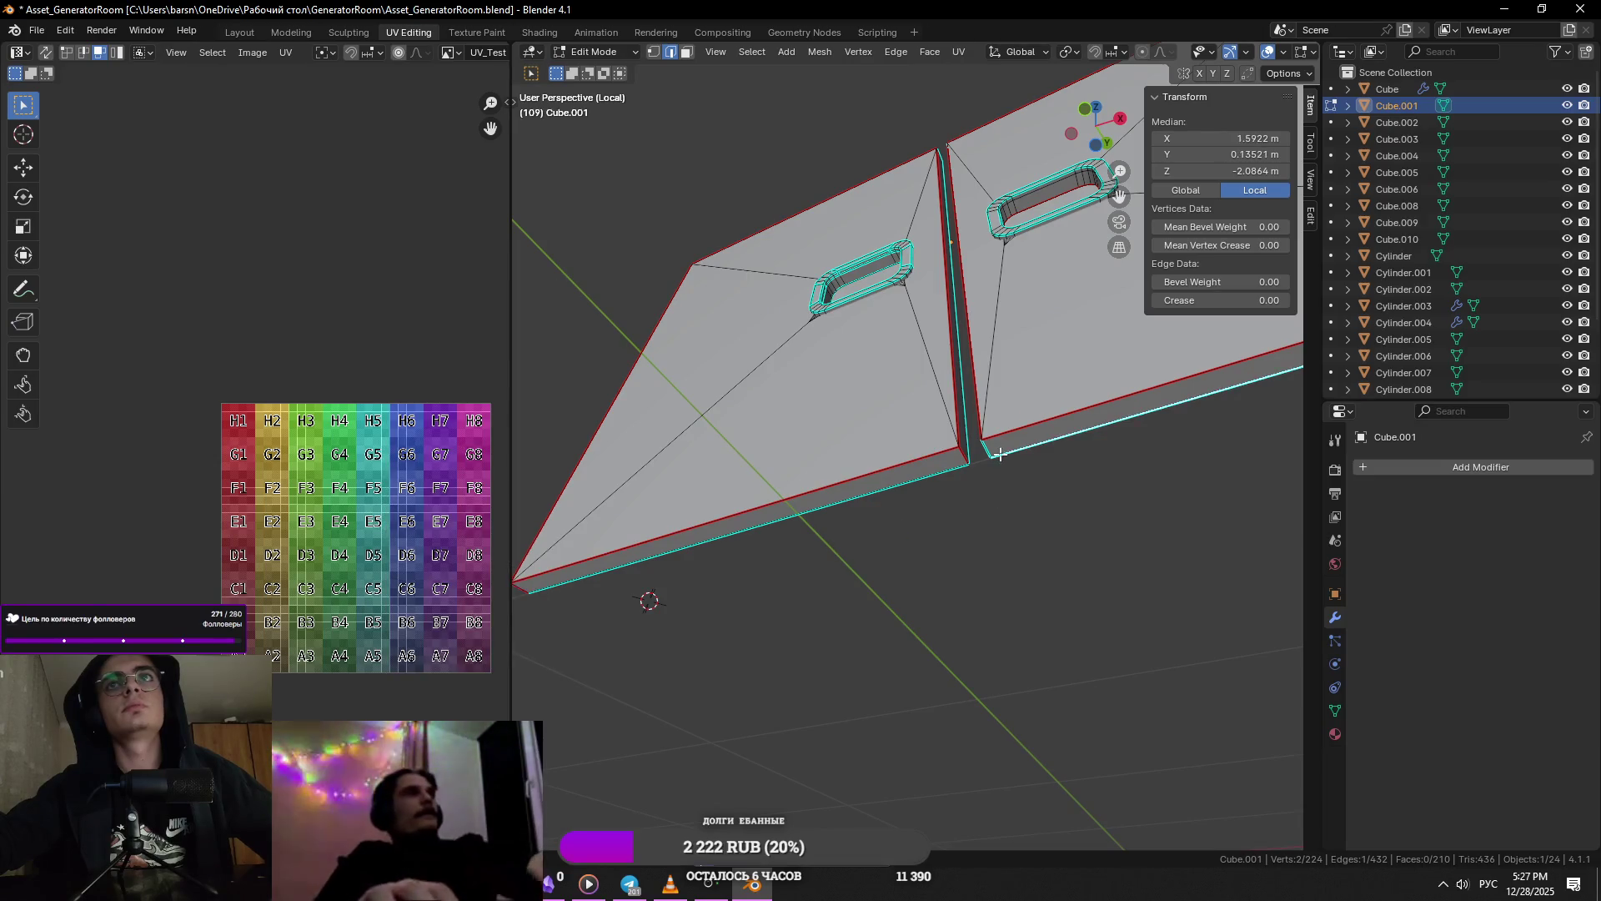
- Add further outer panel edges to the selection, saving along the way
middle_click_drag(1097, 463, 735, 602)
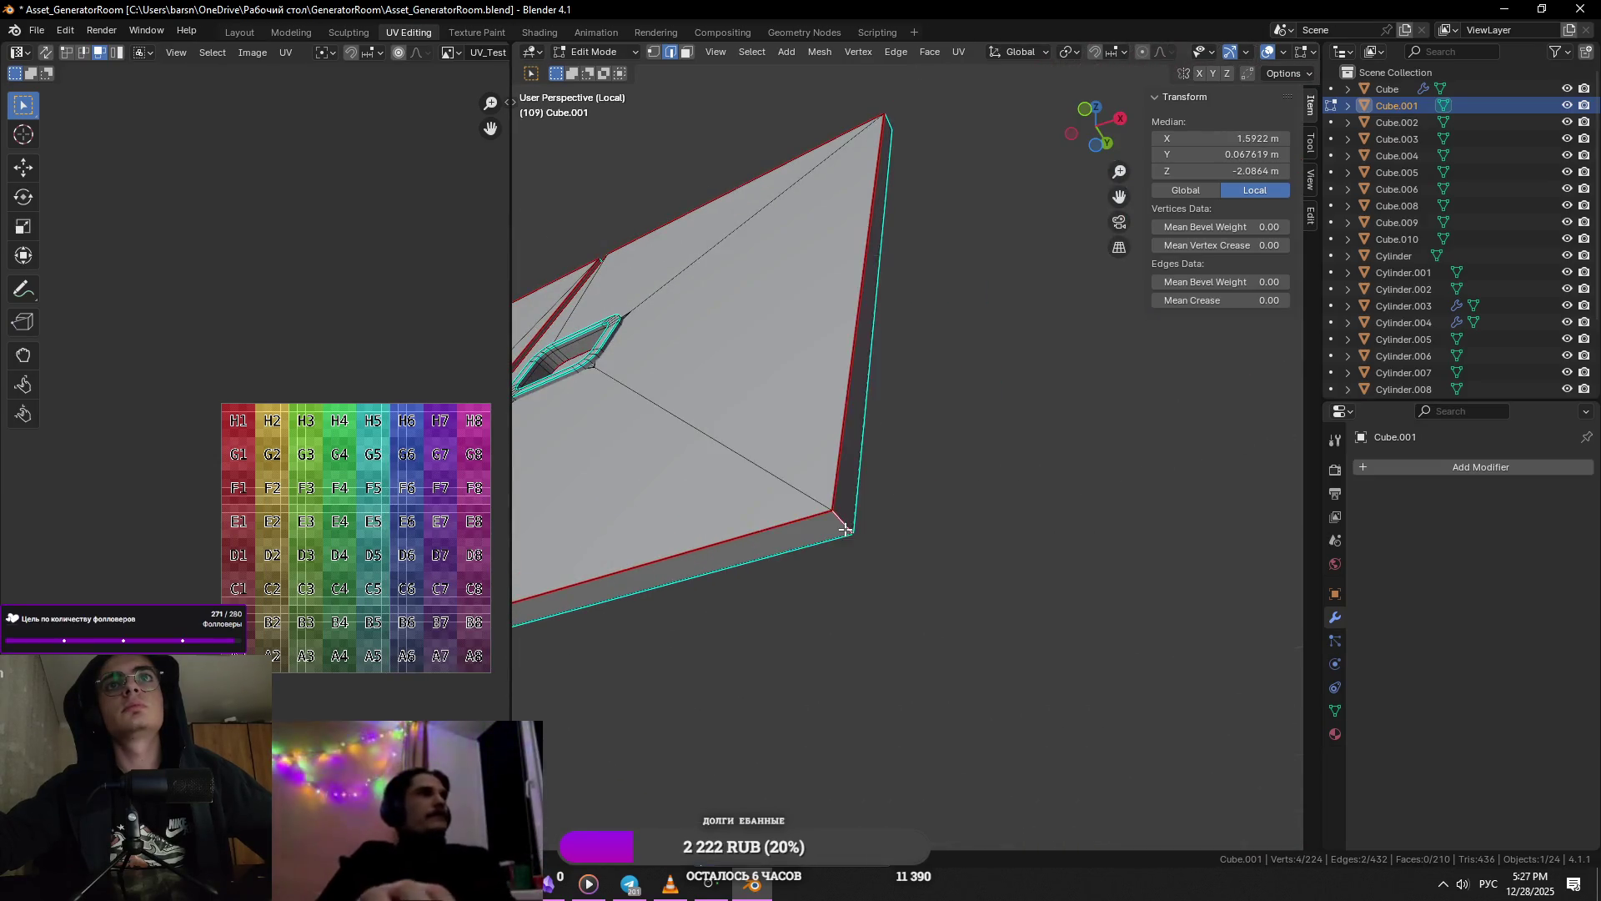
scroll(845, 530, "down", 5)
middle_click_drag(875, 508, 664, 542)
scroll(664, 542, "up", 5)
left_click(664, 543, "shift")
key("ctrl+s")
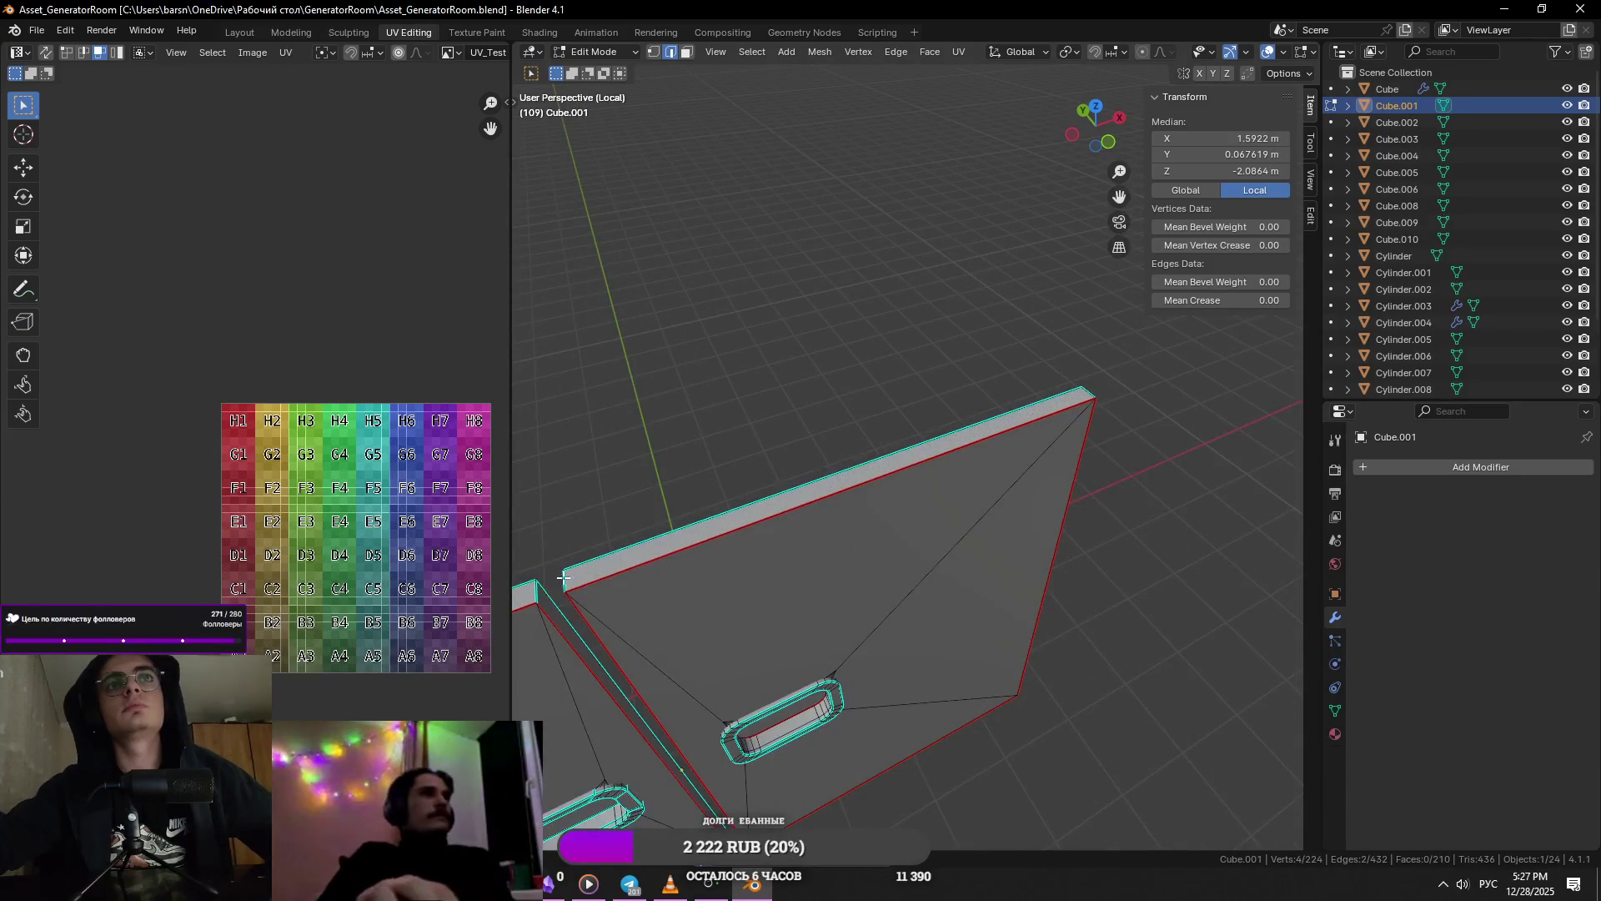
left_click(1094, 391, "shift")
key("ctrl+s")
- Mark the selected outer panel edges as seams and return to Object Mode
middle_click_drag(1093, 391, 1039, 411)
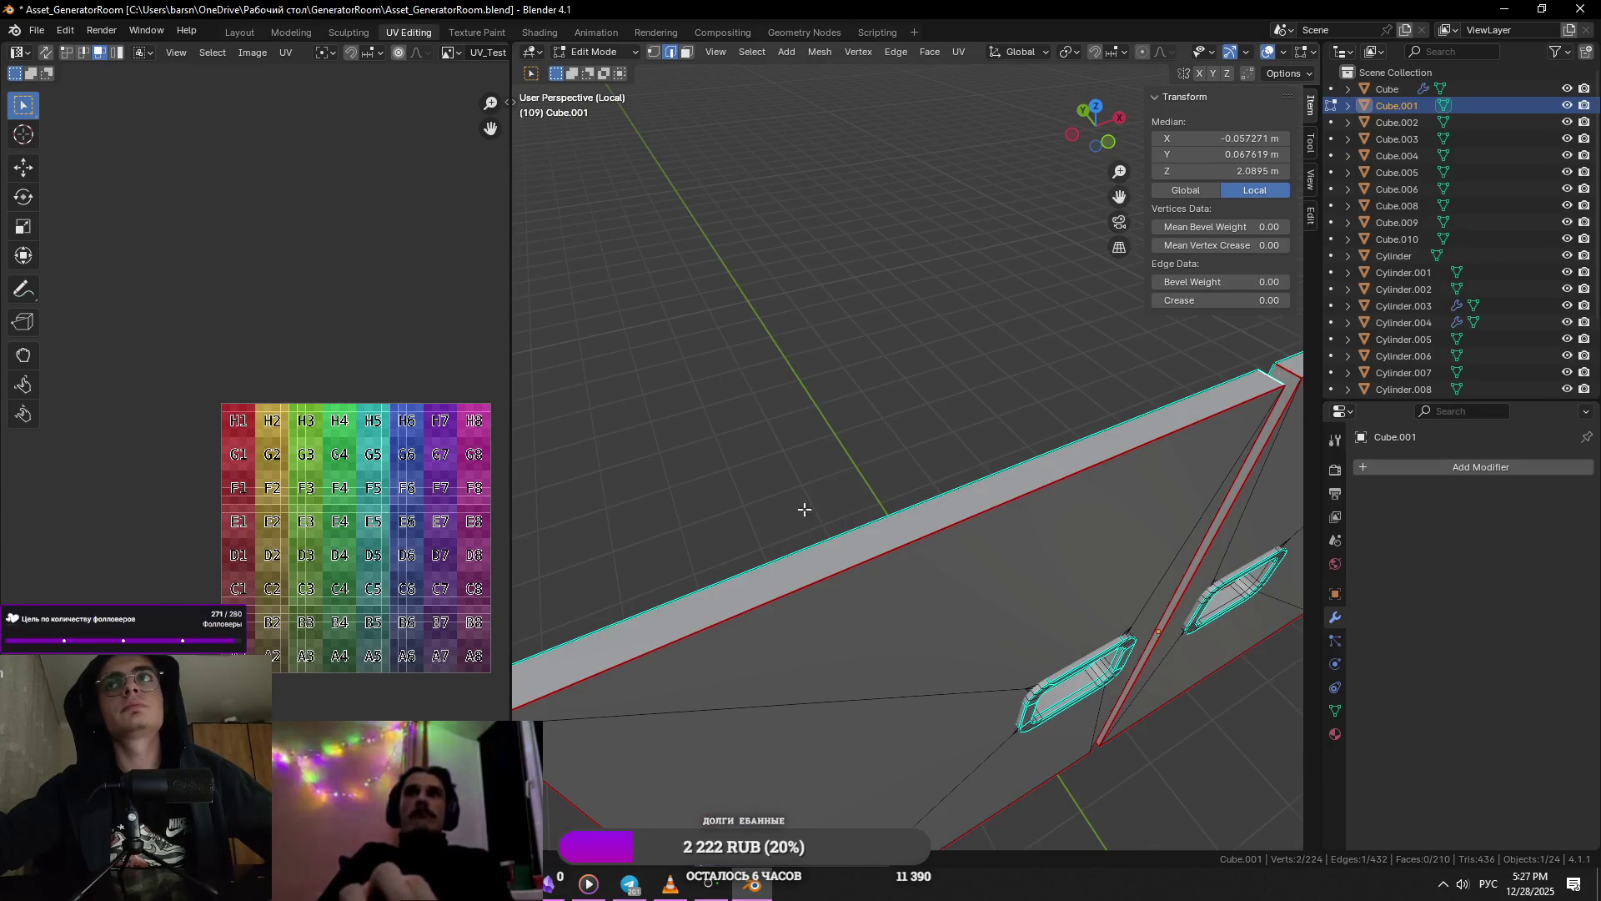
scroll(793, 541, "down", 3)
right_click(823, 577)
left_click(824, 577)
scroll(867, 572, "down", 3)
key("Tab")
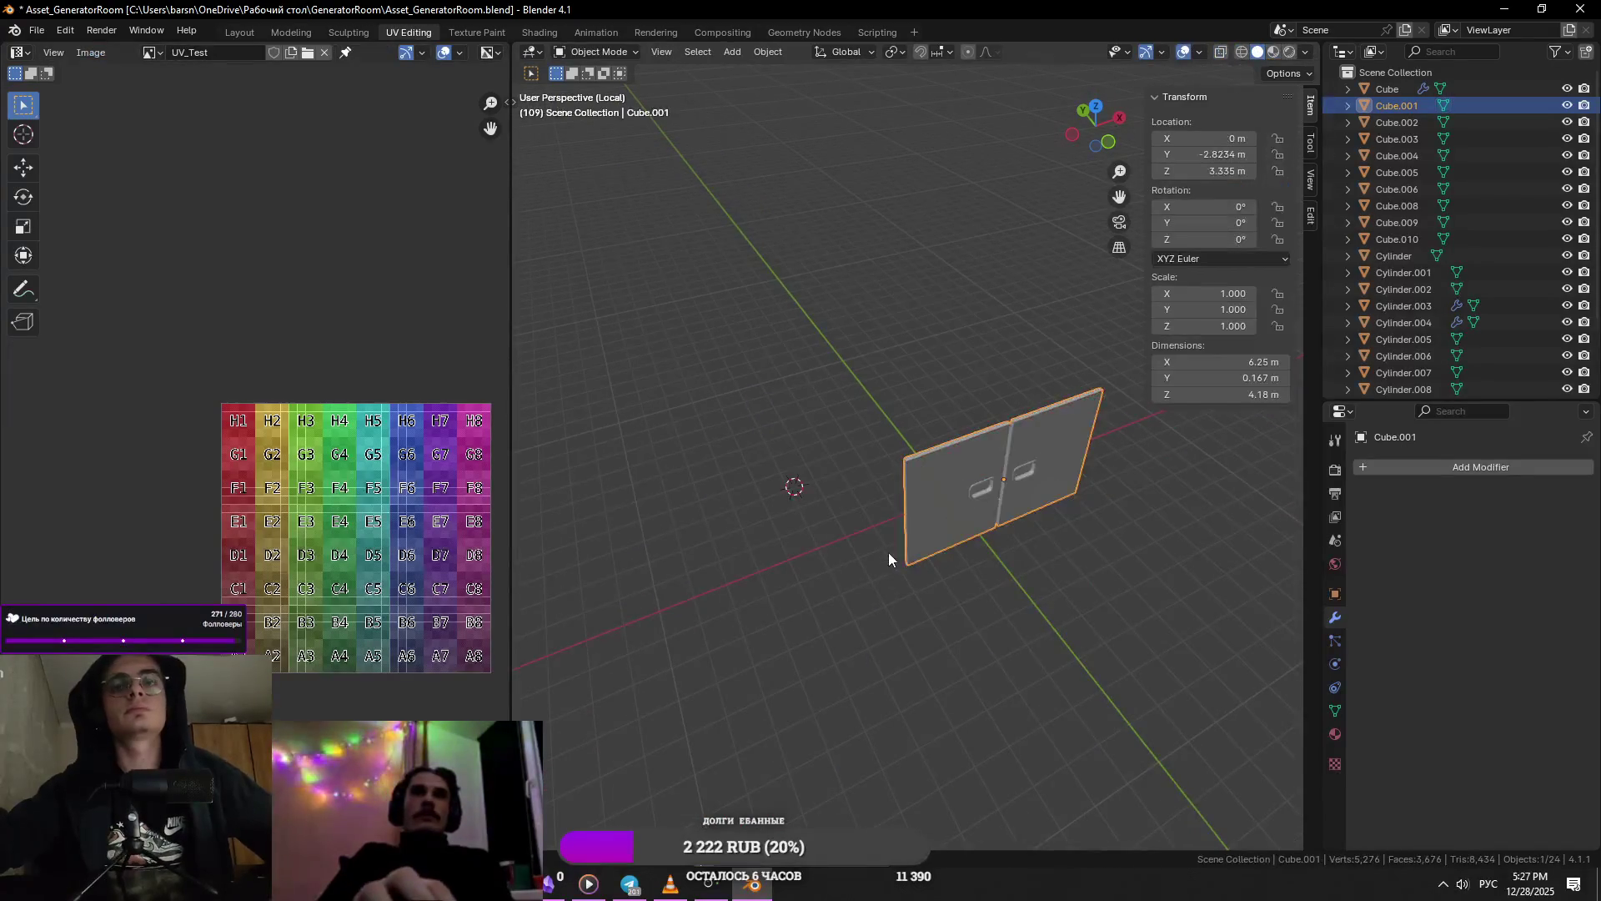
- Exit Local View, deselect Cube.001, save, and view the full generator enclosure with doors fitted
key("KP_Divide")
left_click(1201, 597)
scroll(1079, 573, "down", 3)
key("ctrl+s")
mouse_move(1080, 572)
middle_mouse_down()
mouse_move(905, 584)
mouse_move(1033, 620)
middle_mouse_up()
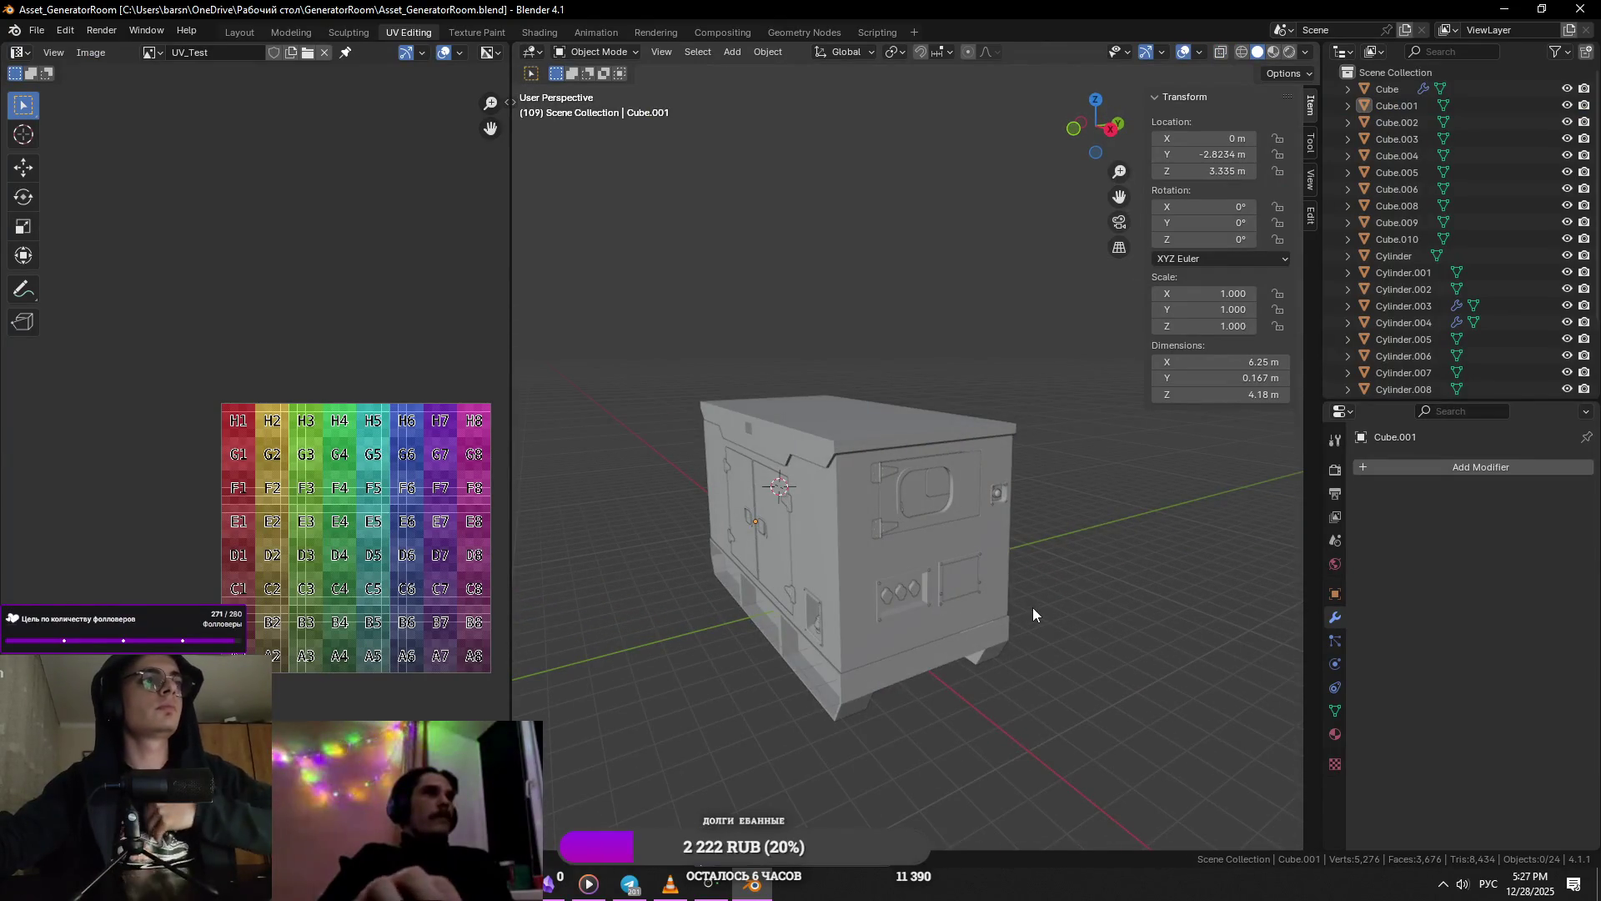